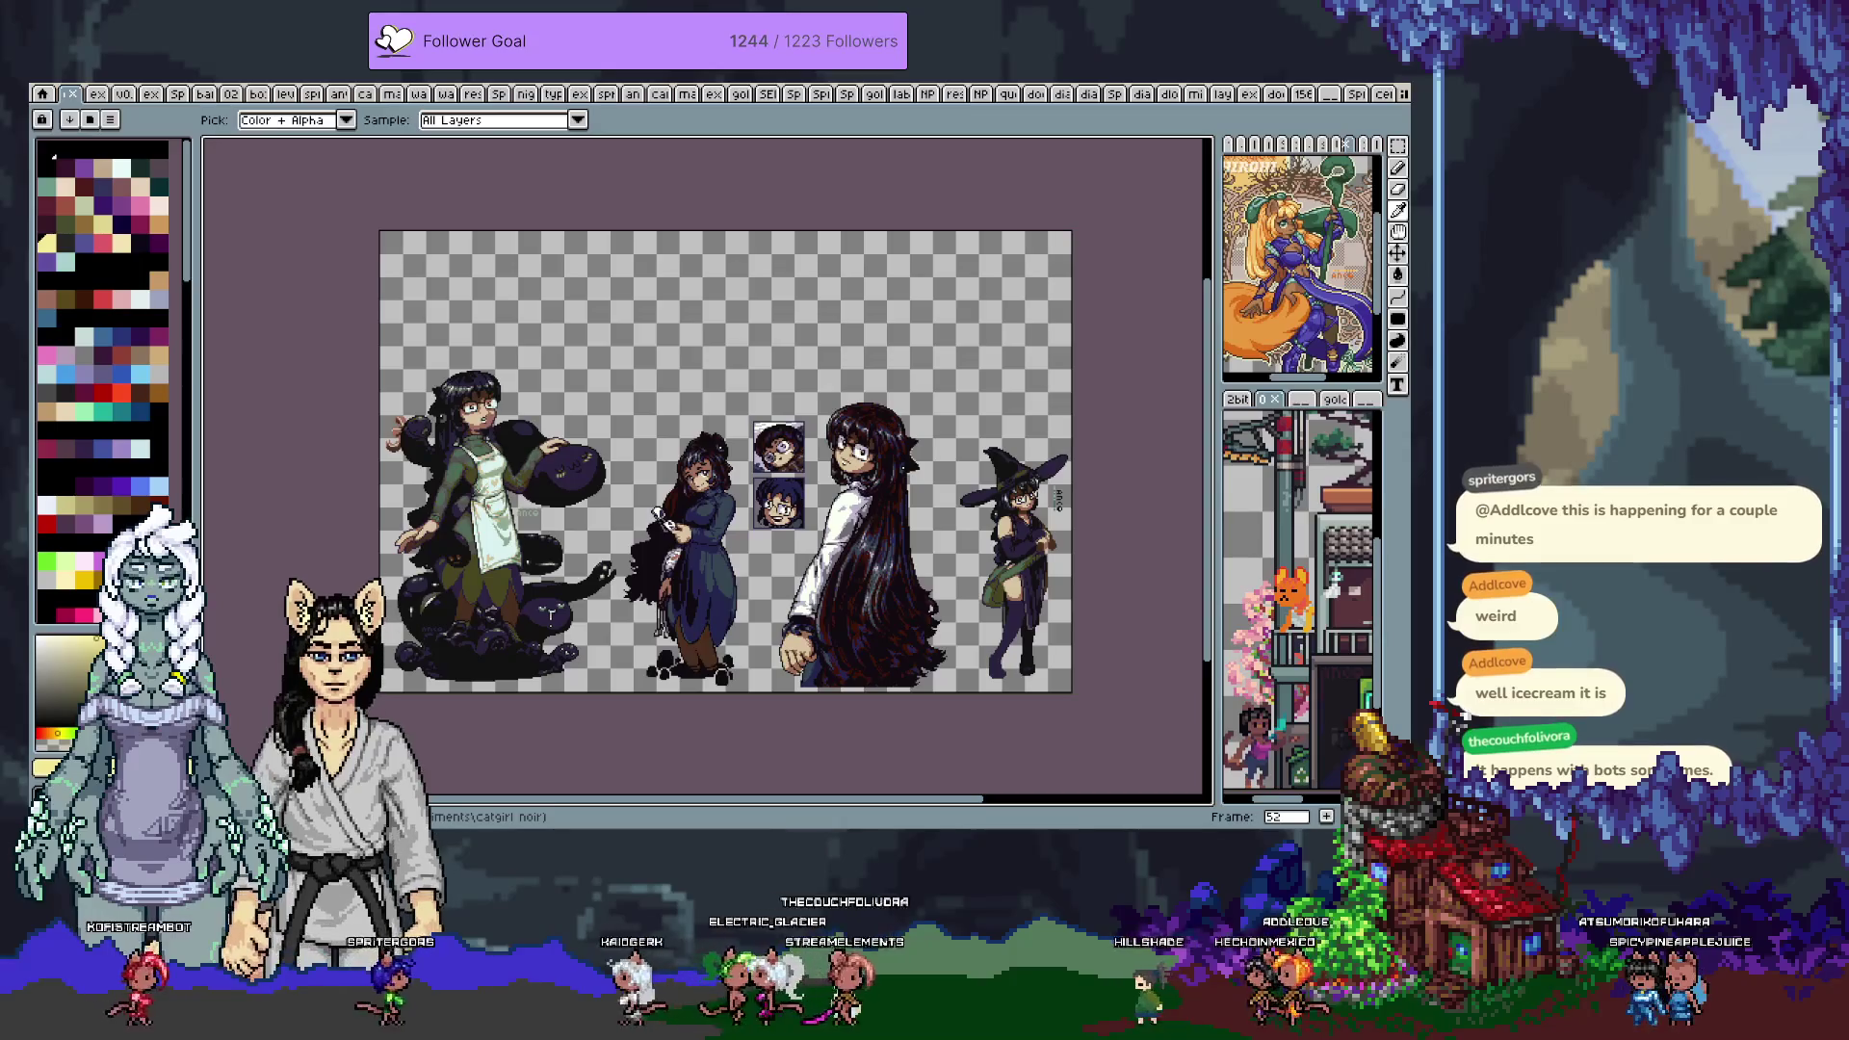
Step from frame 52 past the art collages and wrap around to frame 0's catgirl sheet
key("Right")
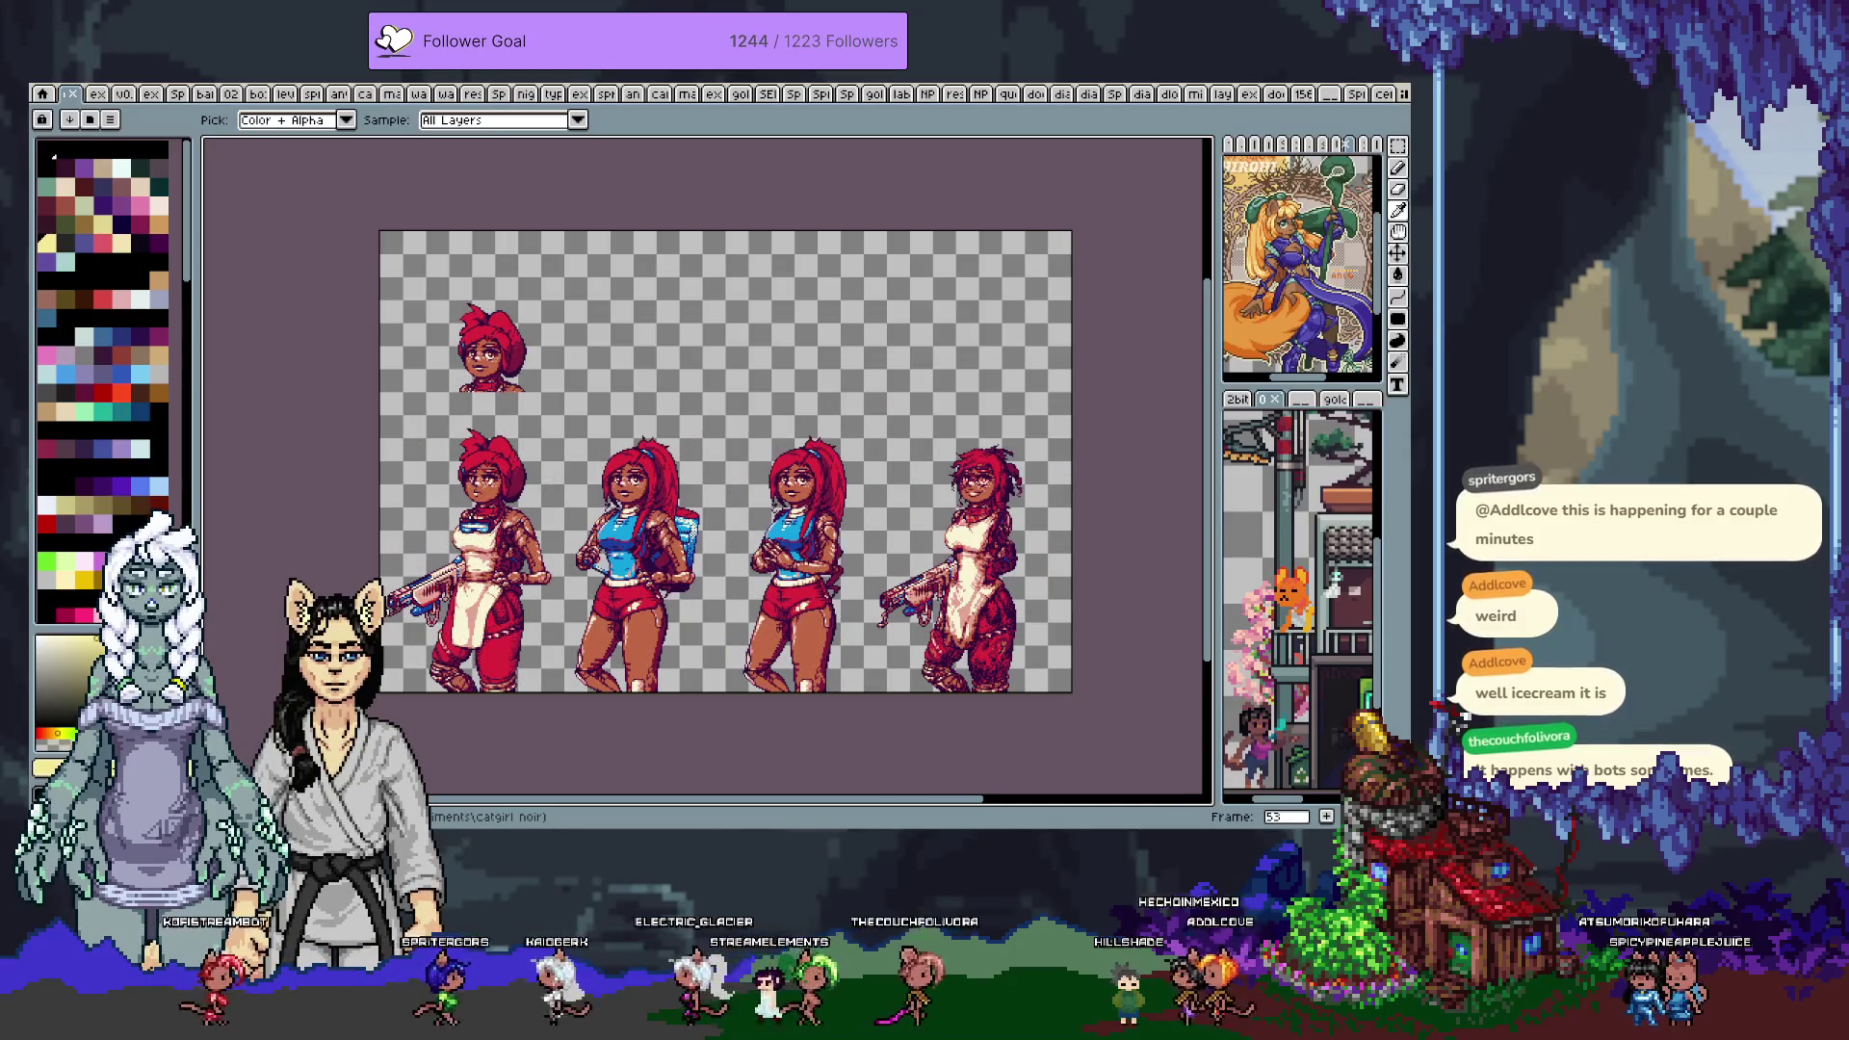
key("Right")
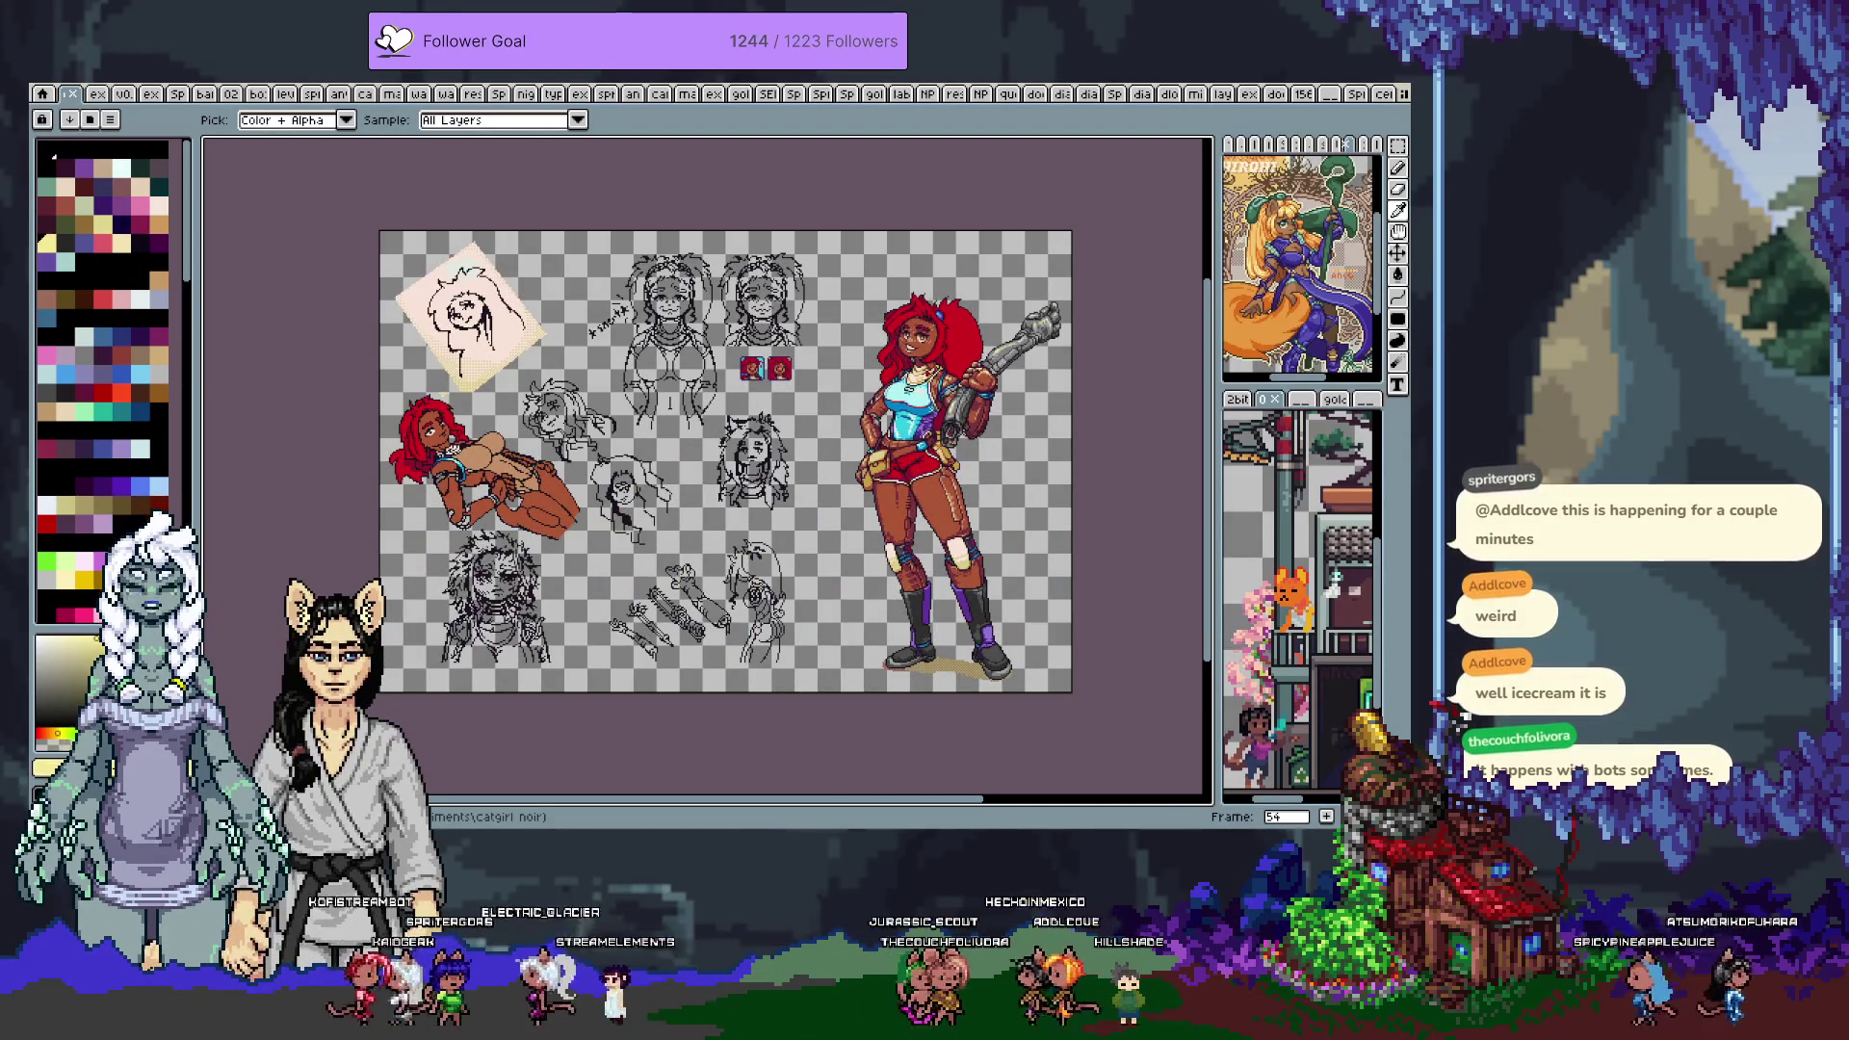
key("Right")
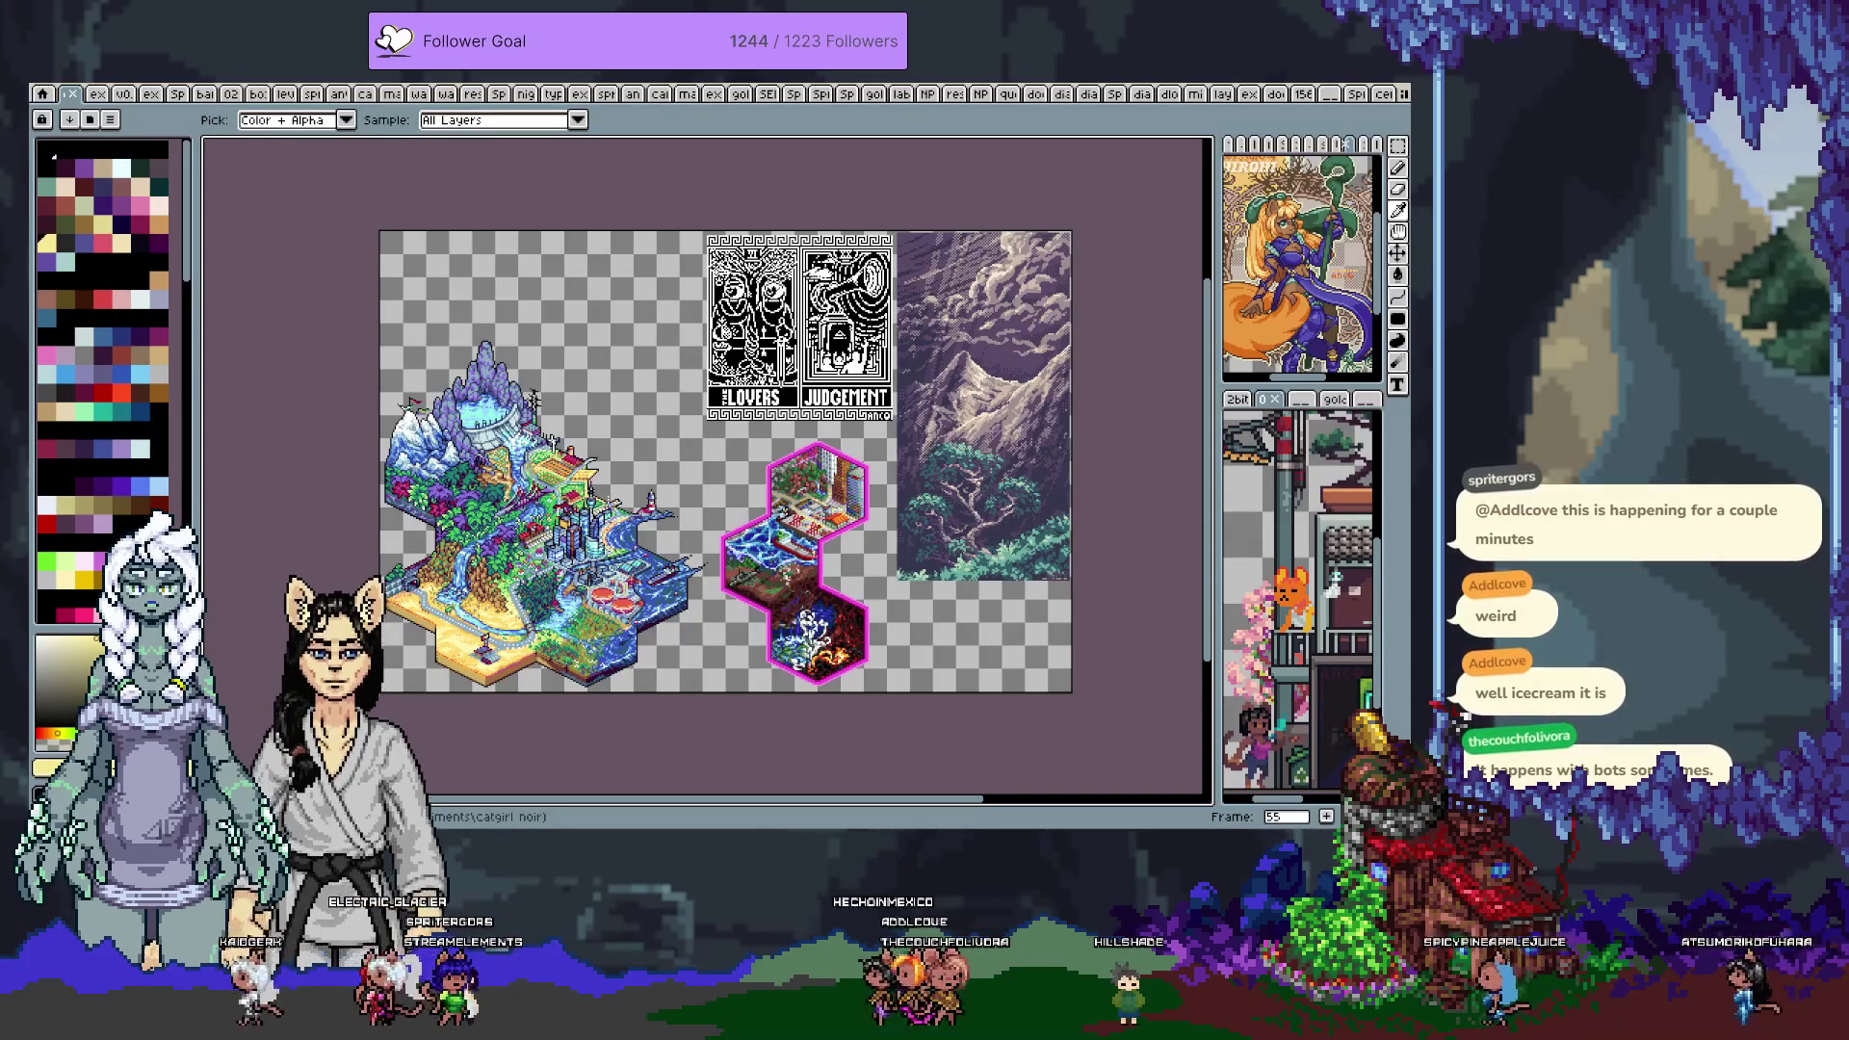
key("Right")
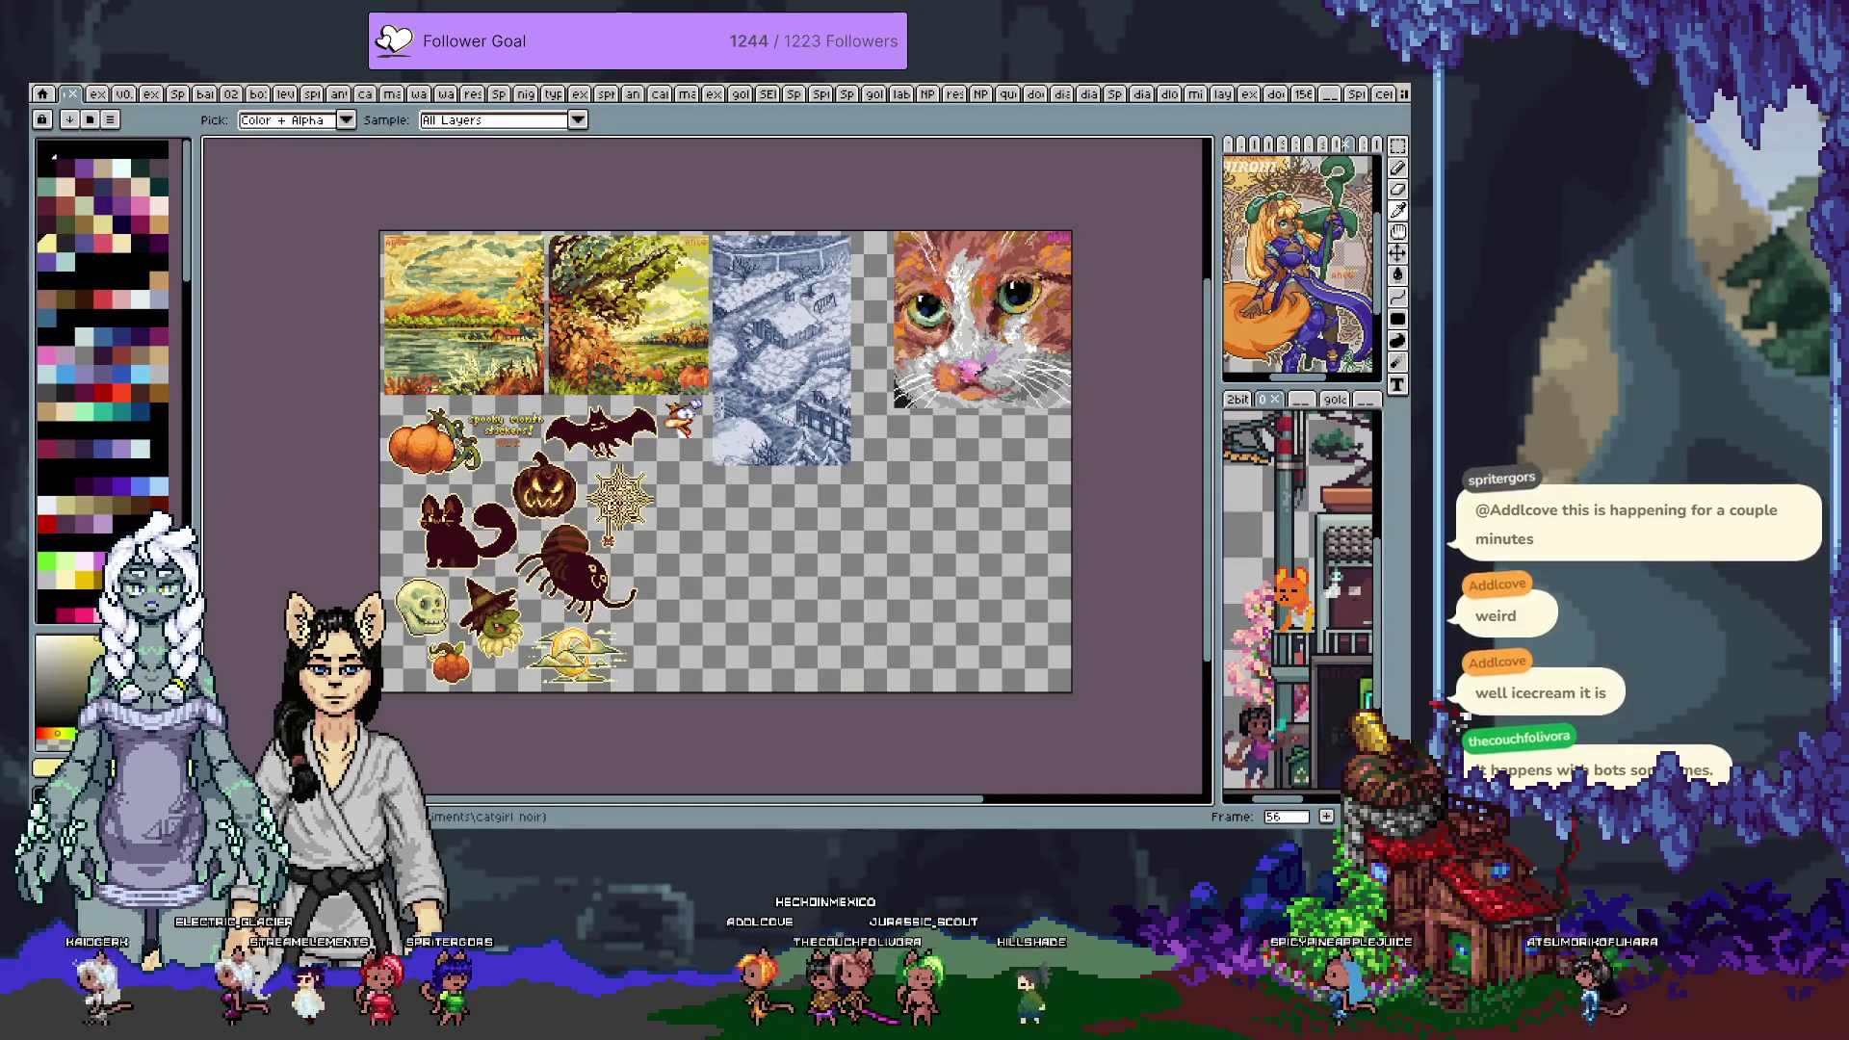
key("Right")
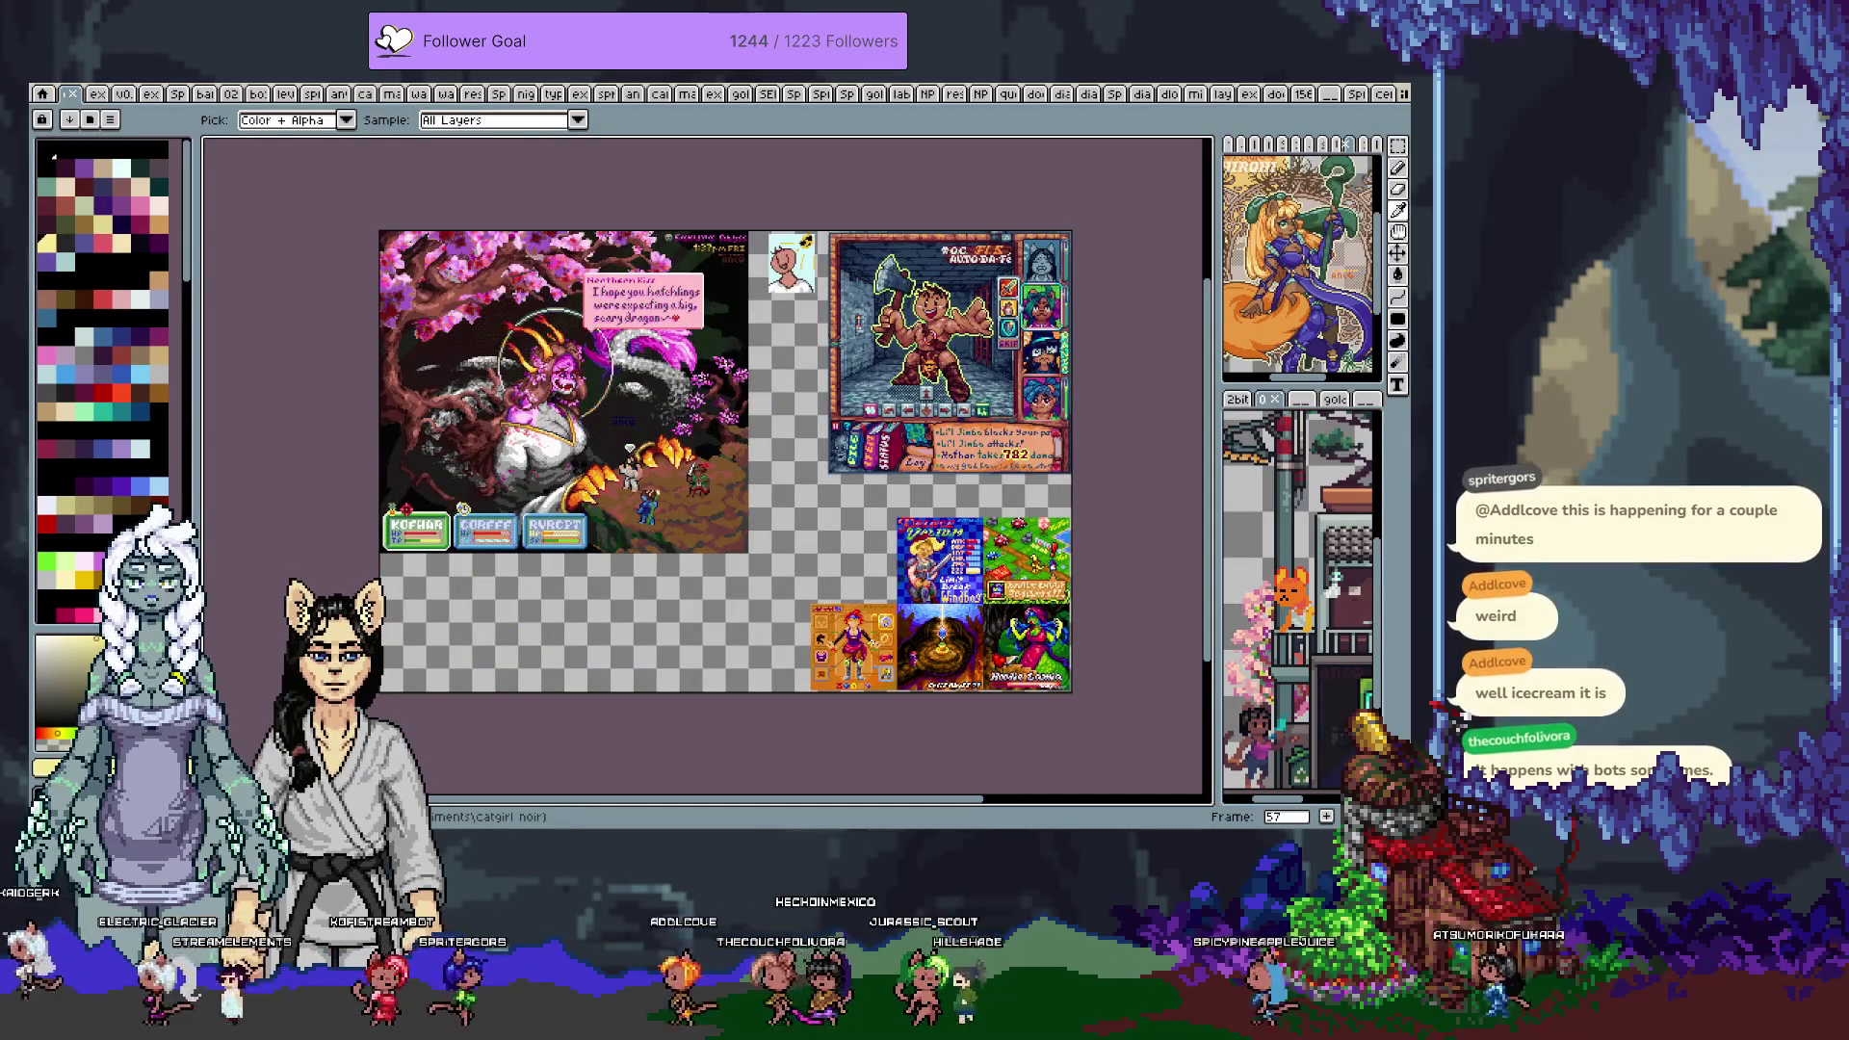
key("Right")
key("Right")
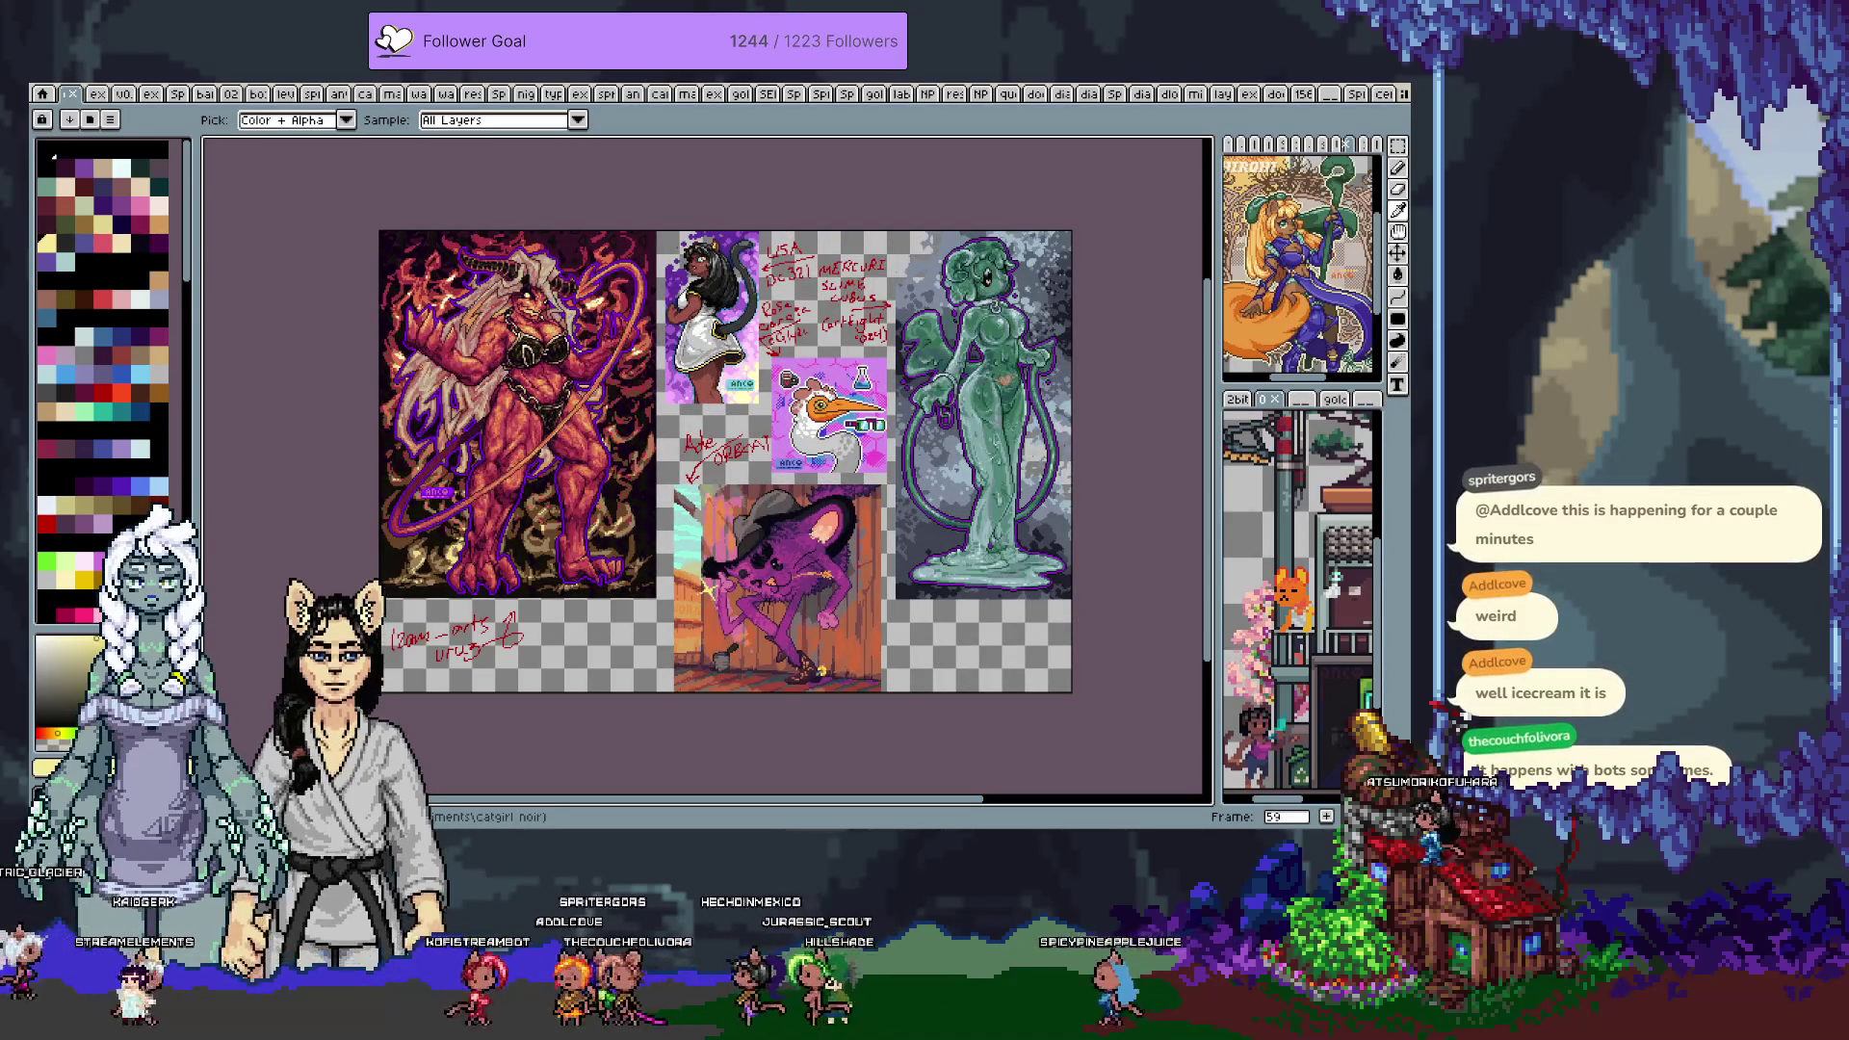
key("Right")
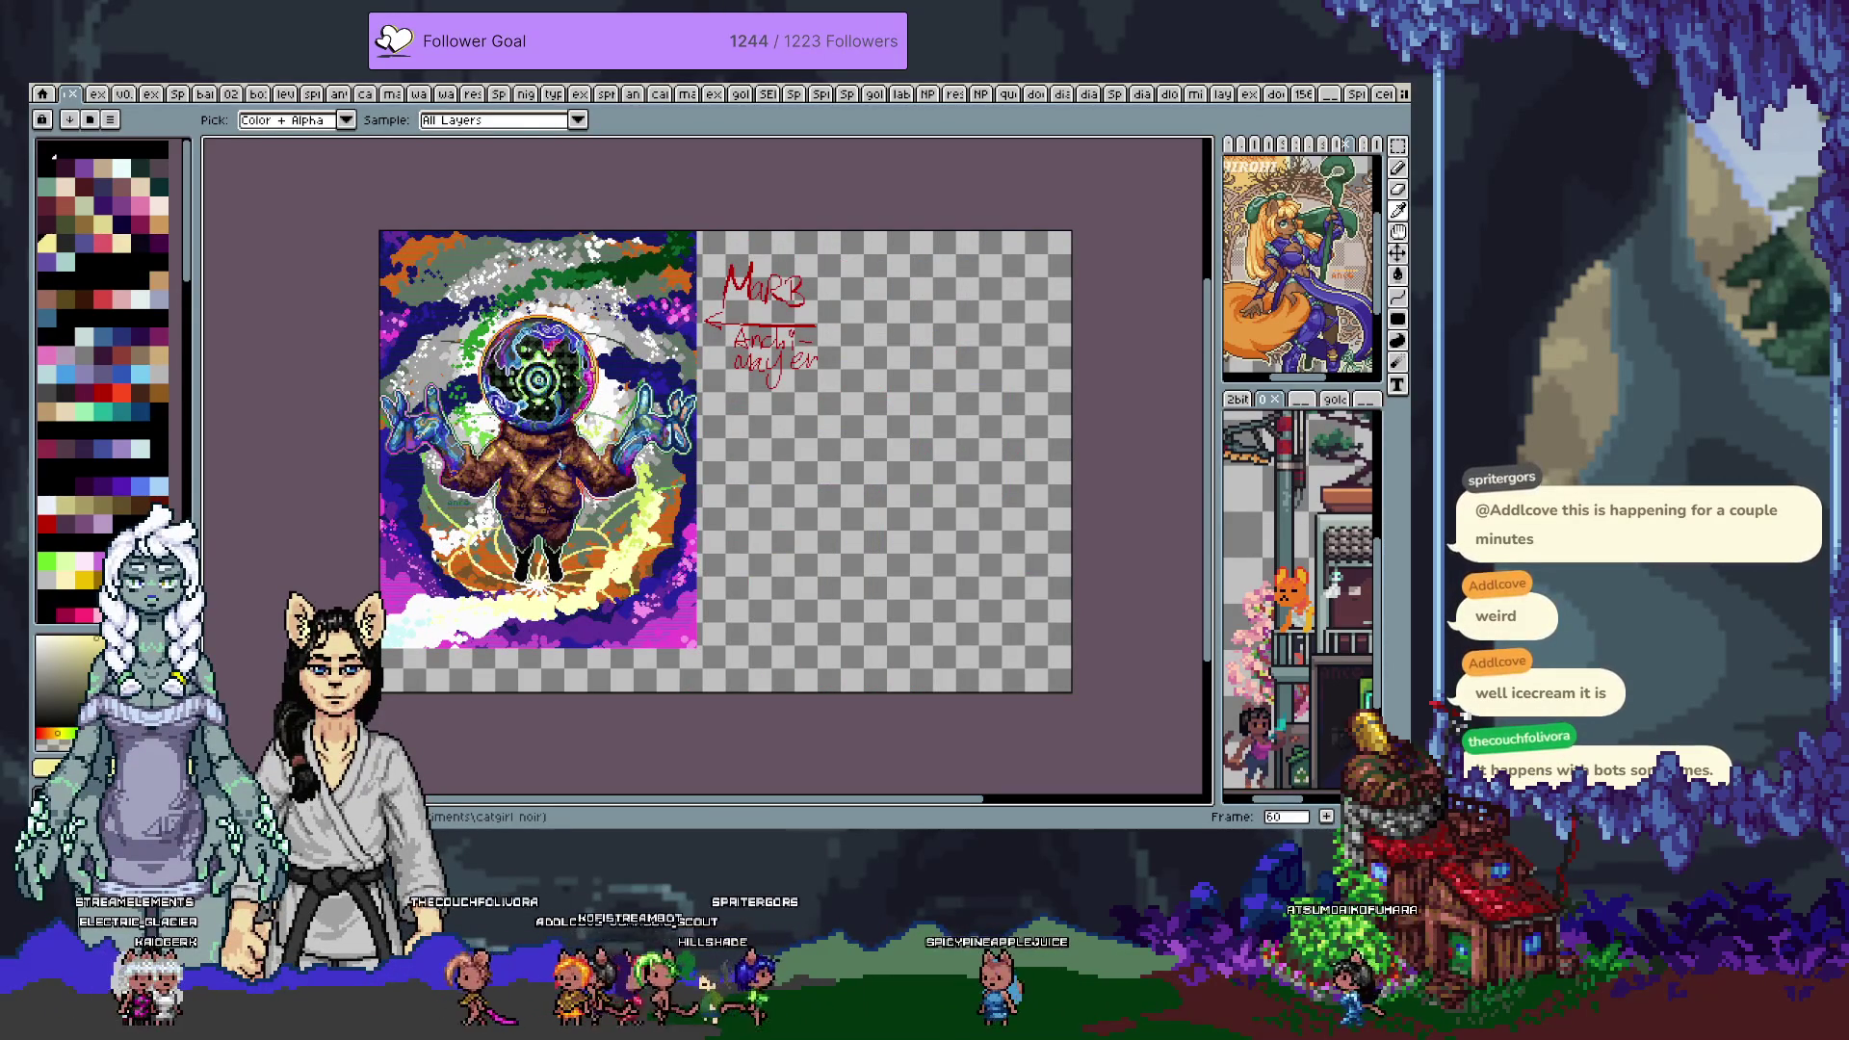
key("Right")
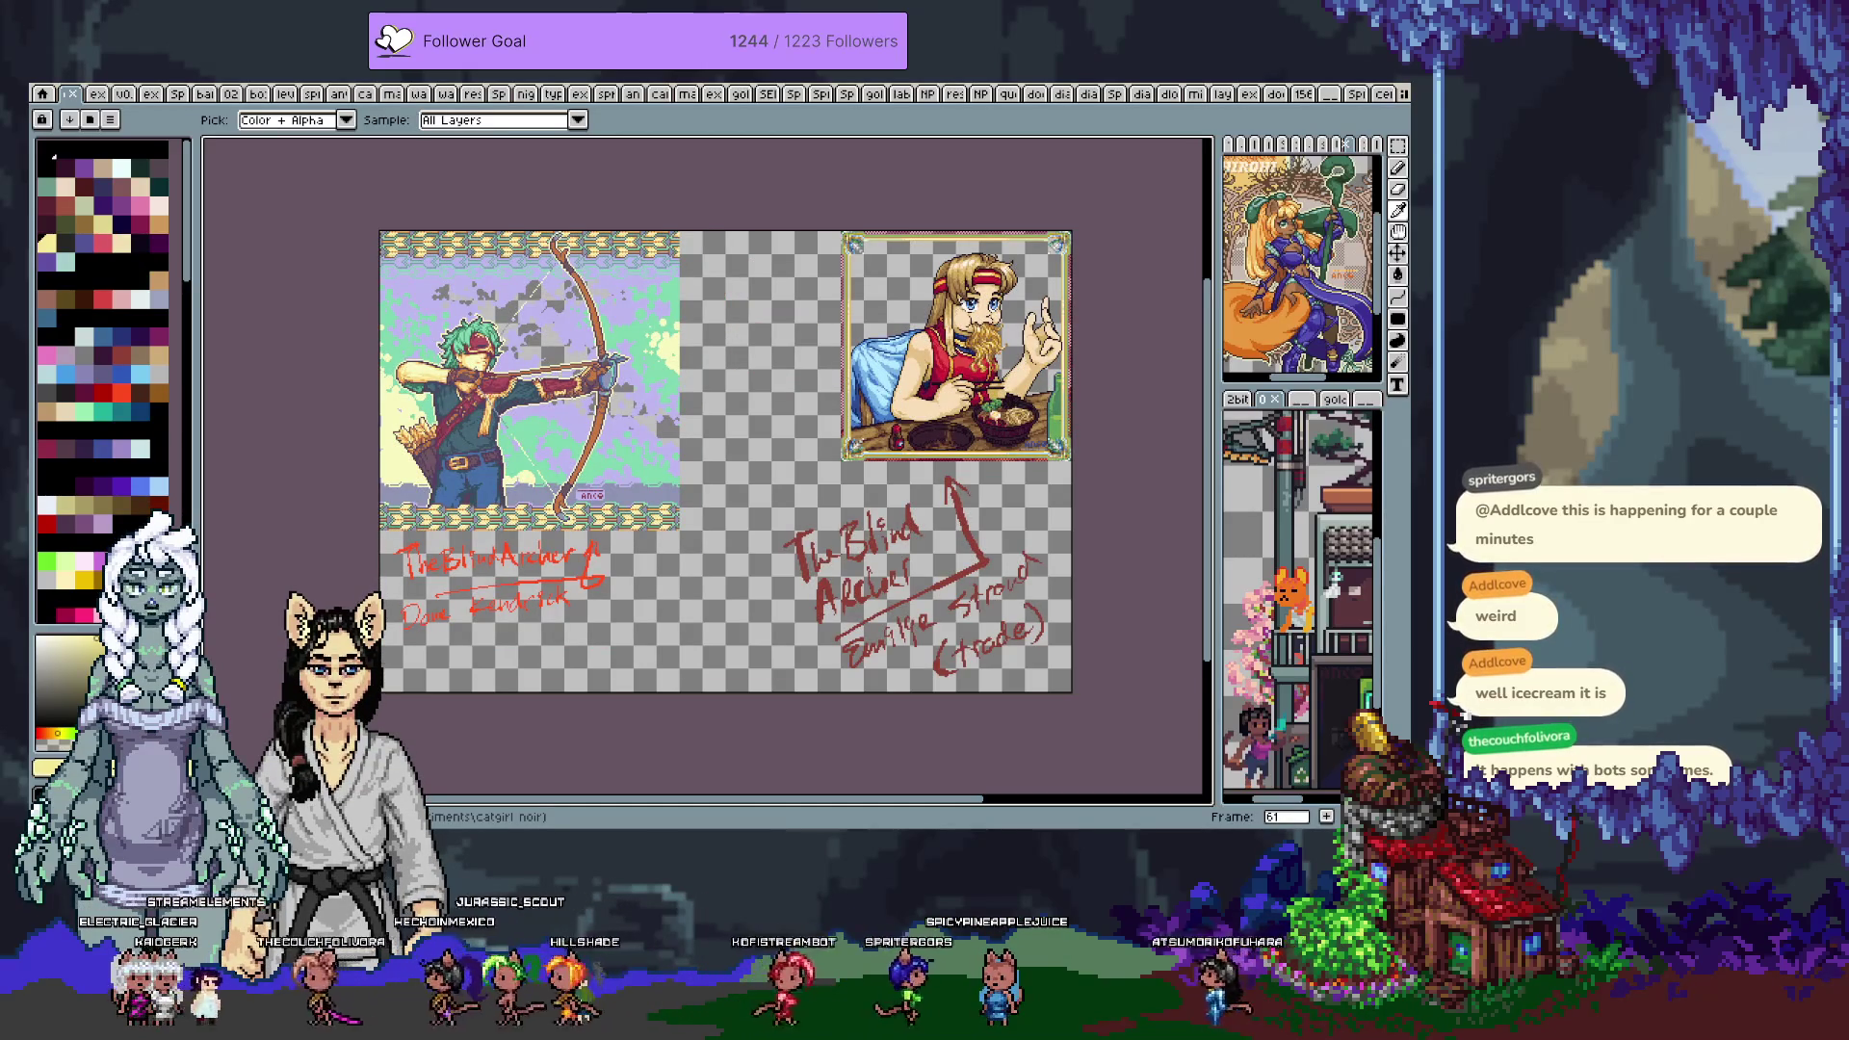
key("Right")
key("Right")
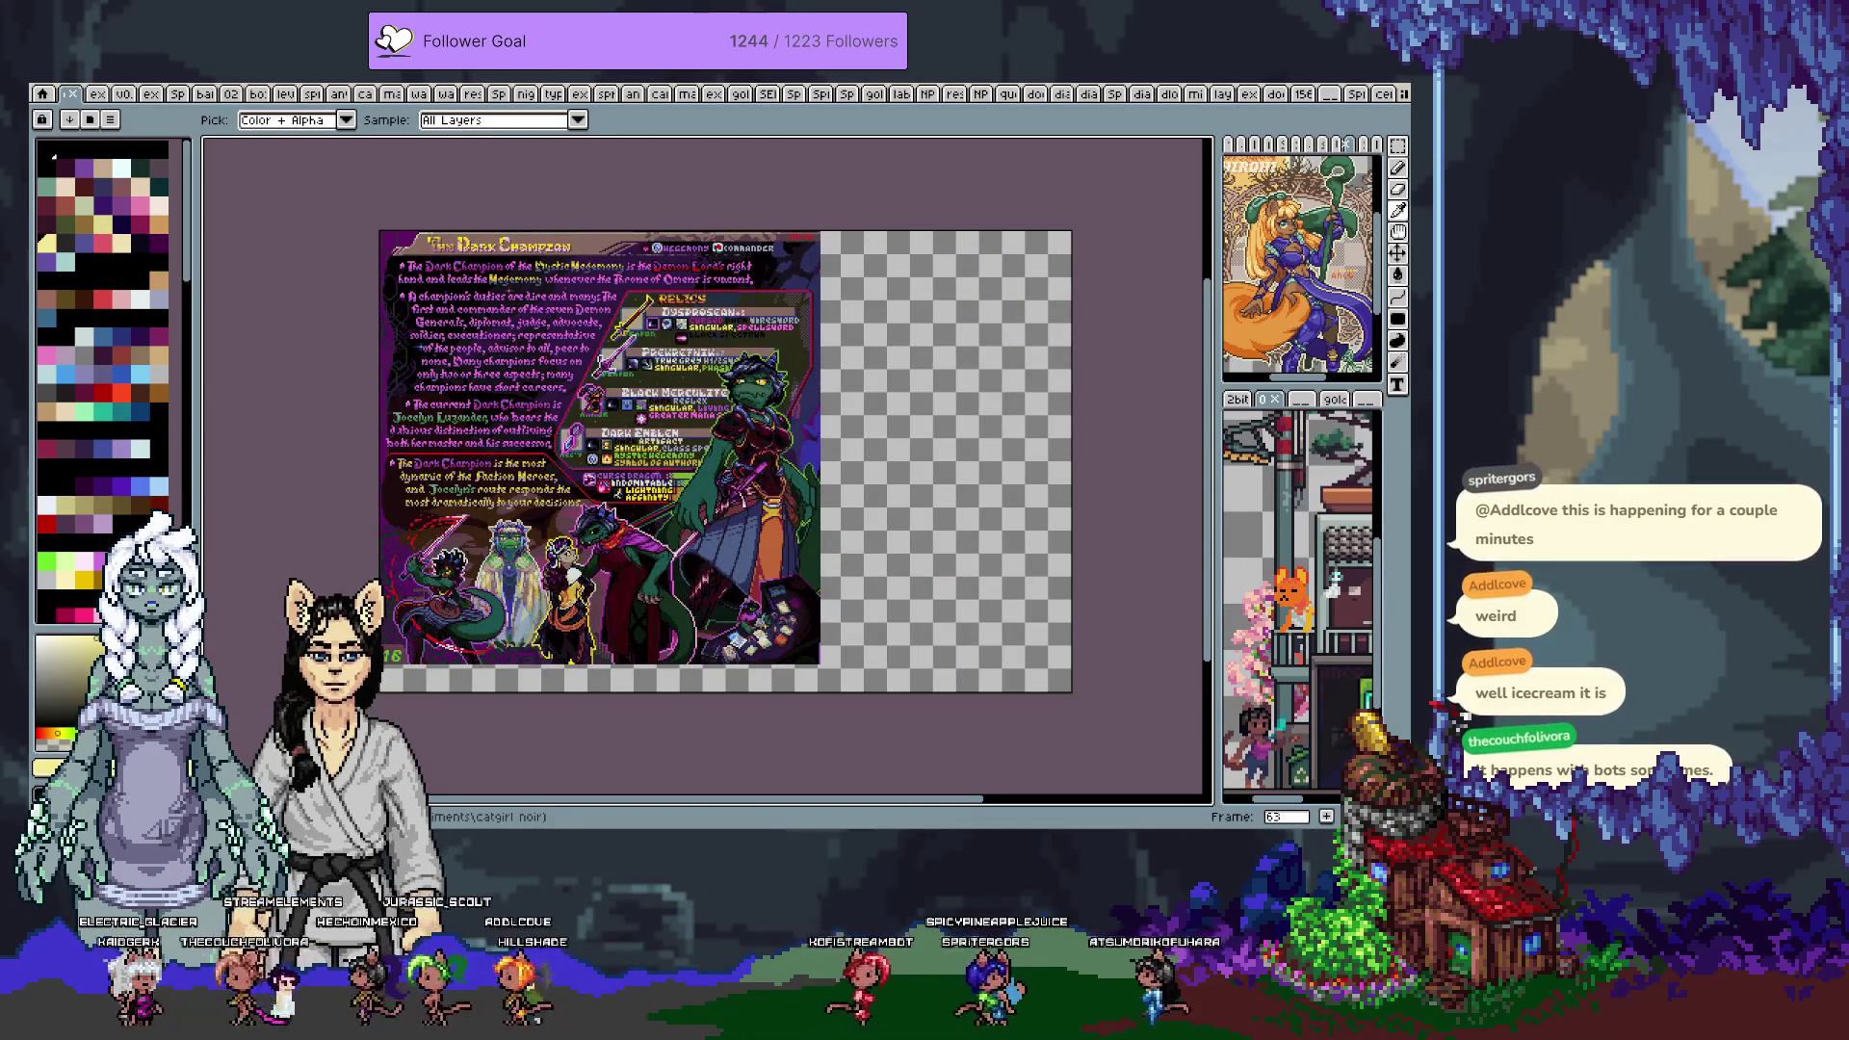
key("Right")
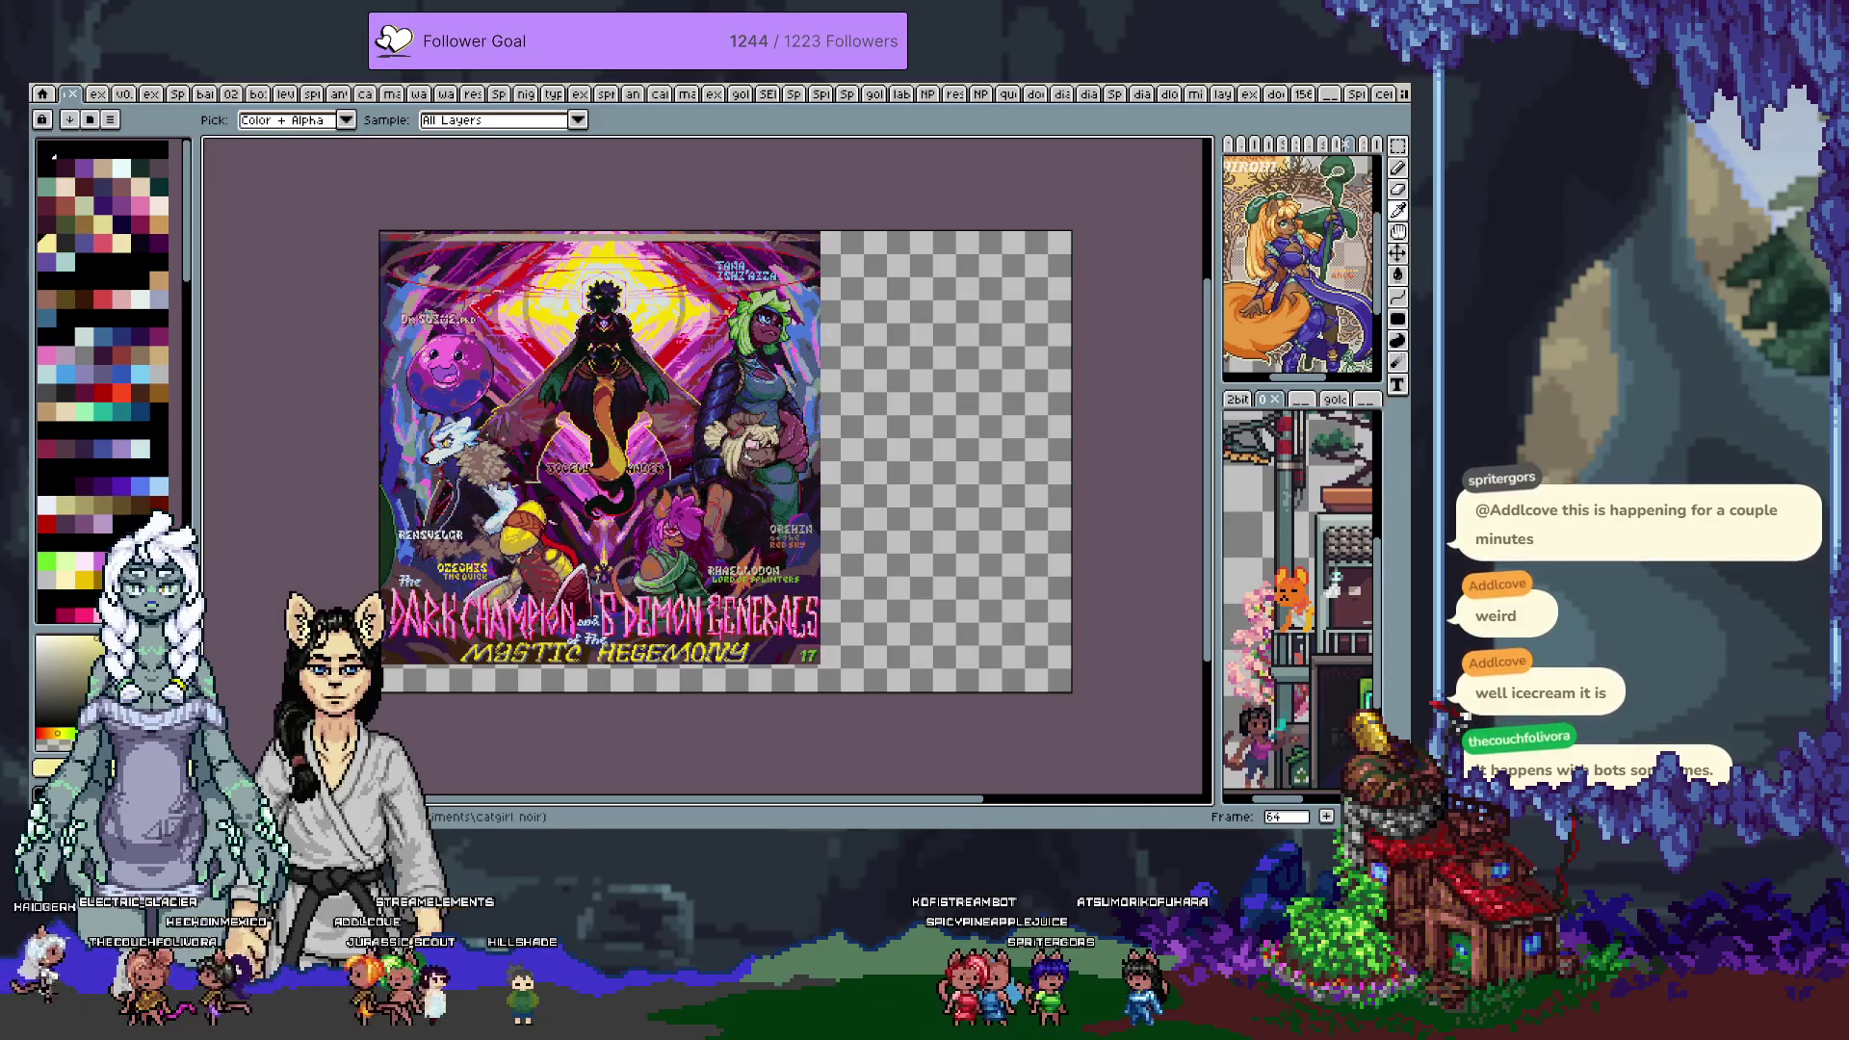
key("Right")
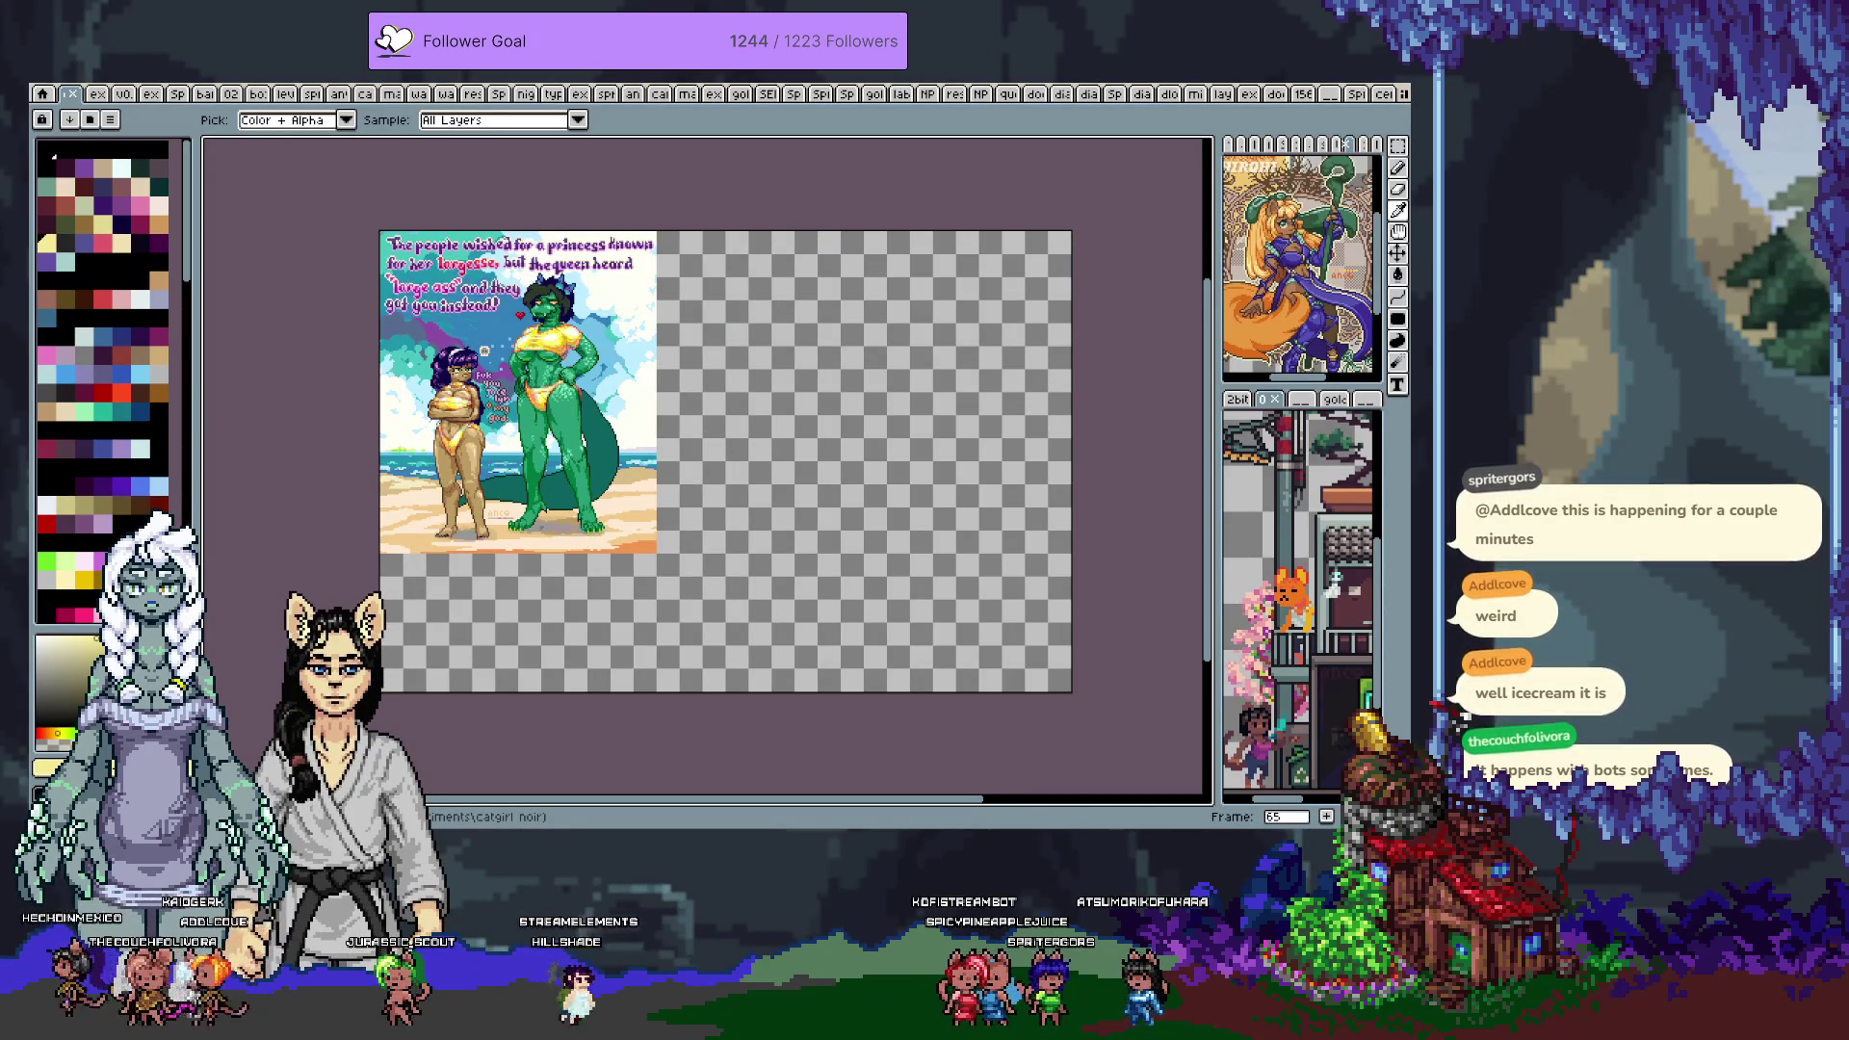
key("Right")
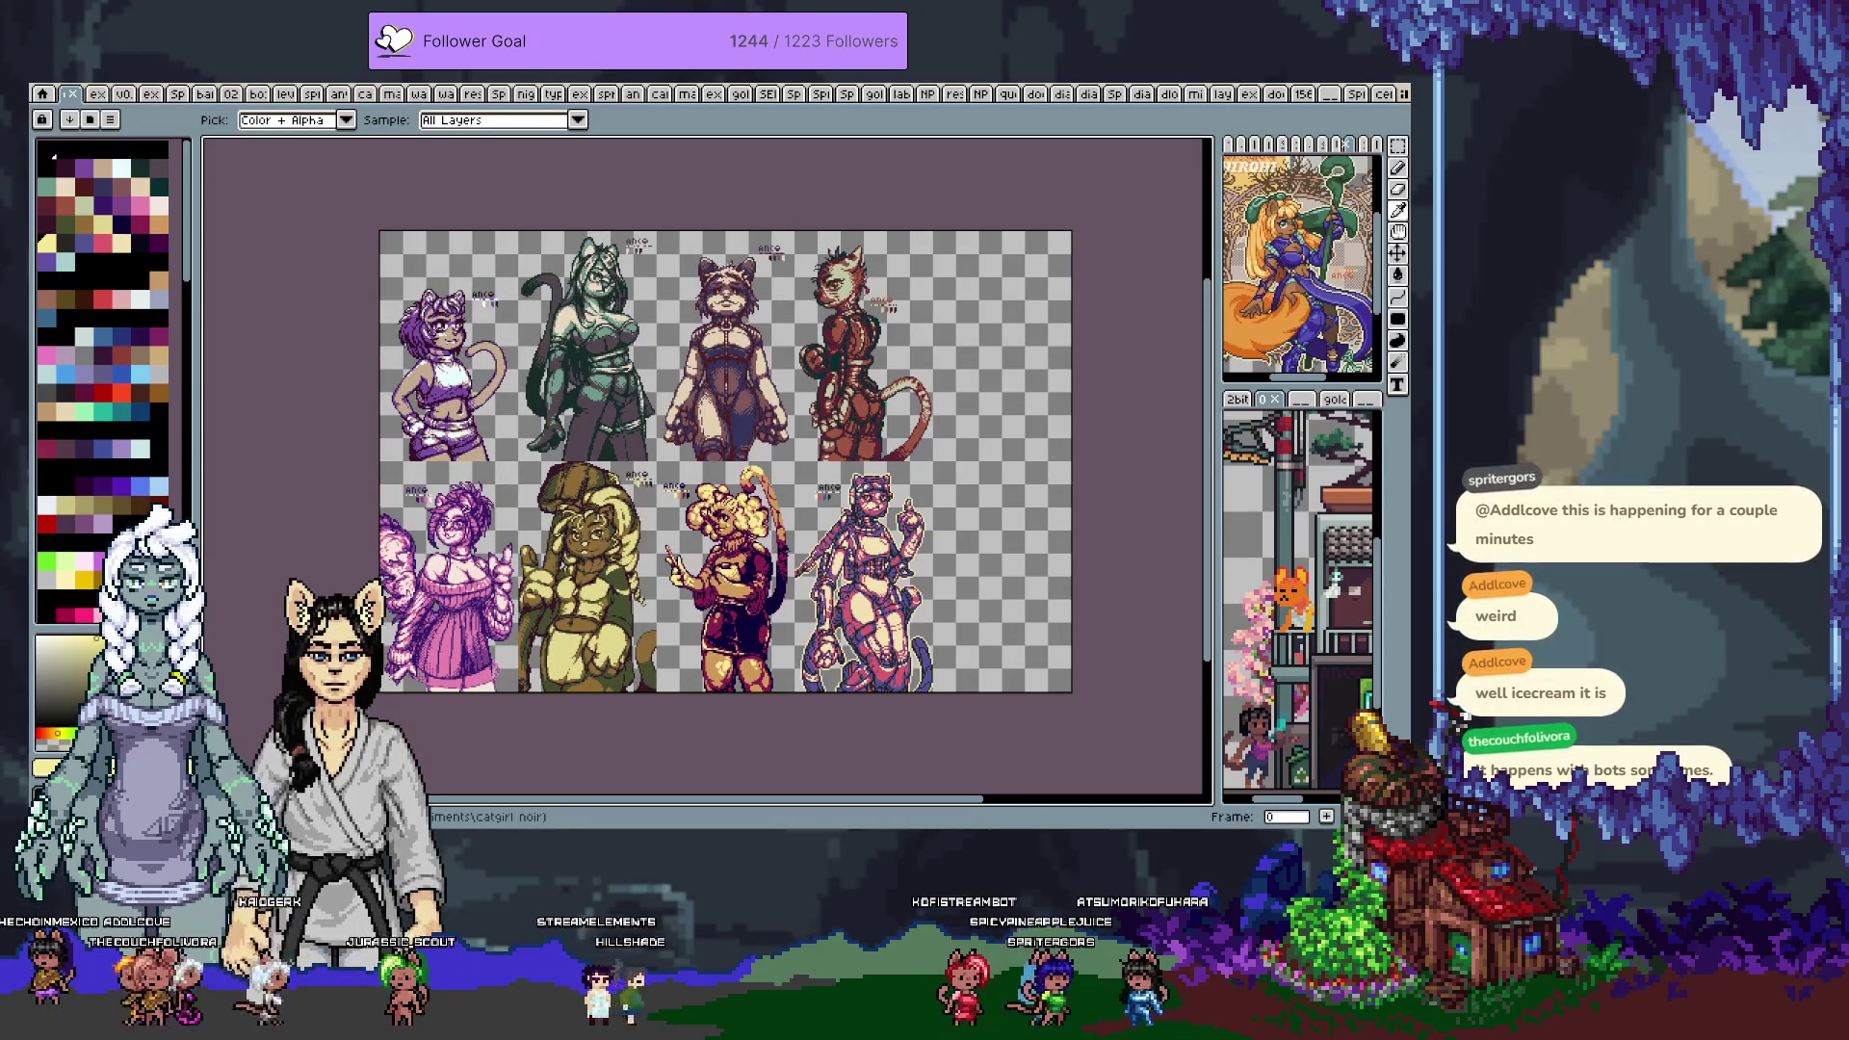
Page from frame 0 through the catgirl and character sheets to frame 17's purple-and-white illustration
key("Right")
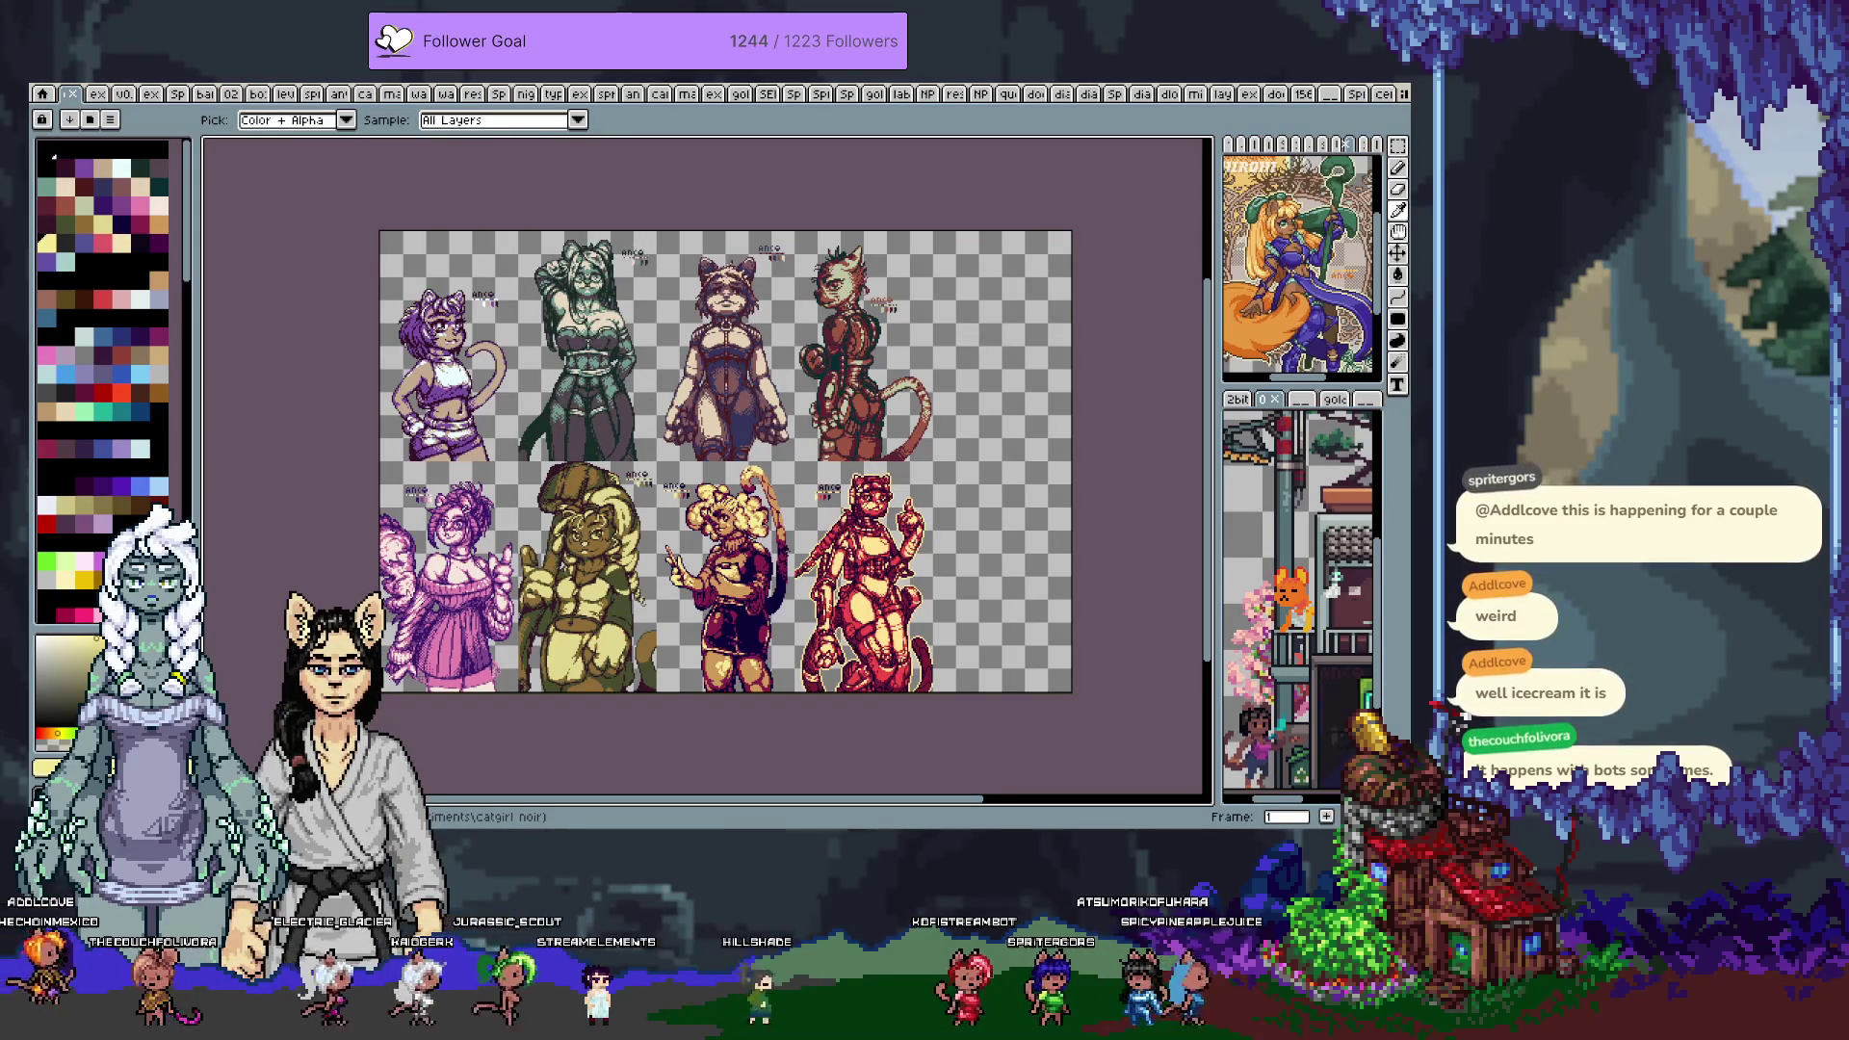
key("Right")
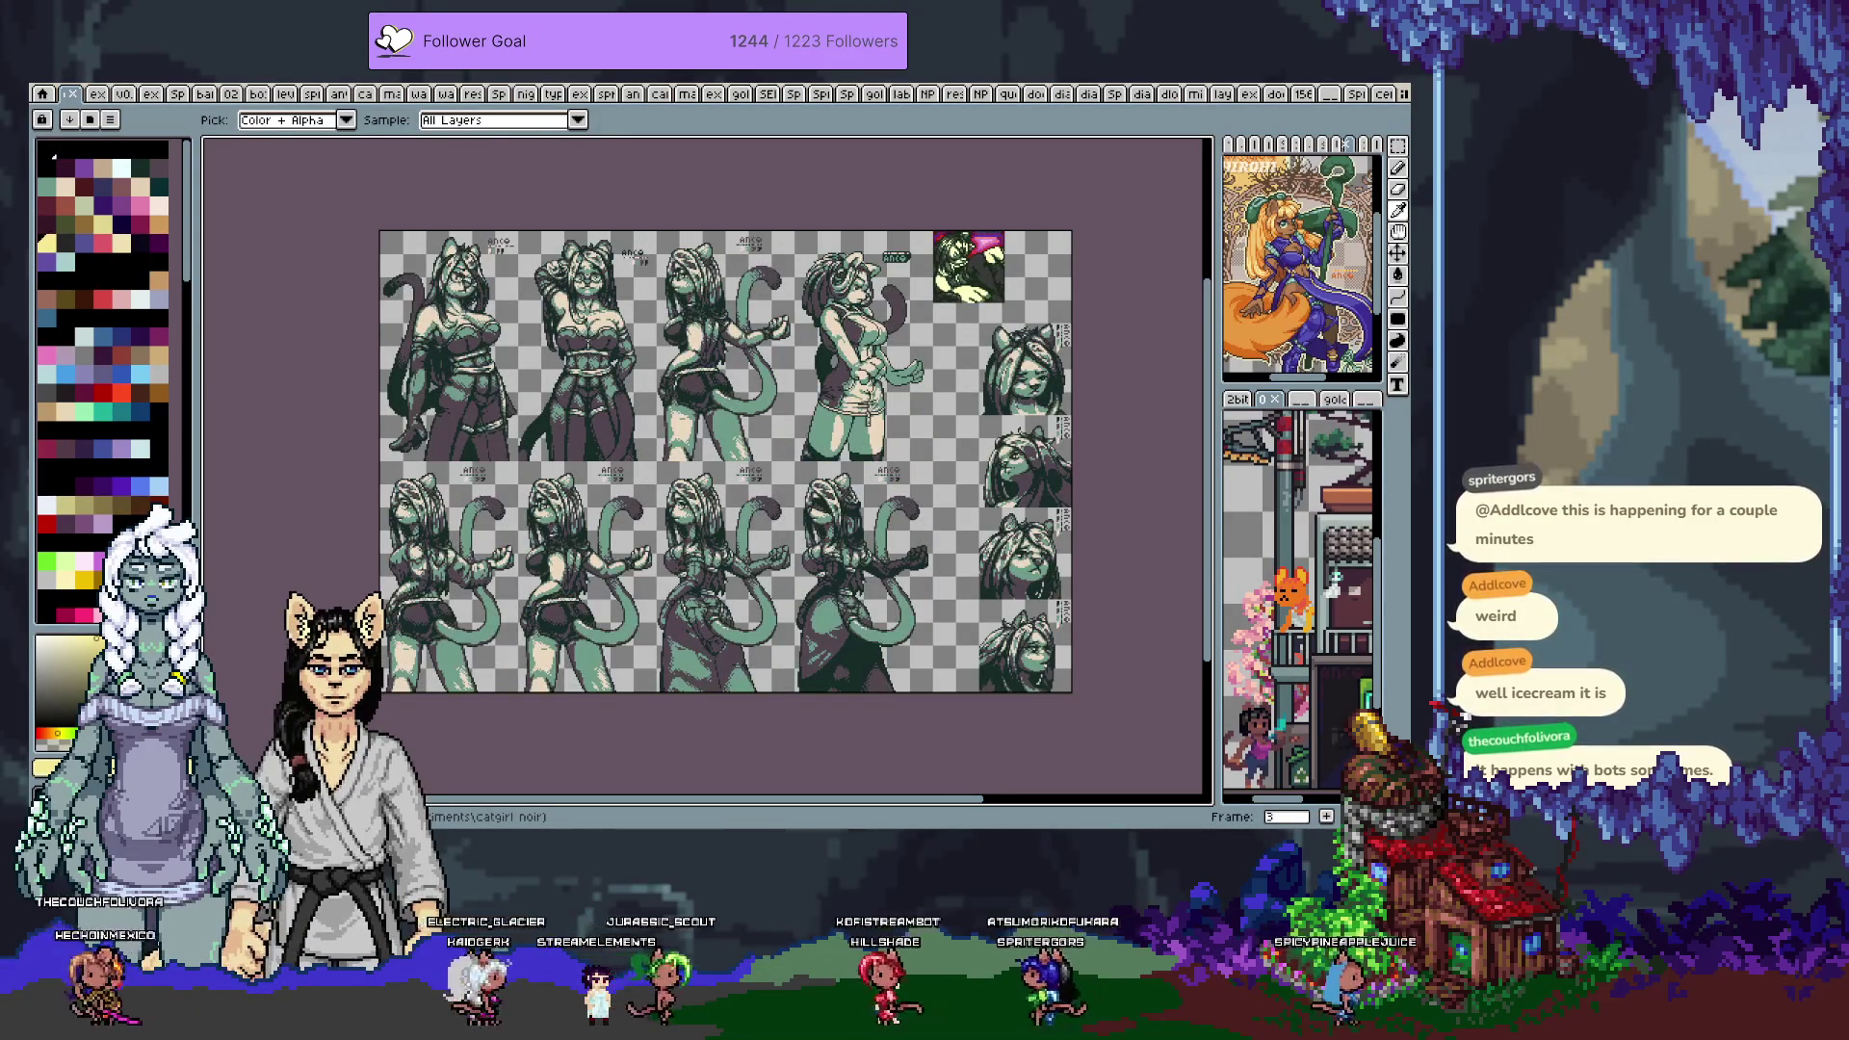
key("Right")
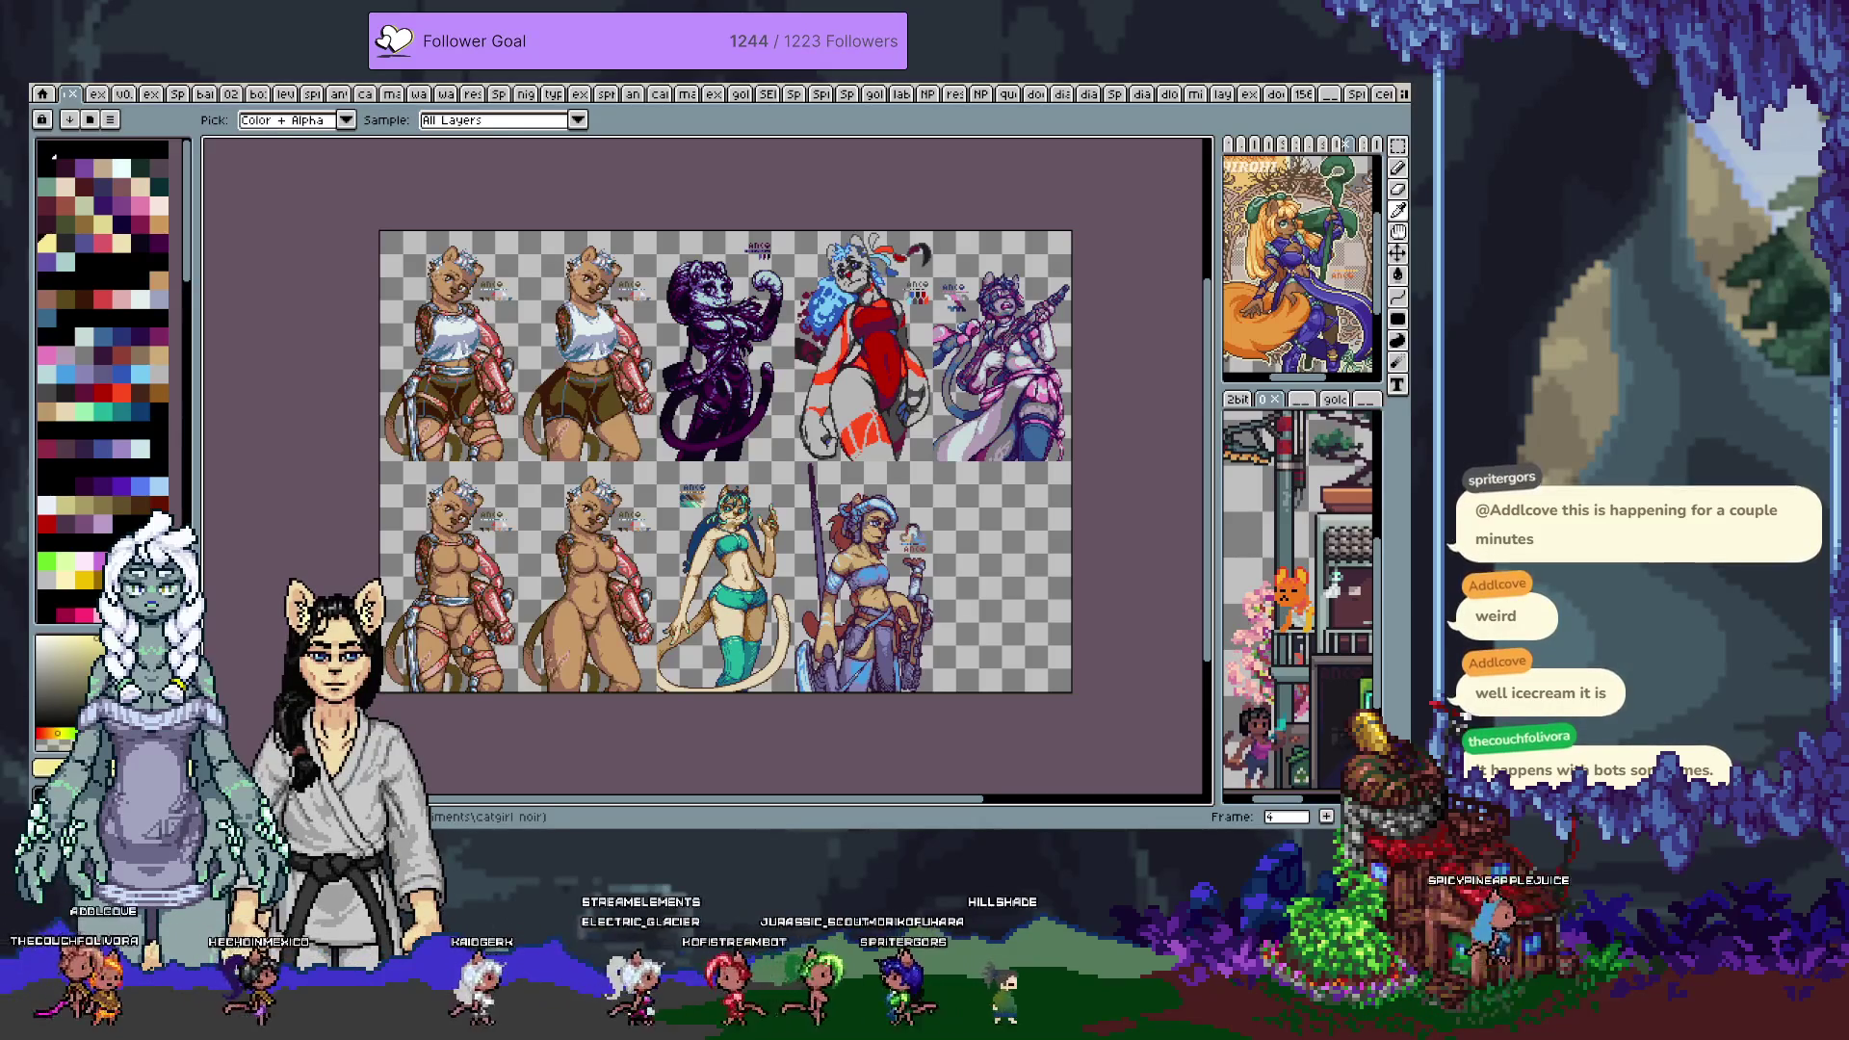
key("Right")
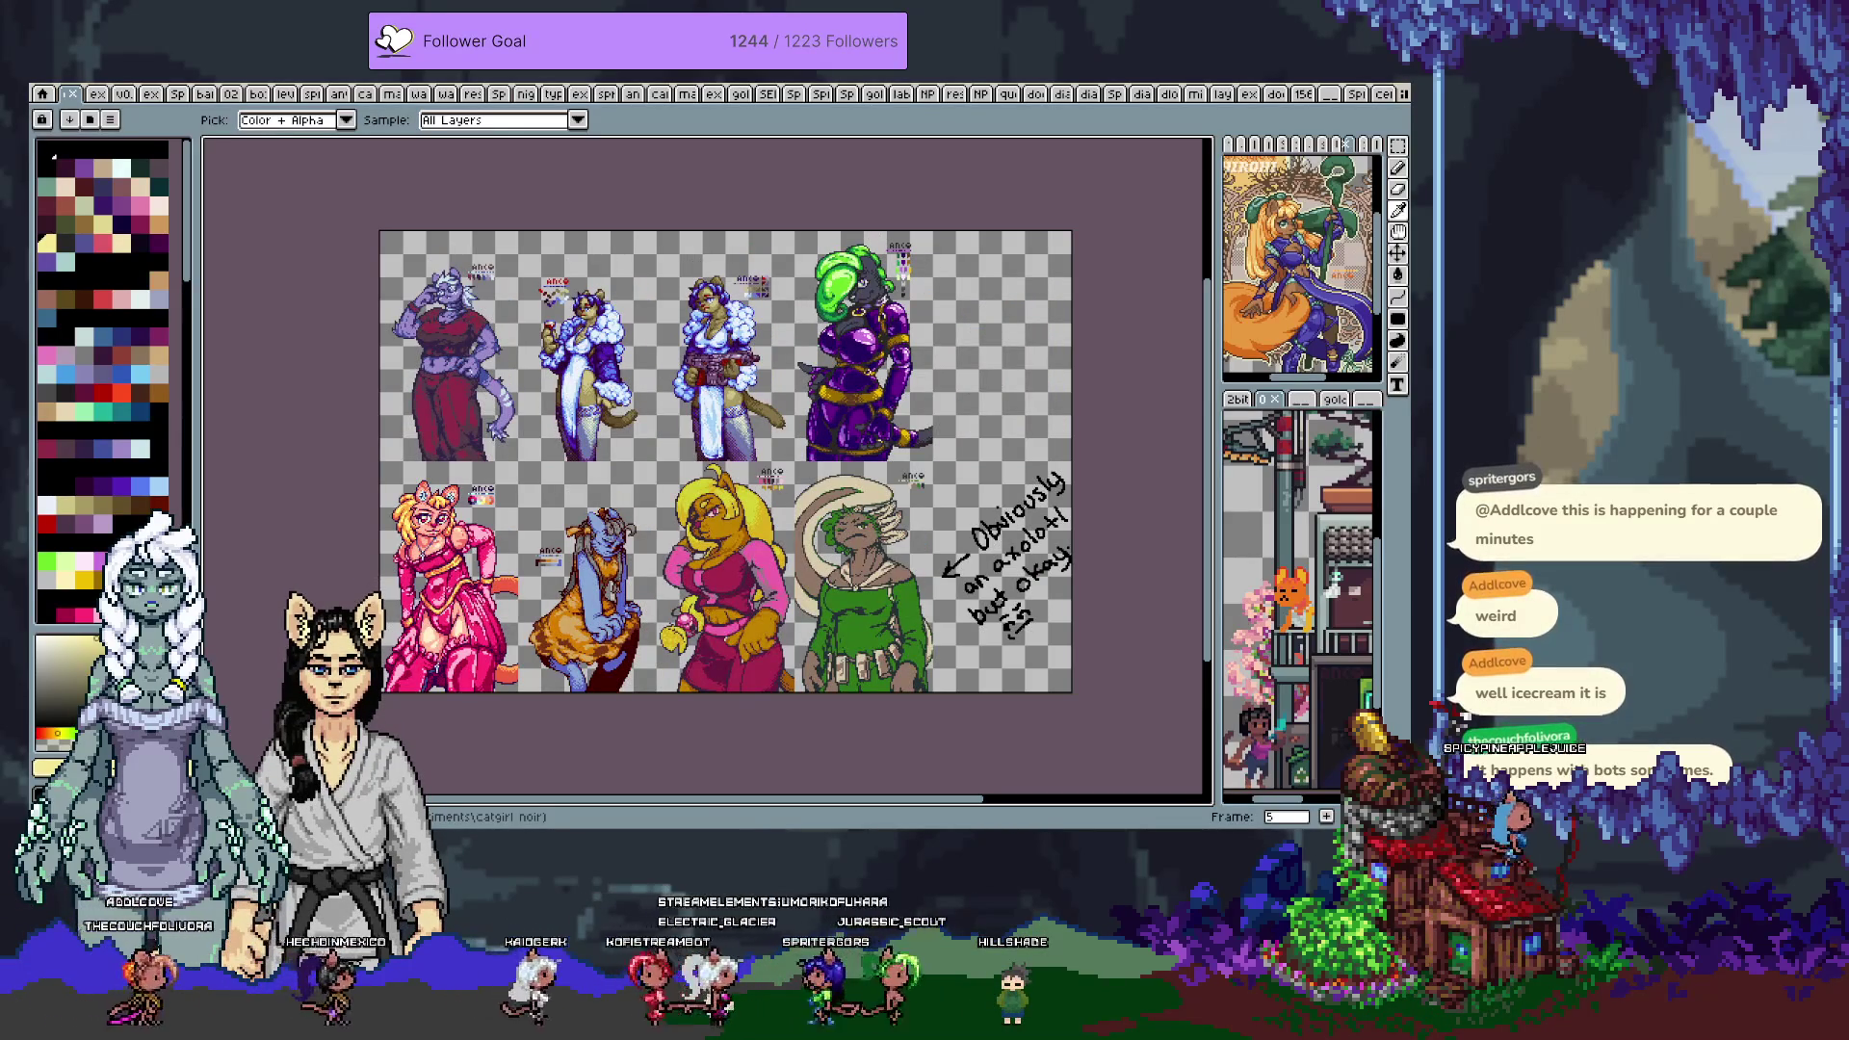
key("Right")
key("Right")
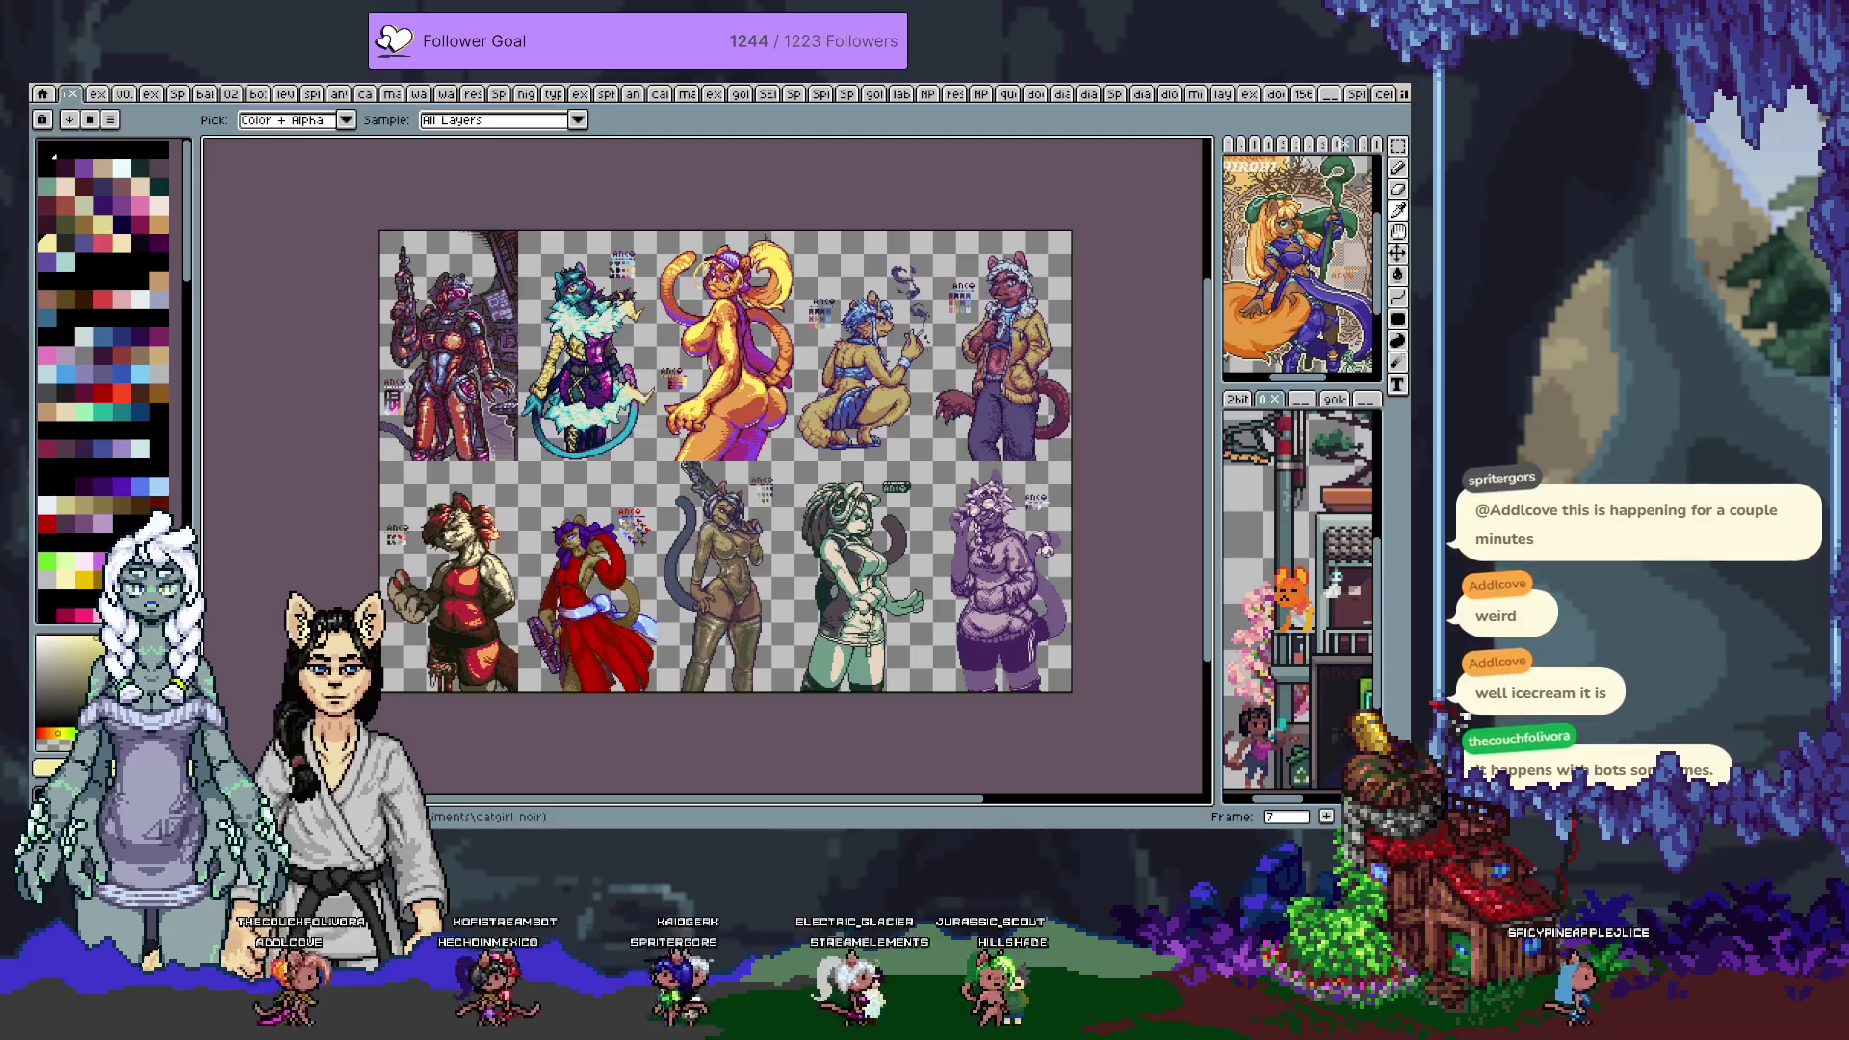
key("Right")
key("Right")
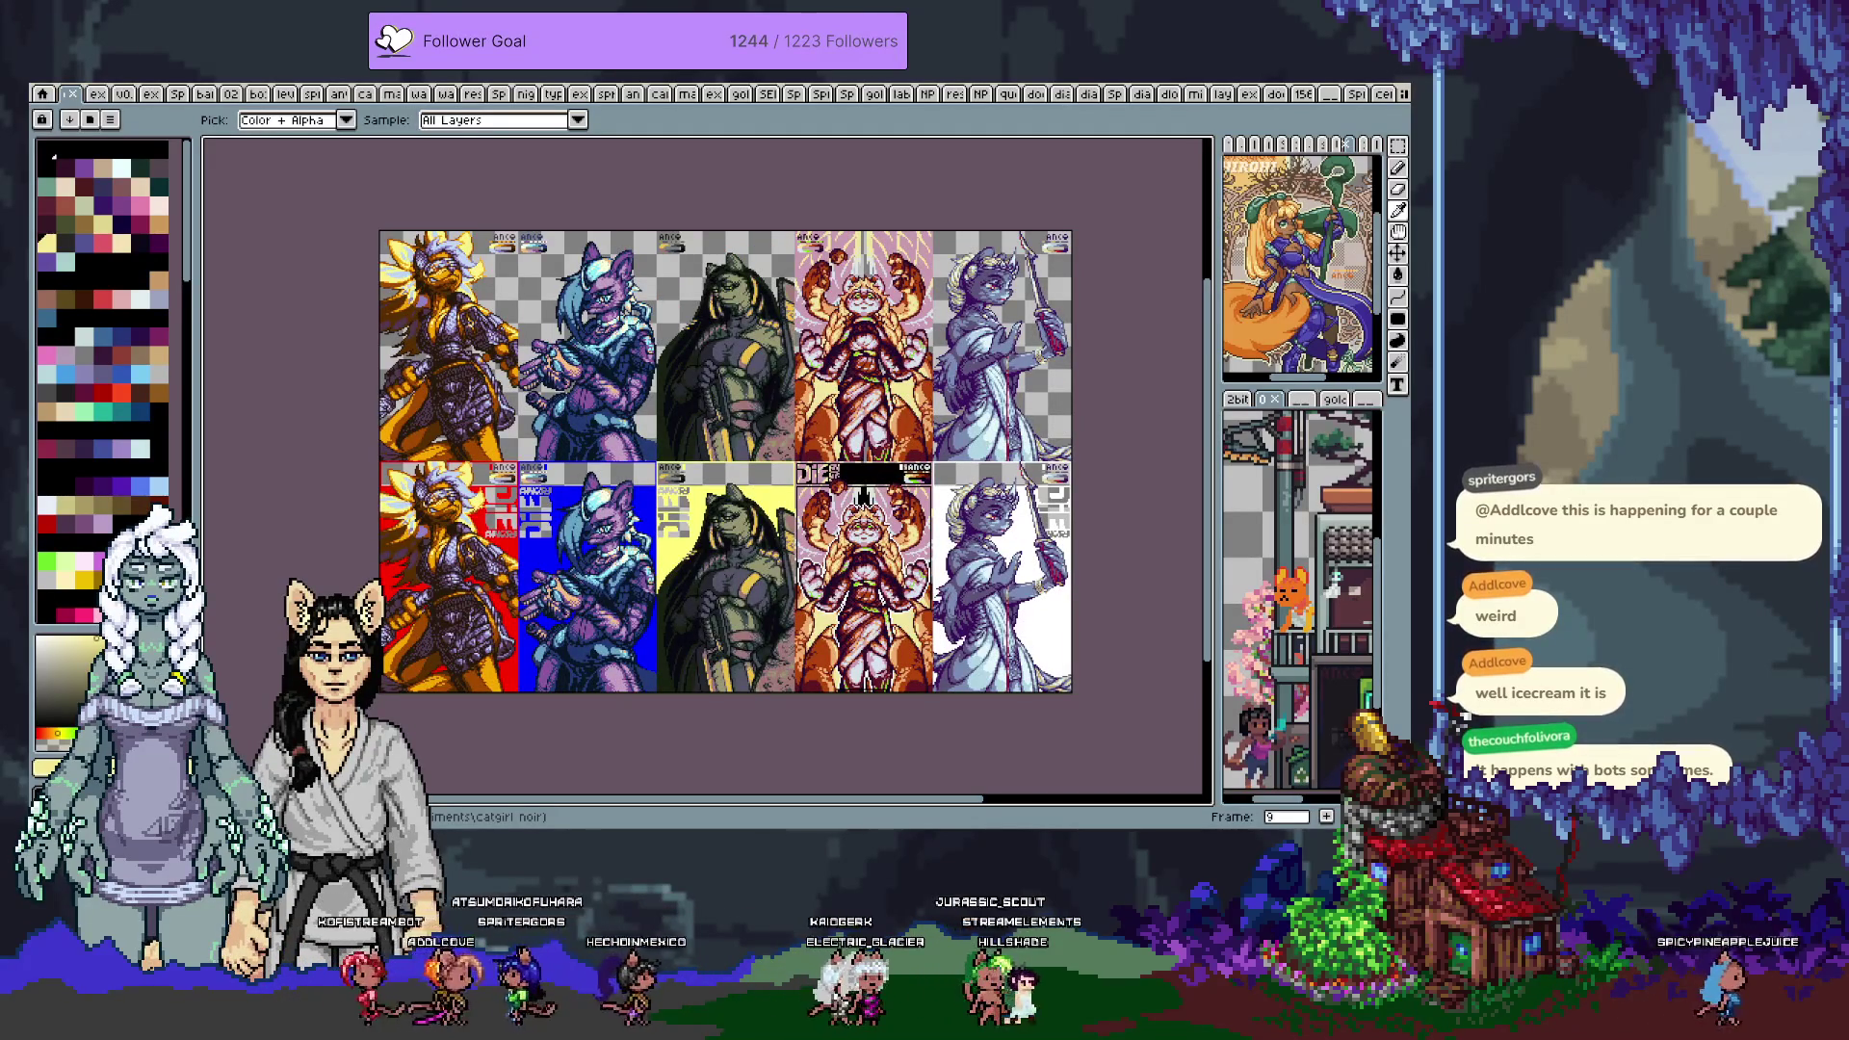
key("Right")
key("Right")
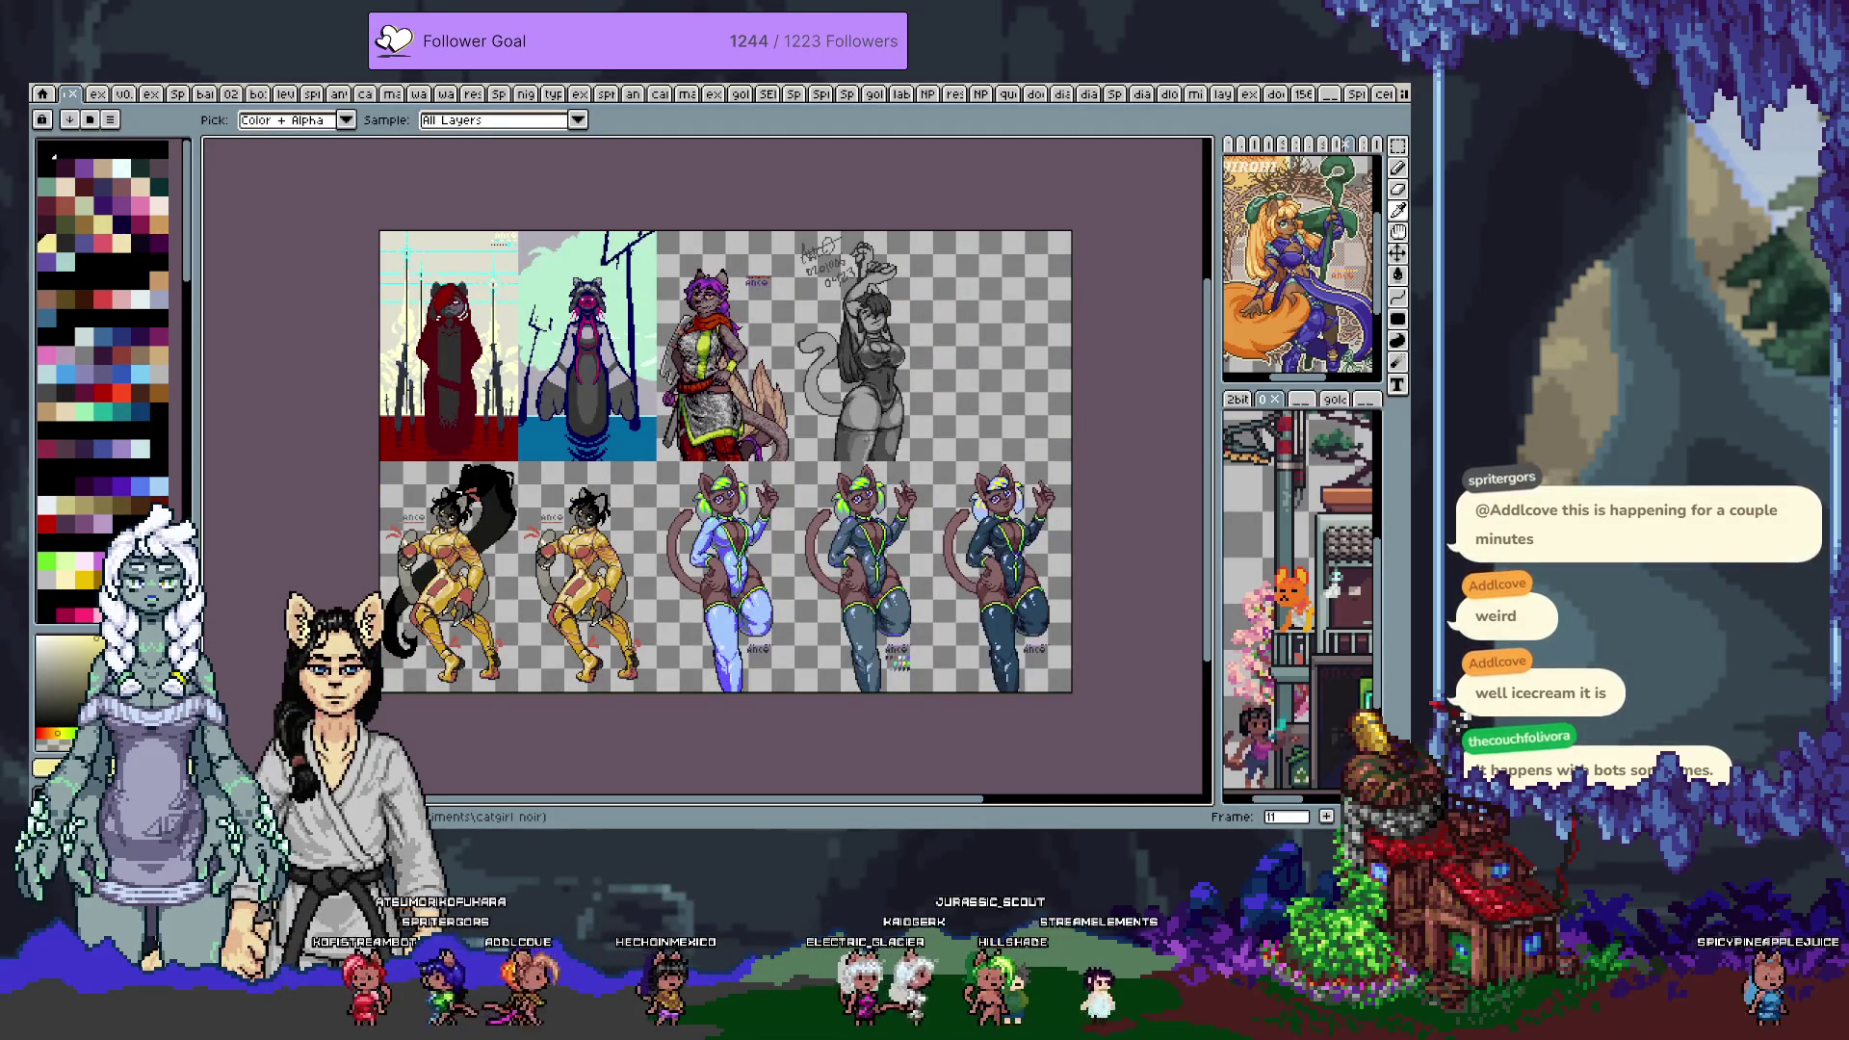
key("Right")
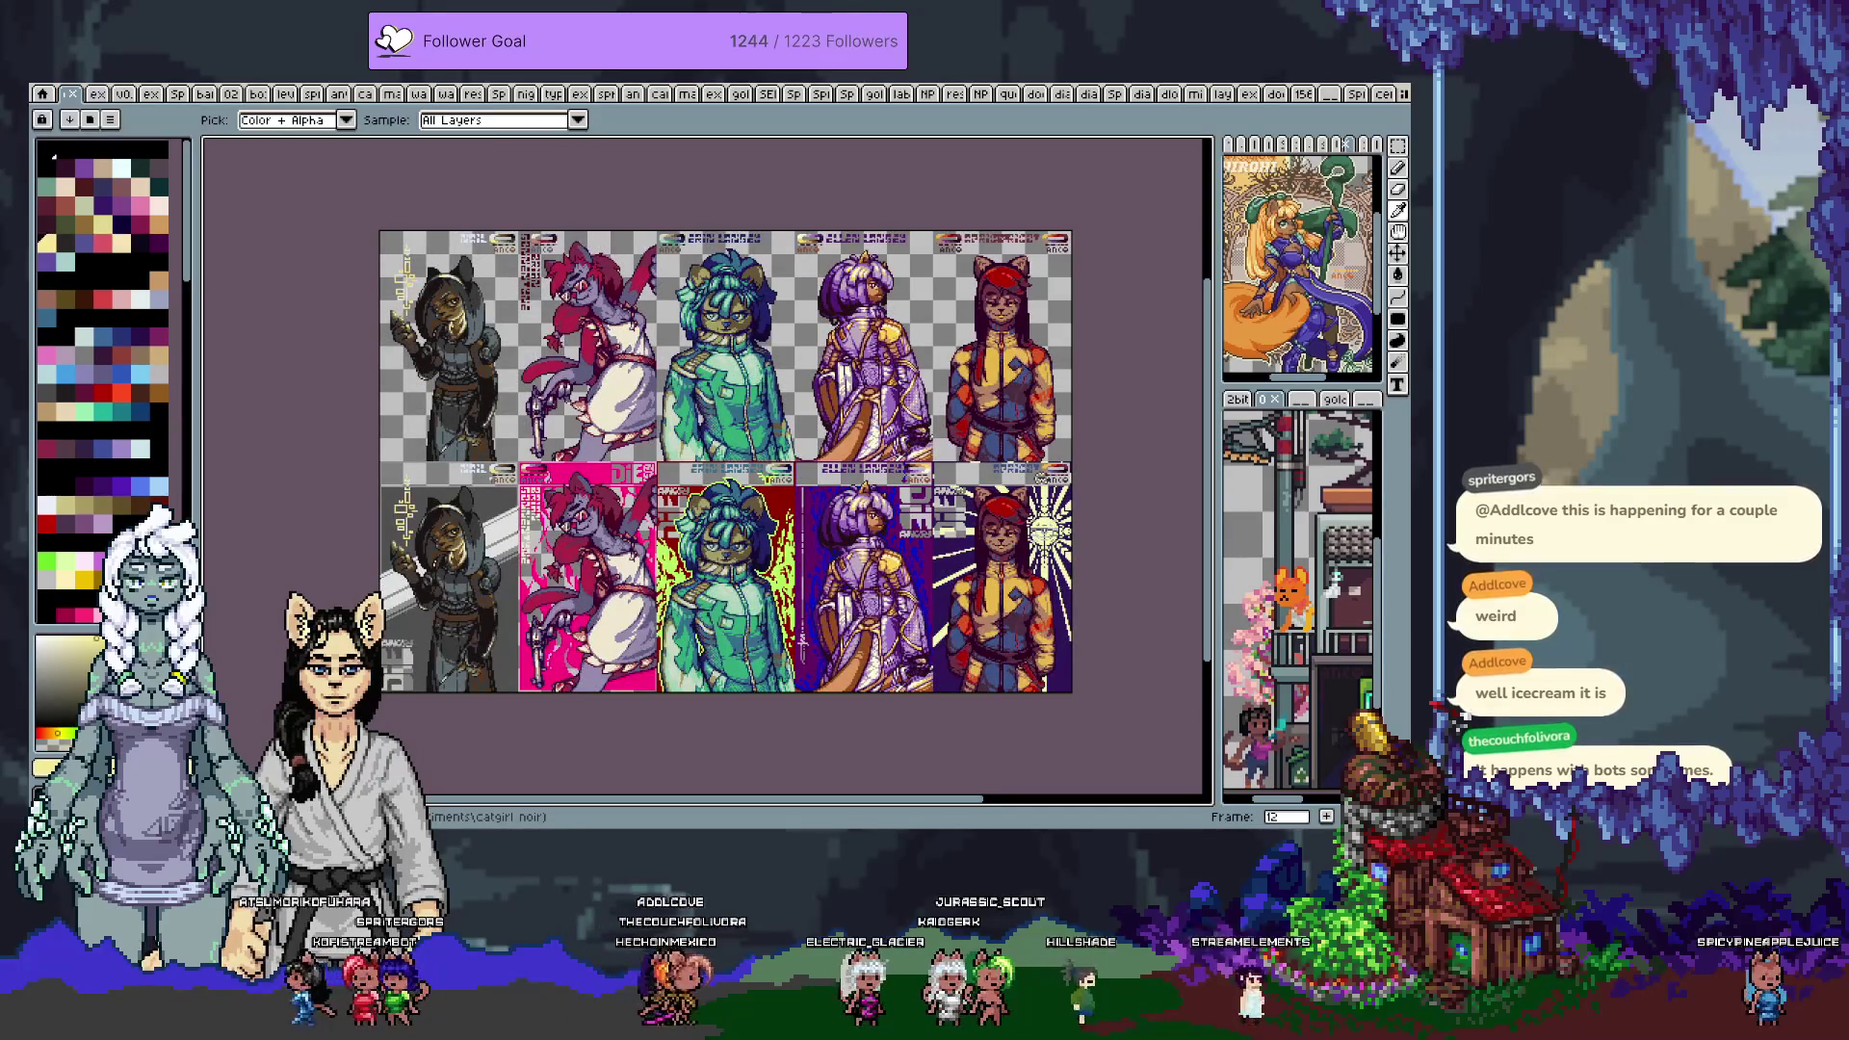
key("Right")
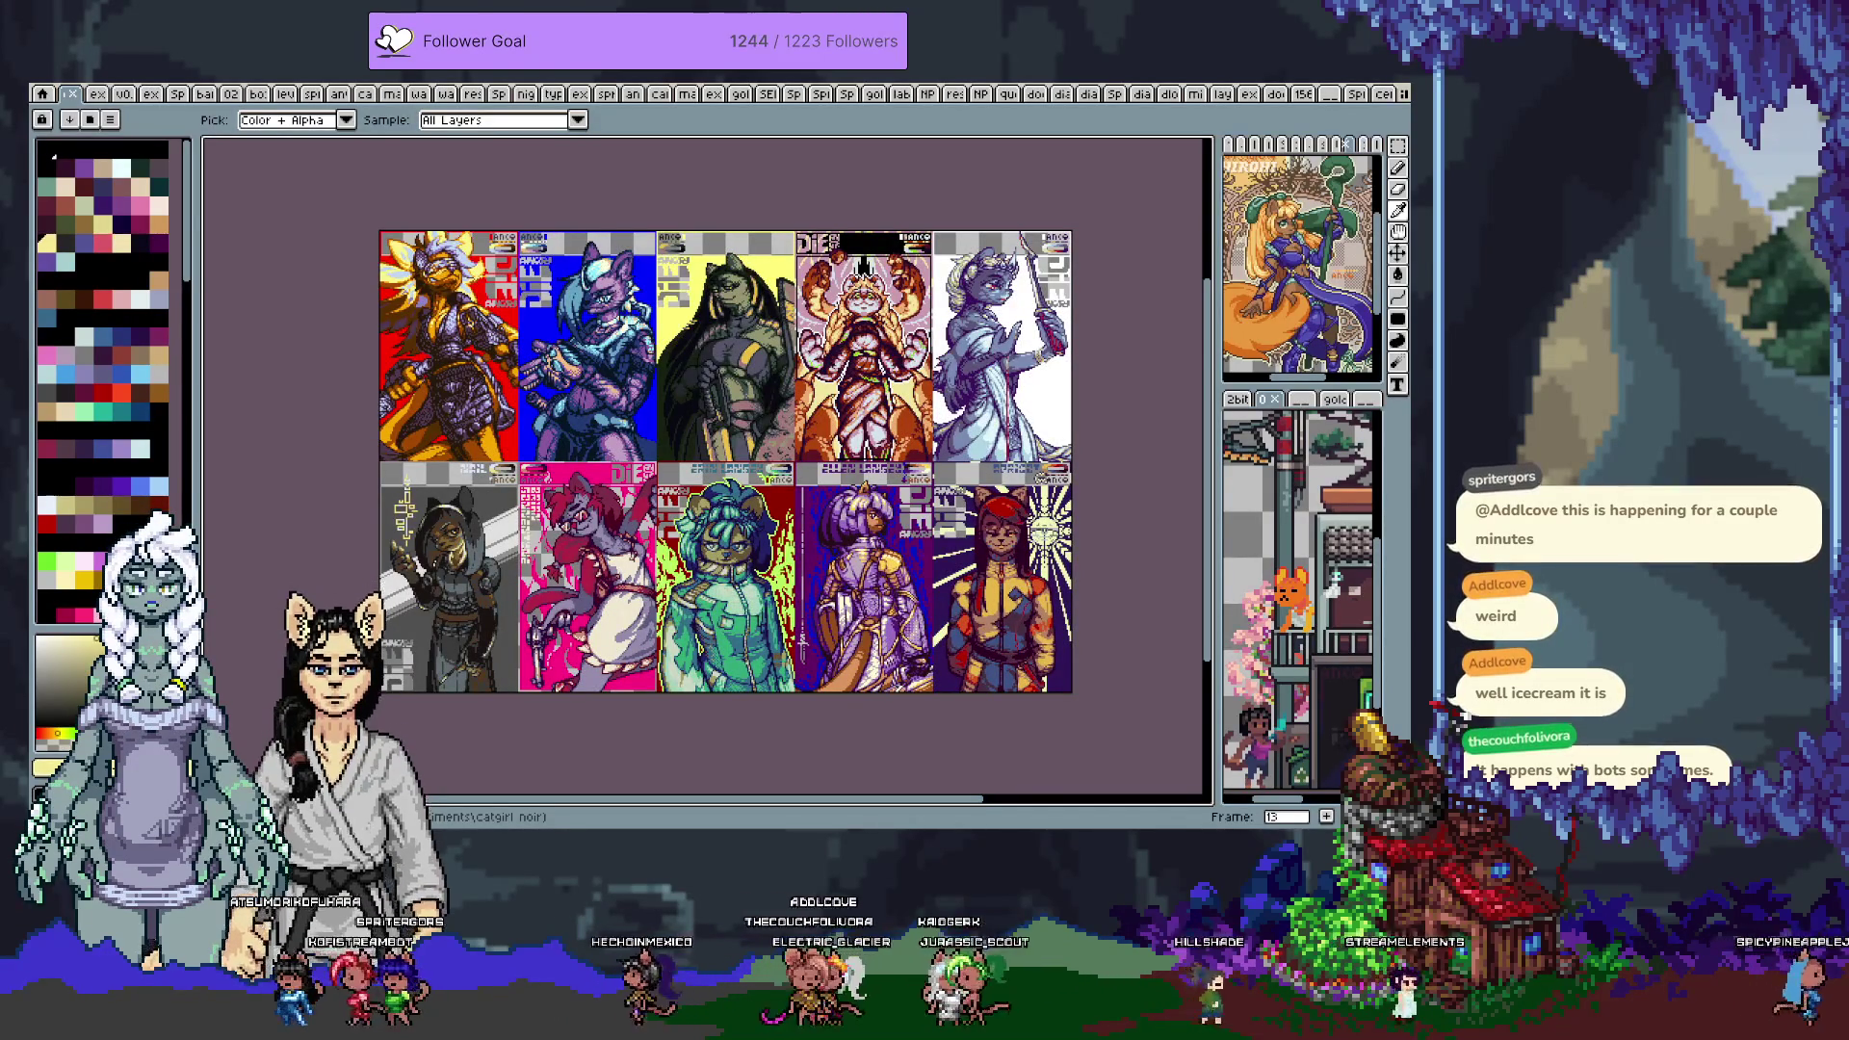
key("Right")
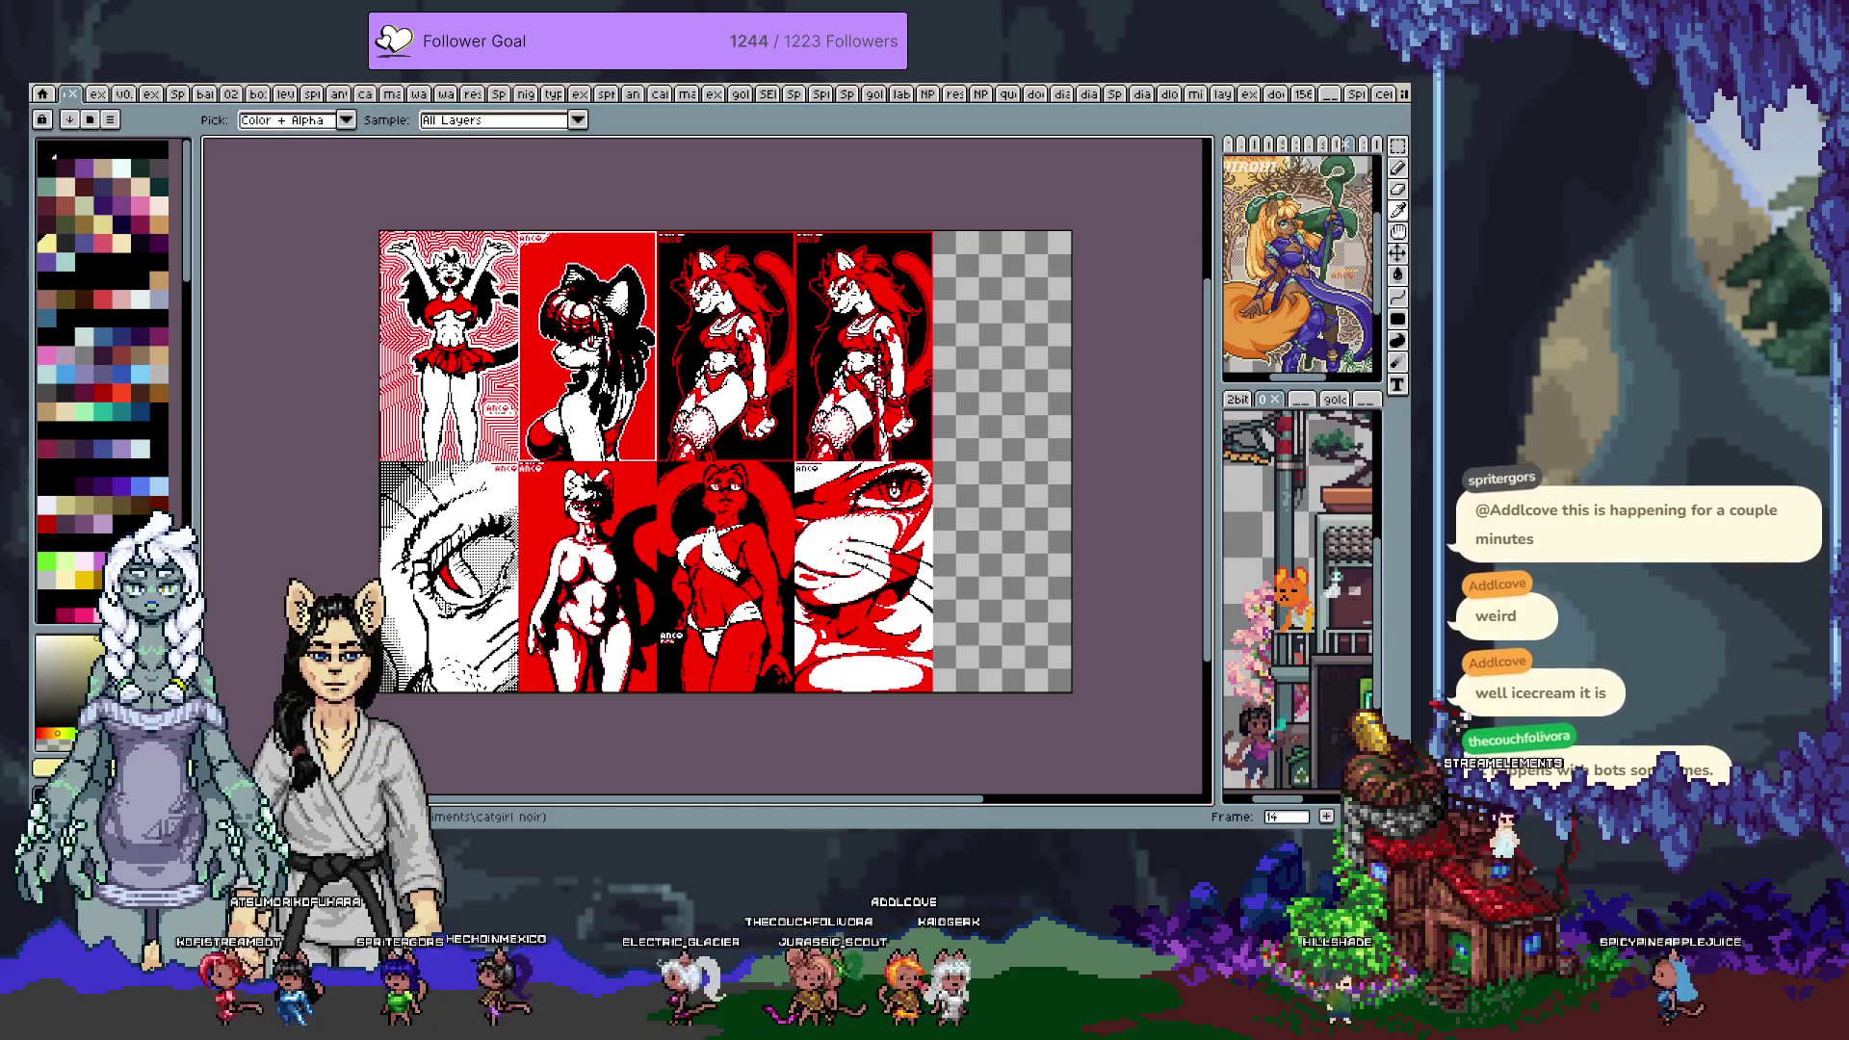
key("Right")
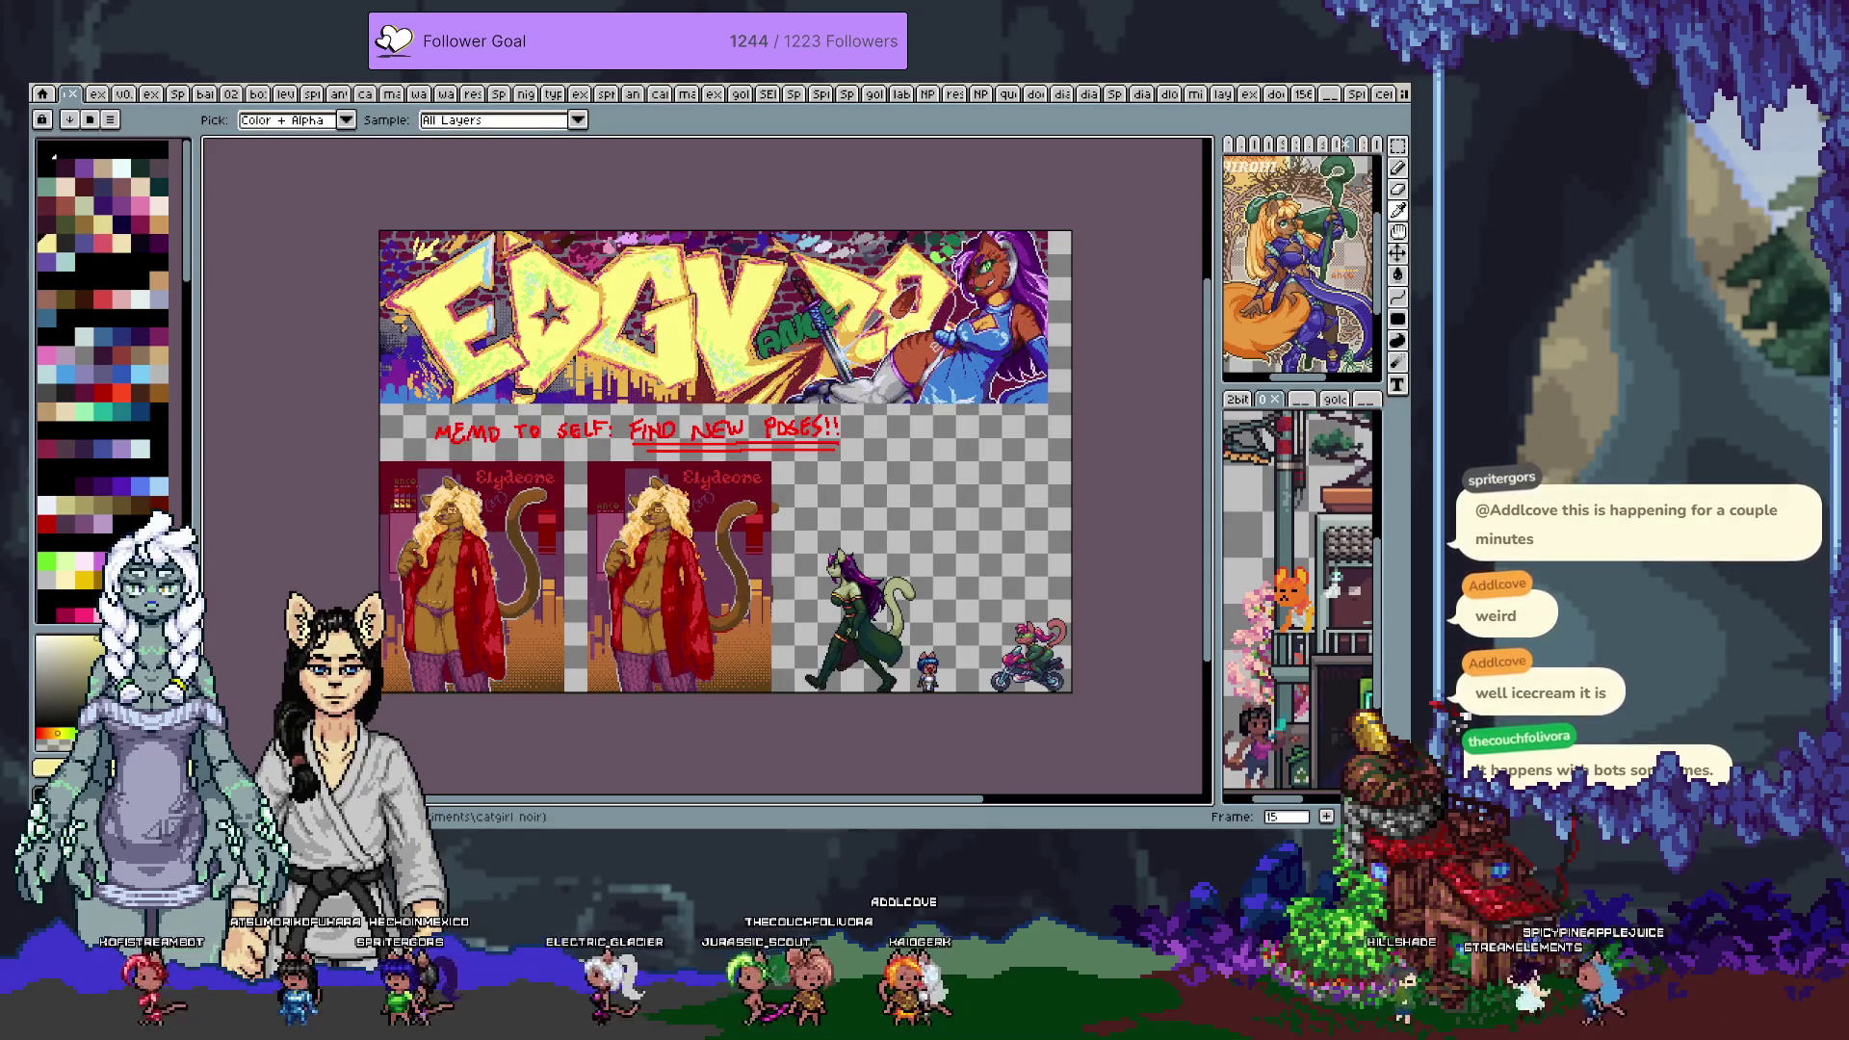
key("Right")
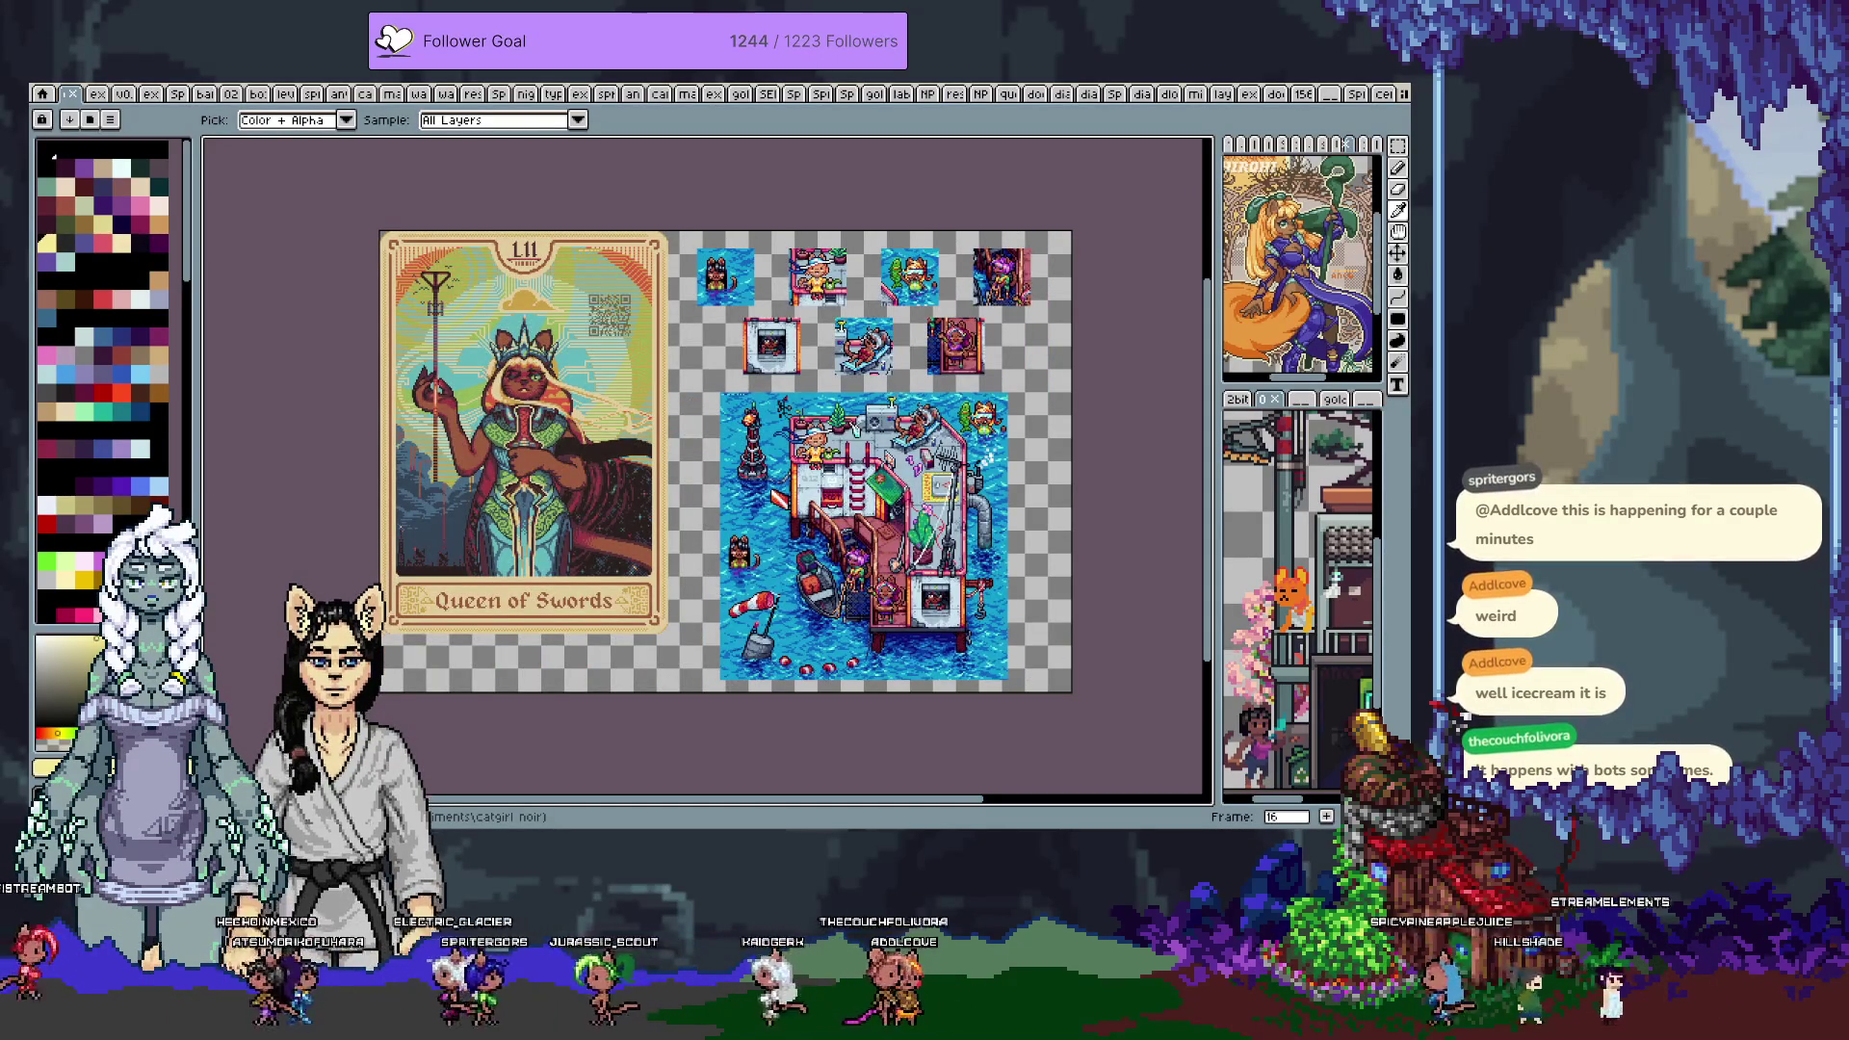
key("Right")
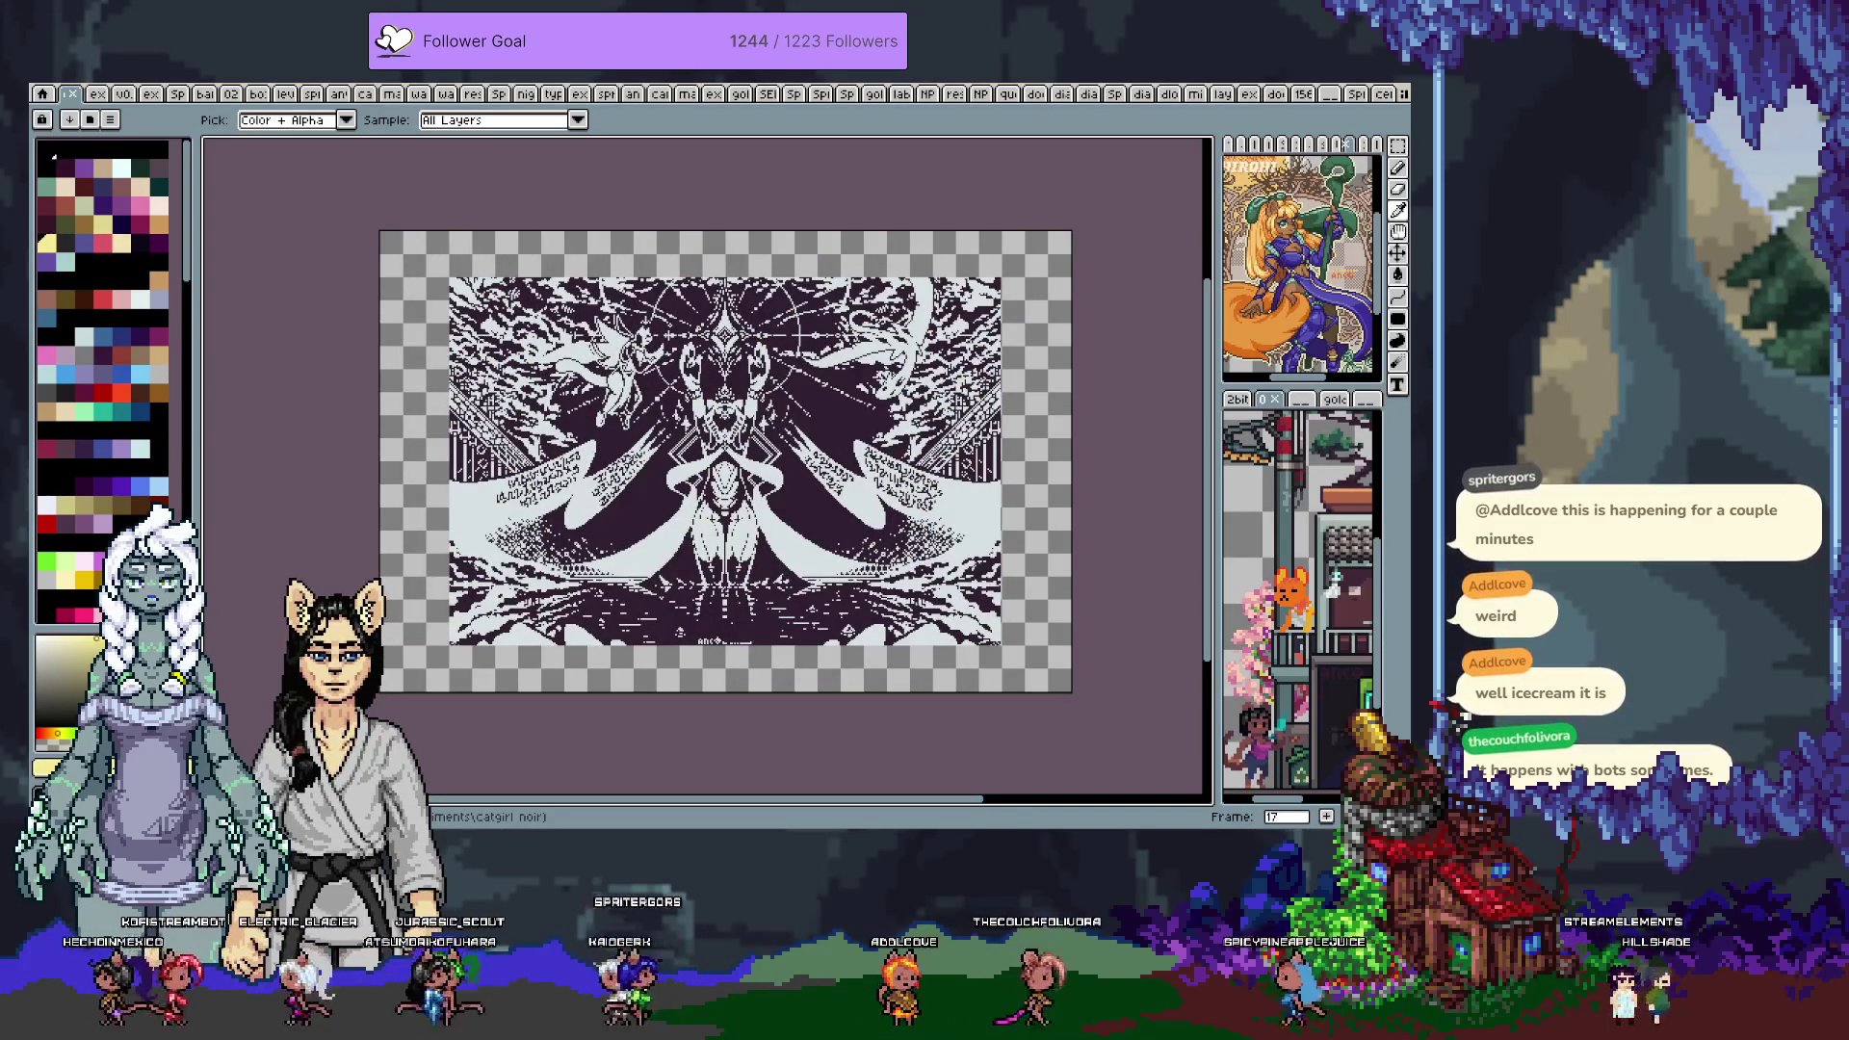
Advance past the desk scene and playing-card frames to frame 32's small sprite sheet
key("Right")
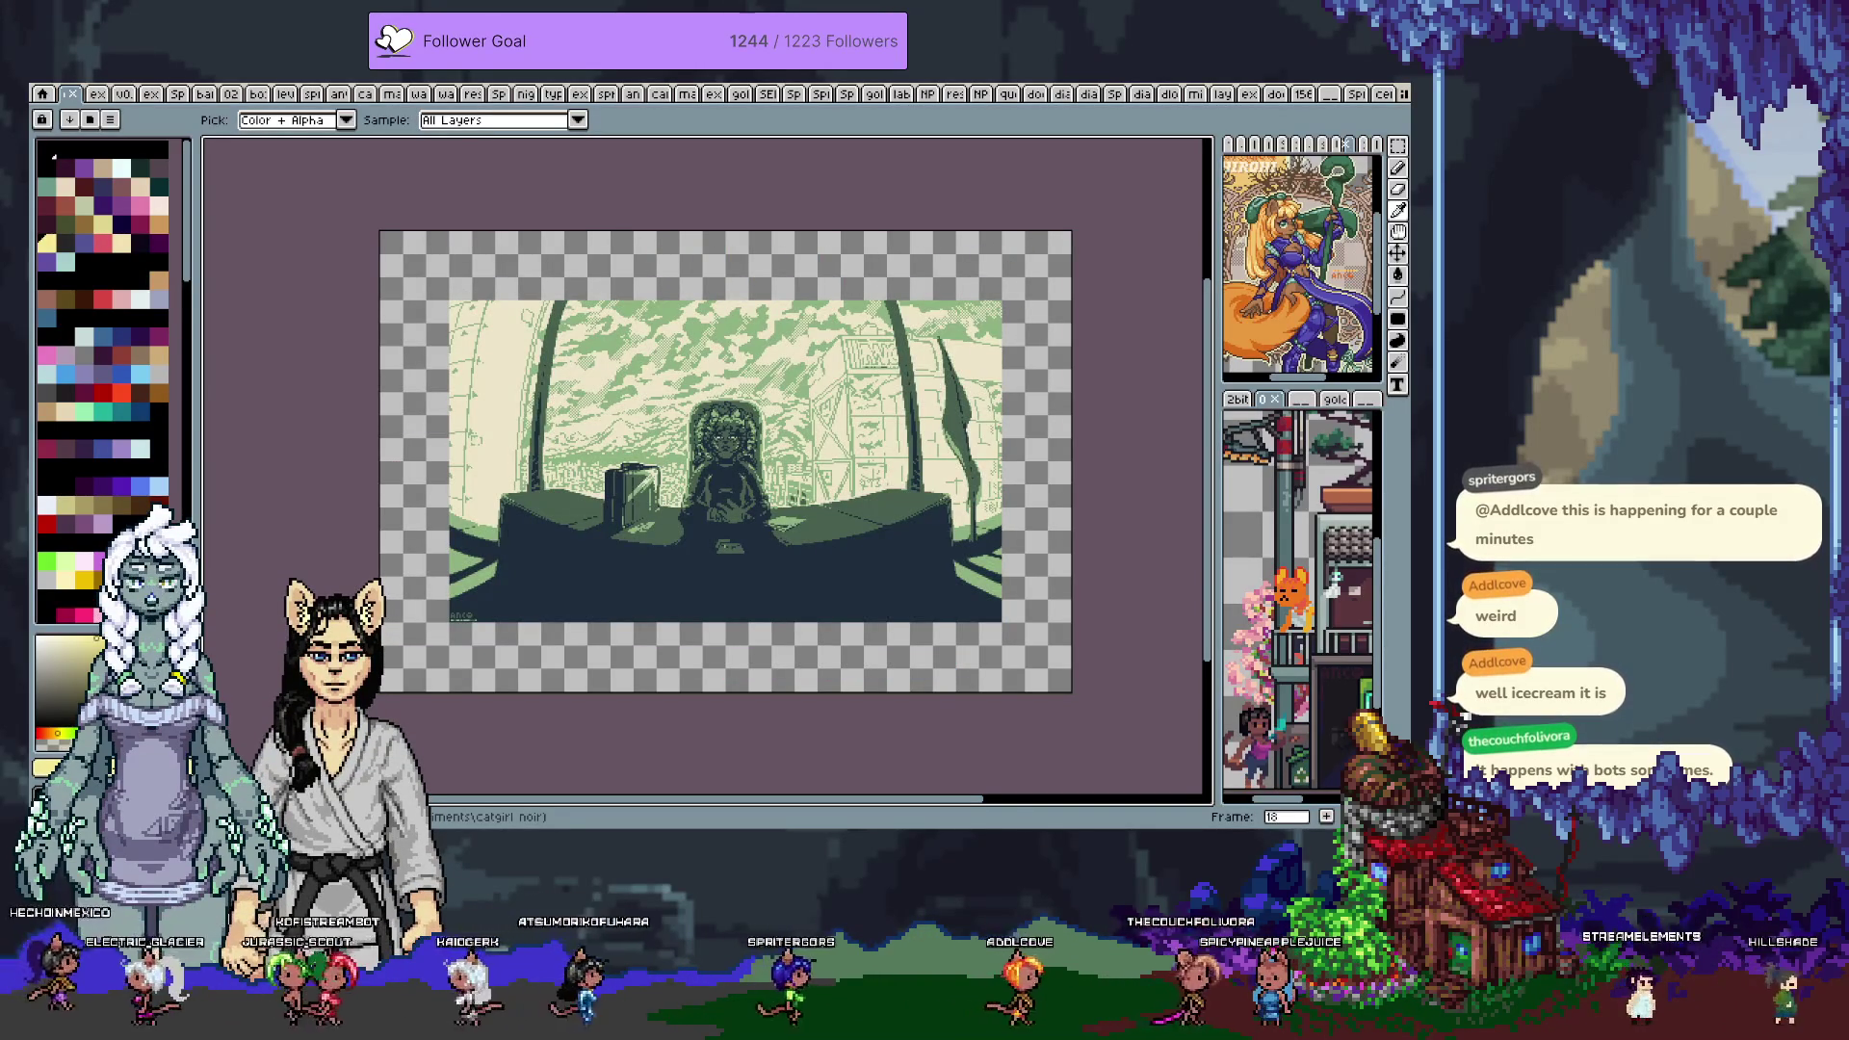
key("Right")
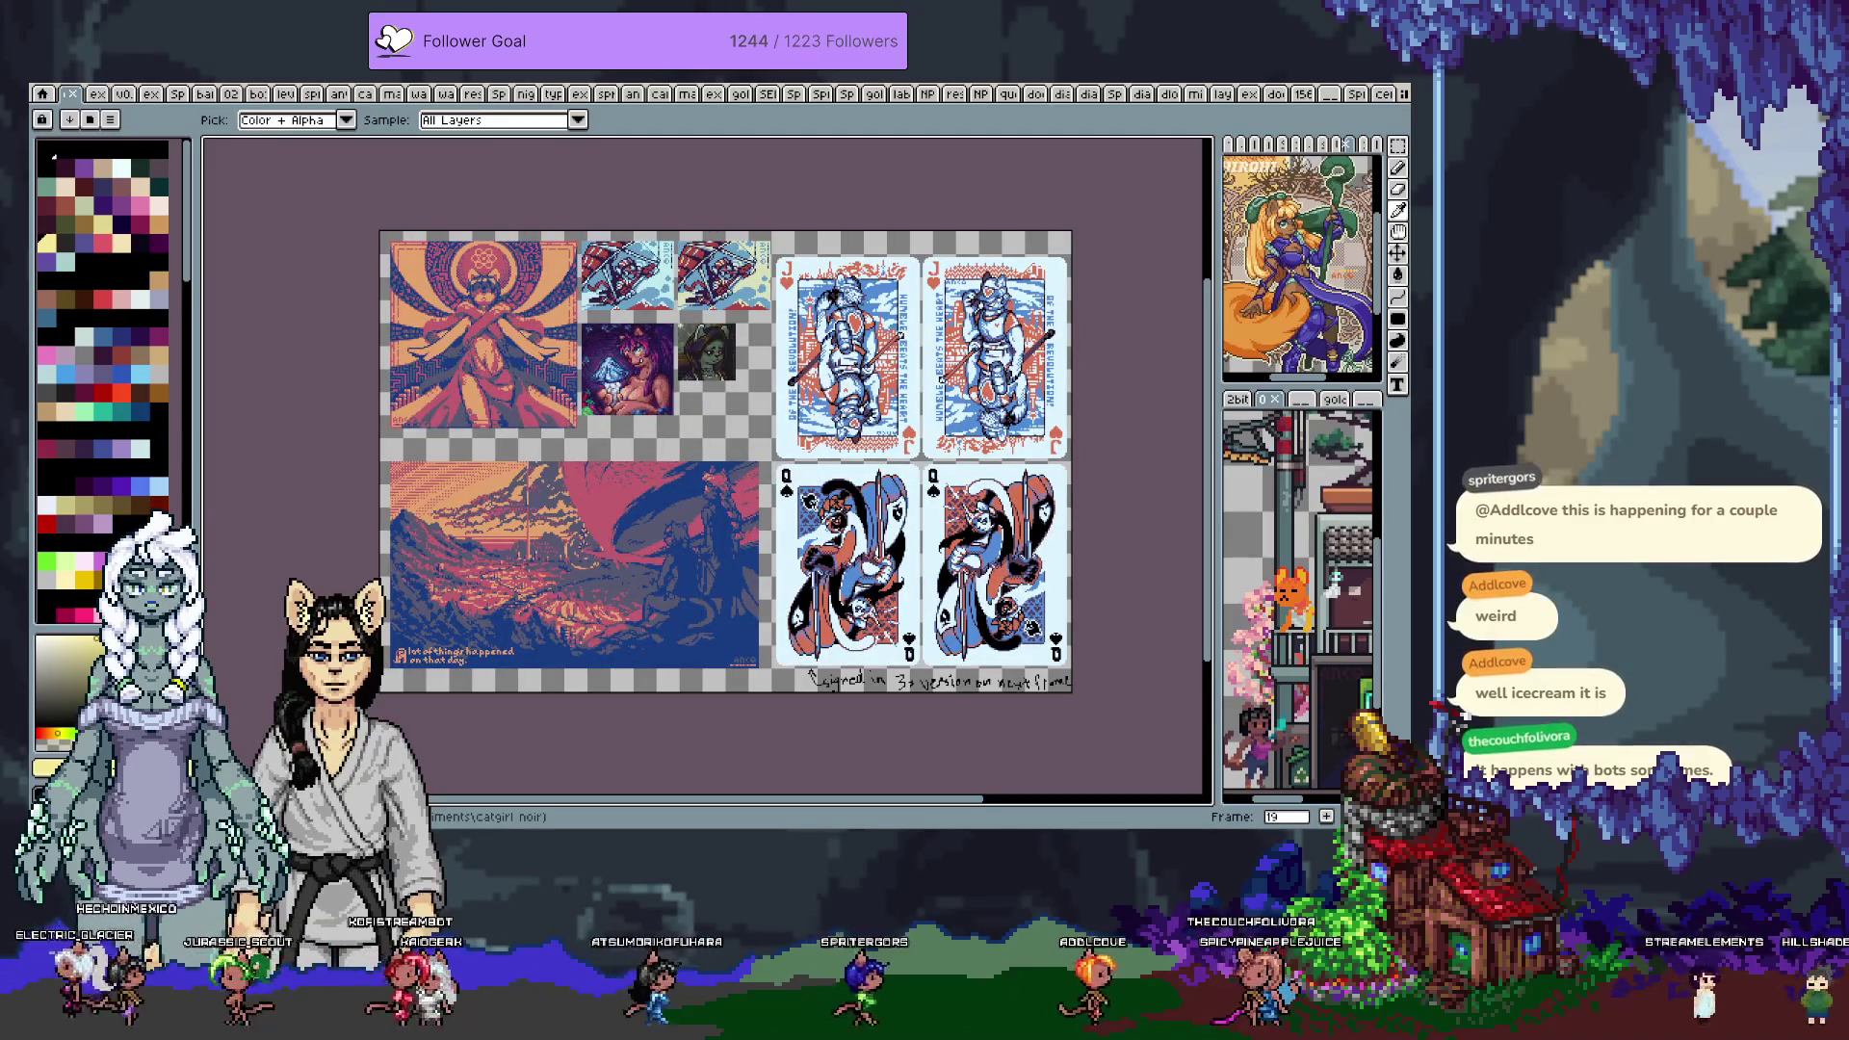
key("Right")
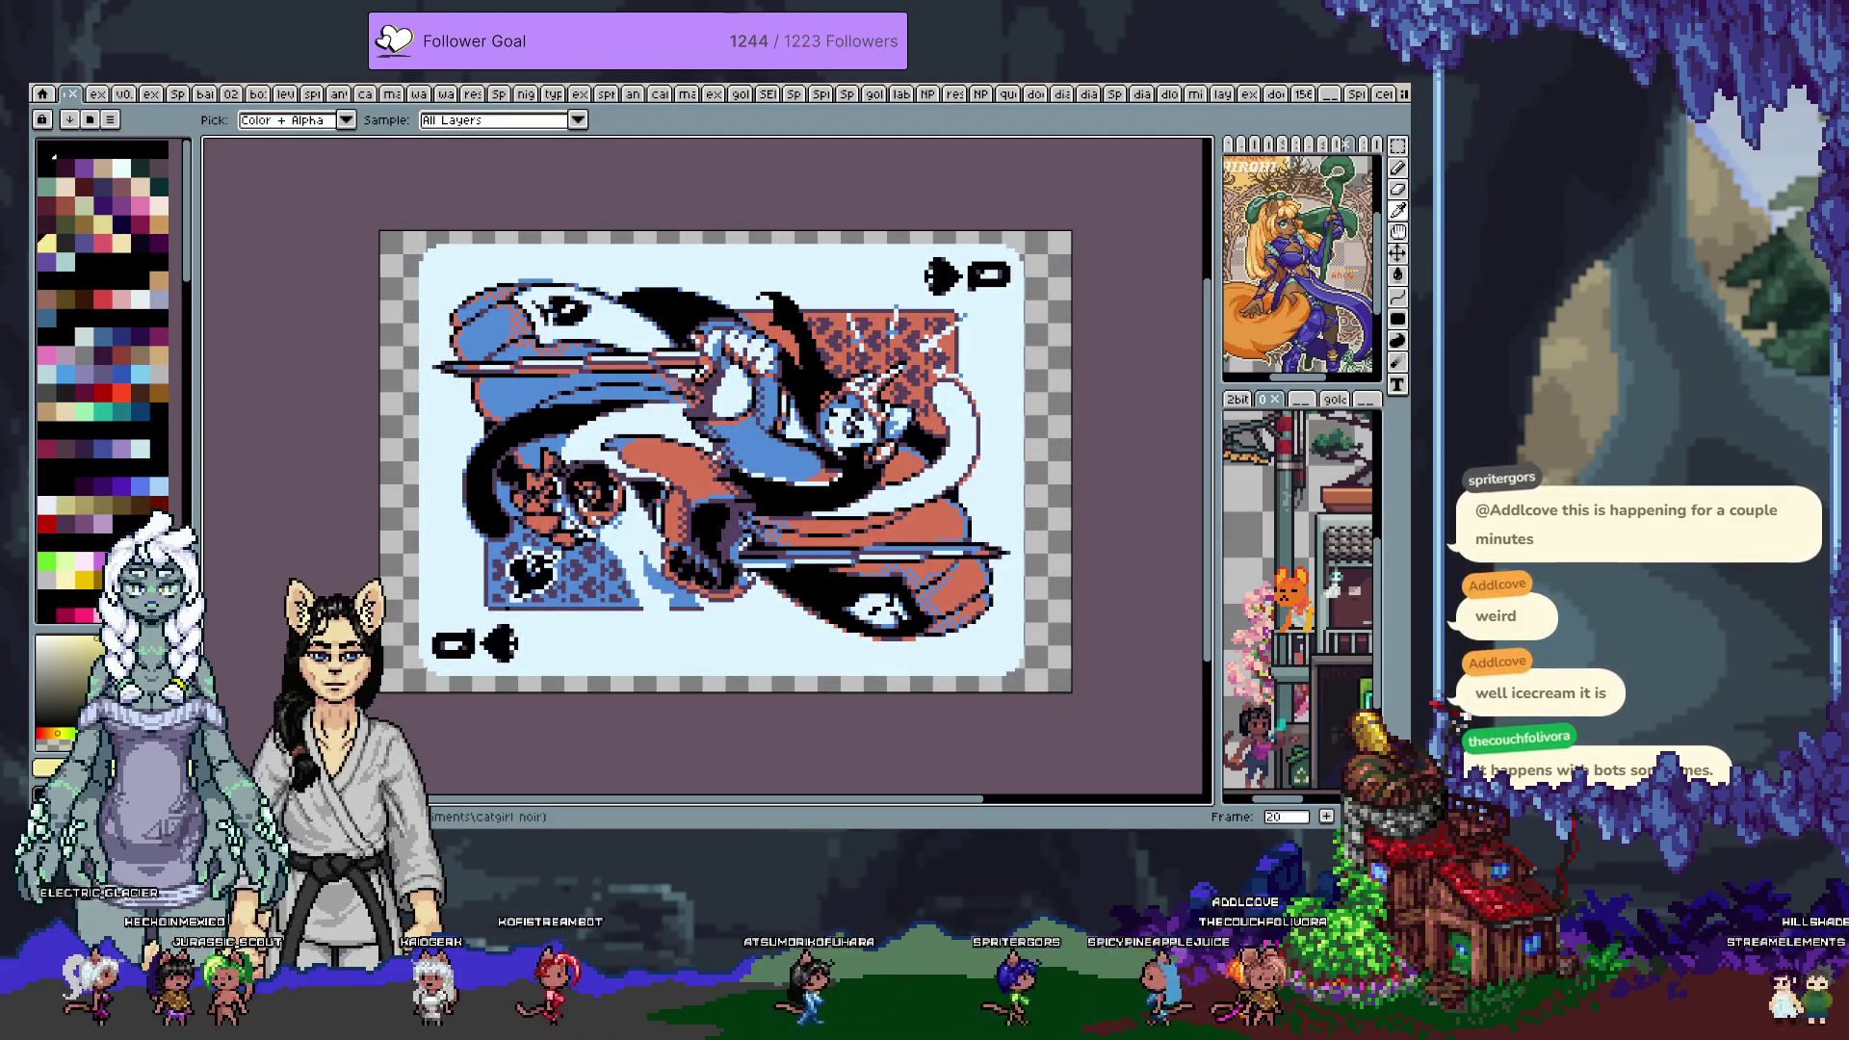
key("Right")
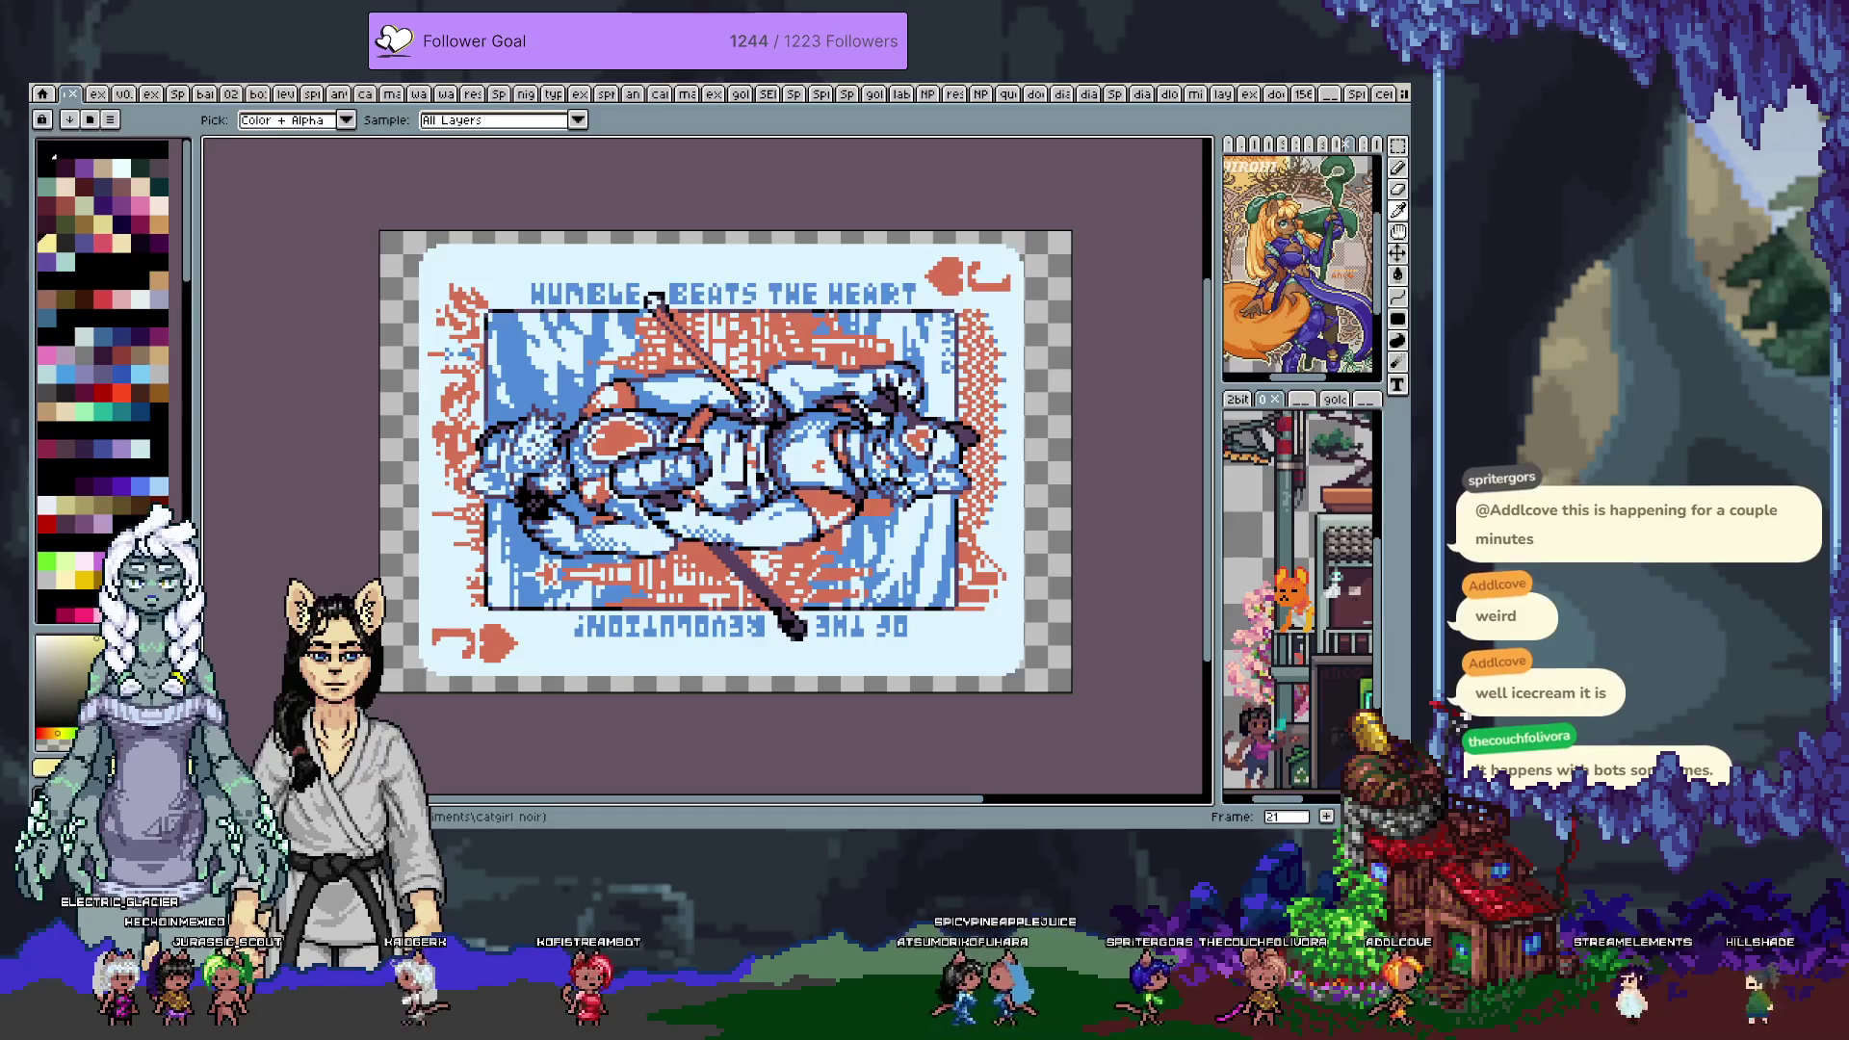
key("Right")
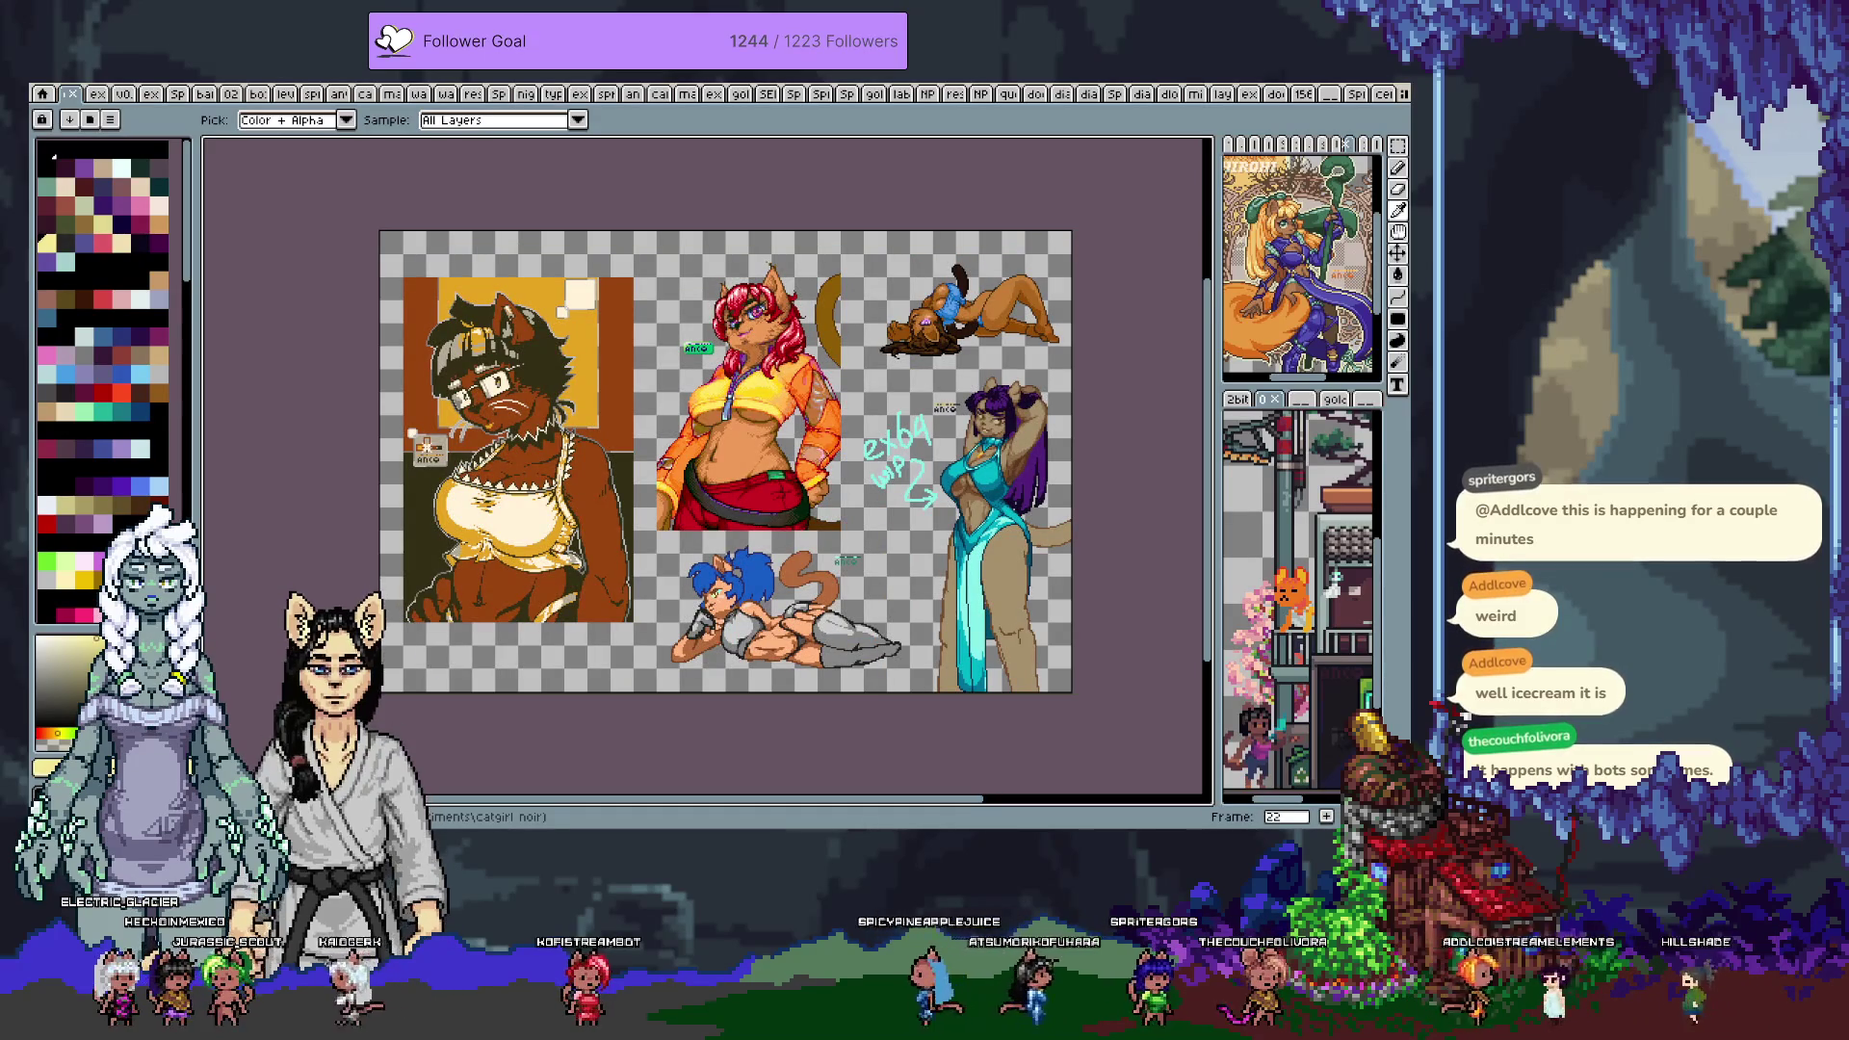
key("Right")
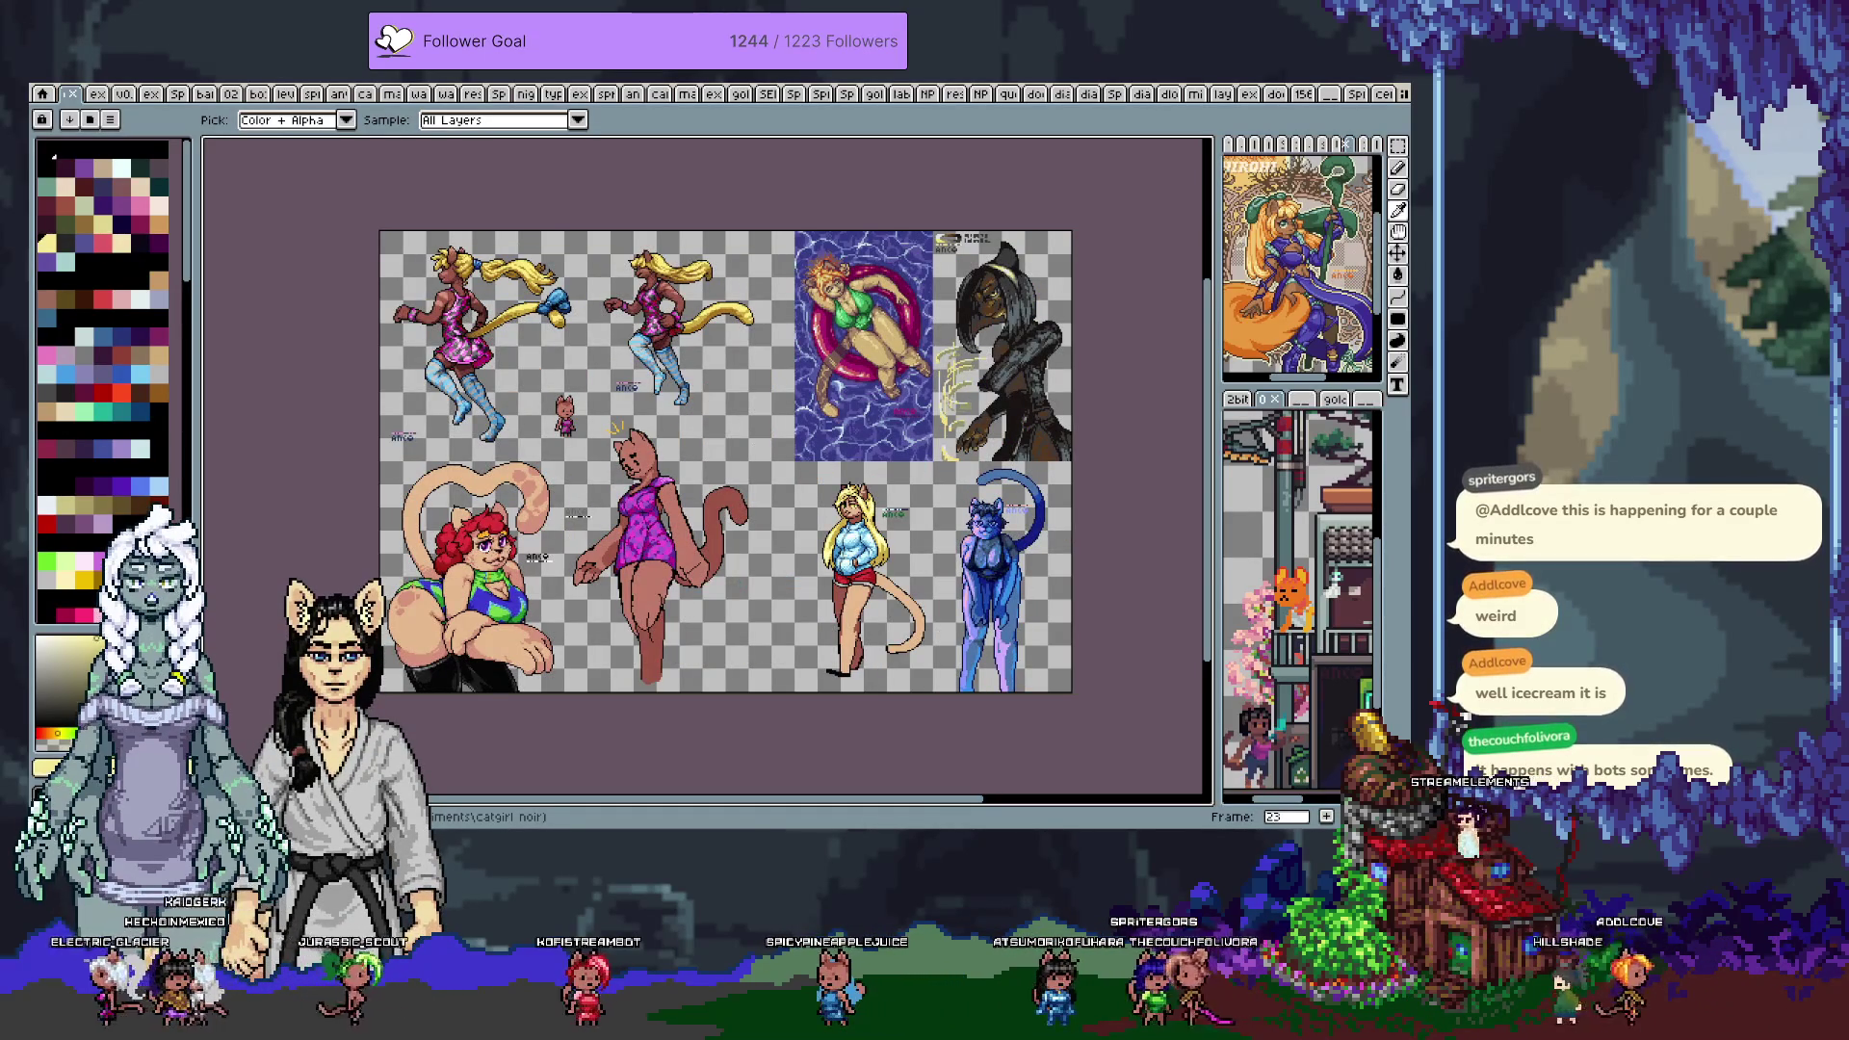
key("Right")
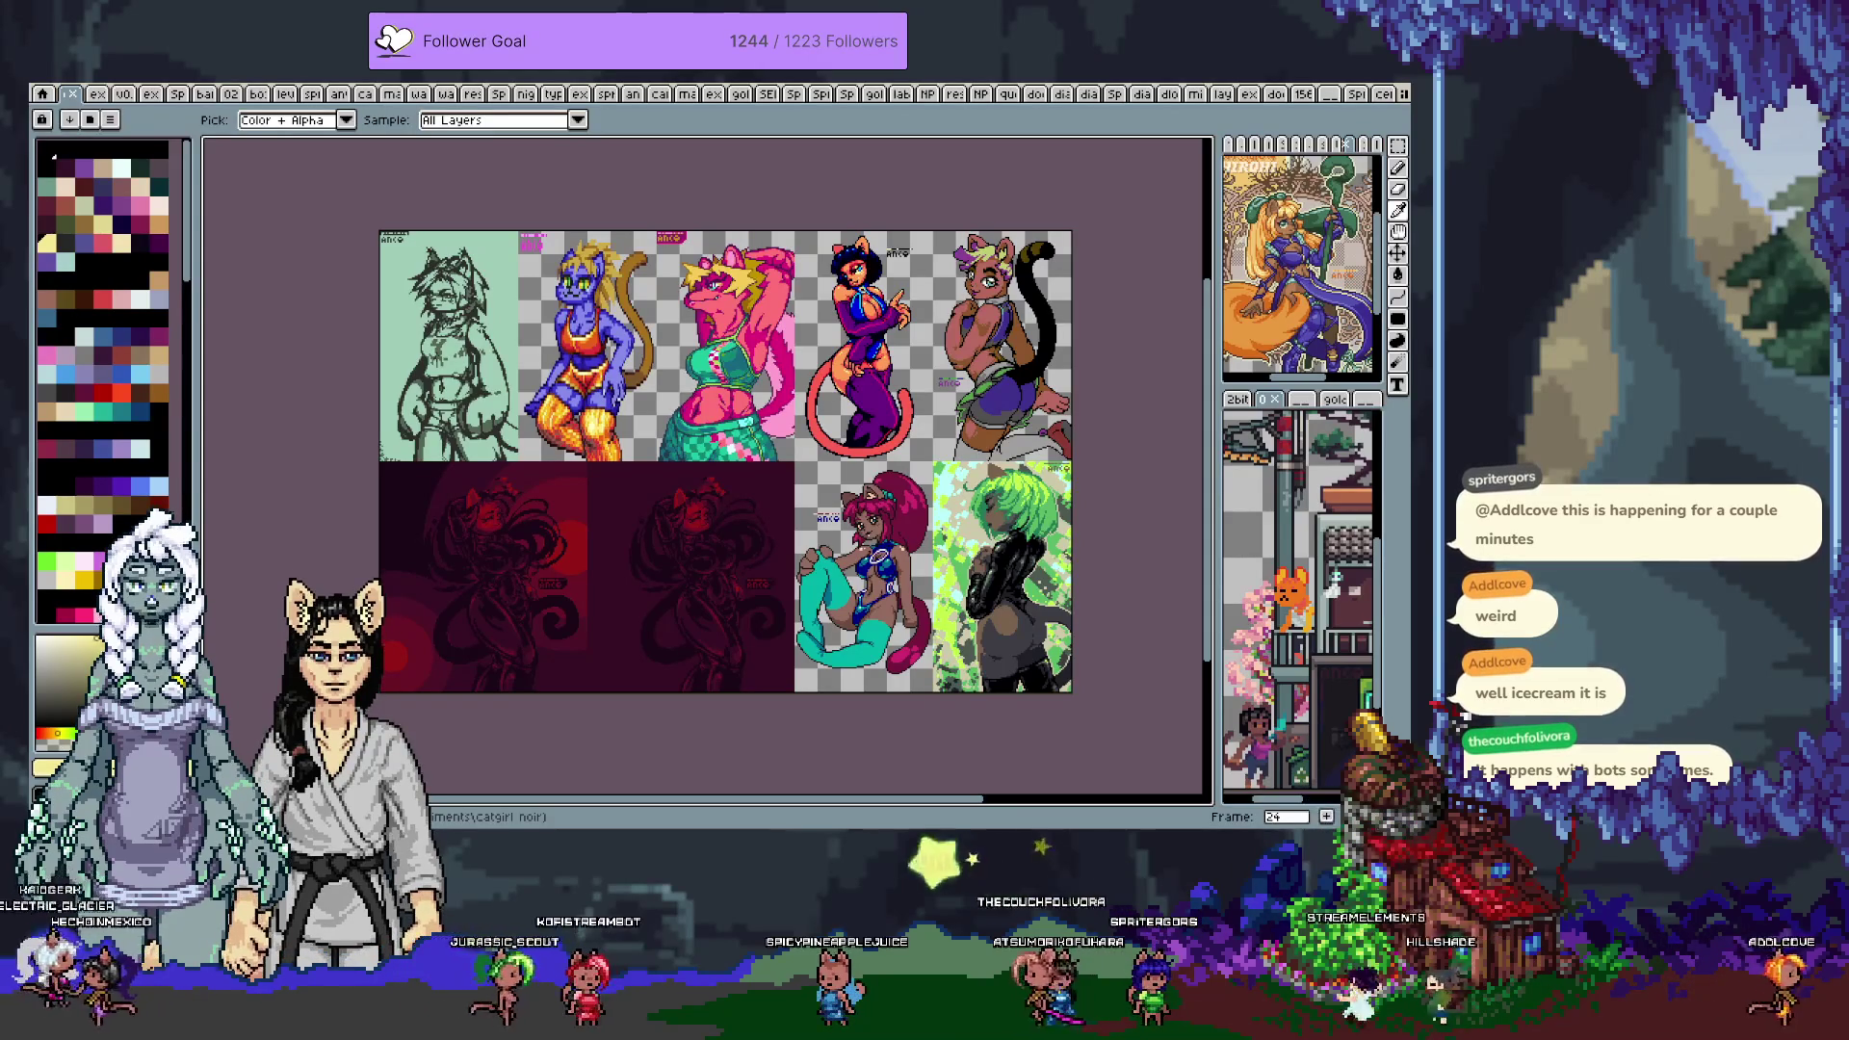
key("Right")
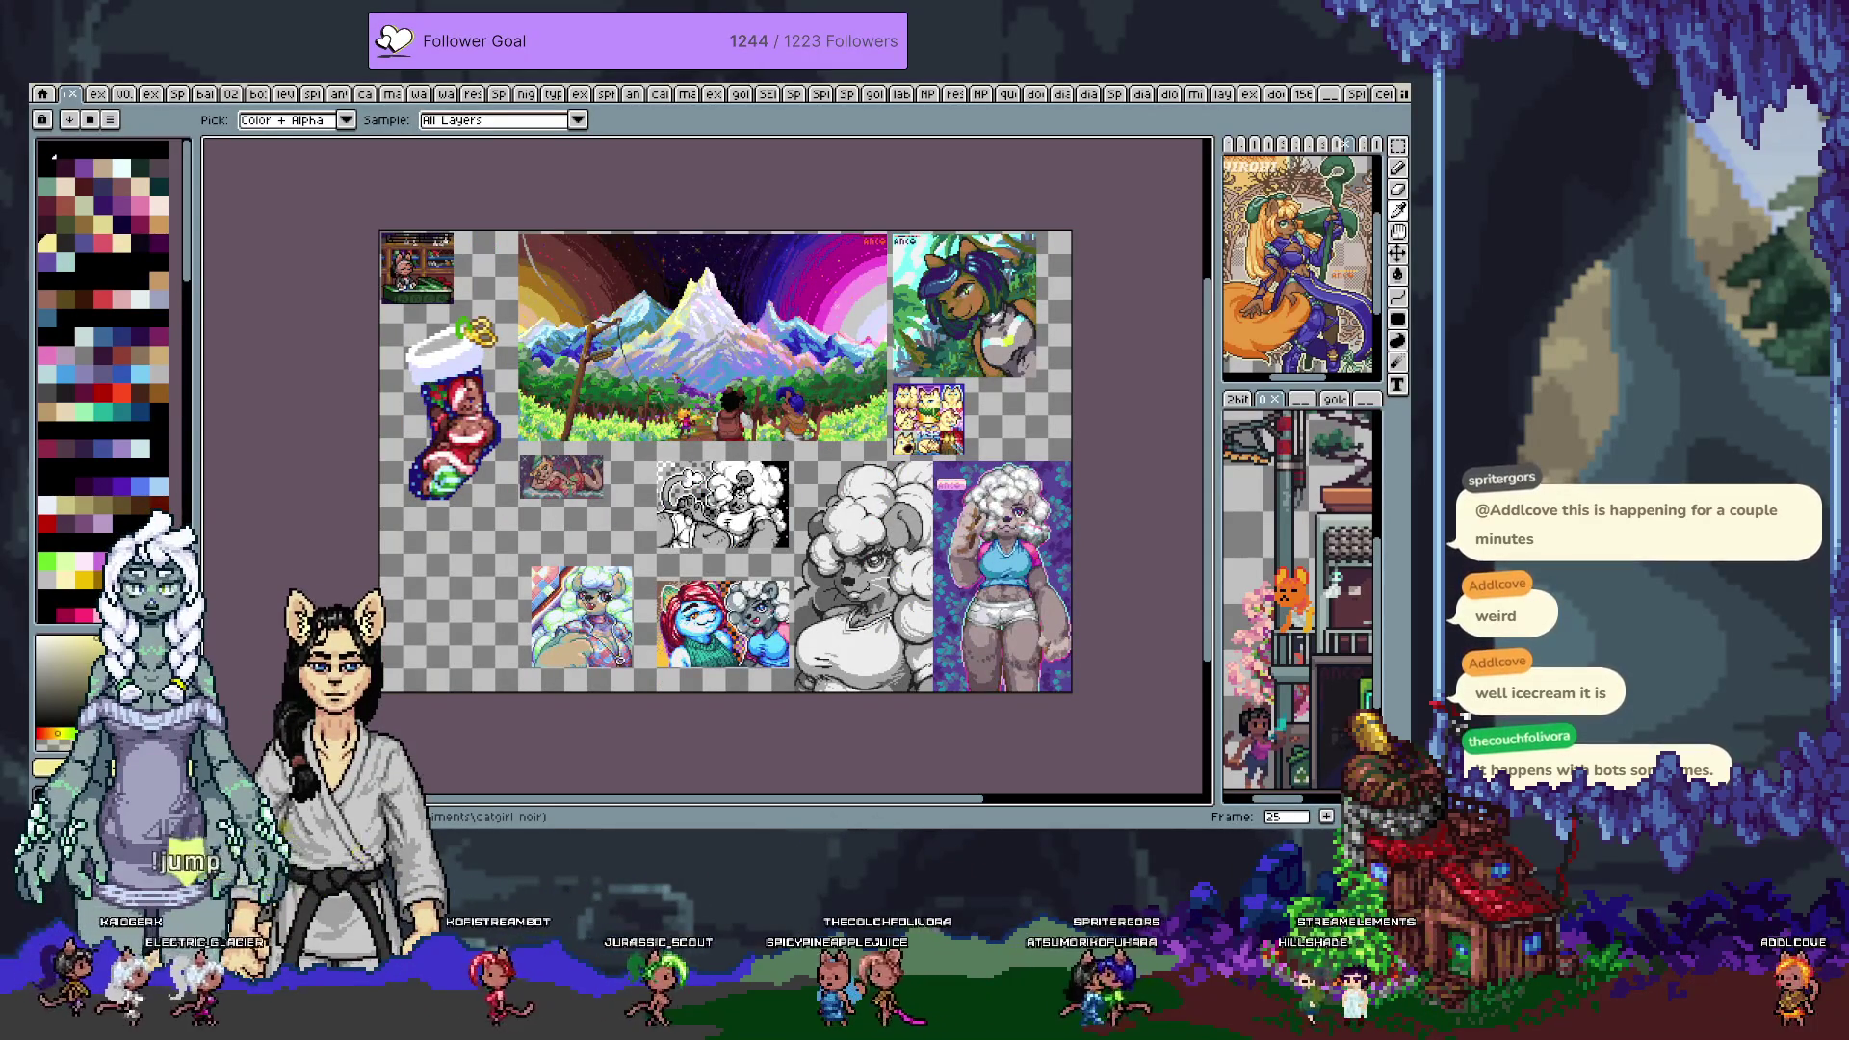
key("Right")
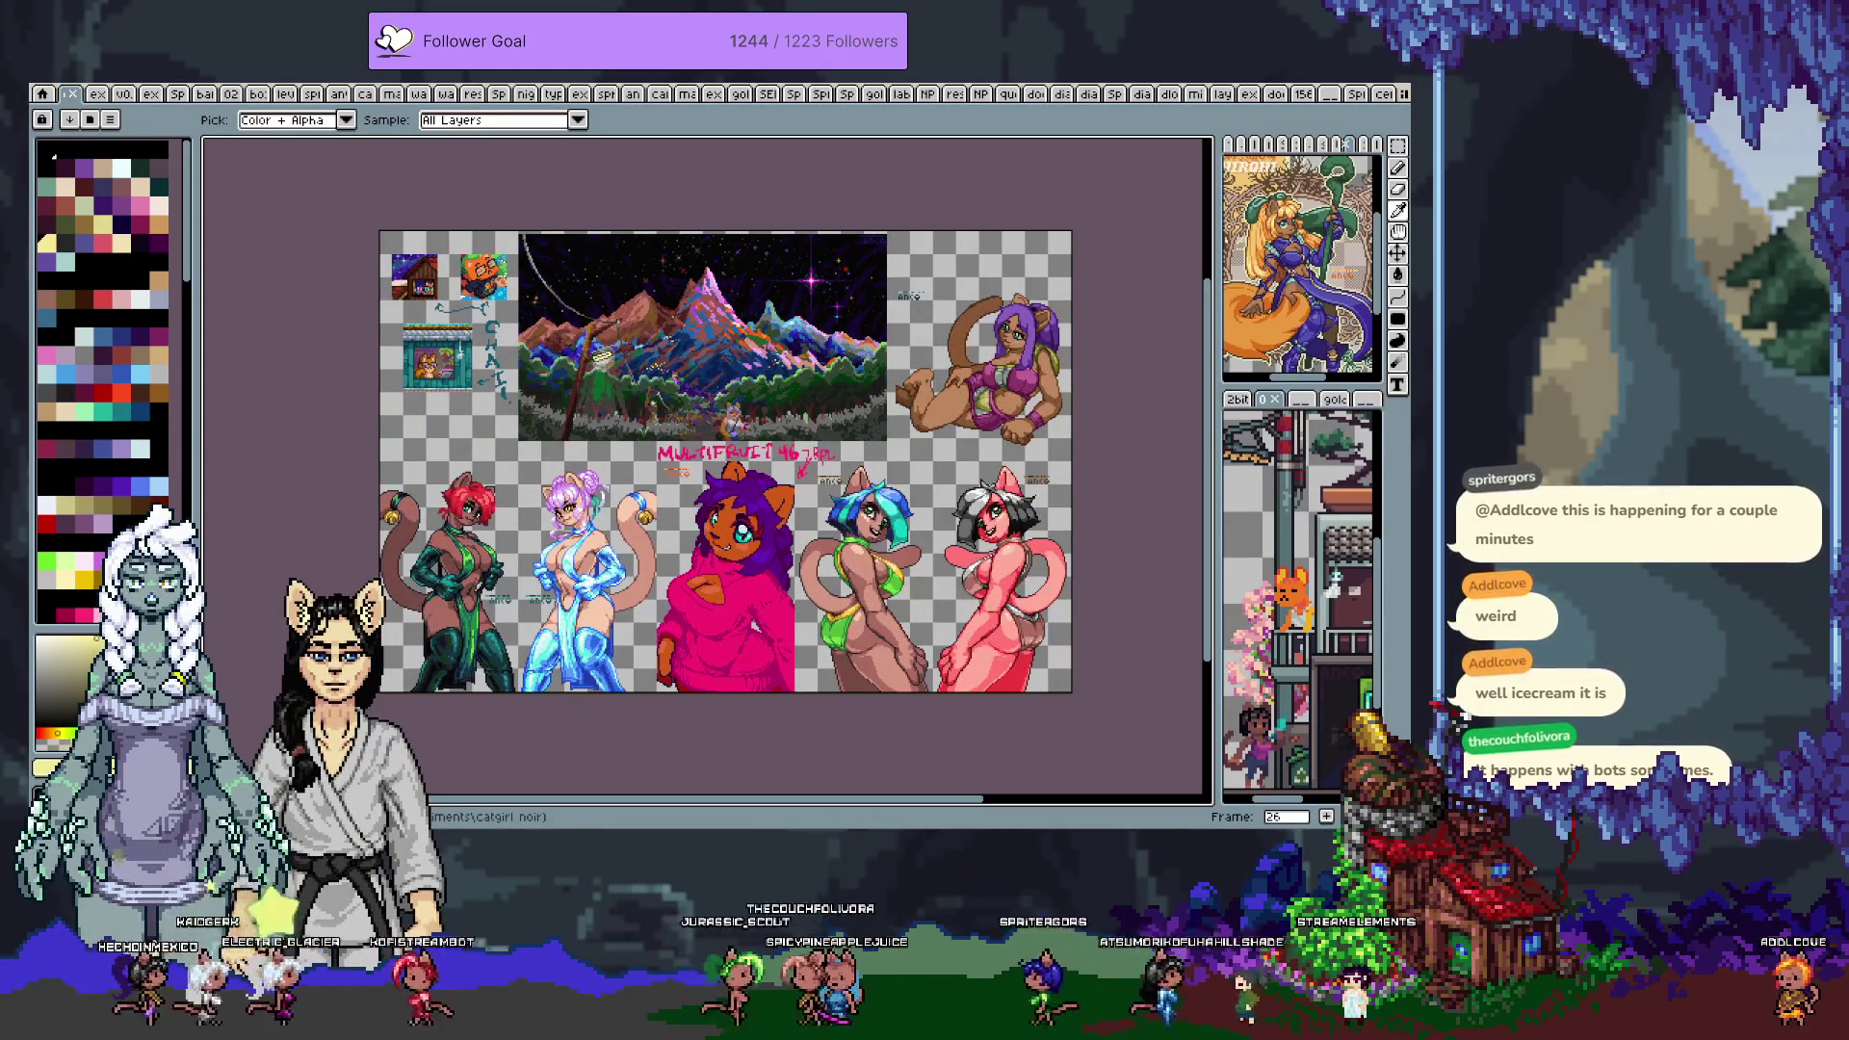
key("Right")
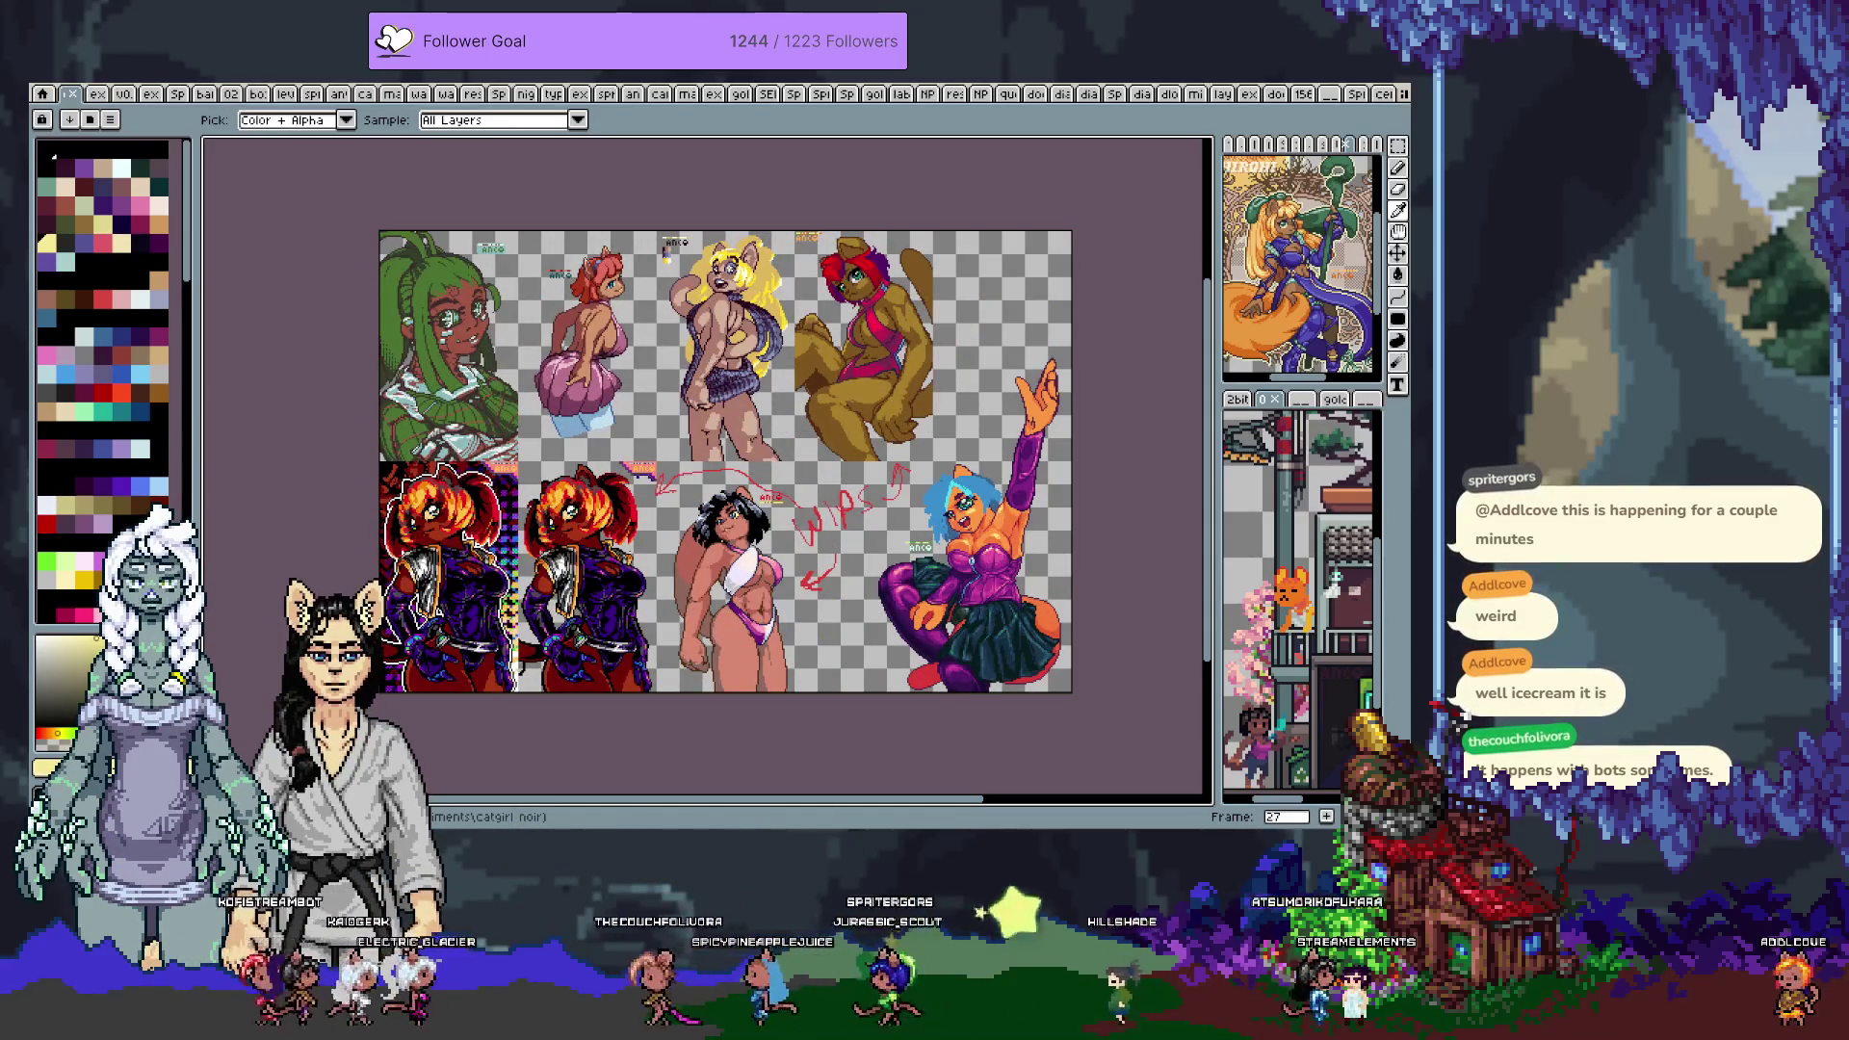
key("Right")
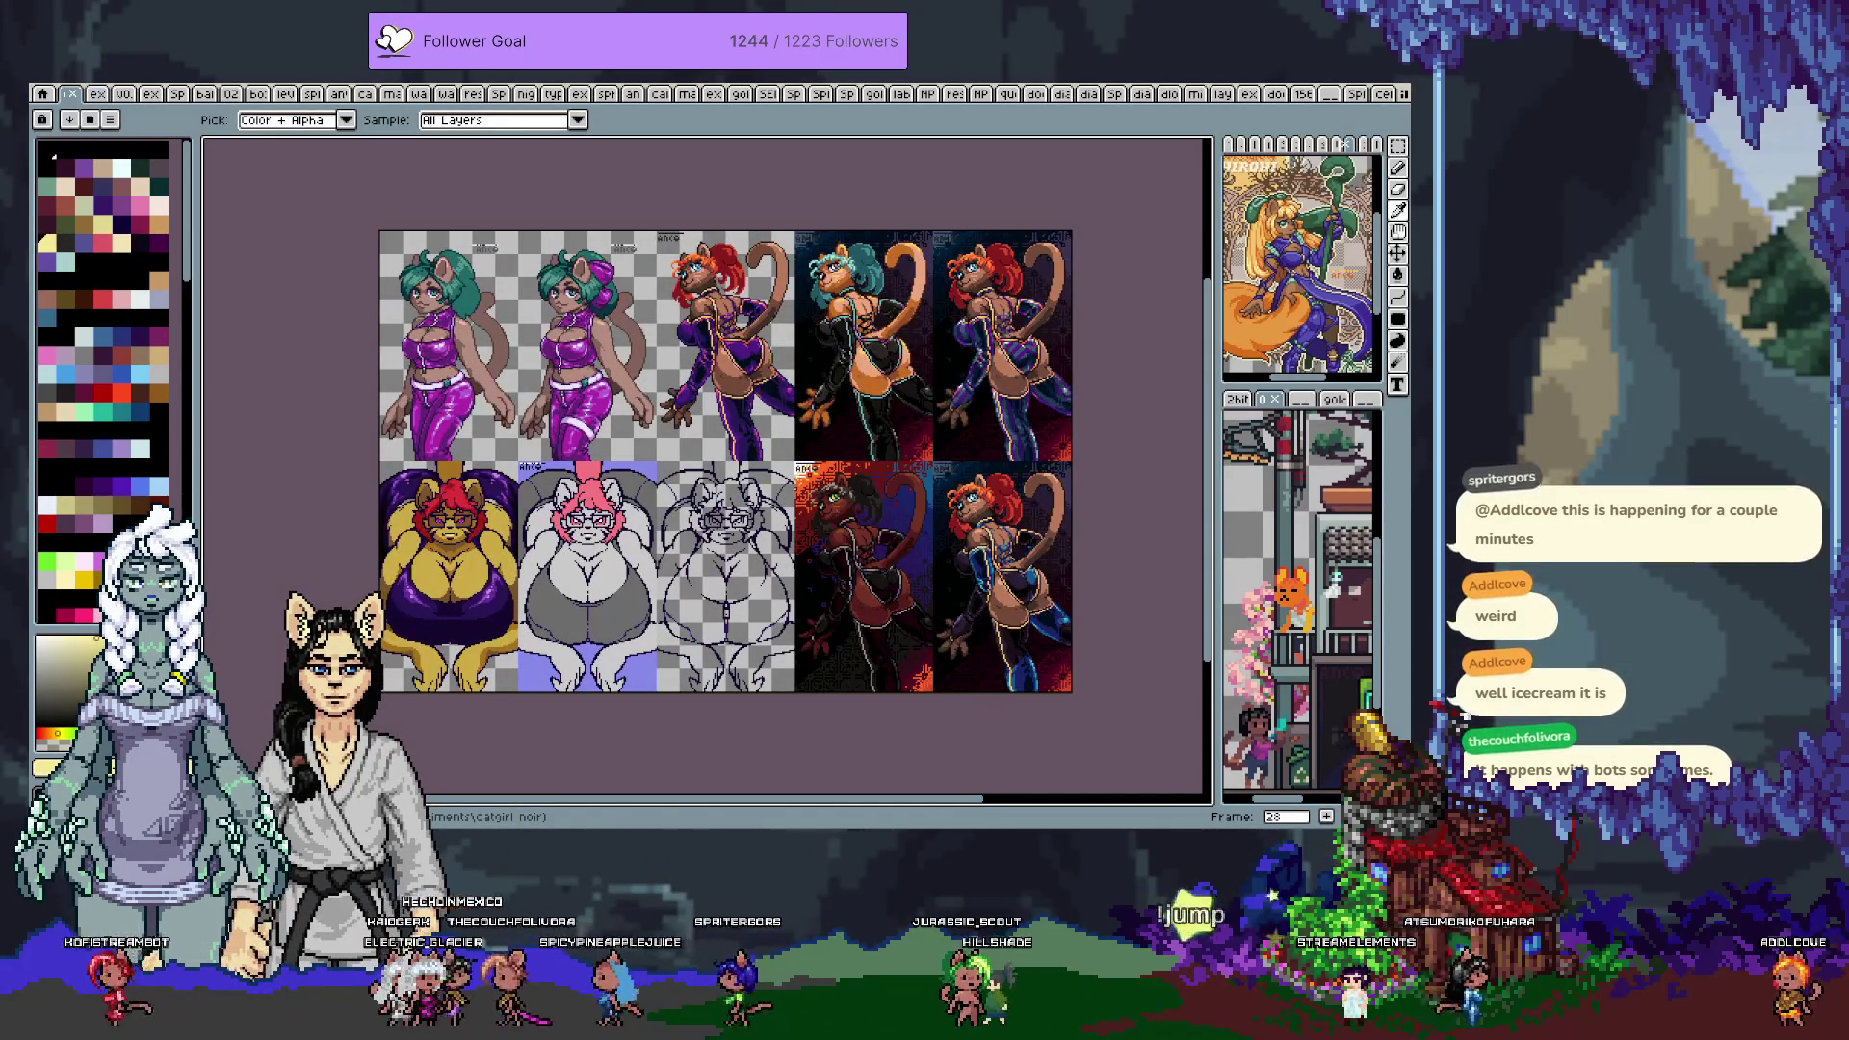
key("Right")
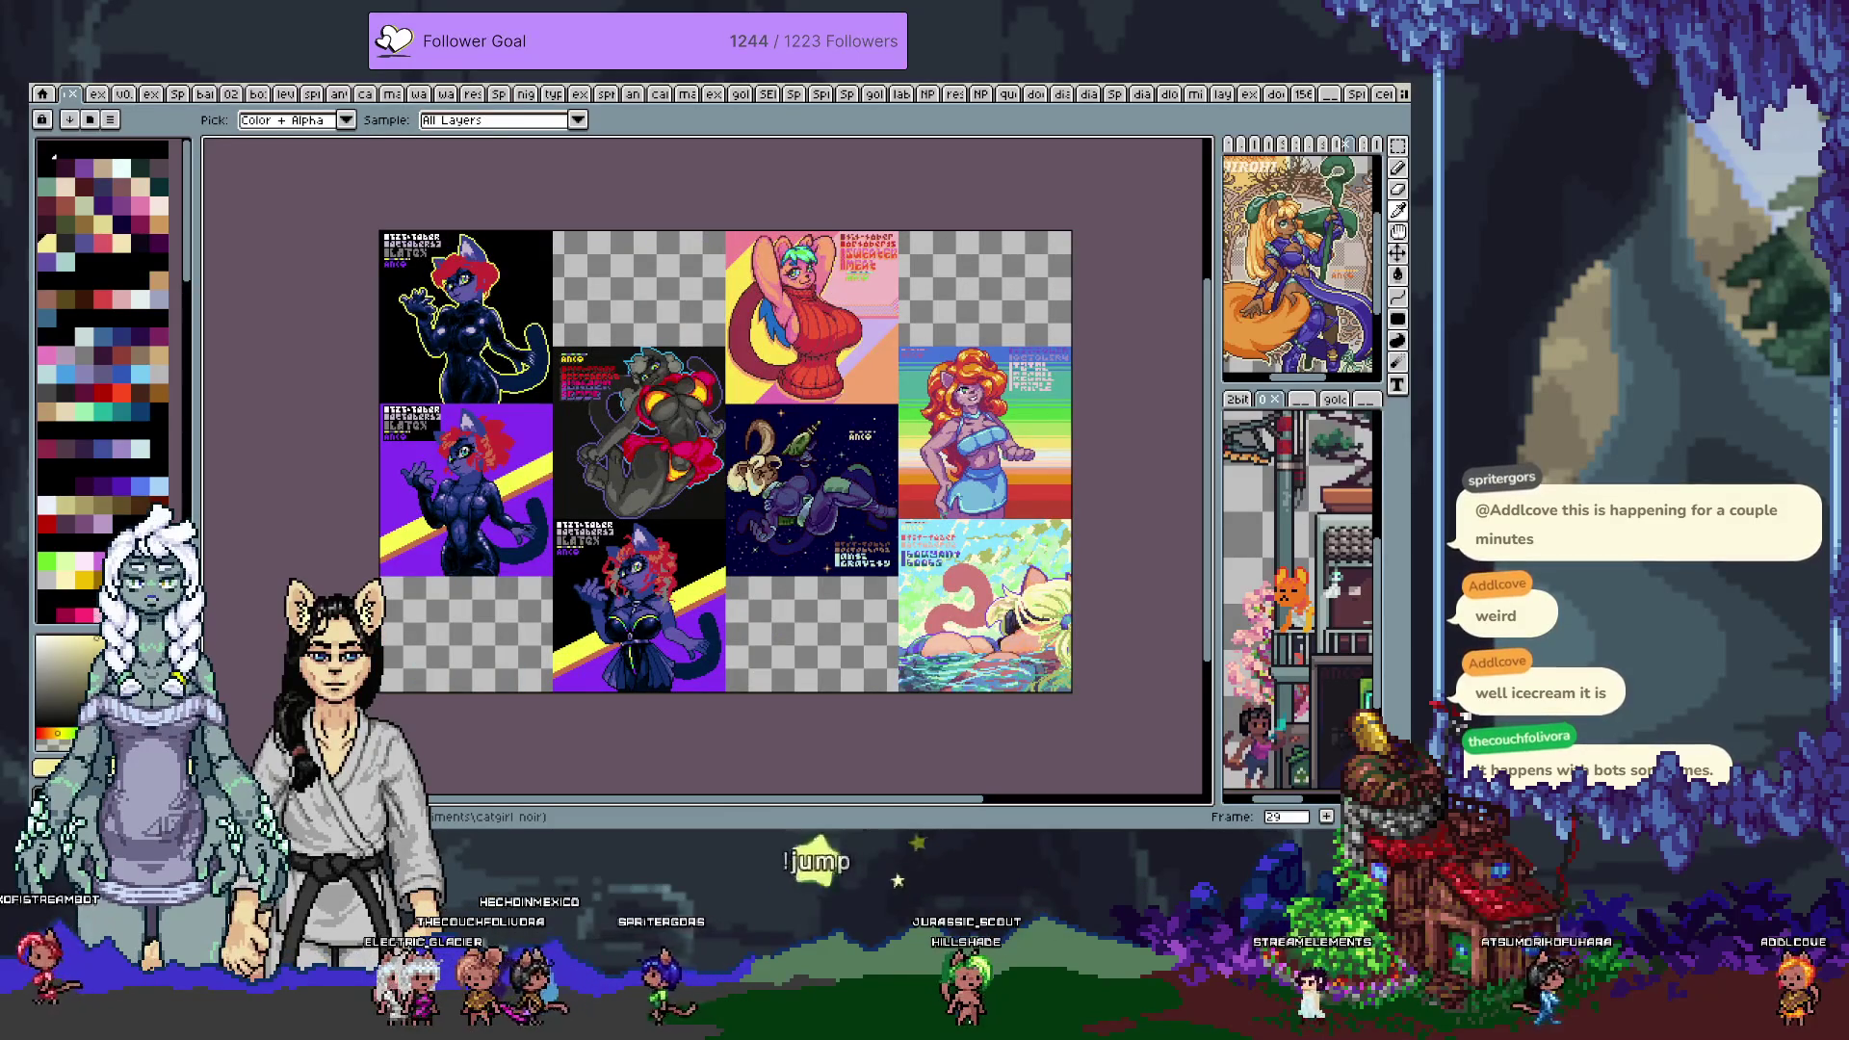
key("Right")
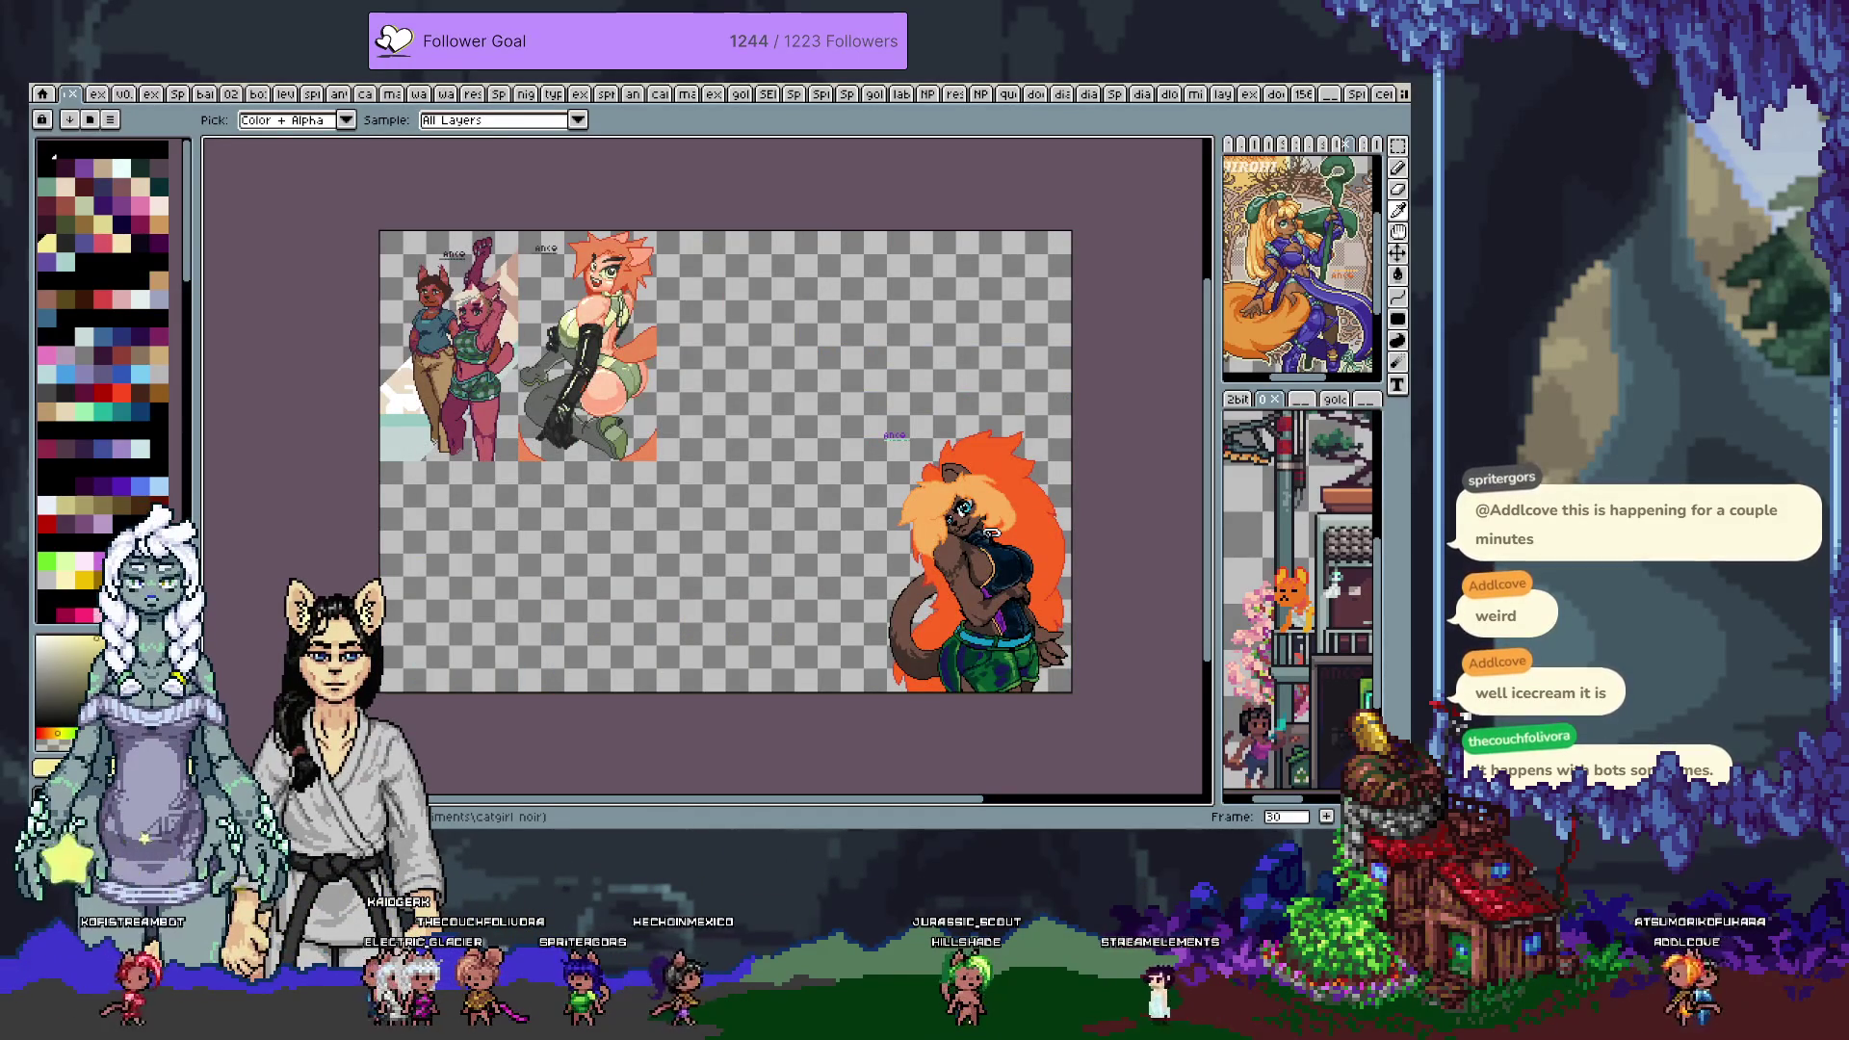
key("Right")
key("Right")
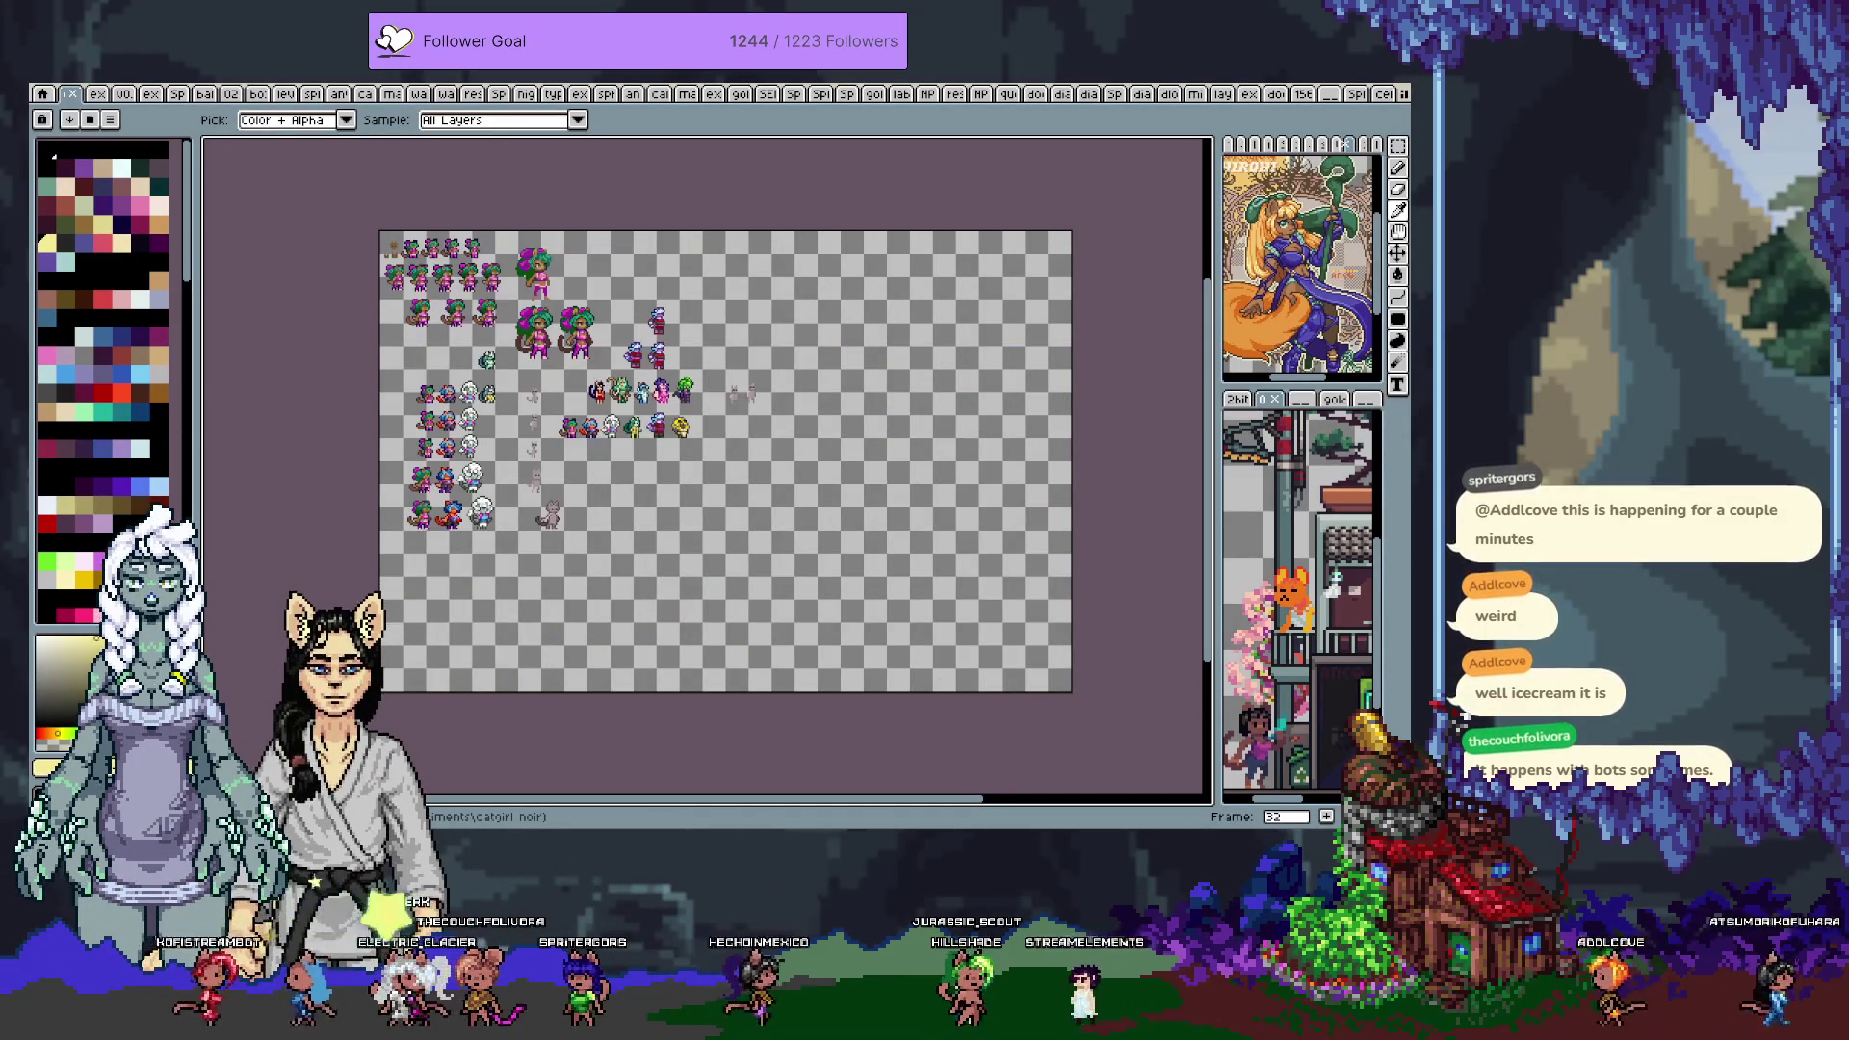
Bring up the tile map document, zoom out and select the rock-and-water tile
key("b")
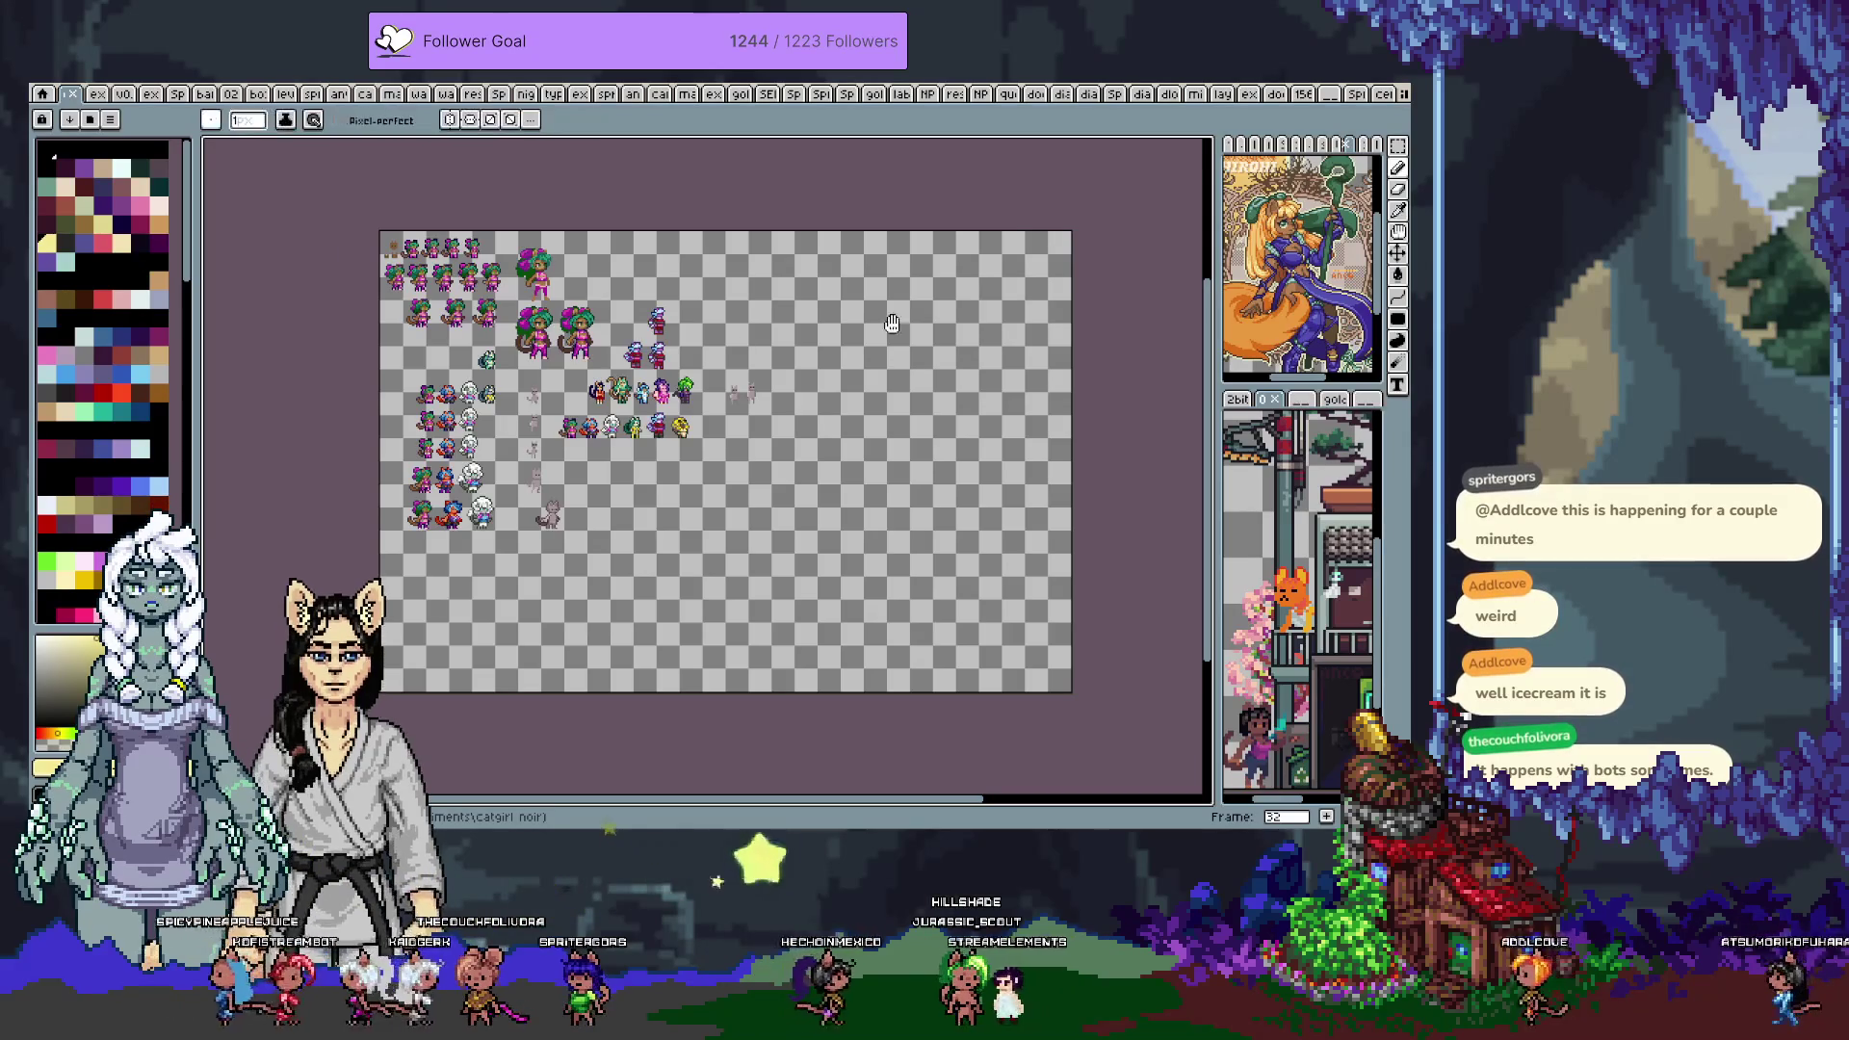
key("Right")
left_click(1303, 95)
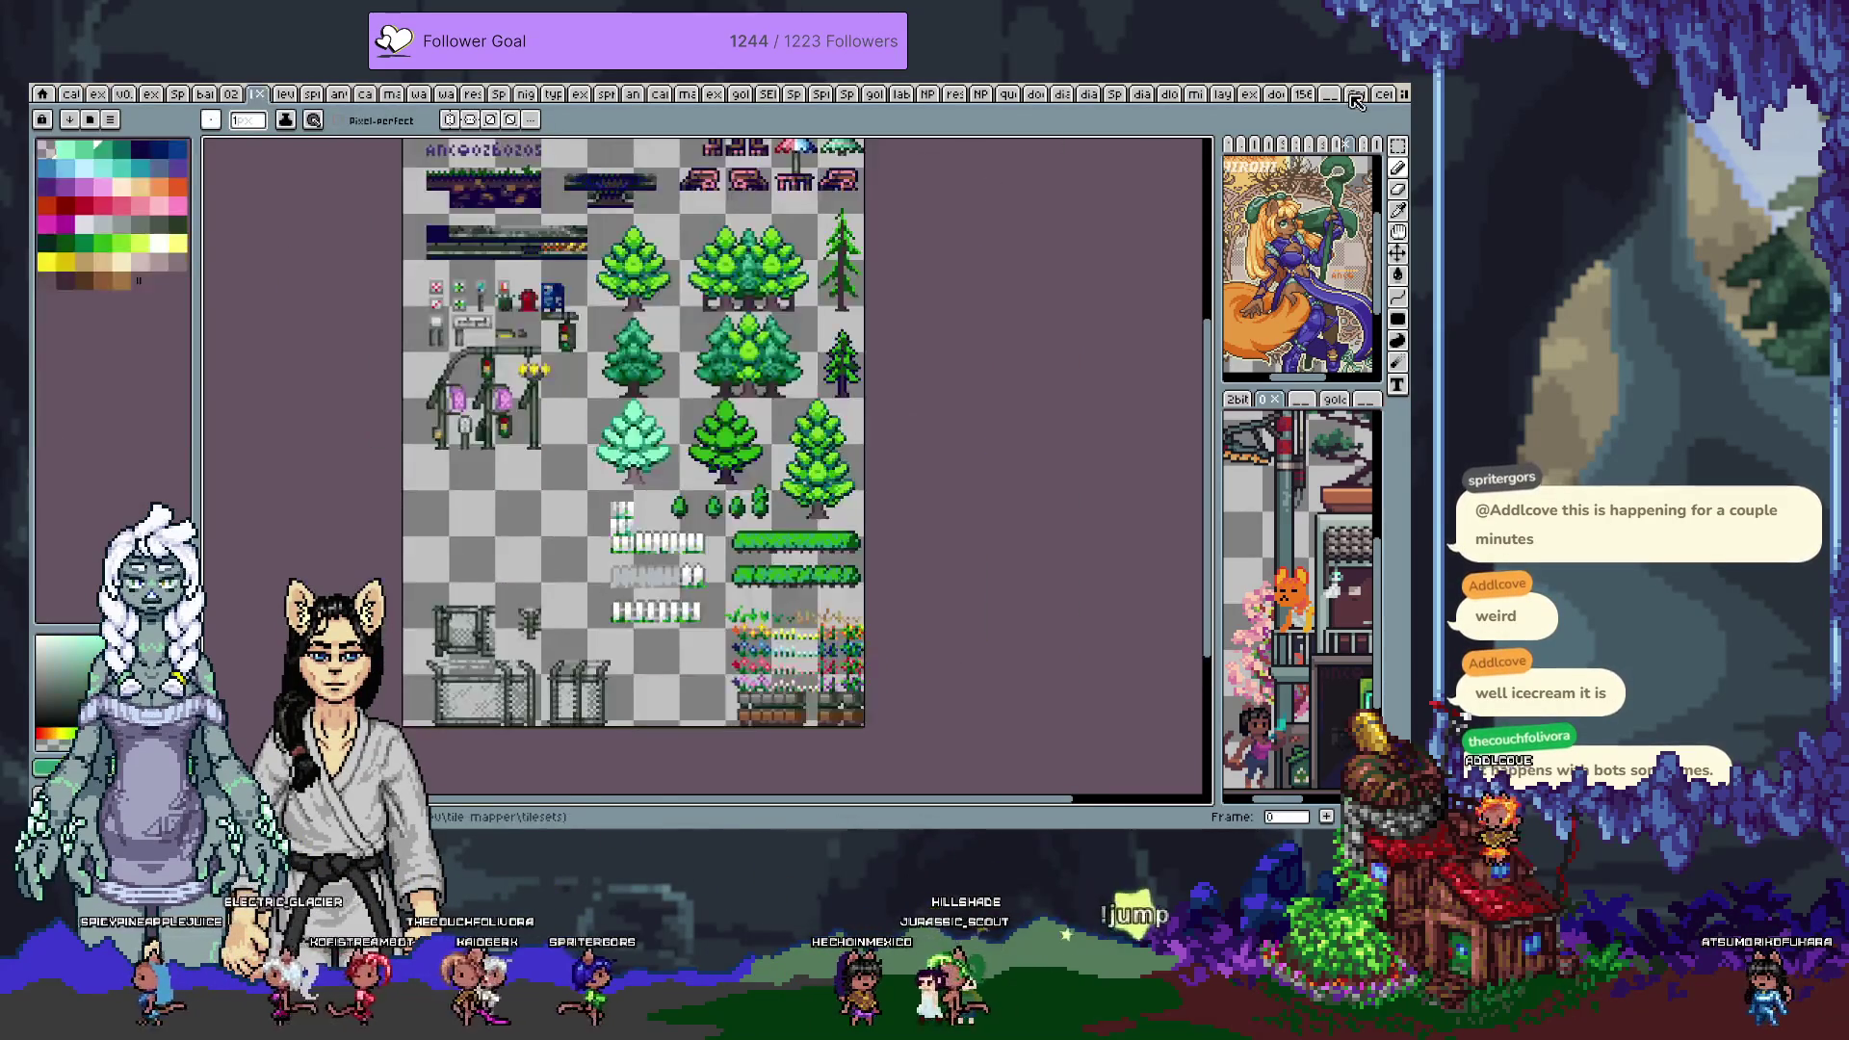
left_click(1328, 94)
left_click(1355, 94)
scroll(885, 321, "down", 3)
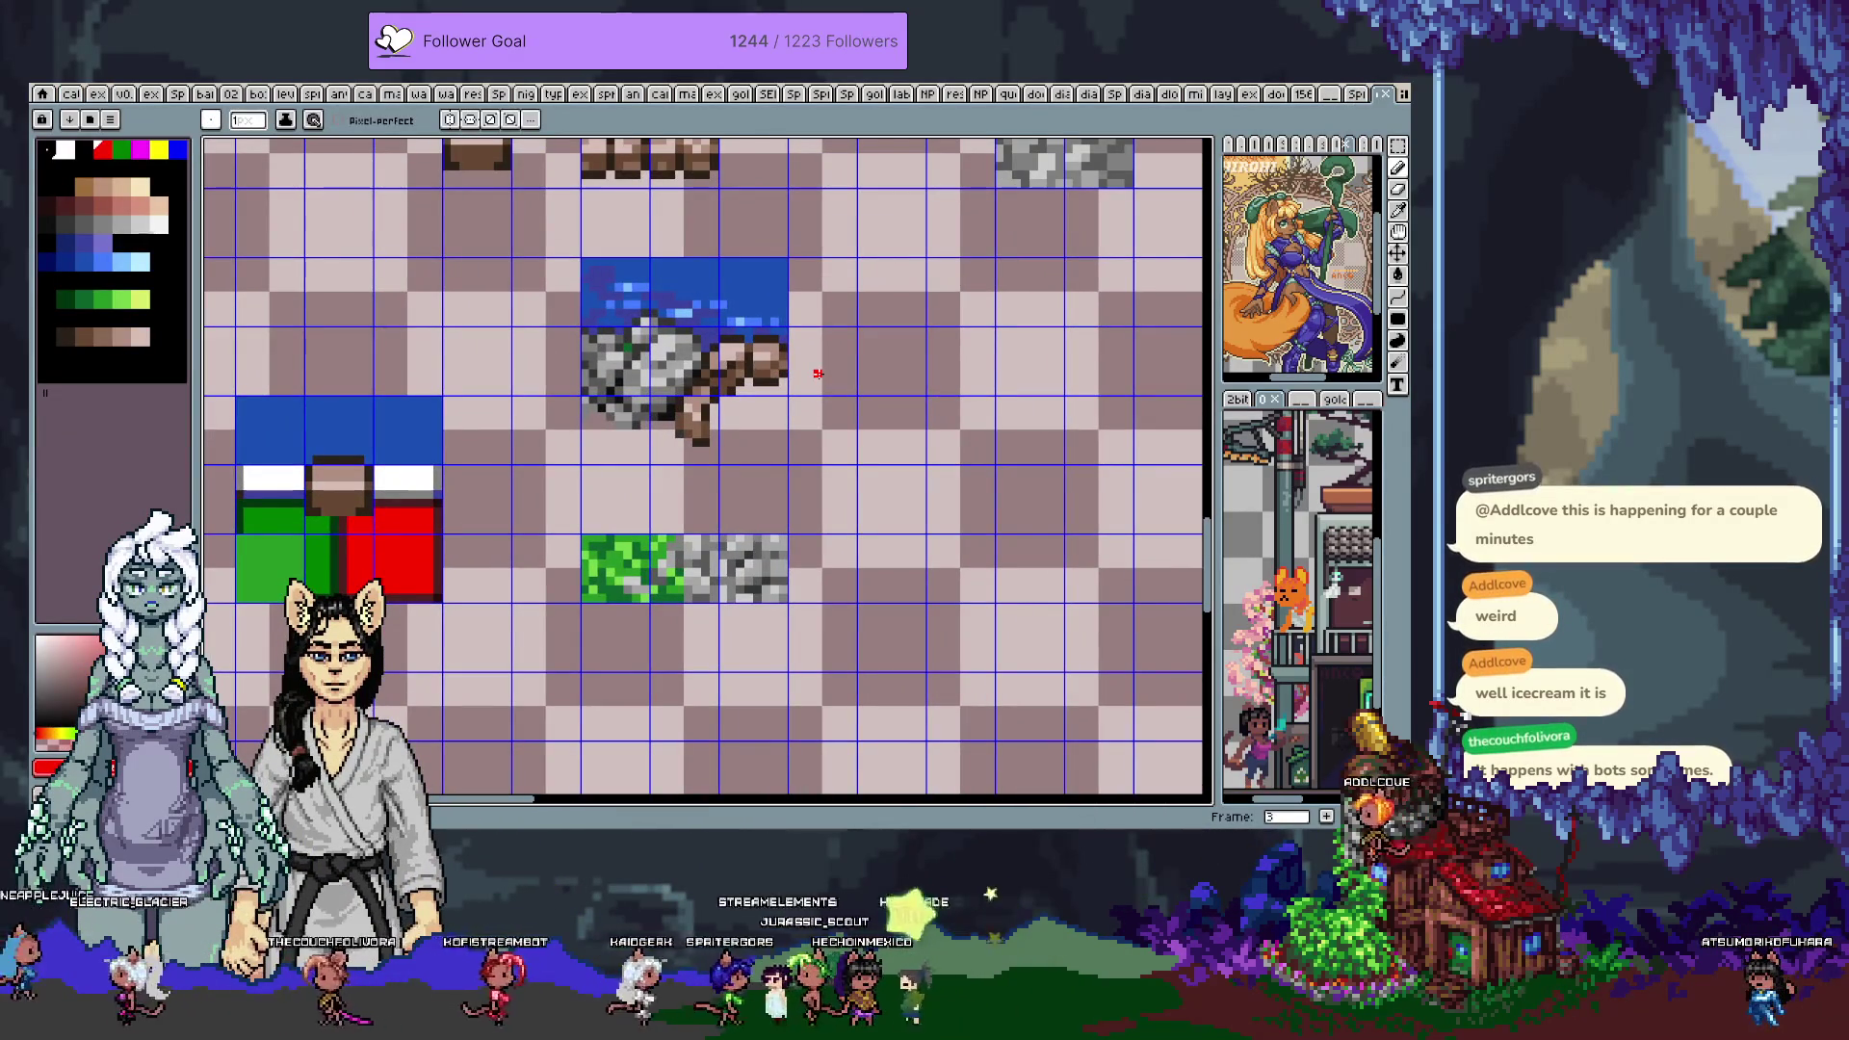
key("m")
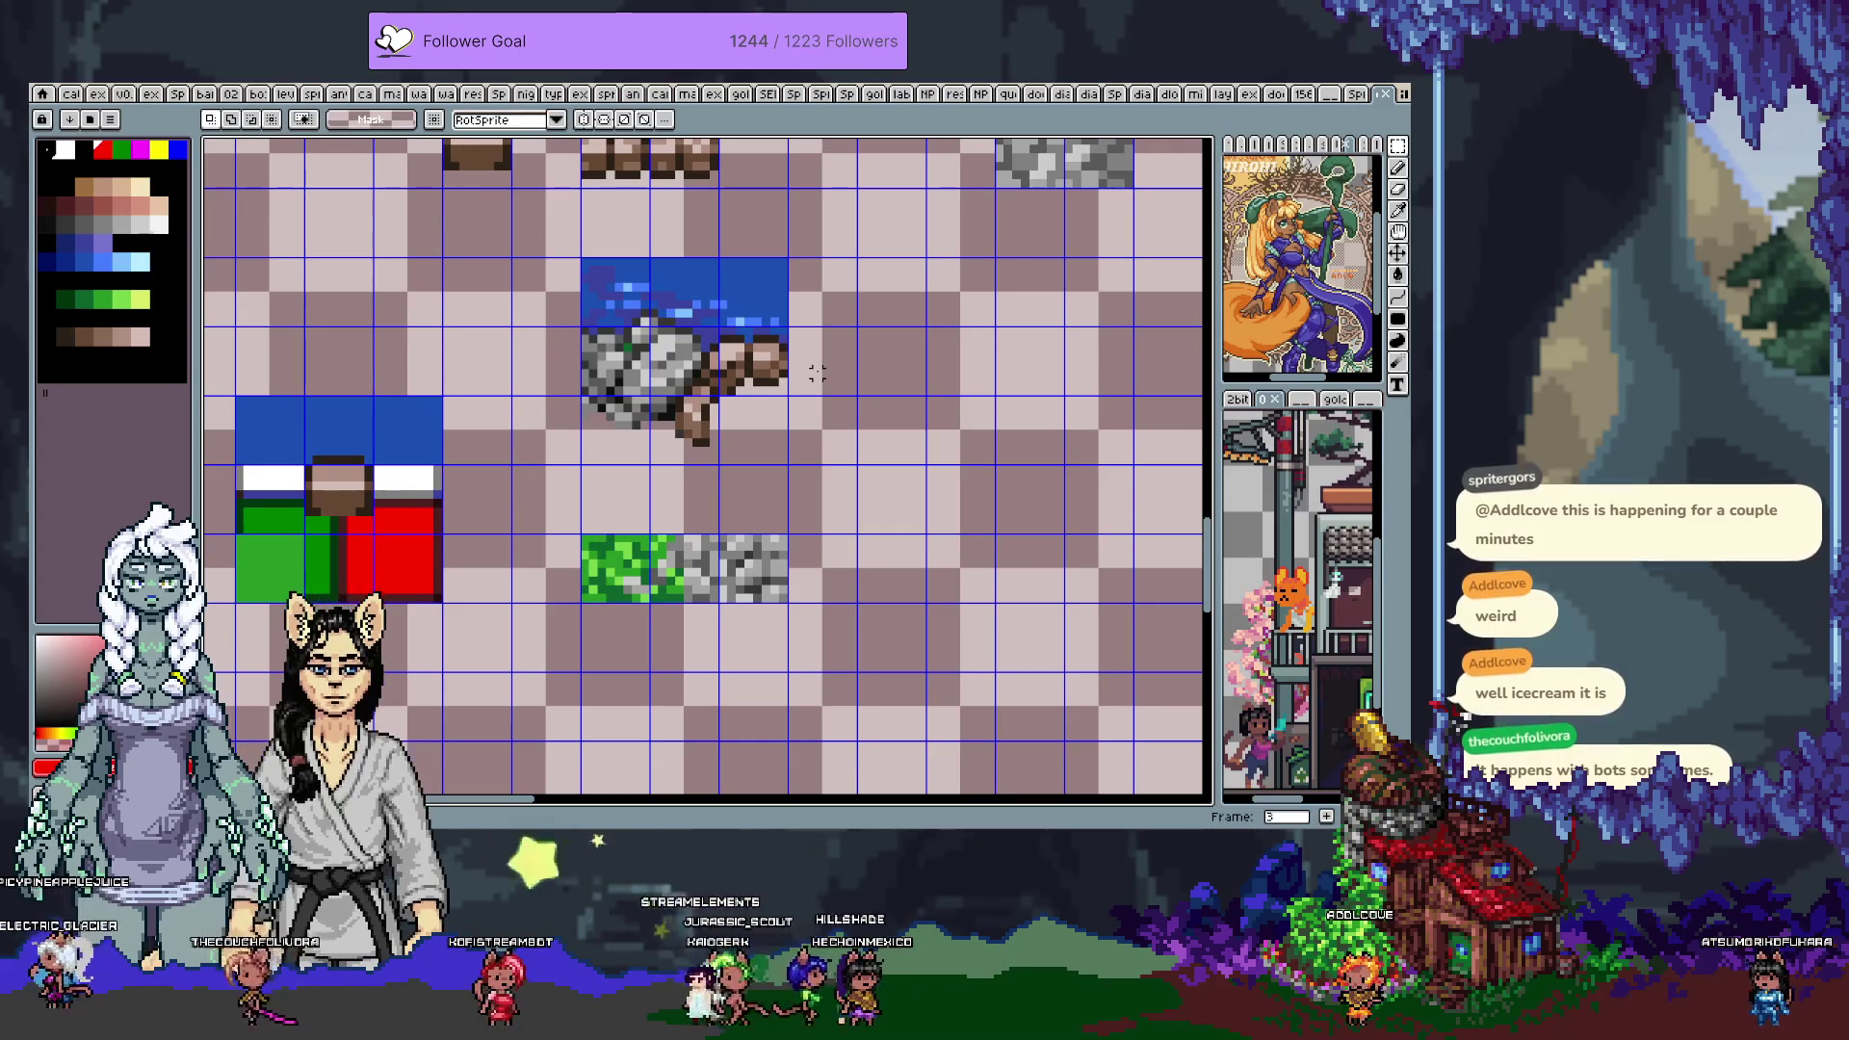
mouse_move(619, 294)
left_mouse_down()
mouse_move(693, 400)
mouse_move(1037, 409)
left_mouse_up()
key("shift+Right")
key("Escape")
Copy the grass-and-stone strip and set the pasted copy one cell higher
left_click_drag(617, 549, 751, 578)
key("ctrl+c")
key("ctrl+v")
key("shift+Right")
key("shift+Right")
key("shift+Right")
Copy the rock-and-water tile and place the copy directly above the pasted grass strip
key("shift+Right")
key("shift+Right")
key("shift+Left")
key("shift+Up")
key("Return")
left_click_drag(758, 416, 616, 308)
key("ctrl+c")
key("ctrl+v")
key("shift+Right")
key("shift+Right")
key("shift+Right")
key("shift+Right")
key("shift+Down")
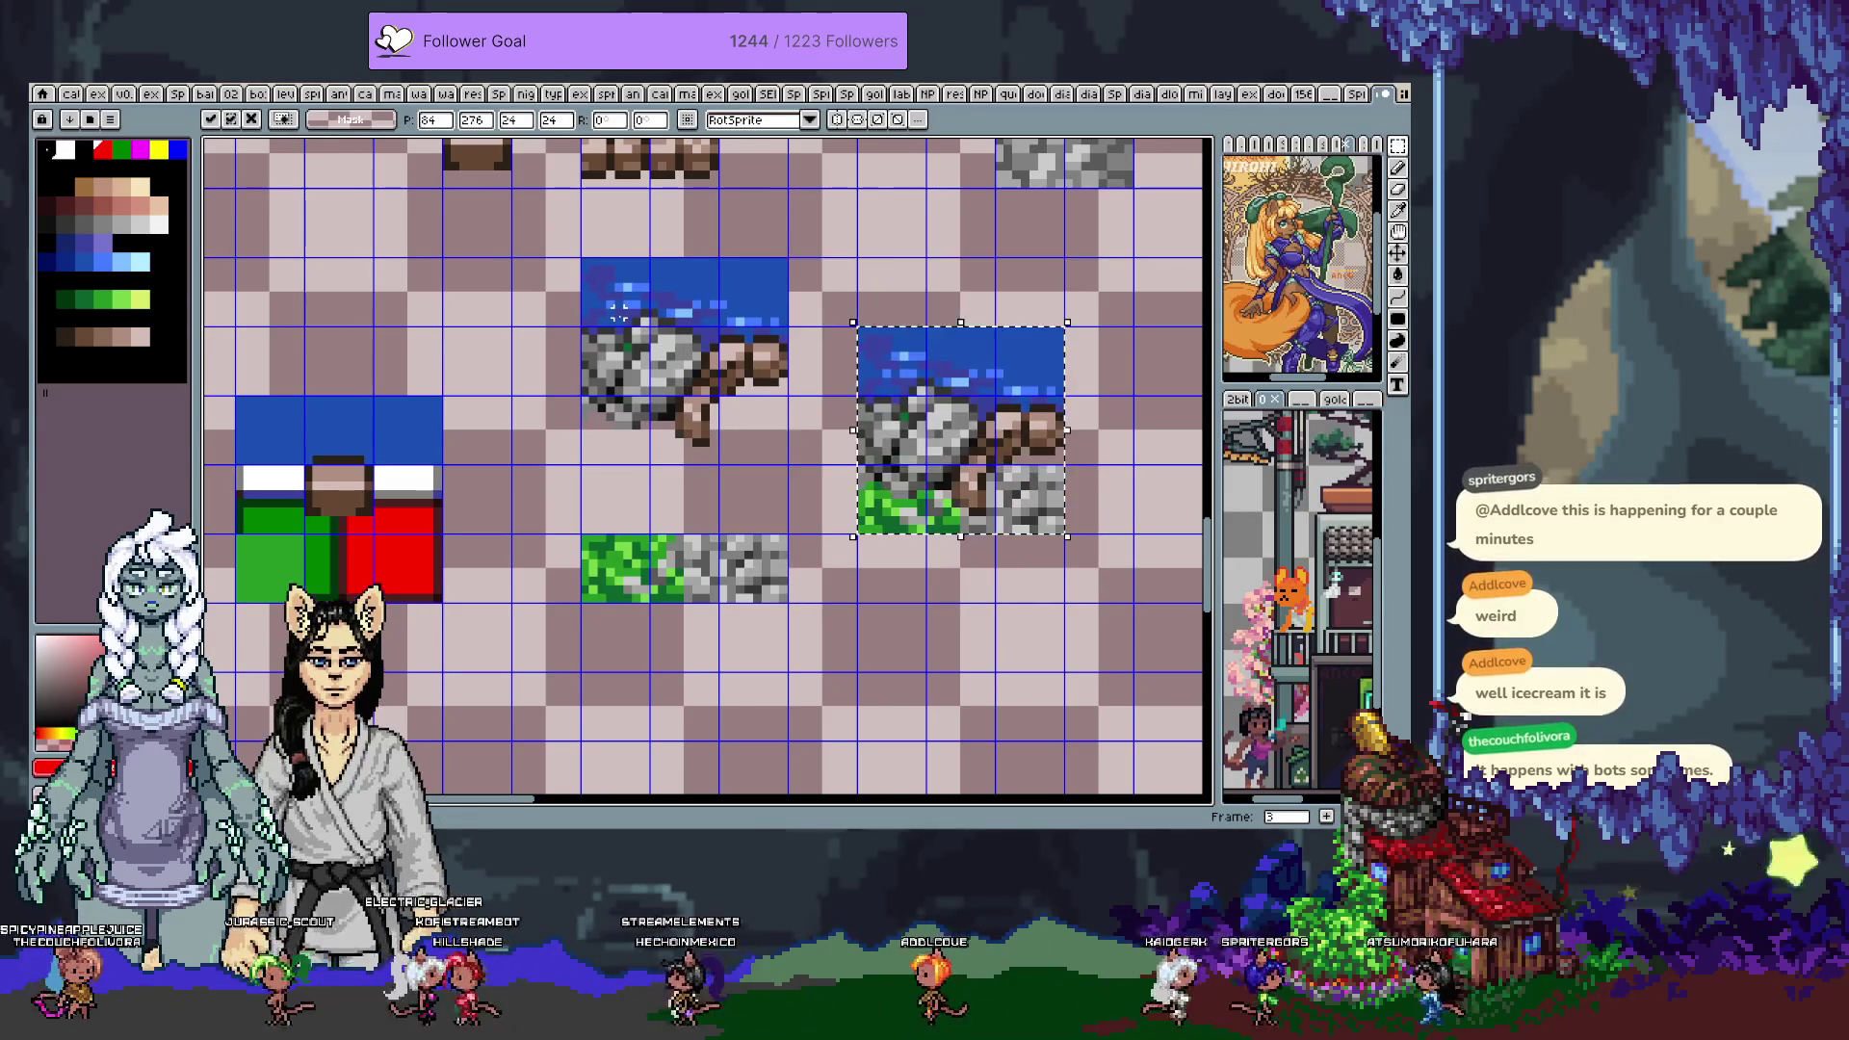
key("Return")
left_click_drag(1024, 496, 855, 448)
scroll(855, 448, "up", 1)
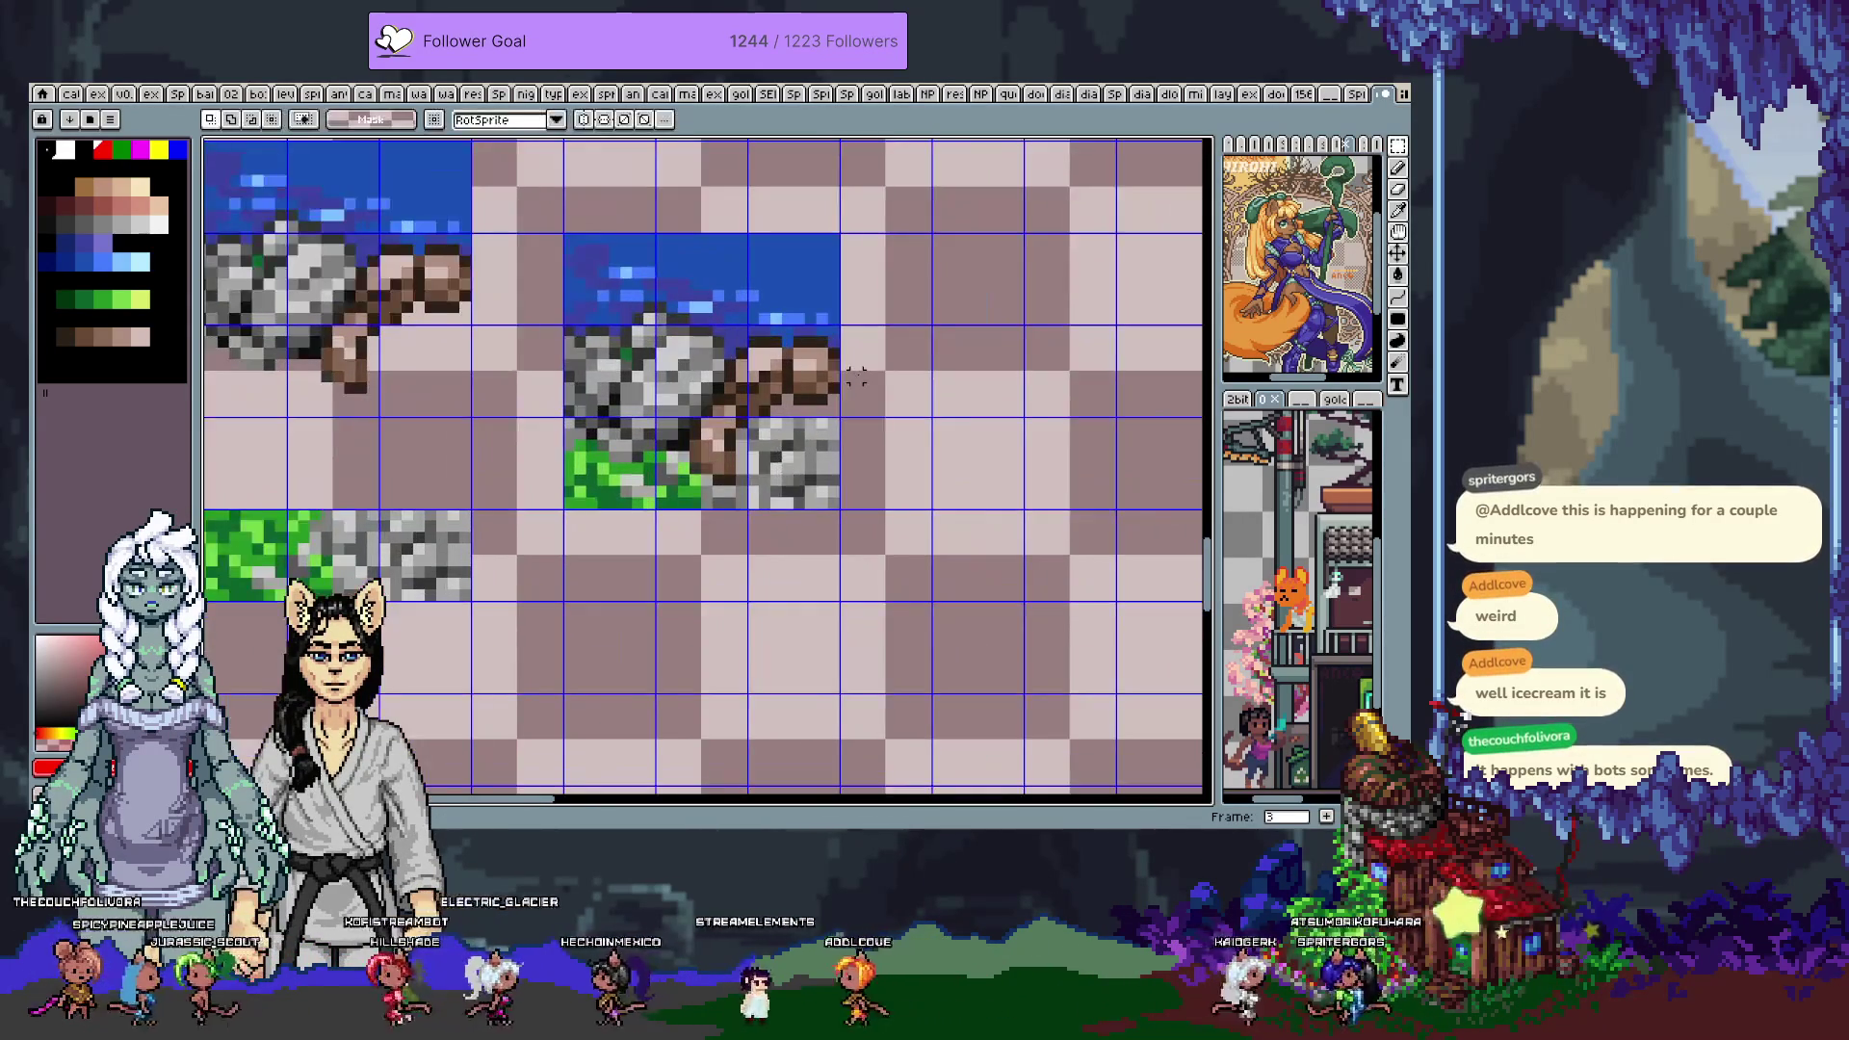
left_click_drag(697, 427, 703, 412)
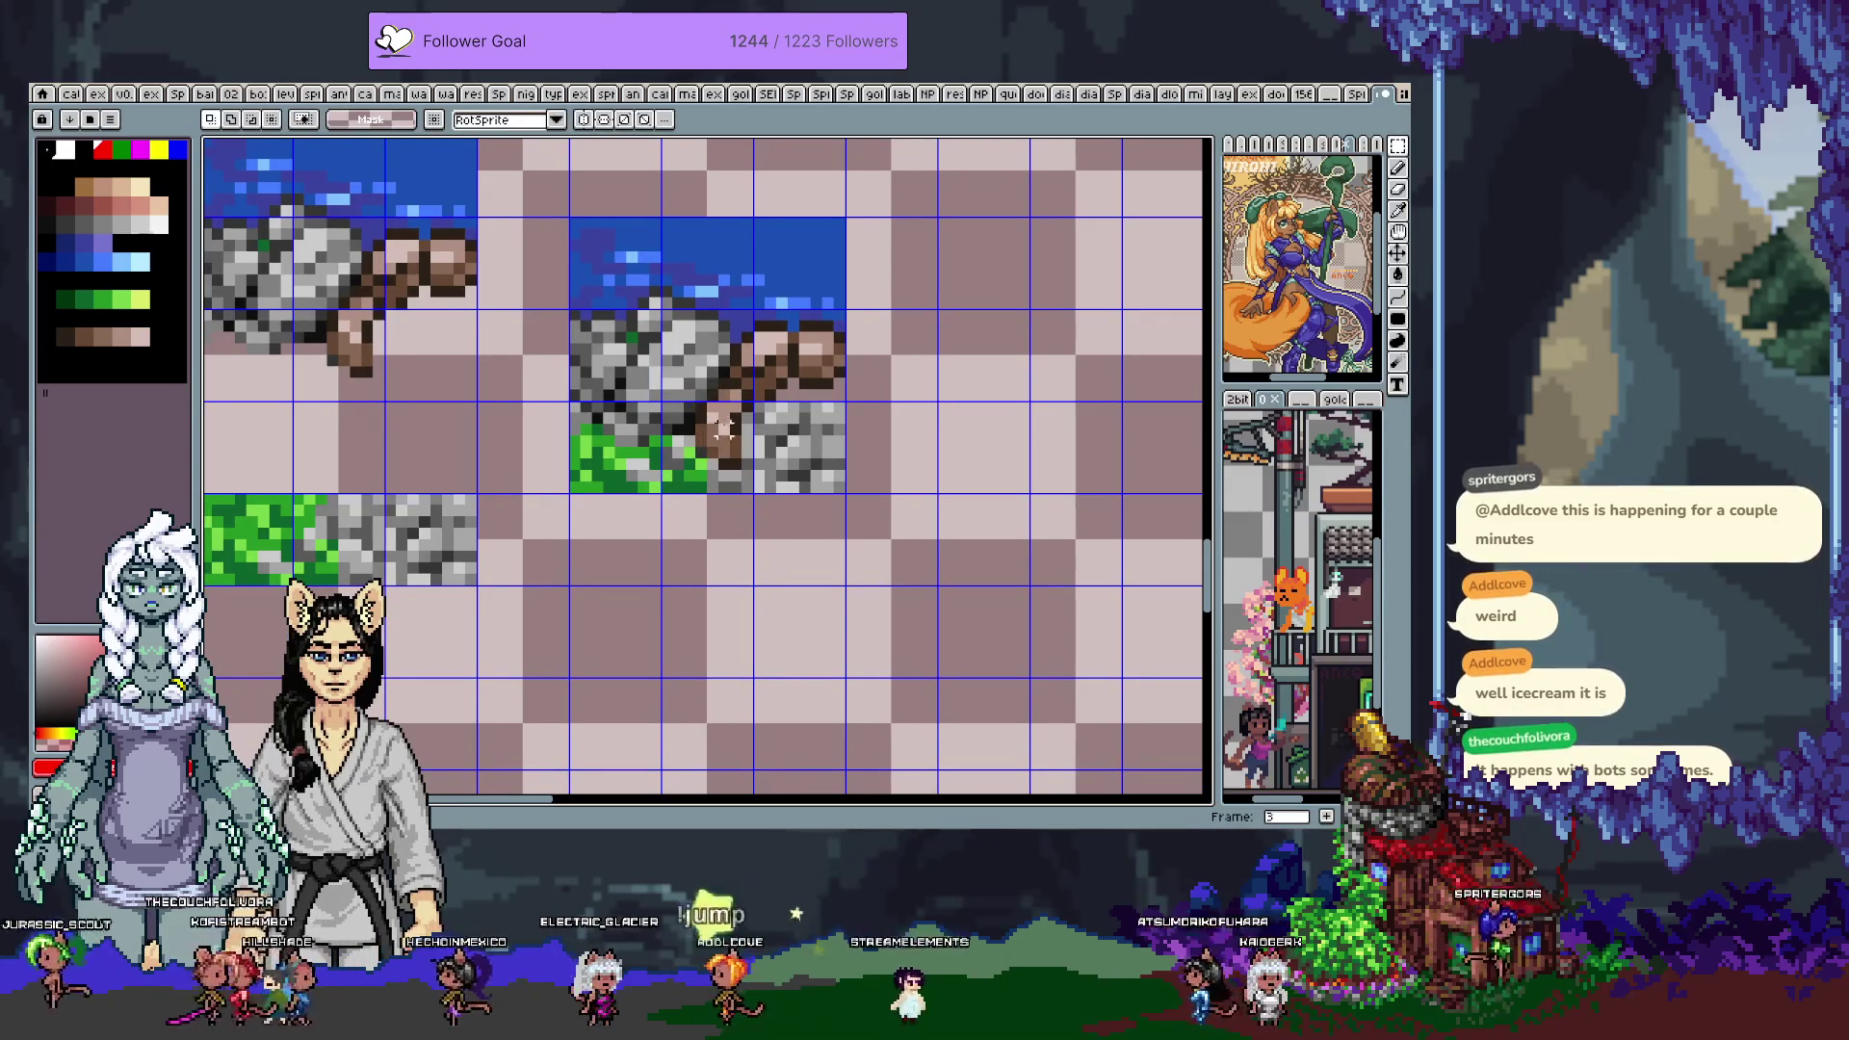
Touch up the root and rock pixels with a brown and a grey sampled from the tile
key("i")
left_click(707, 443)
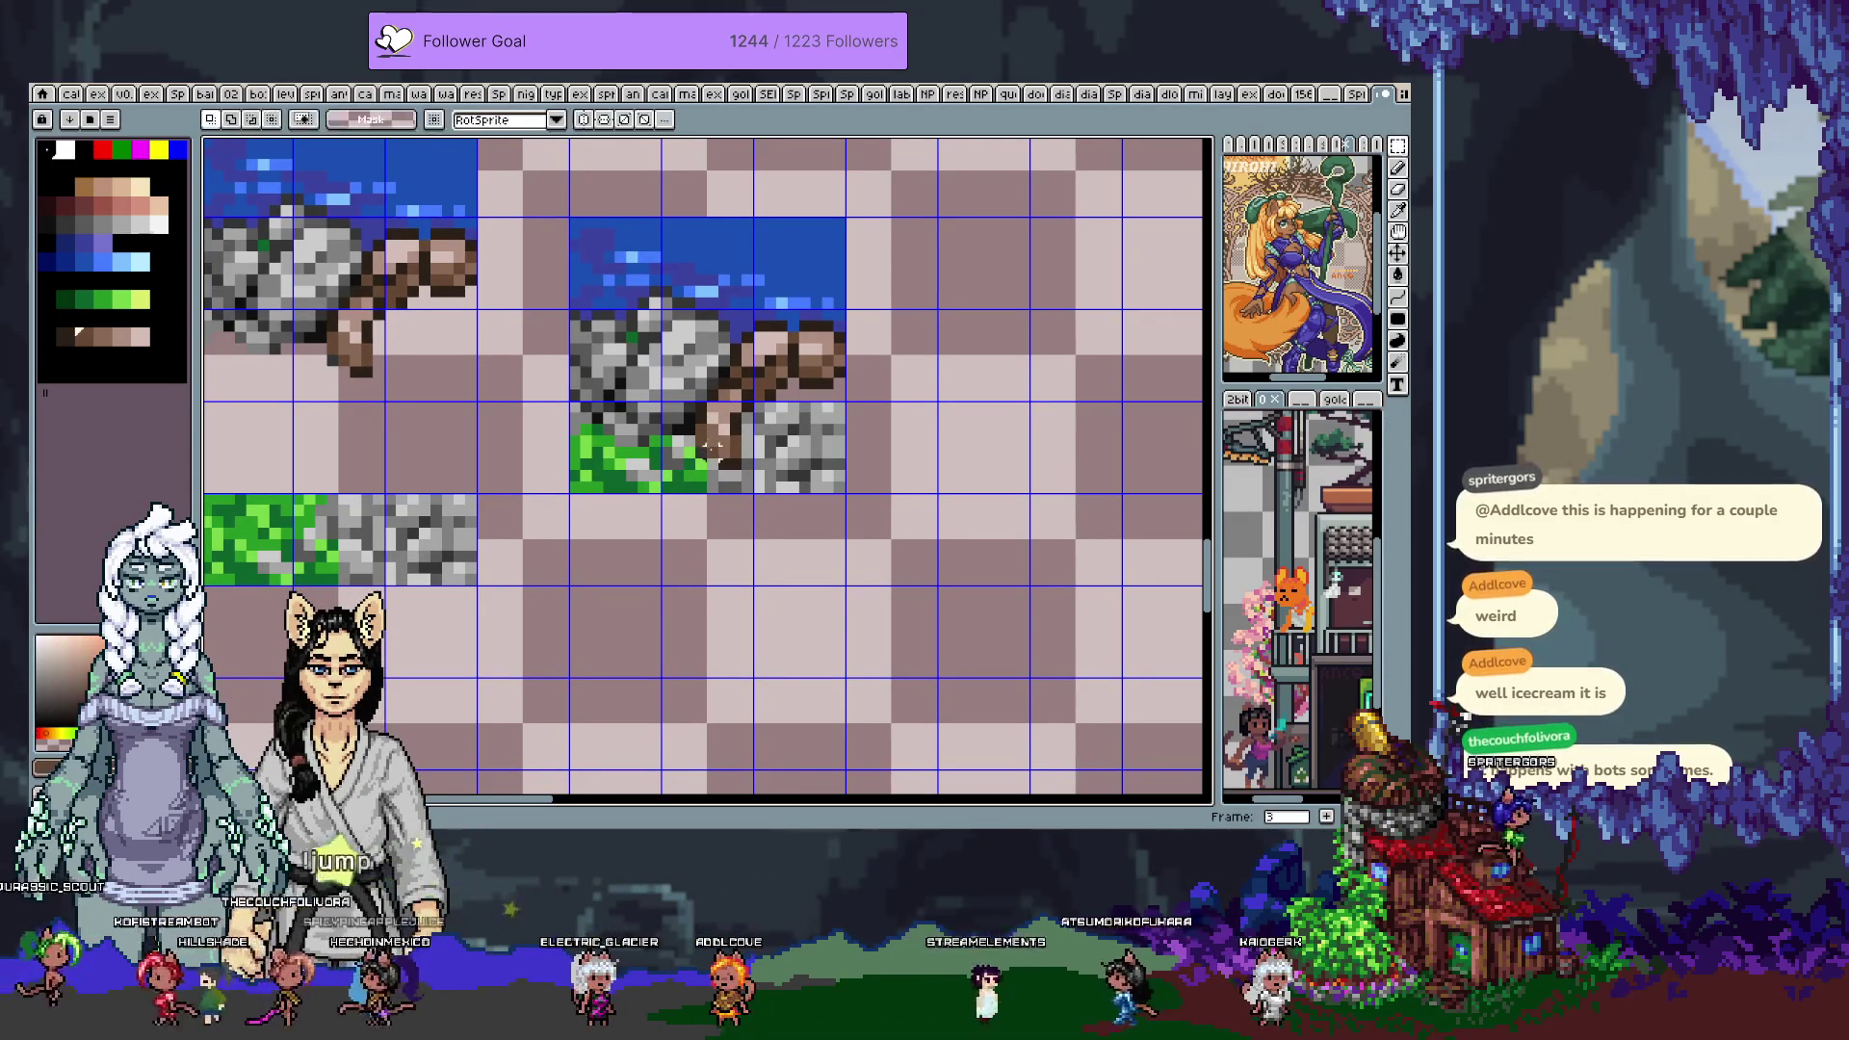
key("b")
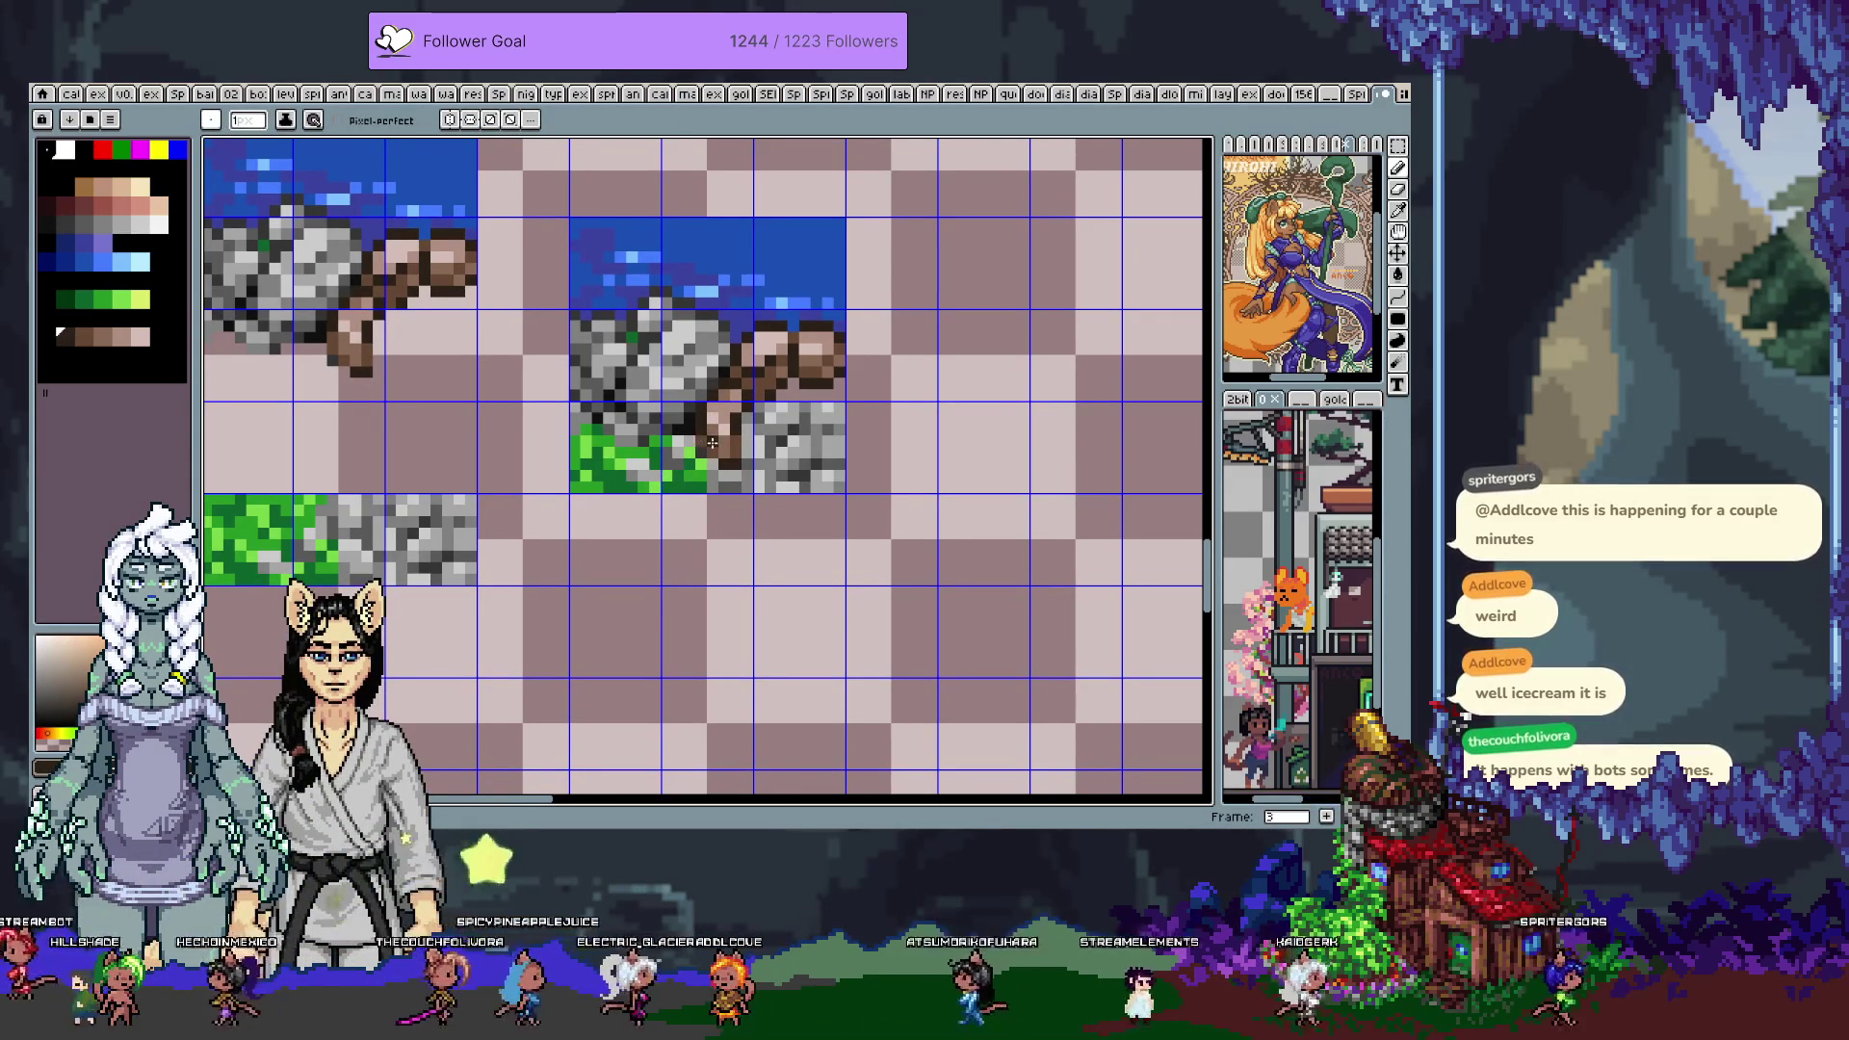
key("i")
left_click(775, 441)
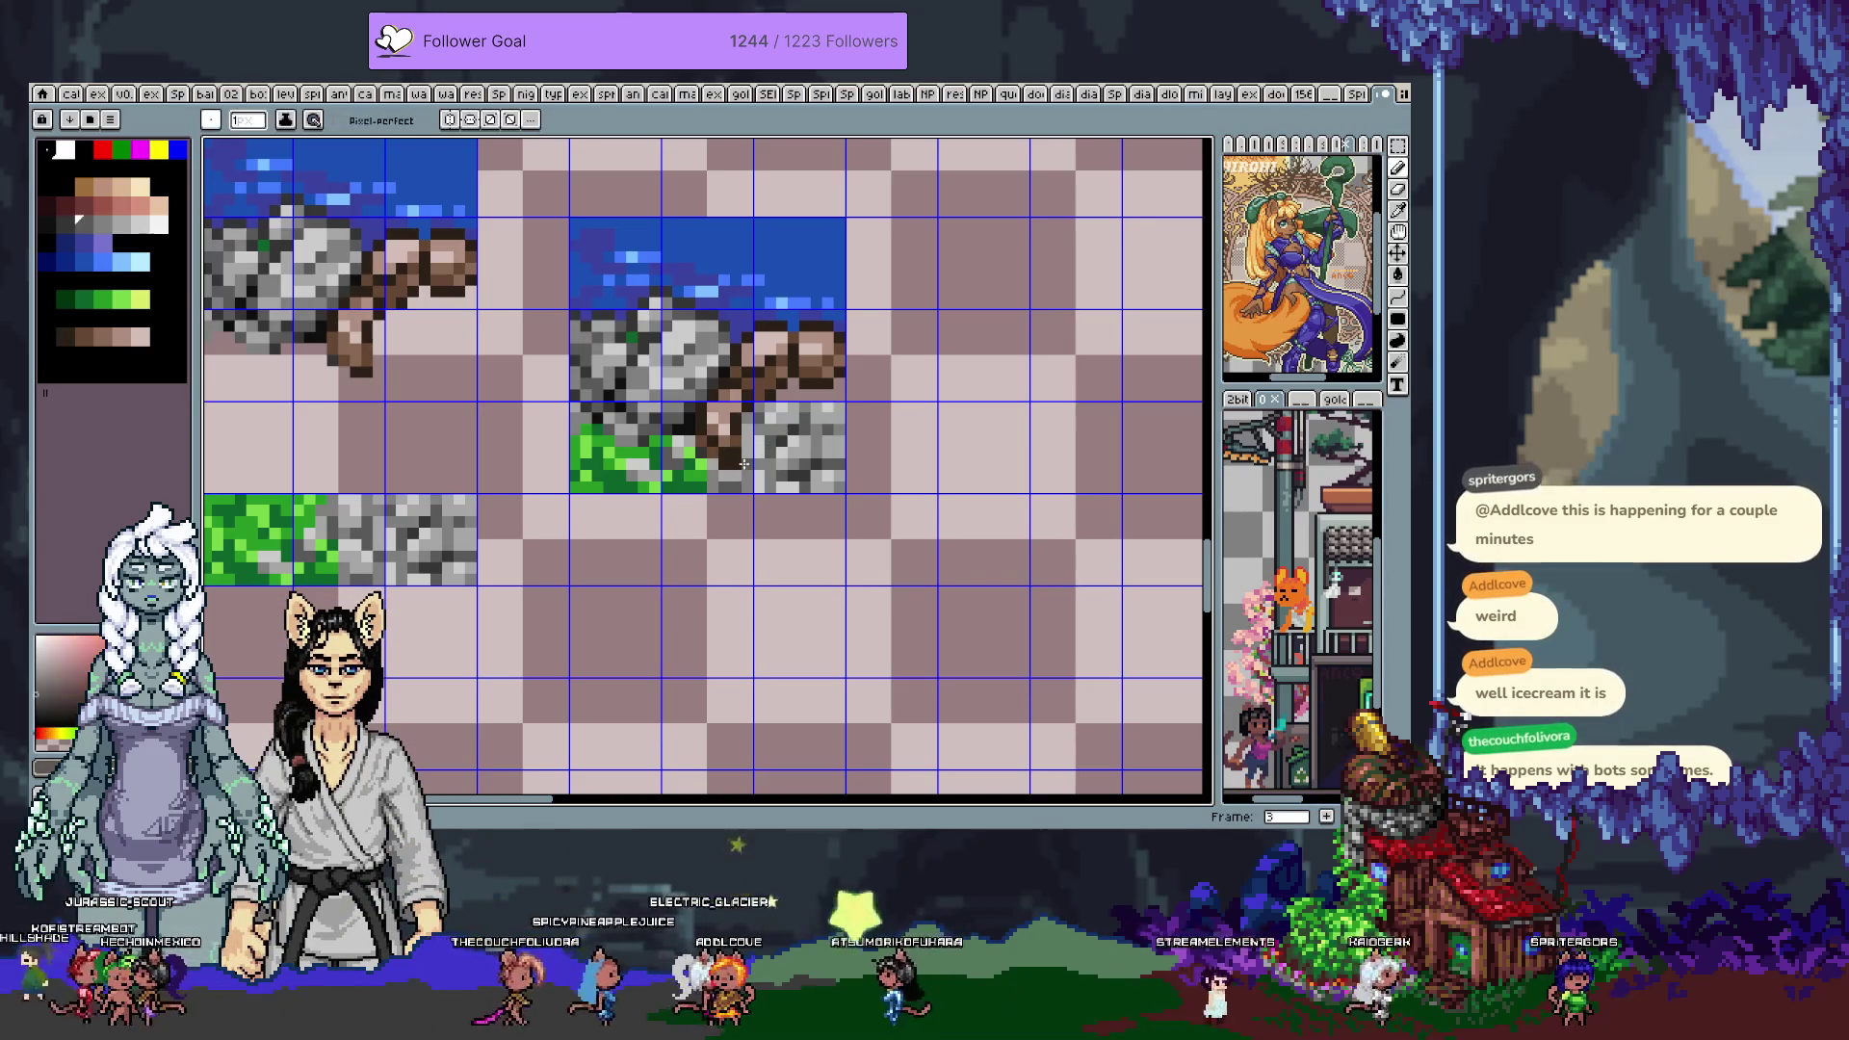
key("b")
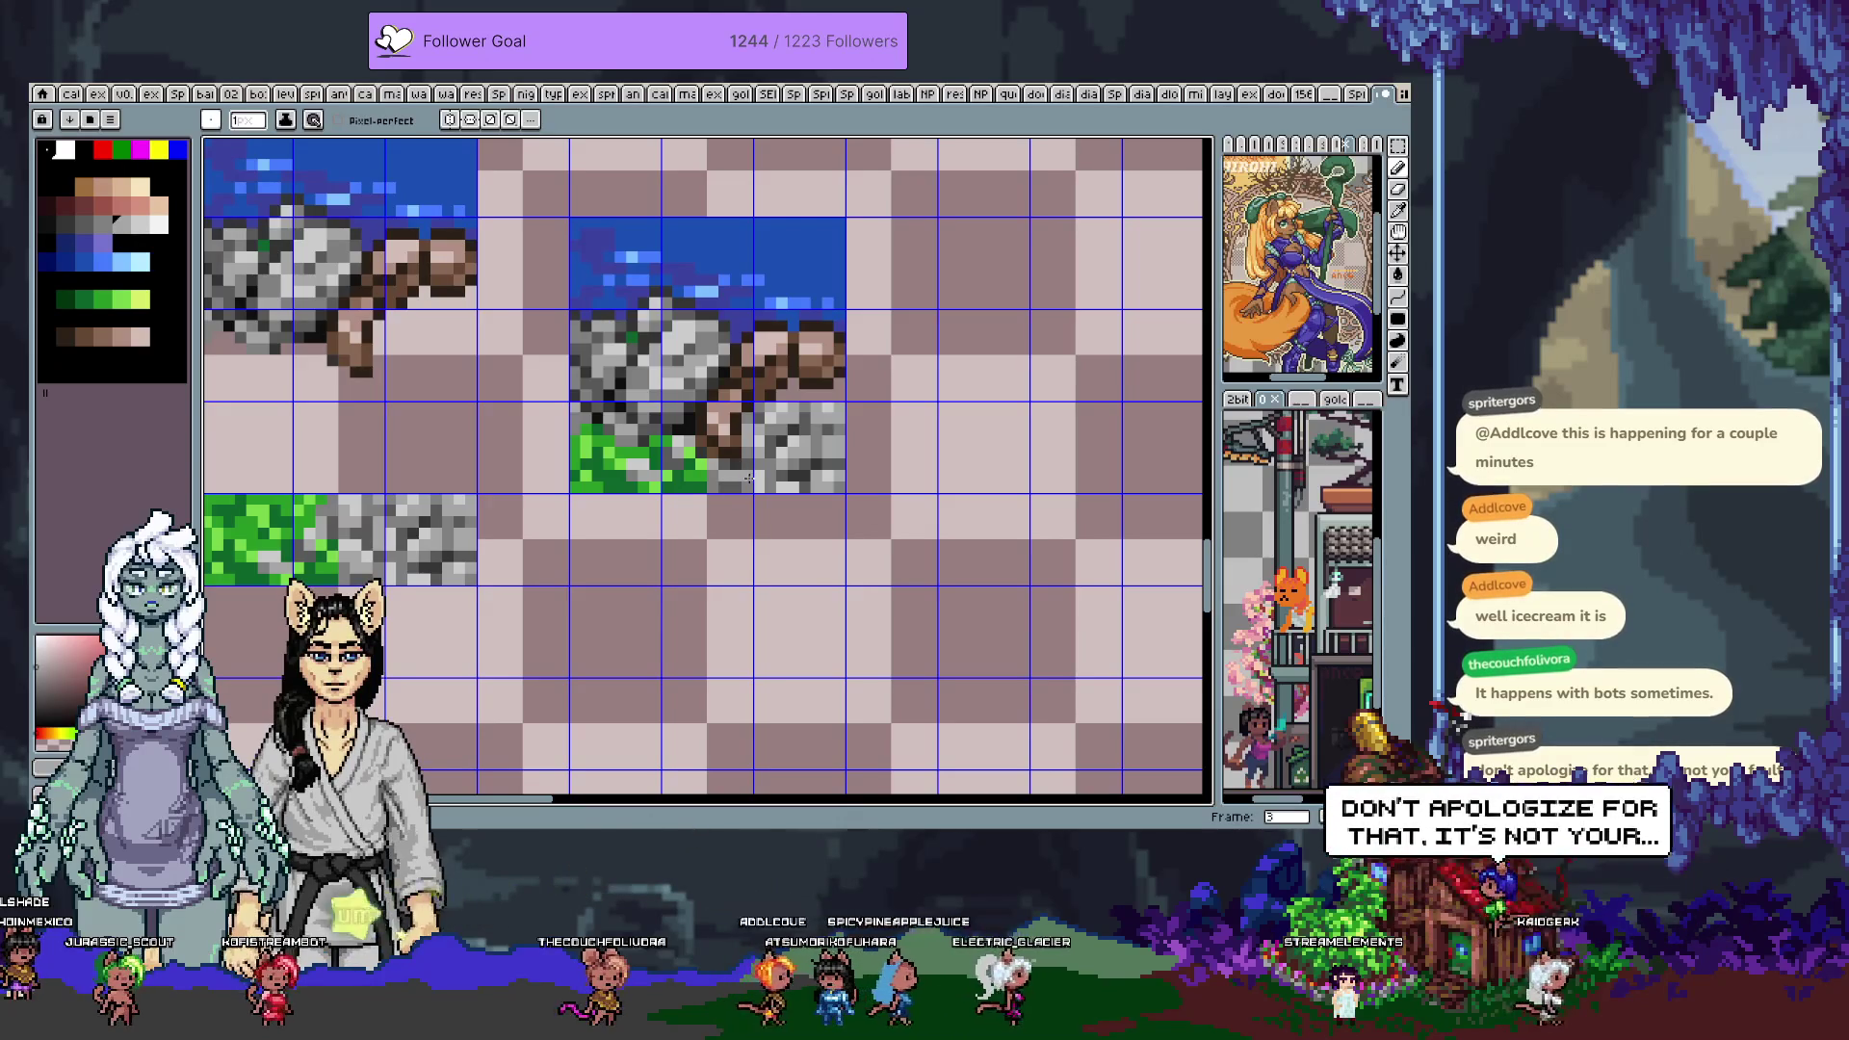
Redraw grass pixels along the rock edge using greens sampled from the grass
key("alt")
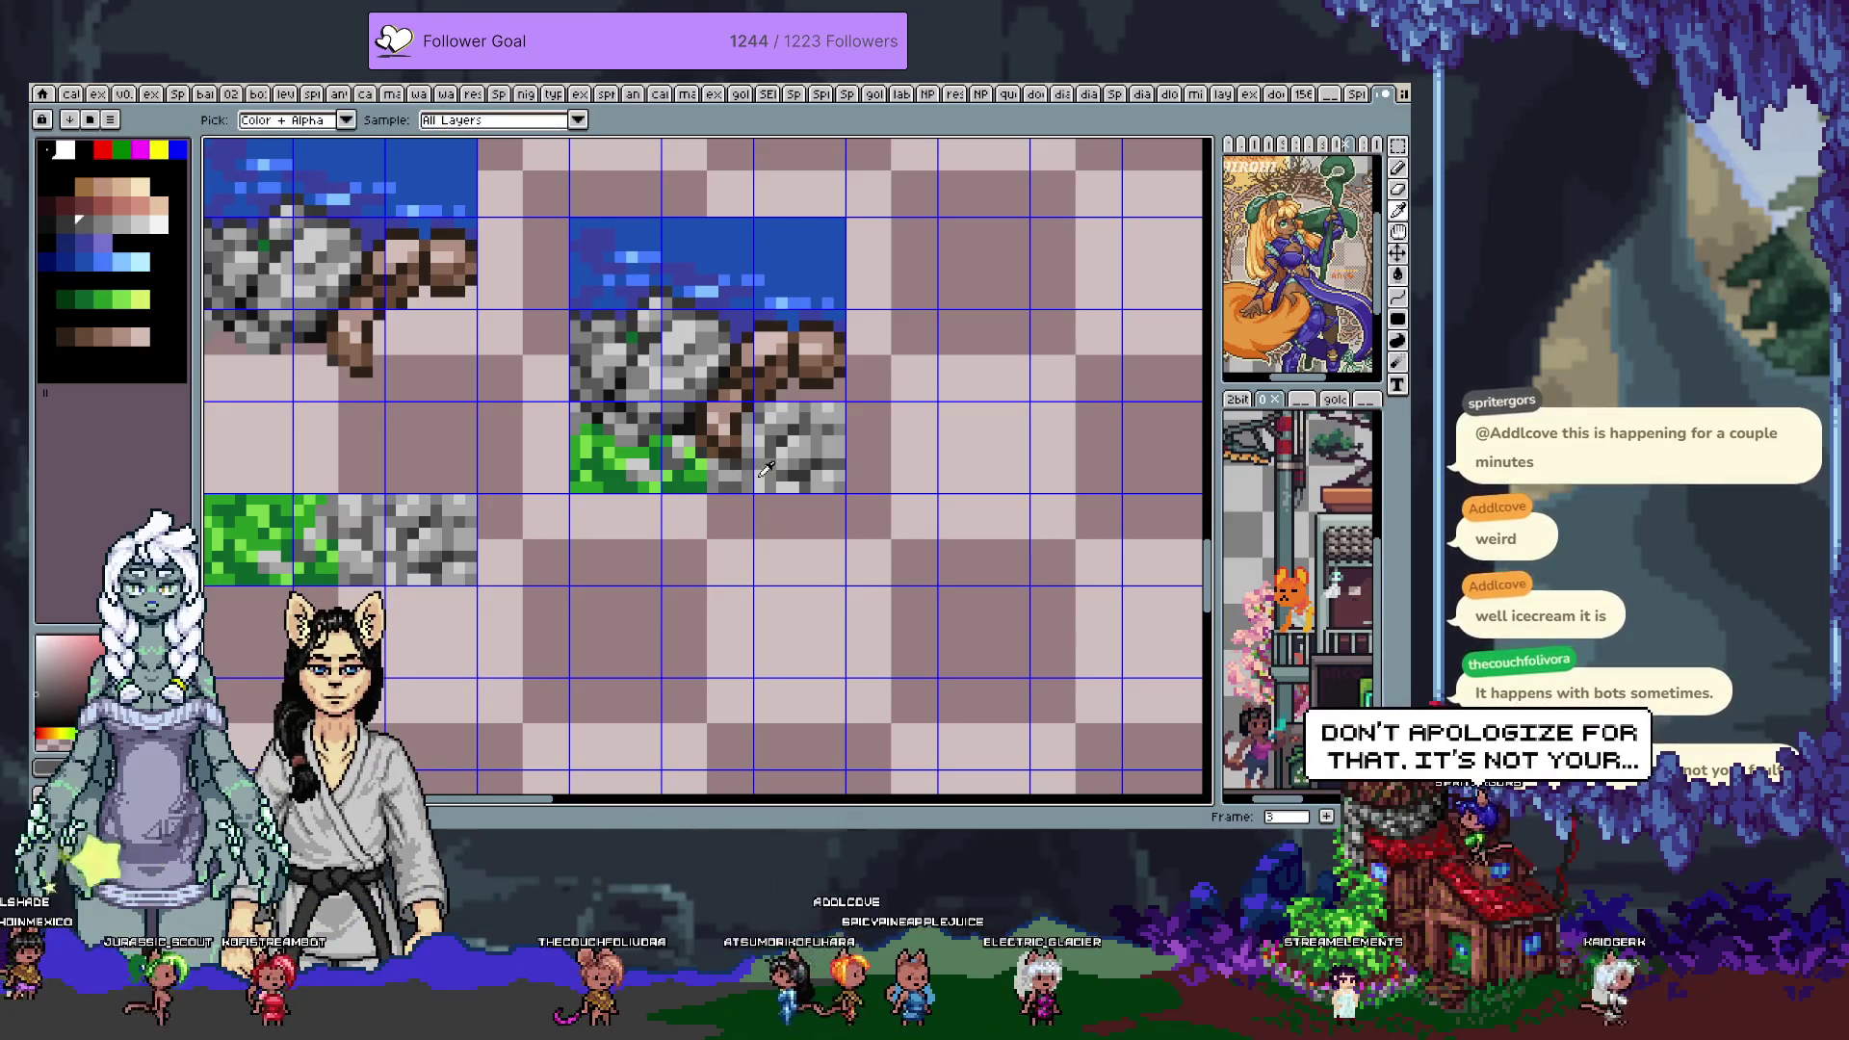
key("alt")
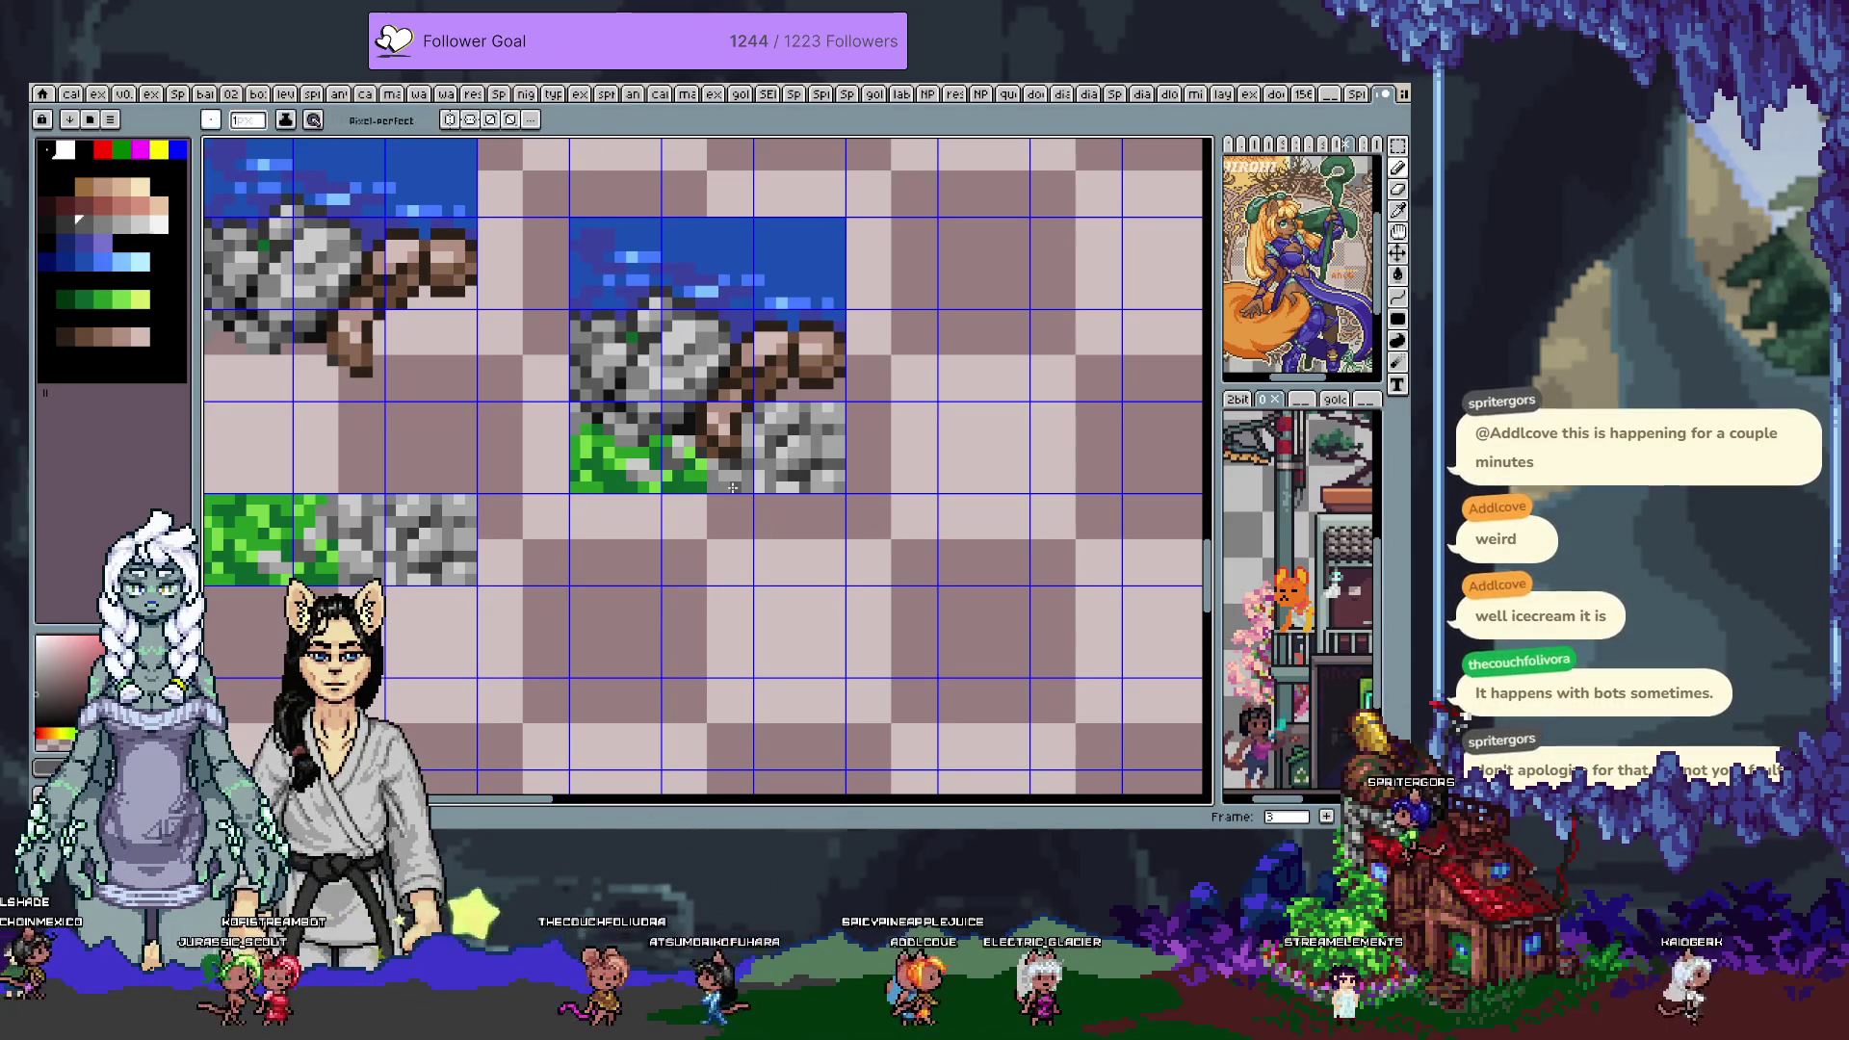
left_click(708, 479, "alt")
key("alt")
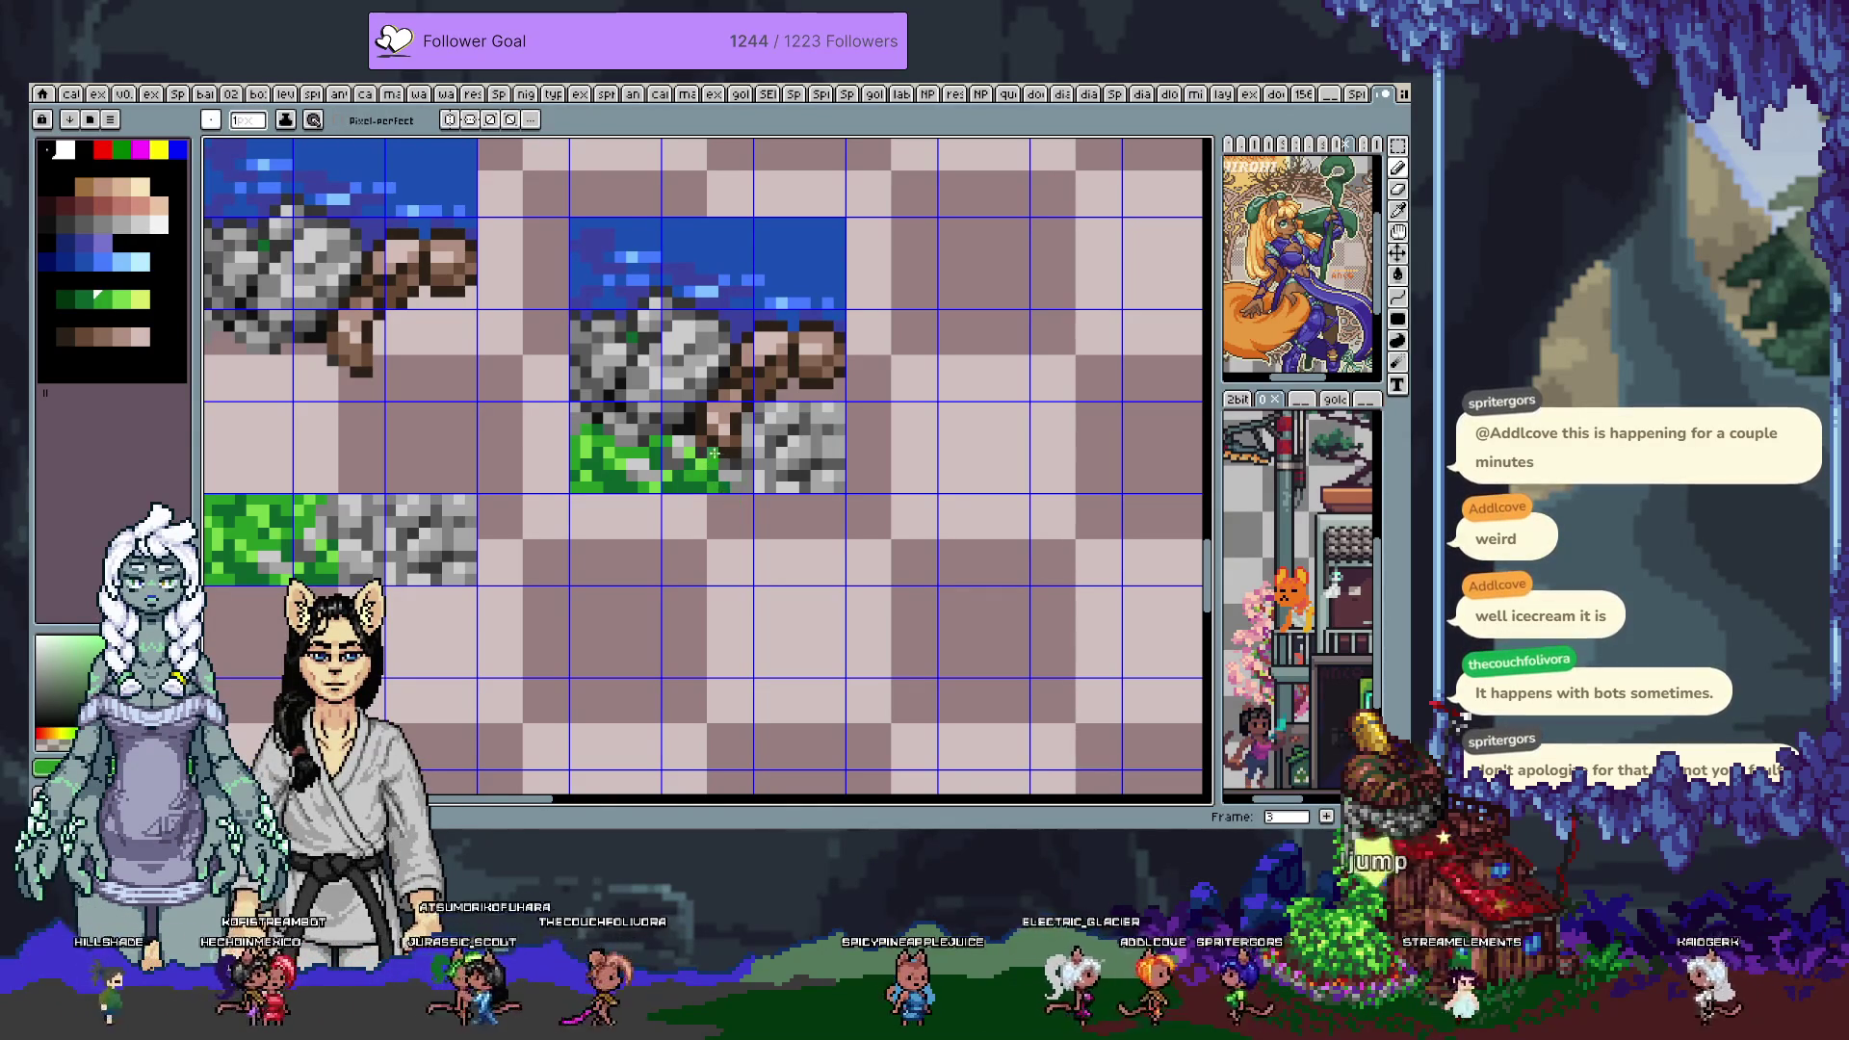
left_click(702, 463, "alt")
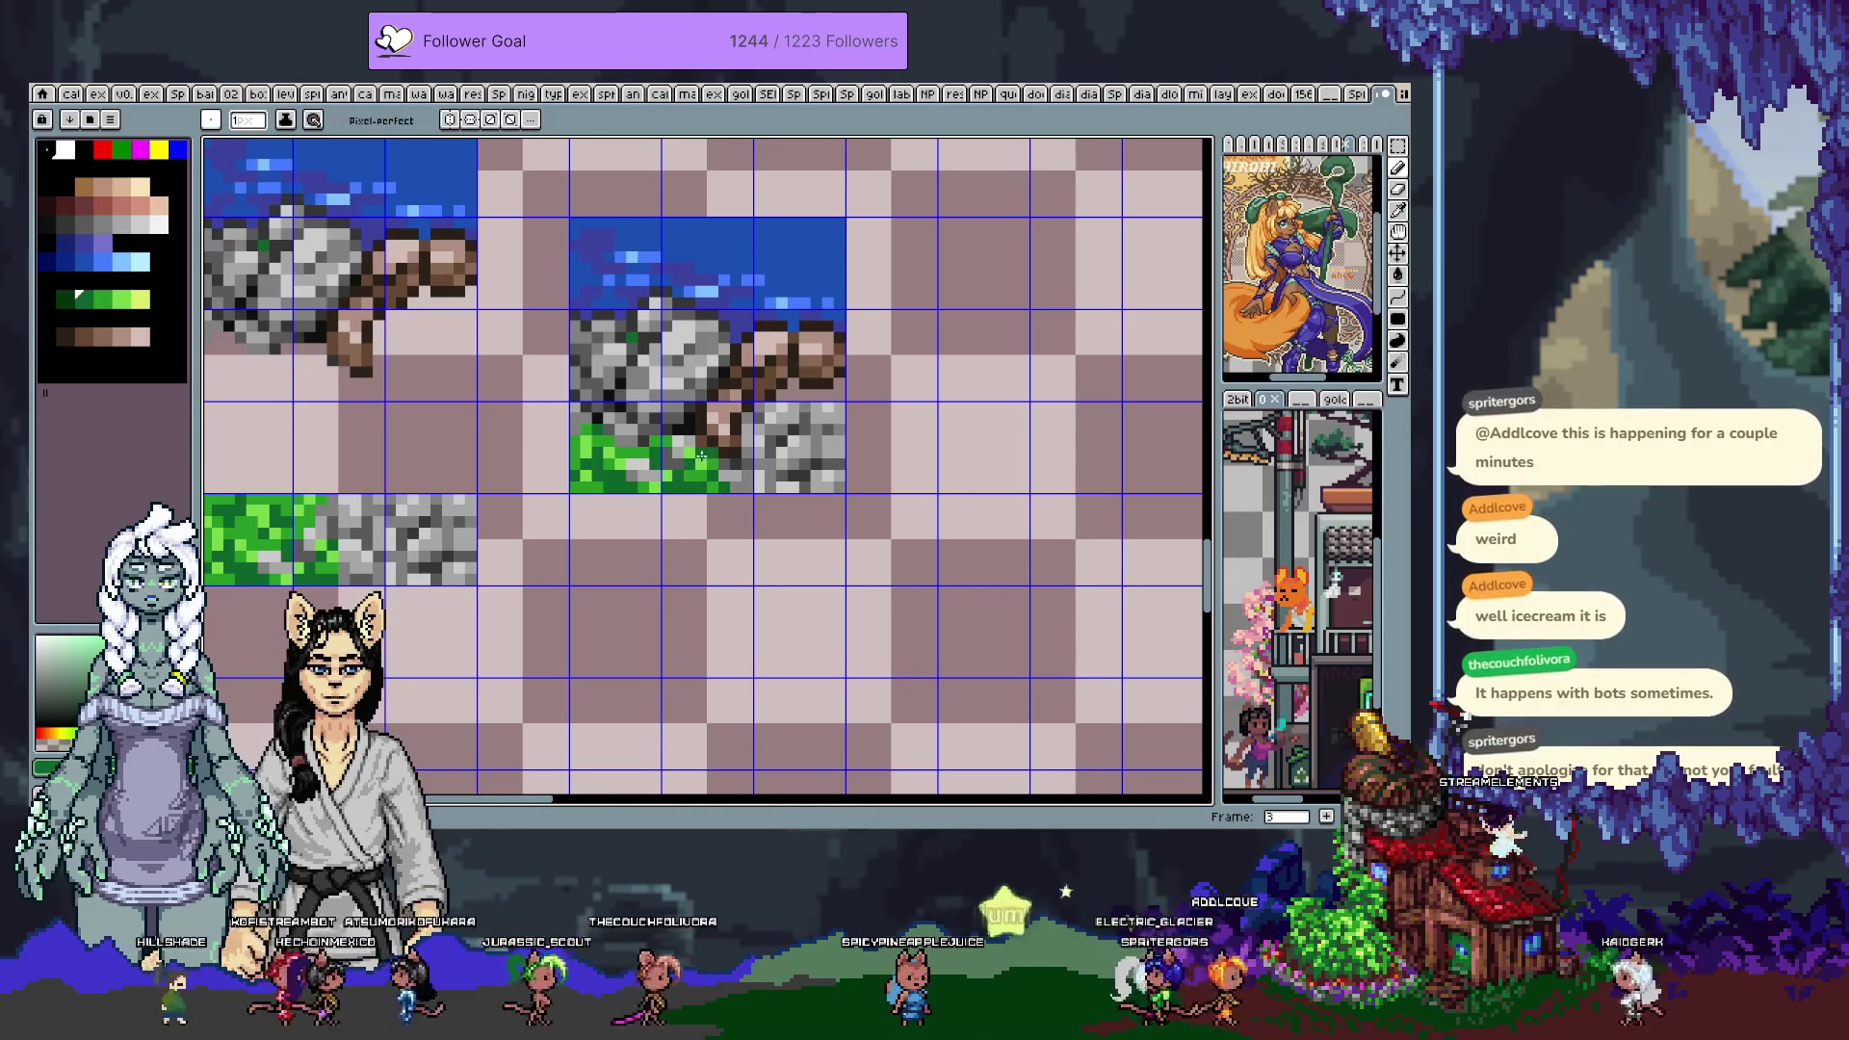
left_click(702, 442, "alt")
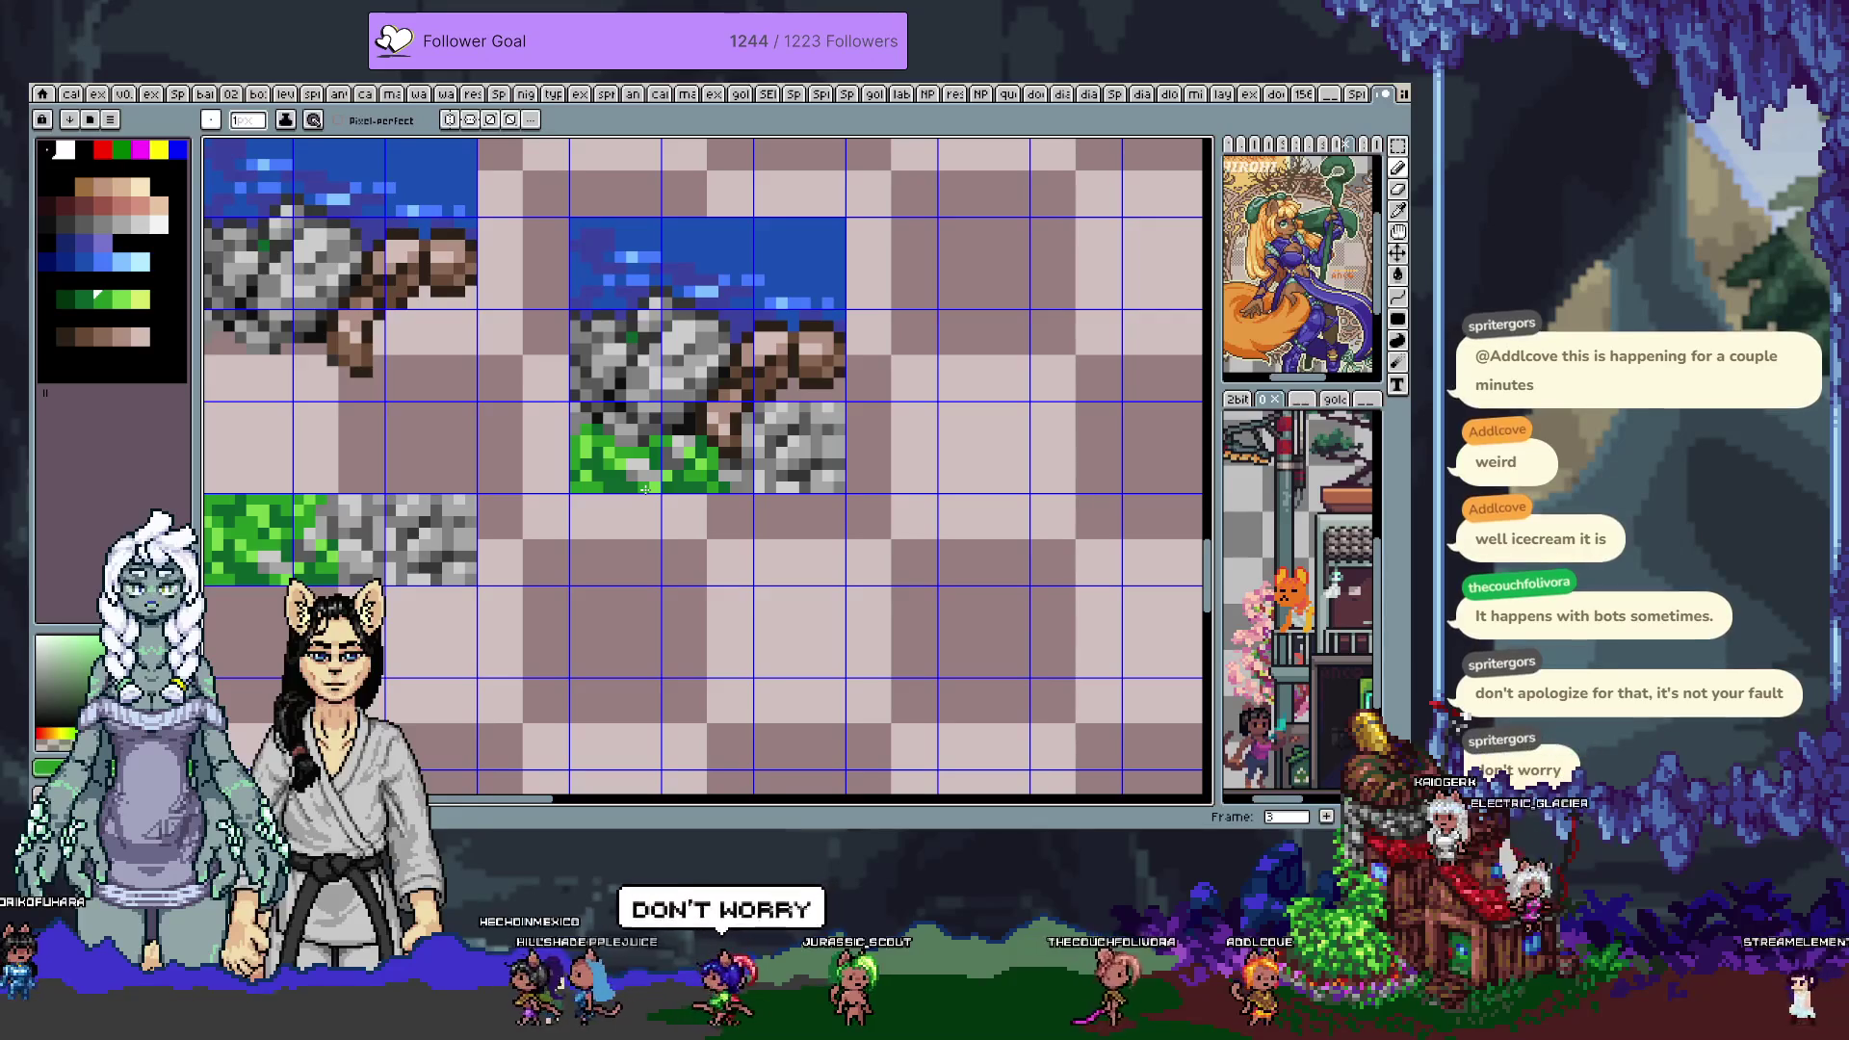
key("i")
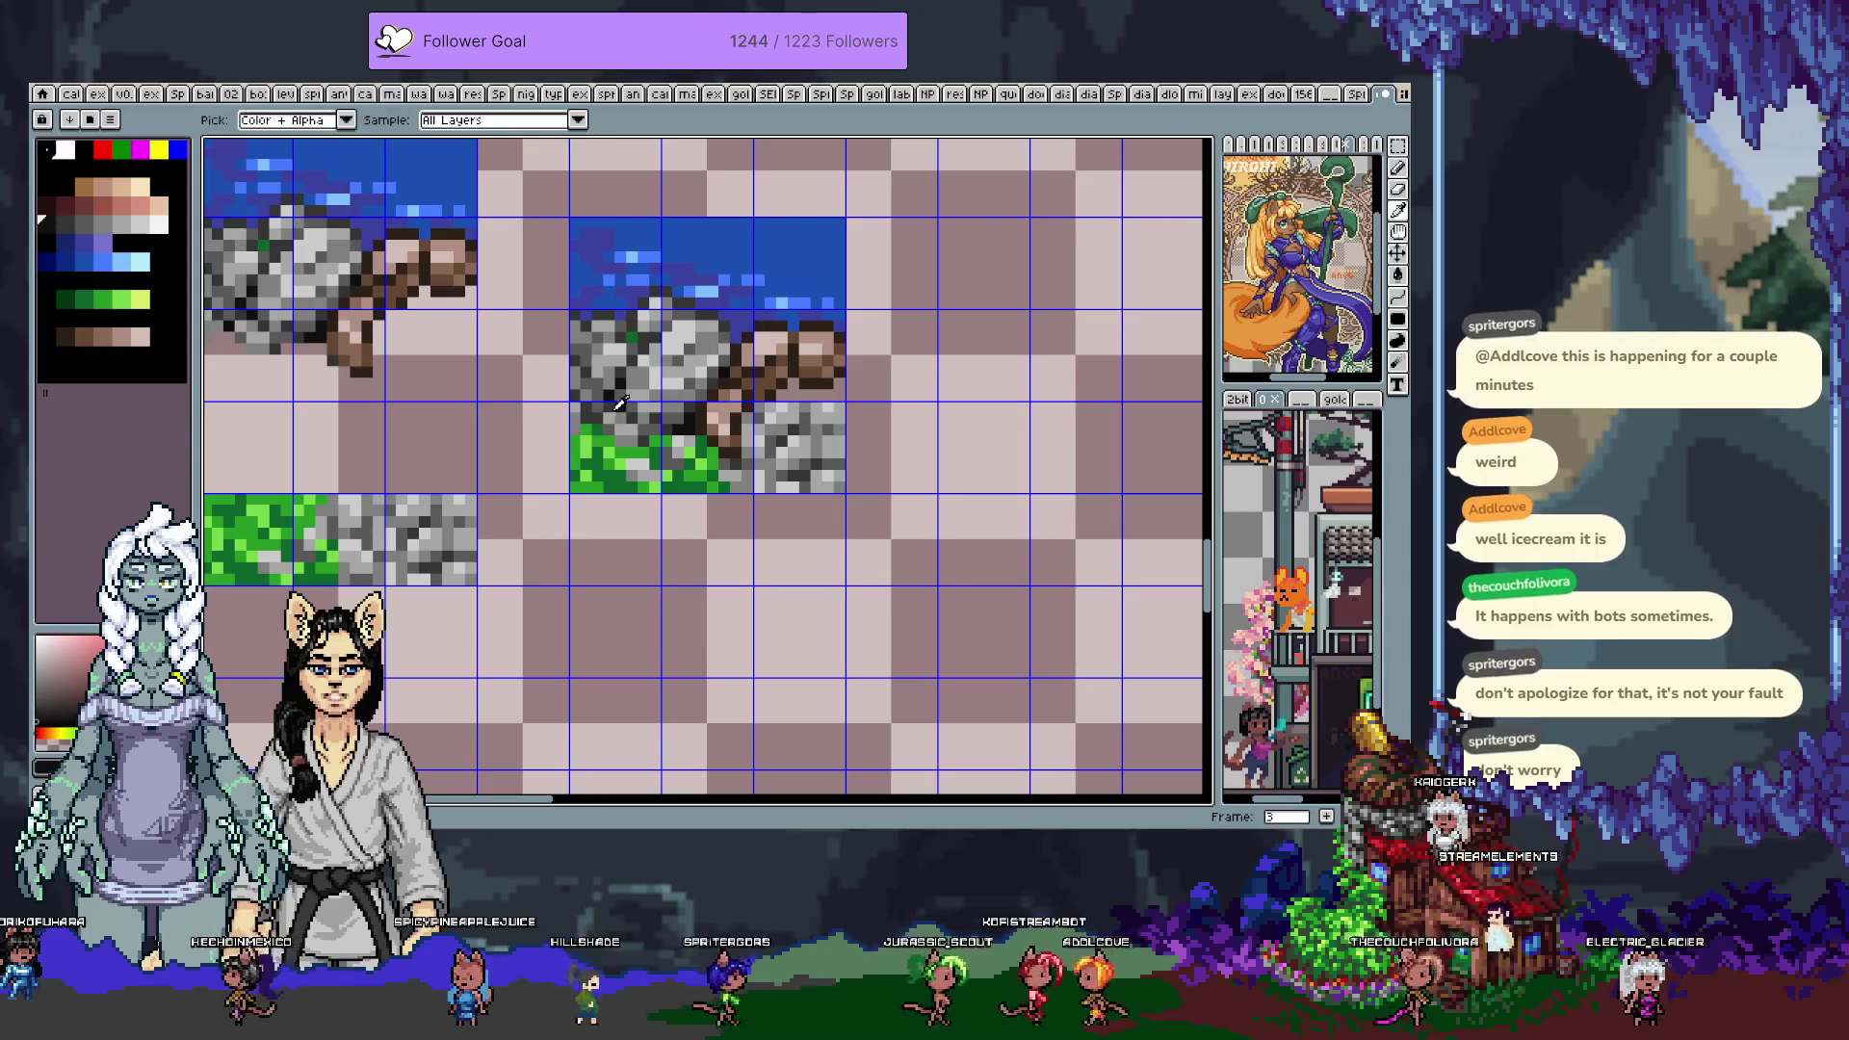
Paint dark green and grey pixels along the grass–rock boundary, undoing one stray stroke
key("b")
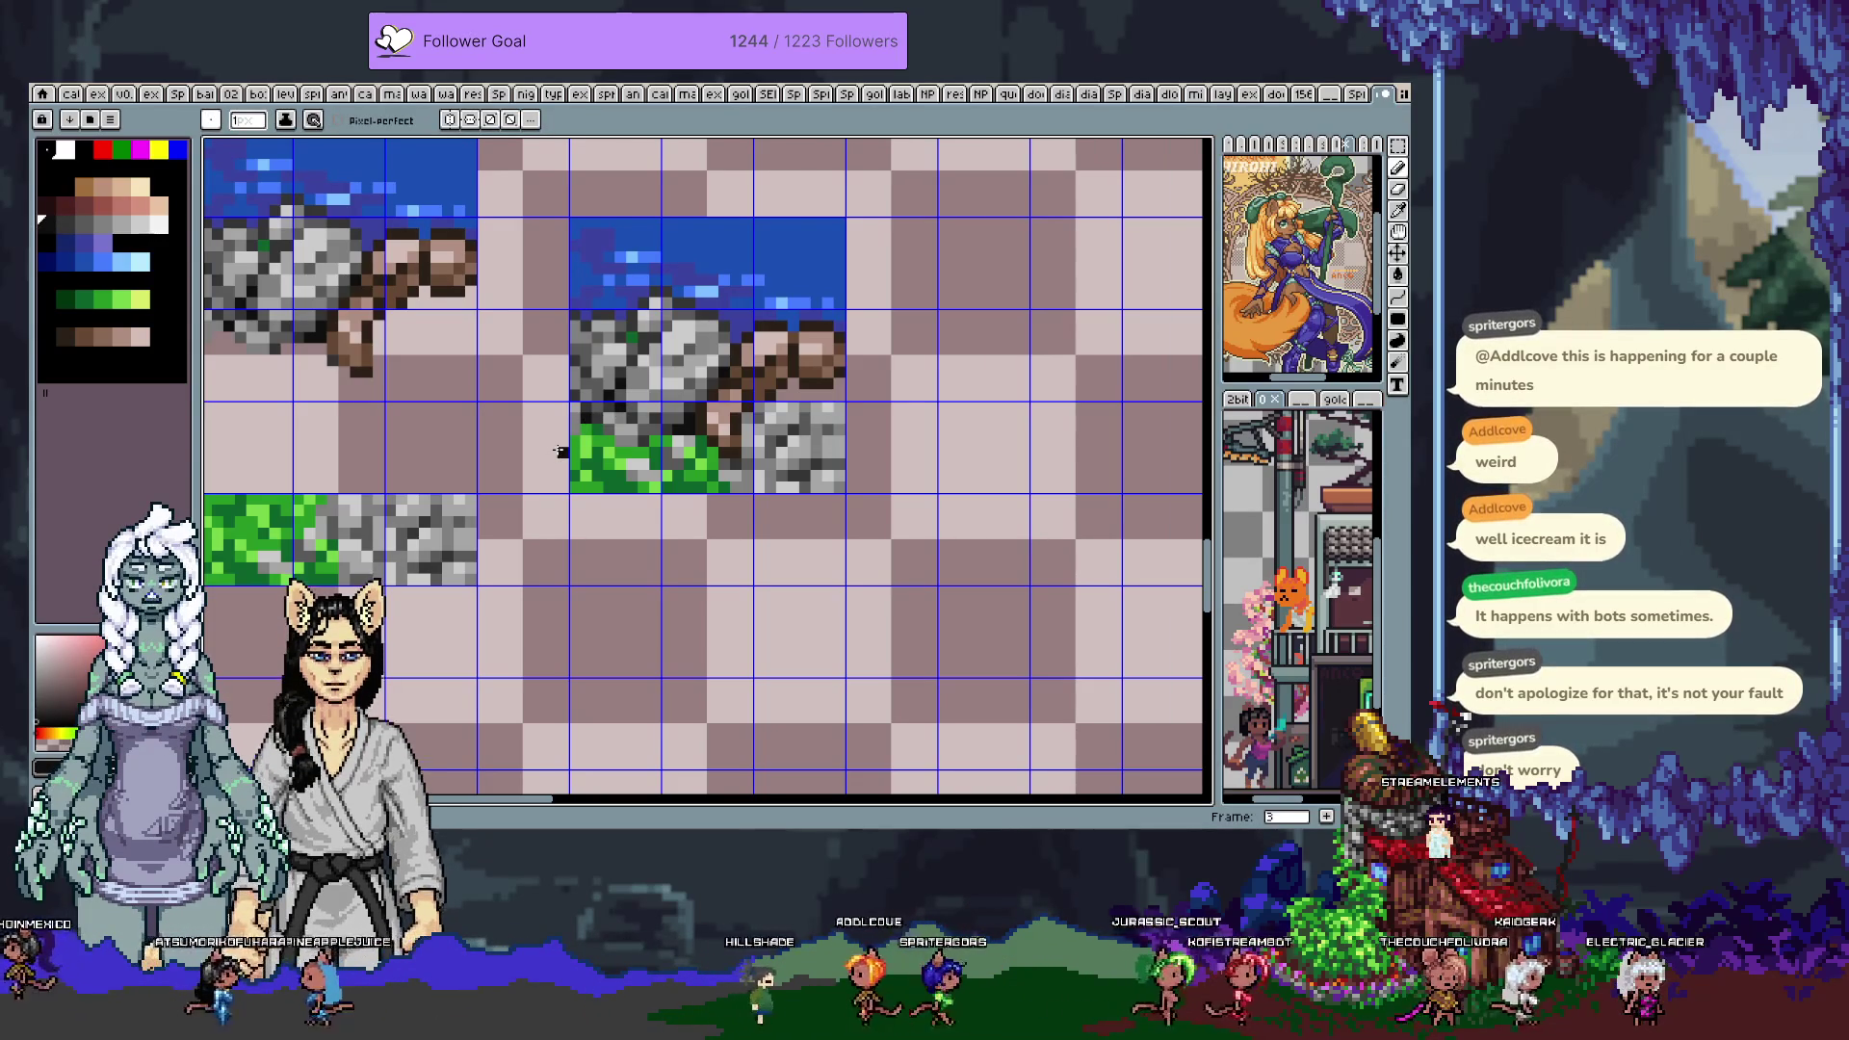
left_click(583, 432, "alt")
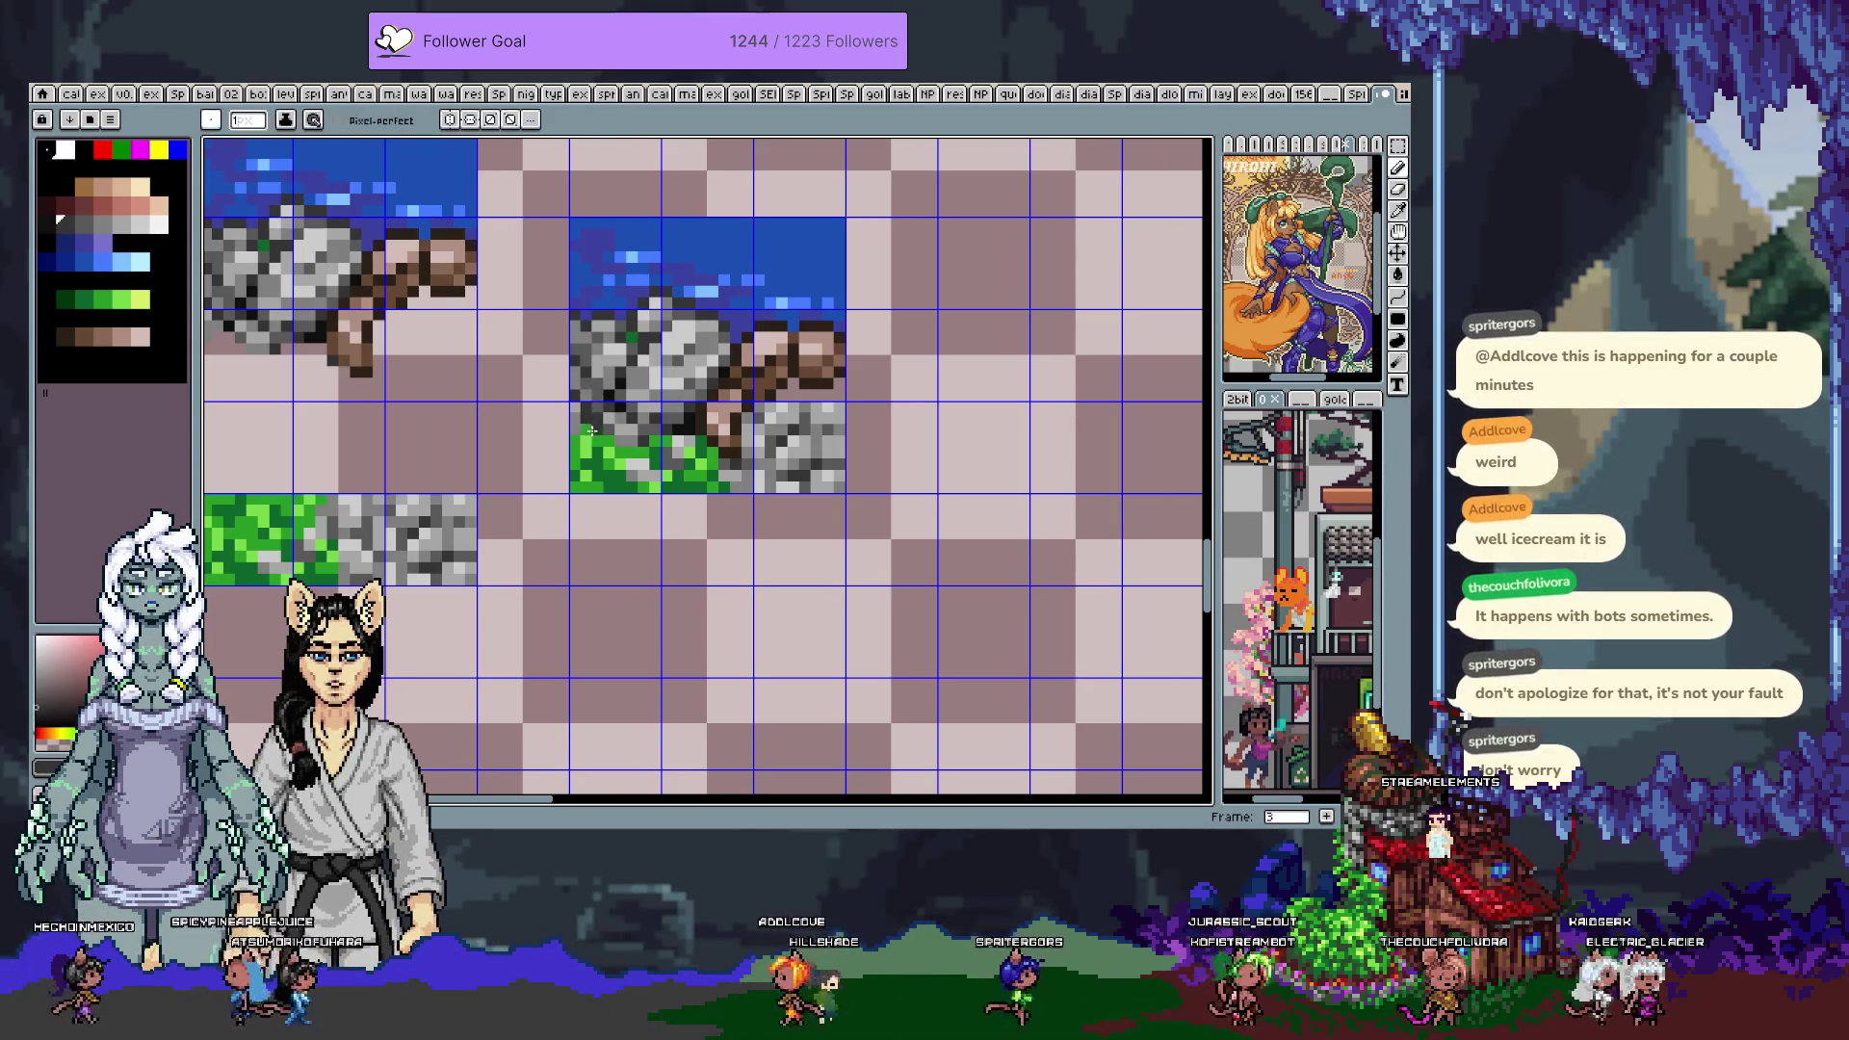
key("alt")
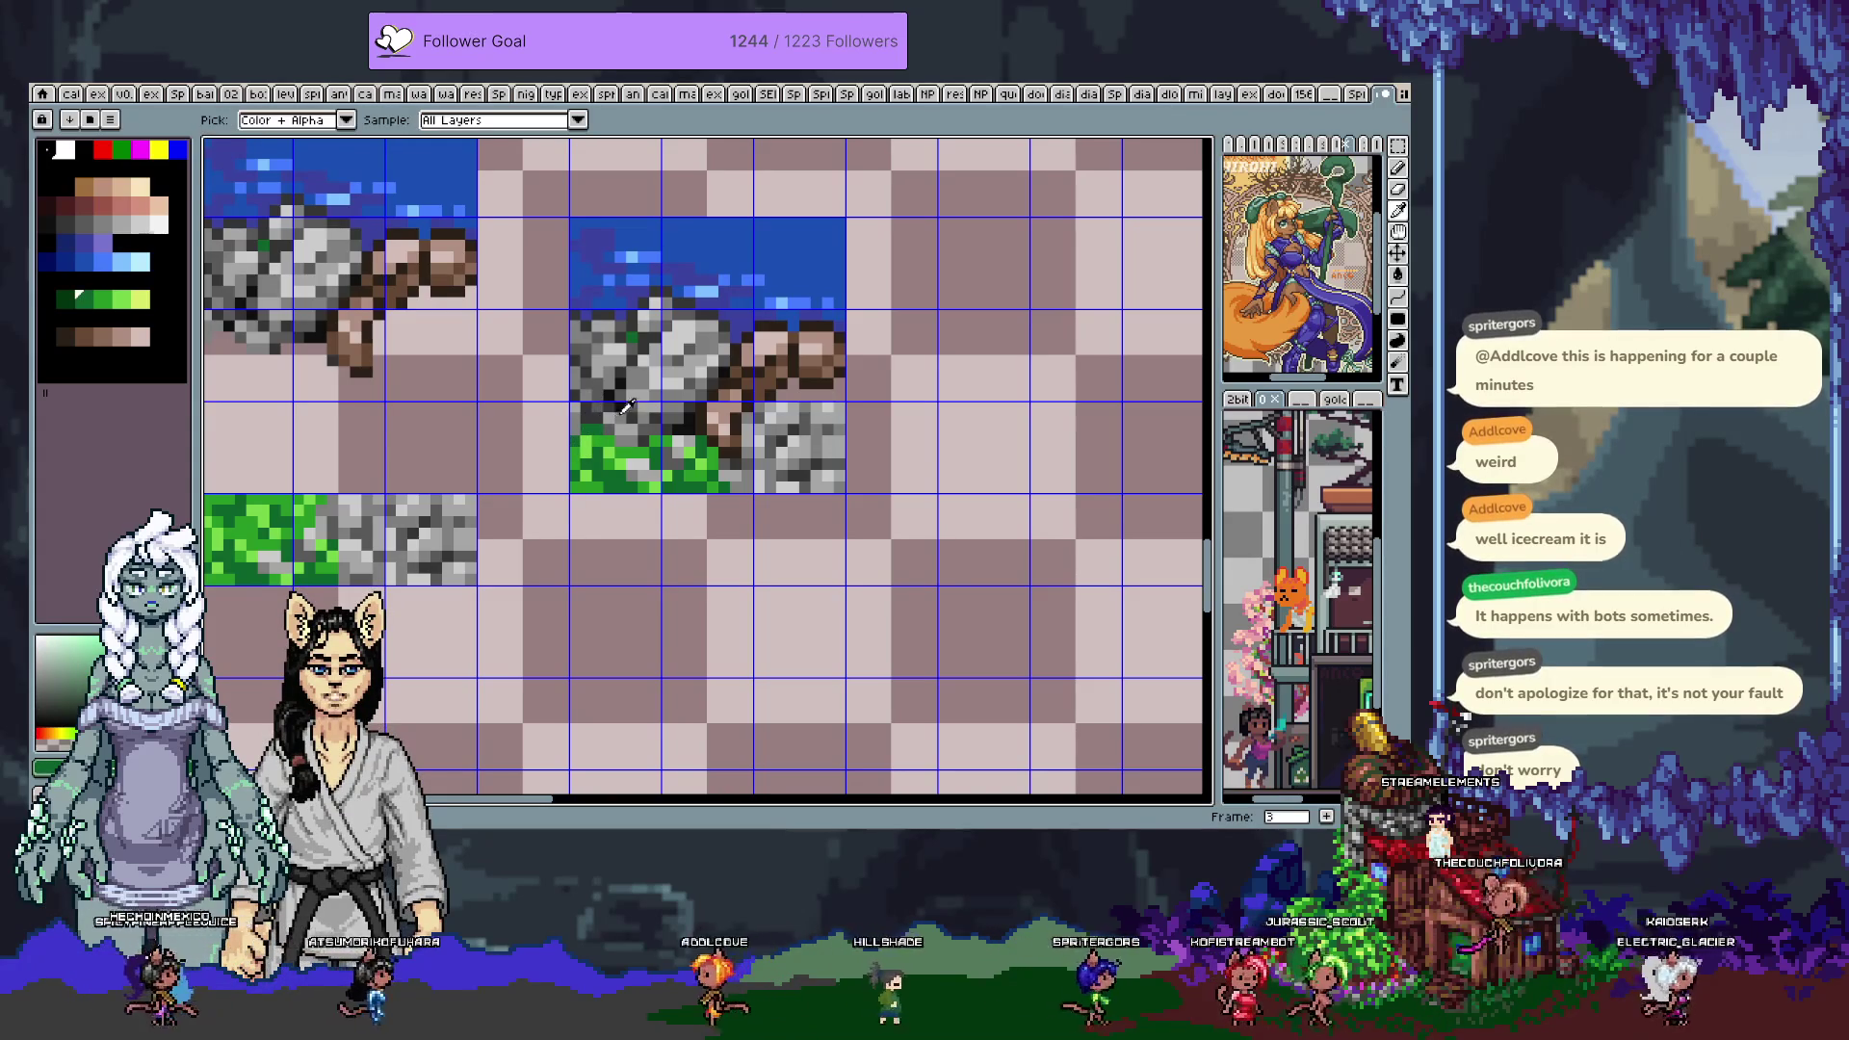
left_click(630, 409, "alt")
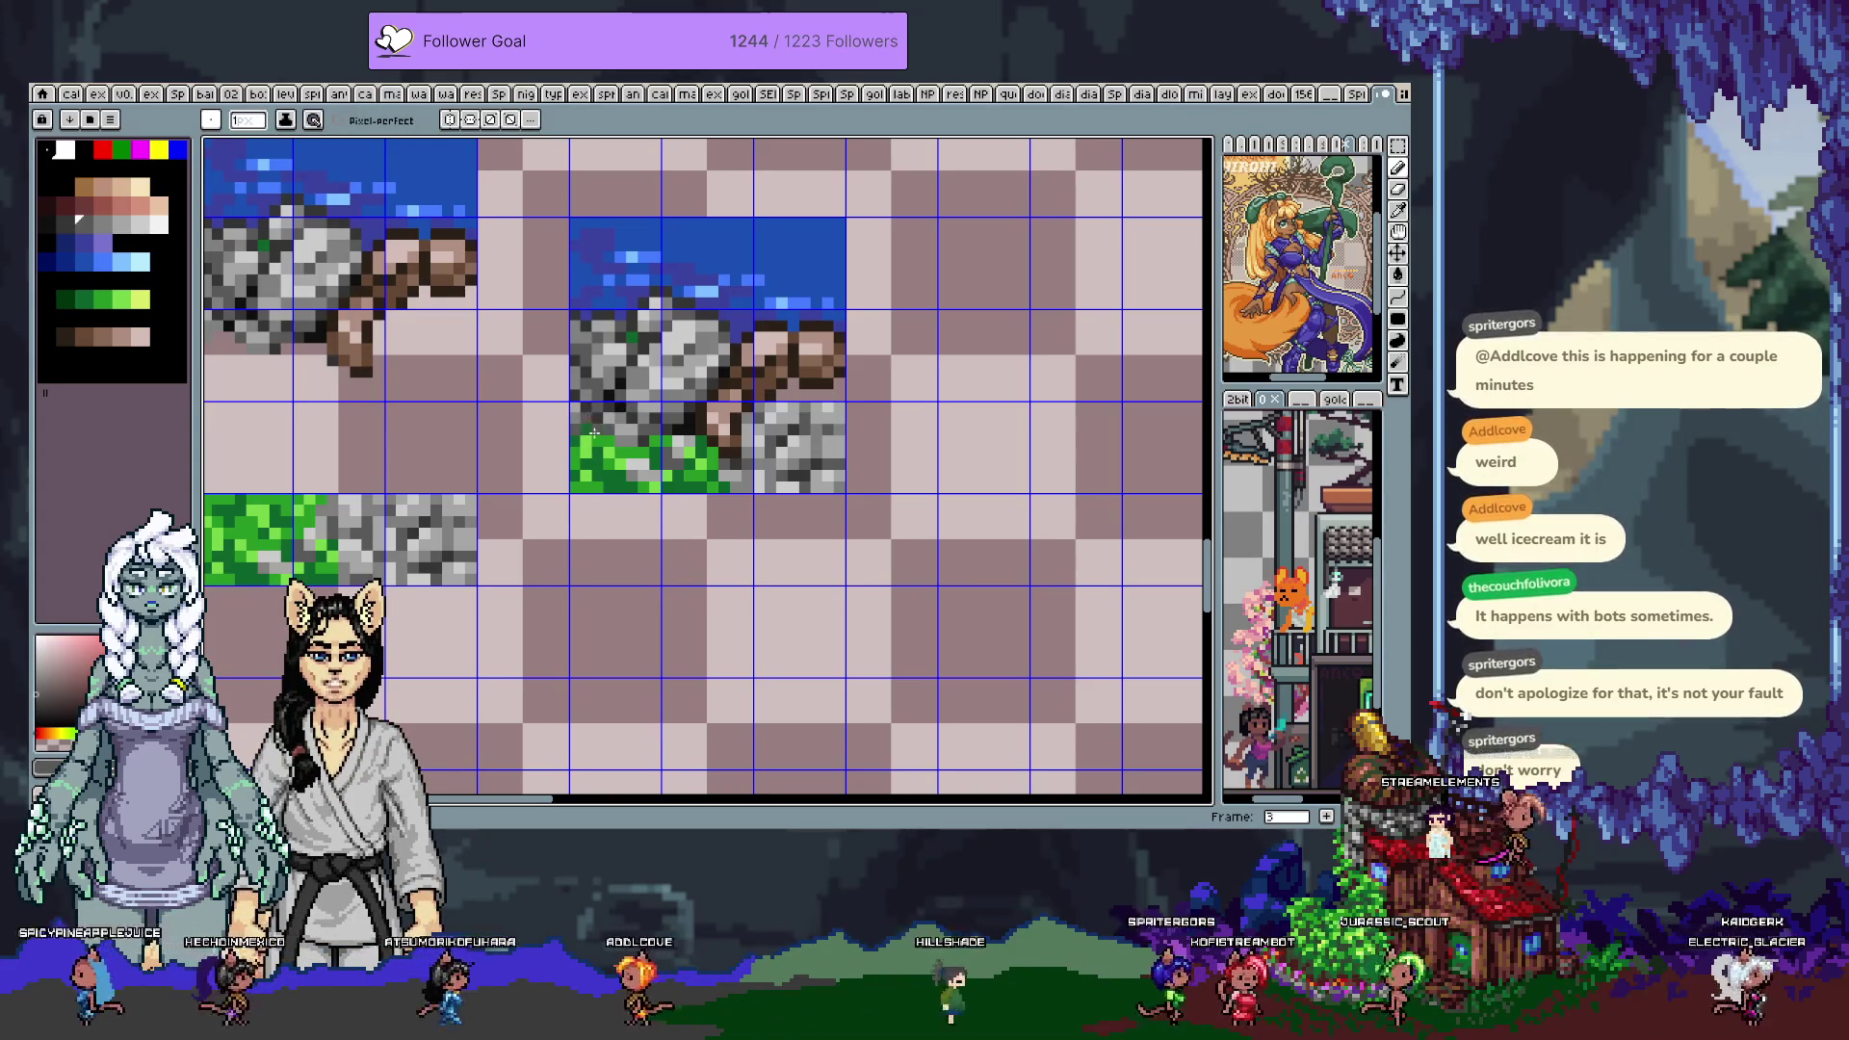
left_click(604, 431, "alt")
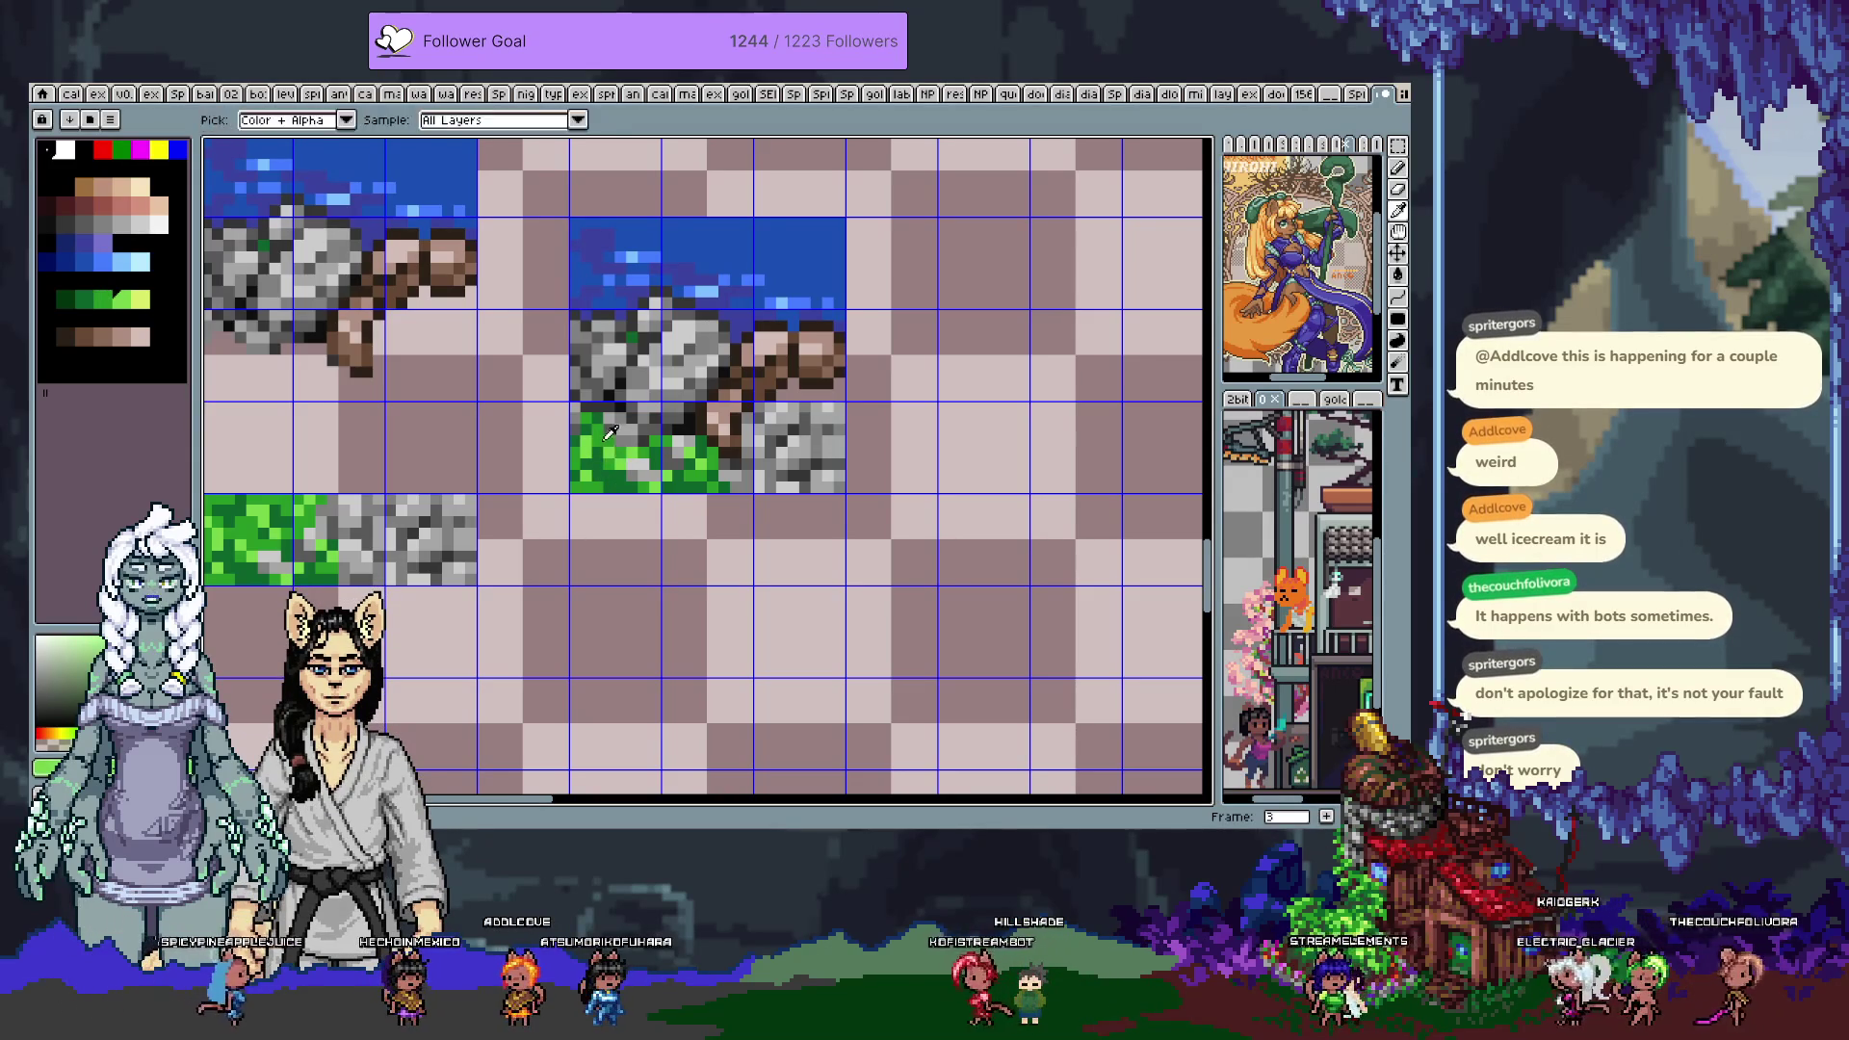
left_click(576, 455, "alt")
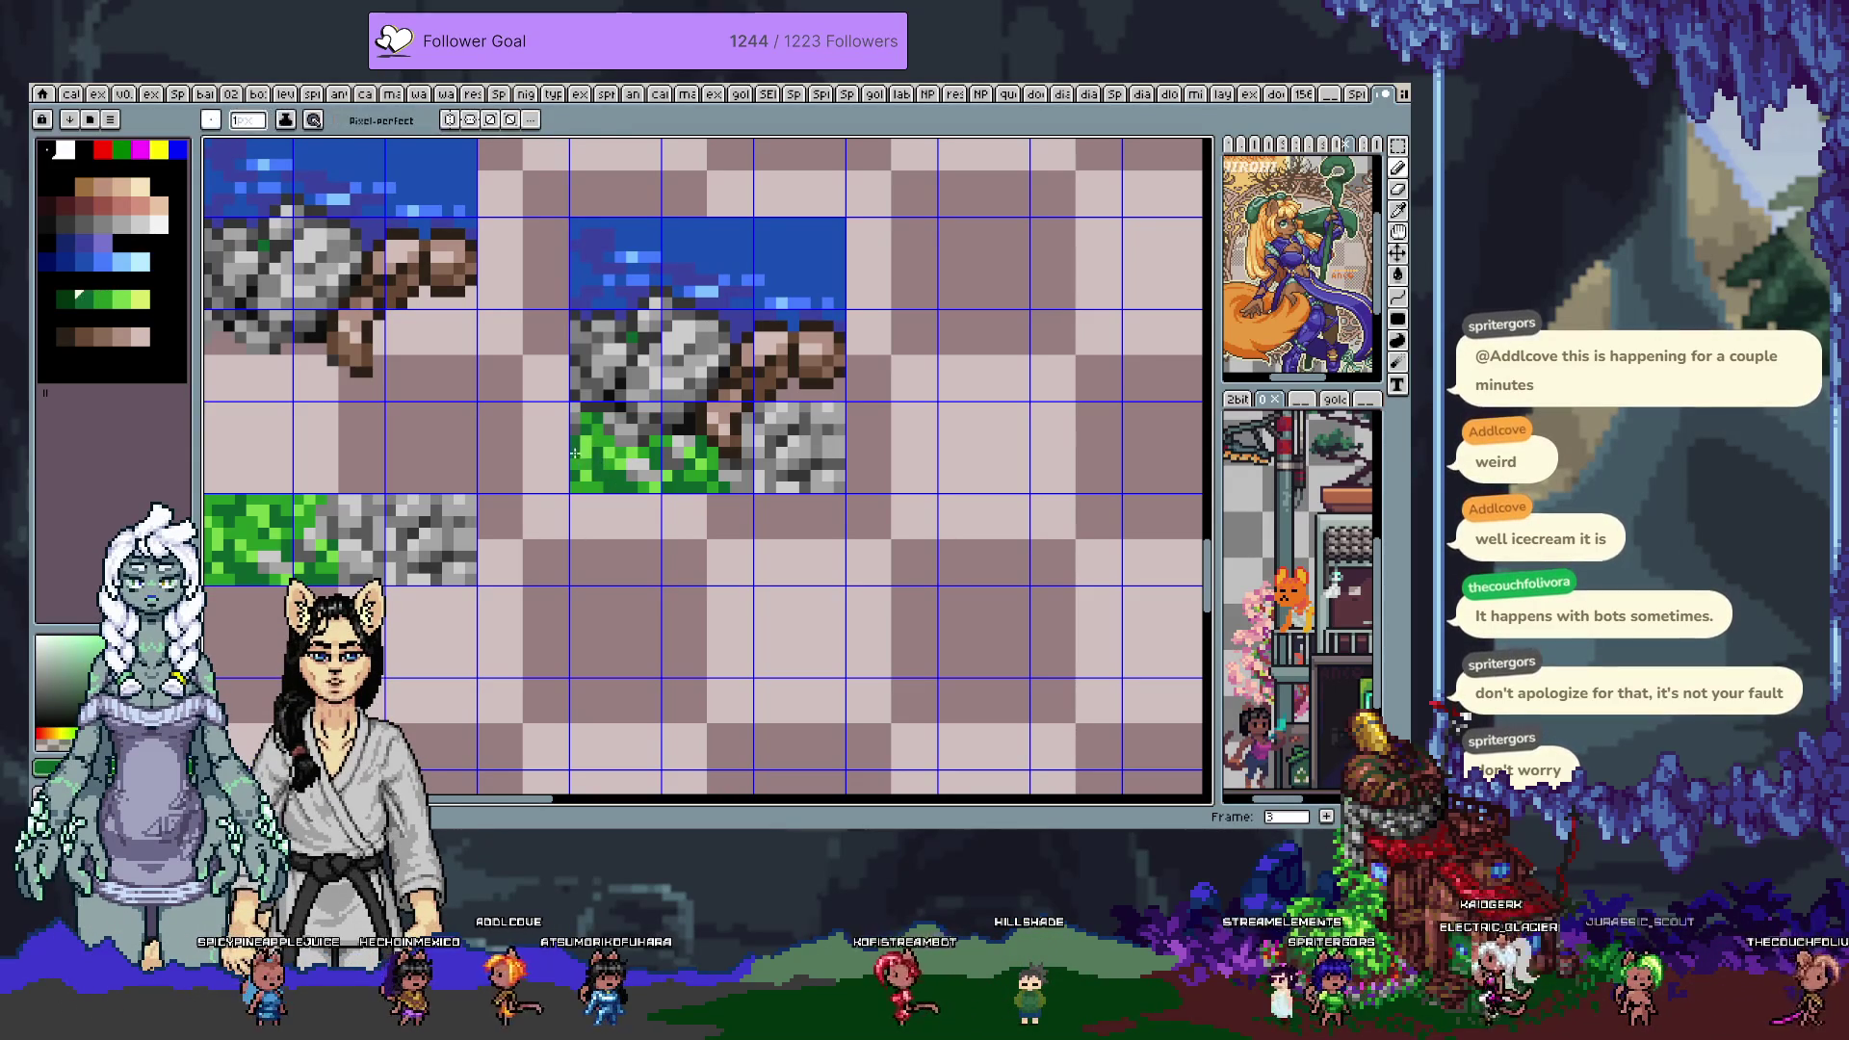
left_click(583, 417, "alt")
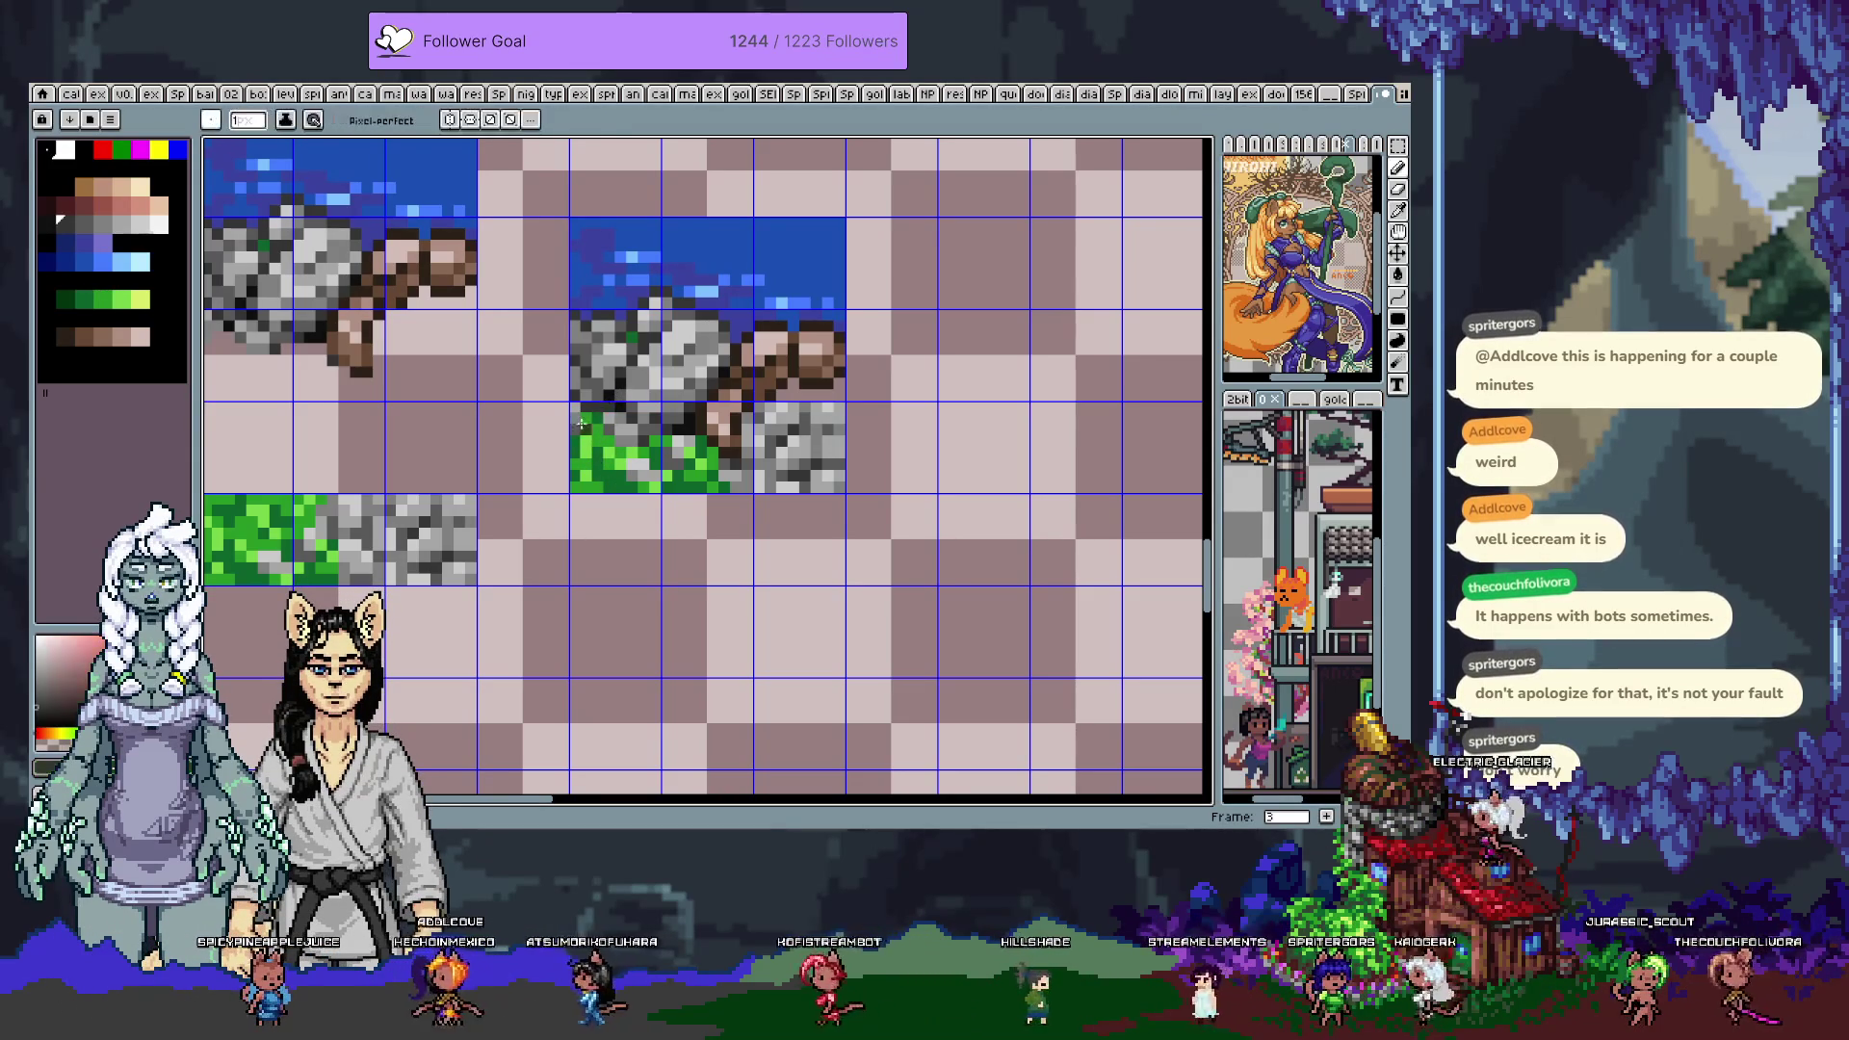
key("ctrl+z")
left_click(574, 412, "alt")
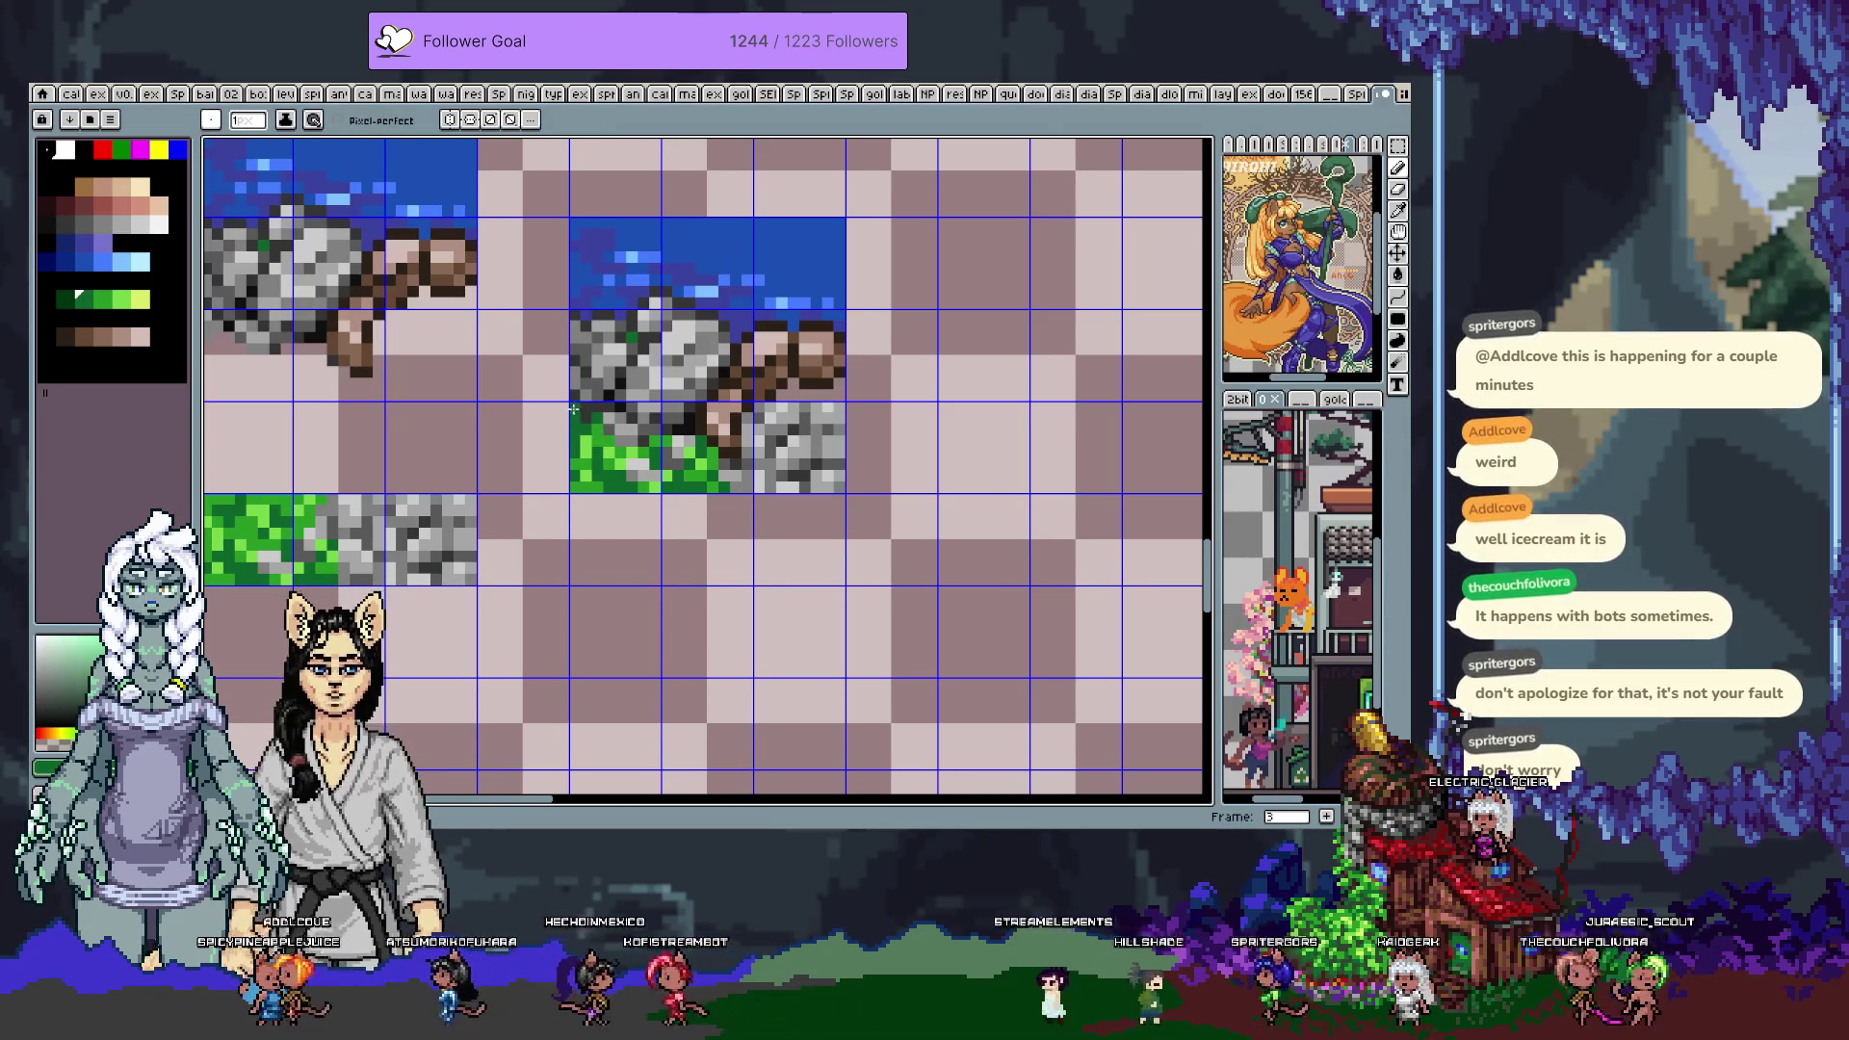
left_click(576, 430, "alt")
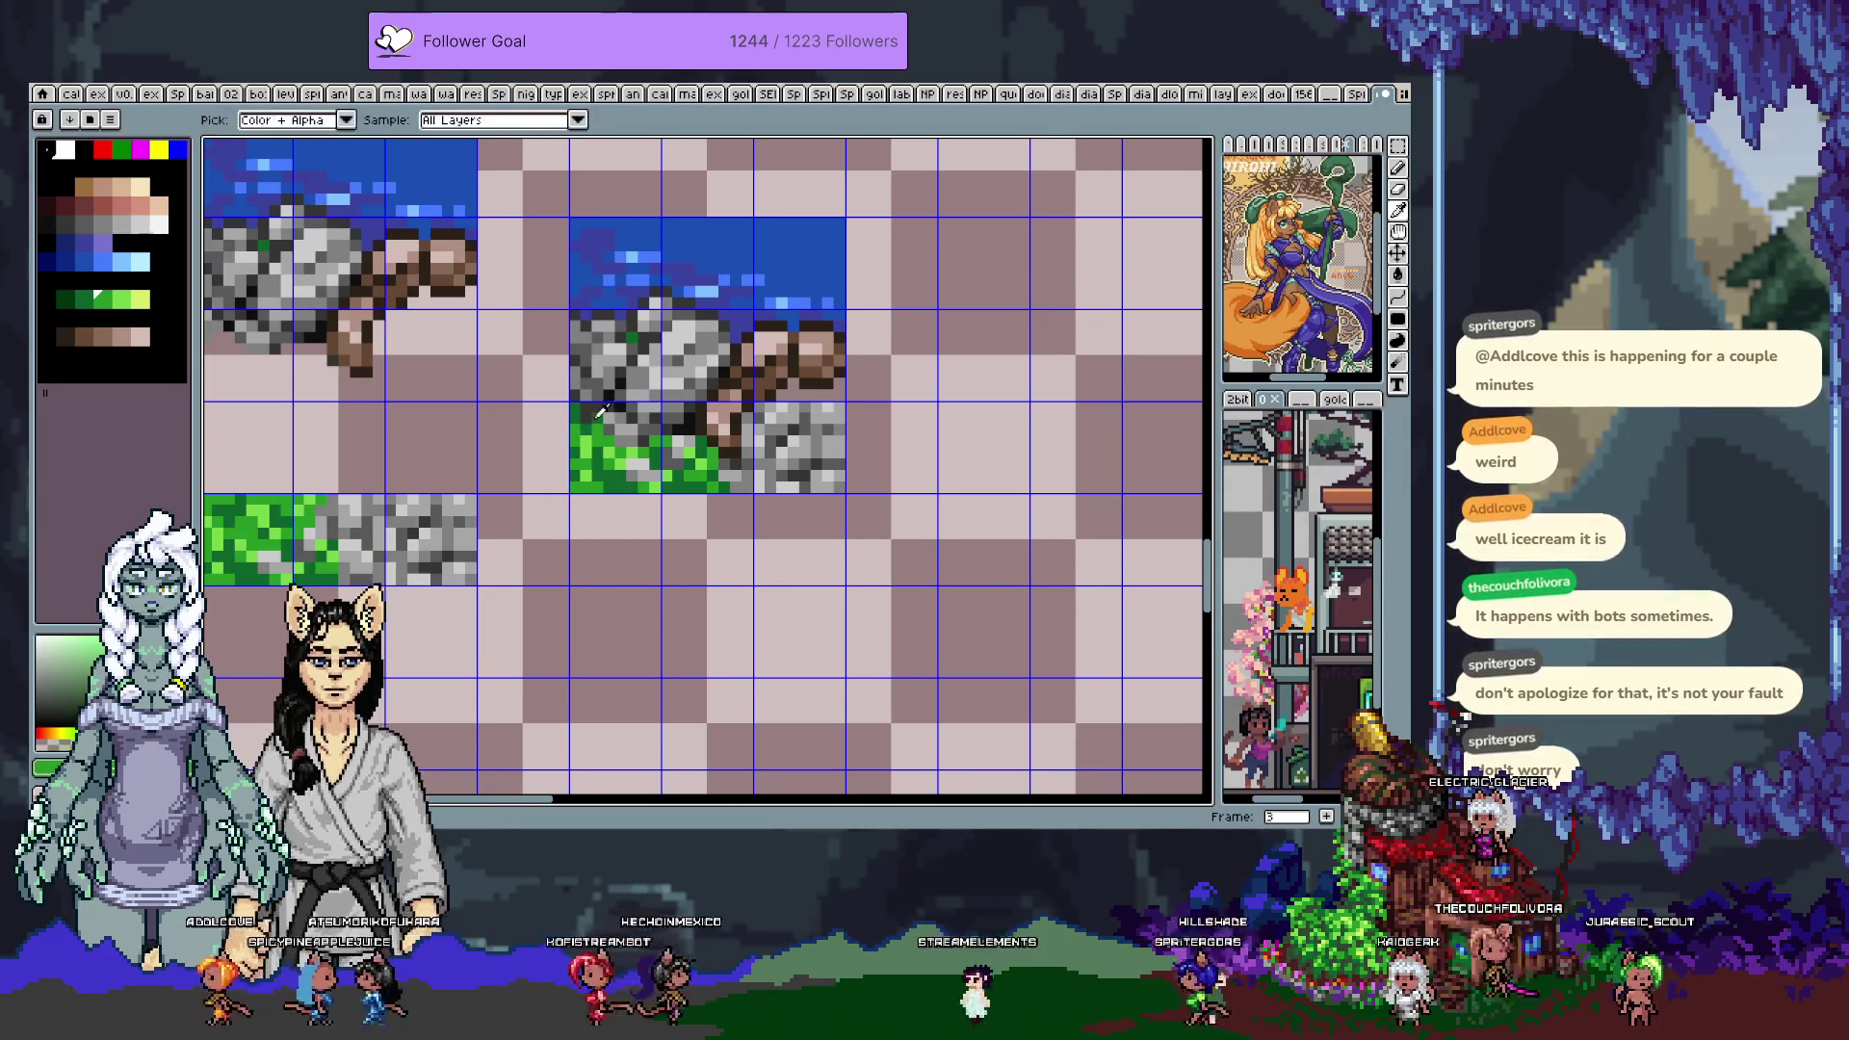
Mix light and dark rock greys with grass greens into the boundary pixels
left_click(583, 379, "alt")
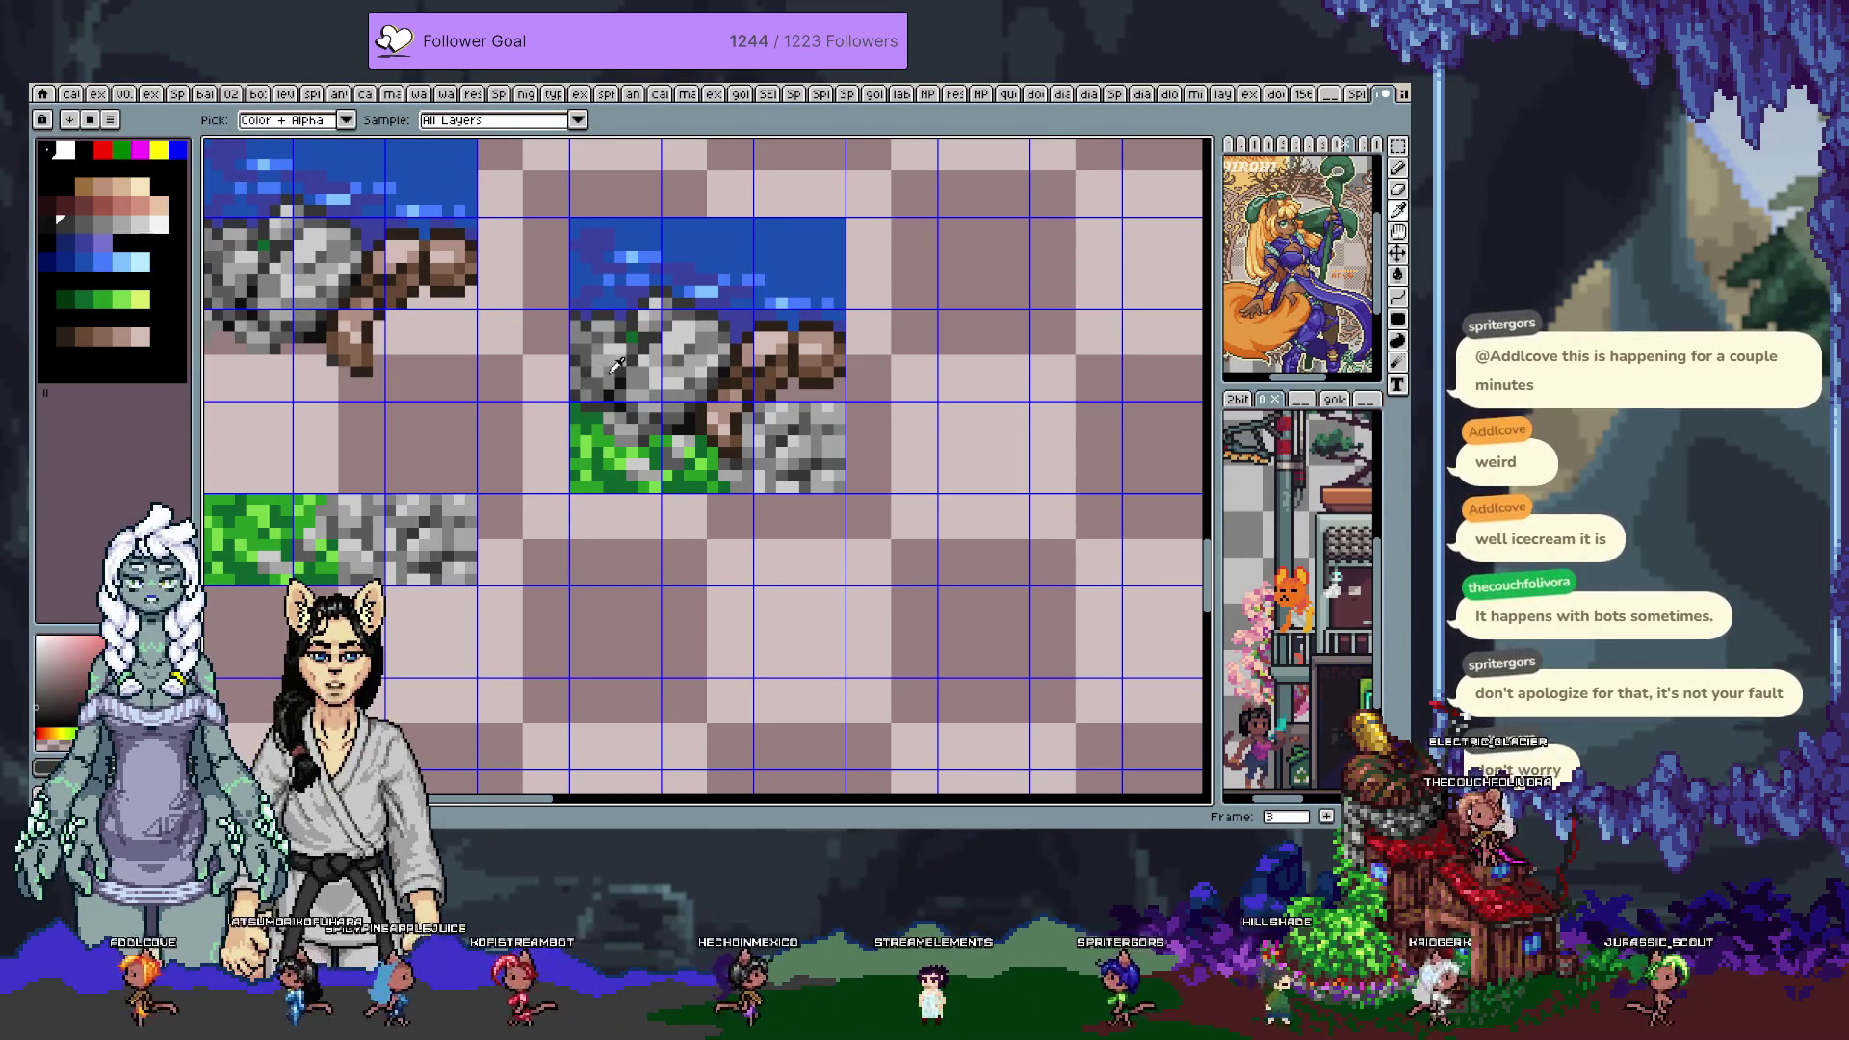
left_click(614, 369, "alt")
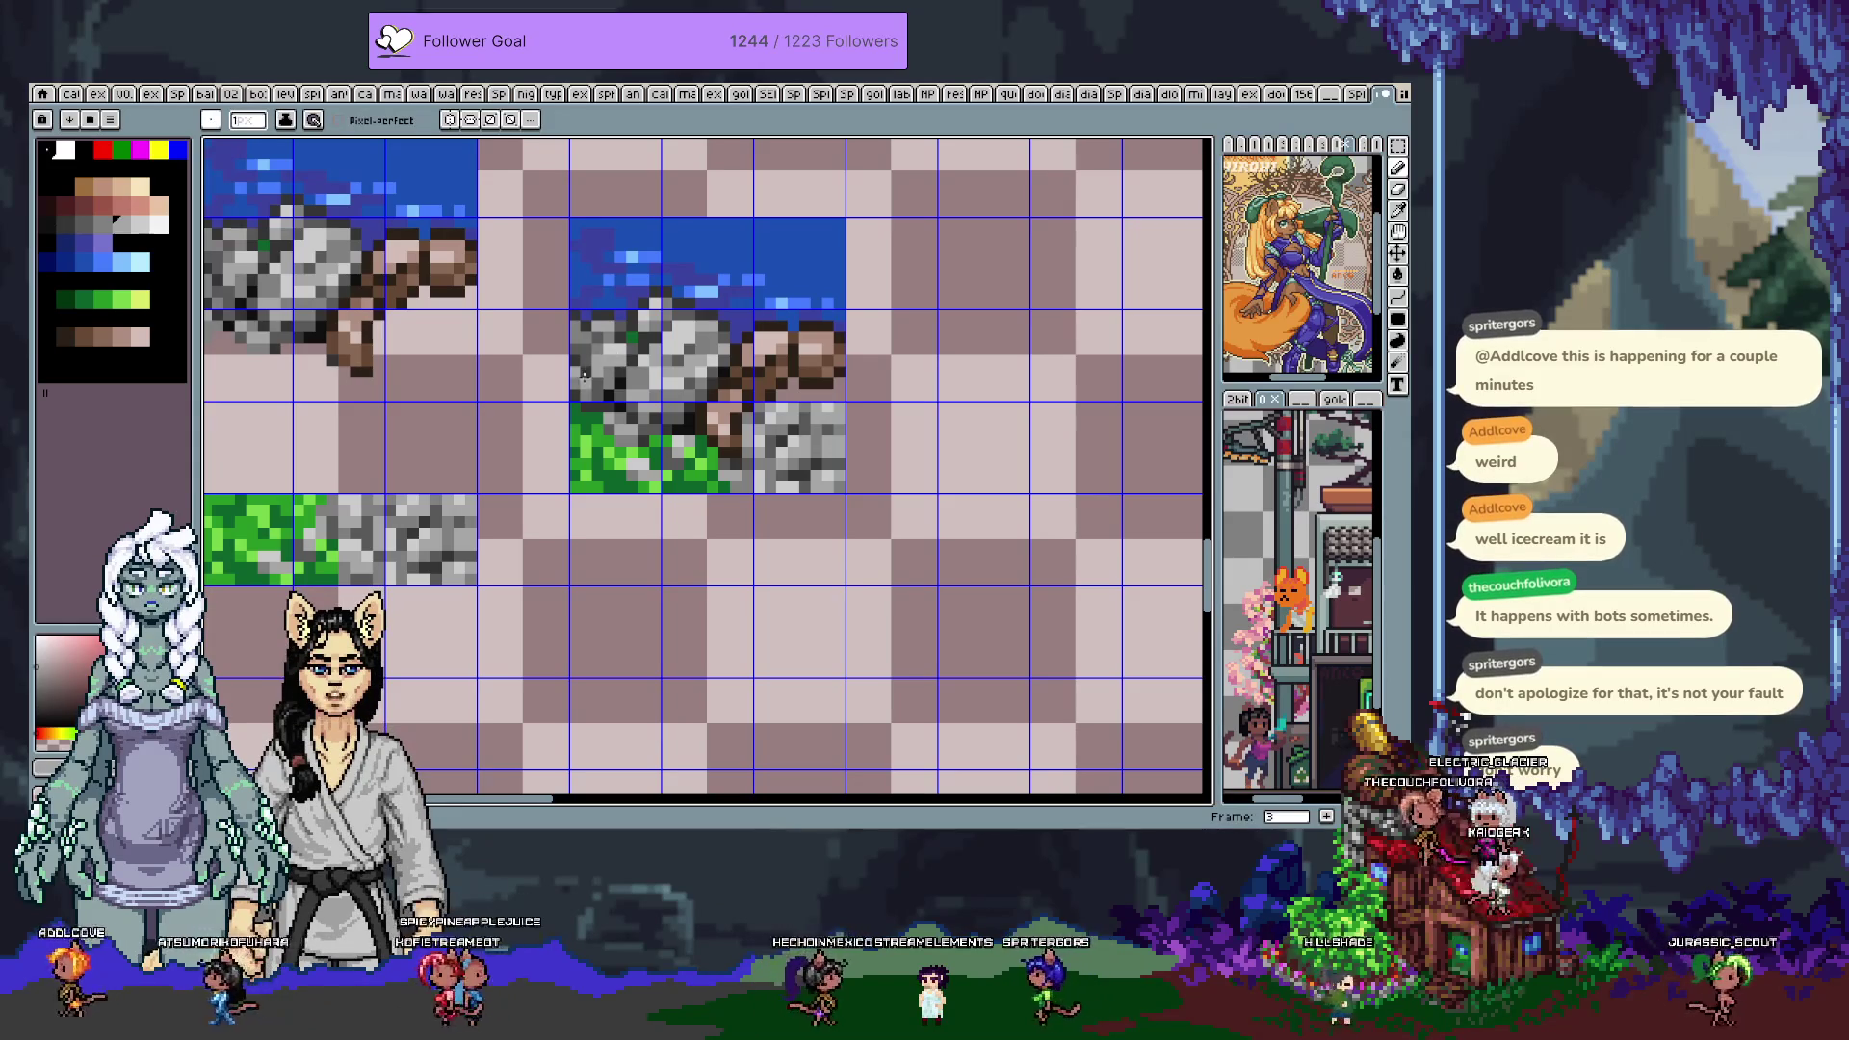
left_click(584, 380, "alt")
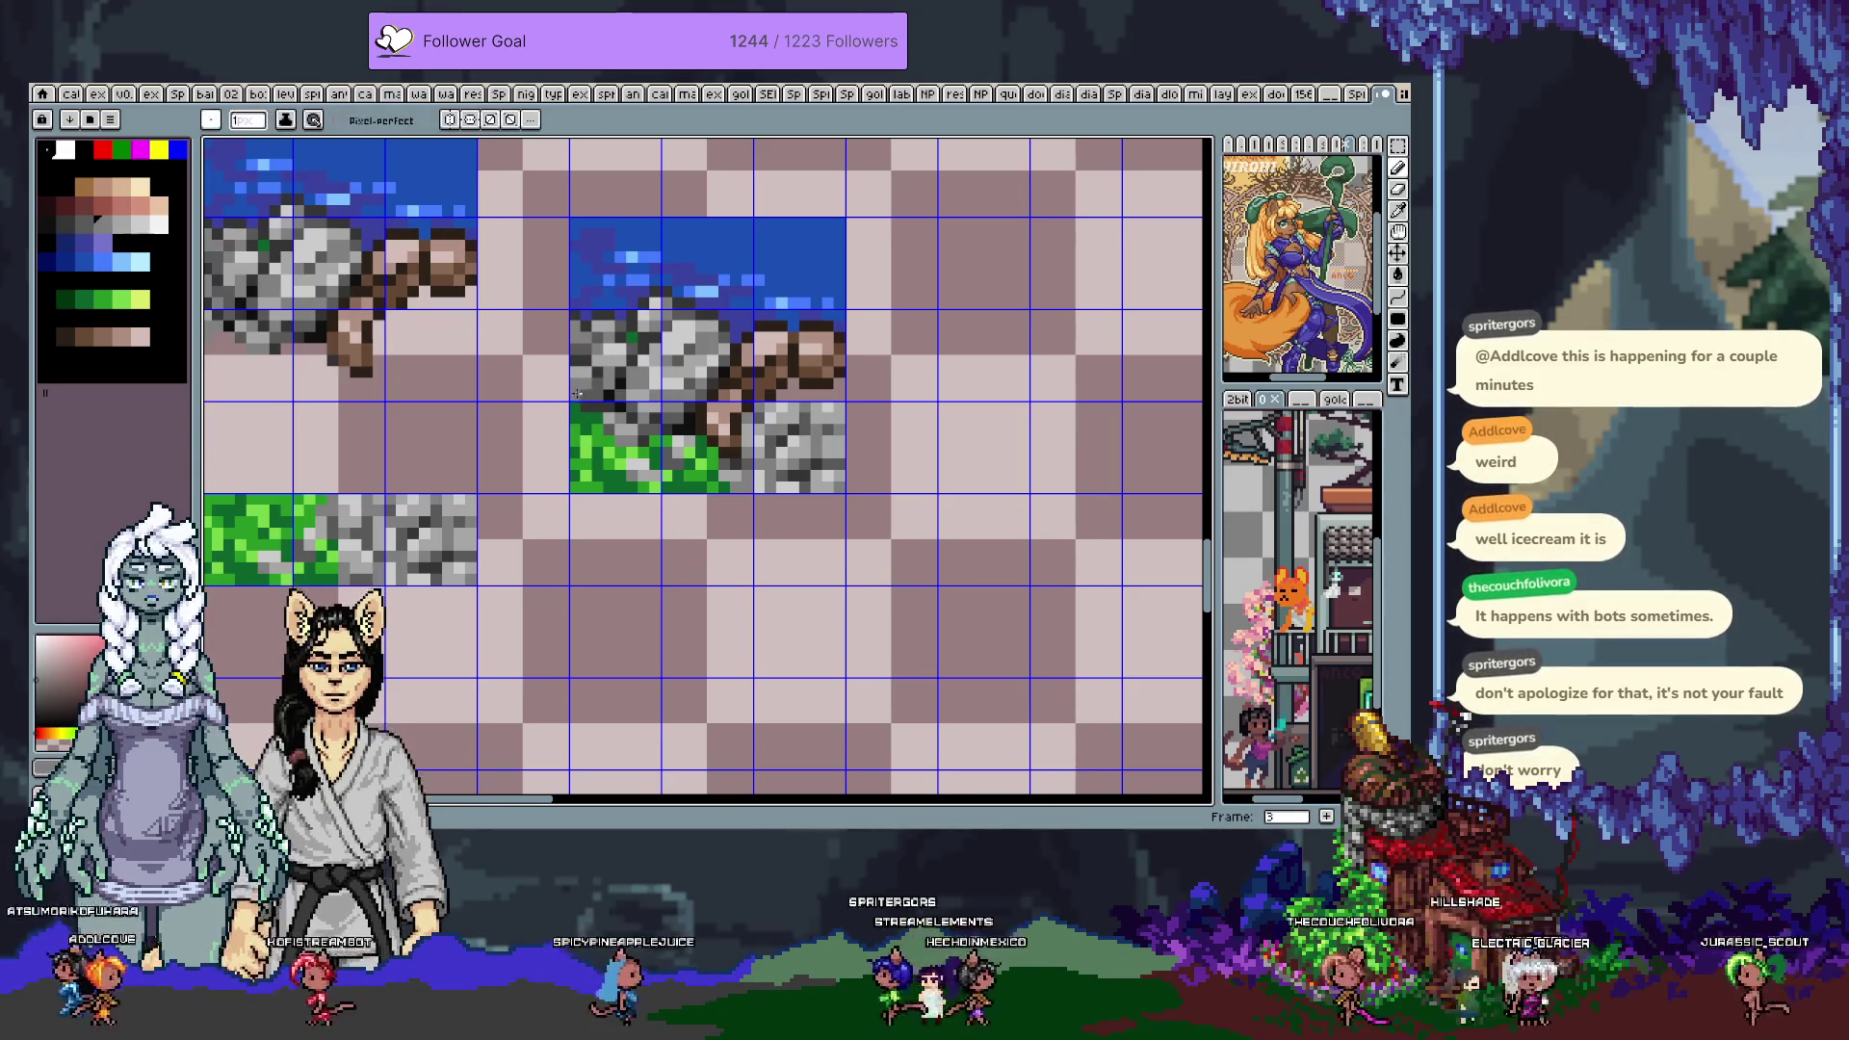
left_click(589, 422, "alt")
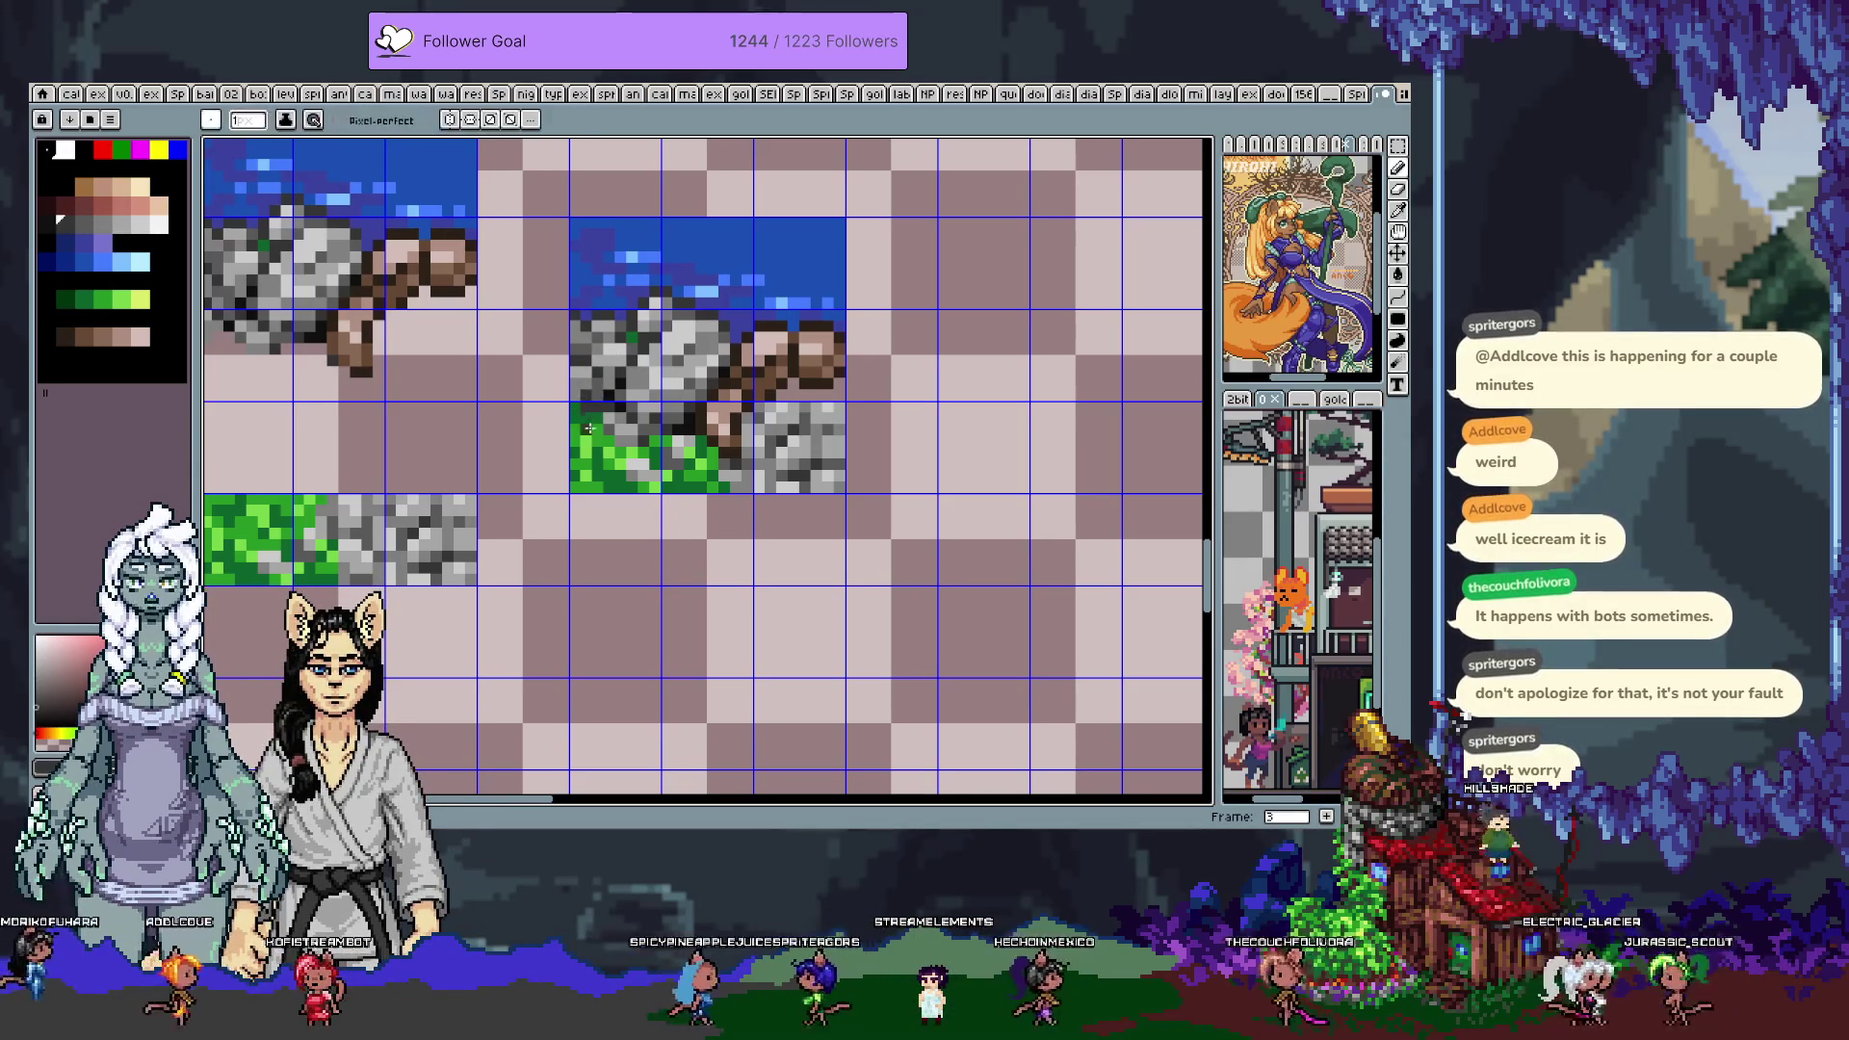
left_click(576, 426, "alt")
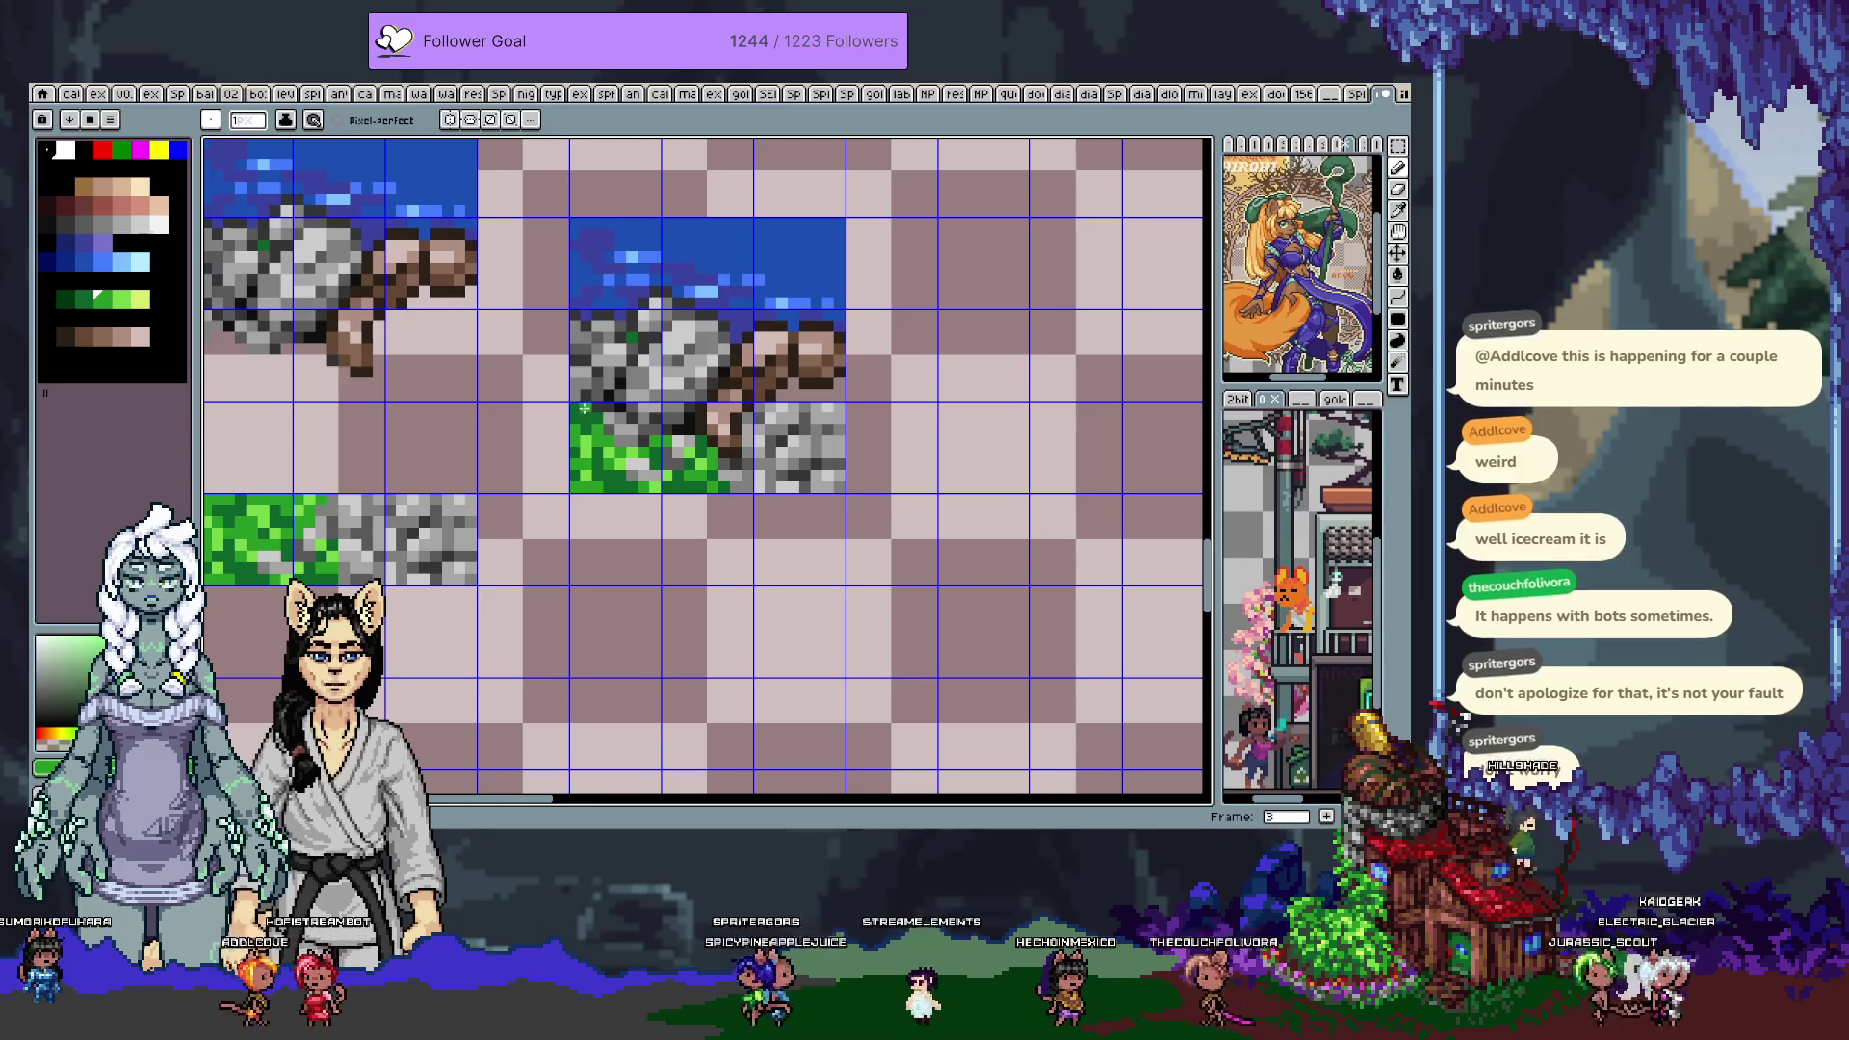
left_click(594, 441, "alt")
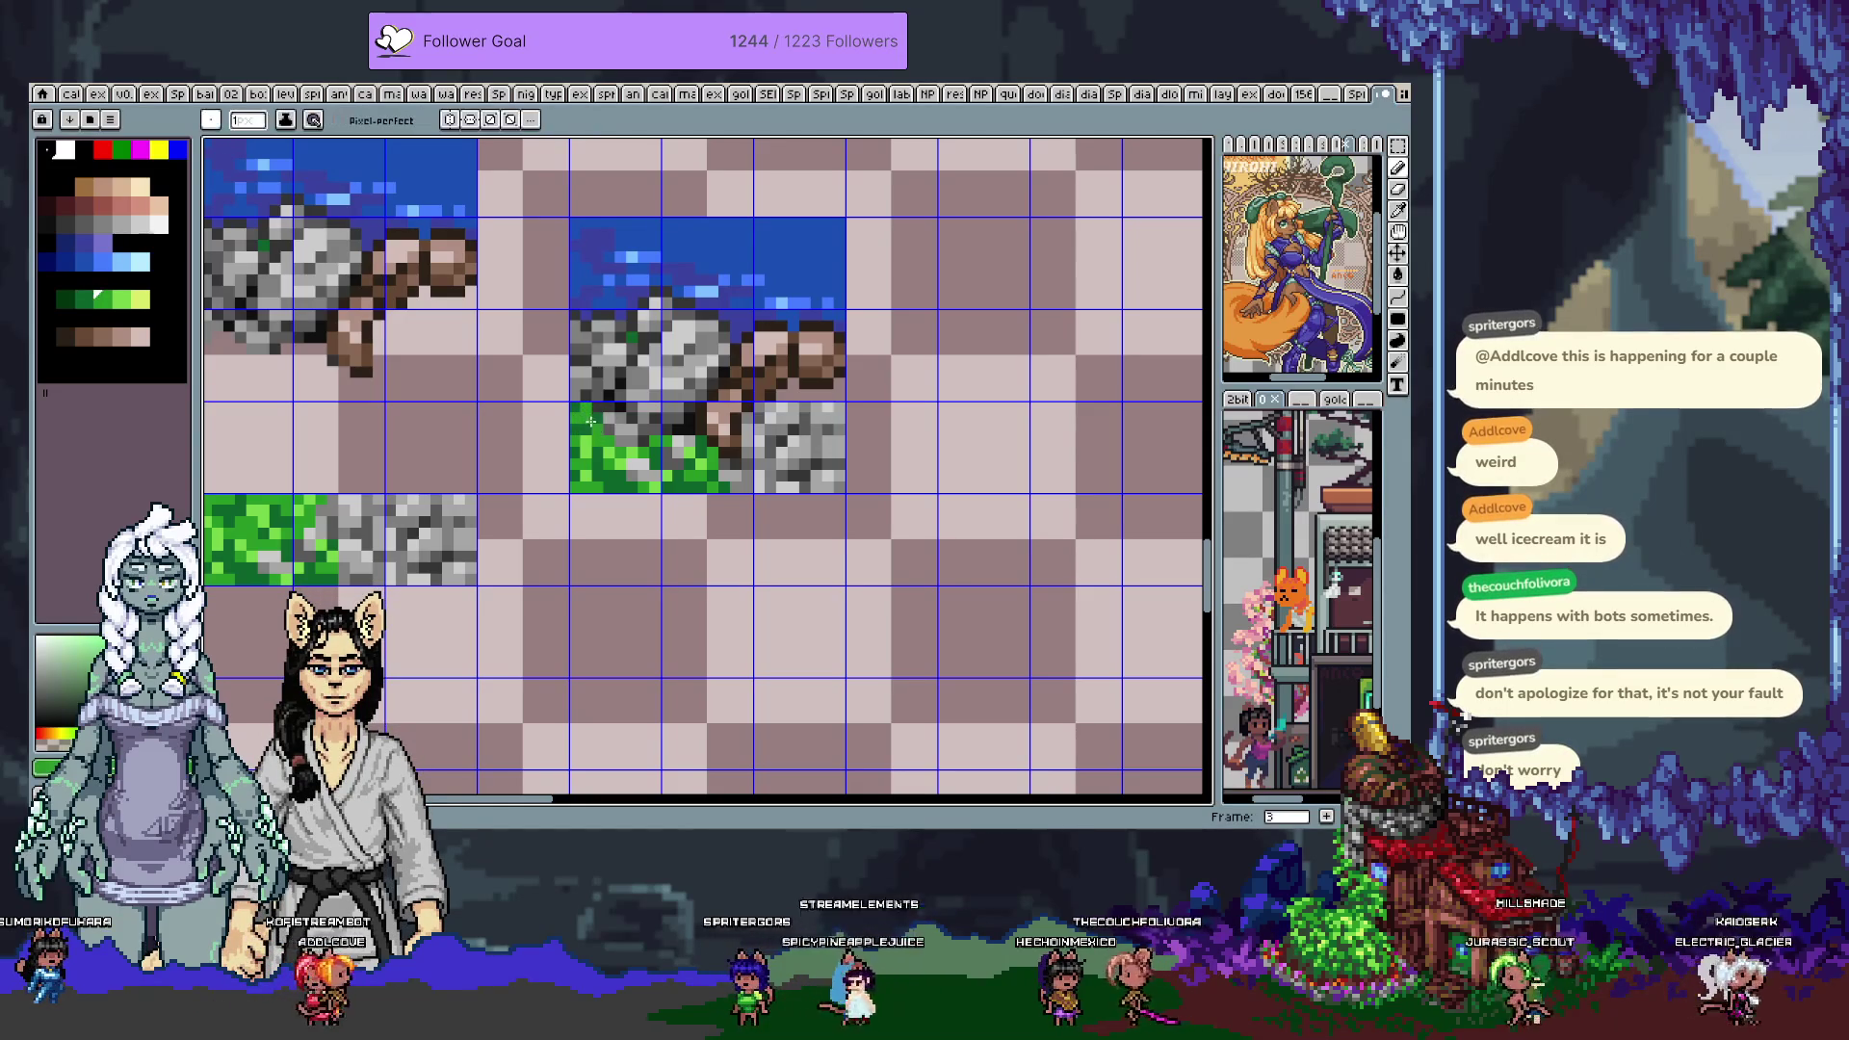
key("alt")
left_click(617, 308, "alt")
key("v")
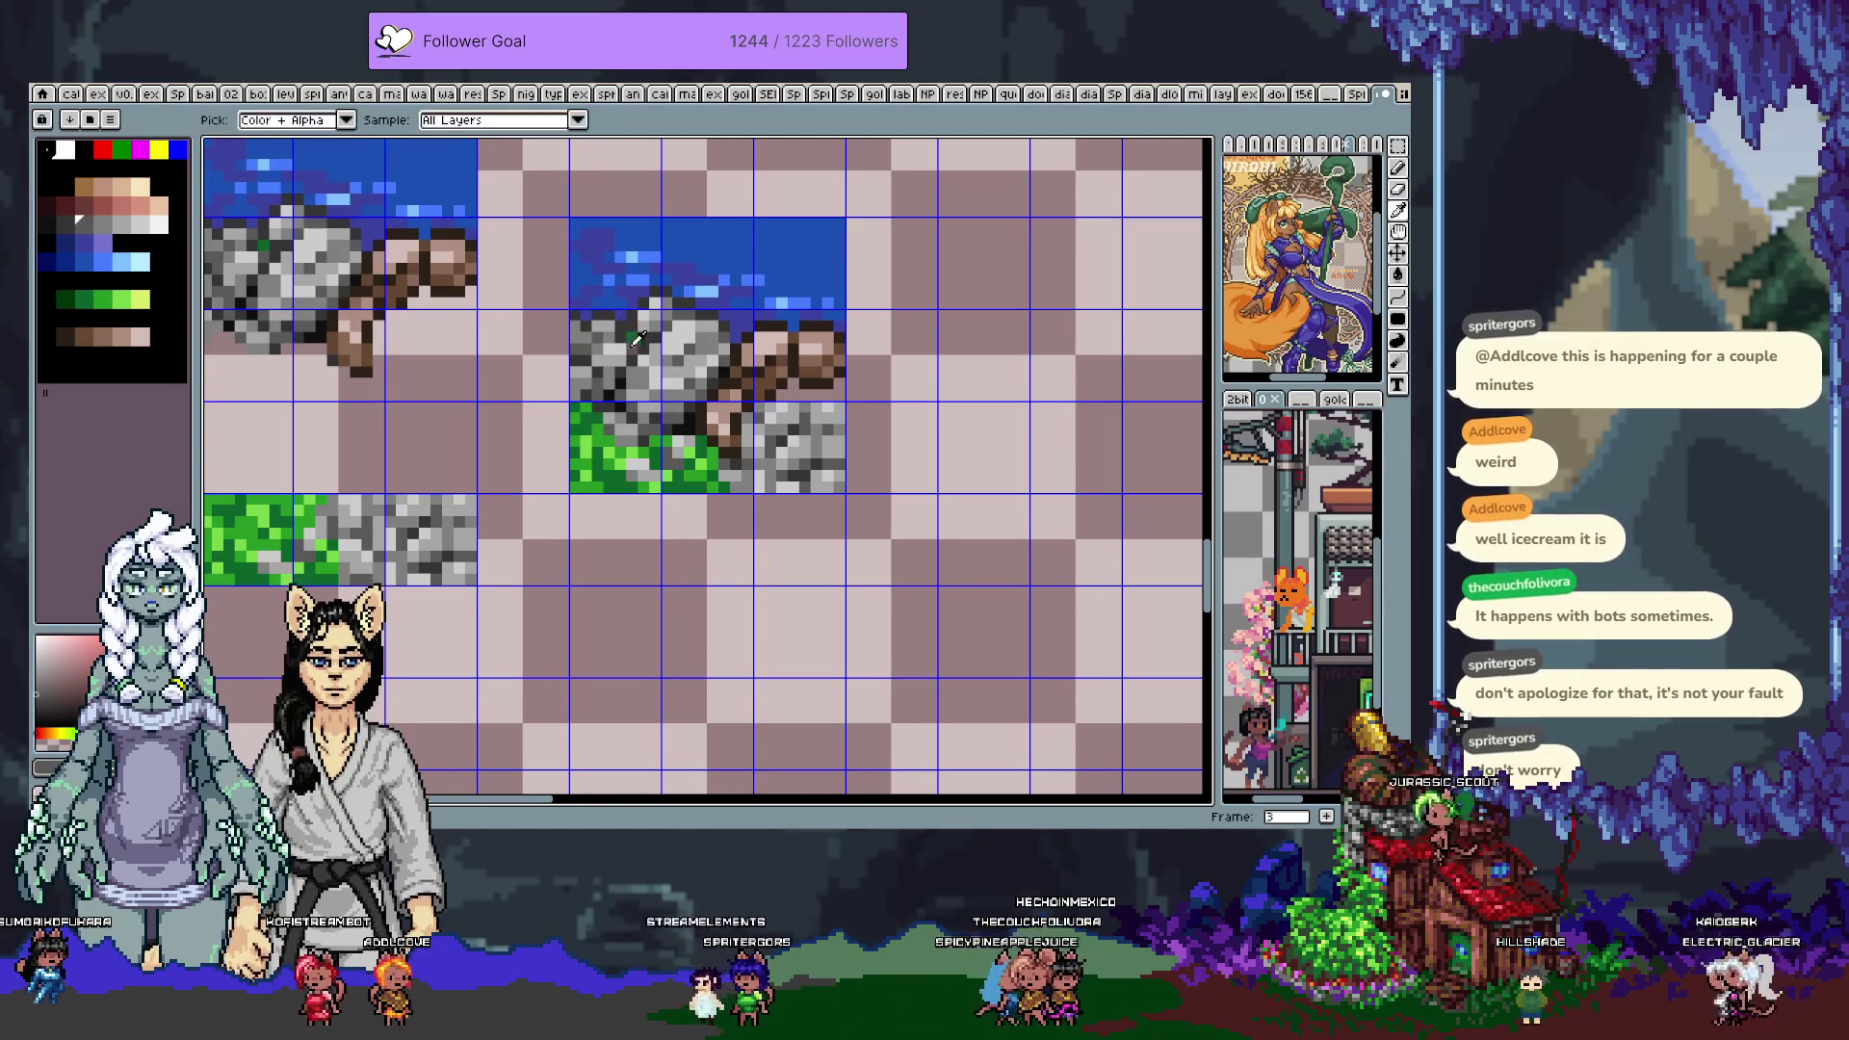
key("w")
left_click_drag(820, 424, 734, 412)
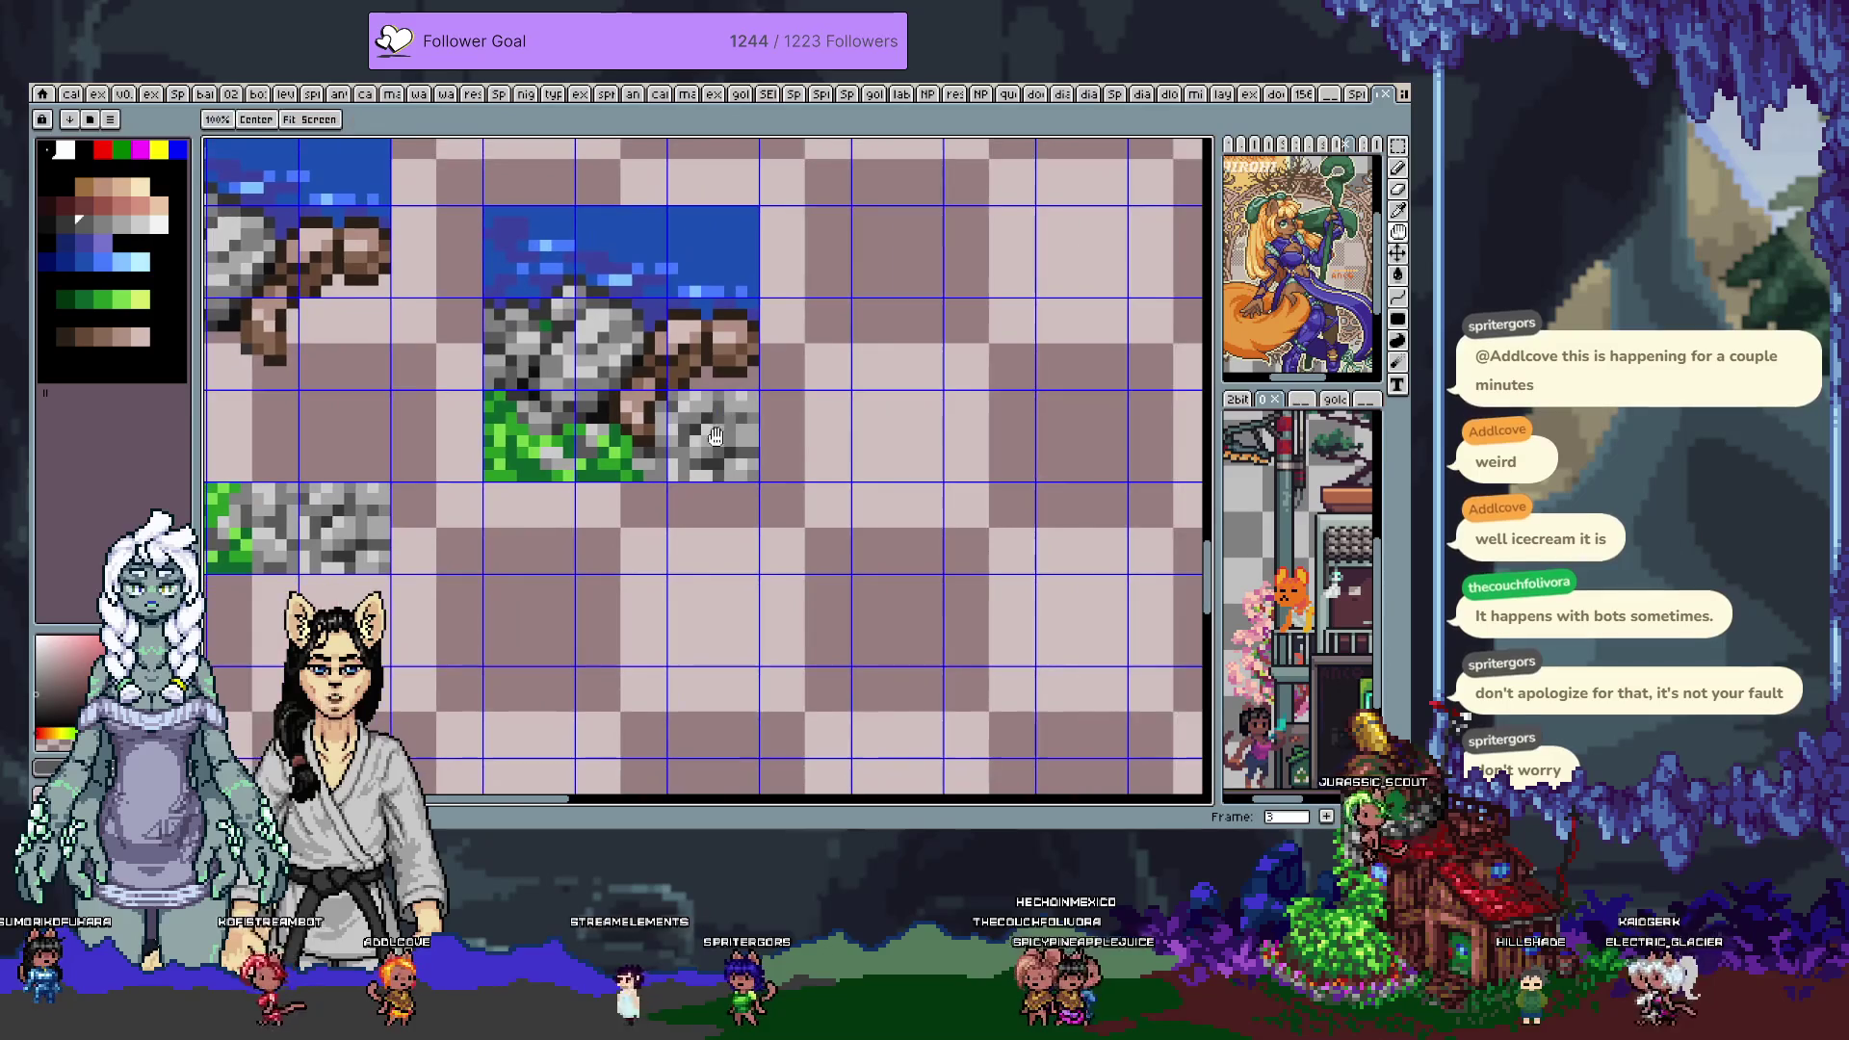
Reshade the lower-right rock with light and dark greys sampled from the rock itself
key("b")
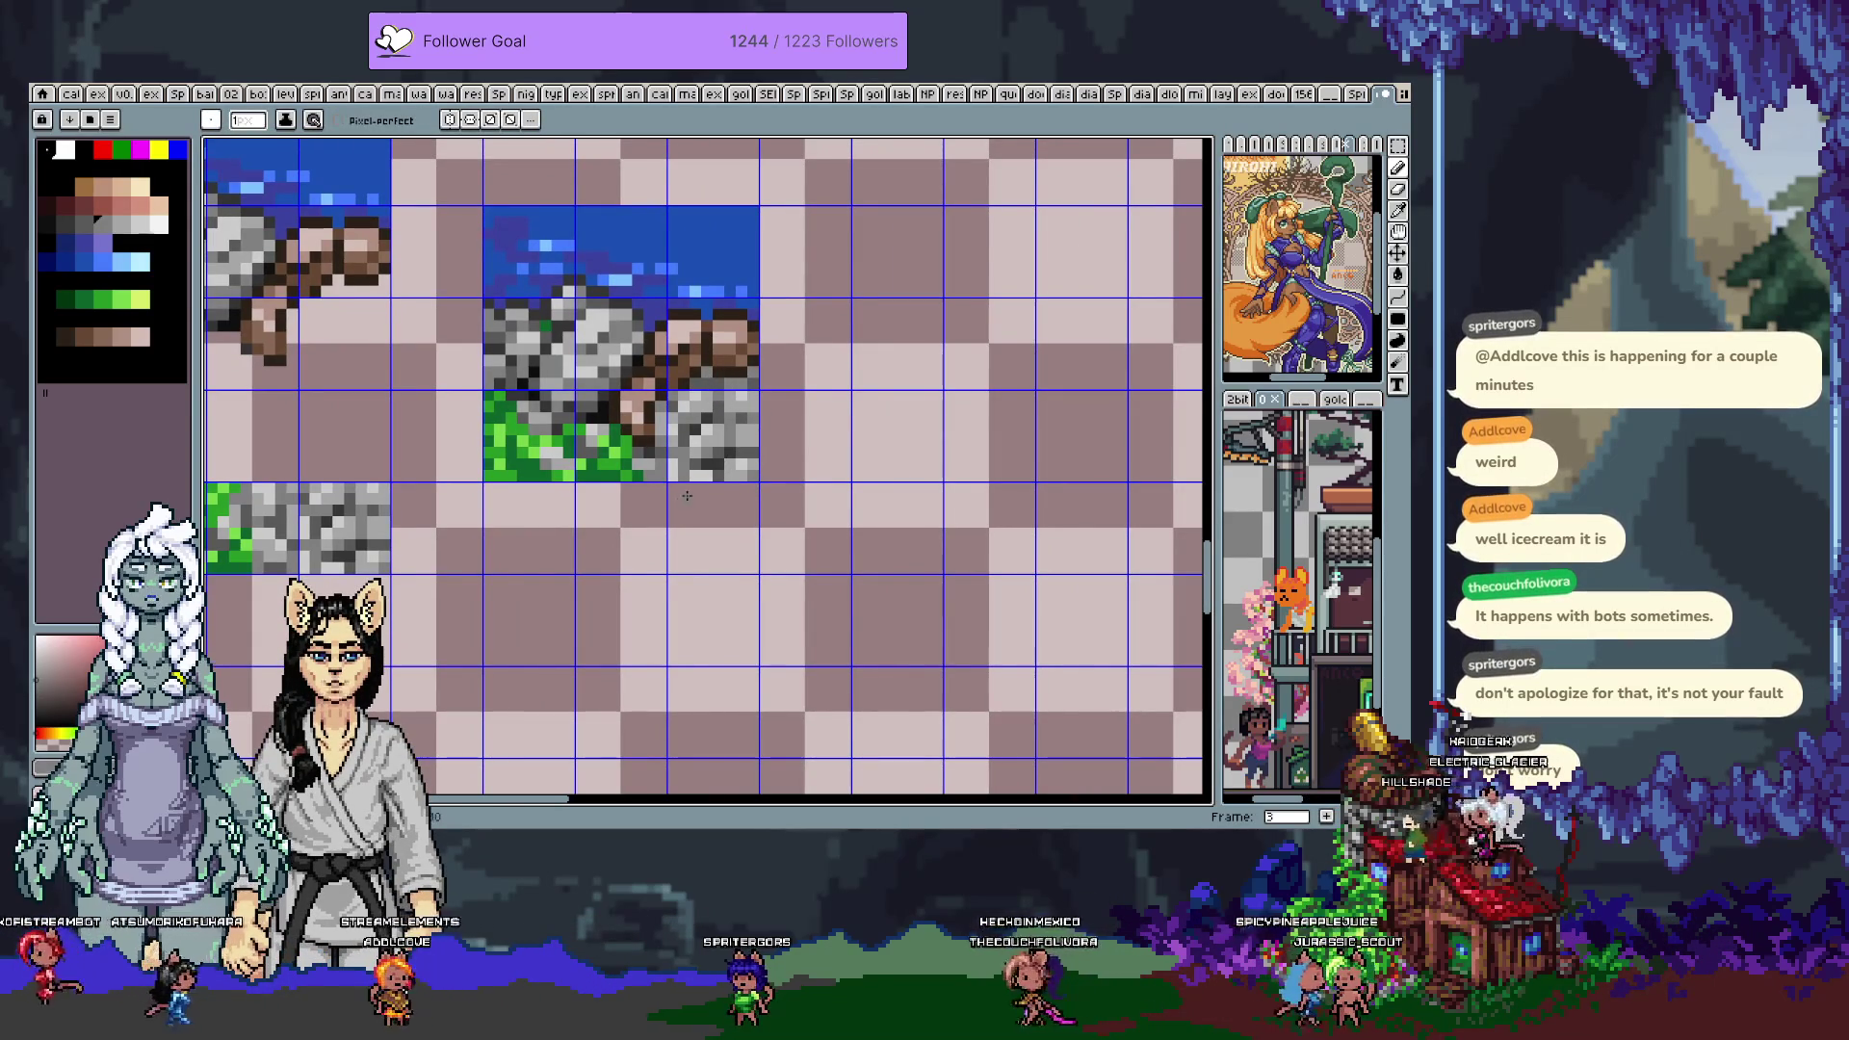
key("alt")
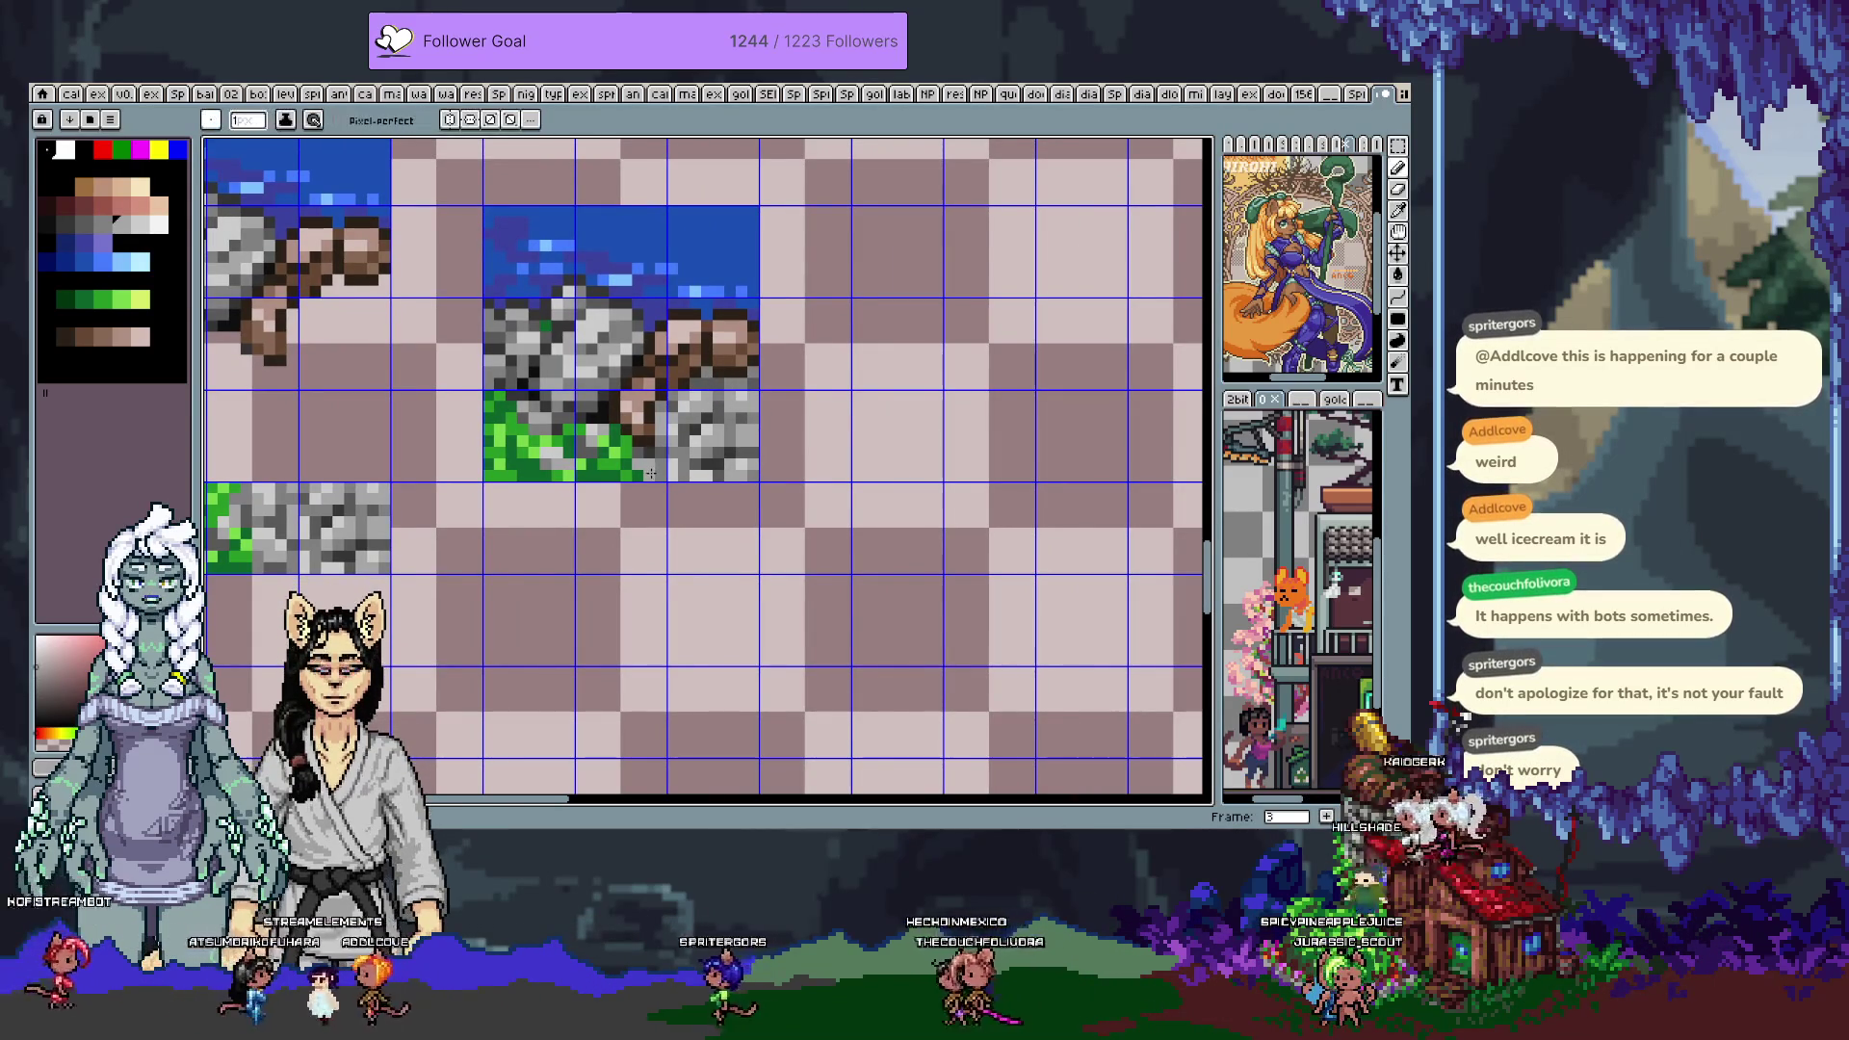
left_click(662, 461)
left_click(706, 469)
key("b")
key("i")
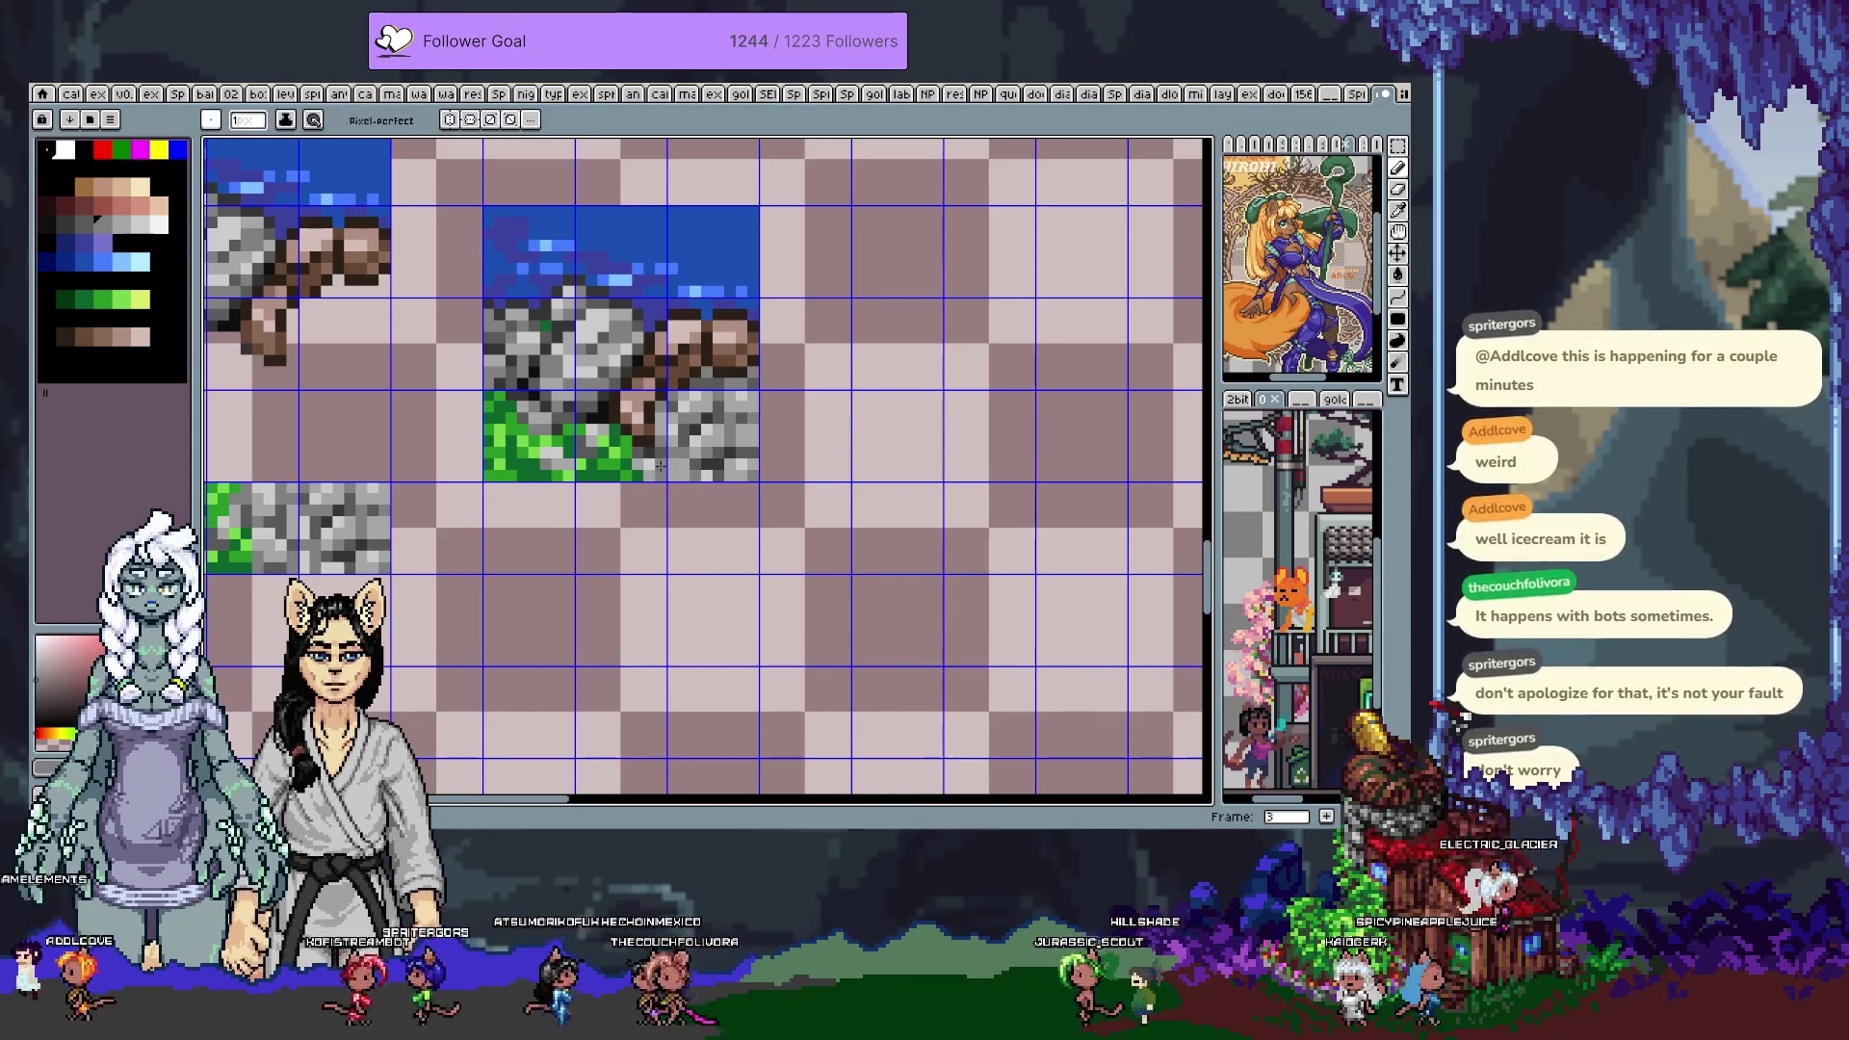
left_click(669, 467)
key("b")
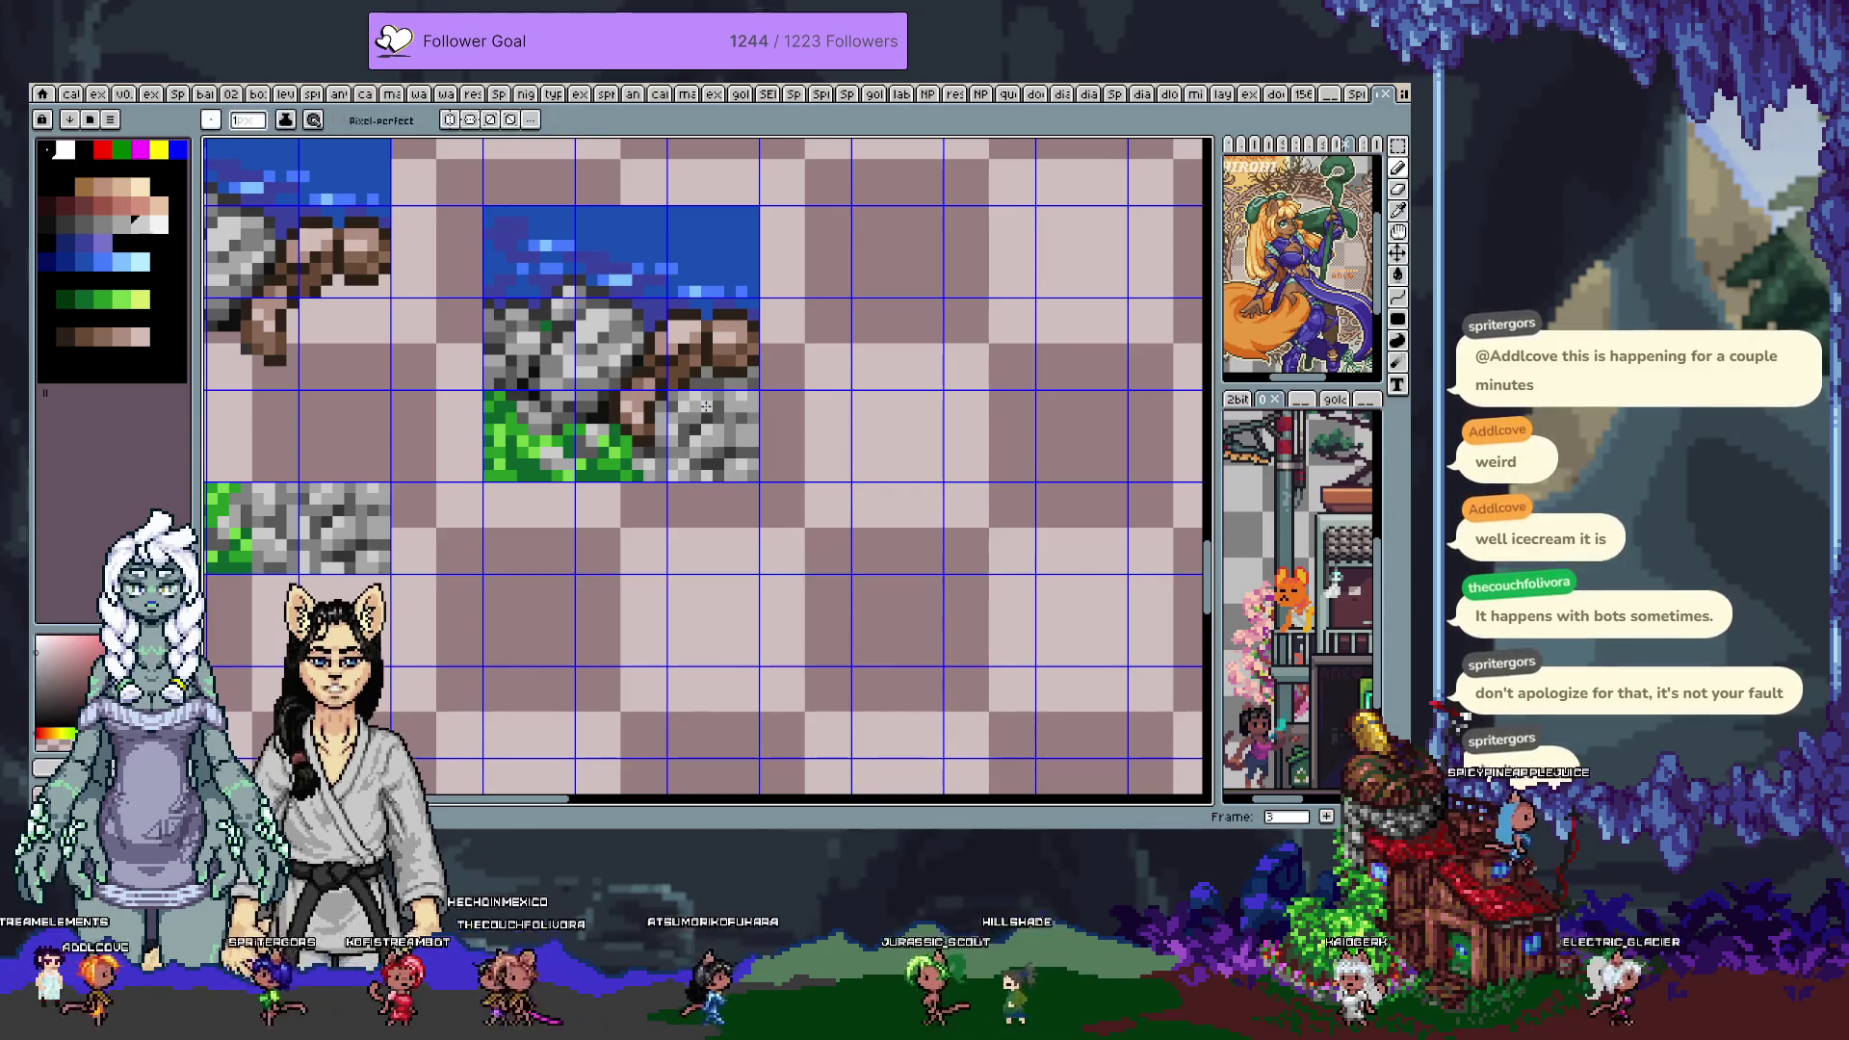
key("i")
key("b")
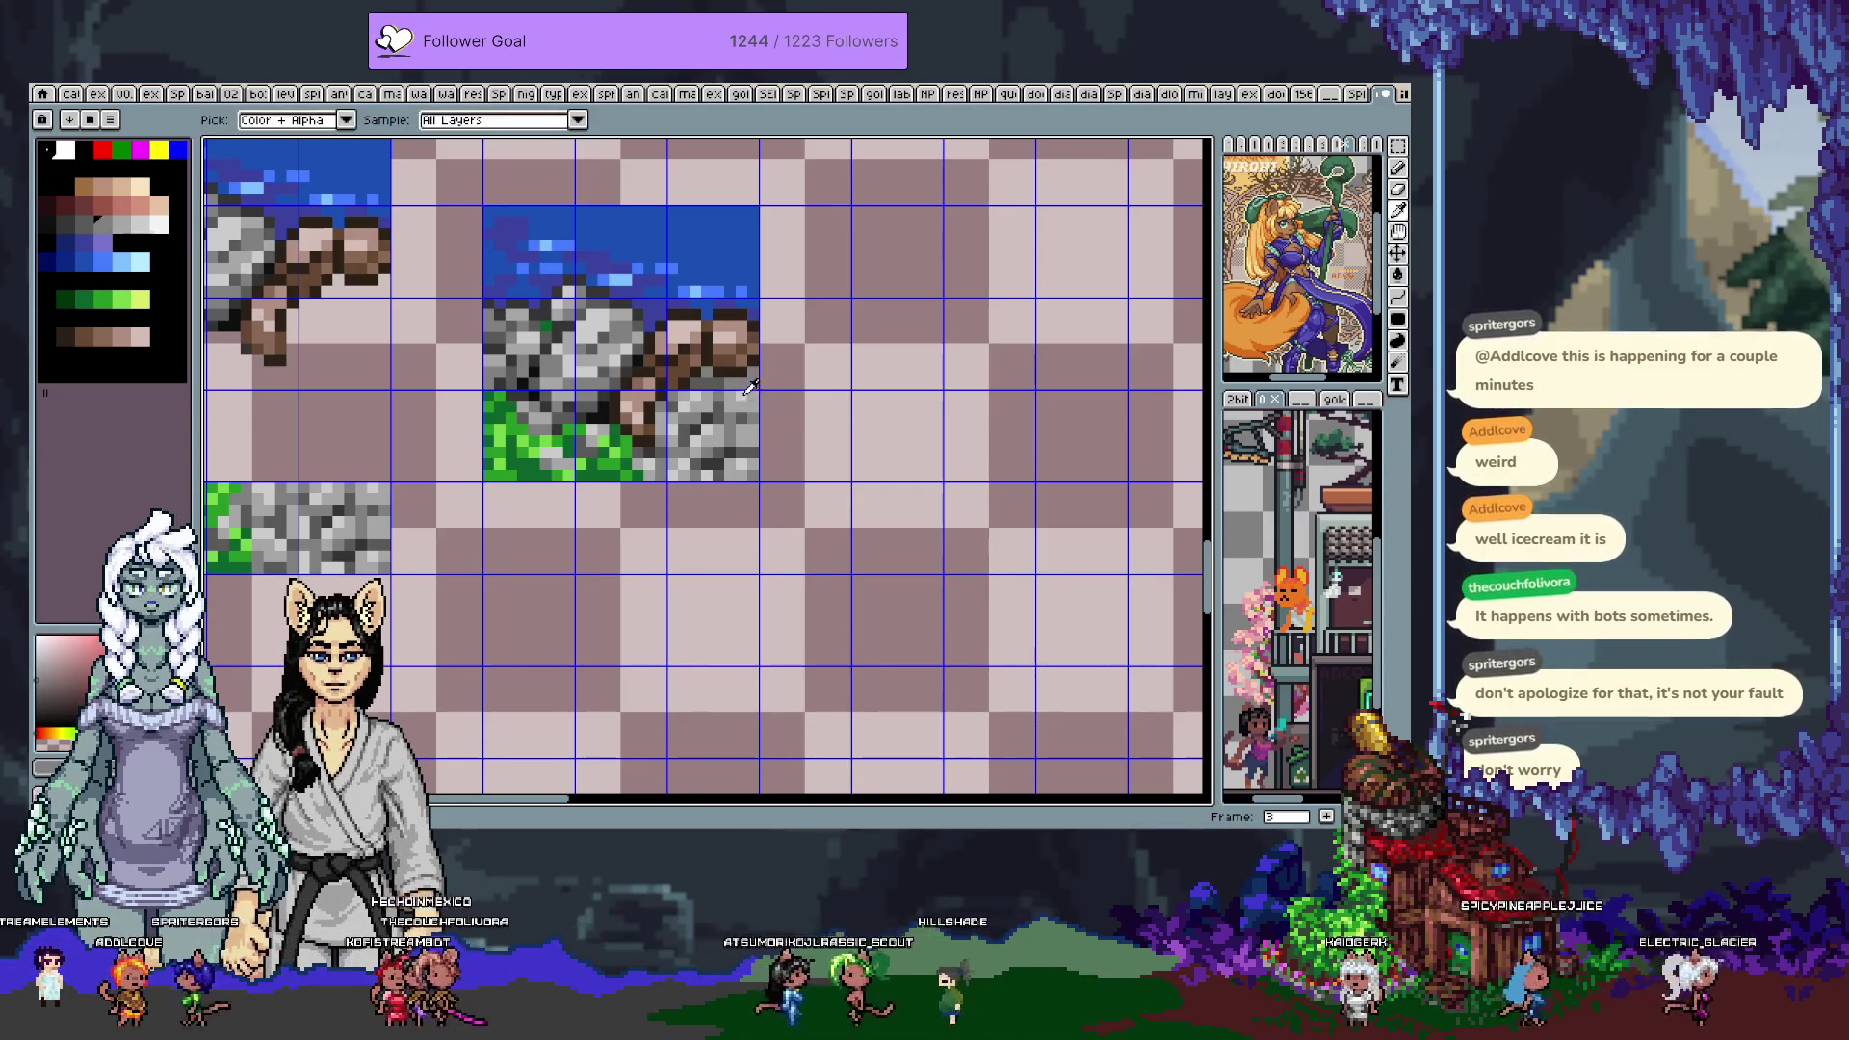
key("i")
key("b")
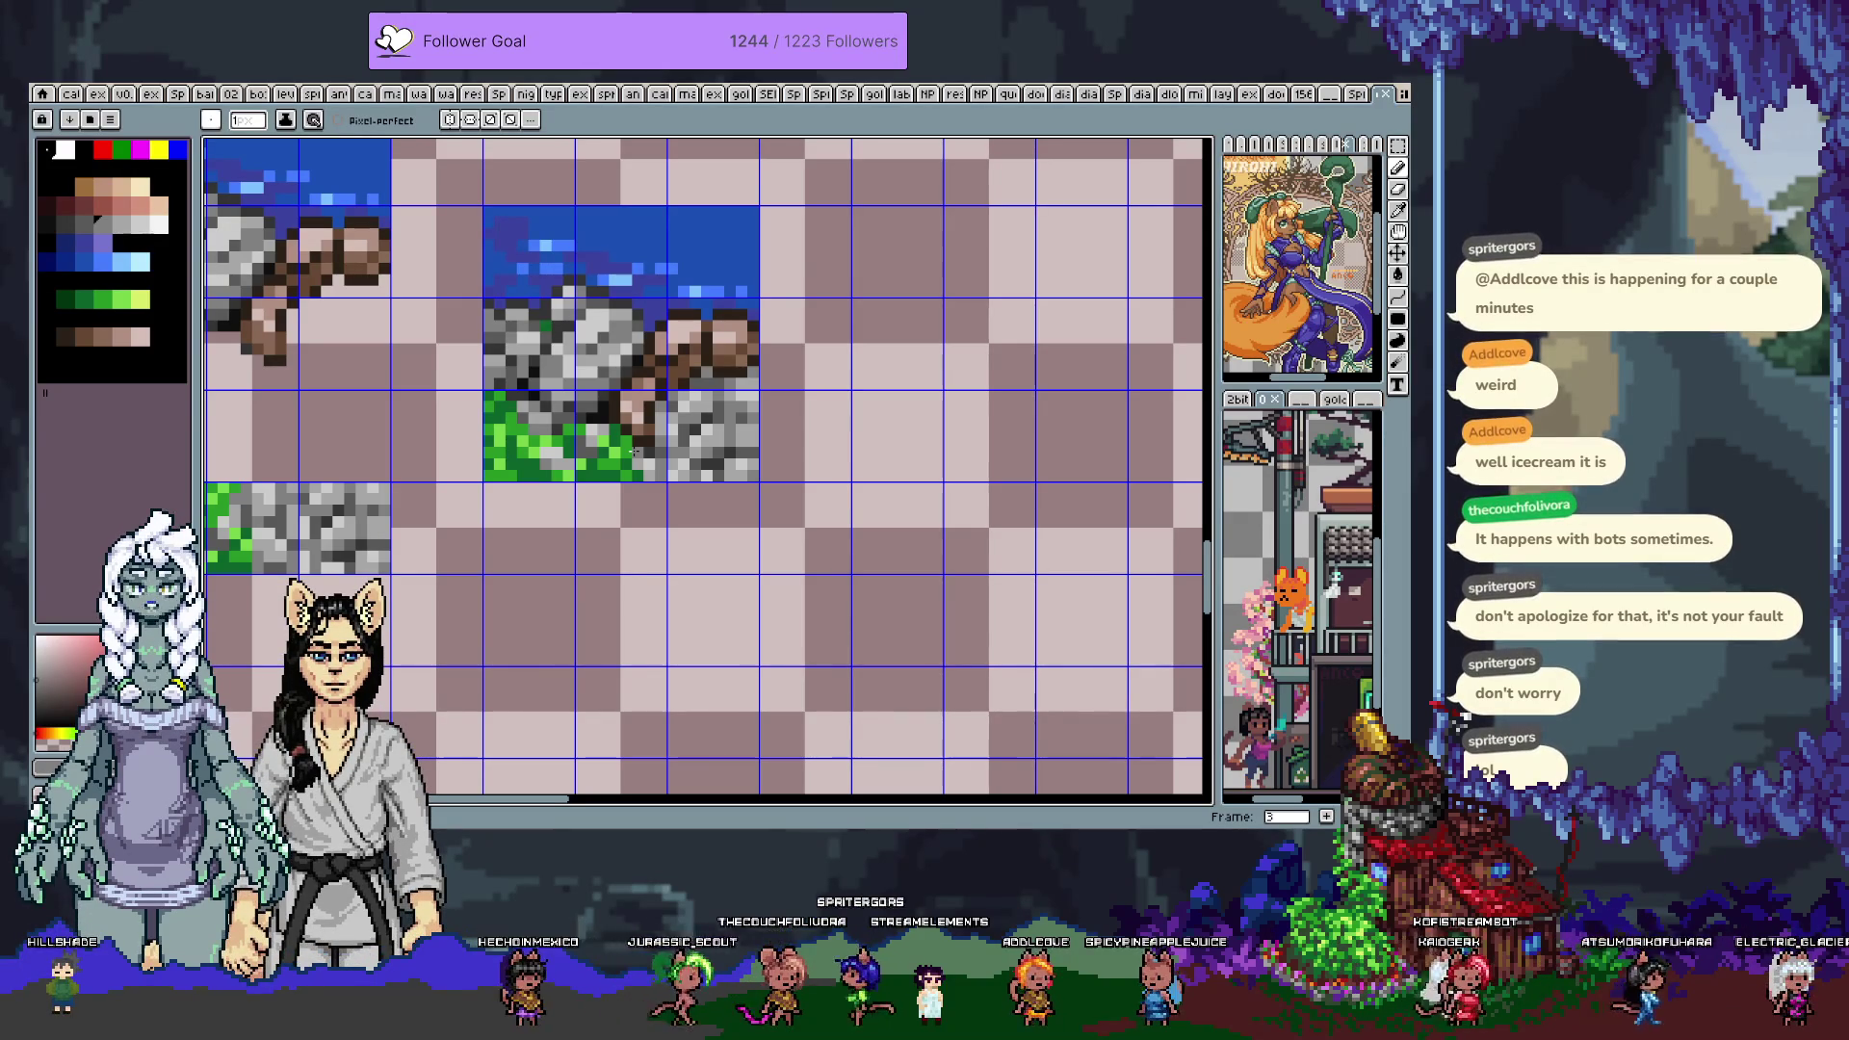
Sample a blue from the water and repaint the water edge where it meets the rocks
key("i")
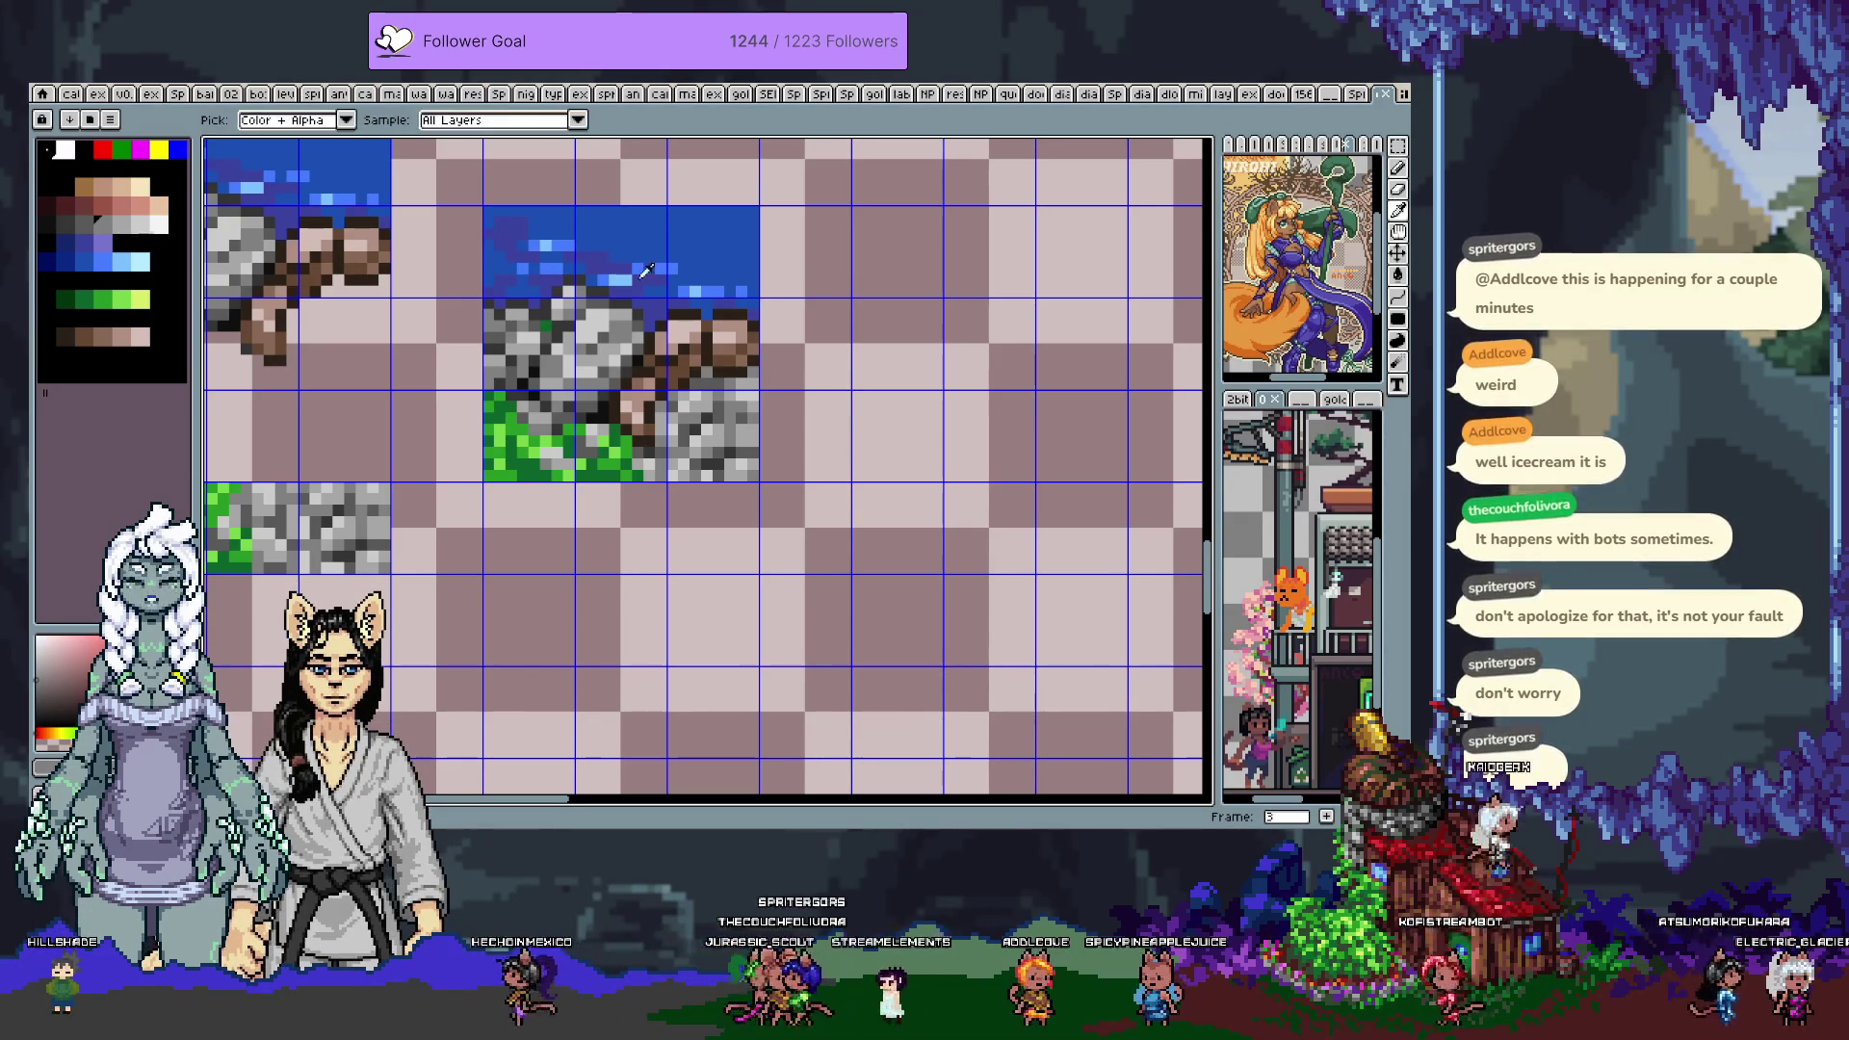
left_click(640, 282, "alt")
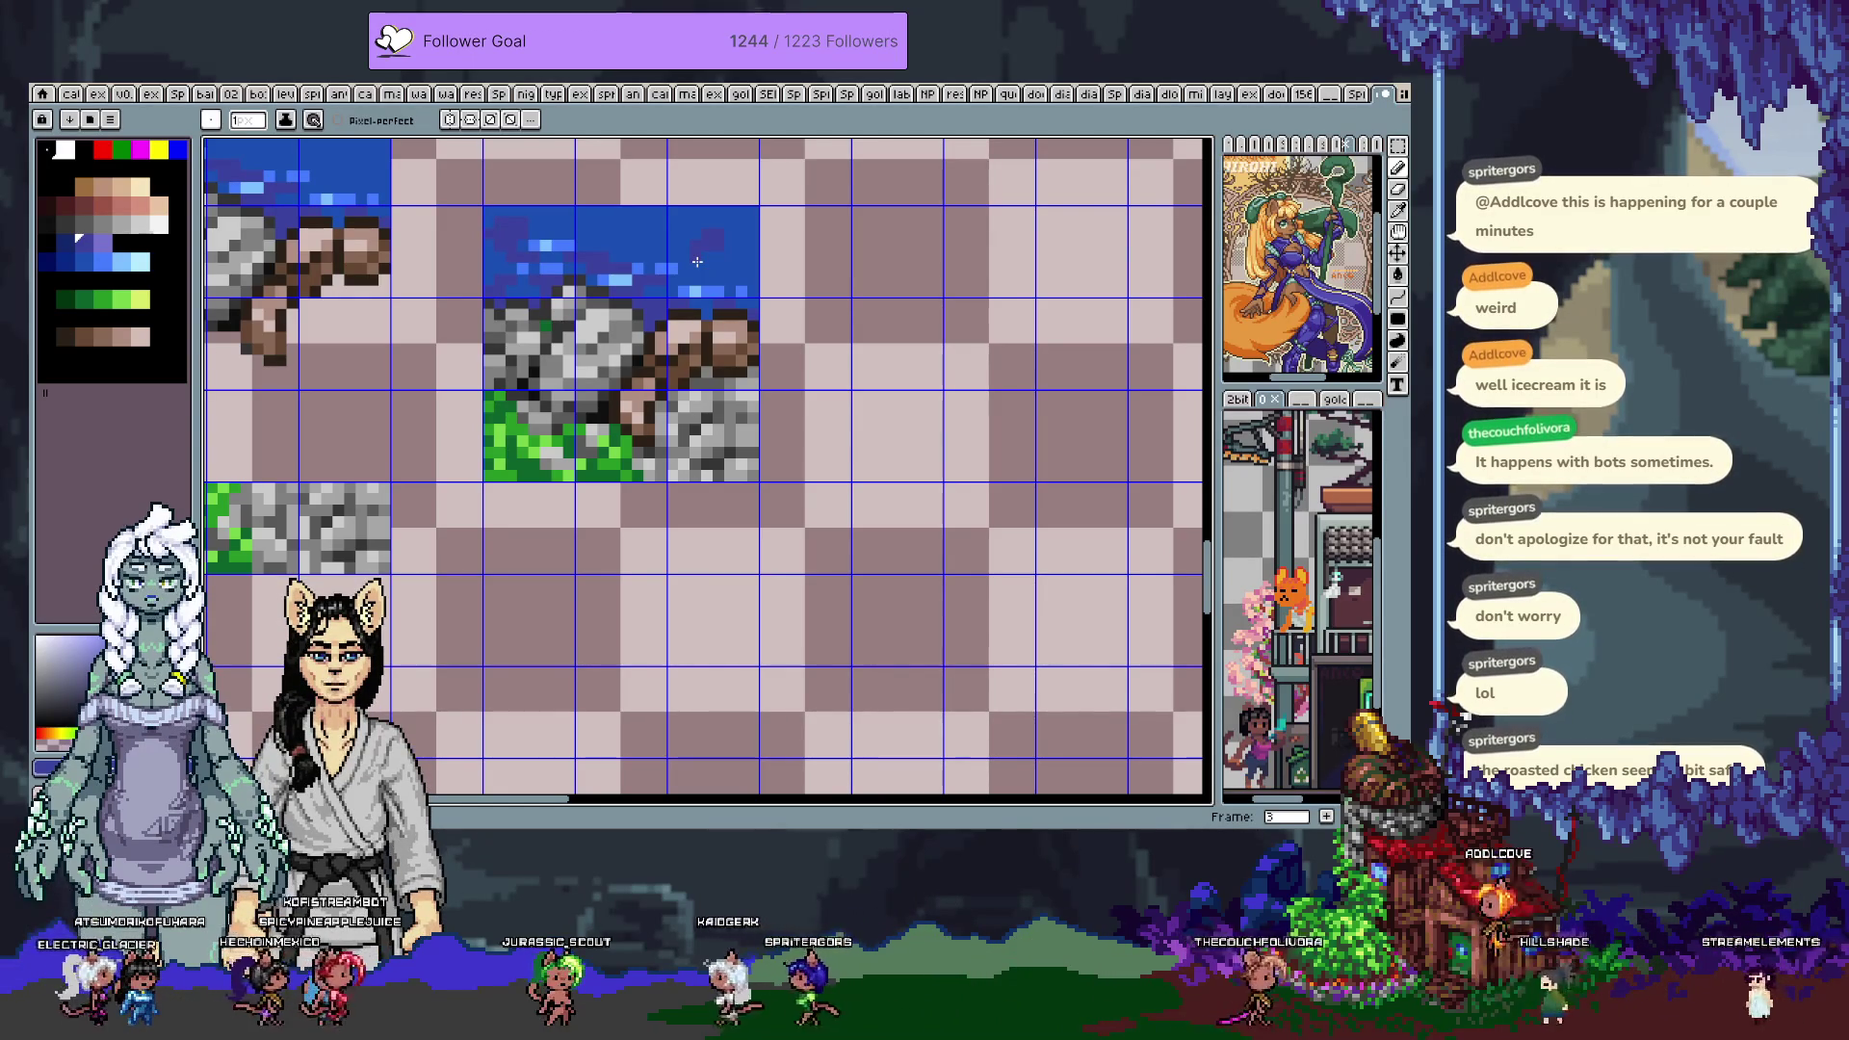
Retouch the rock pixels with a grey sampled from the tile
mouse_move(491, 434)
left_mouse_down()
mouse_move(564, 524)
mouse_move(654, 516)
left_mouse_up()
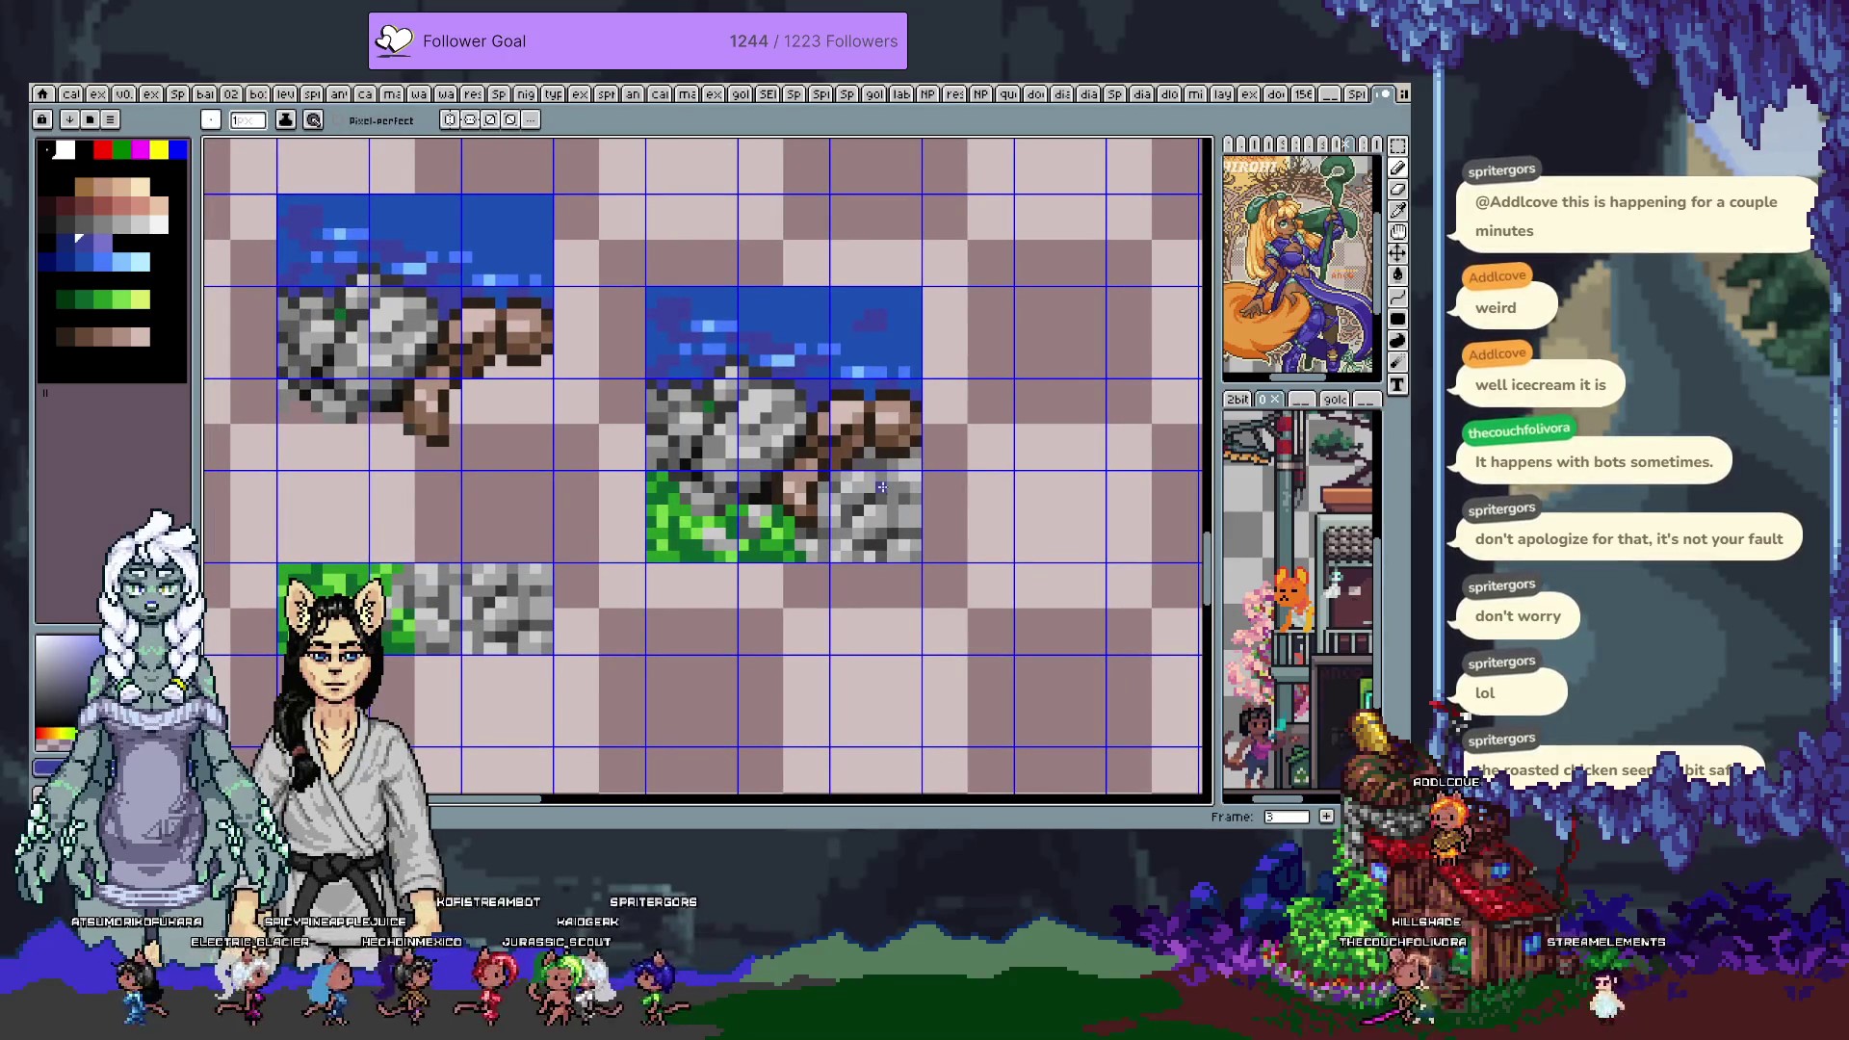
key("i")
left_click(878, 495)
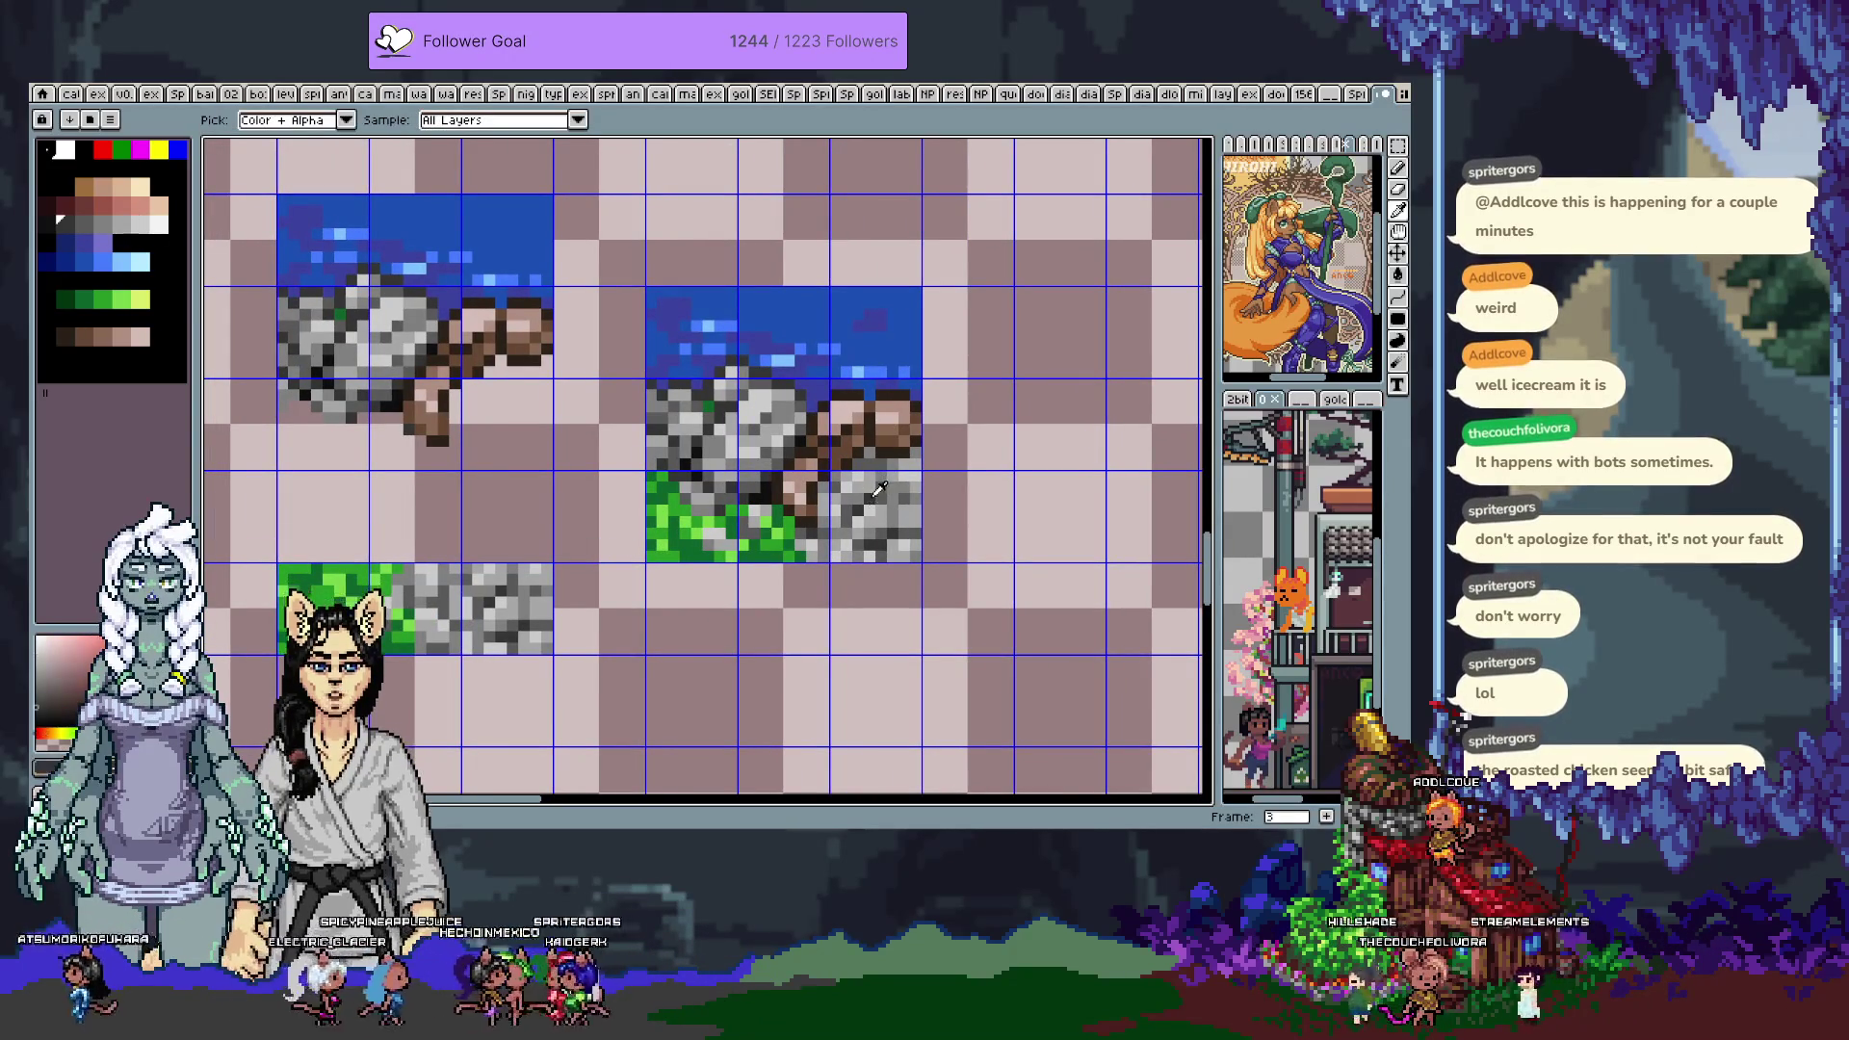
key("b")
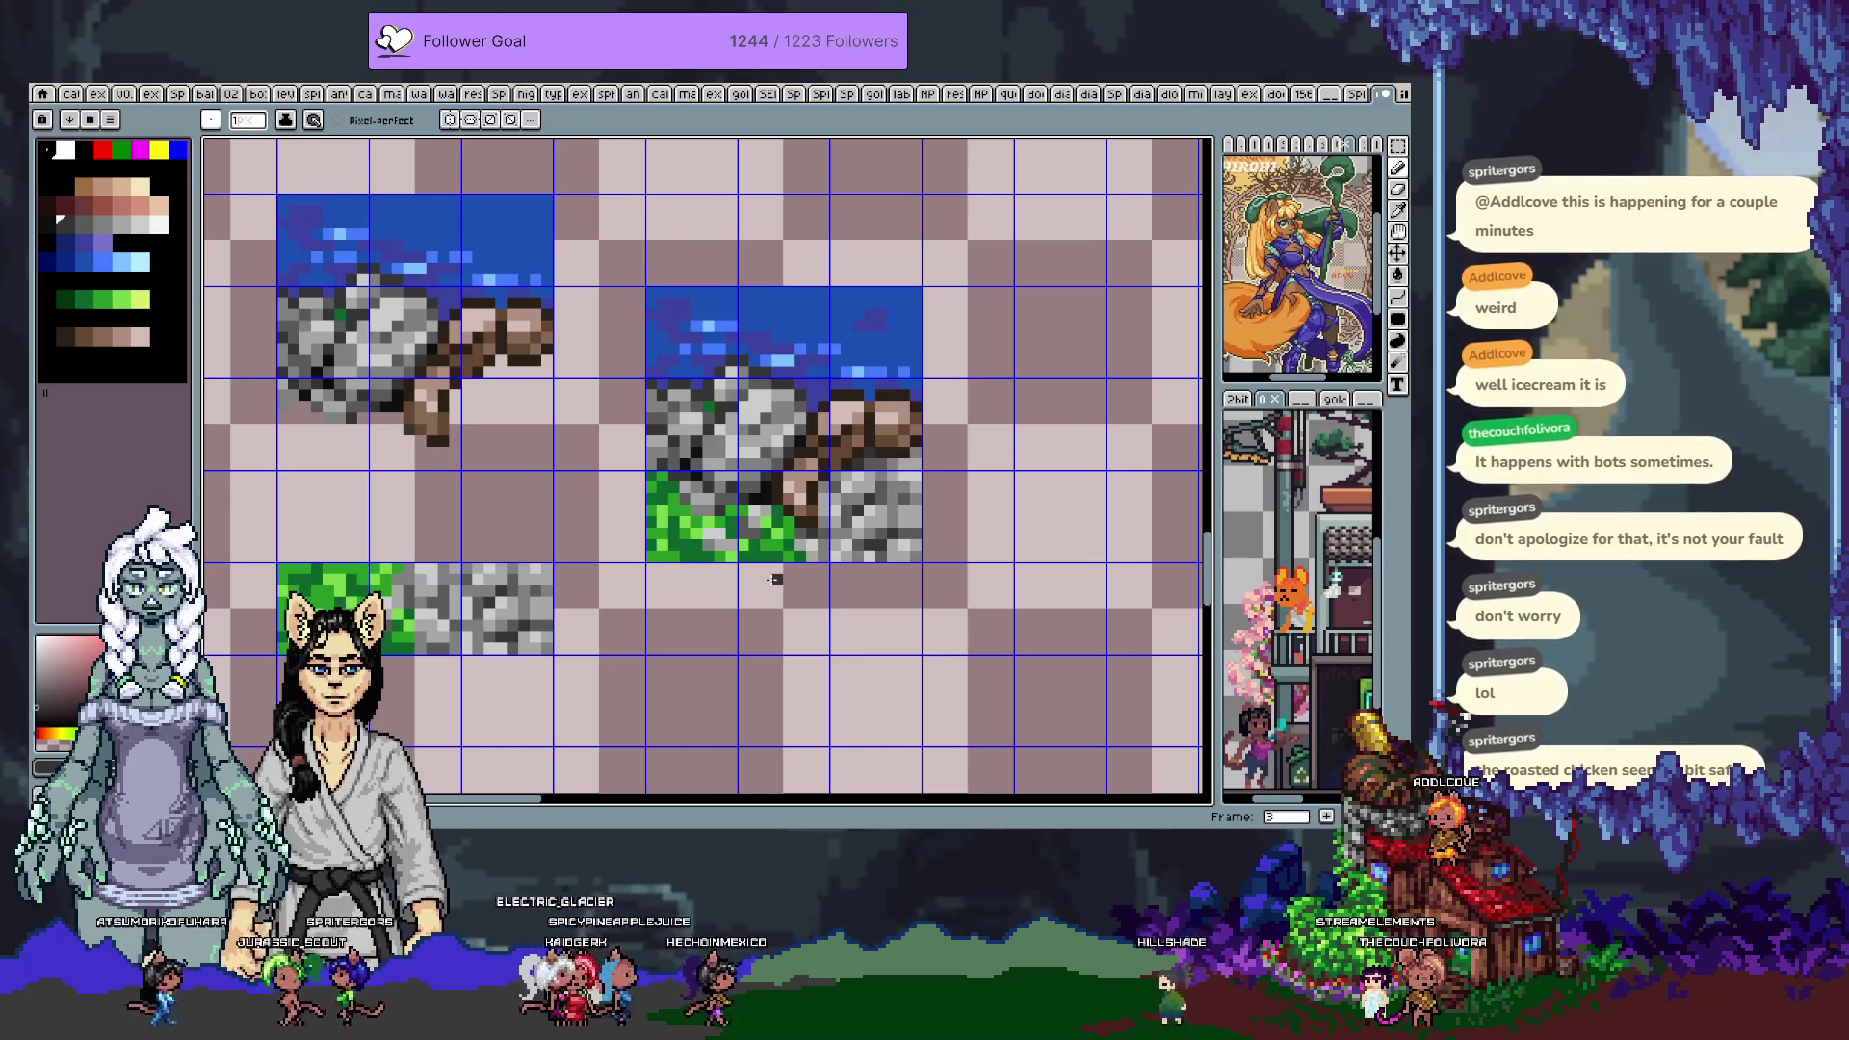
key("i")
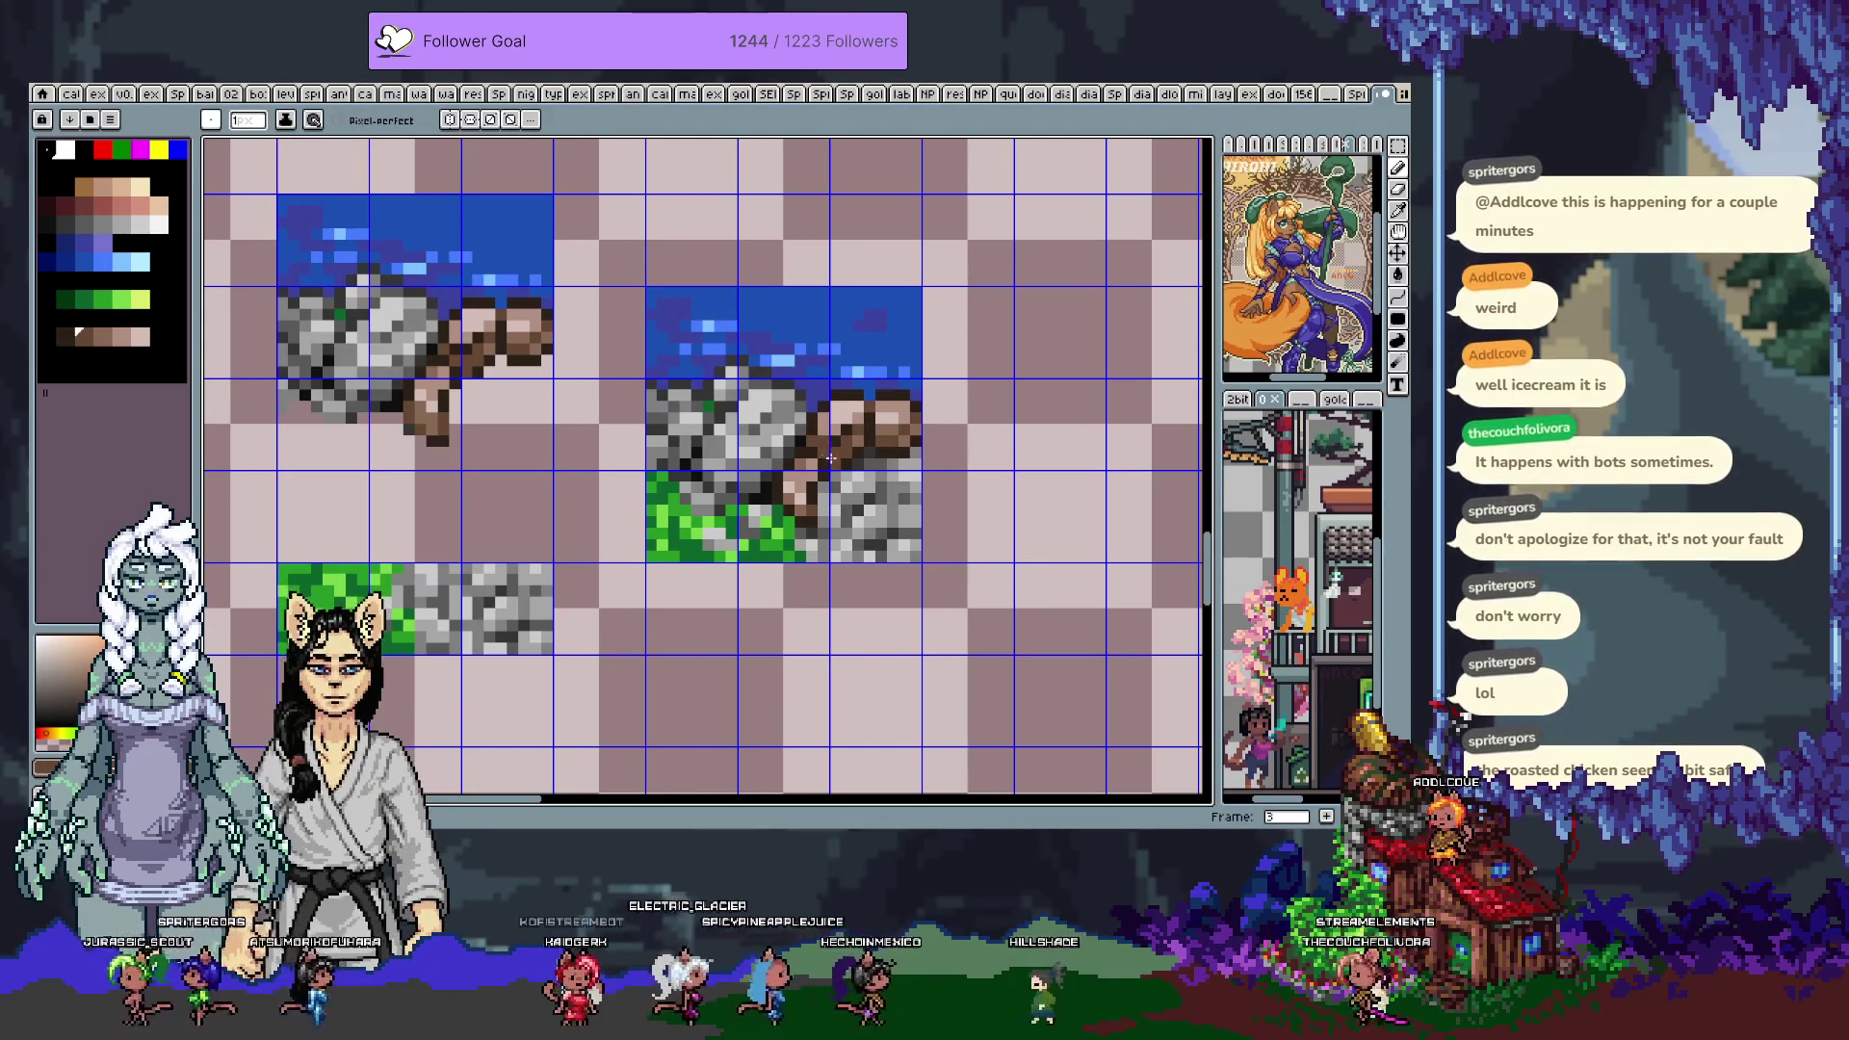
key("v")
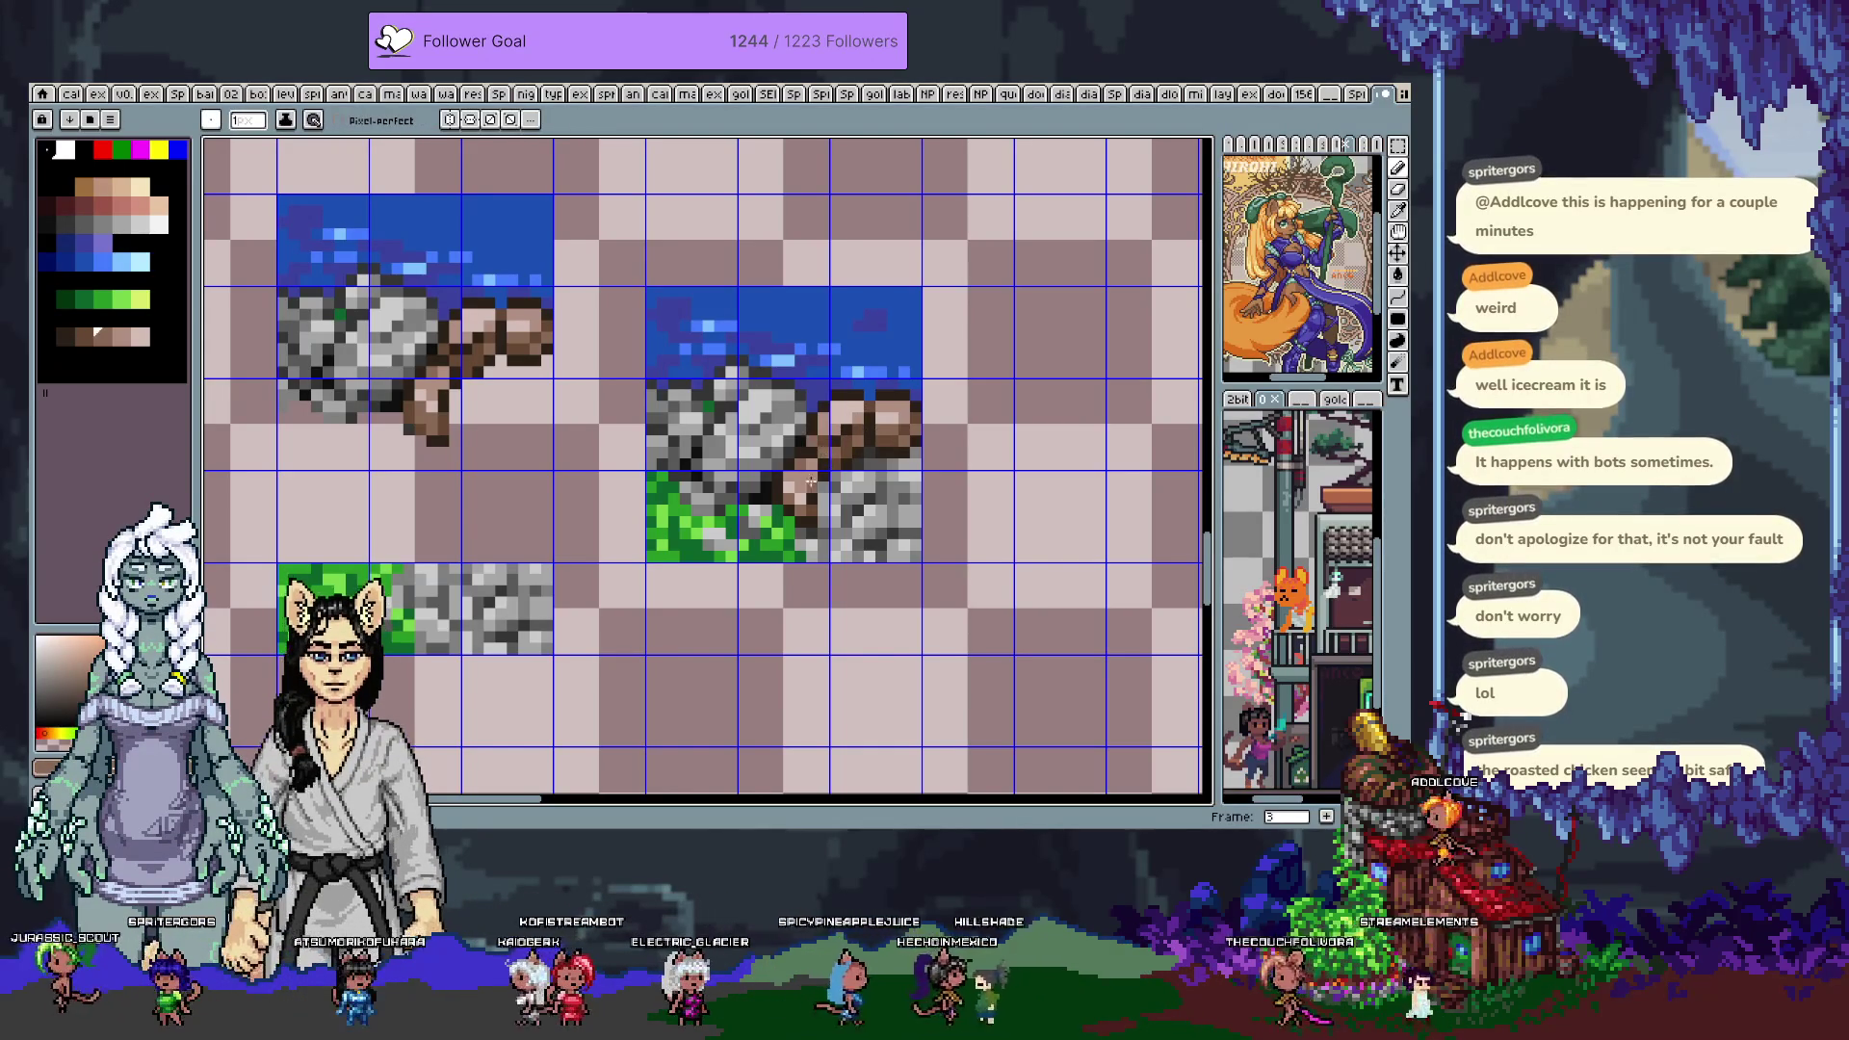
key("b")
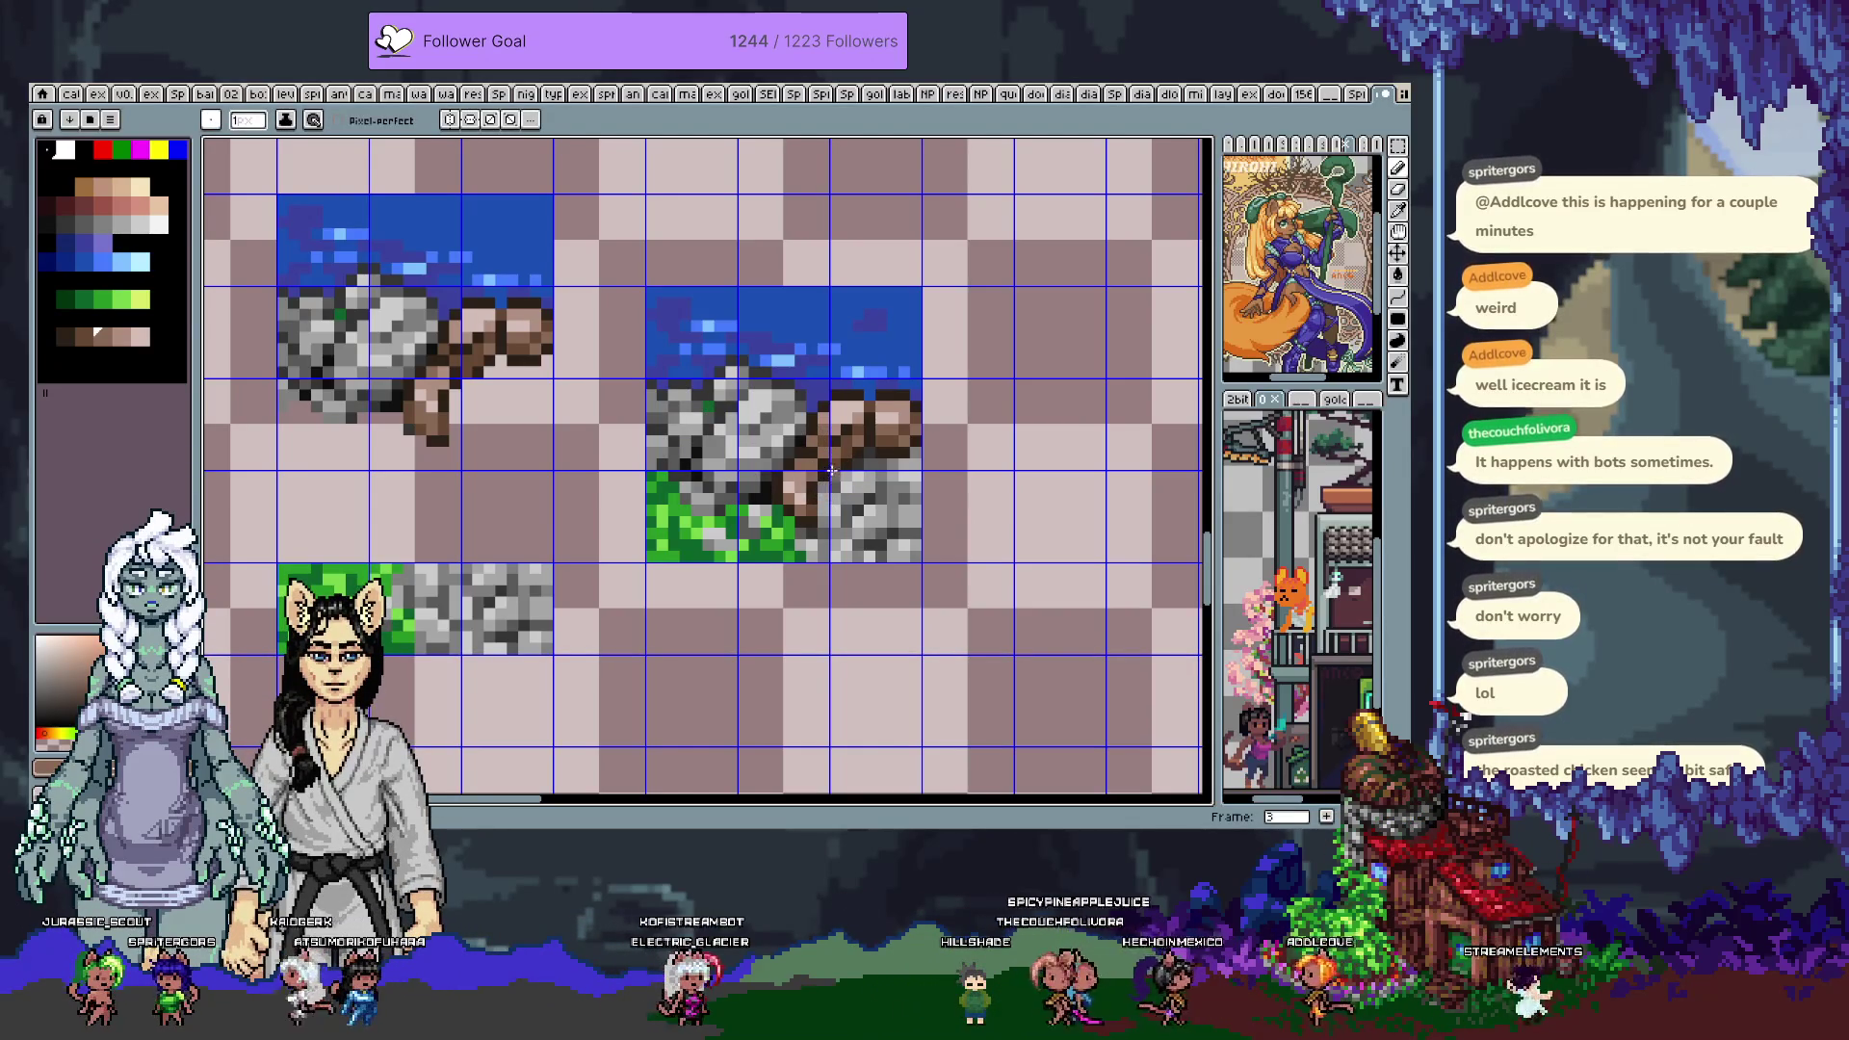
Repaint the earth between rock and grass with light, mid and darkest browns from the tile
left_click(818, 531, "alt")
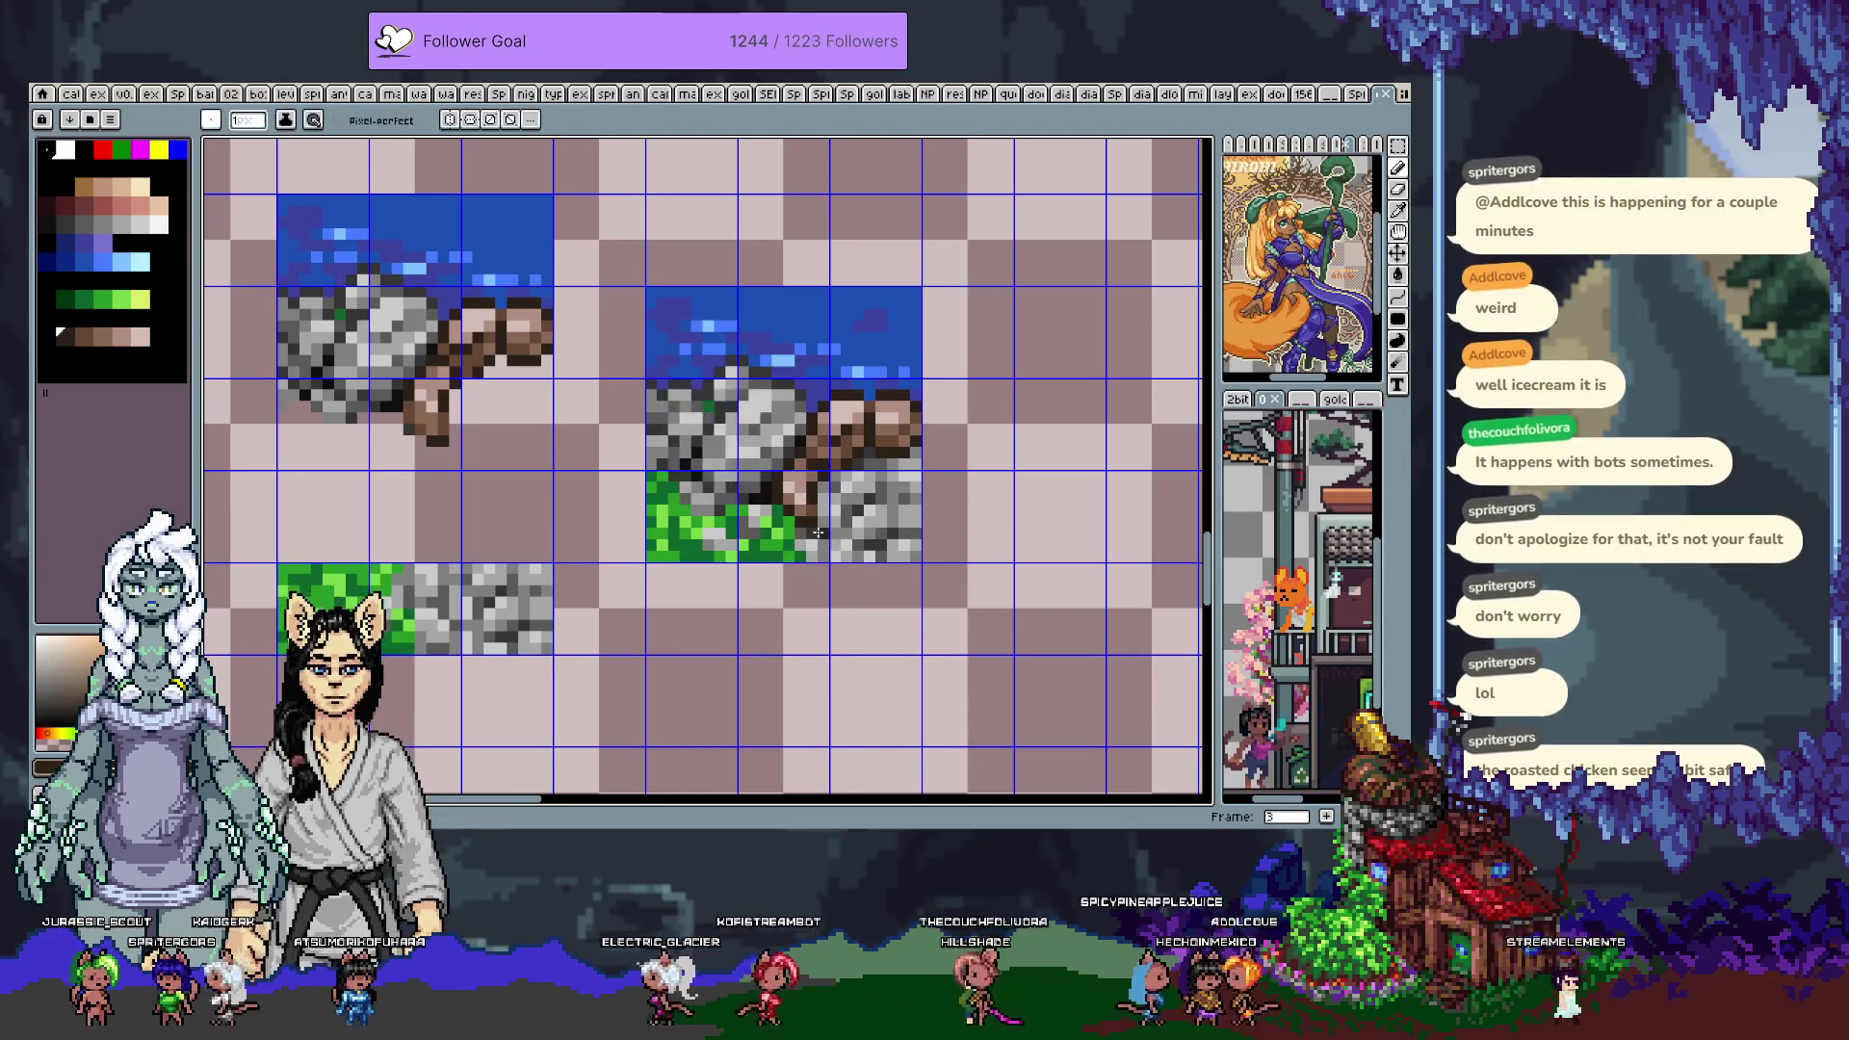
key("i")
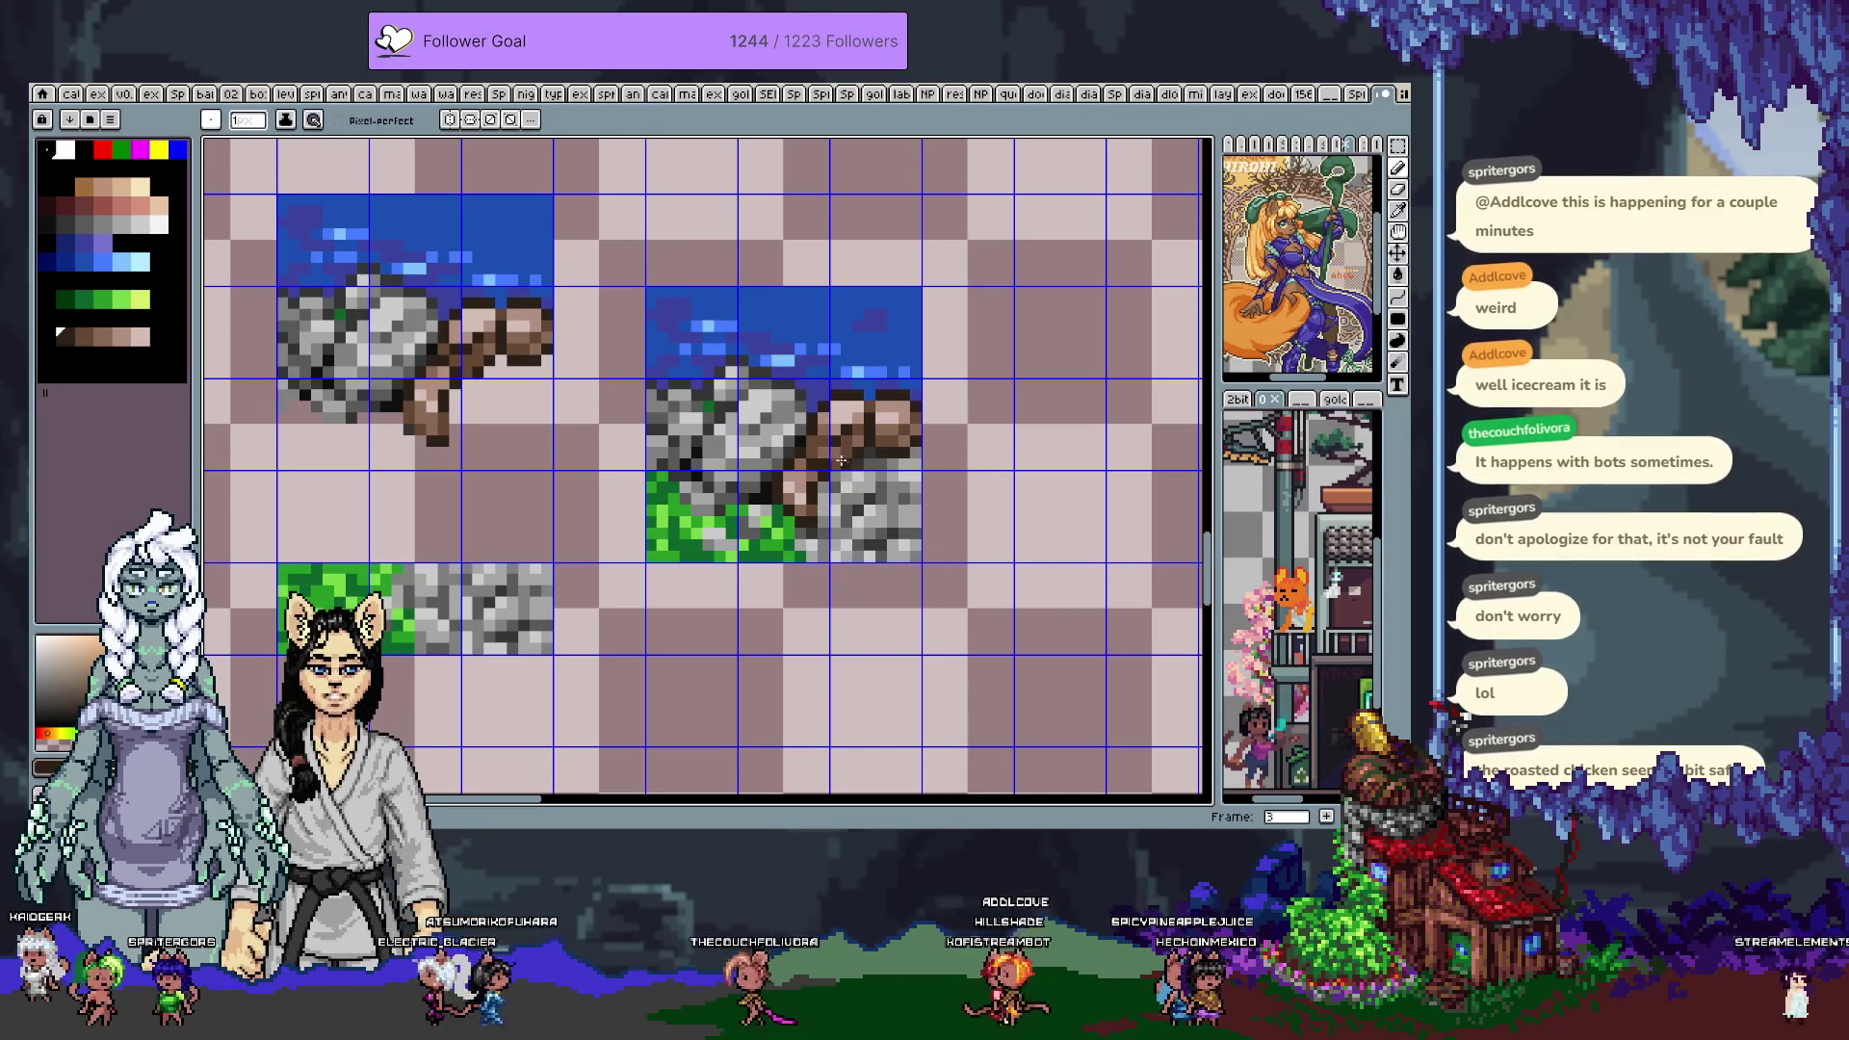
left_click(816, 446, "alt")
left_click(839, 454, "alt")
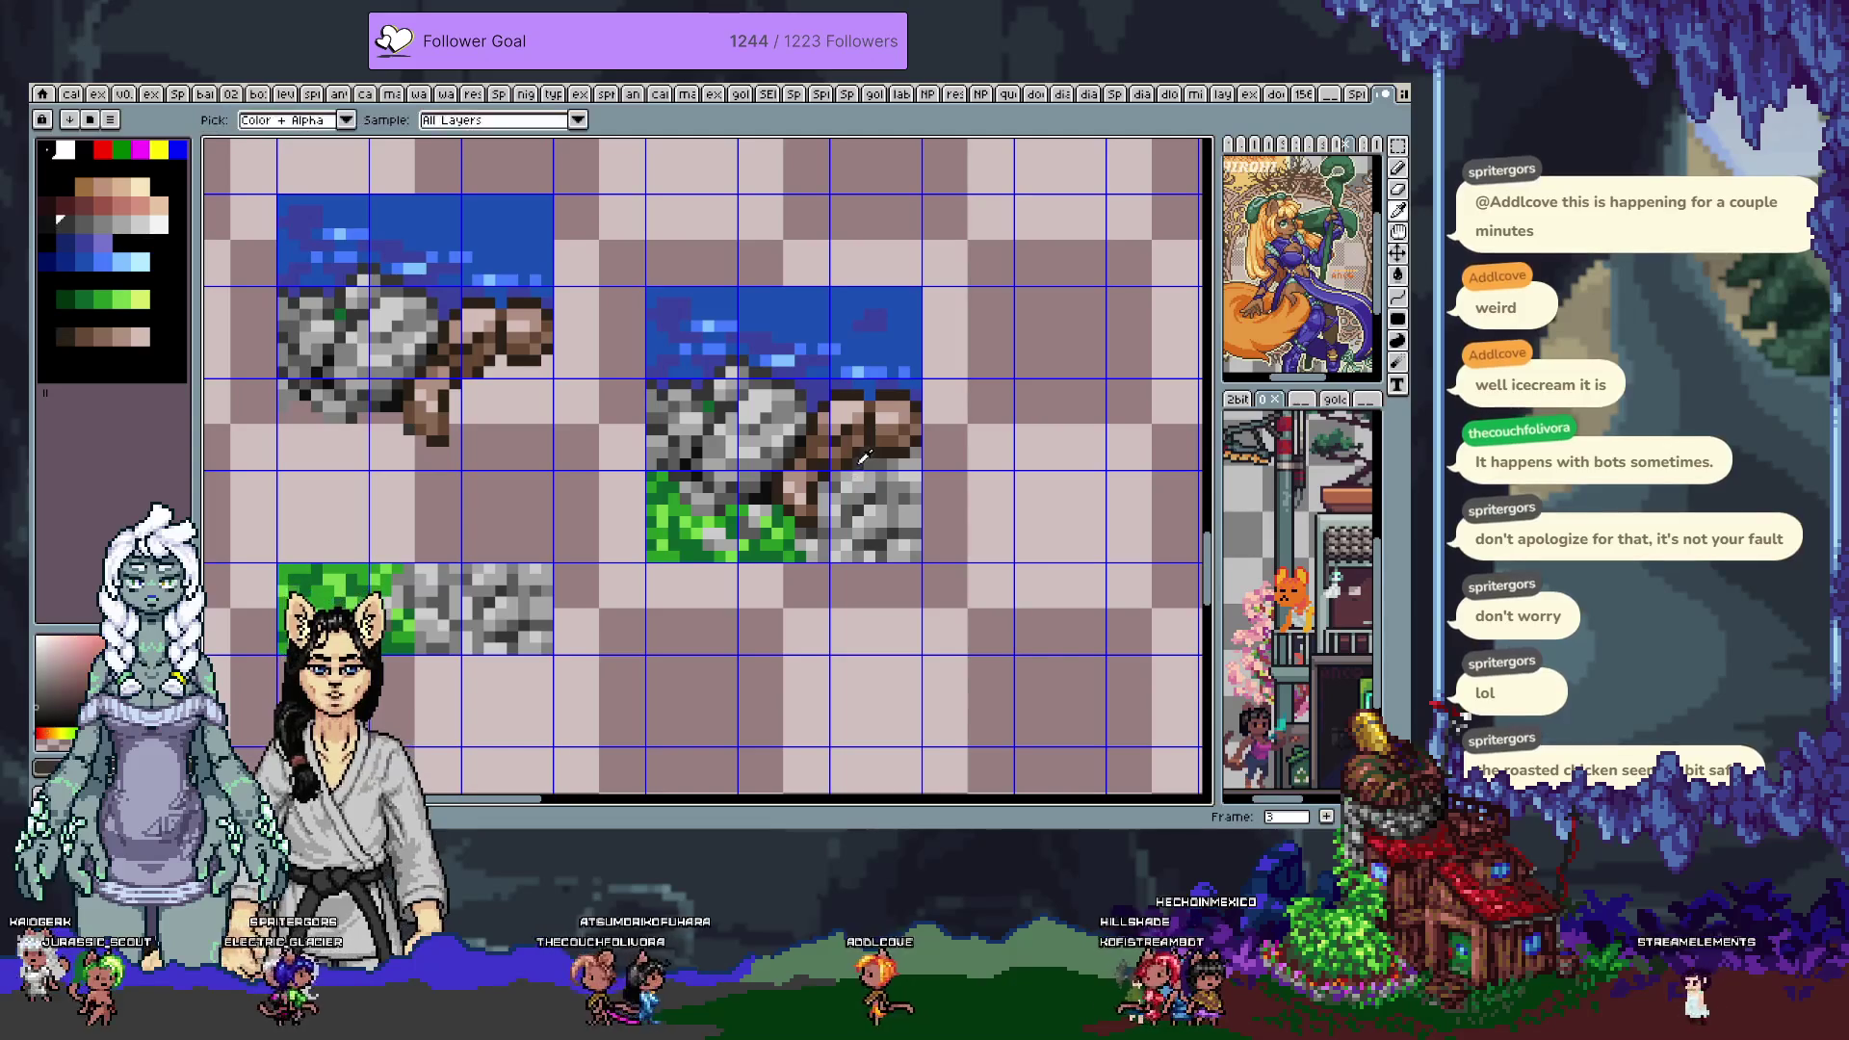
left_click(824, 478, "alt")
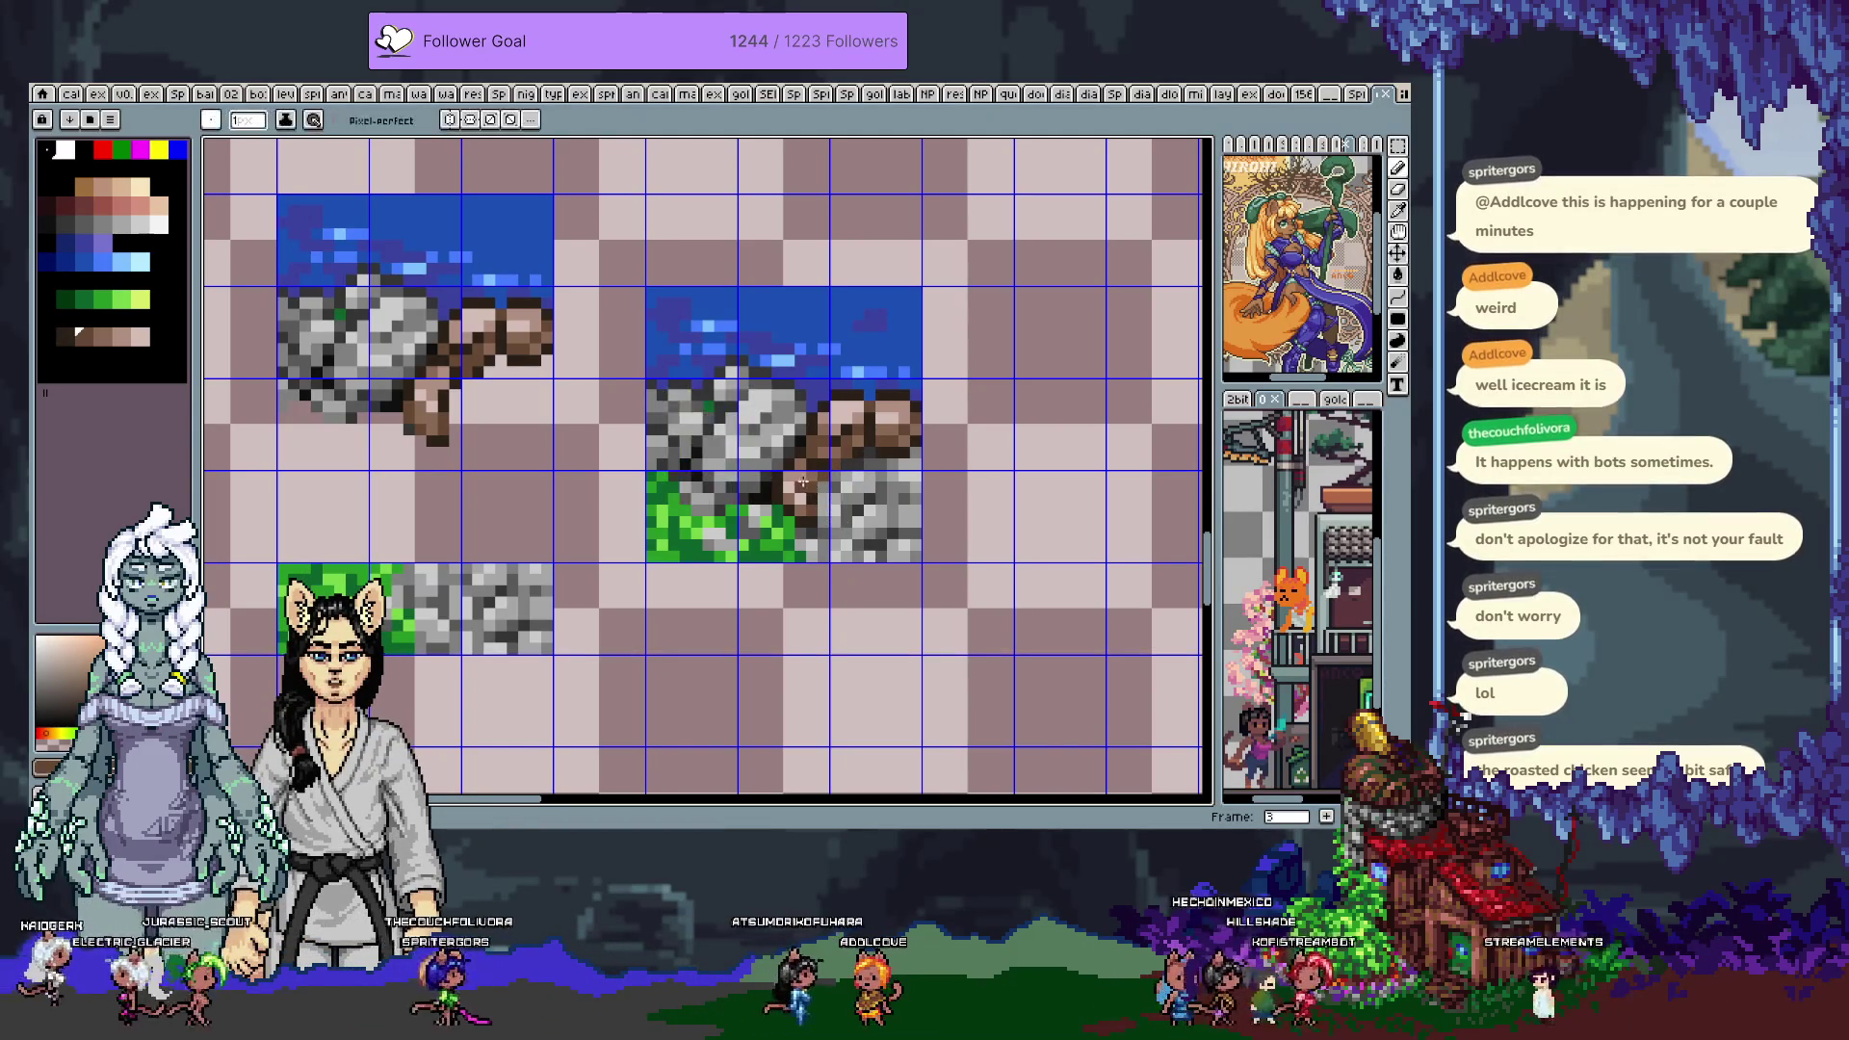
left_click(819, 491, "alt")
left_click(817, 514, "alt")
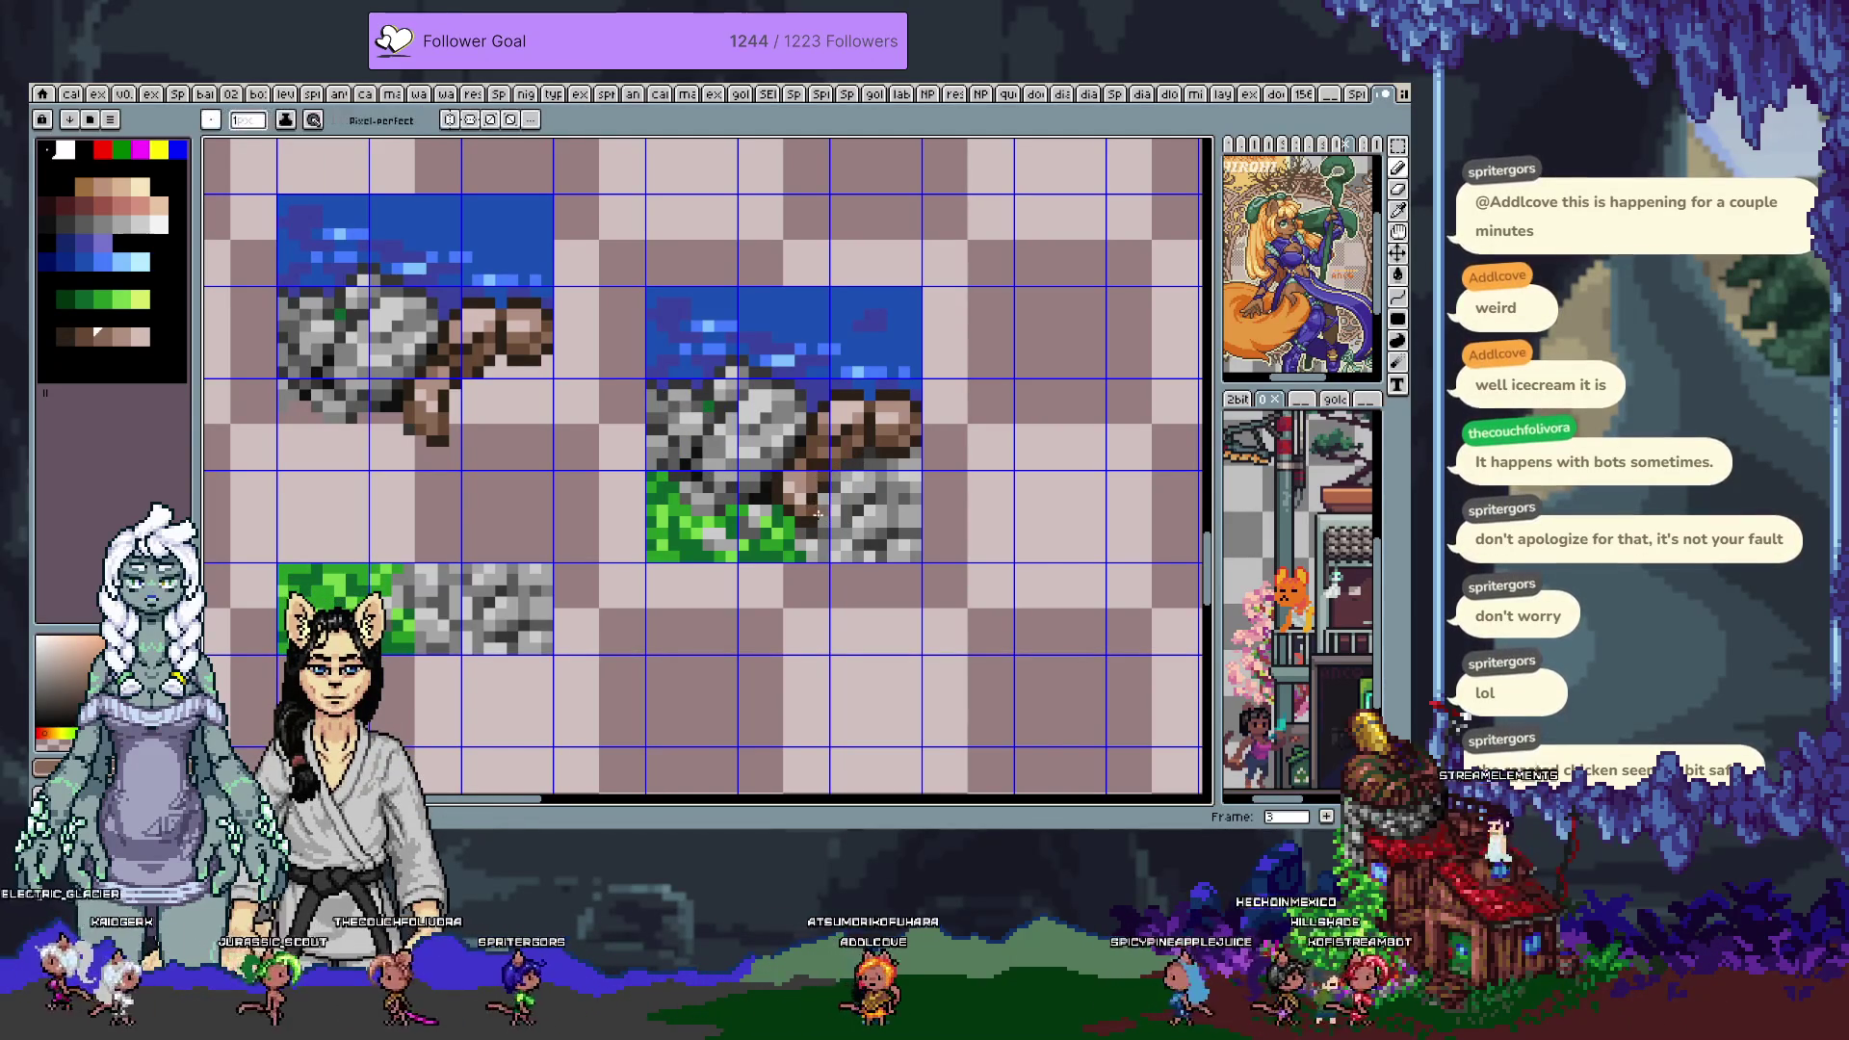
left_click(830, 468, "alt")
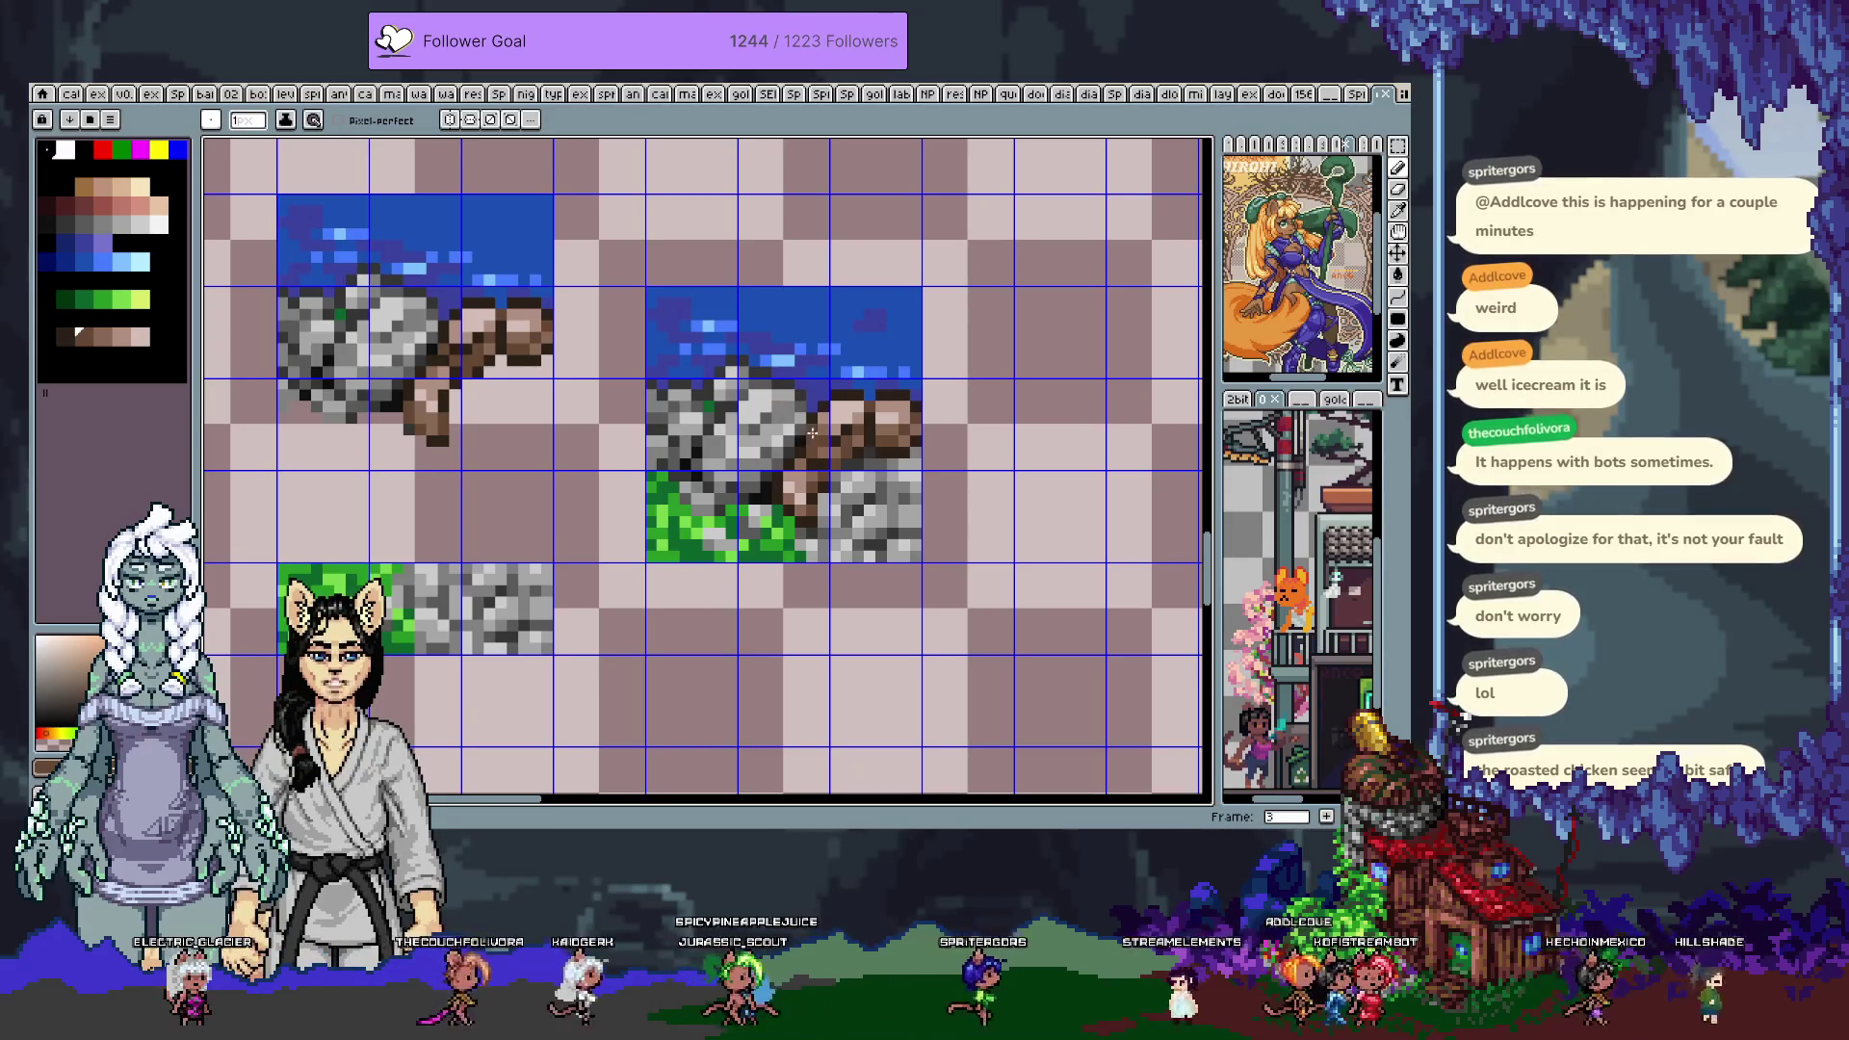
key("alt")
key("alt")
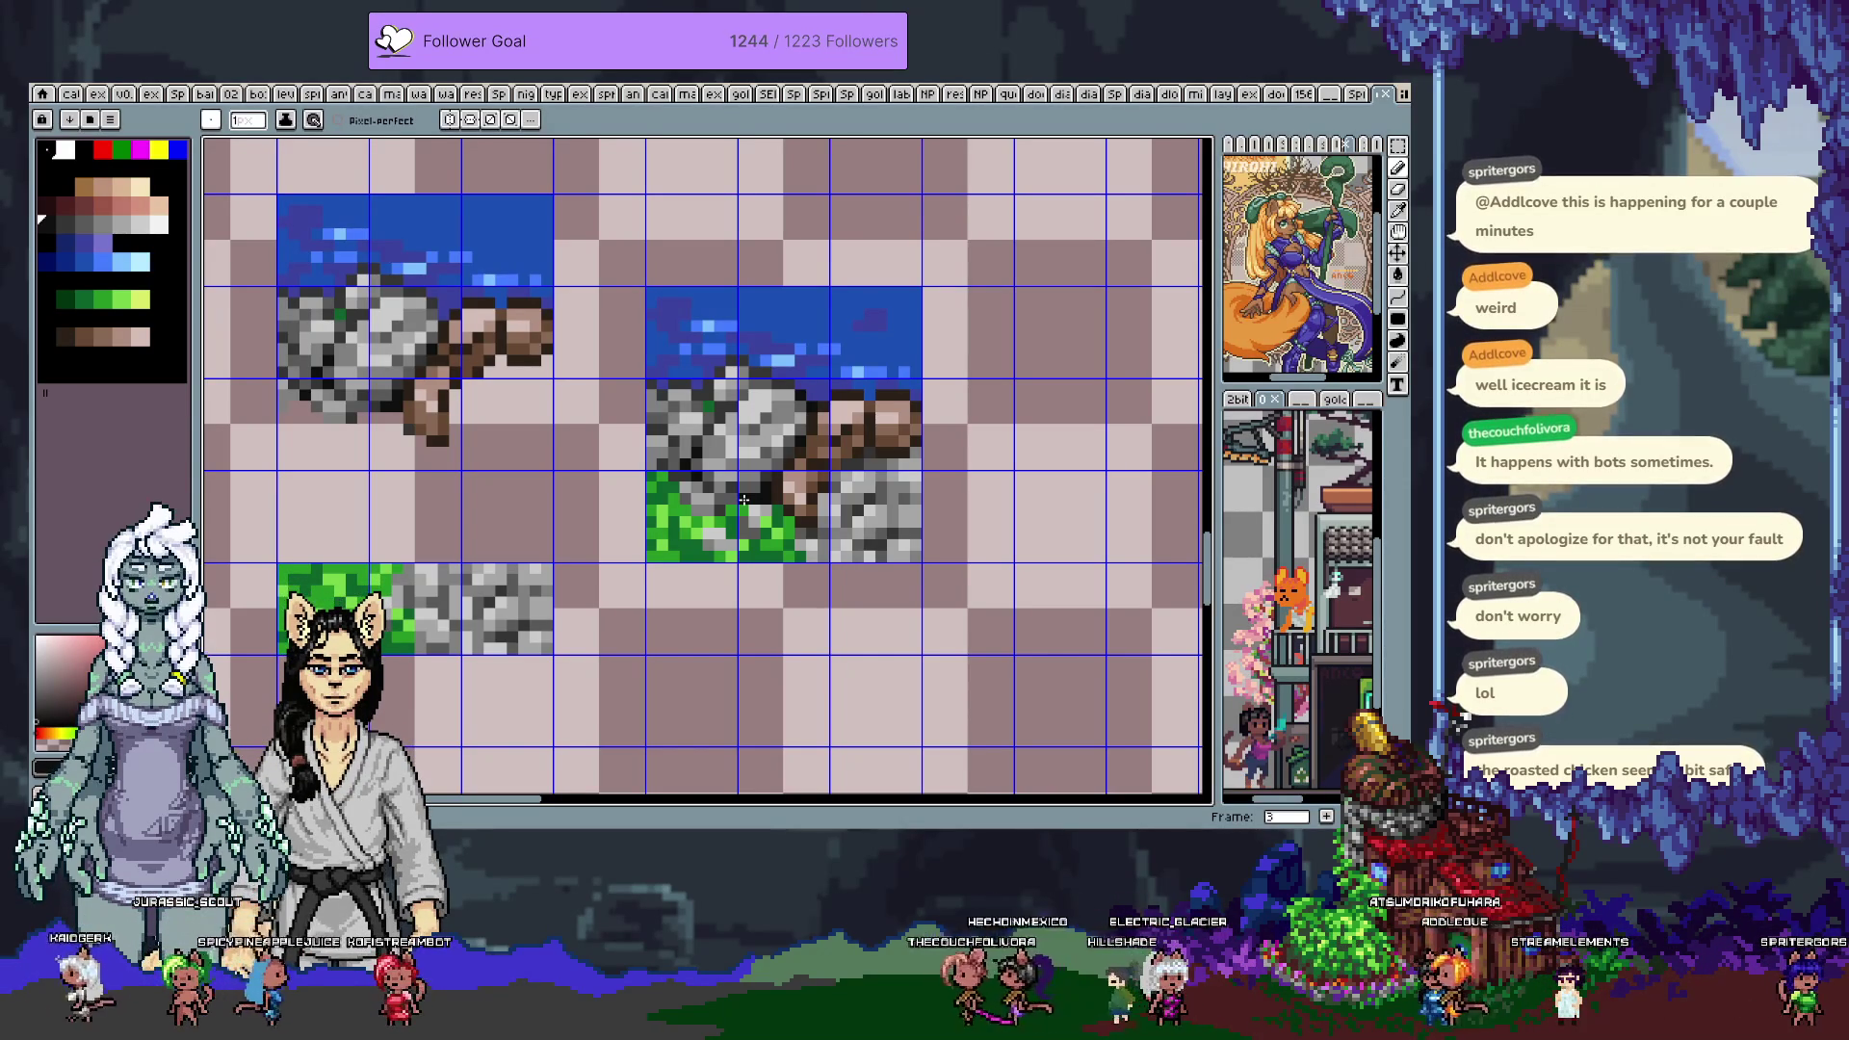
scroll(697, 431, "down", 3)
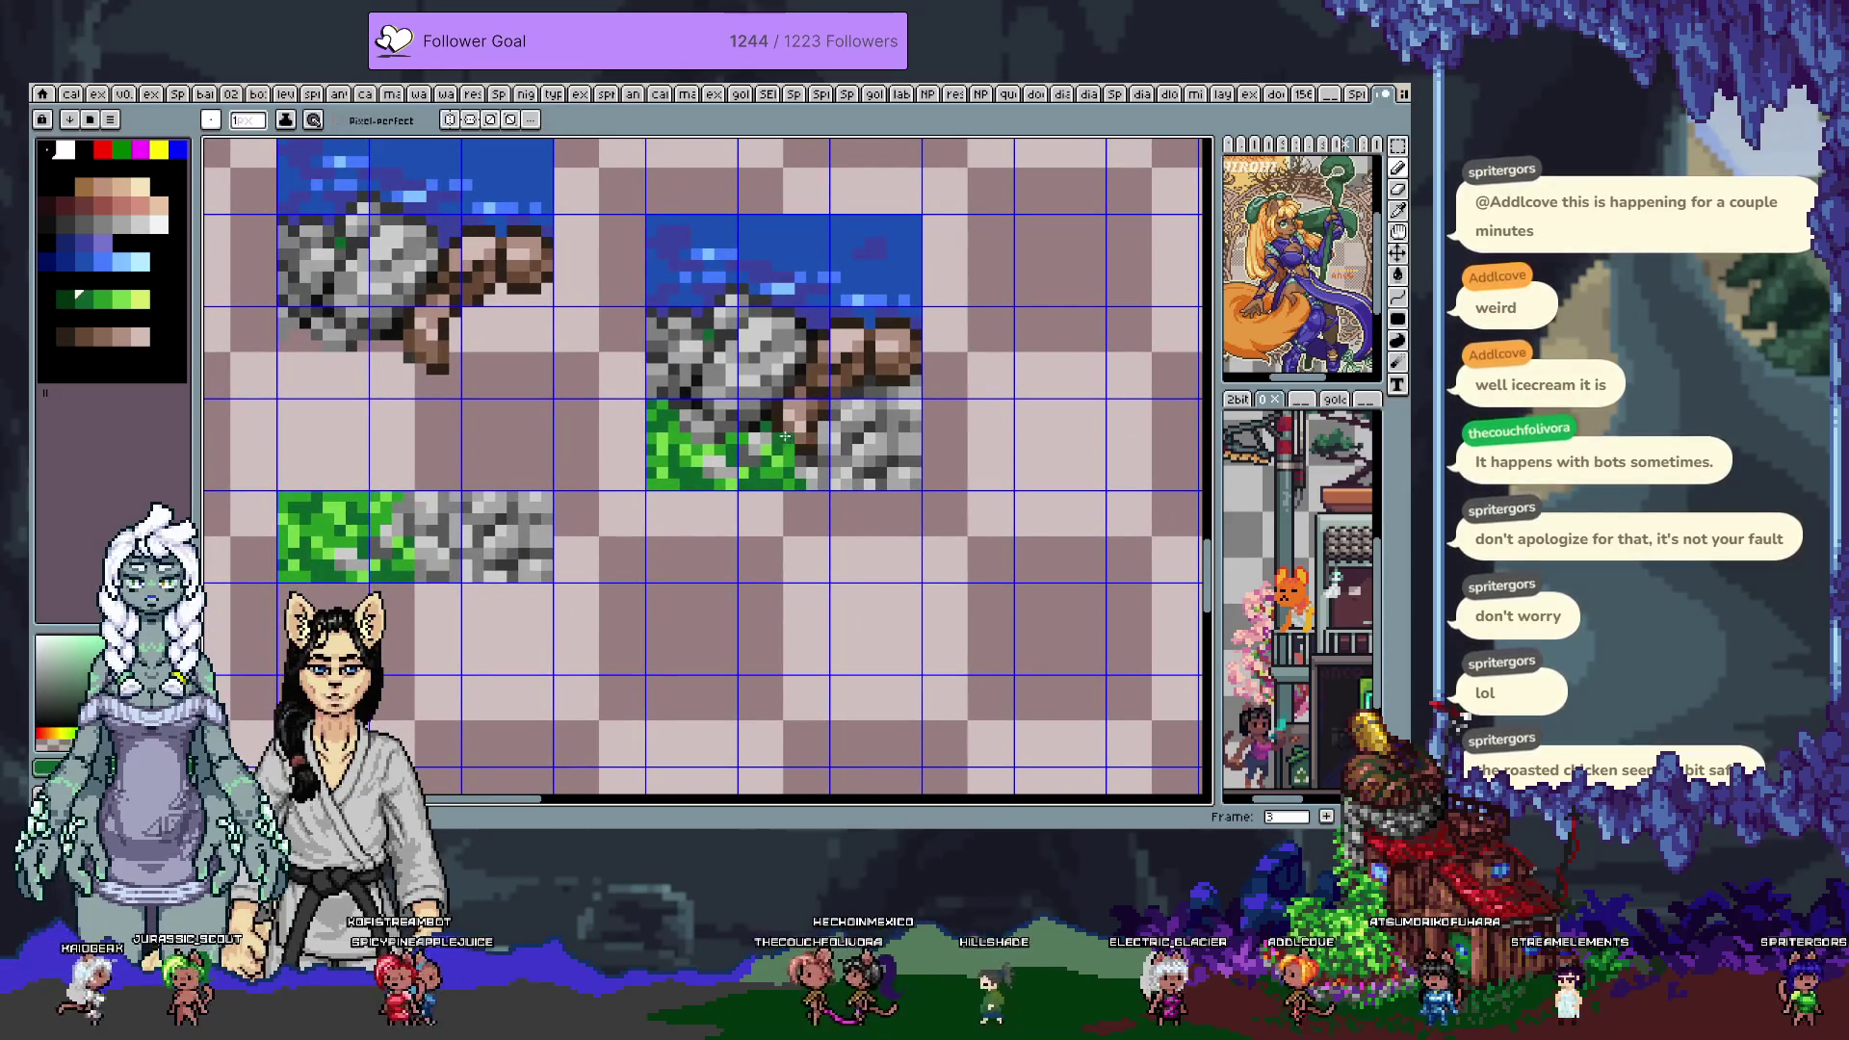
Pencil two grass greens and a dark rock grey along the tile's lower-left grass edge
key("v")
key("b")
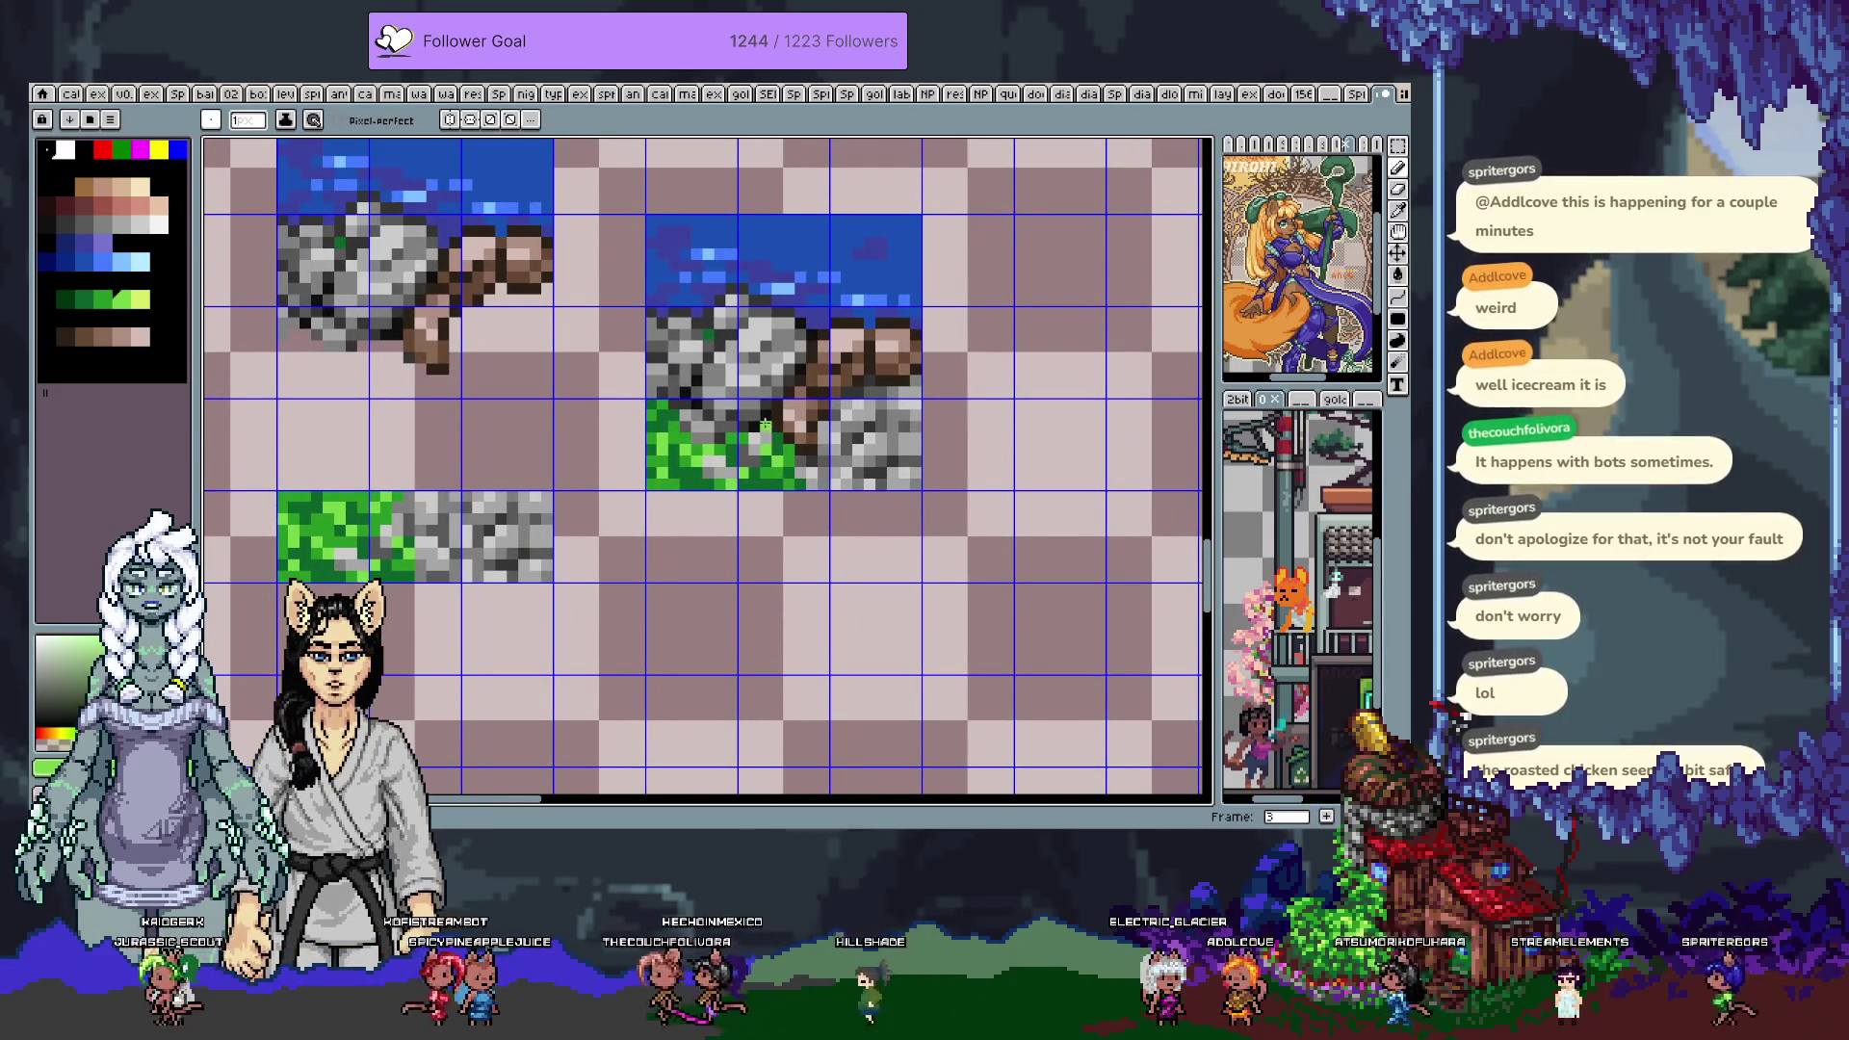
left_click(719, 471, "alt")
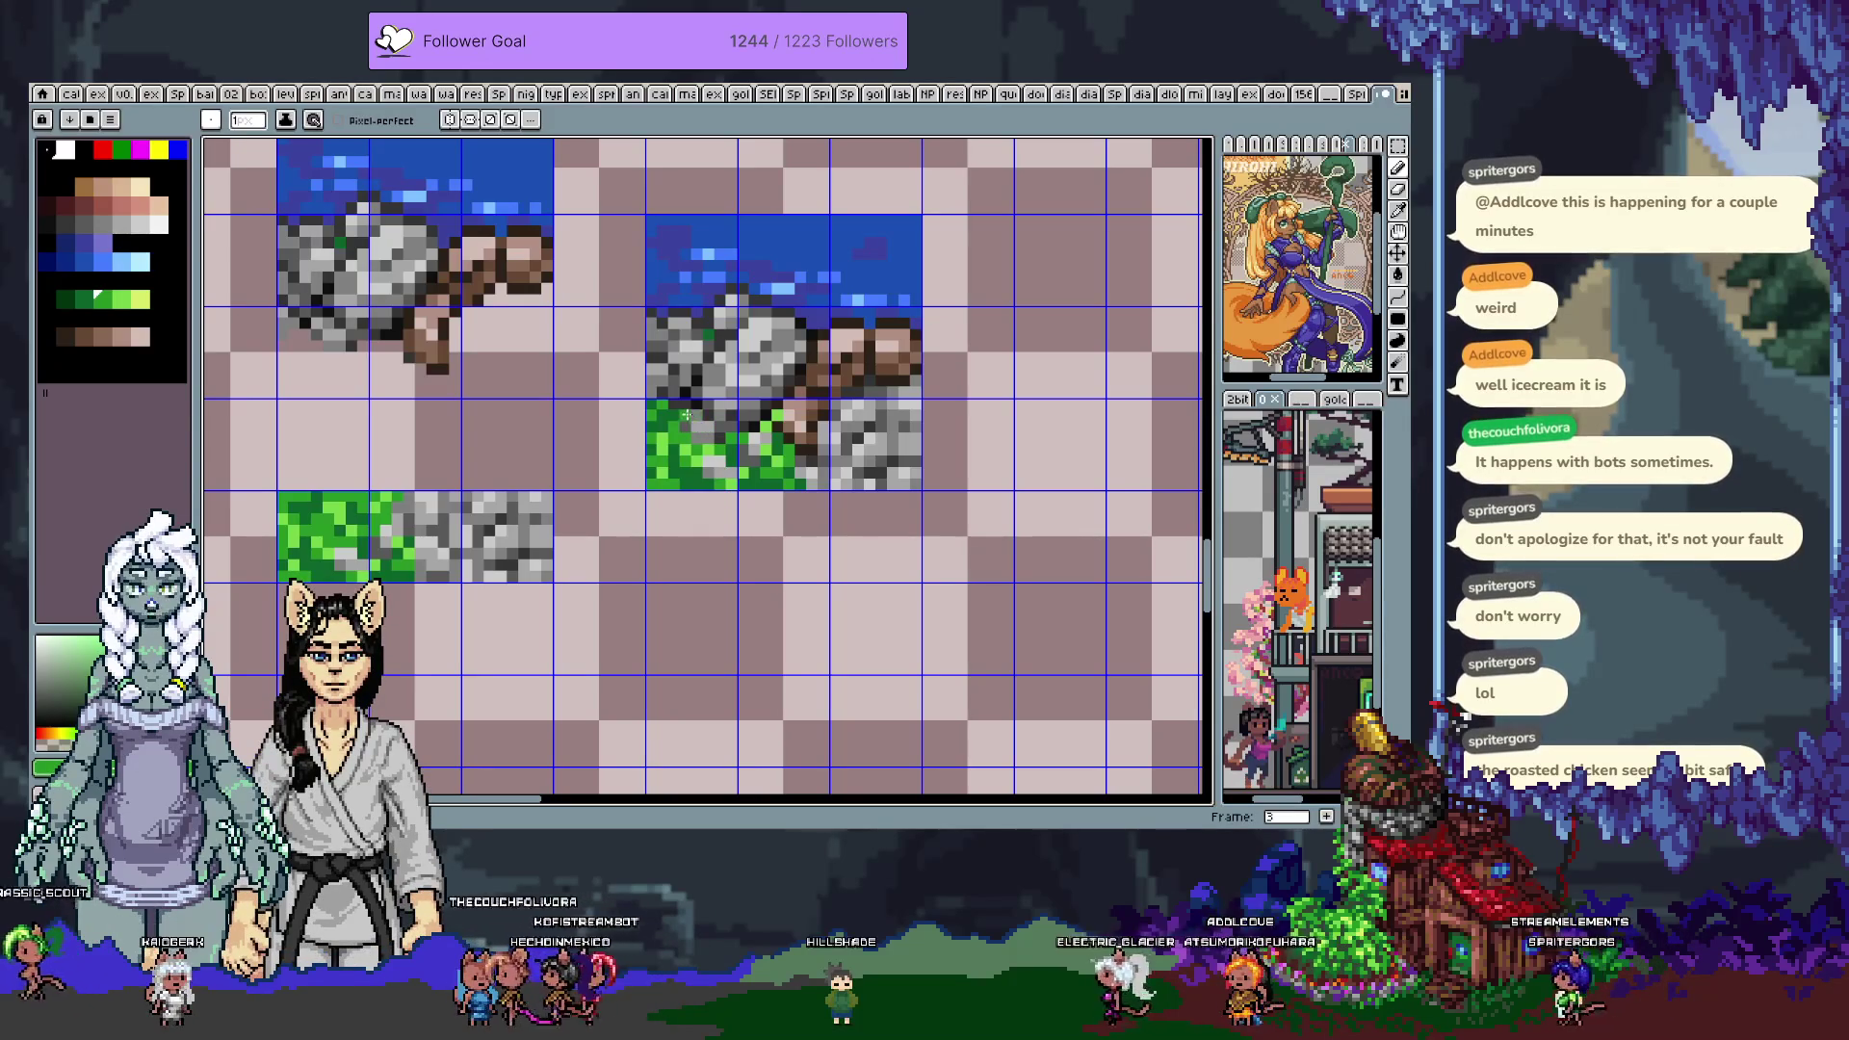
left_click(702, 422, "alt")
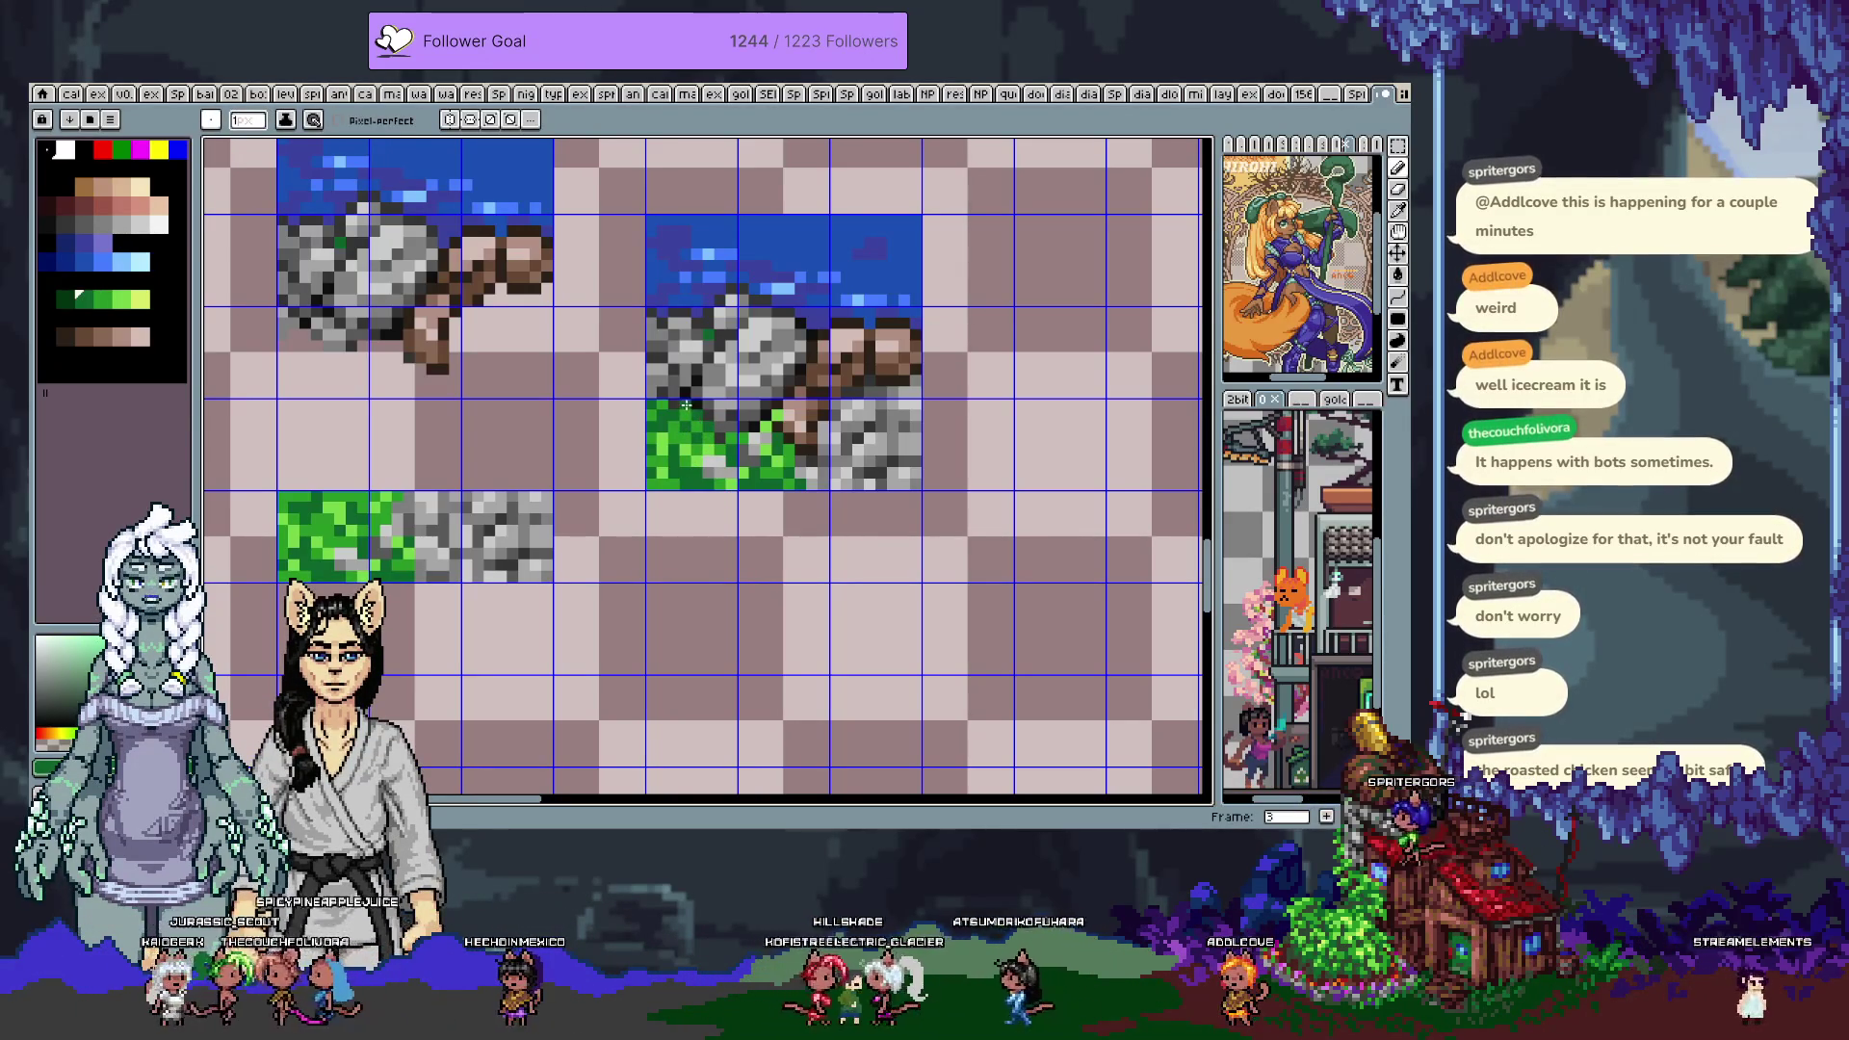
left_click(654, 415, "alt")
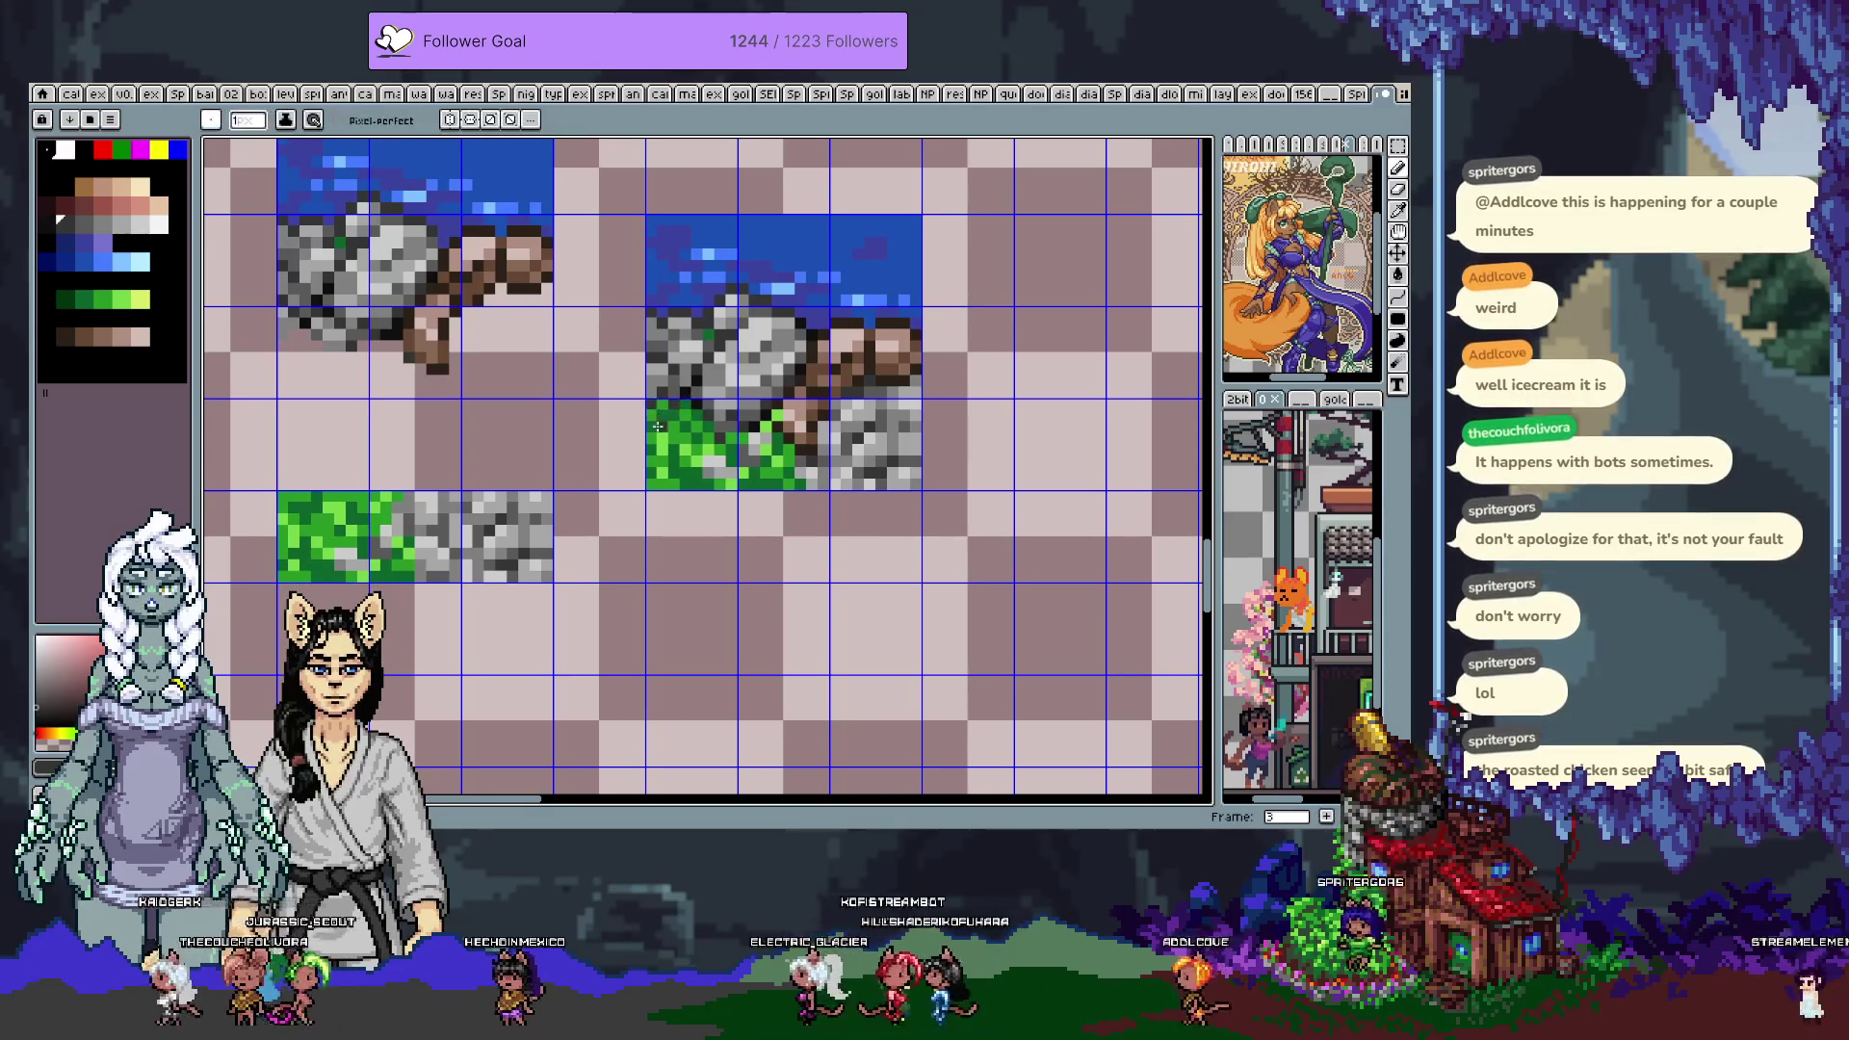
left_click(708, 484, "alt")
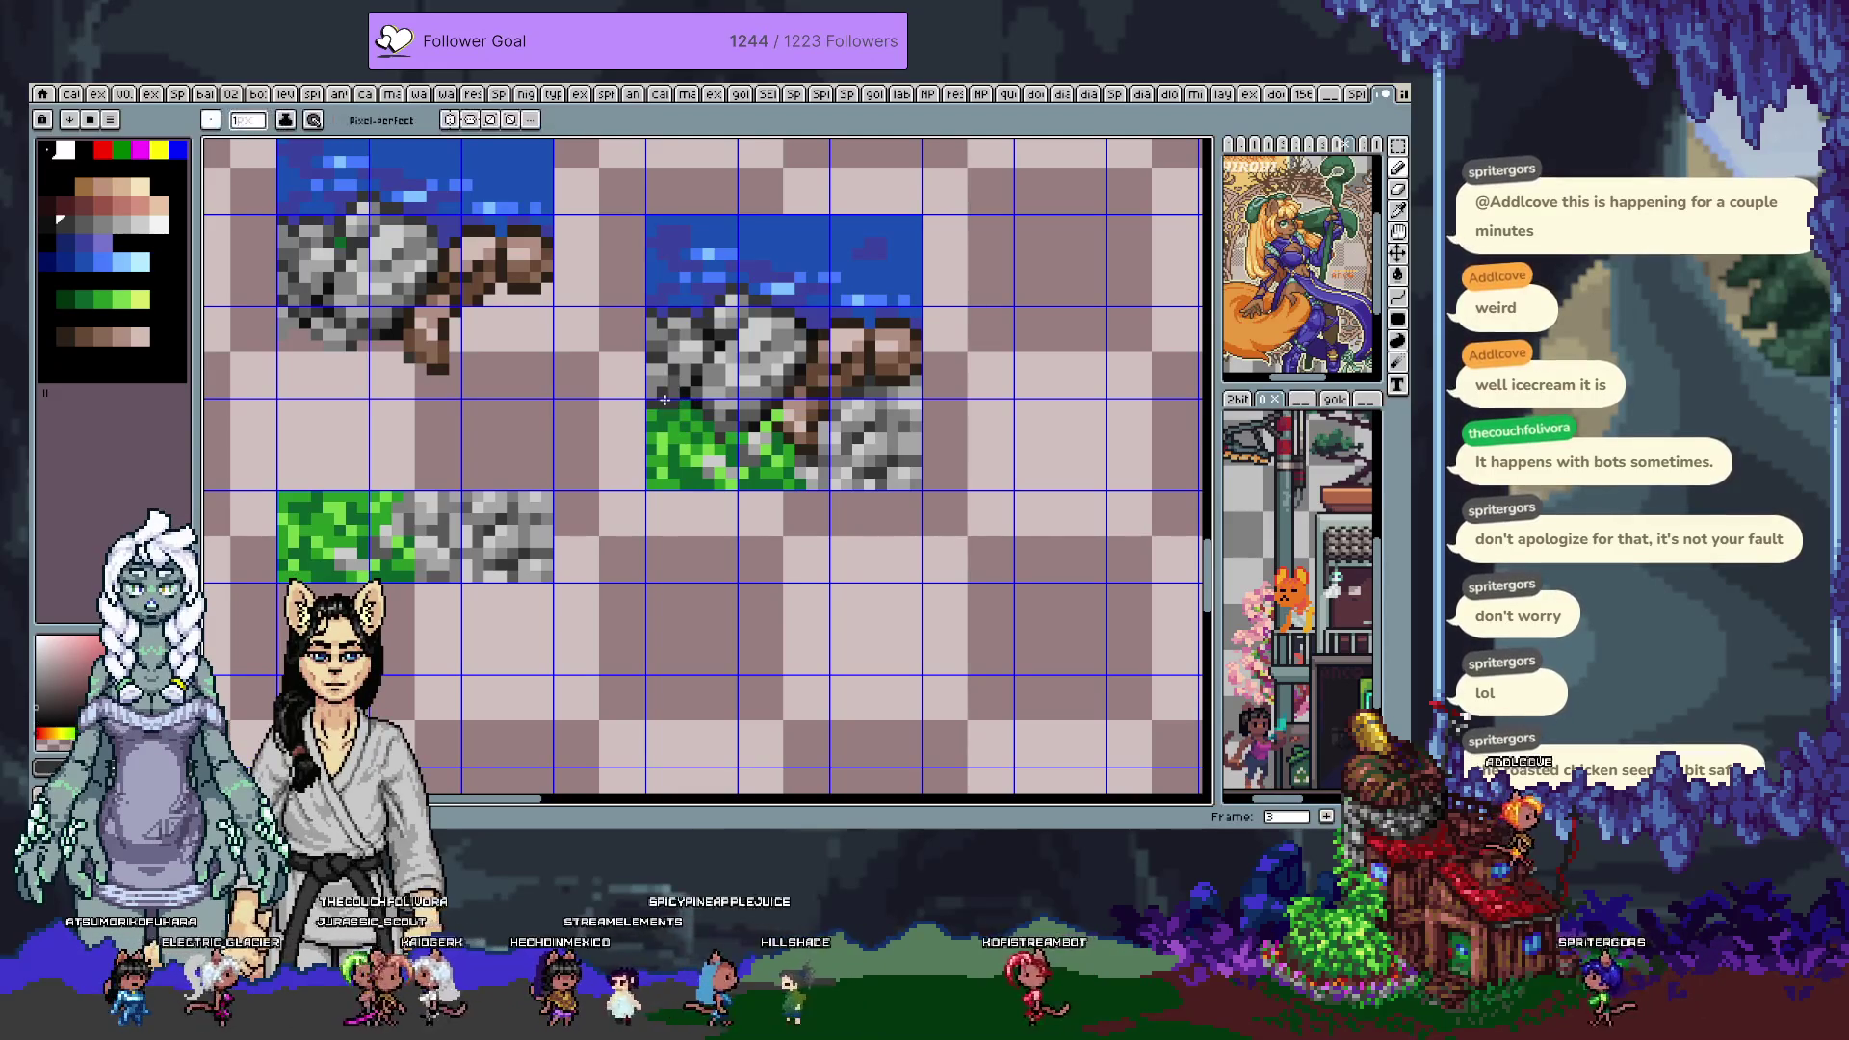
Touch up the rock and grass pixels with sampled greys and green, then save the tileset file
key("i")
left_click(681, 406)
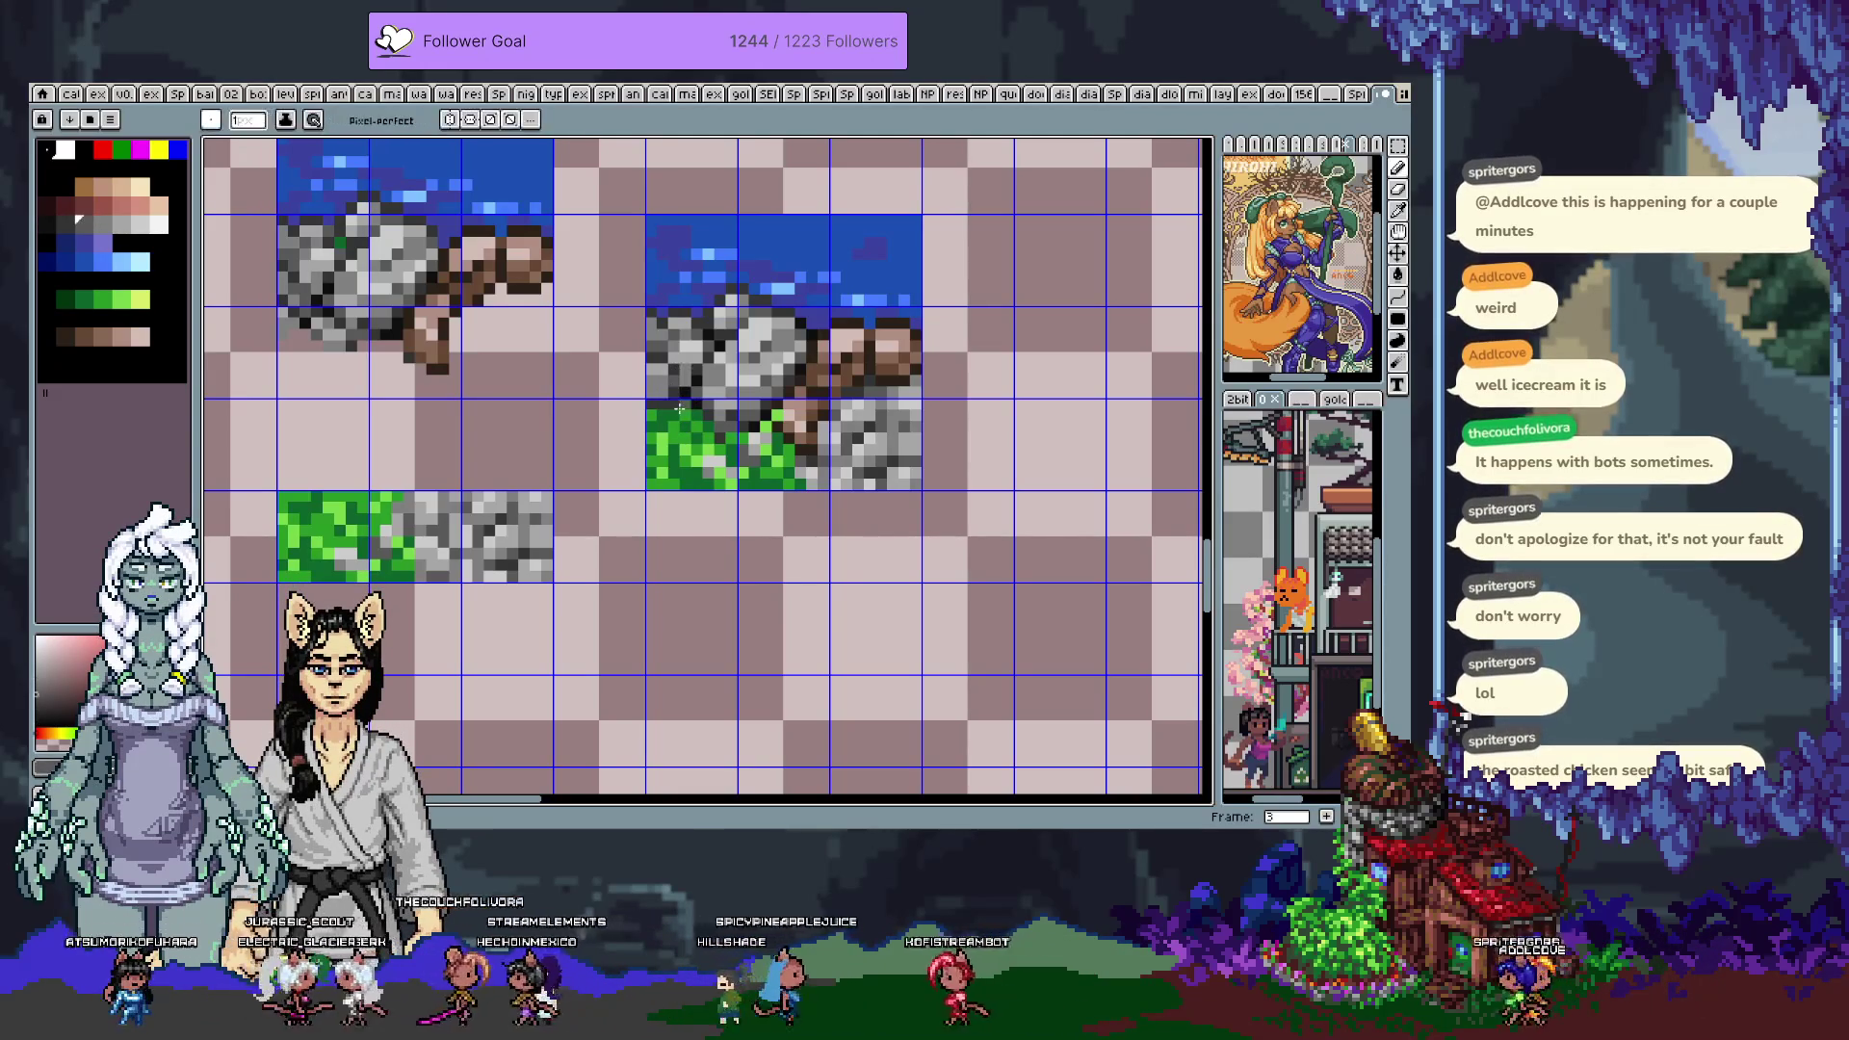
left_click(689, 454)
key("b")
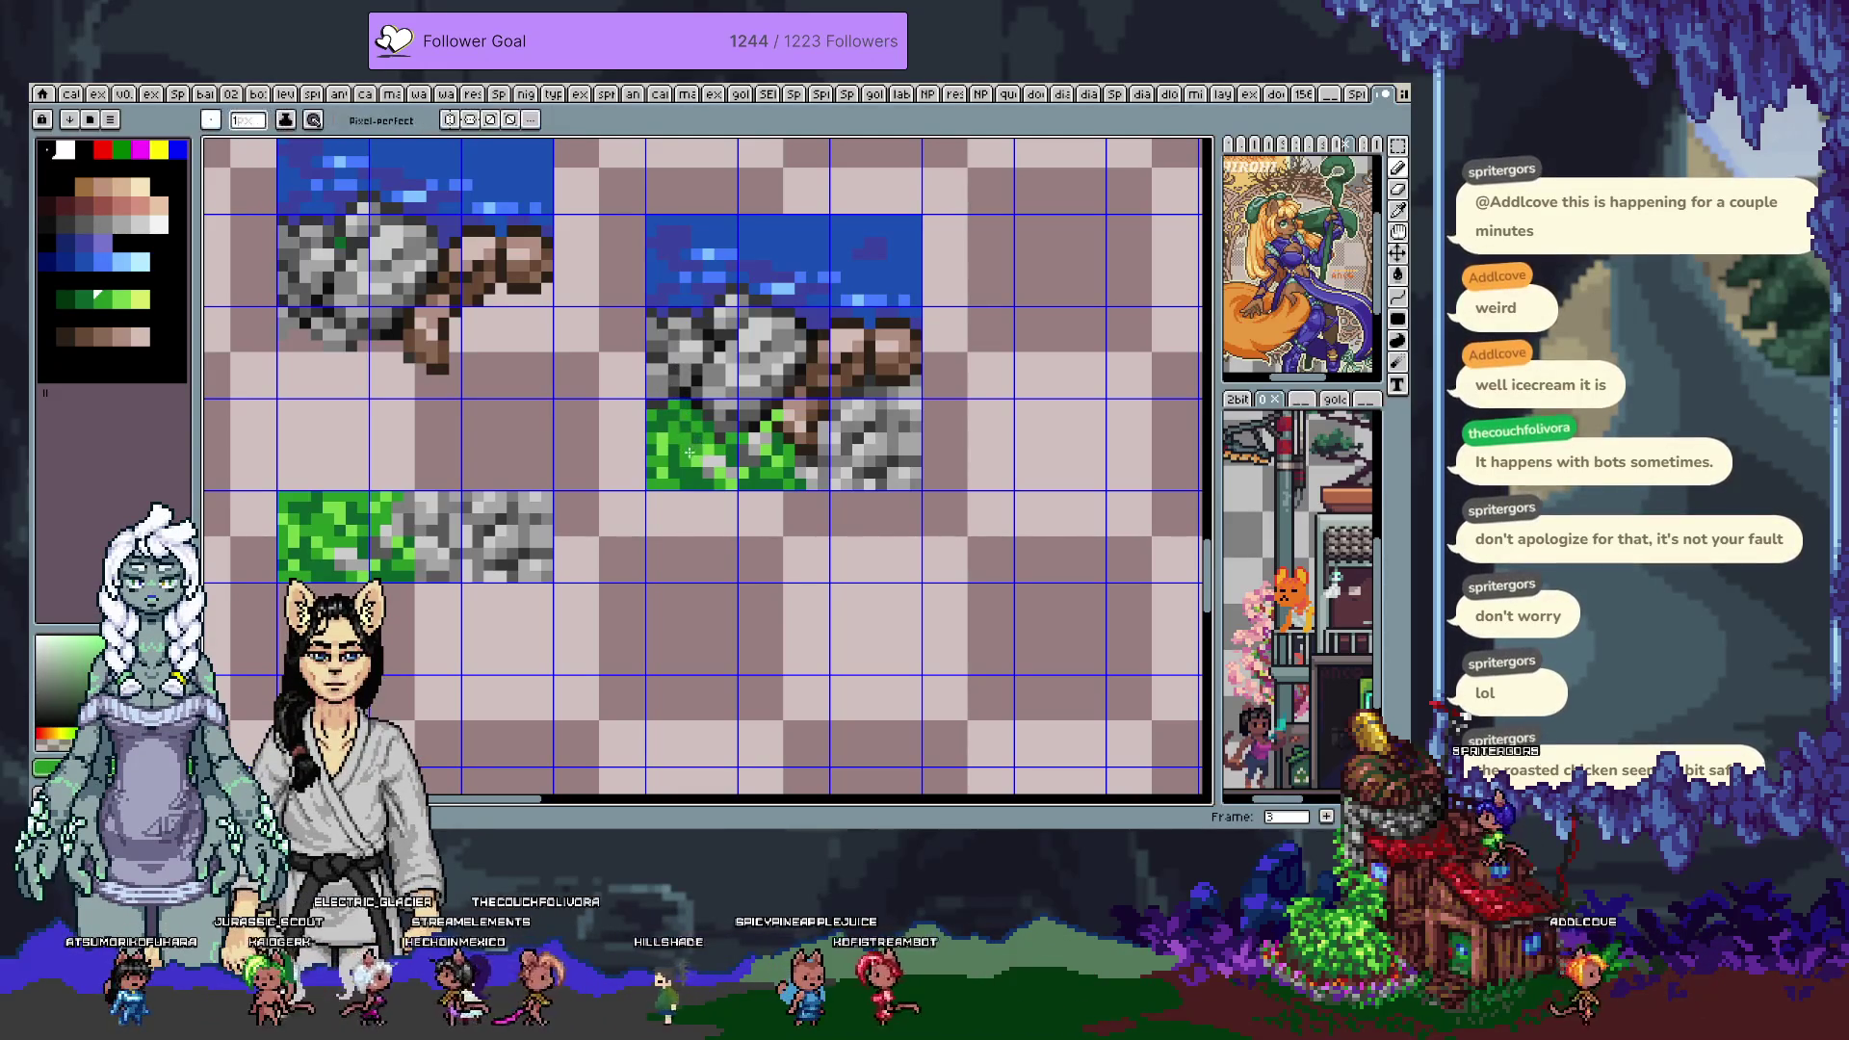
left_click(663, 367, "alt")
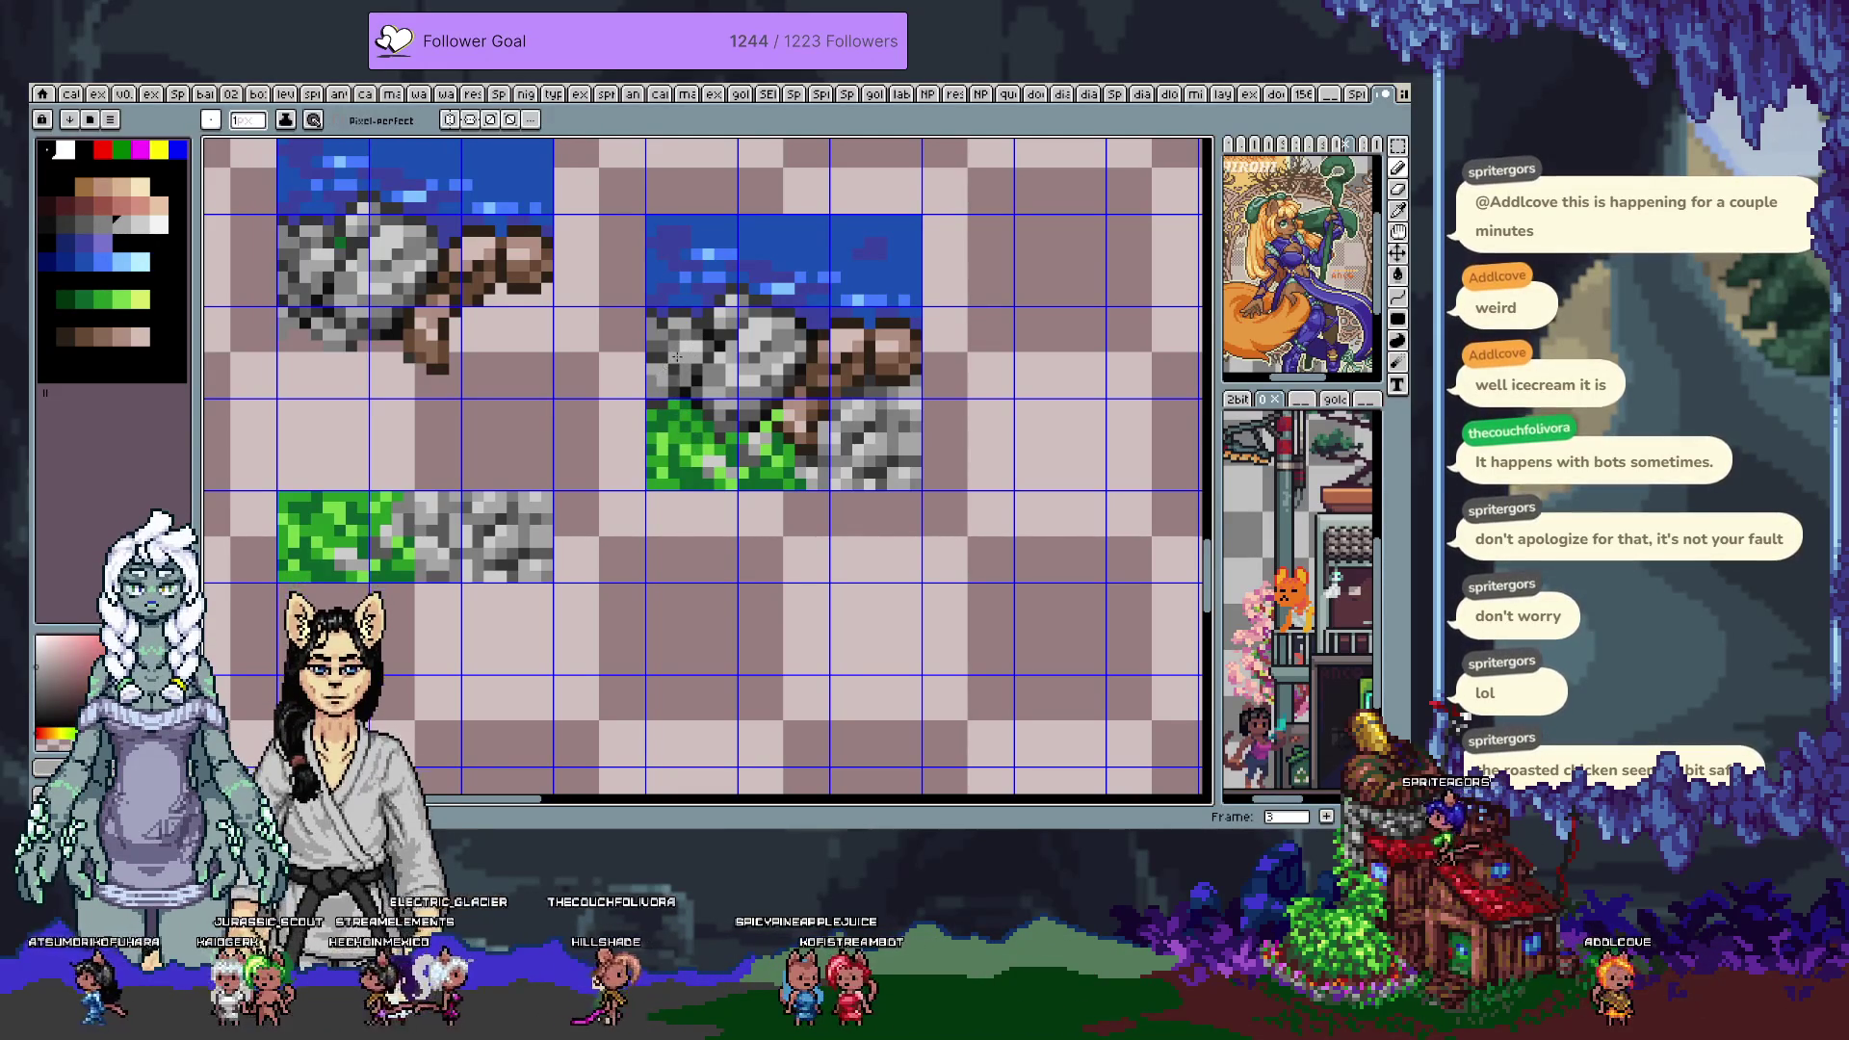
key("v")
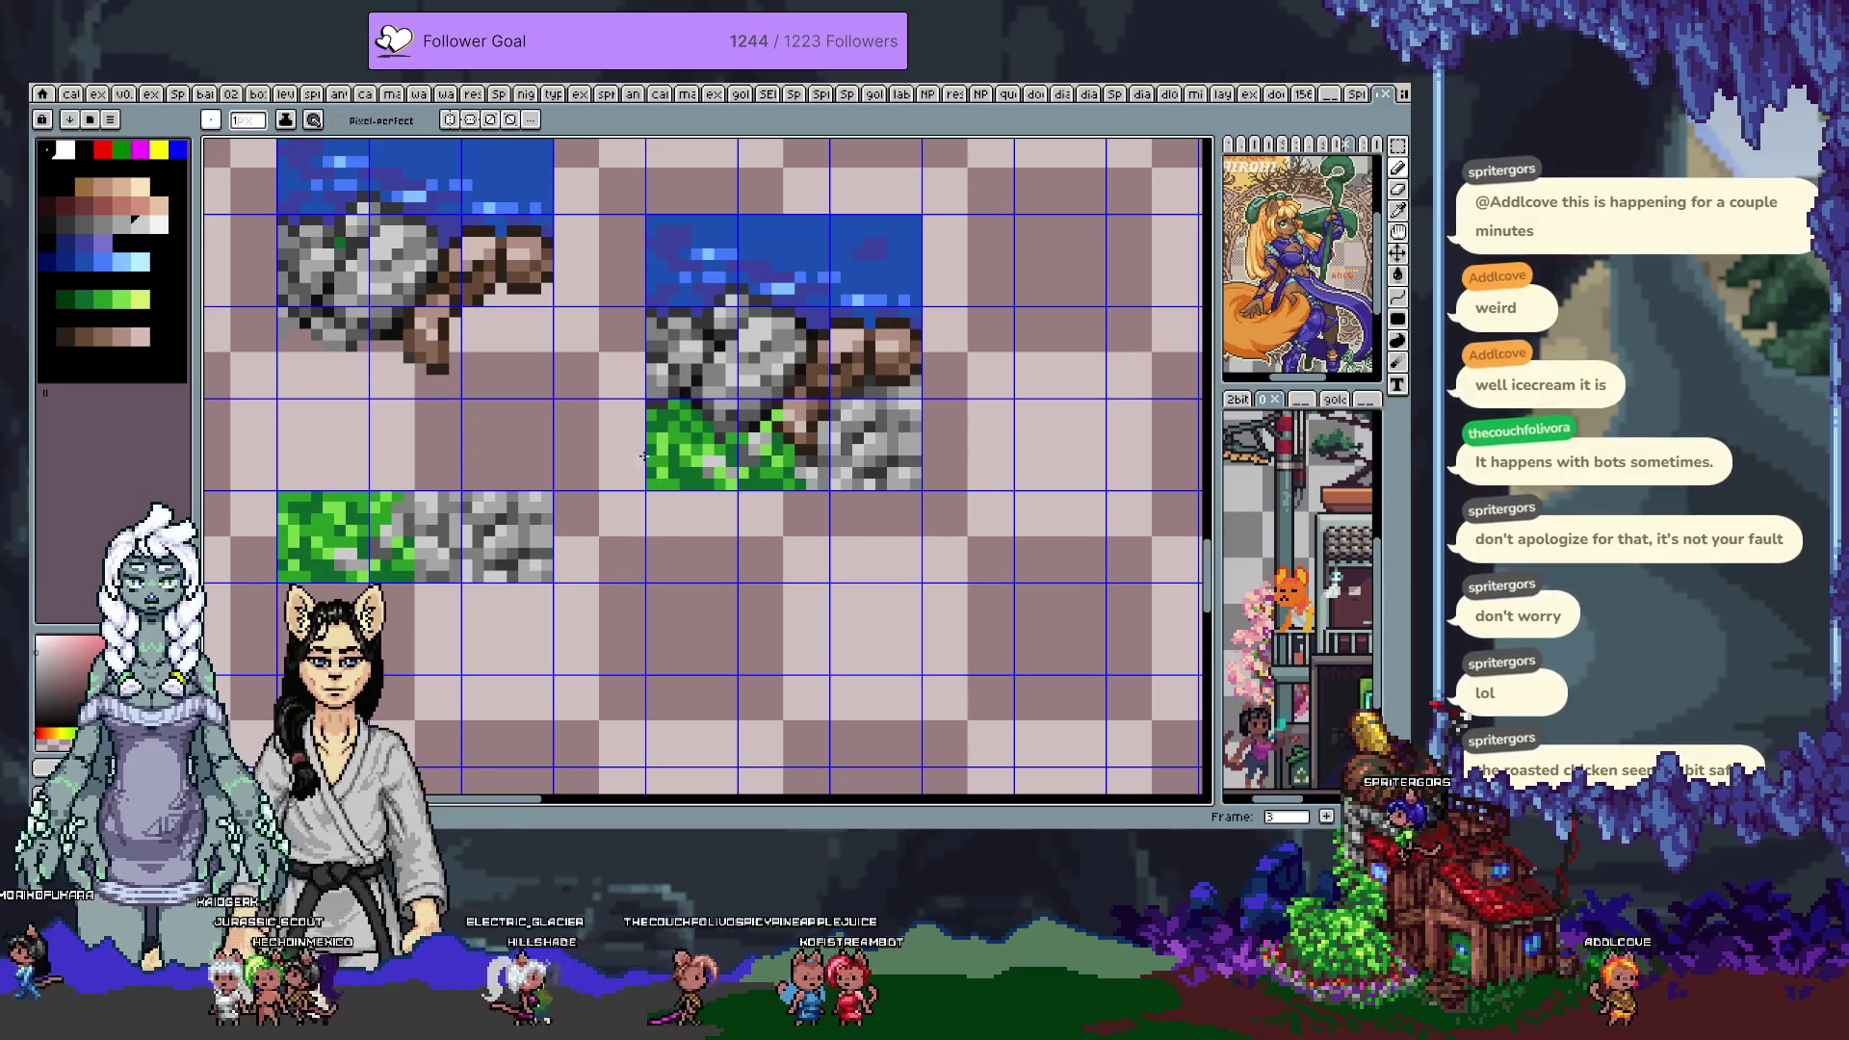
key("ctrl+s")
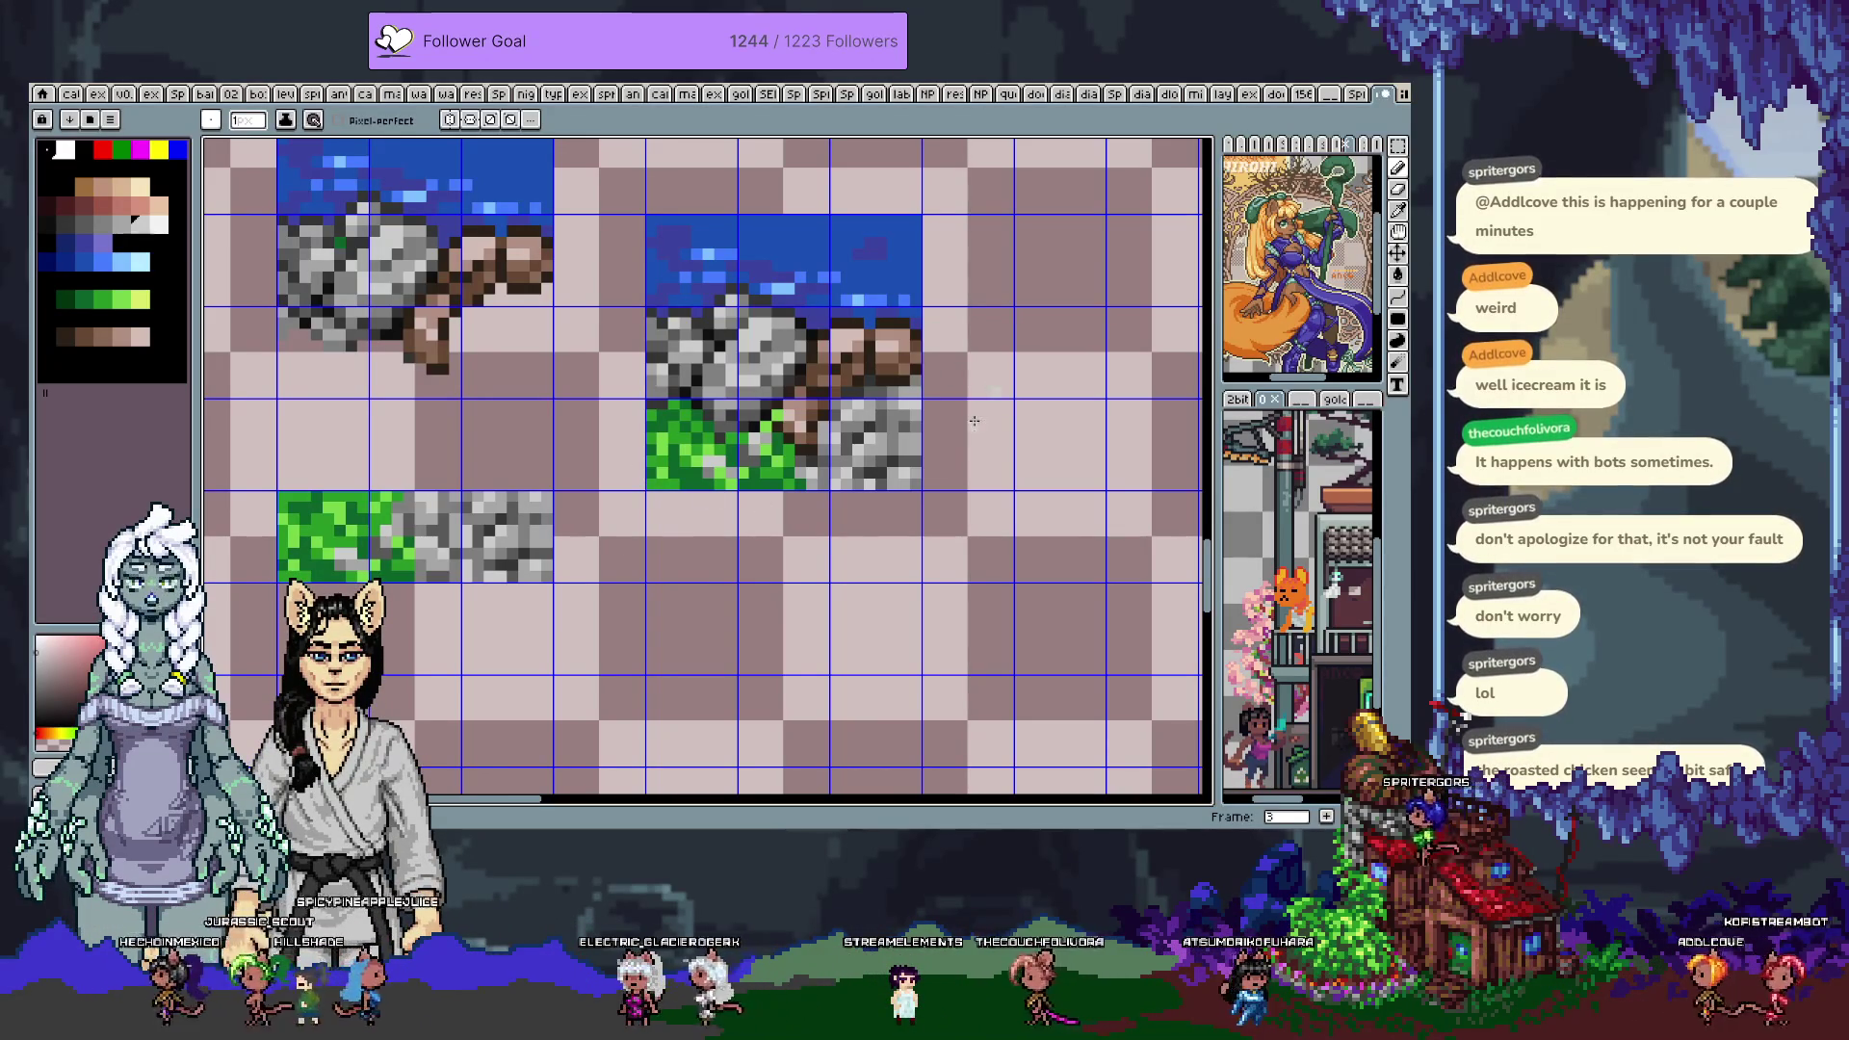
Sample browns, water blue and rock grey to repaint the dirt along the water edge
left_click_drag(844, 380, 815, 423)
left_click(851, 388, "alt")
left_click(820, 380, "alt")
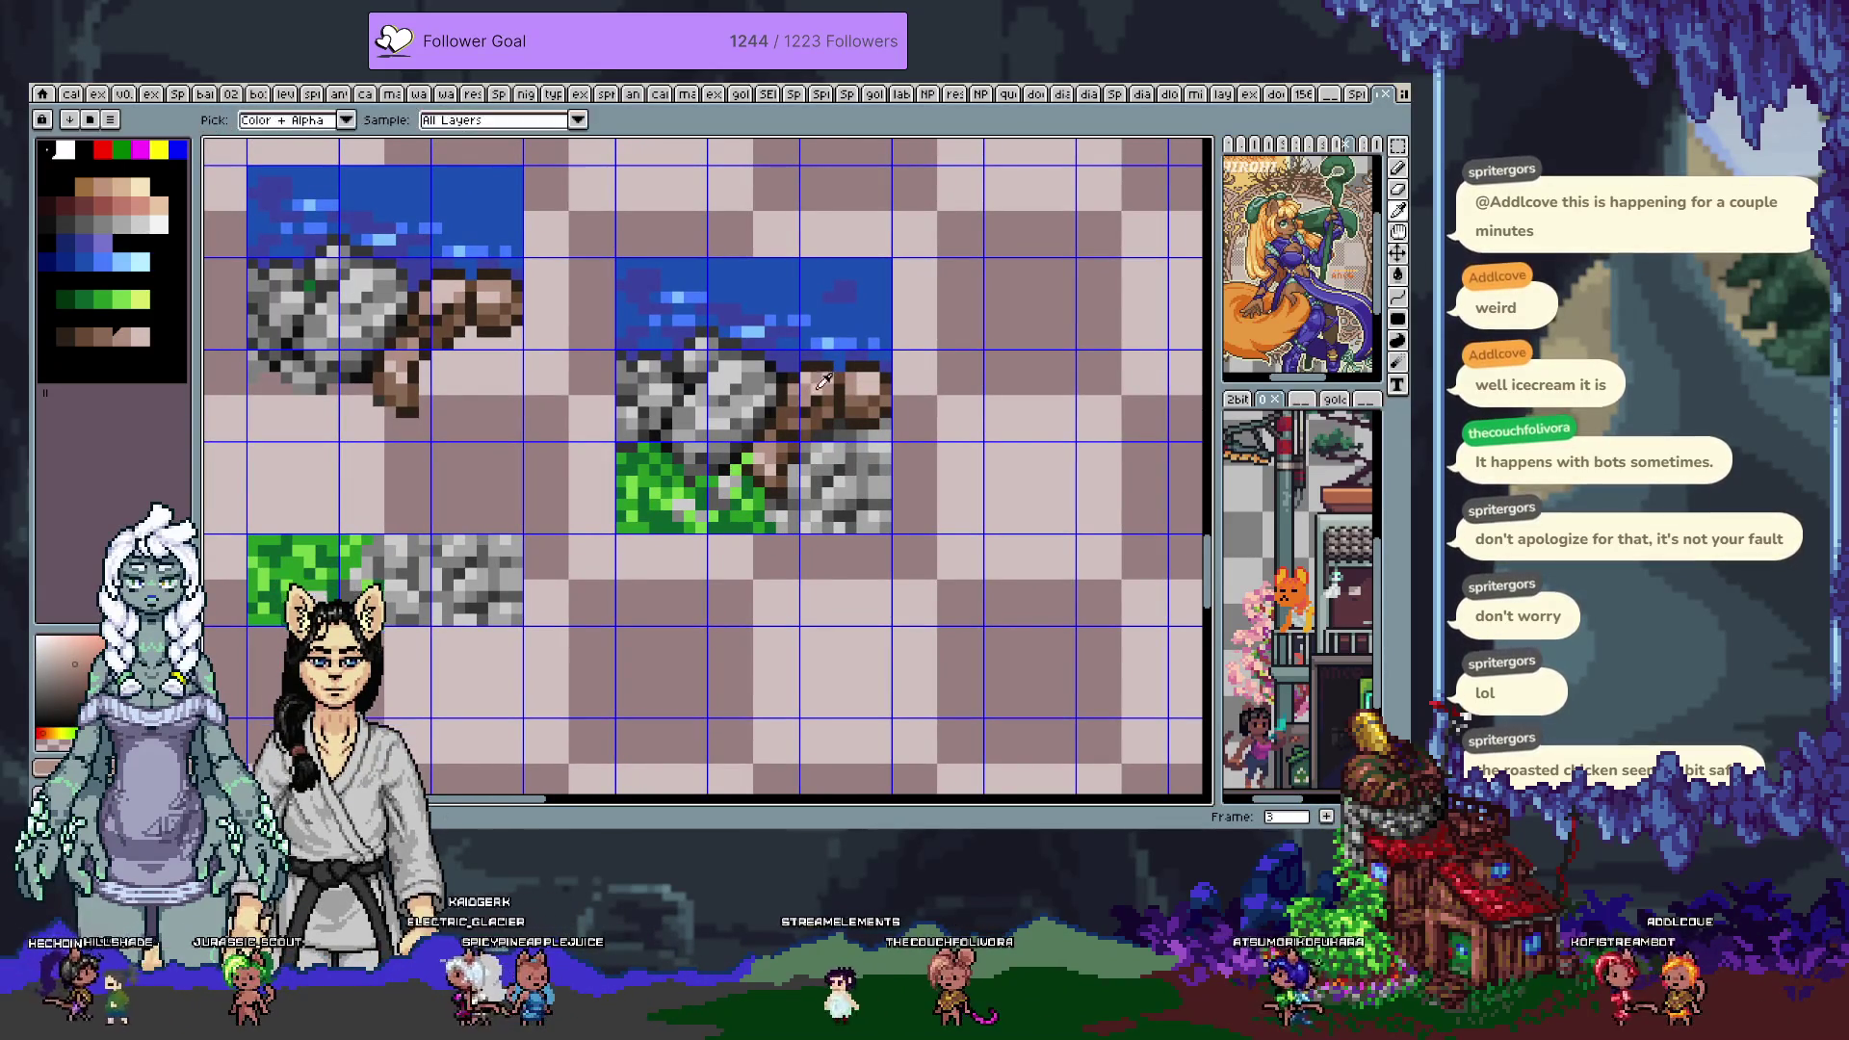
left_click(802, 397, "alt")
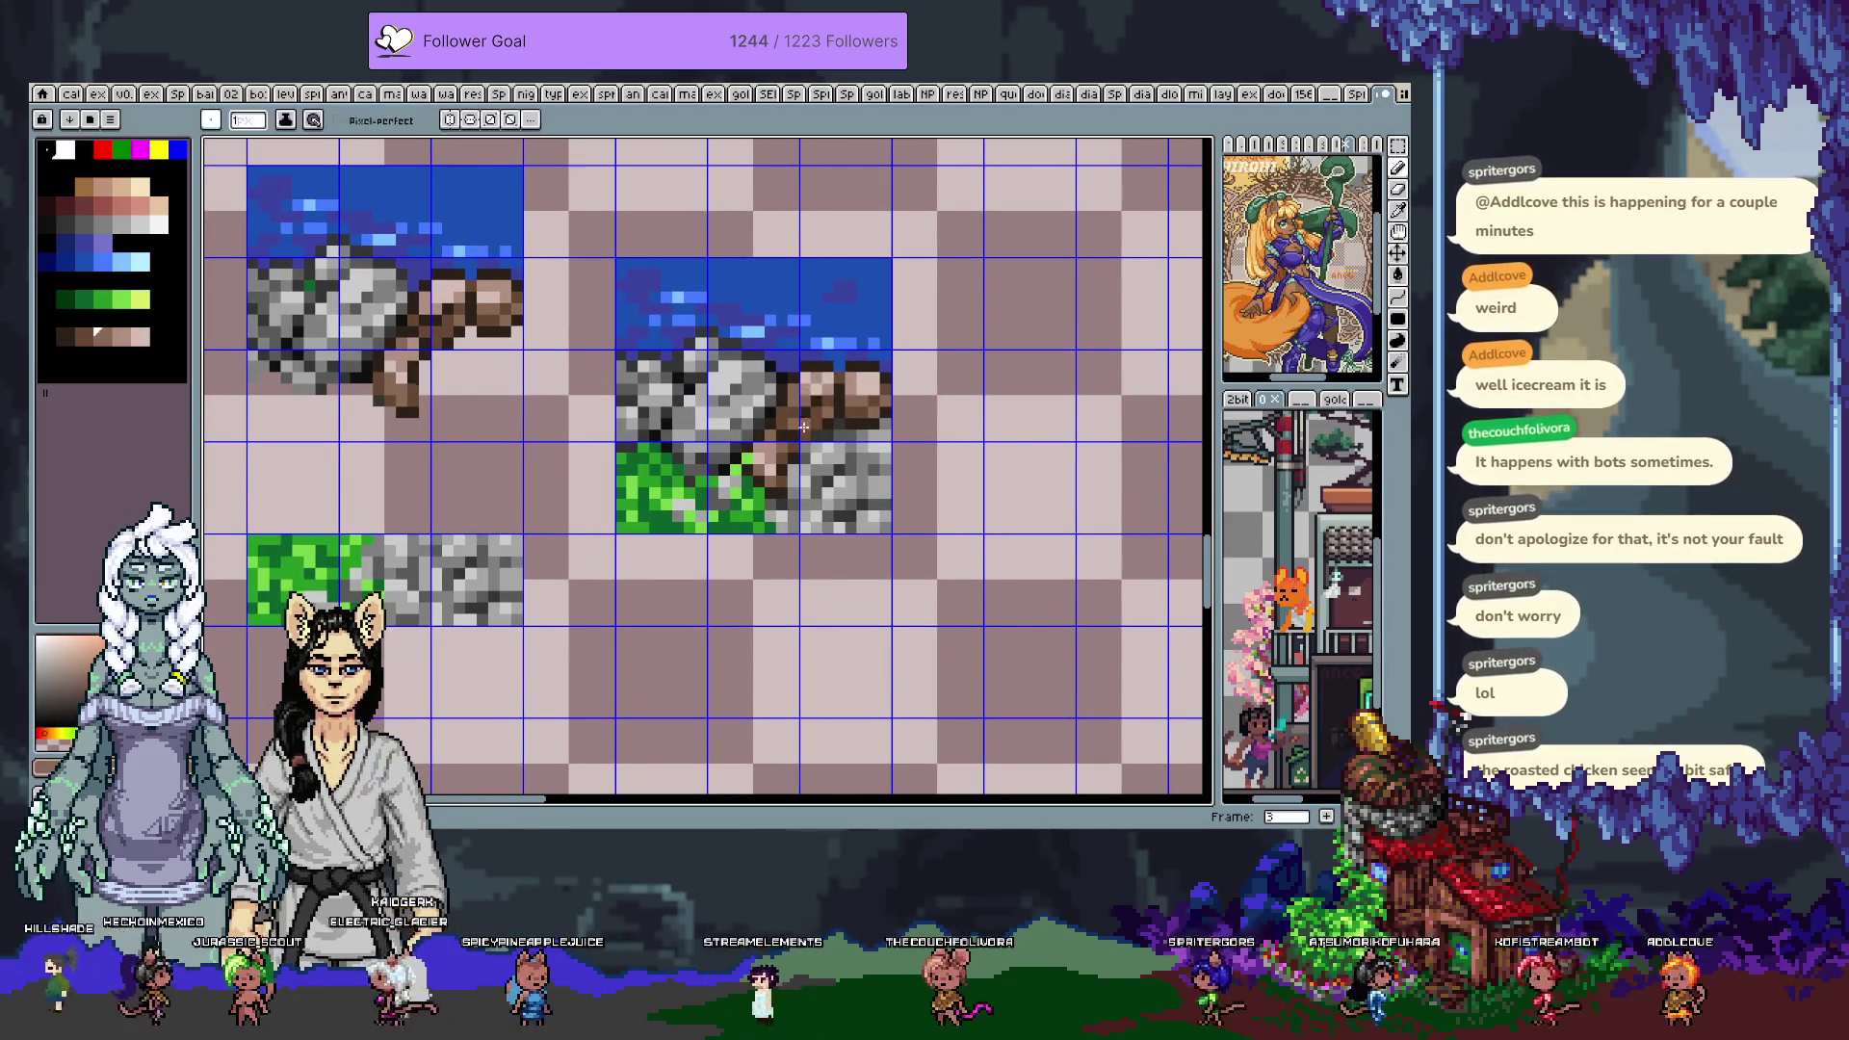
key("alt")
left_click(793, 367, "alt")
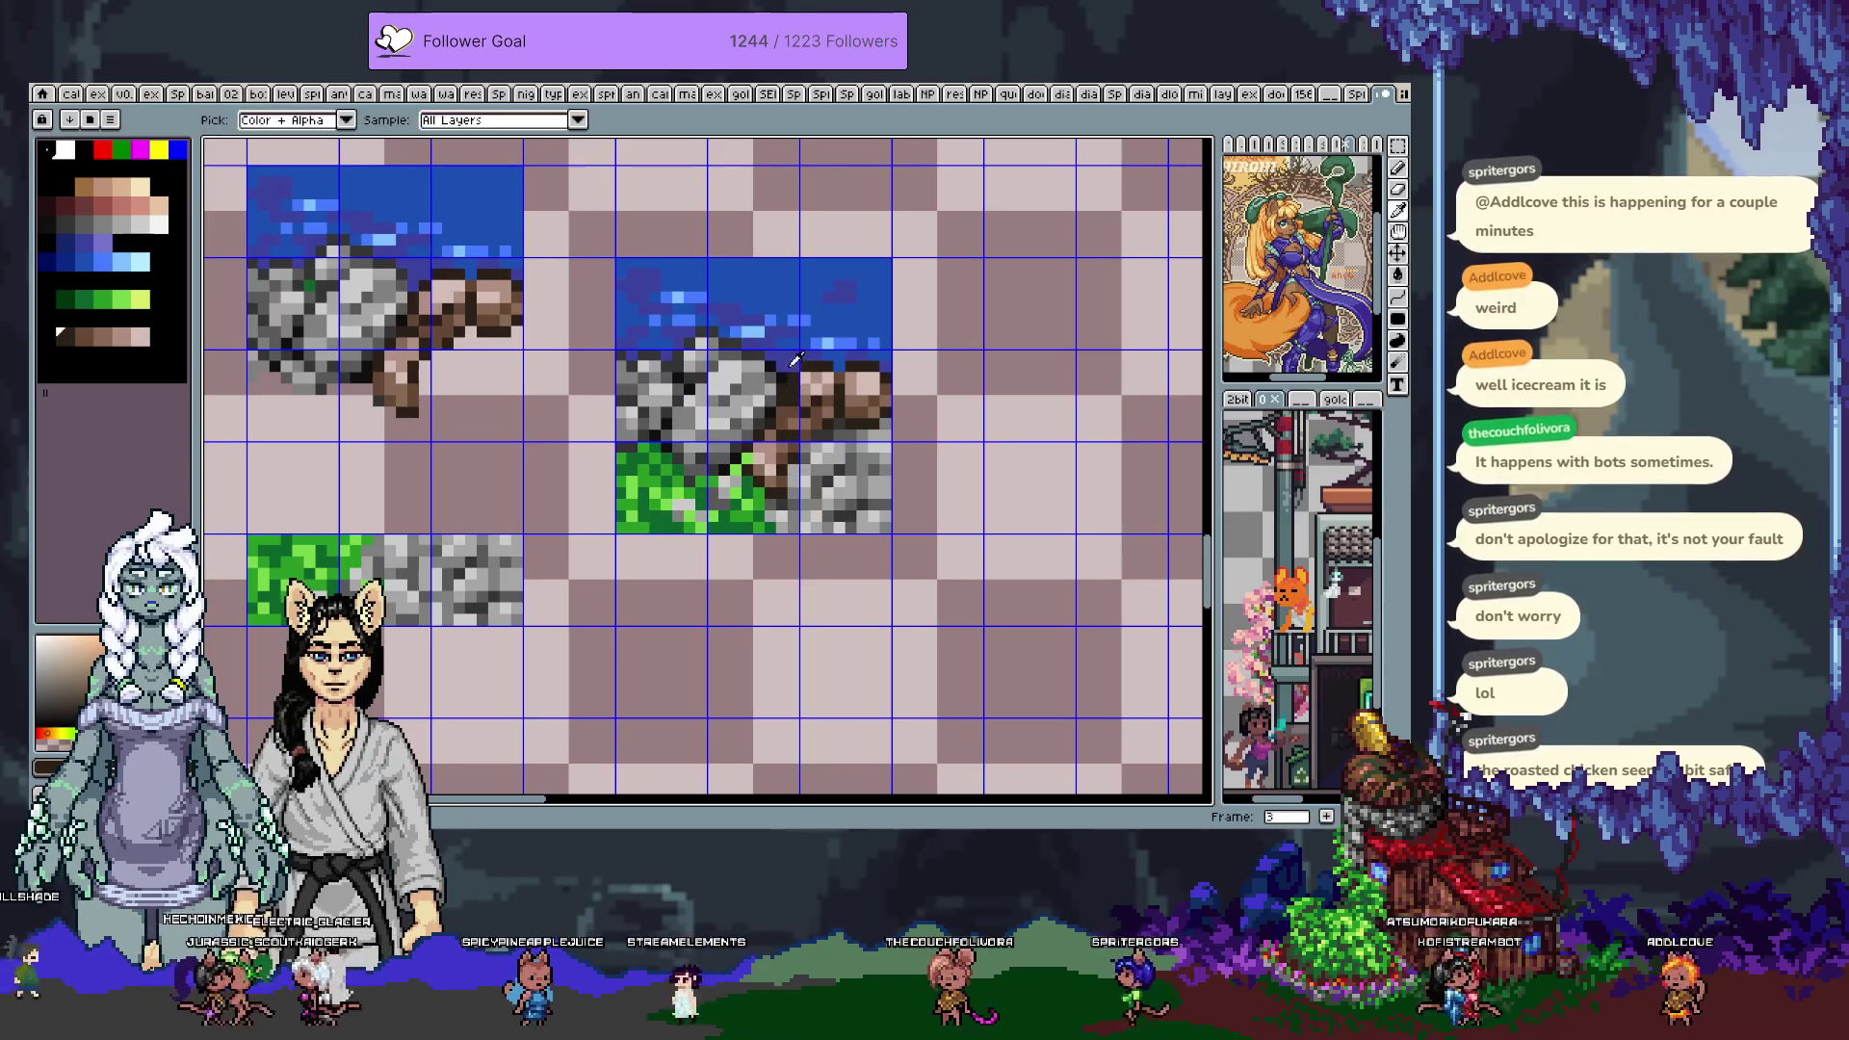
left_click(791, 377, "alt")
Keep reworking the earth under the water with darker and lighter sampled browns
left_click(768, 443, "alt")
right_click(767, 443)
key("Escape")
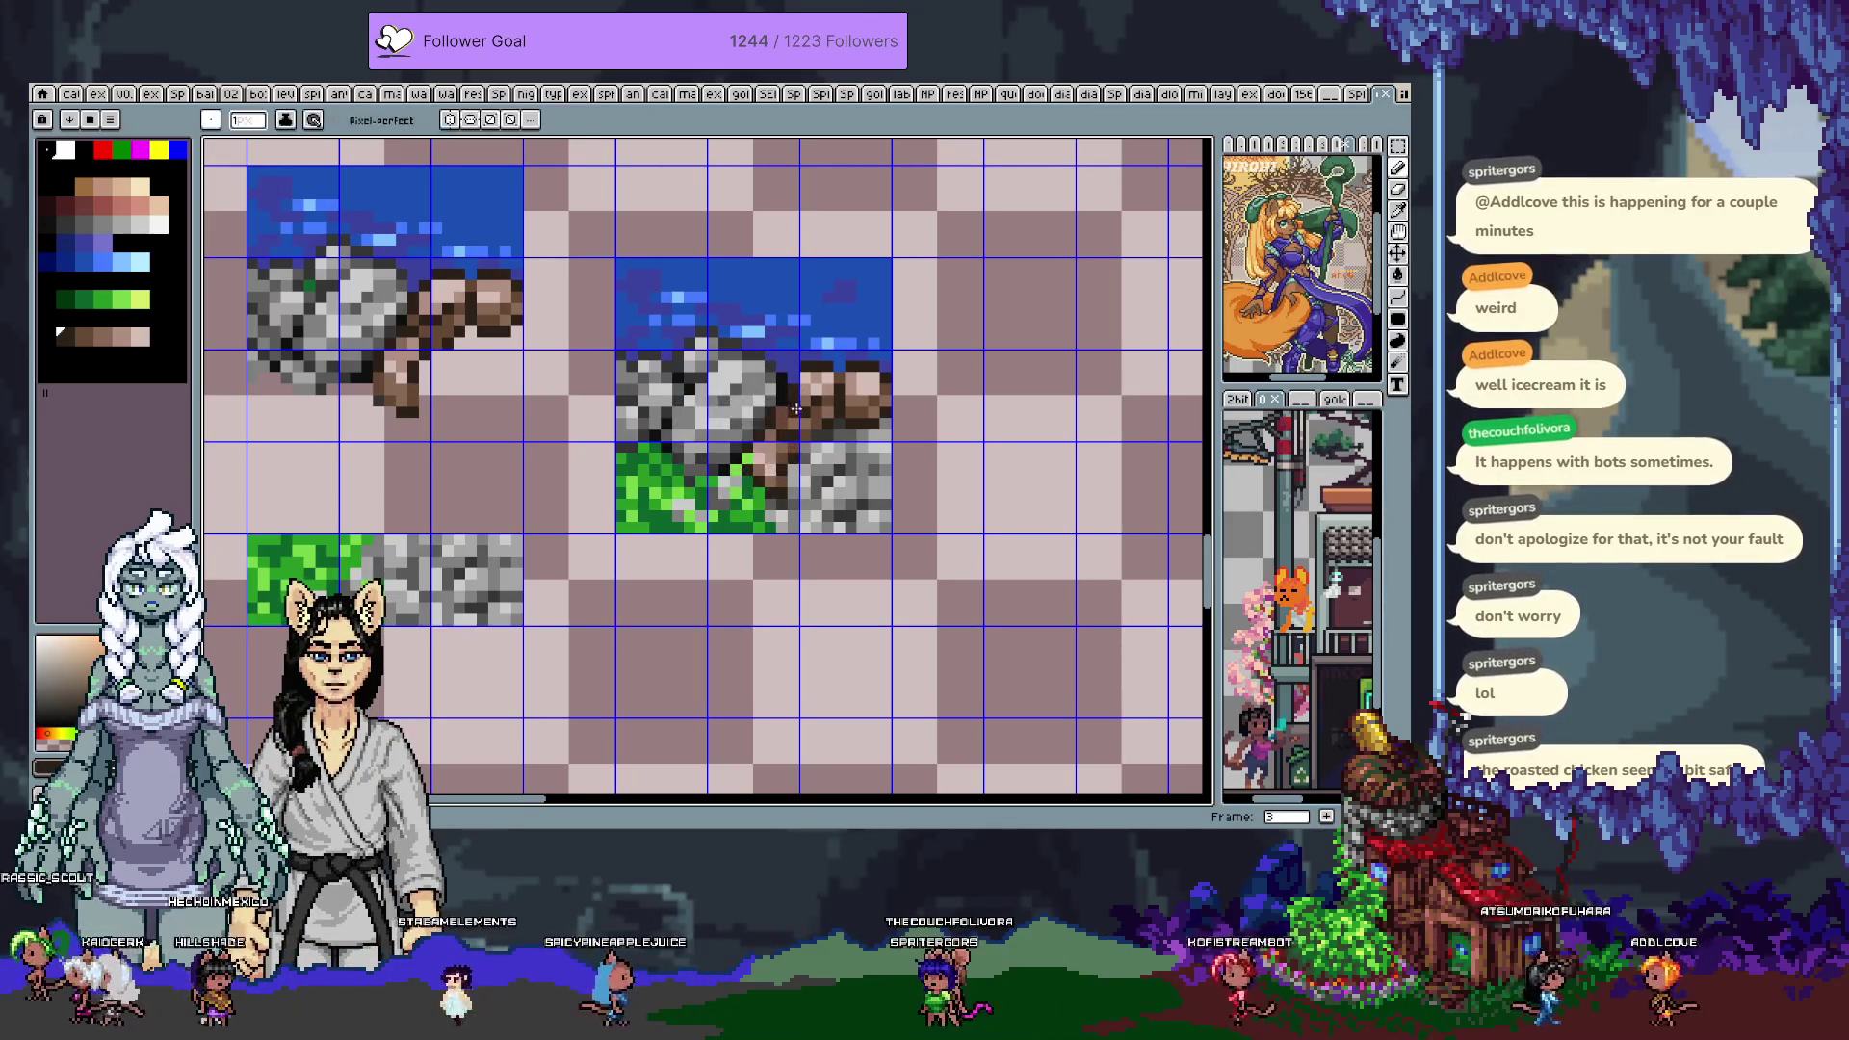
left_click(784, 456, "alt")
left_click(781, 401, "alt")
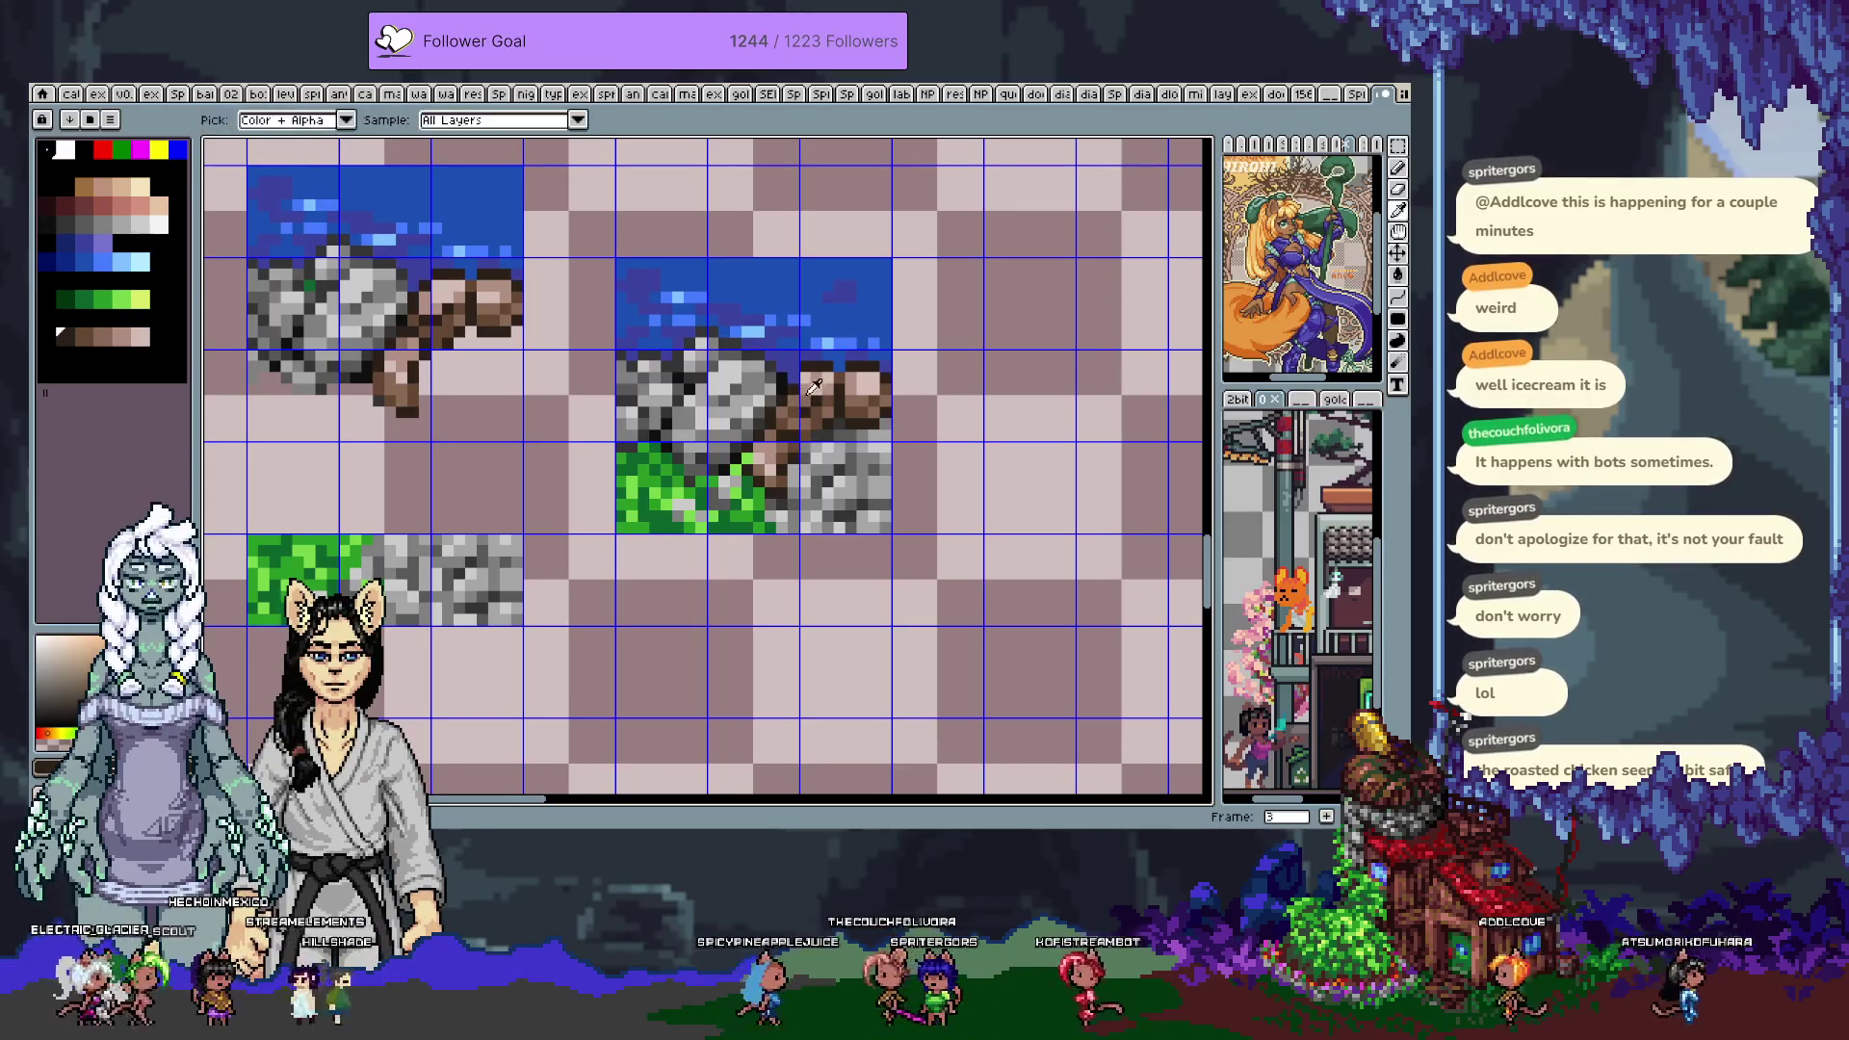
left_click(791, 400, "alt")
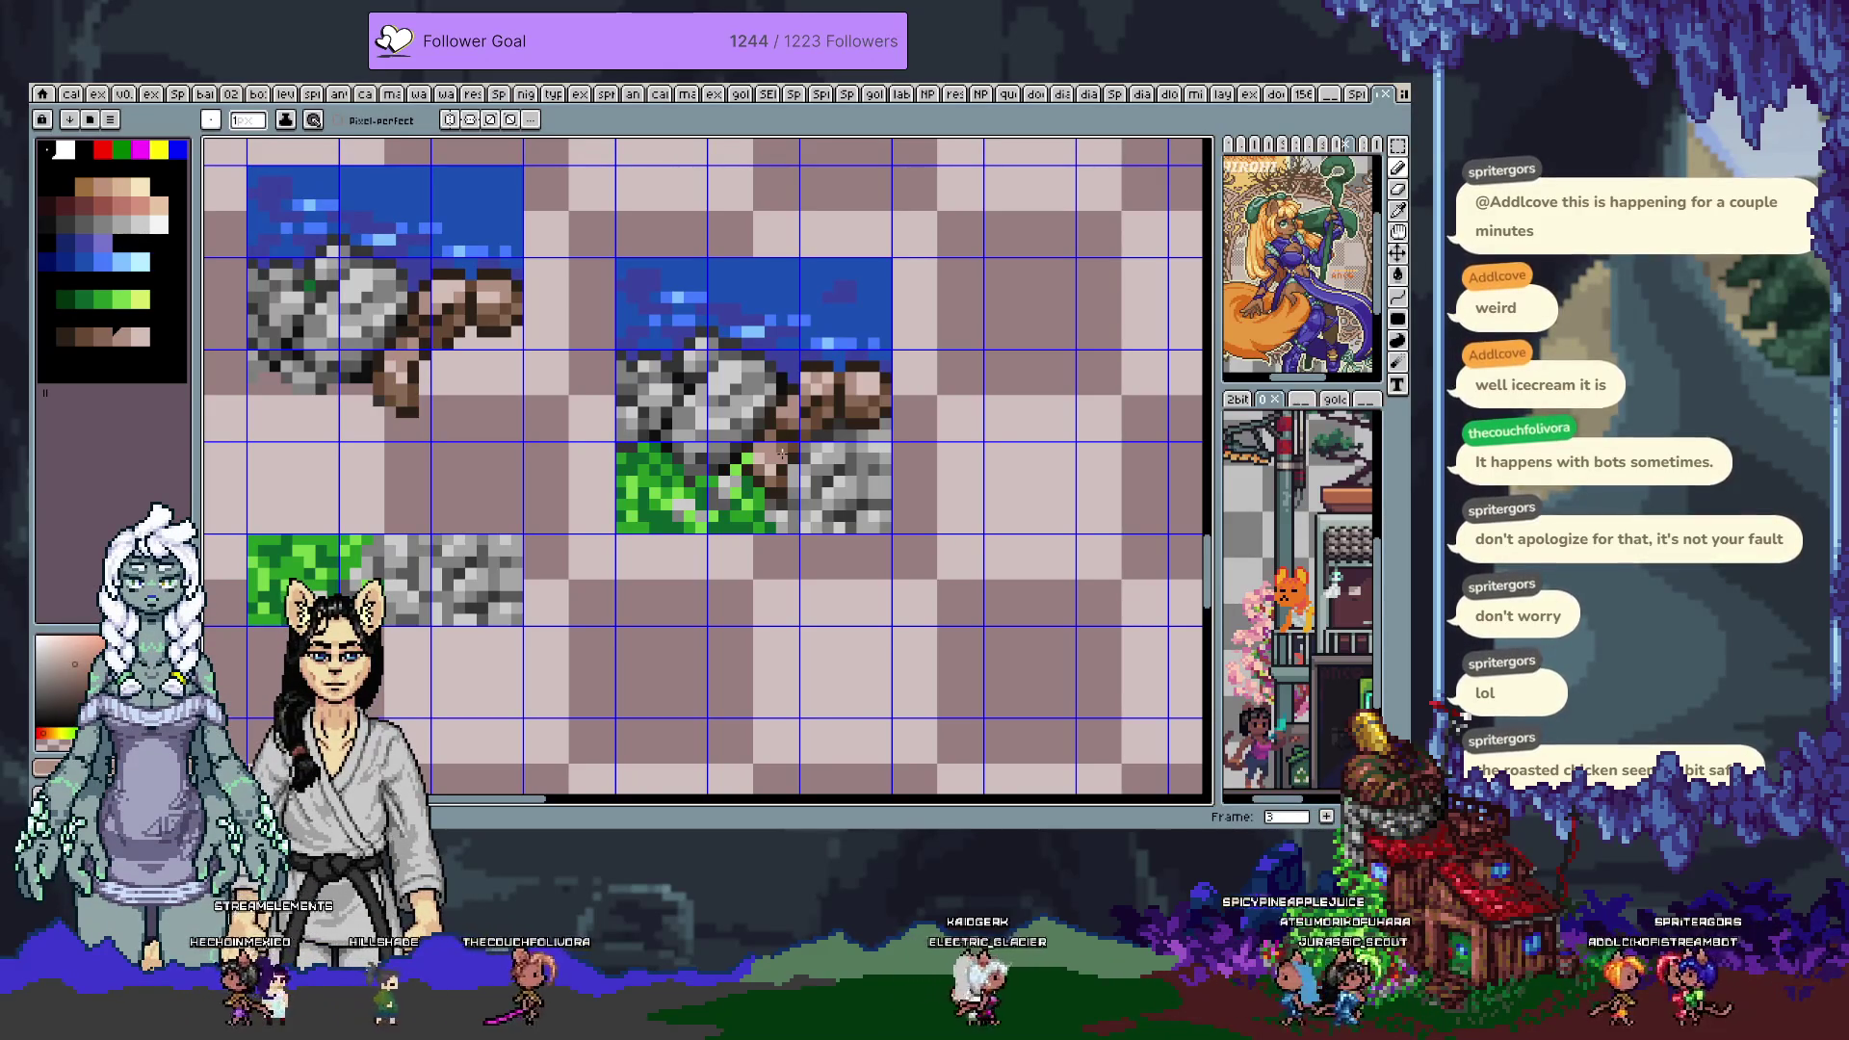
Retouch the rock and grass using sampled dark greys and grass green, undoing one pixel change
left_click(661, 438, "alt")
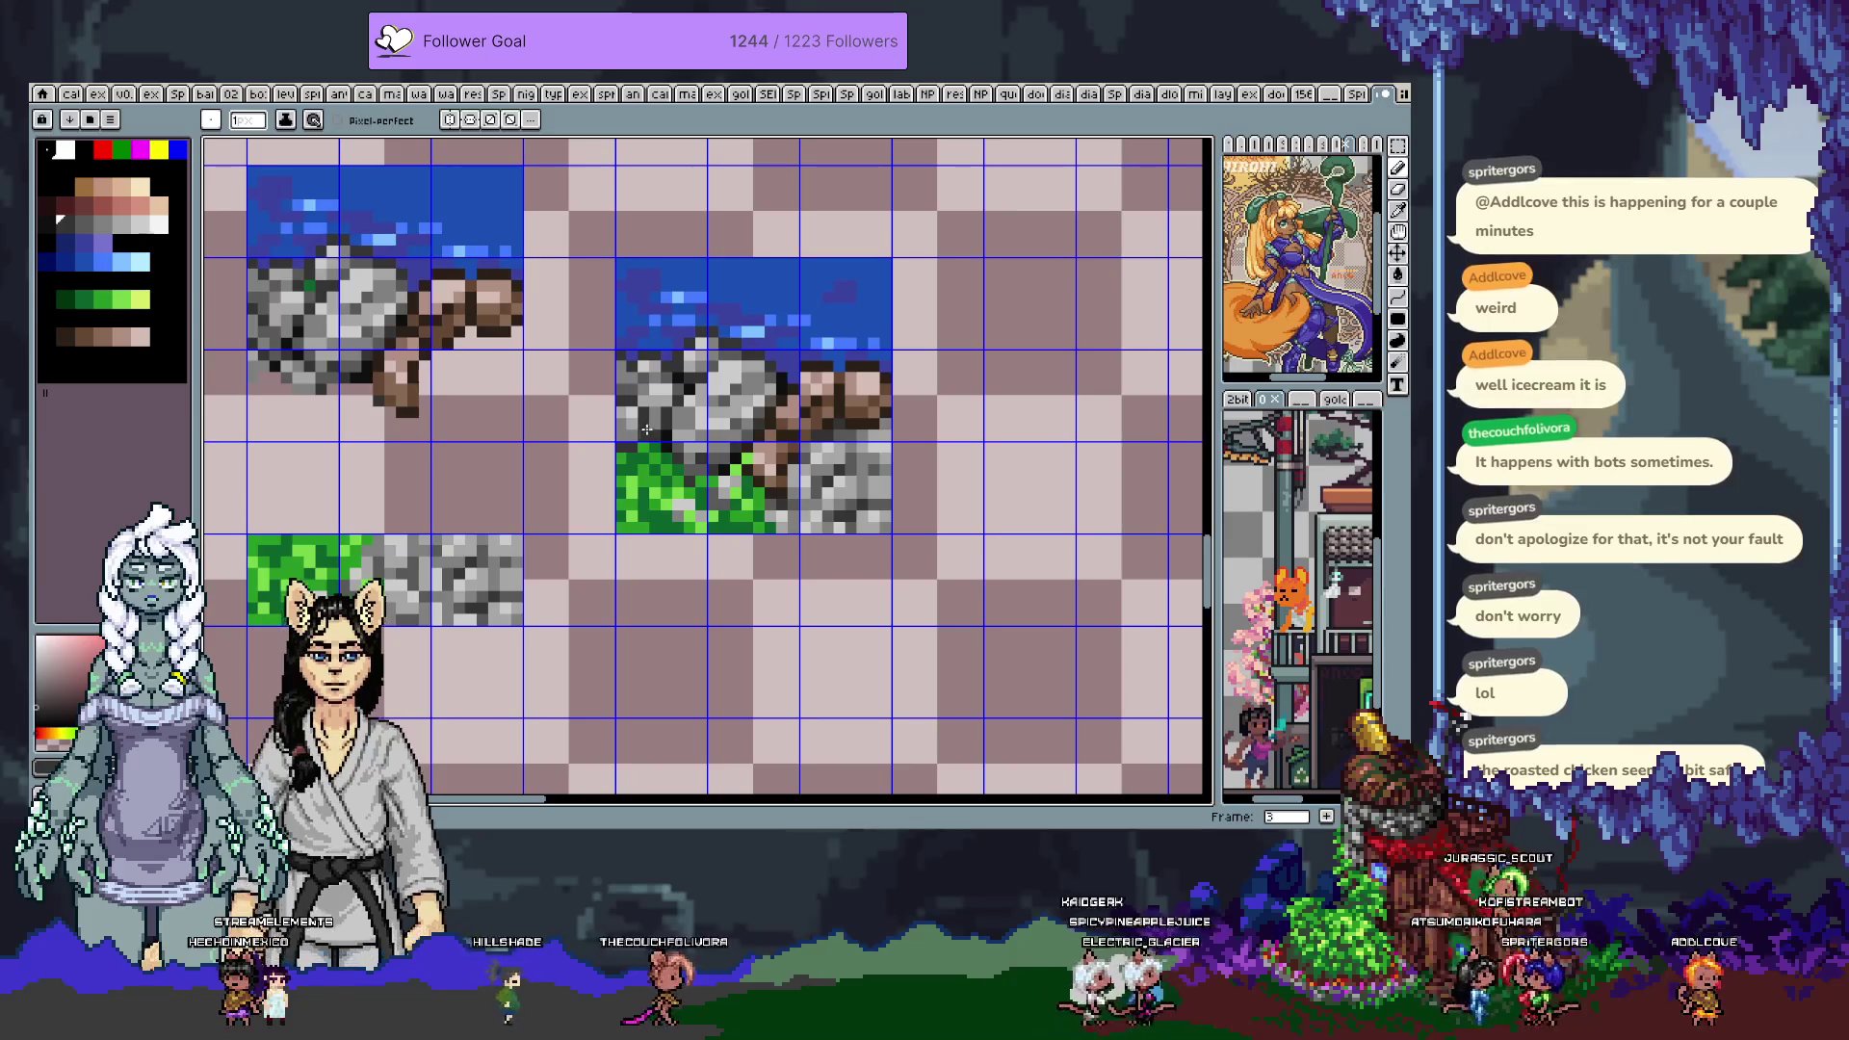
key("ctrl+z")
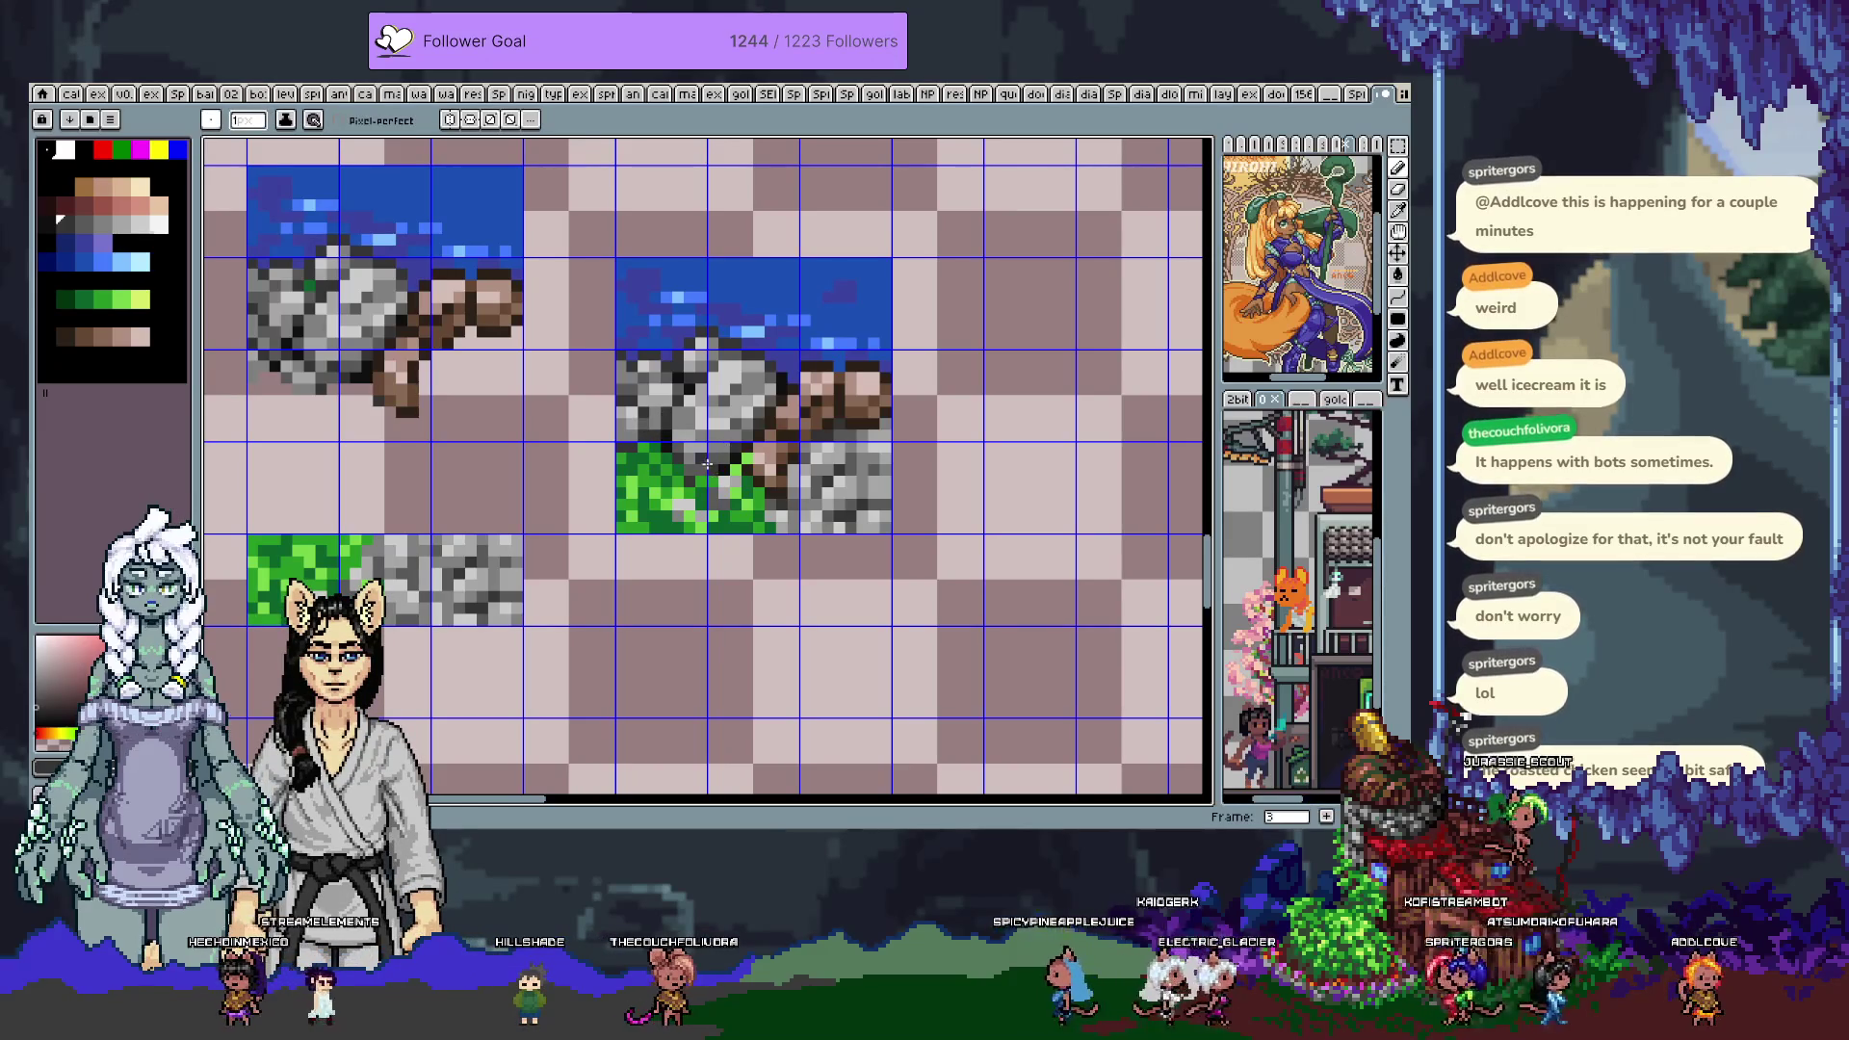
left_click(720, 452, "alt")
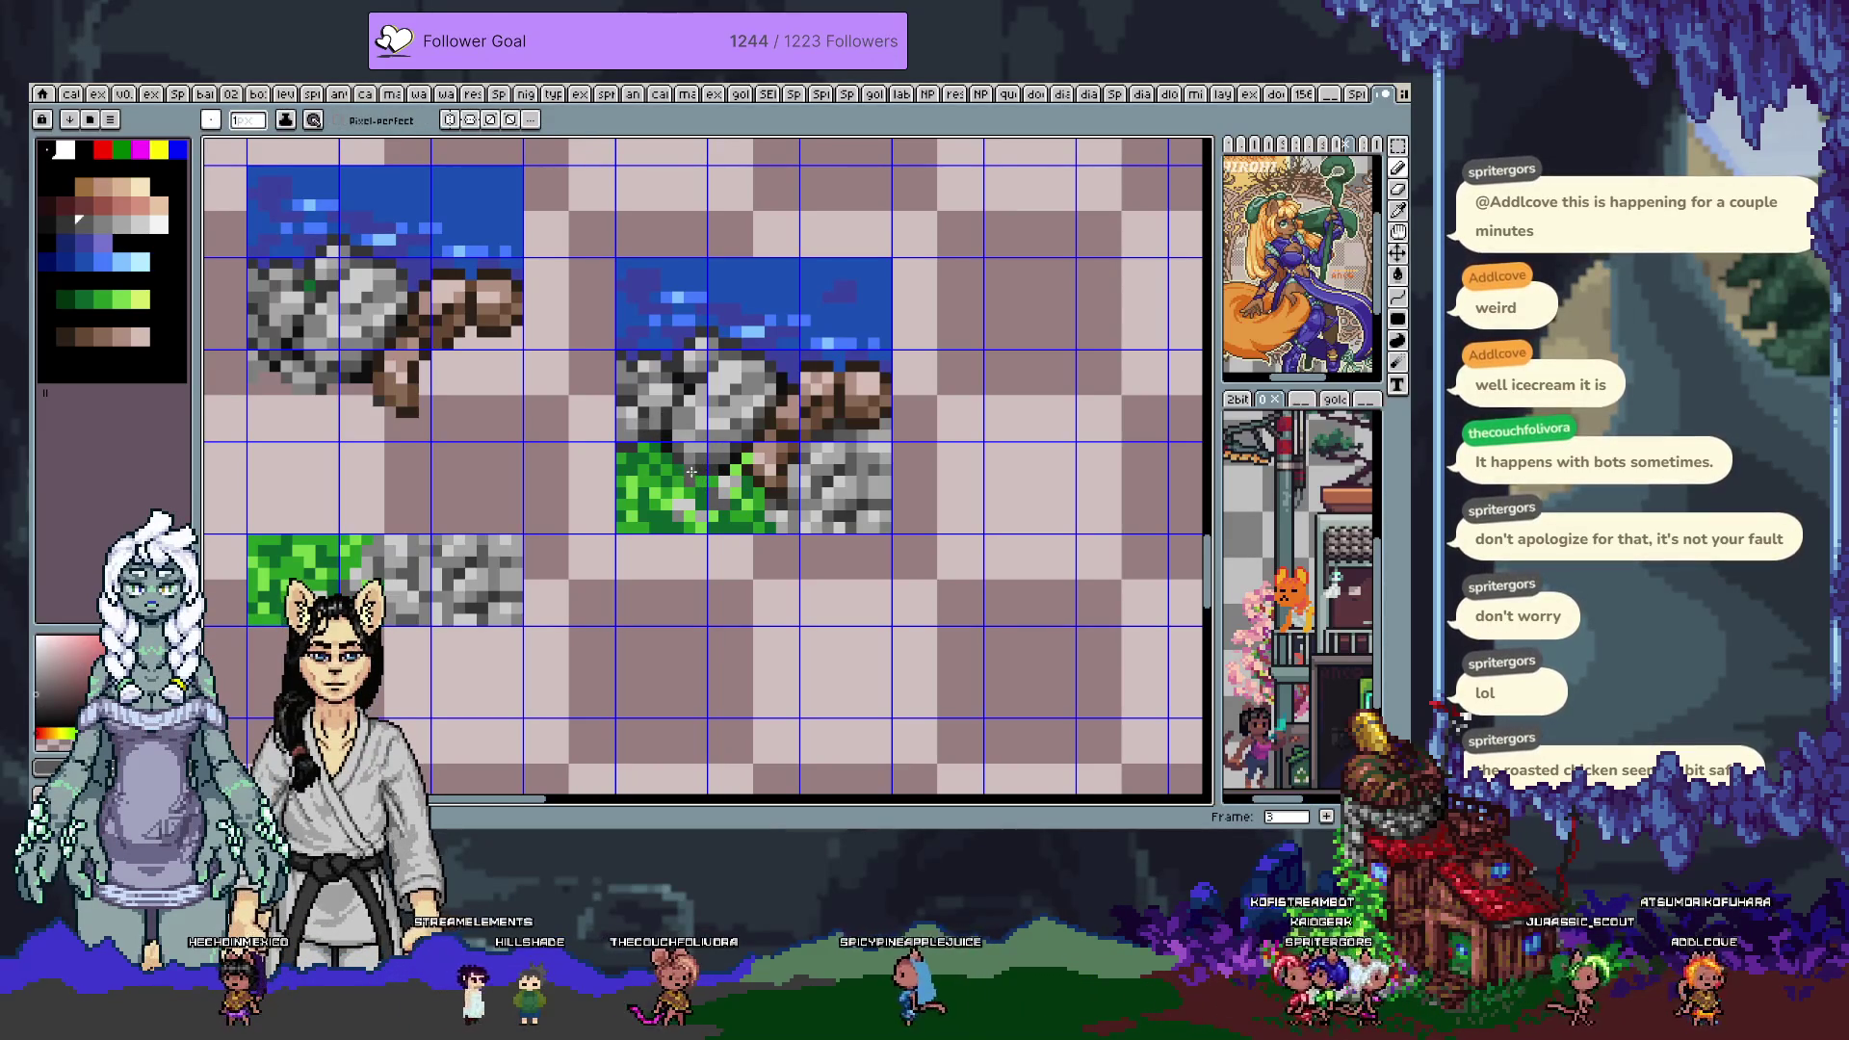
left_click(686, 470, "alt")
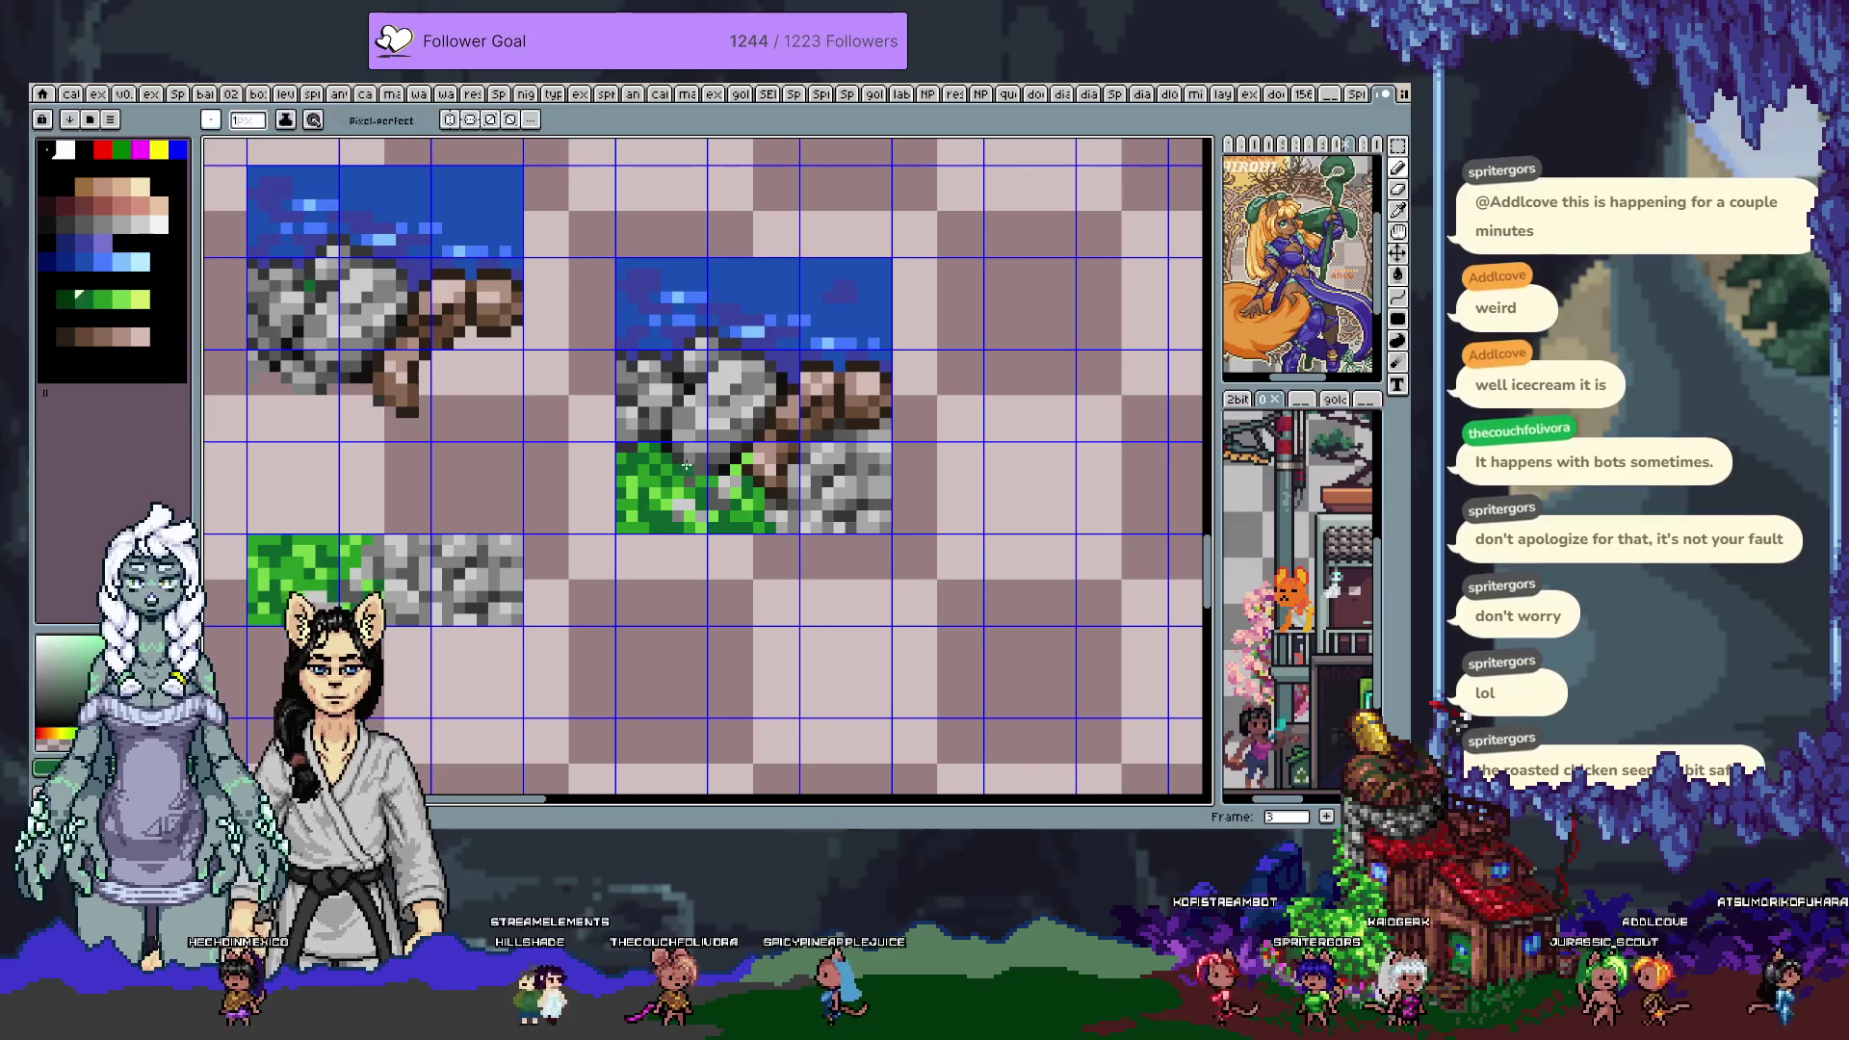
left_click(699, 471, "alt")
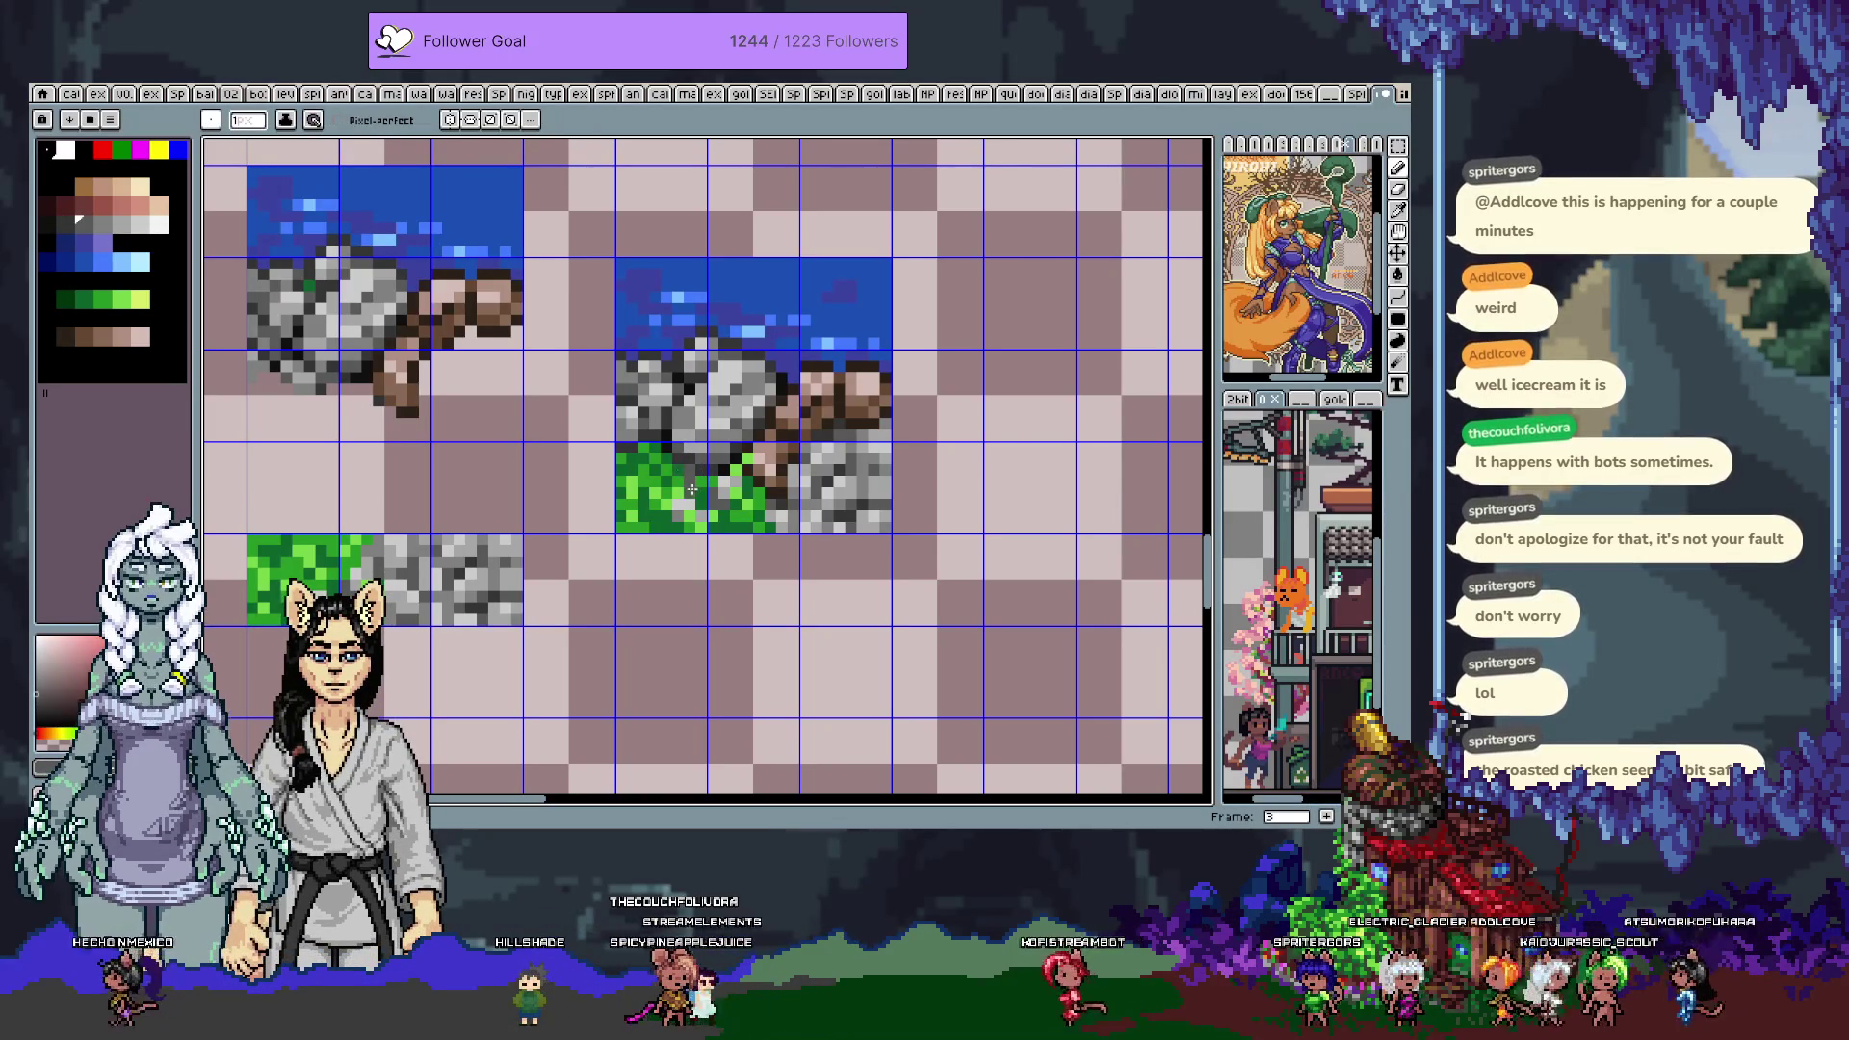
key("alt")
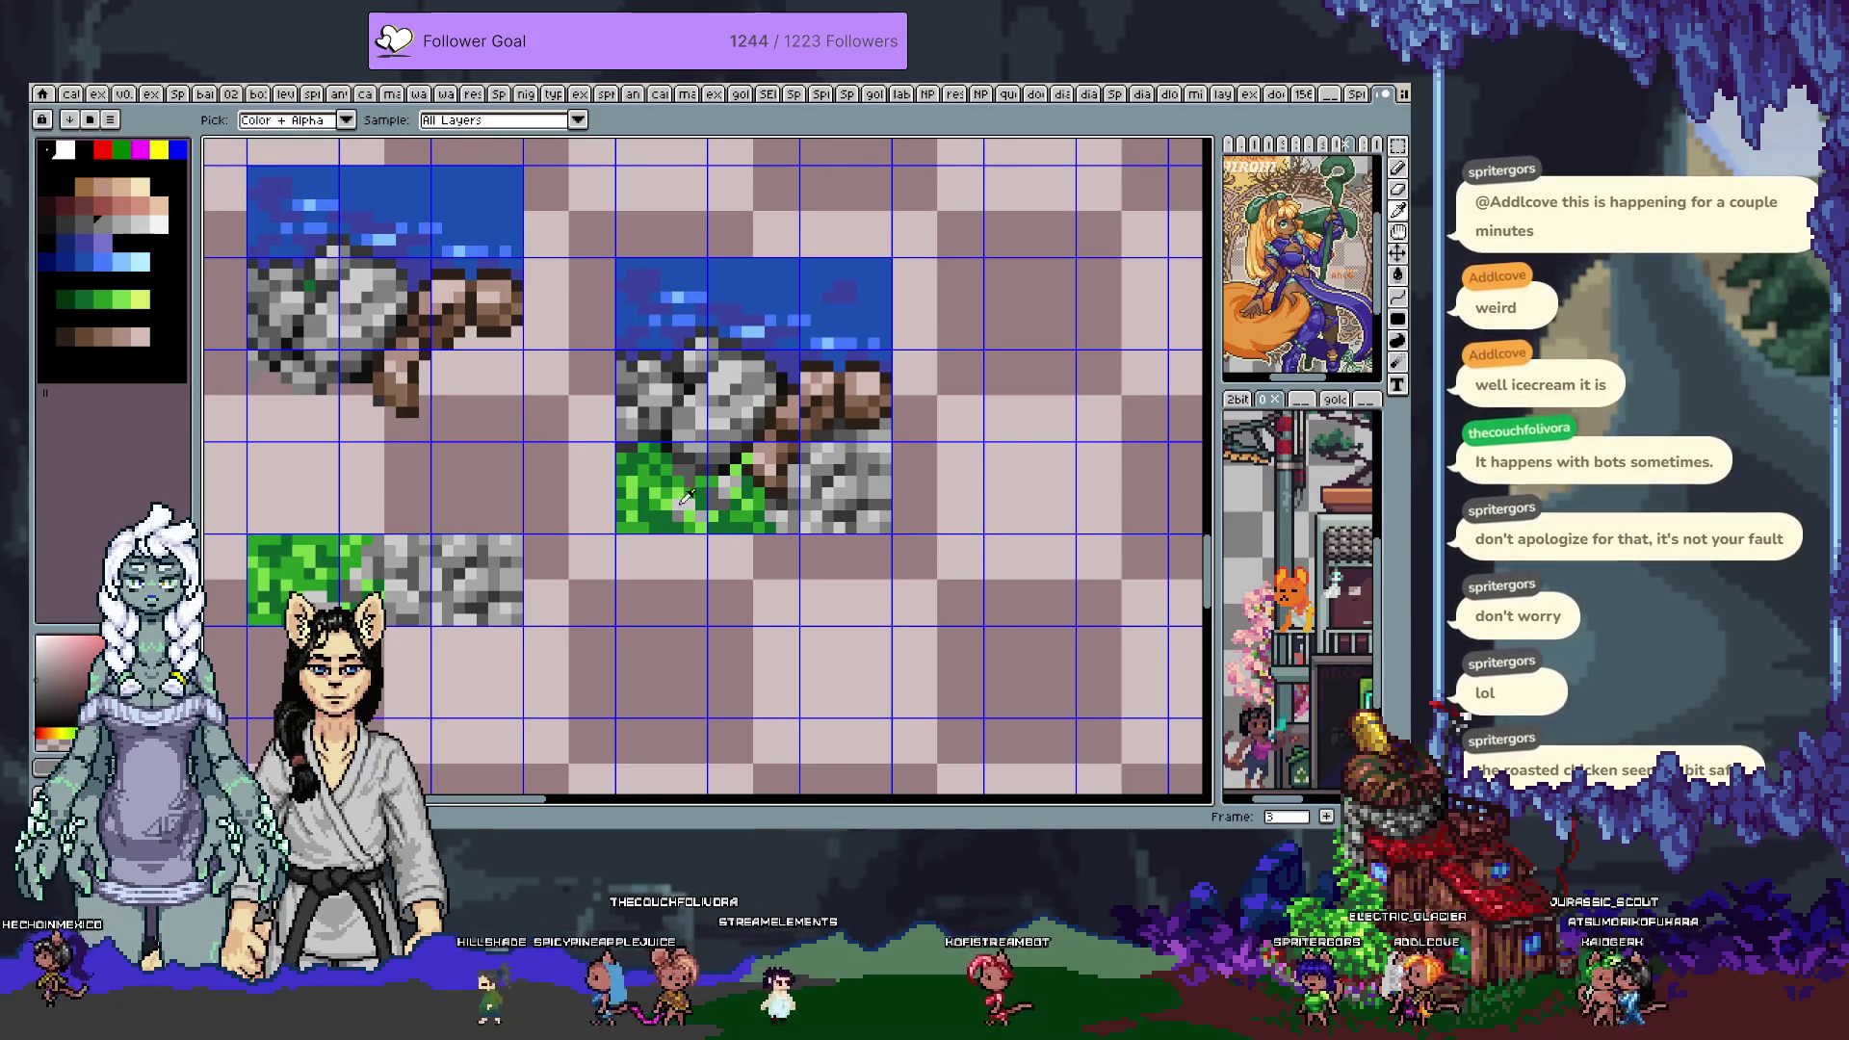
key("ctrl")
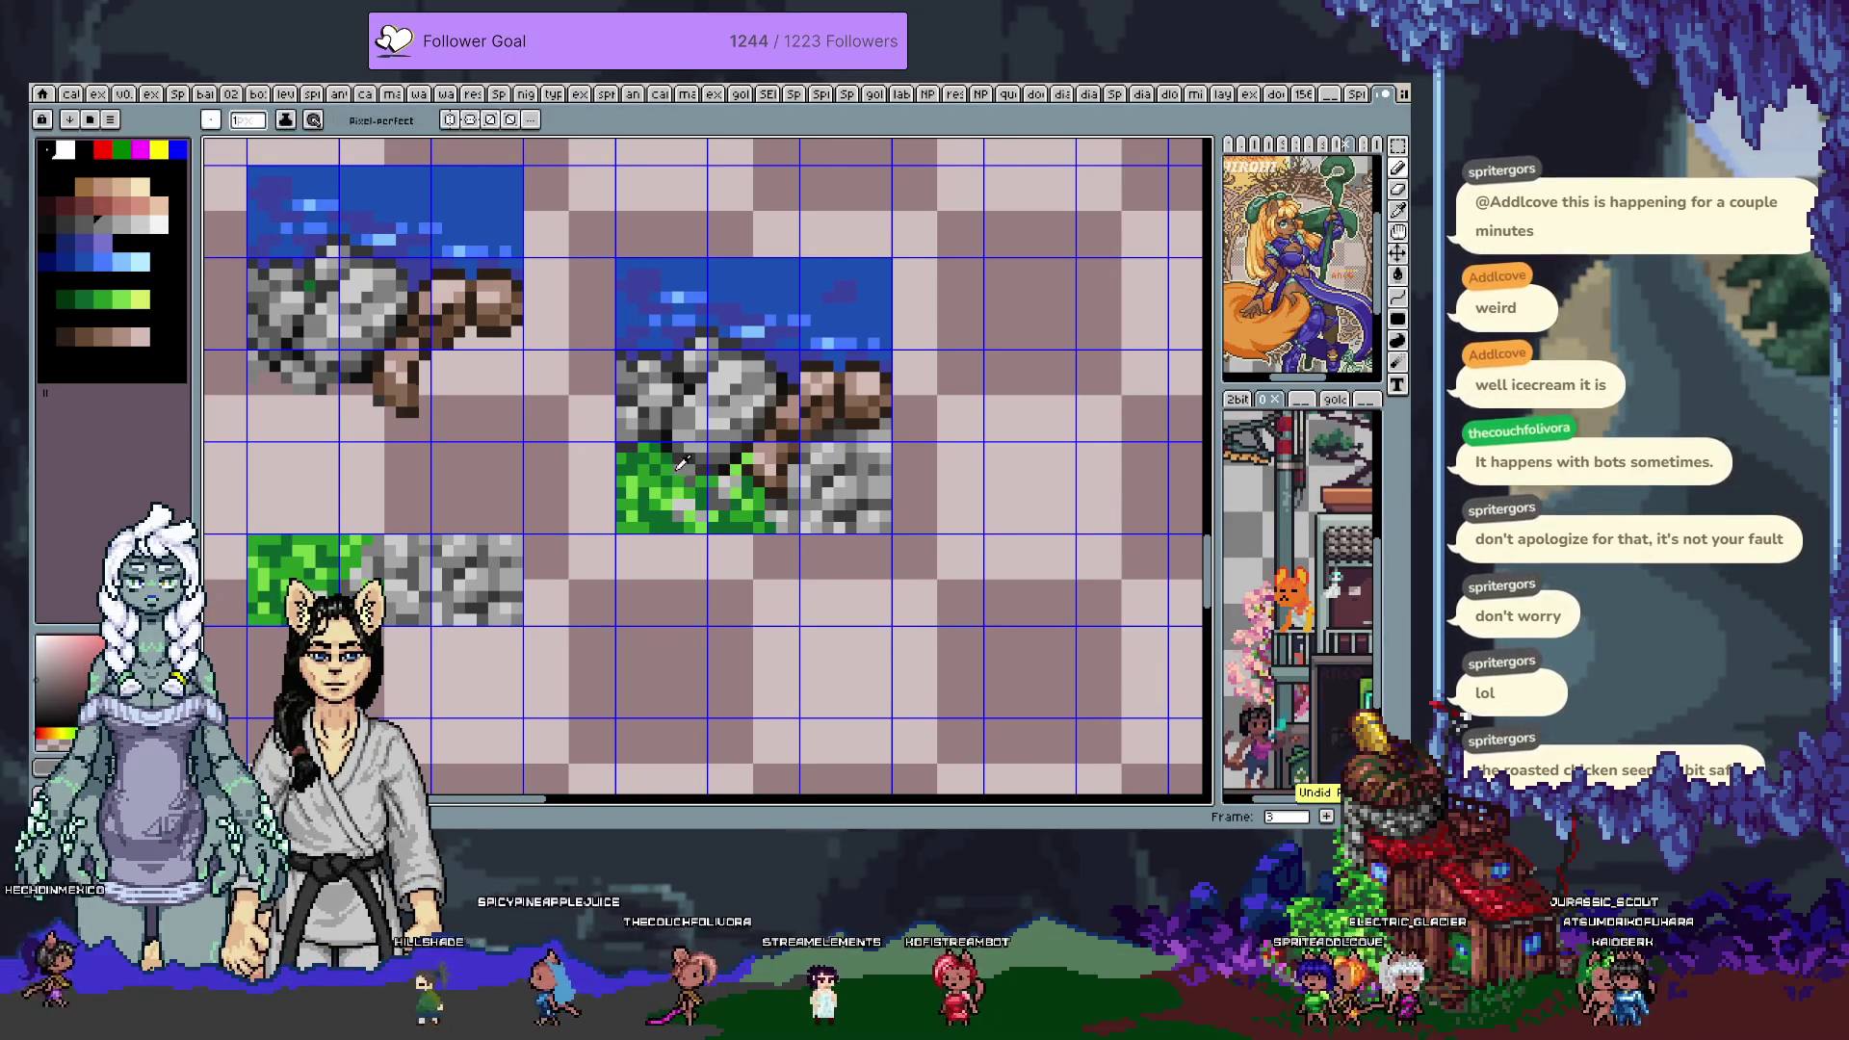
left_click(691, 465, "alt")
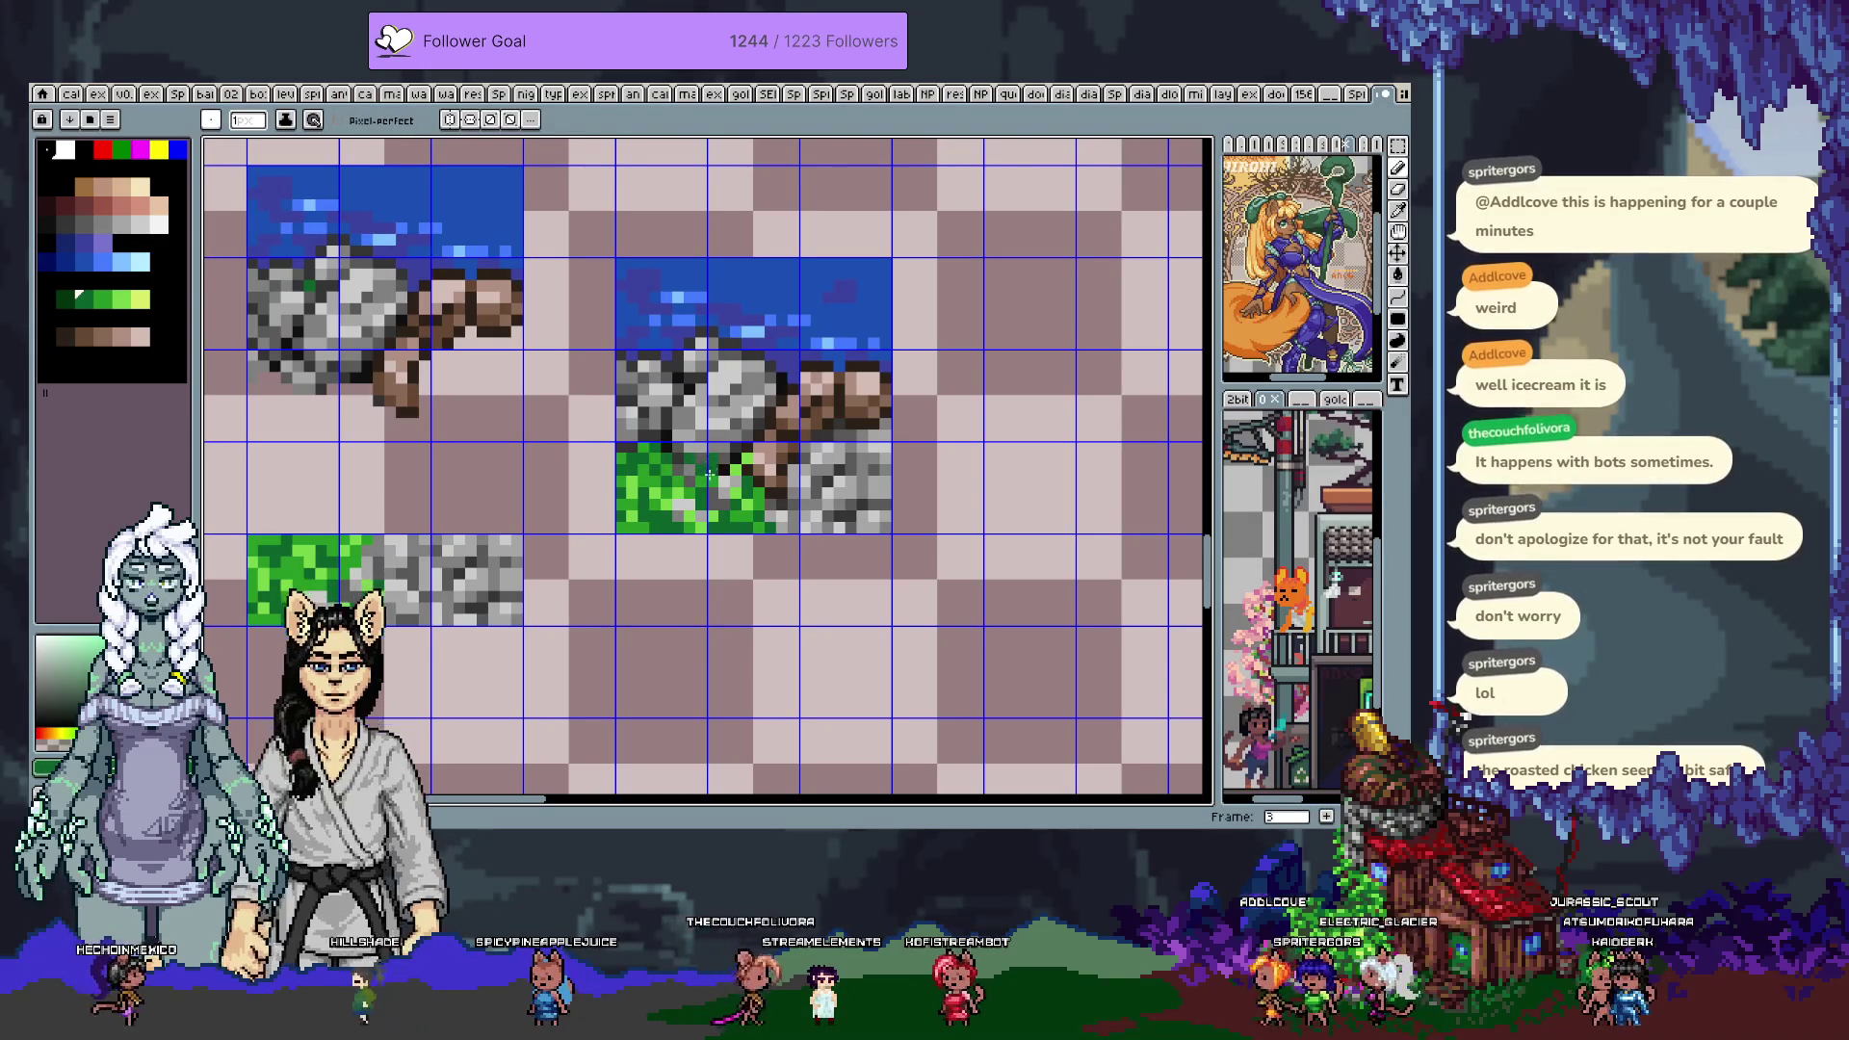
left_click(699, 504, "alt")
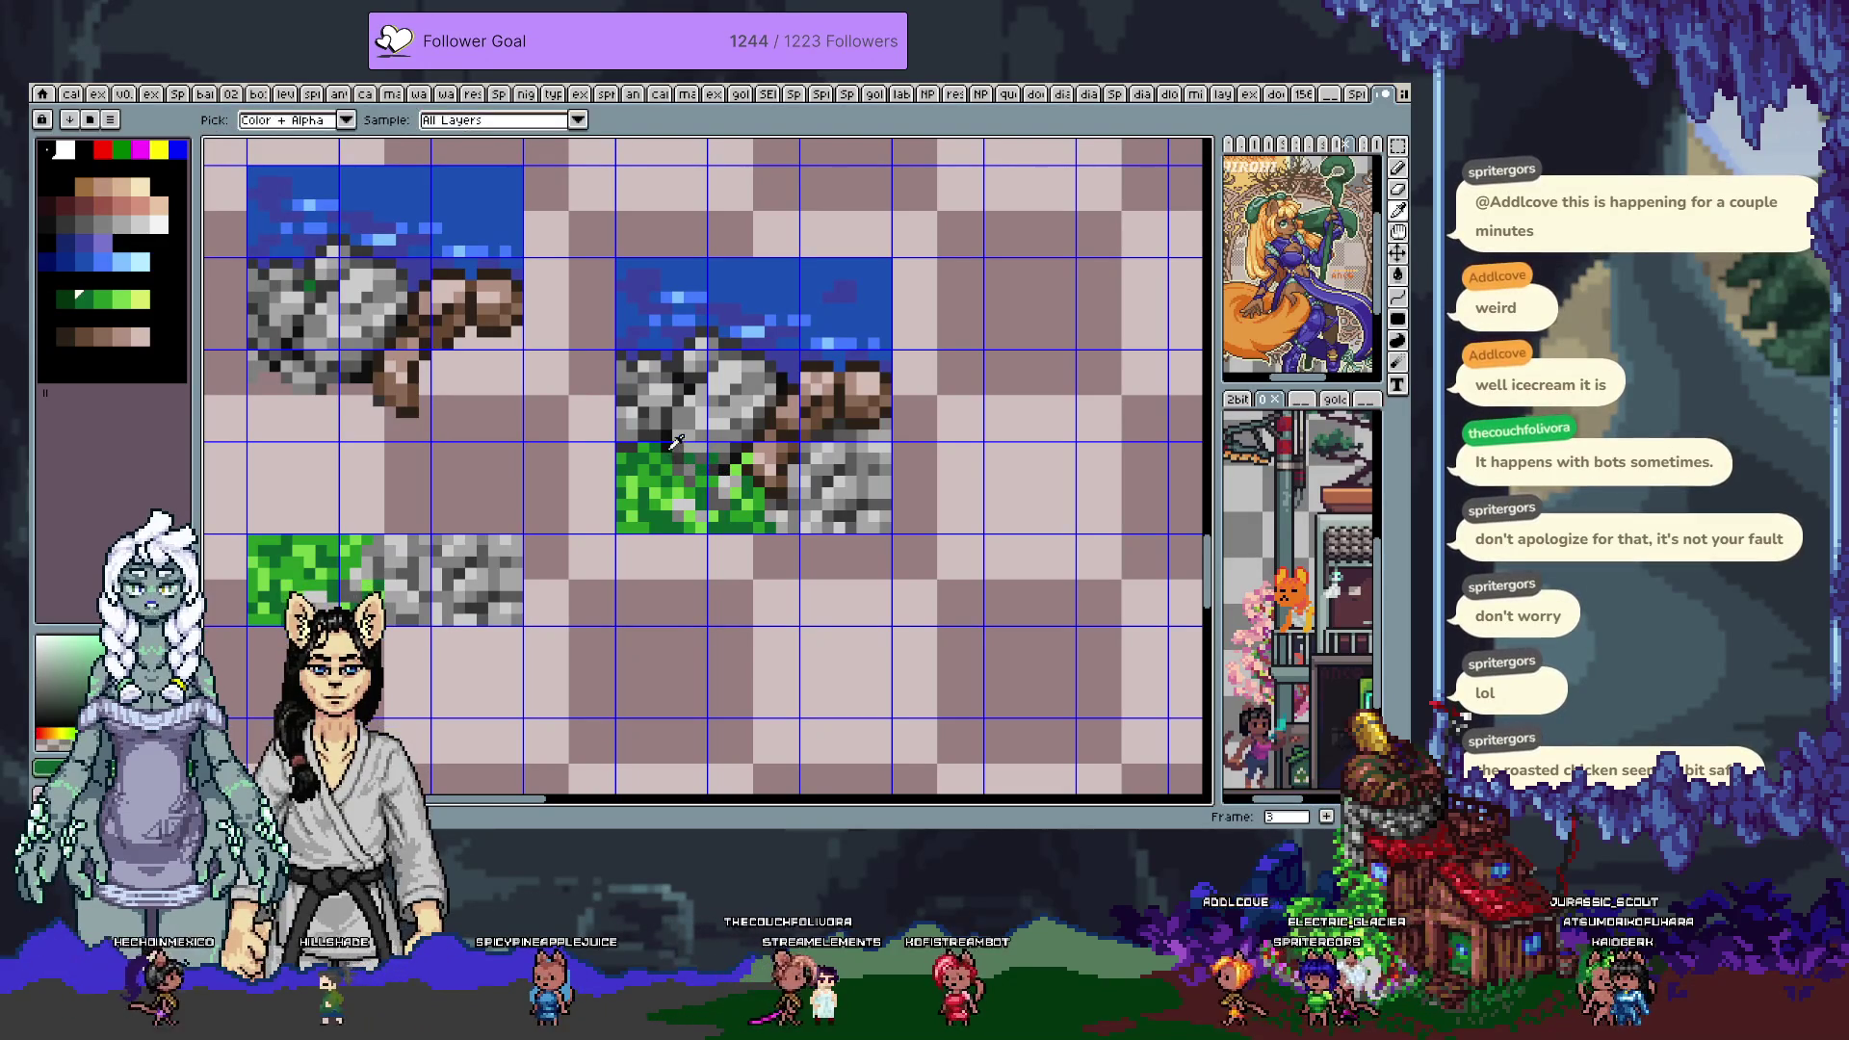
Sample dirt browns, rock grey and water blue, ending with the dirt brown as drawing colour
key("alt")
left_click(834, 399, "alt")
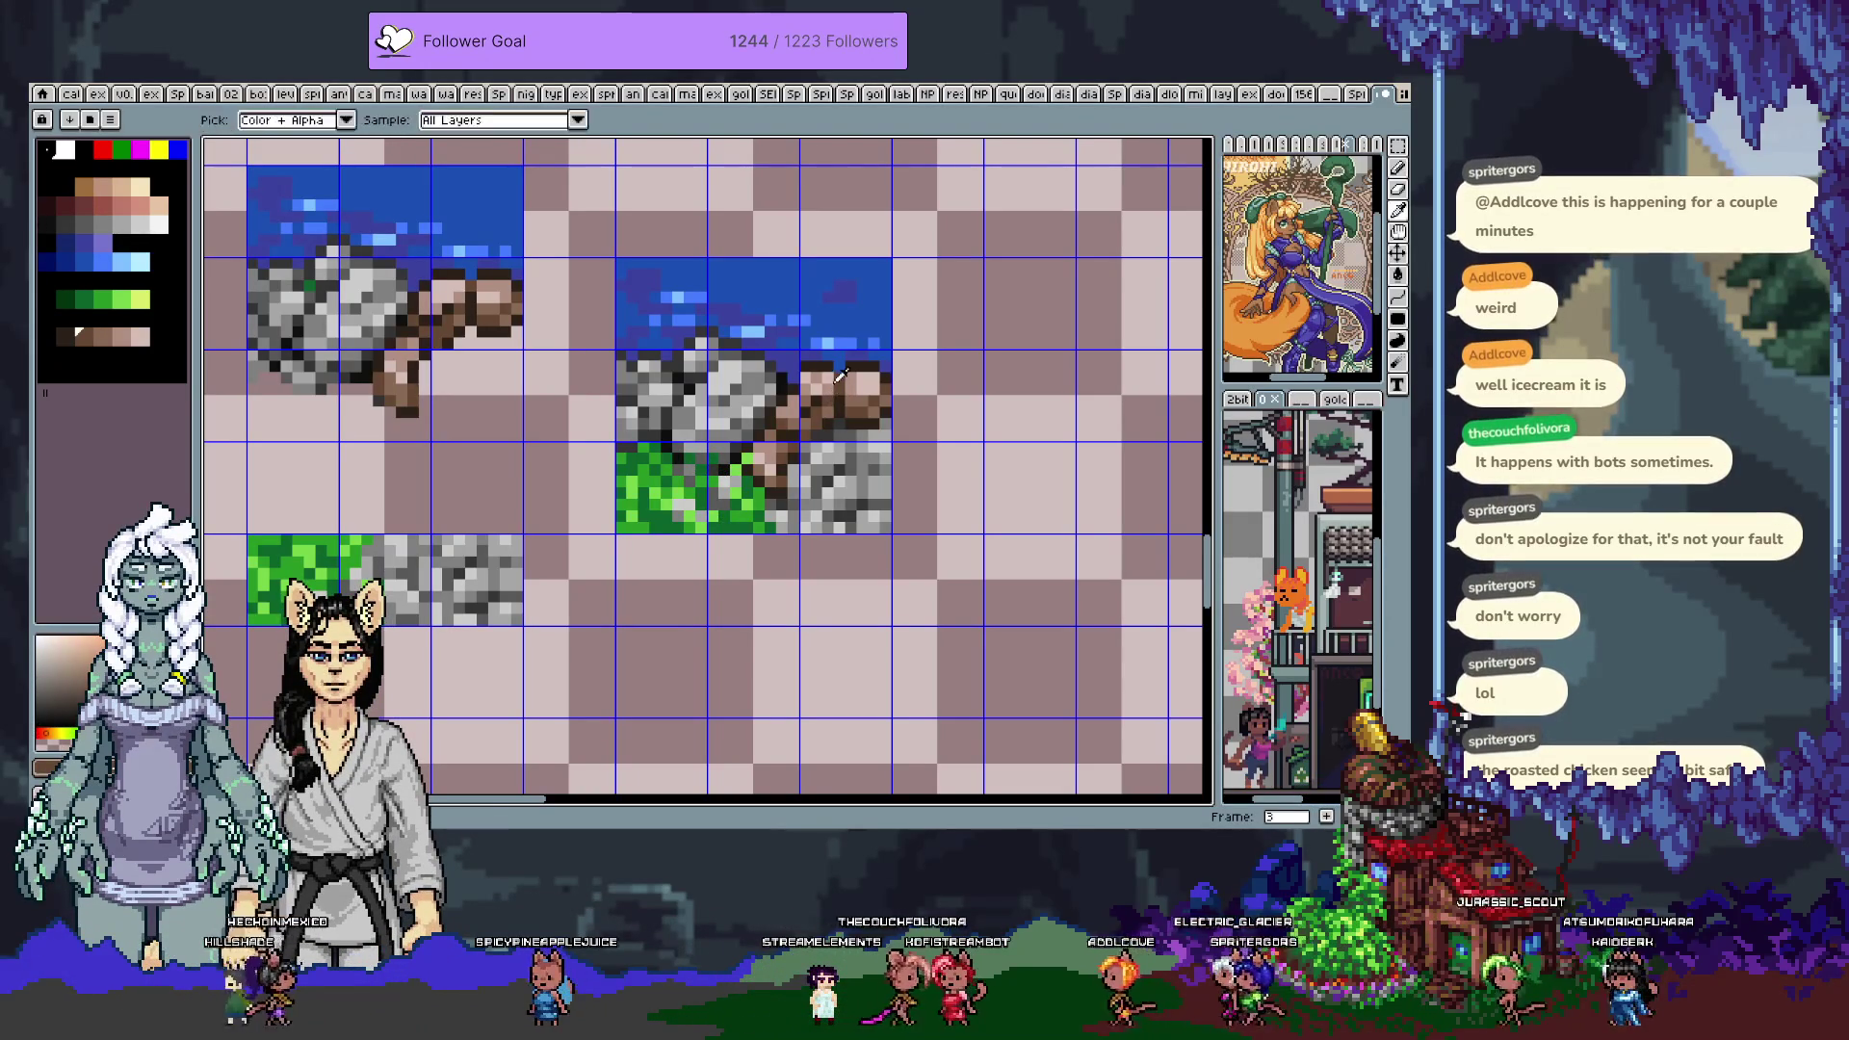
left_click(886, 400, "alt")
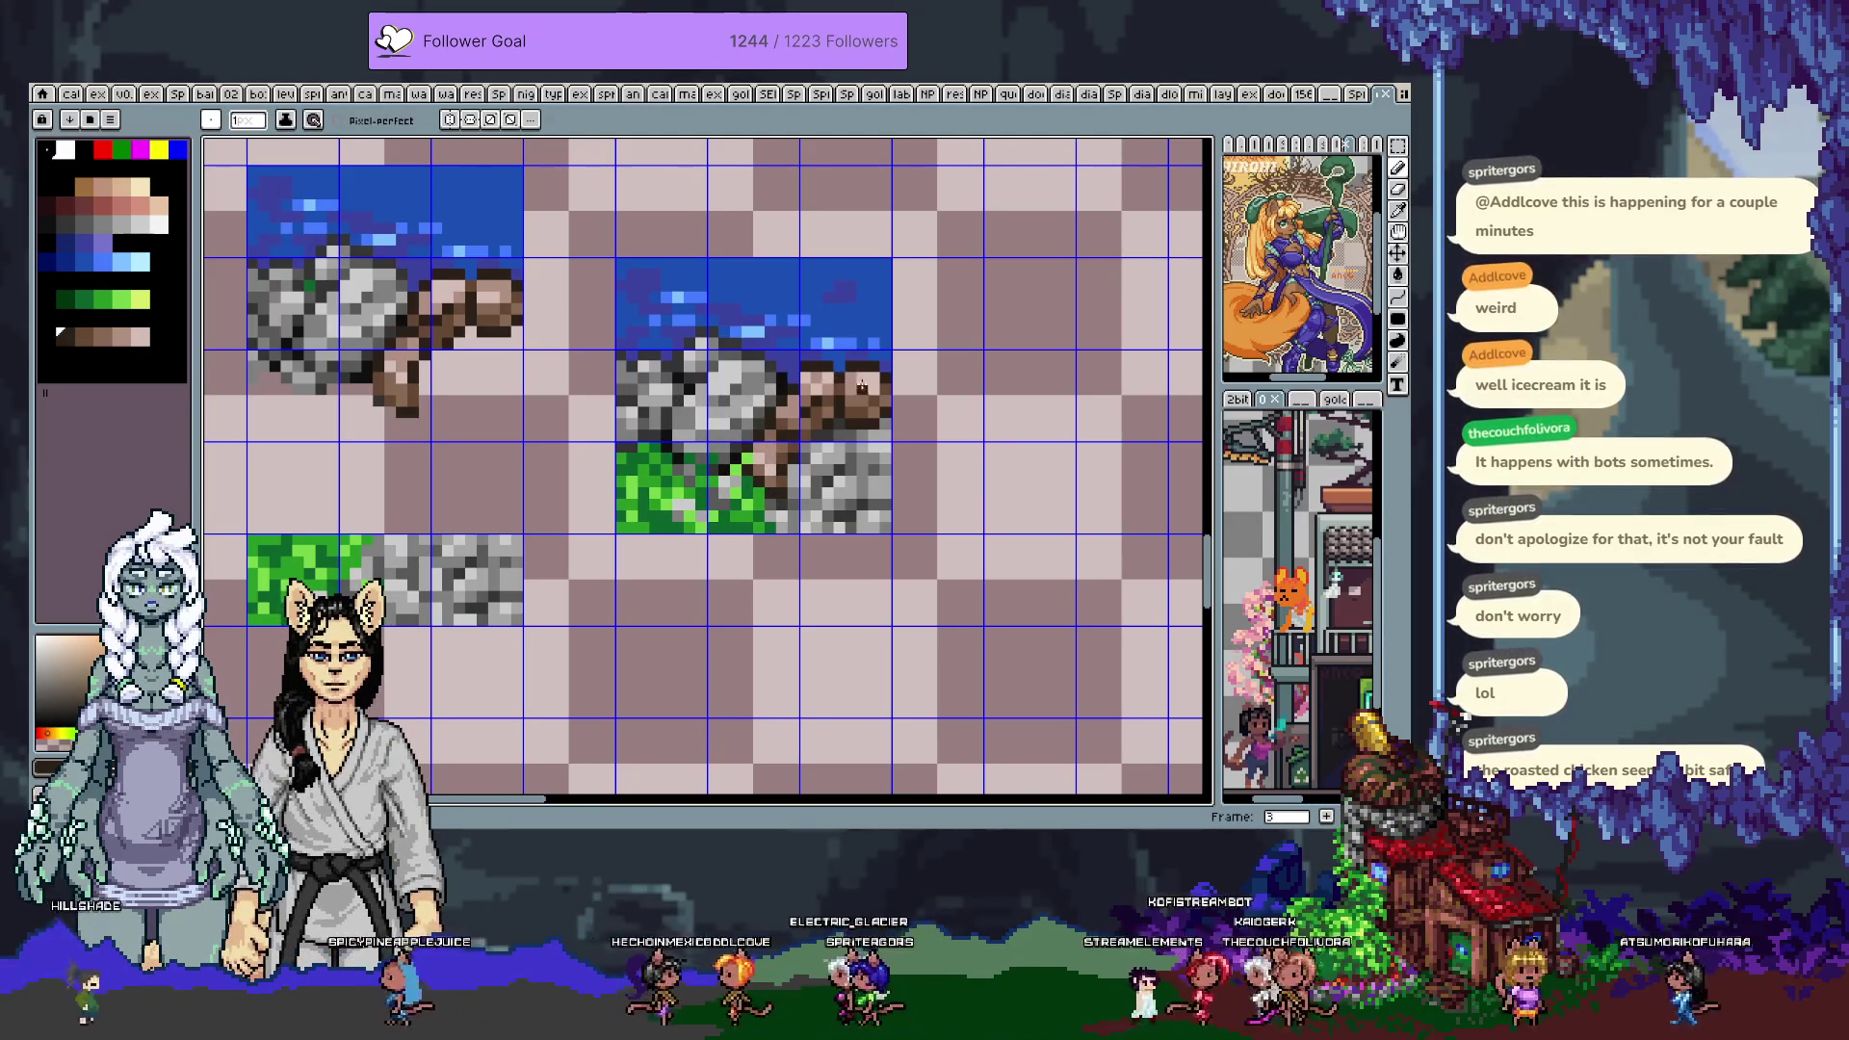
key("i")
key("b")
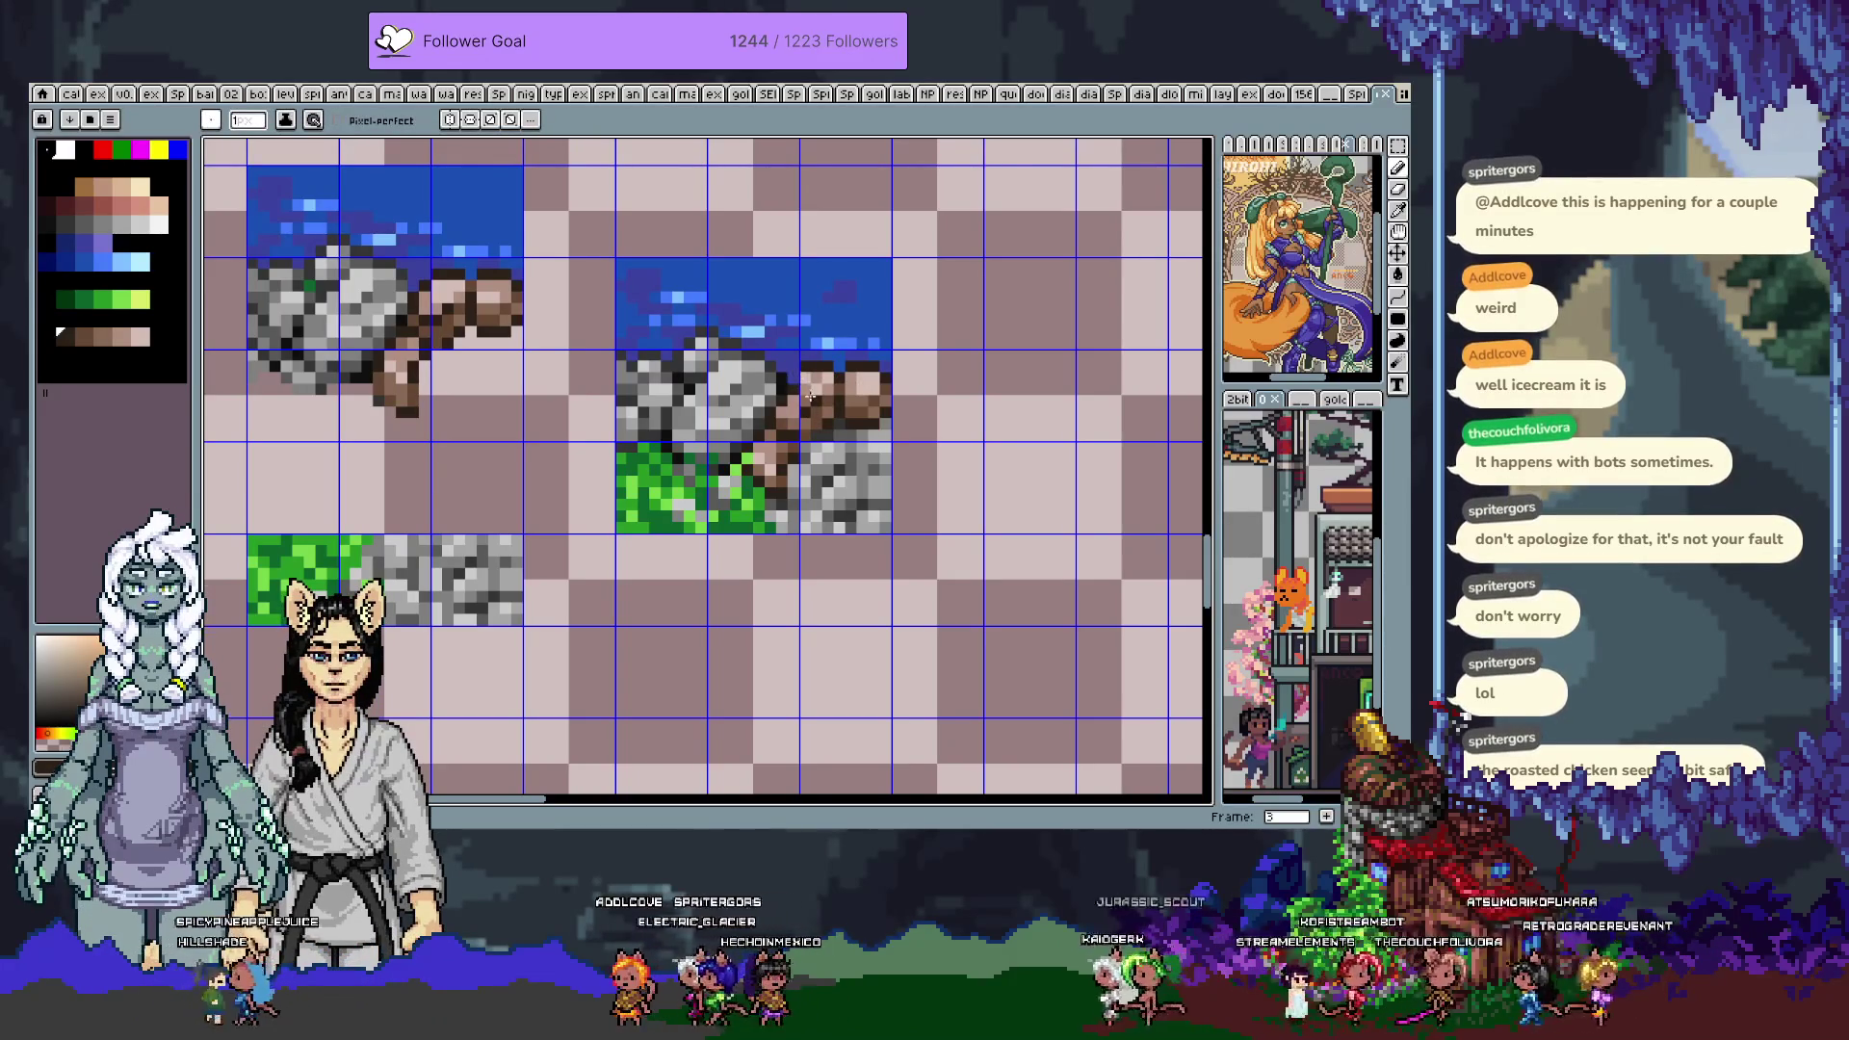
left_click(772, 356, "alt")
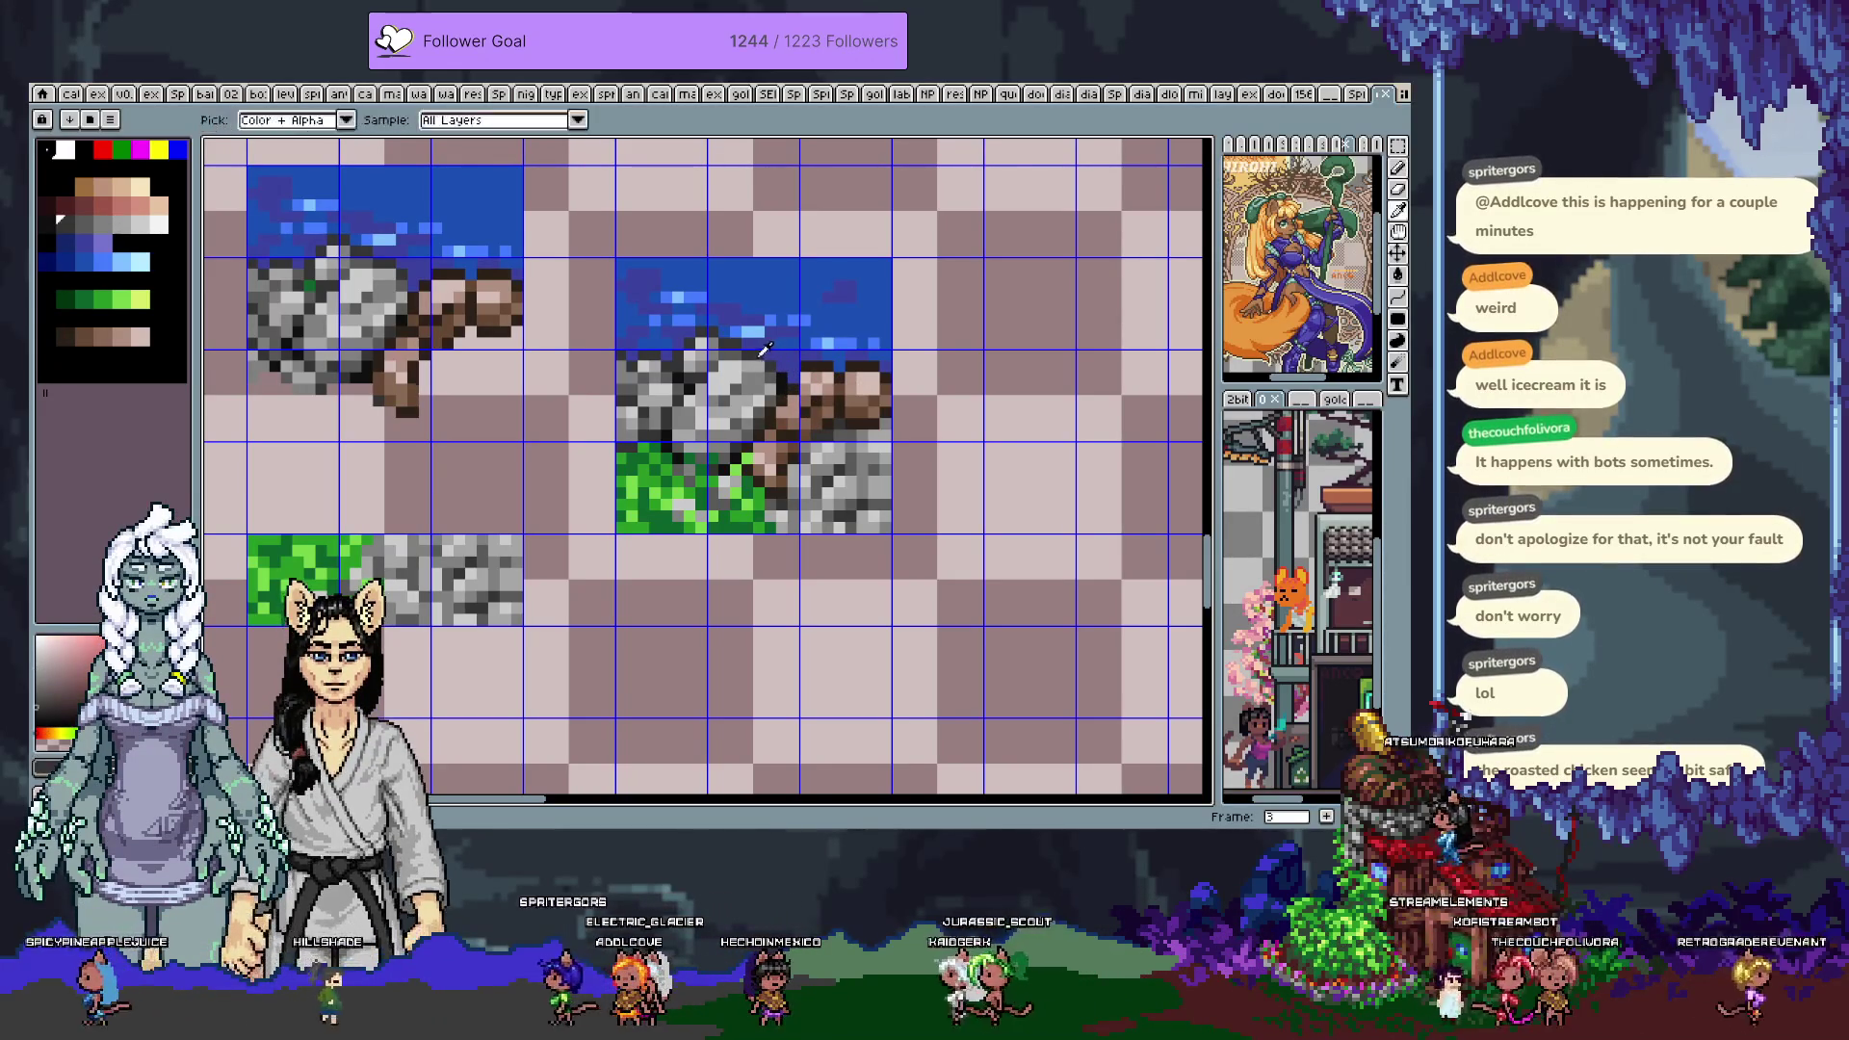
left_click(773, 366, "alt")
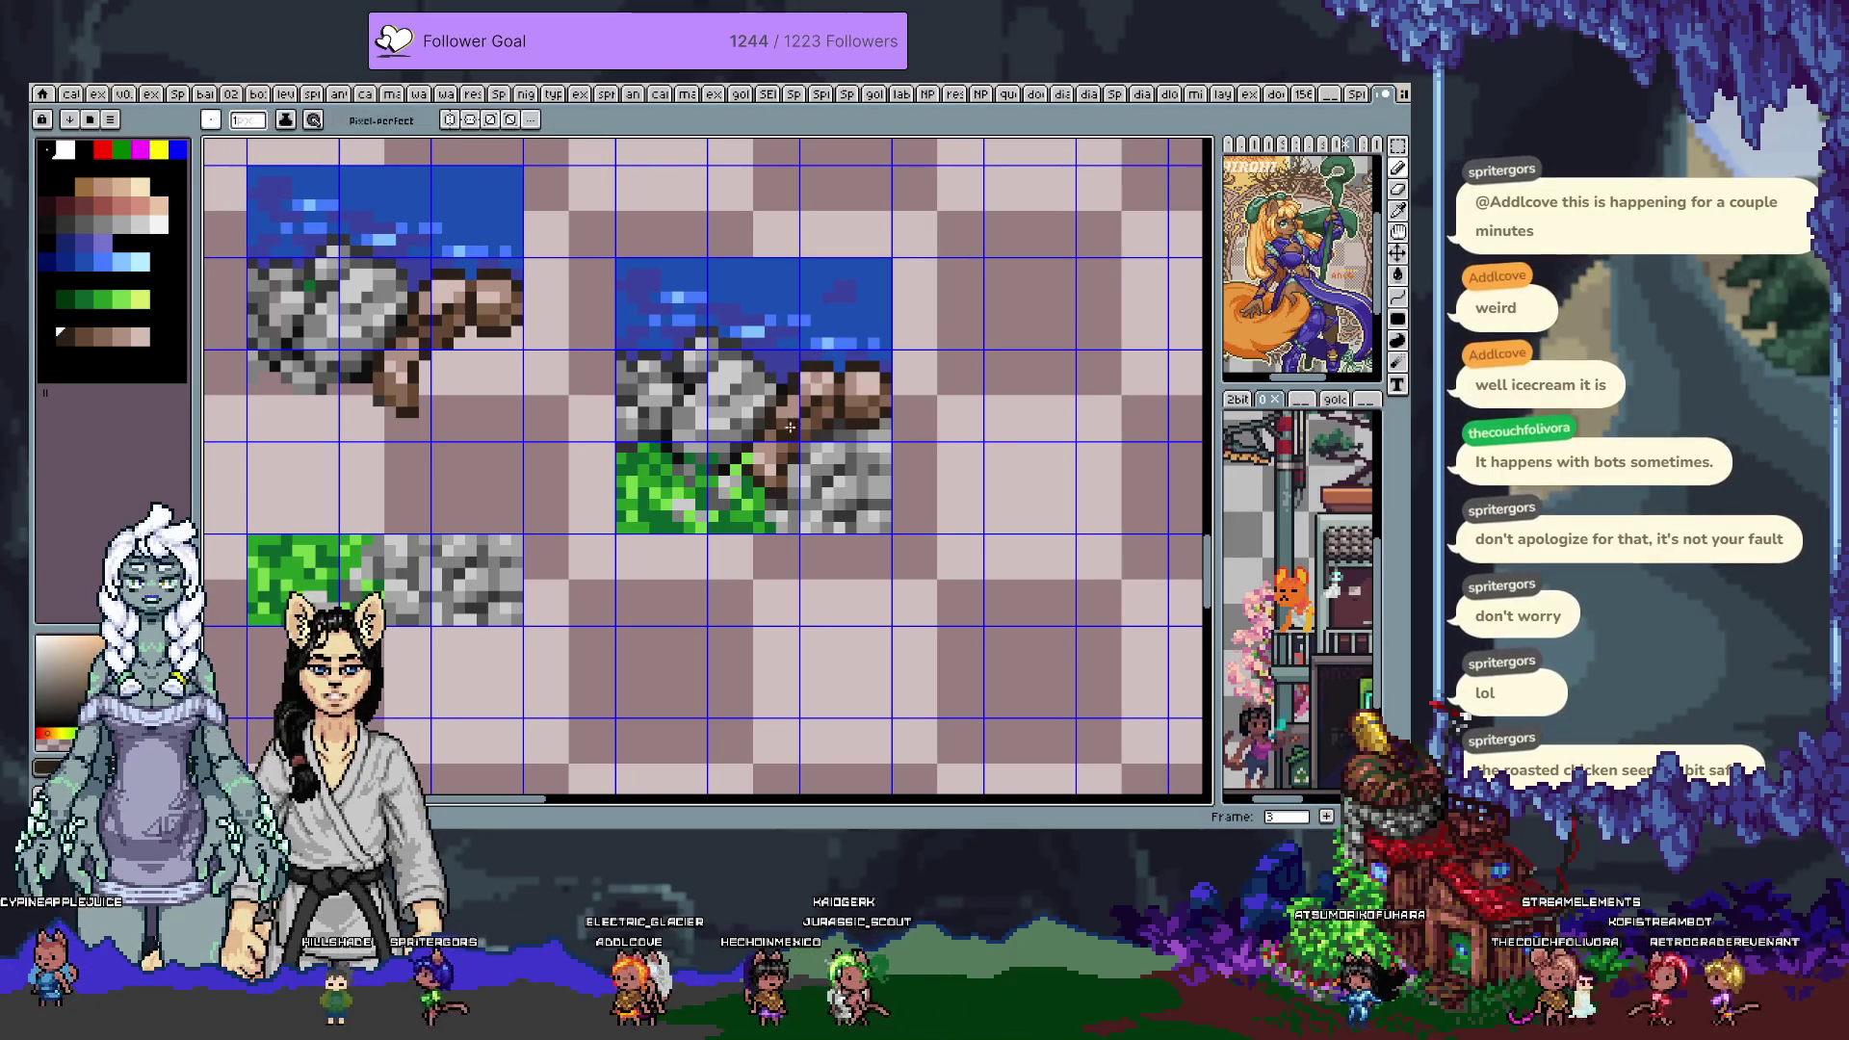
left_click(757, 460, "alt")
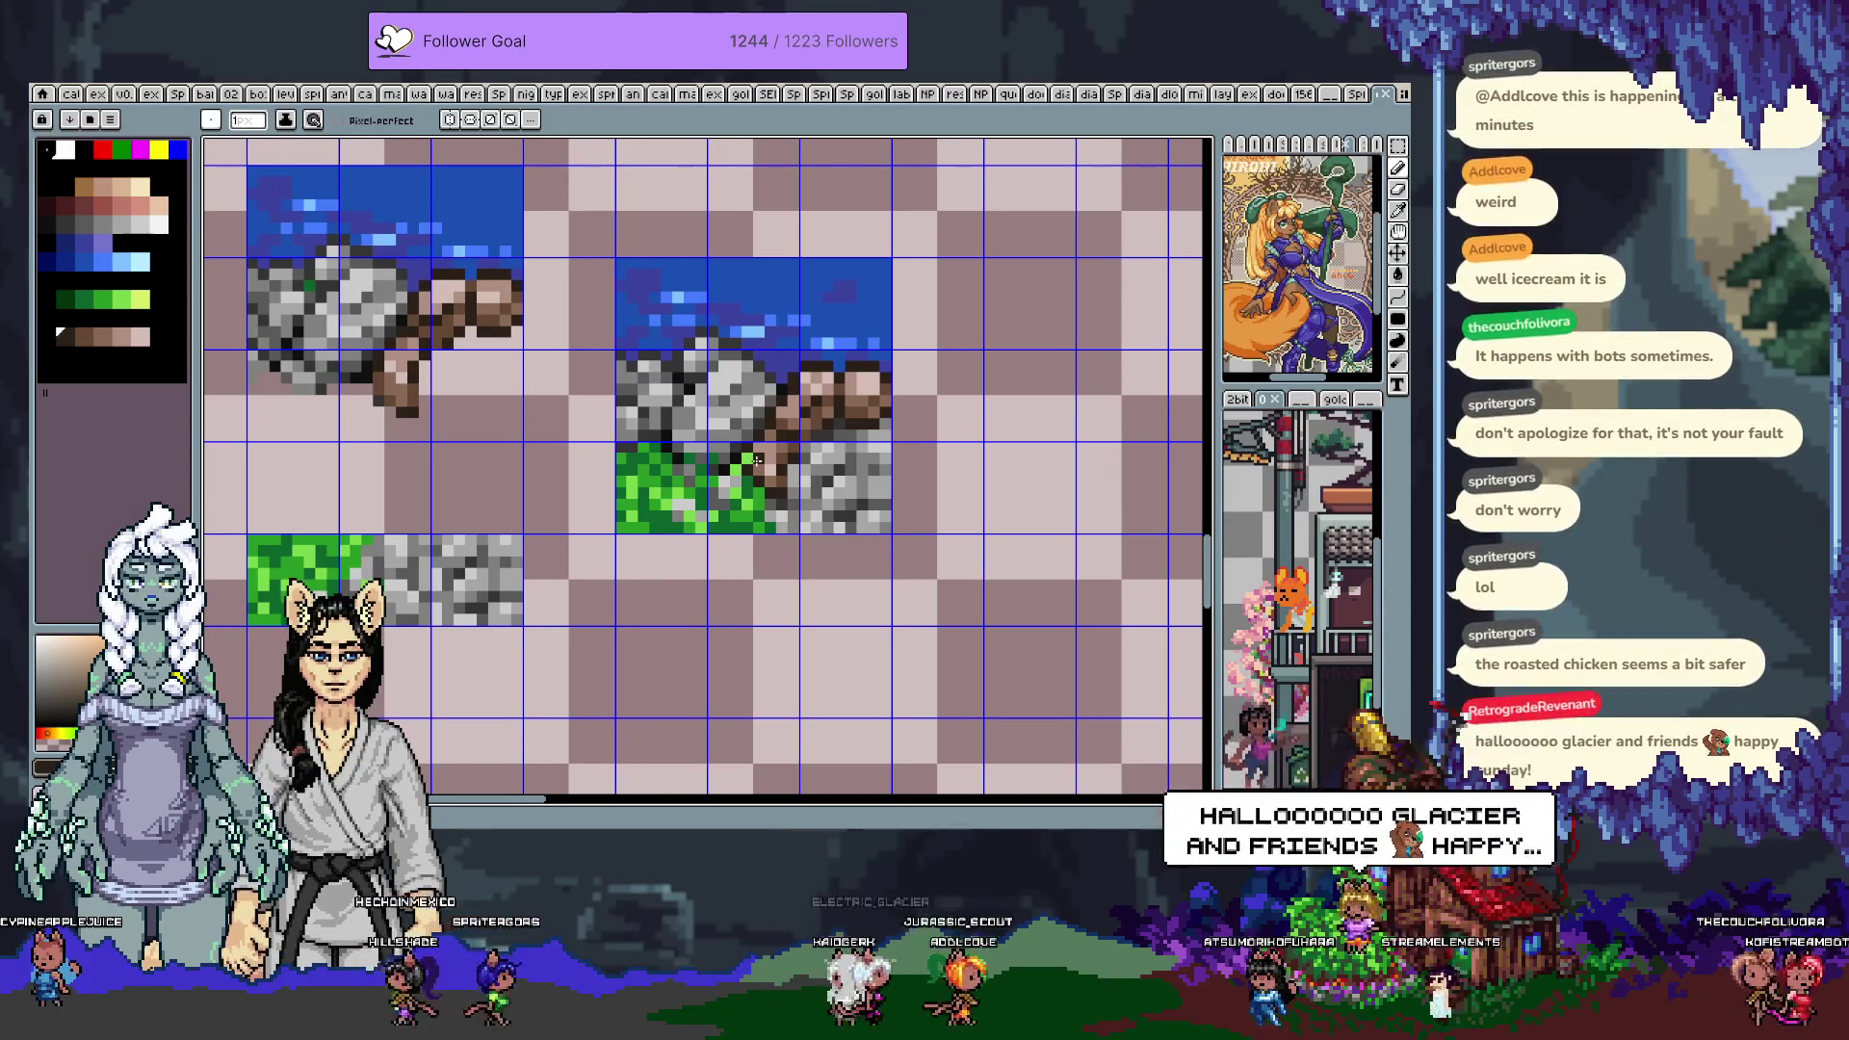
Rework the dirt pixels with a series of sampled dark, mid and light browns
left_click(780, 397, "alt")
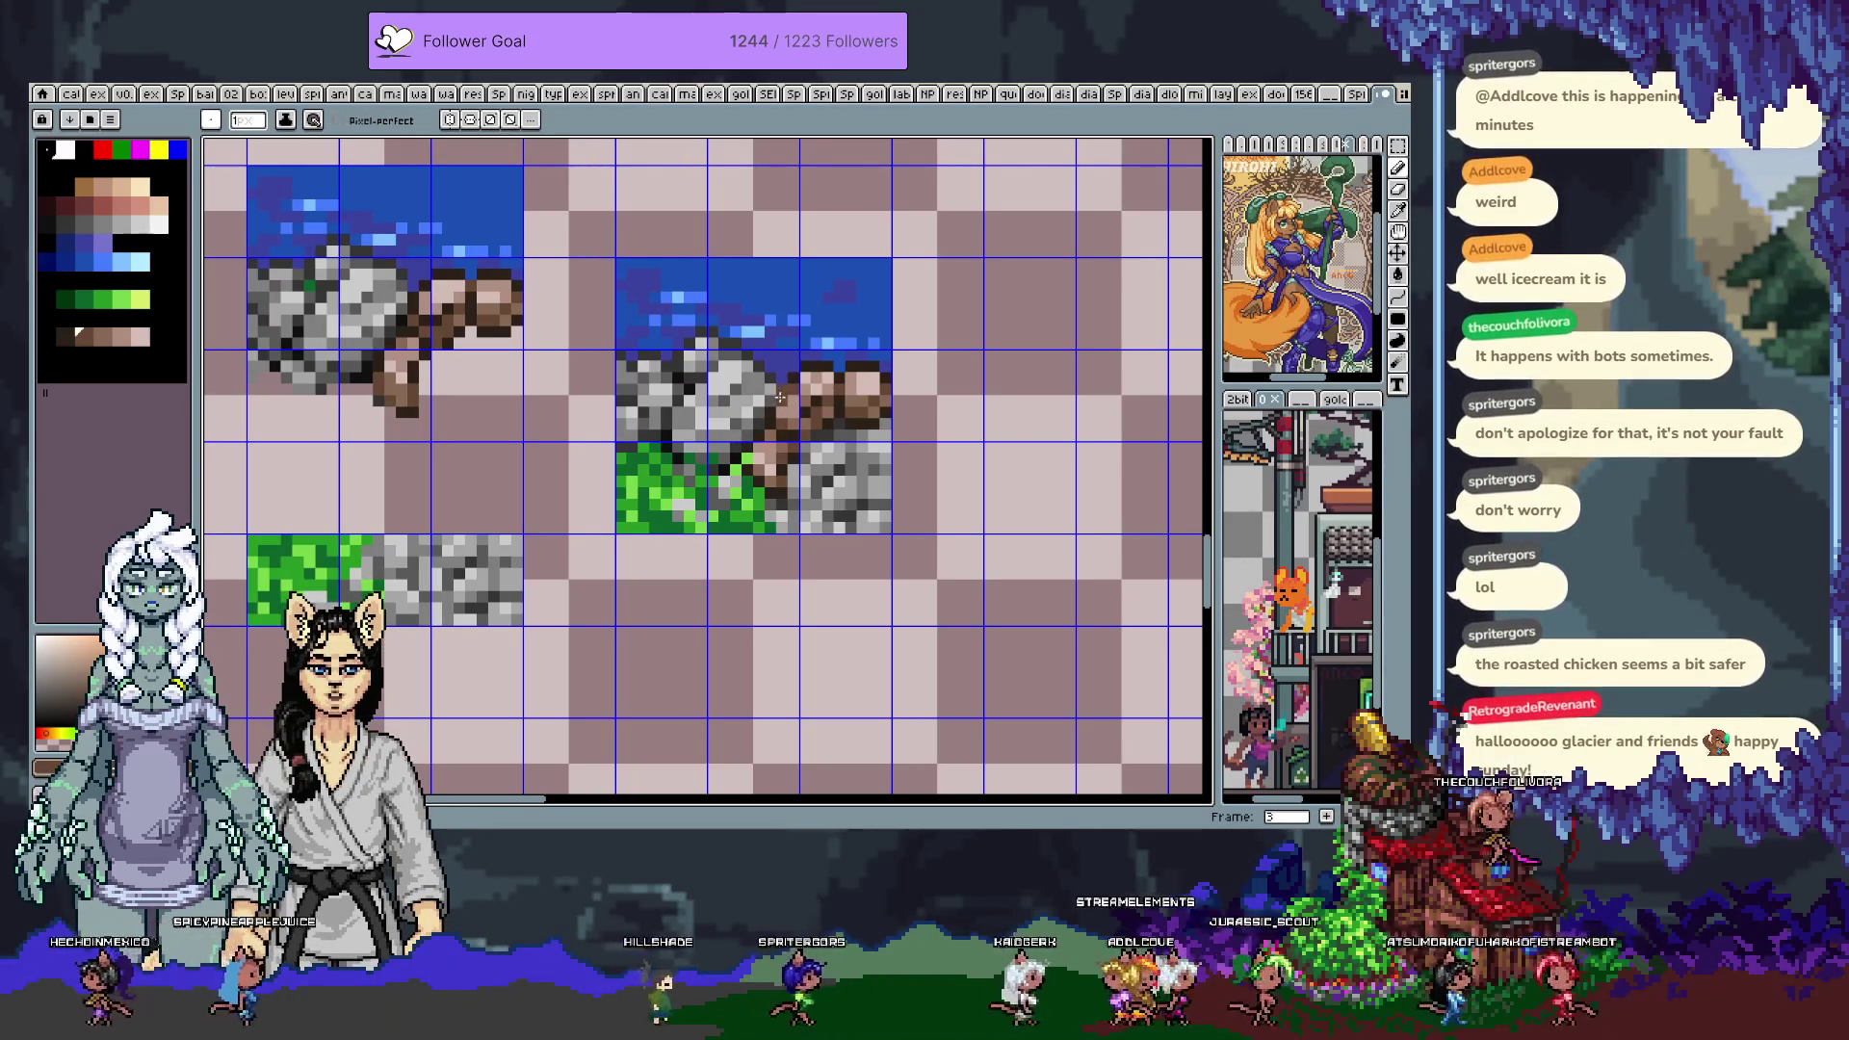
left_click(792, 470, "alt")
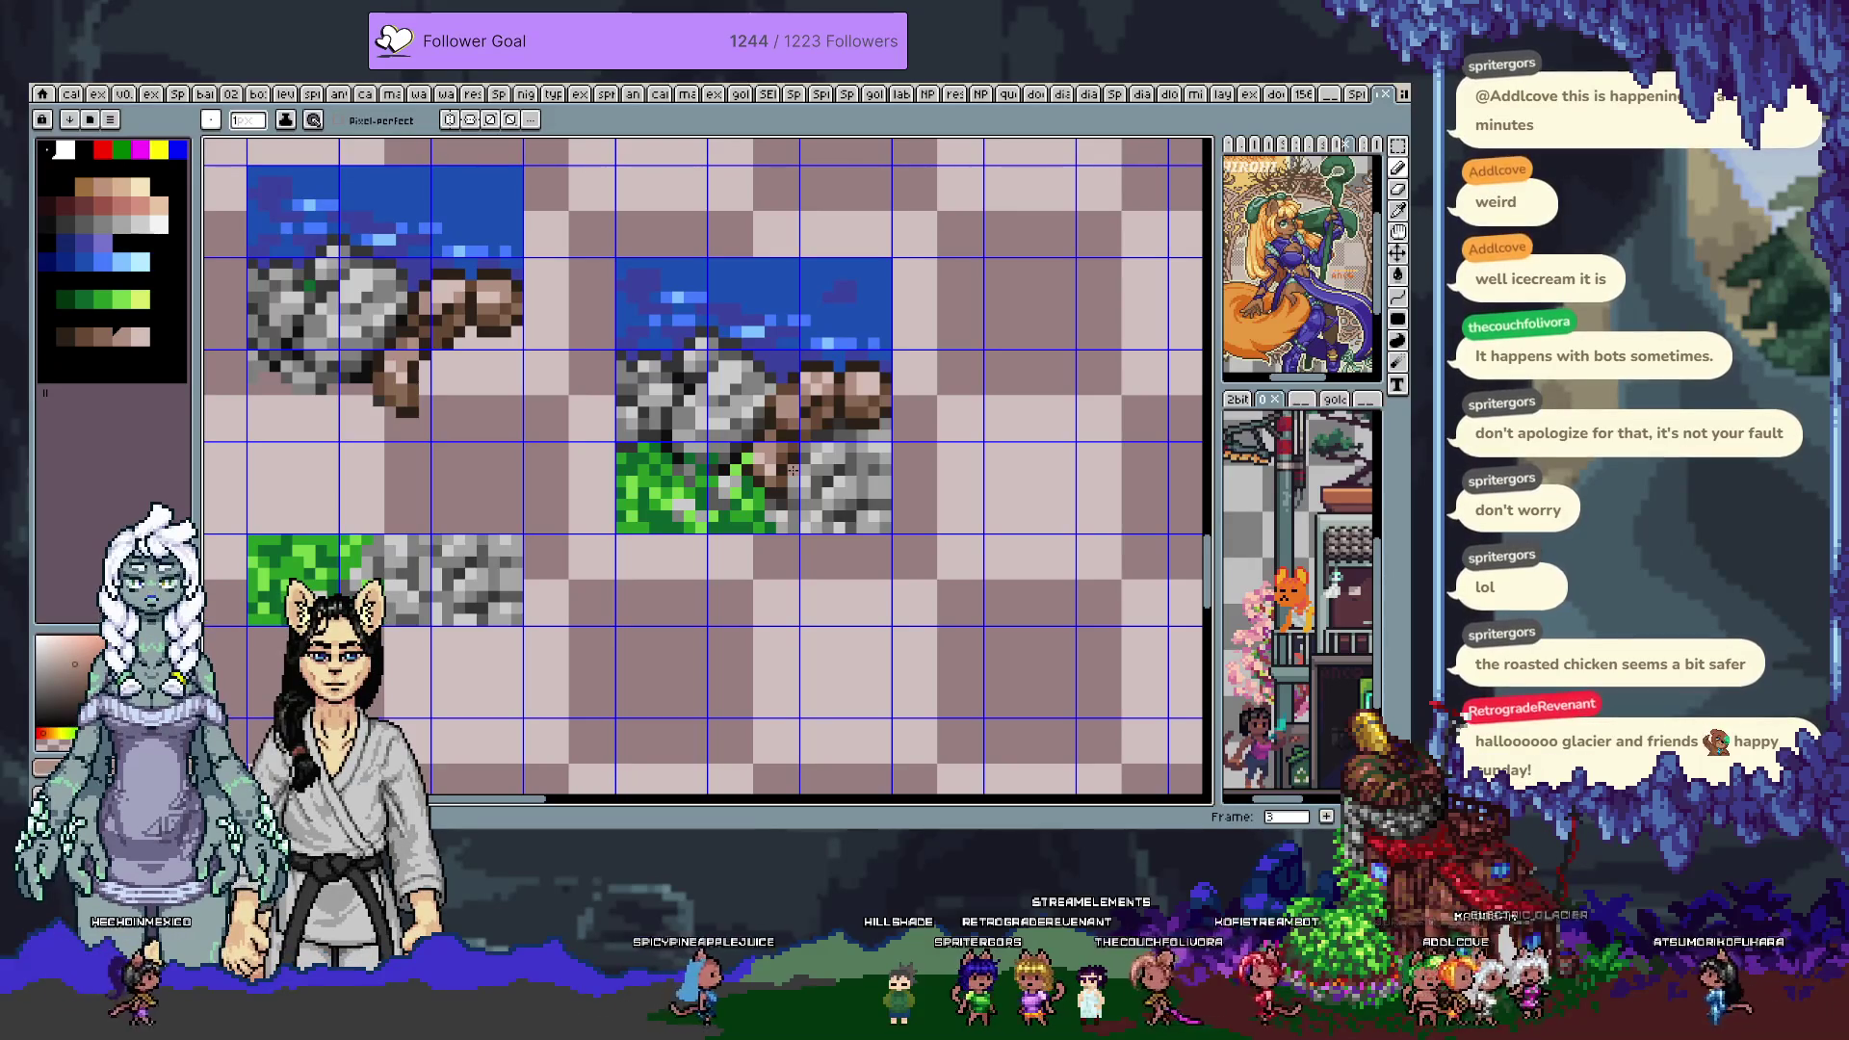
left_click(782, 392, "alt")
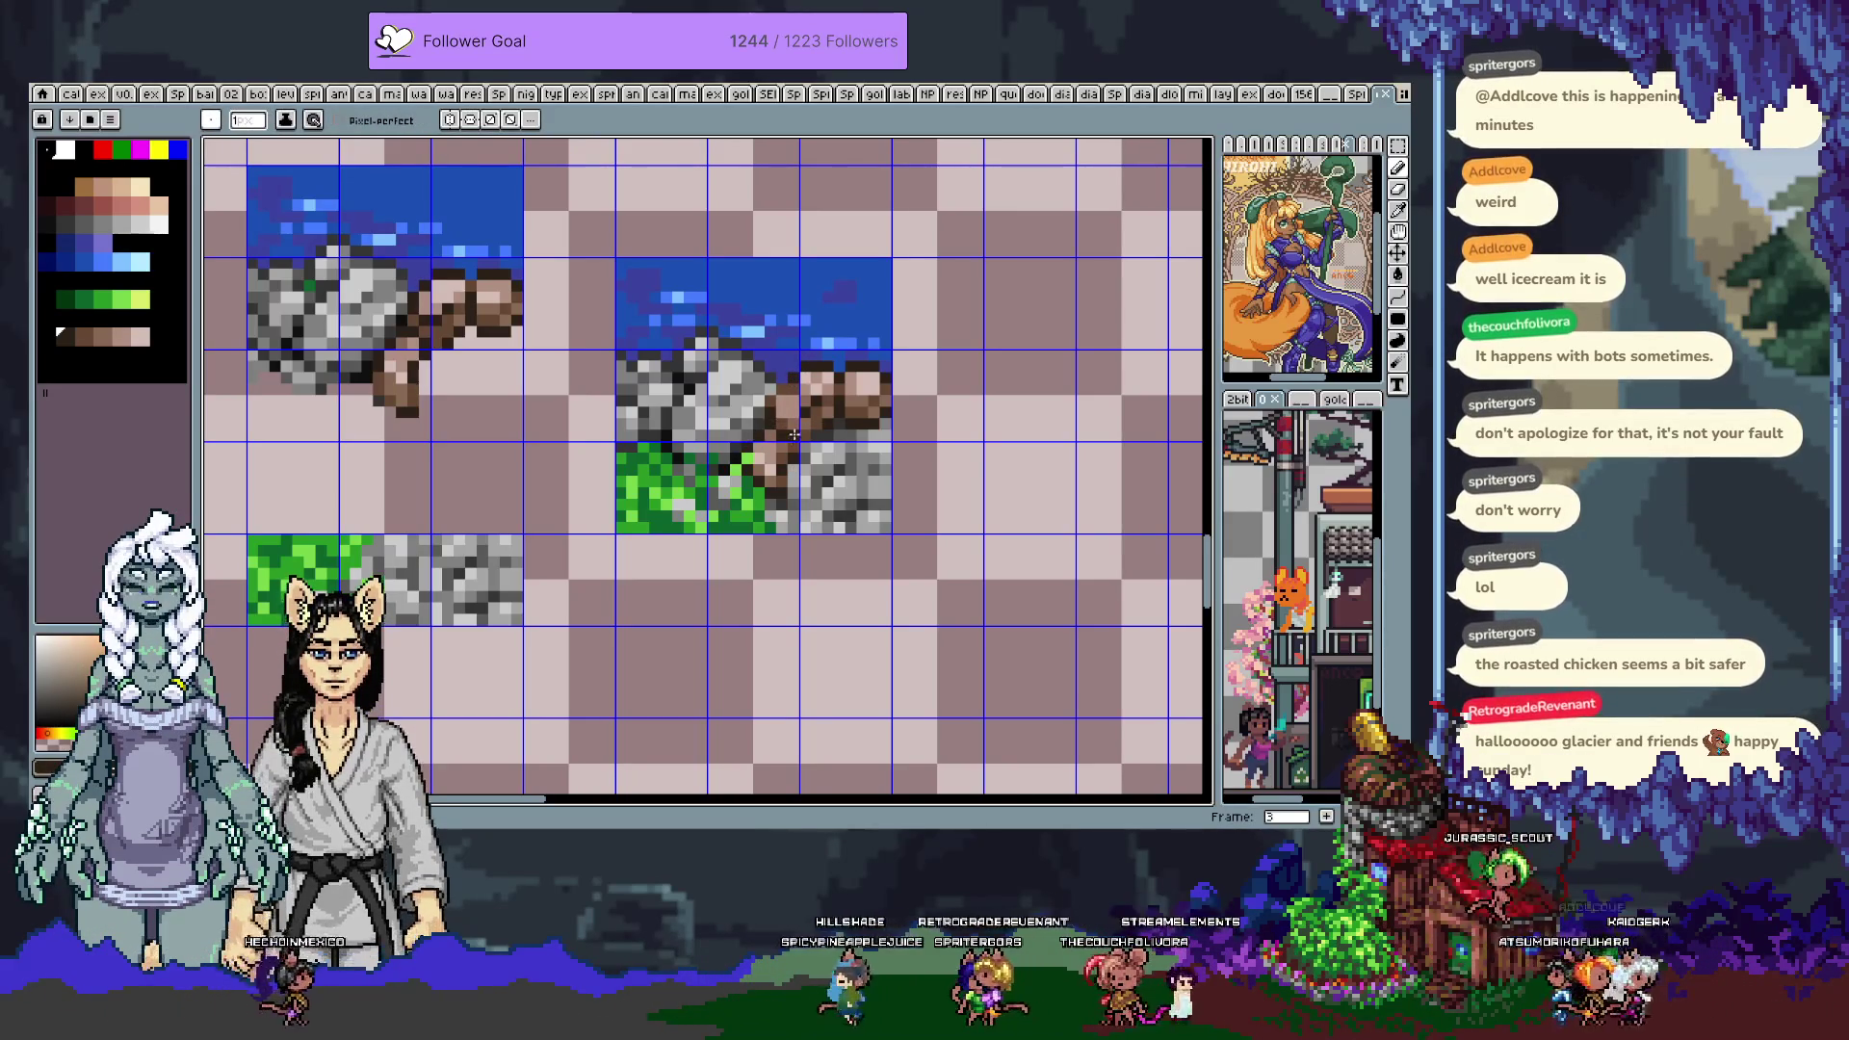
left_click(797, 425, "alt")
left_click(790, 412, "alt")
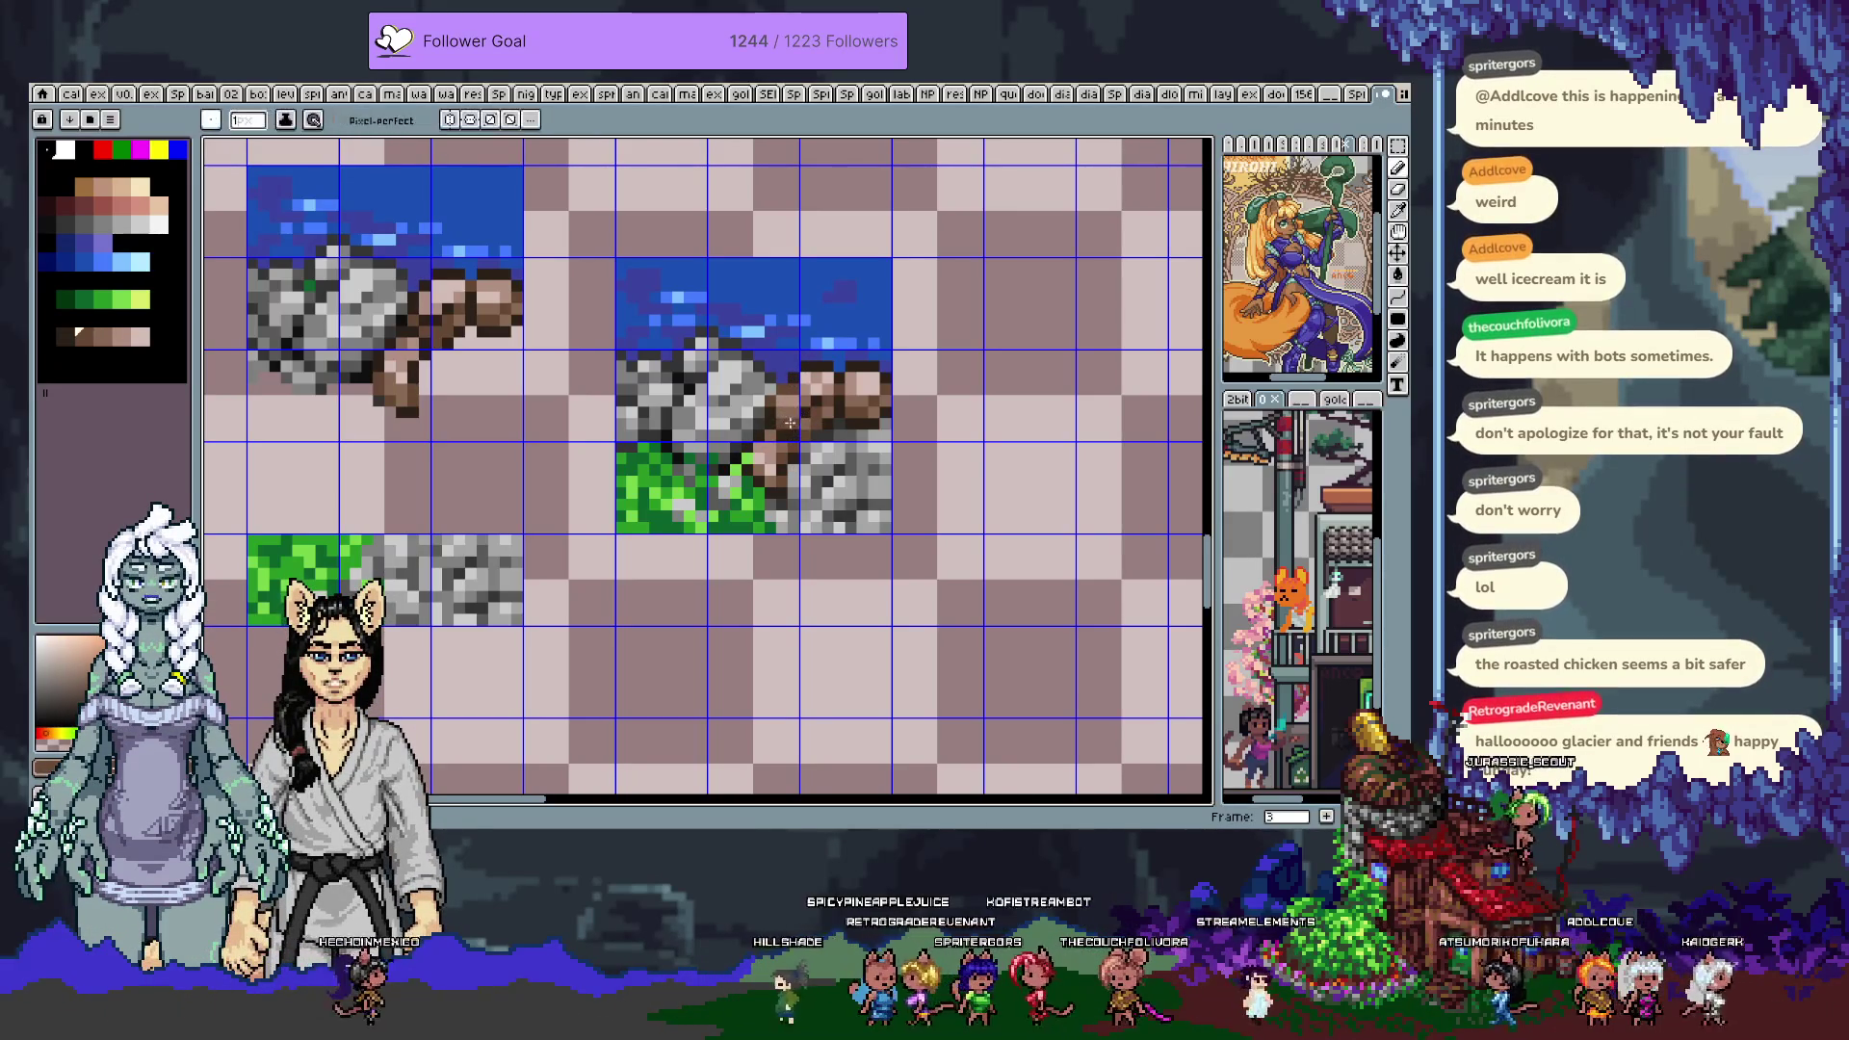
left_click(786, 396, "alt")
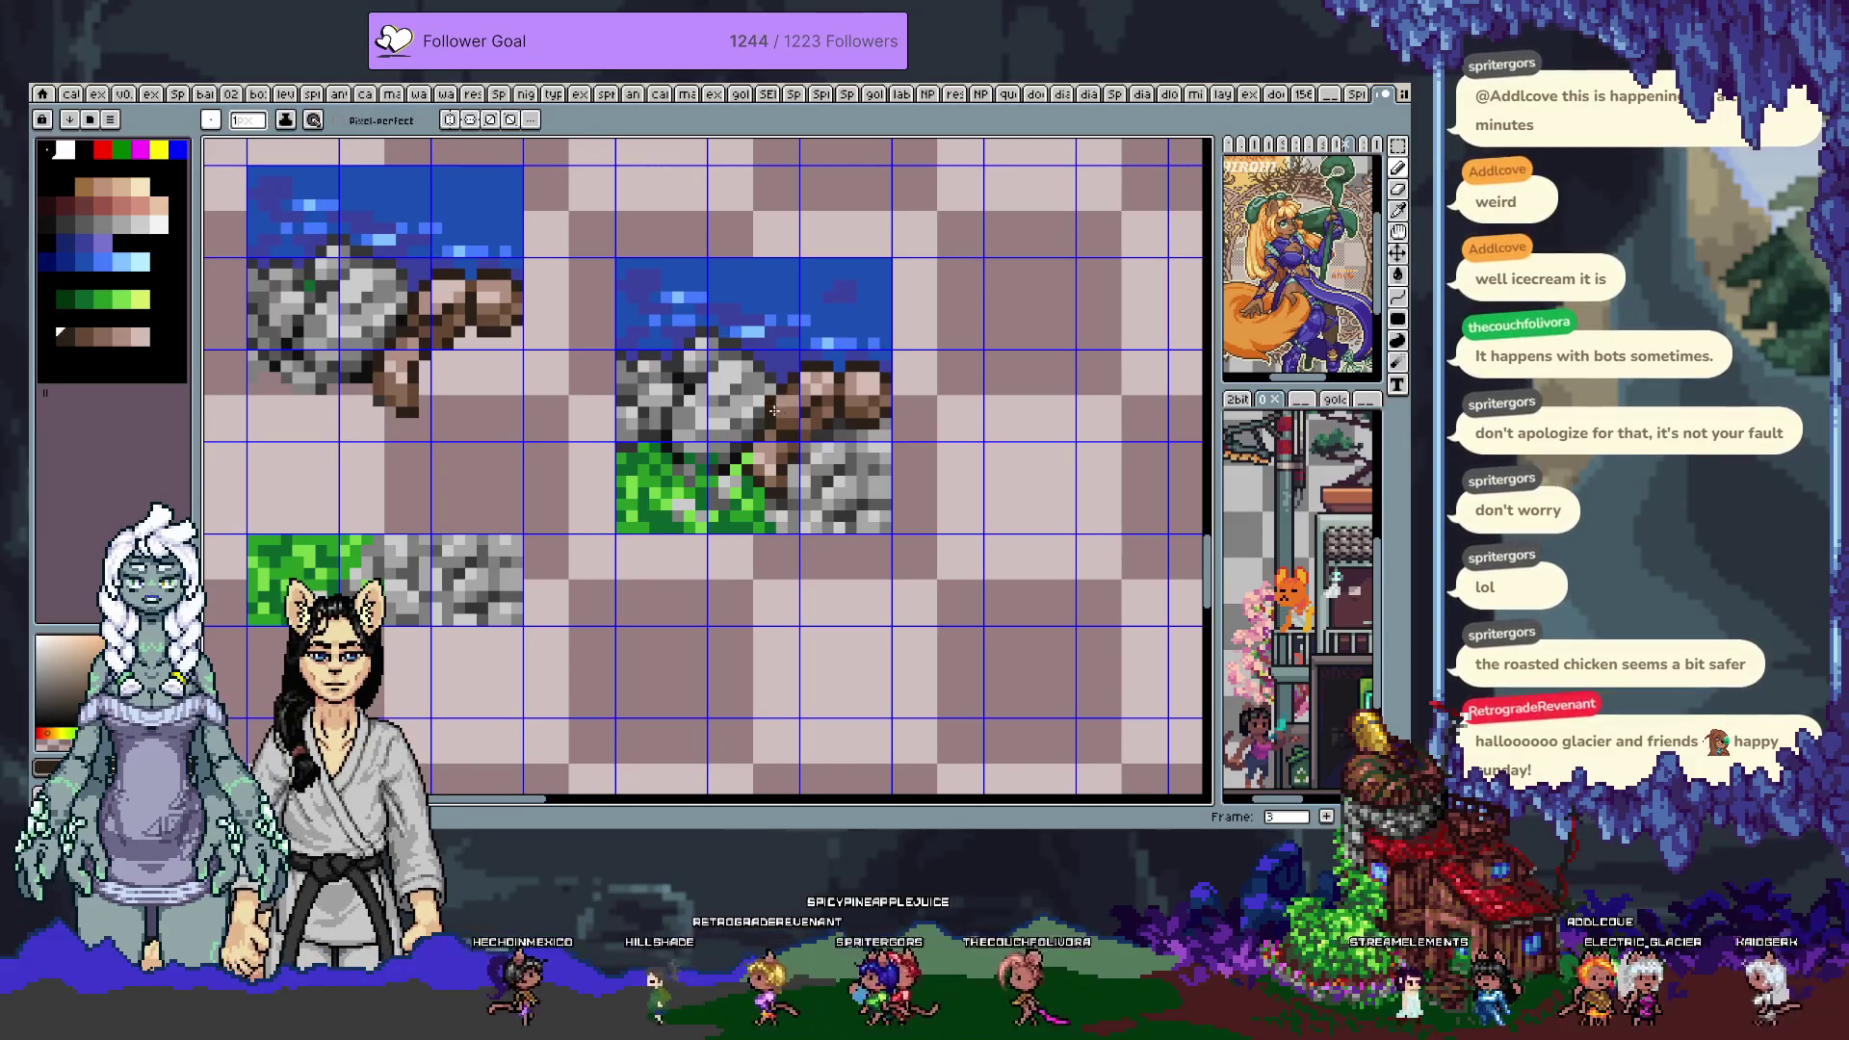
key("alt")
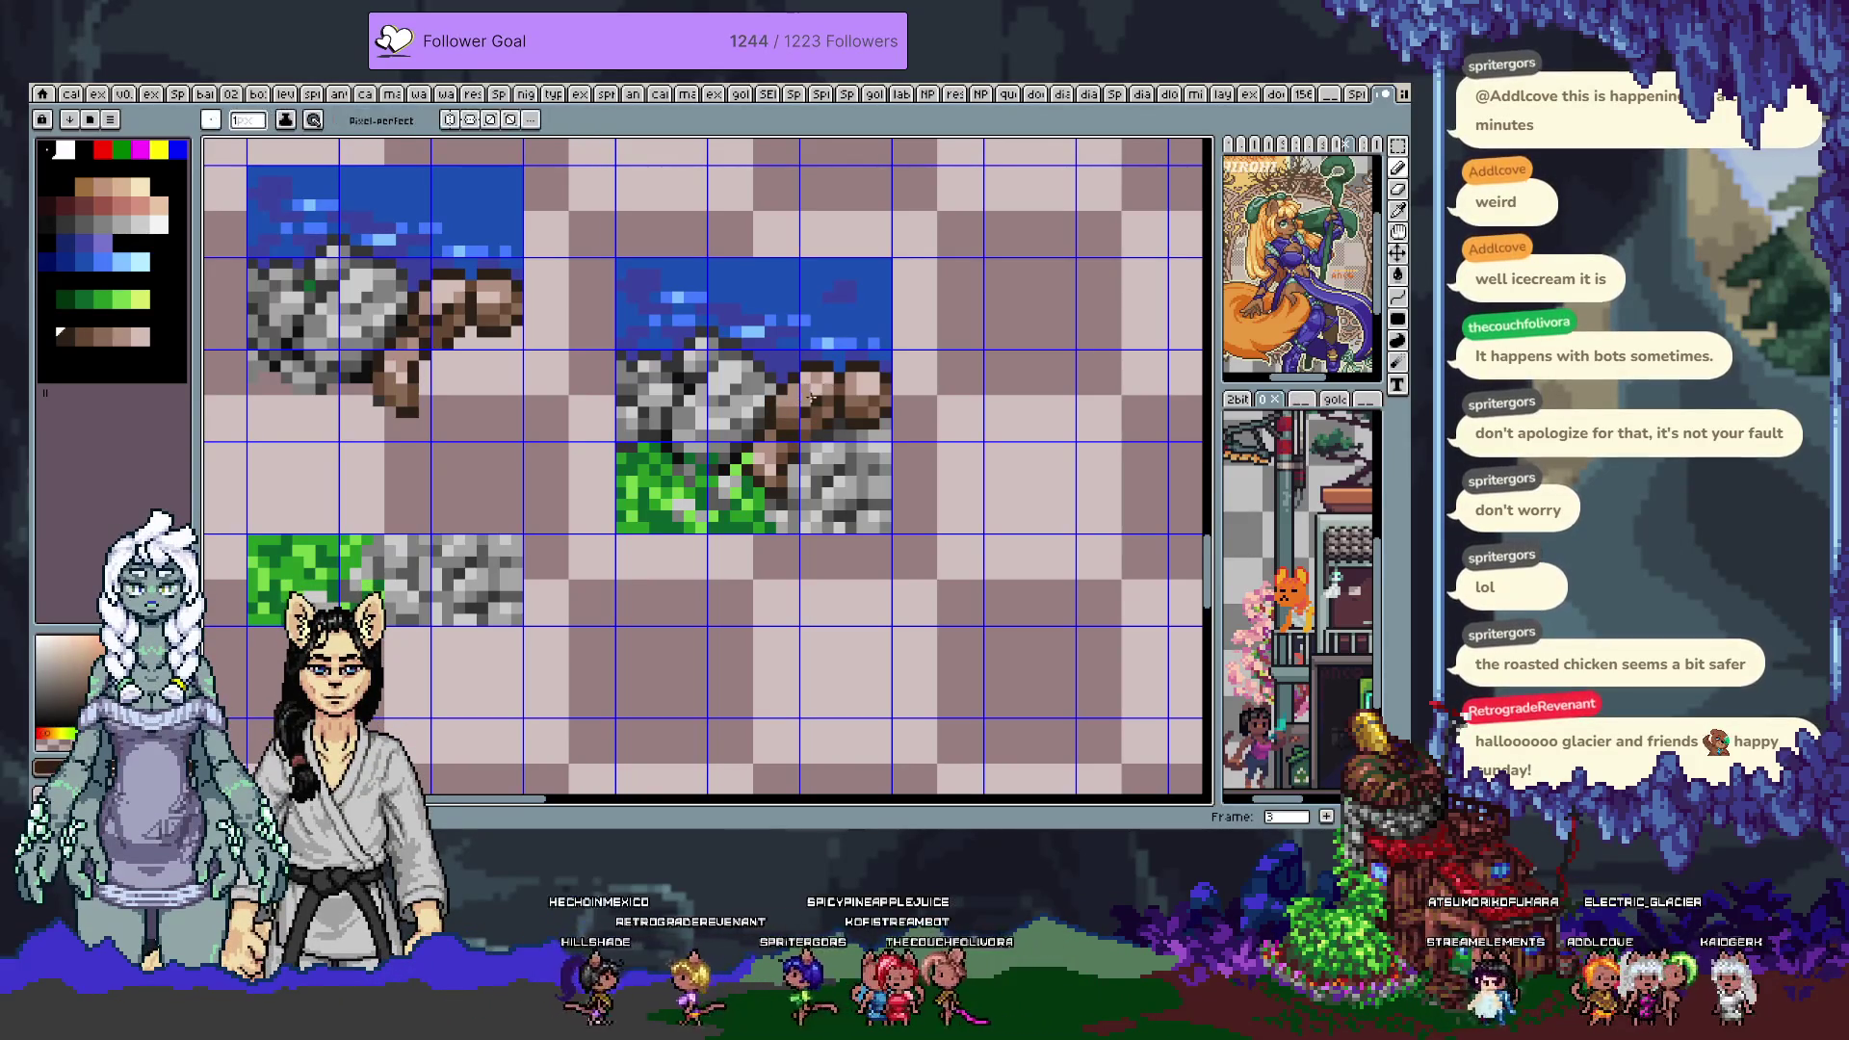
left_click(803, 464, "alt")
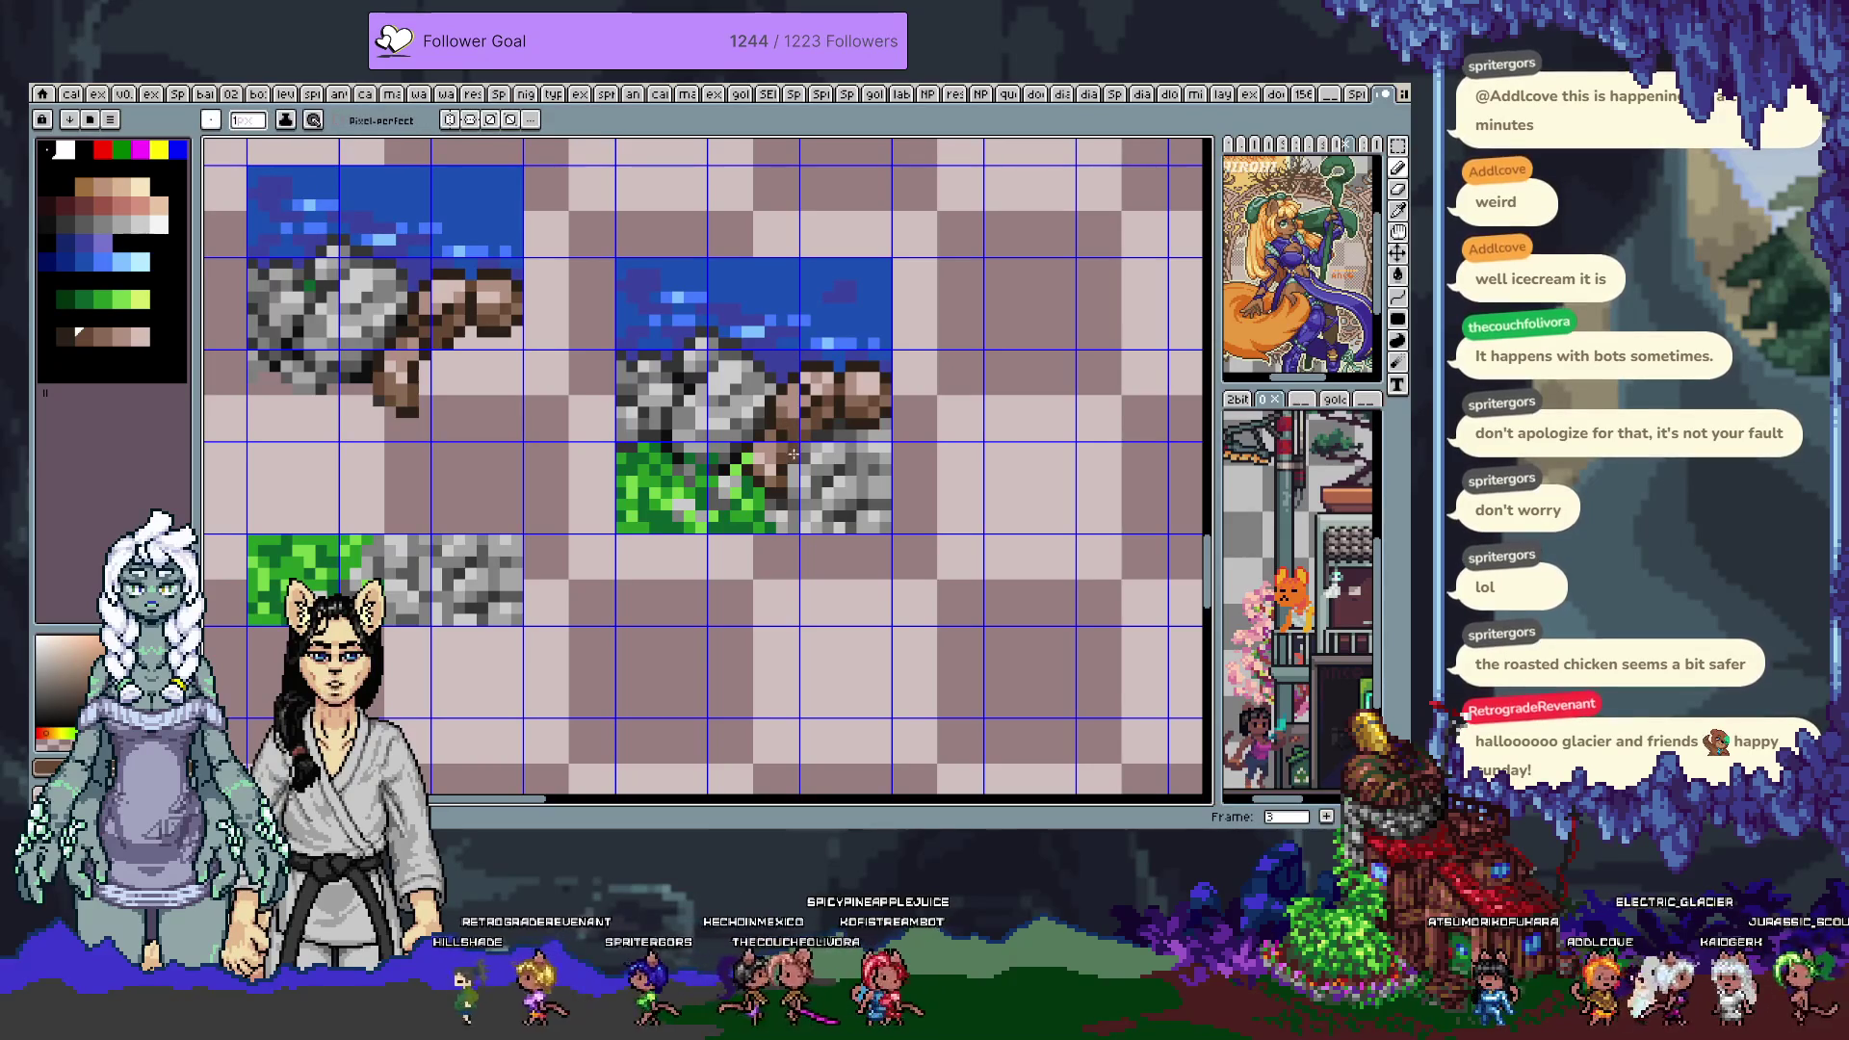
left_click(811, 425, "alt")
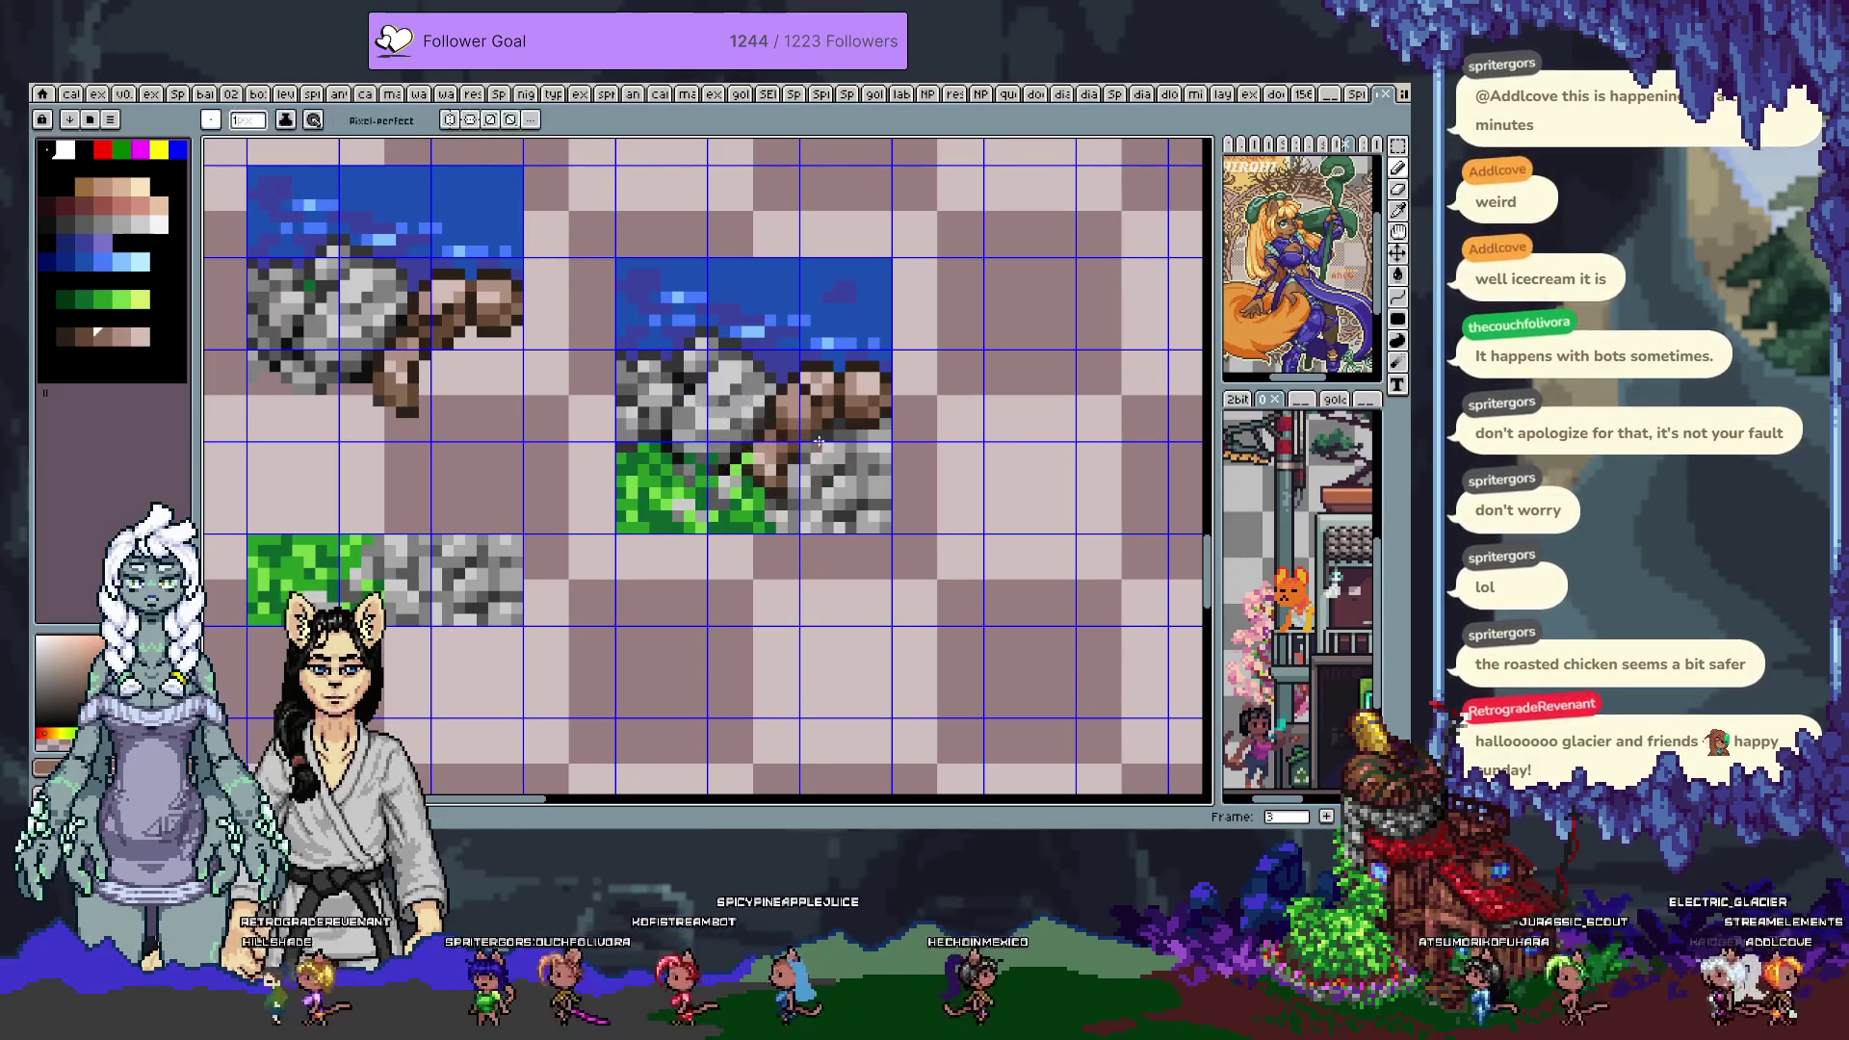
left_click(807, 434, "alt")
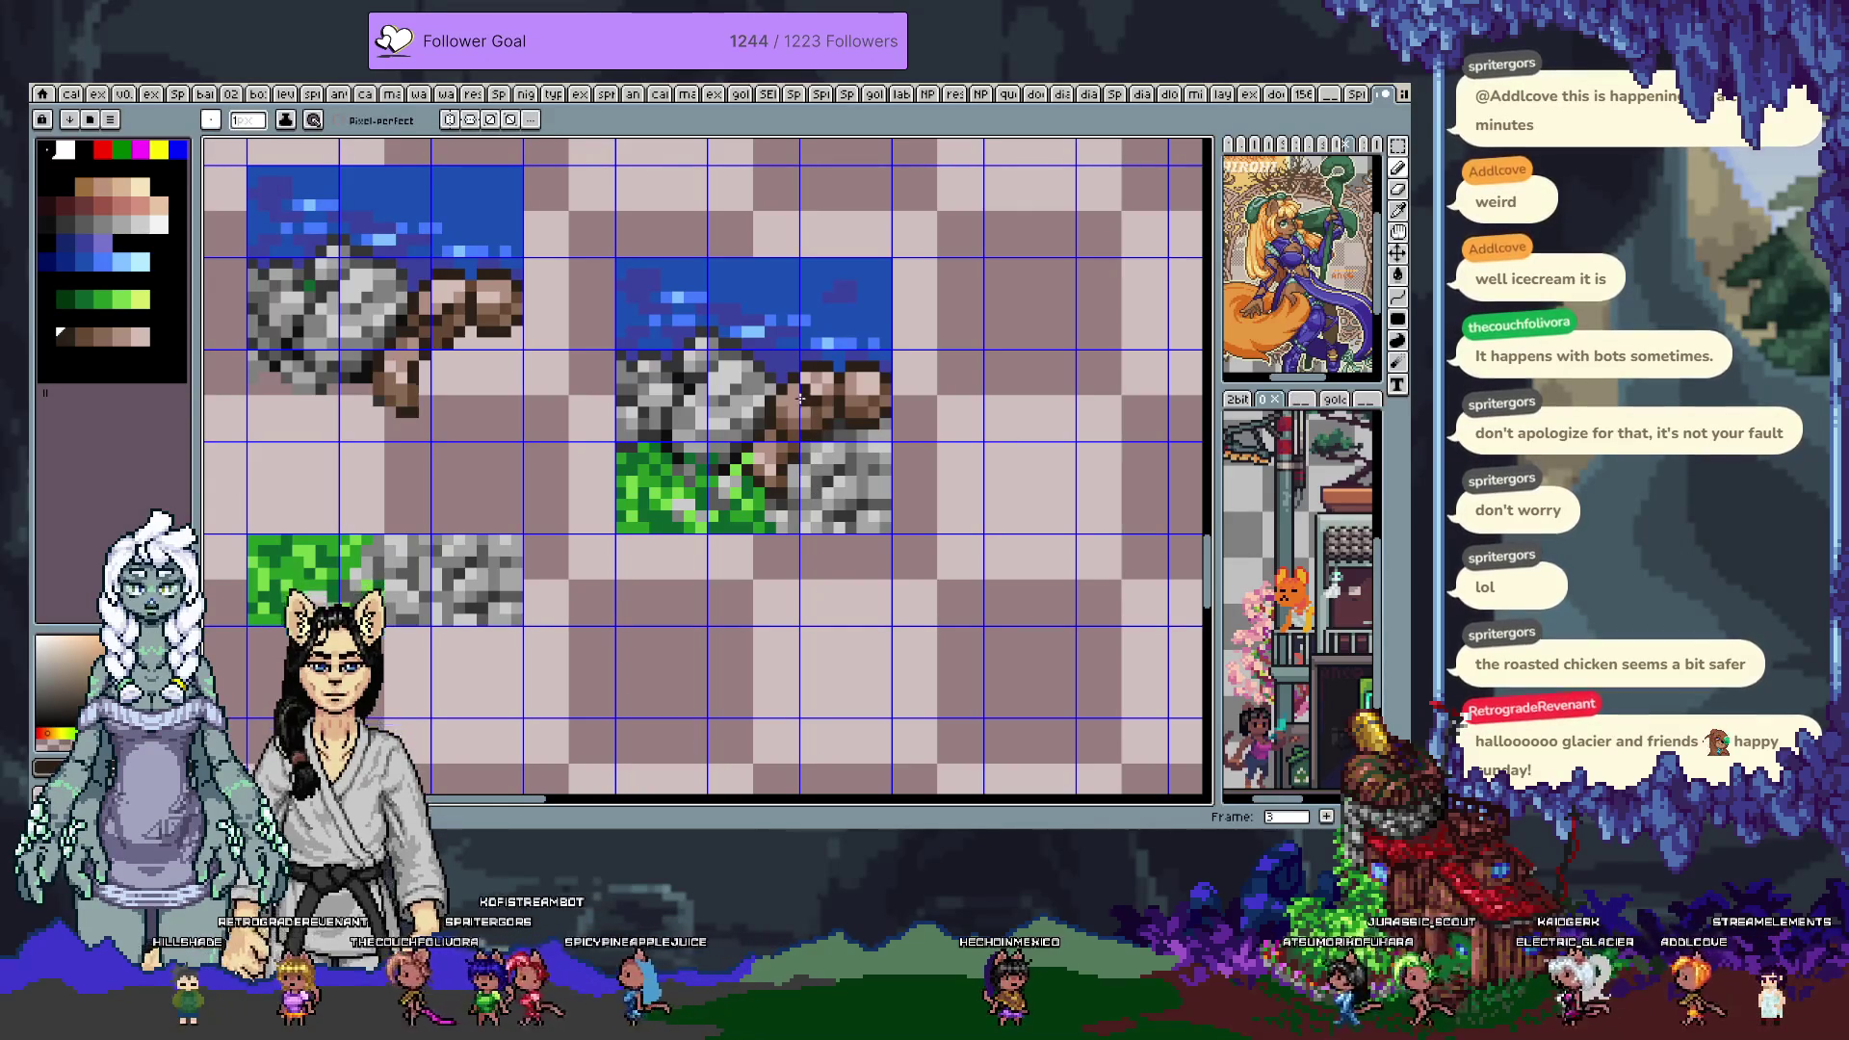
Pick more dirt browns and dark rock greys, then save the tileset file
key("alt")
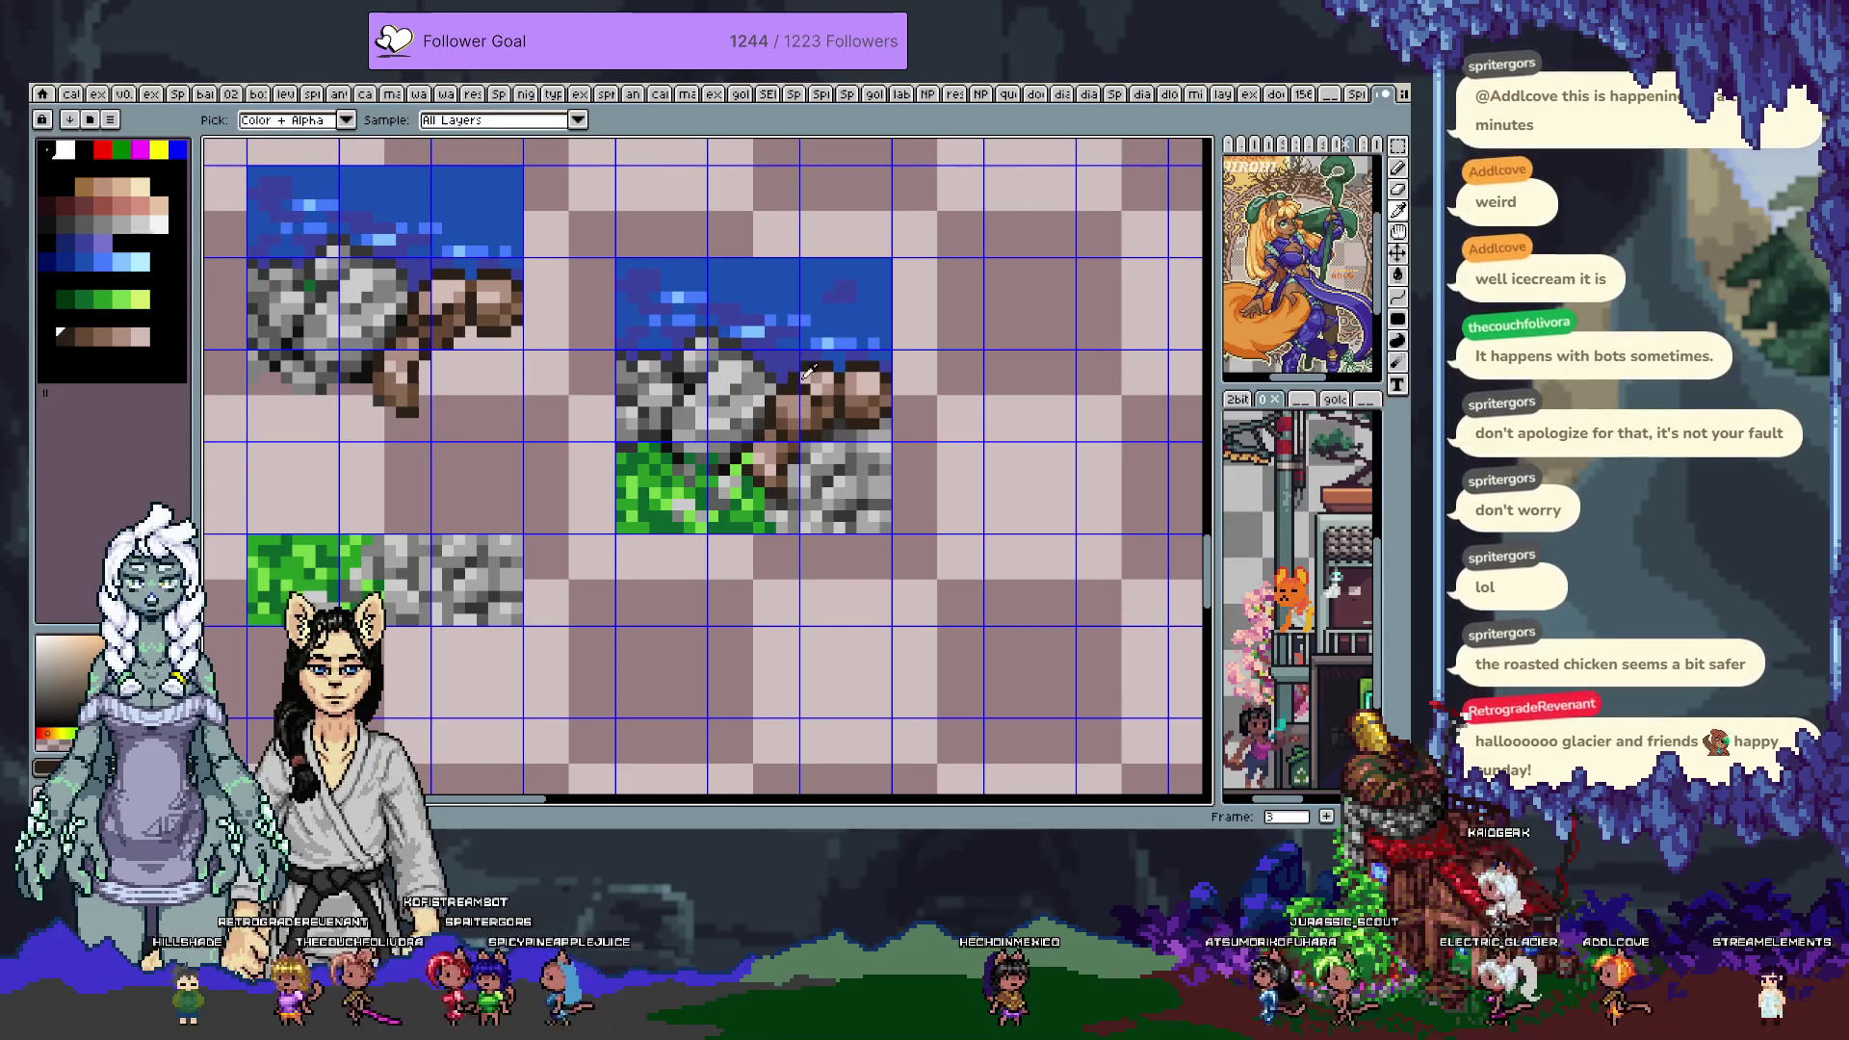
left_click(800, 389)
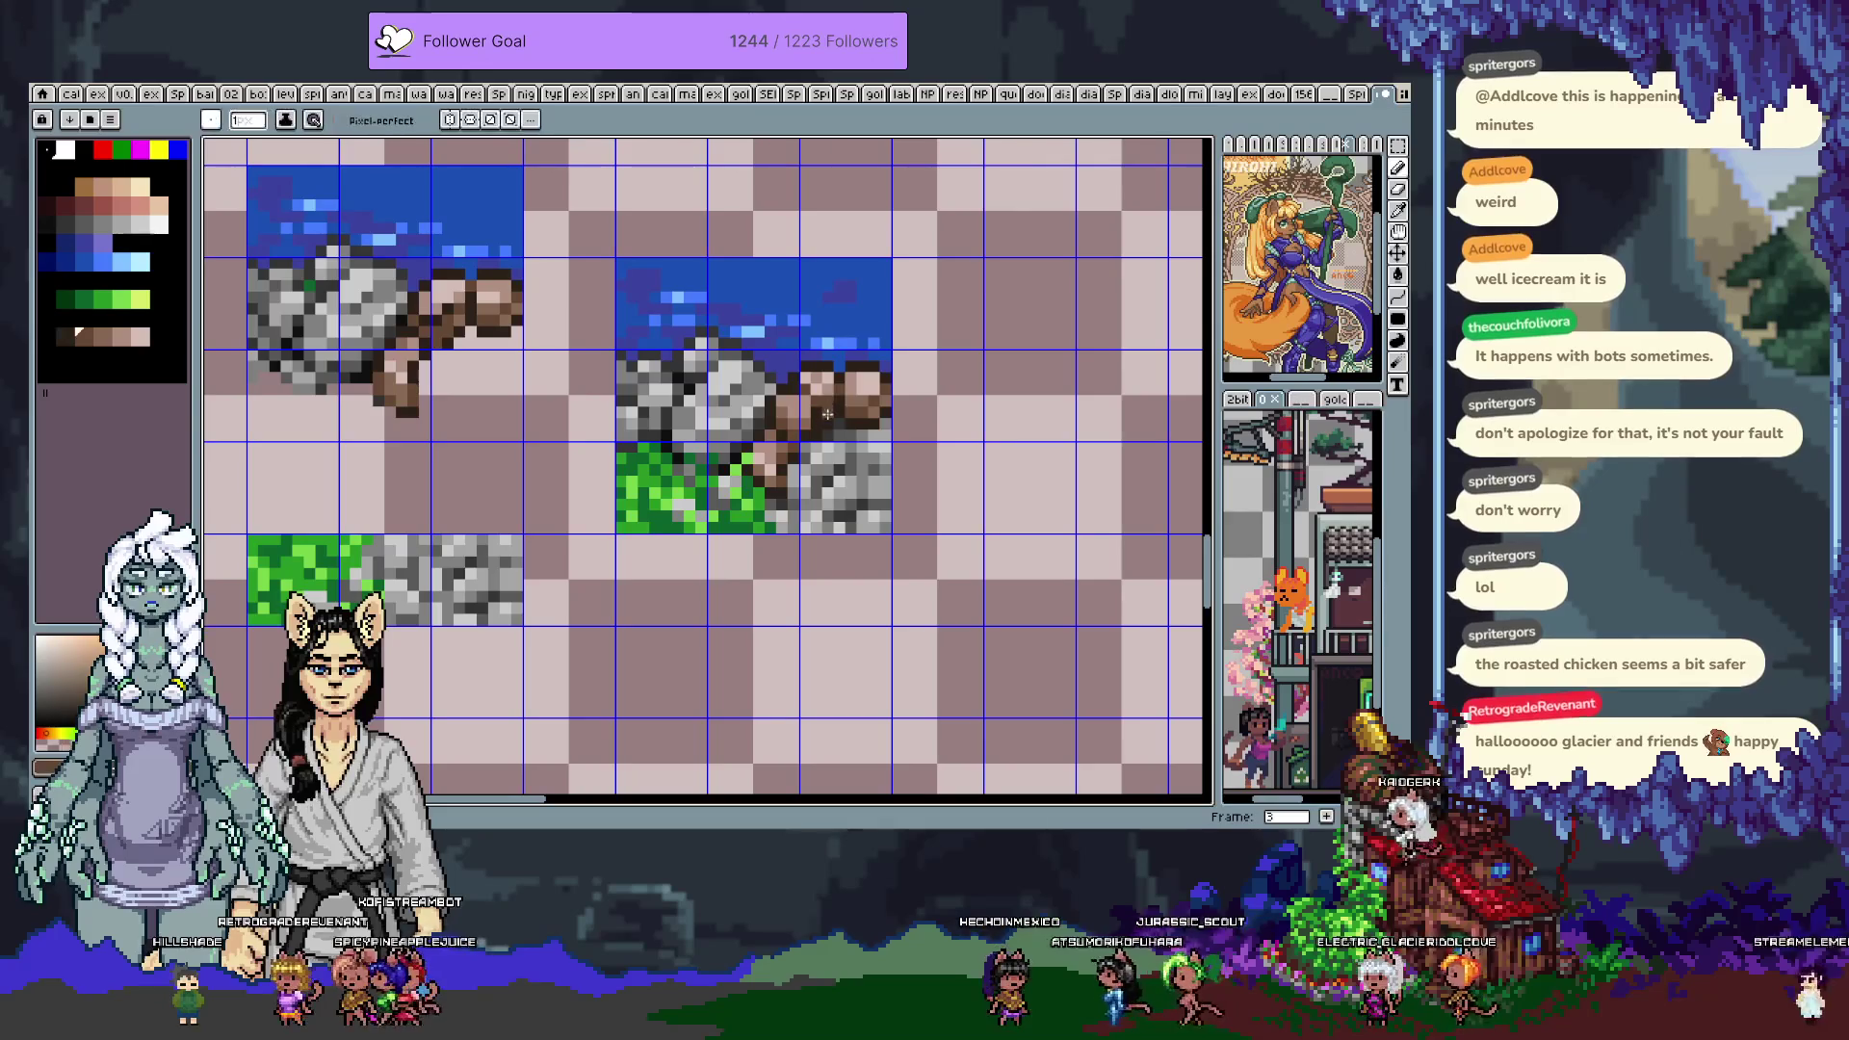
key("alt")
left_click(847, 428)
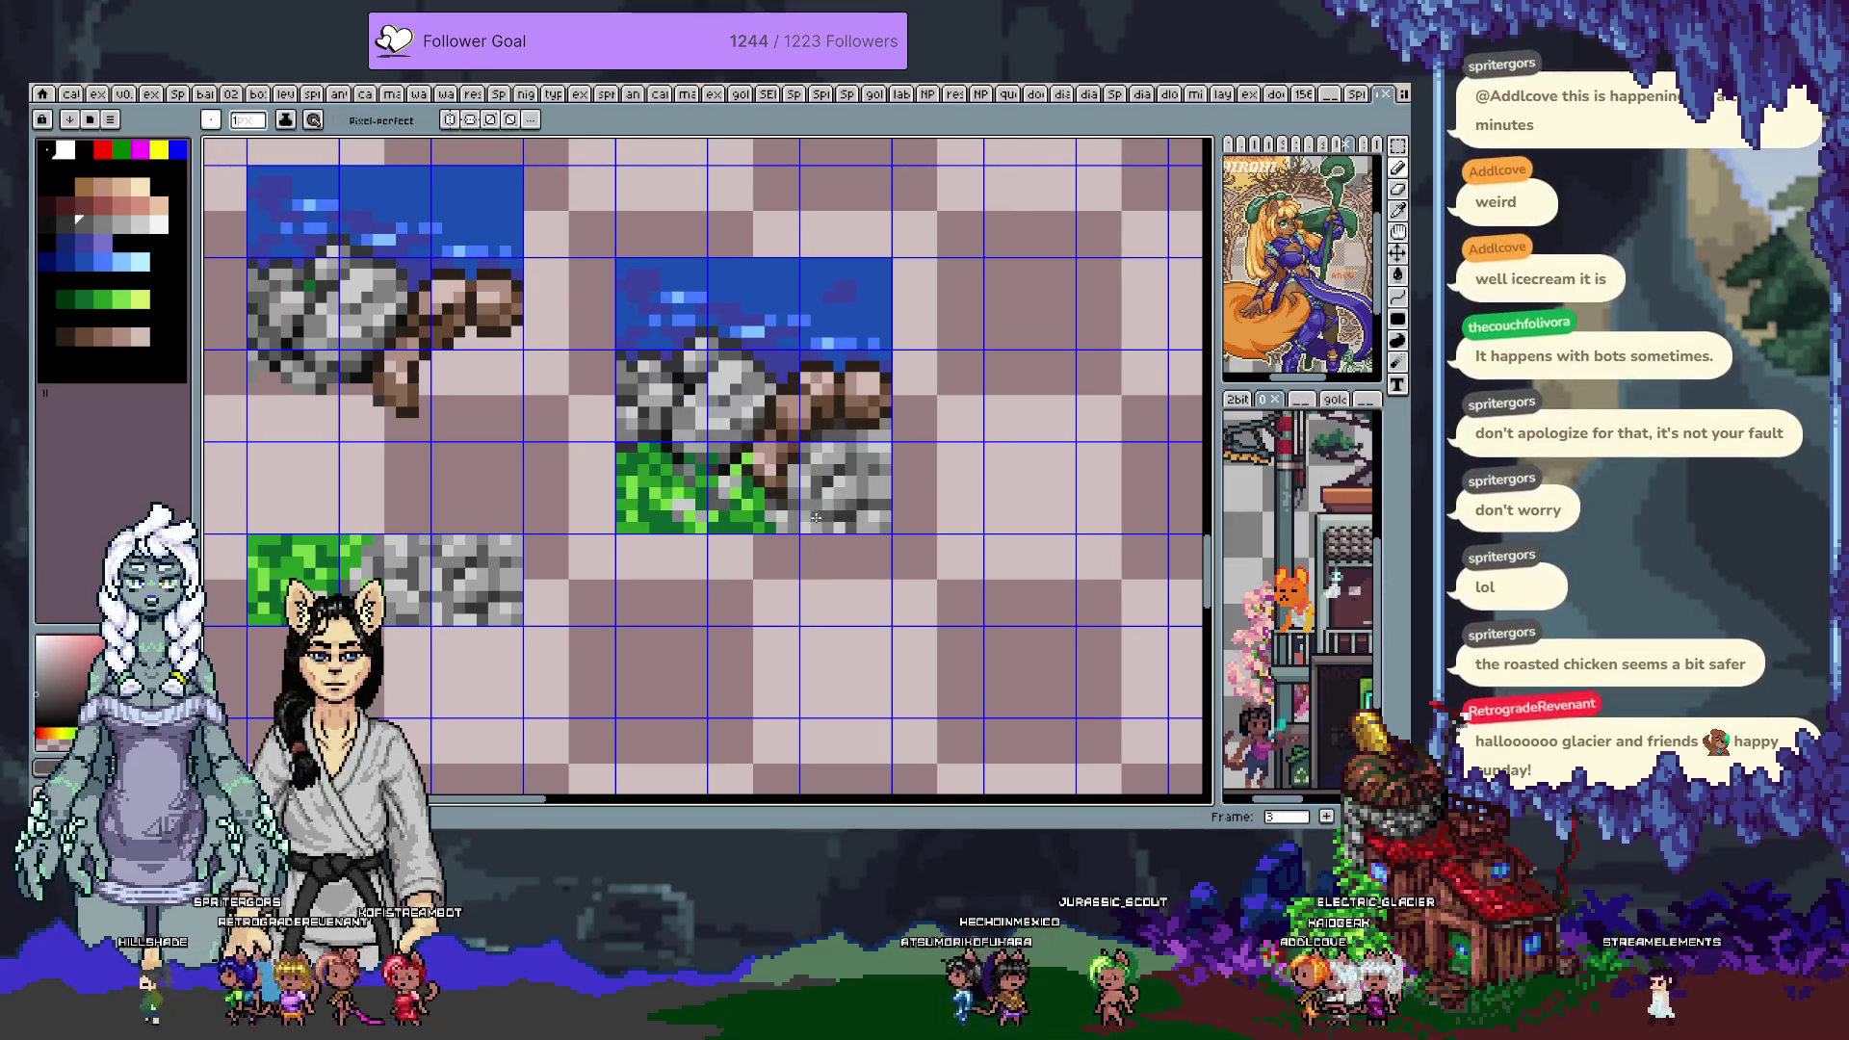
left_click(785, 435)
left_click(788, 436)
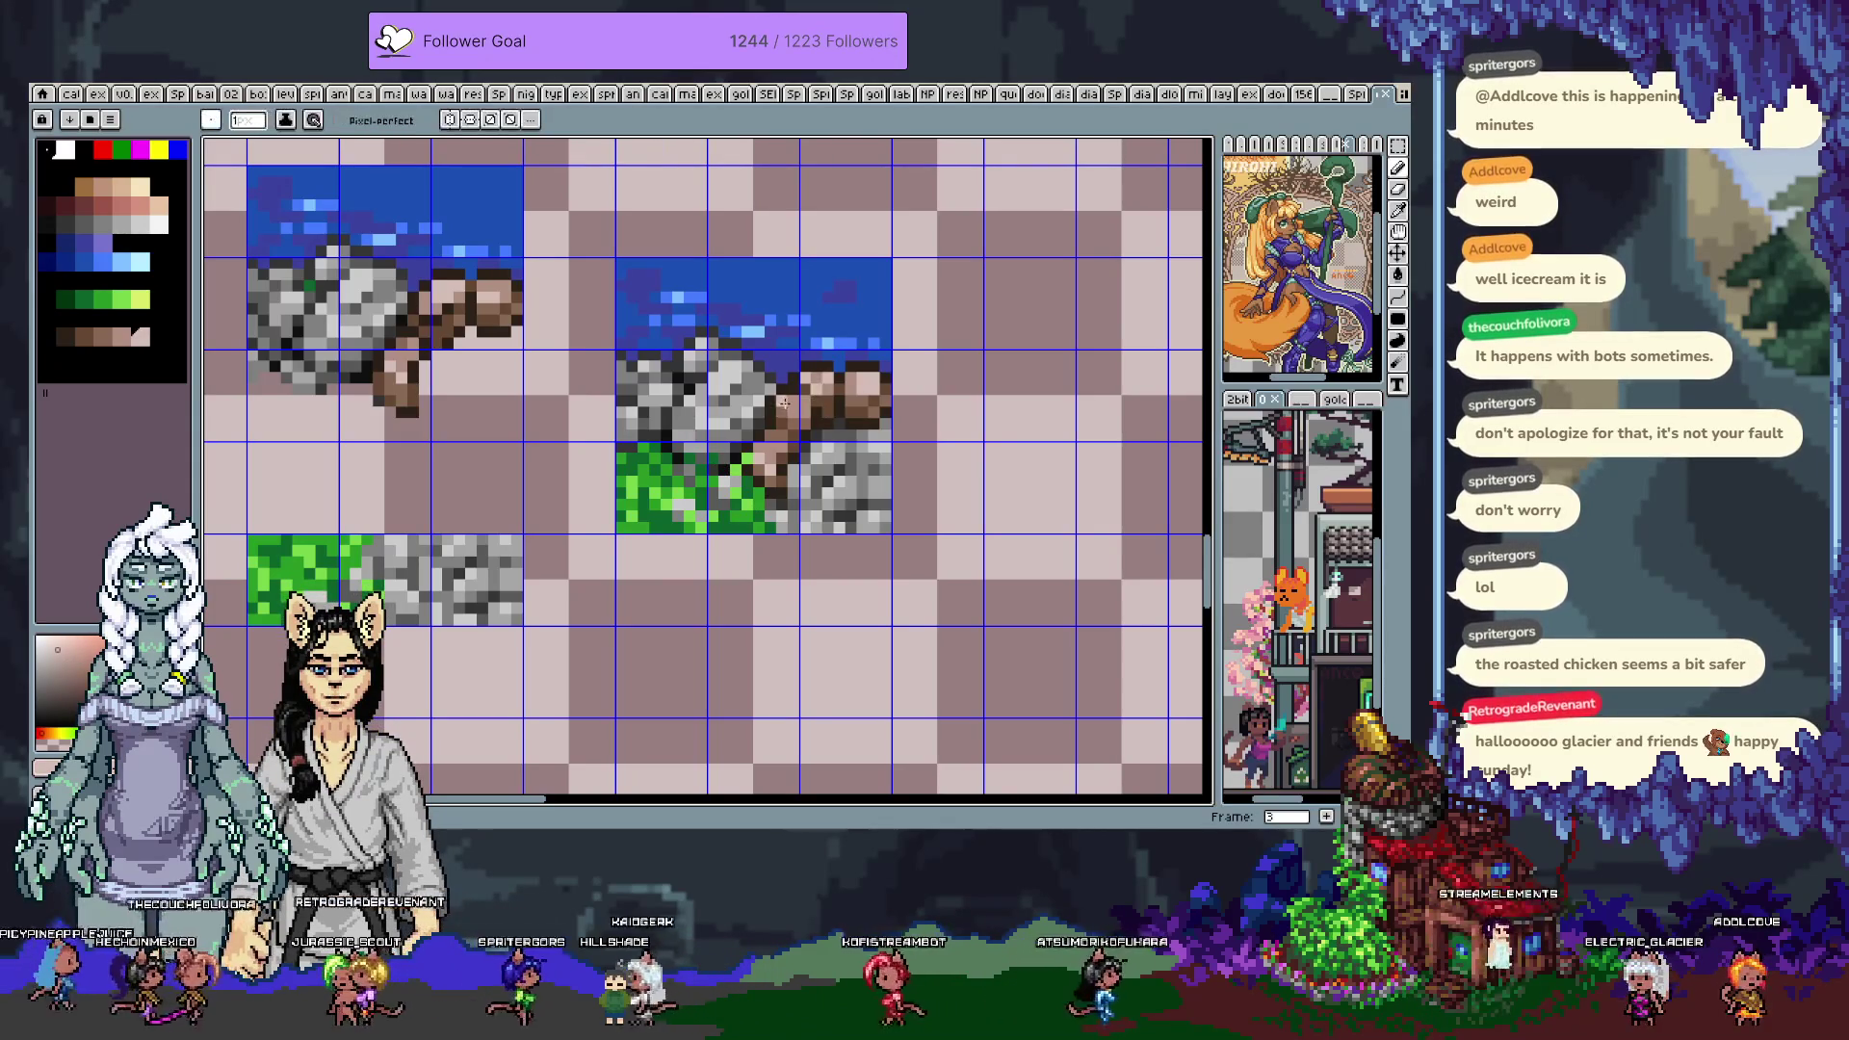
key("ctrl+s")
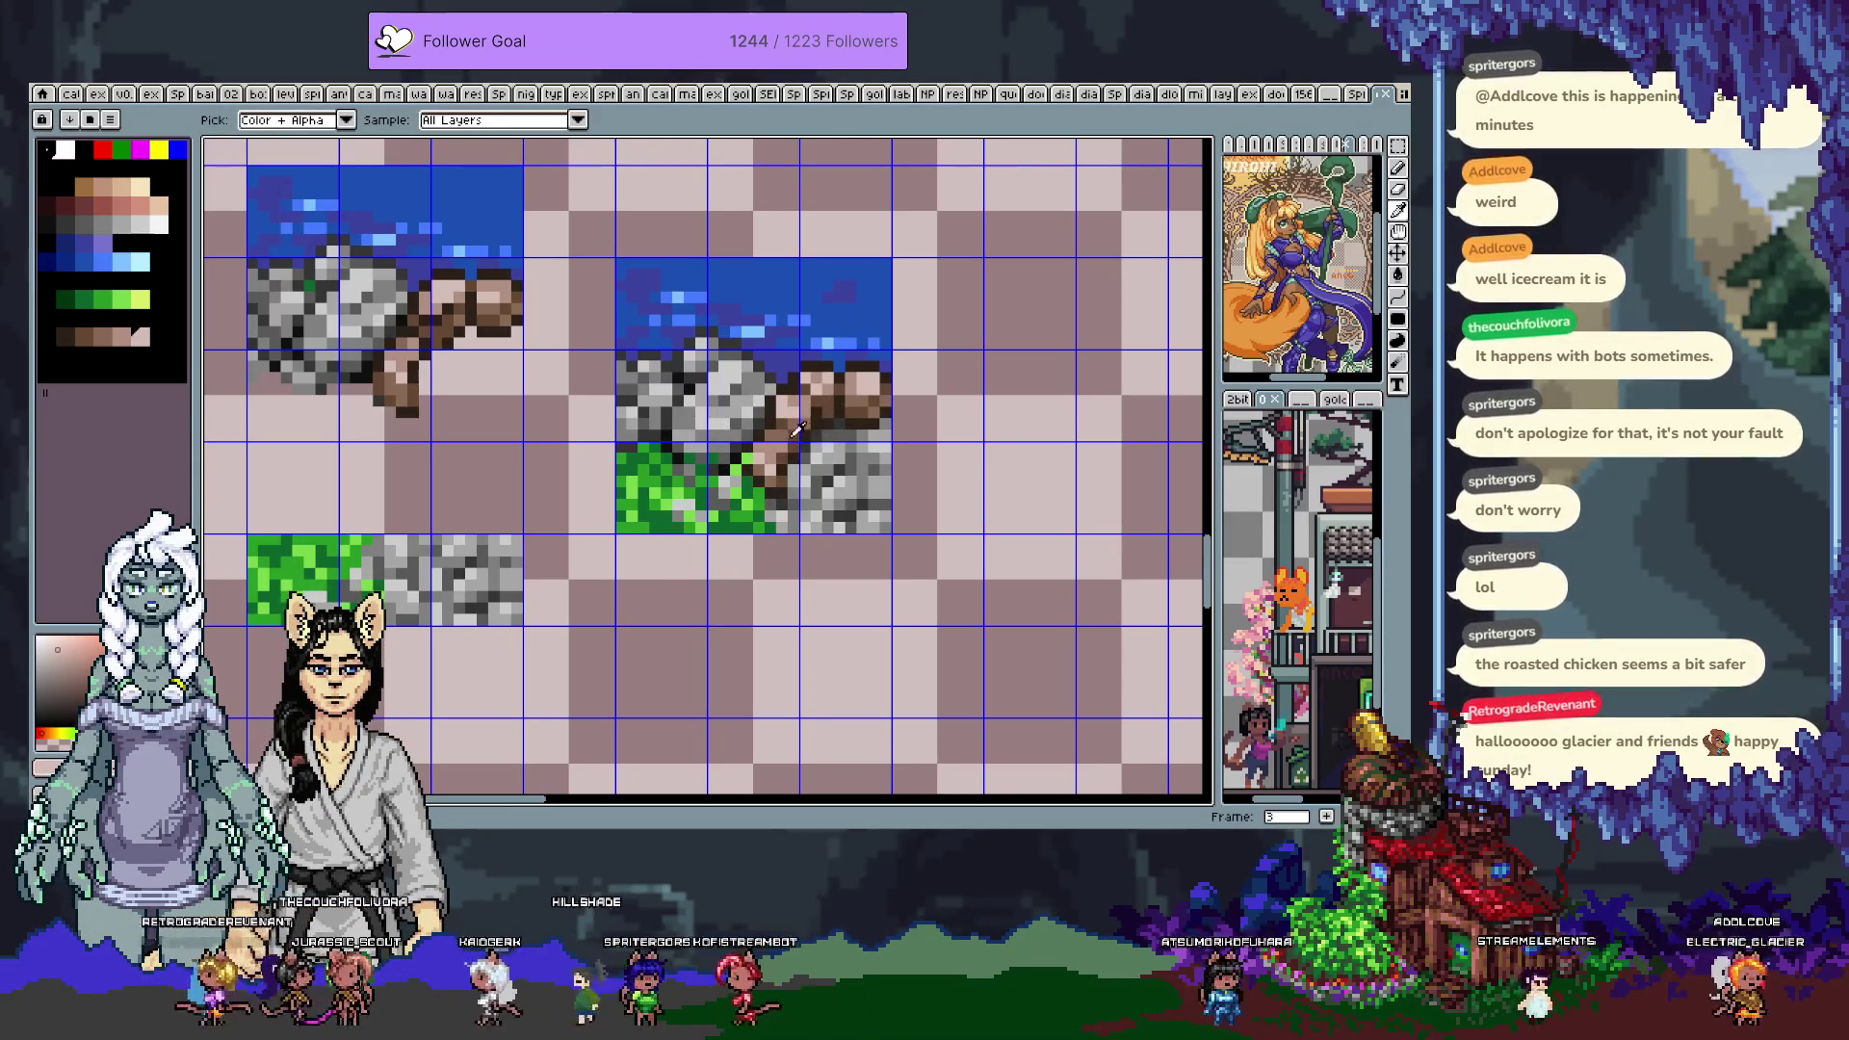
Sample a brown, then the rock's dark grey shadow as the drawing colour
left_click(783, 414, "alt")
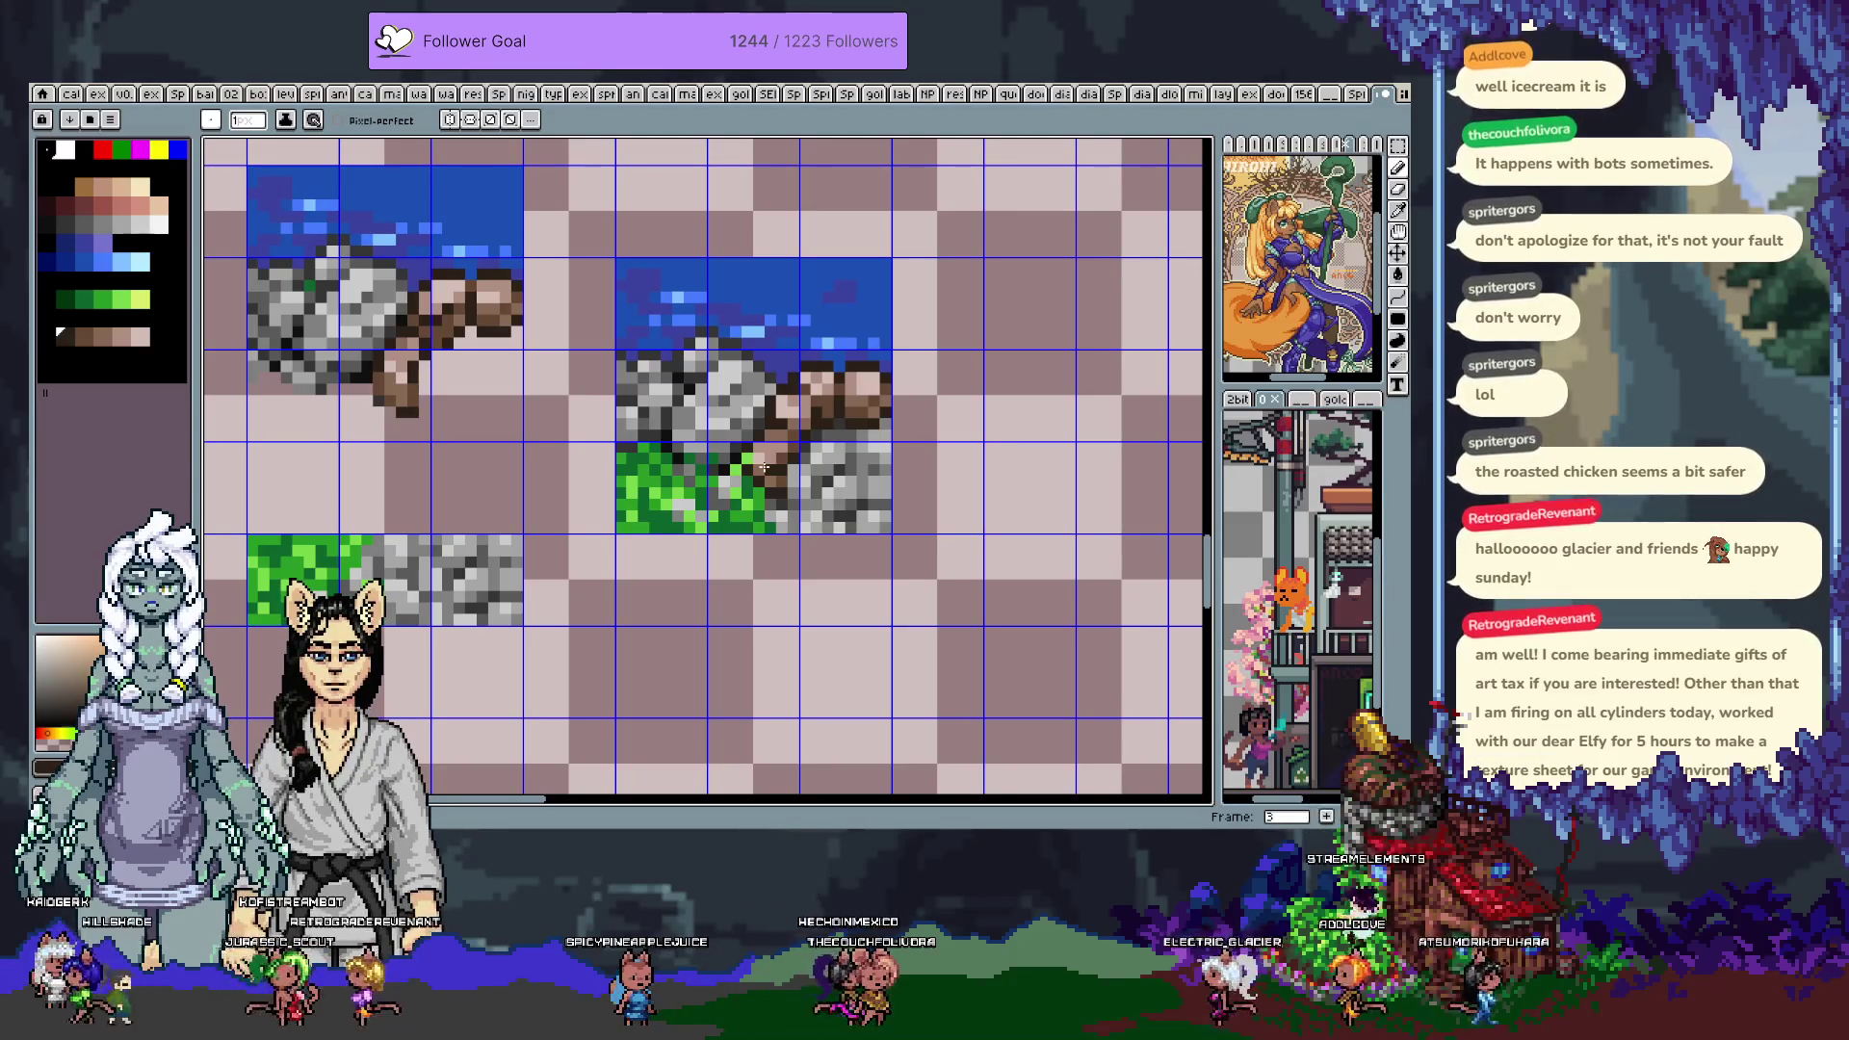
left_click(658, 421, "alt")
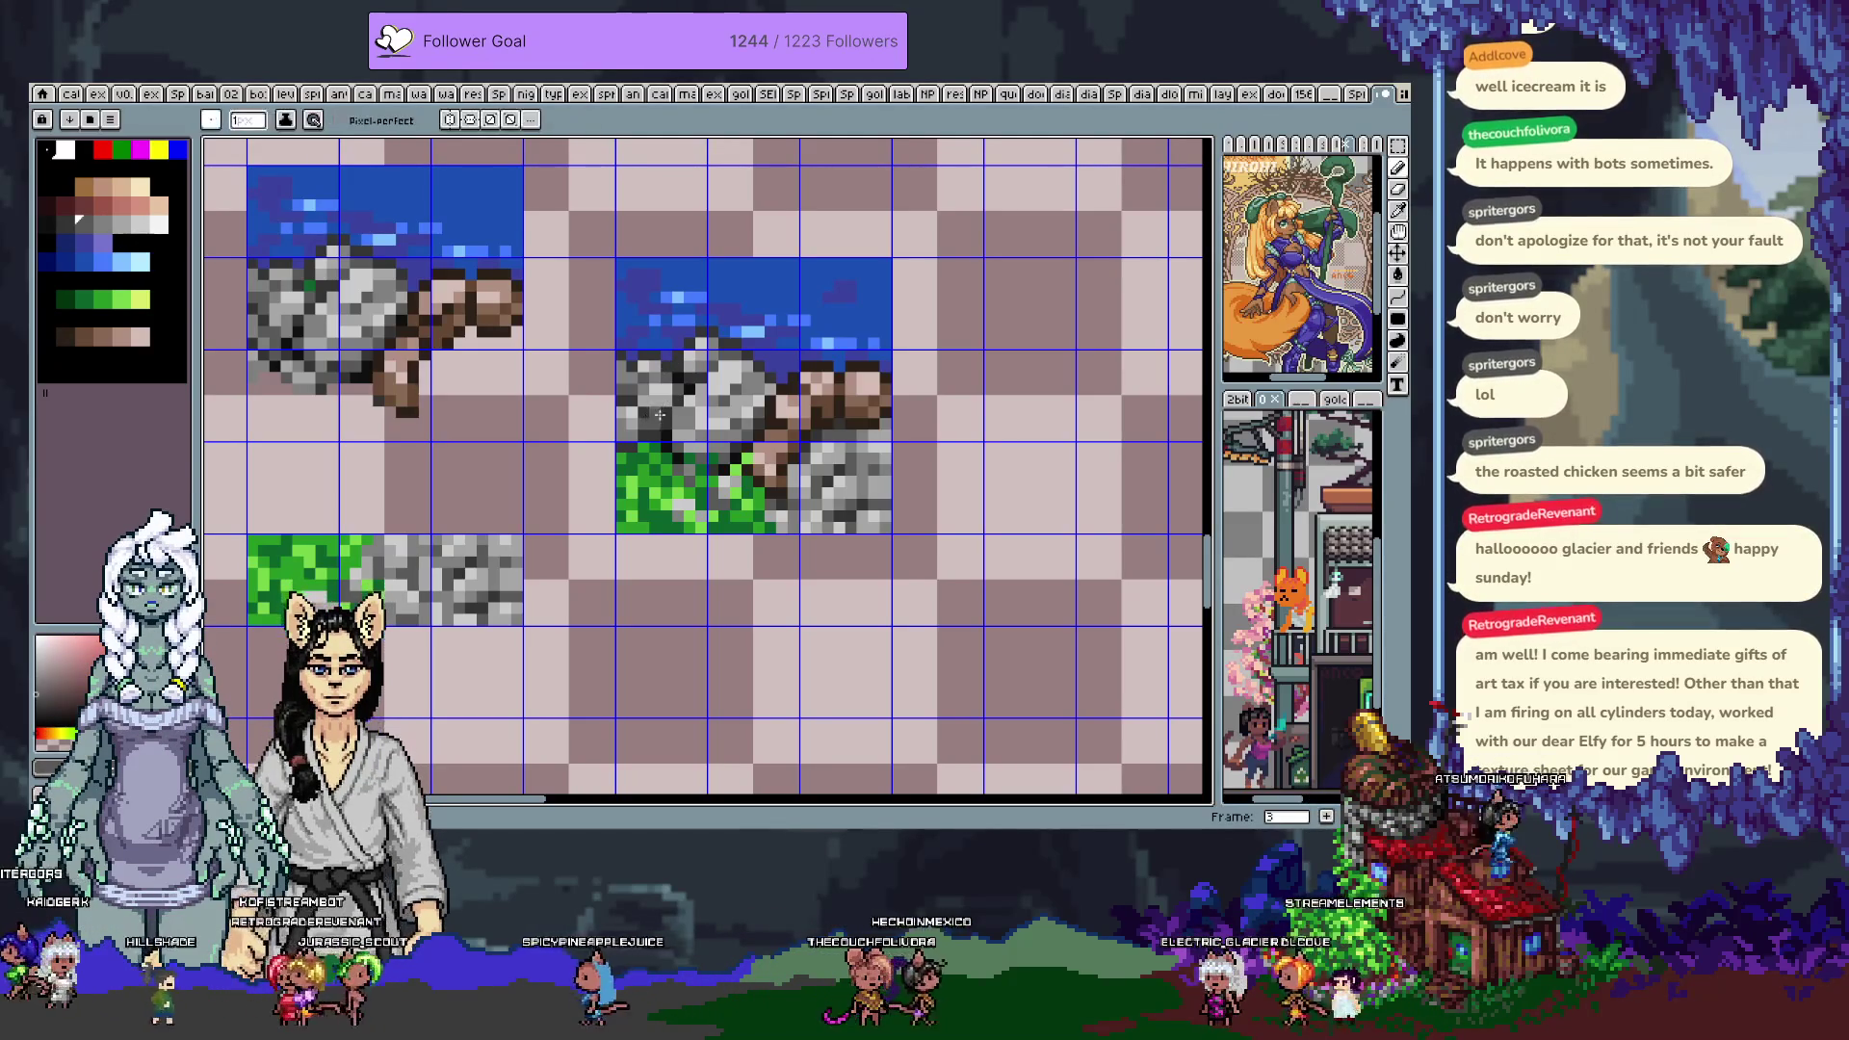
left_click(644, 457, "alt")
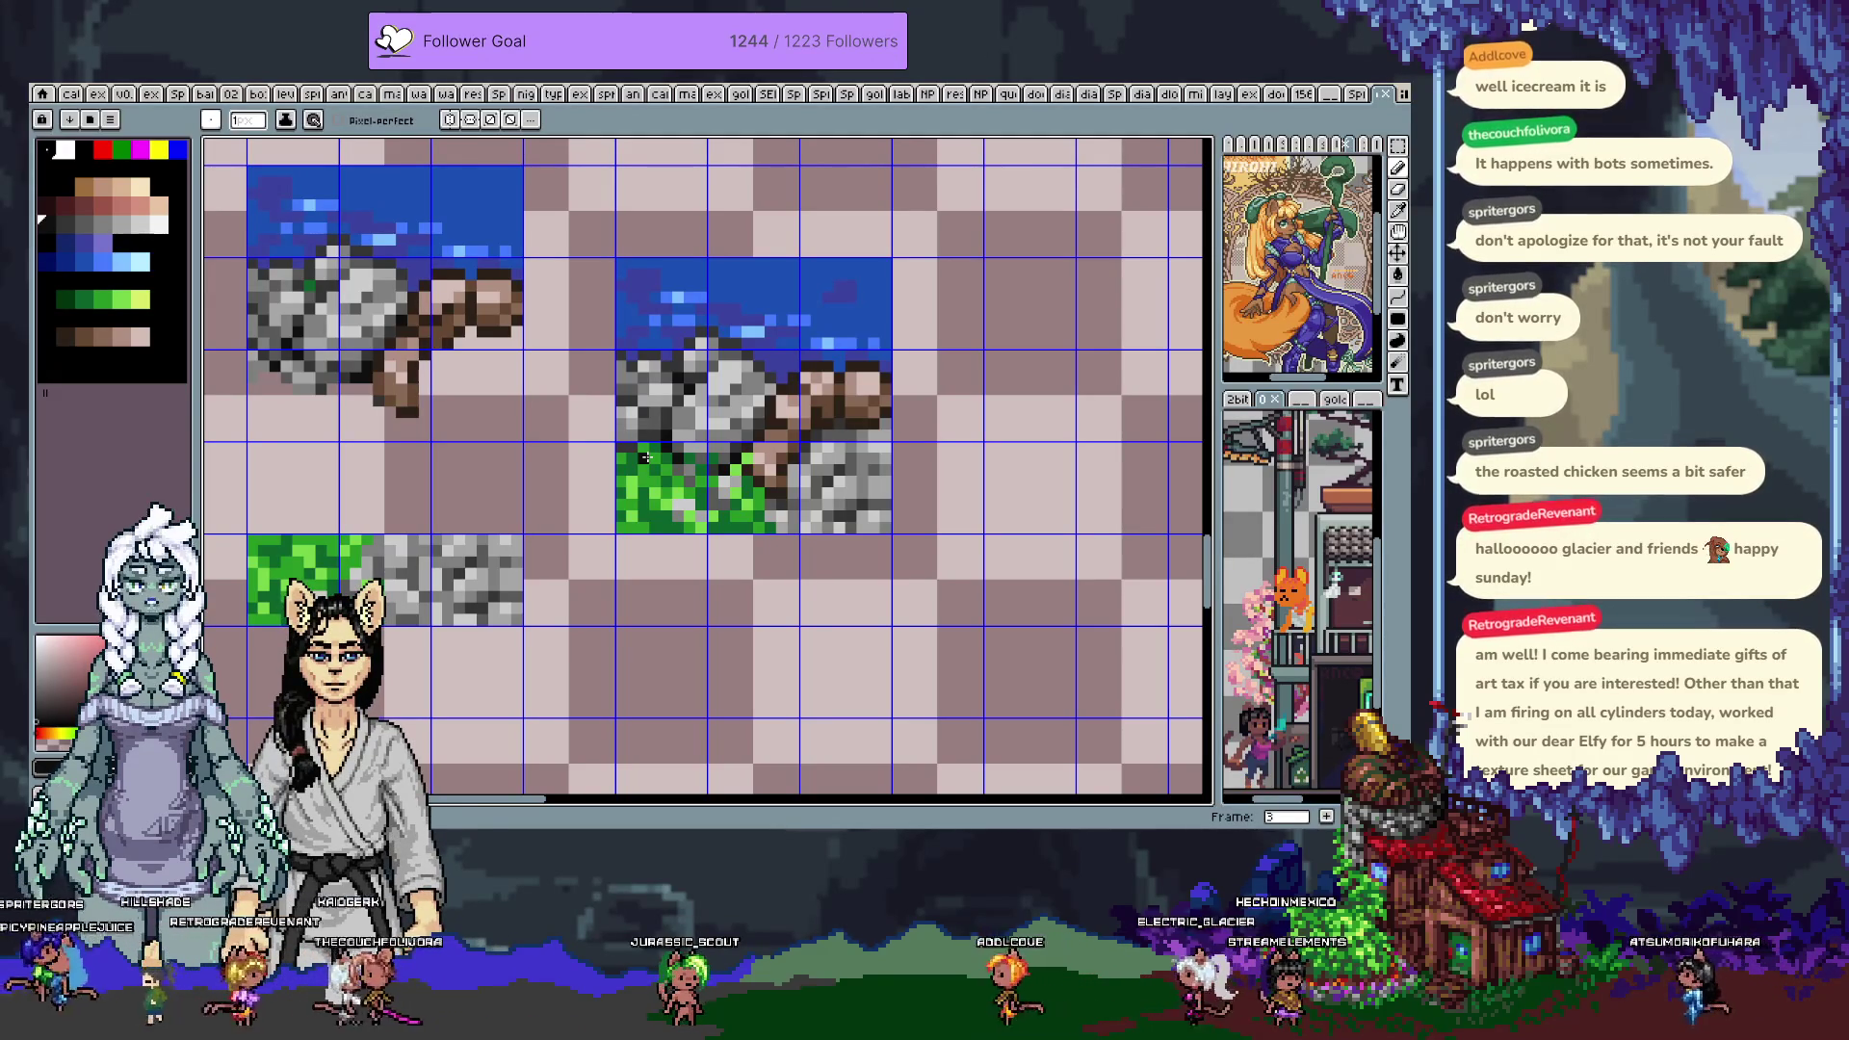
scroll(791, 408, "down", 2)
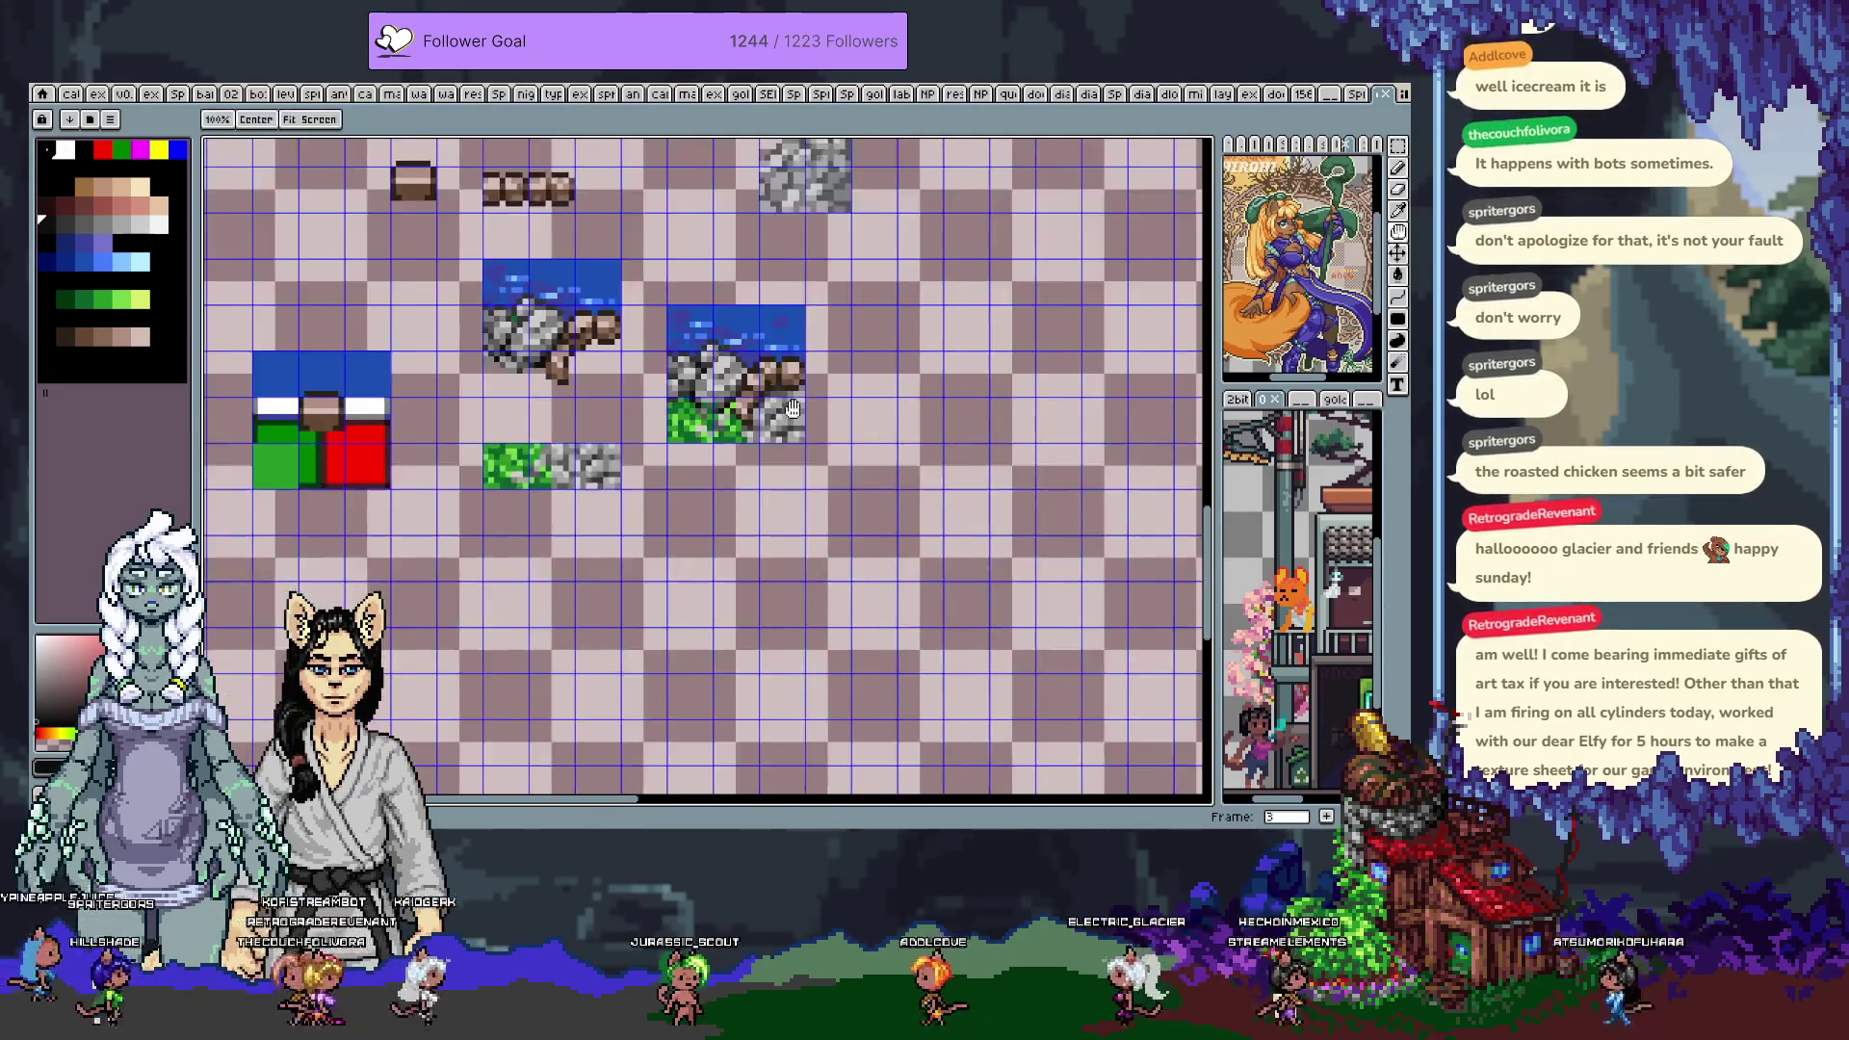
Paste the copied rocky tile and commit it aligned in the centre slot of the tile sheet
left_click_drag(791, 408, 750, 453)
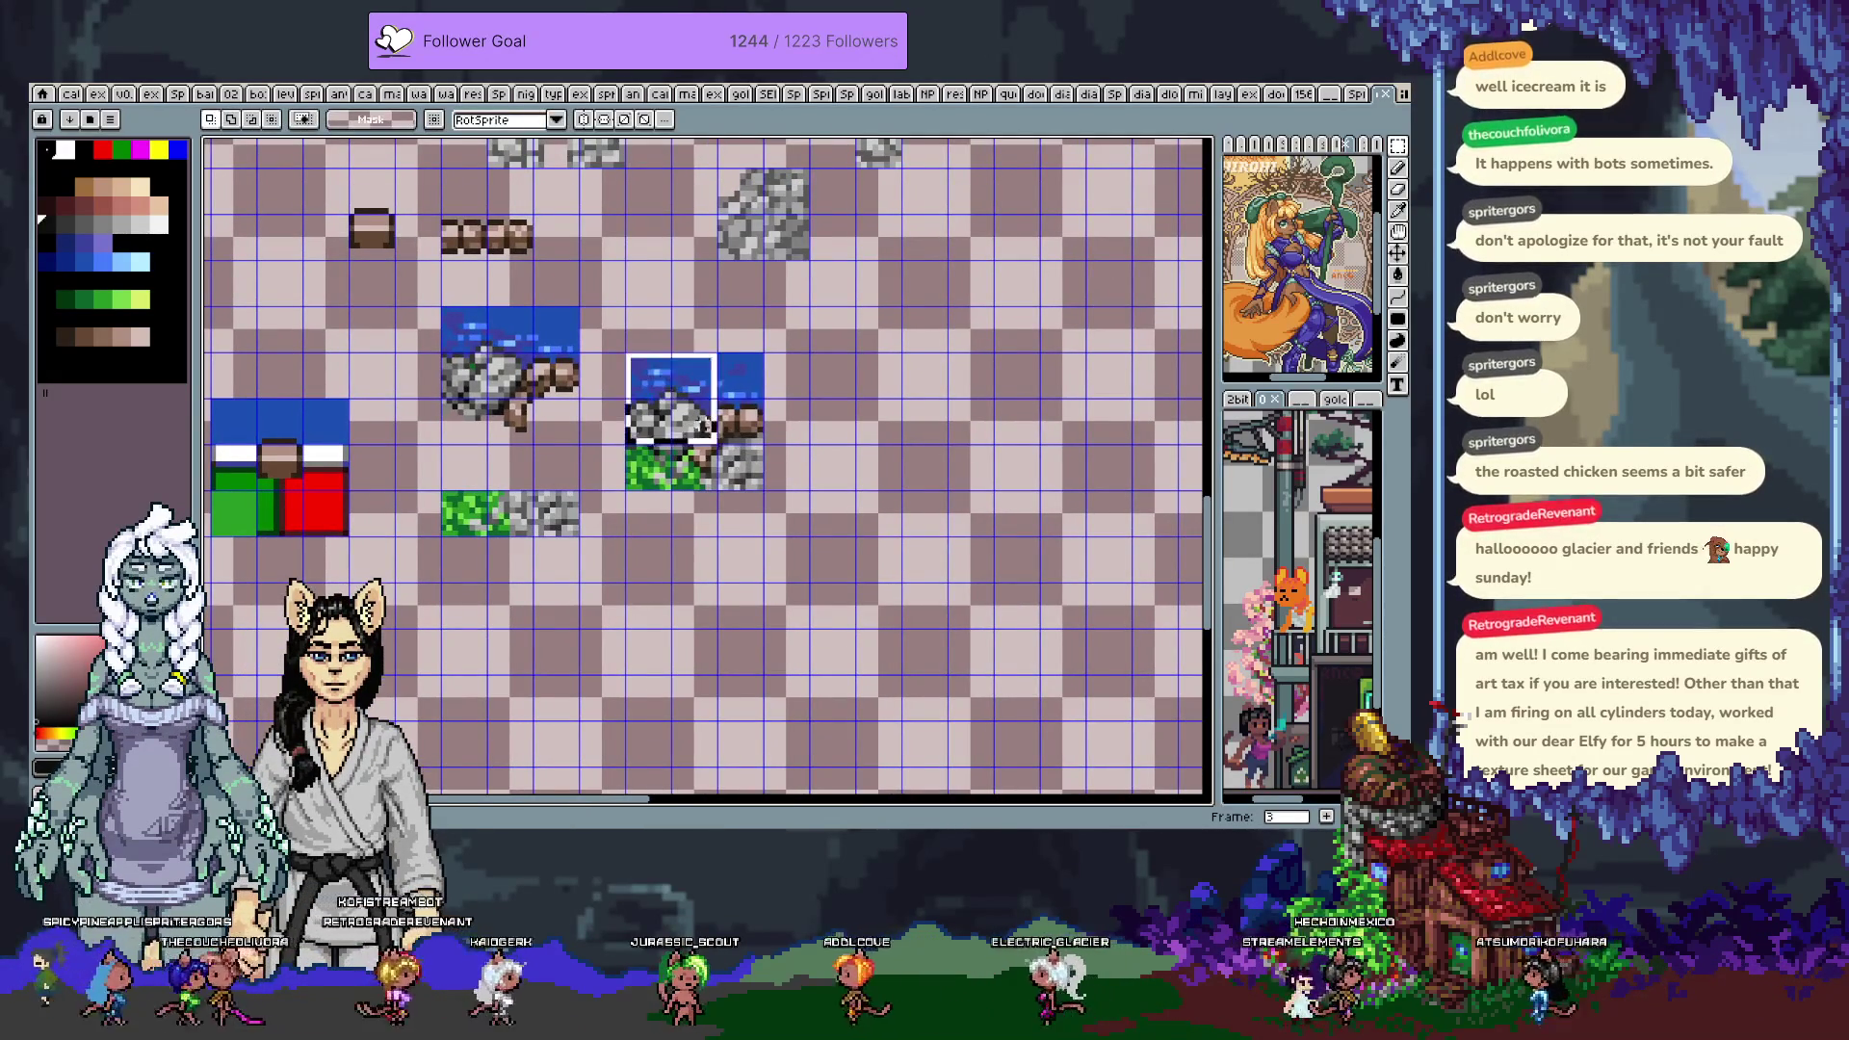
scroll(720, 499, "down", 3)
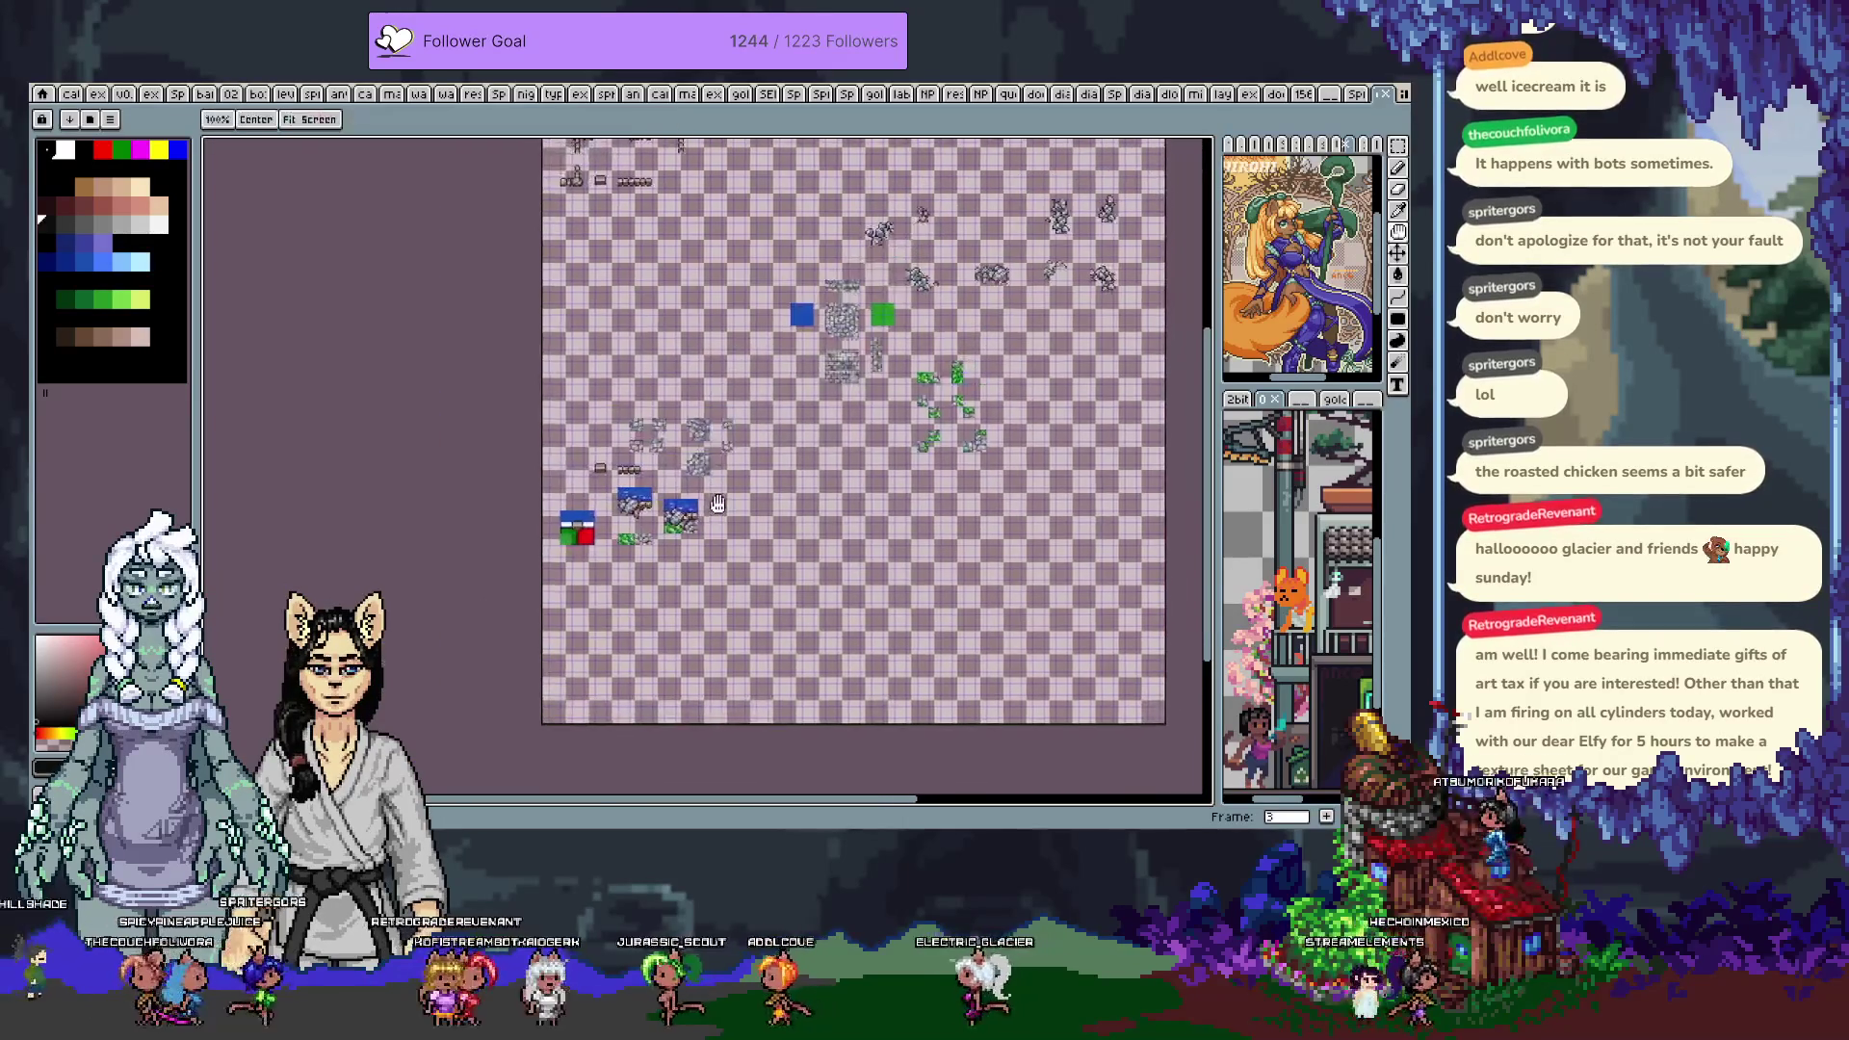
scroll(719, 499, "up", 3)
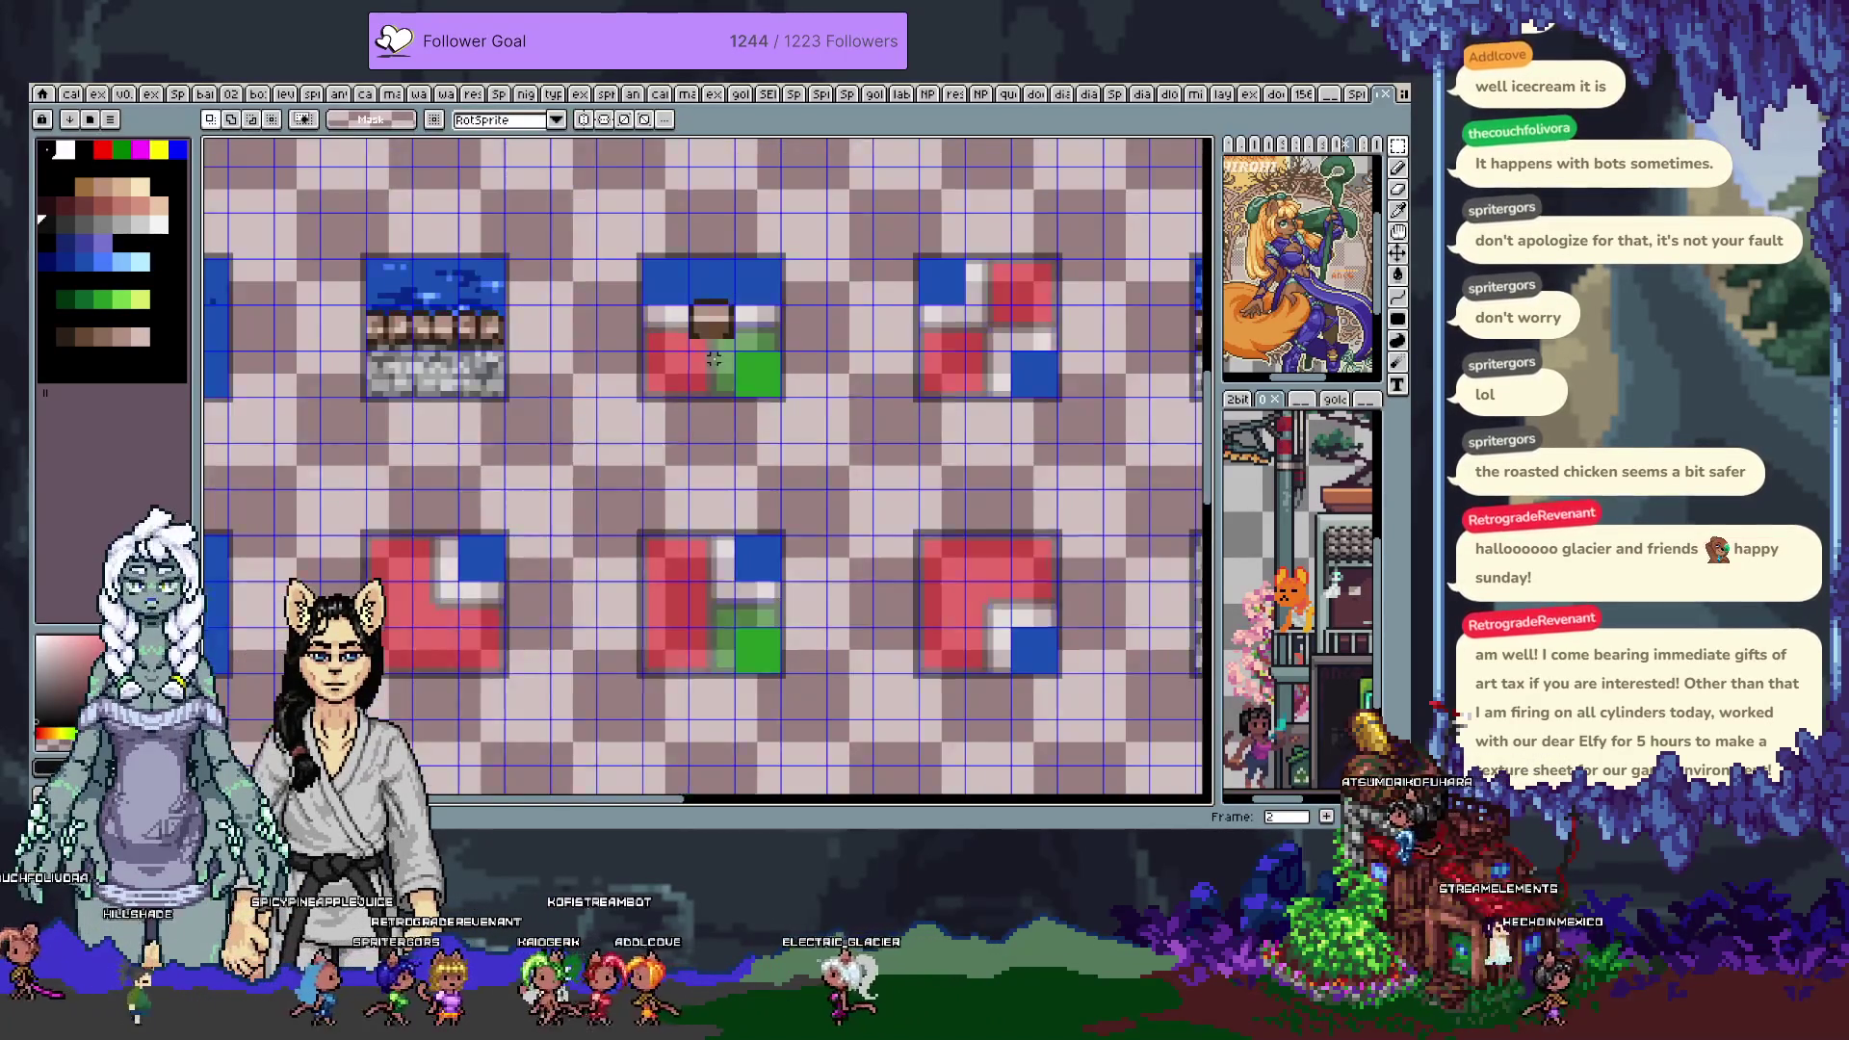
scroll(724, 510, "up", 3)
left_click_drag(682, 299, 724, 378)
key("ctrl+v")
mouse_move(684, 459)
left_mouse_down()
mouse_move(690, 369)
mouse_move(732, 390)
left_mouse_up()
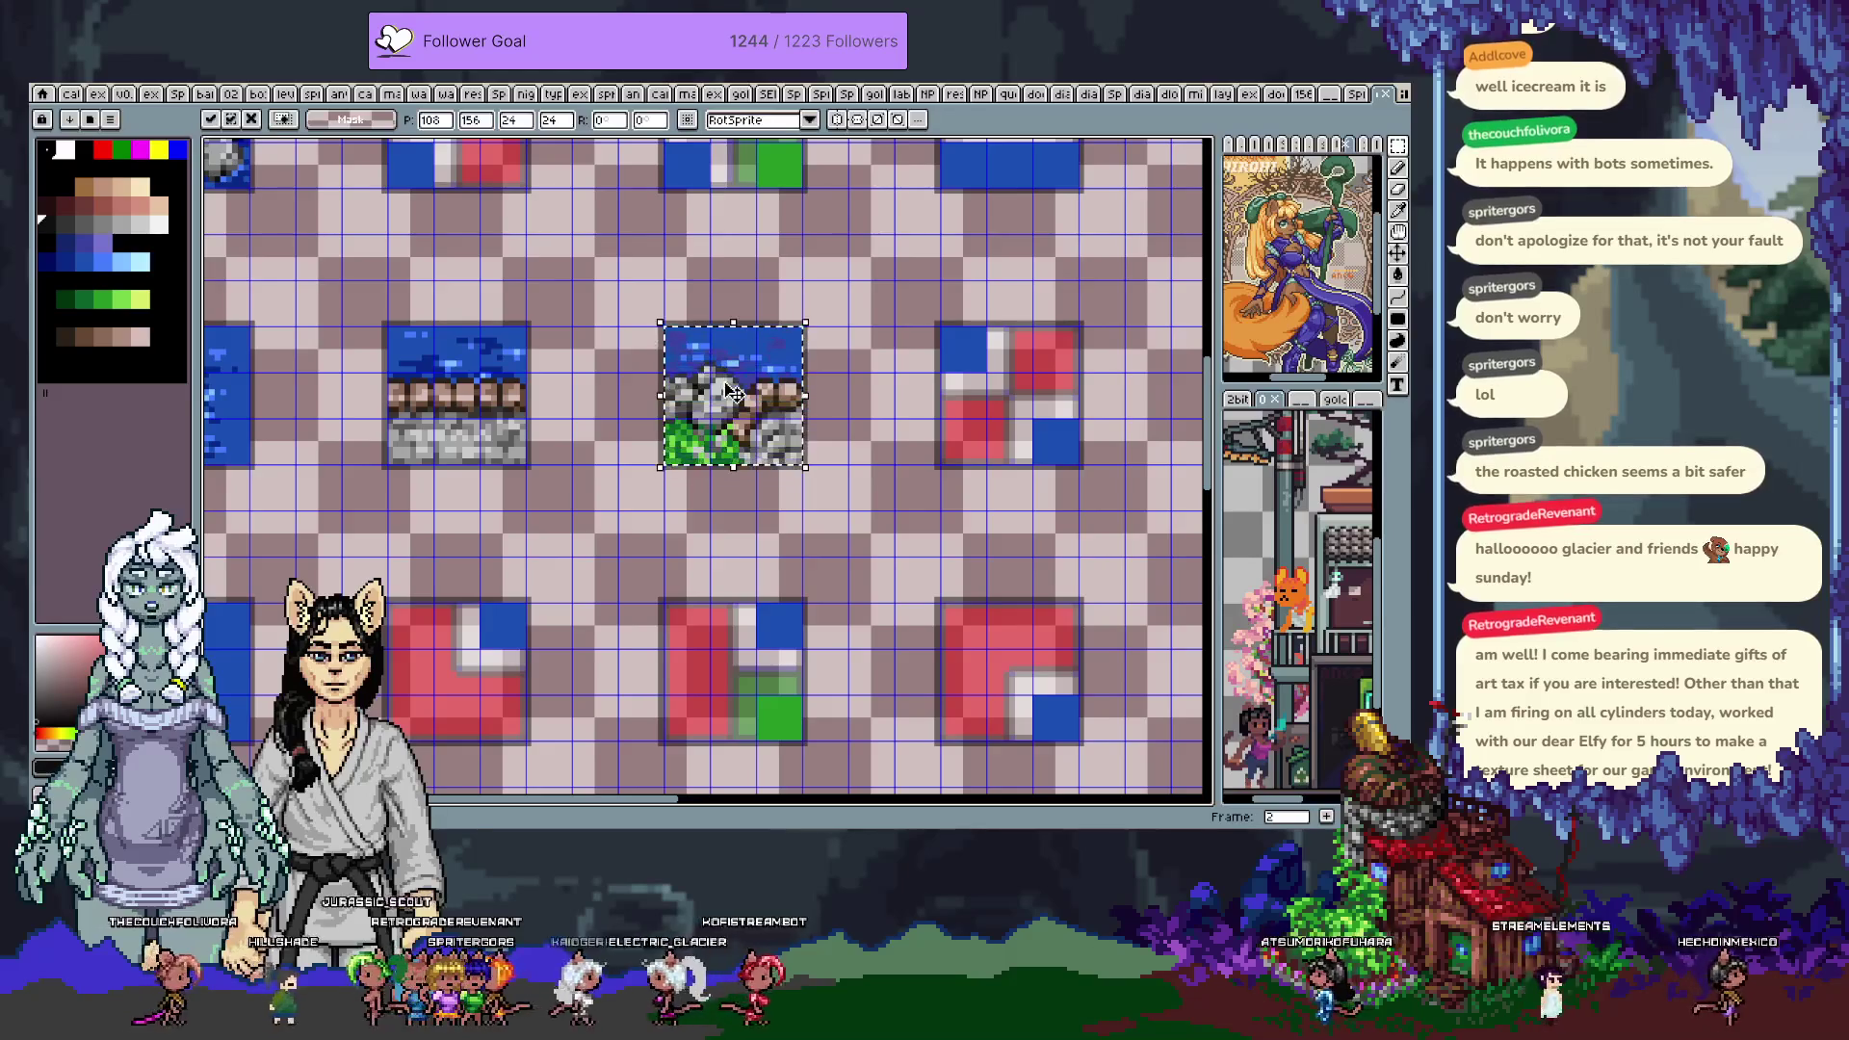
key("Return")
right_click(758, 357)
left_click(775, 341)
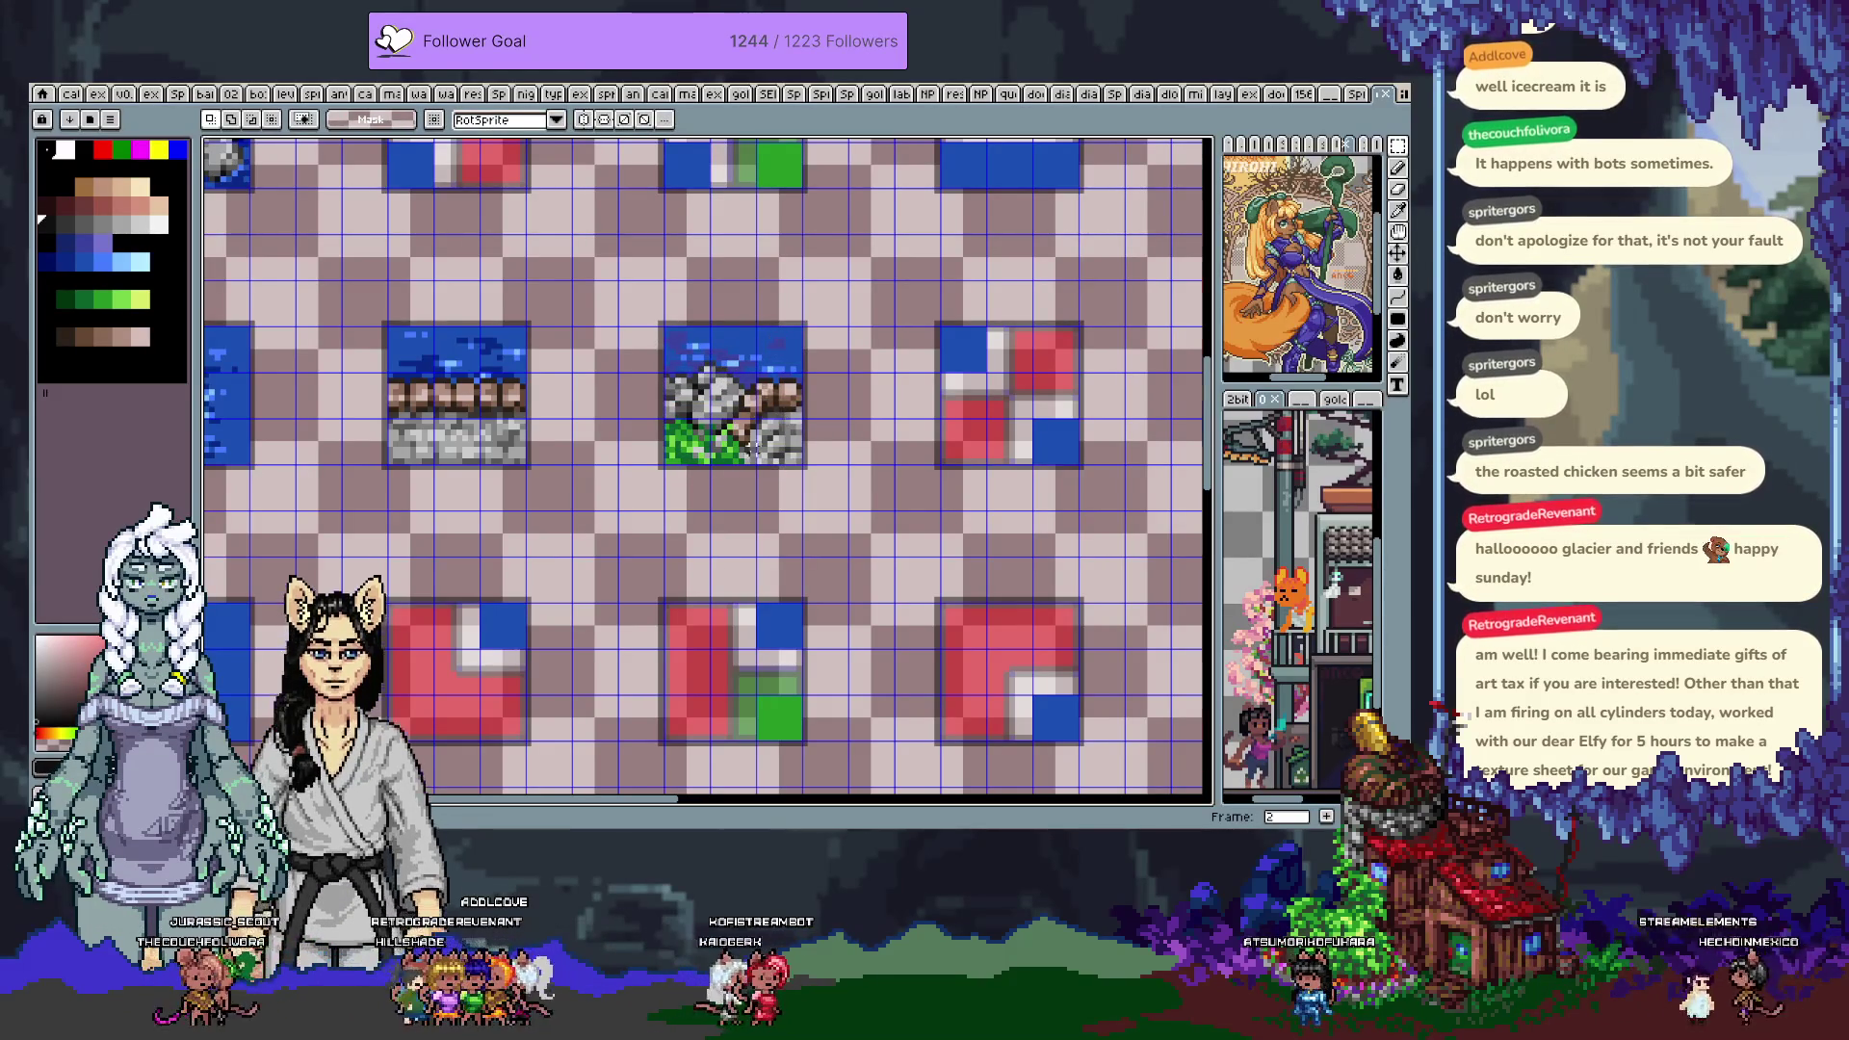
Pick dark, lighter and darker grey swatches for shading the rock
scroll(716, 475, "up", 2)
key("b")
left_click(721, 469, "alt")
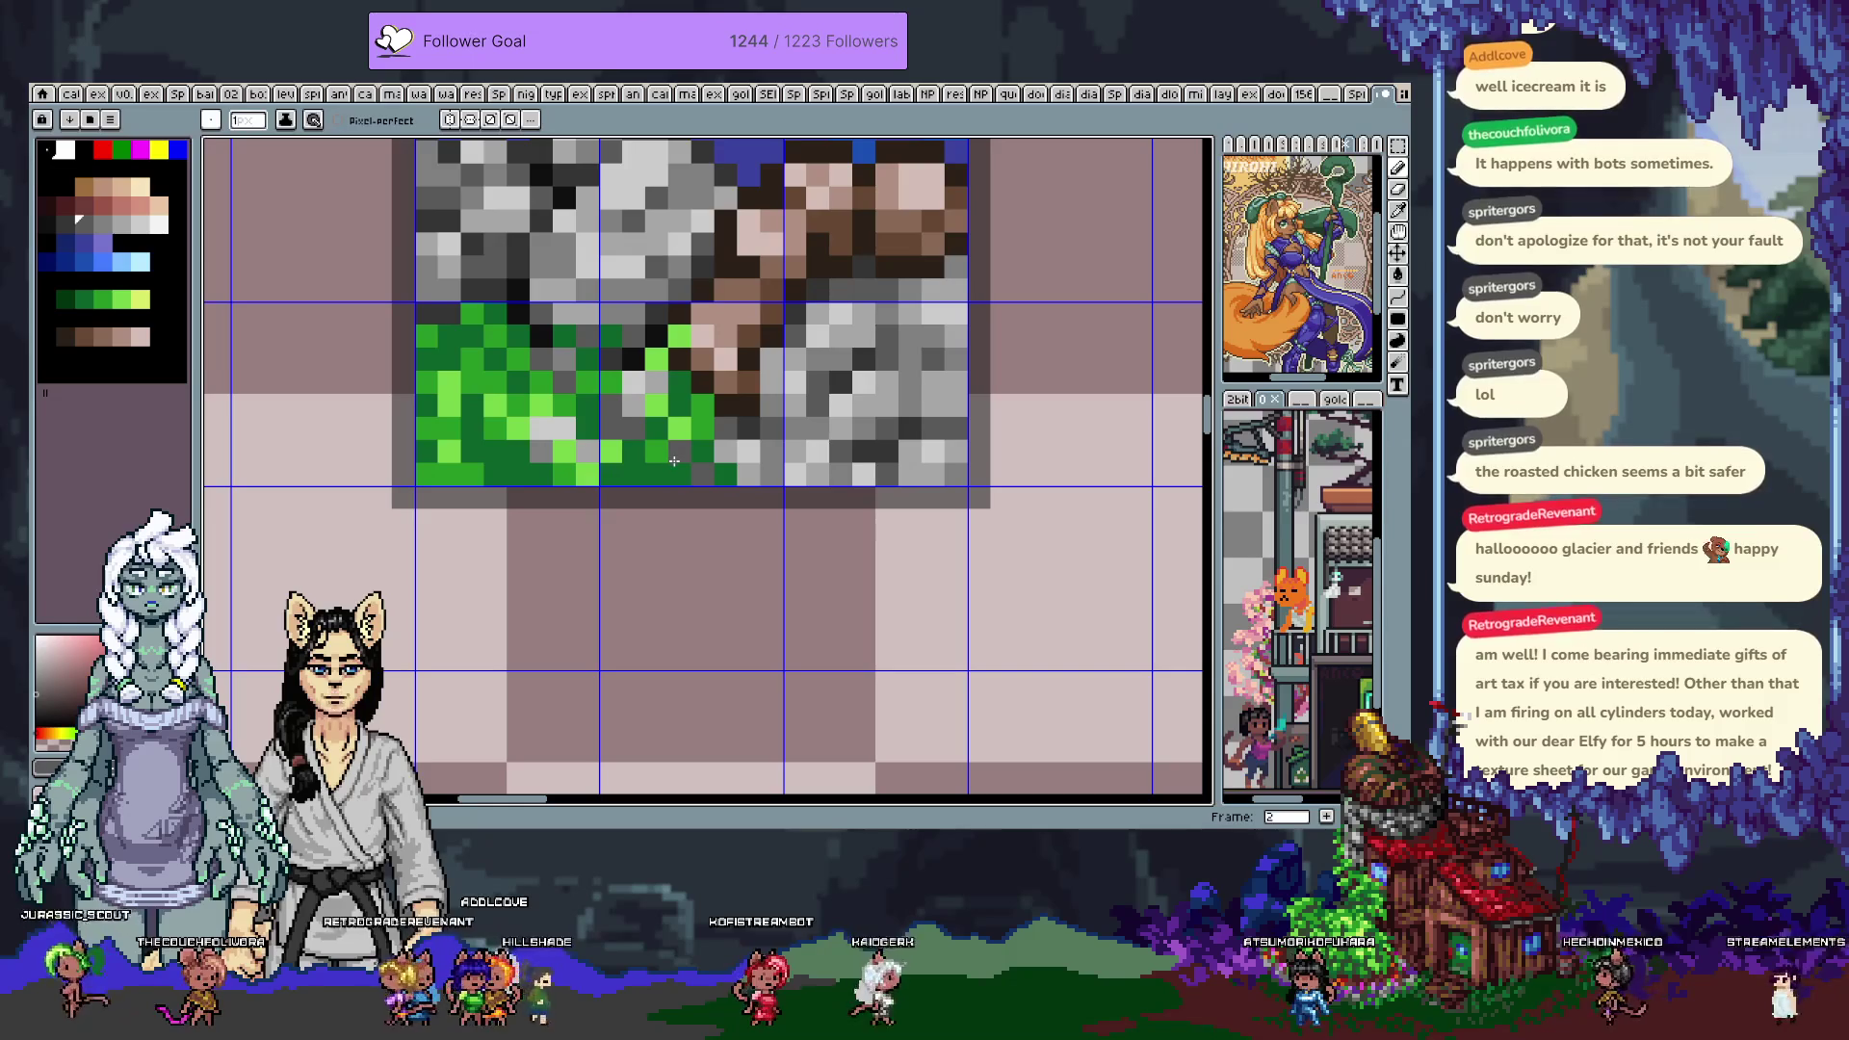
left_click(749, 474, "alt")
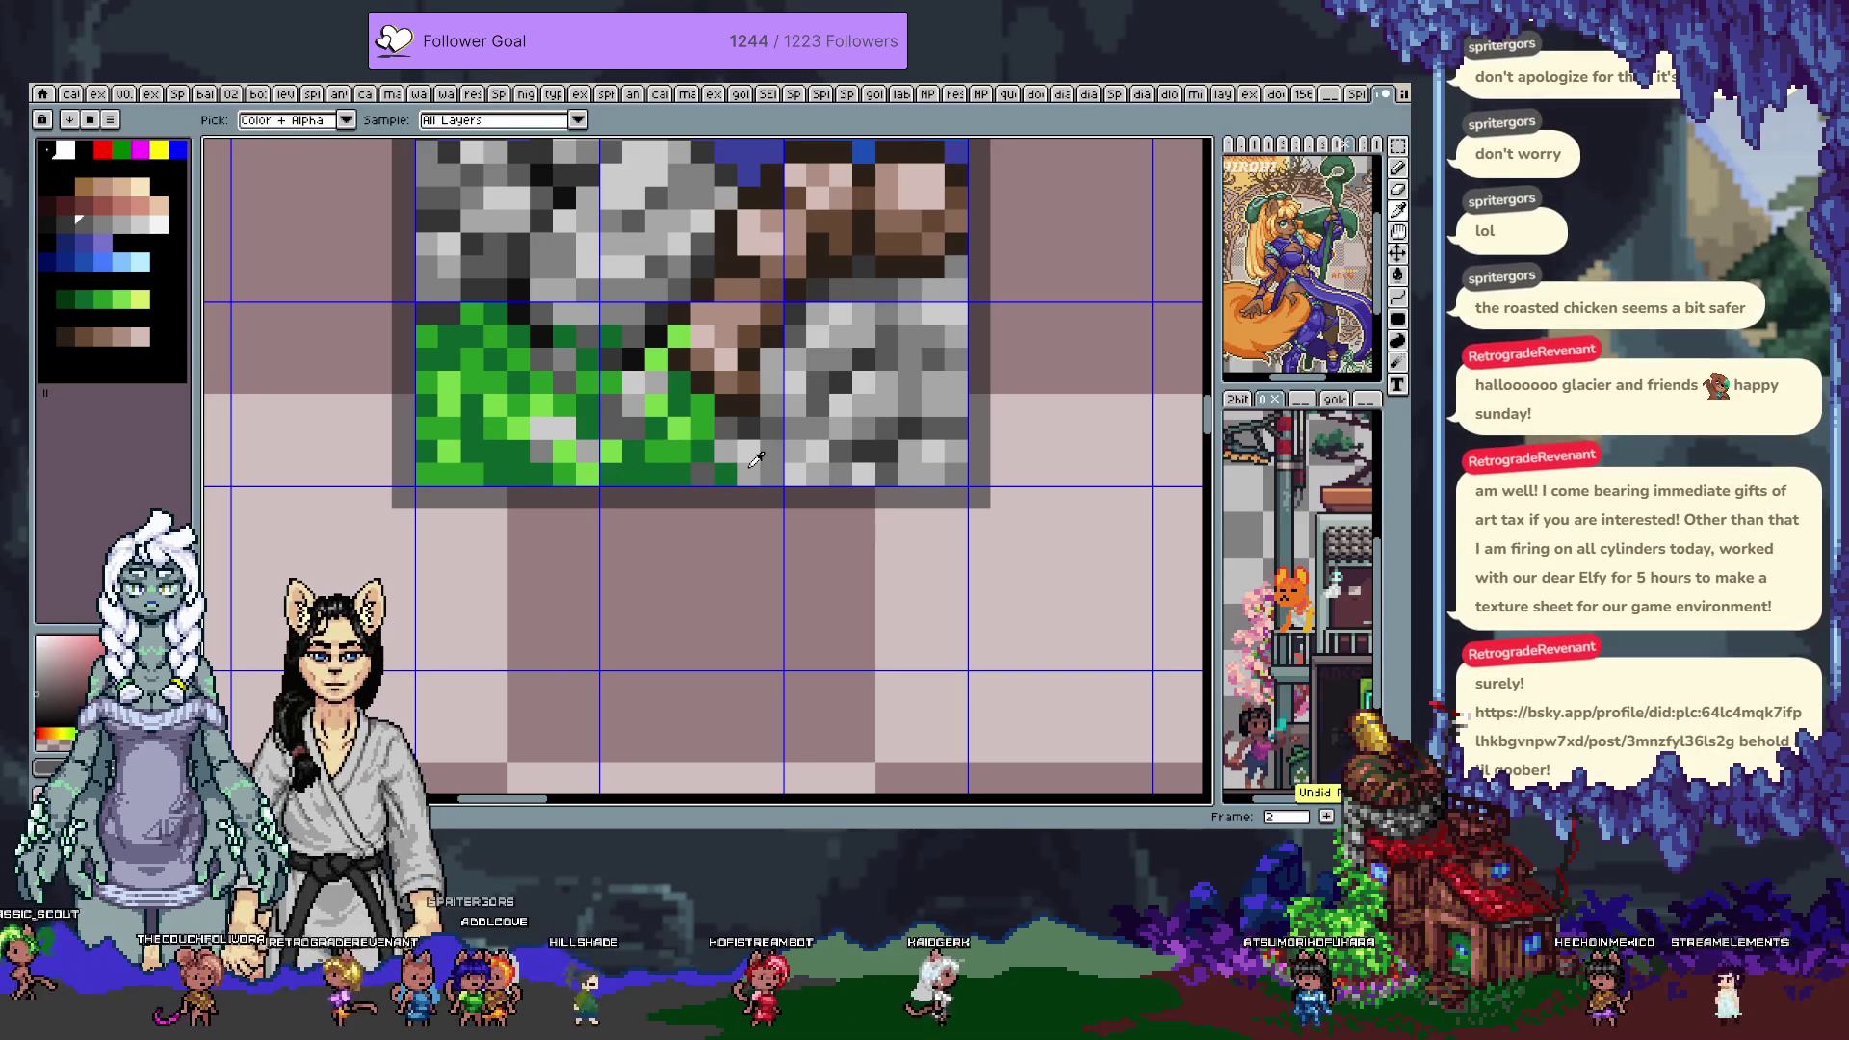
left_click(686, 447, "alt")
scroll(653, 448, "down", 3)
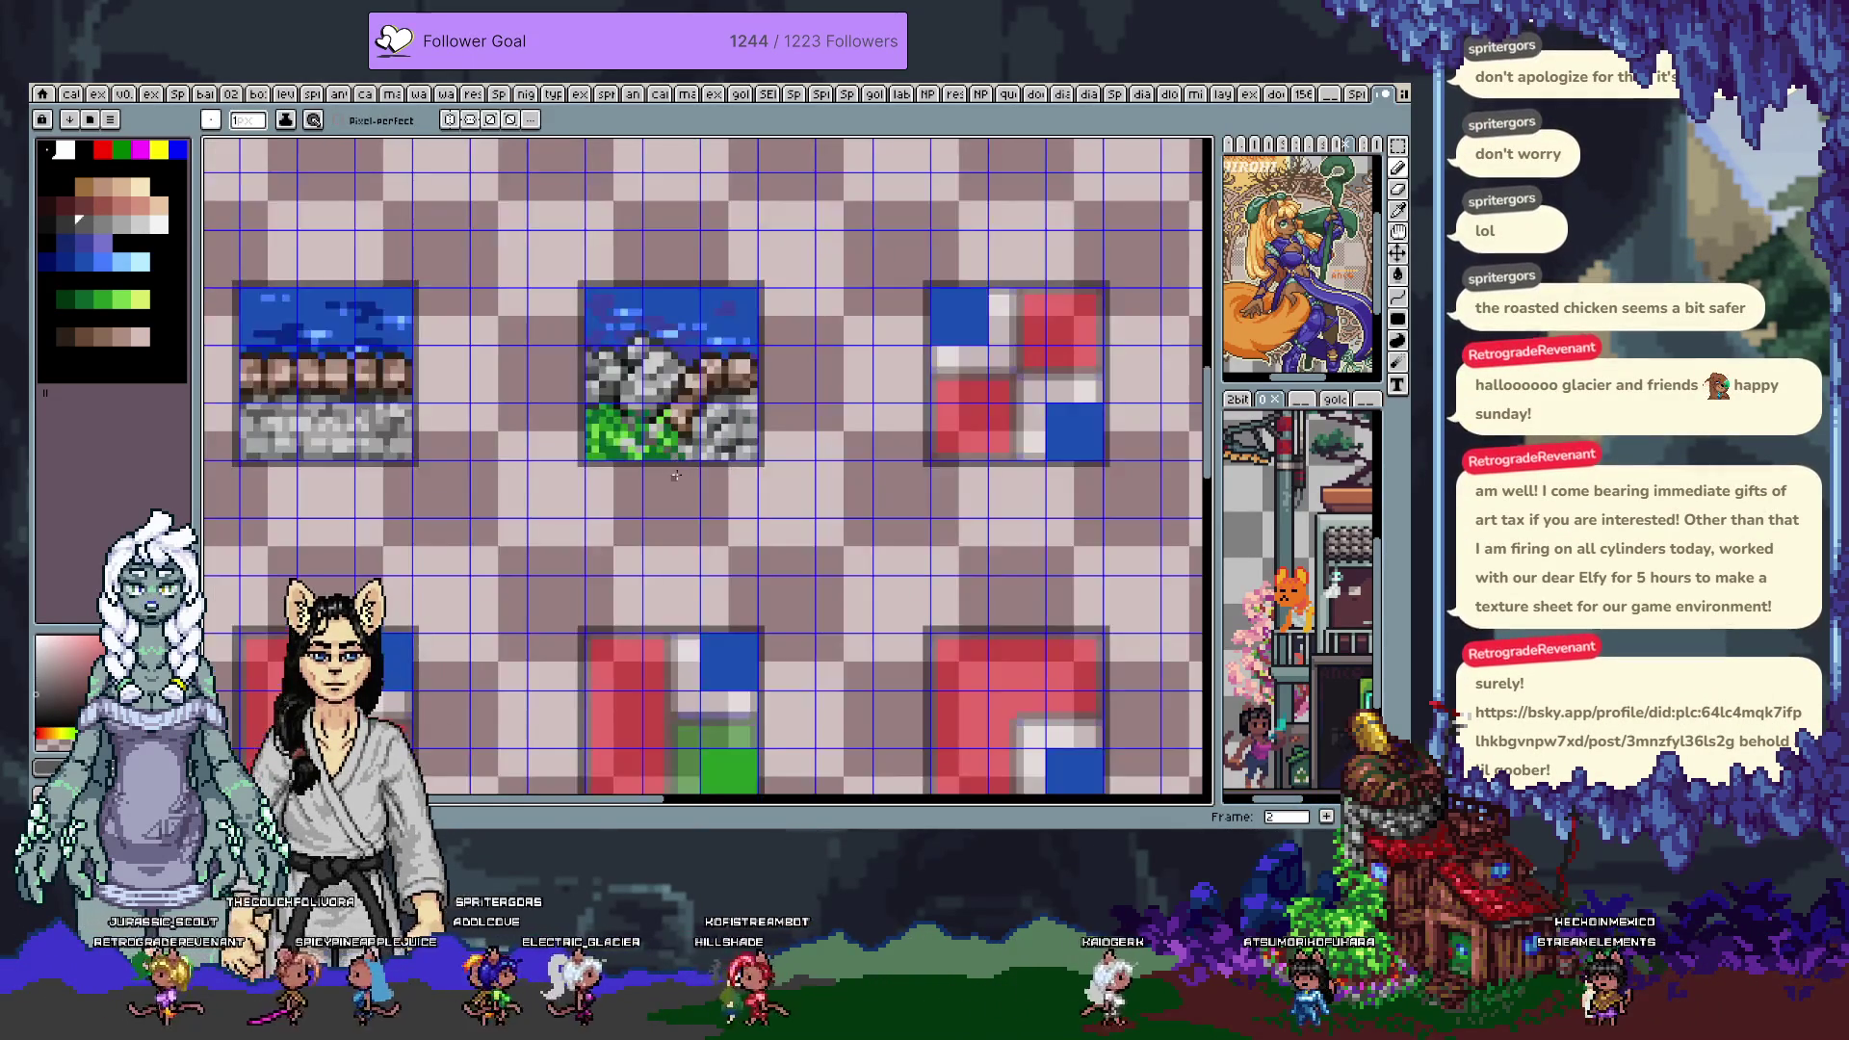
Create a new 1000×1000 sprite and paste the copied creature image into it
scroll(653, 448, "up", 1)
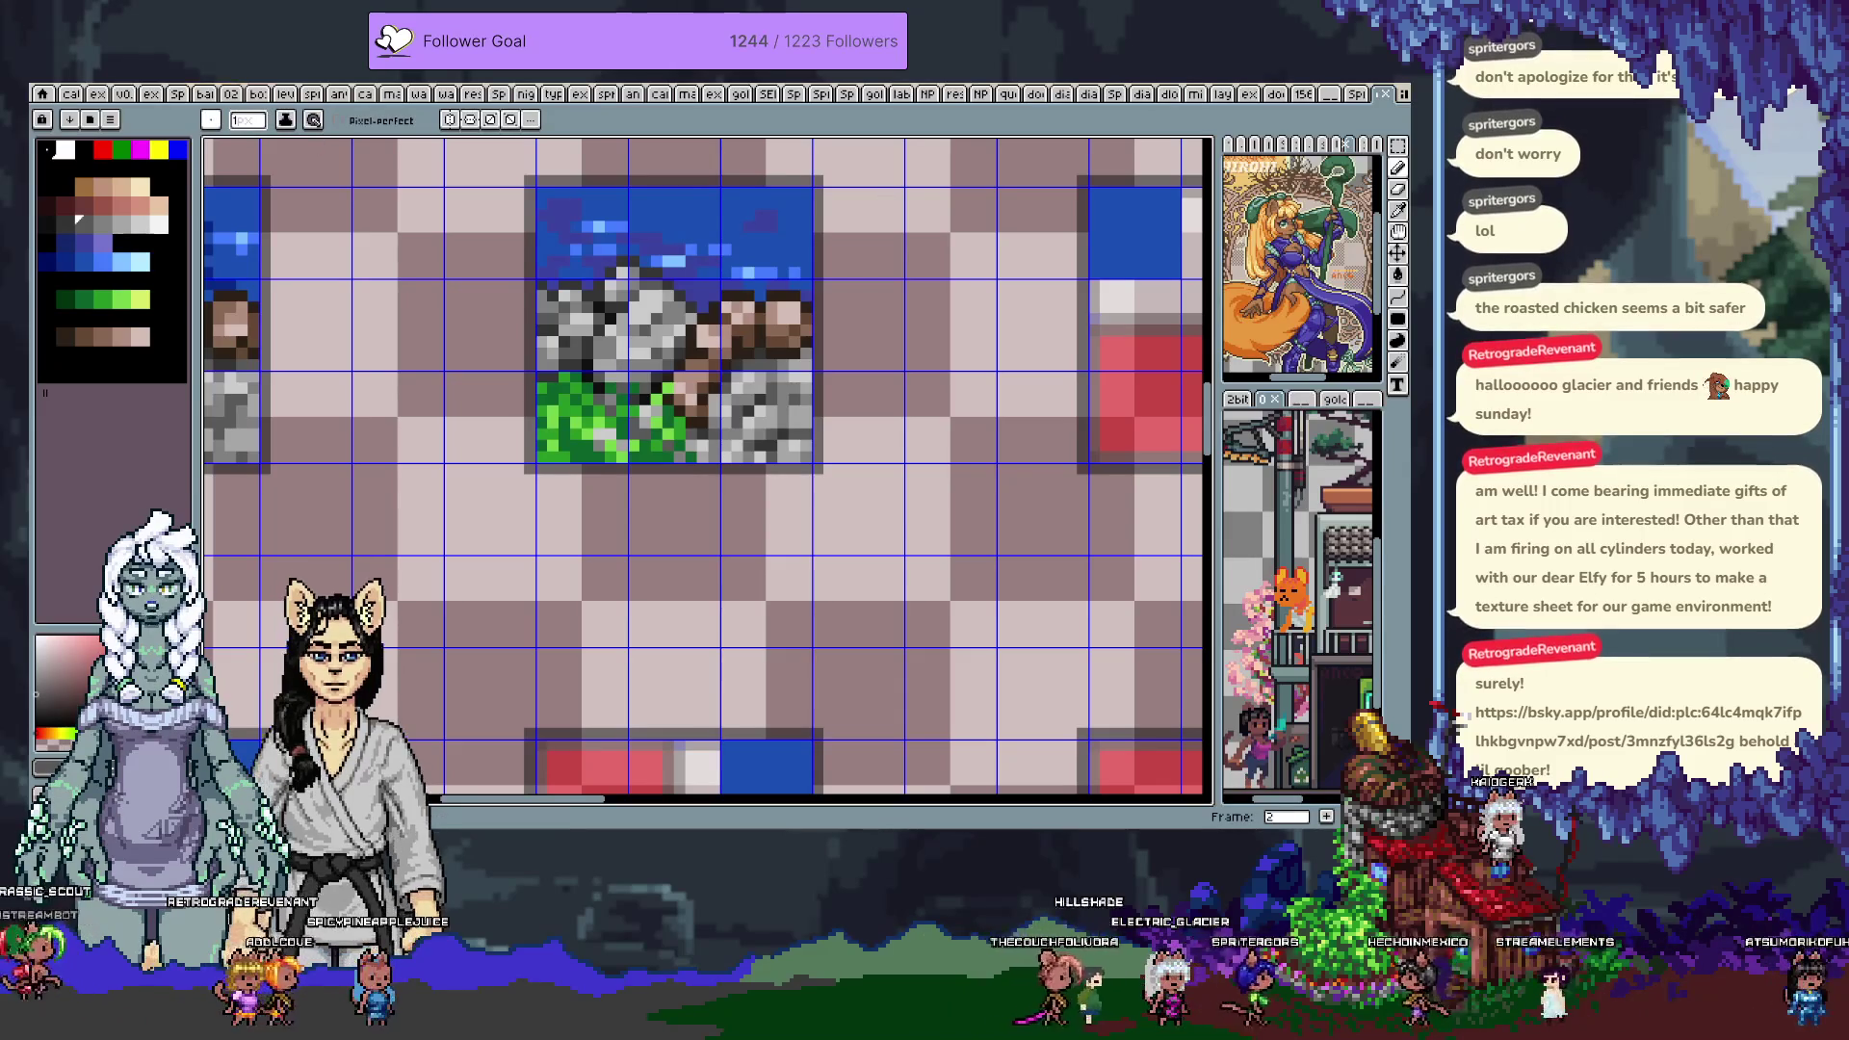
left_click(53, 96)
key("ctrl+n")
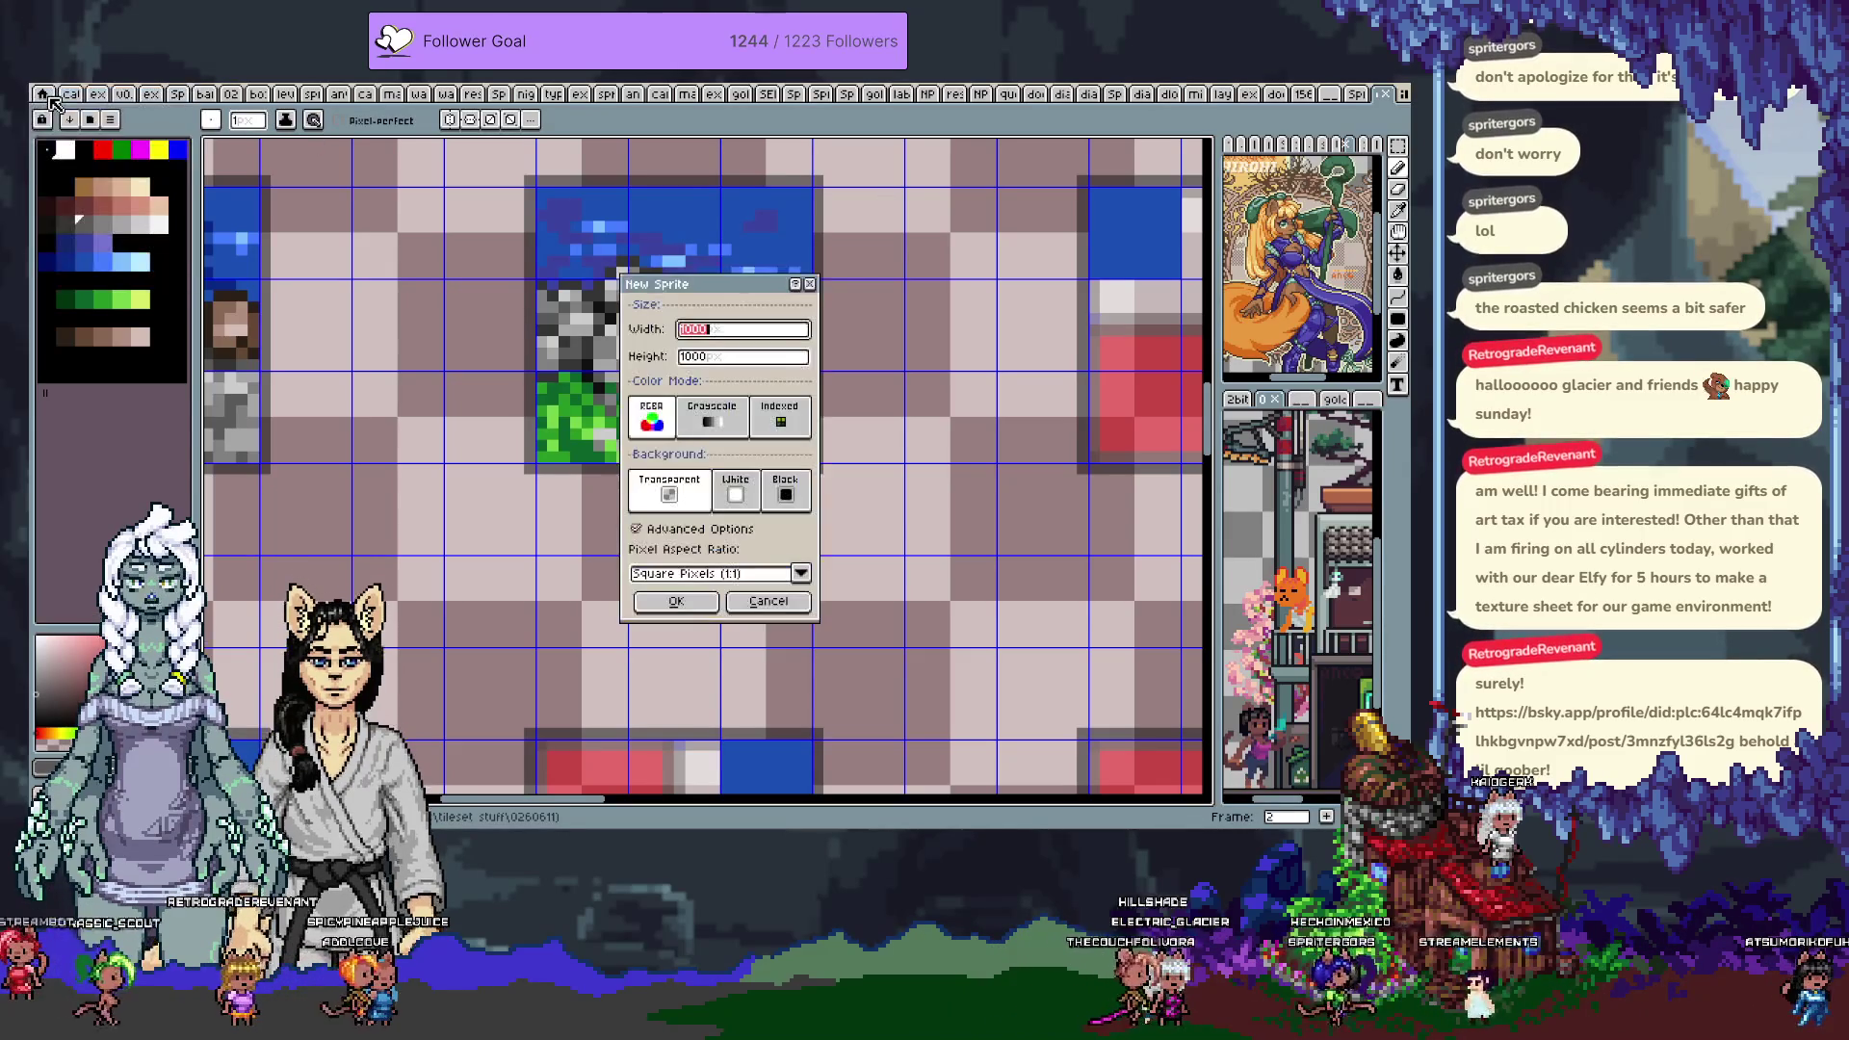
left_click(679, 601)
key("ctrl+v")
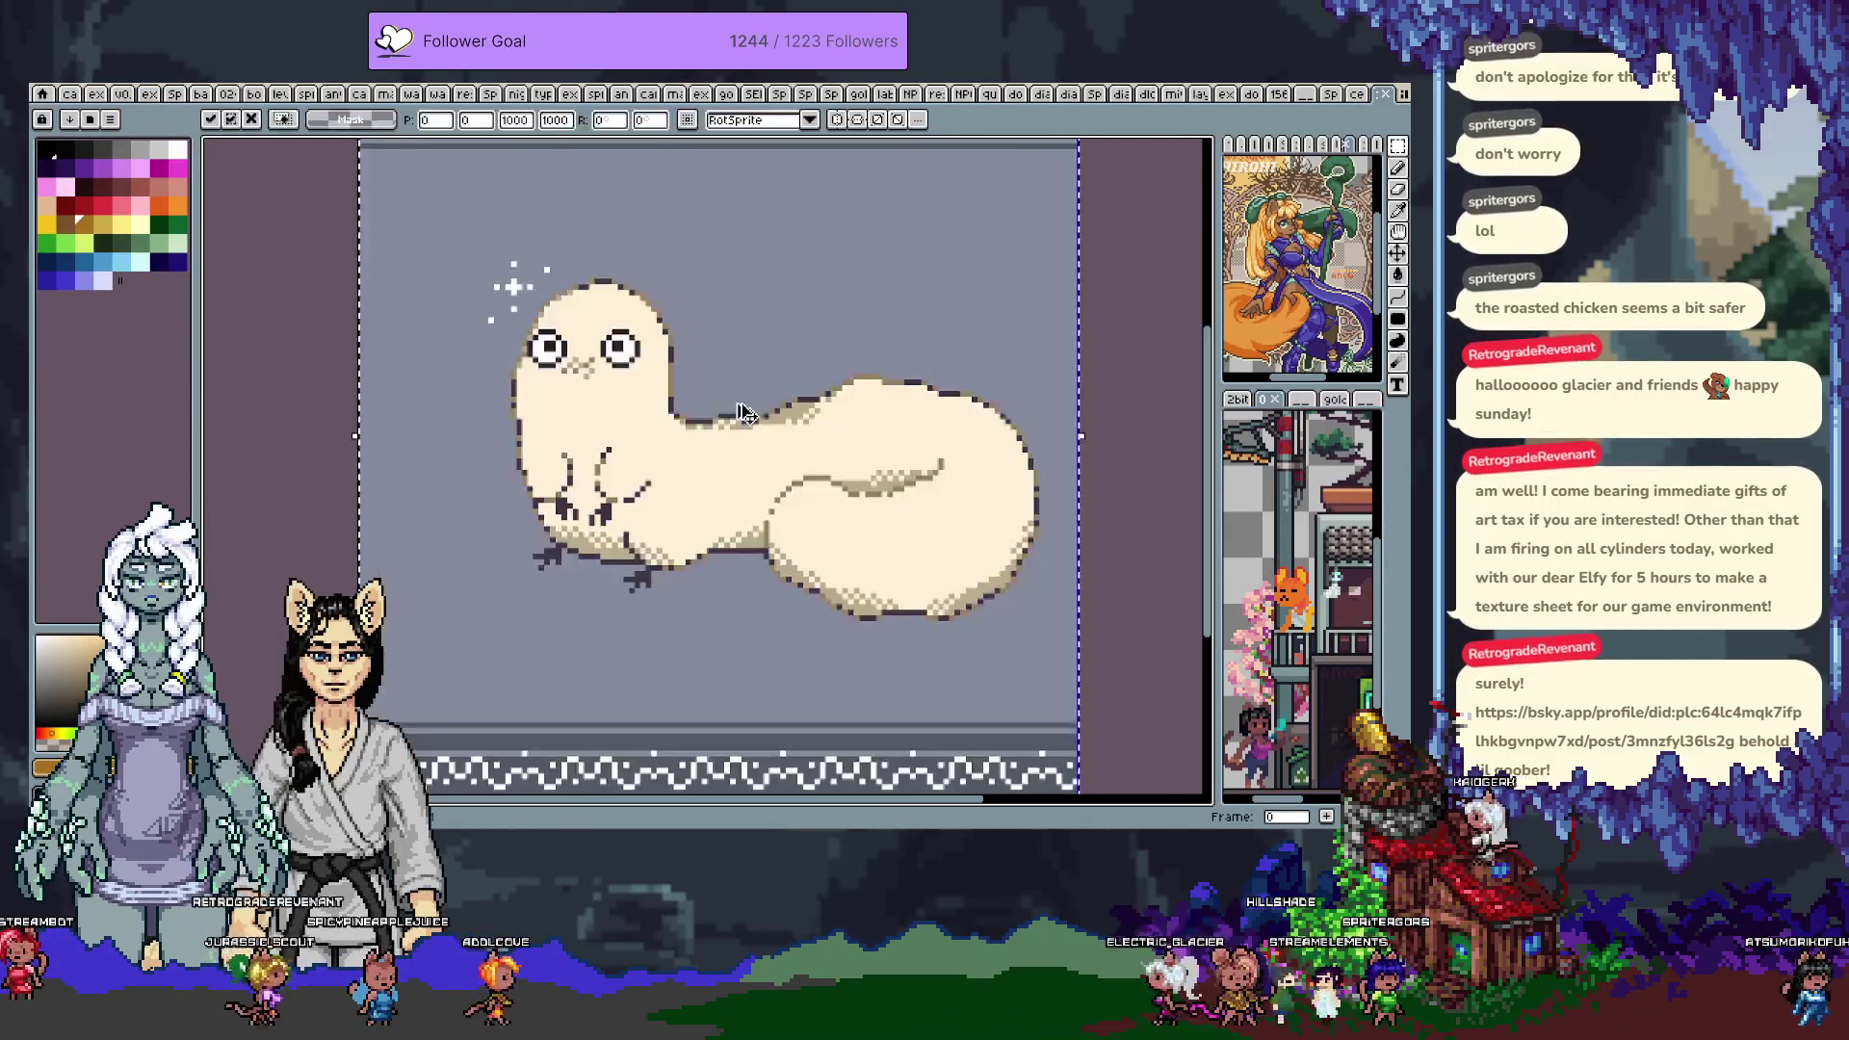
key("Return")
key("alt+Tab")
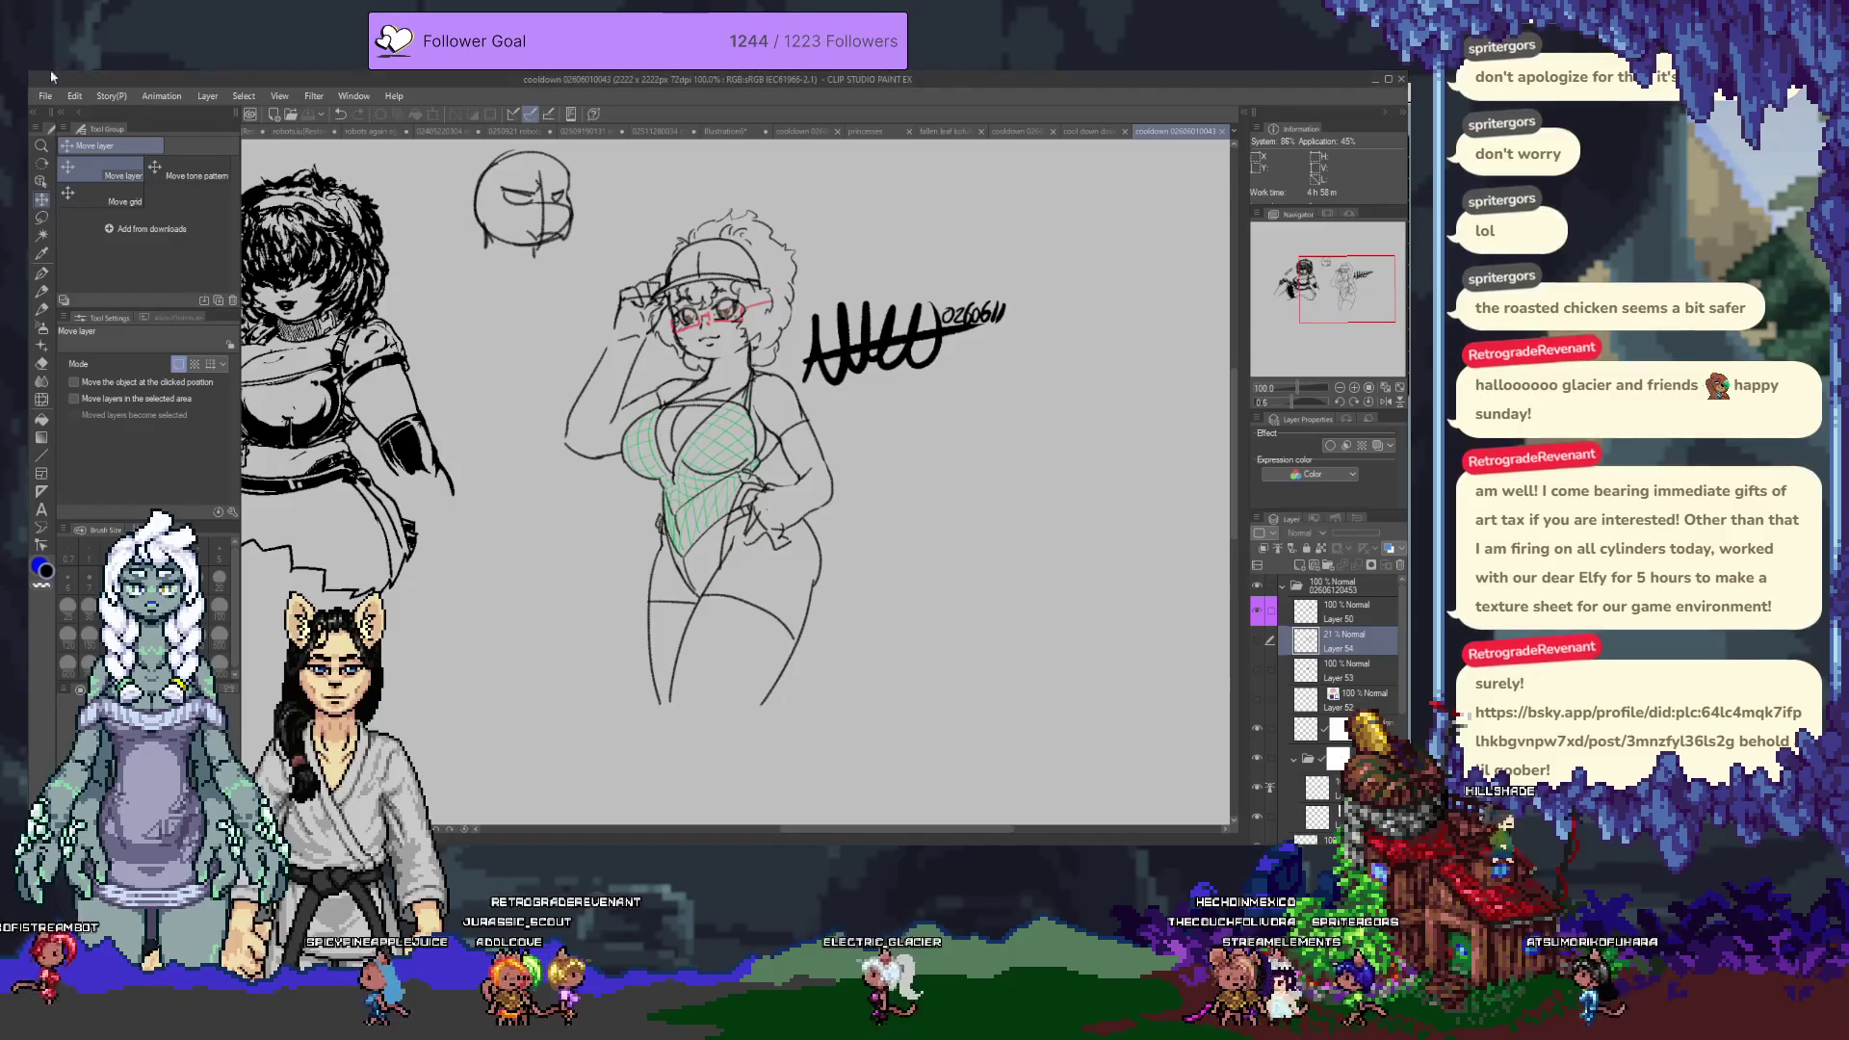
Create a new illustration from the clipboard containing the pixel-art creature
left_click(66, 135)
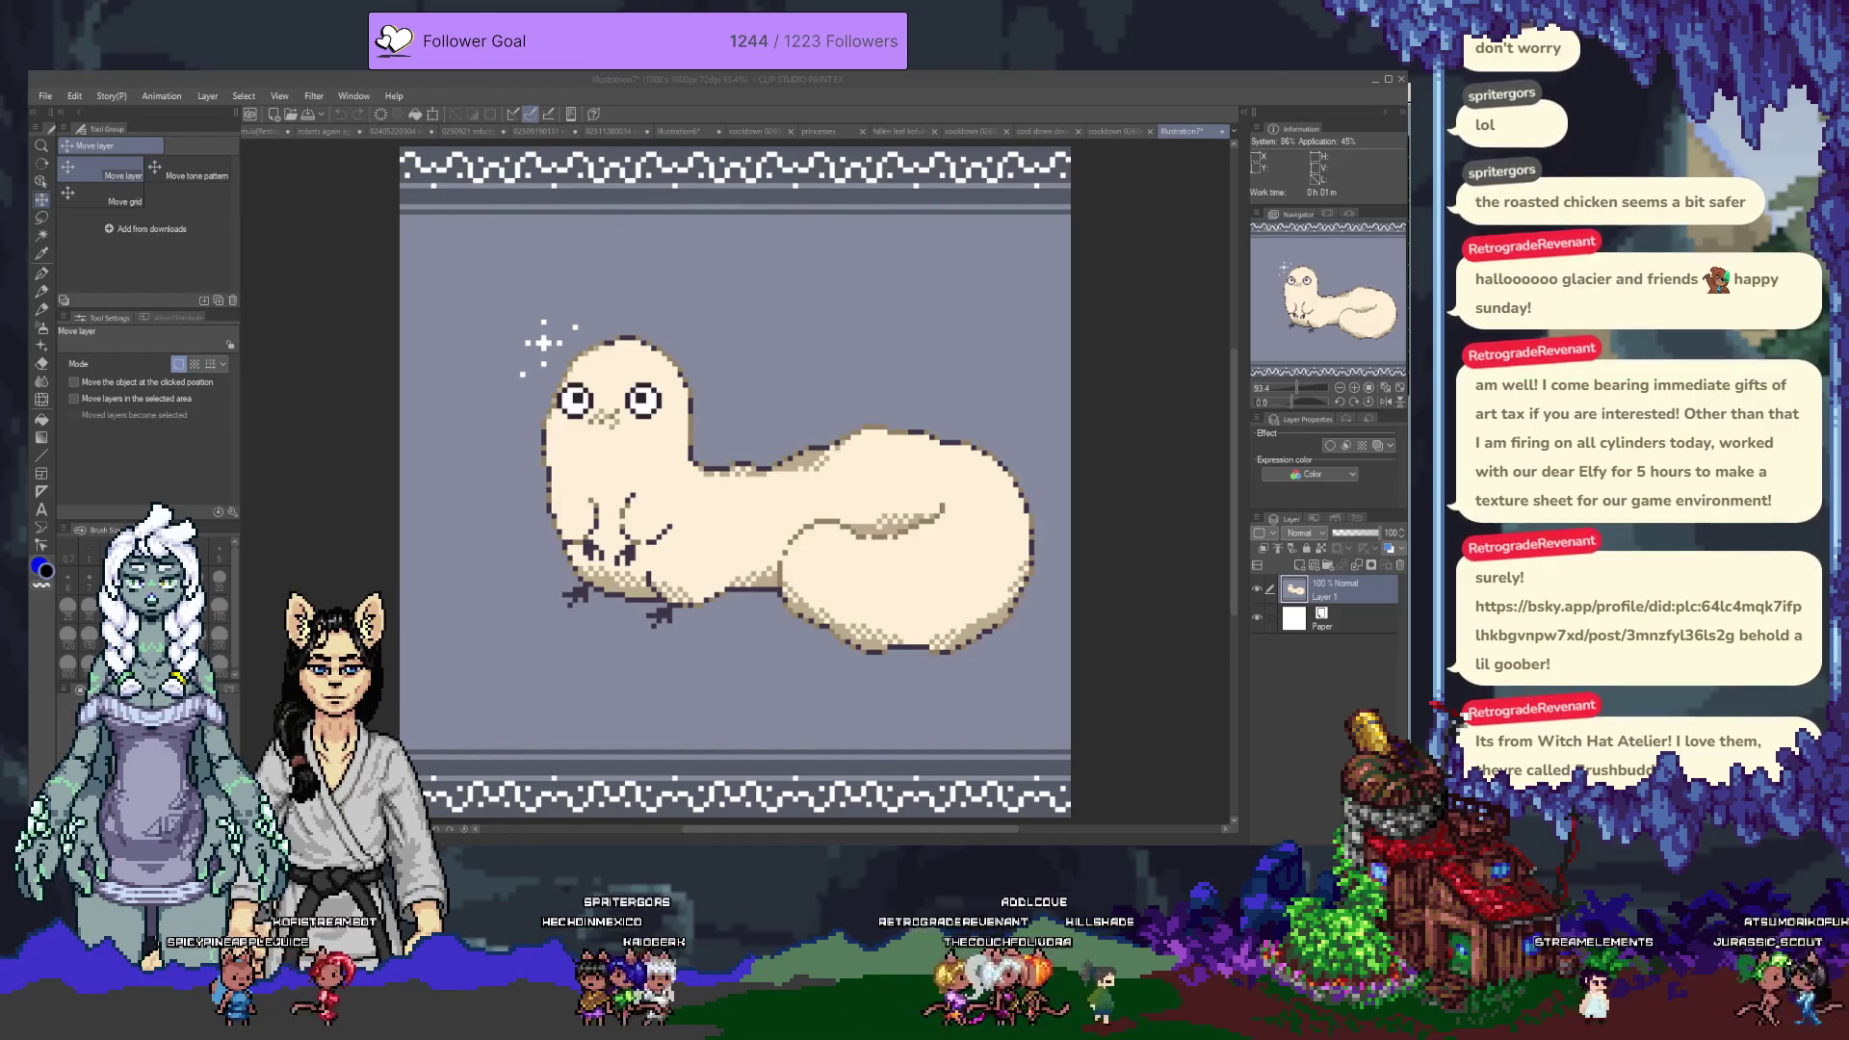
Switch from Clip Studio Paint back to the tileset in Pro Motion NG
key("alt+Tab")
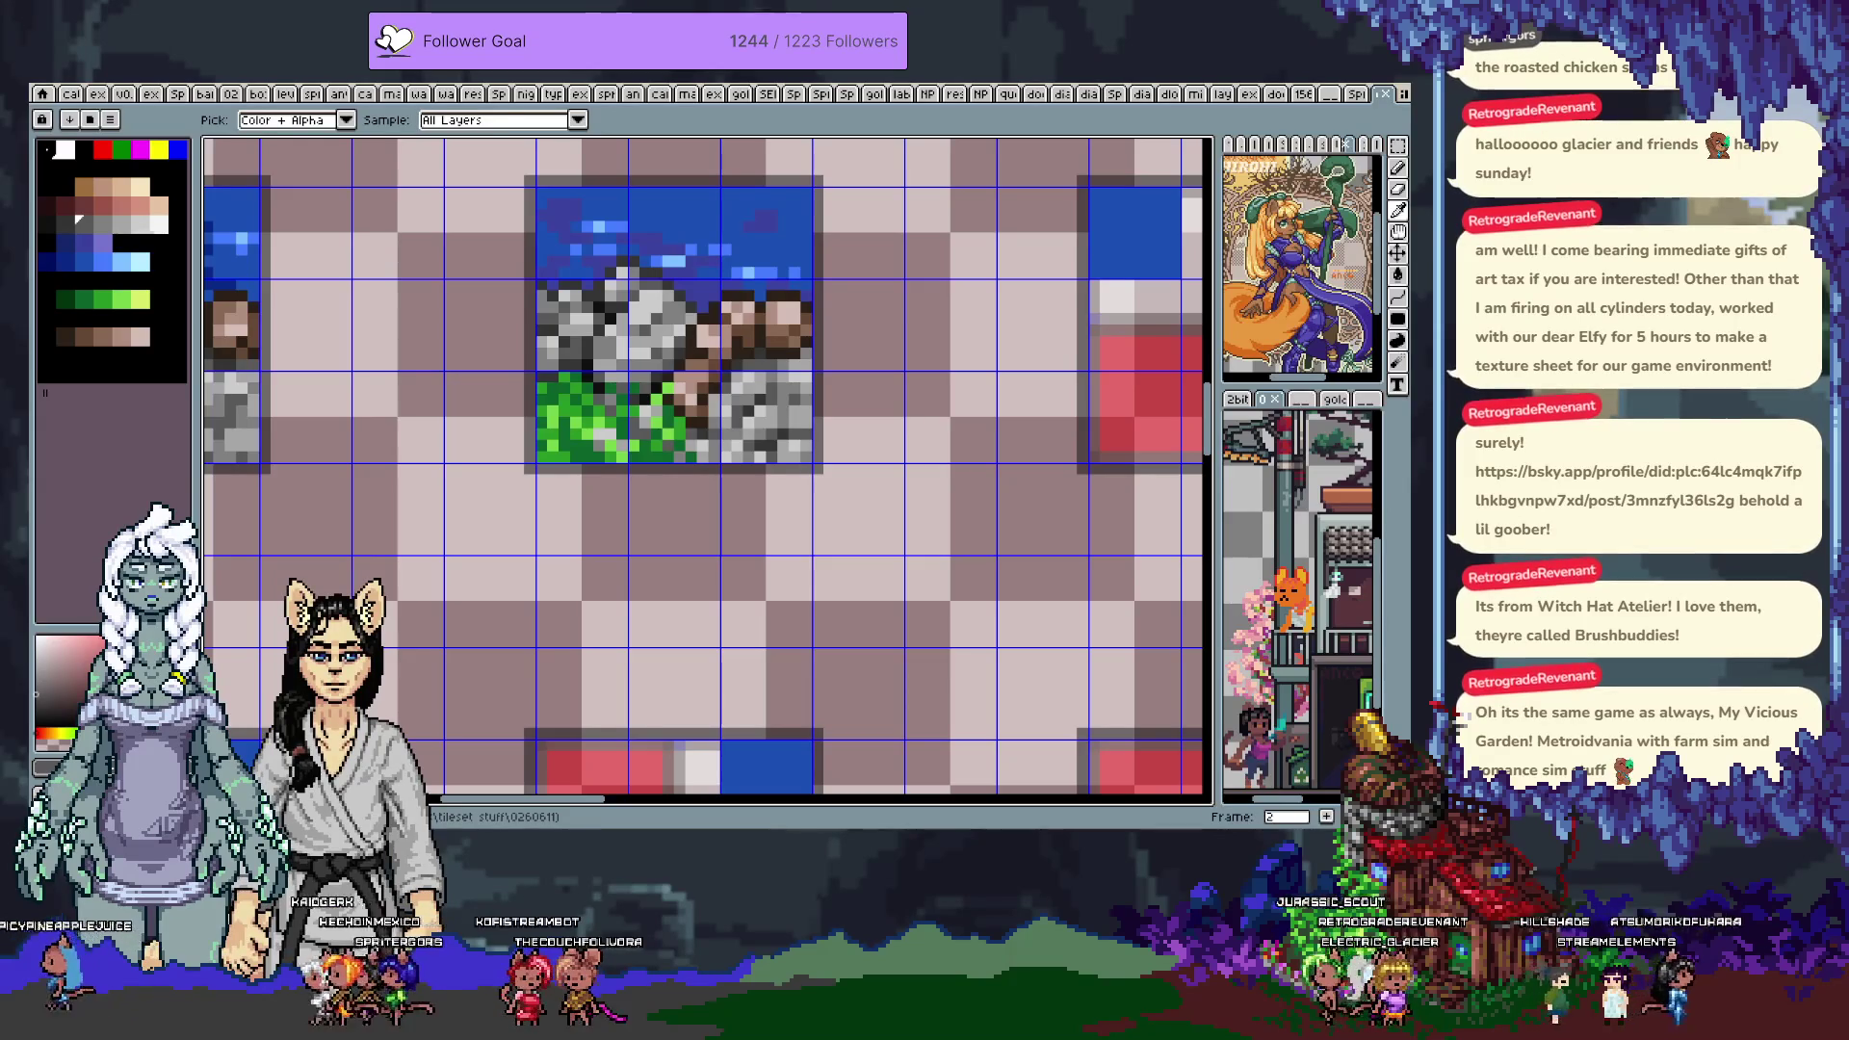
Save the tileset file and browse through frames 3, 6, 0 and 5
scroll(708, 471, "down", 3)
key("ctrl+s")
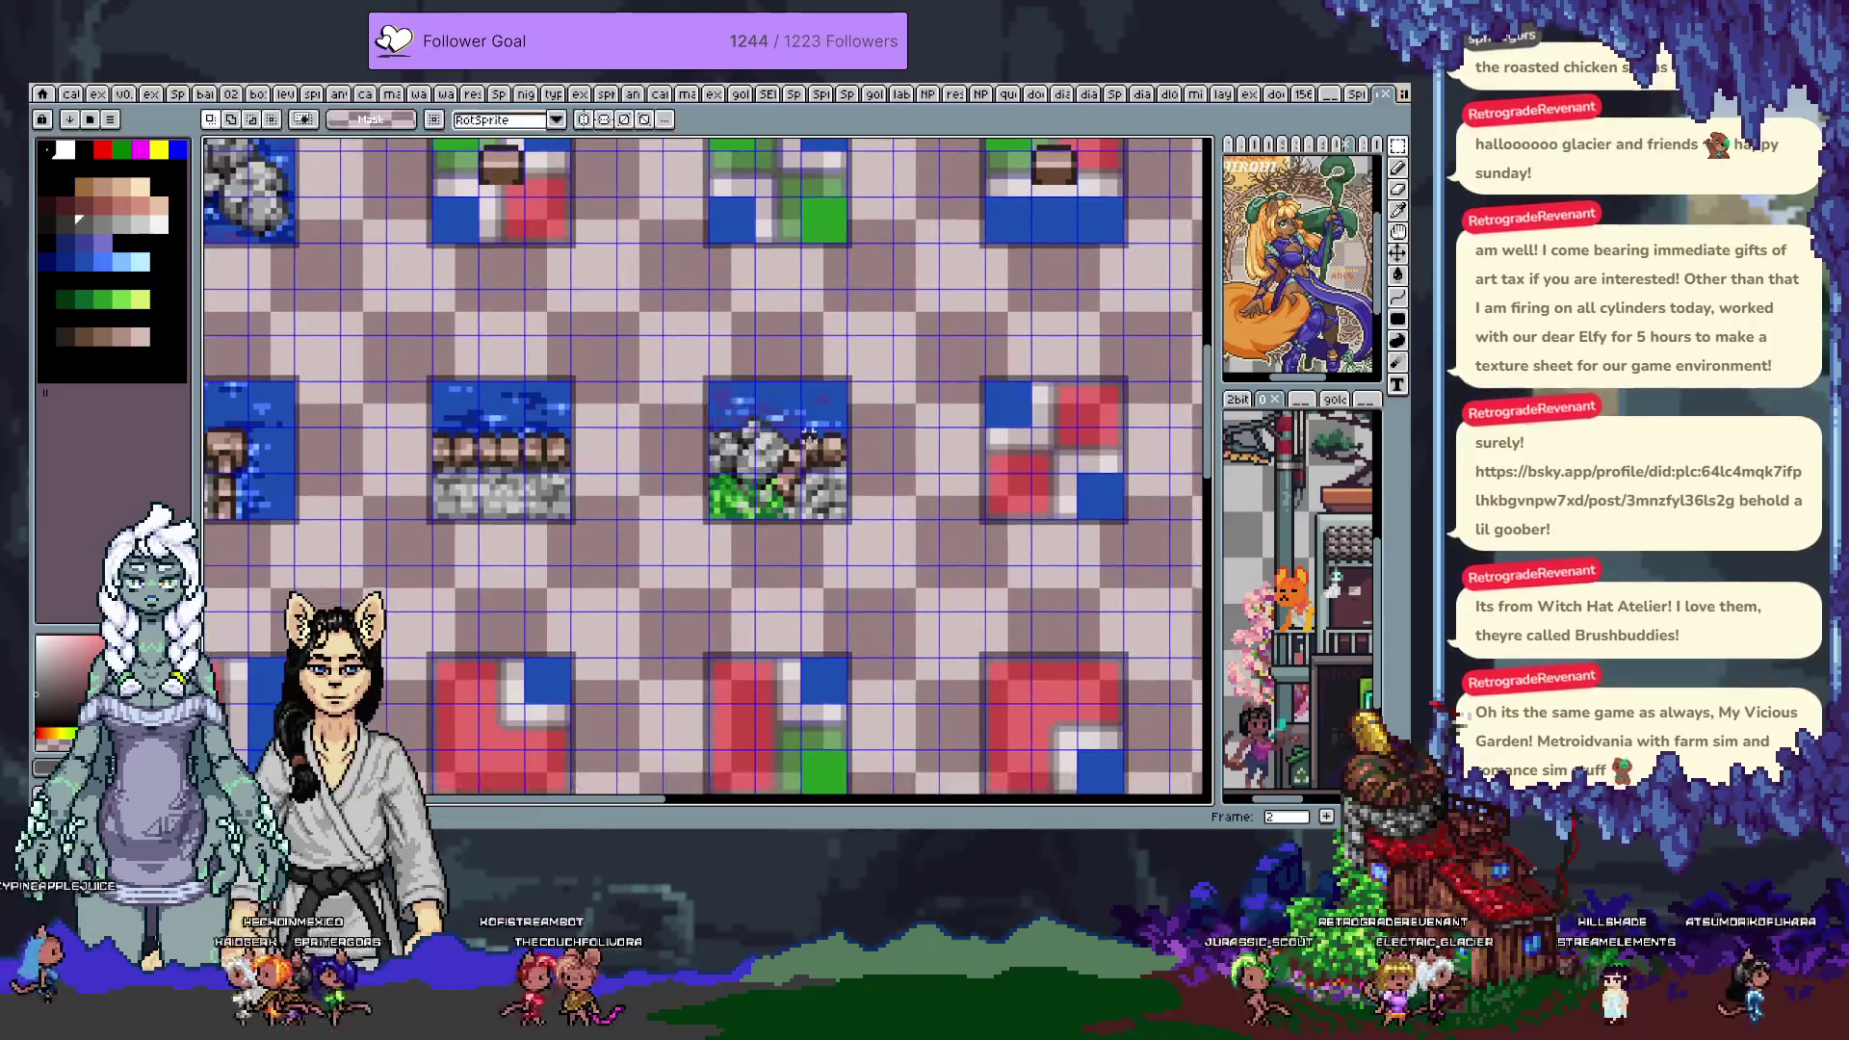
scroll(756, 421, "up", 1)
key("Right")
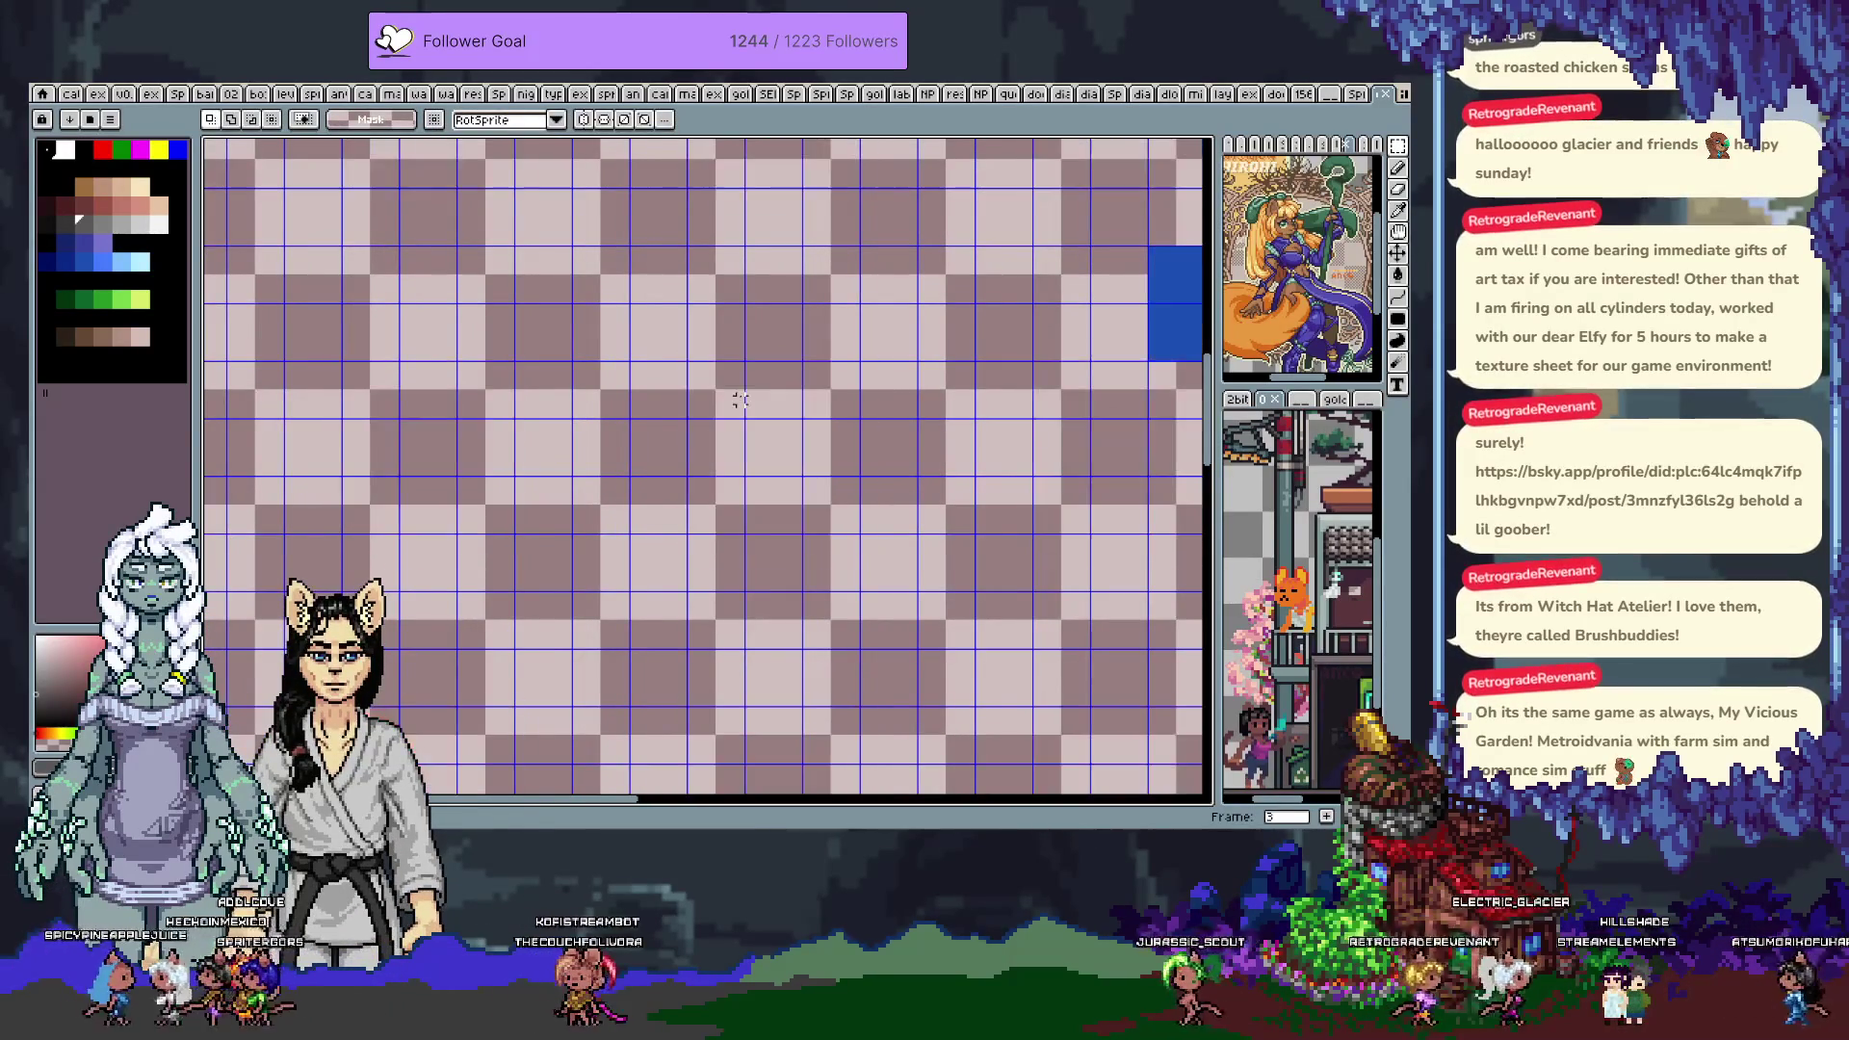
key("Right")
key("Right")
key("Right")
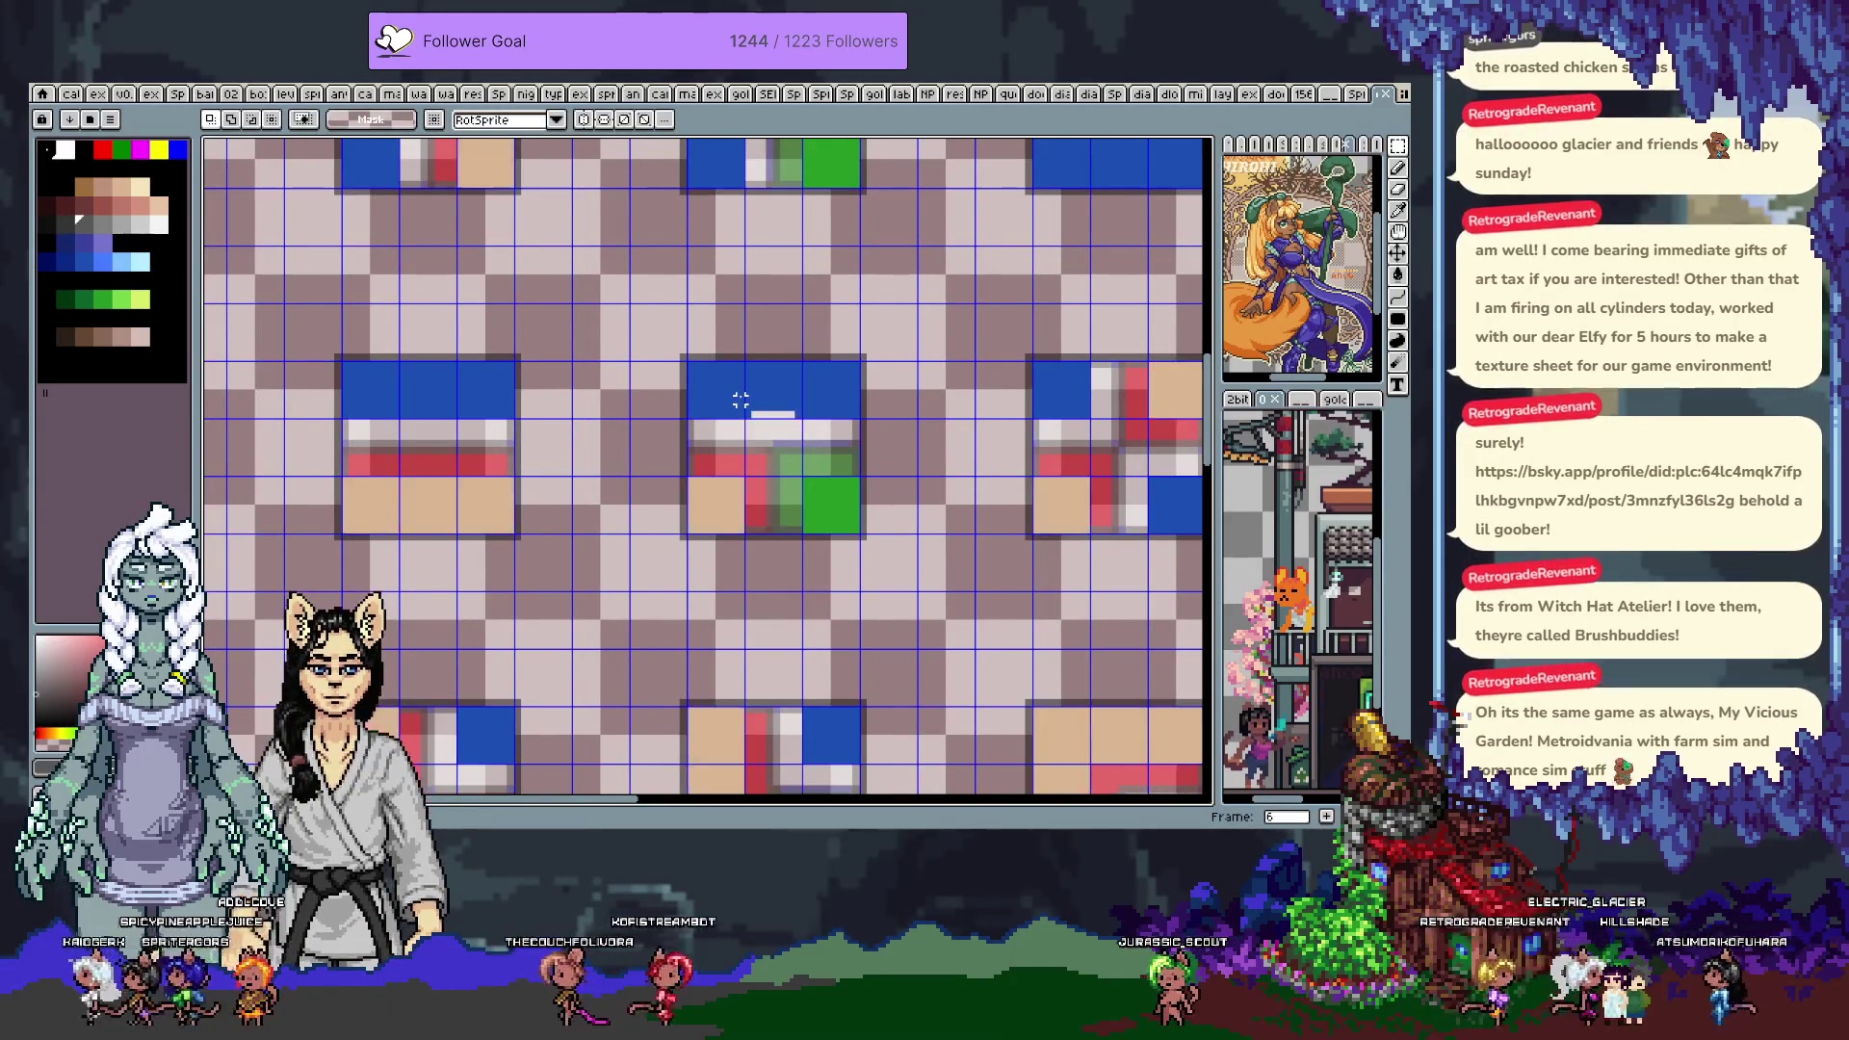
scroll(739, 400, "down", 3)
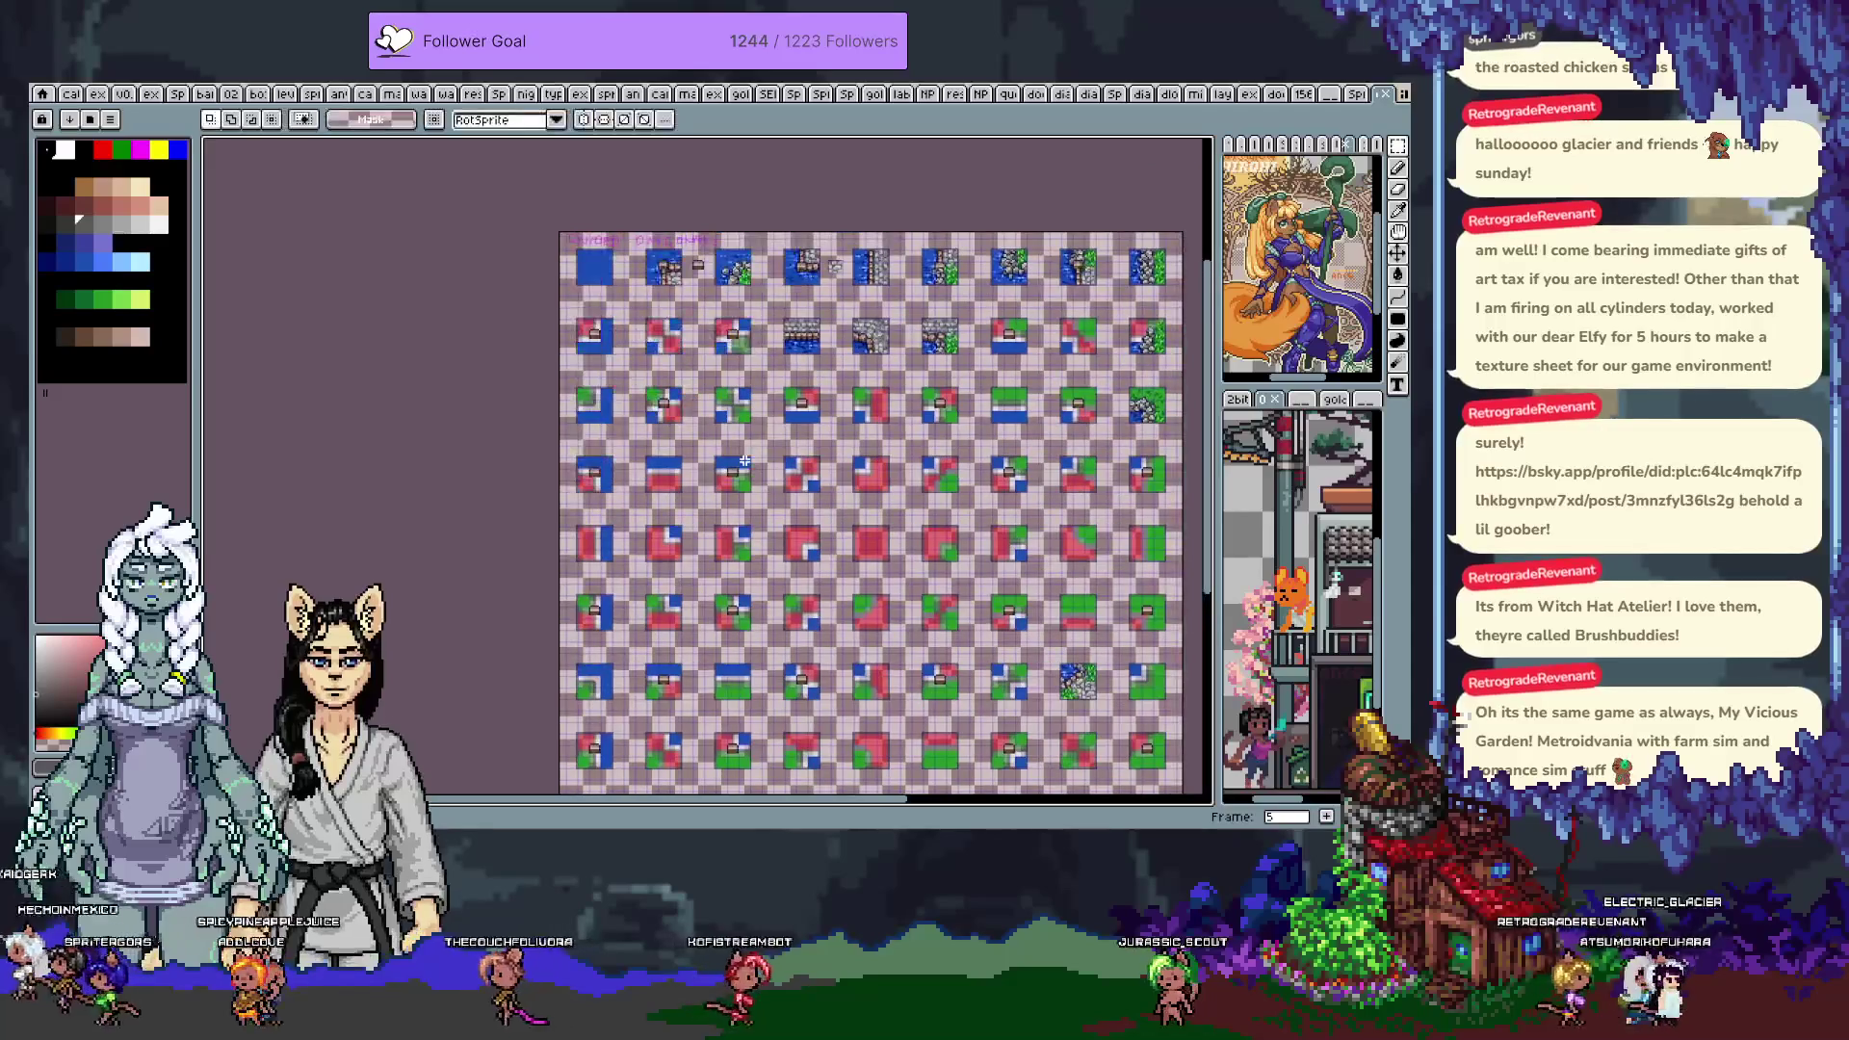
key("Right")
key("Left")
key("Left")
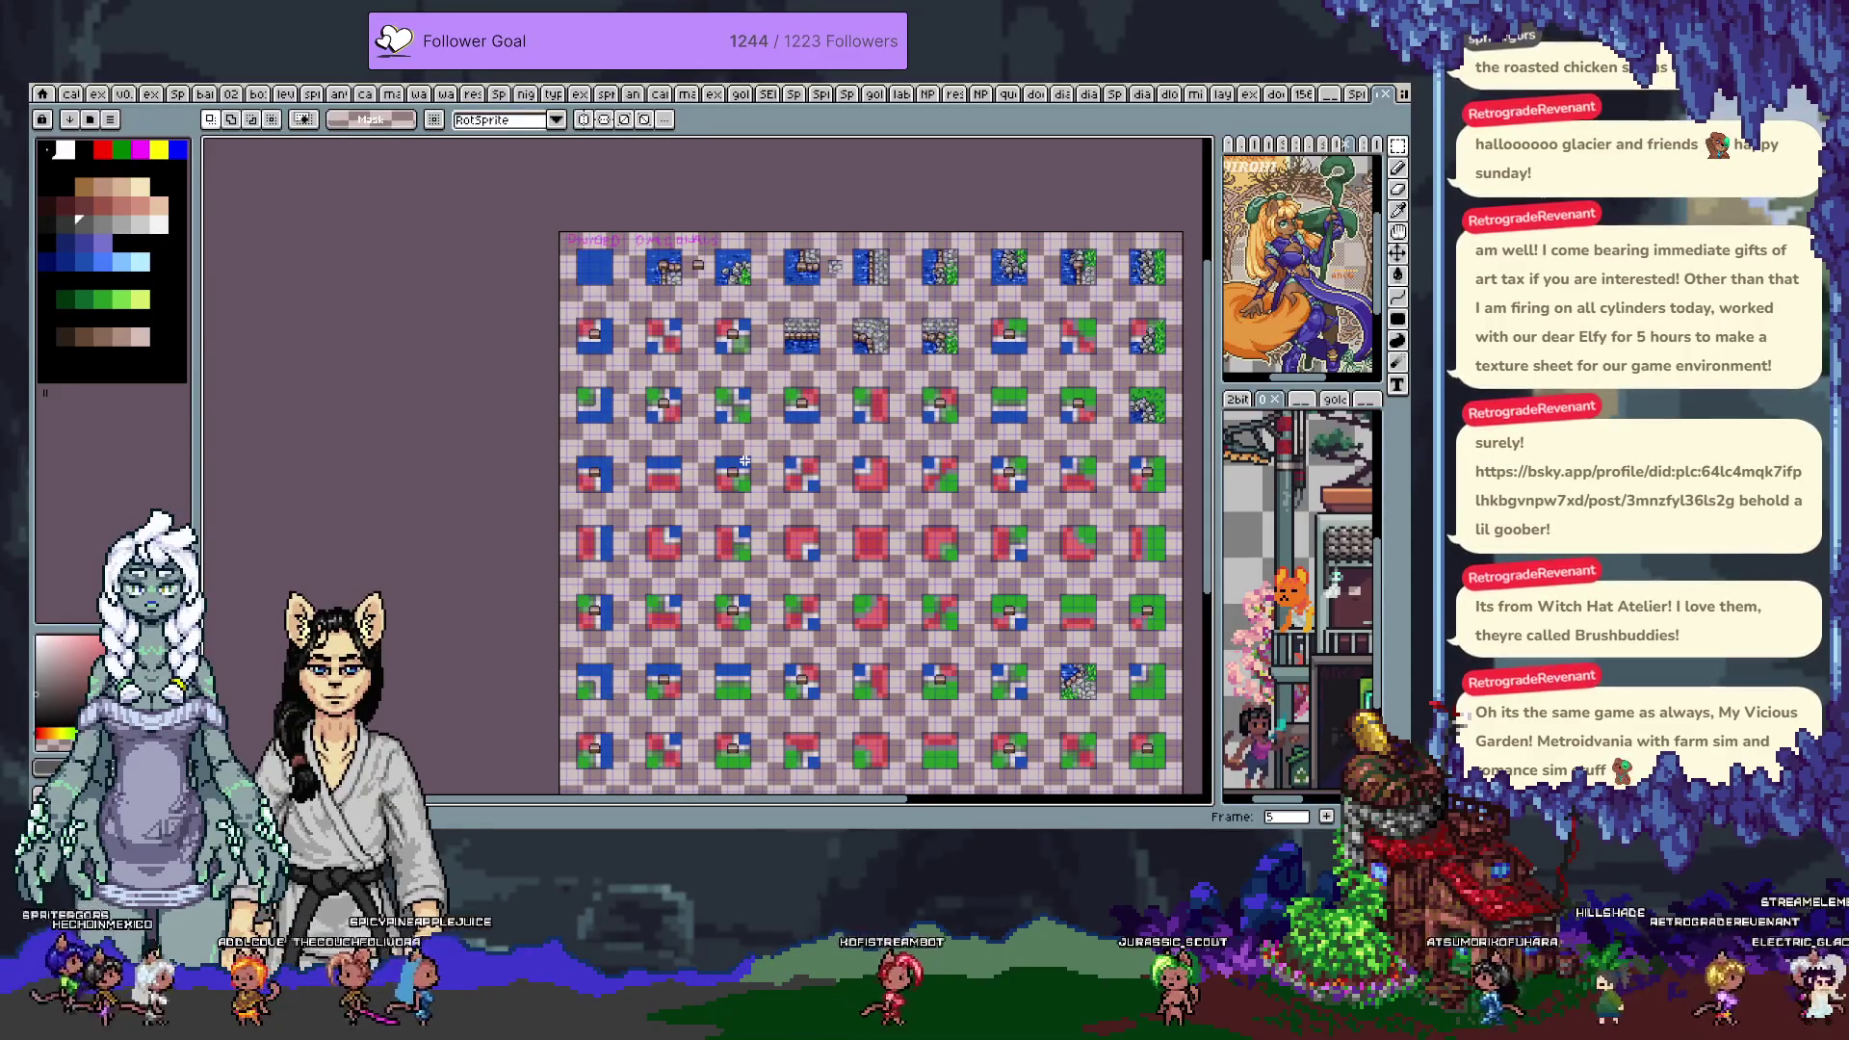
key("Left")
key("Left")
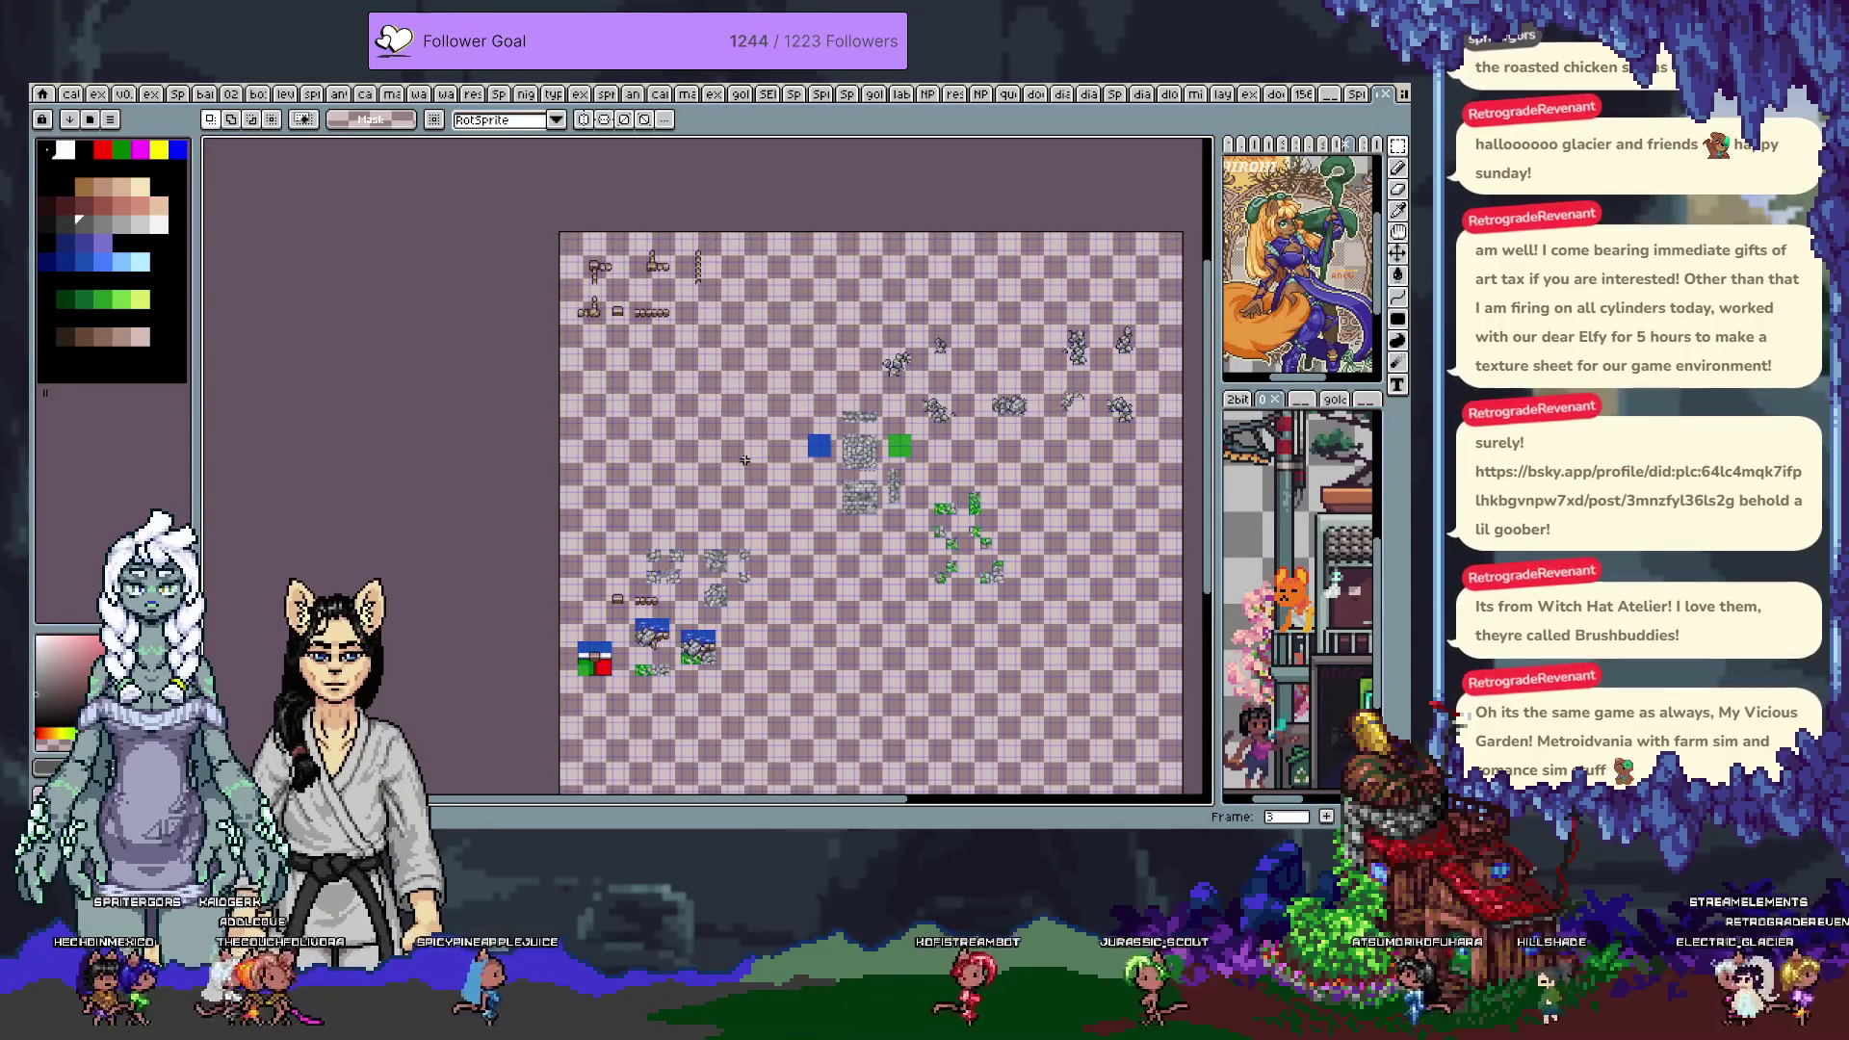
key("Right")
key("Right")
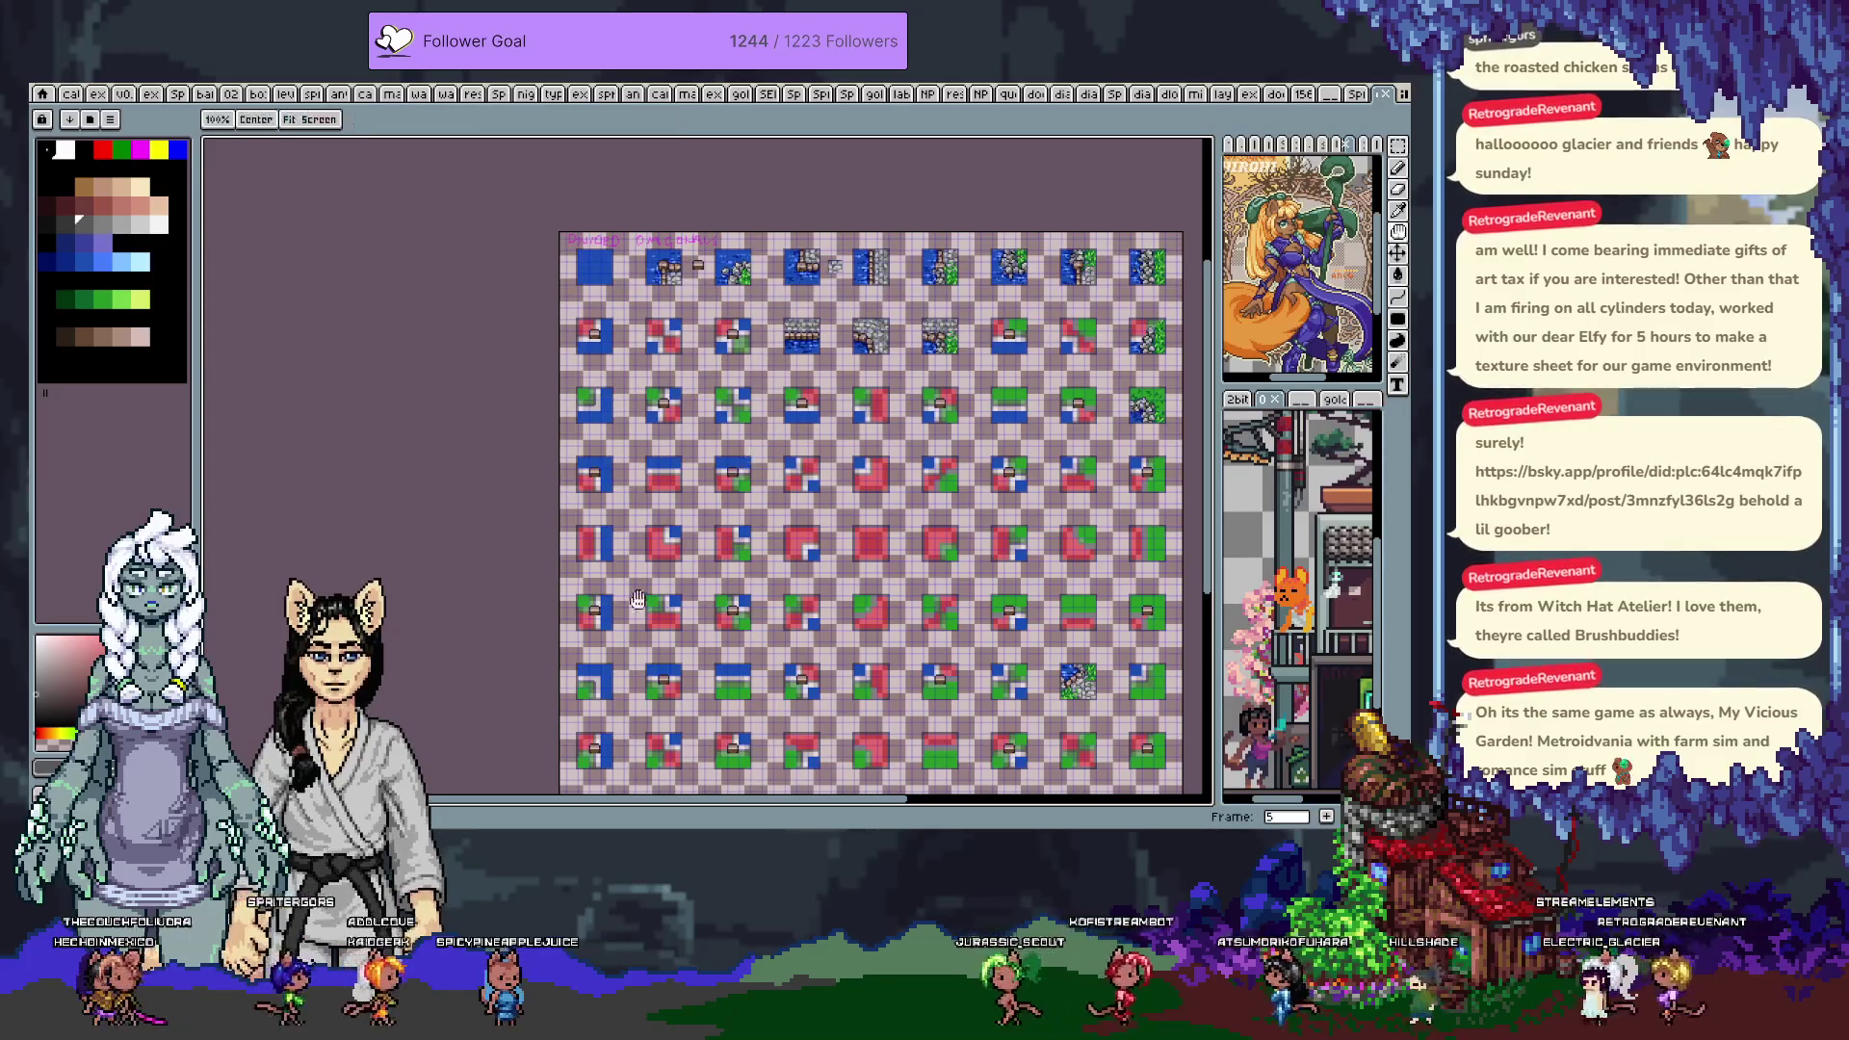
Go to frame 0, then frame 1, and show the assembled map as tiles
scroll(698, 545, "up", 3)
scroll(701, 547, "up", 1)
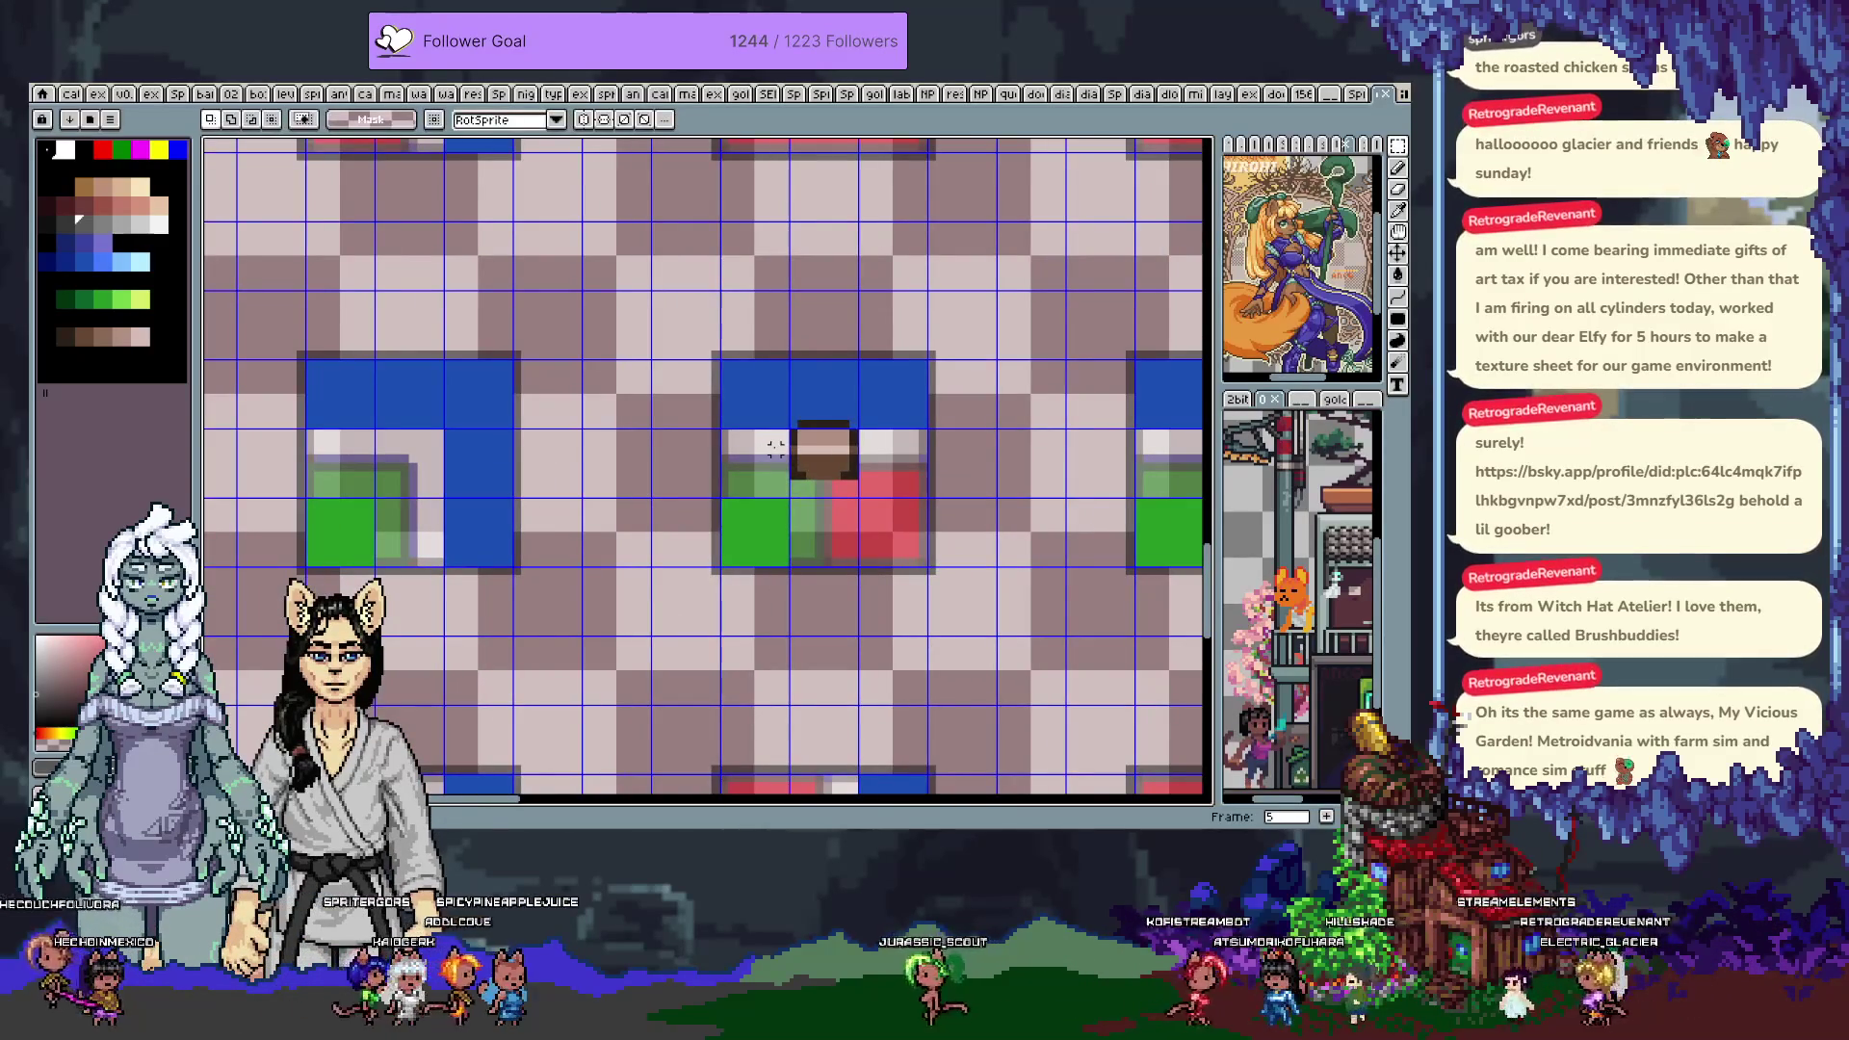
key("Home")
scroll(893, 536, "down", 2)
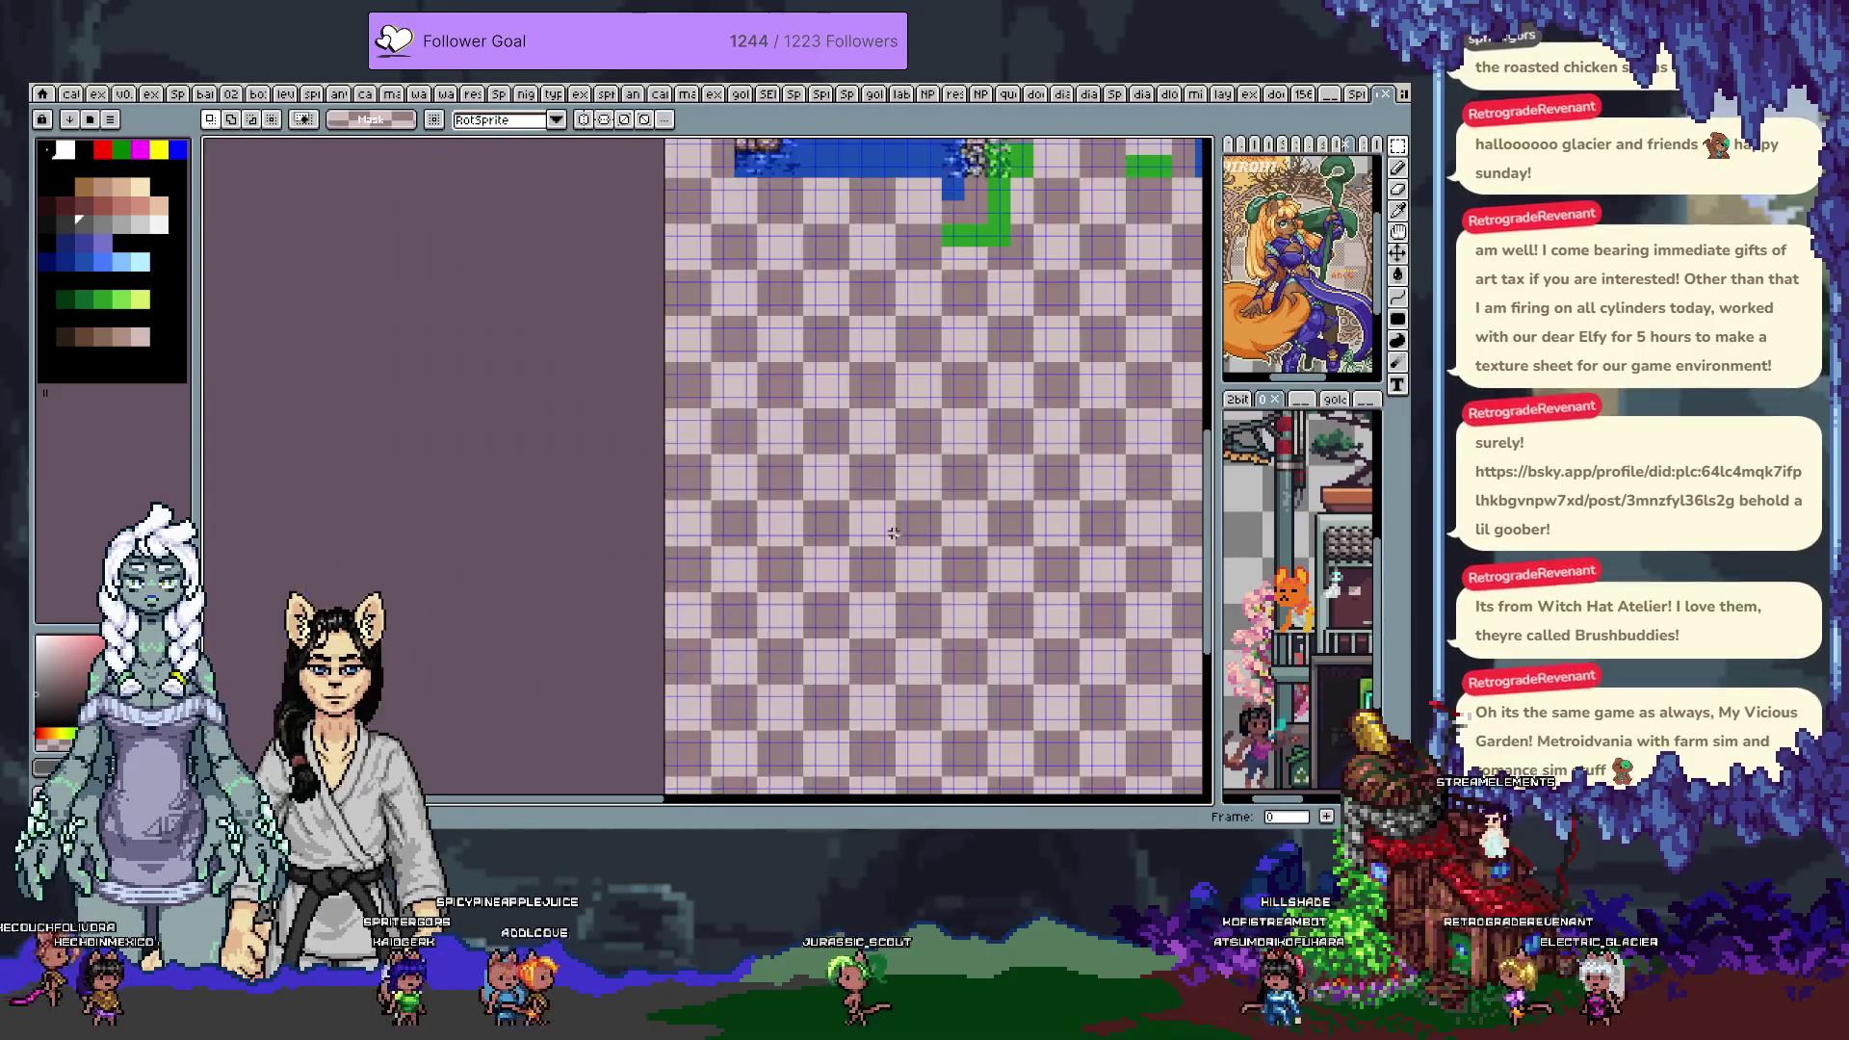
scroll(893, 536, "down", 3)
key("Right")
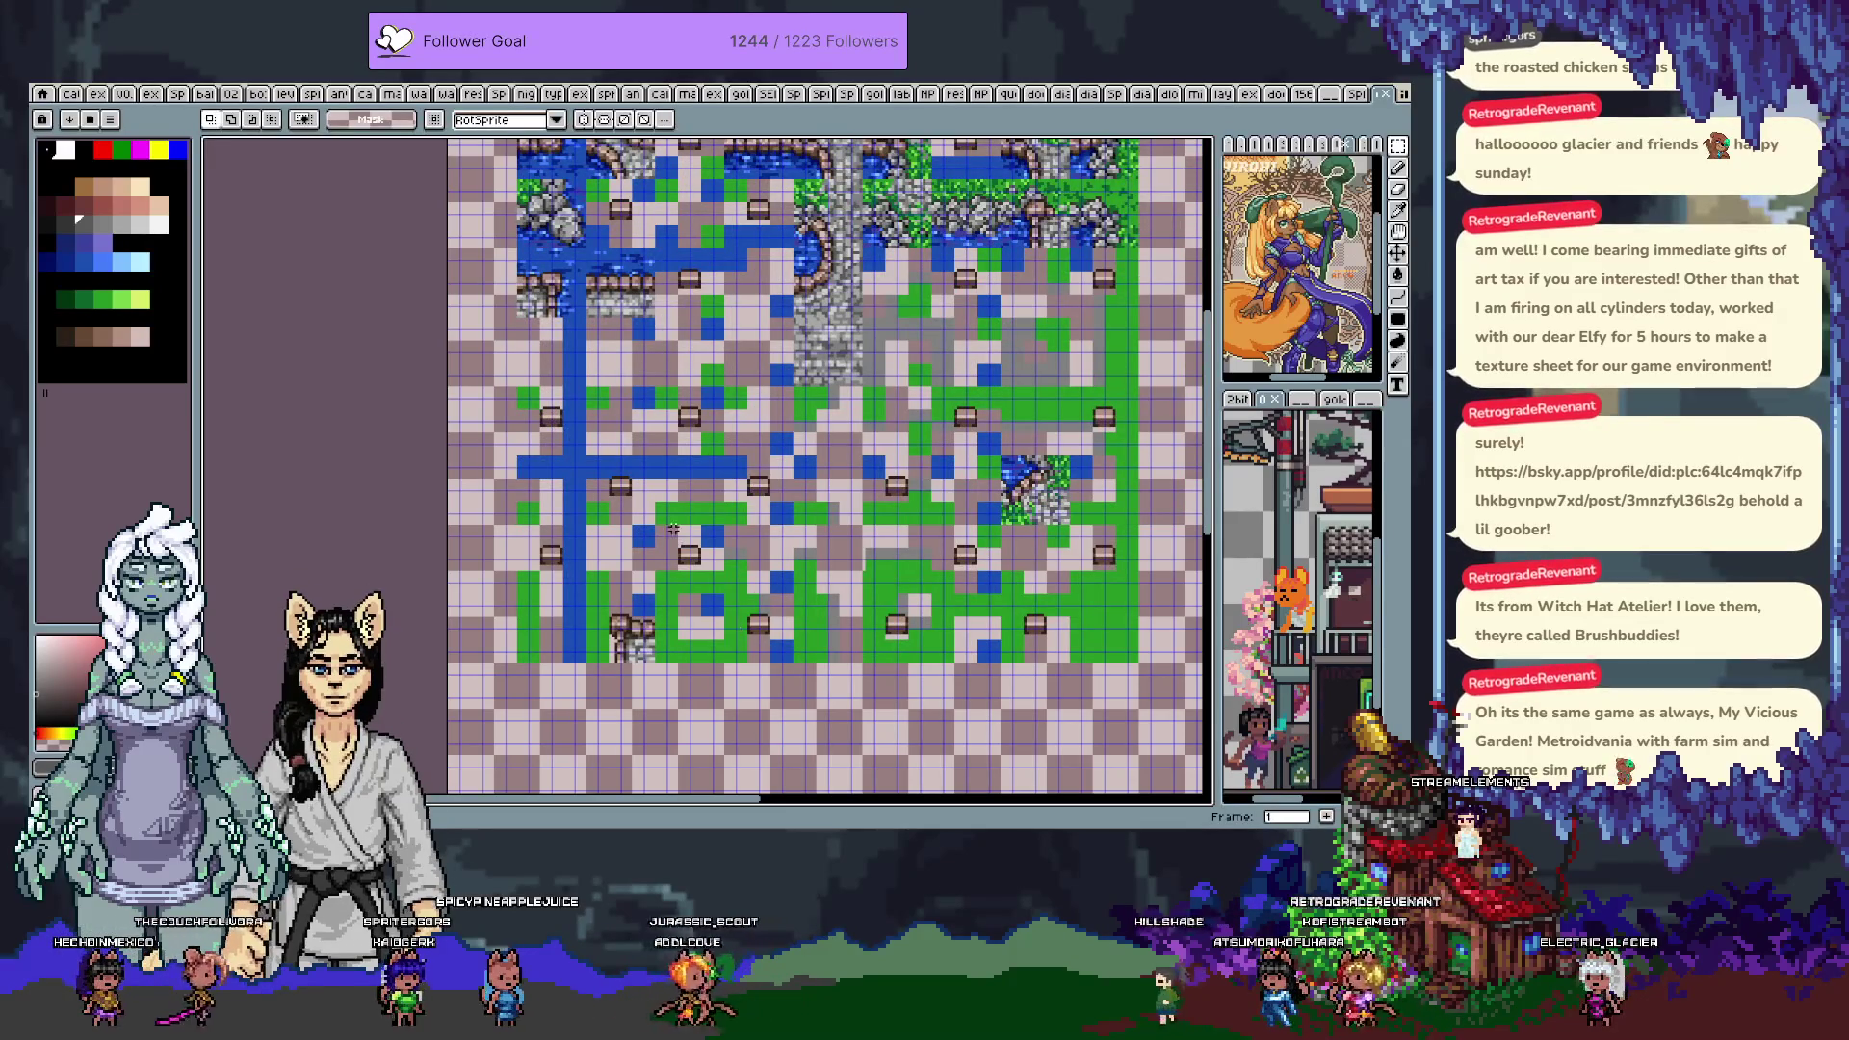
scroll(623, 510, "up", 3)
key("m")
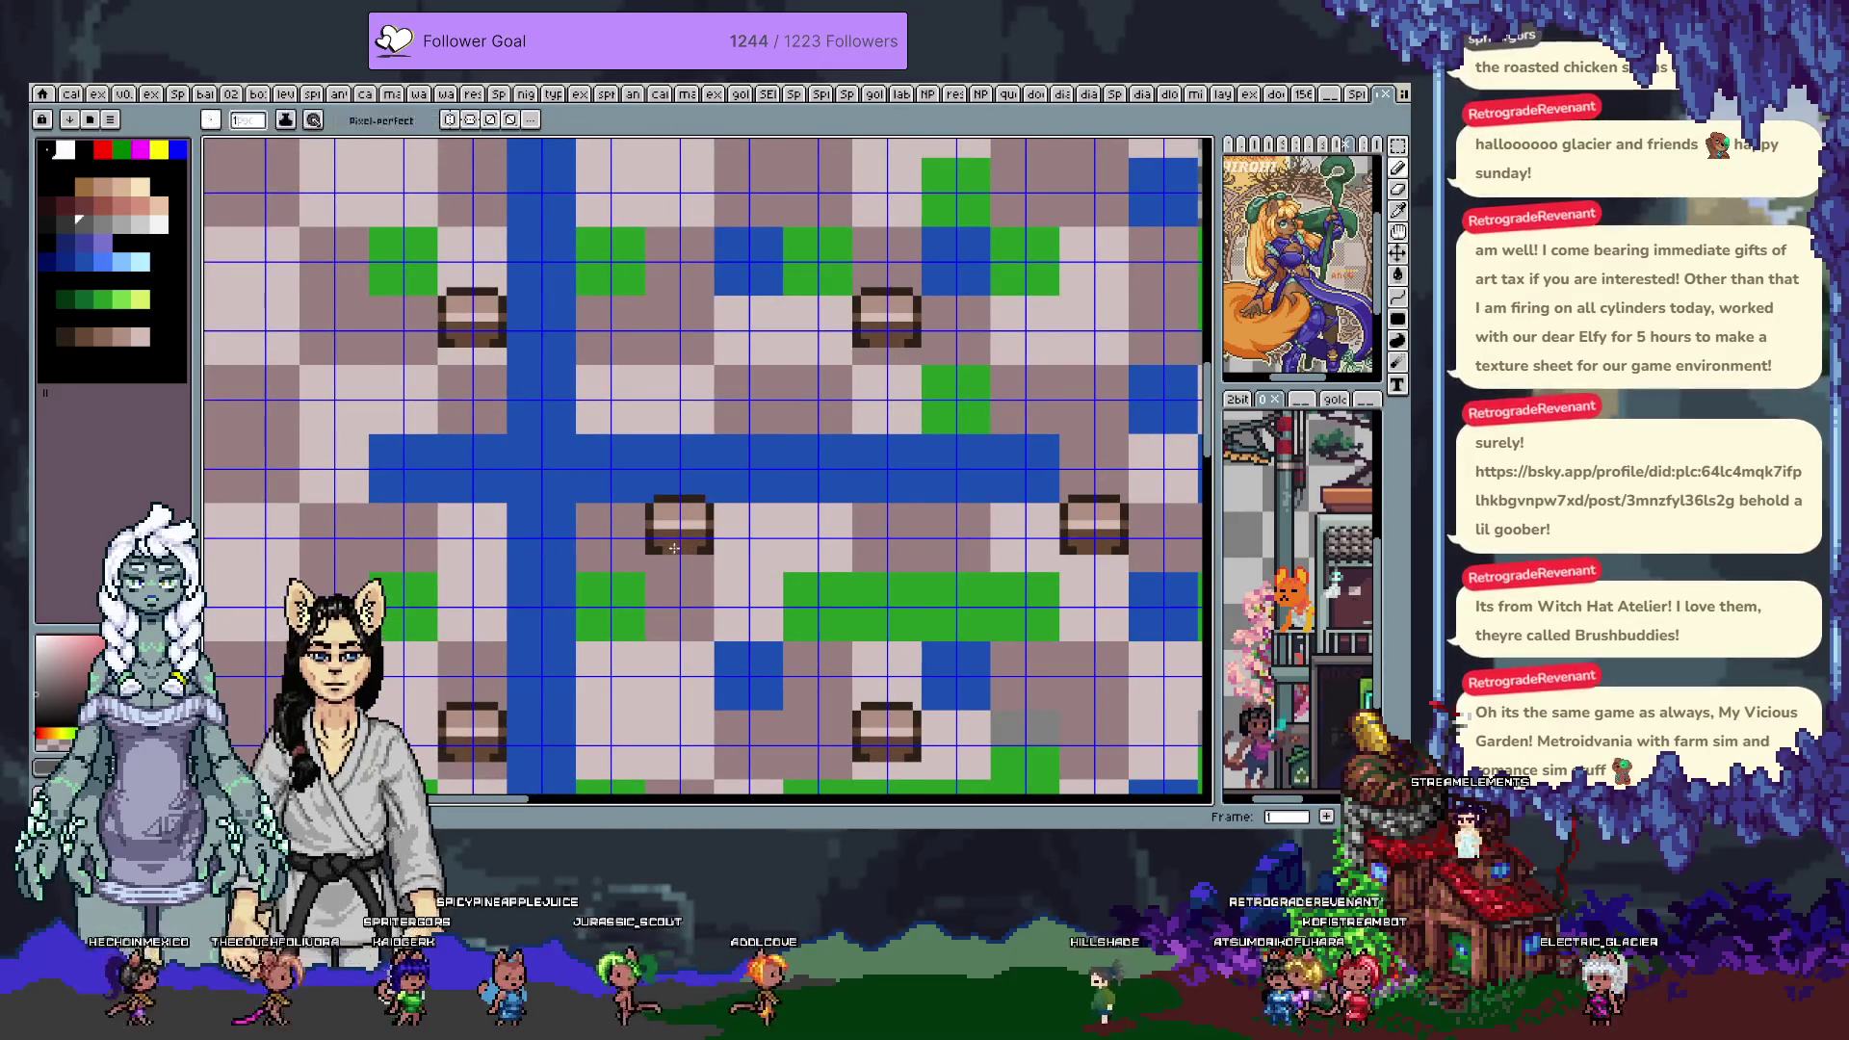
left_click_drag(685, 550, 700, 455)
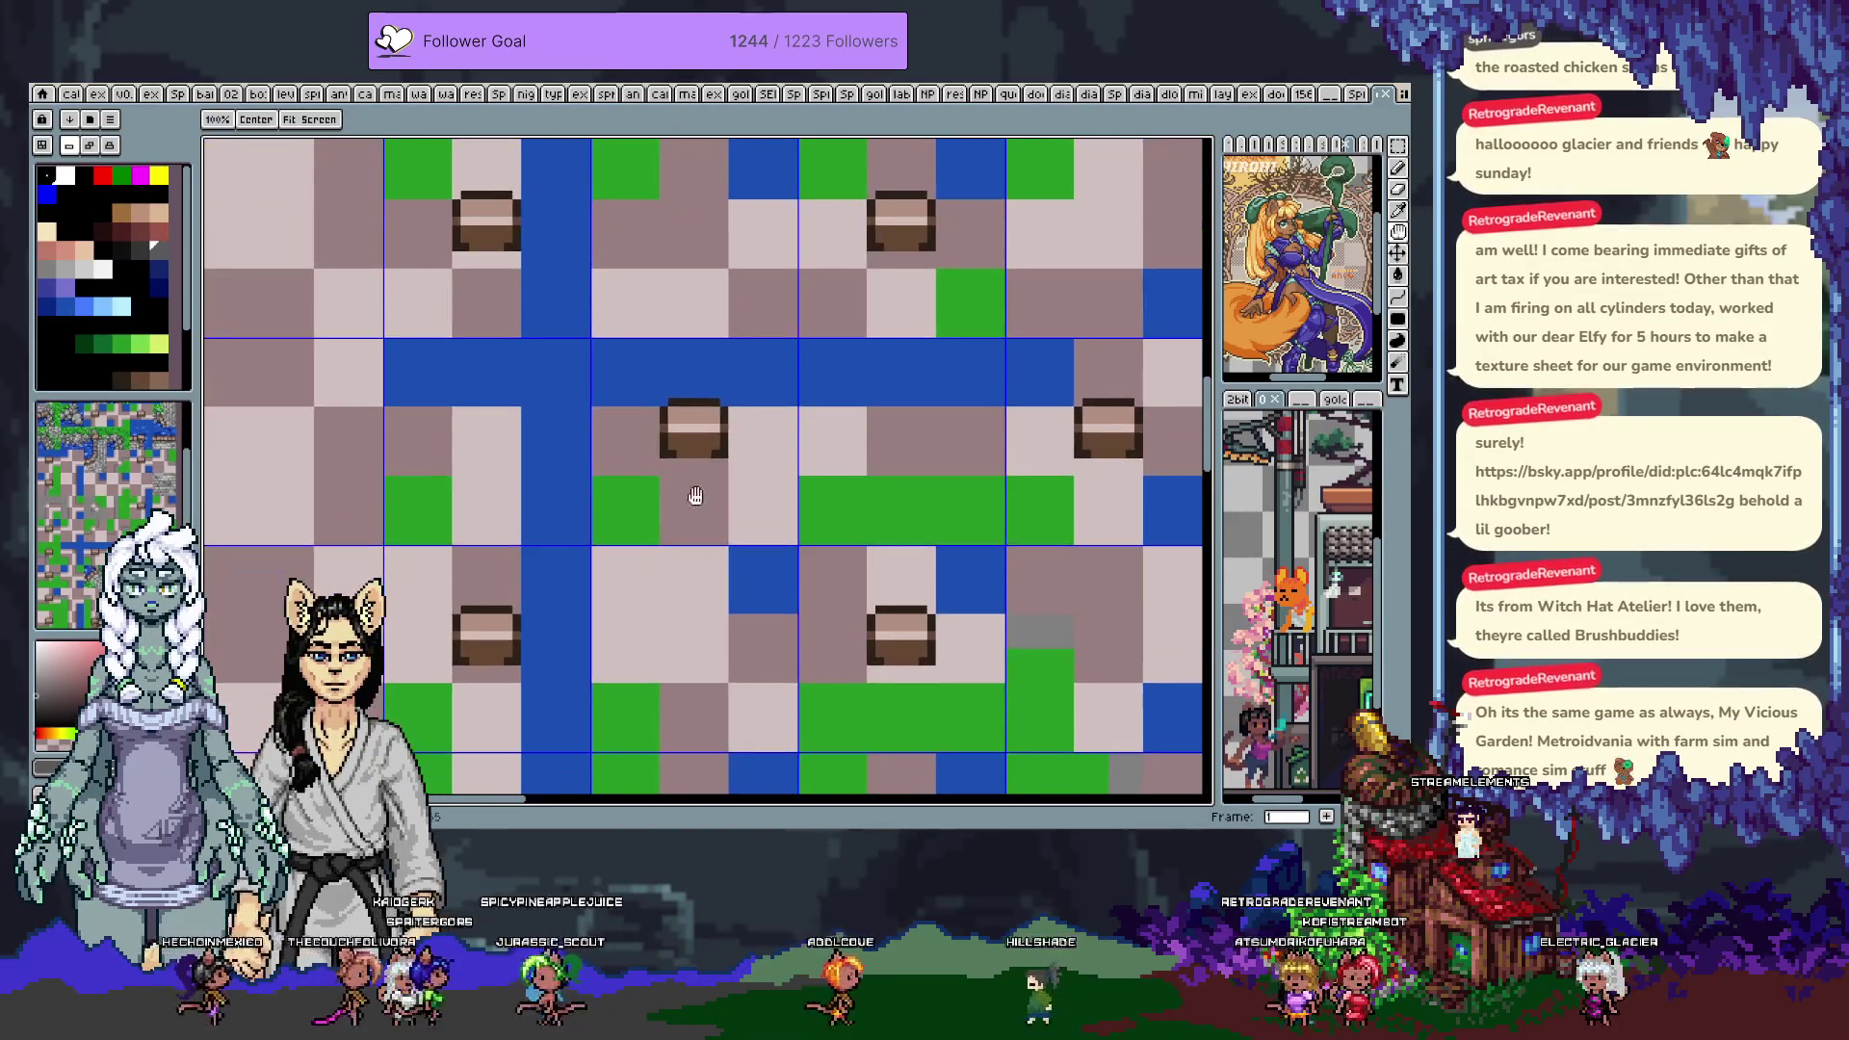
Step to frame 2 and draw a rectangular selection around the blended water, rock and grass tile
key("m")
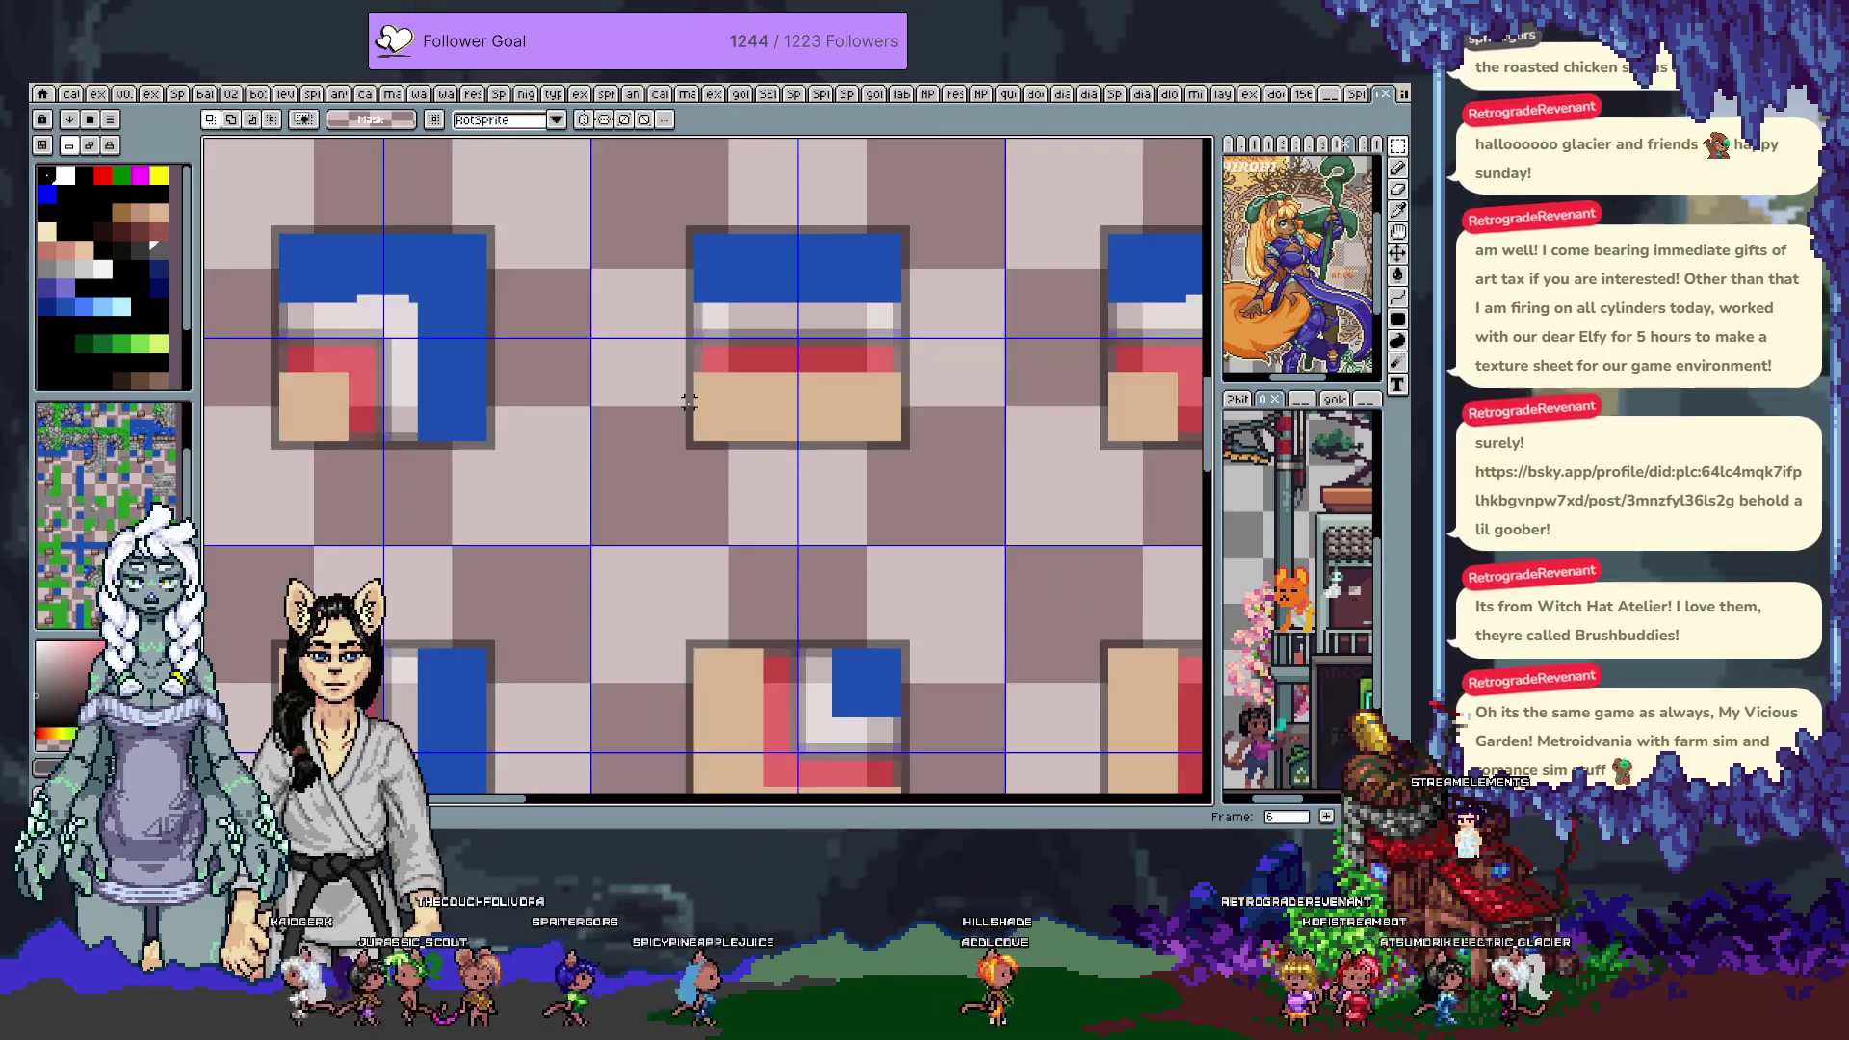
scroll(906, 353, "down", 4)
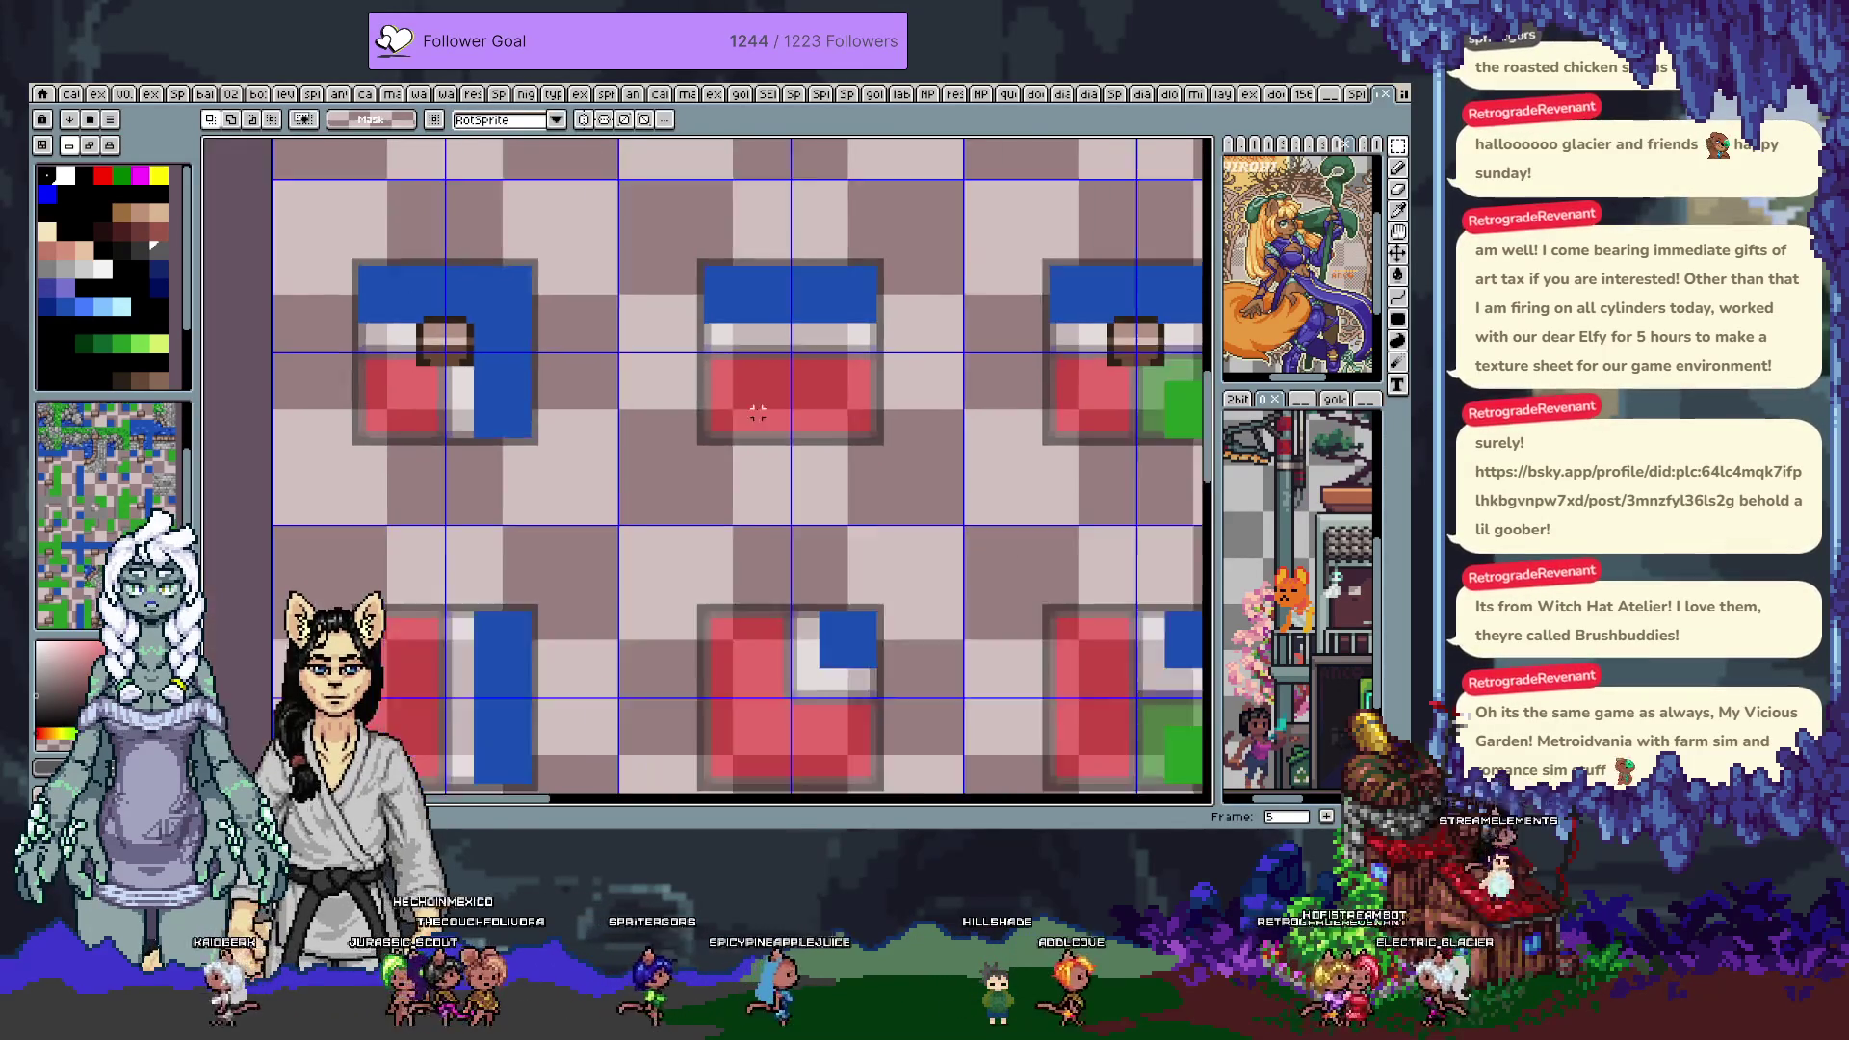
key("h")
left_click_drag(905, 353, 785, 509)
scroll(784, 501, "down", 3)
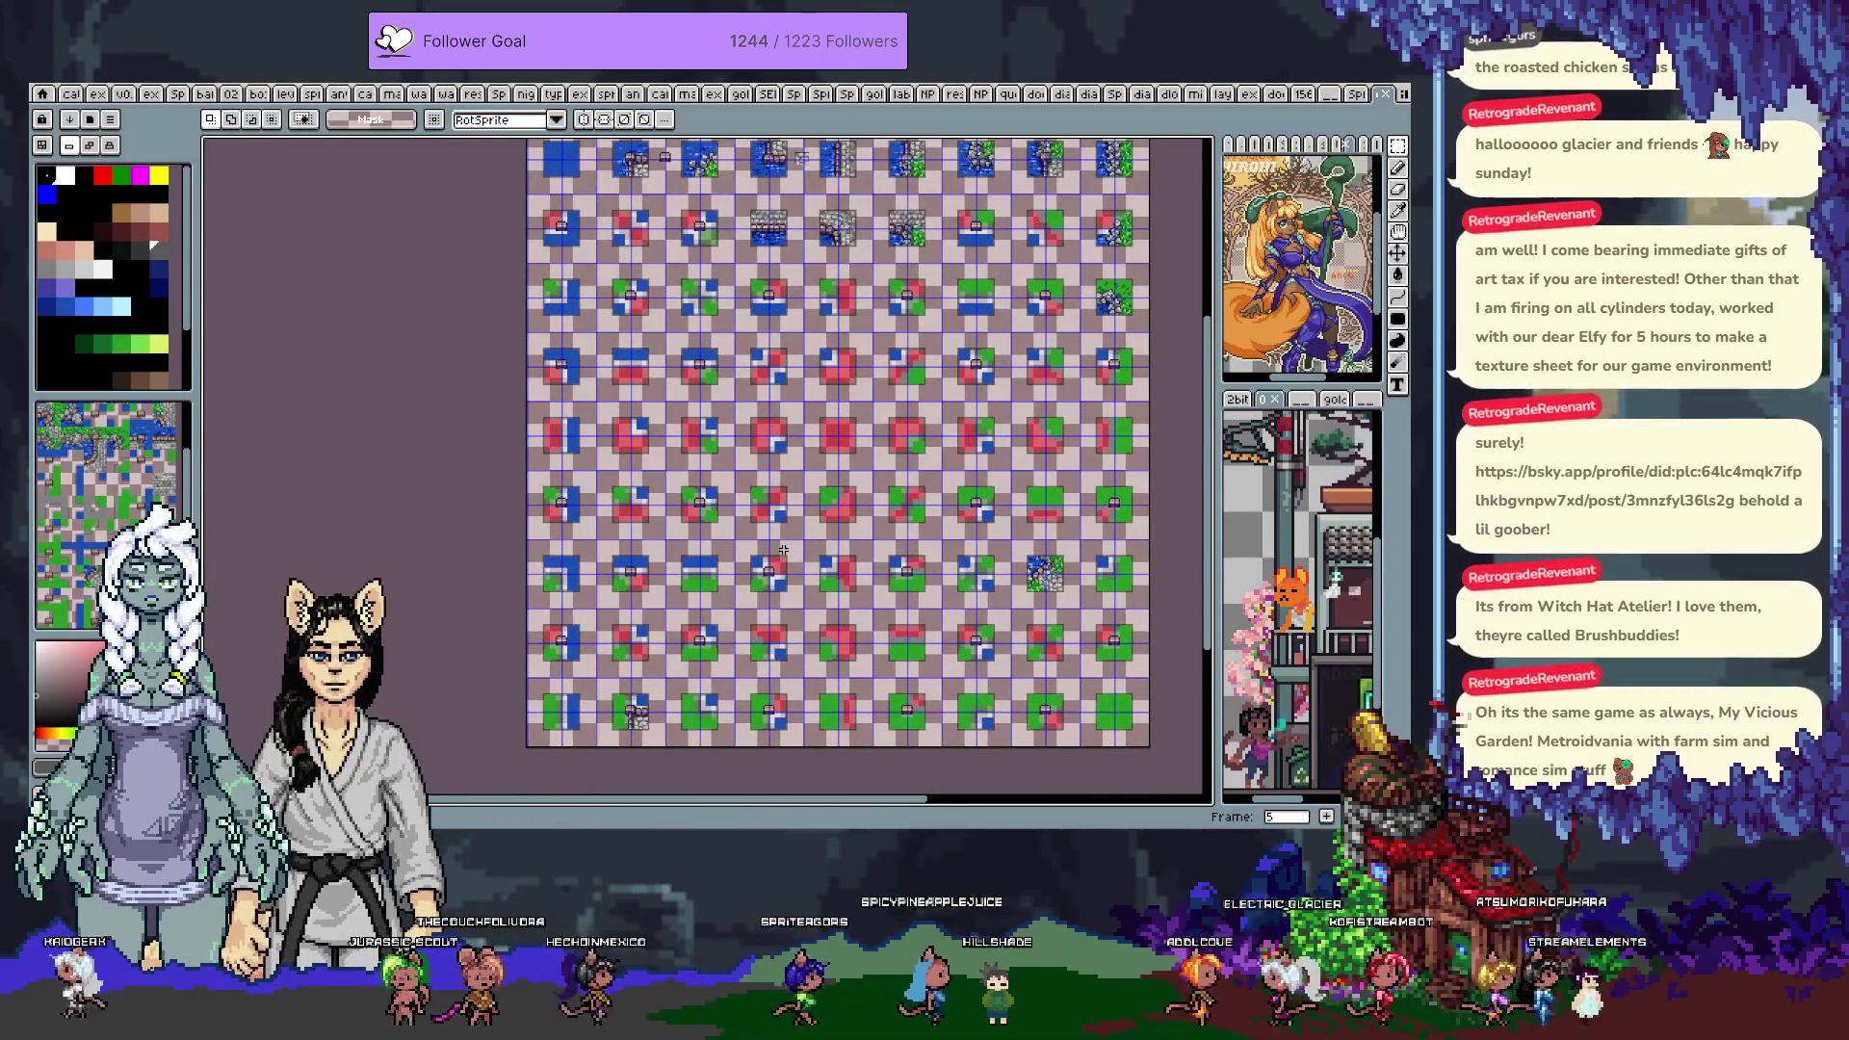
key("period")
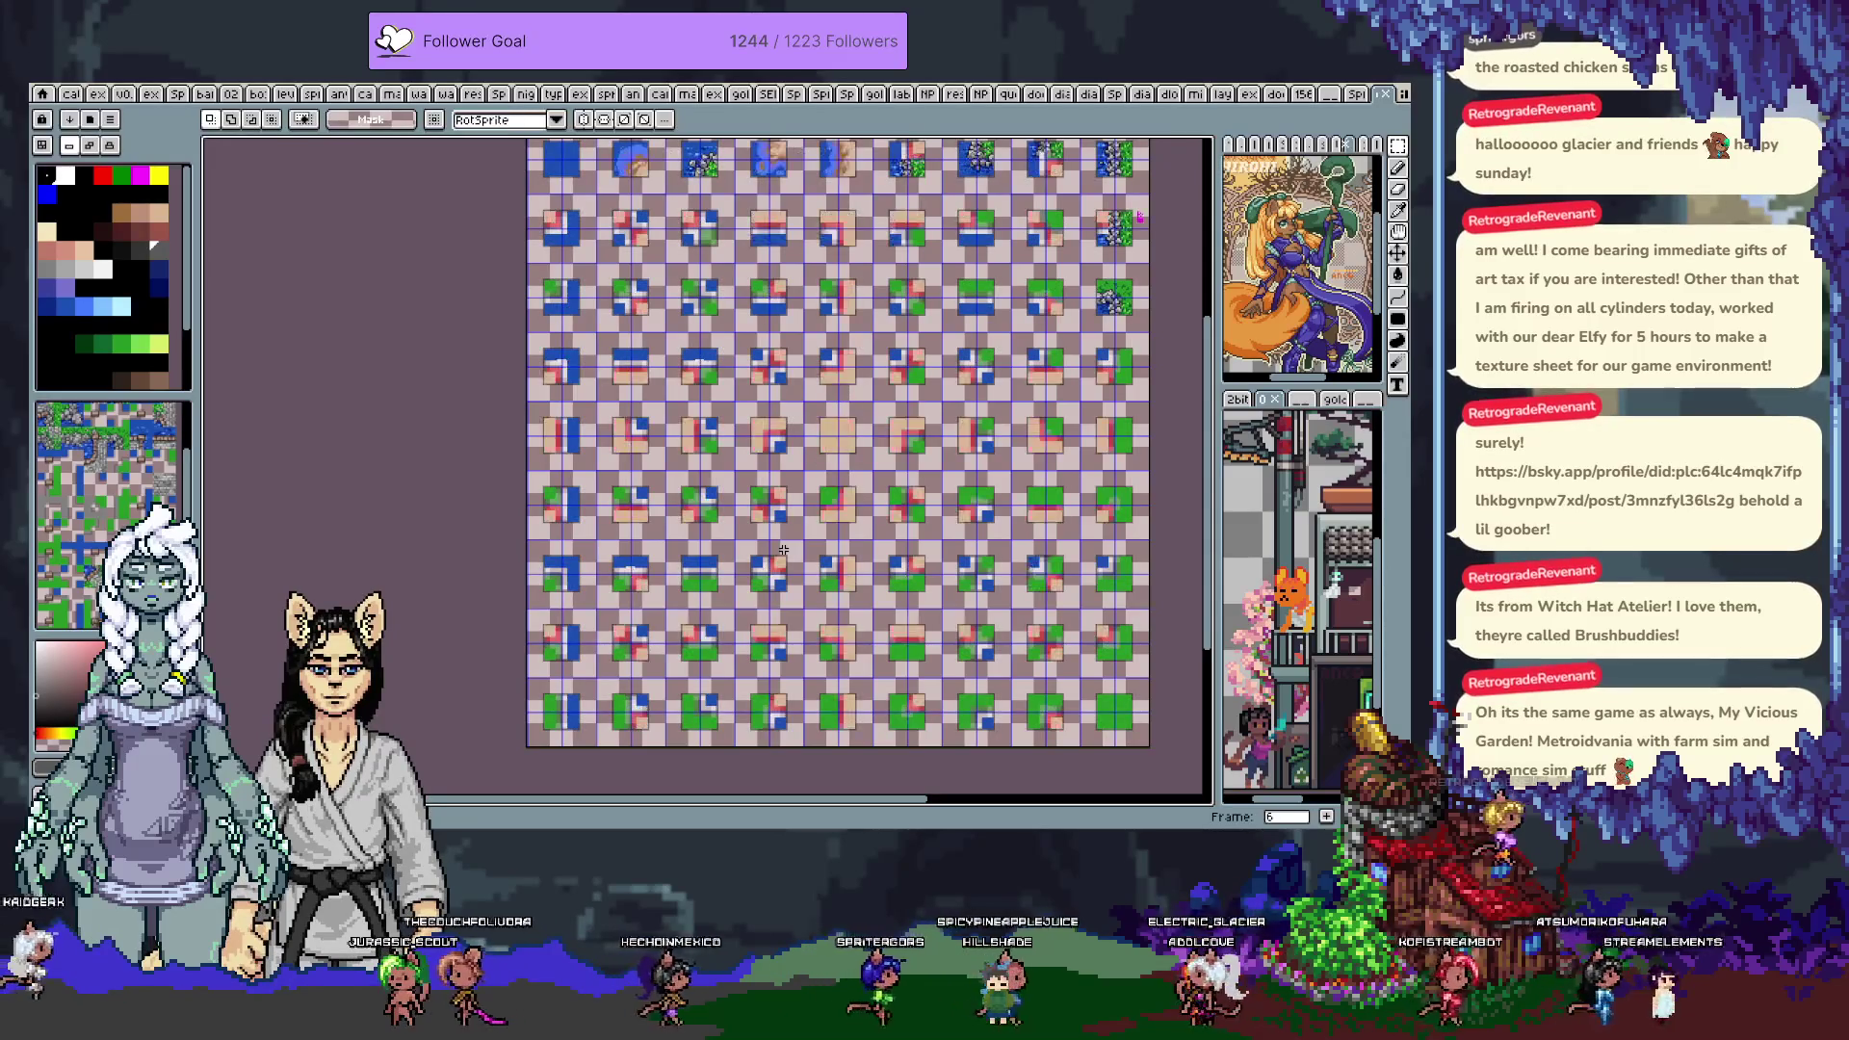
key("period")
key("period")
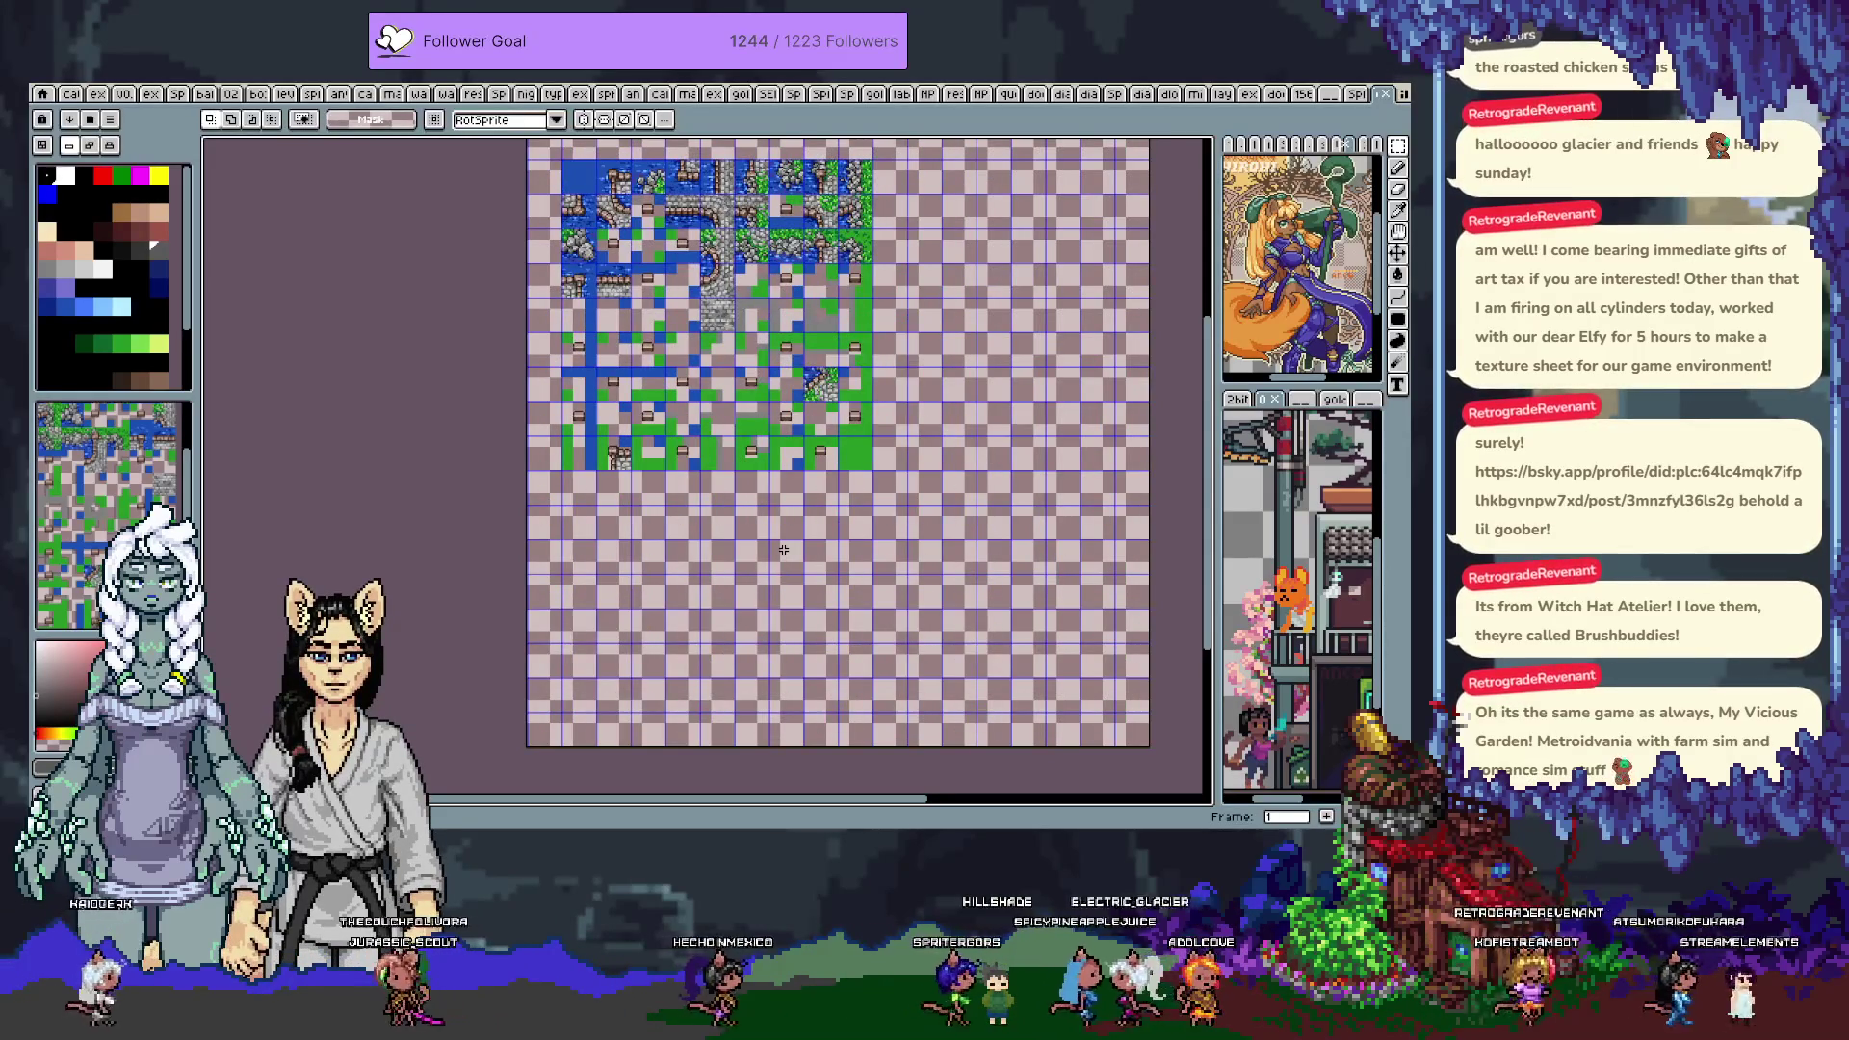
key("period")
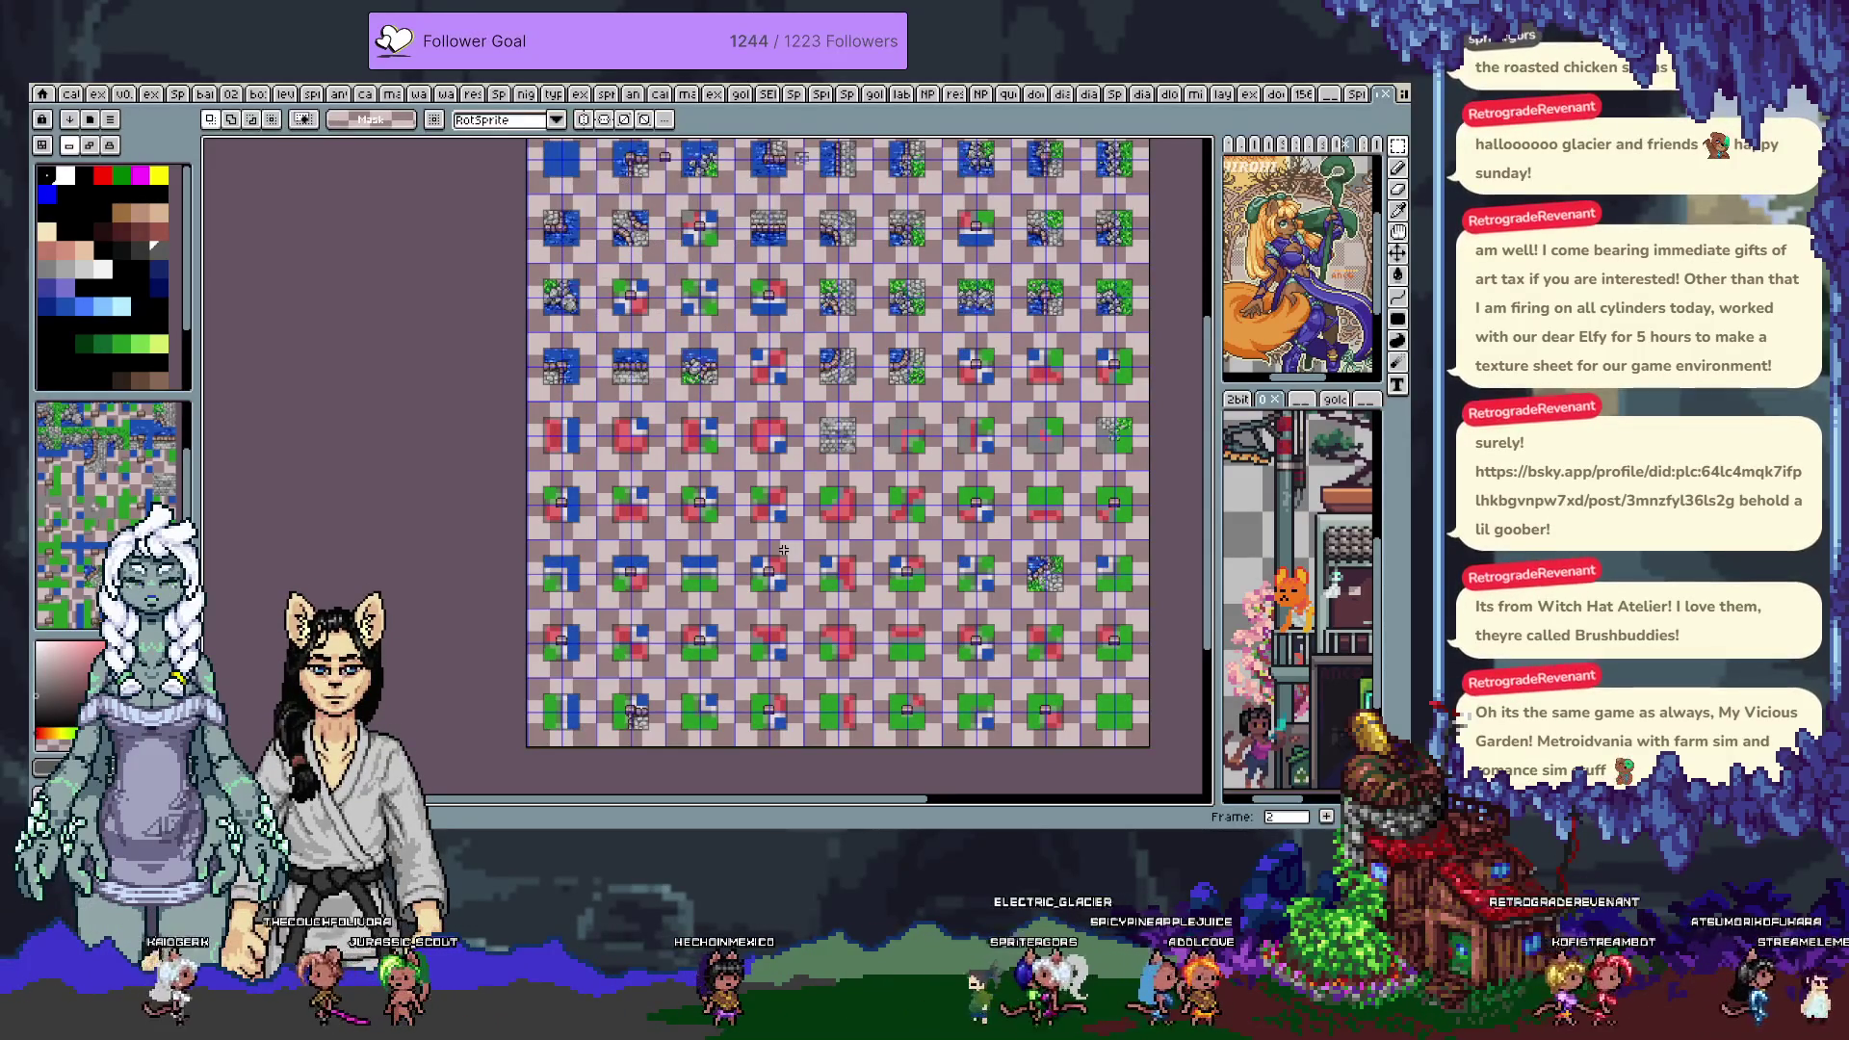
scroll(682, 452, "up", 3)
left_click_drag(669, 240, 837, 423)
scroll(867, 438, "up", 2)
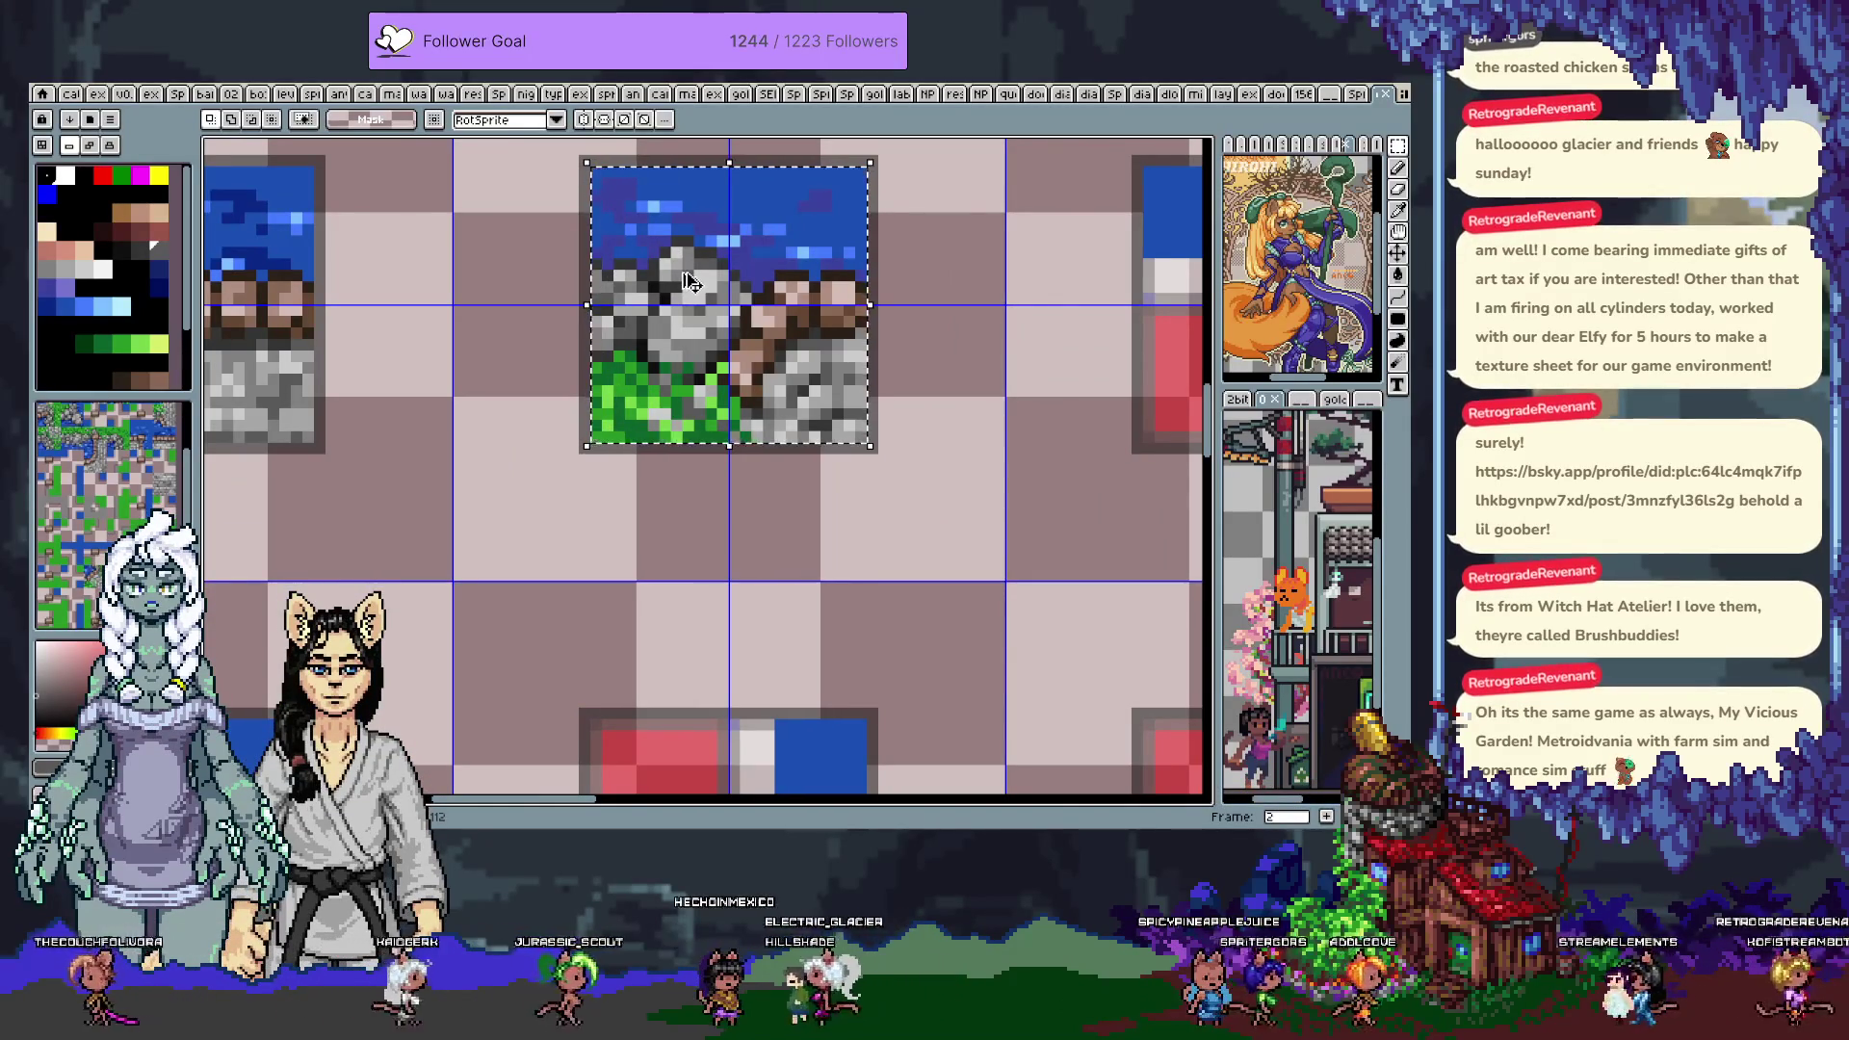
Drop the current selection and make the tile-map layer on frame 1 active
key("Tab")
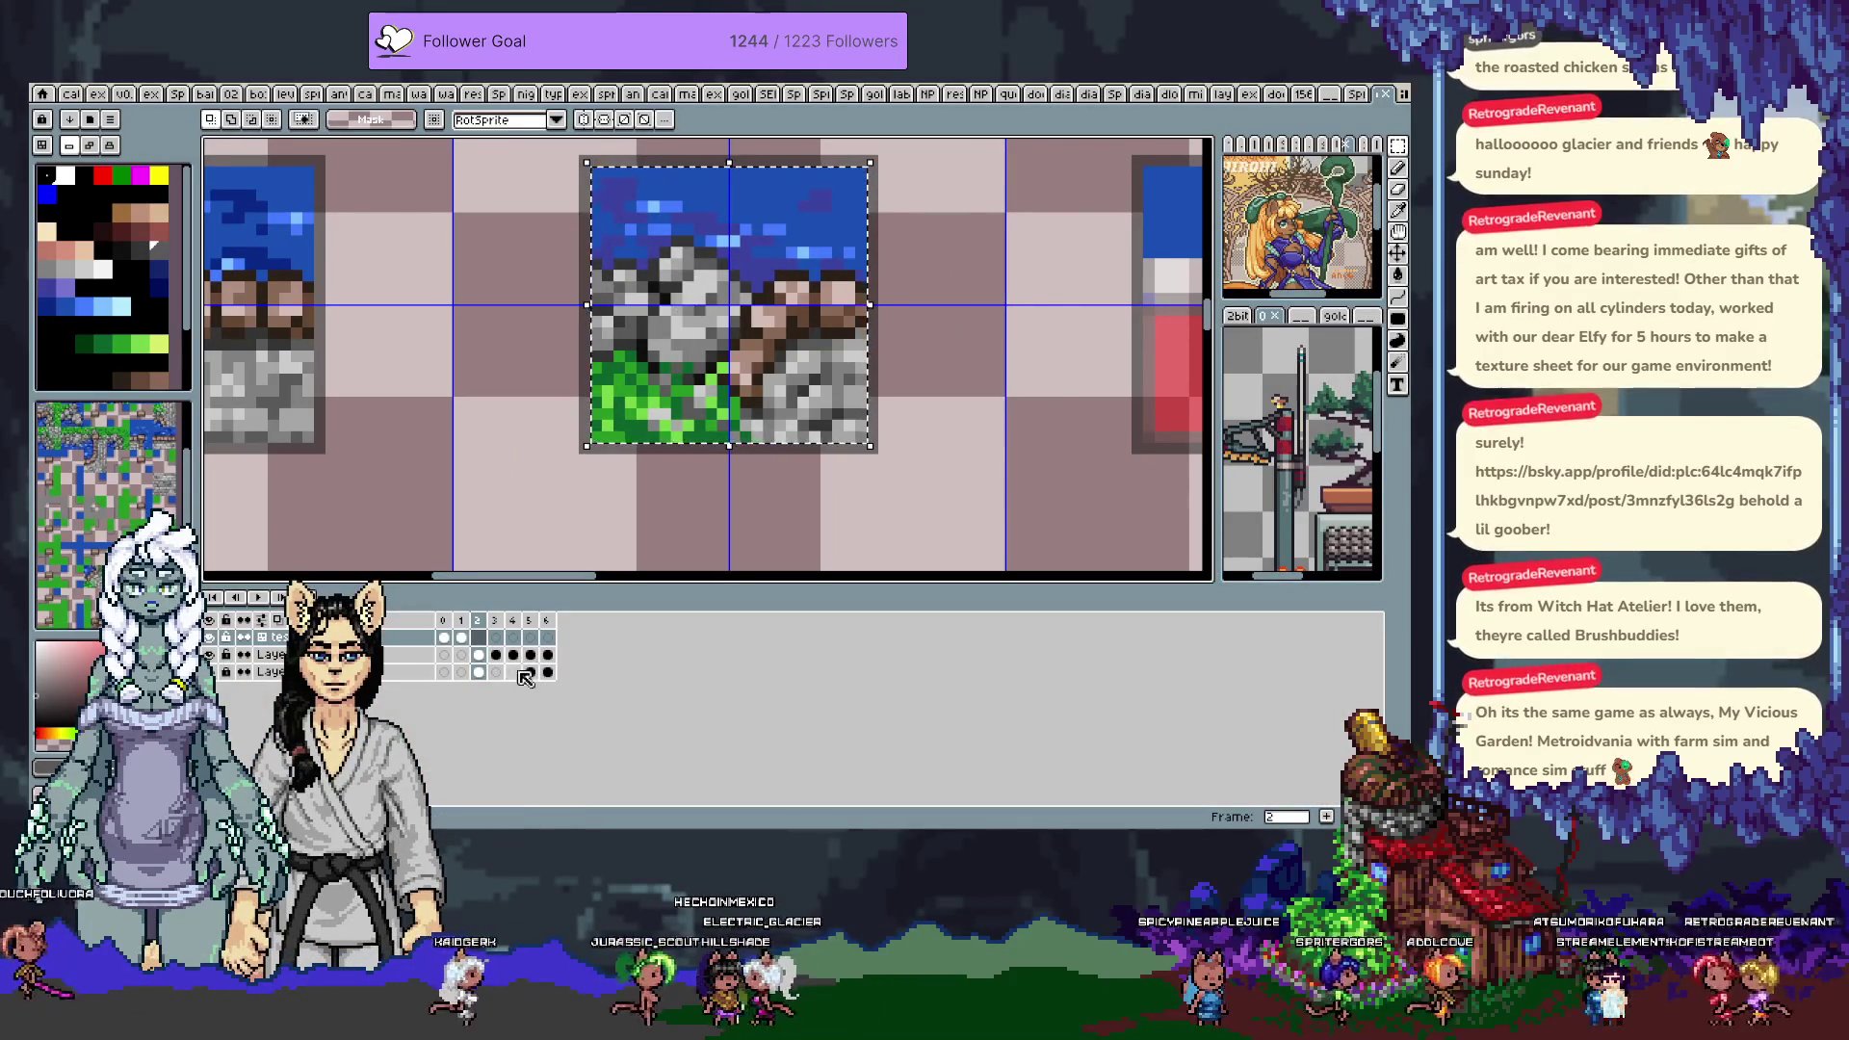
left_click(481, 654)
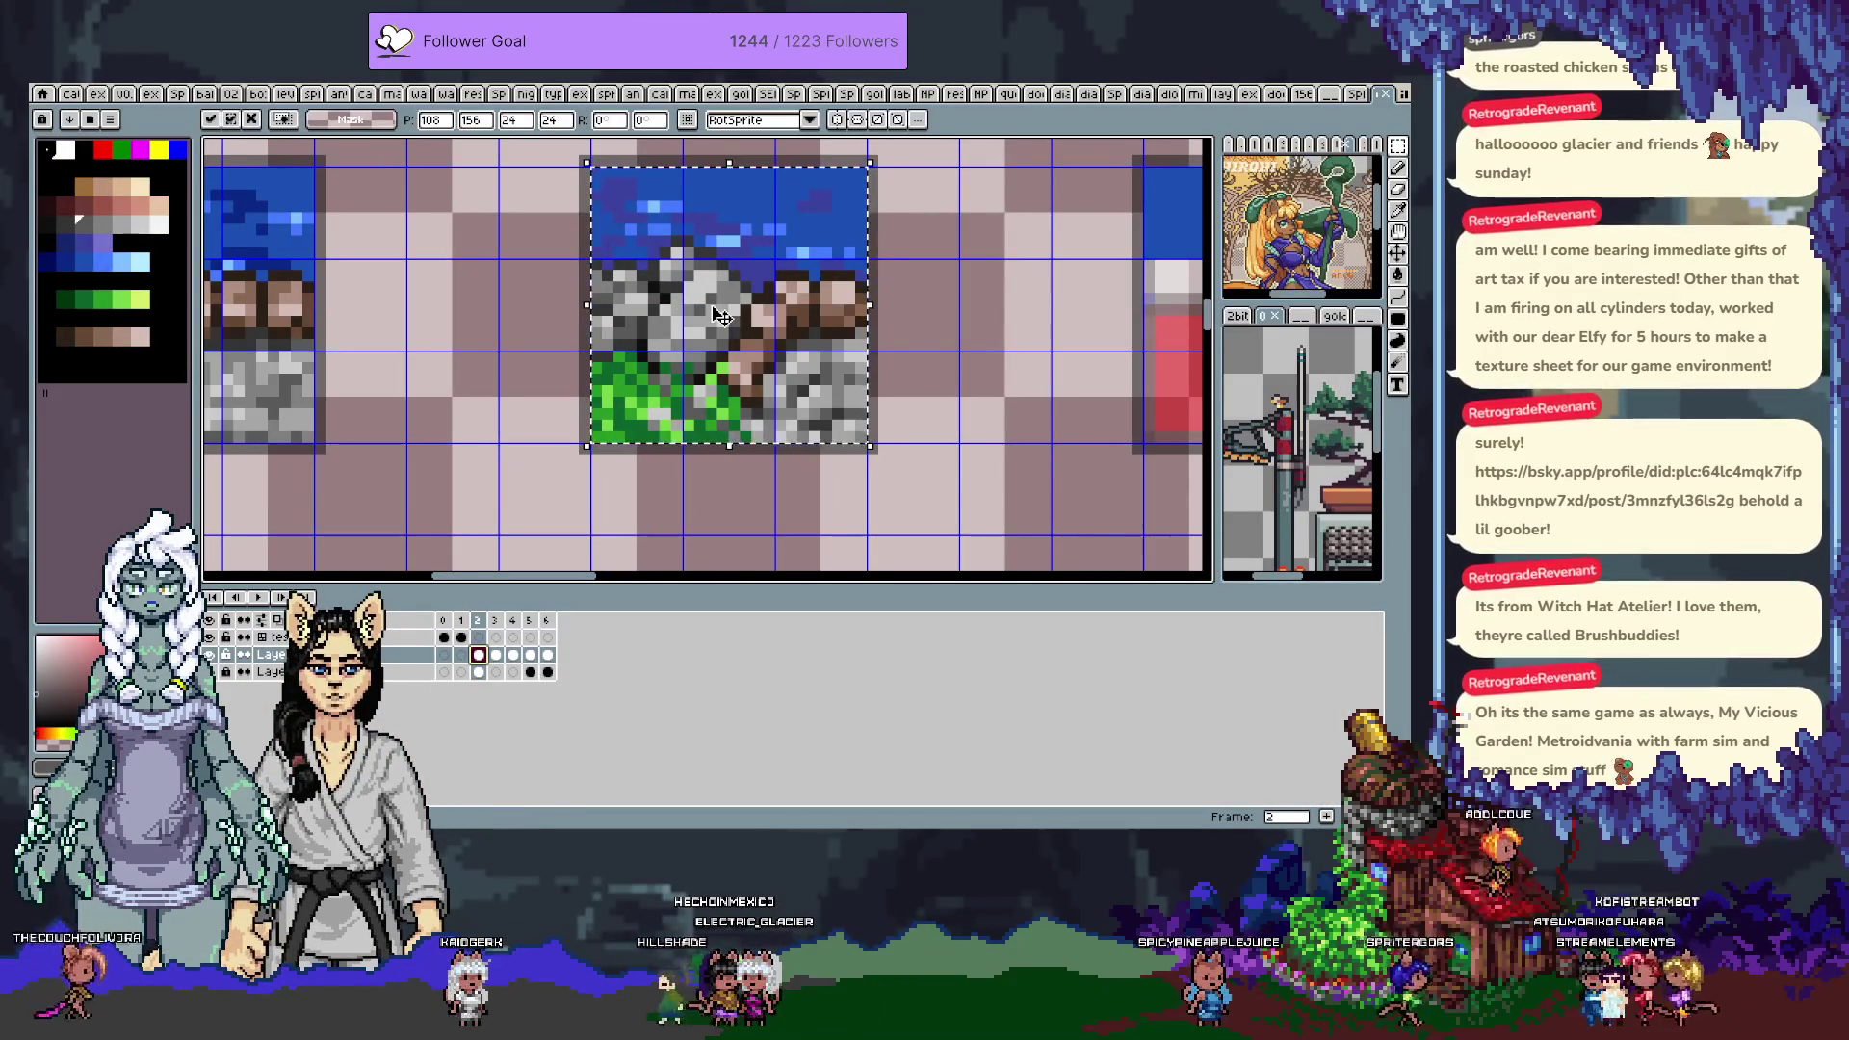
left_click(618, 448)
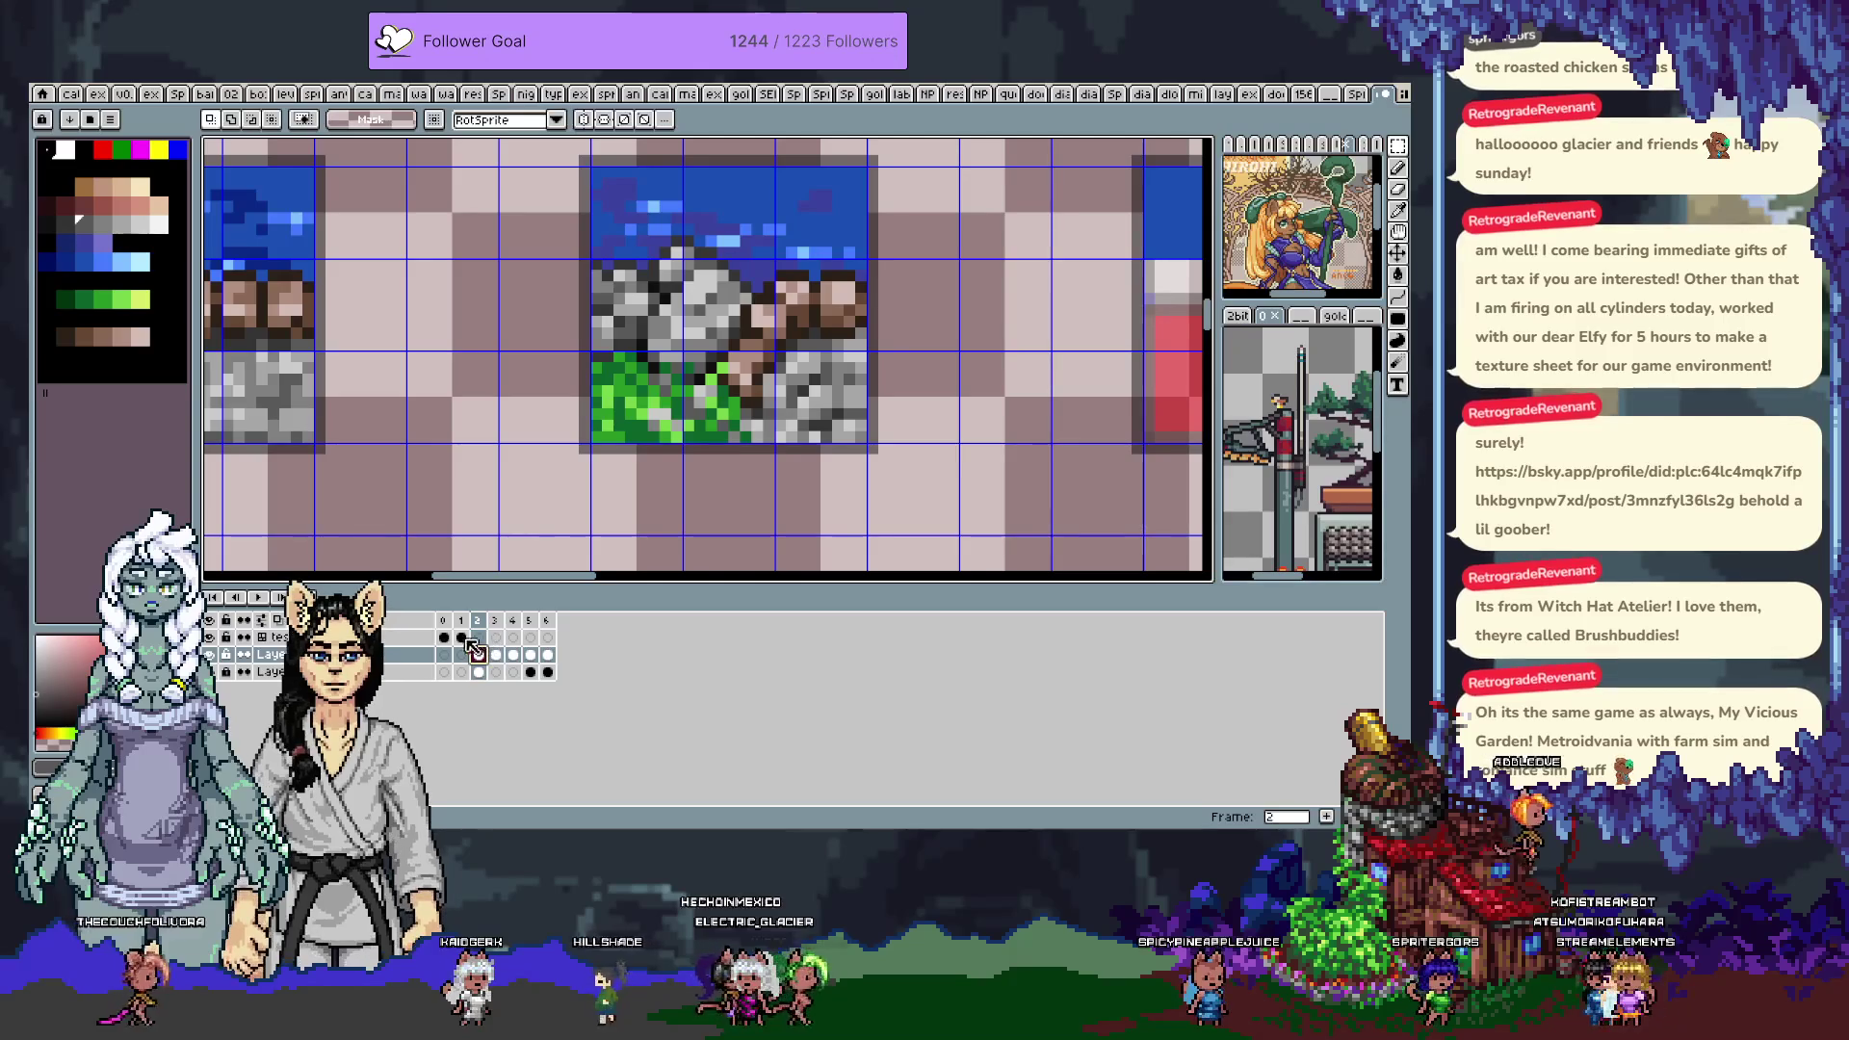
left_click(461, 637)
scroll(713, 352, "down", 2)
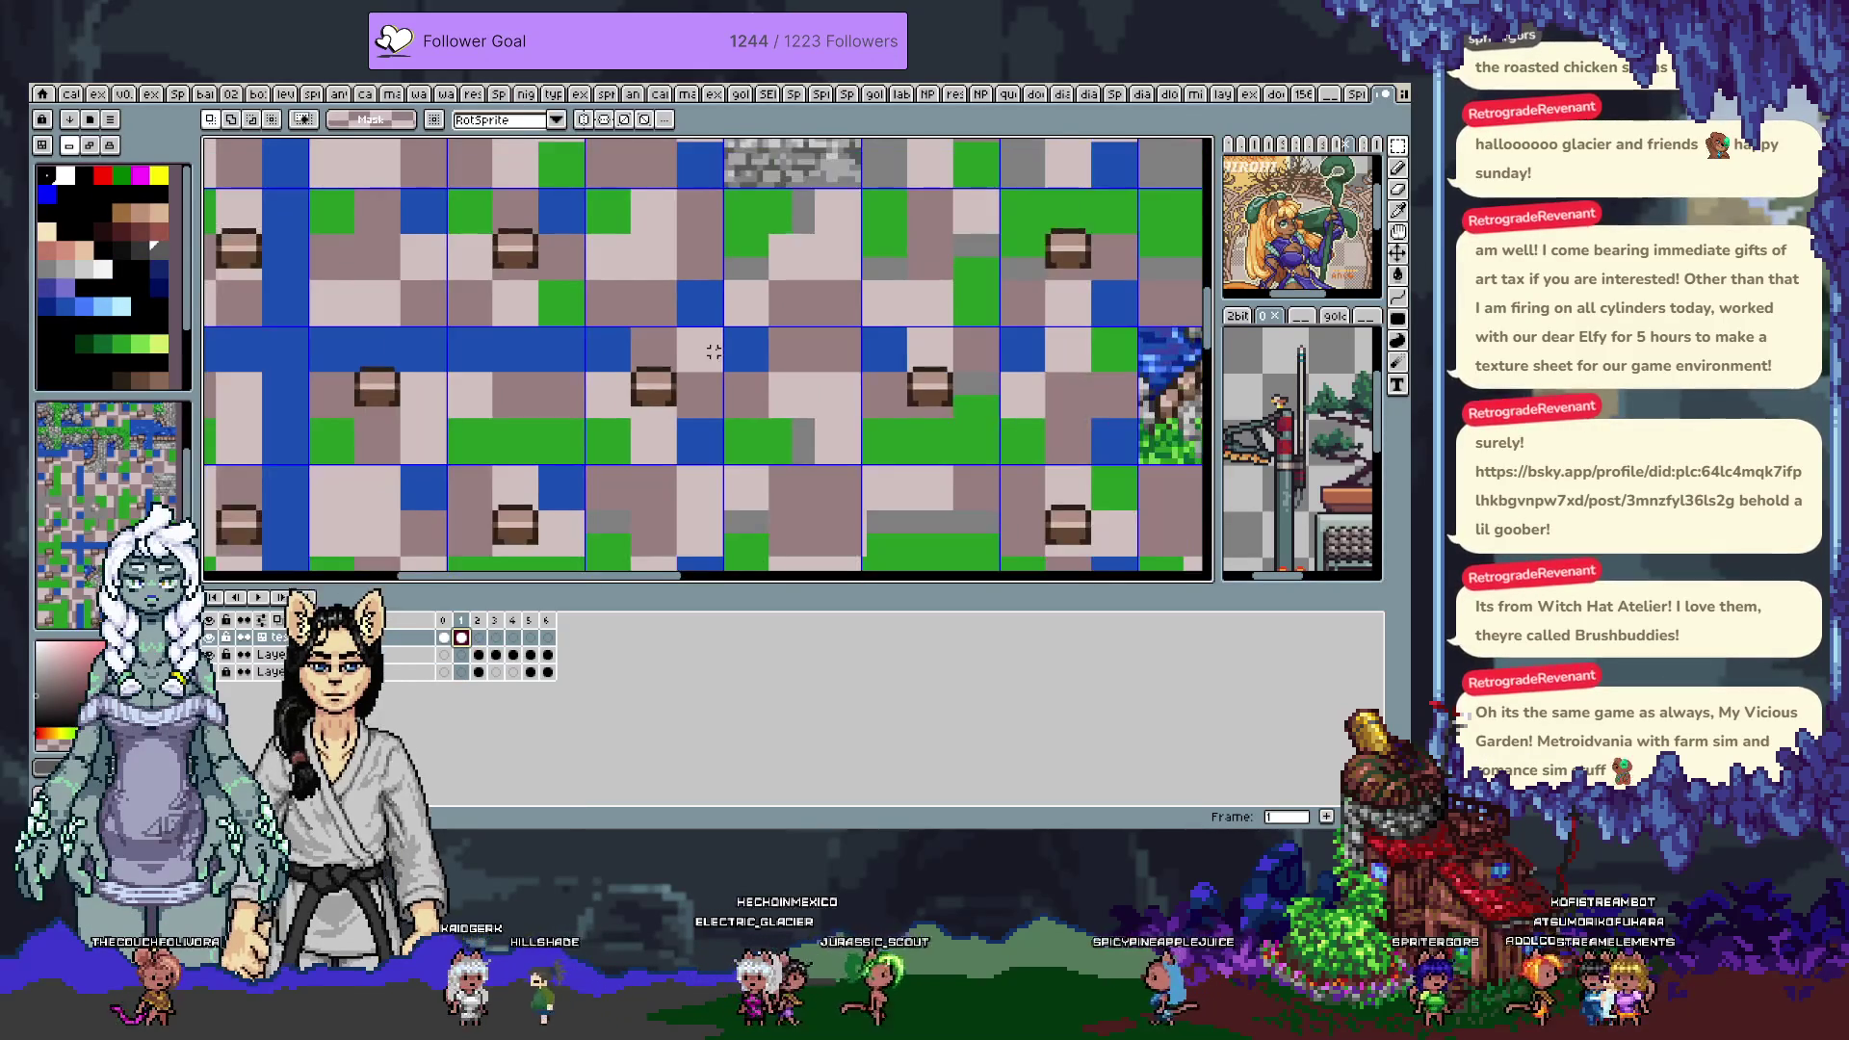
key("Tab")
scroll(671, 409, "down", 2)
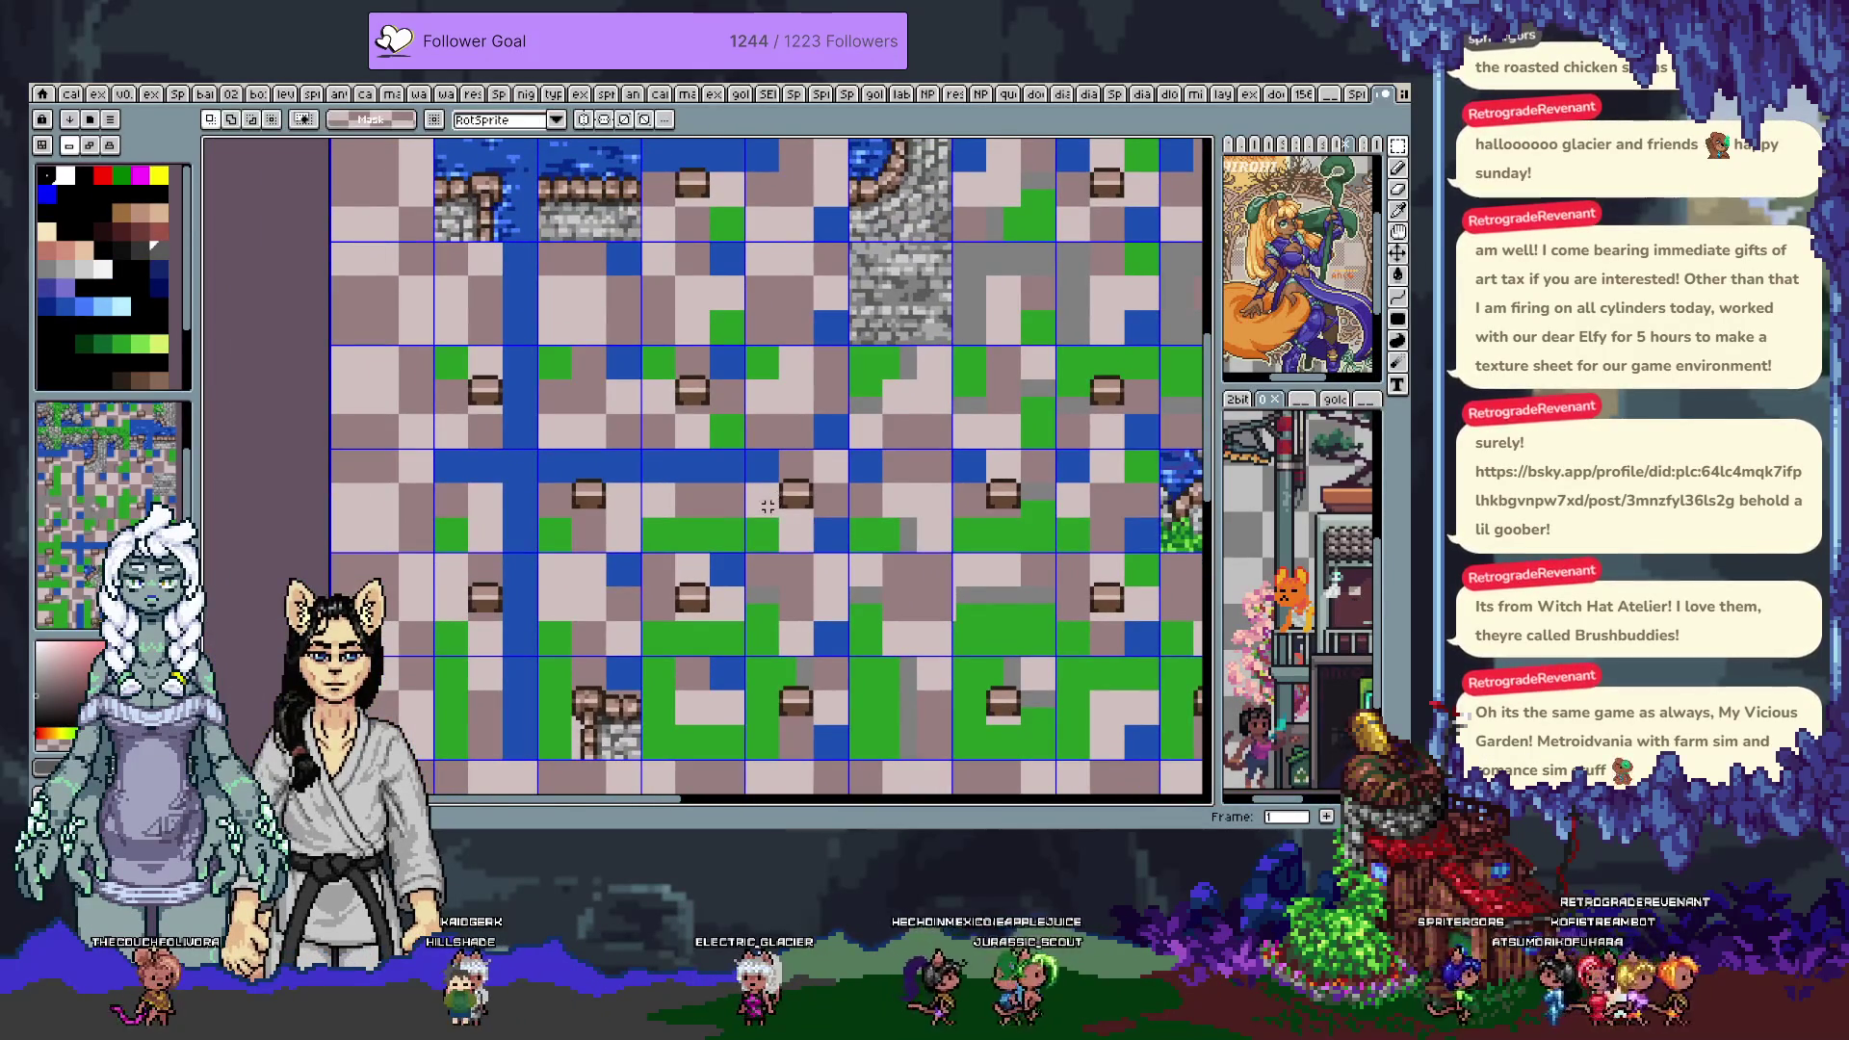
scroll(737, 524, "down", 1)
scroll(736, 524, "up", 3)
Paste a copy of the rock-and-grass tile and commit it in the upper-middle of the map
key("ctrl+v")
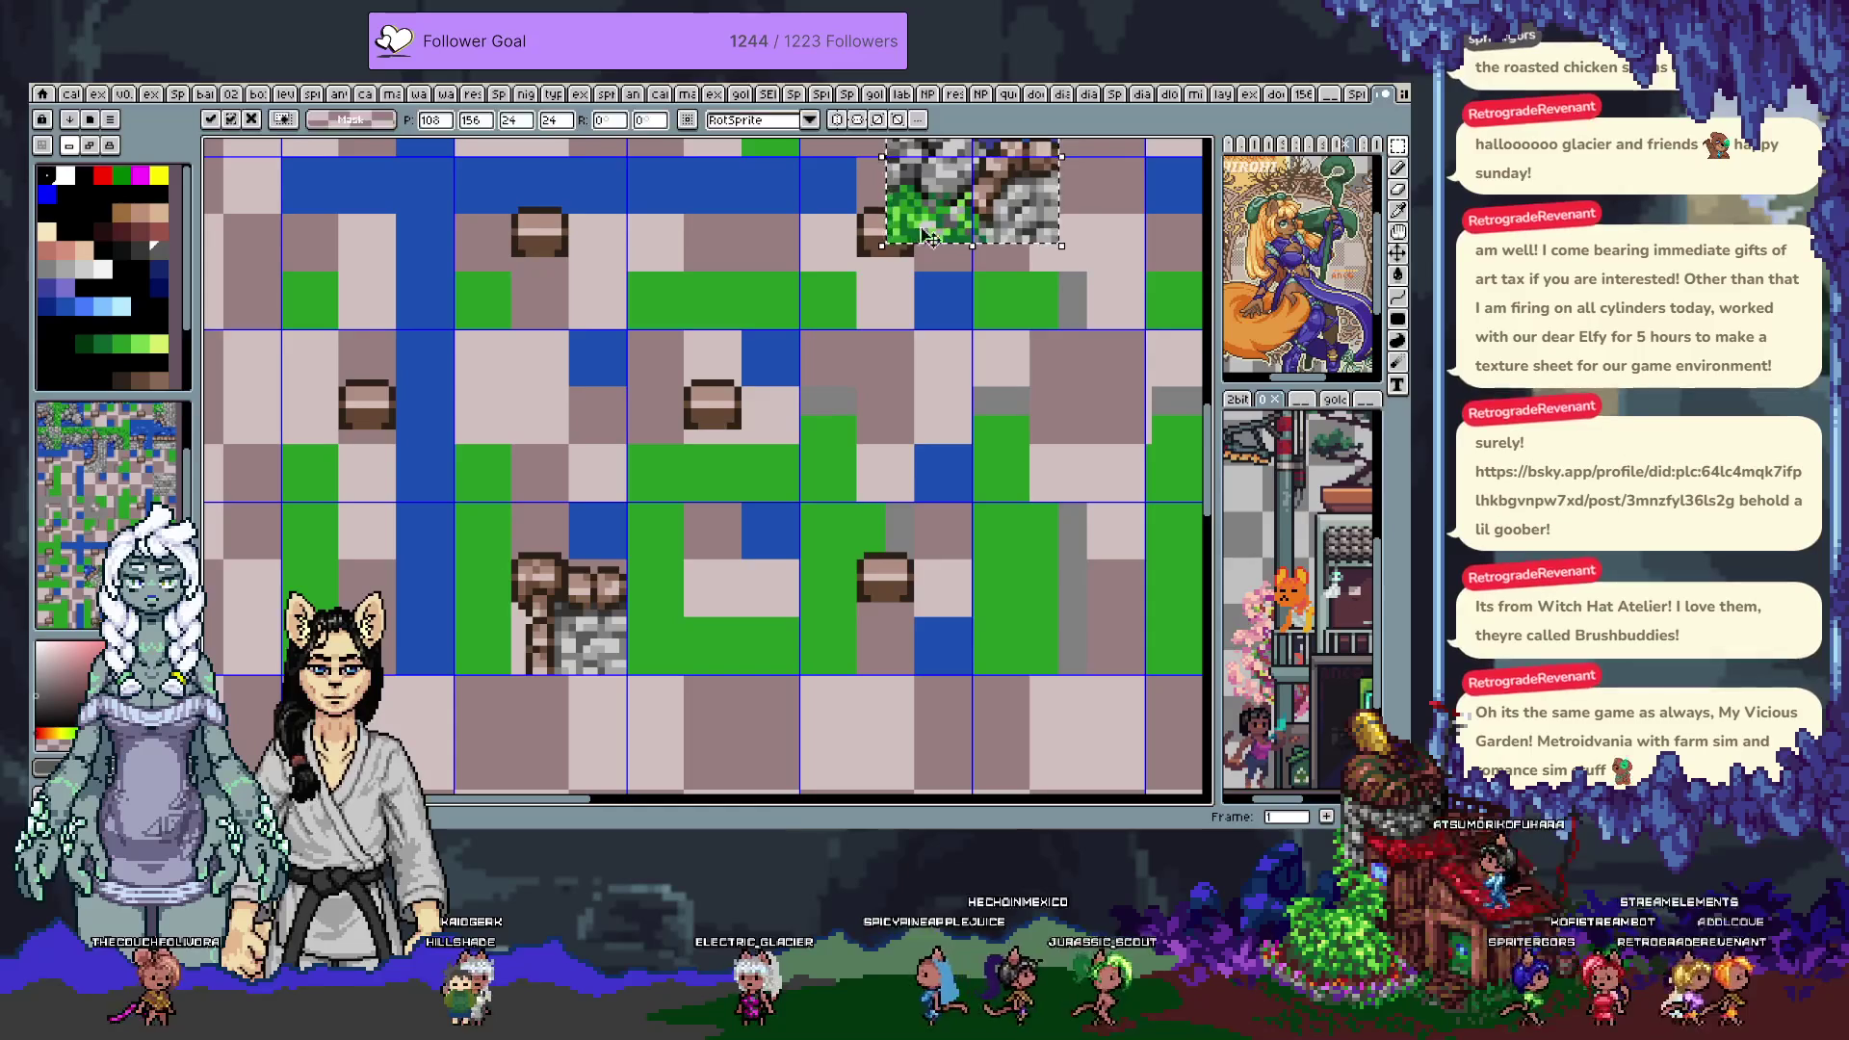
mouse_move(963, 193)
left_mouse_down()
mouse_move(905, 241)
mouse_move(893, 297)
mouse_move(1108, 460)
mouse_move(924, 433)
left_mouse_up()
key("Escape")
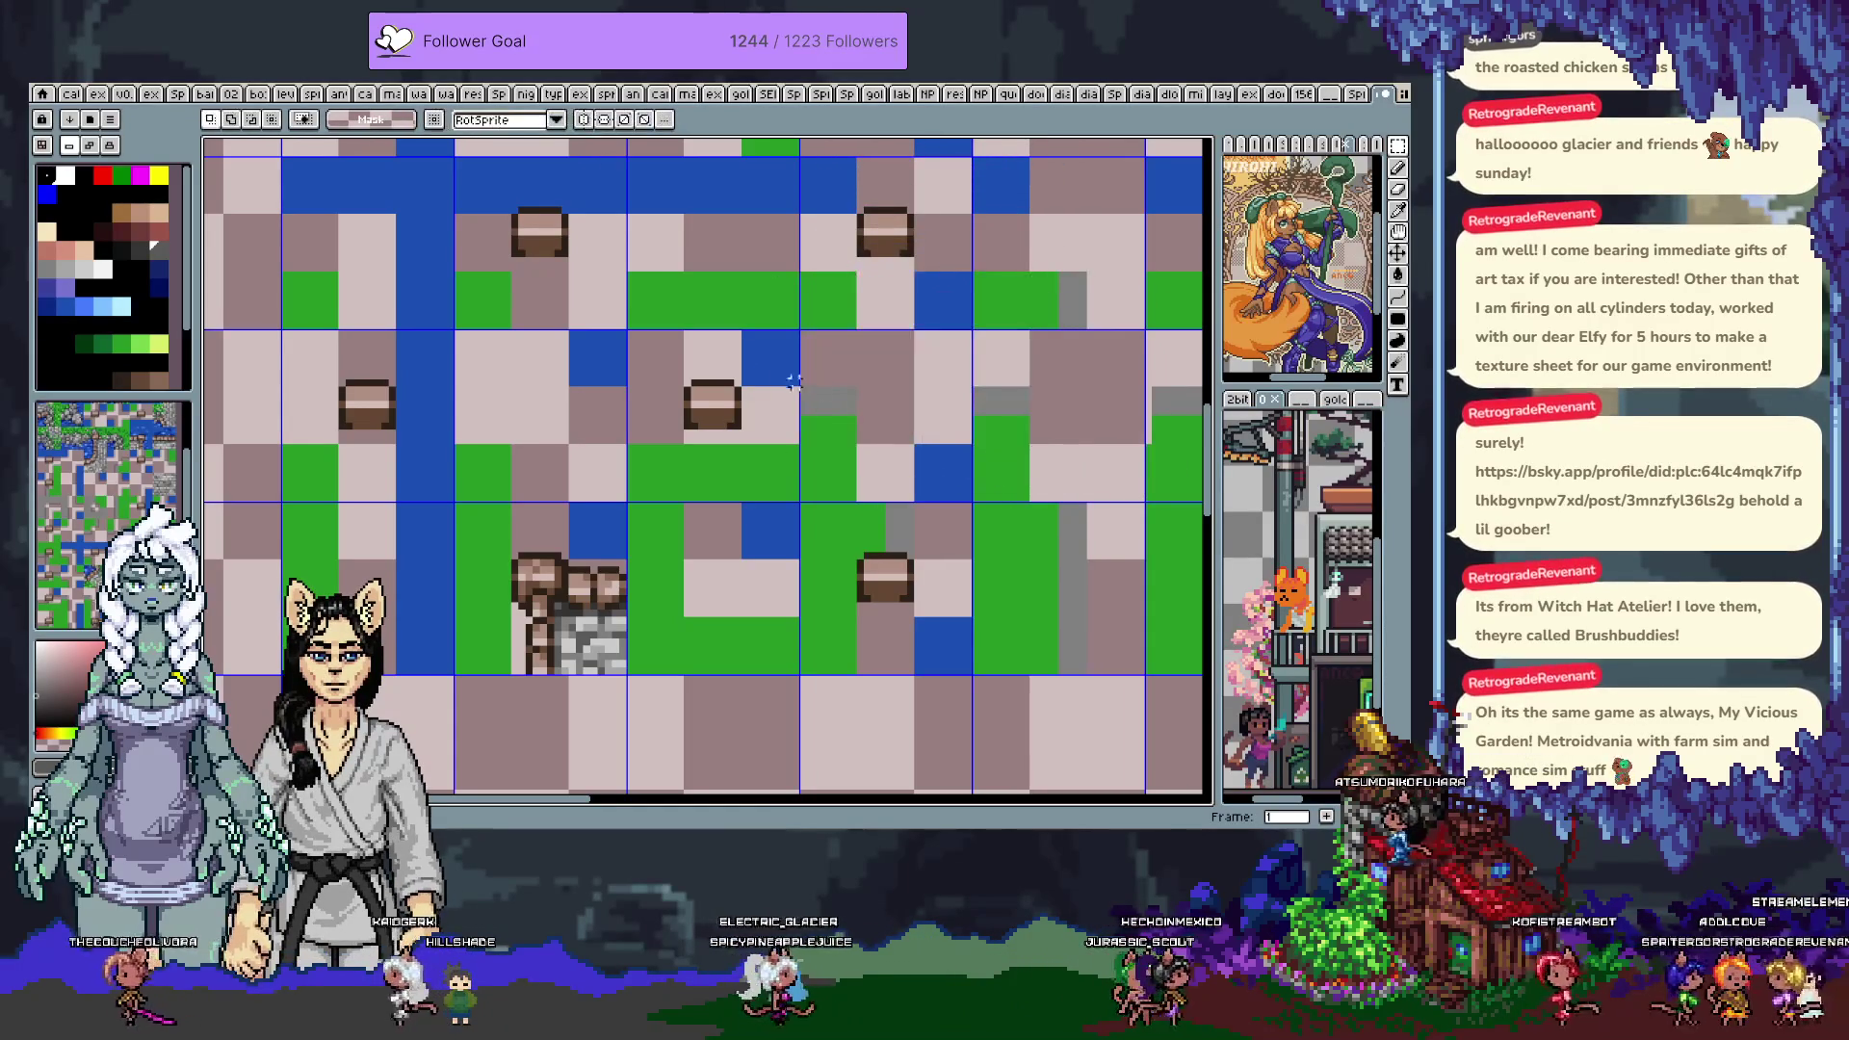
scroll(710, 367, "down", 1)
left_click_drag(709, 367, 734, 543)
mouse_move(694, 328)
left_mouse_down()
mouse_move(702, 529)
mouse_move(713, 404)
left_mouse_up()
scroll(734, 403, "up", 1)
key("ctrl+v")
mouse_move(1007, 489)
left_mouse_down()
mouse_move(779, 414)
mouse_move(798, 242)
left_mouse_up()
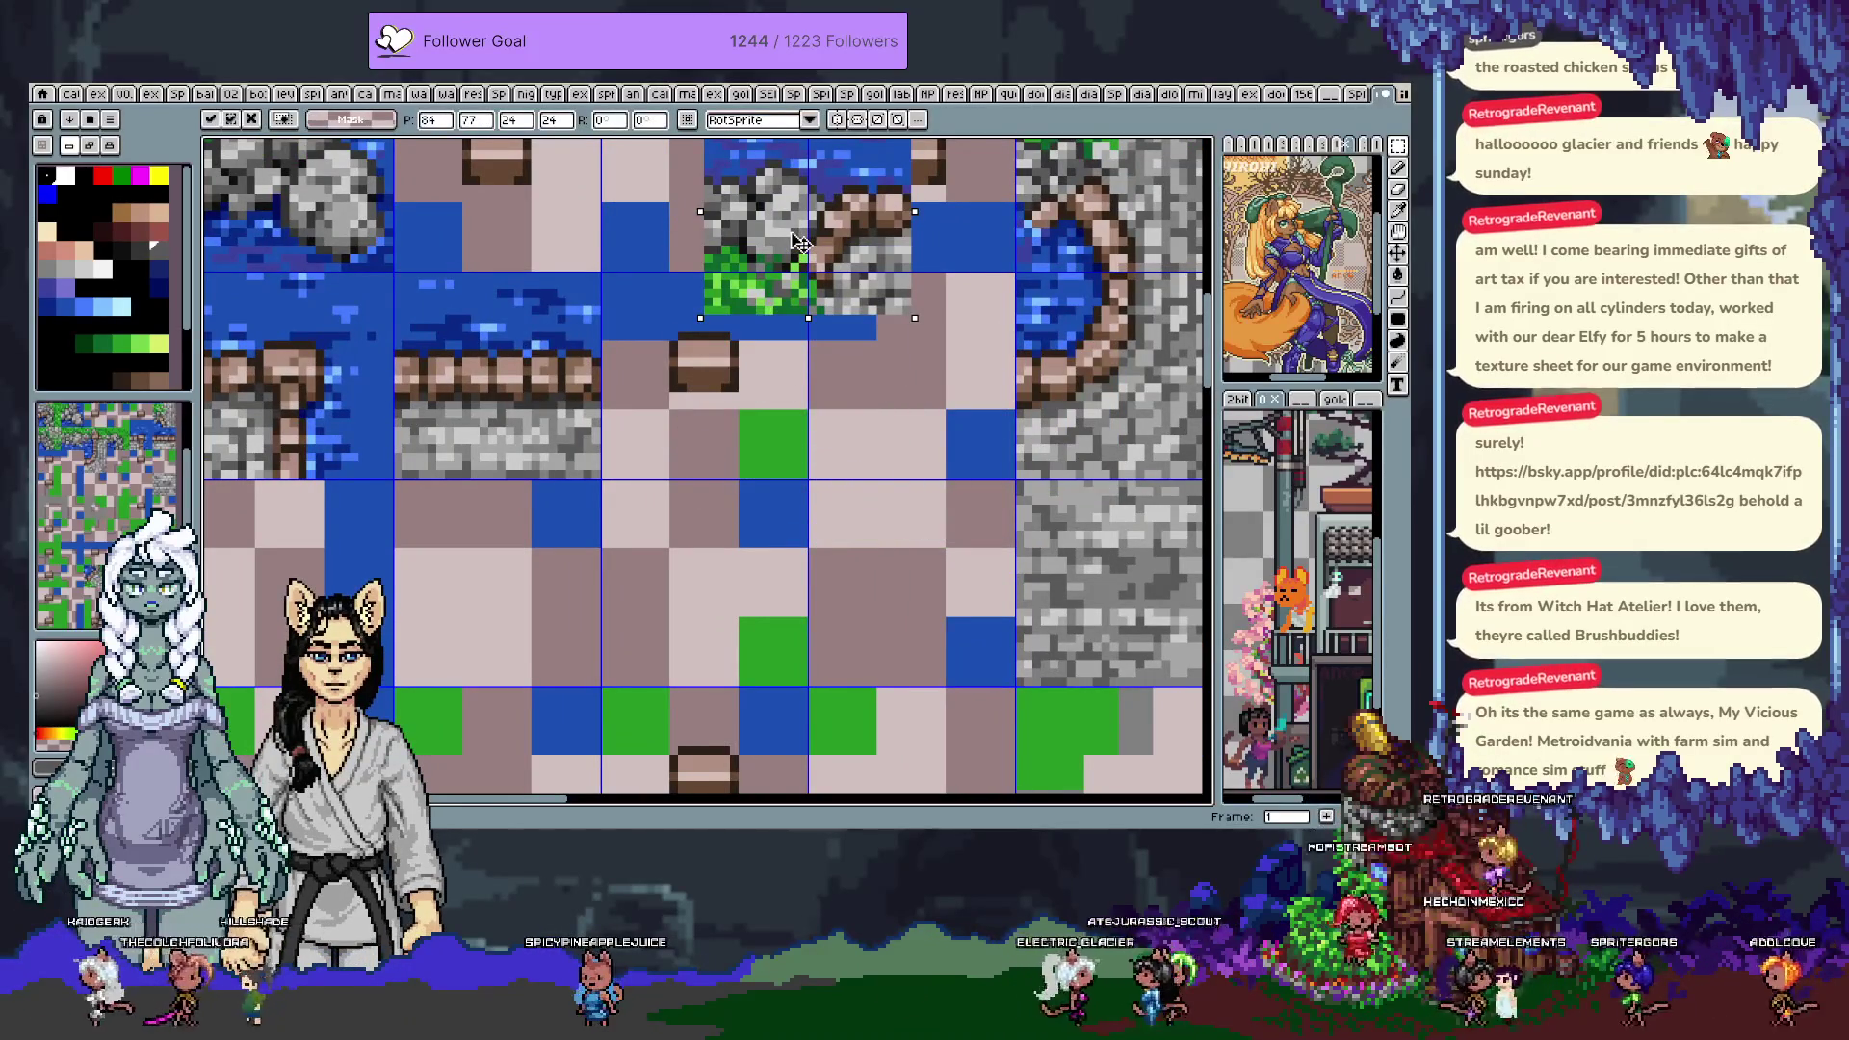
key("Return")
Paste another rock block at the central water crossing, then step through the frames
scroll(798, 289, "down", 3)
scroll(792, 379, "up", 2)
left_click_drag(751, 420, 792, 380)
scroll(791, 380, "up", 2)
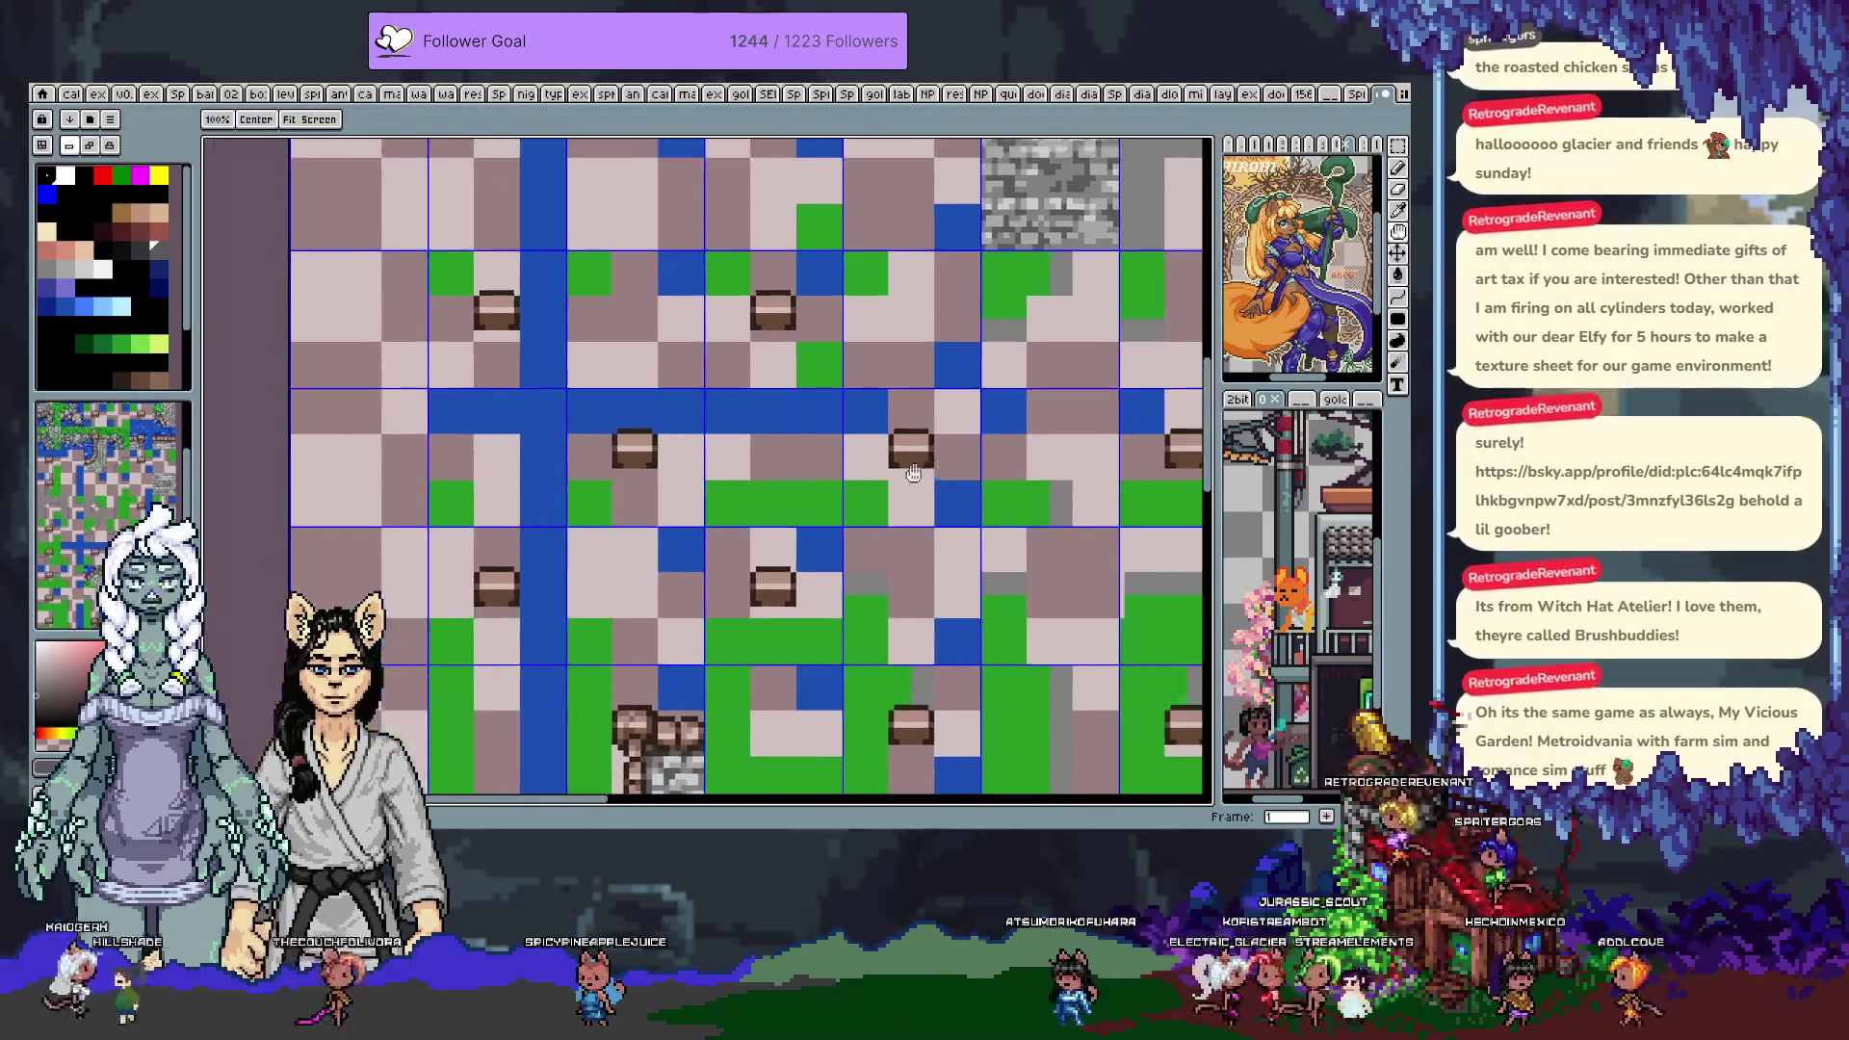
key("ctrl+v")
mouse_move(1050, 368)
left_mouse_down()
mouse_move(717, 441)
mouse_move(867, 391)
mouse_move(688, 536)
mouse_move(645, 613)
mouse_move(626, 453)
mouse_move(692, 467)
mouse_move(686, 393)
mouse_move(676, 423)
mouse_move(840, 436)
mouse_move(785, 634)
mouse_move(754, 655)
mouse_move(618, 457)
left_mouse_up()
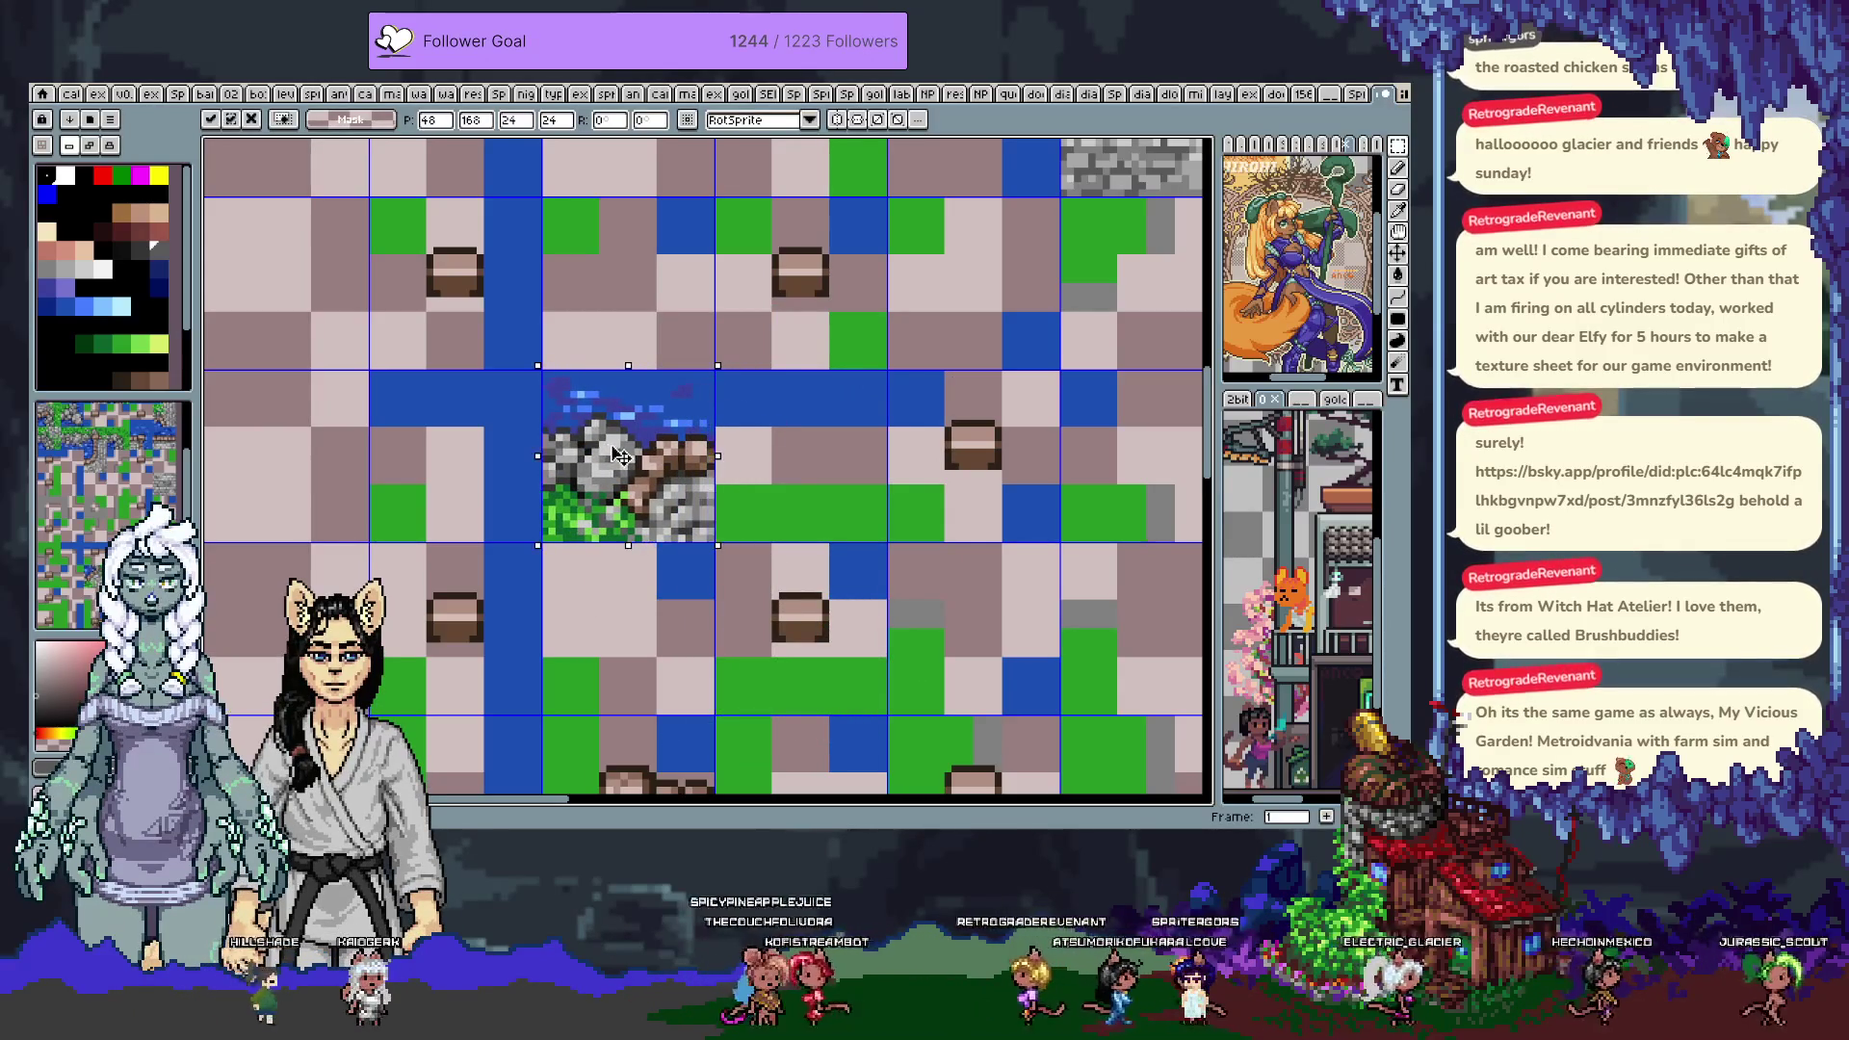
key("Return")
scroll(683, 501, "down", 3)
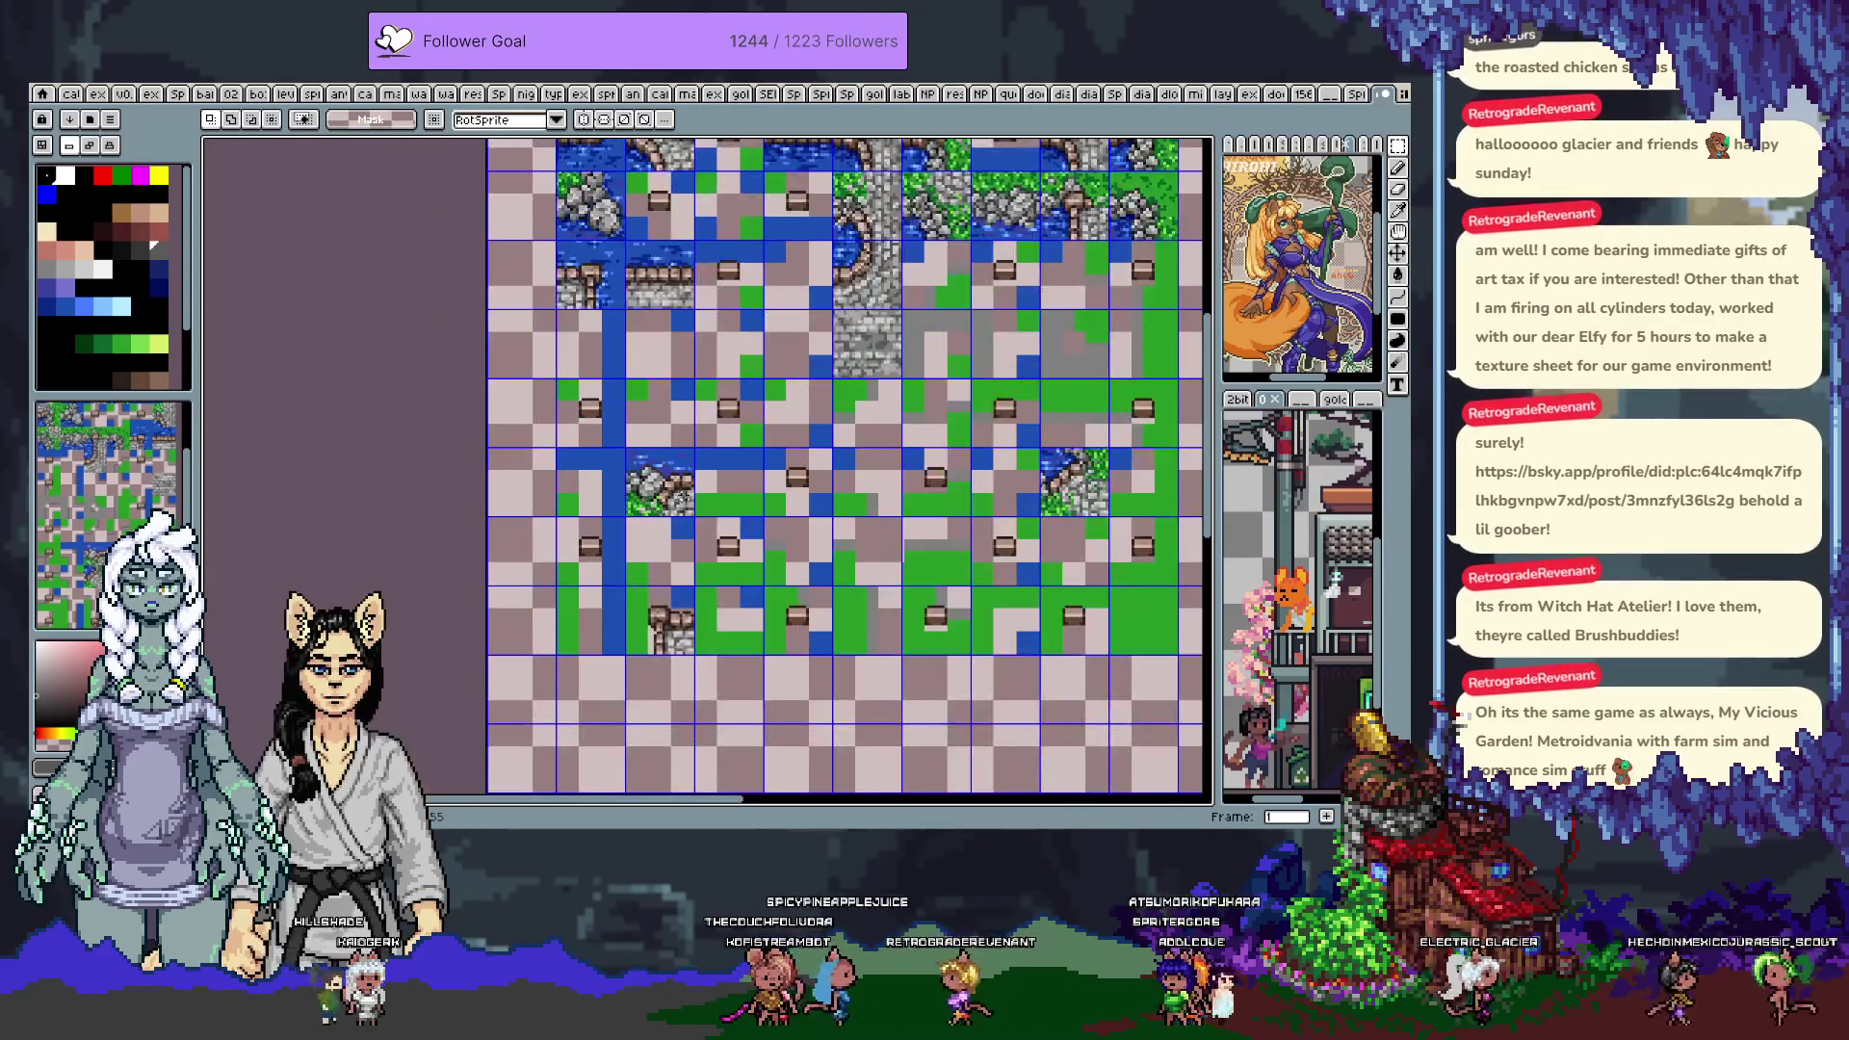
key("Right")
key("Right")
key("Right")
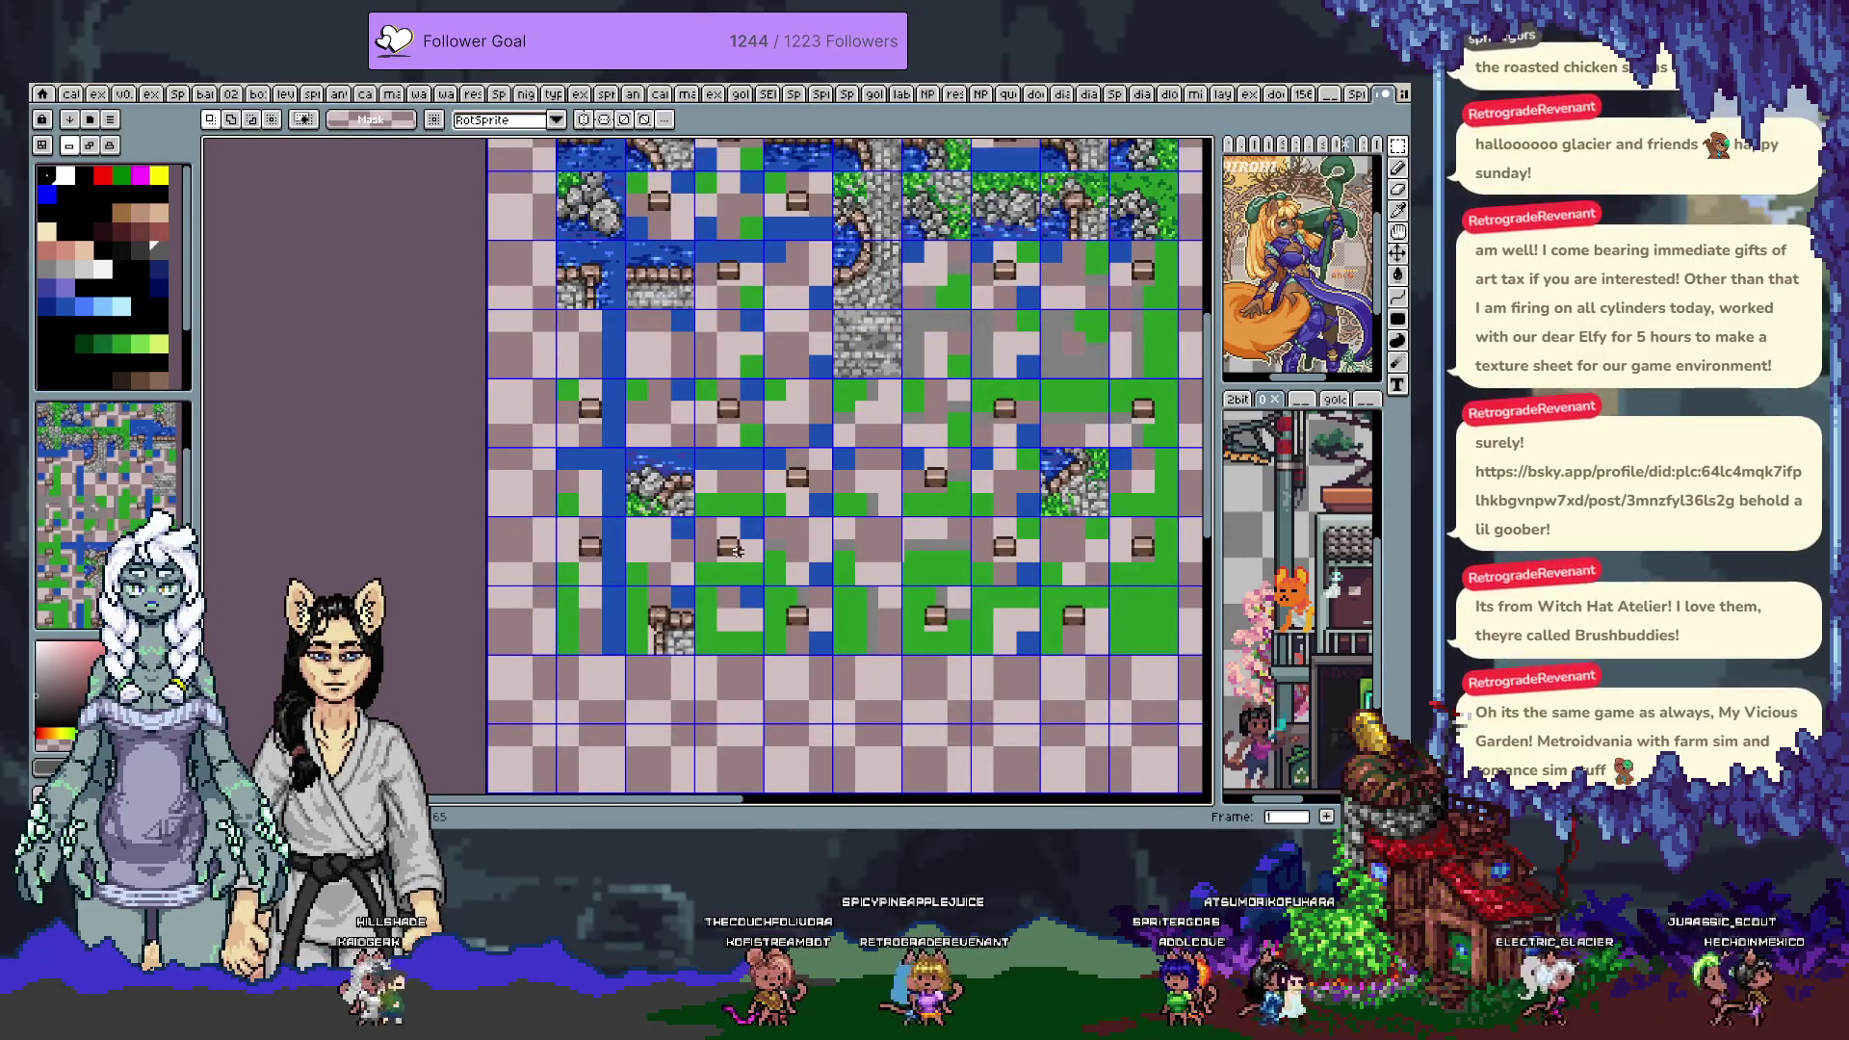
key("Right")
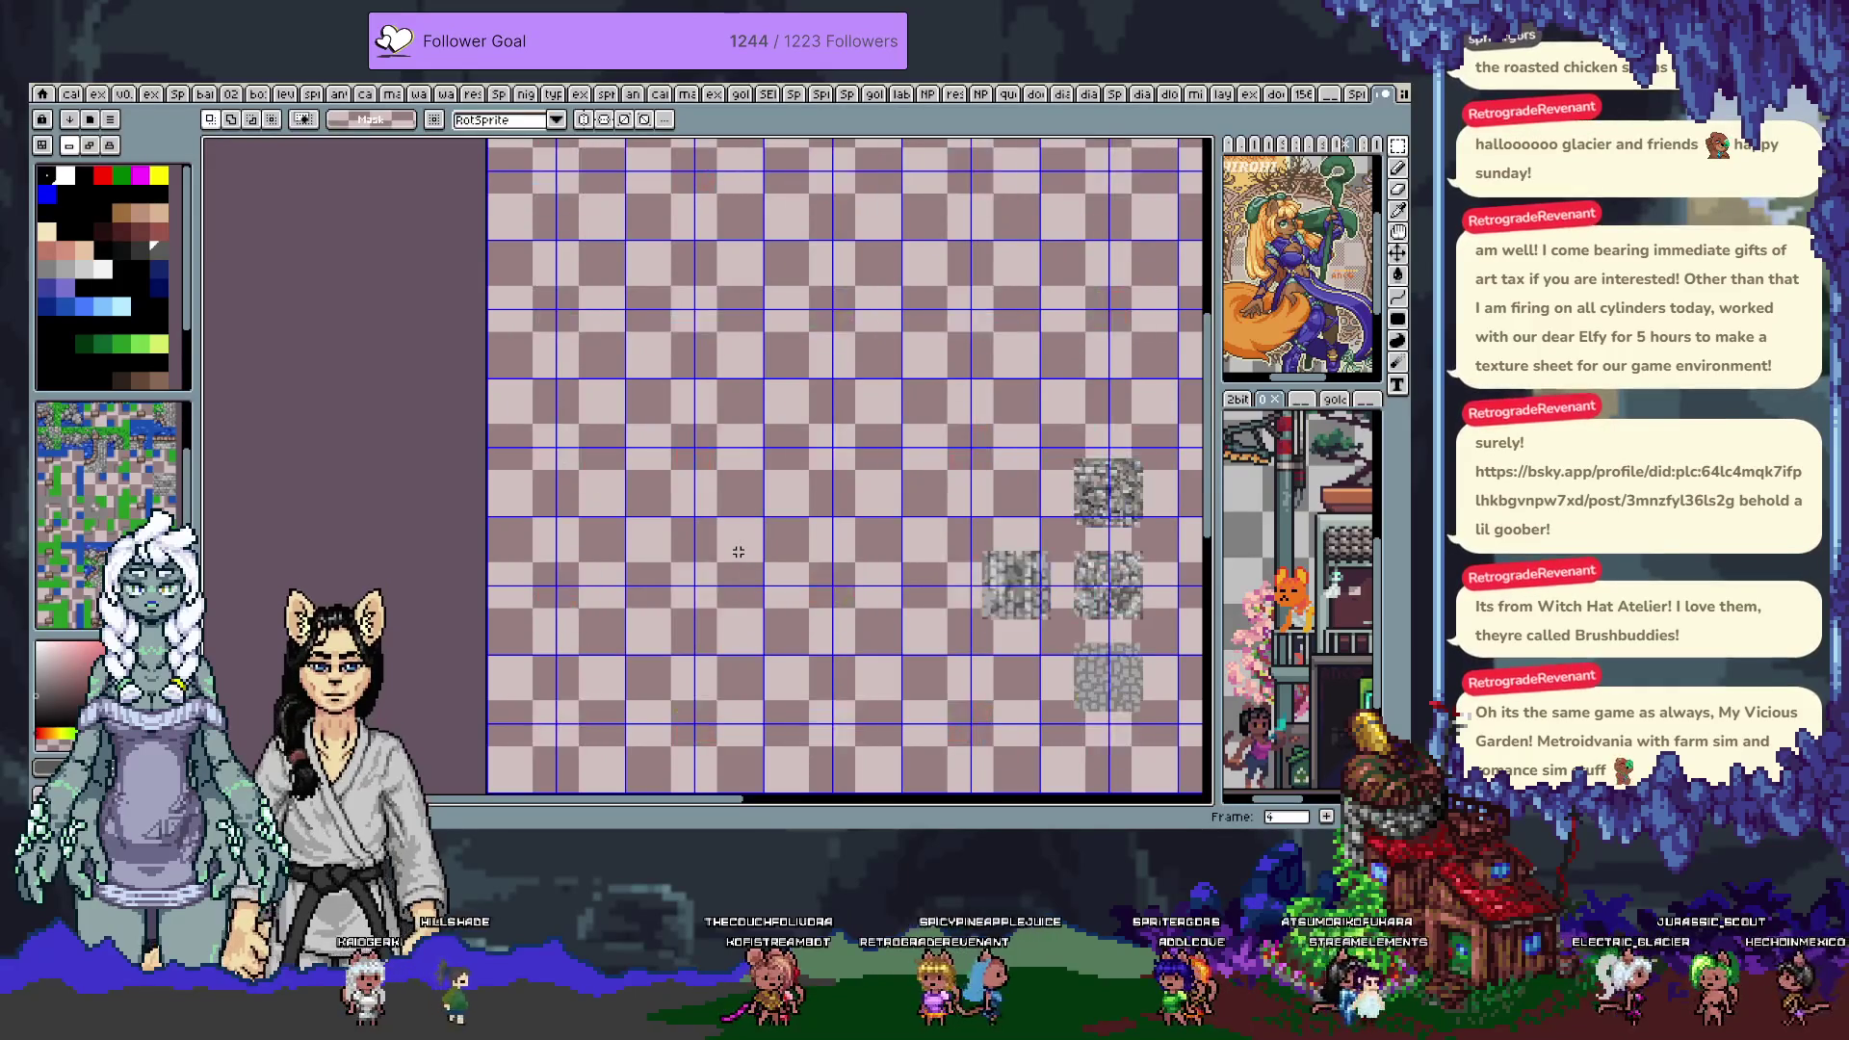
On frame 5, paste the blended rock-and-grass tile over the middle tile and commit it
key("Left")
key("Left")
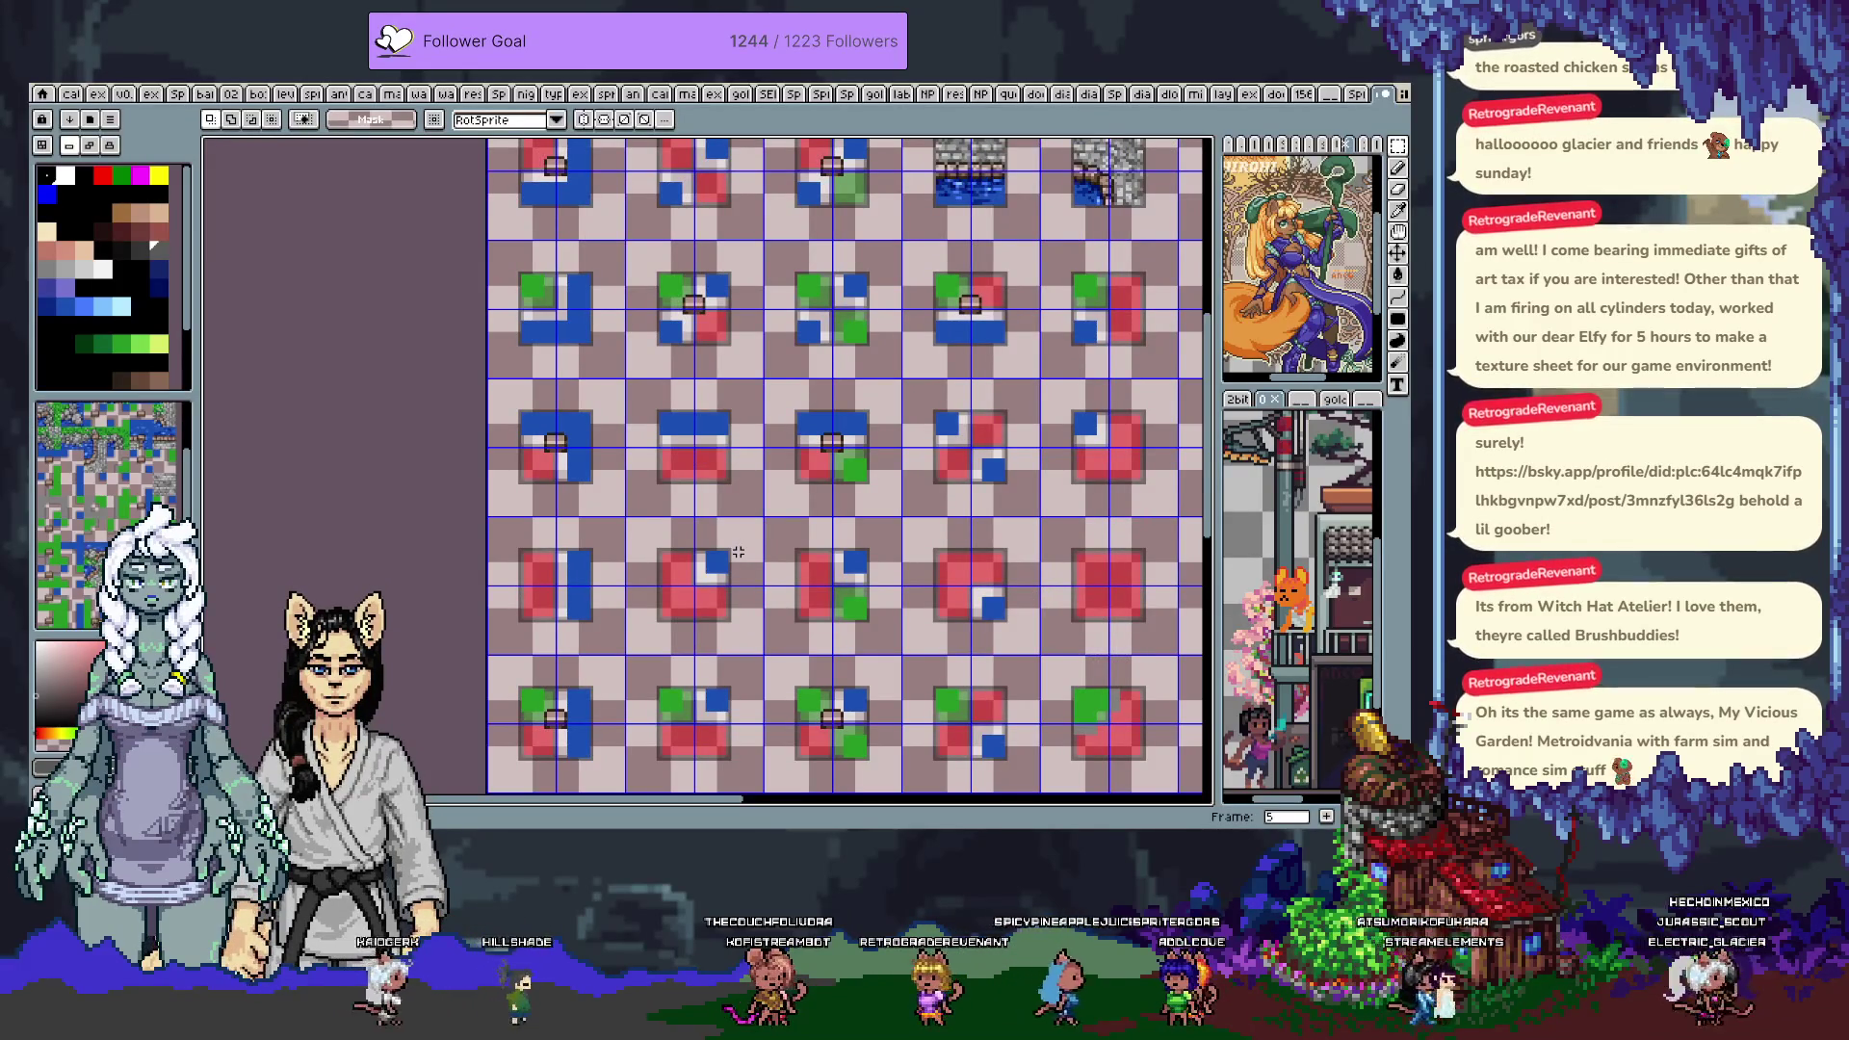
scroll(754, 613, "down", 5)
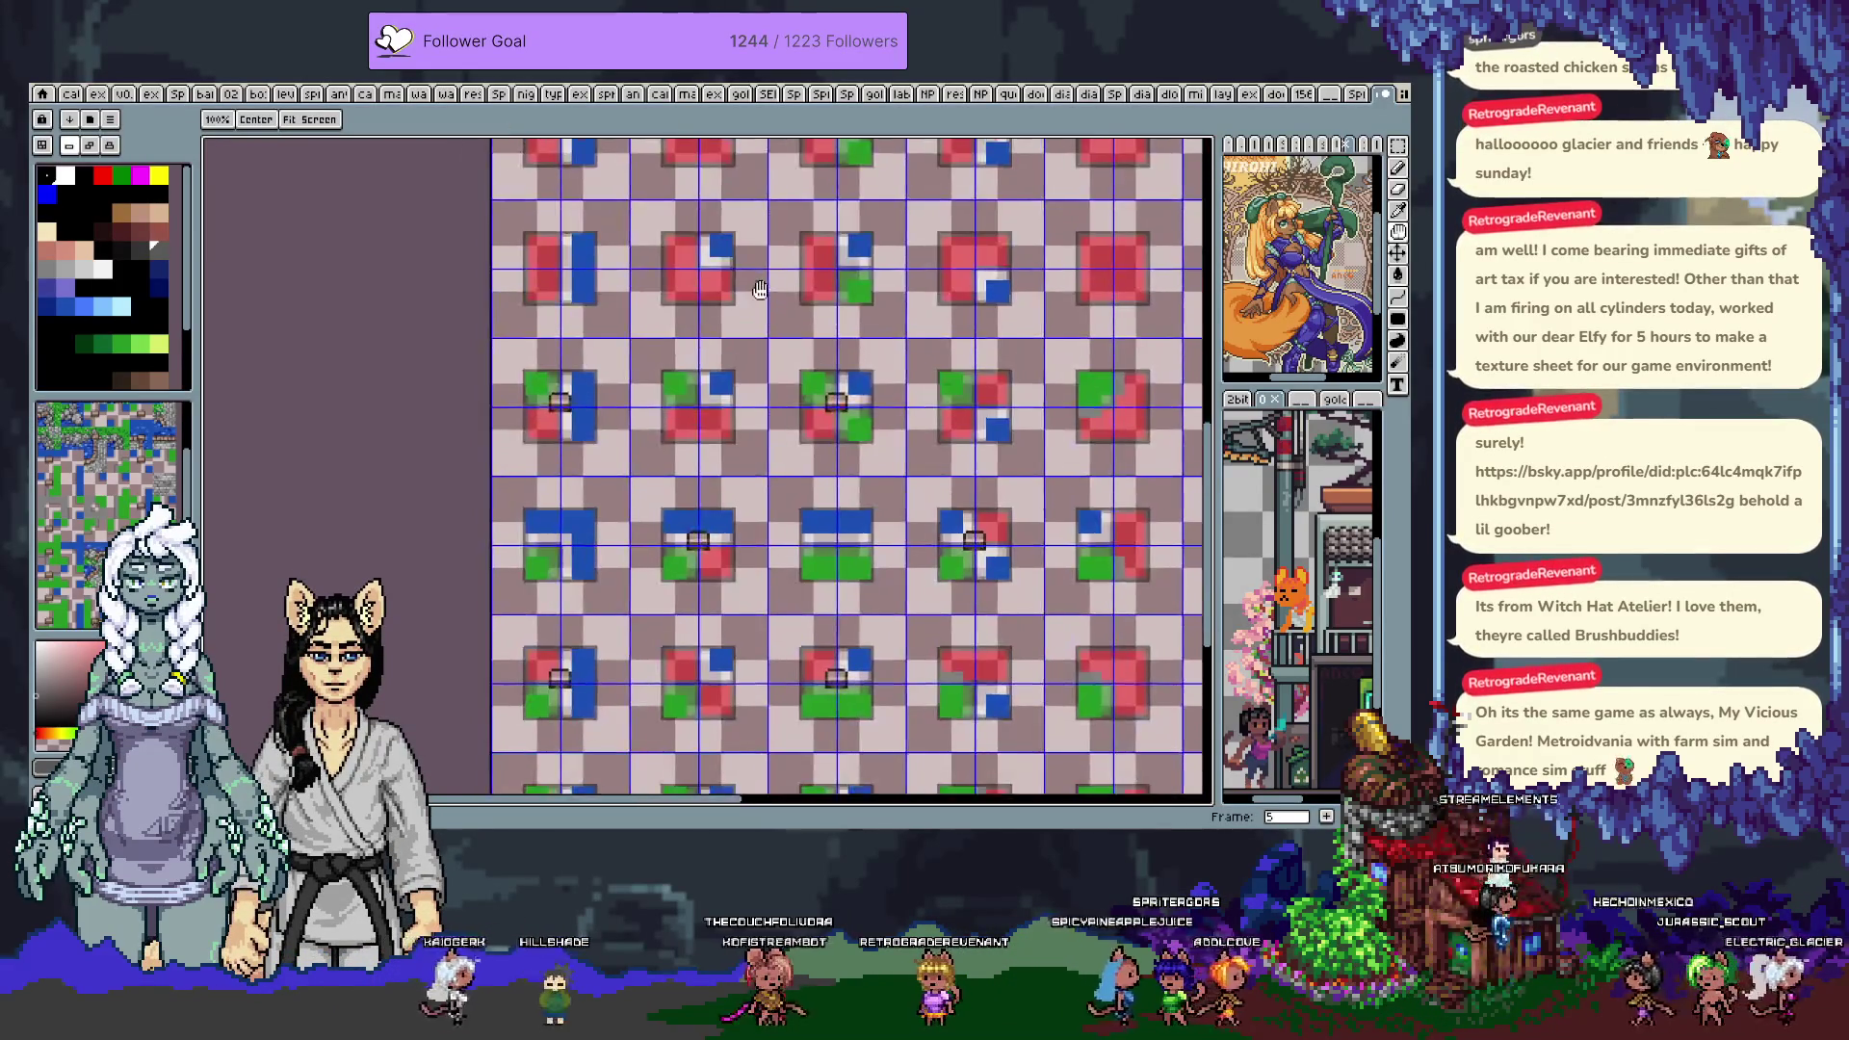
scroll(776, 327, "up", 3)
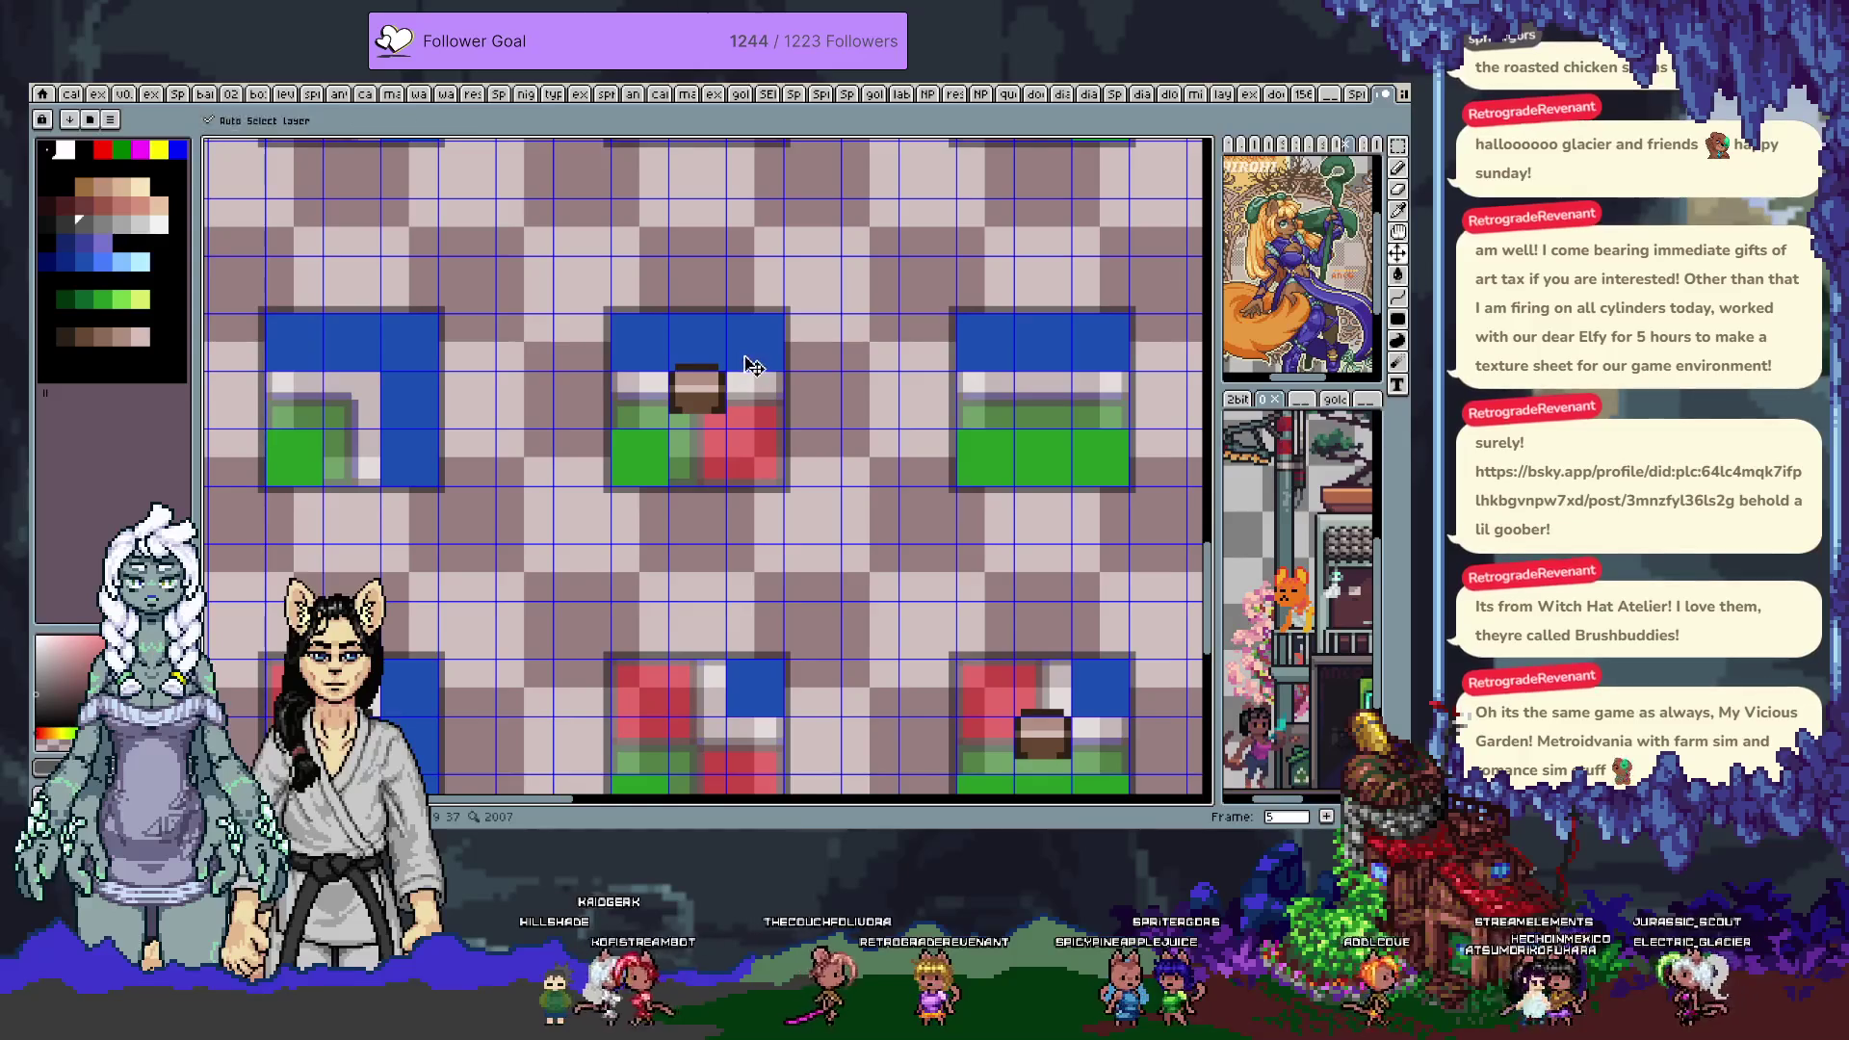
key("ctrl+v")
left_click_drag(1059, 435, 724, 416)
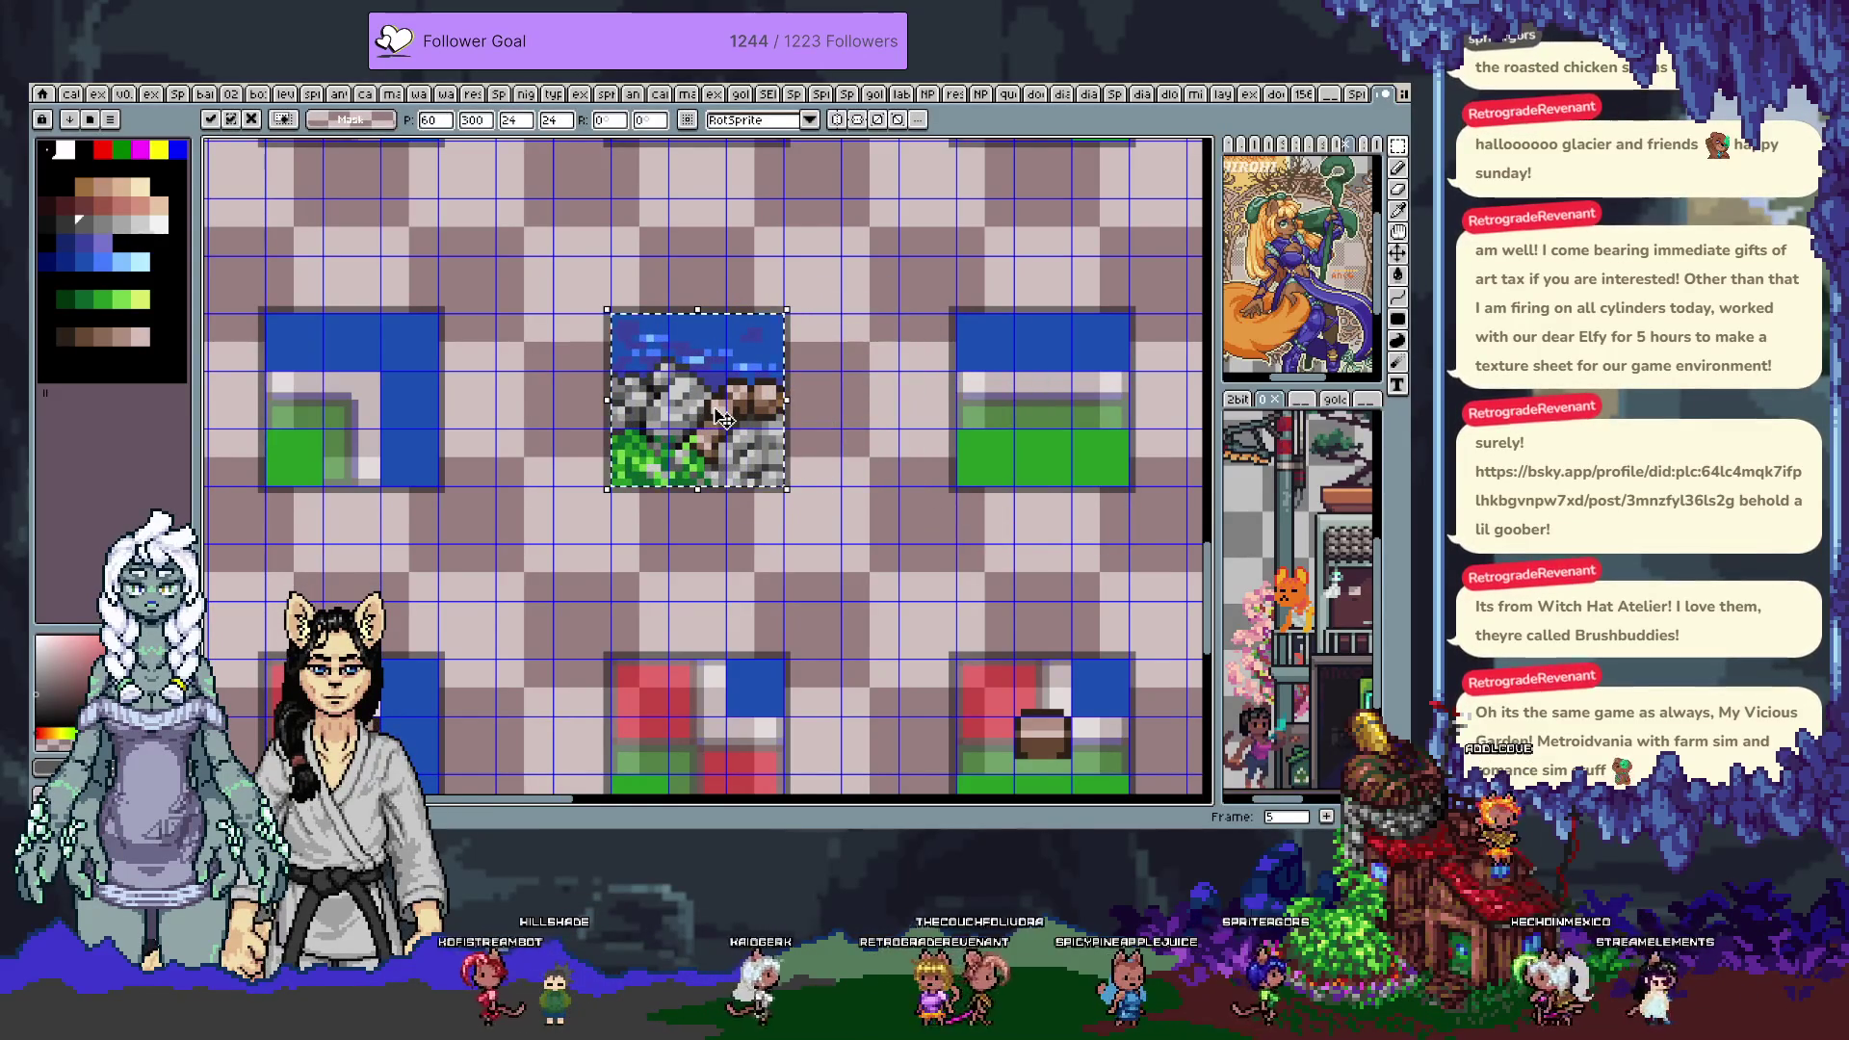
key("Return")
Compare the pasted art with the original tile via undo/redo, keep it, and return to frame 0
key("ctrl+z")
key("ctrl+y")
key("ctrl+z")
key("ctrl+y")
key("ctrl+z")
key("ctrl+y")
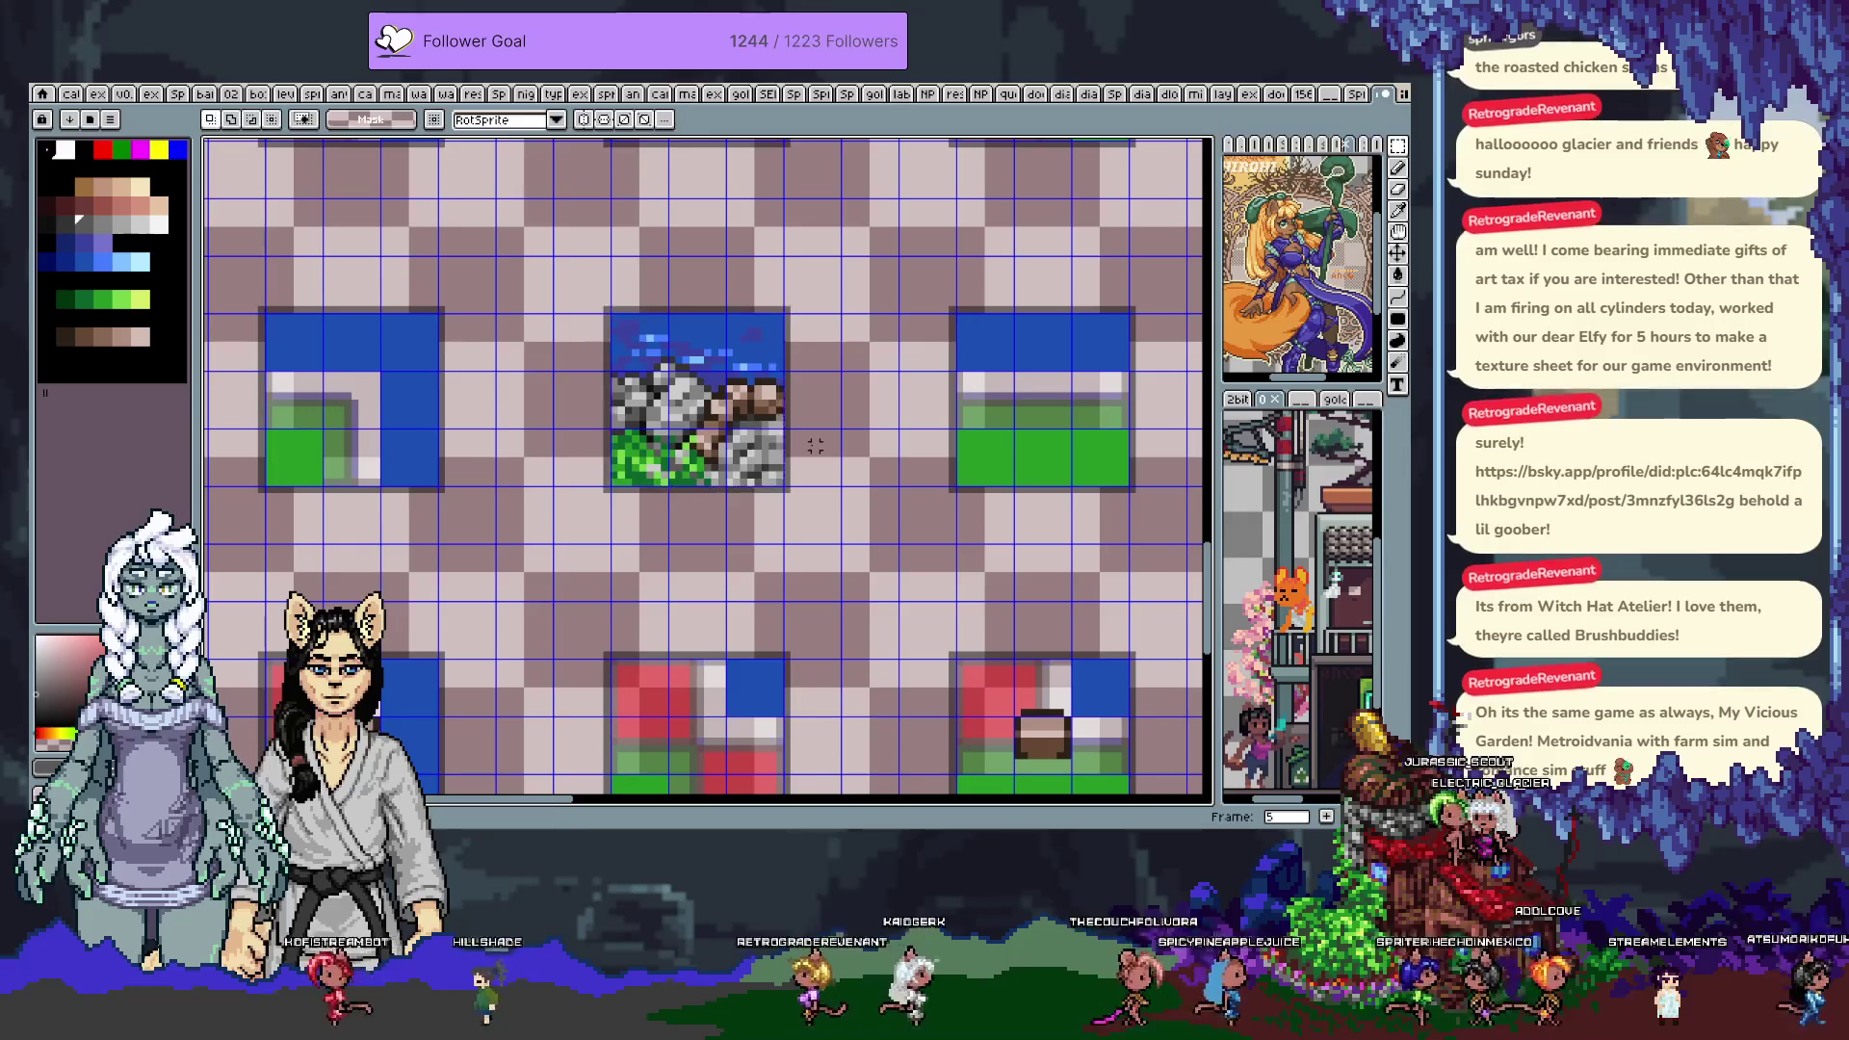
scroll(815, 445, "down", 5)
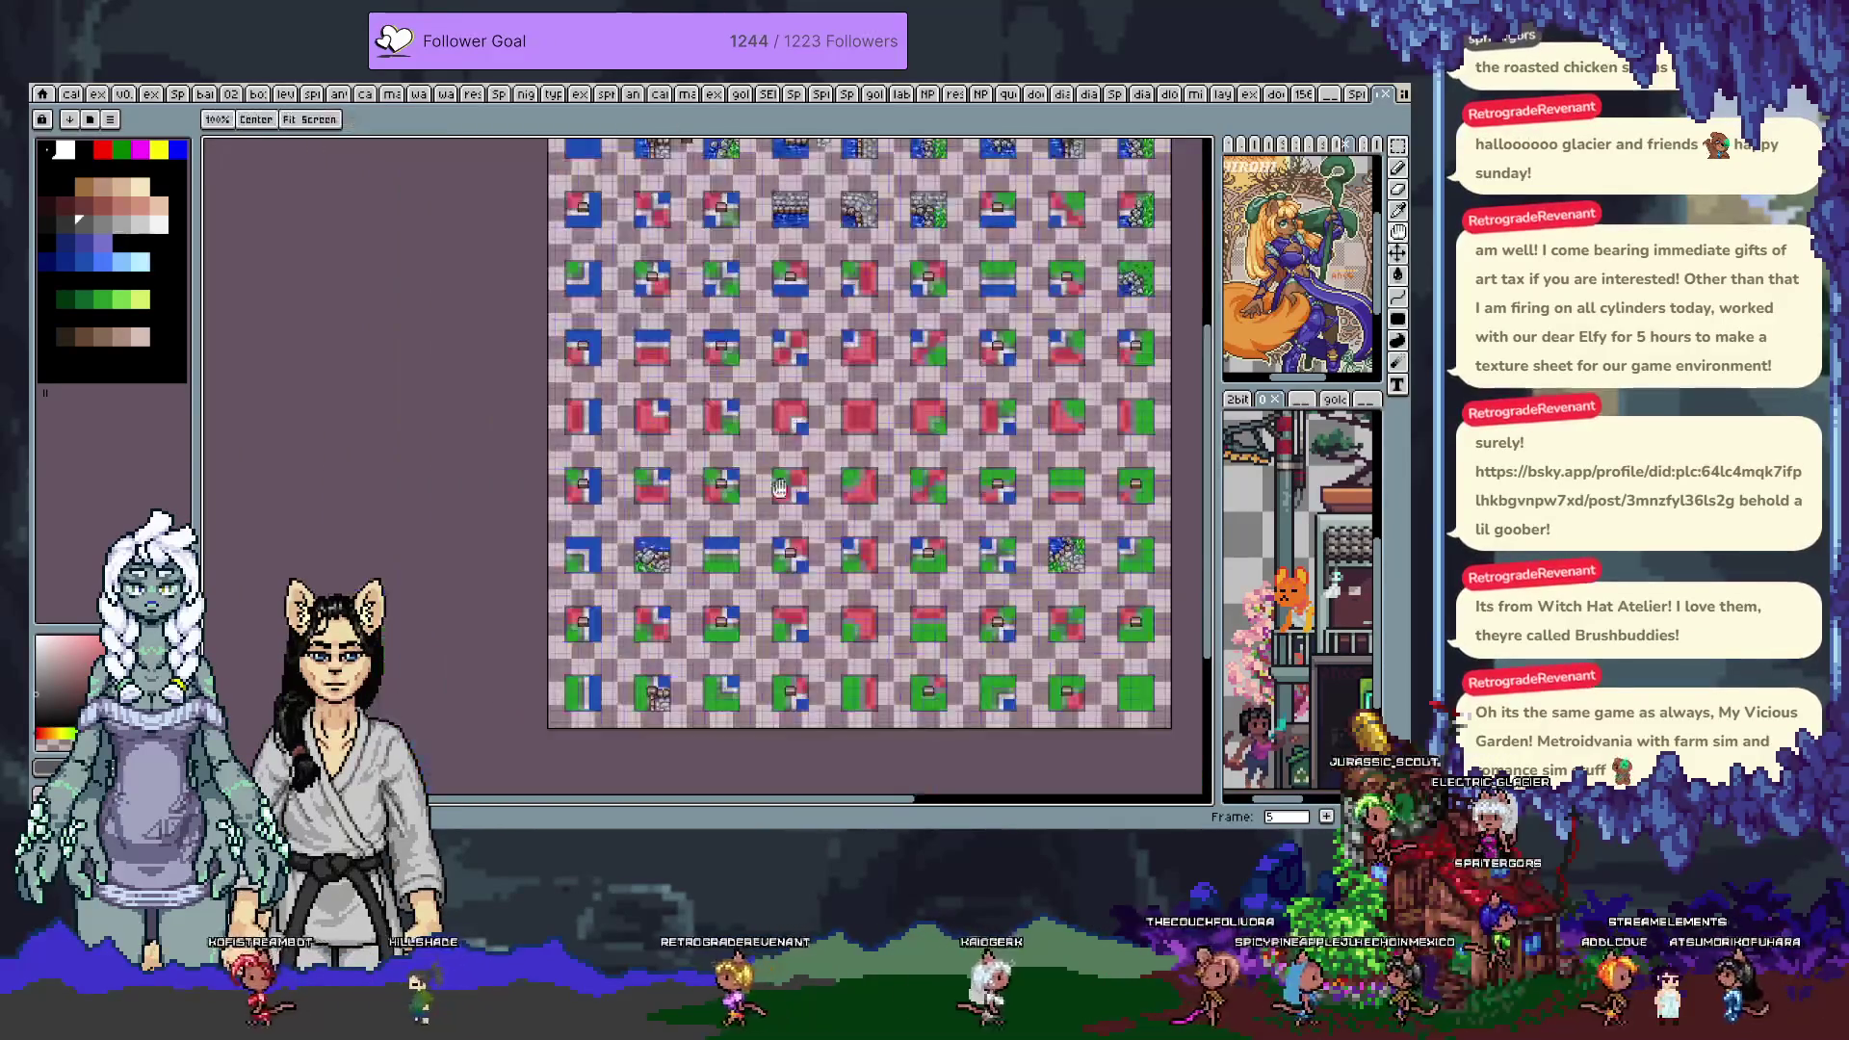
scroll(871, 564, "up", 1)
key("Home")
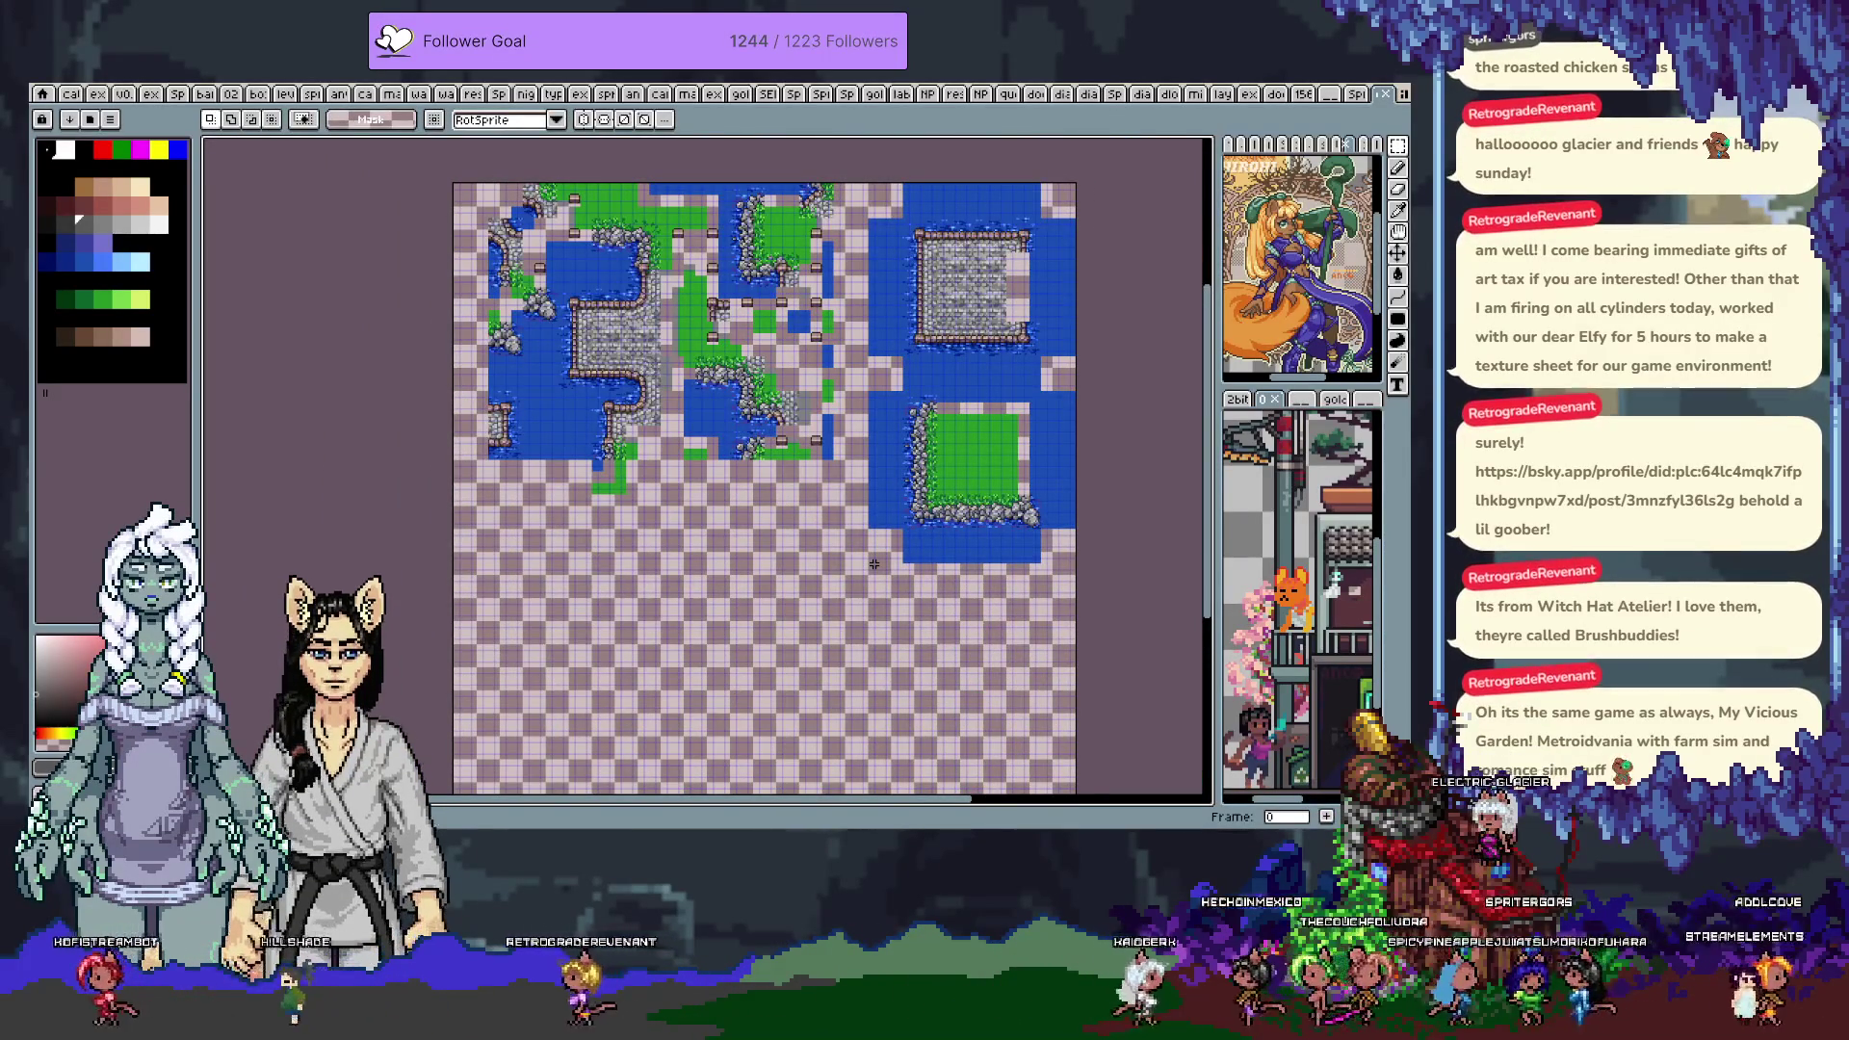
scroll(809, 443, "up", 2)
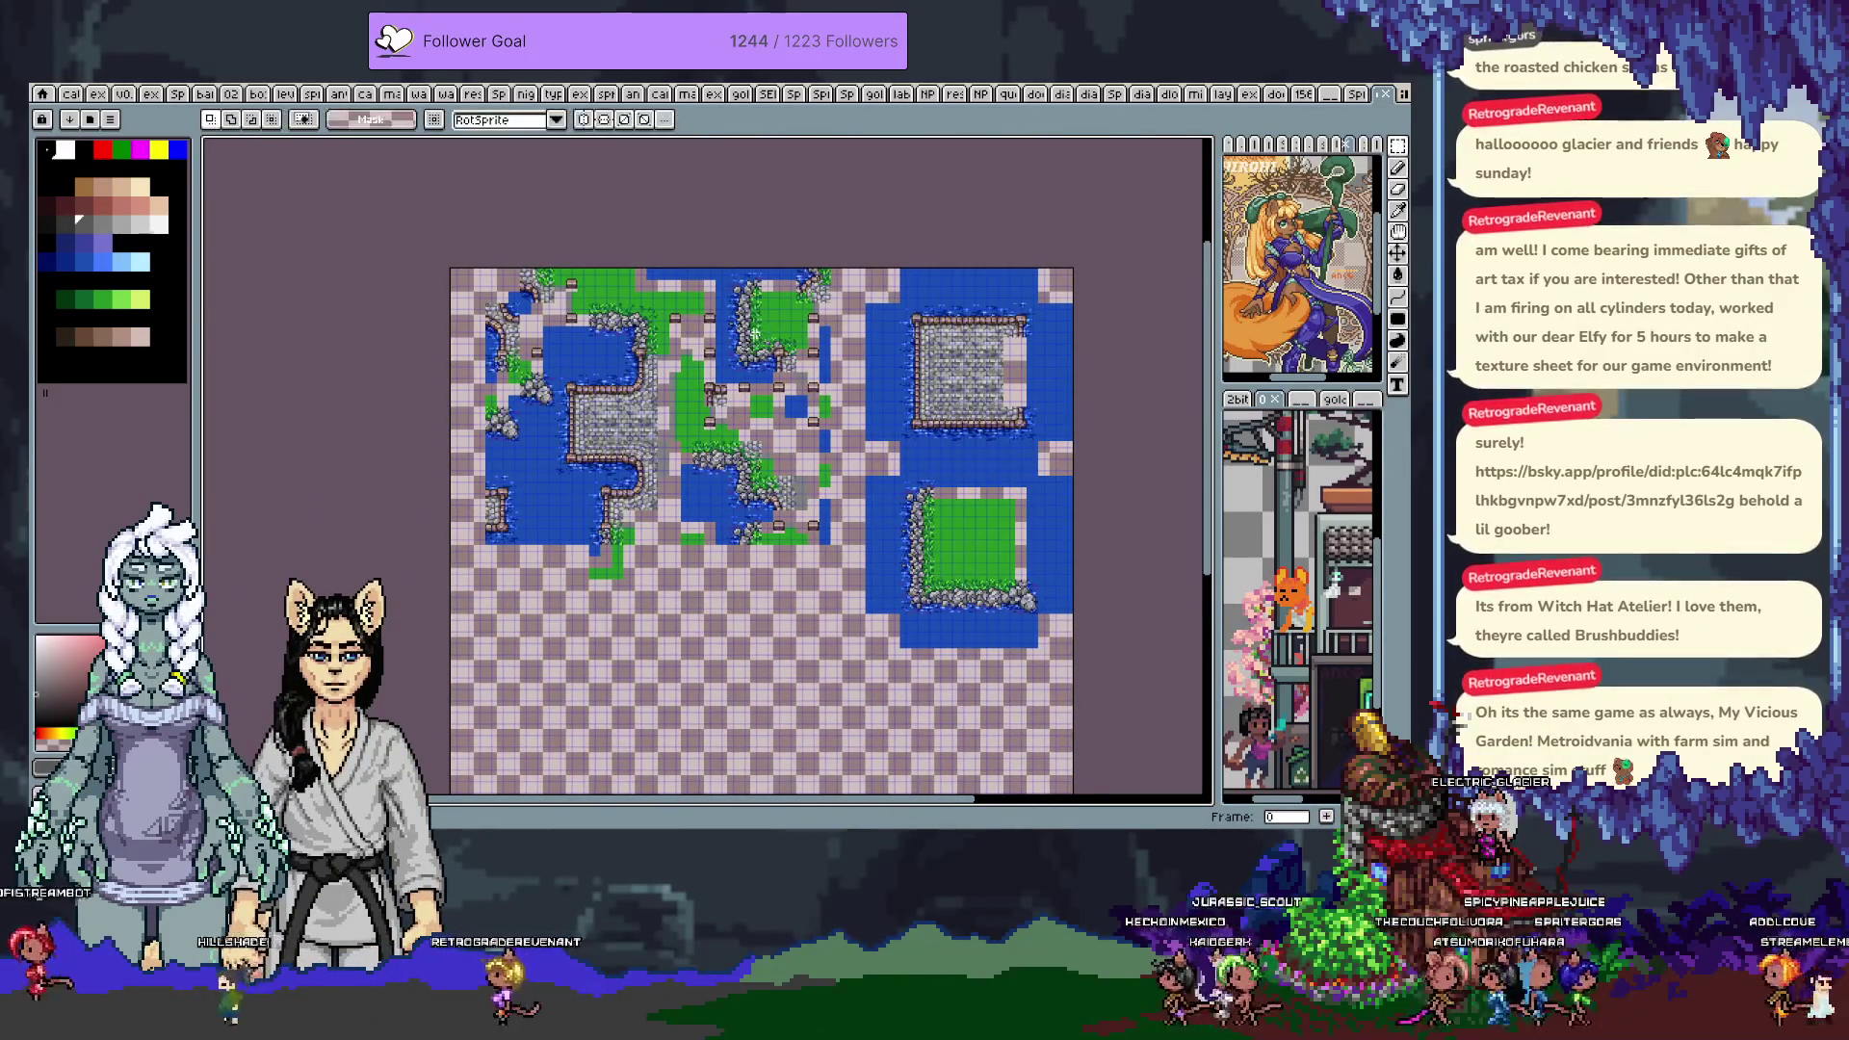
scroll(814, 355, "up", 3)
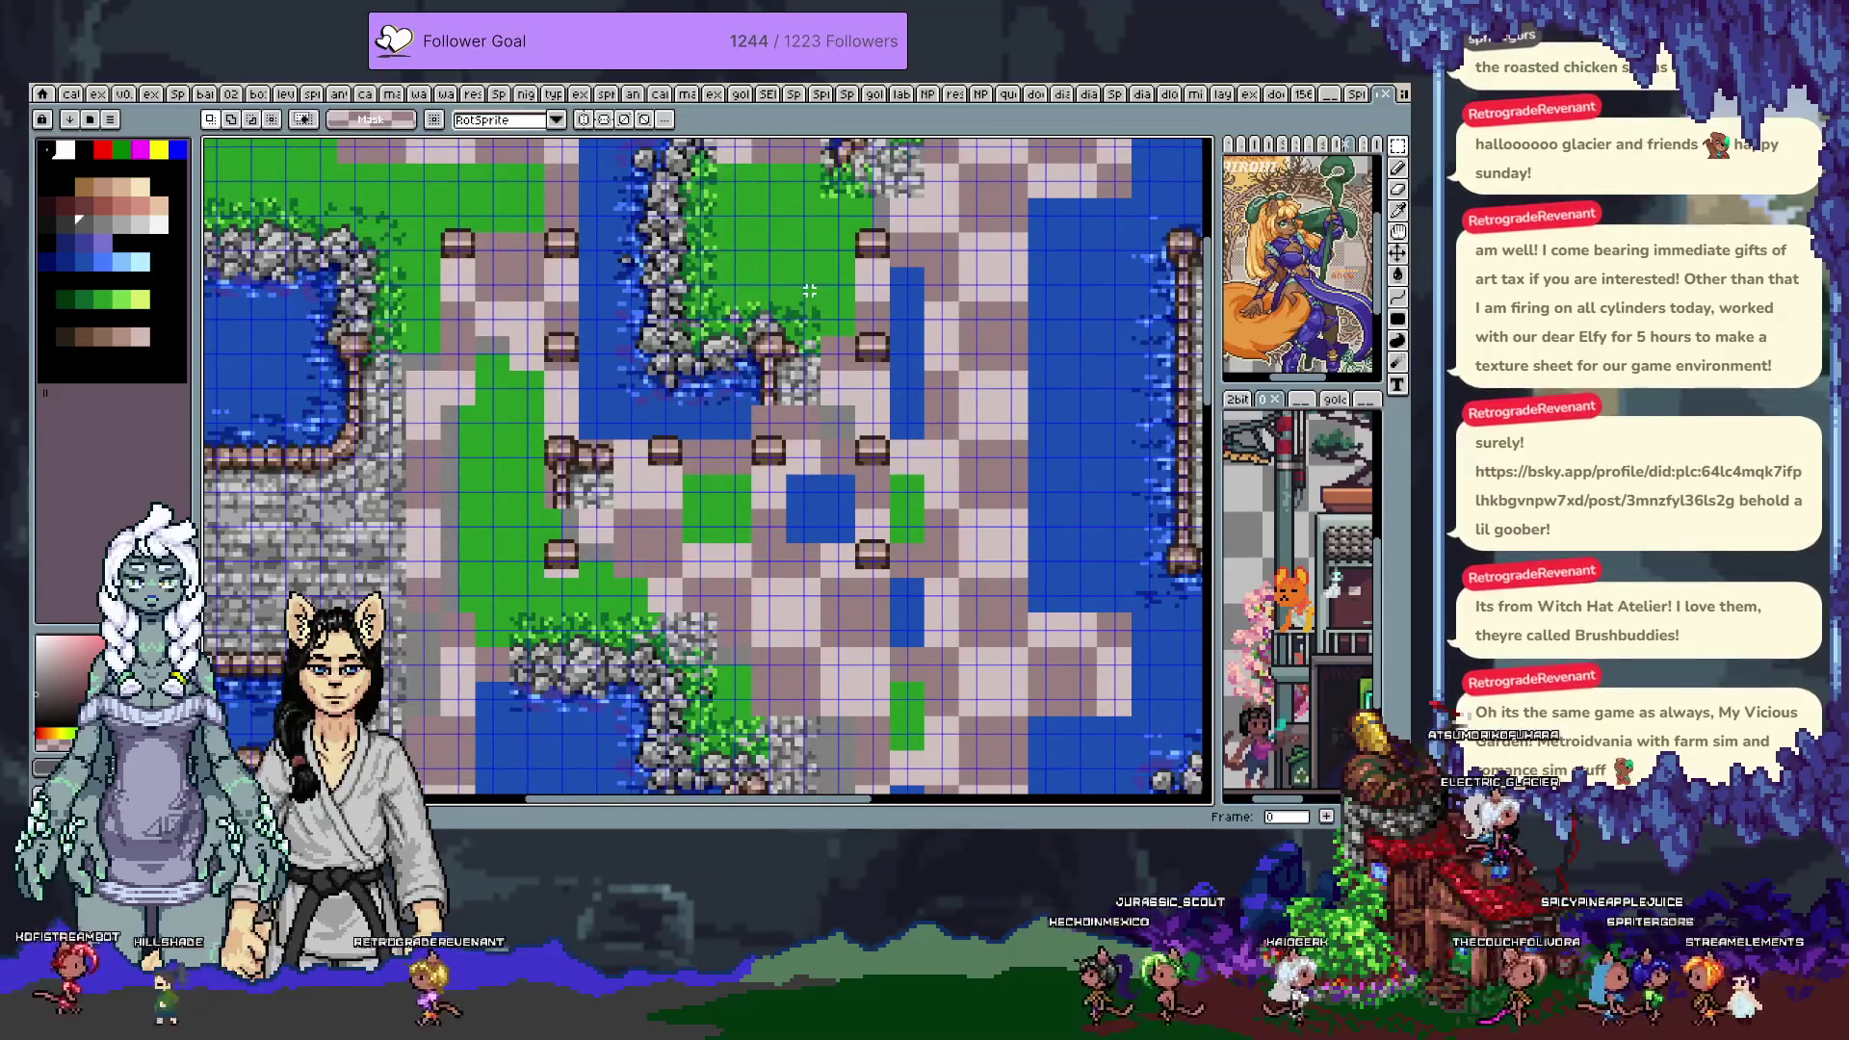
scroll(784, 304, "down", 3)
scroll(848, 423, "up", 1)
mouse_move(853, 458)
left_mouse_down()
mouse_move(870, 451)
mouse_move(801, 536)
left_mouse_up()
scroll(801, 536, "down", 2)
scroll(753, 516, "up", 2)
left_click_drag(754, 515, 763, 492)
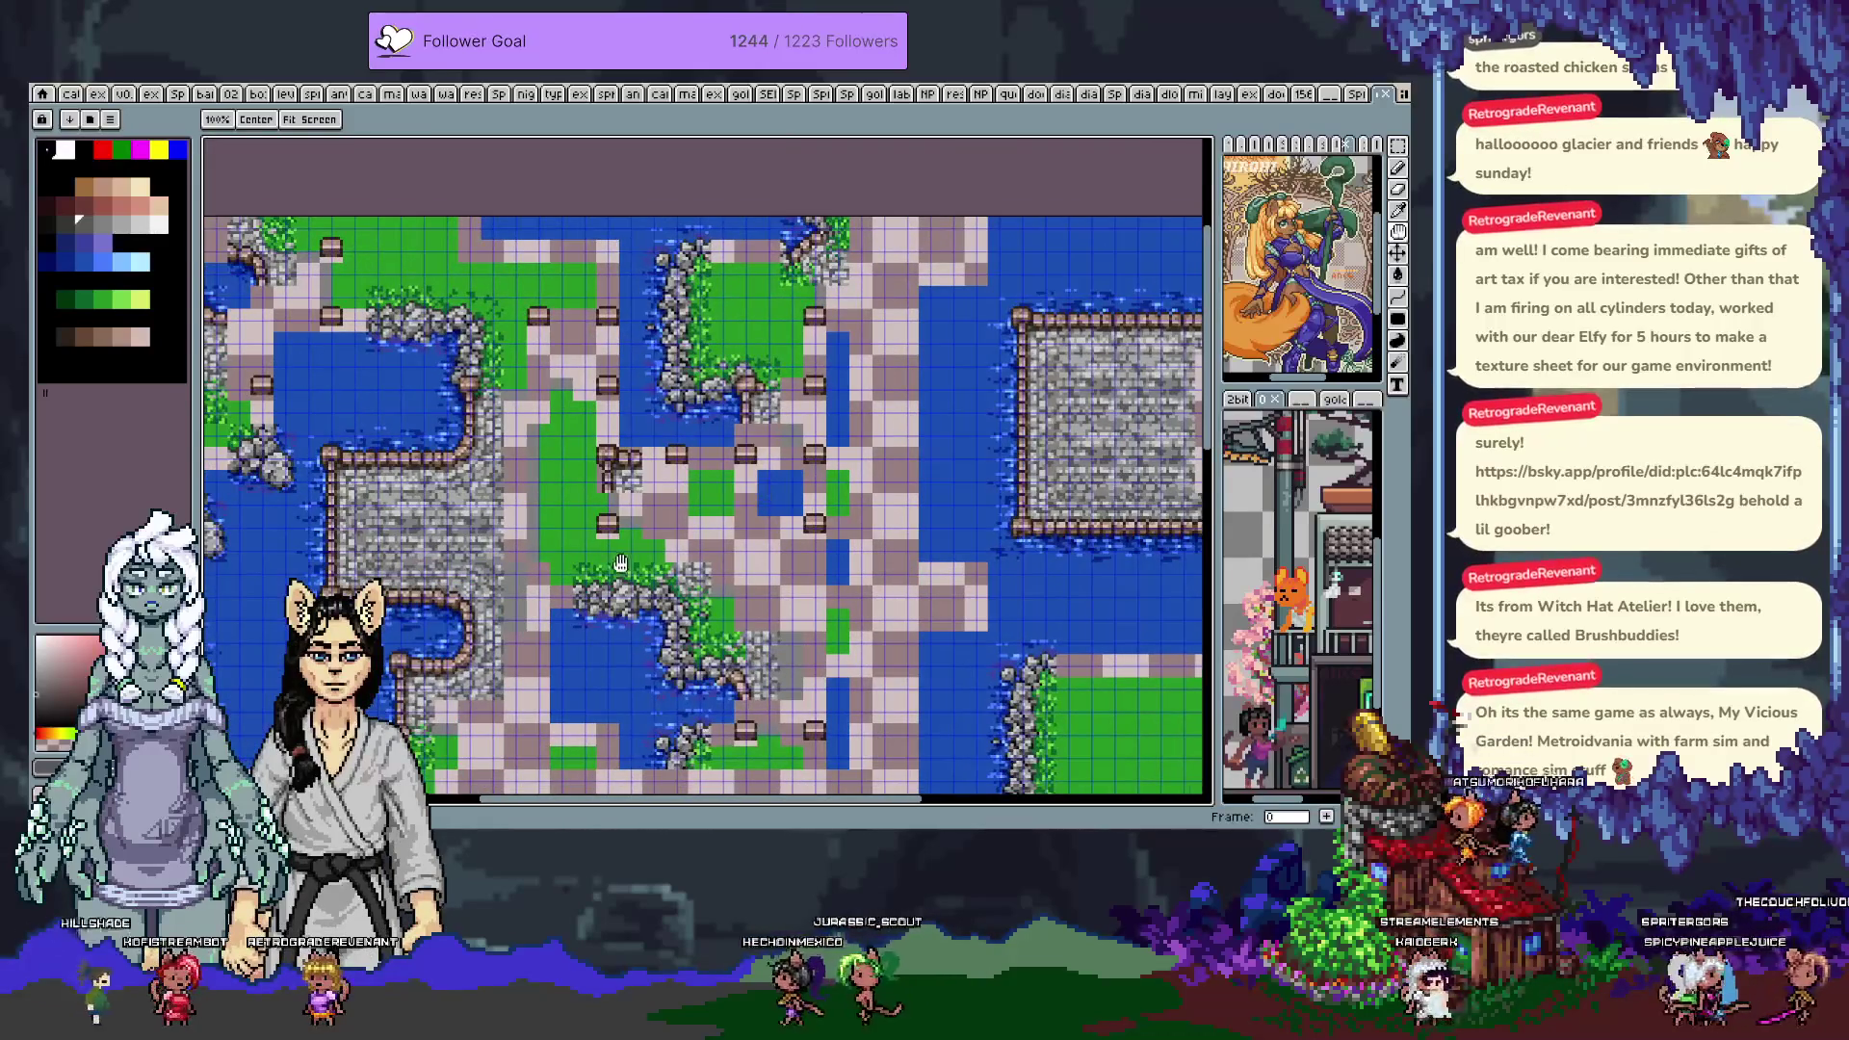
scroll(620, 562, "down", 2)
scroll(624, 607, "up", 2)
left_click_drag(624, 607, 701, 484)
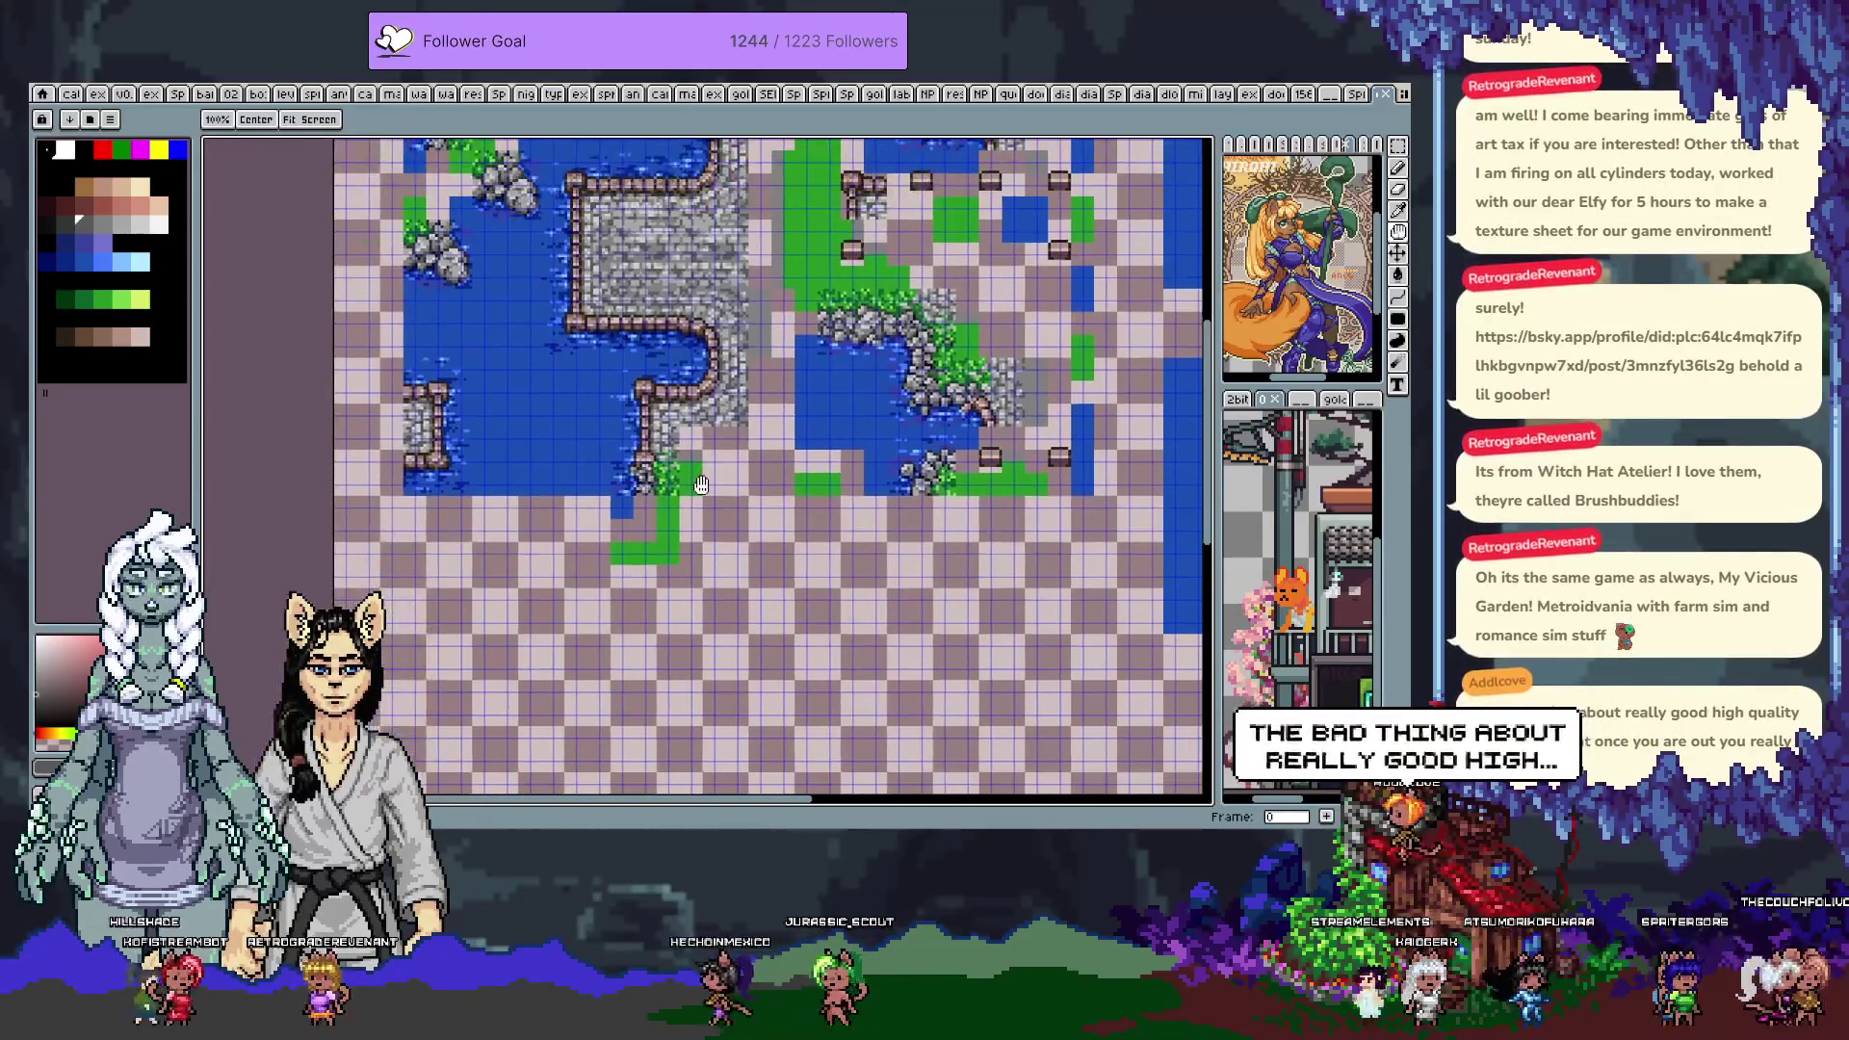
key("space")
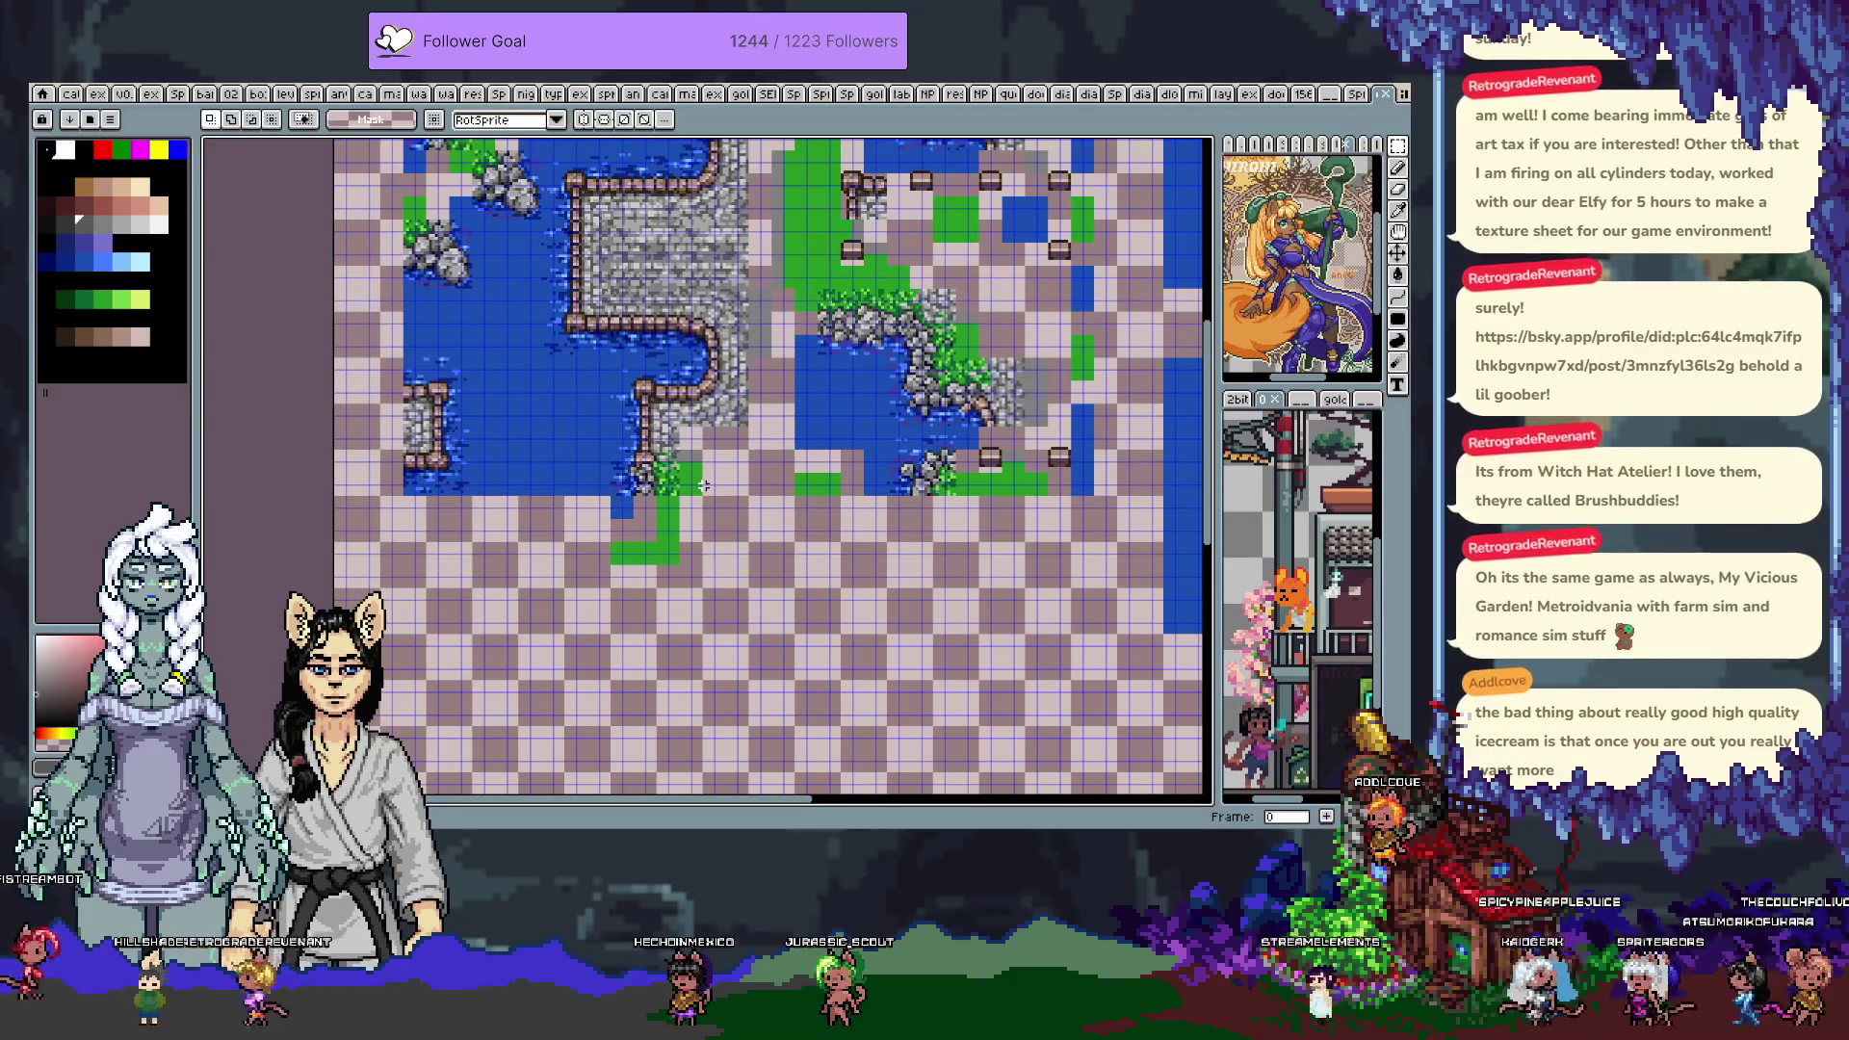
key("space")
left_click_drag(830, 278, 830, 562)
scroll(928, 484, "right", 8)
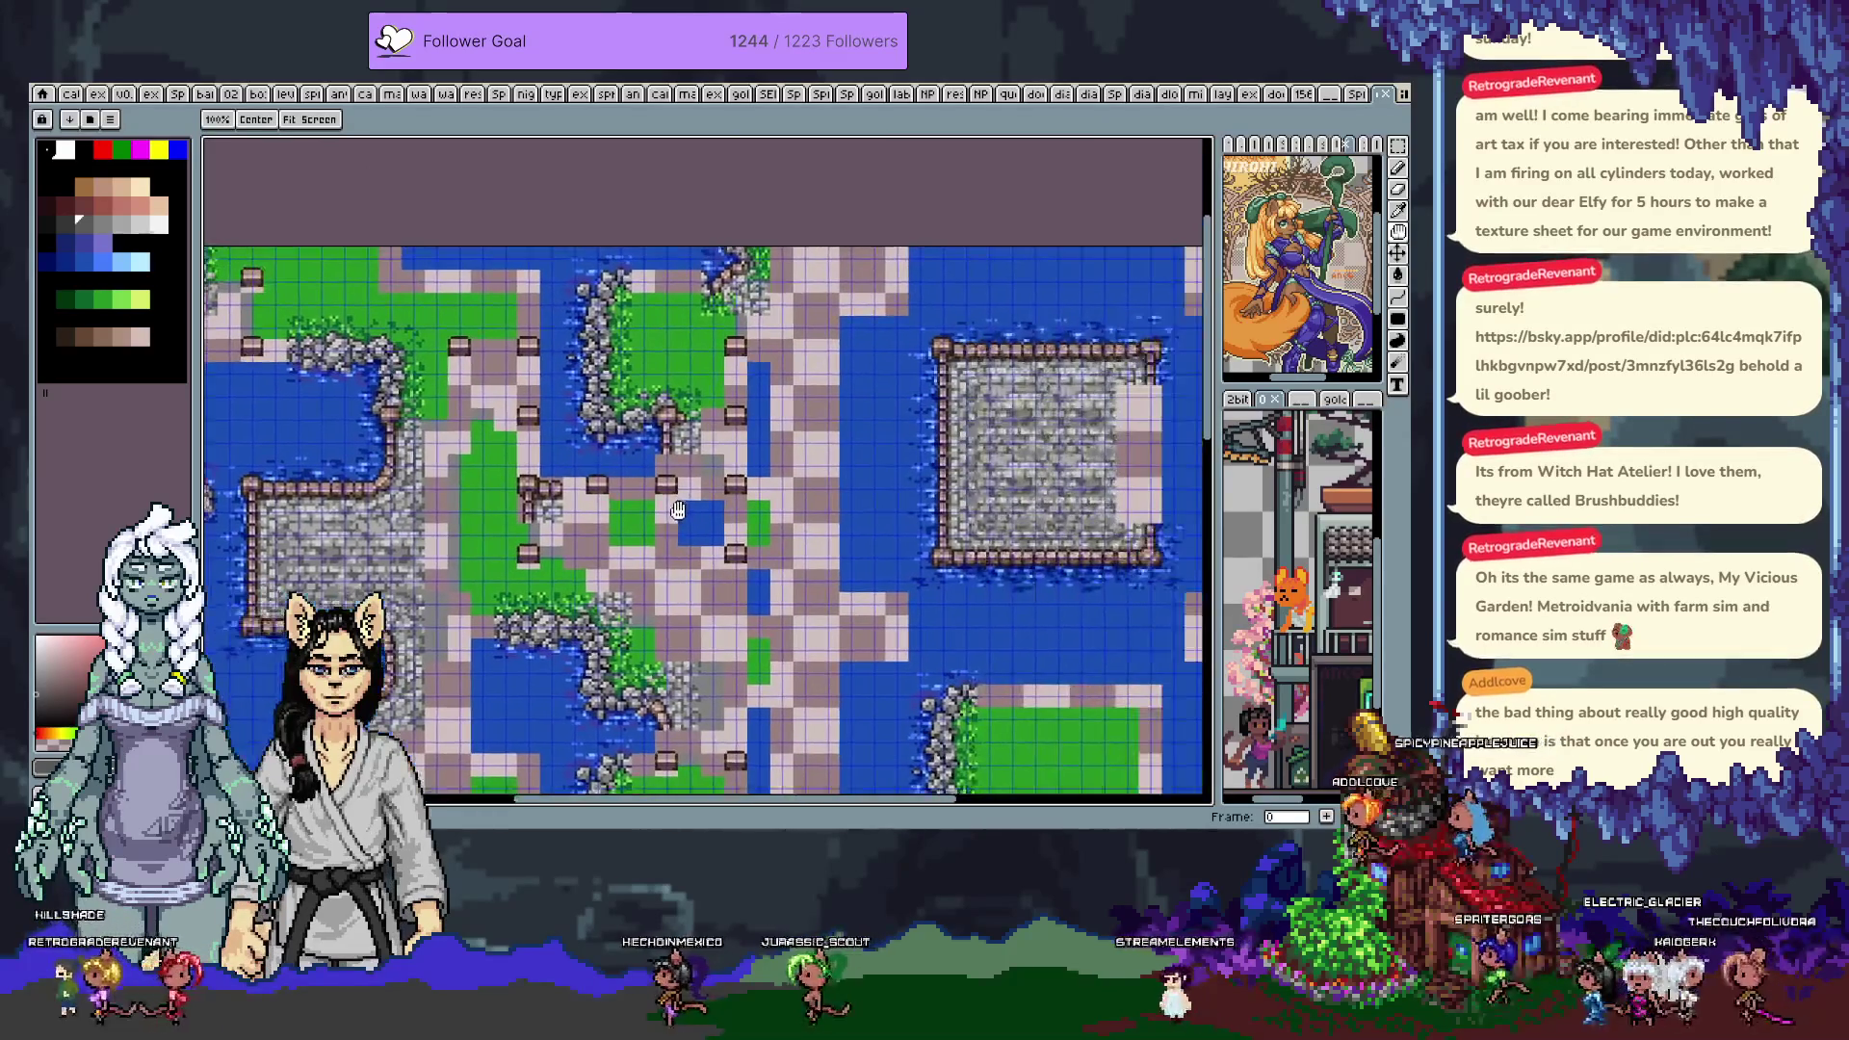
scroll(859, 521, "down", 5)
scroll(837, 525, "left", 5)
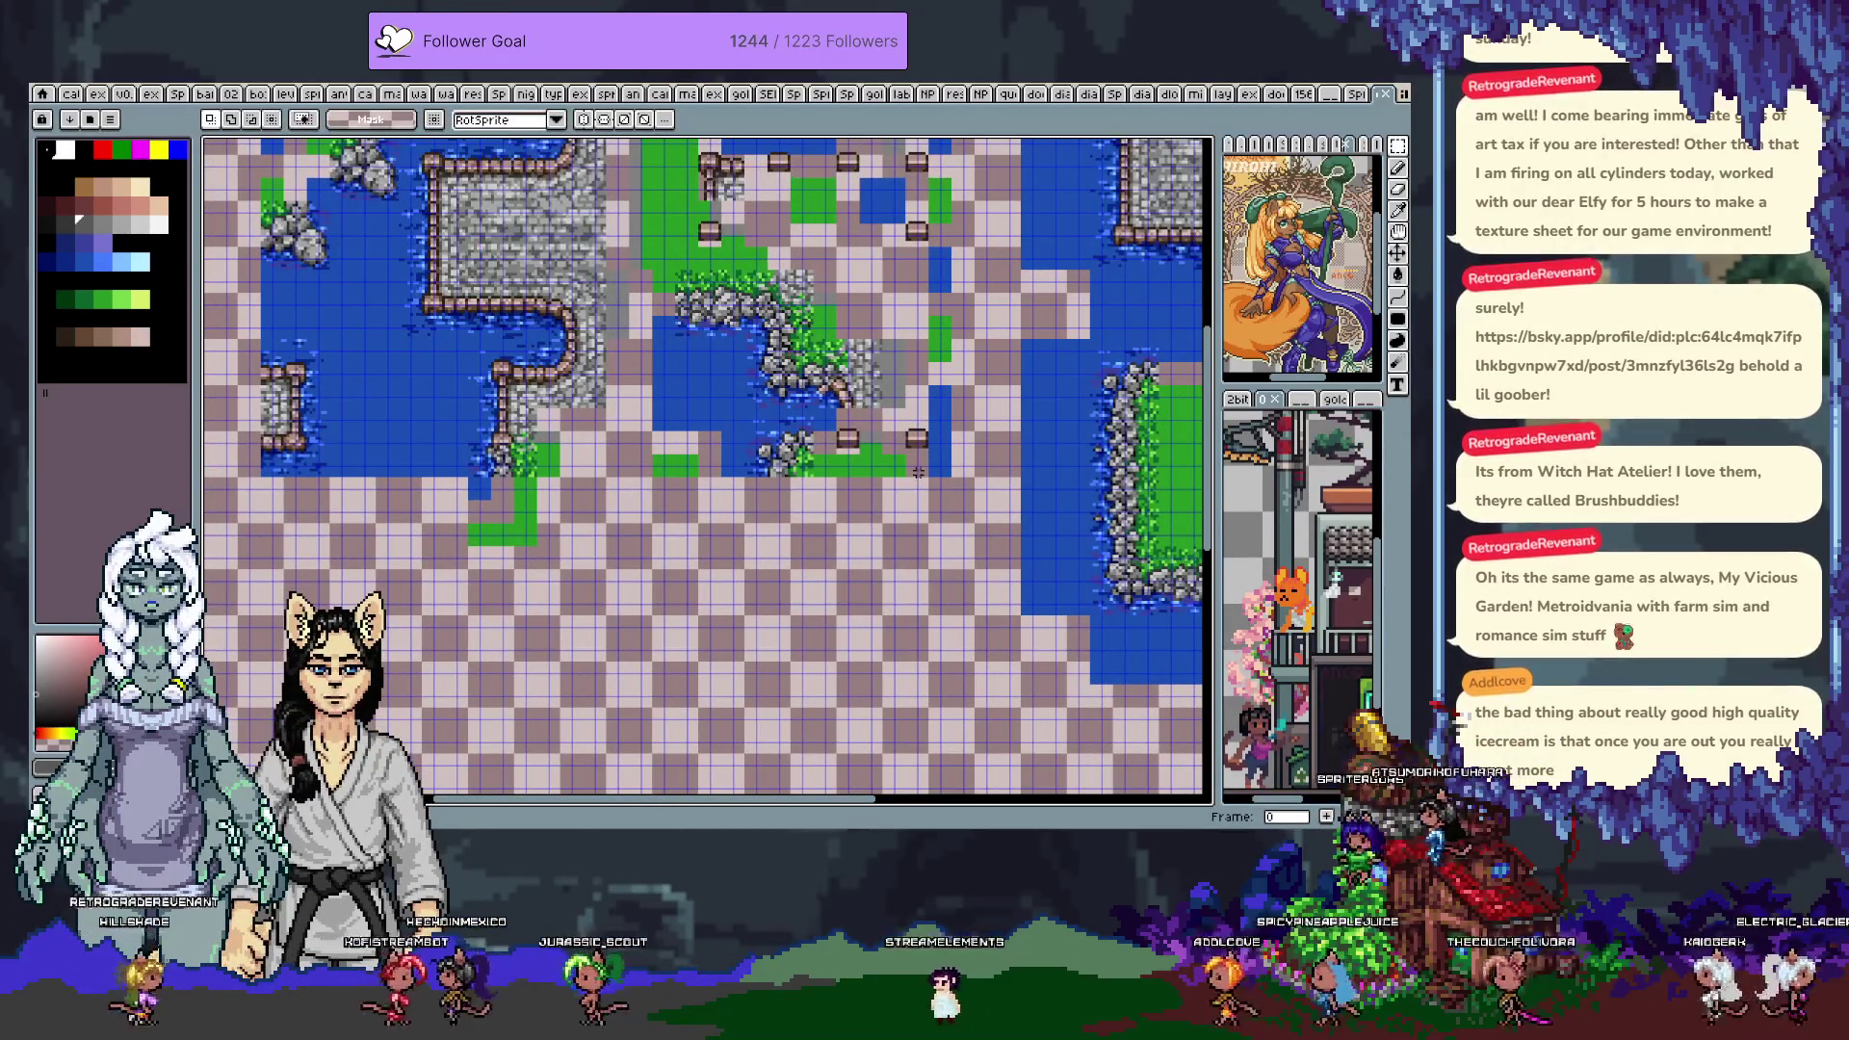
scroll(584, 559, "left", 3)
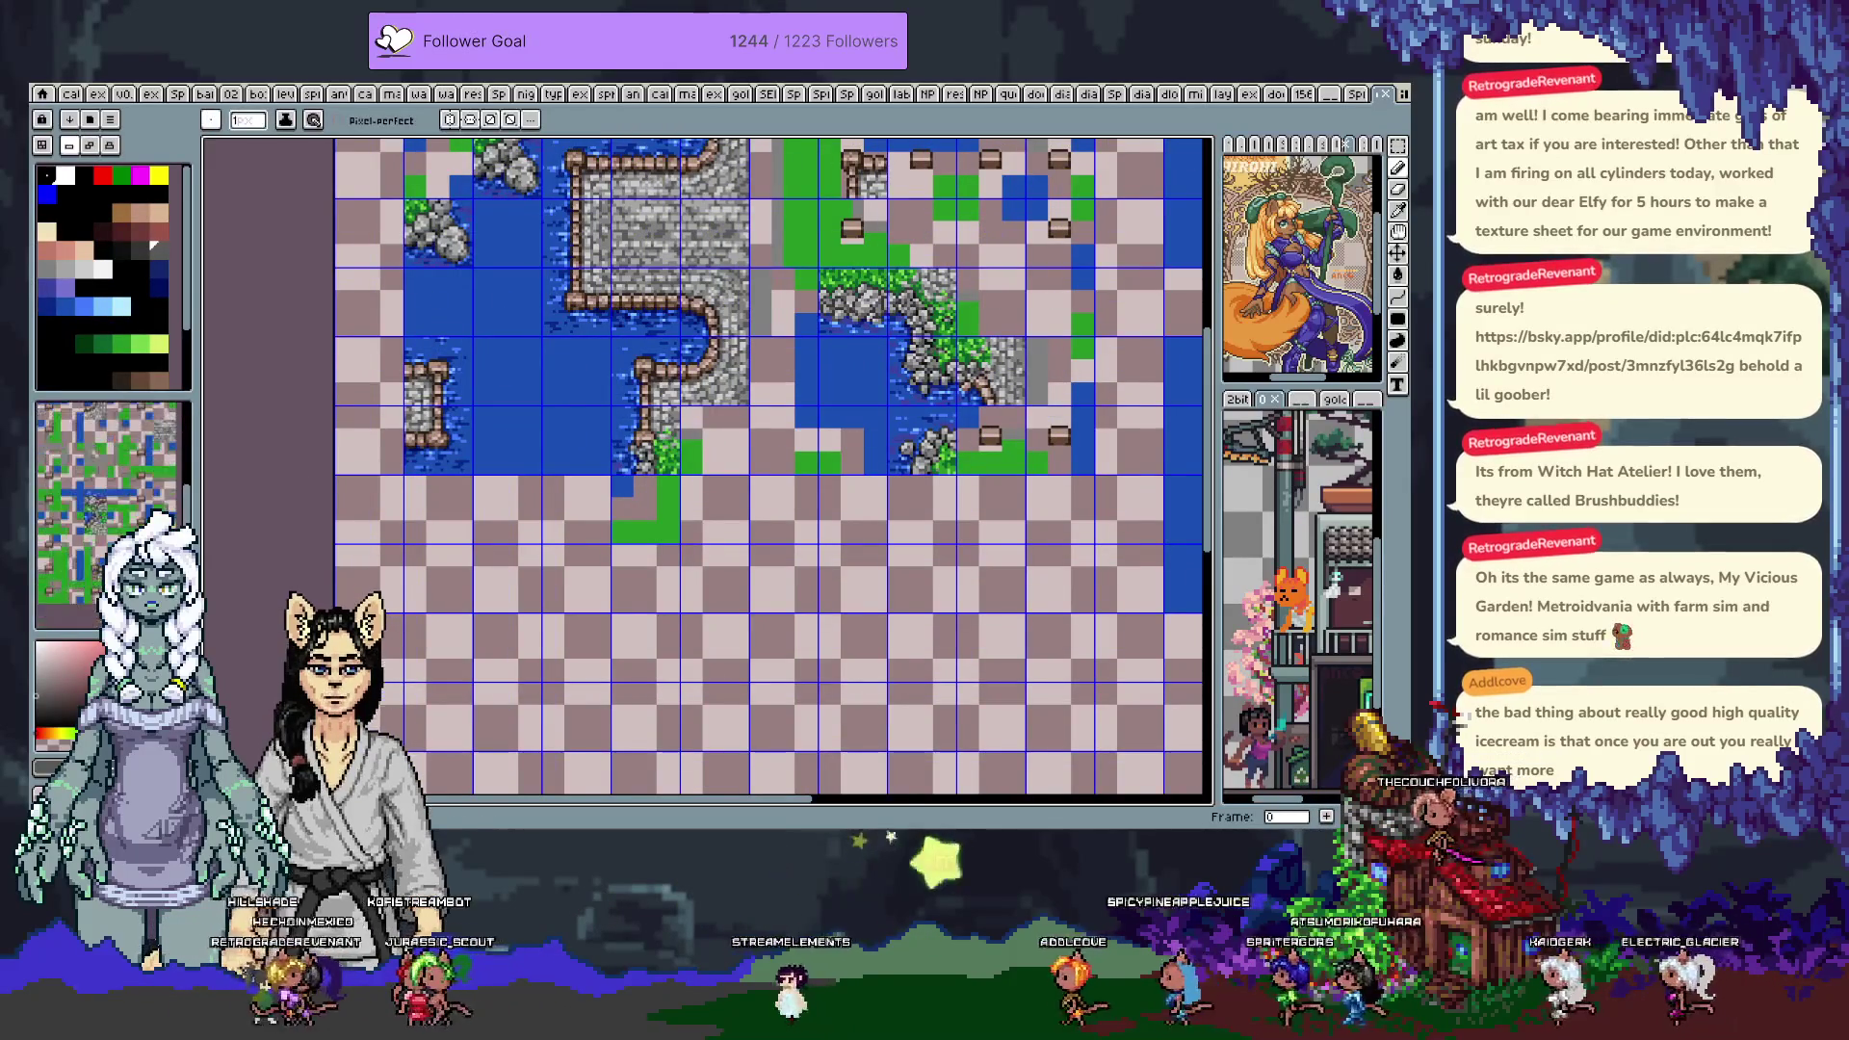
Shift the rock tile one cell right and down, and stamp a rock-and-grass cliff tile
left_click_drag(644, 559, 720, 567)
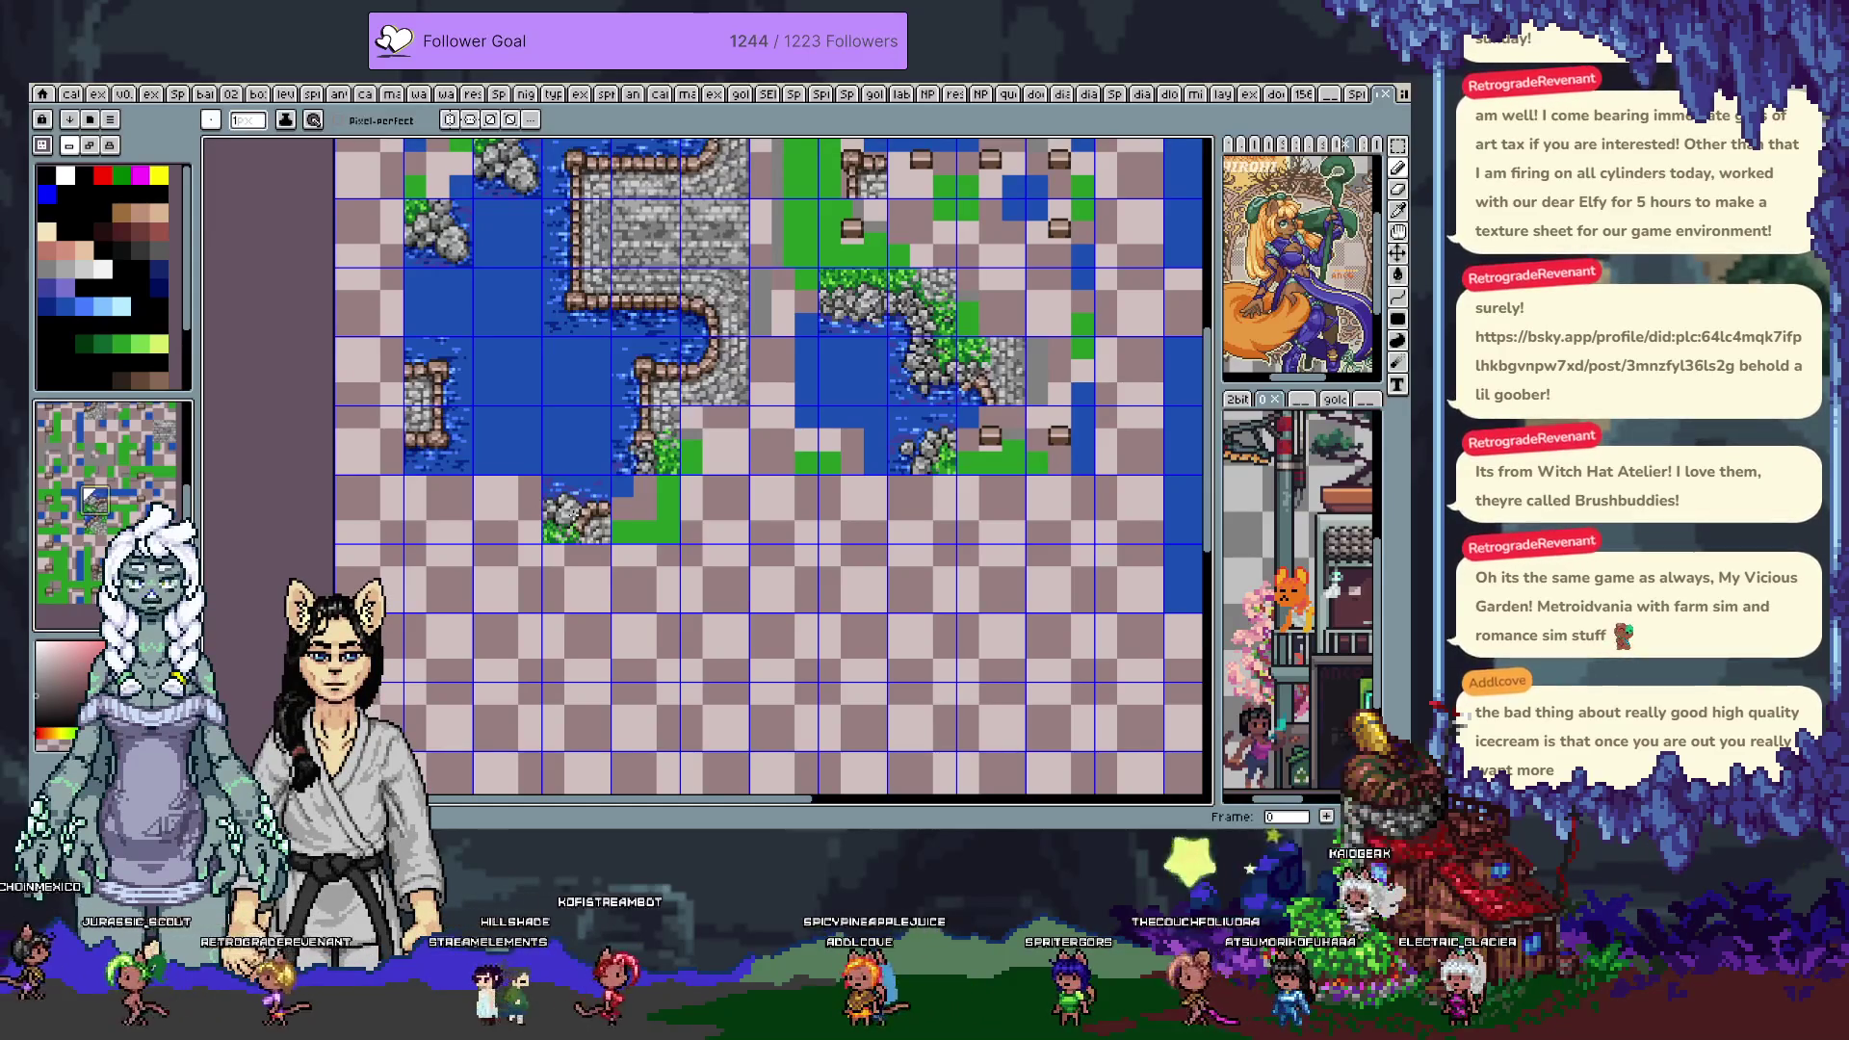
key("Down")
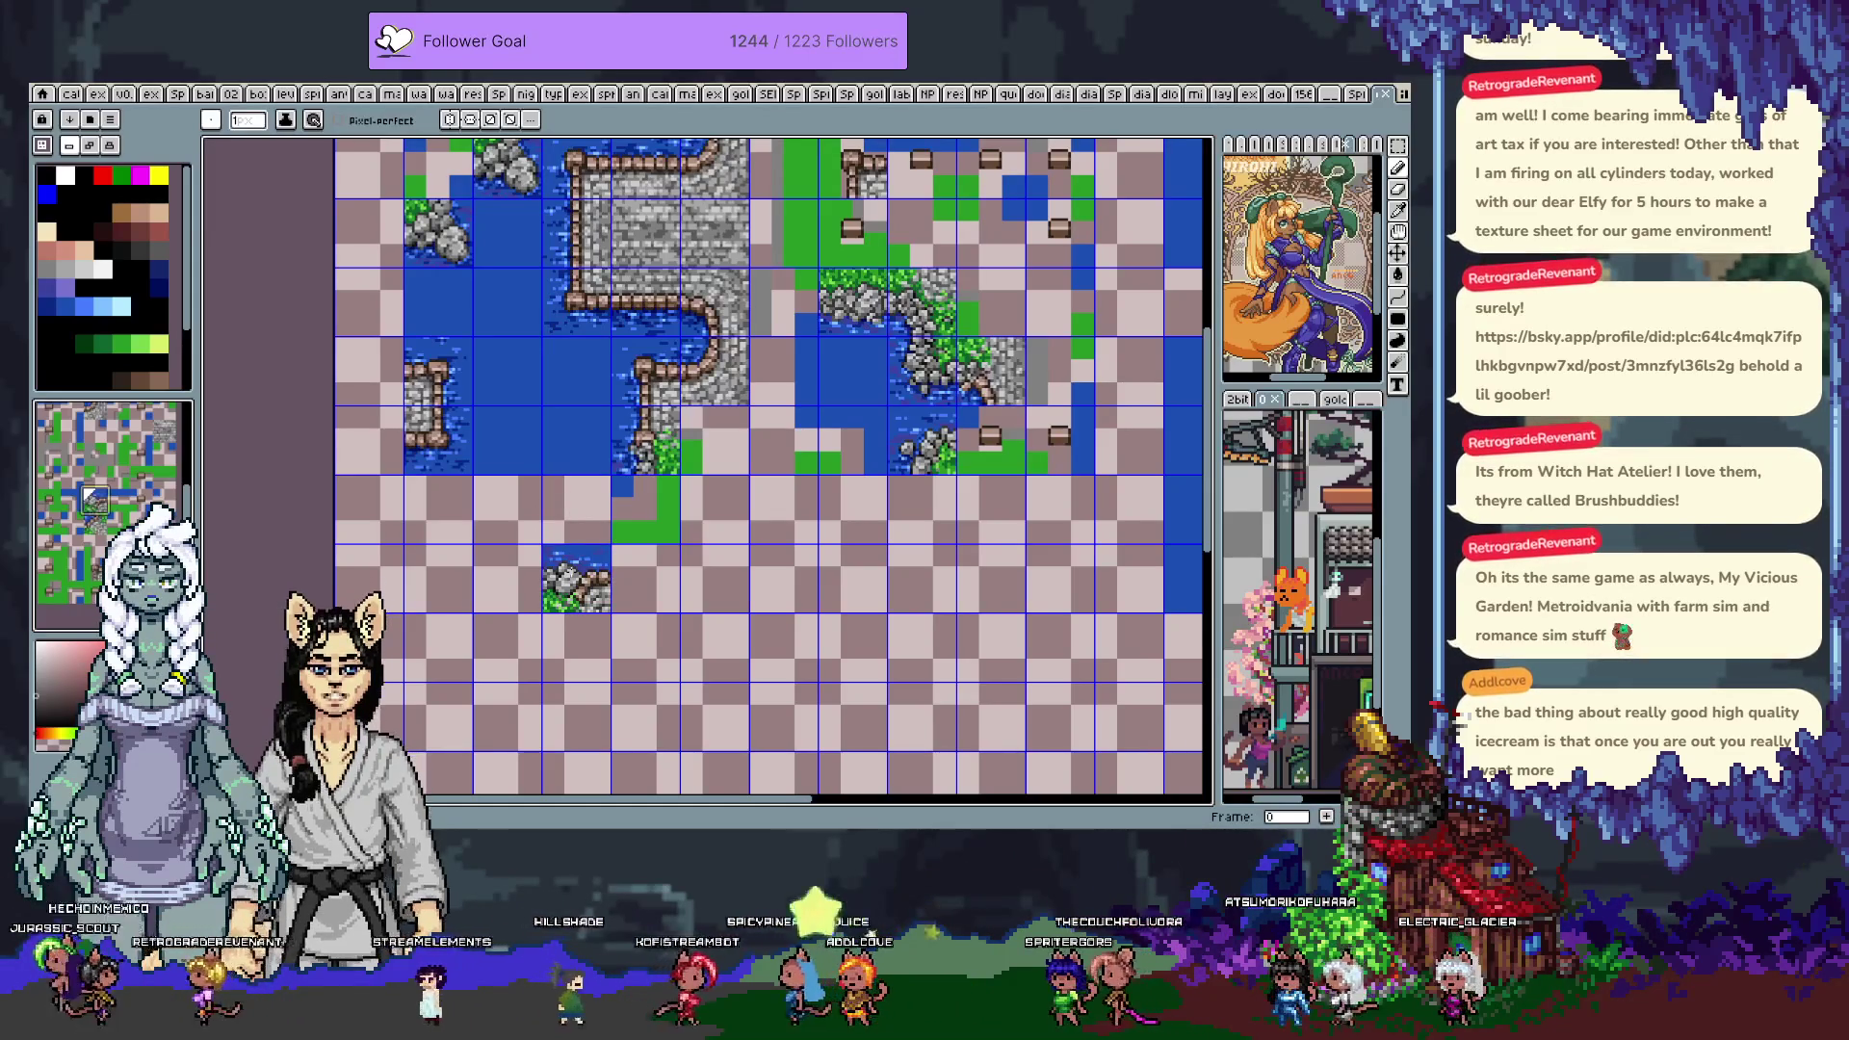
key("ctrl+z")
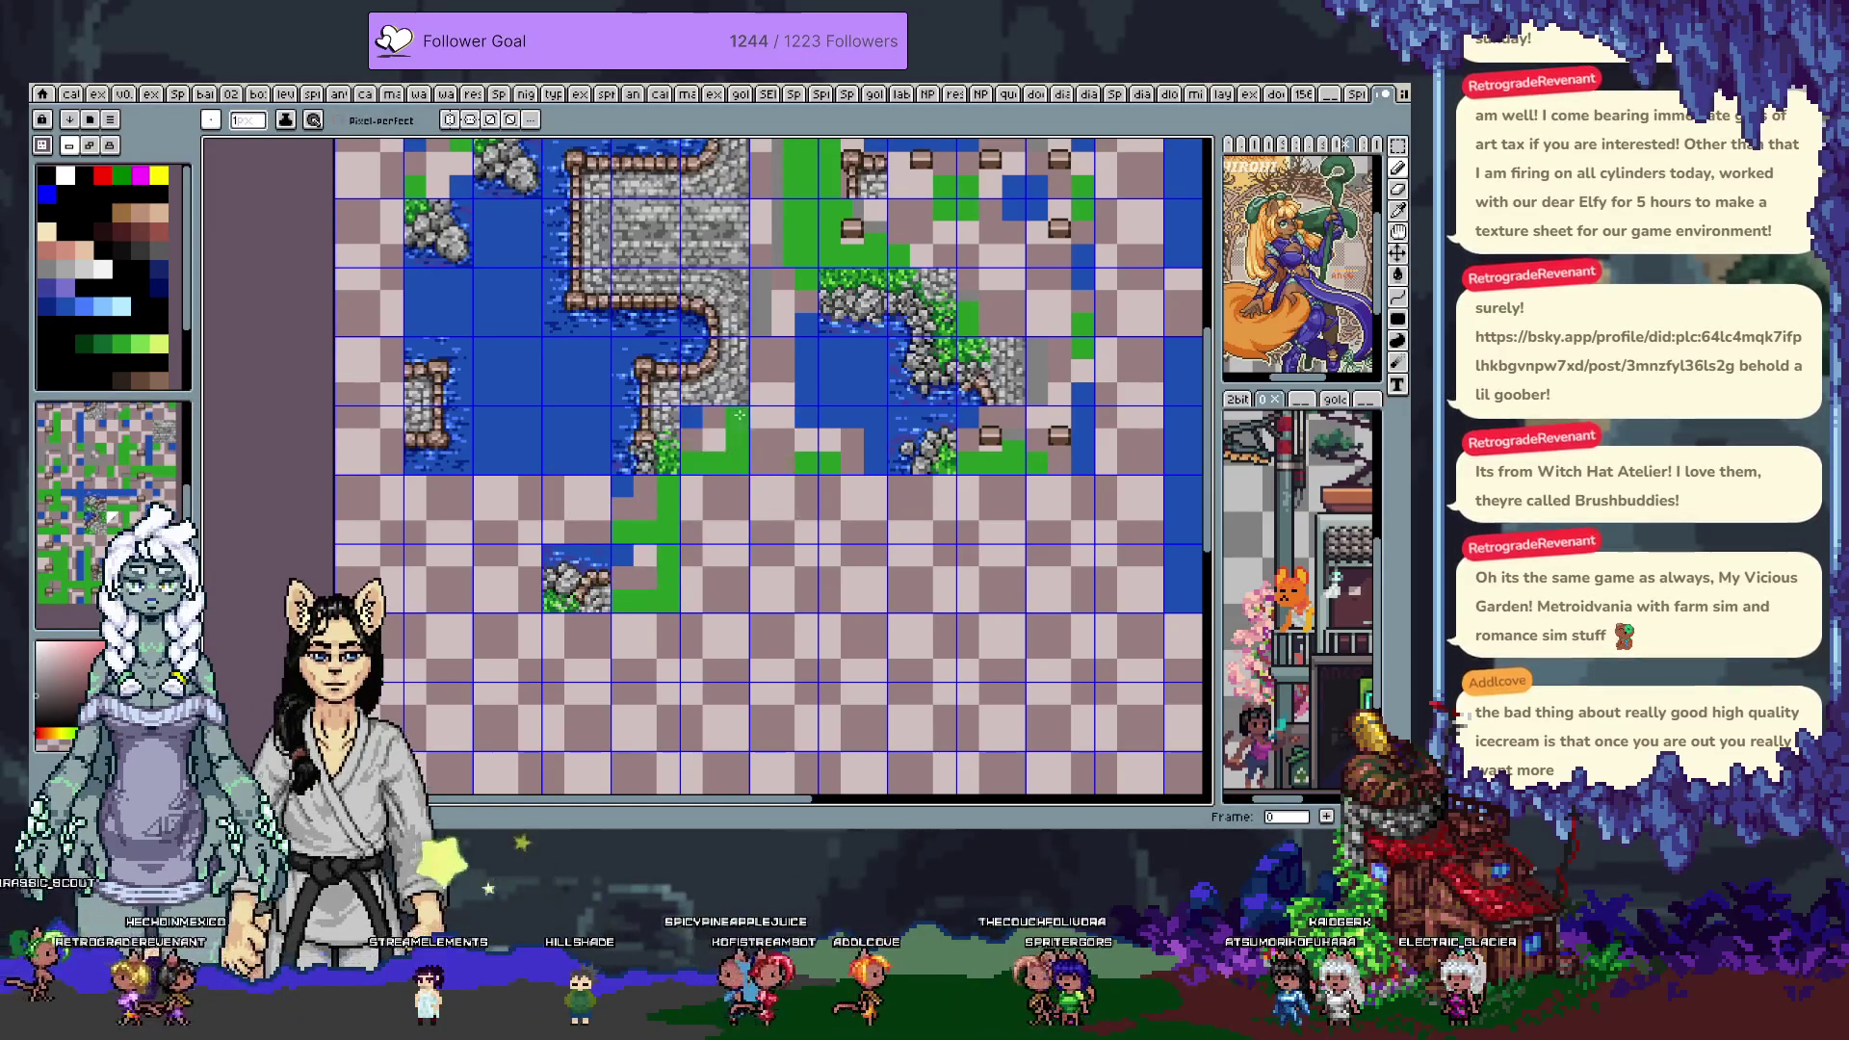
mouse_move(805, 281)
left_mouse_down()
mouse_move(1001, 356)
mouse_move(1107, 433)
mouse_move(1021, 362)
left_mouse_up()
left_click(491, 445)
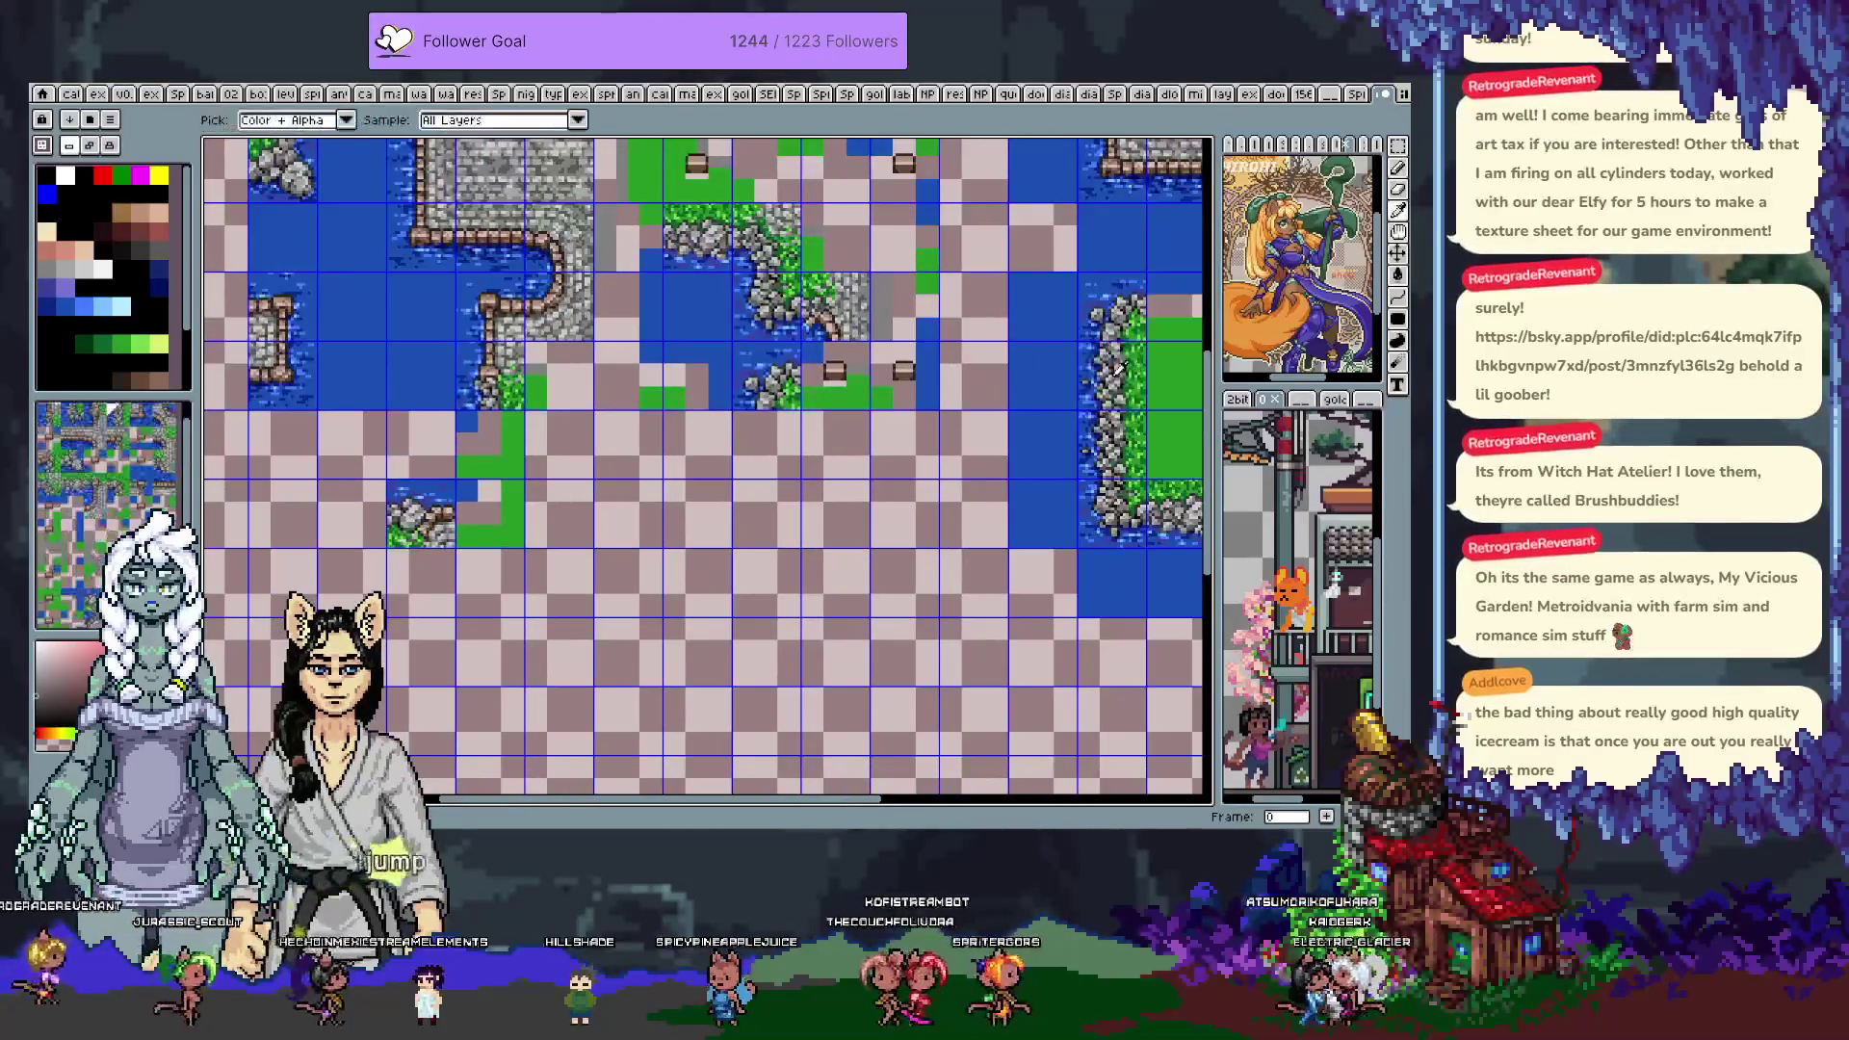
Undo the misplaced rocky tile and paint water tiles along the lake edge and below it
left_click_drag(585, 546, 699, 527)
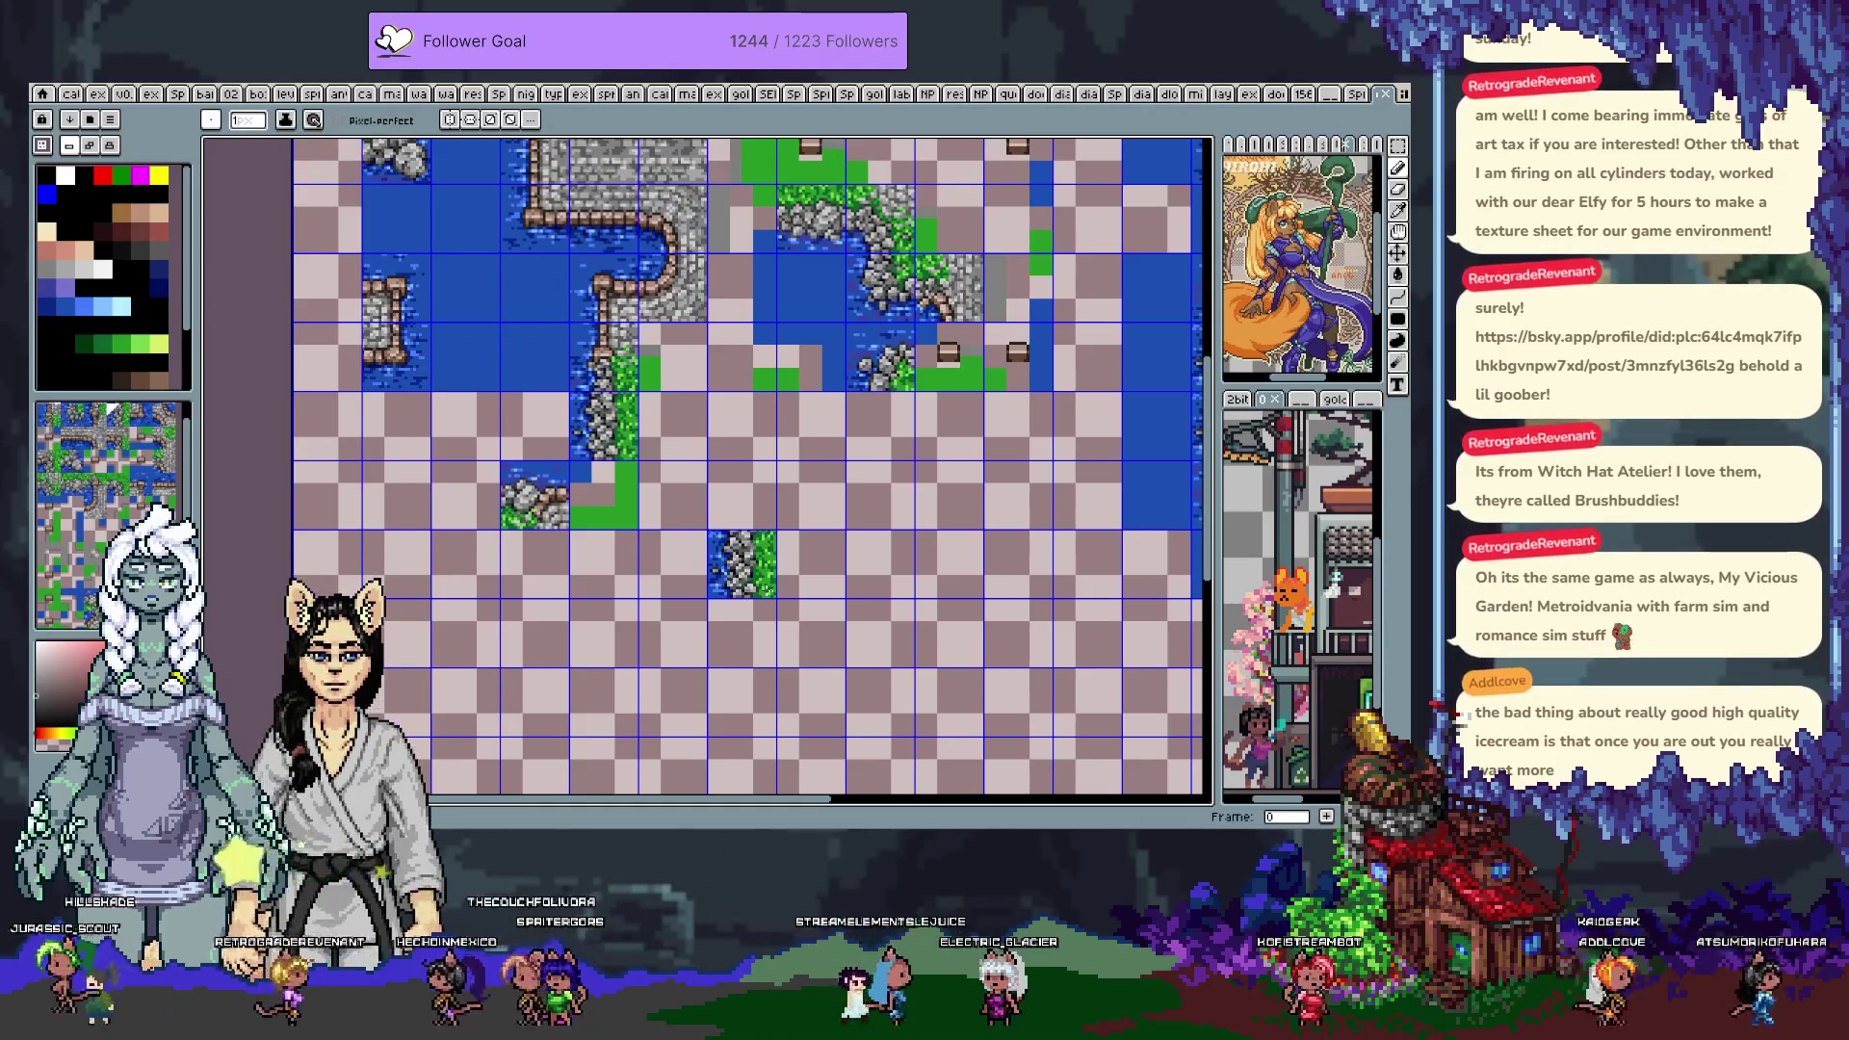
key("ctrl+z")
left_click_drag(530, 426, 434, 431)
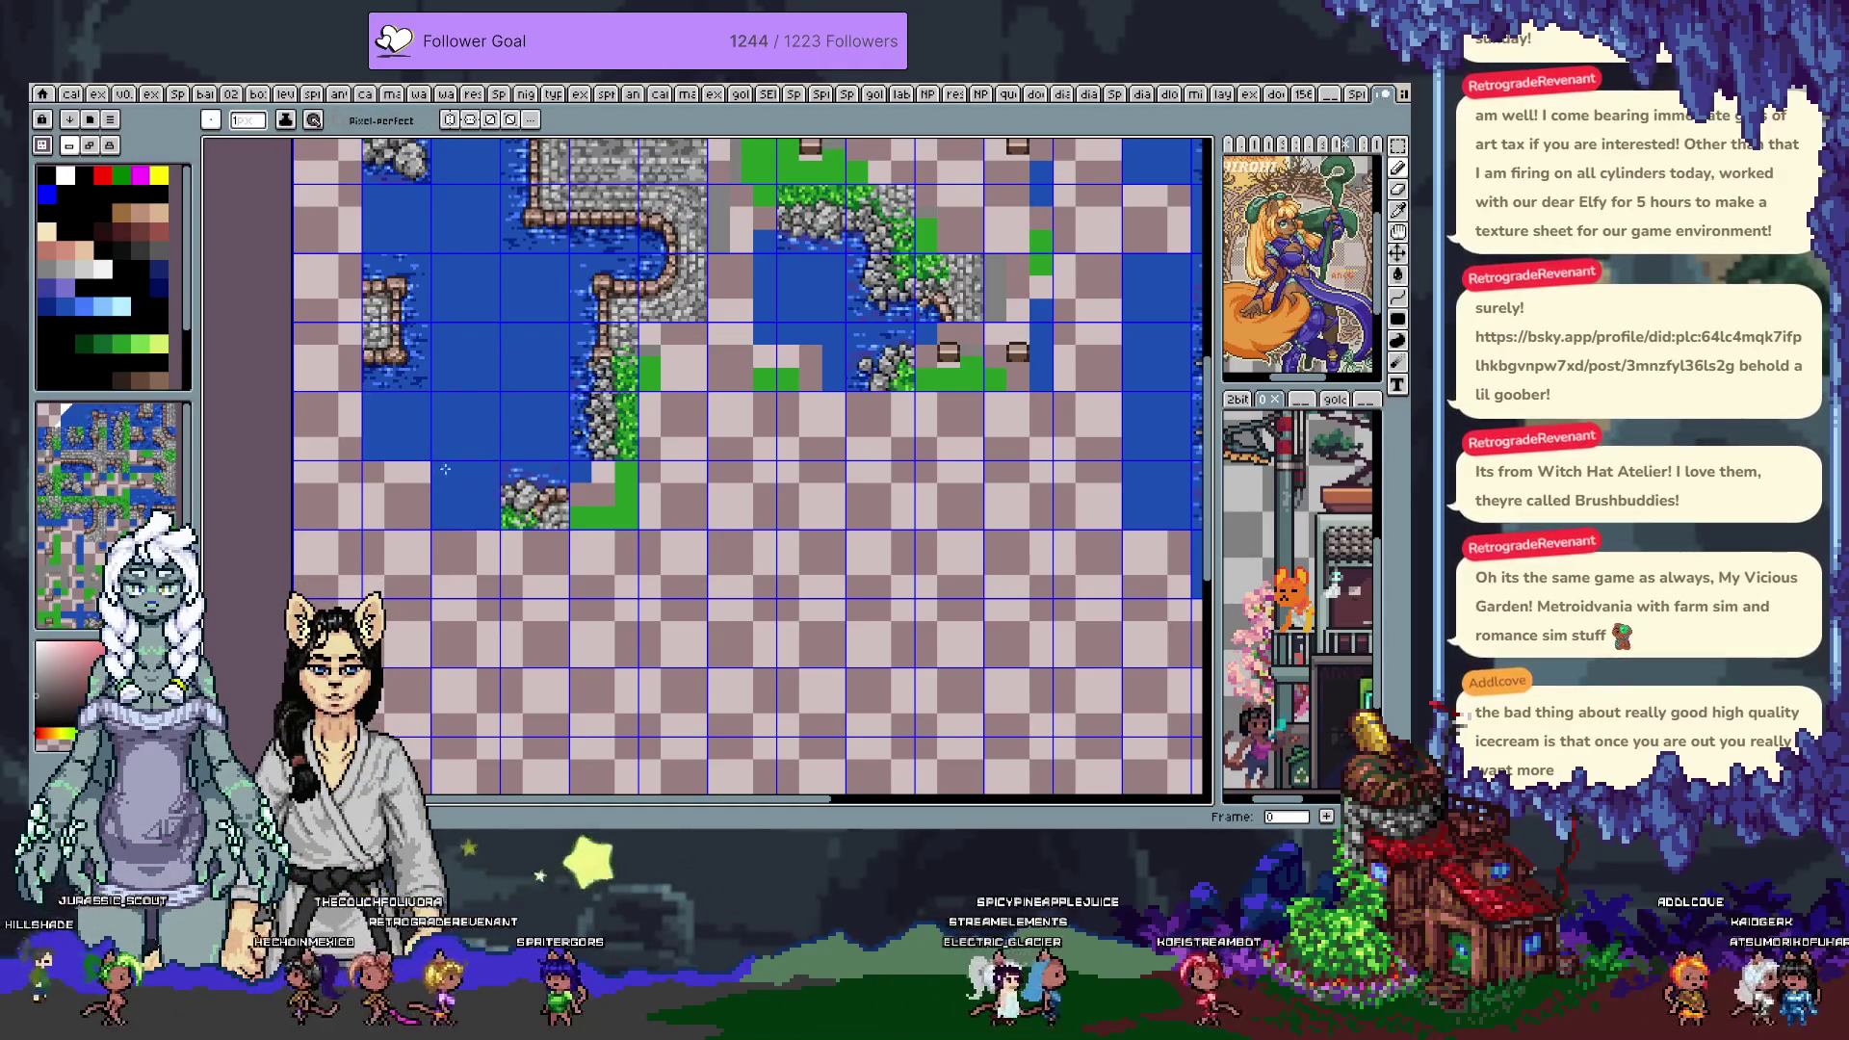
mouse_move(739, 563)
left_mouse_down()
mouse_move(759, 734)
mouse_move(806, 616)
left_mouse_up()
left_click(806, 617)
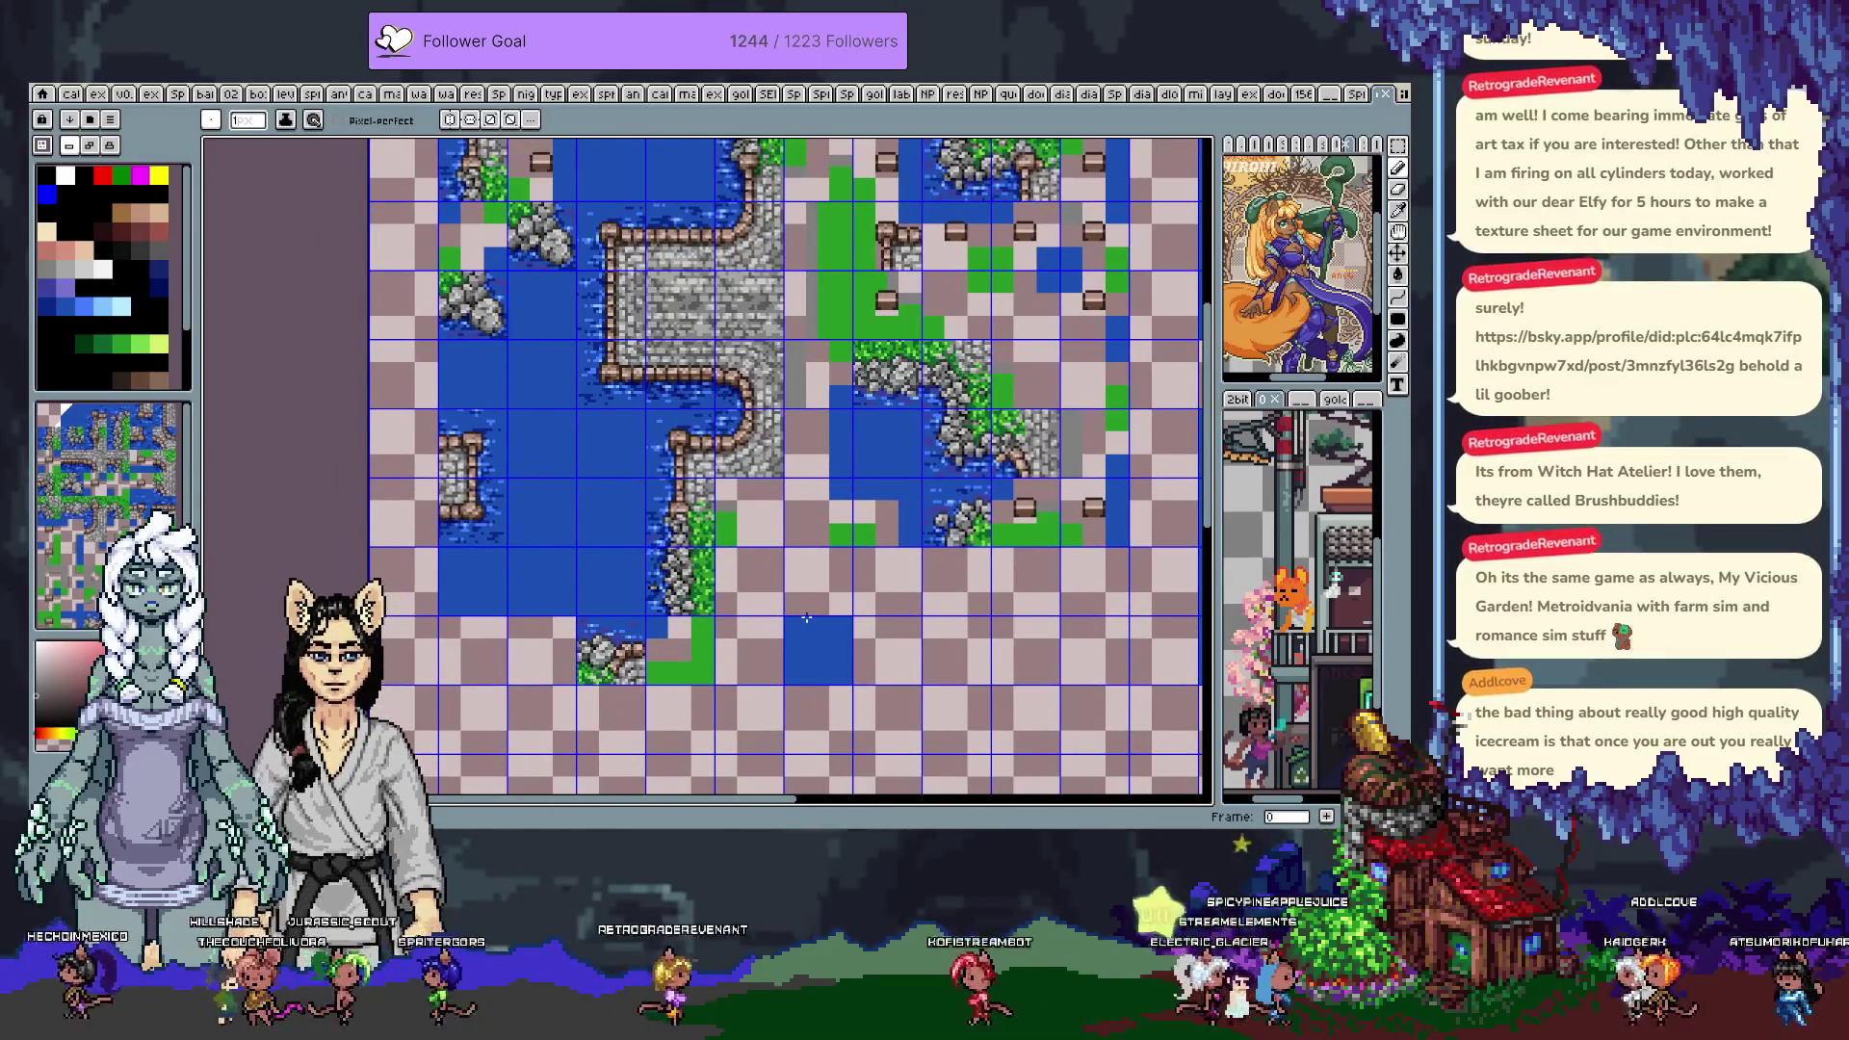
Undo the stray water tile on the tile sheet frame and bring the tile blocks into view
key("Right")
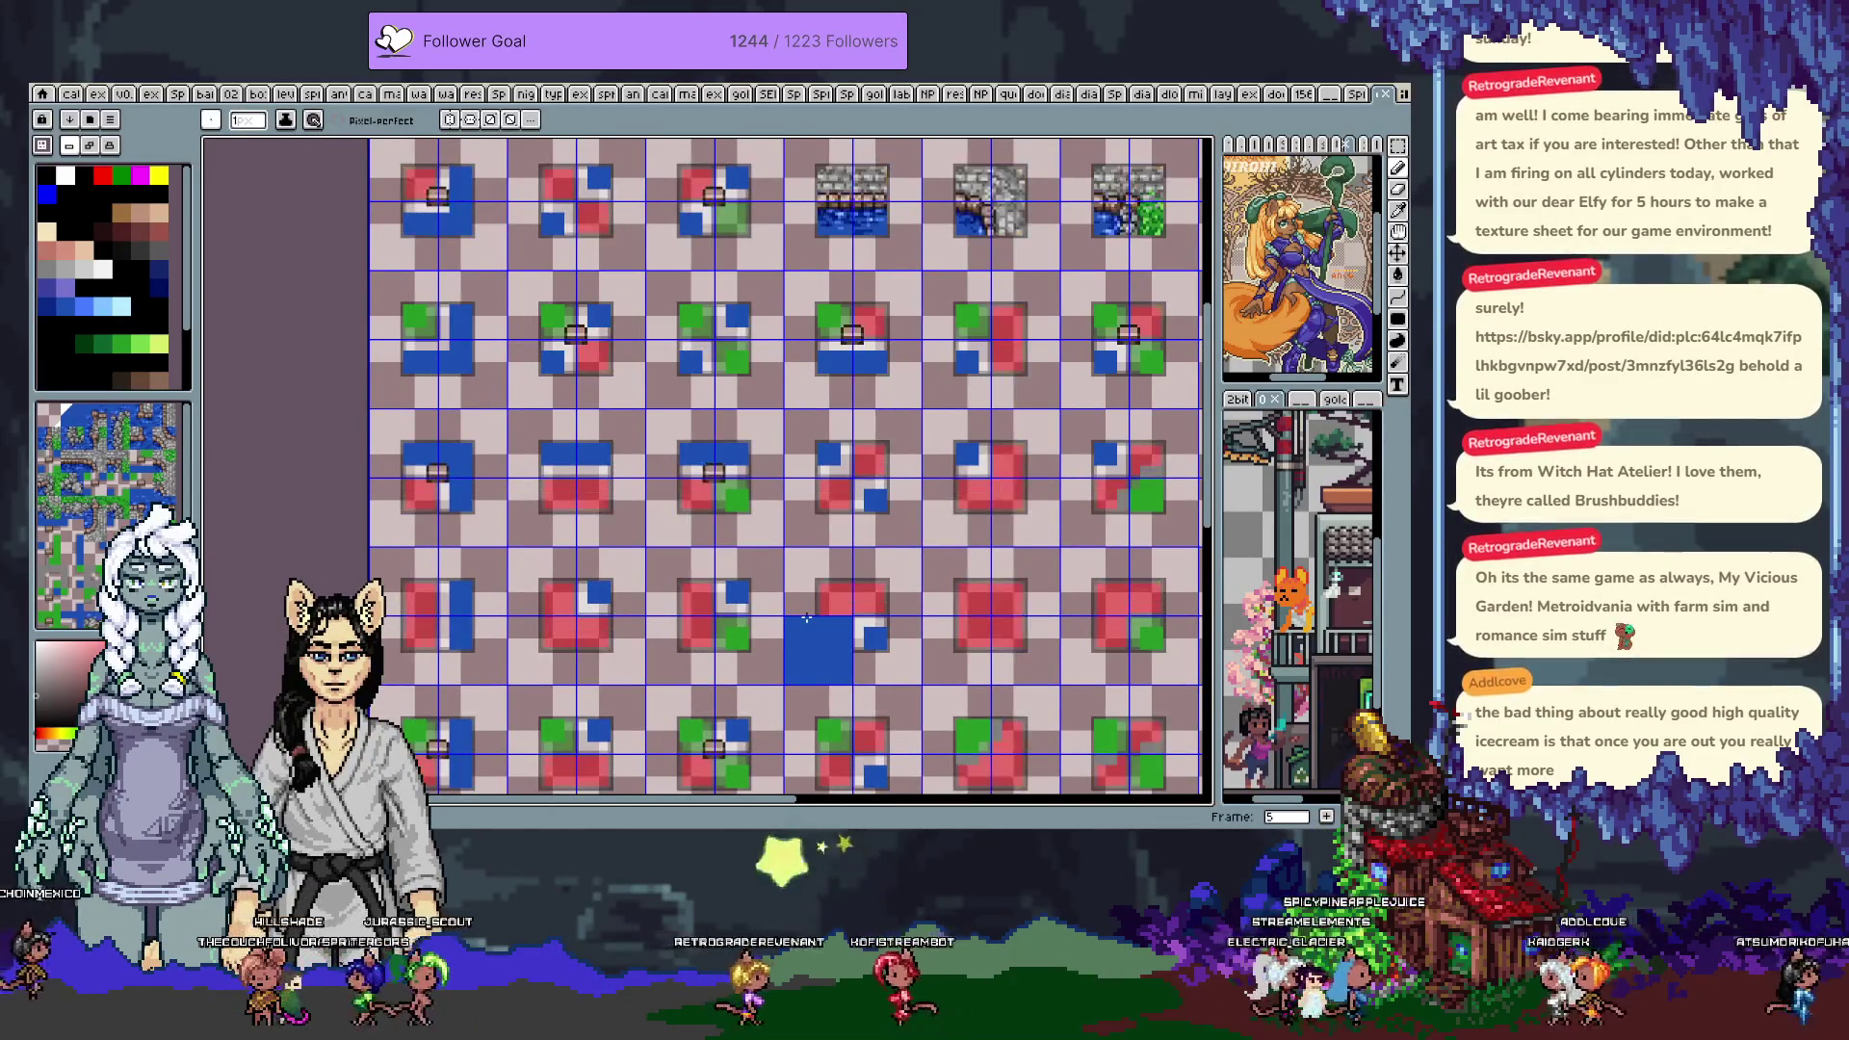
mouse_move(806, 617)
left_mouse_down()
mouse_move(840, 362)
mouse_move(847, 694)
mouse_move(713, 693)
left_mouse_up()
left_click(882, 479)
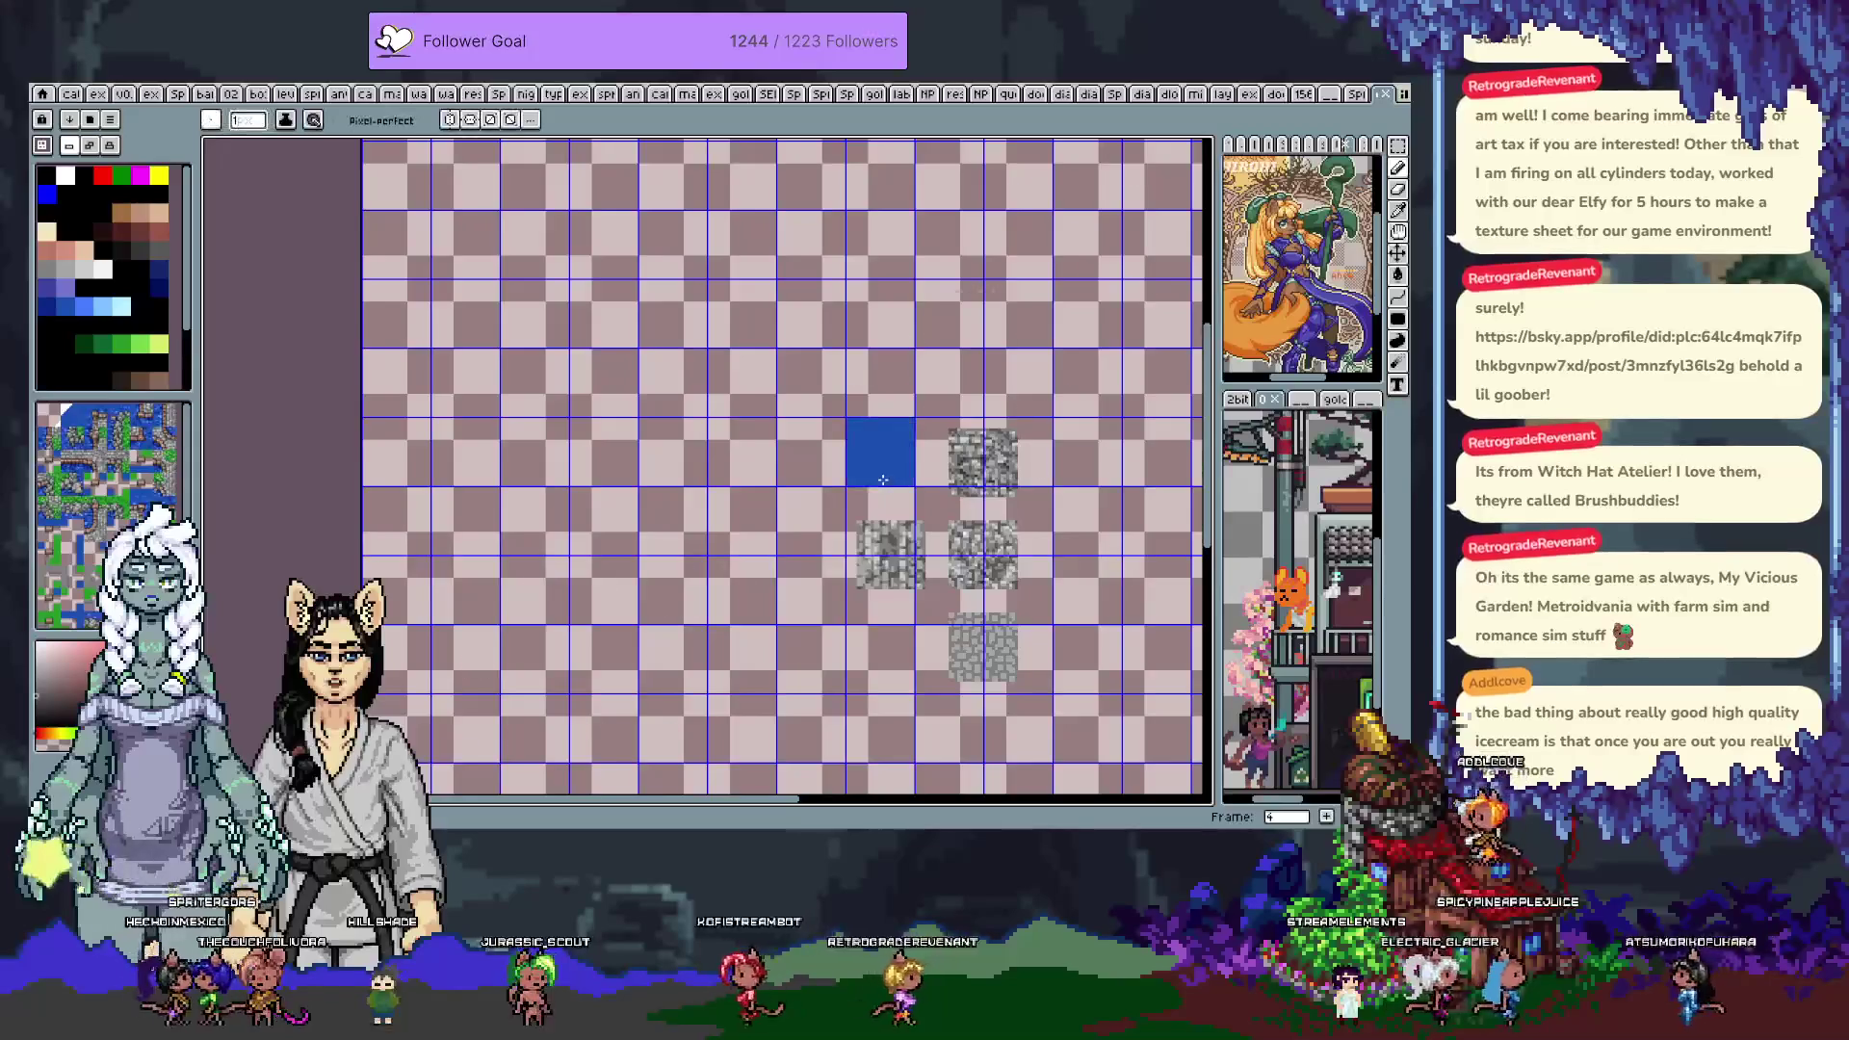
key("ctrl+z")
mouse_move(471, 770)
left_mouse_down()
mouse_move(472, 539)
mouse_move(655, 508)
left_mouse_up()
scroll(655, 509, "up", 3)
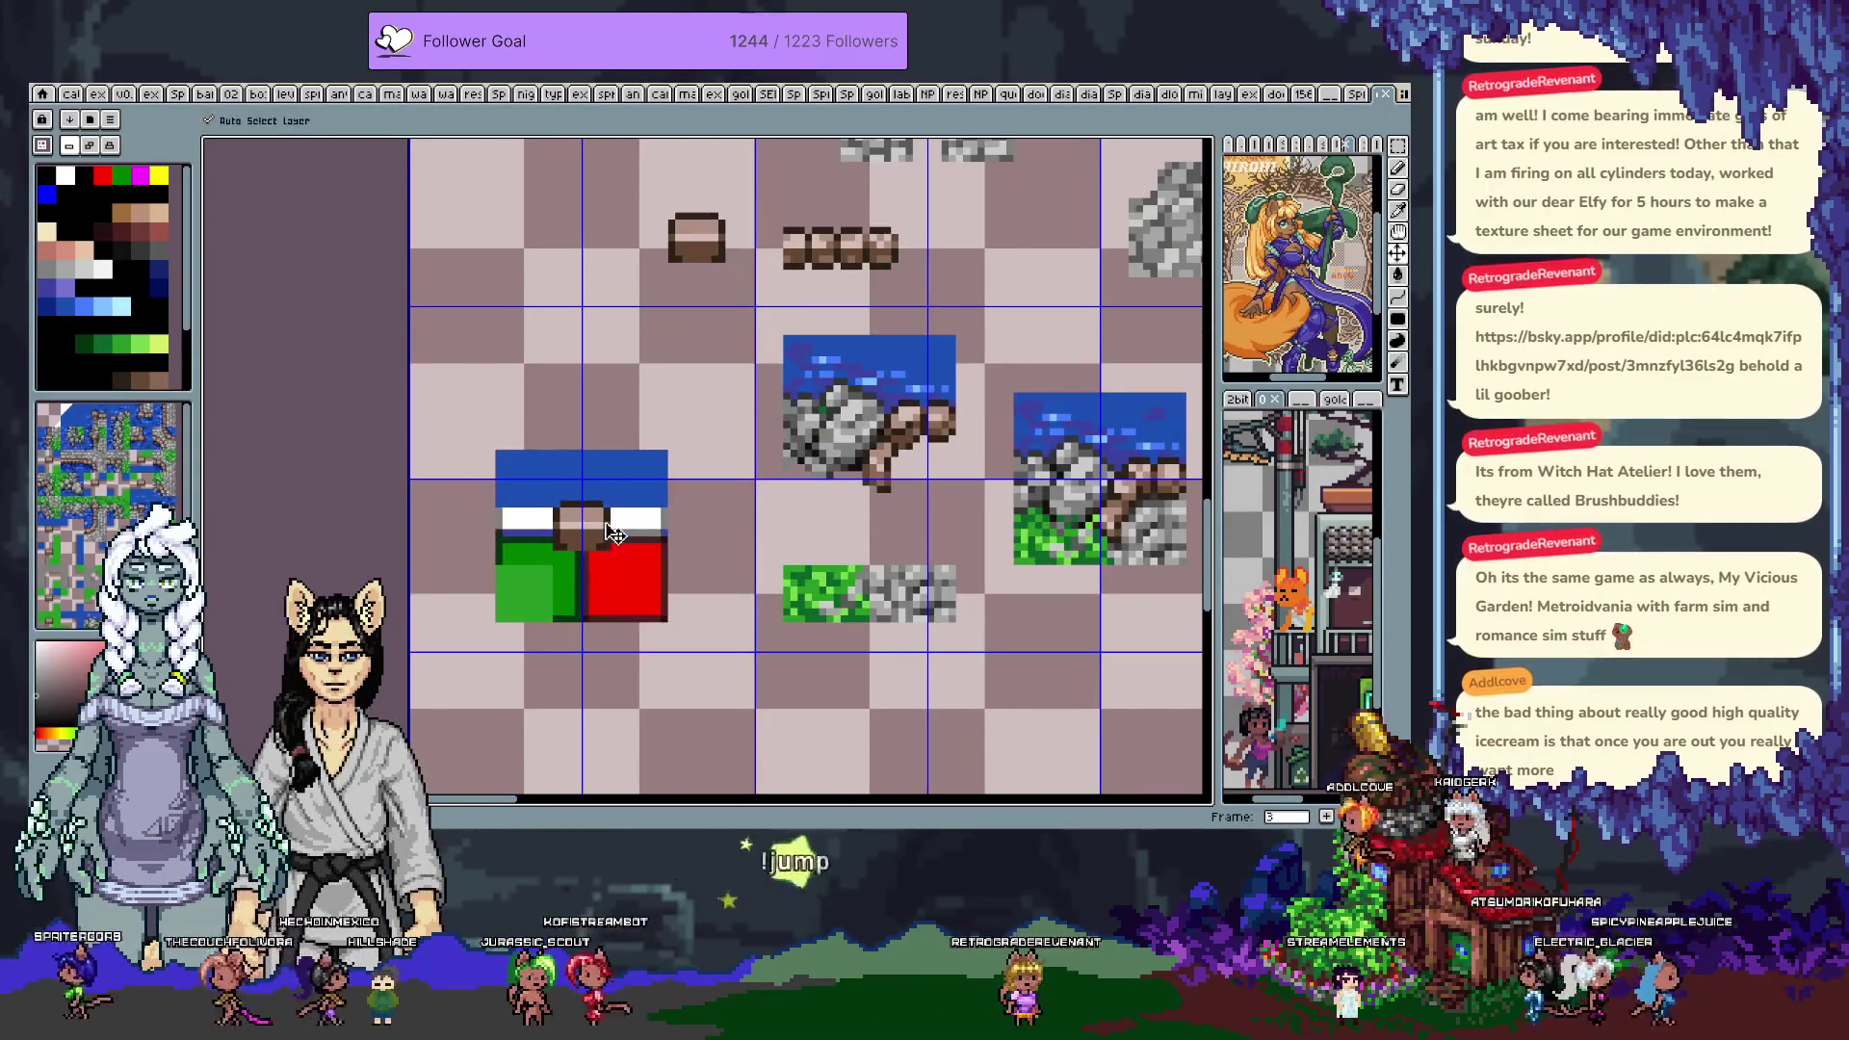
Clear the 3x3 placeholder block and move the water-rock-grass block down-right
key("m")
left_click_drag(511, 472, 655, 611)
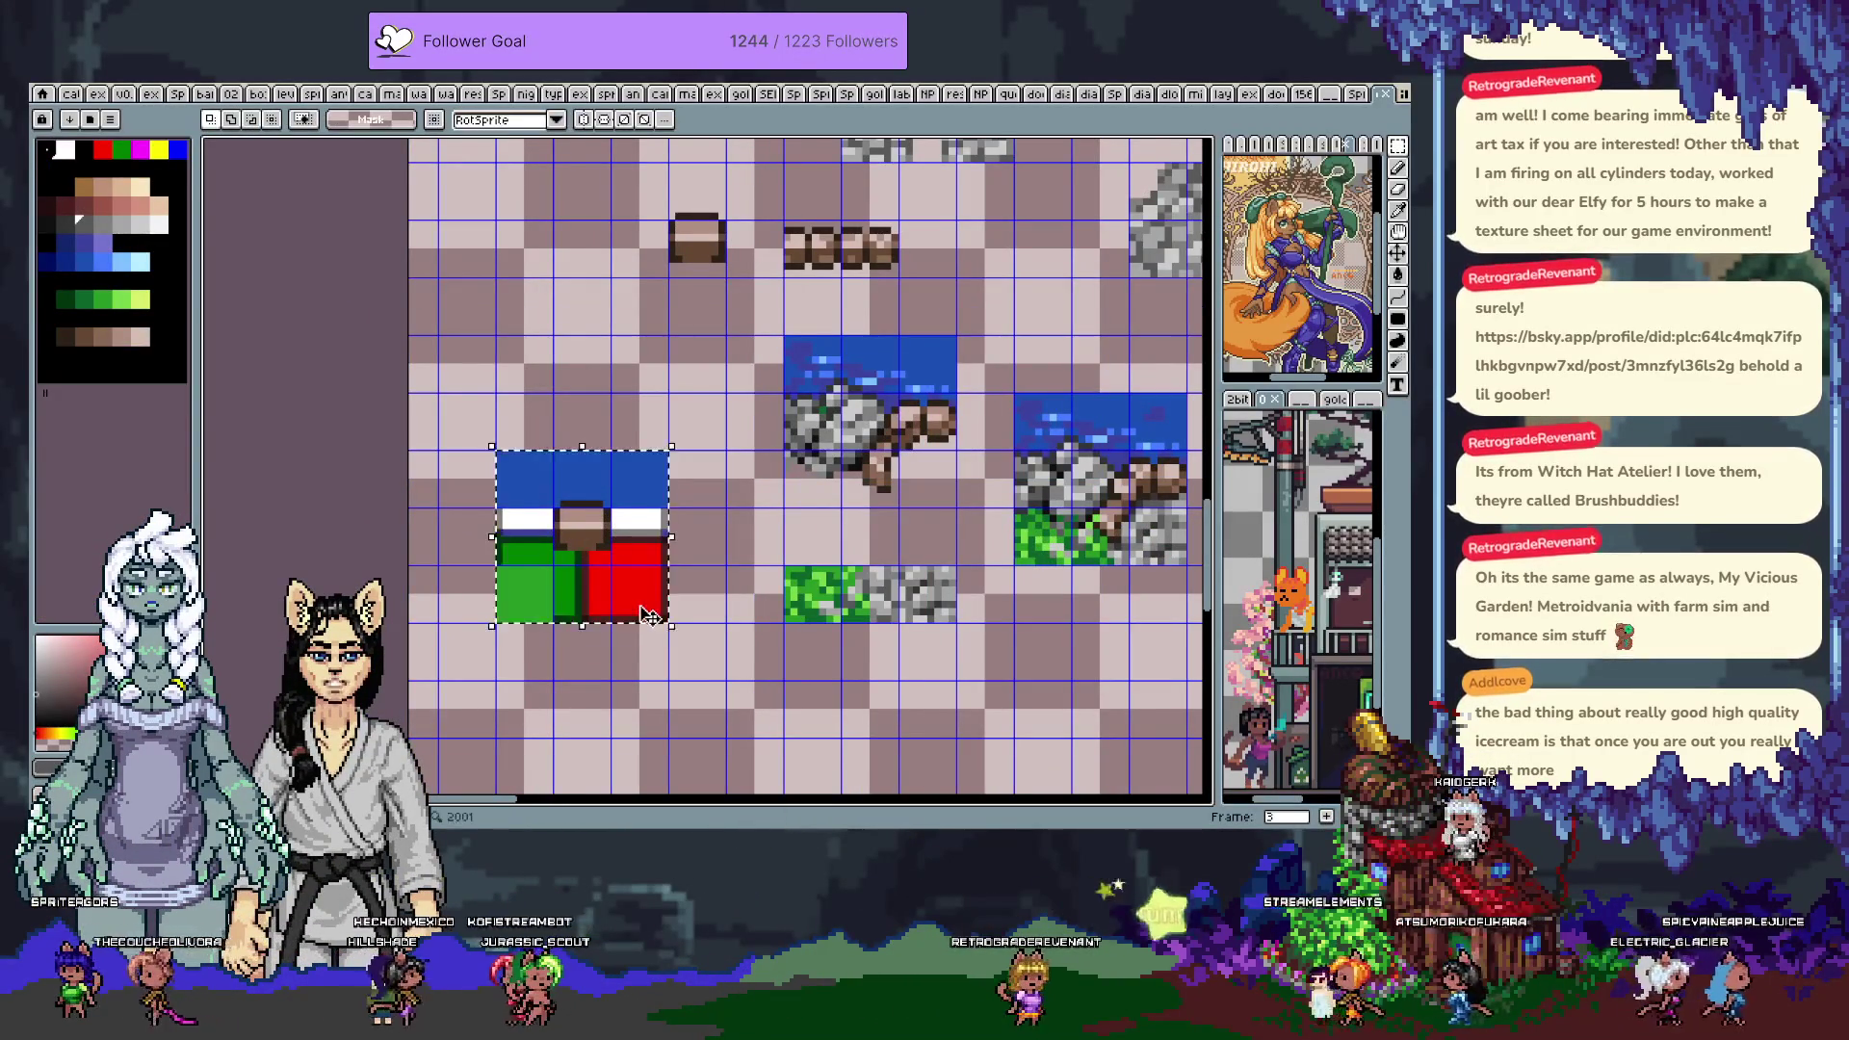
key("Delete")
scroll(221, 462, "down", 2)
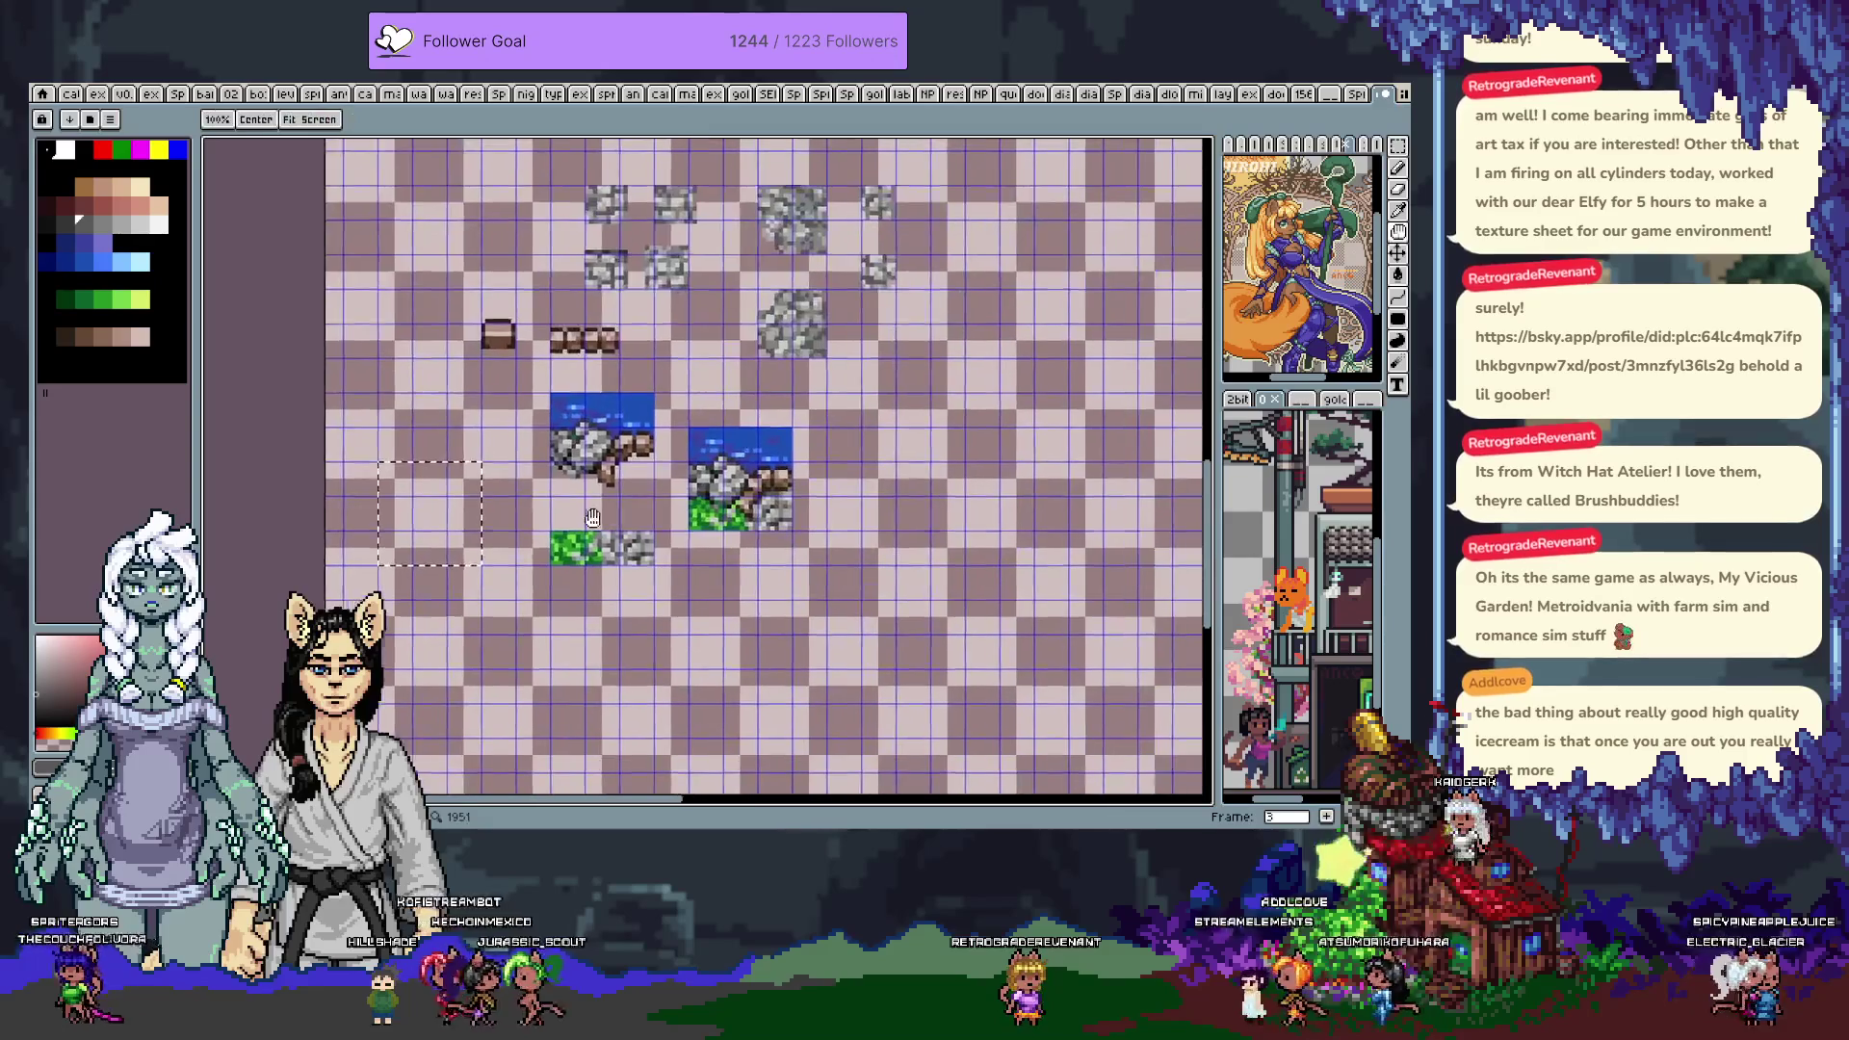
left_click_drag(748, 474, 881, 615)
key("Return")
scroll(708, 408, "down", 1)
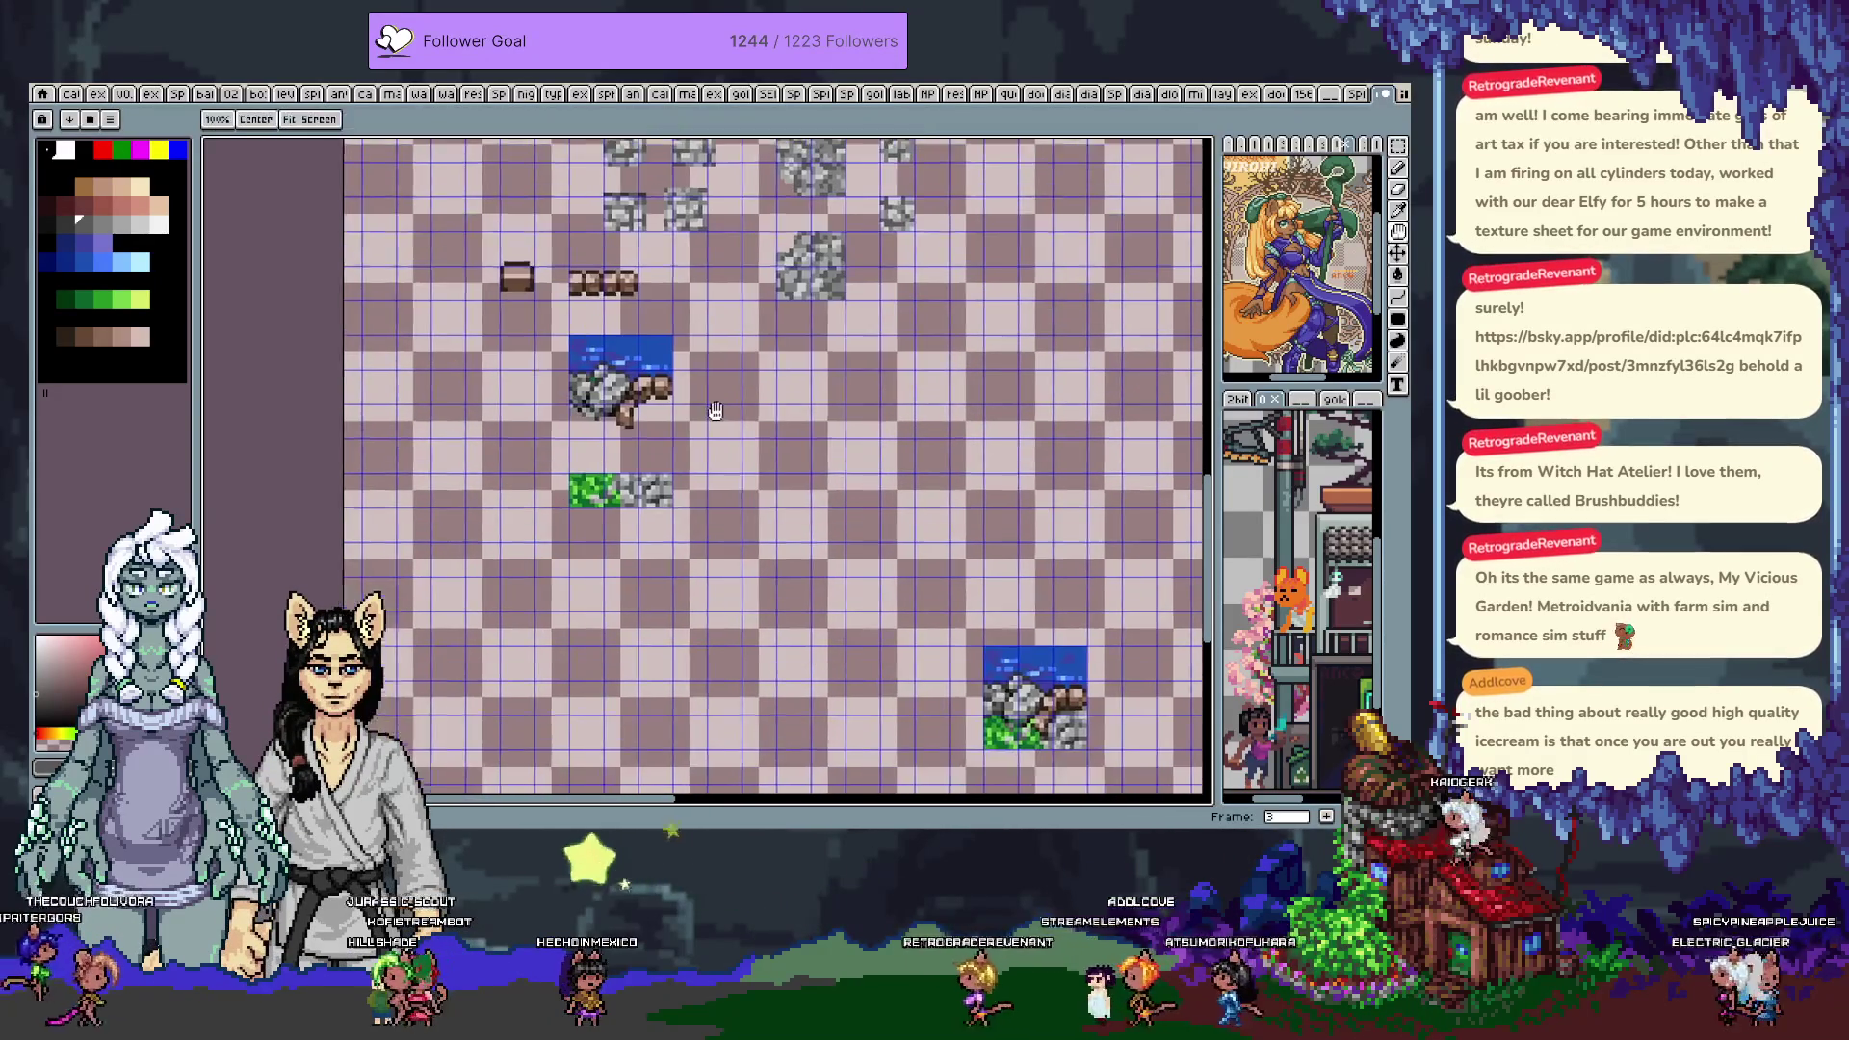
On the colour template frame, paste the cliff tile over a red-green-blue placeholder and fix it
key("Left")
scroll(712, 425, "down", 1)
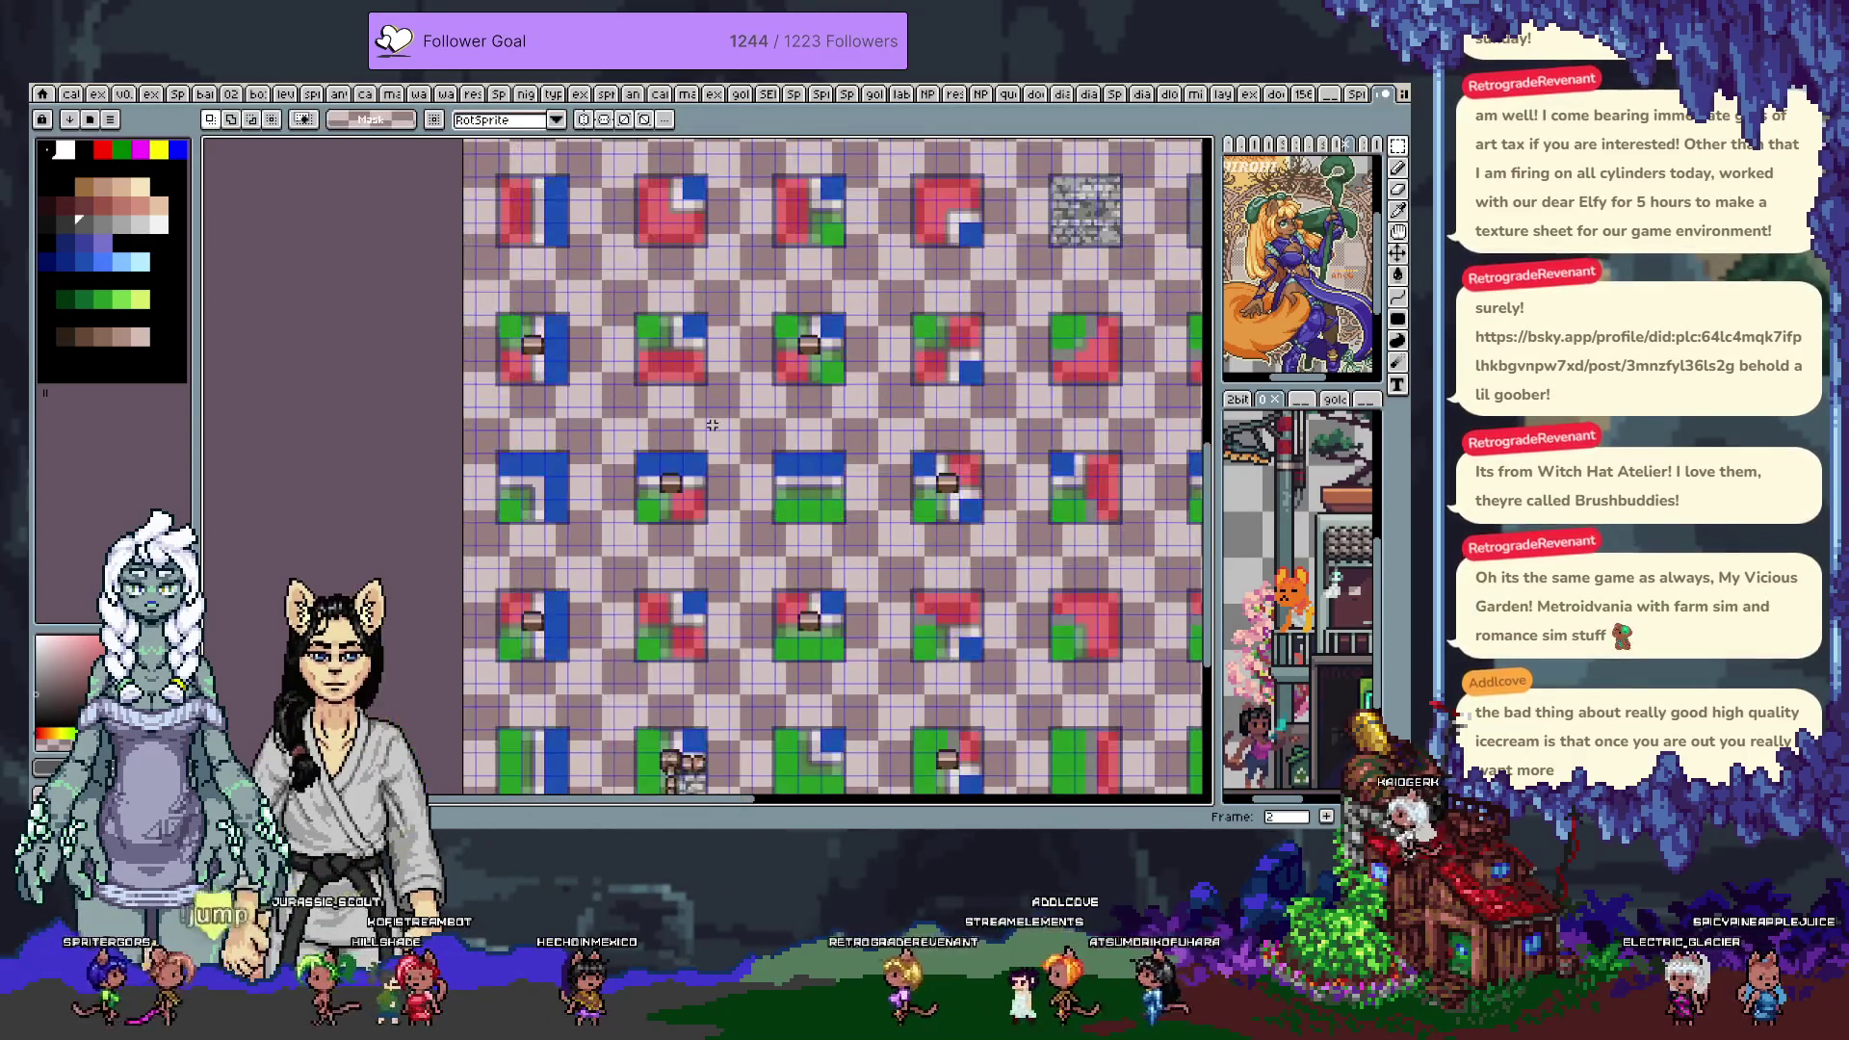
scroll(703, 459, "up", 2)
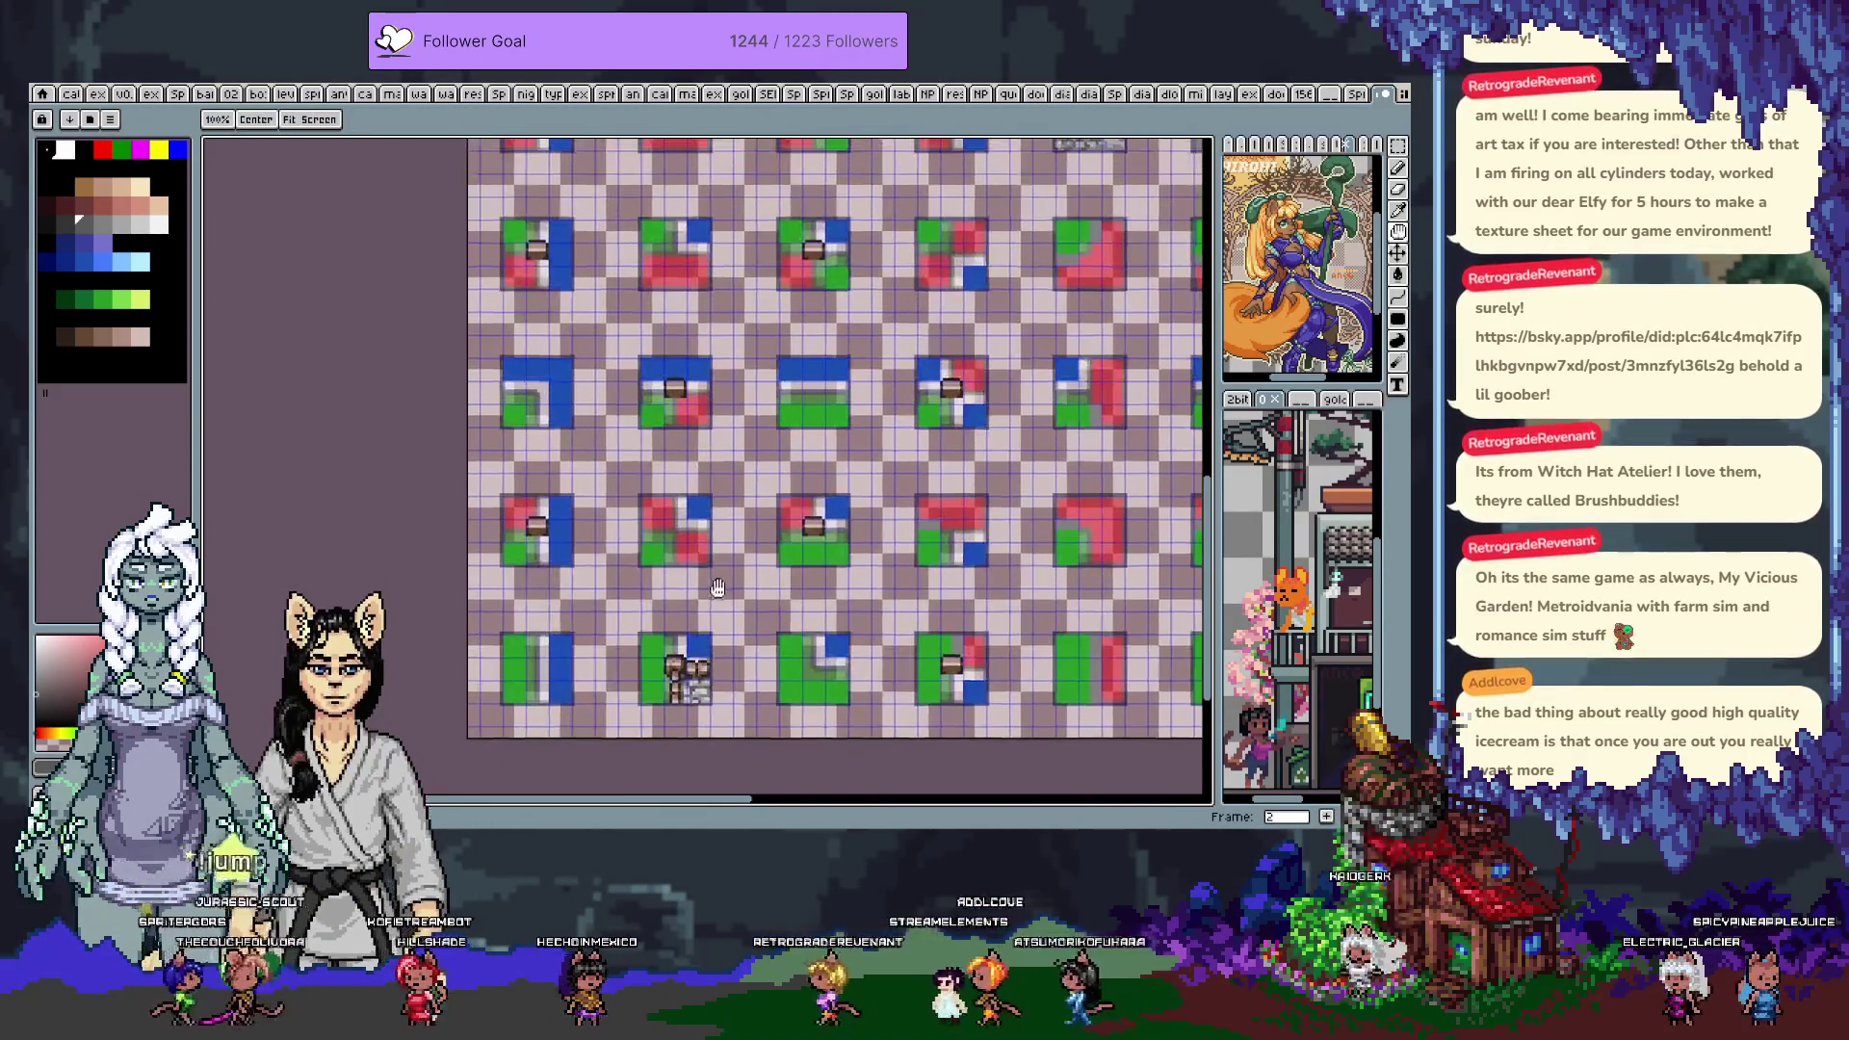
scroll(674, 364, "up", 1)
key("v")
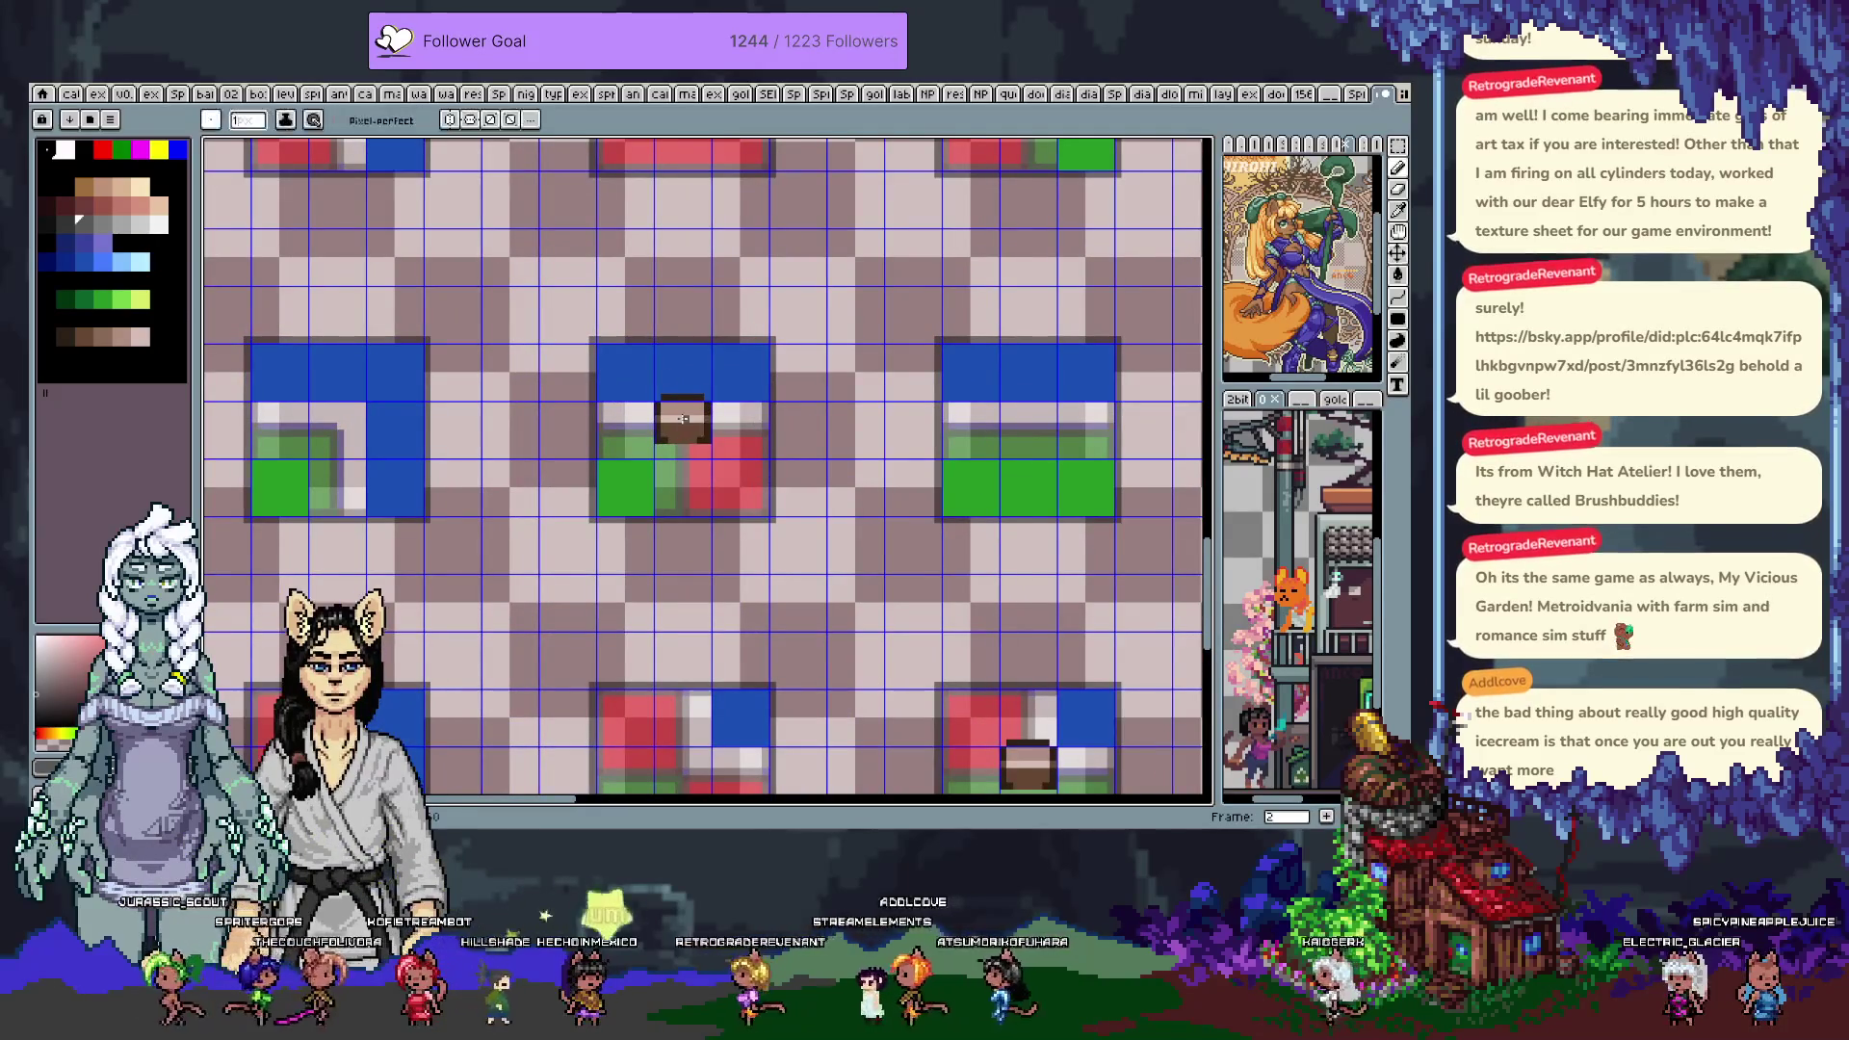
key("ctrl+v")
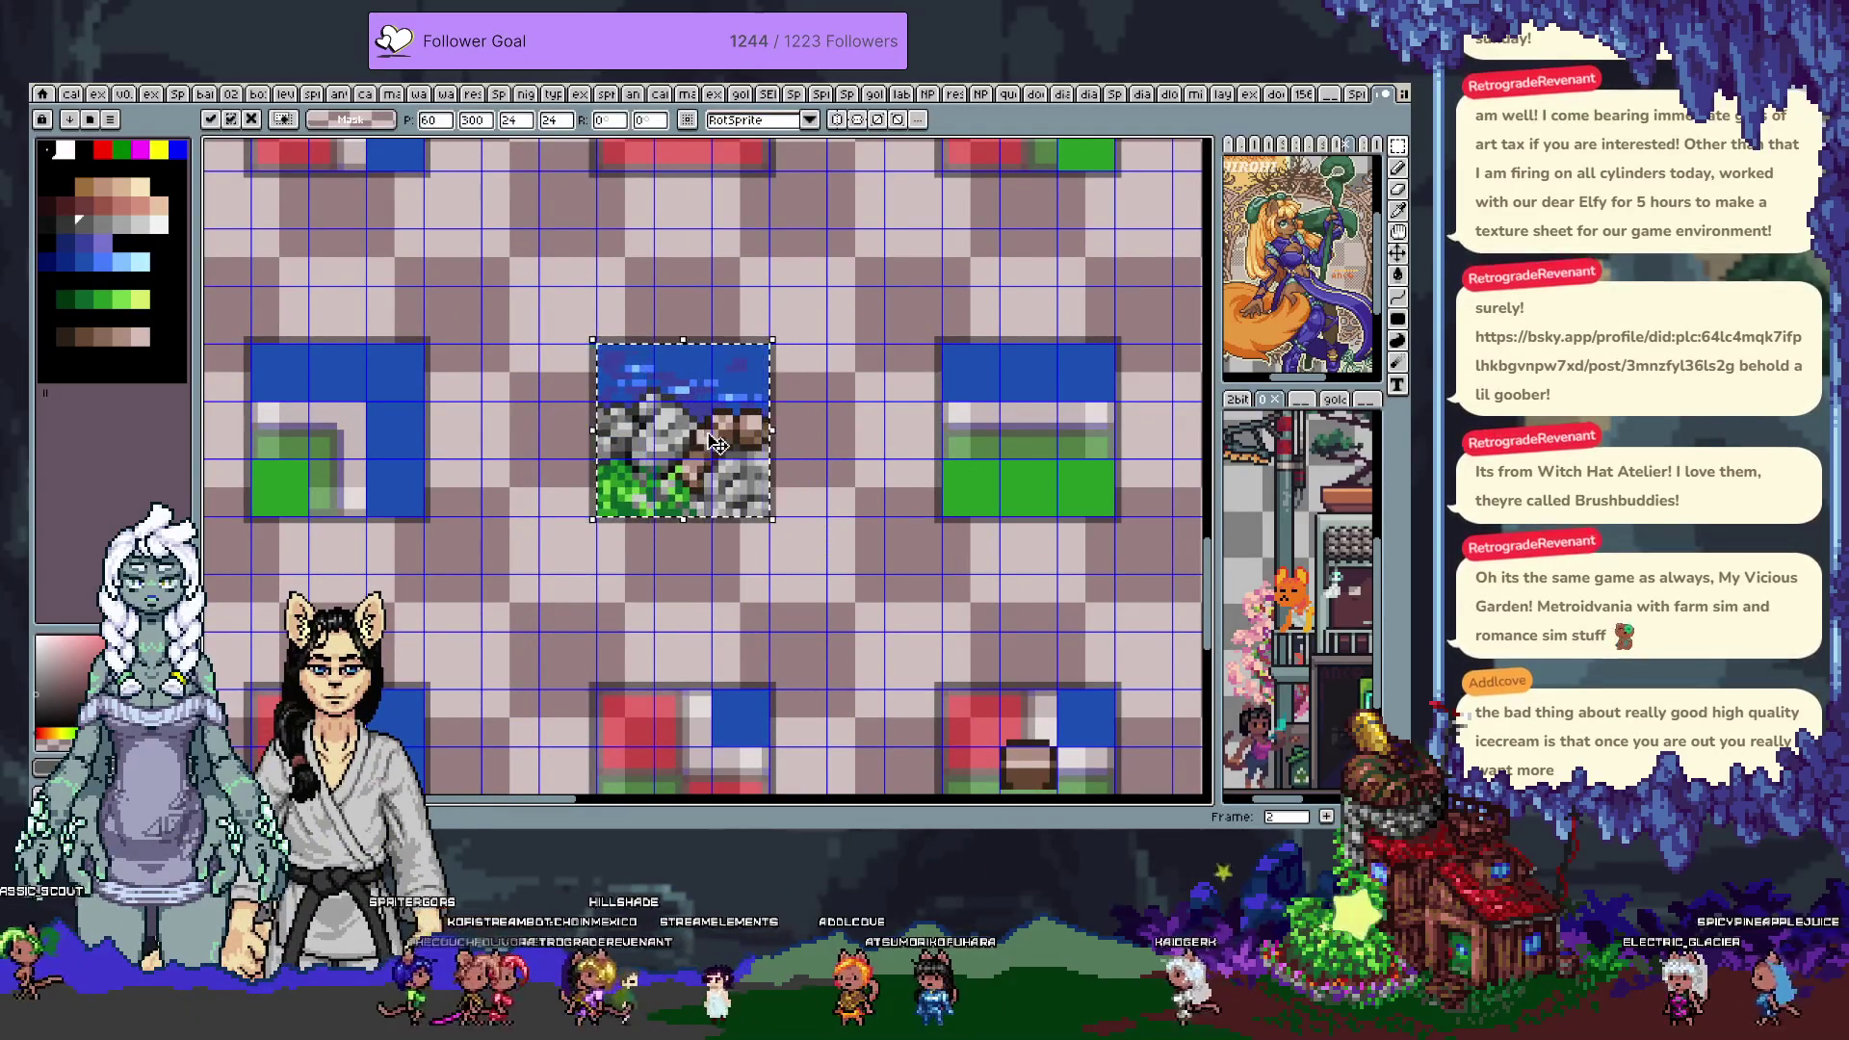
left_click(705, 435)
scroll(706, 435, "down", 4)
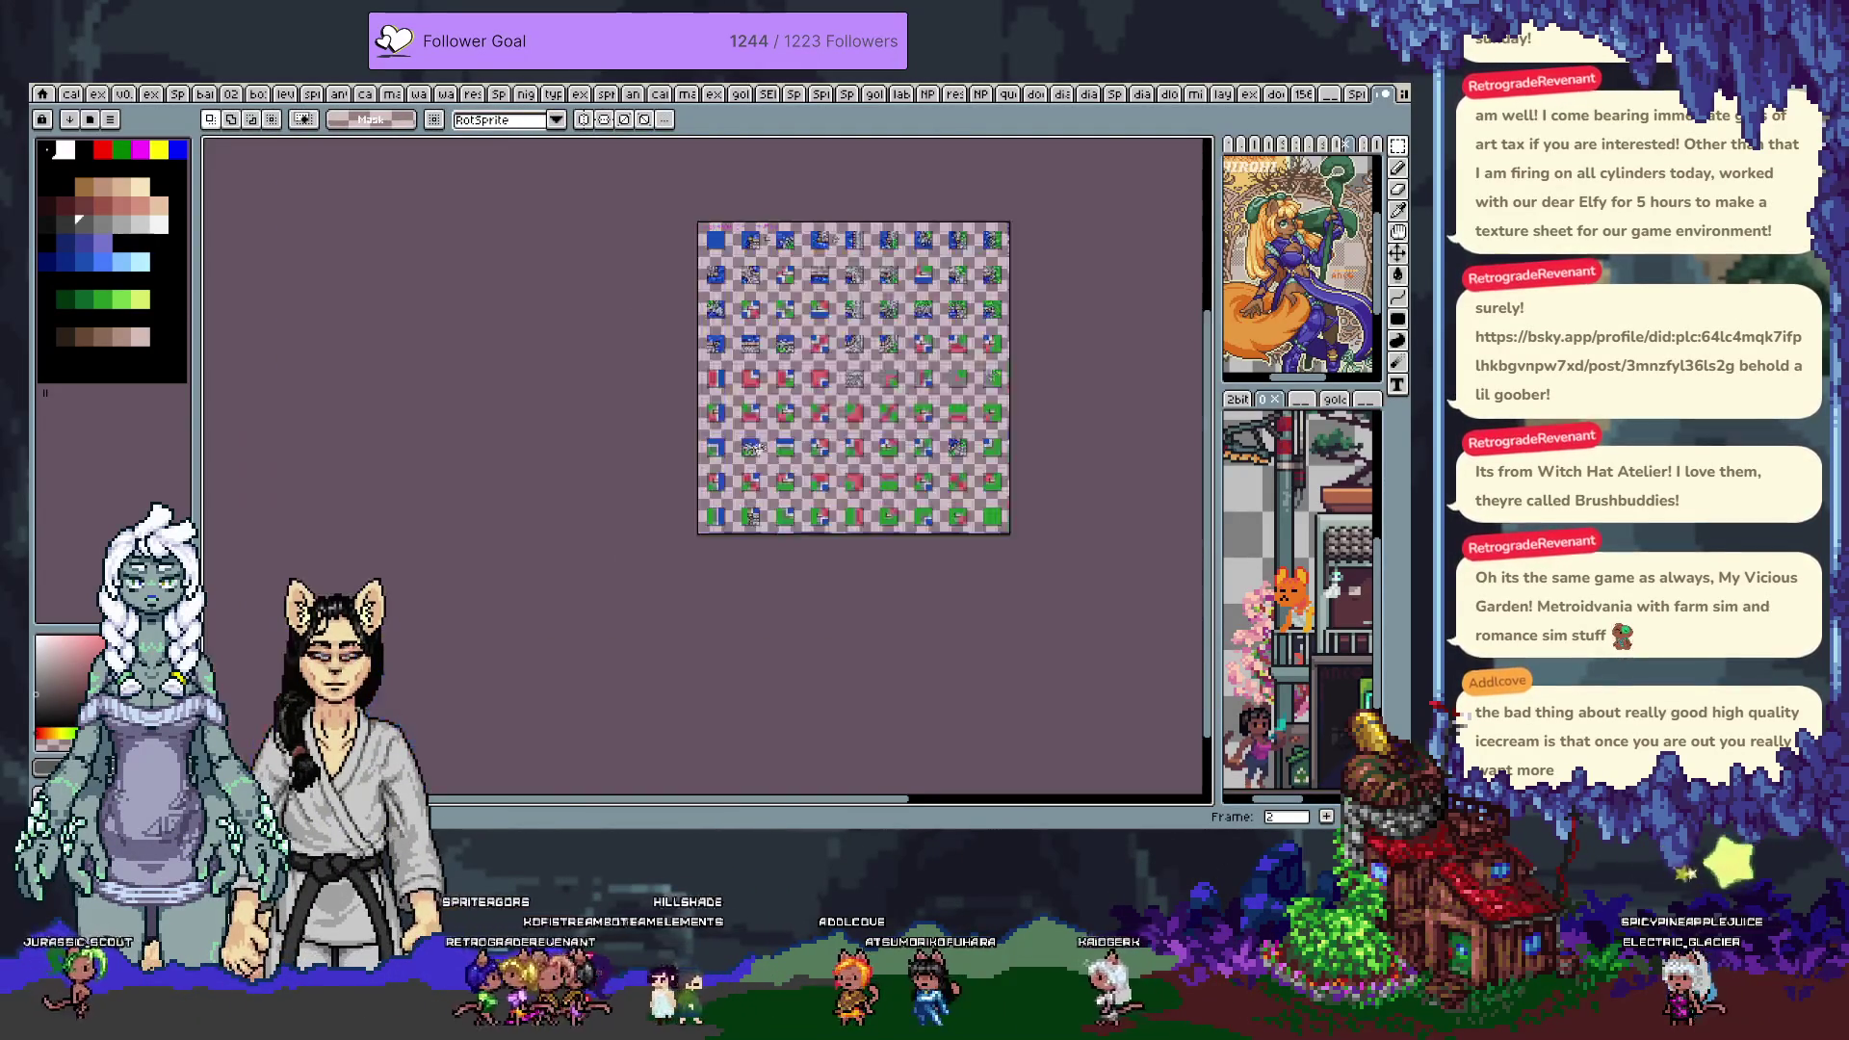
scroll(691, 269, "up", 4)
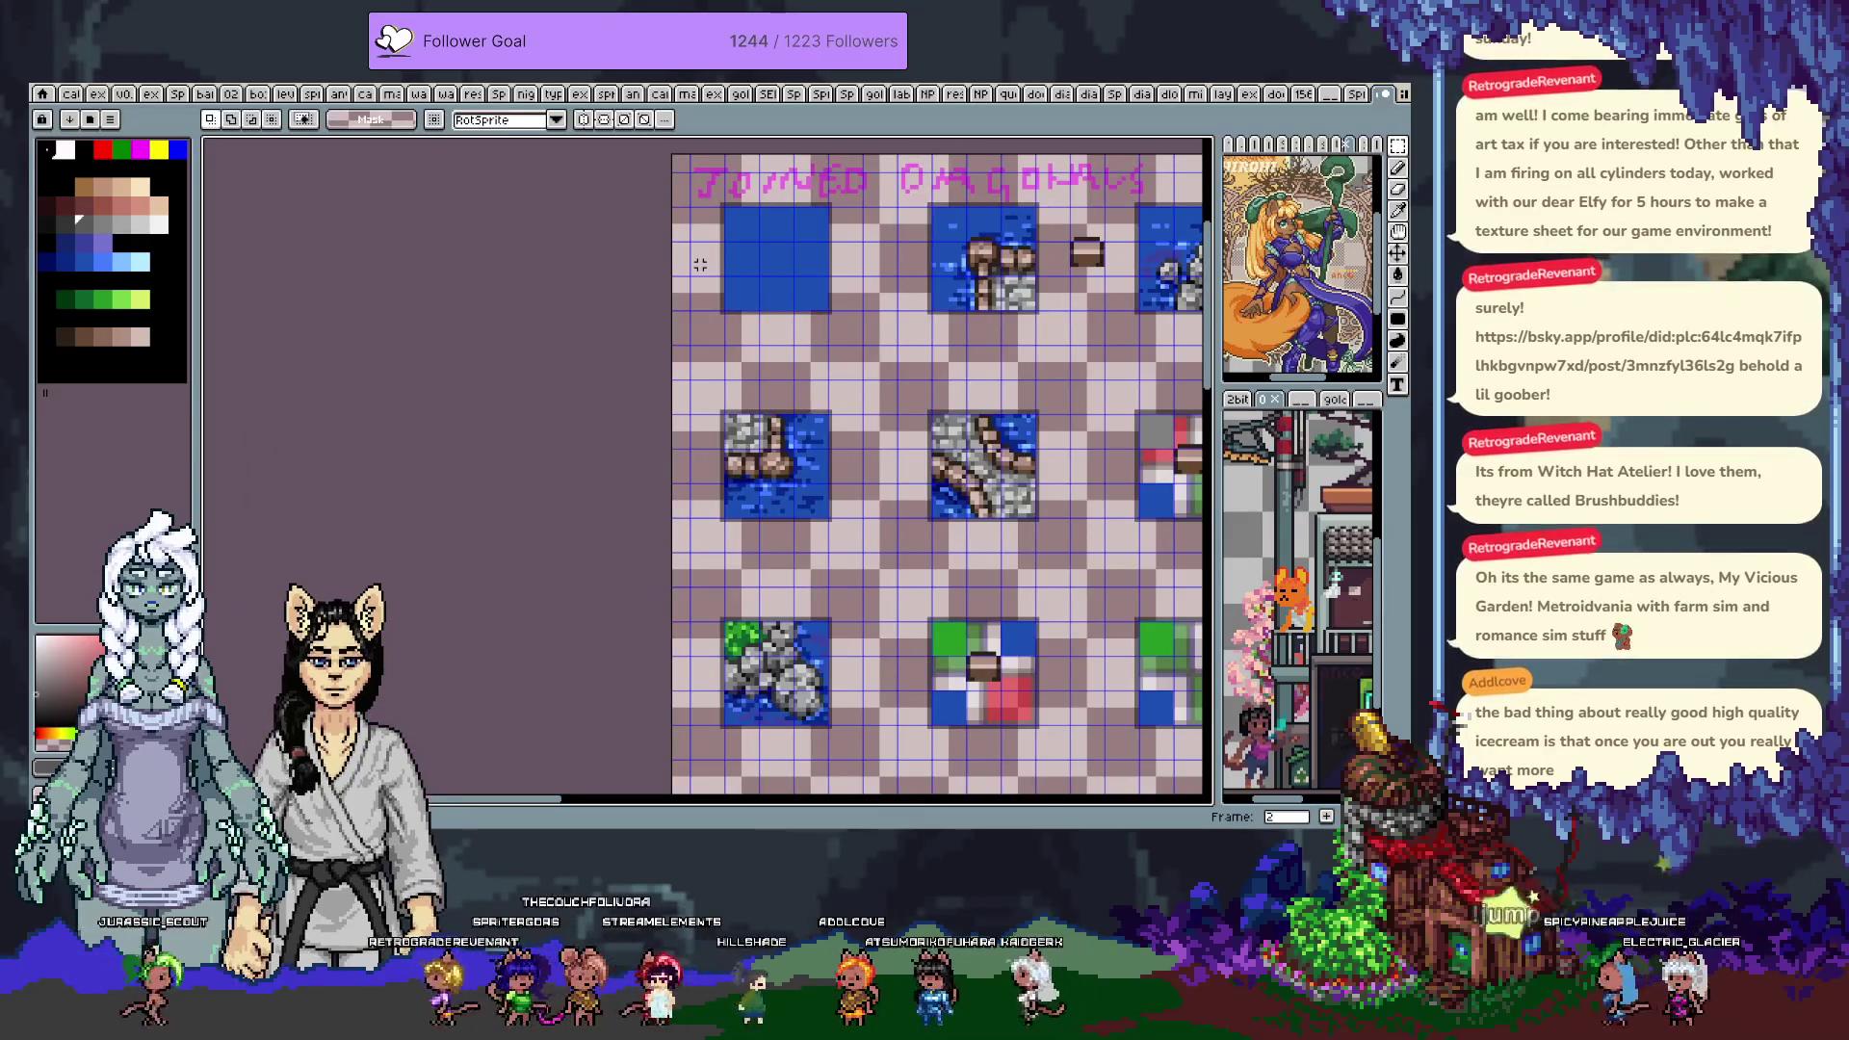
scroll(700, 264, "down", 2)
left_click_drag(829, 674, 767, 412)
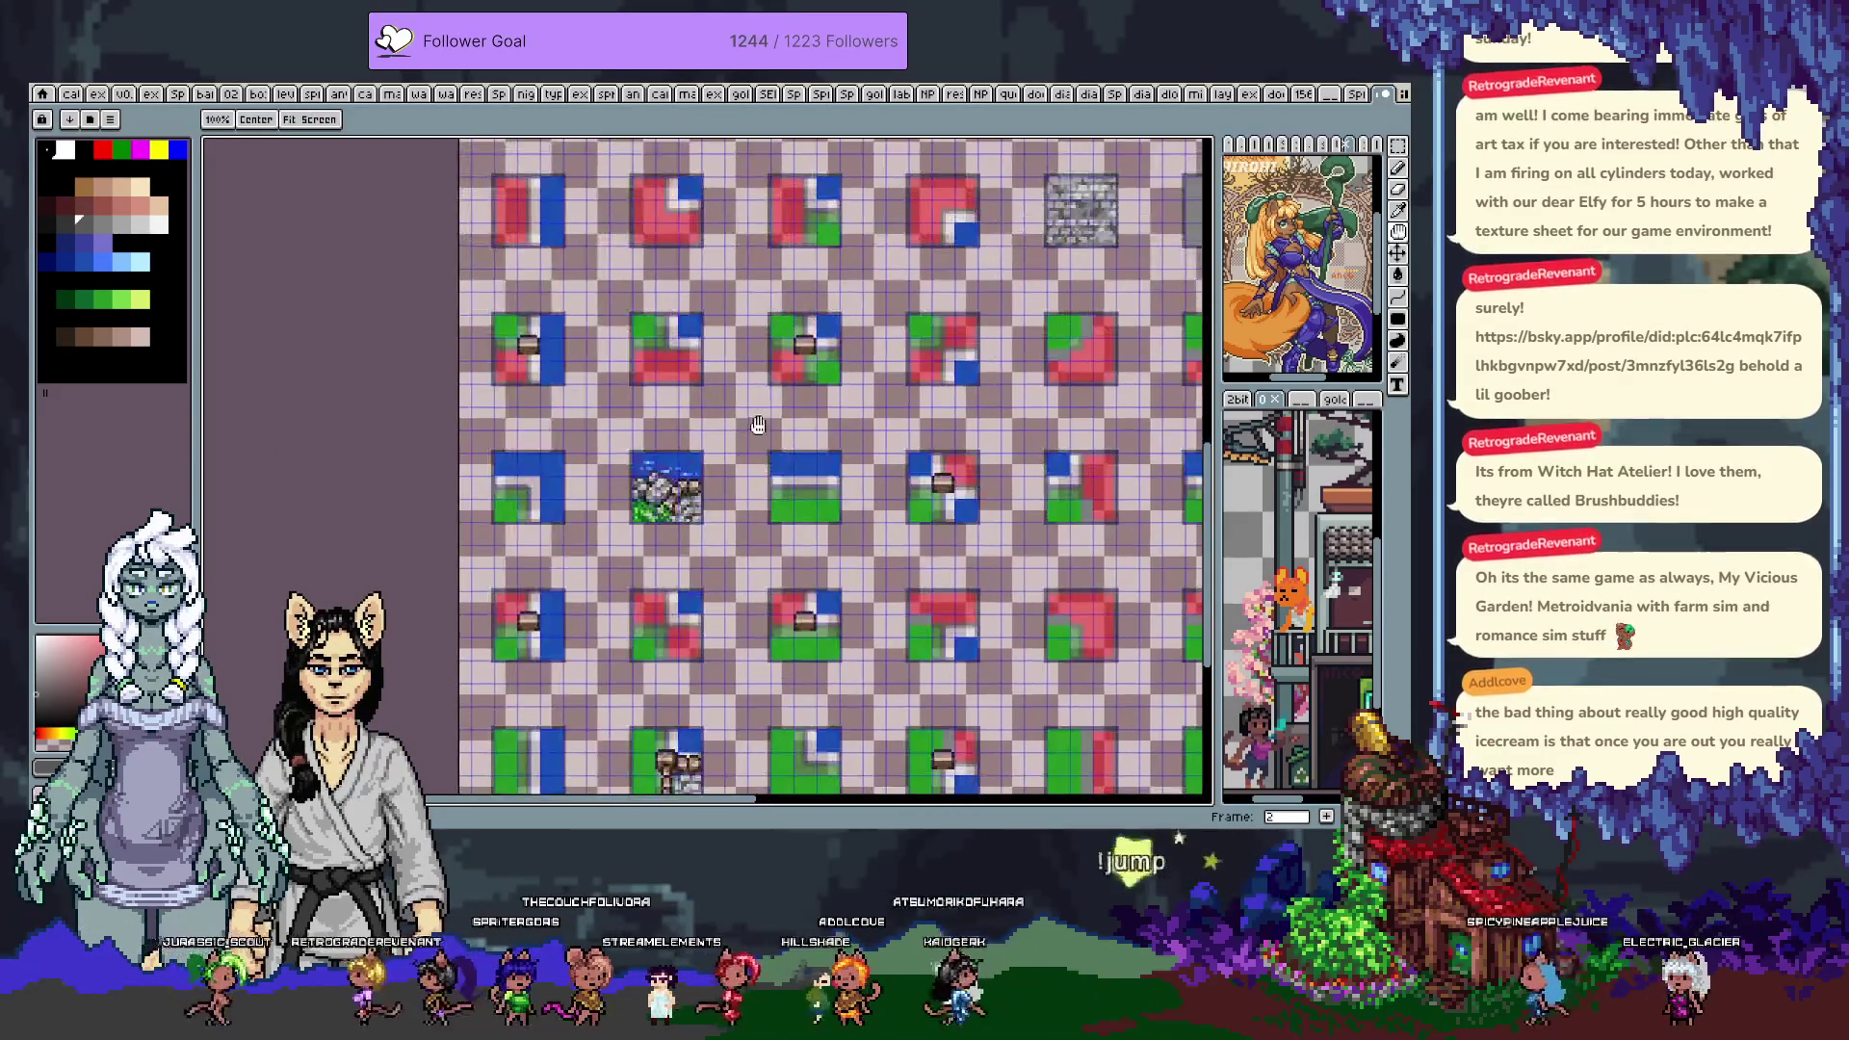
Advance to the next tile sheet frame and pan up to show its top rows and label
key("Return")
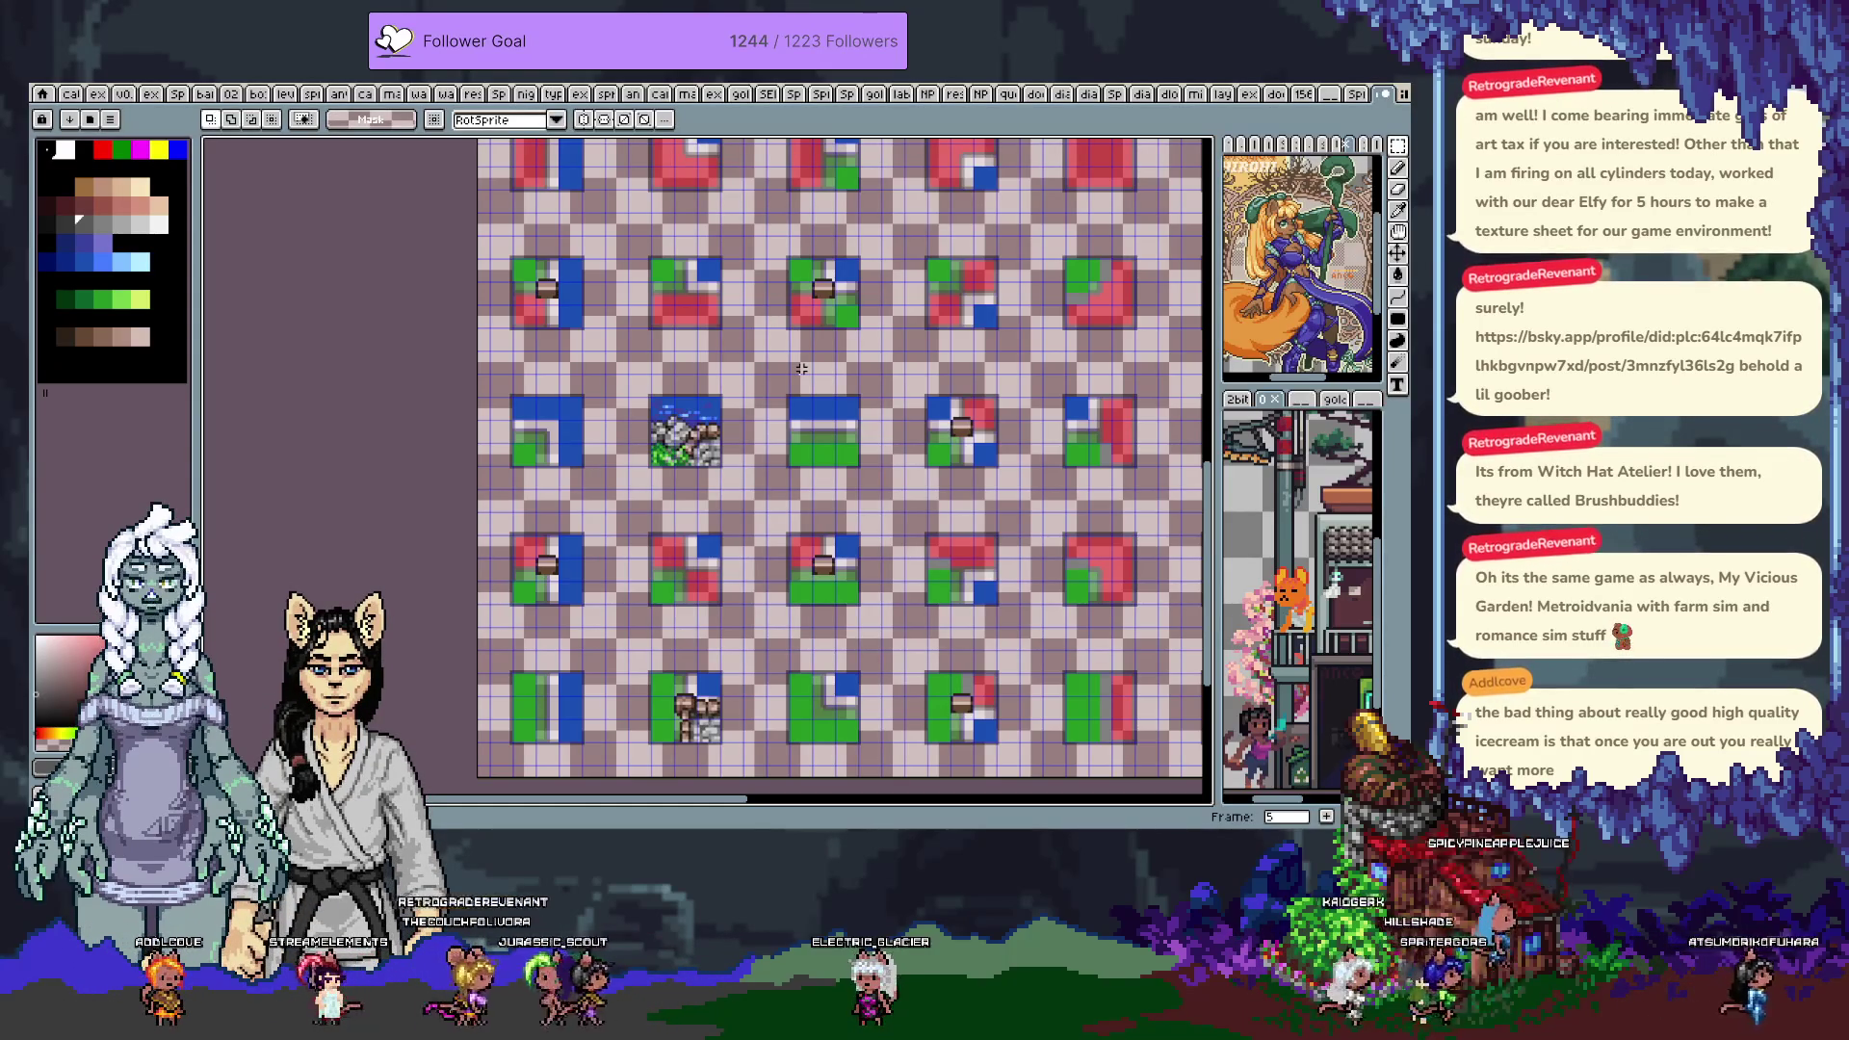
key("h")
left_click_drag(907, 271, 849, 547)
key("m")
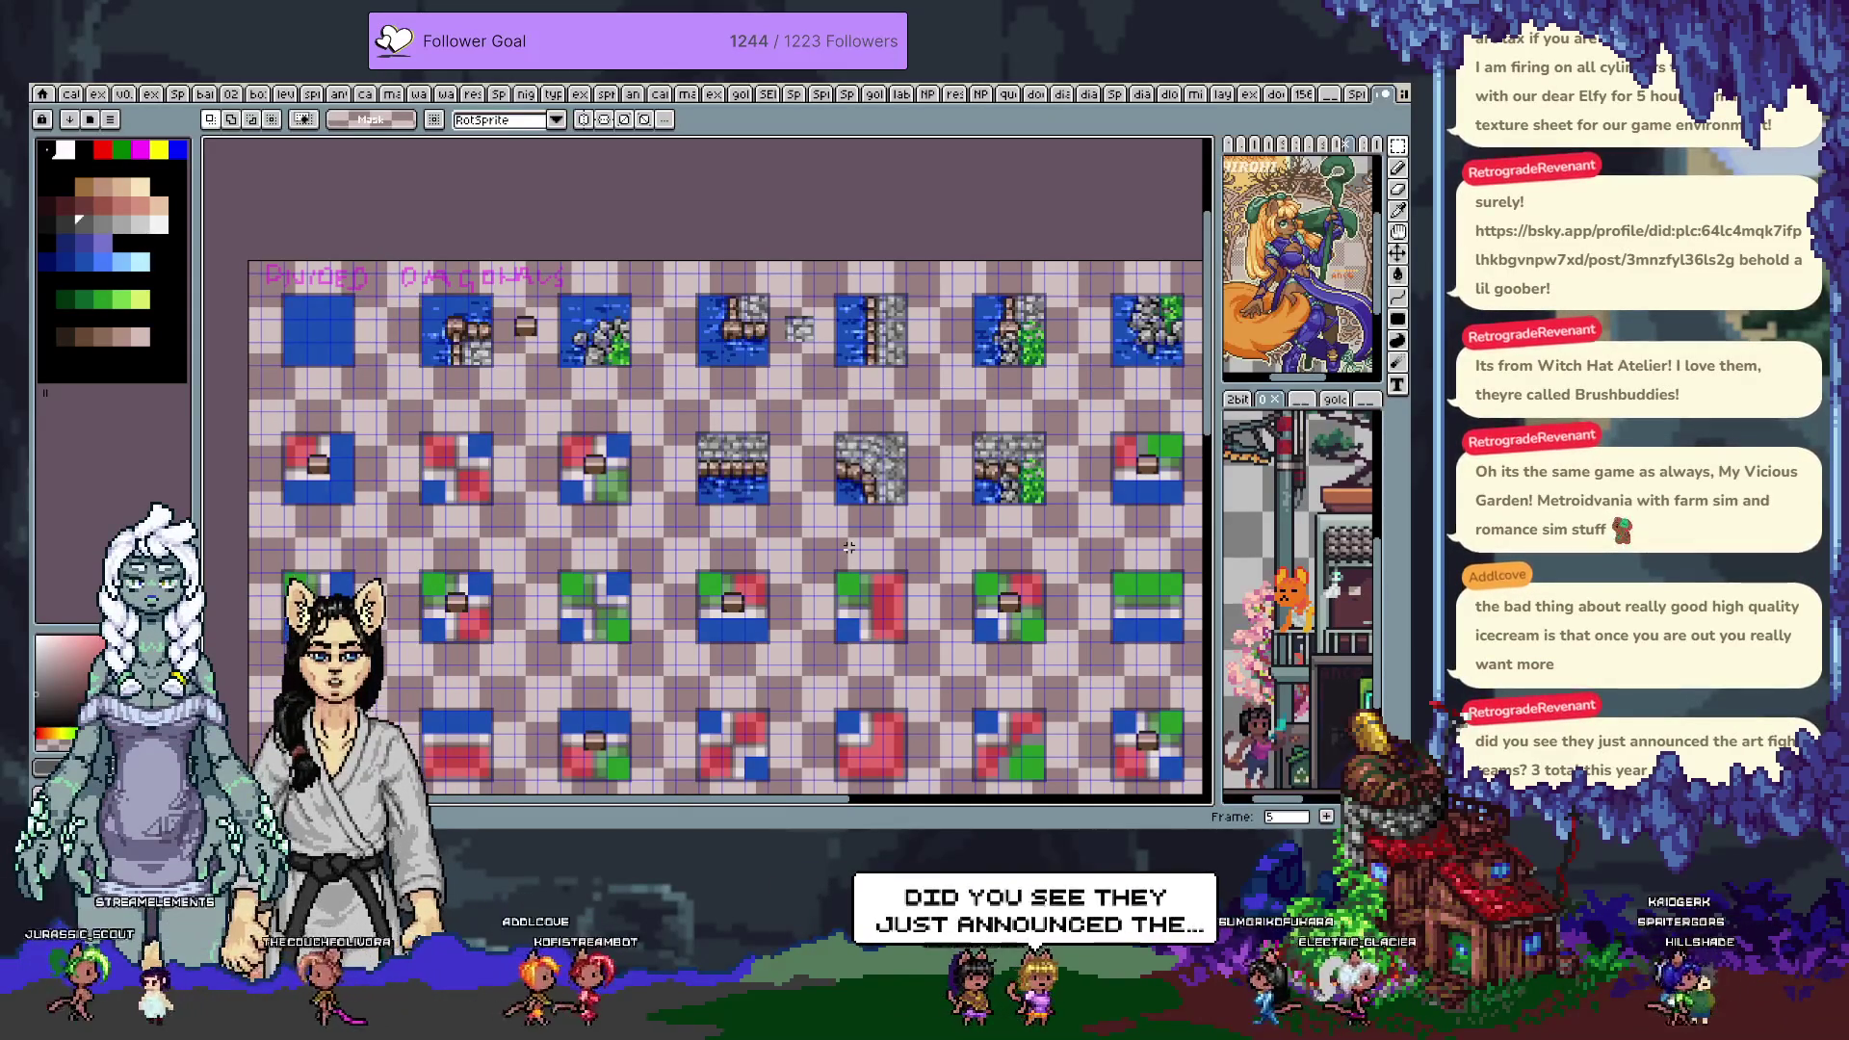
key("i")
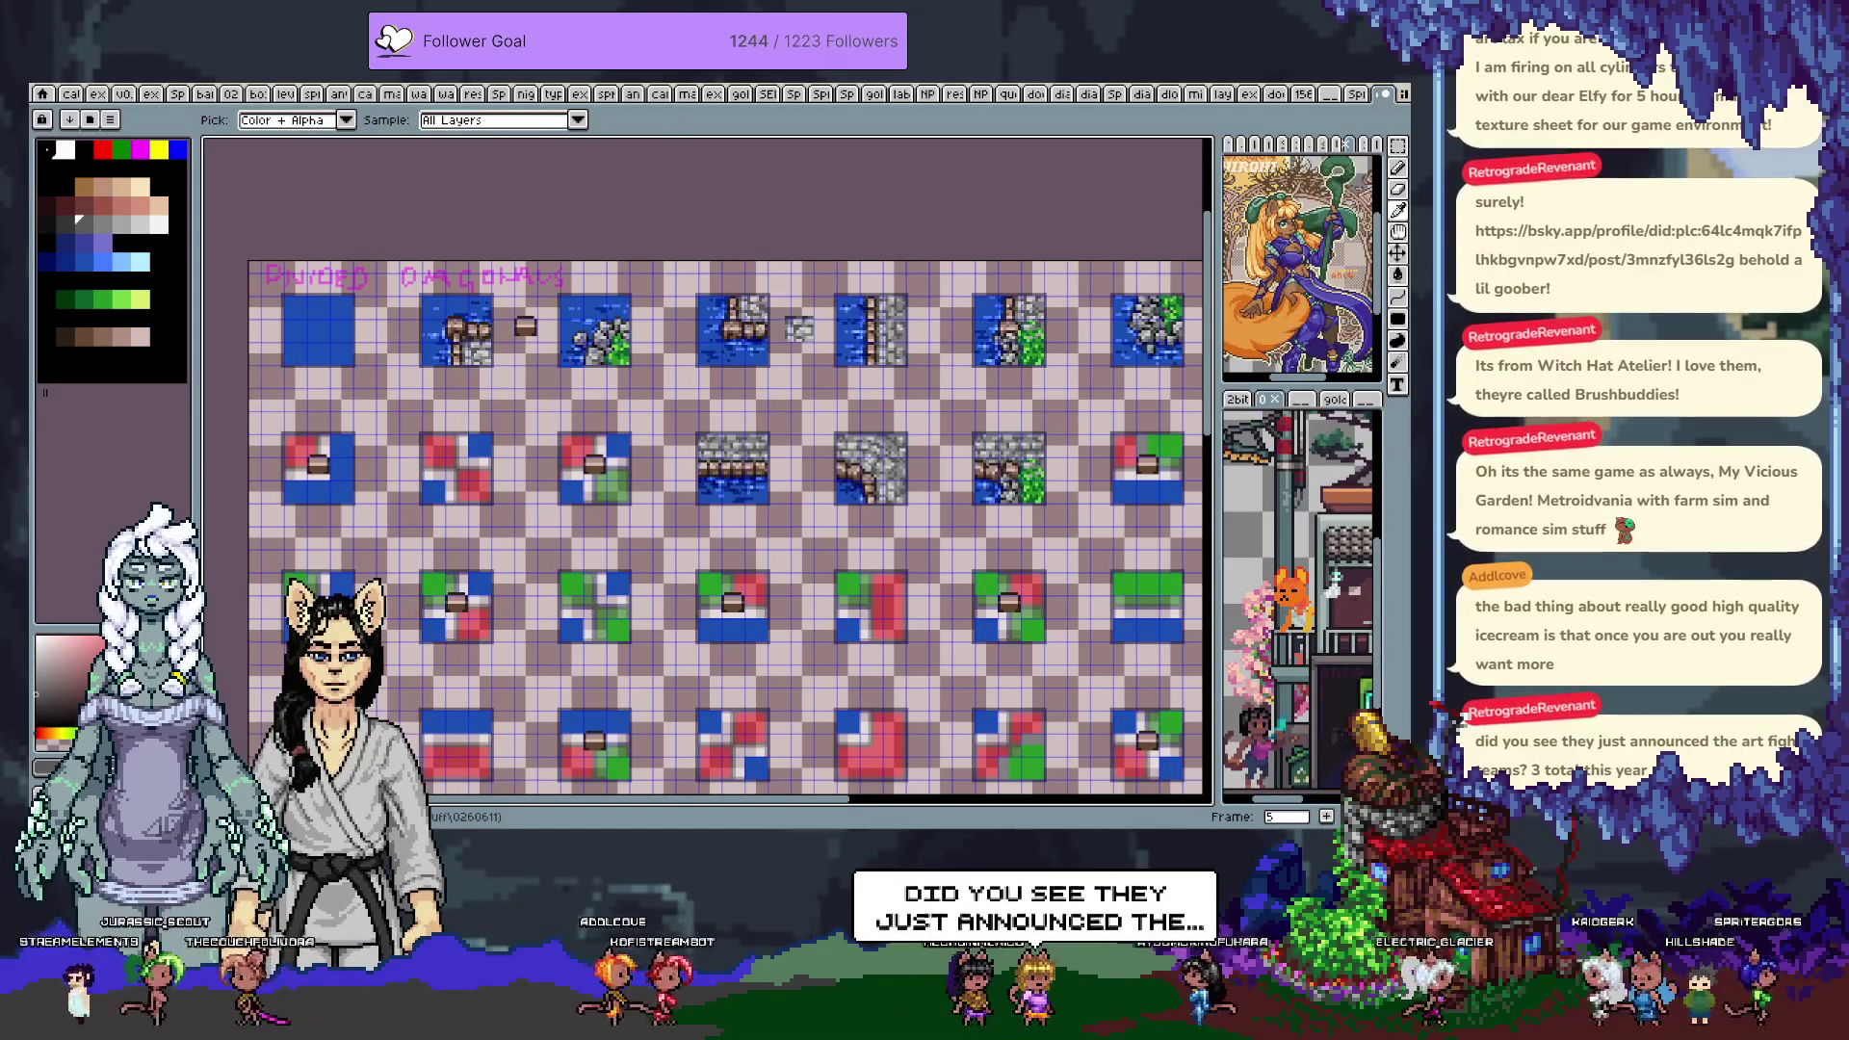
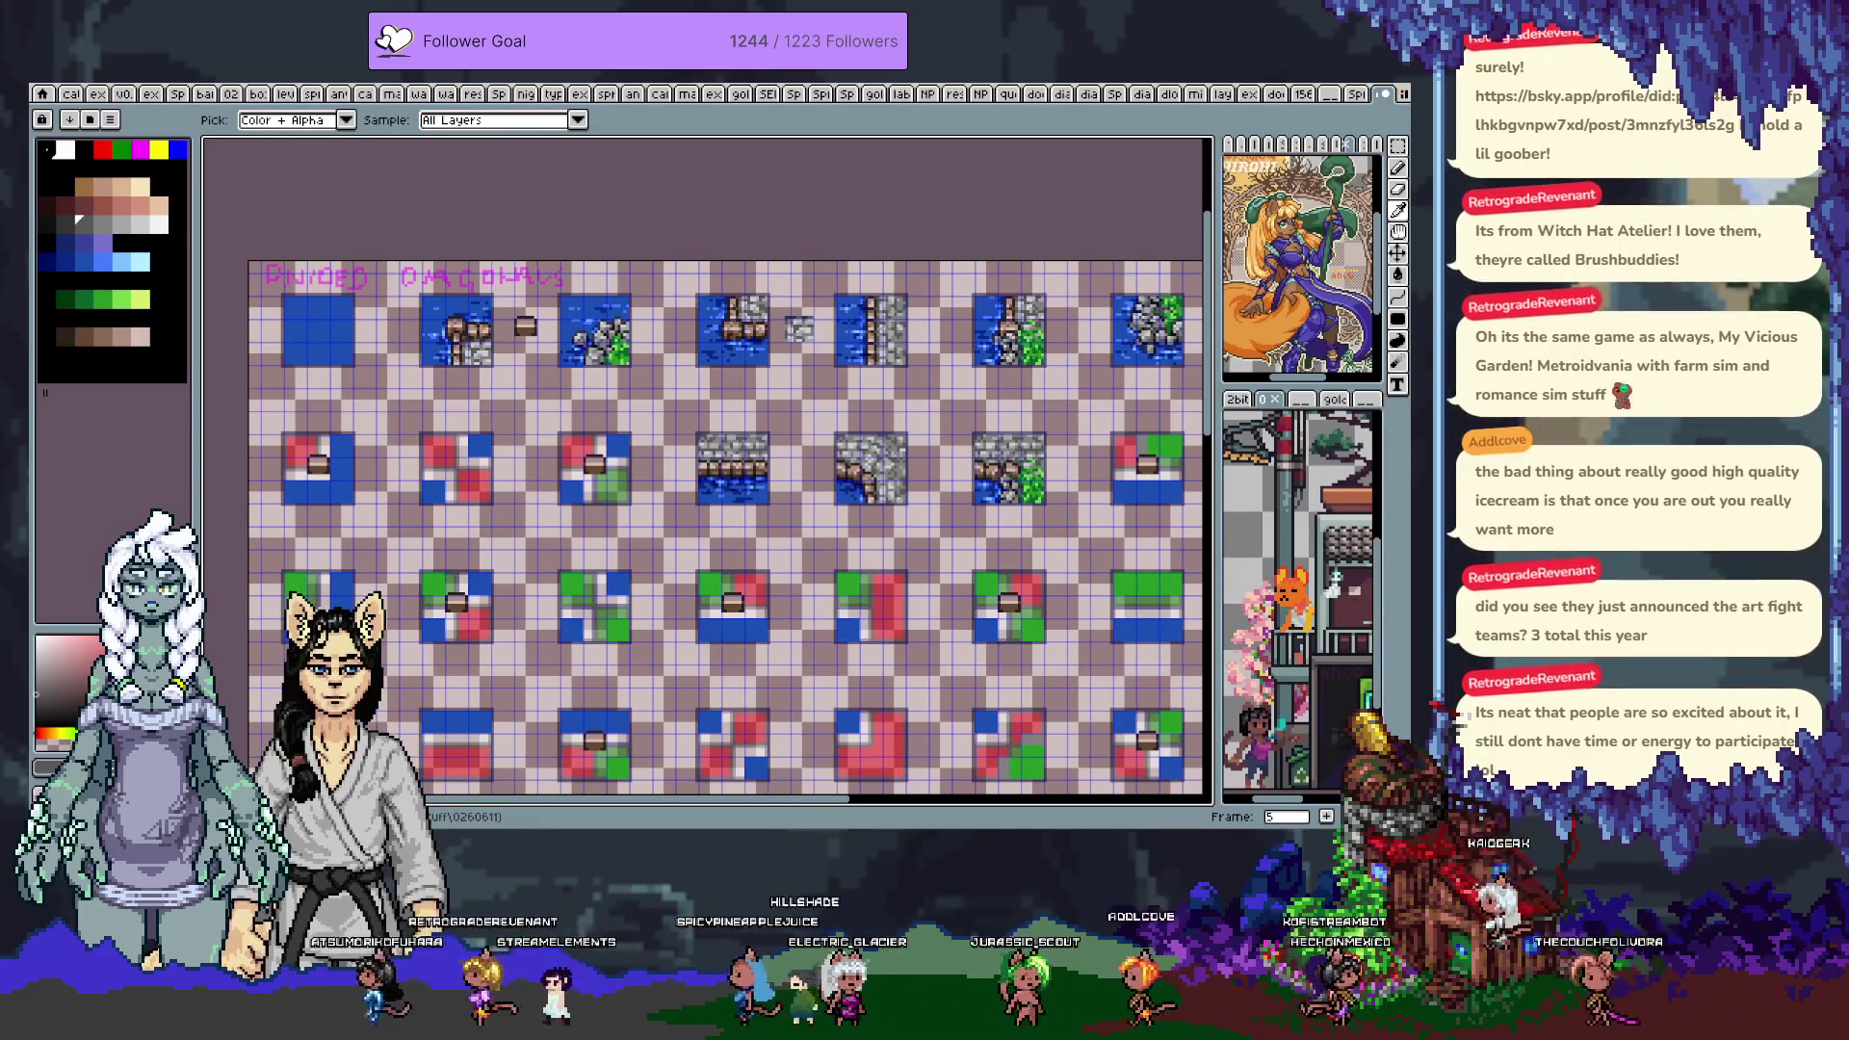
Switch from the eyedropper to the rectangular selection tool with the M shortcut
key("m")
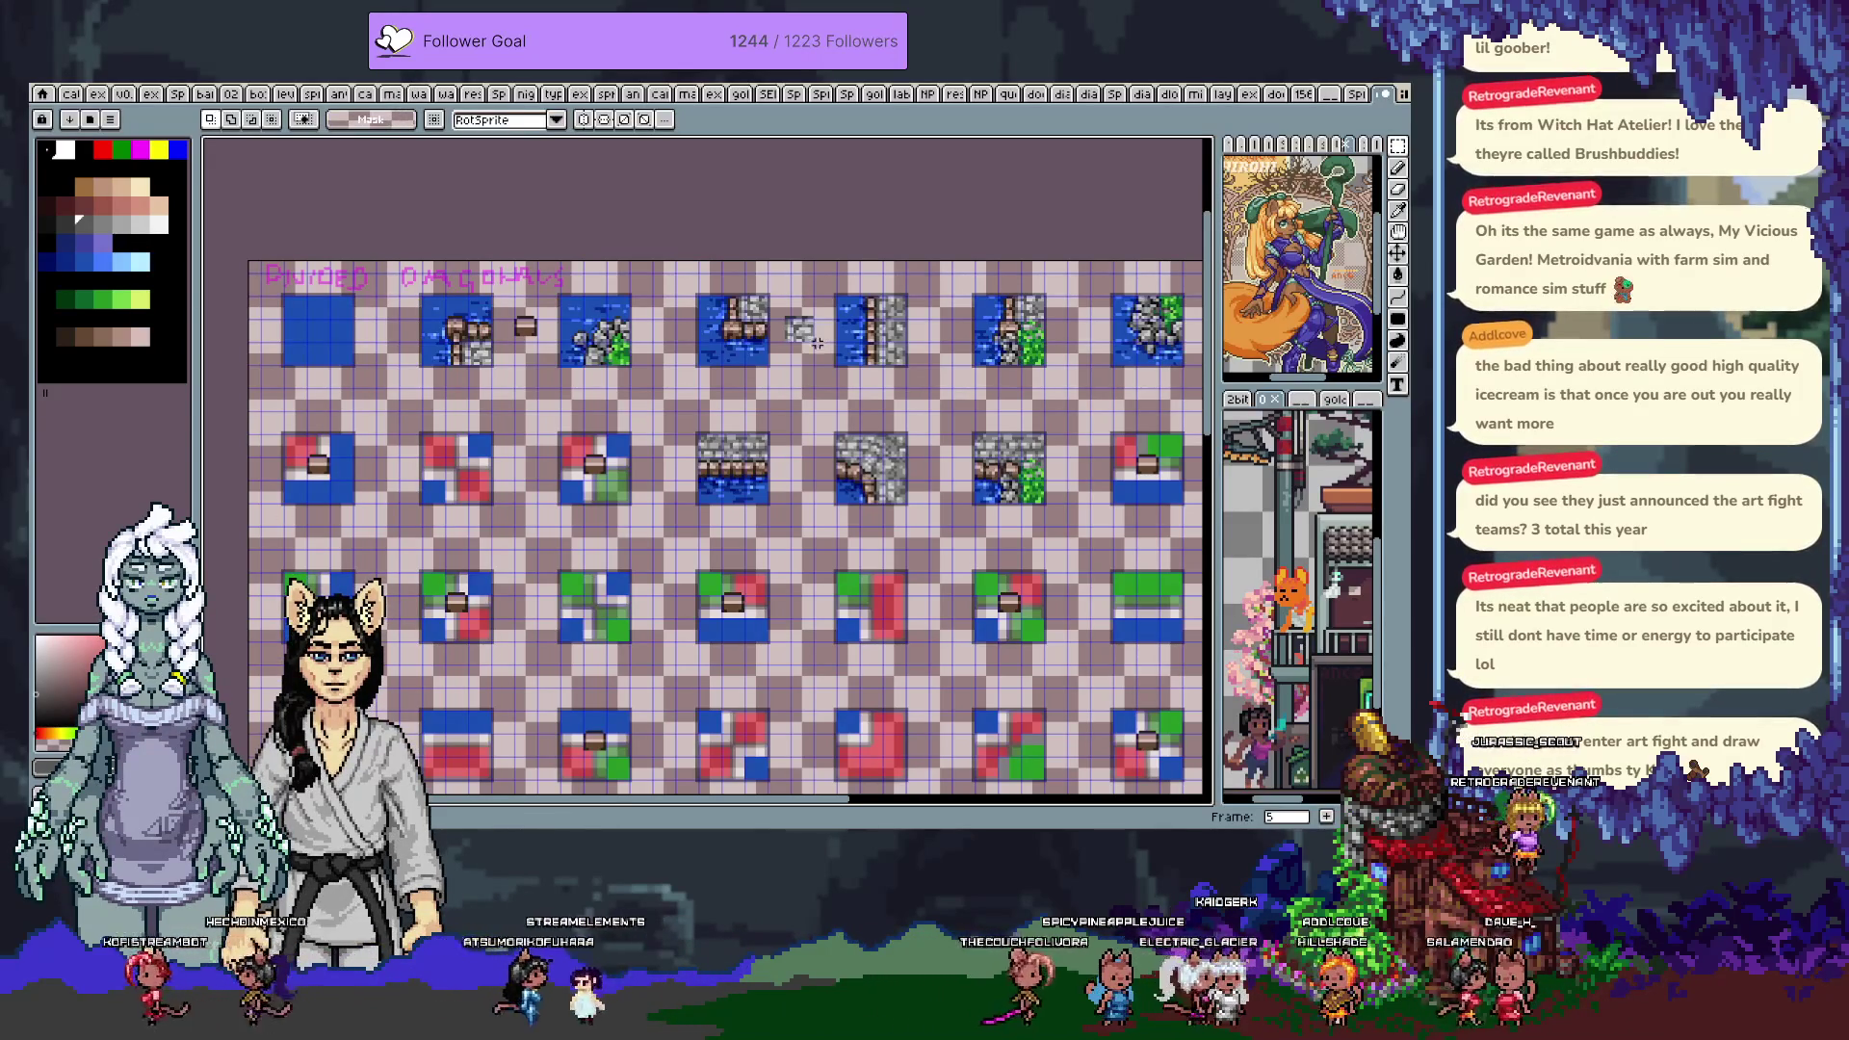
Scroll and zoom out until the whole blob tile sheet fits on the canvas
scroll(816, 339, "down", 3)
scroll(975, 436, "up", 2)
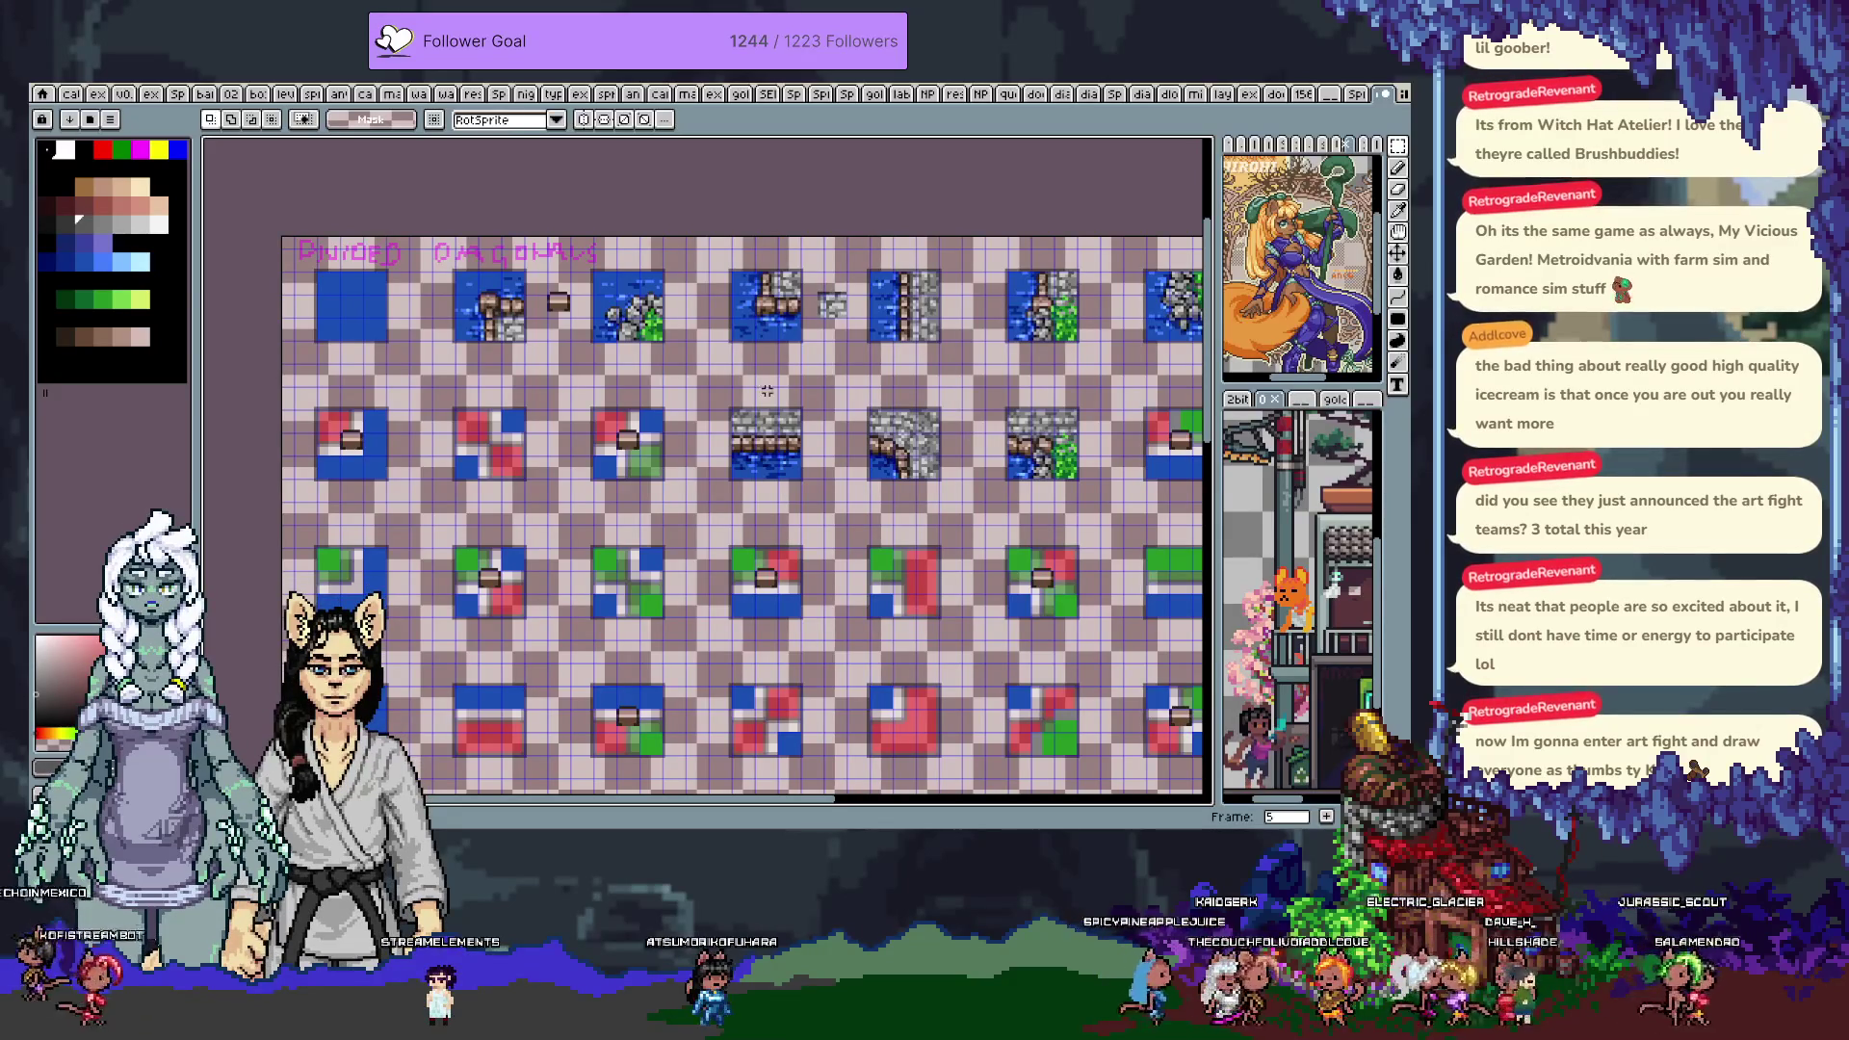
scroll(712, 452, "left", 2)
scroll(654, 530, "down", 1)
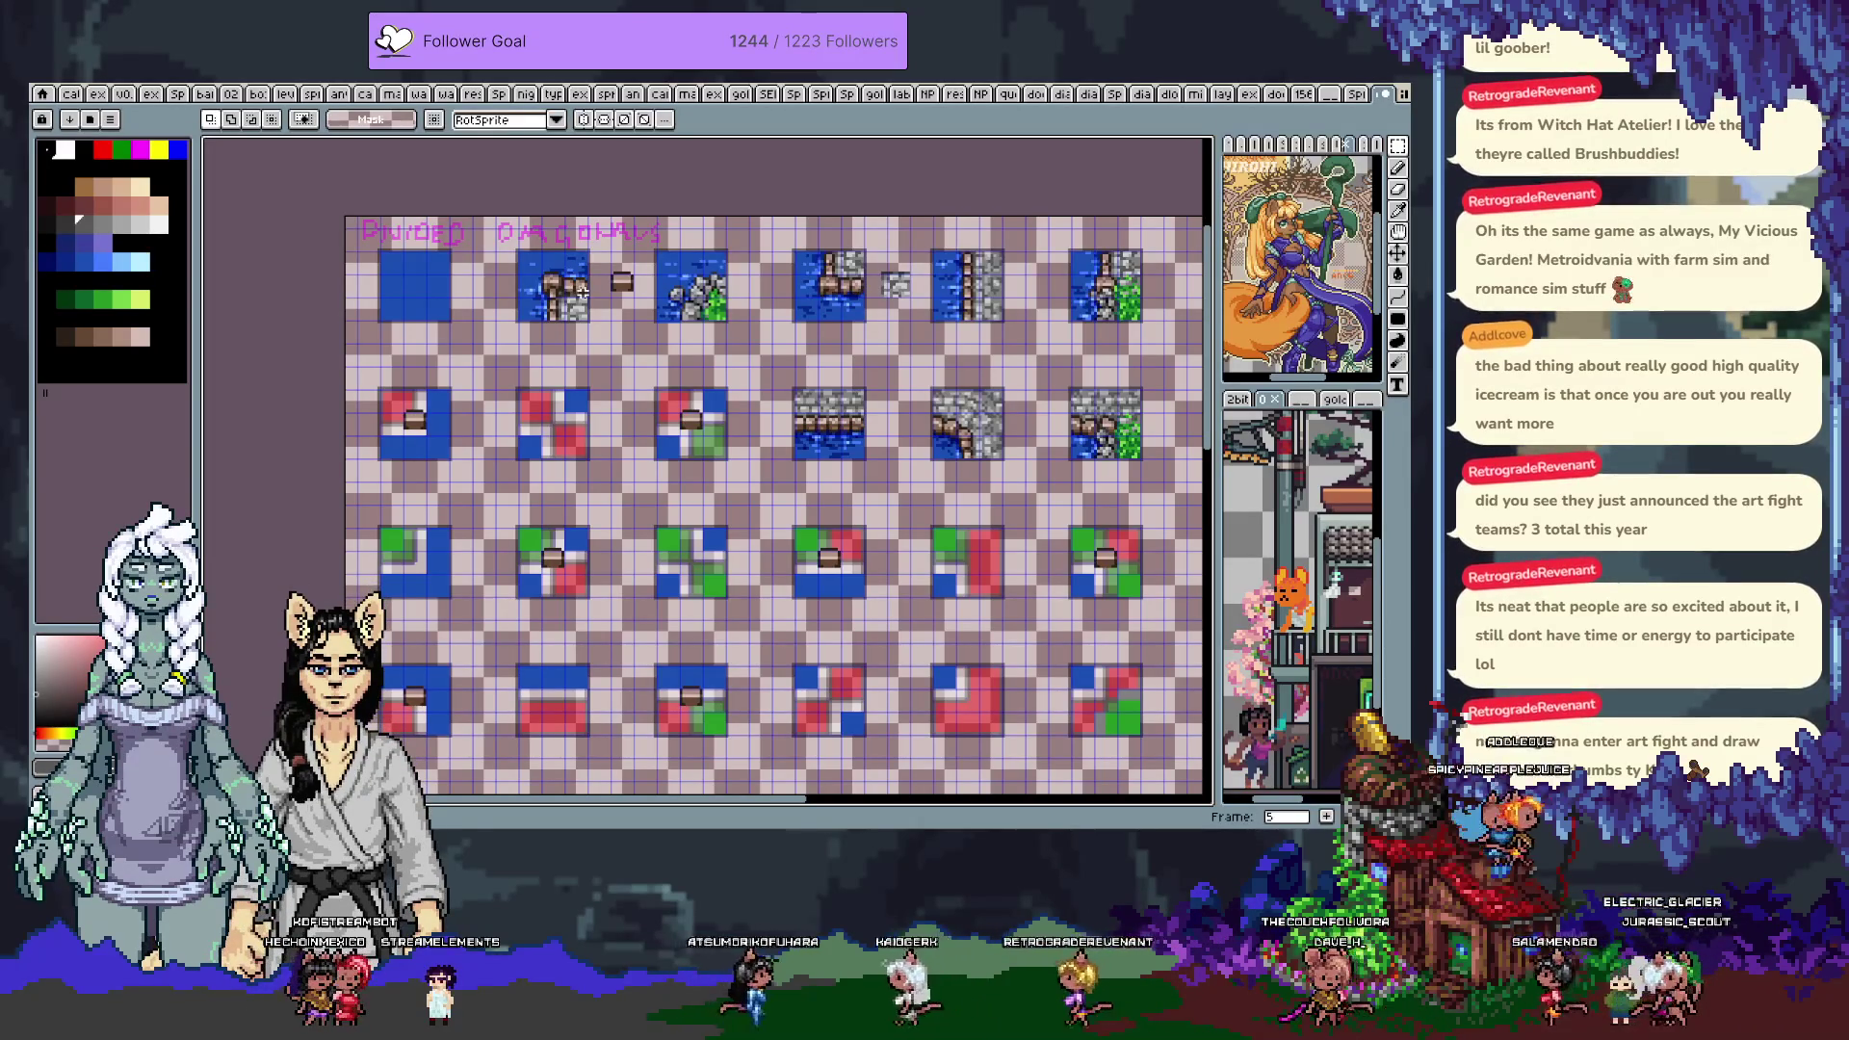
scroll(826, 315, "down", 1)
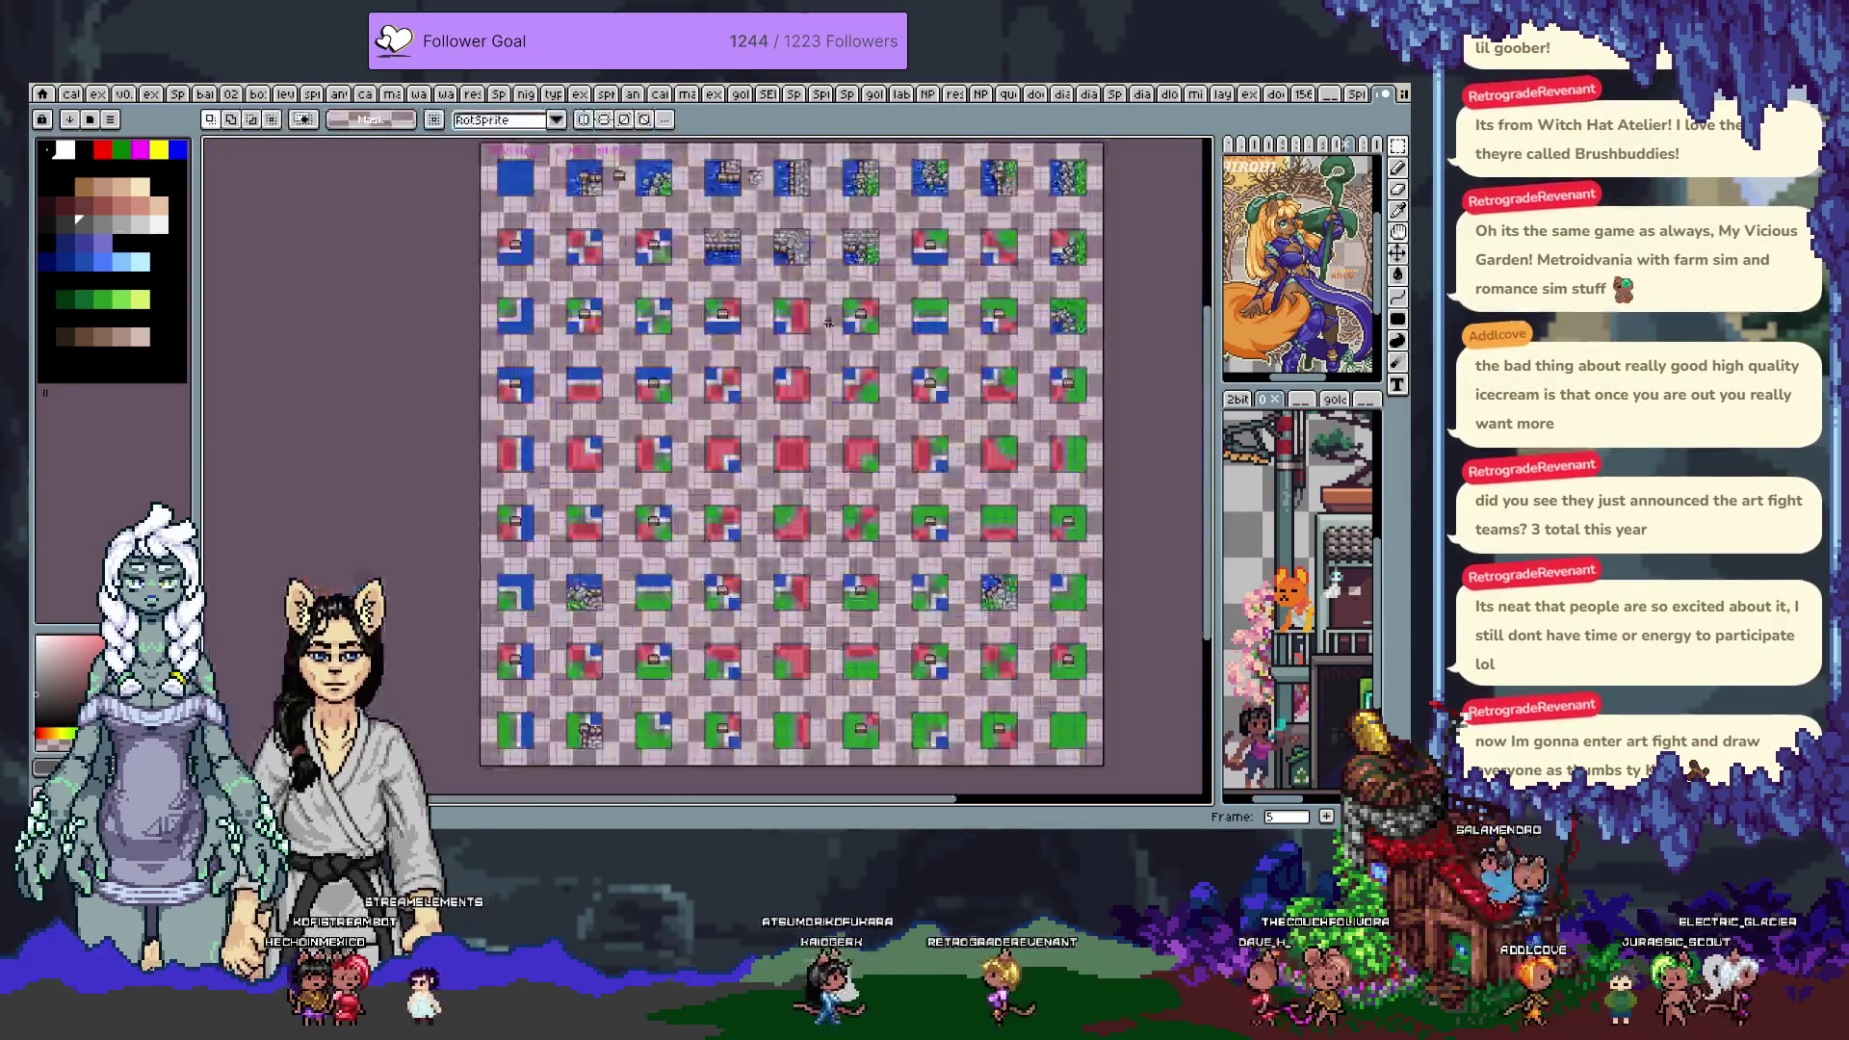
Flip between the island test map and the frame 2 tile sheet, opening the frames timeline
key("Left")
key("Left")
key("Left")
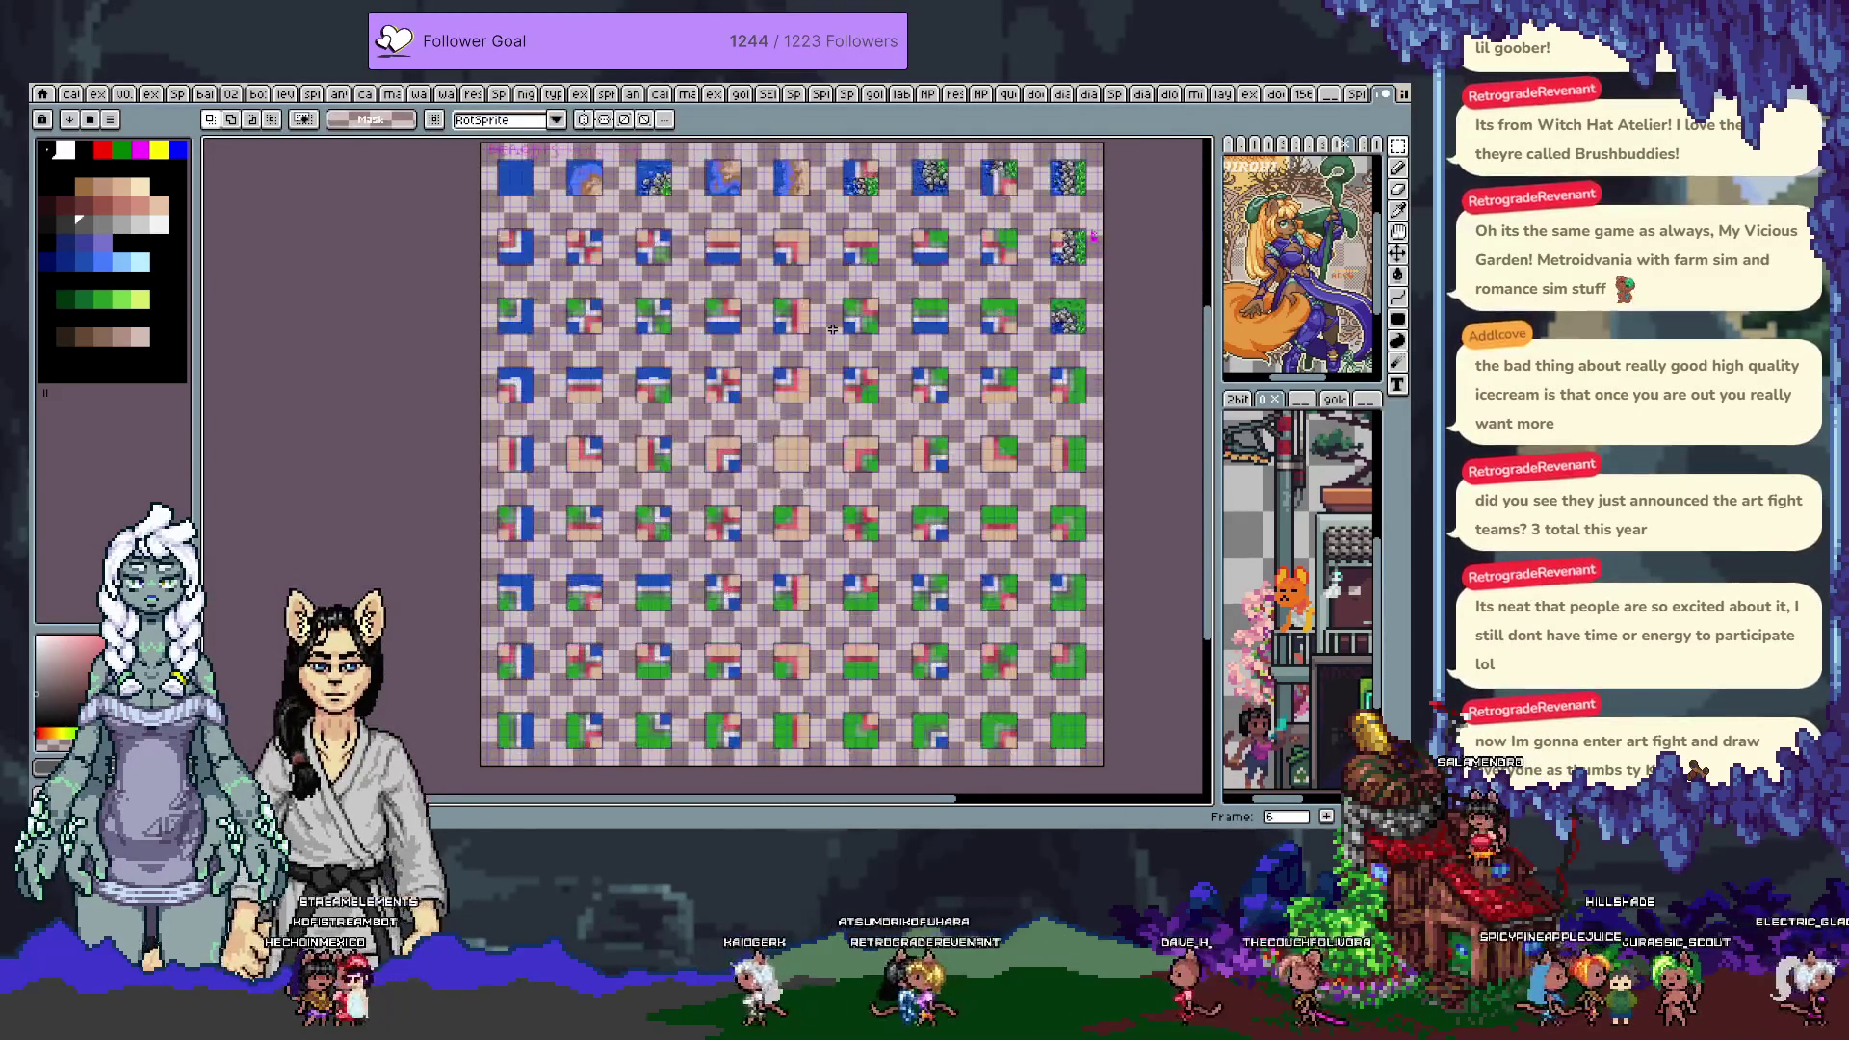
key("Right")
key("Right")
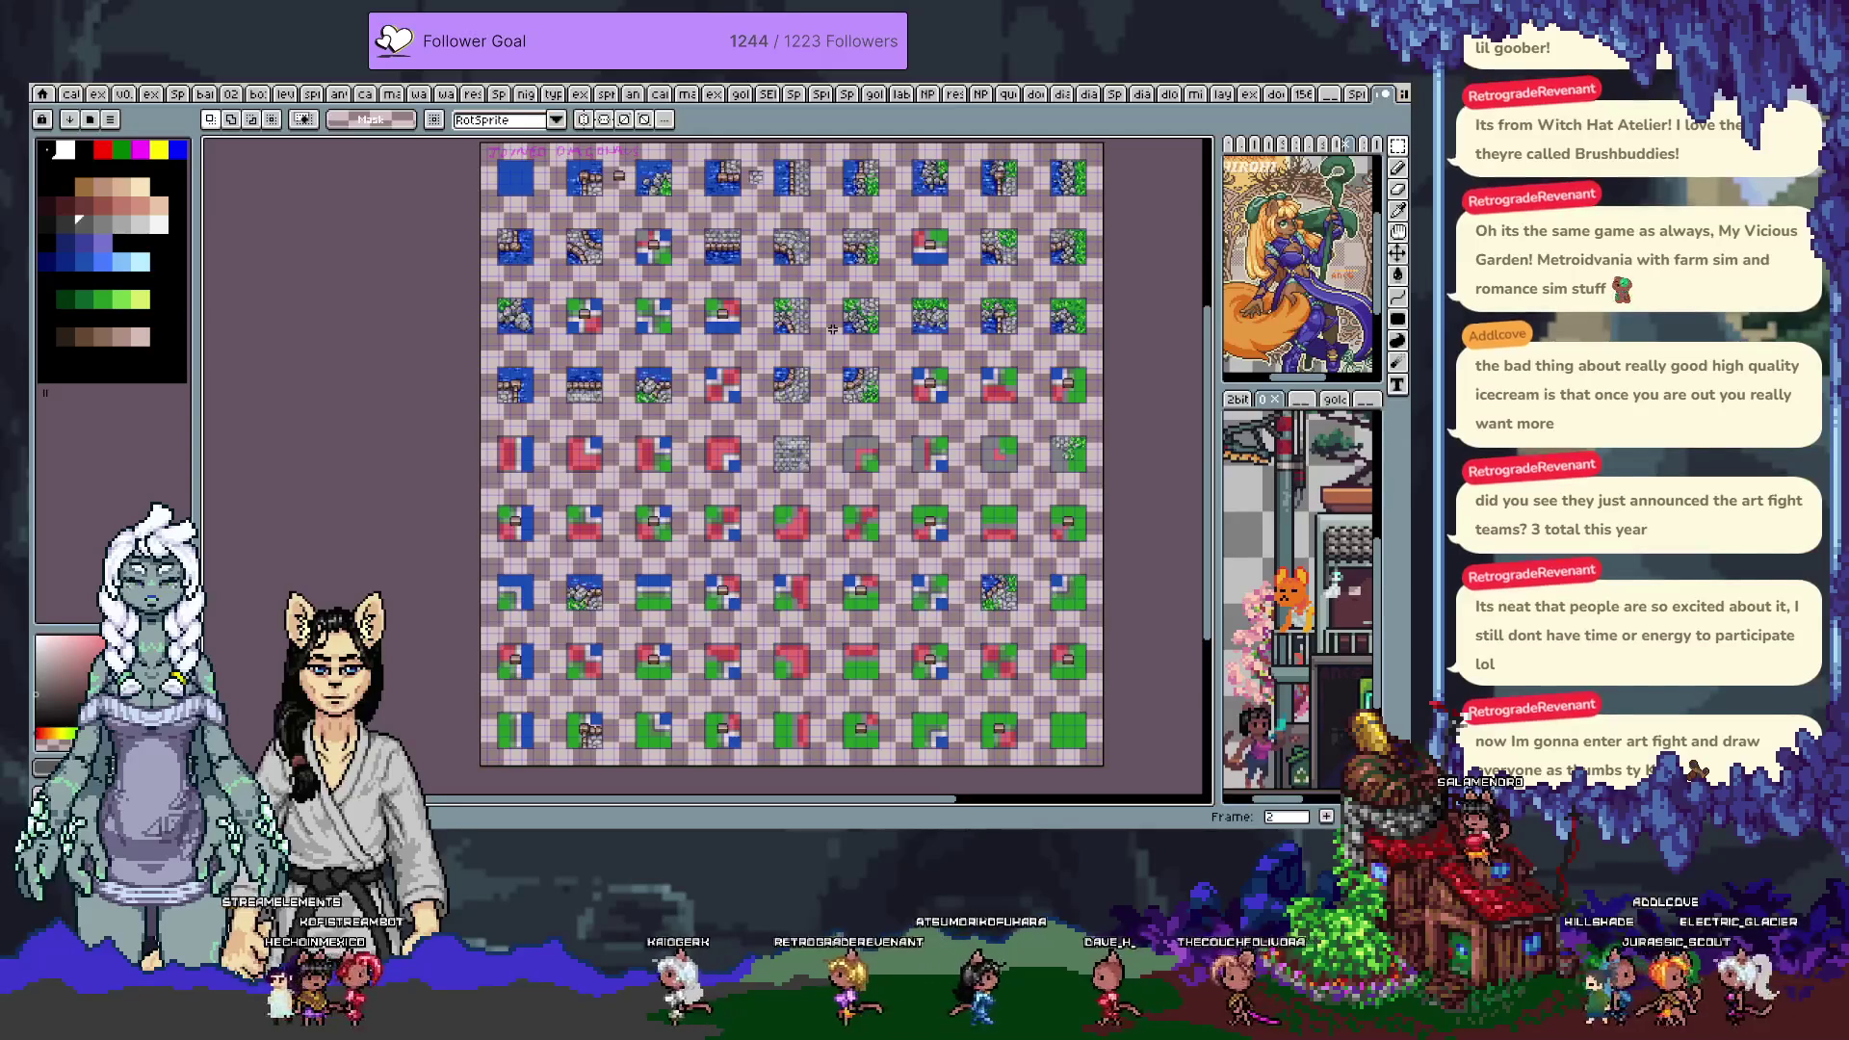
key("Return")
key("Return")
key("Tab")
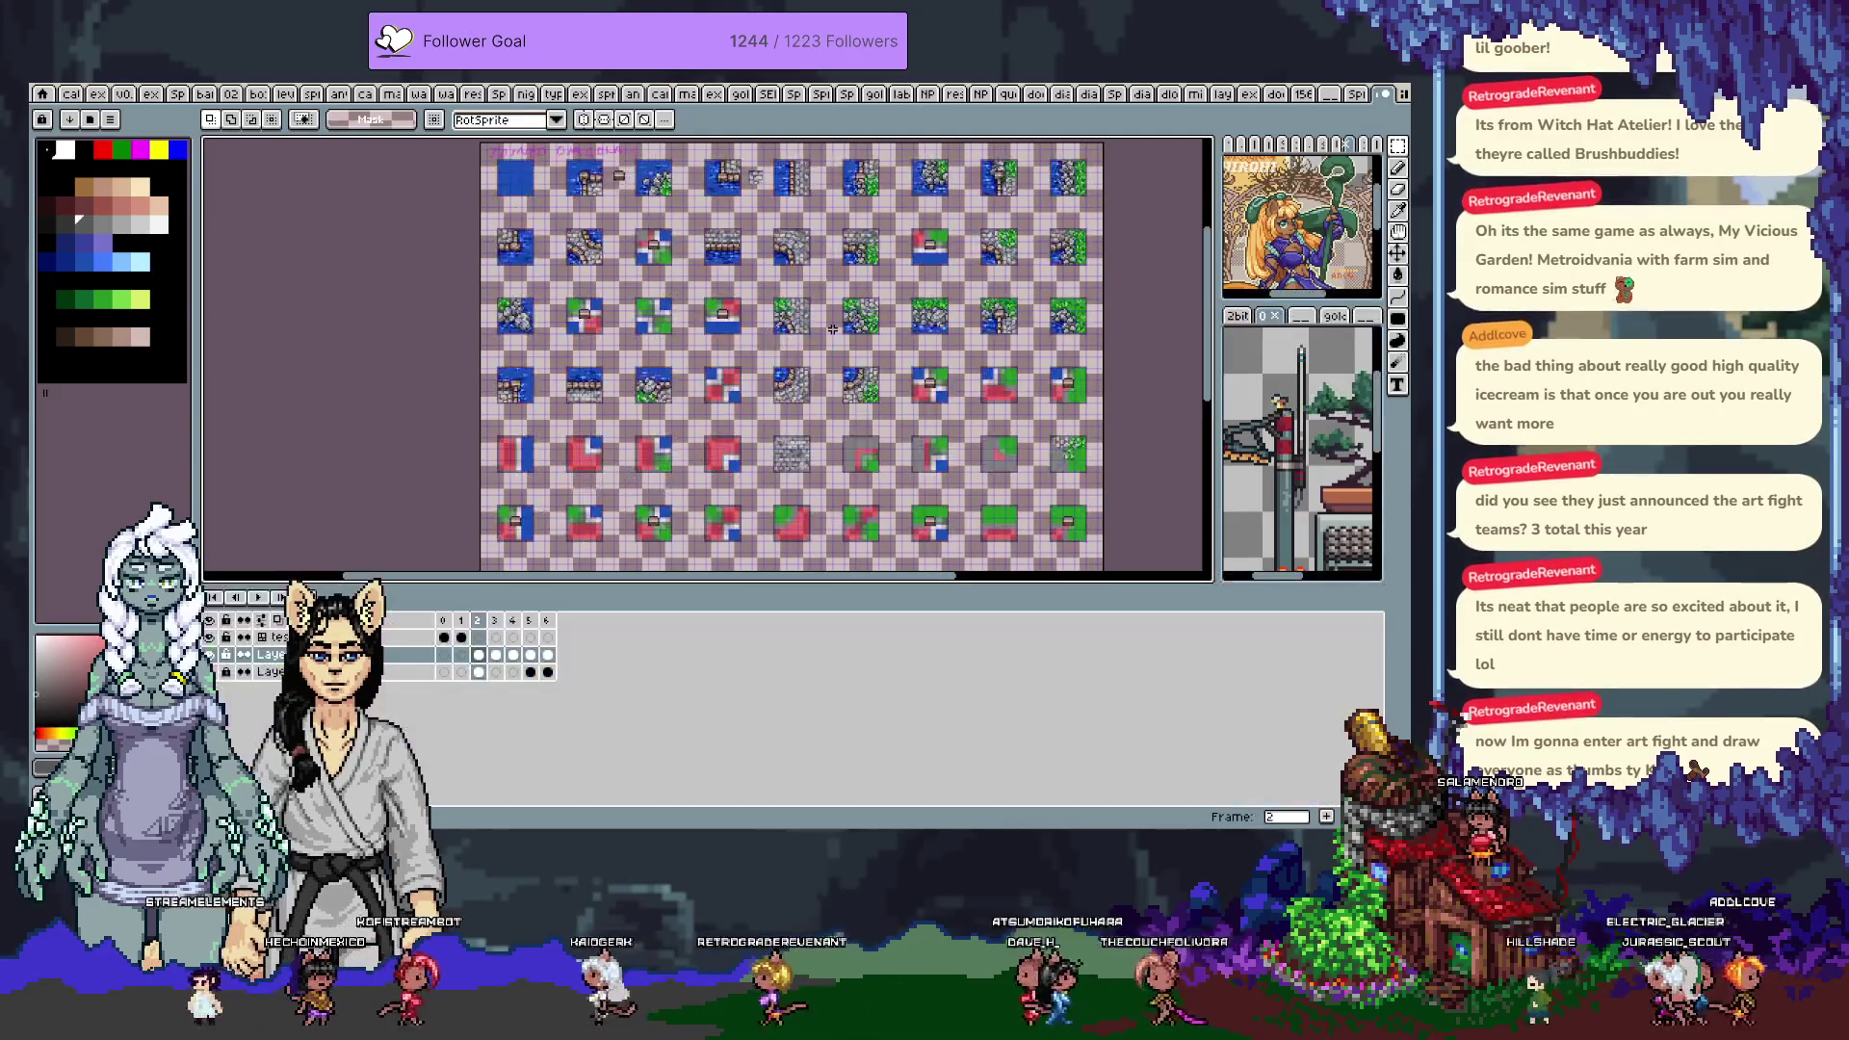
Step back and forth through the frames, ending on the frame 5 tile sheet
key("Left")
key("Left")
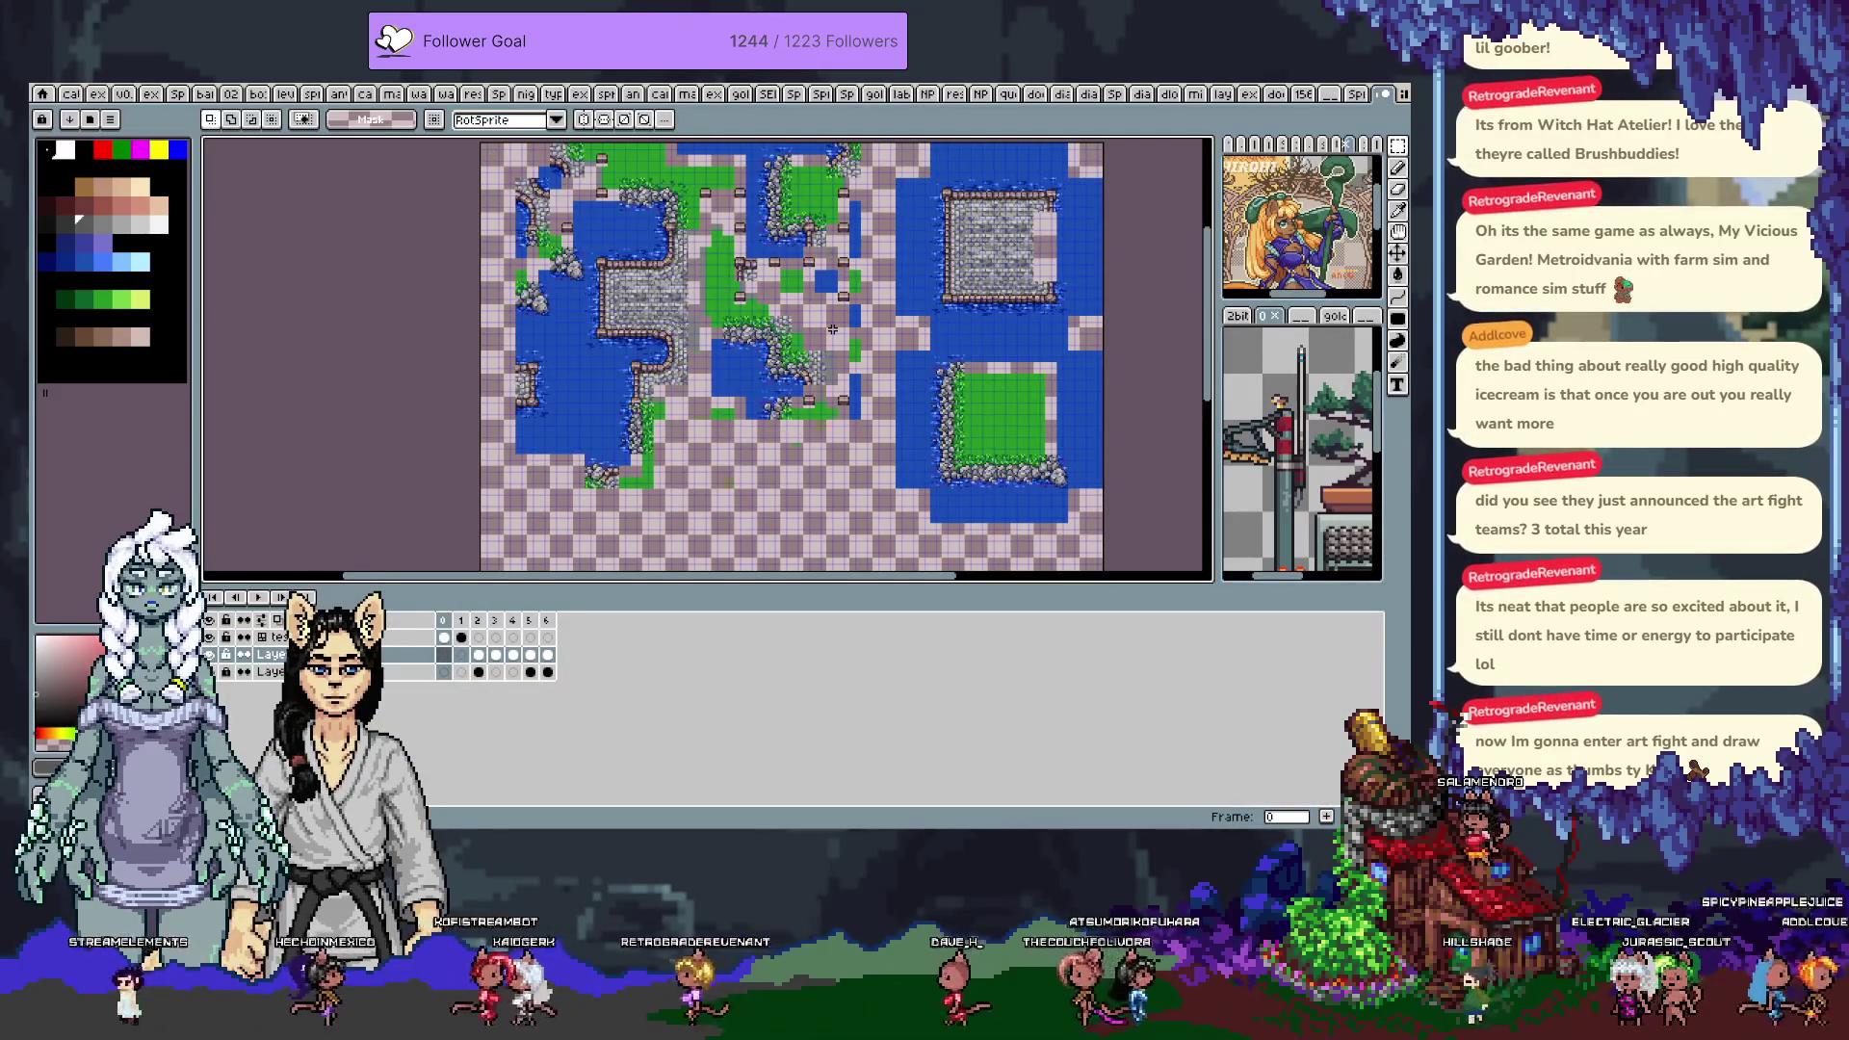
key("Right")
key("Left")
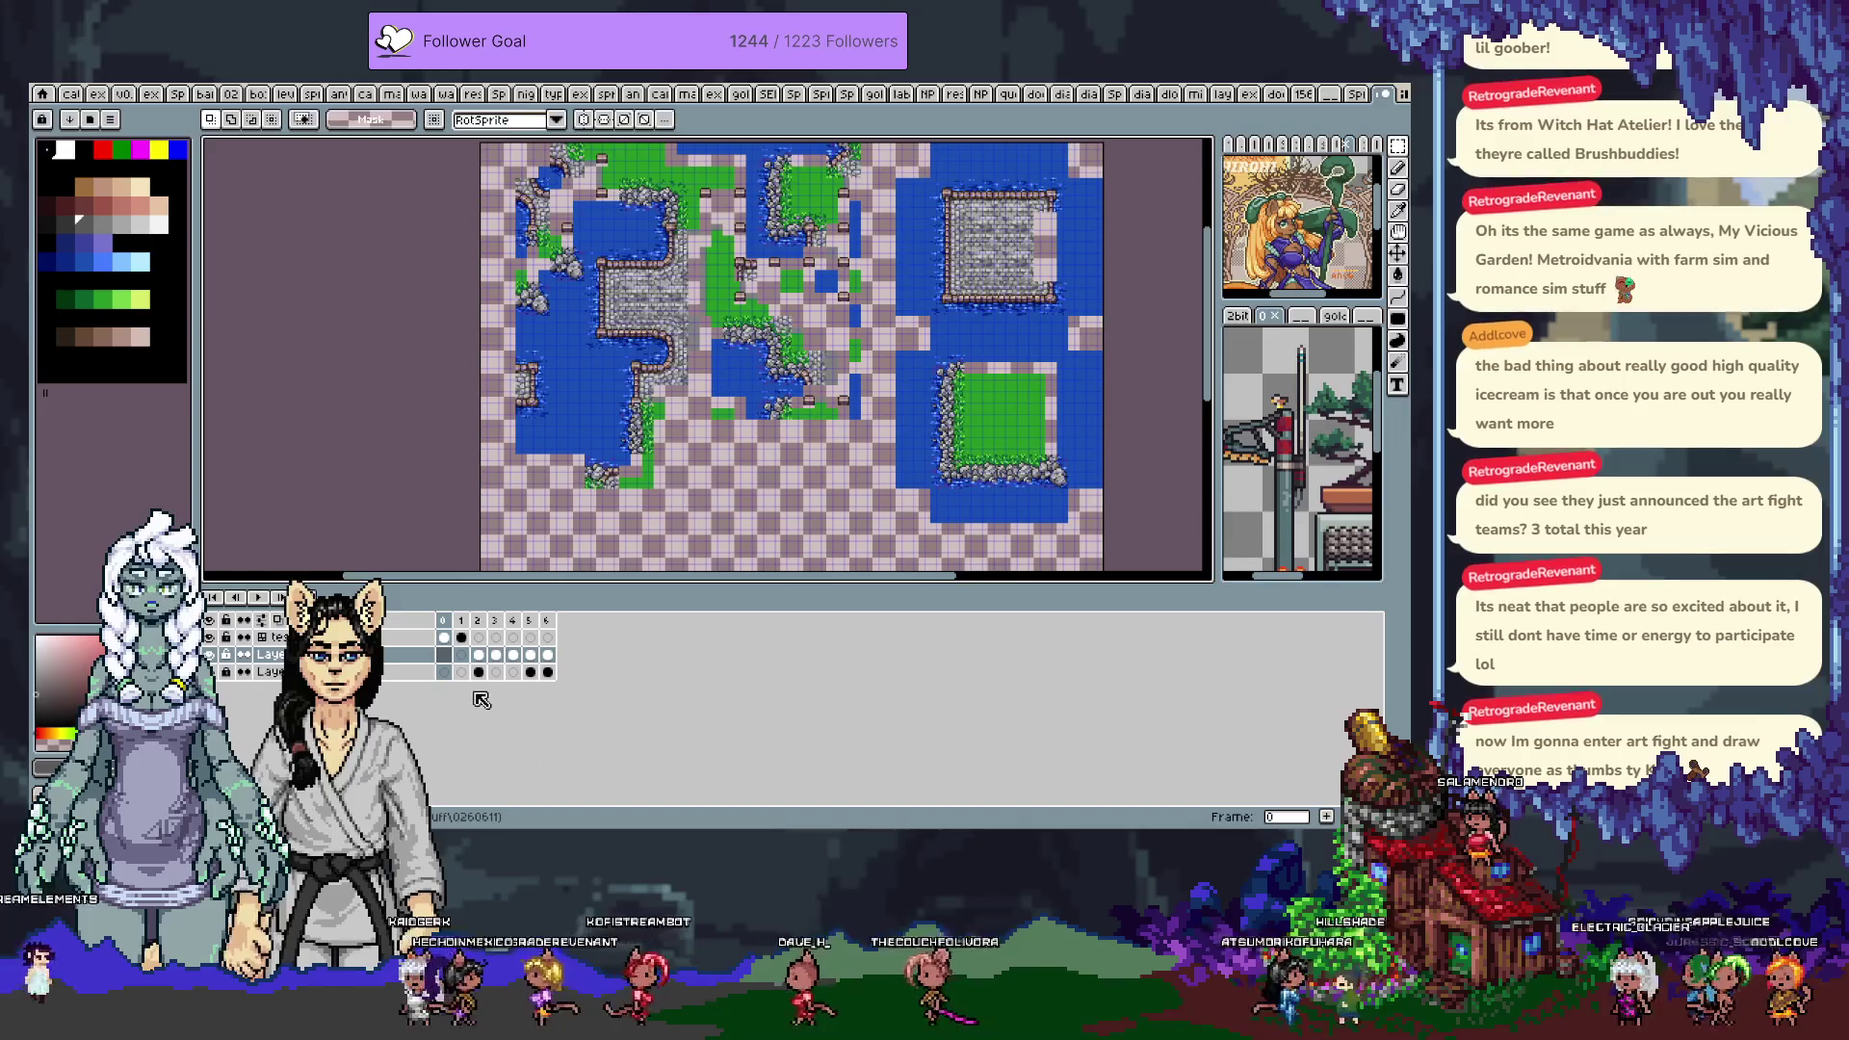
key("Right")
key("Right")
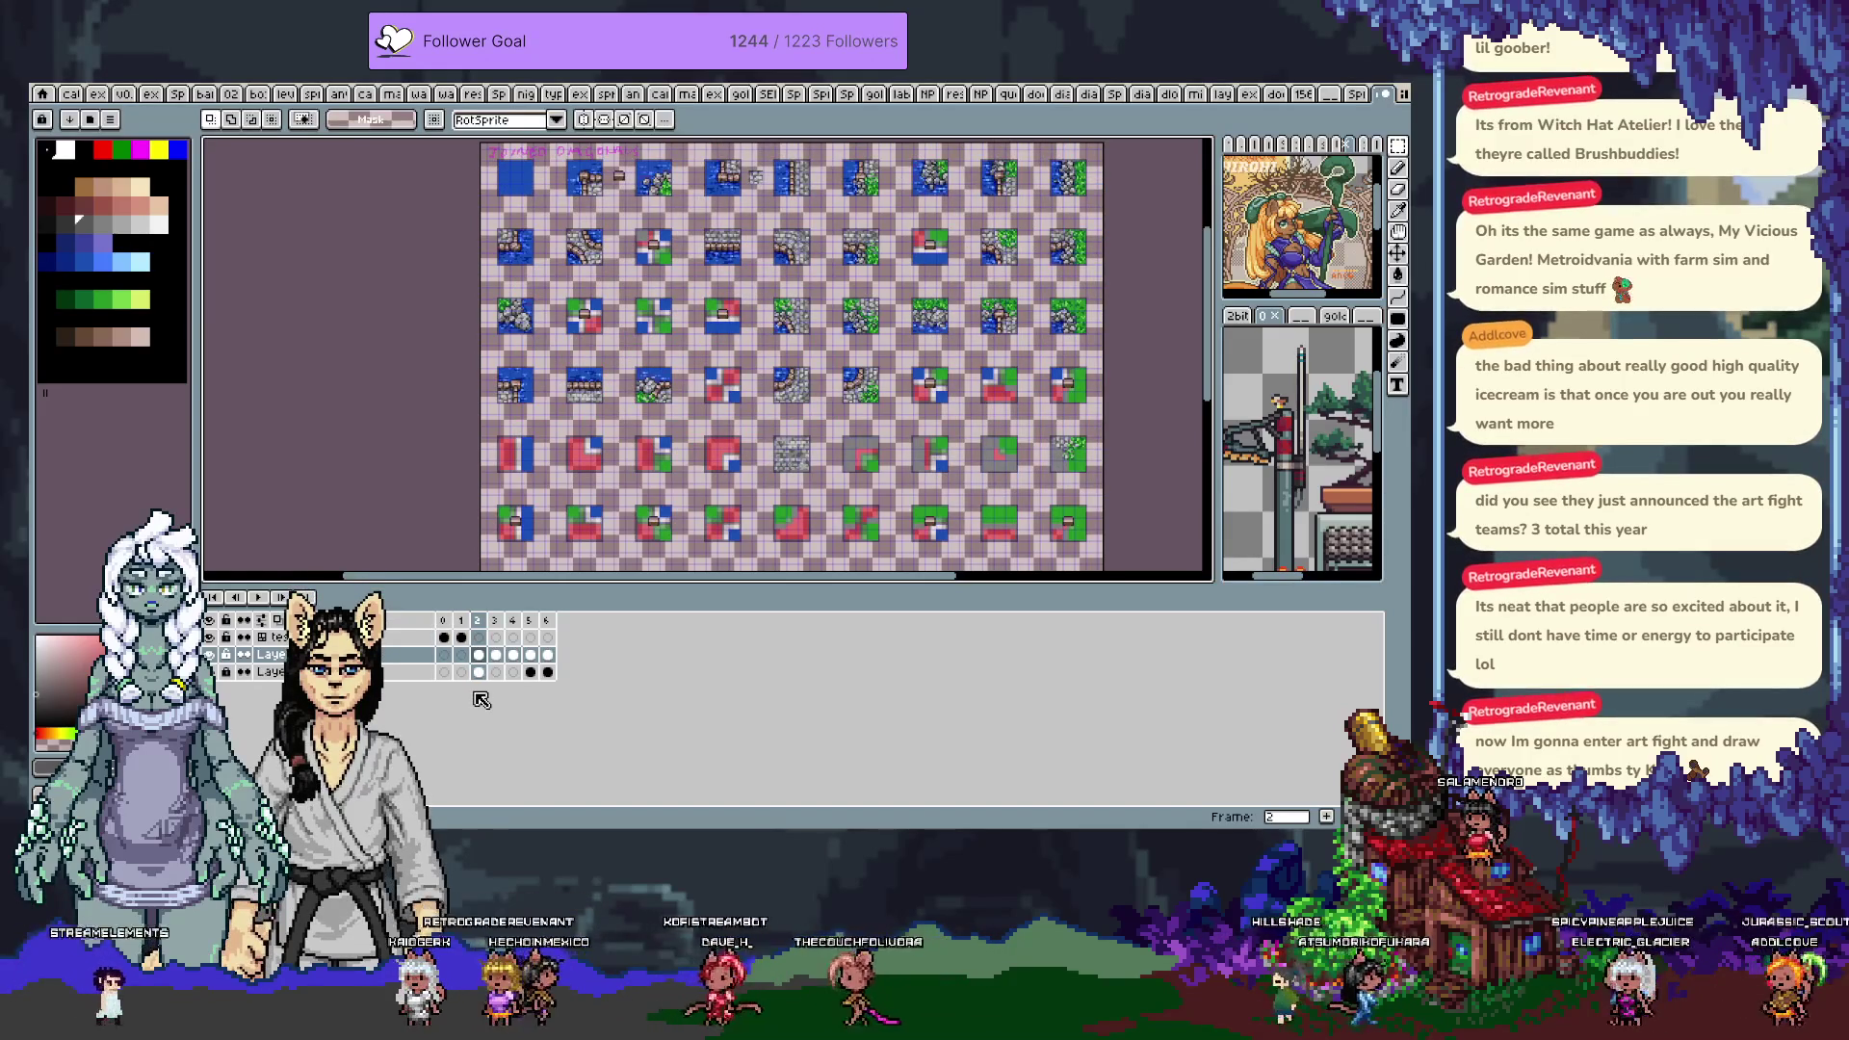
key("Left")
key("Right")
key("Right")
key("Right")
key("Right")
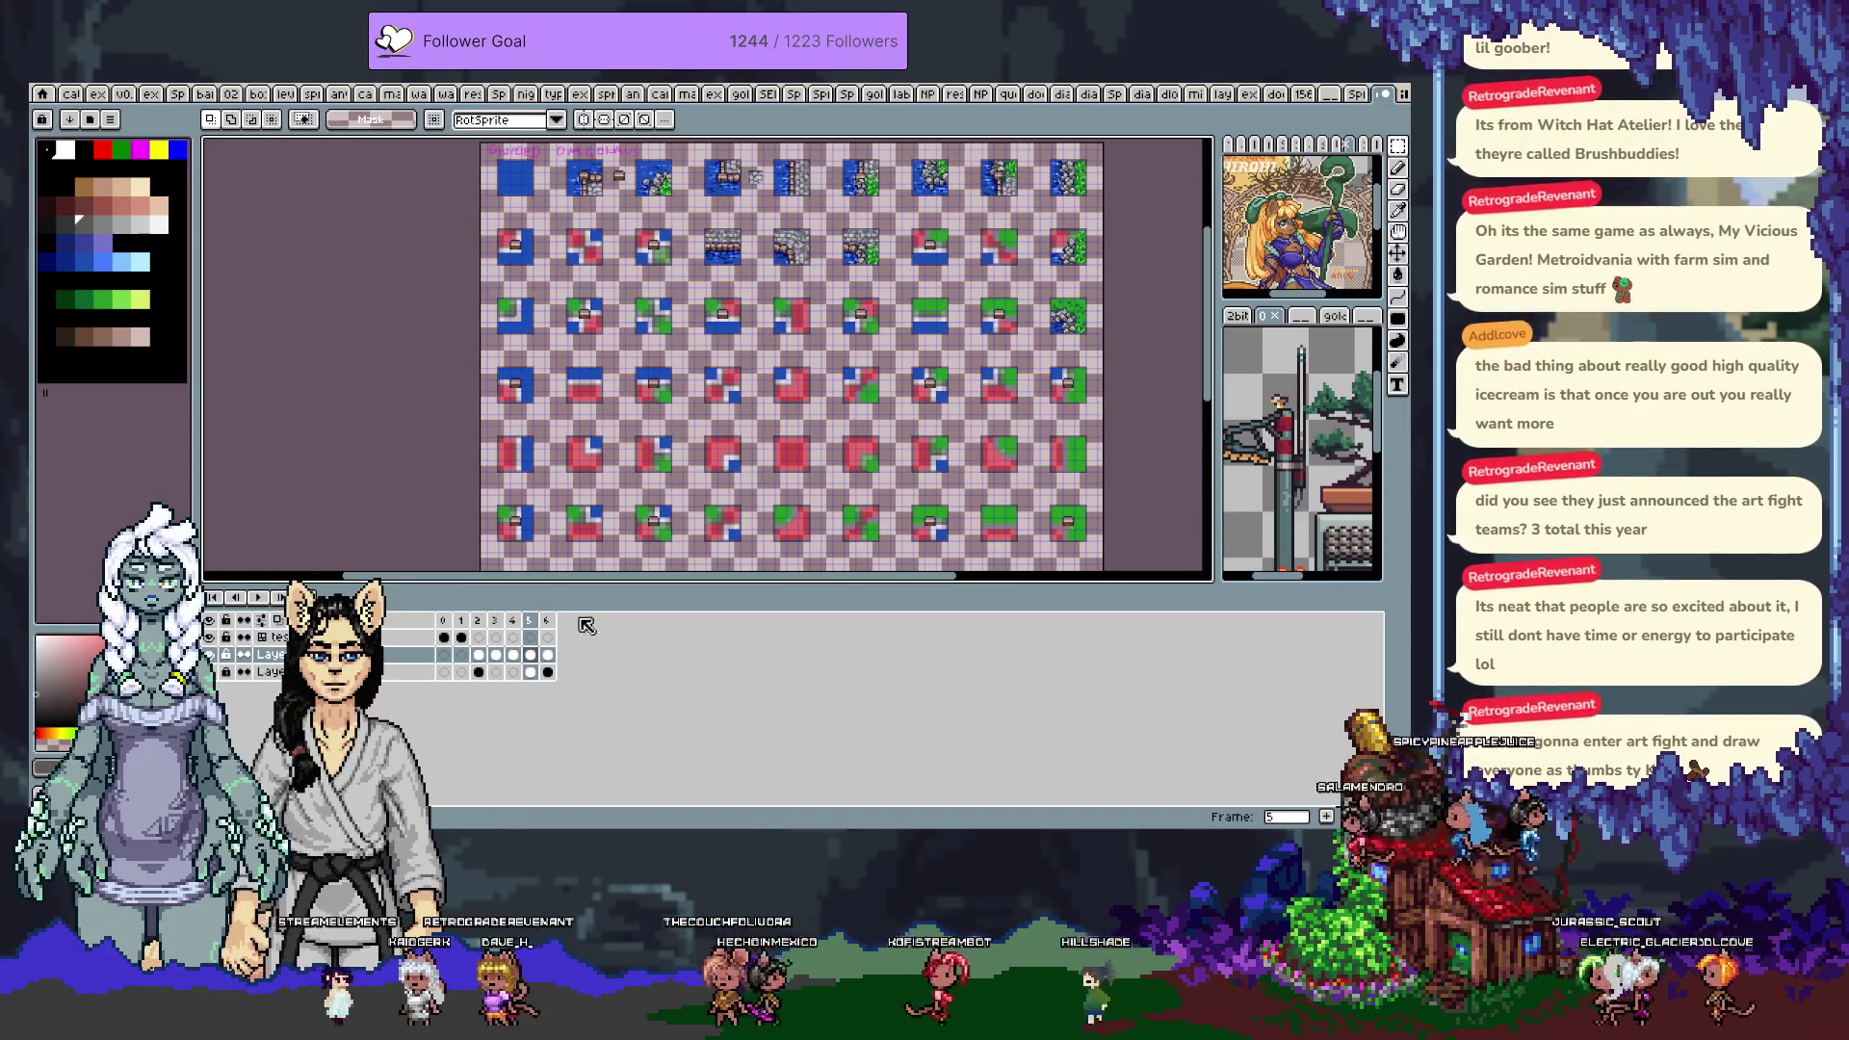
Go to frame 2 via the timeline, hide the timeline and zoom into its tiles
left_click(494, 622)
key("Left")
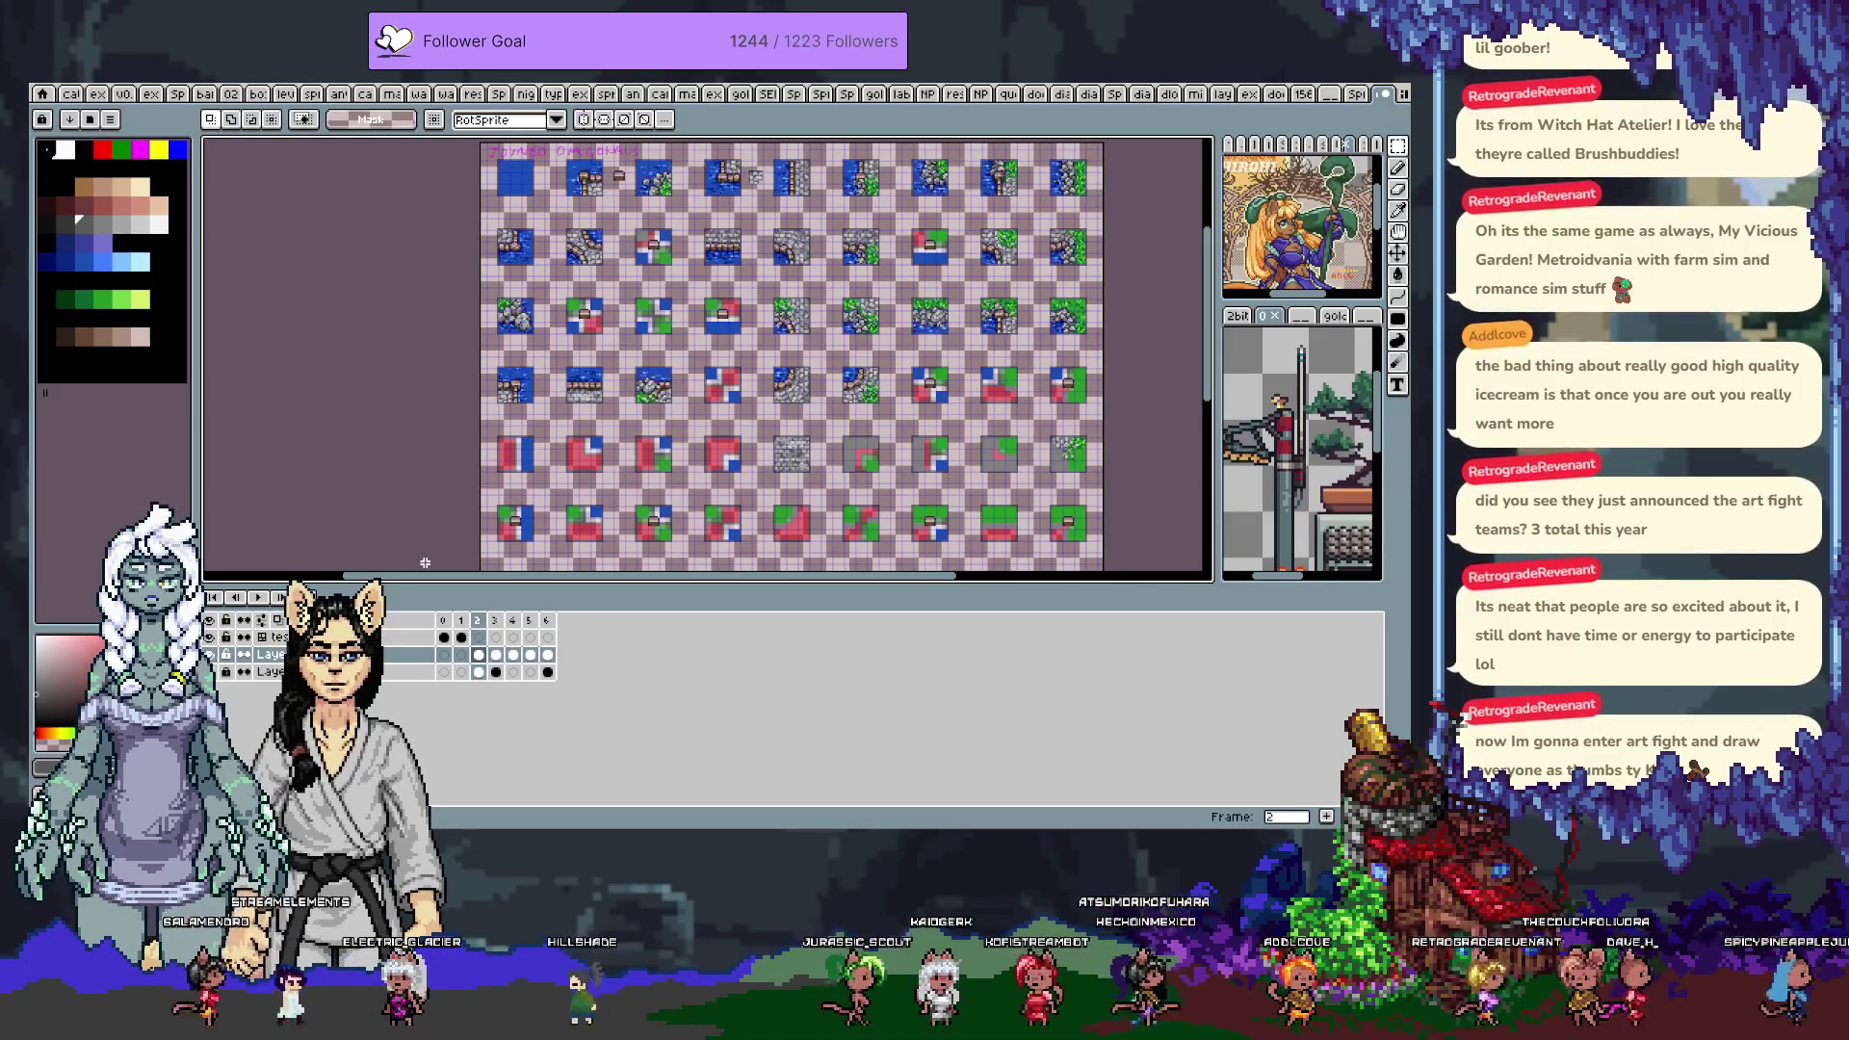
key("Tab")
scroll(778, 458, "up", 3)
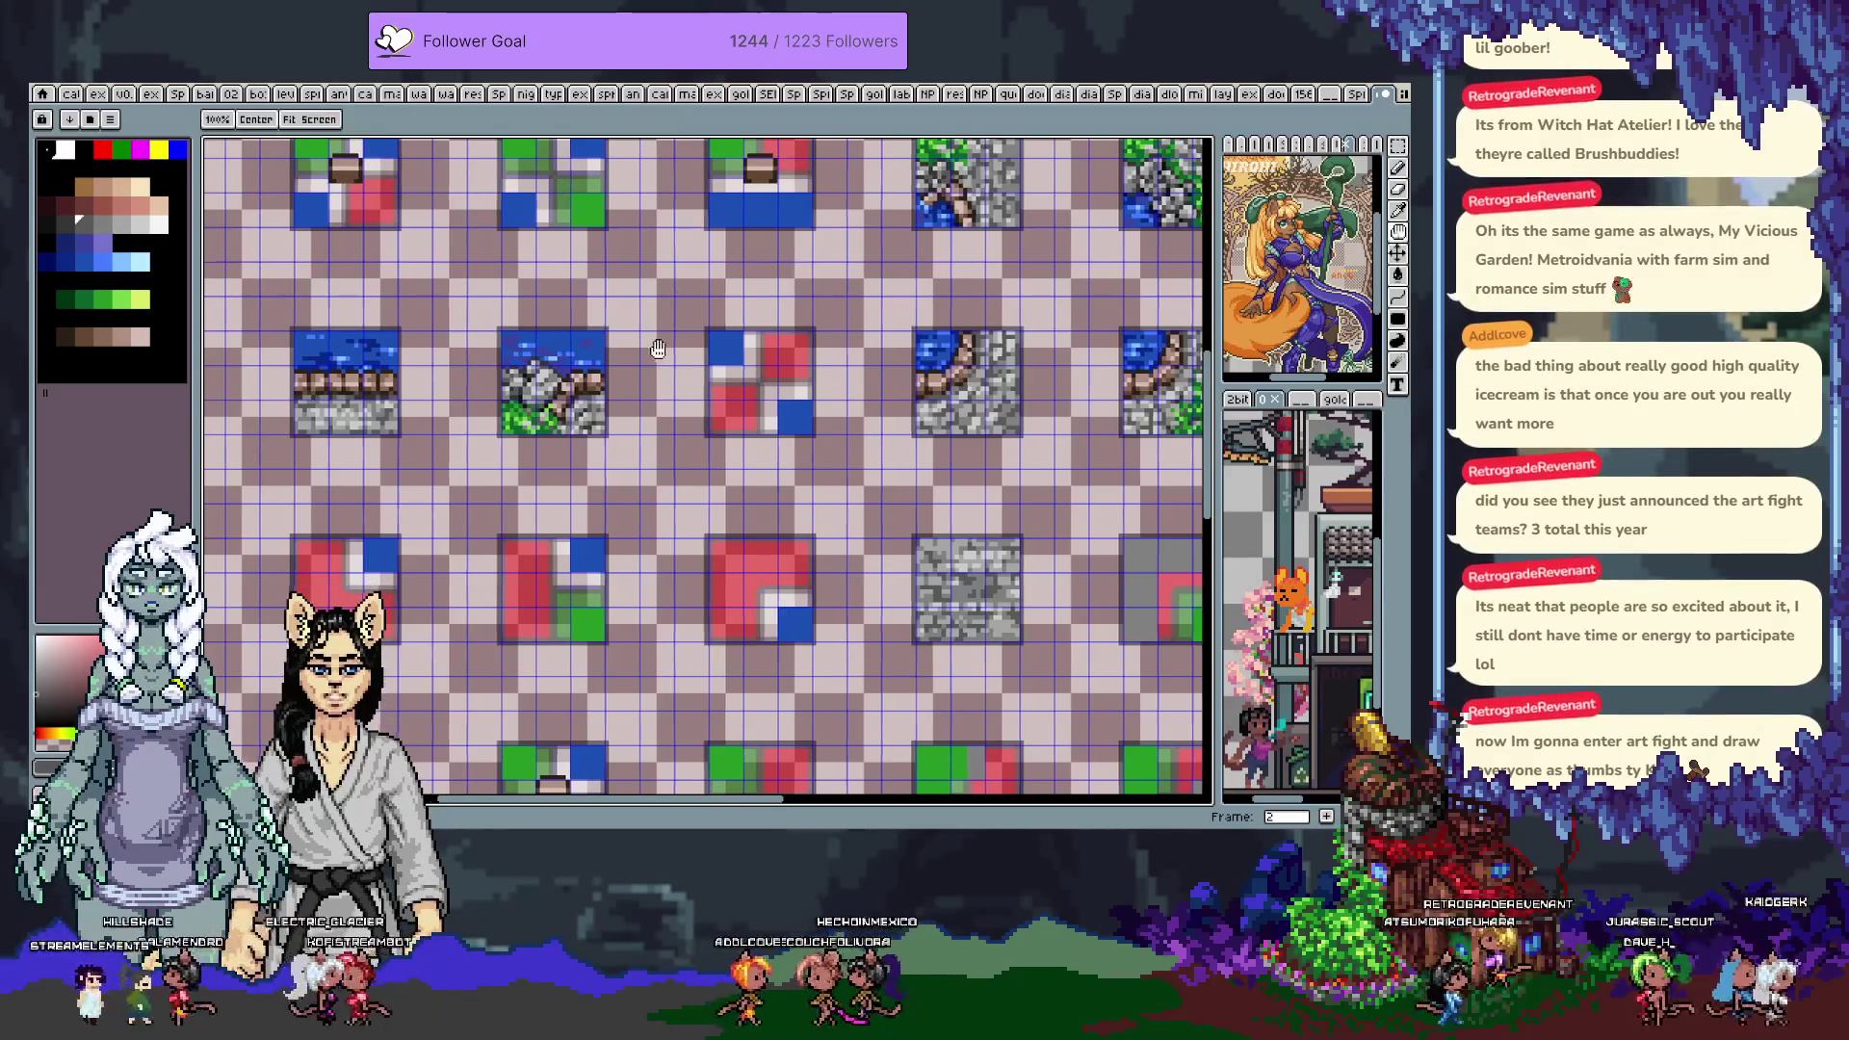
Pan and zoom around the frame 2 sheet to inspect the water, stone and grass blob tiles
left_click_drag(652, 306, 785, 323)
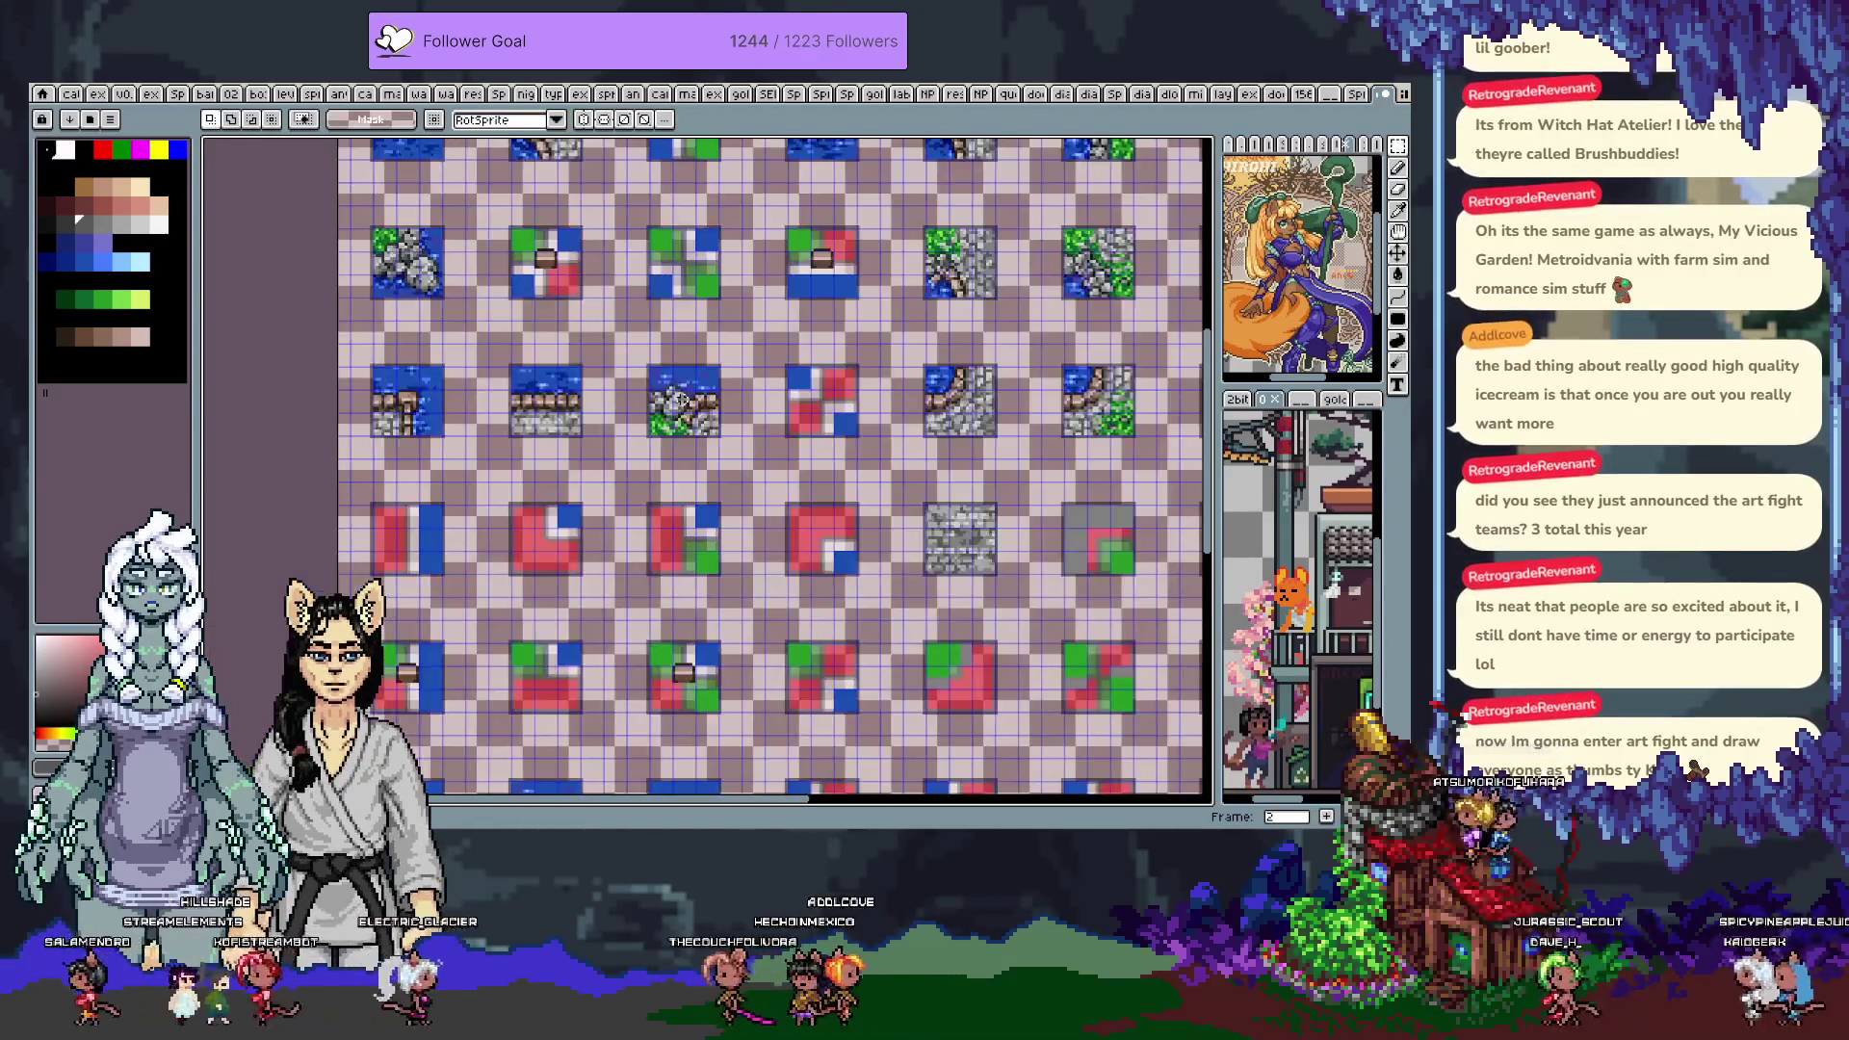
scroll(680, 407, "down", 1)
key("space")
mouse_move(713, 424)
left_mouse_down()
mouse_move(795, 578)
mouse_move(744, 375)
left_mouse_up()
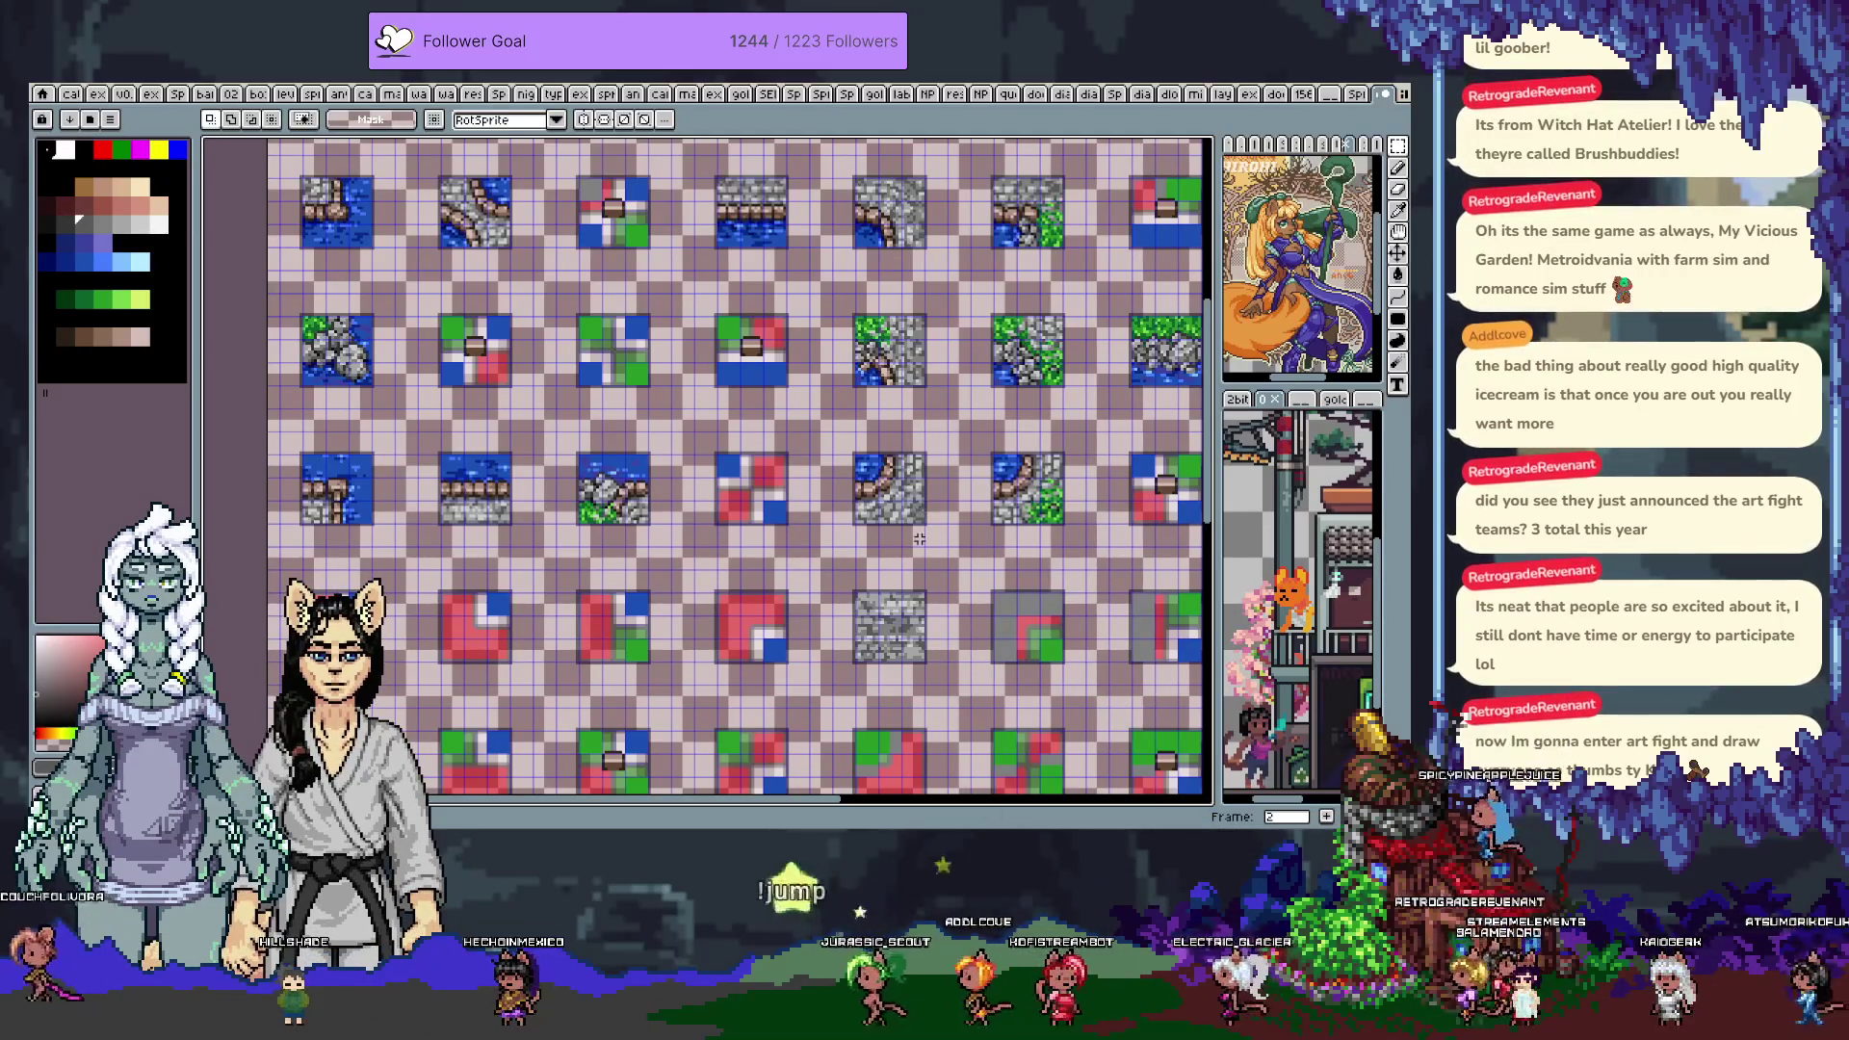
scroll(913, 607, "up", 1)
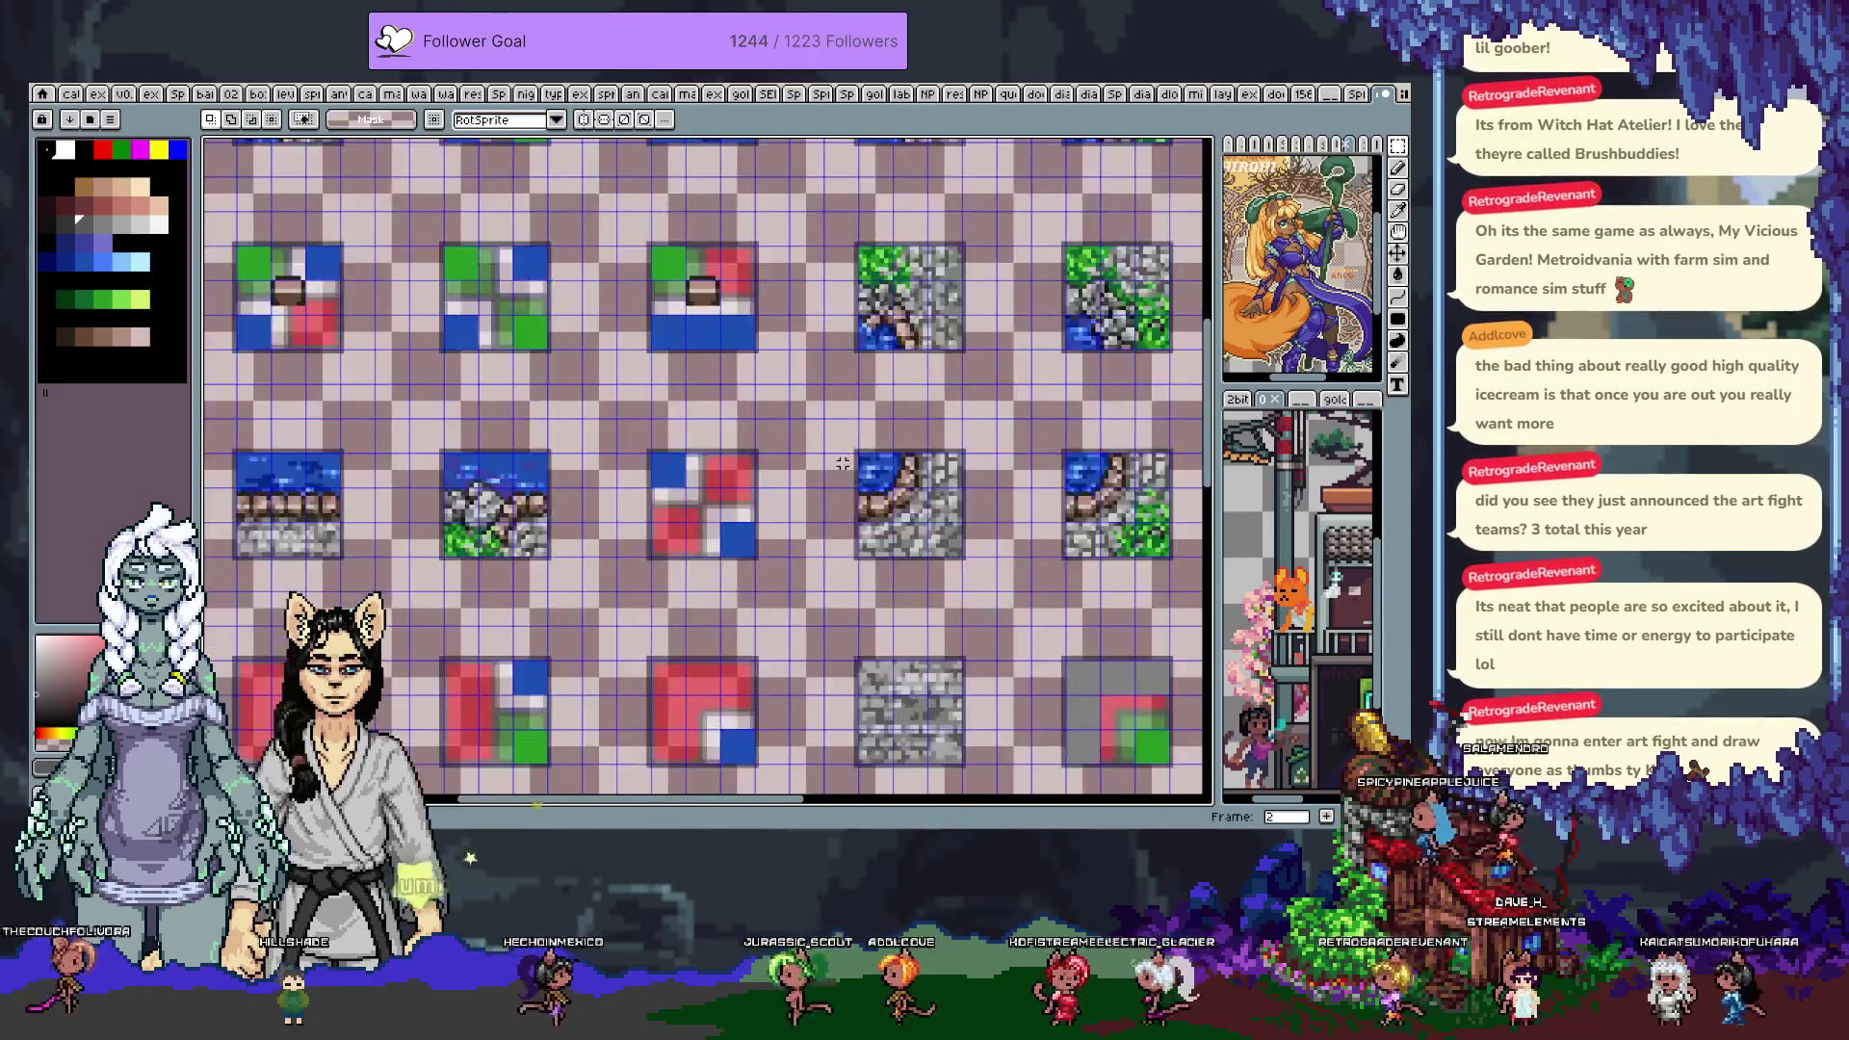
left_click_drag(913, 607, 963, 508)
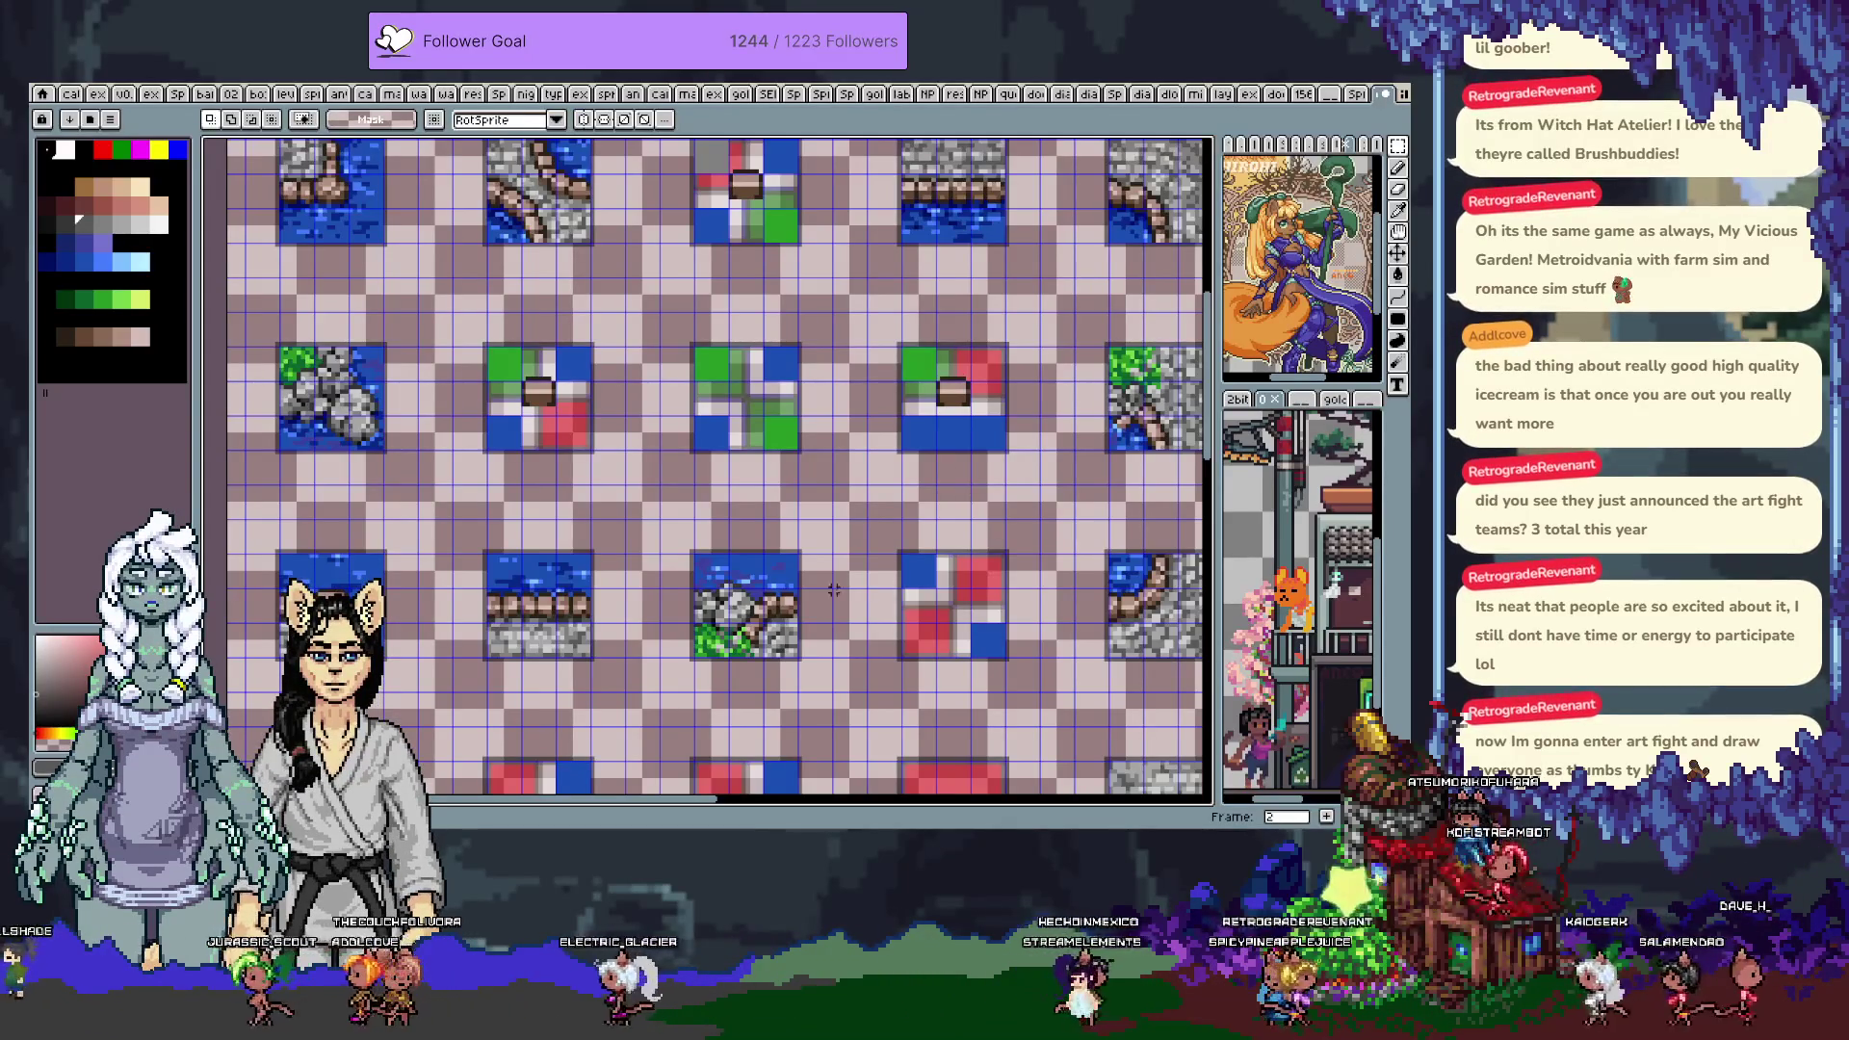
Zoom onto the rocky water tile and sample a blue from it for the pencil
scroll(744, 594, "up", 3)
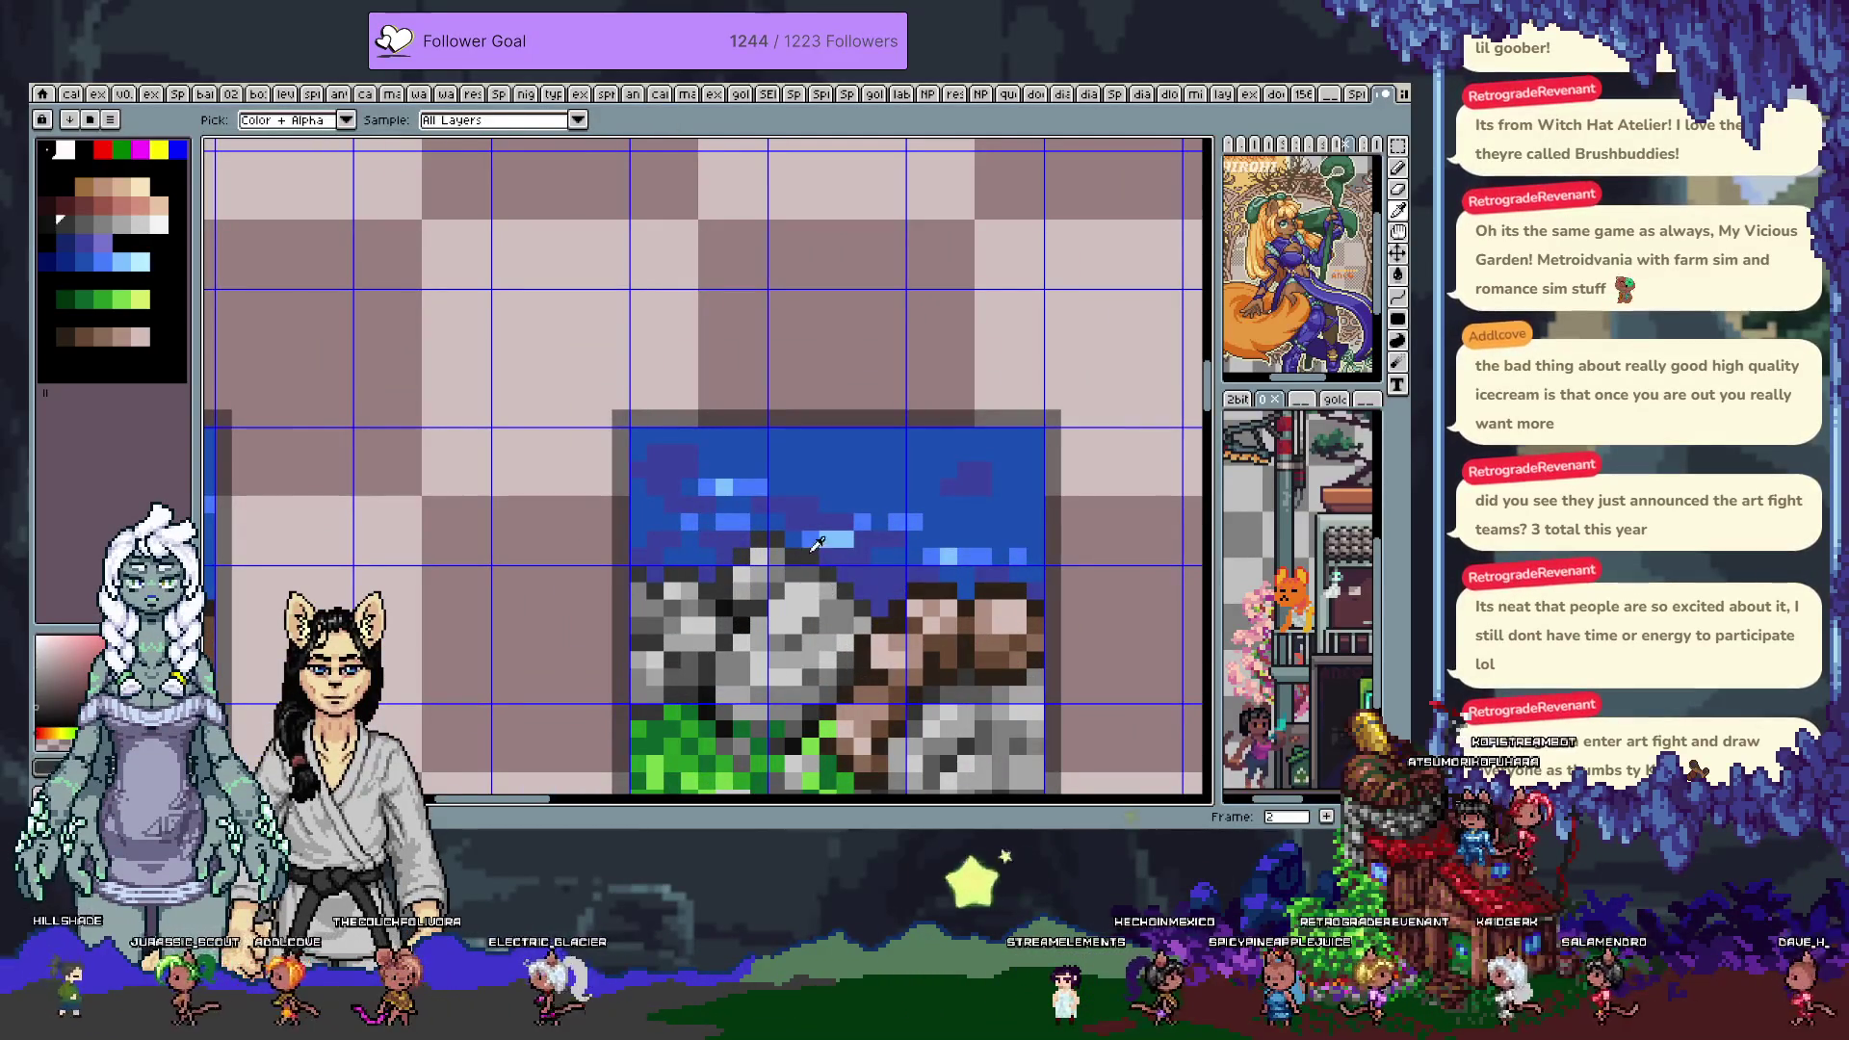
key("b")
key("i")
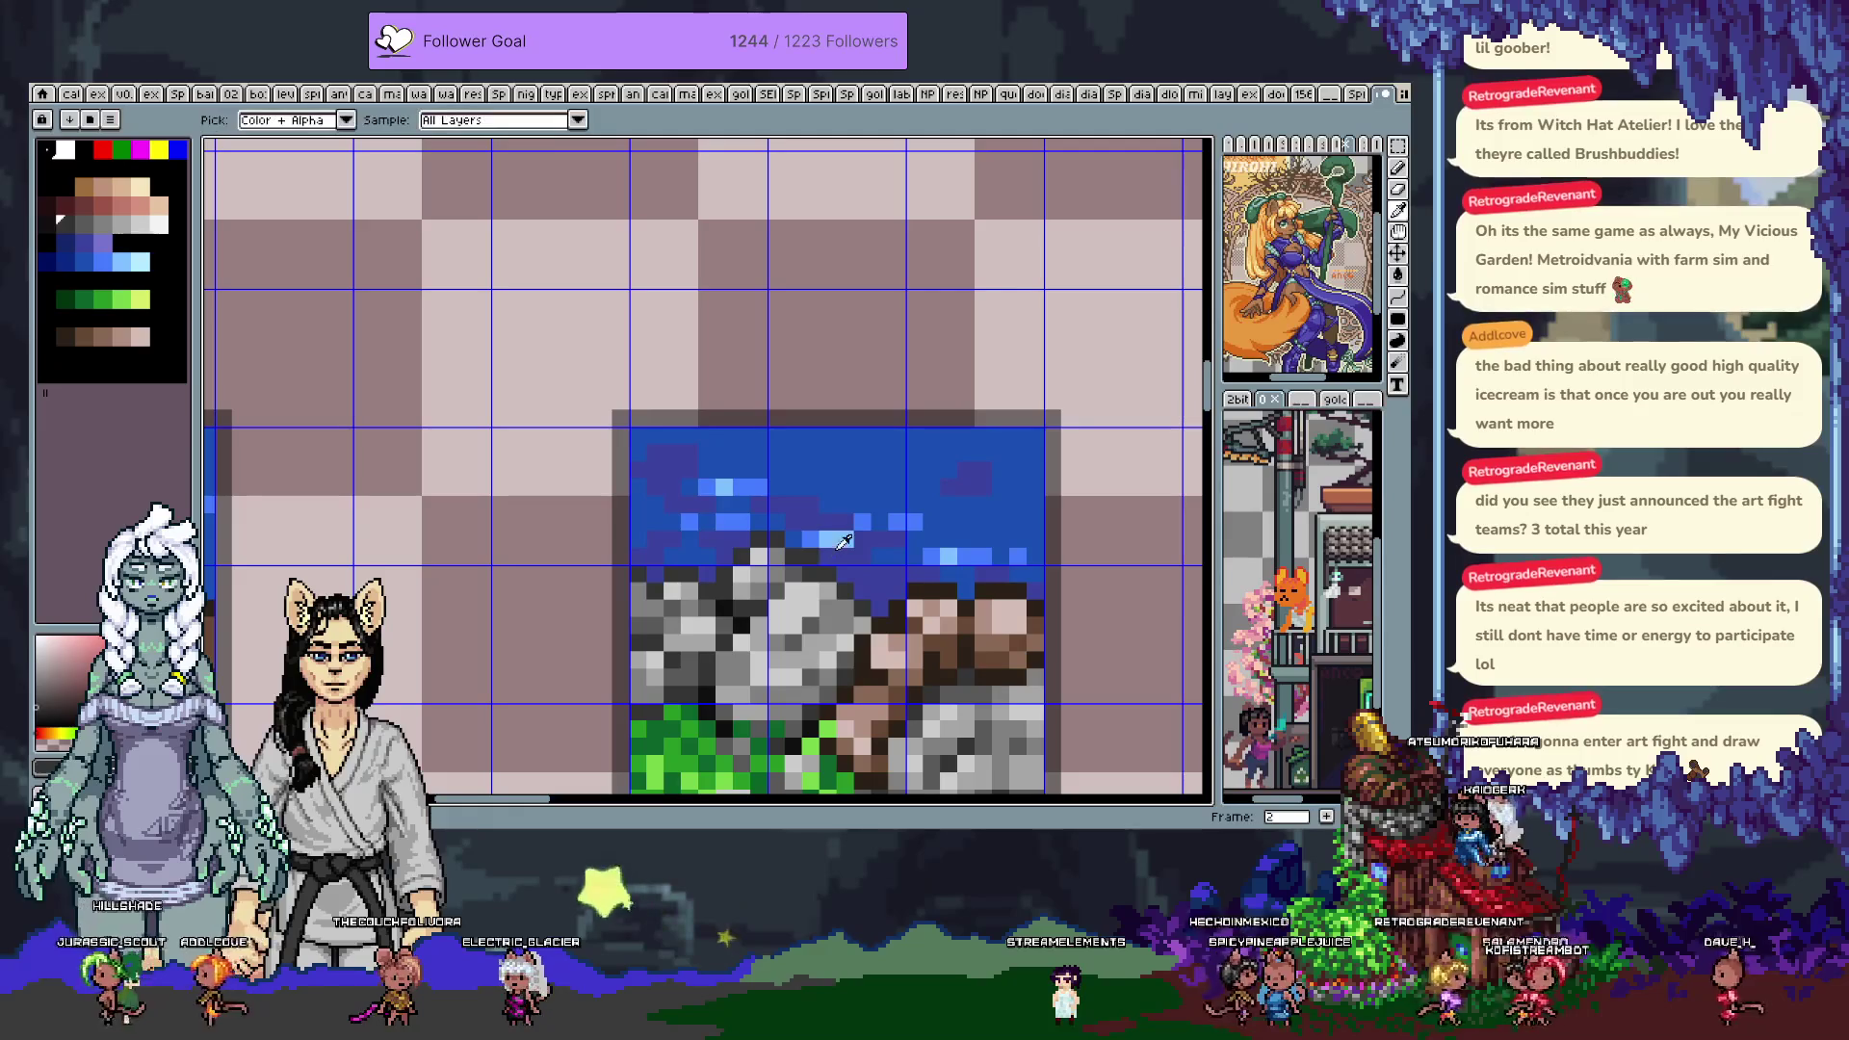
left_click(807, 535)
key("b")
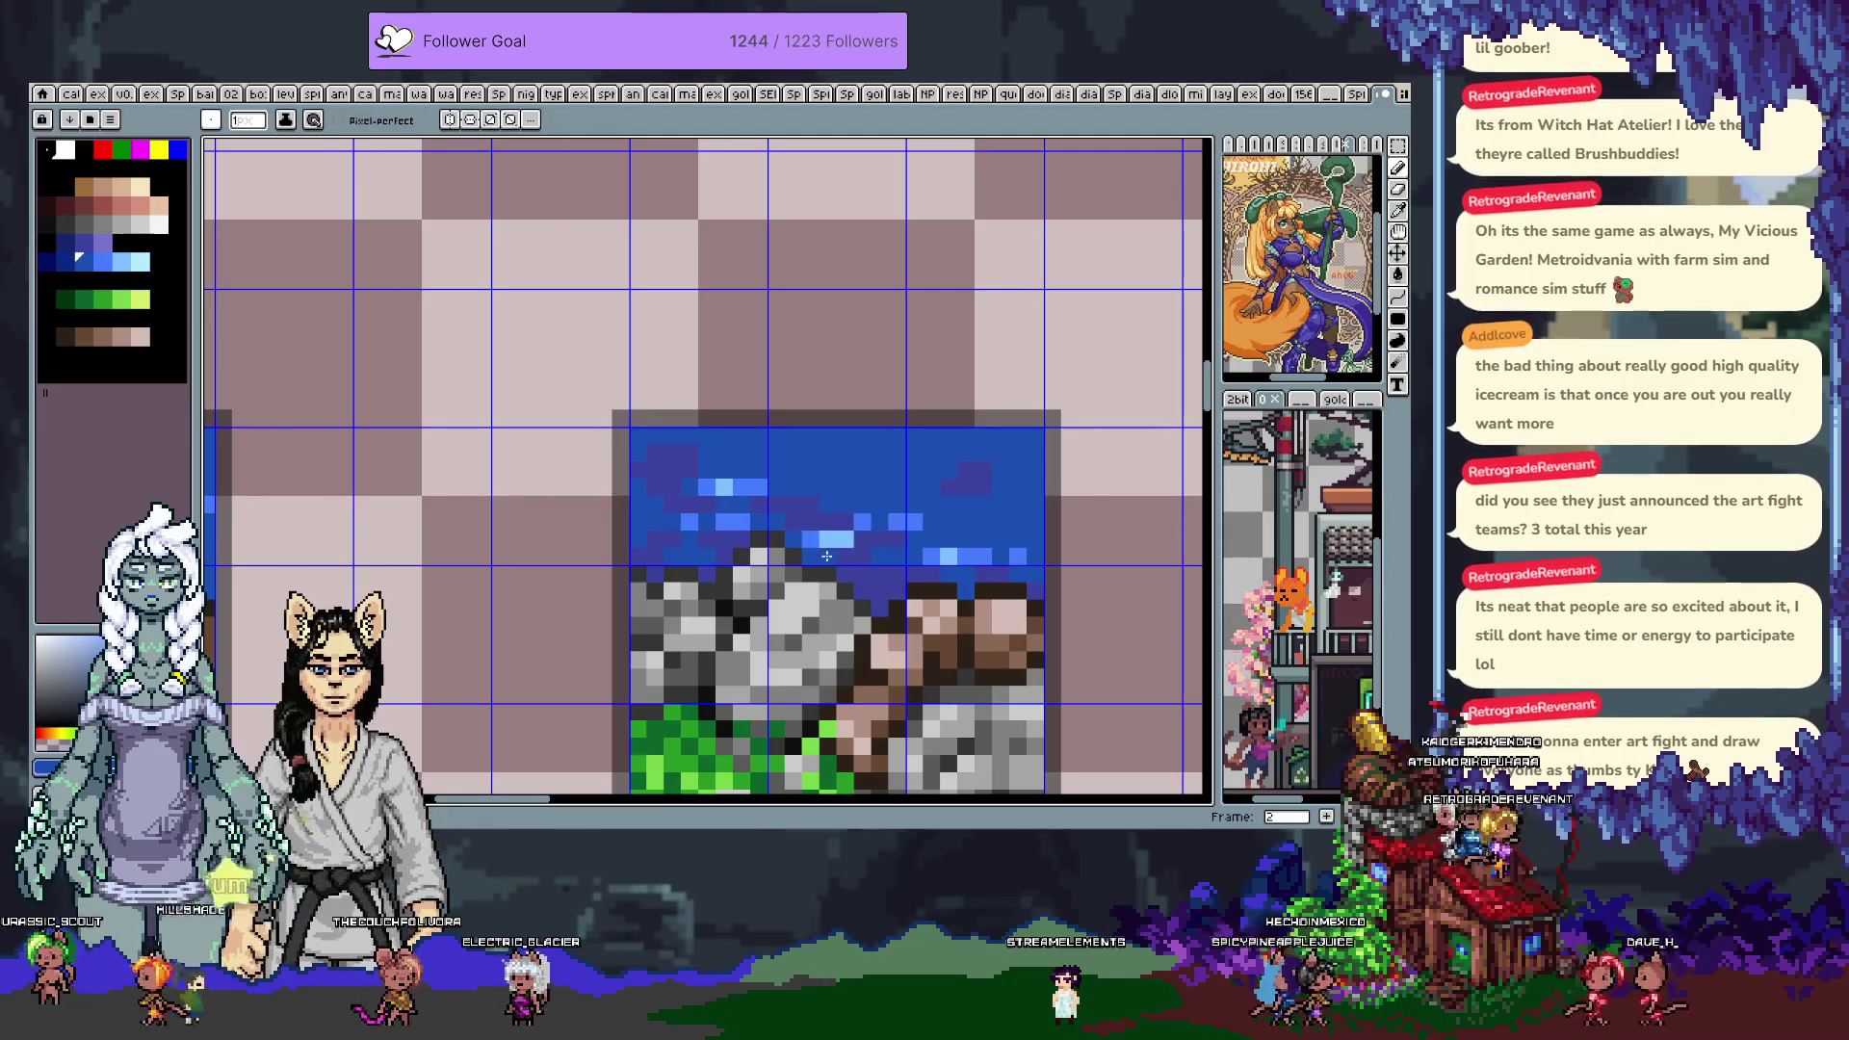
Sample a darker blue from the water as the active pencil colour
key("i")
left_click(811, 558)
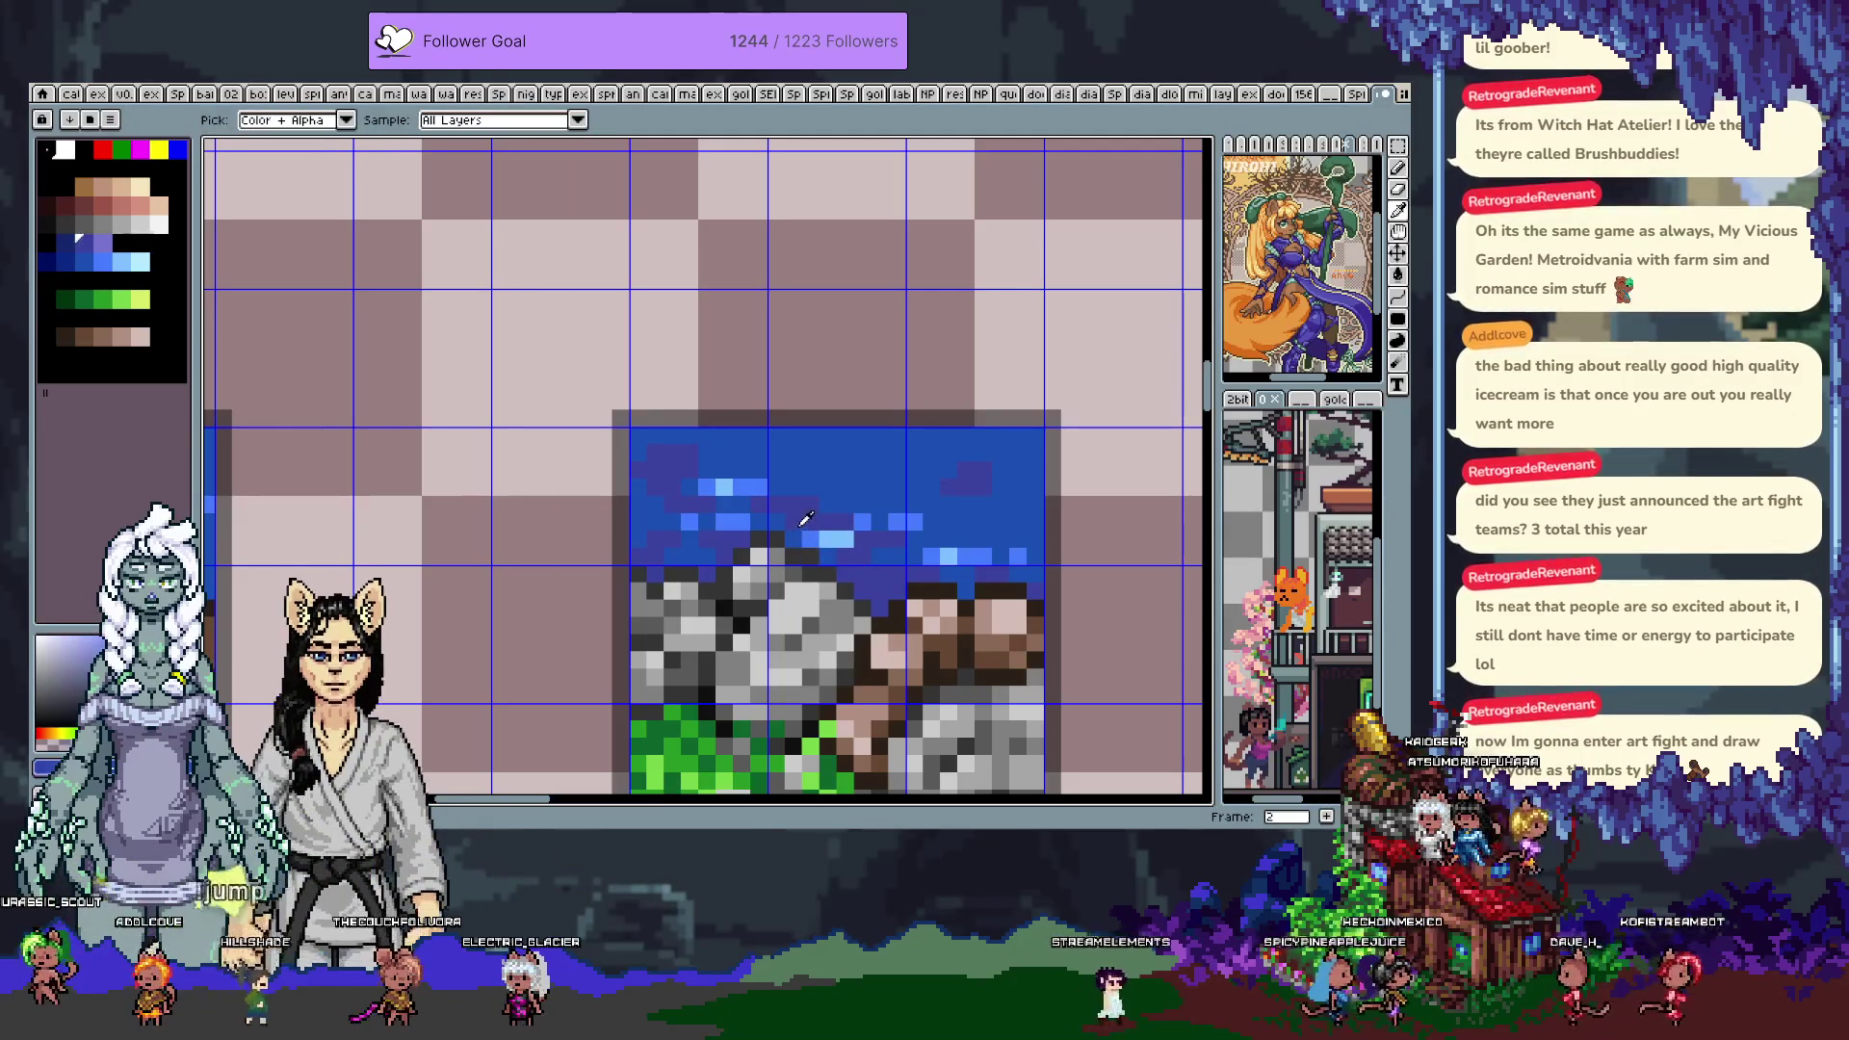
key("b")
key("b")
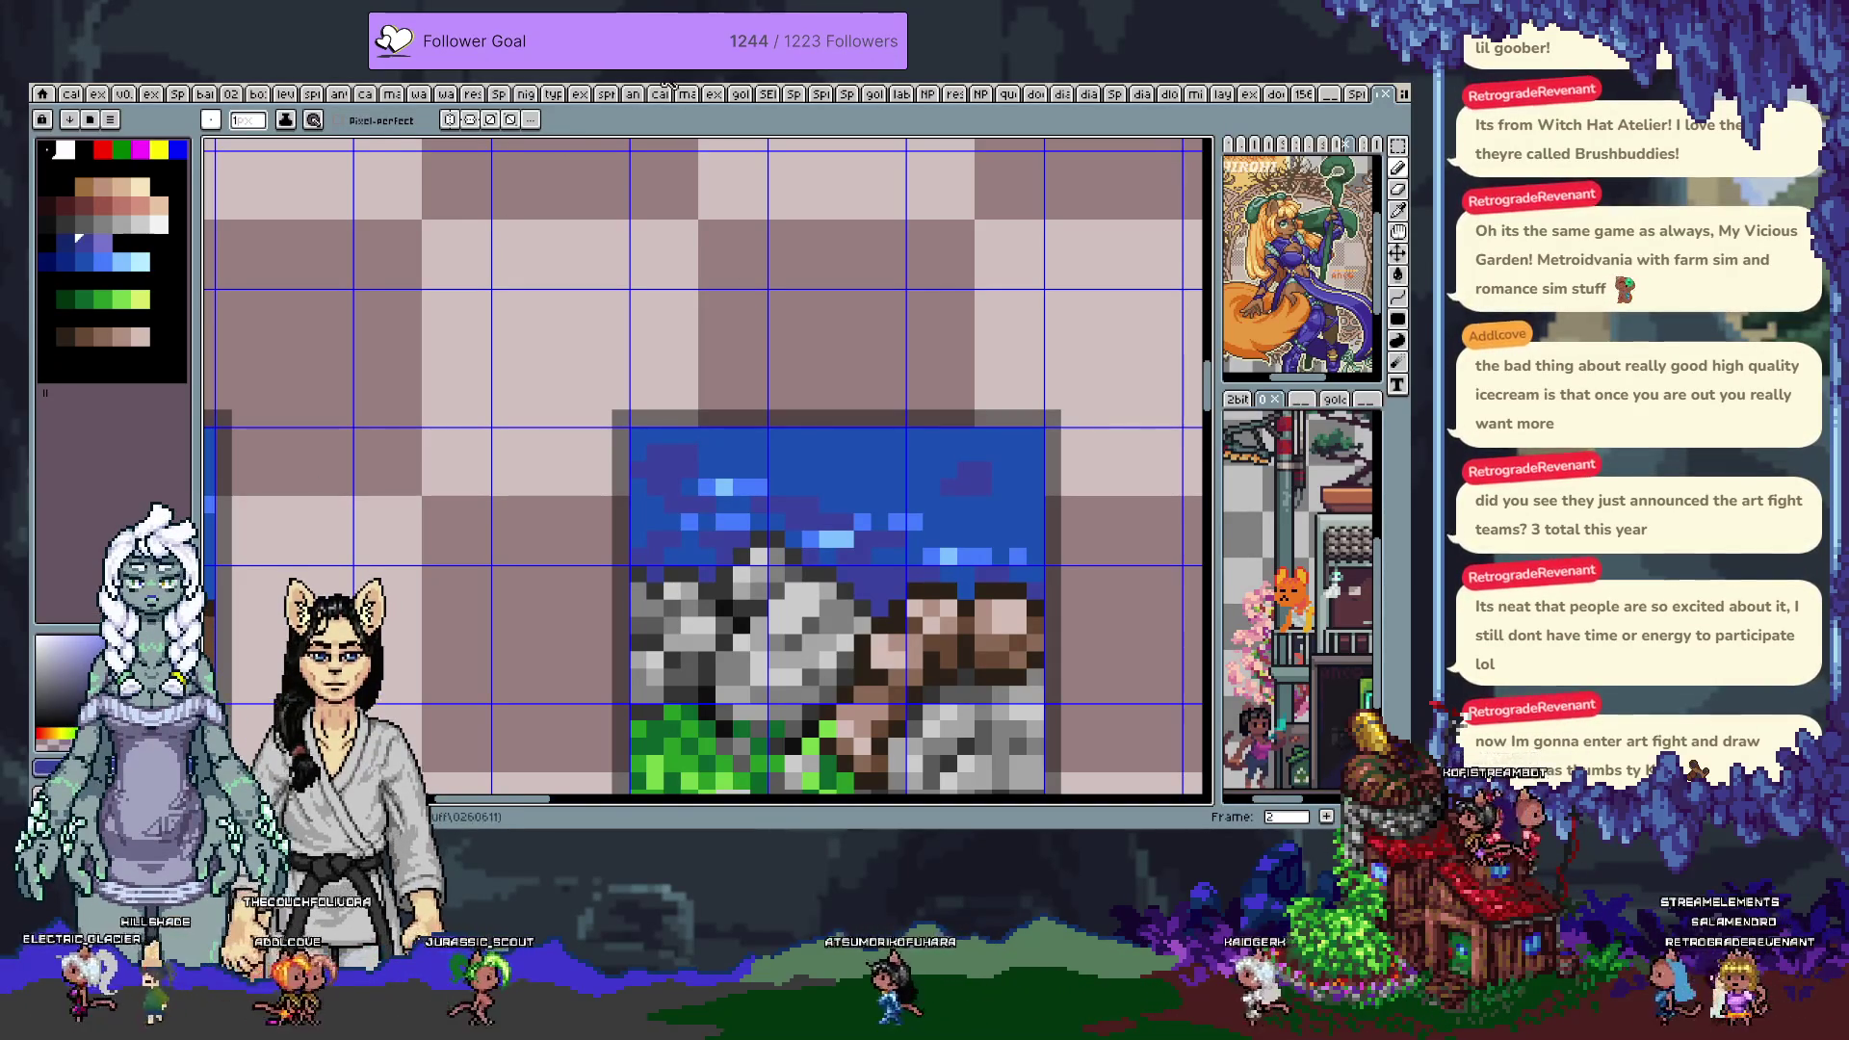
scroll(746, 435, "down", 3)
scroll(792, 551, "down", 1)
scroll(671, 333, "up", 4)
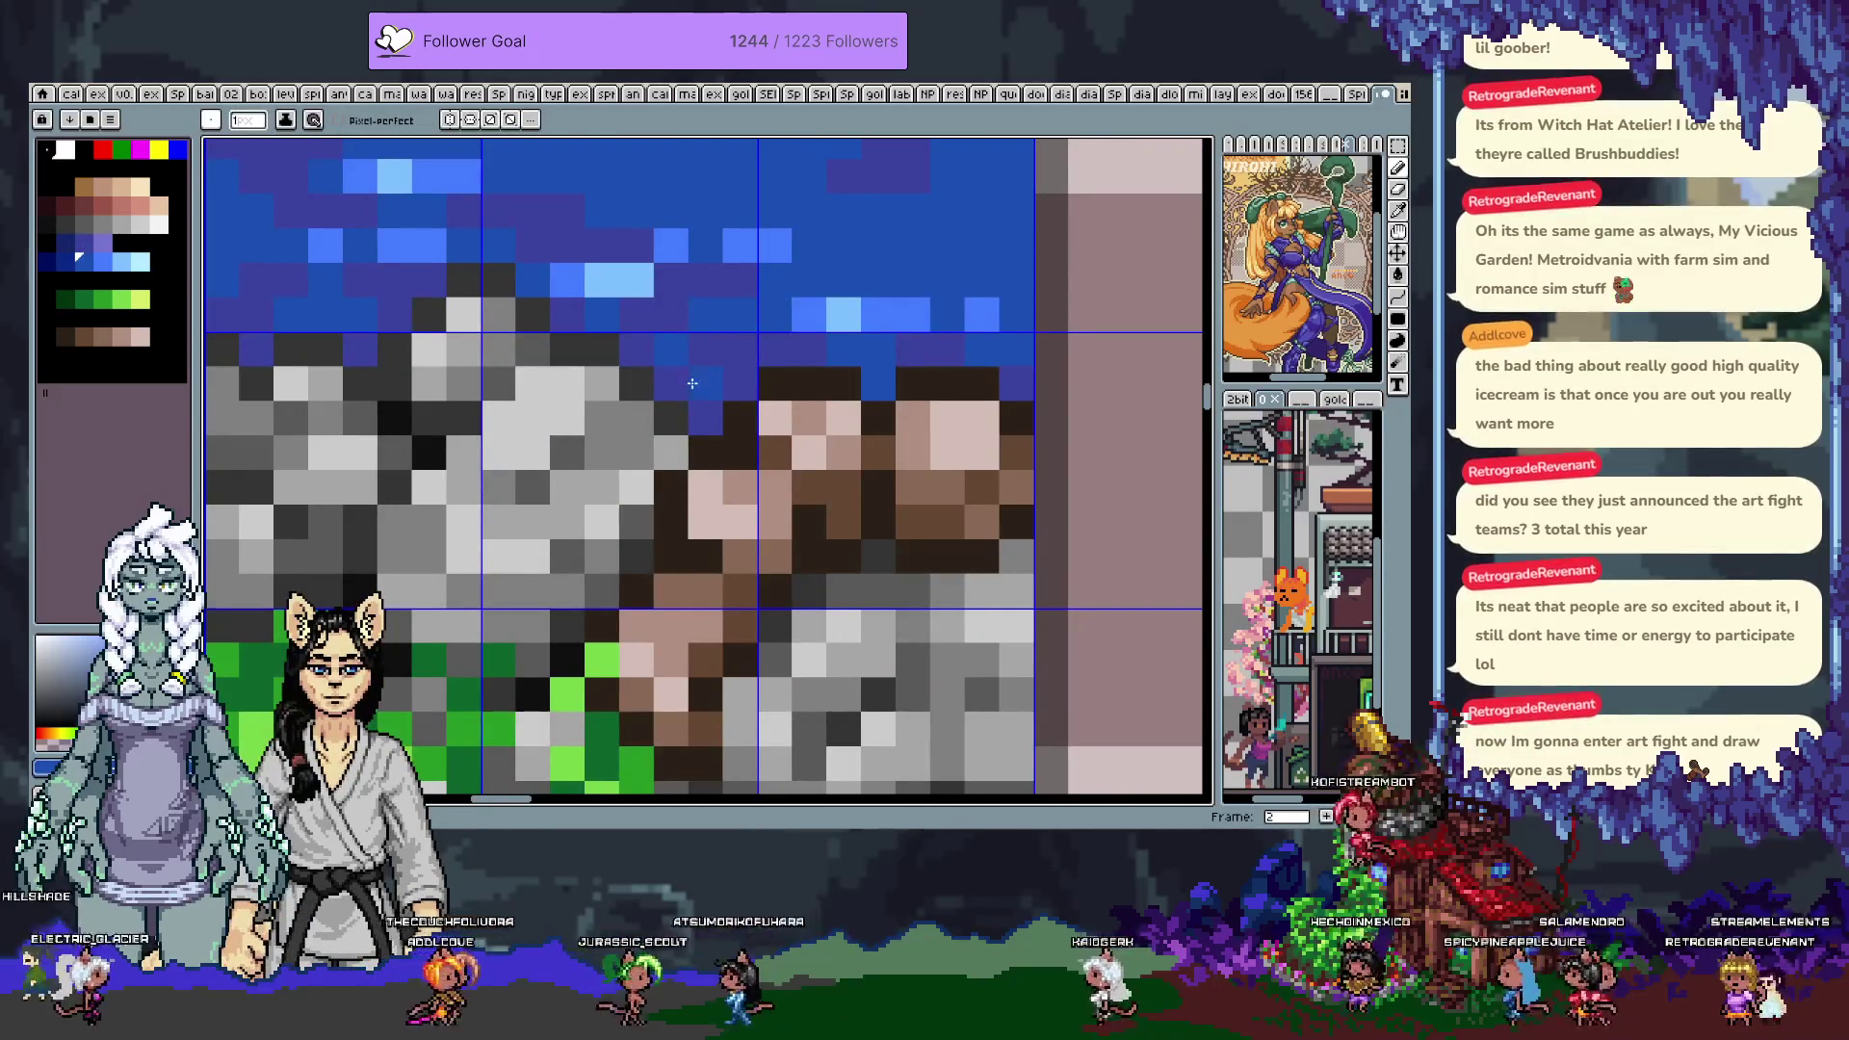
scroll(717, 386, "down", 4)
right_click(742, 409)
key("Escape")
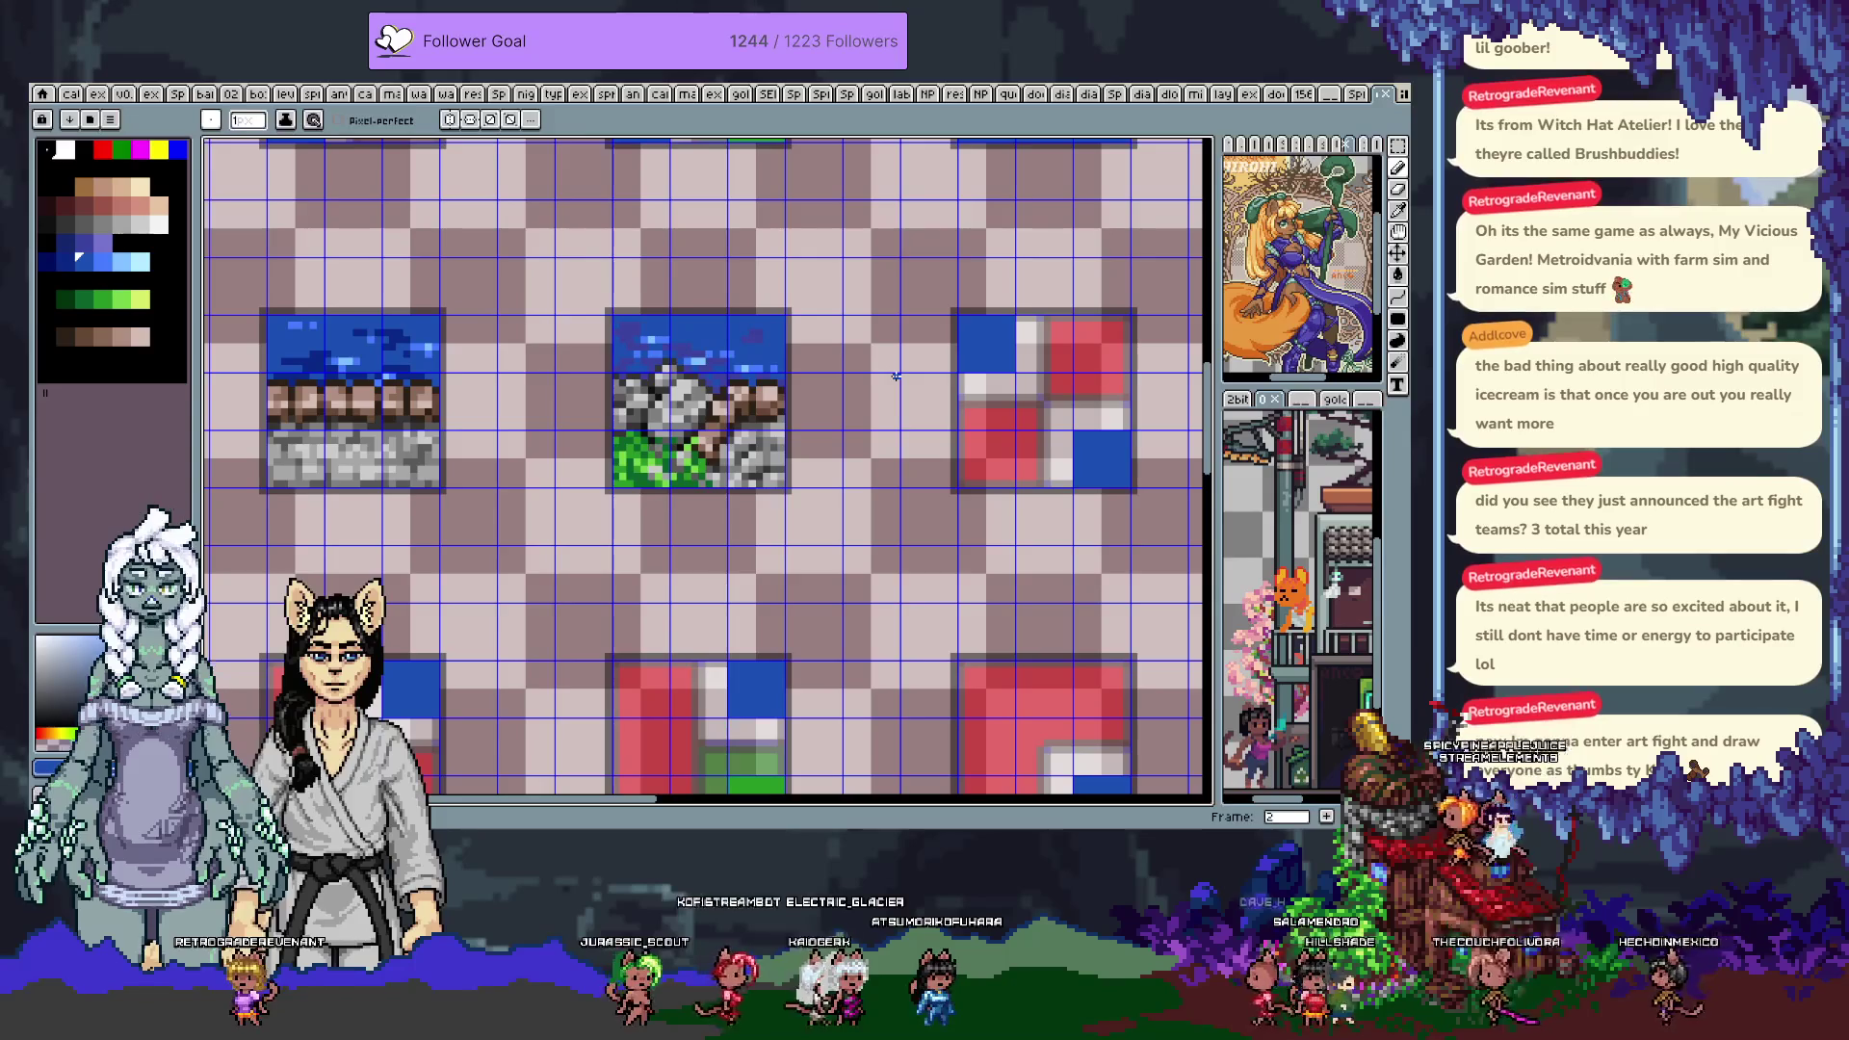
key("i")
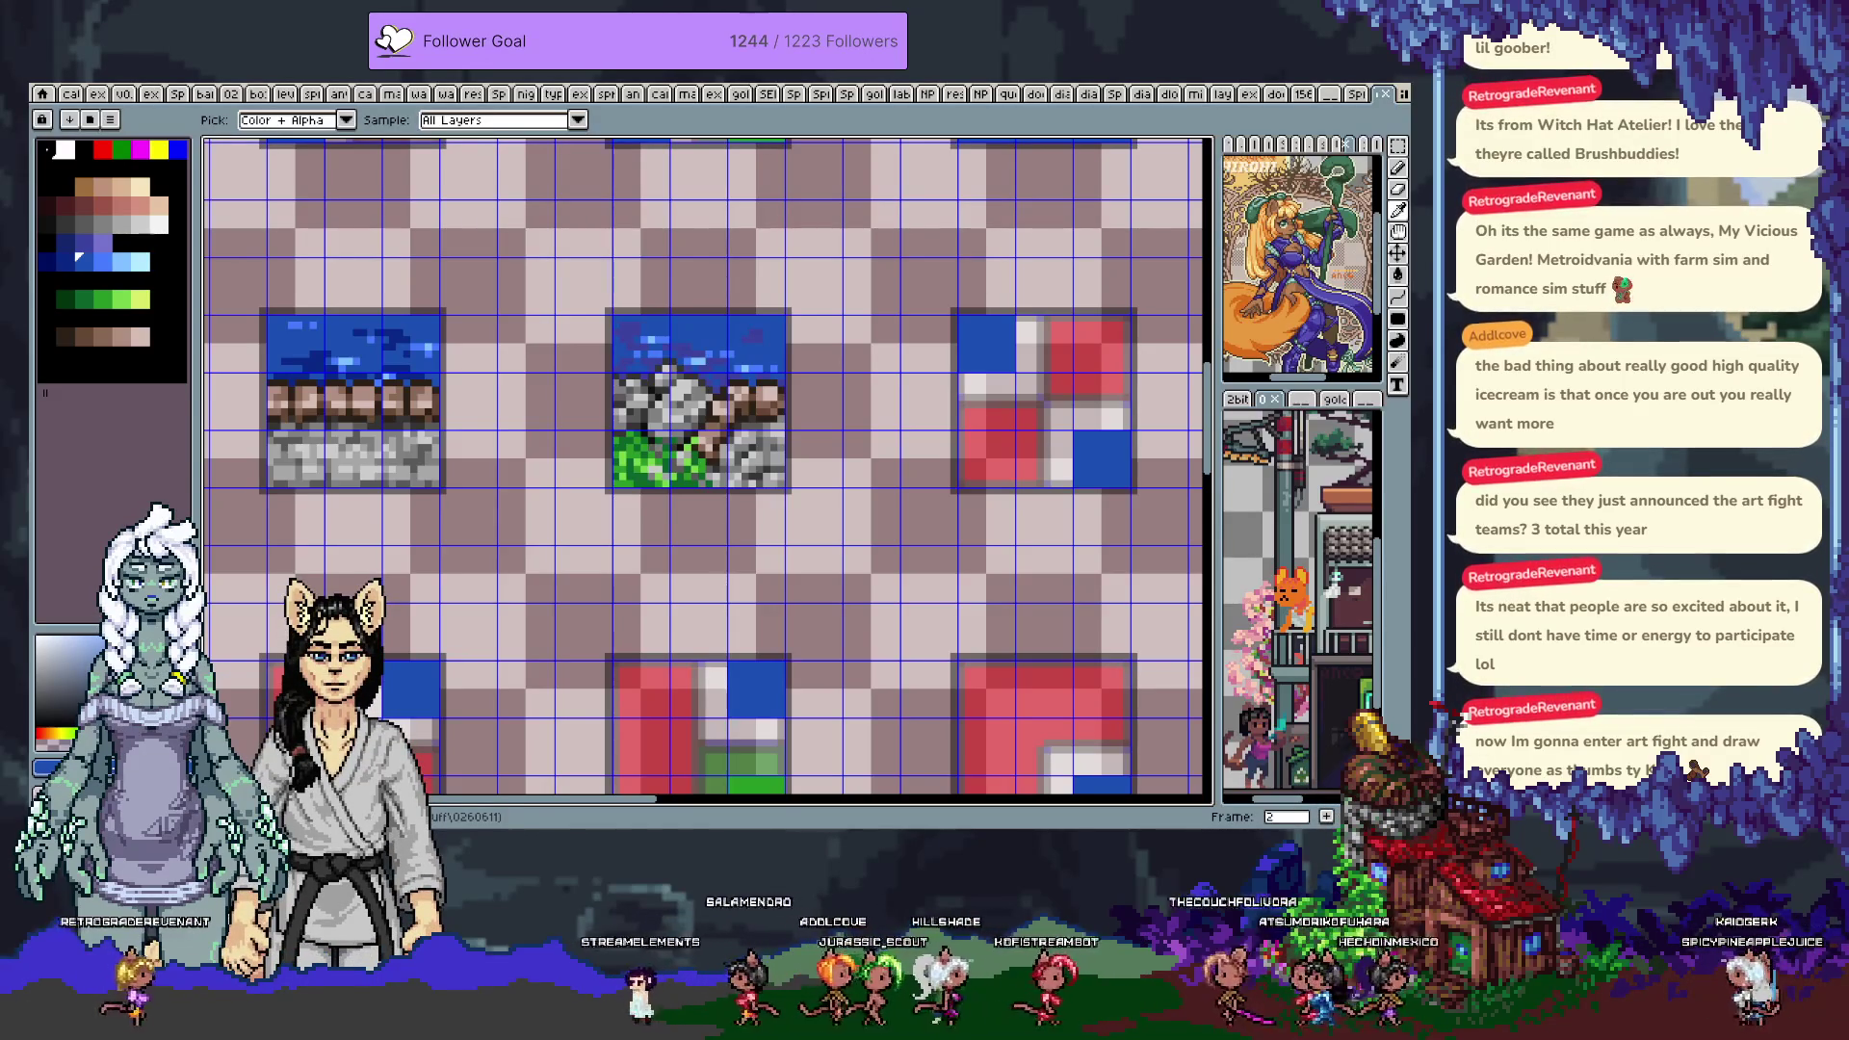
Select the grey, red and green placeholder tile on the tile sheet
scroll(747, 454, "down", 3)
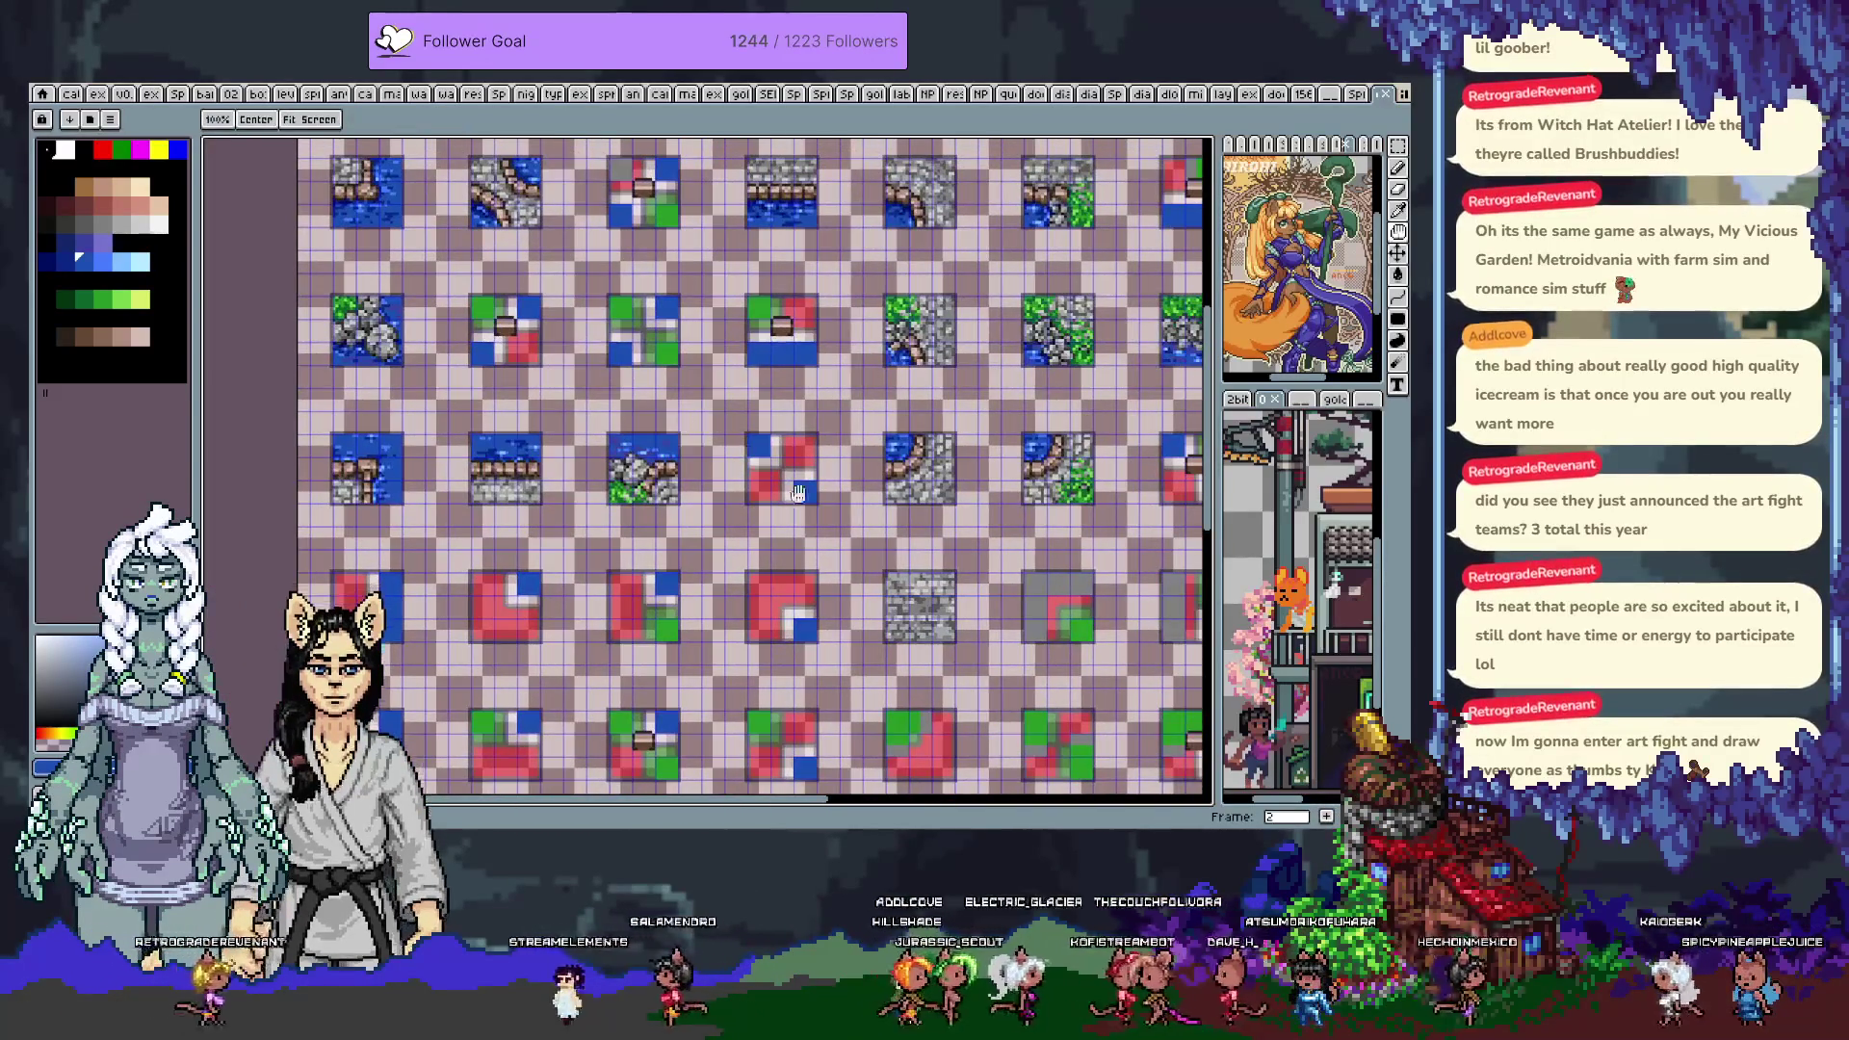
left_click_drag(748, 454, 486, 299)
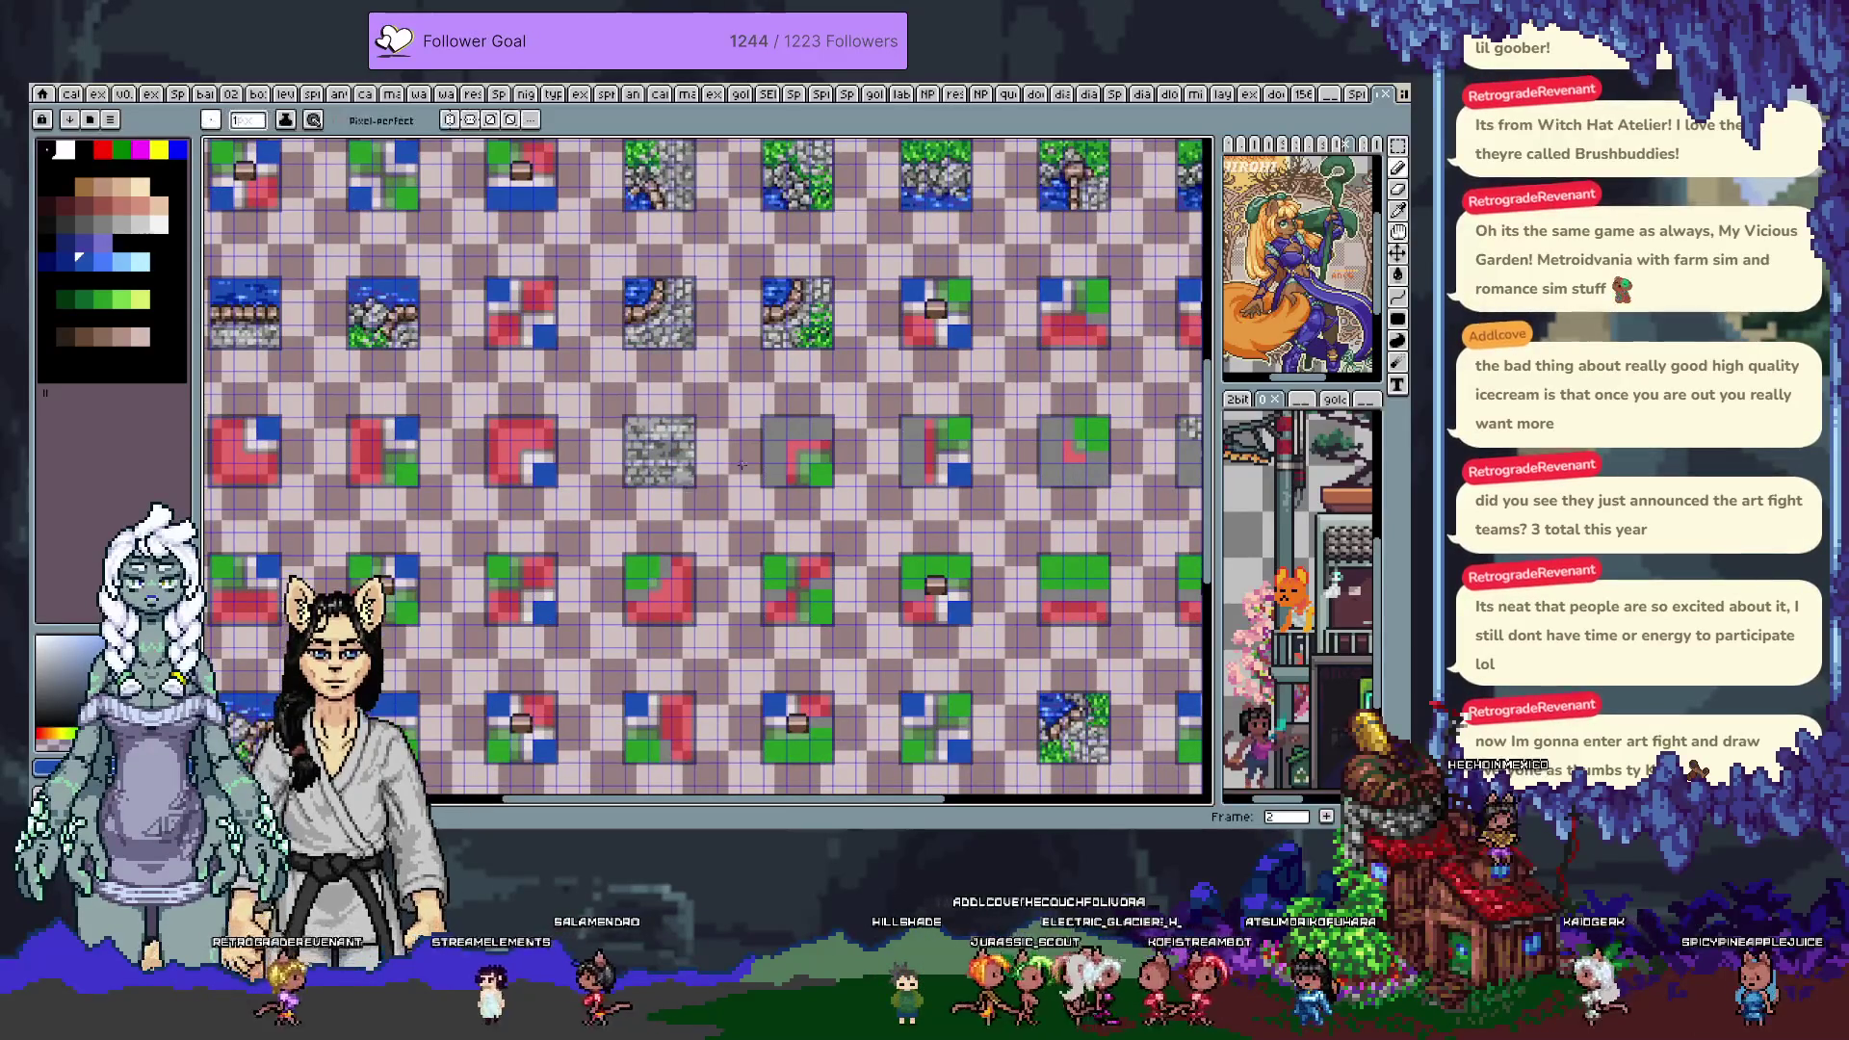
scroll(770, 468, "up", 1)
key("m")
left_click_drag(758, 367, 843, 447)
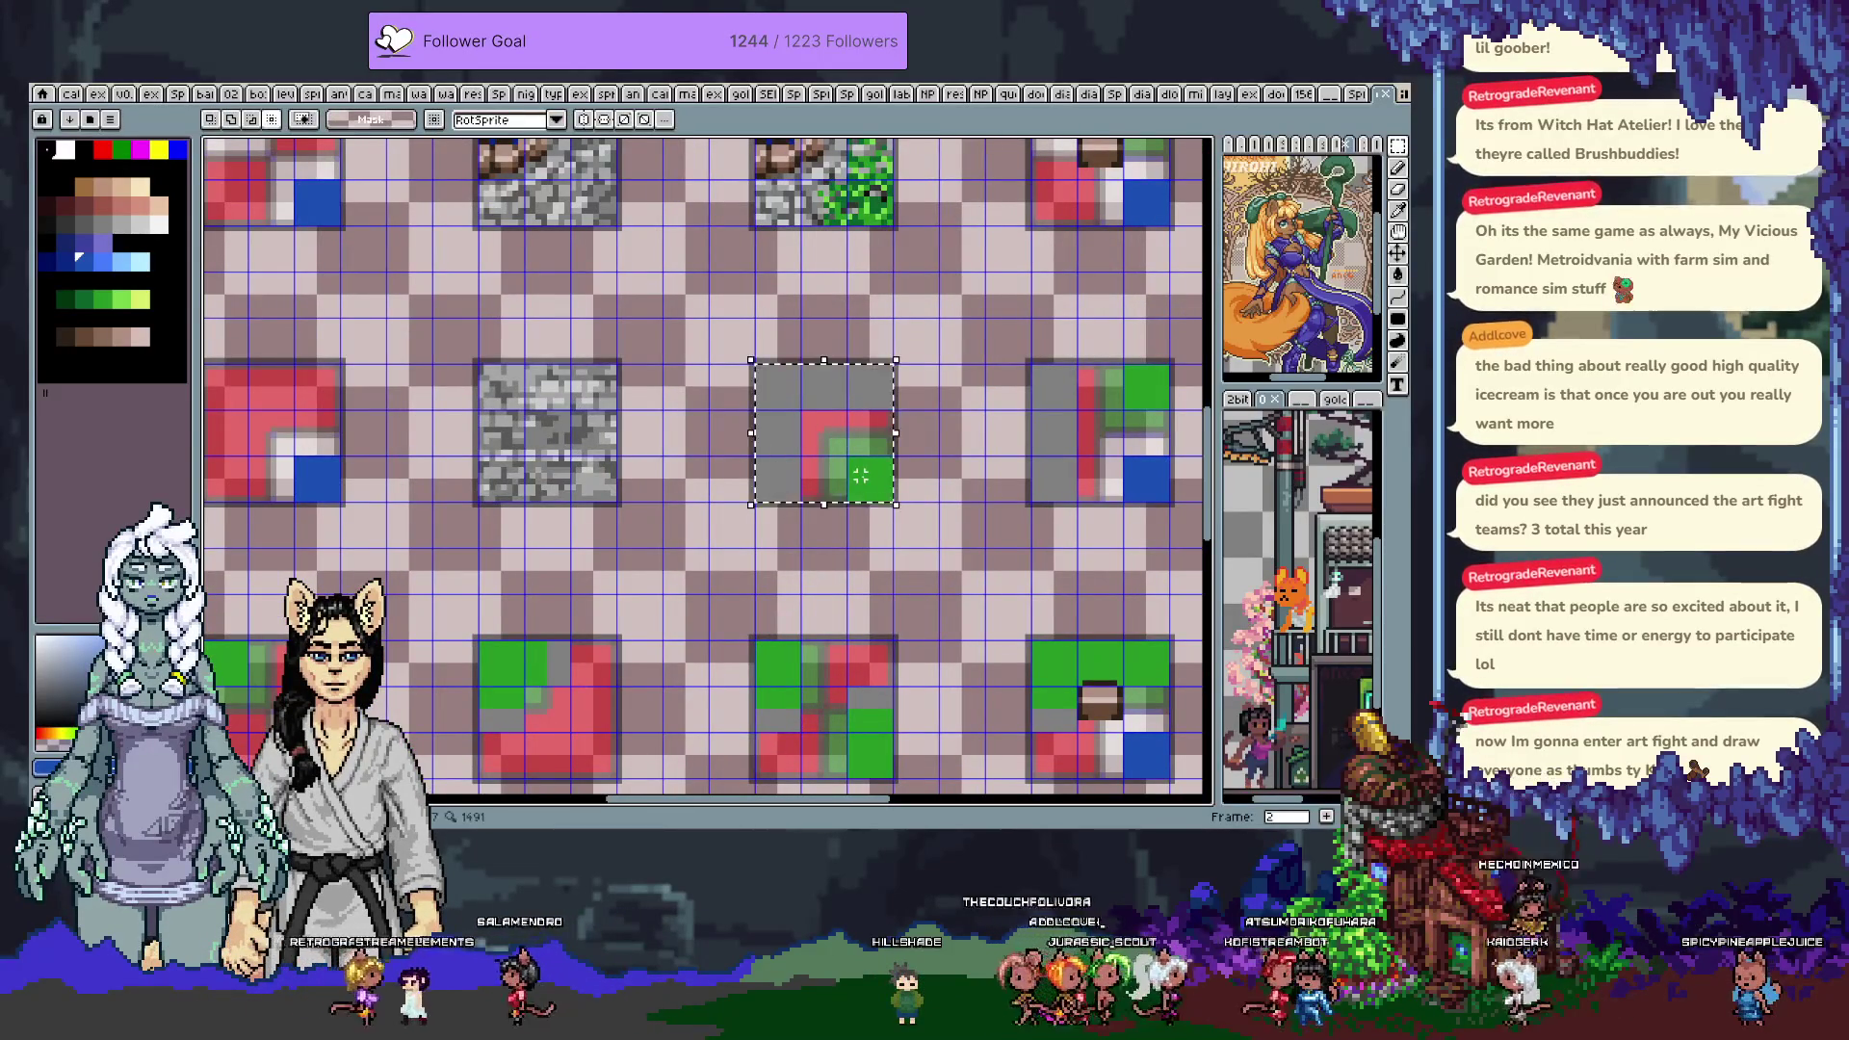
Paste the placeholder tile into frame 4 and position it left of the map centre
key("Right")
key("Right")
scroll(860, 475, "down", 3)
scroll(819, 414, "up", 4)
key("ctrl+v")
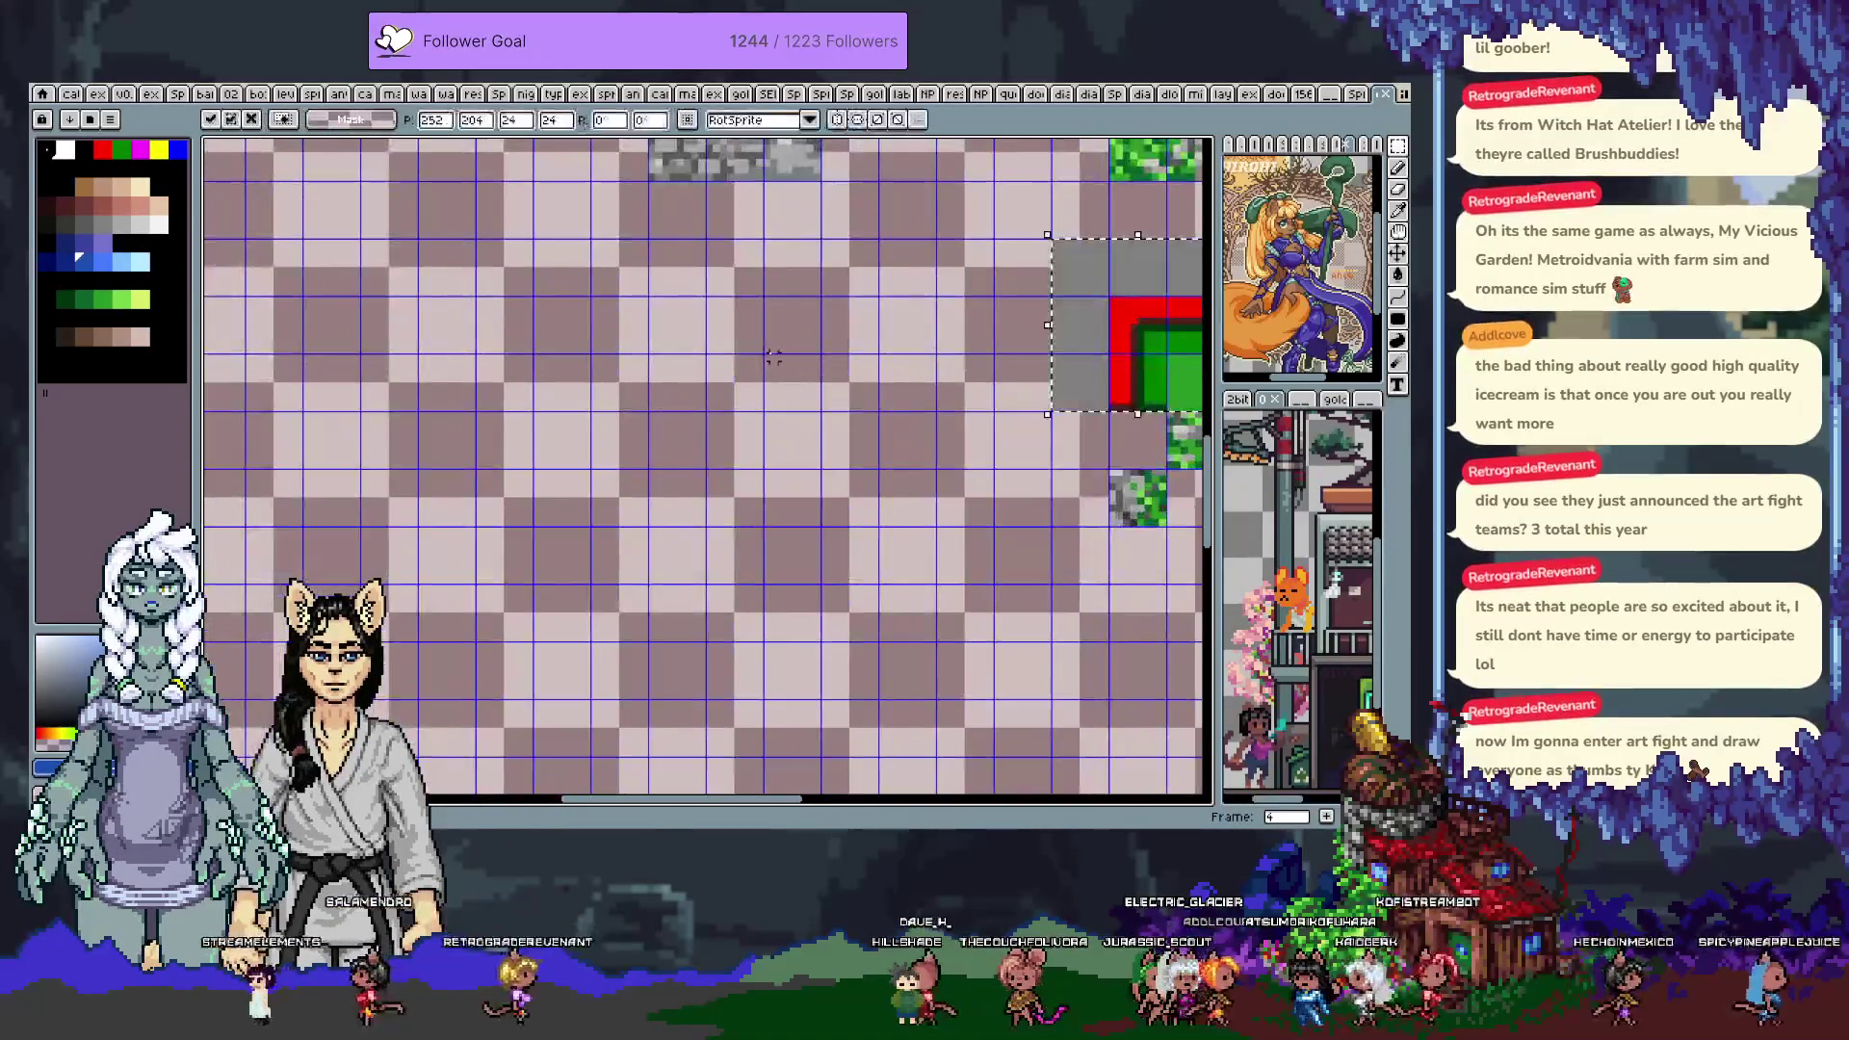
mouse_move(1133, 321)
left_mouse_down()
mouse_move(847, 483)
mouse_move(731, 433)
mouse_move(732, 379)
left_mouse_up()
mouse_move(900, 300)
left_mouse_down()
mouse_move(846, 516)
mouse_move(781, 474)
mouse_move(906, 430)
left_mouse_up()
mouse_move(751, 501)
left_mouse_down()
mouse_move(468, 500)
mouse_move(718, 535)
mouse_move(601, 595)
mouse_move(560, 514)
mouse_move(651, 323)
left_mouse_up()
Move the grass-stone tile pair left of centre, nudged one cell left
key("space")
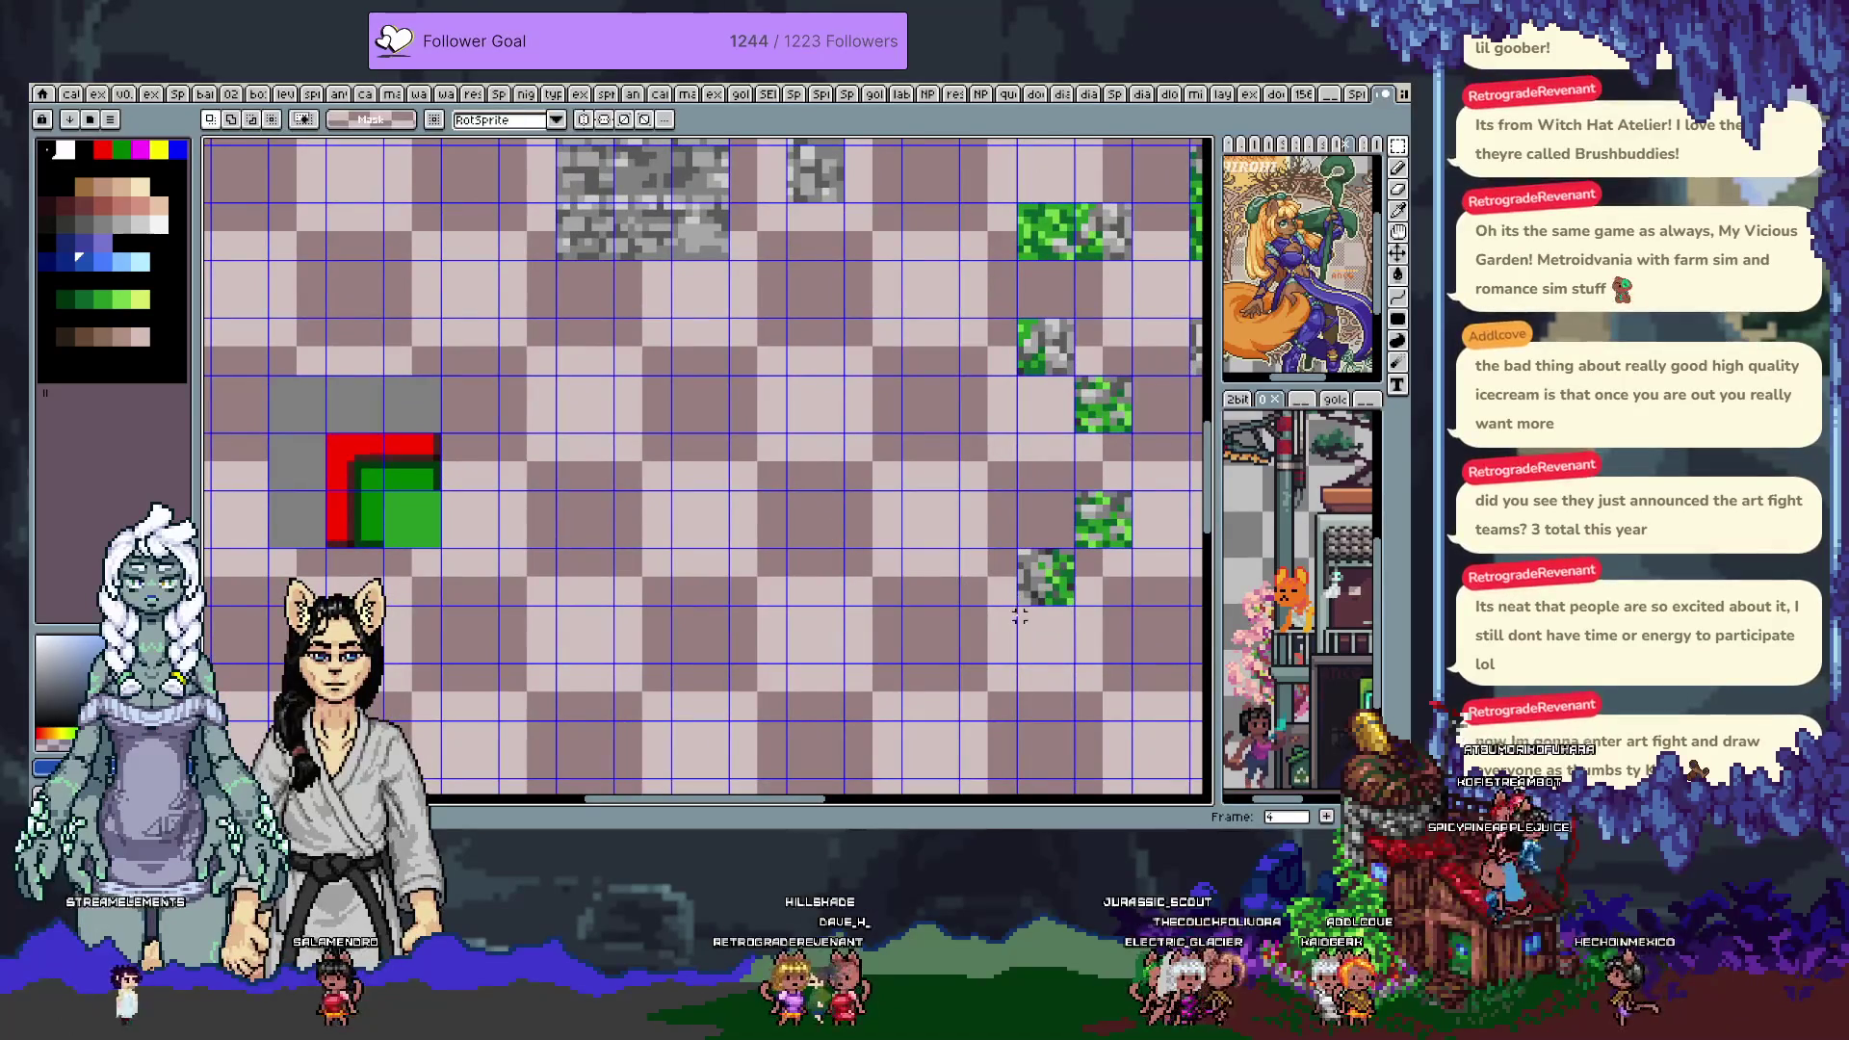
mouse_move(983, 414)
left_mouse_down()
mouse_move(900, 429)
mouse_move(964, 423)
left_mouse_up()
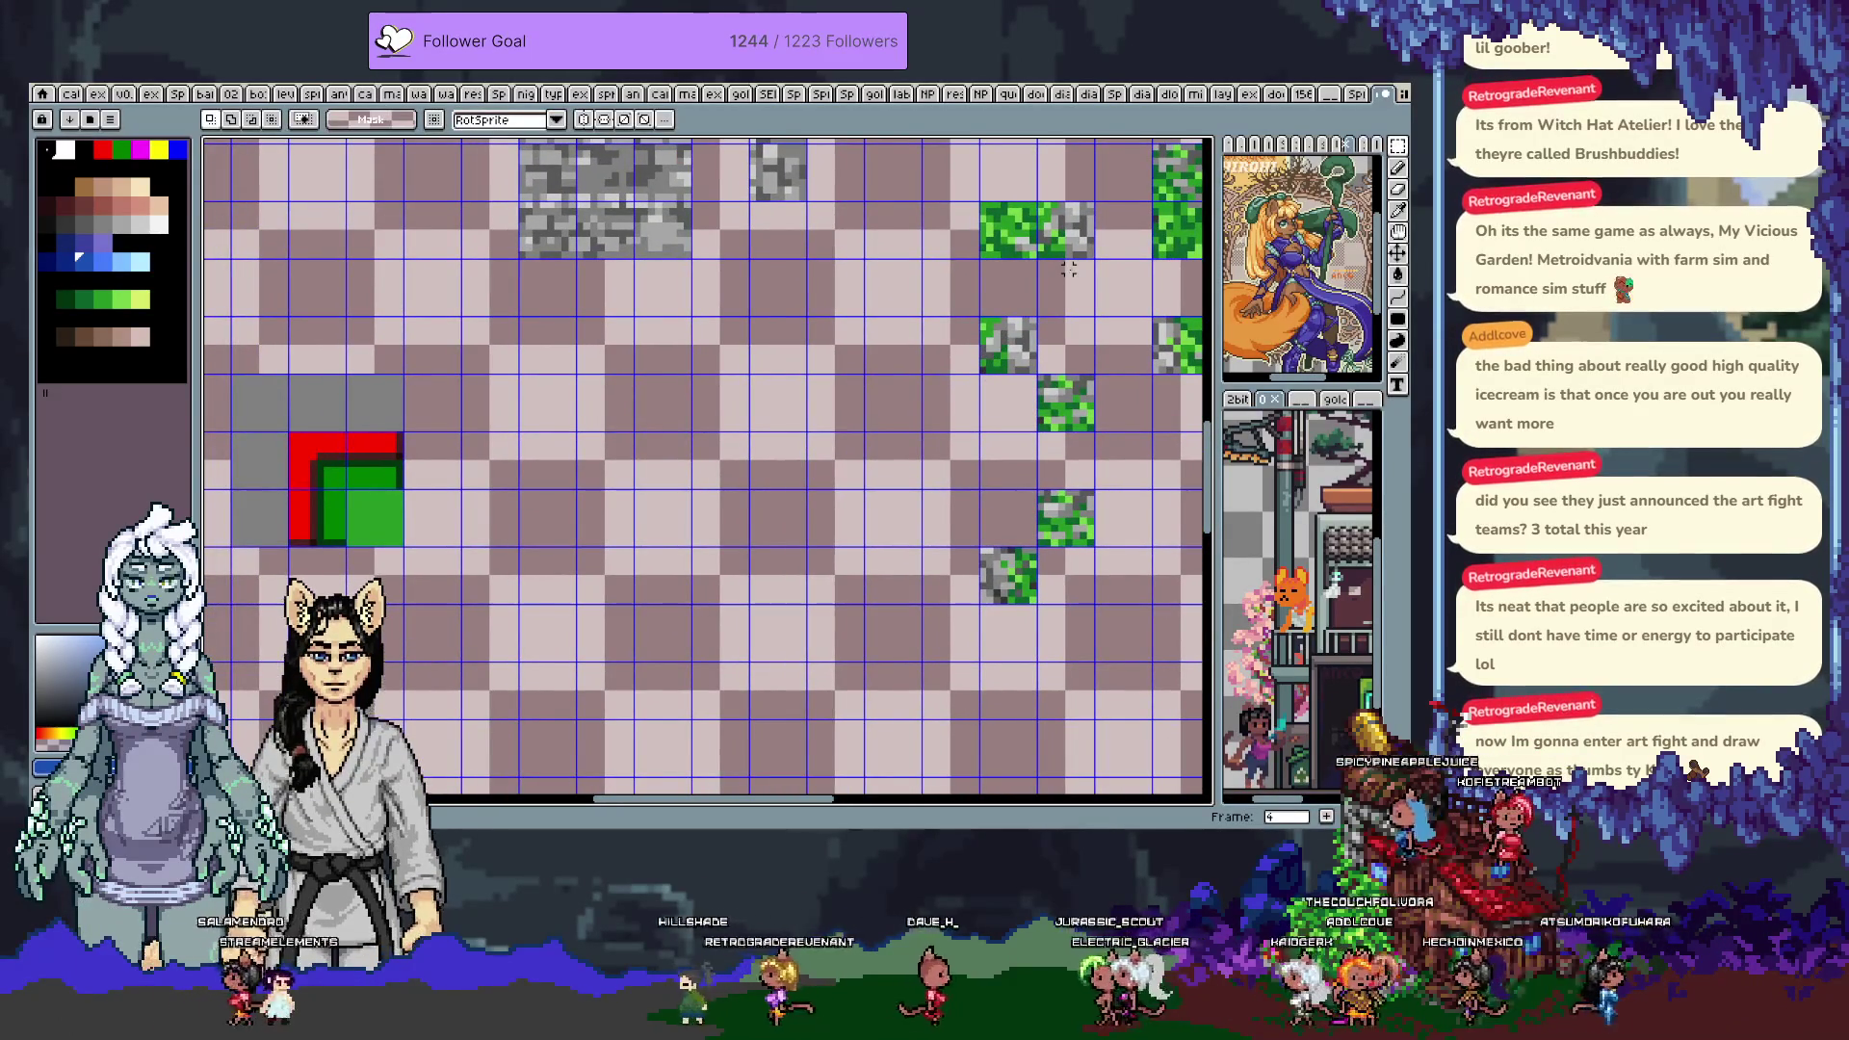
mouse_move(1007, 241)
left_mouse_down()
mouse_move(833, 298)
mouse_move(601, 527)
left_mouse_up()
key("shift+Left")
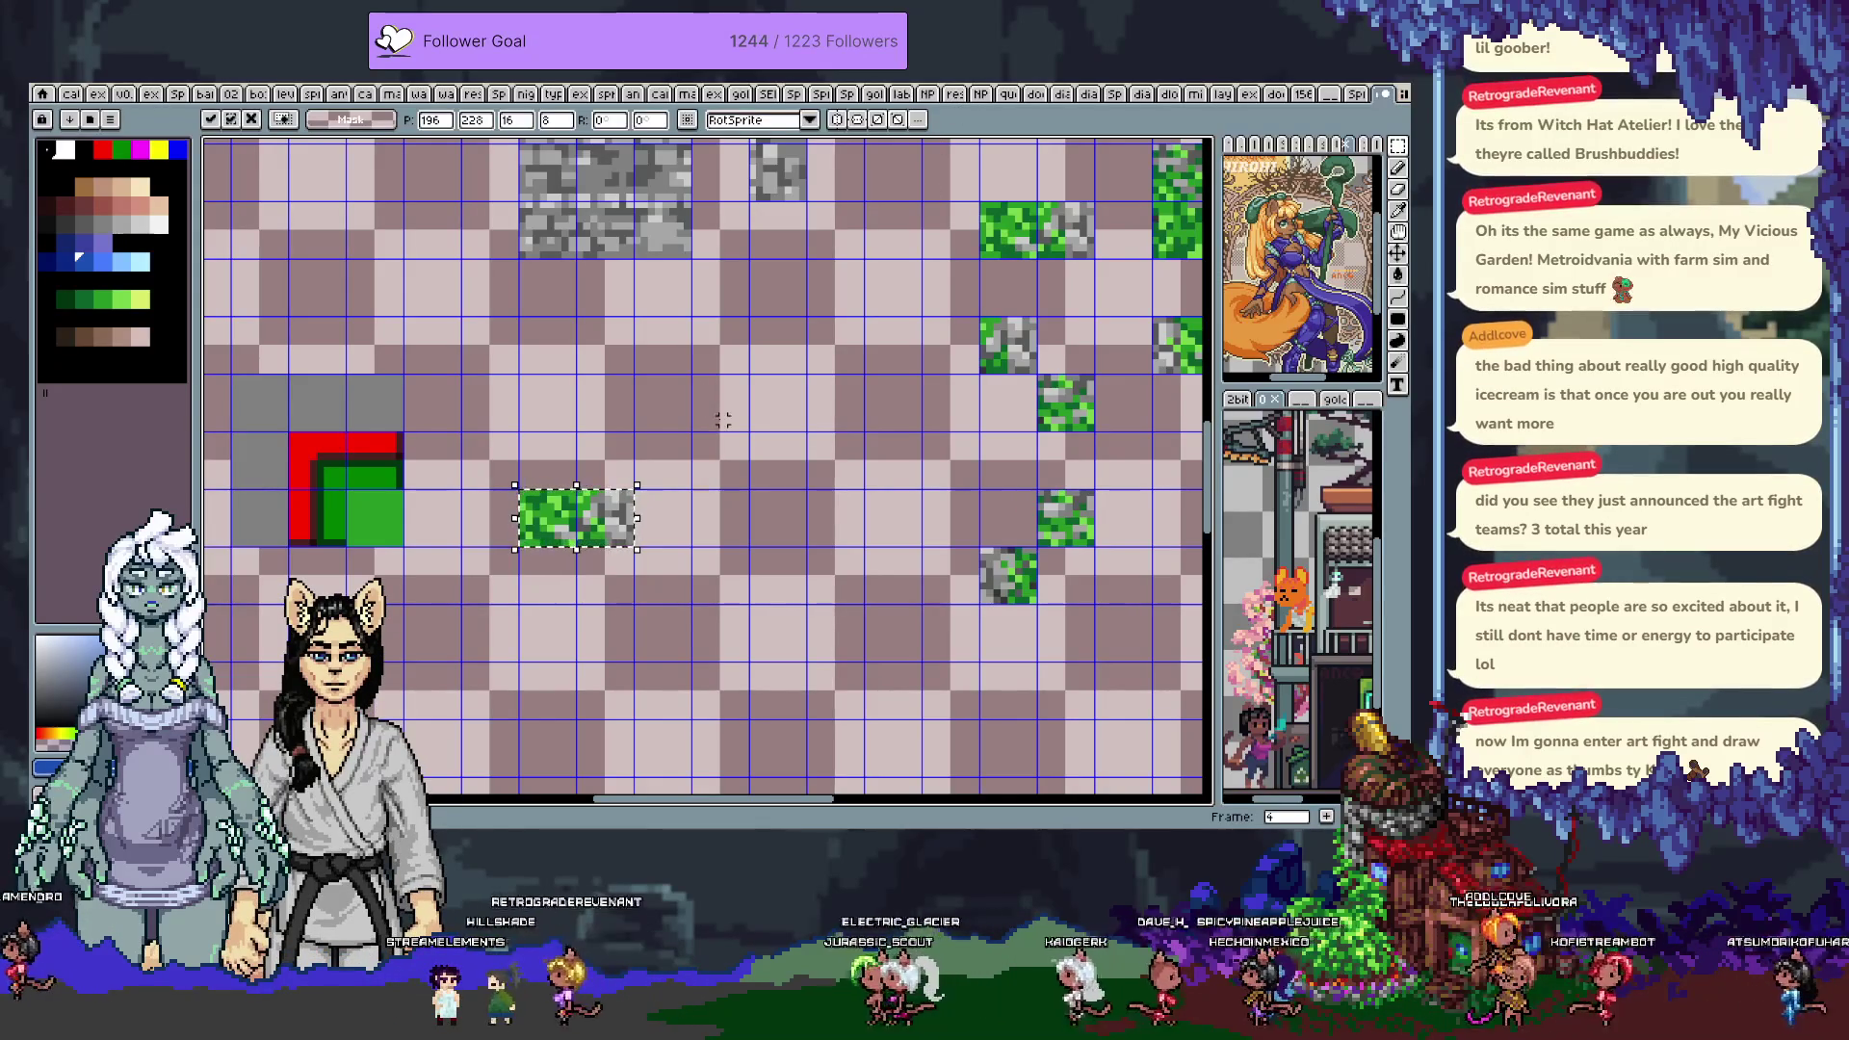
scroll(723, 420, "down", 2)
left_click_drag(761, 405, 870, 428)
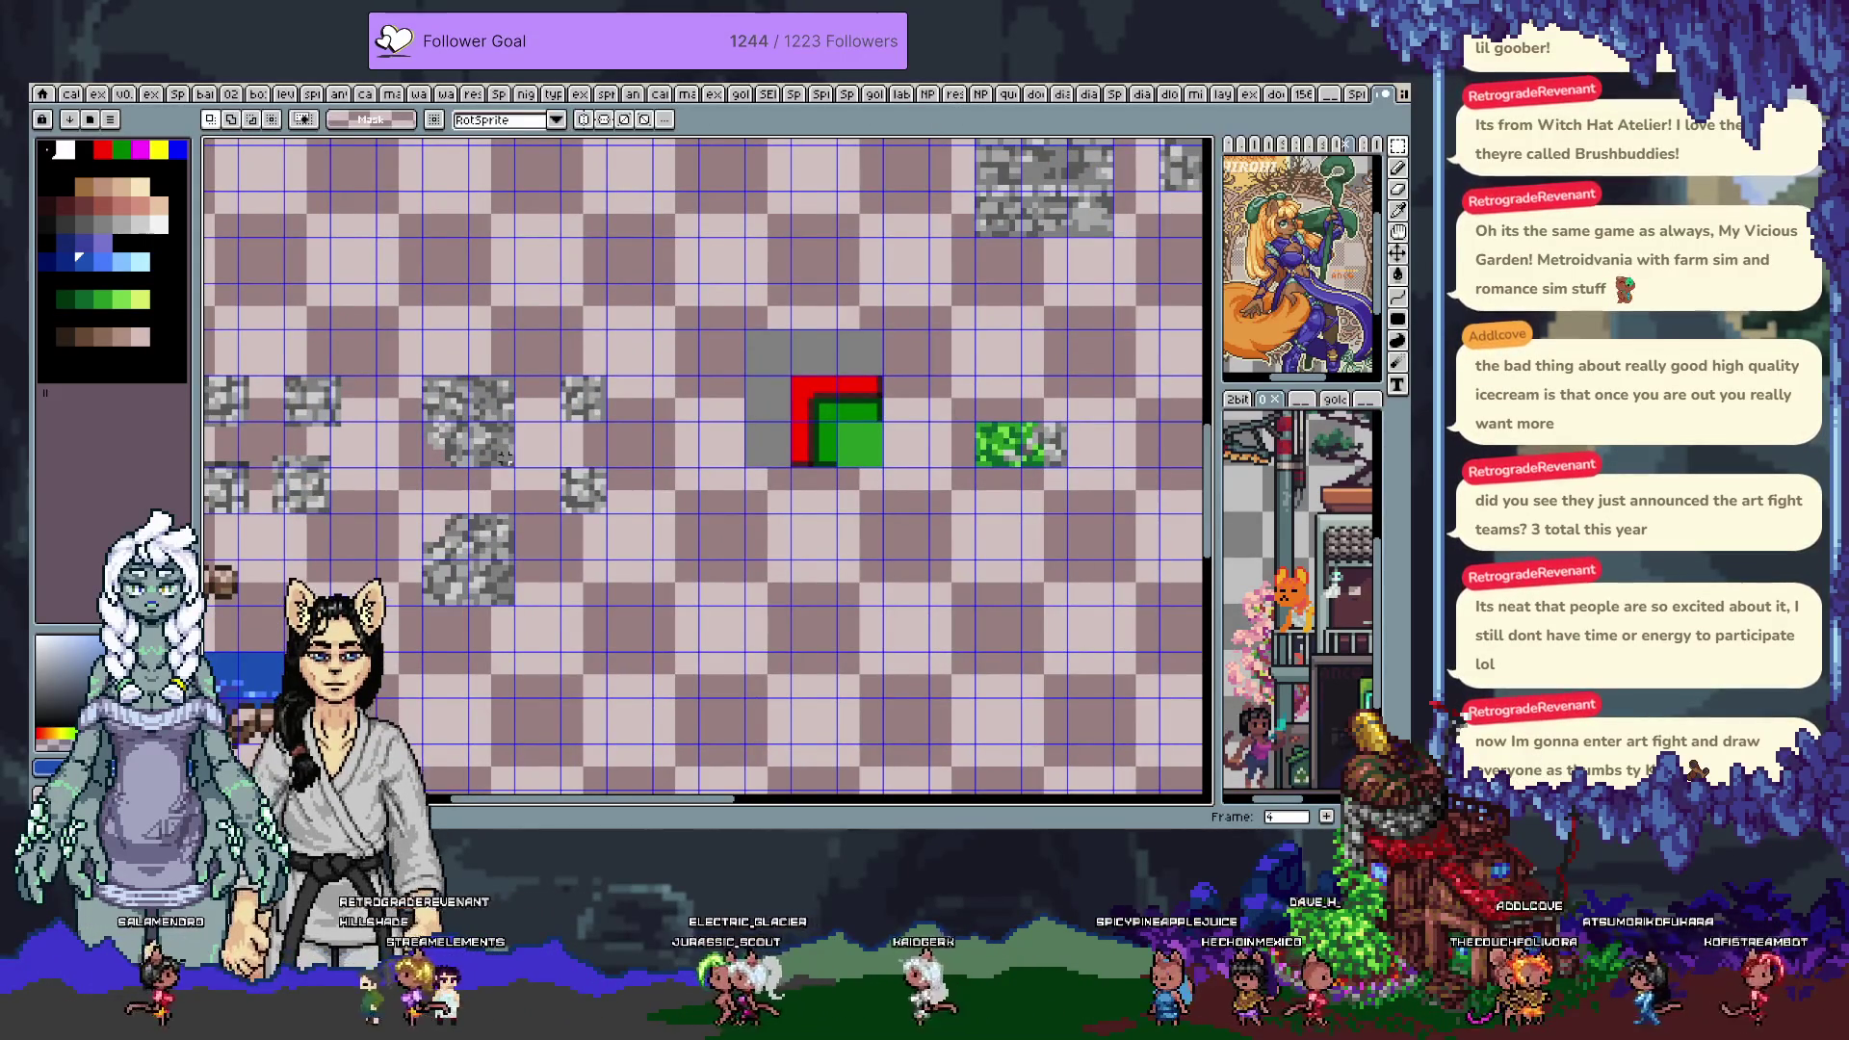
Copy a stone tile beside the guide block and nudge it one cell right
scroll(498, 456, "down", 1)
scroll(469, 469, "down", 1)
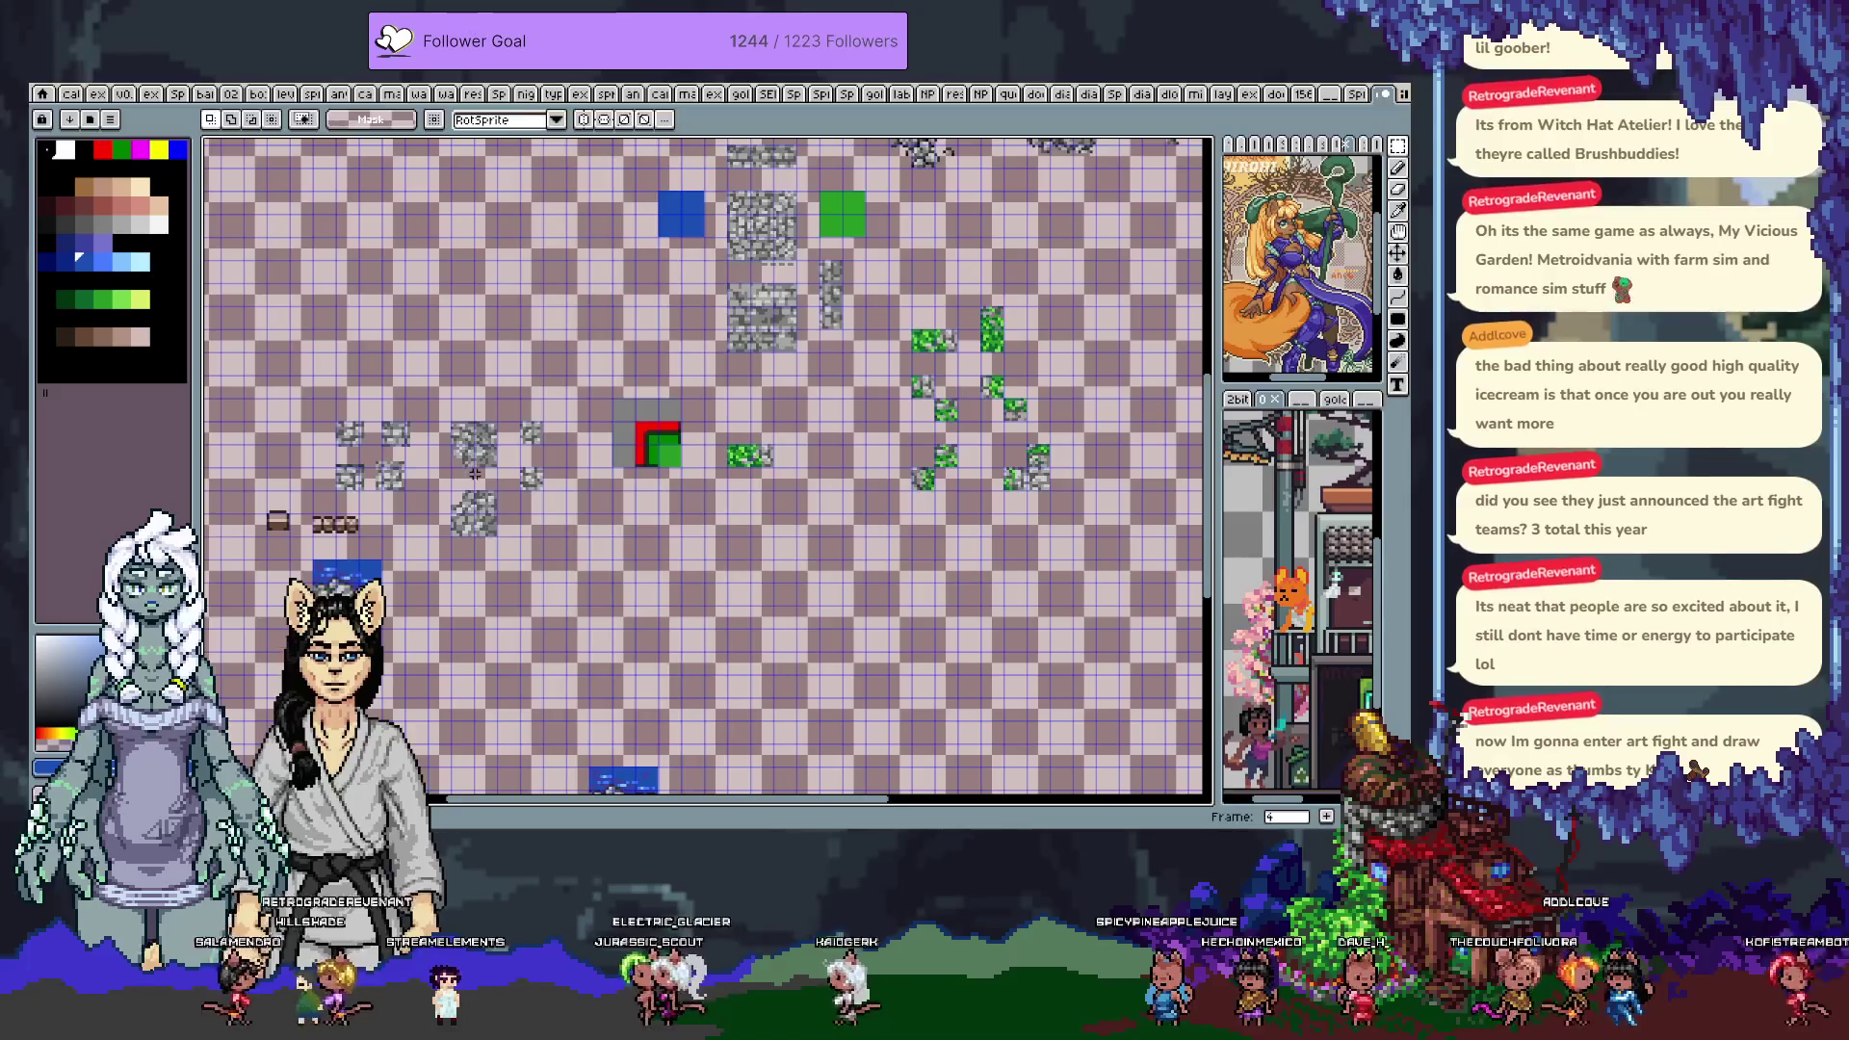
scroll(475, 473, "up", 1)
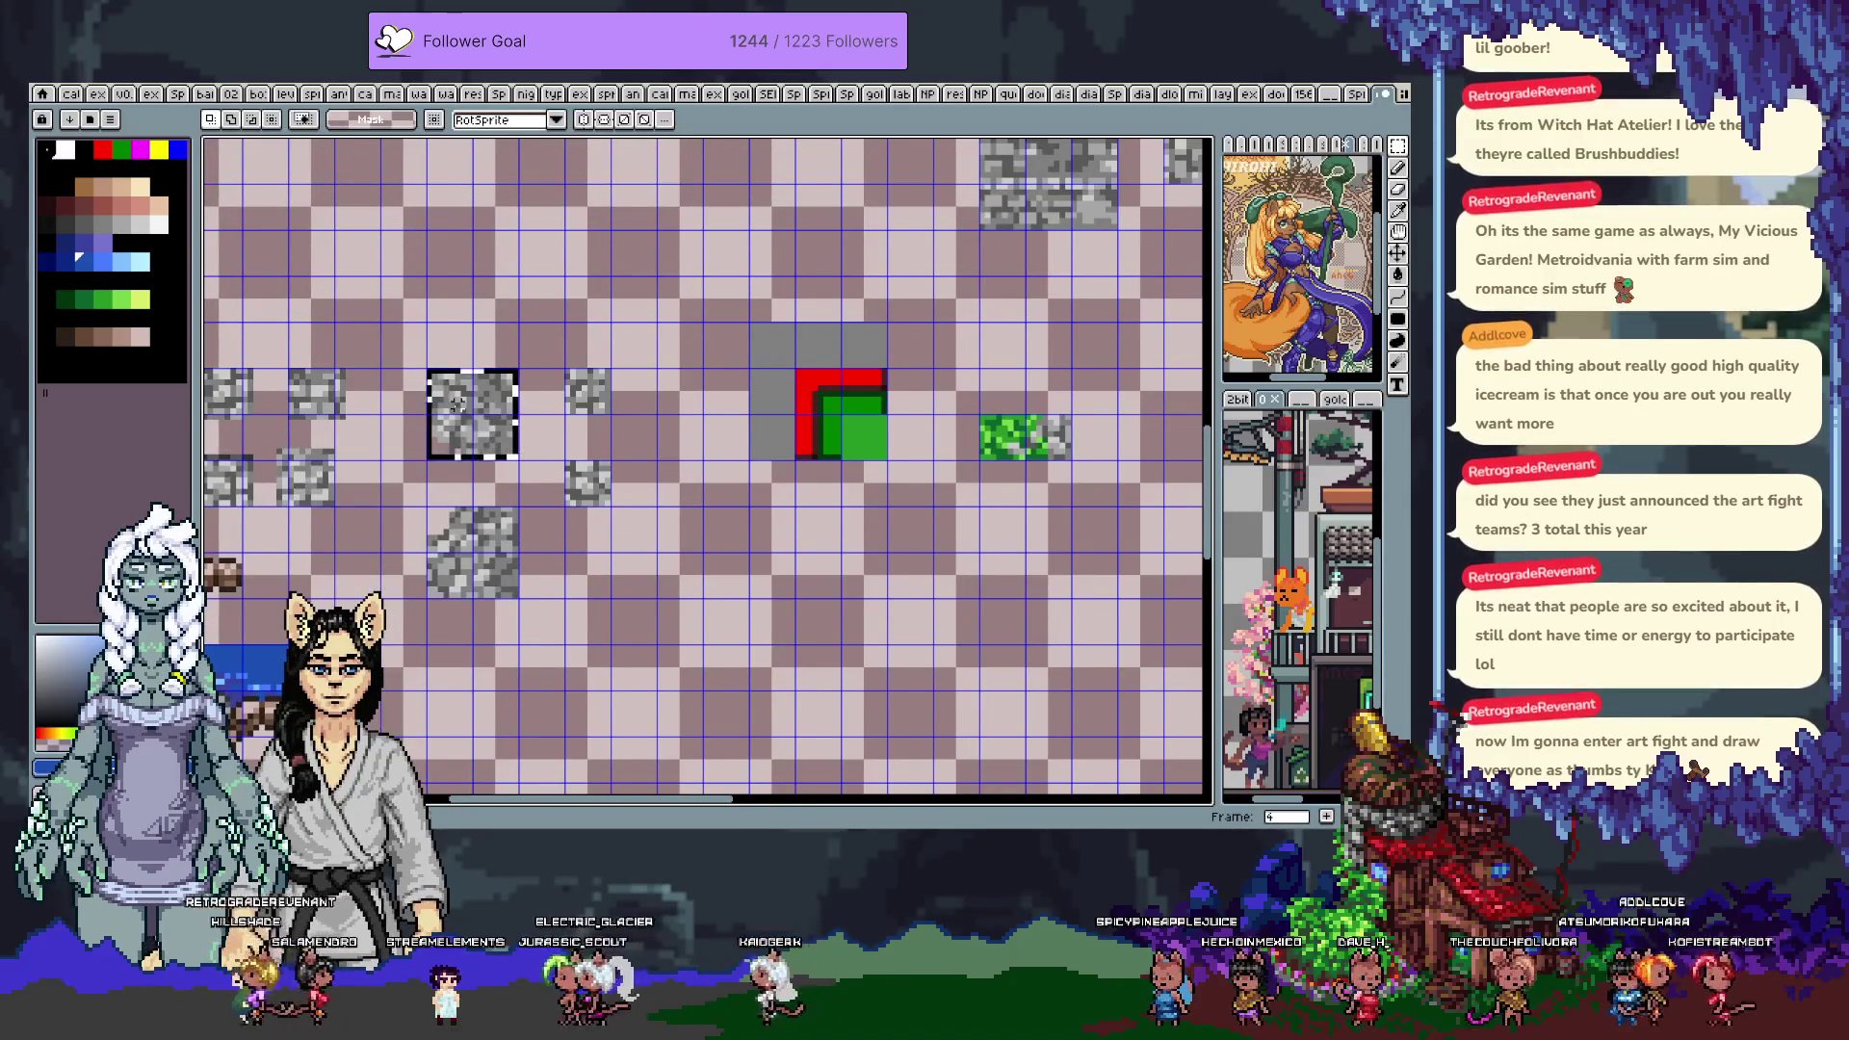
mouse_move(458, 404)
left_mouse_down()
mouse_move(499, 406)
mouse_move(590, 306)
mouse_move(686, 263)
mouse_move(936, 277)
mouse_move(978, 321)
mouse_move(977, 368)
left_mouse_up()
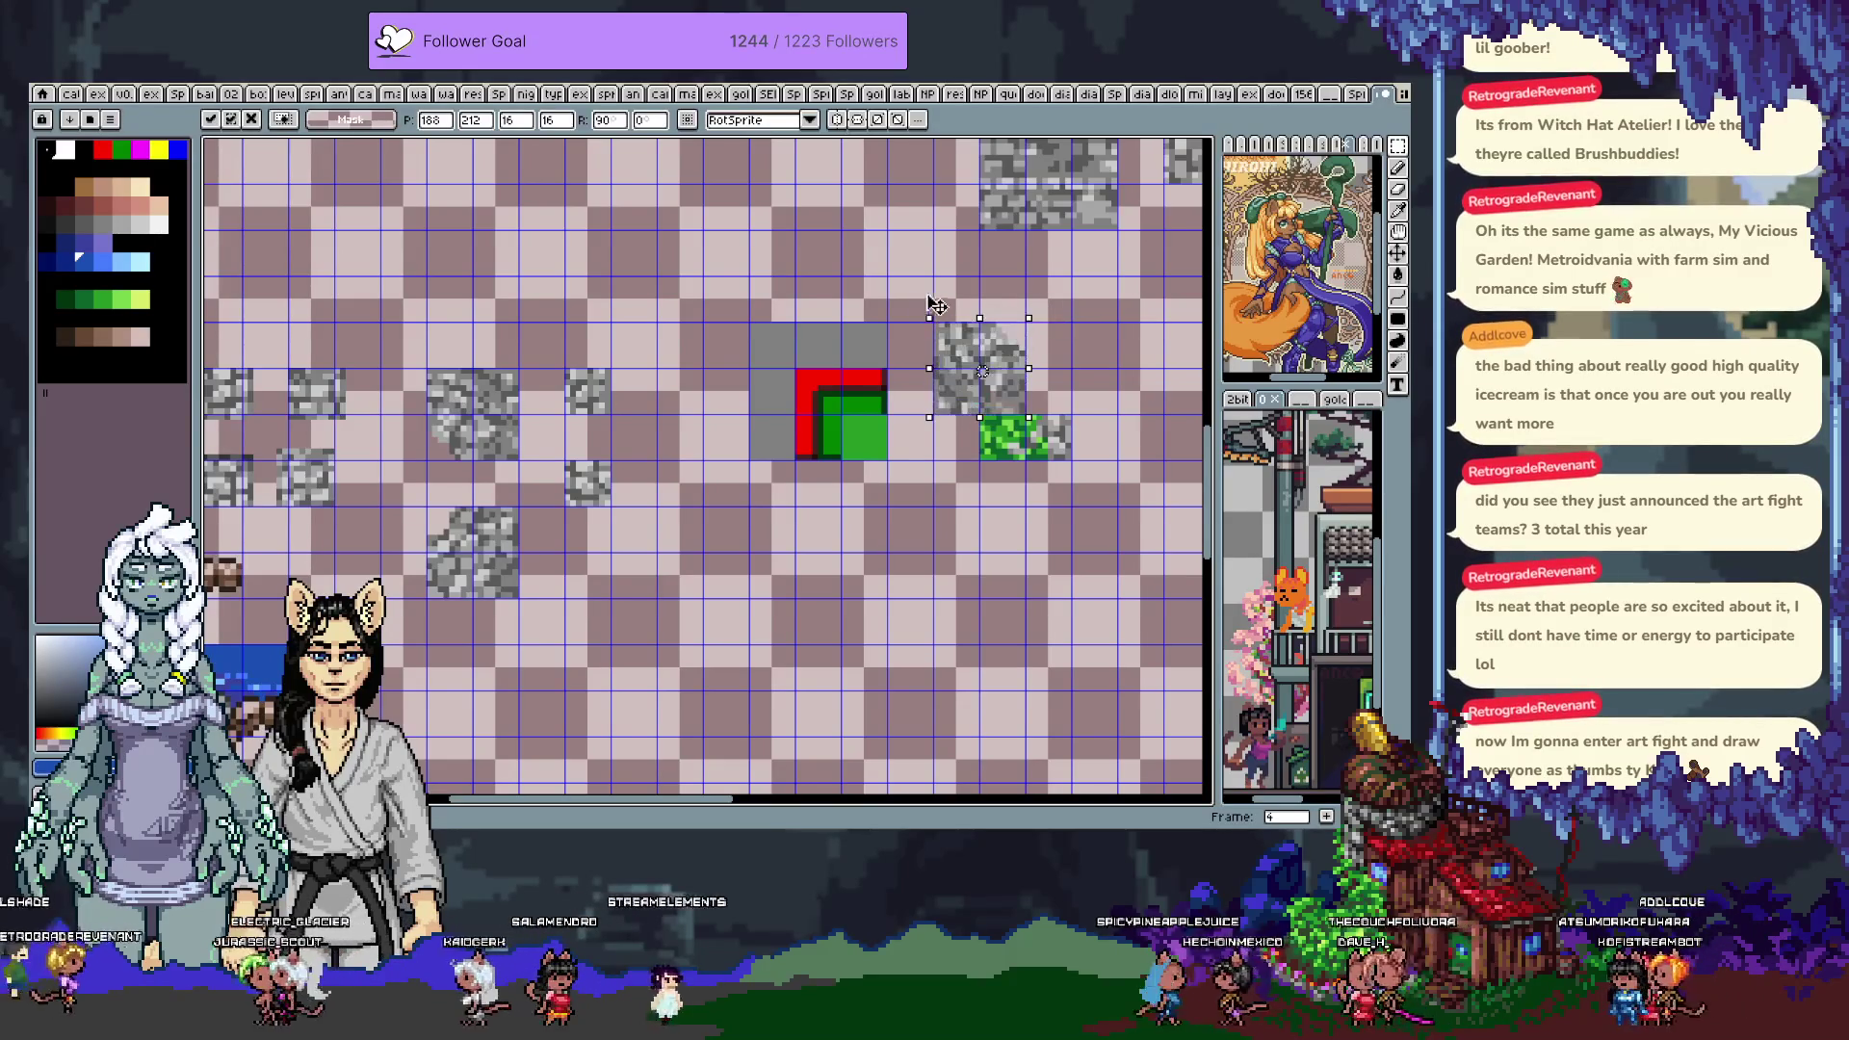
scroll(982, 366, "right", 3)
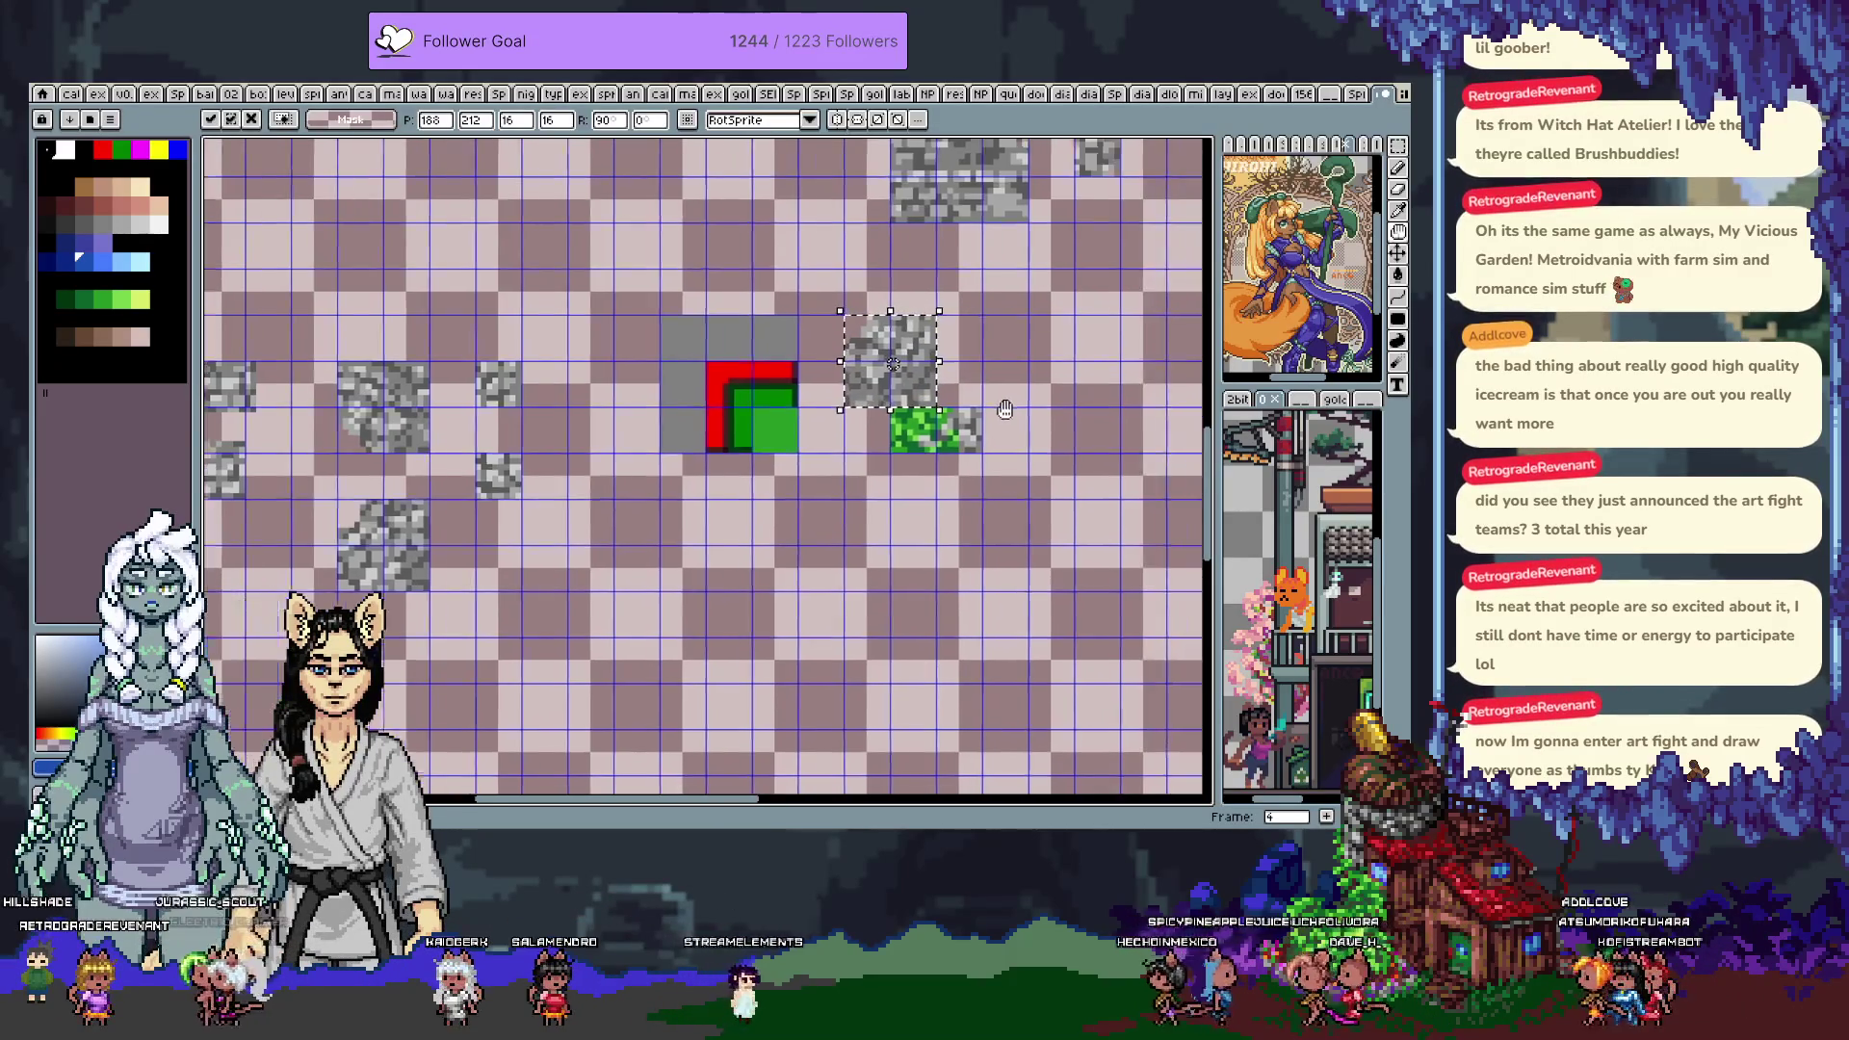
key("Return")
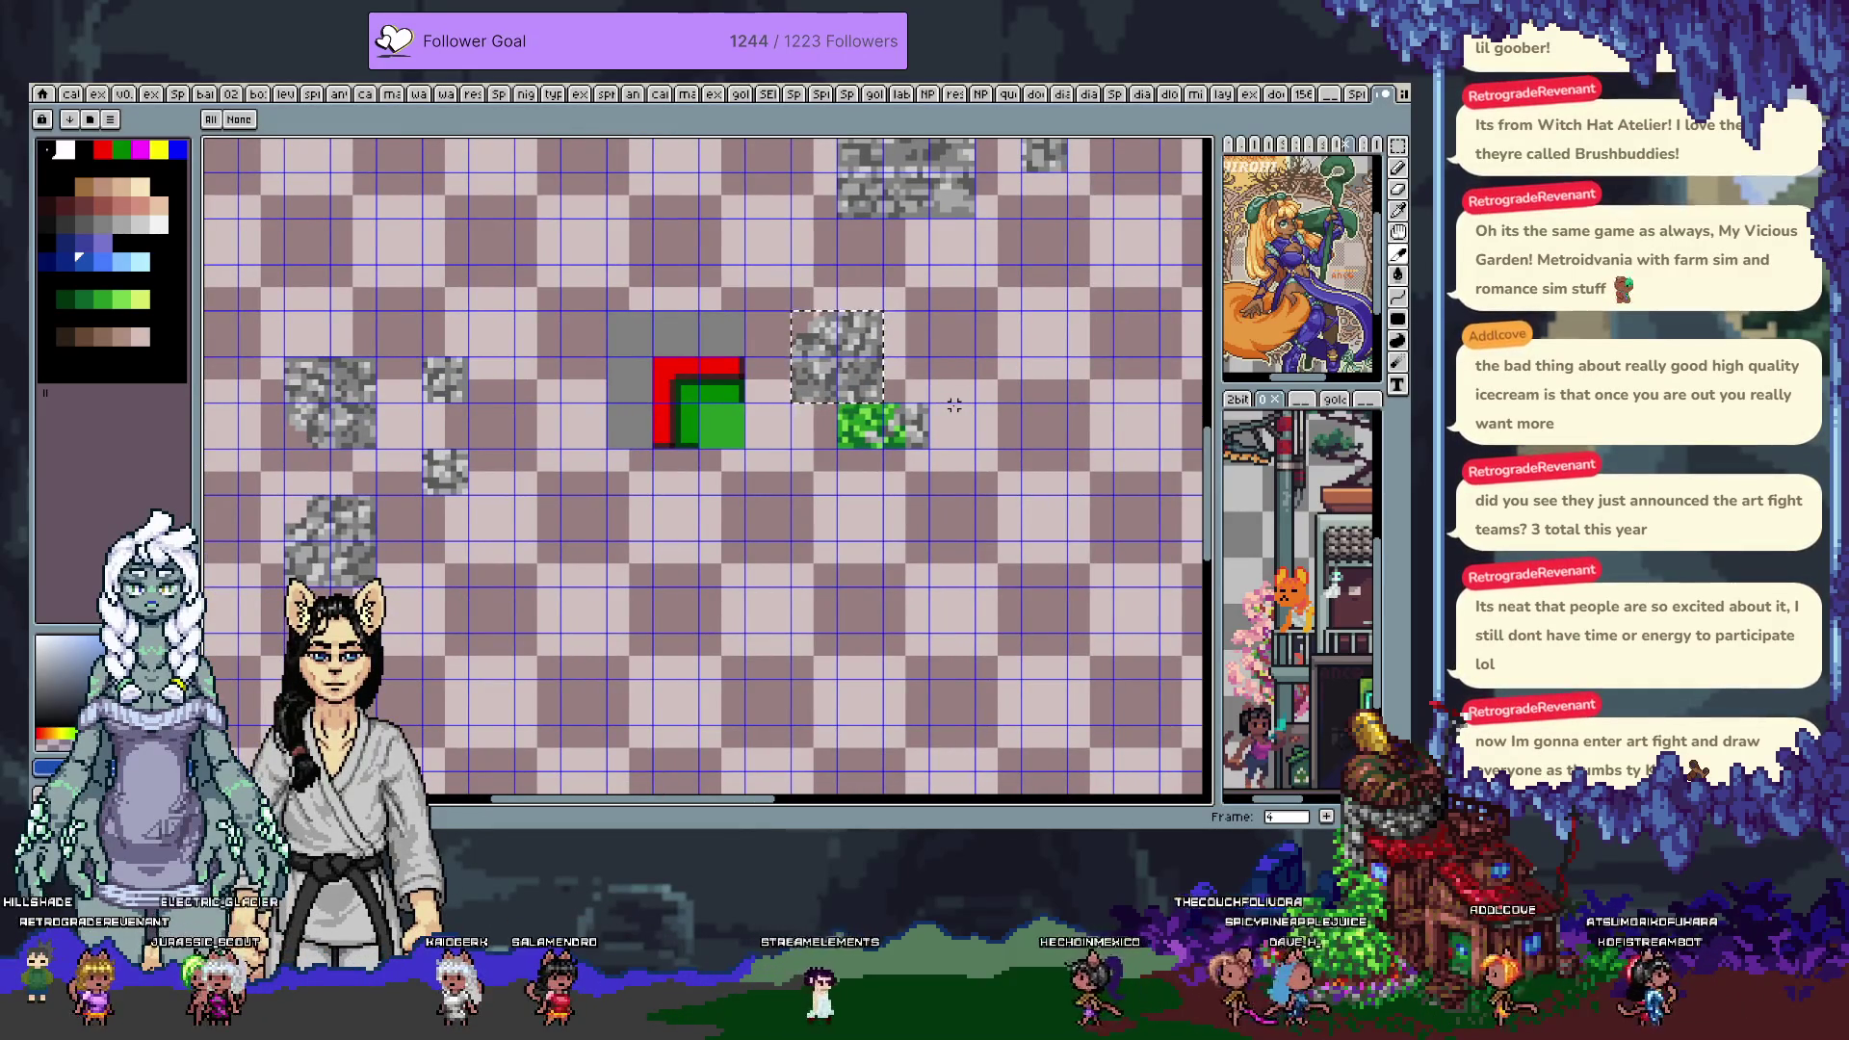
key("ctrl+t")
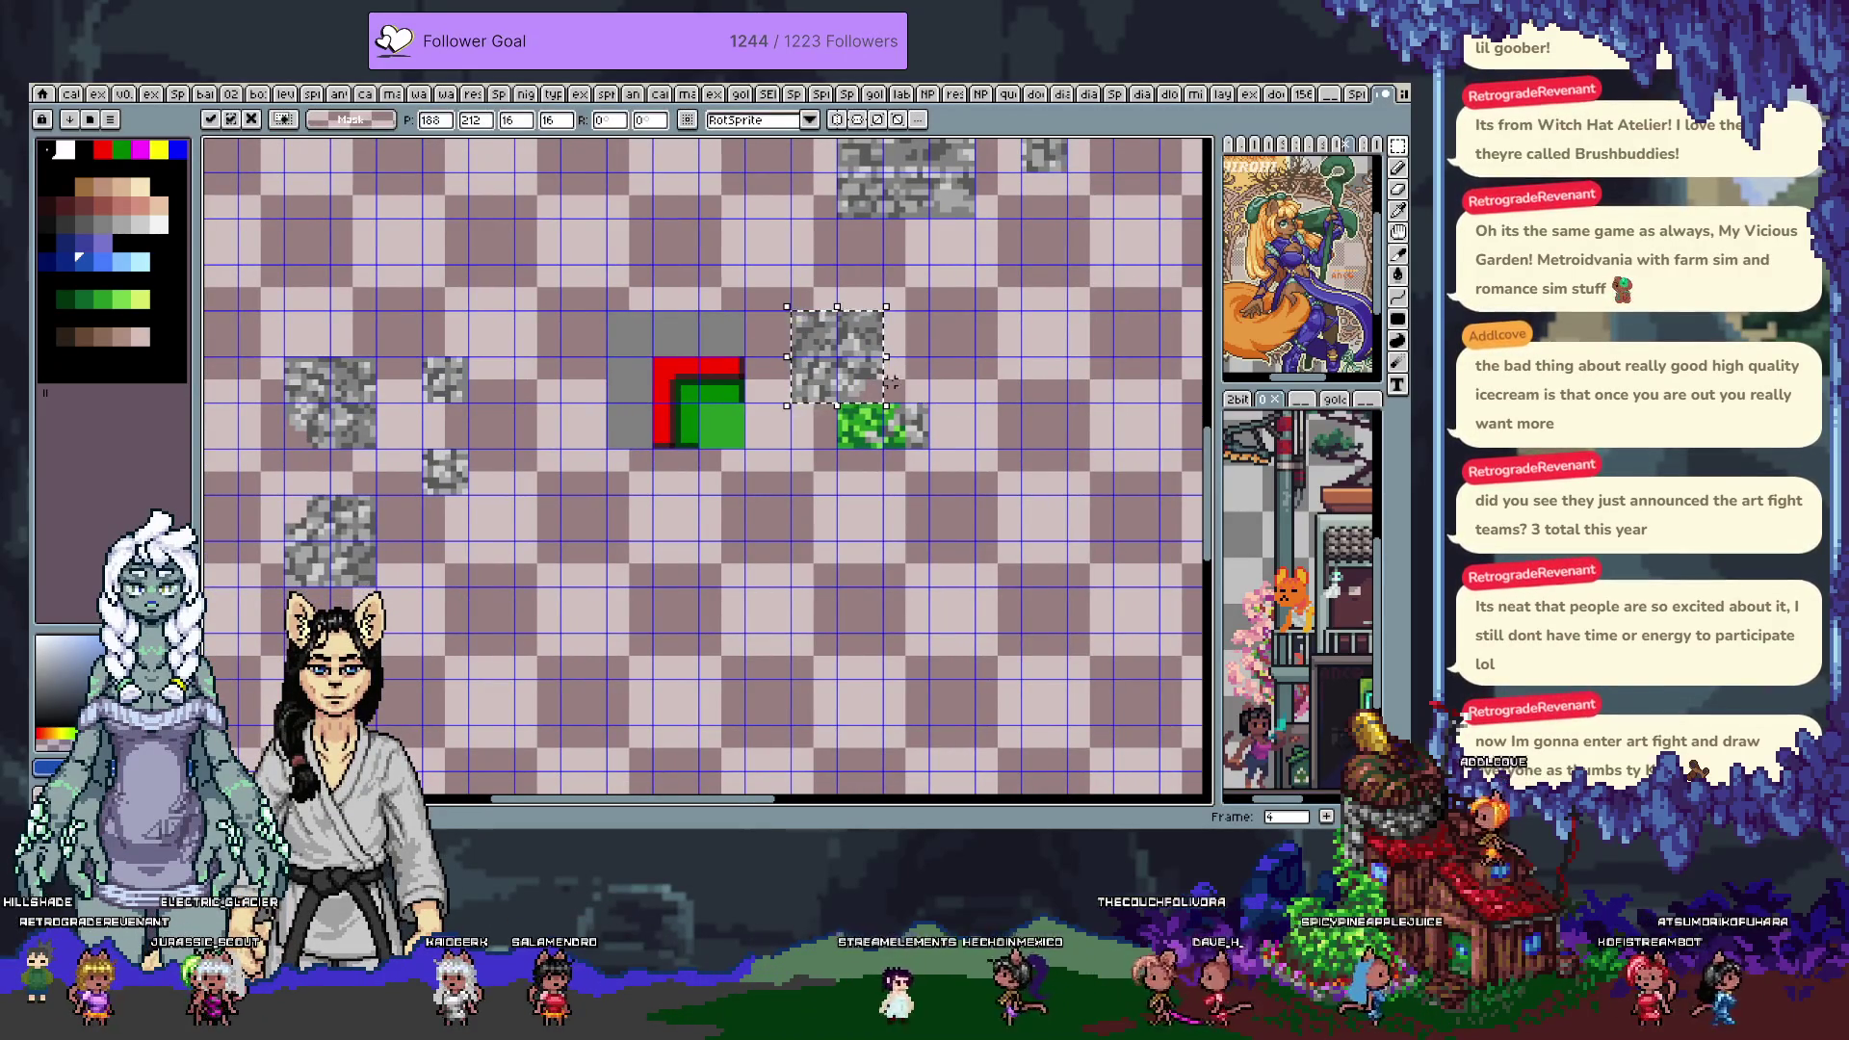
scroll(892, 382, "up", 2)
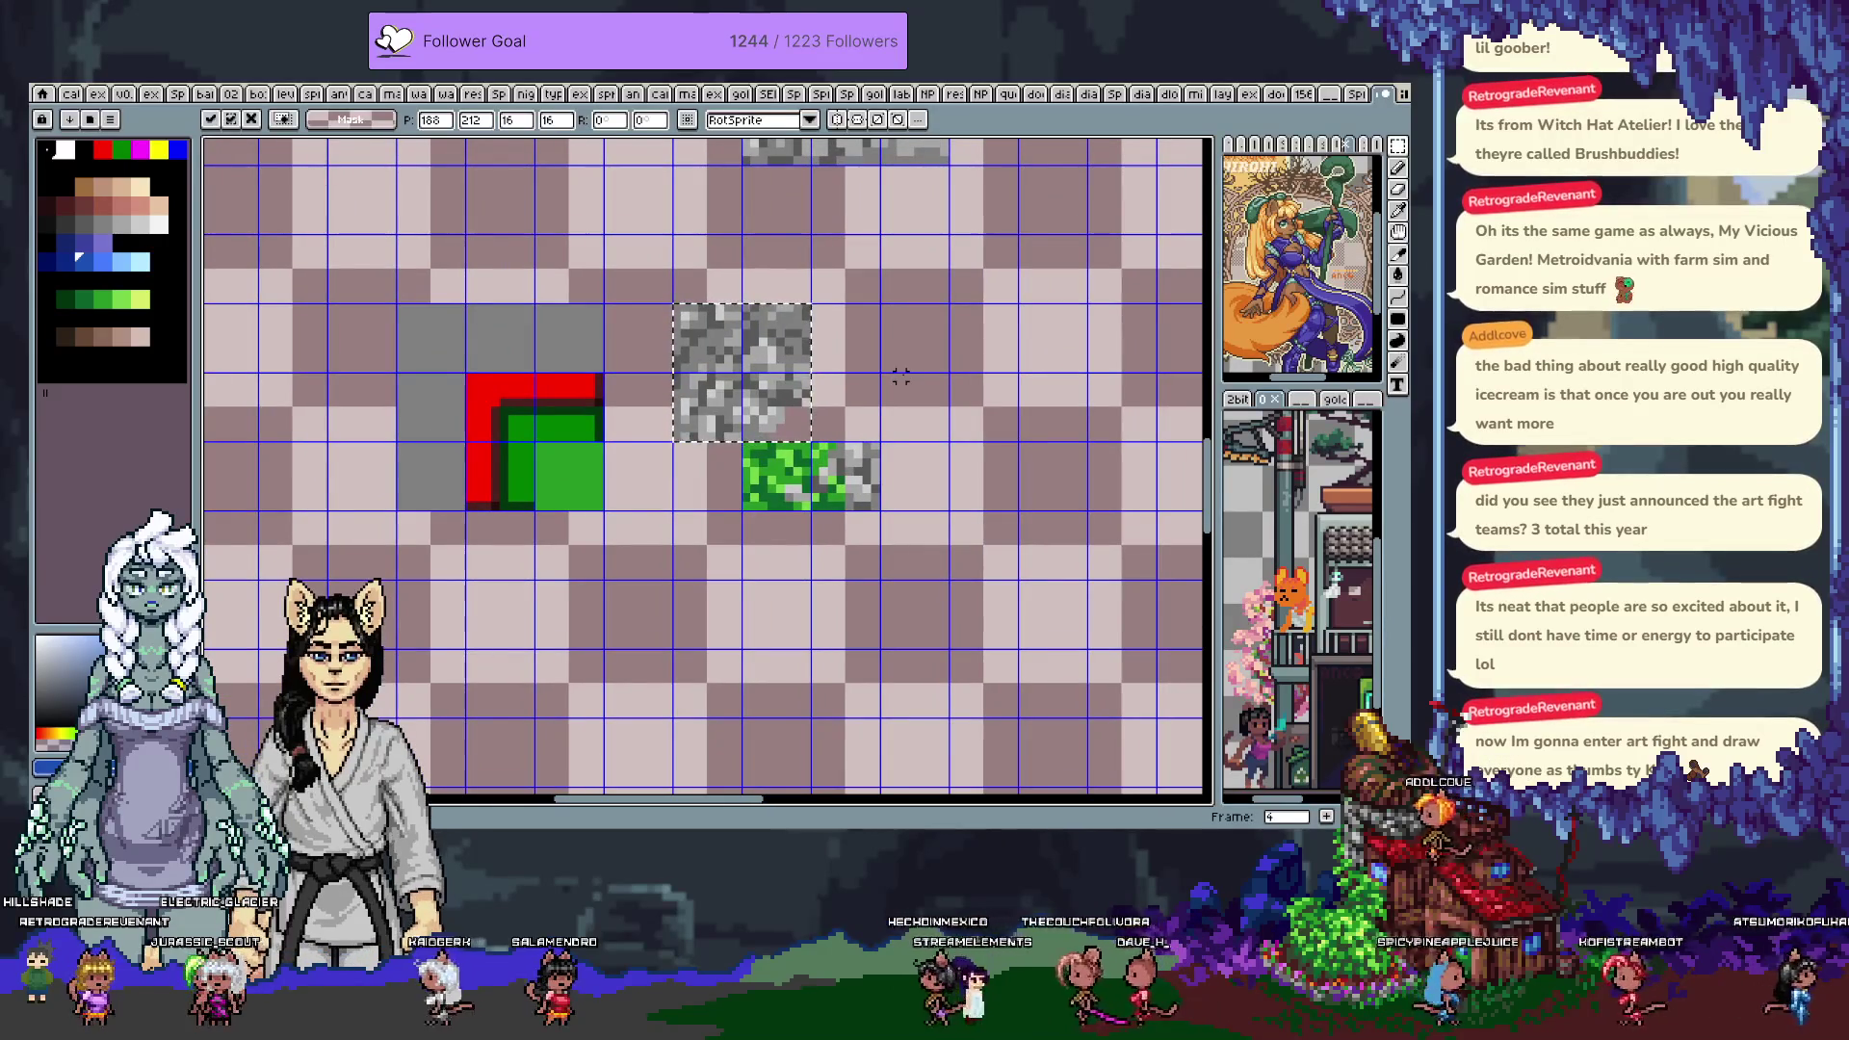
key("Right")
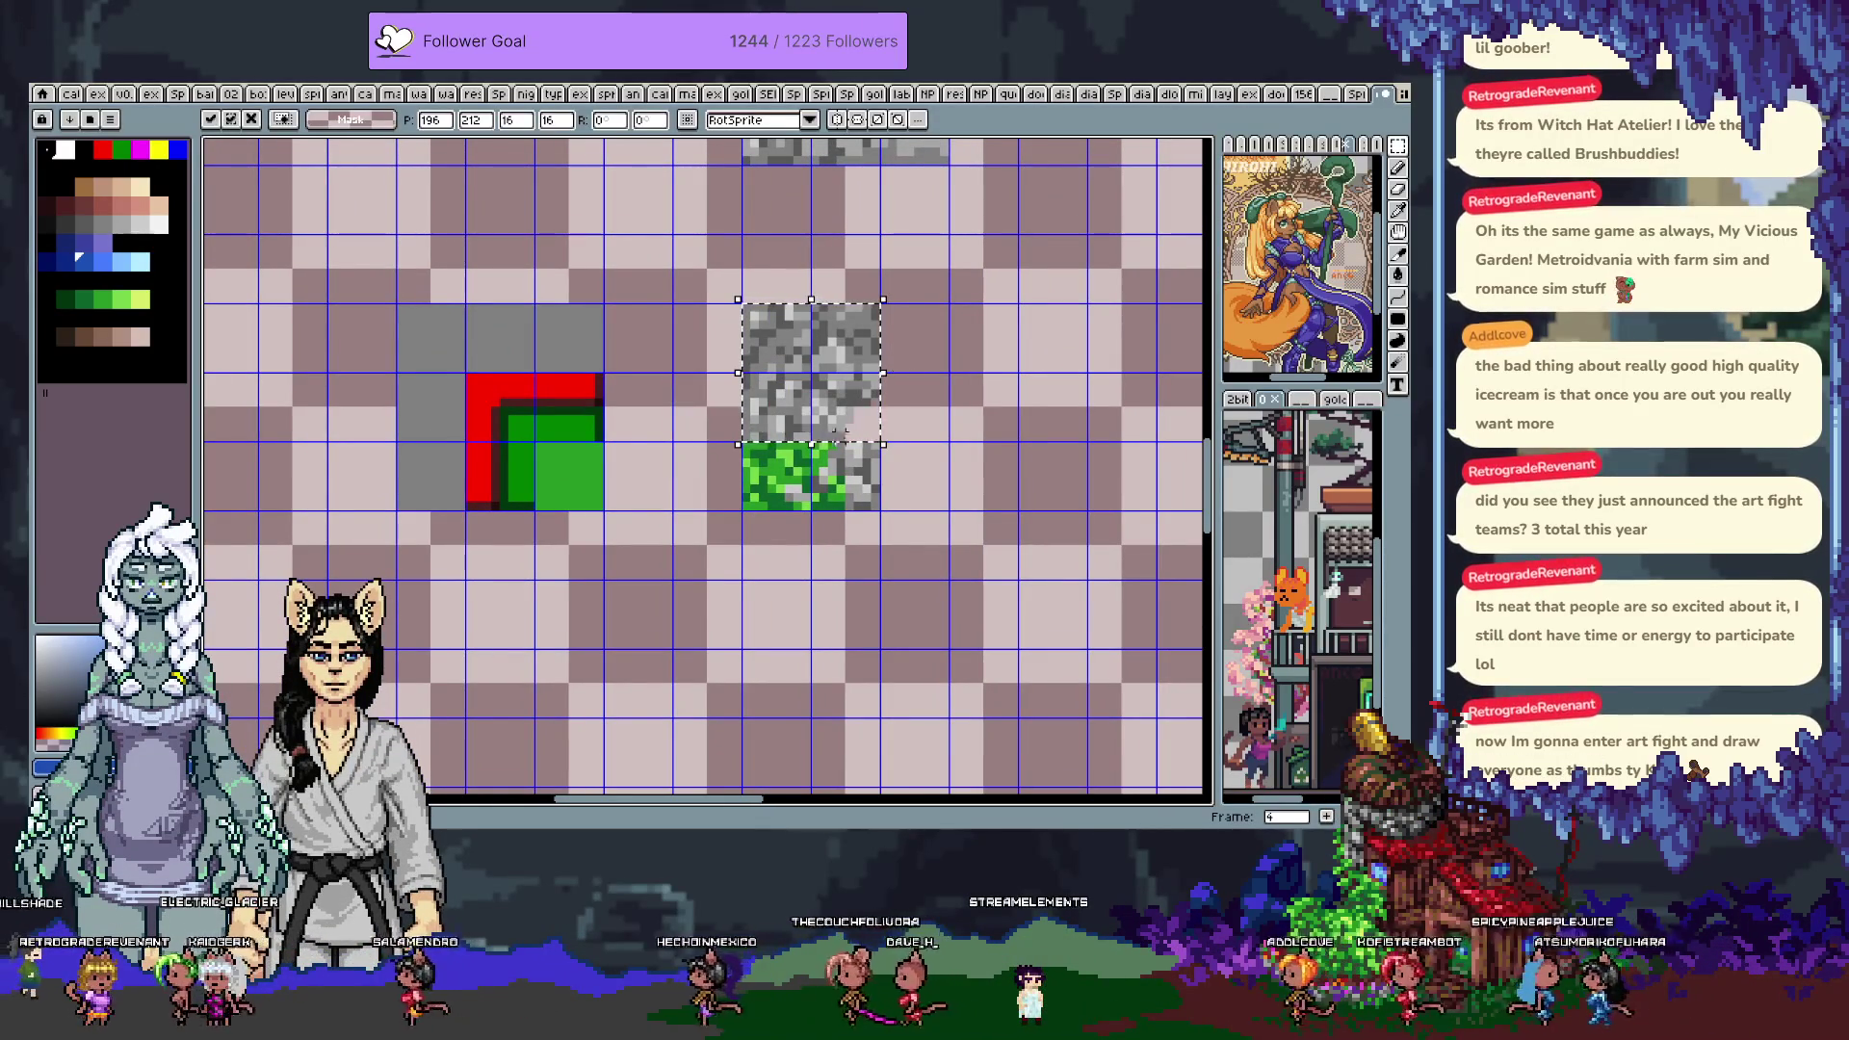
Shift the green strip below the stone tile slightly right and deselect it
left_click_drag(743, 445, 879, 509)
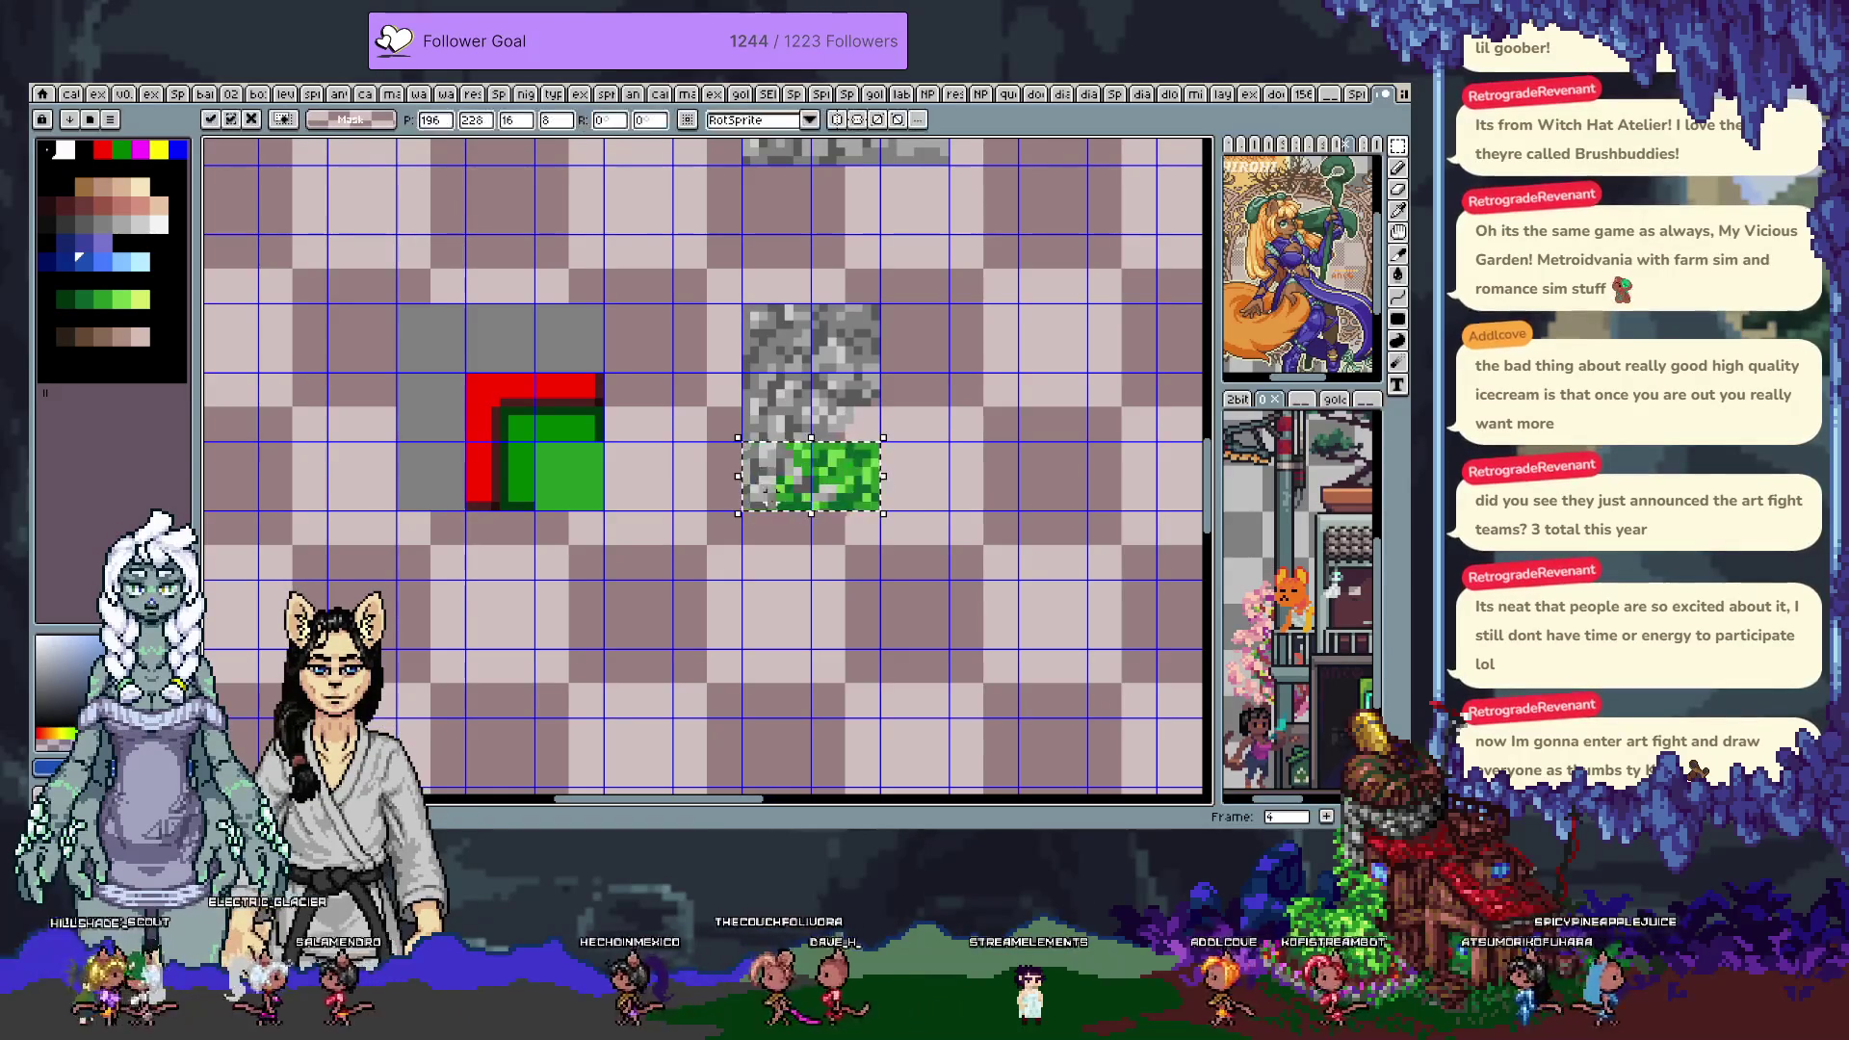
key("Right")
key("Left")
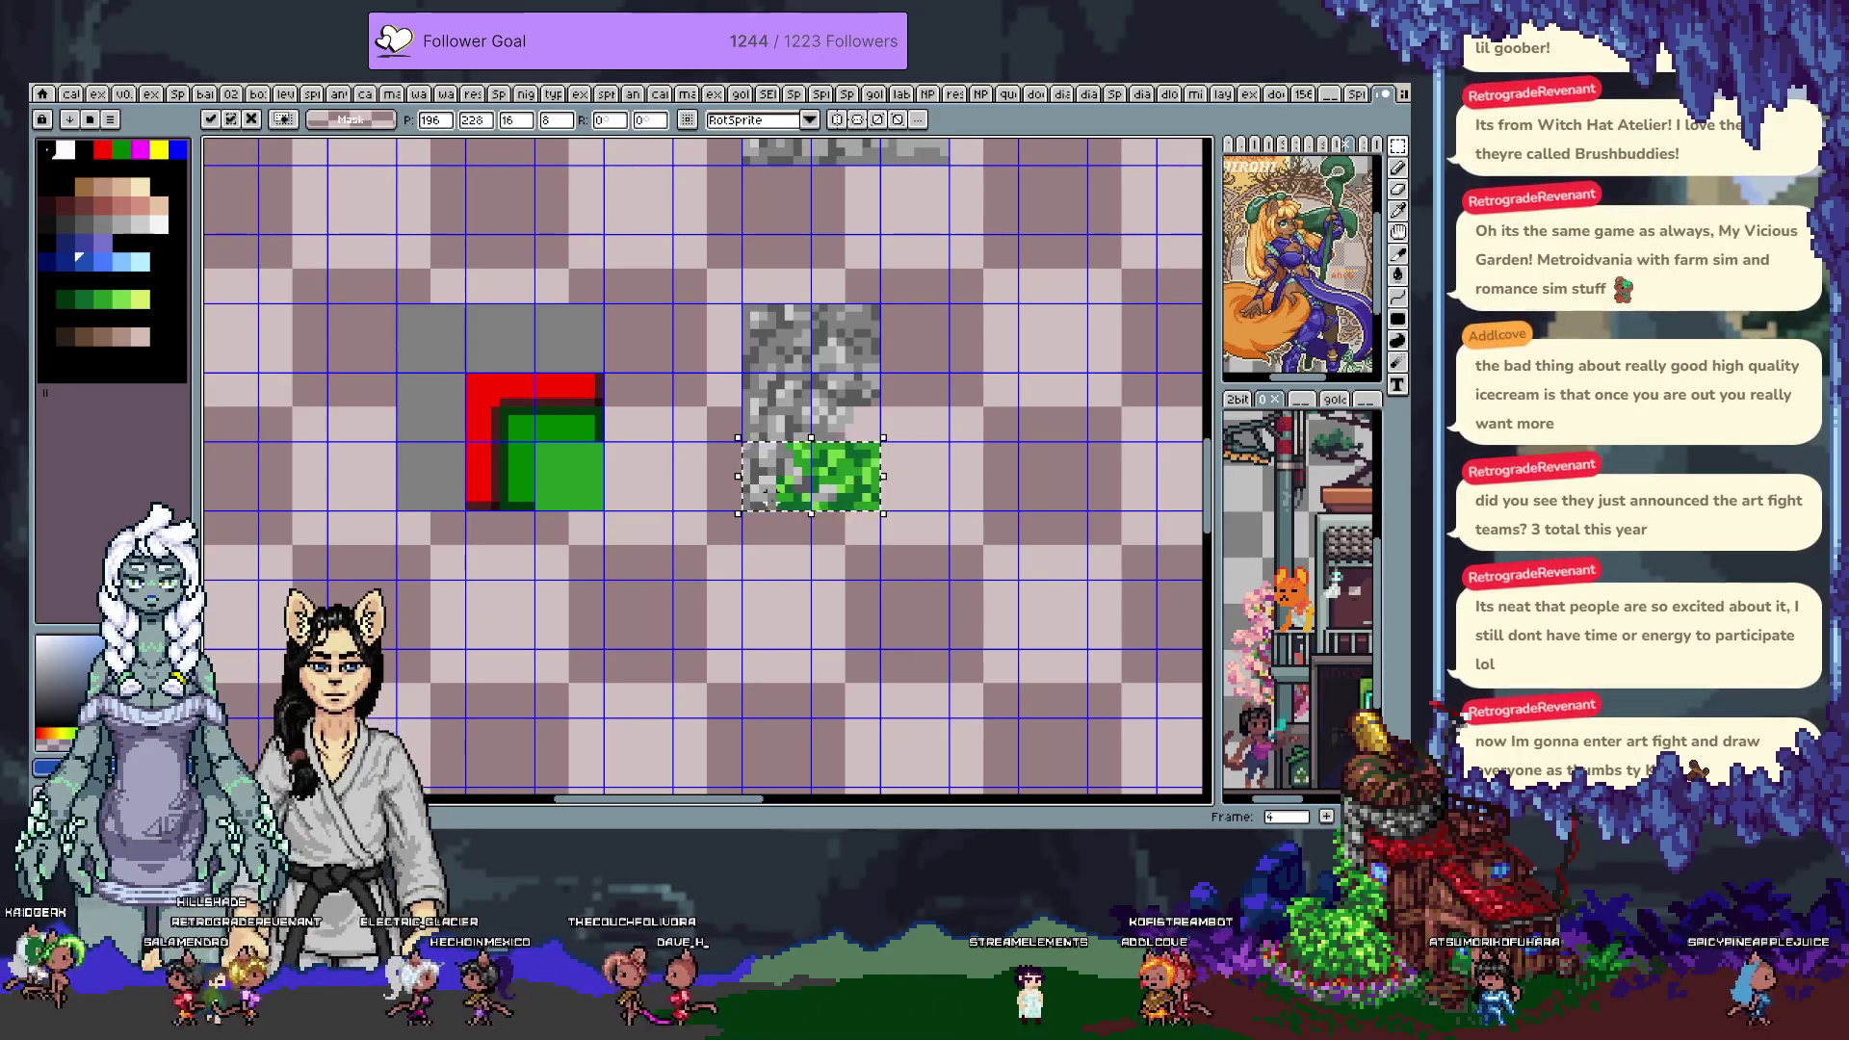
key("Right")
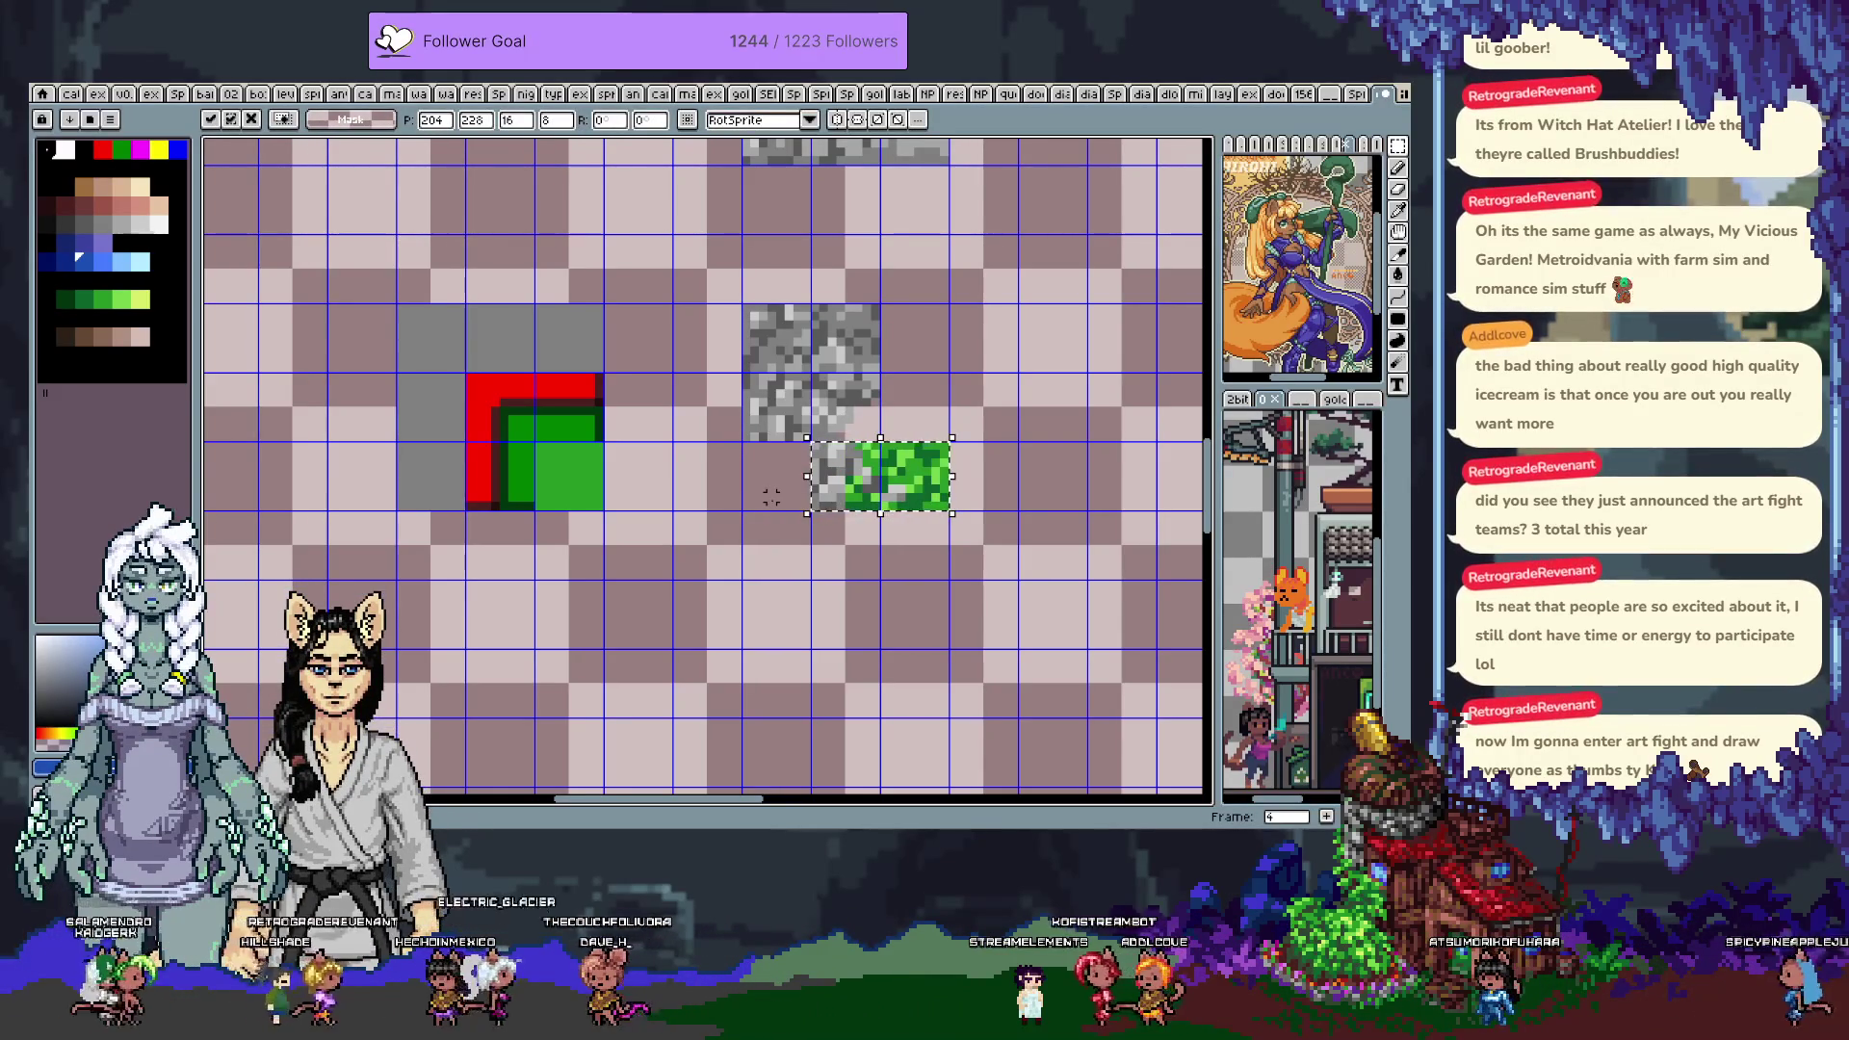
key("ctrl+d")
scroll(994, 282, "down", 2)
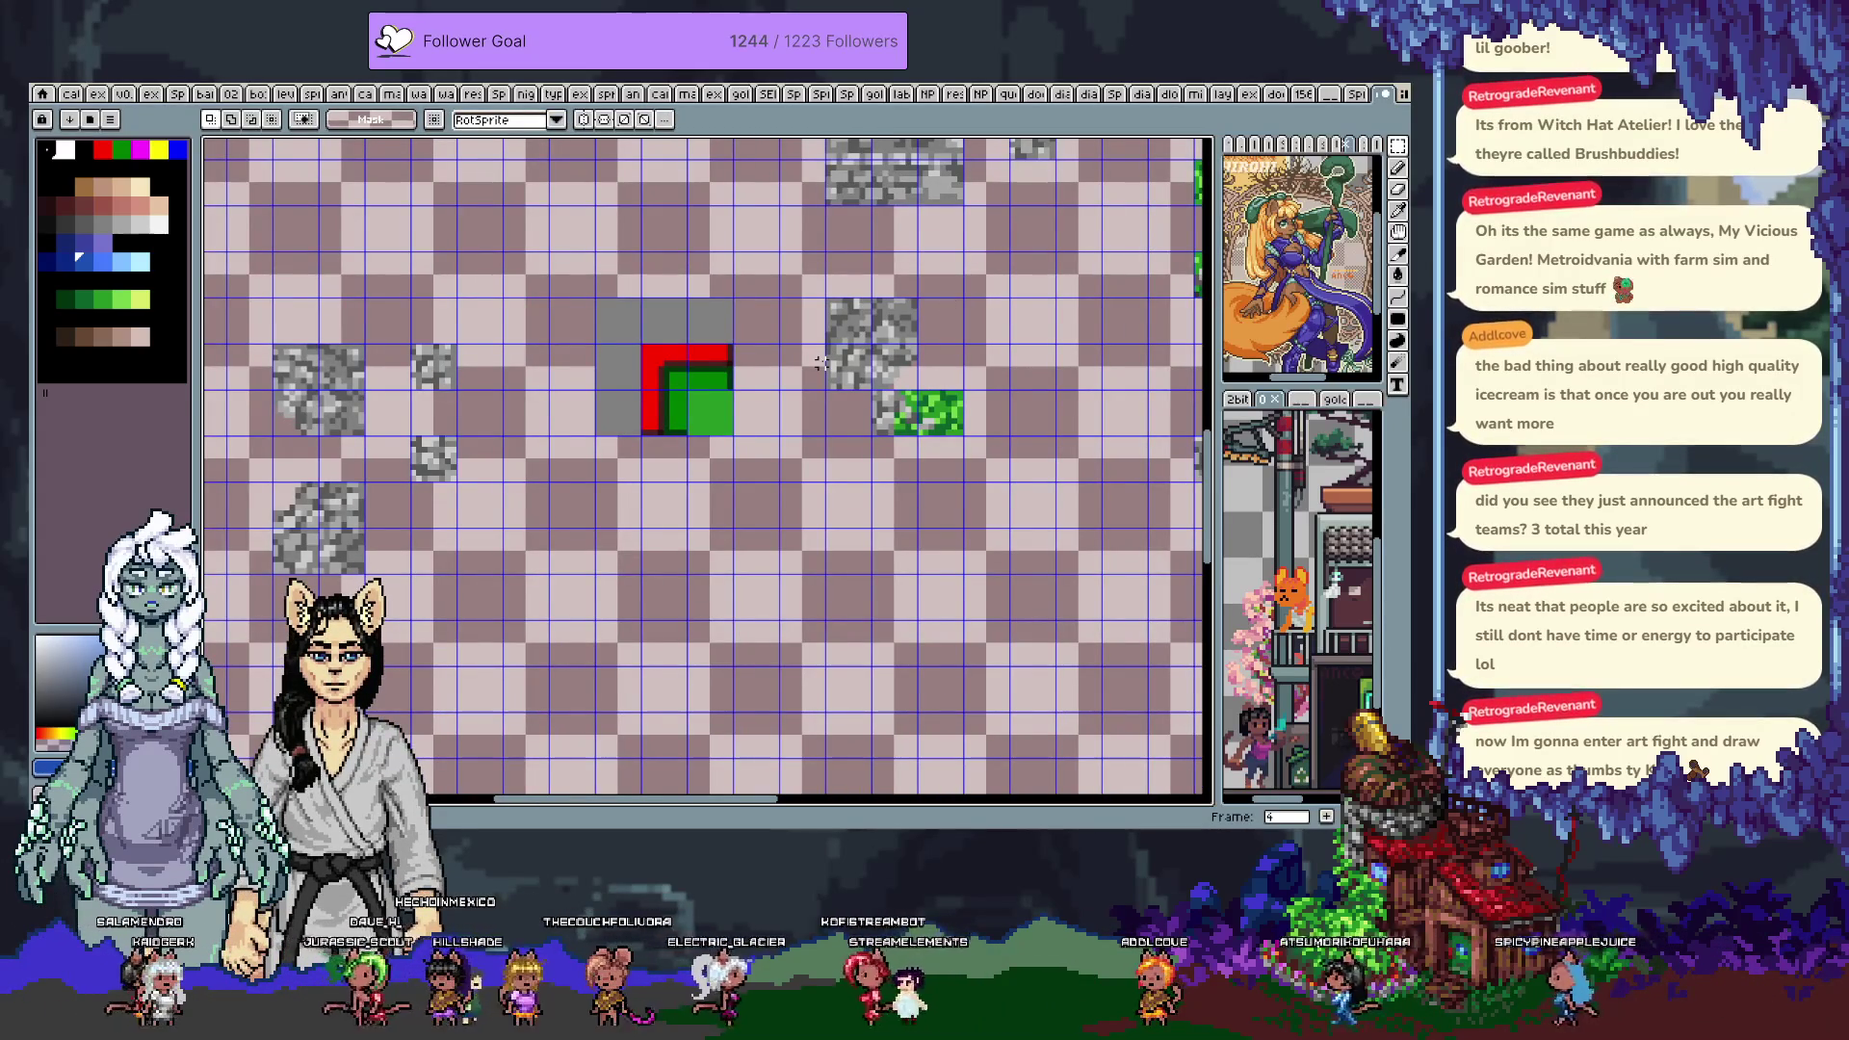
Move the upper green tile to the stone block's lower right and zoom in on the corner
scroll(885, 462, "right", 6)
scroll(885, 463, "up", 3)
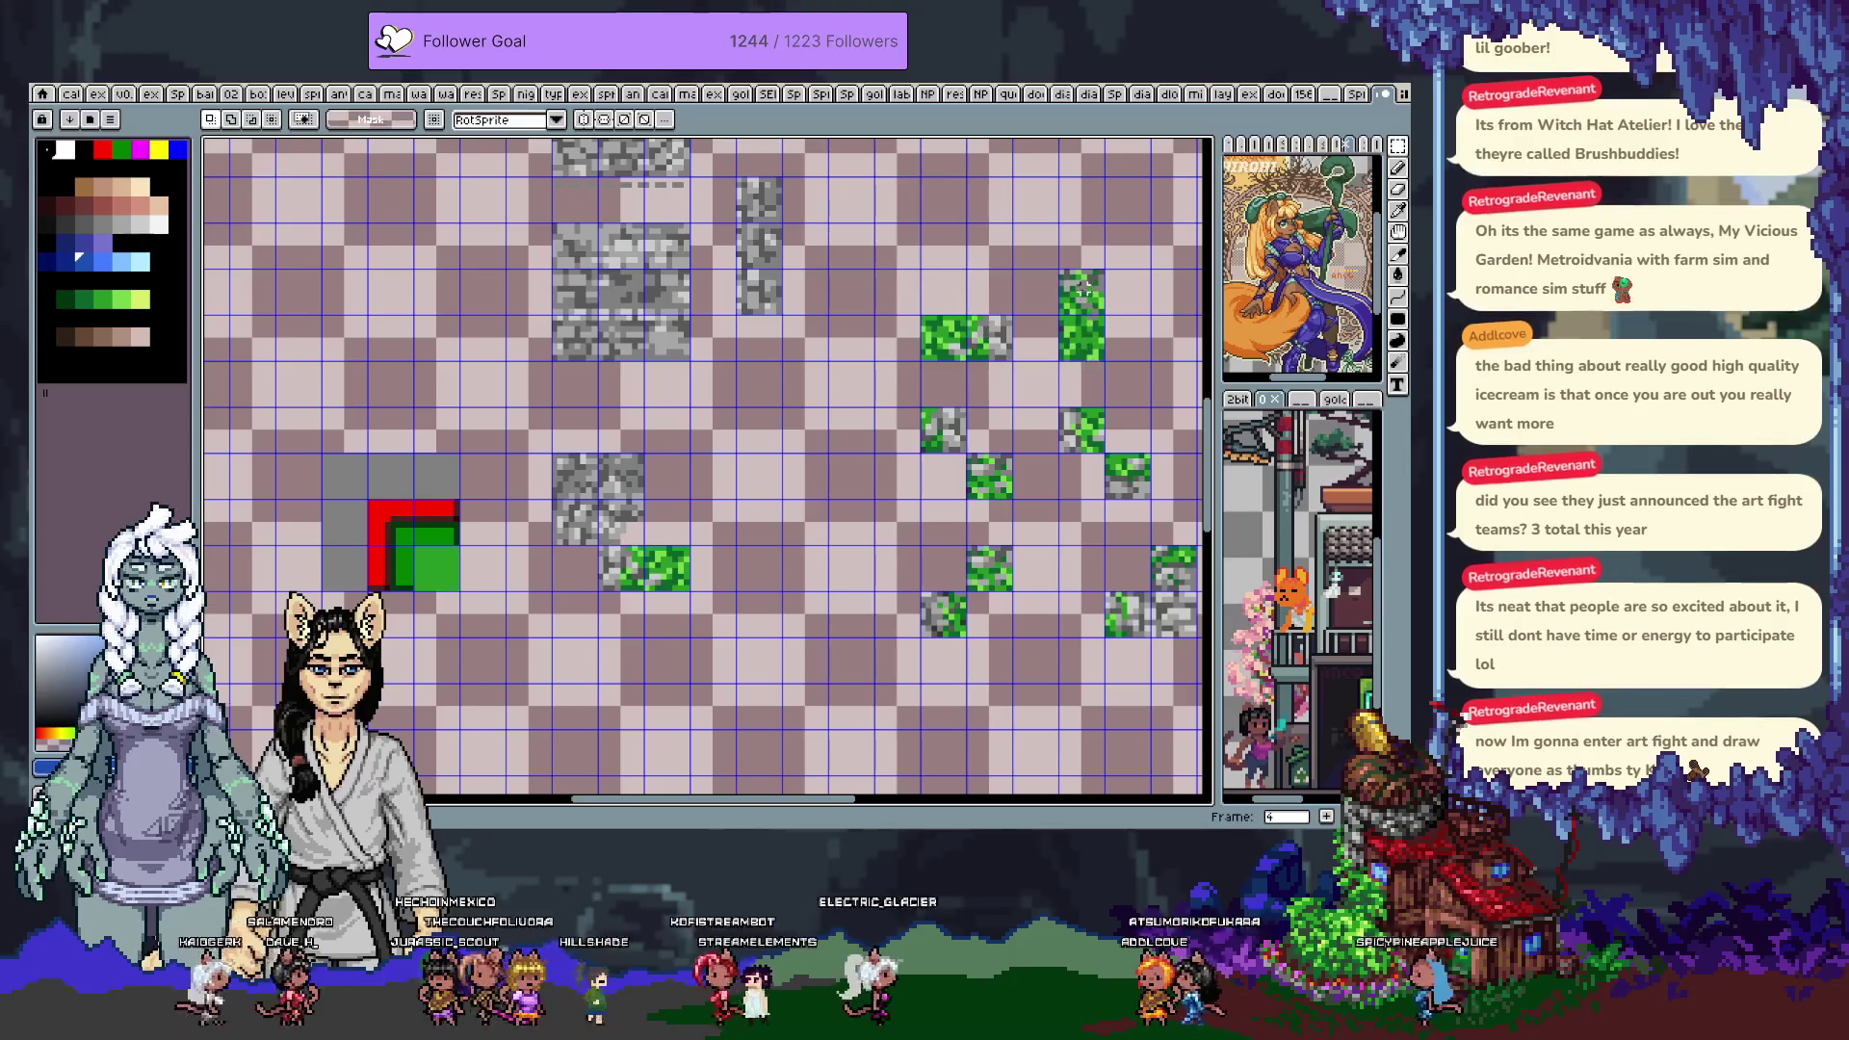
left_click(1088, 295)
key("ctrl+t")
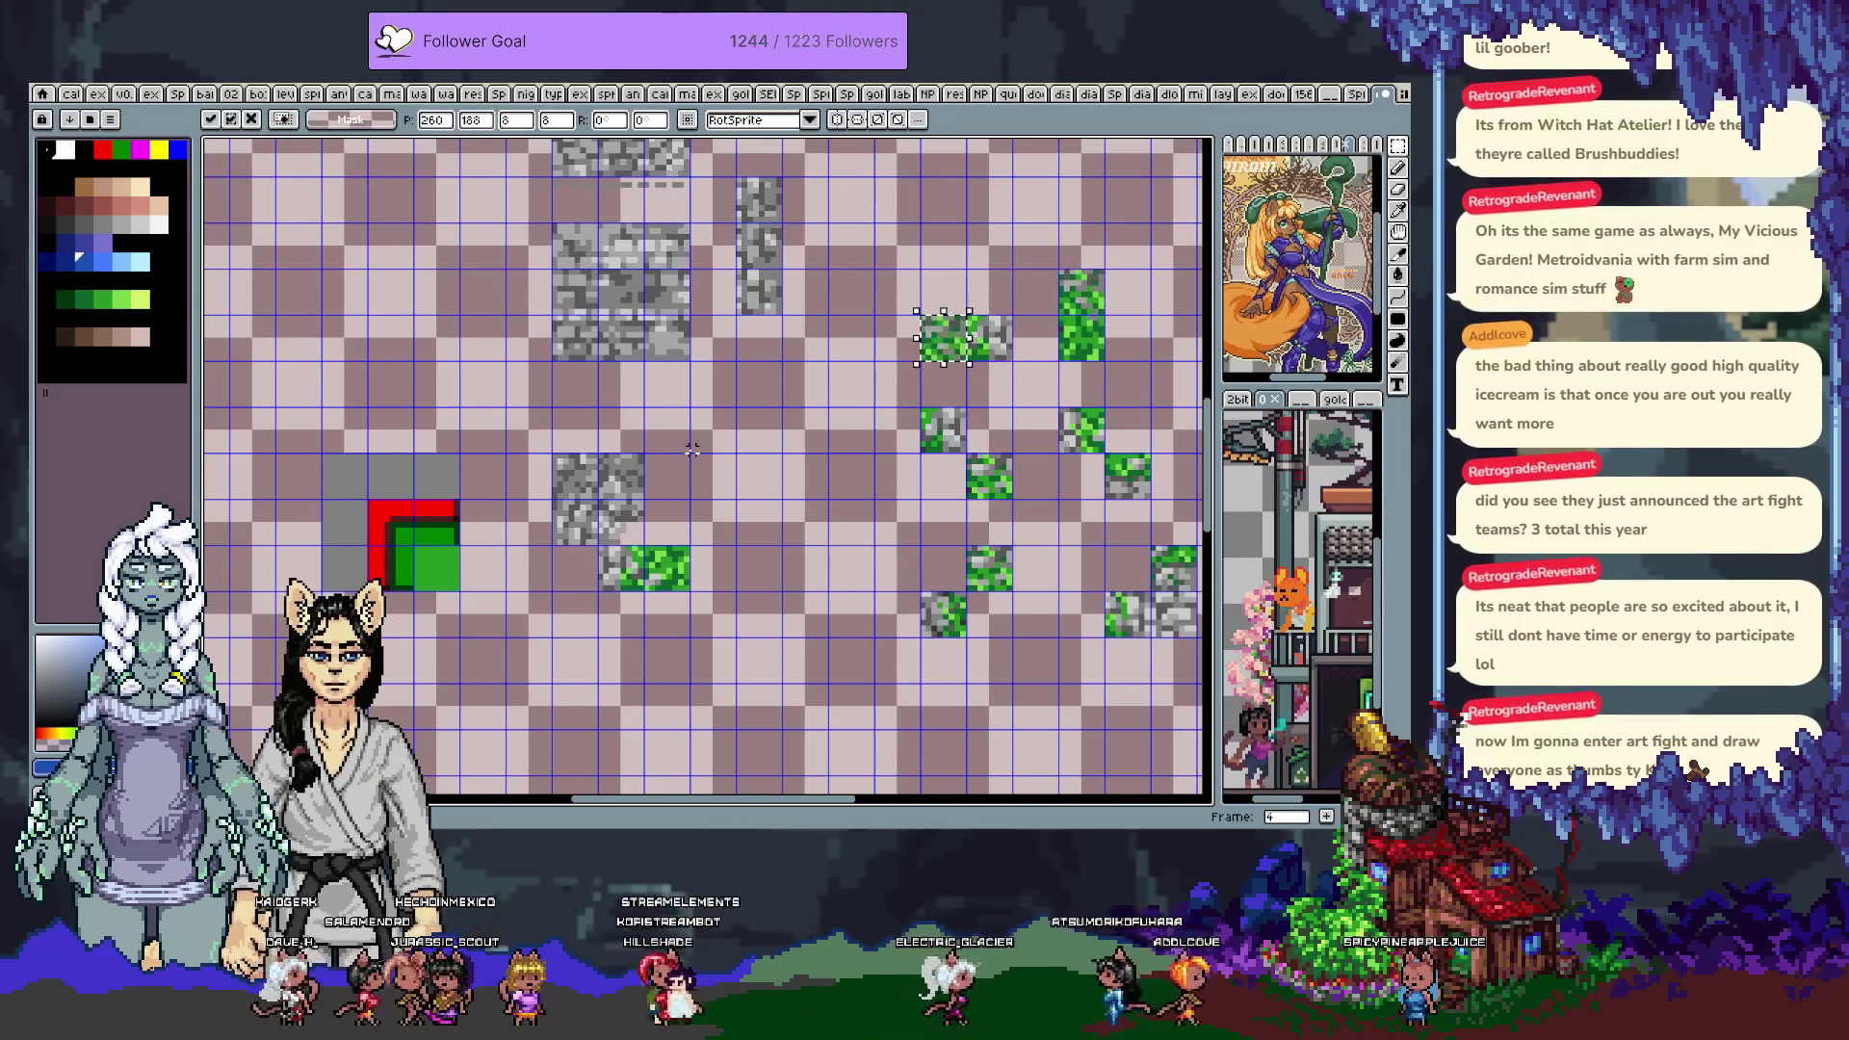
mouse_move(850, 475)
left_mouse_down()
mouse_move(713, 474)
mouse_move(712, 521)
mouse_move(667, 525)
left_mouse_up()
key("Return")
key("space")
left_click_drag(765, 461, 768, 440)
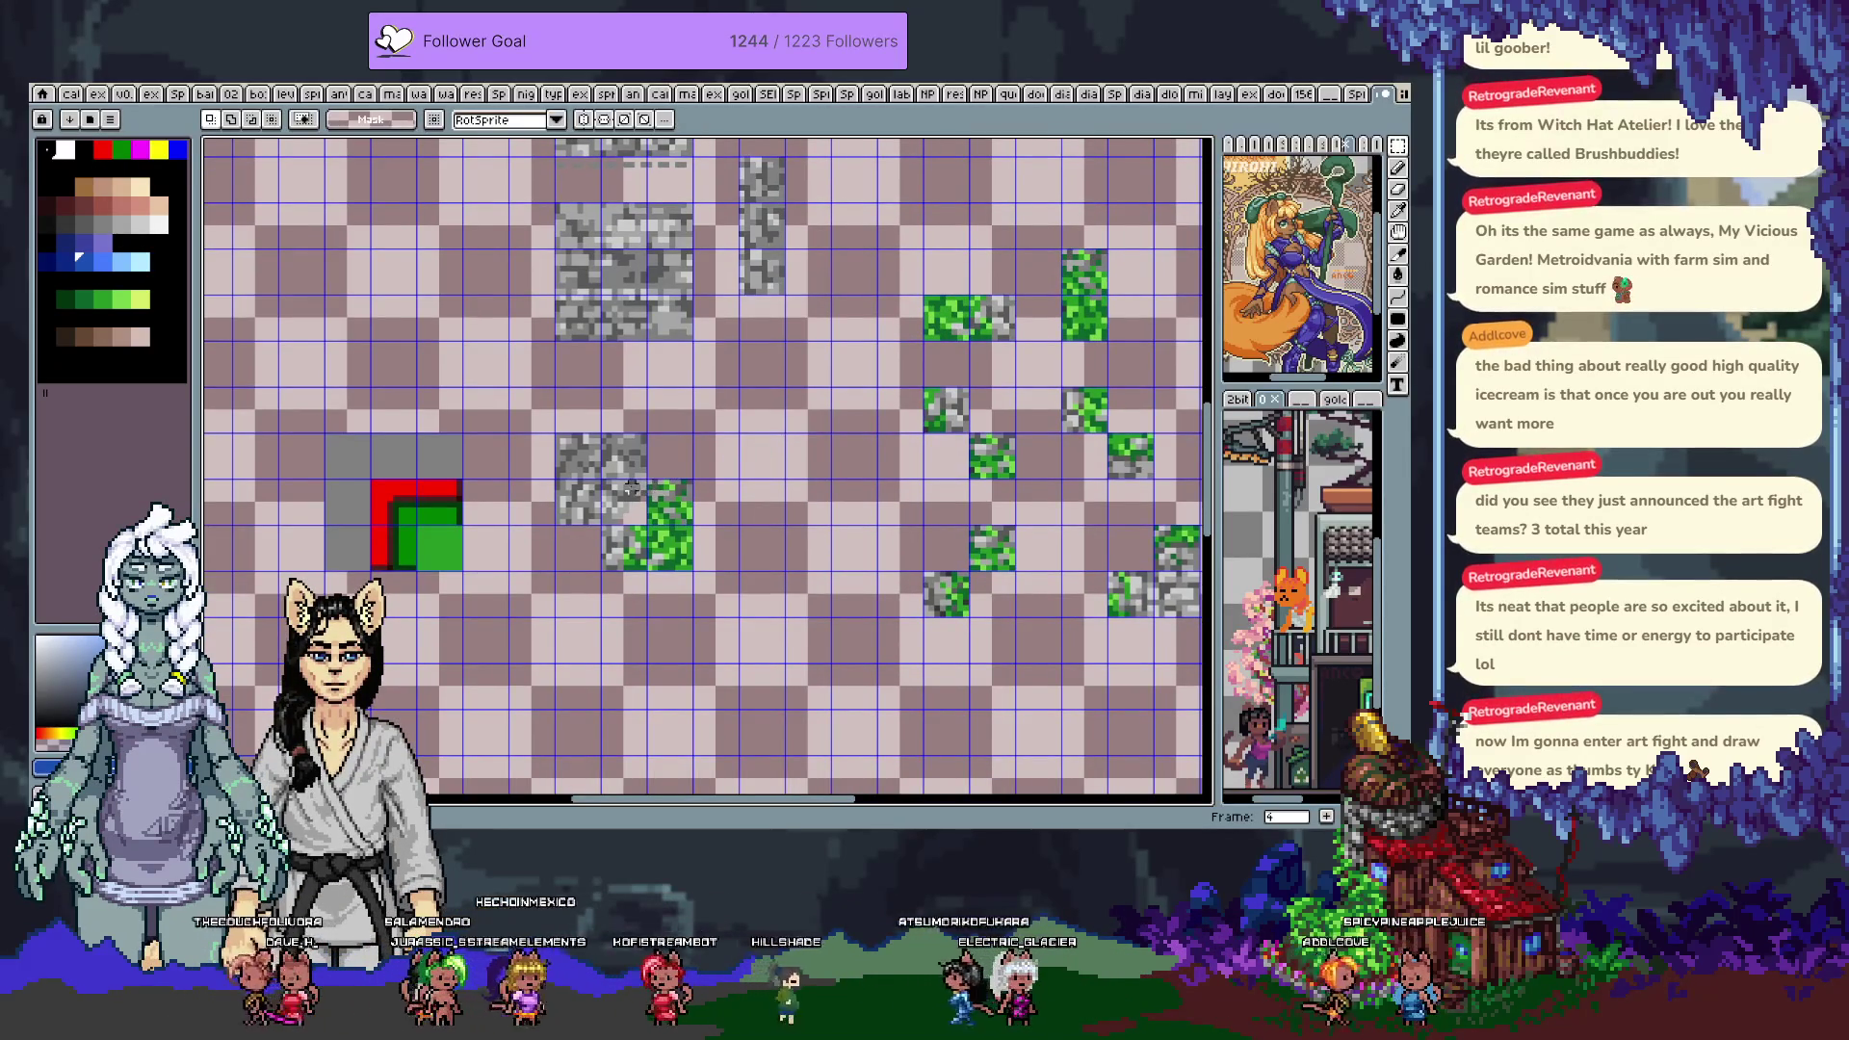
scroll(630, 488, "up", 1)
left_click_drag(644, 544, 677, 484)
scroll(628, 470, "up", 1)
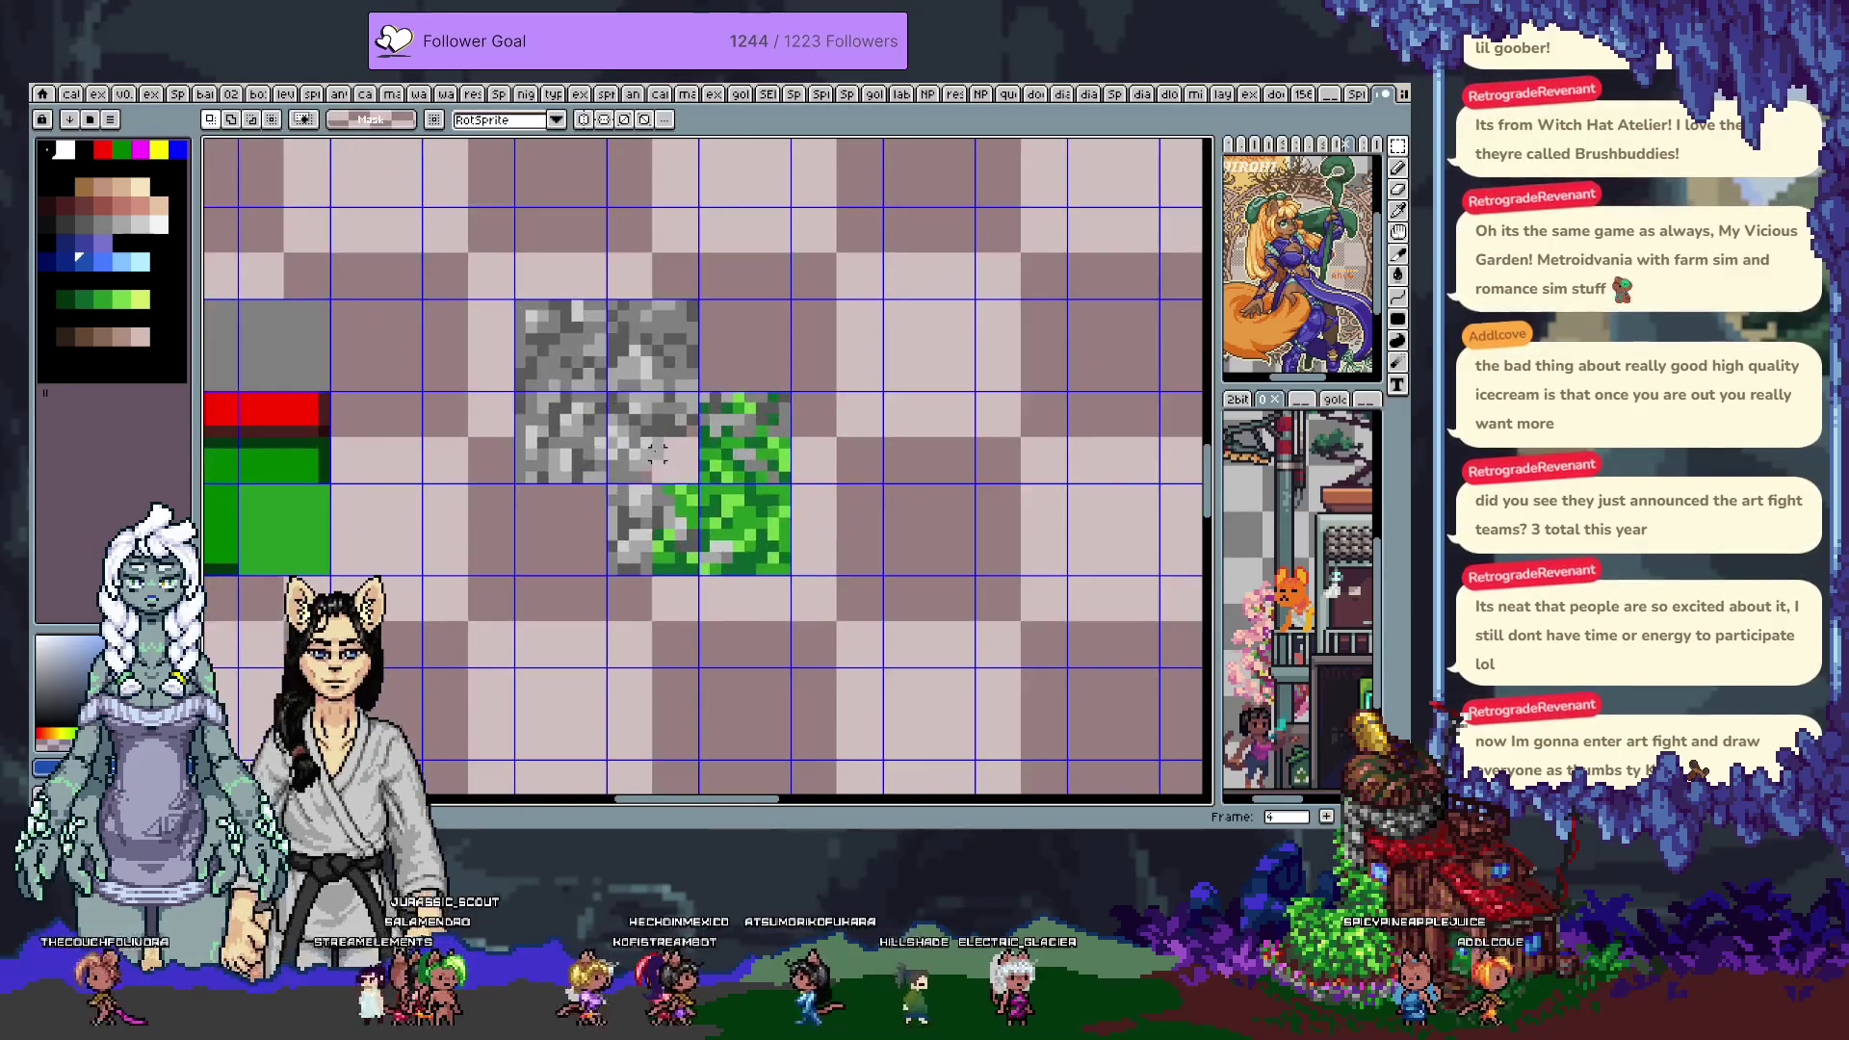
Sample light grey and green, painting green pixels over the stone edge
key("i")
left_click(667, 426, "alt")
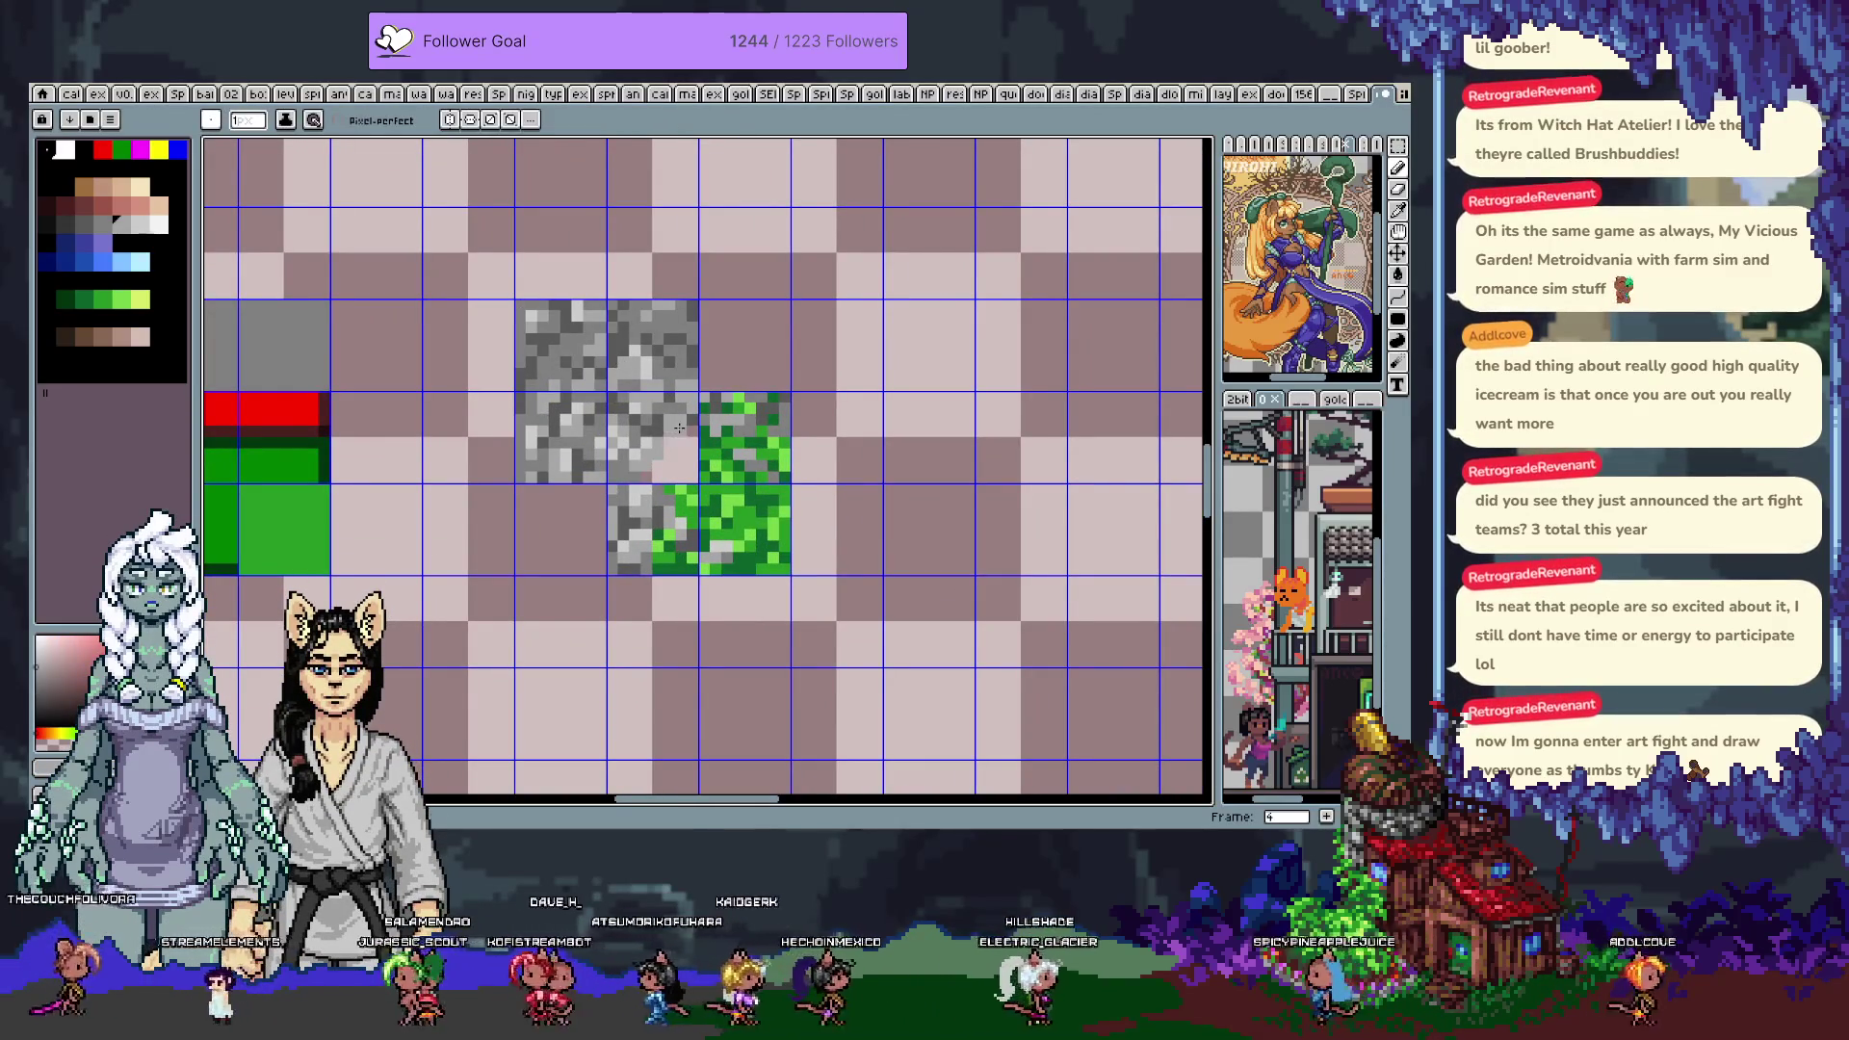
key("alt")
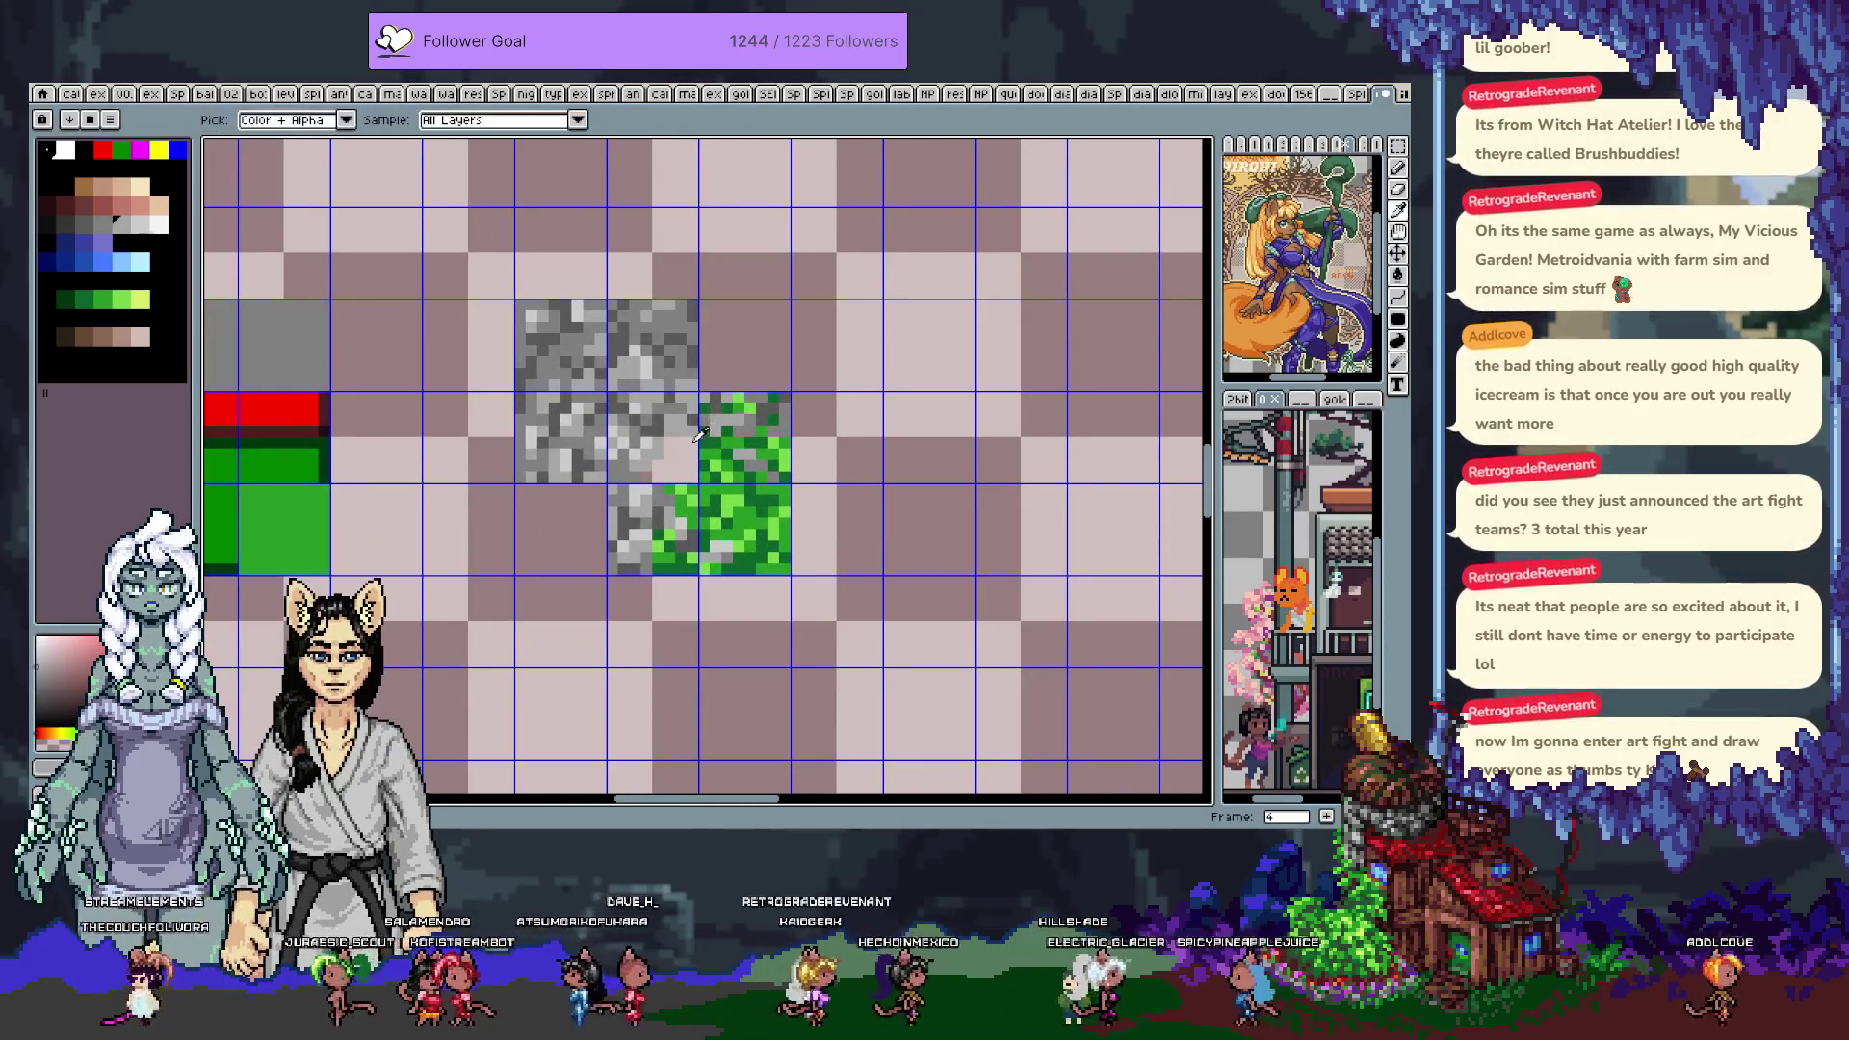
left_click(679, 500, "alt")
left_click_drag(679, 476, 693, 453)
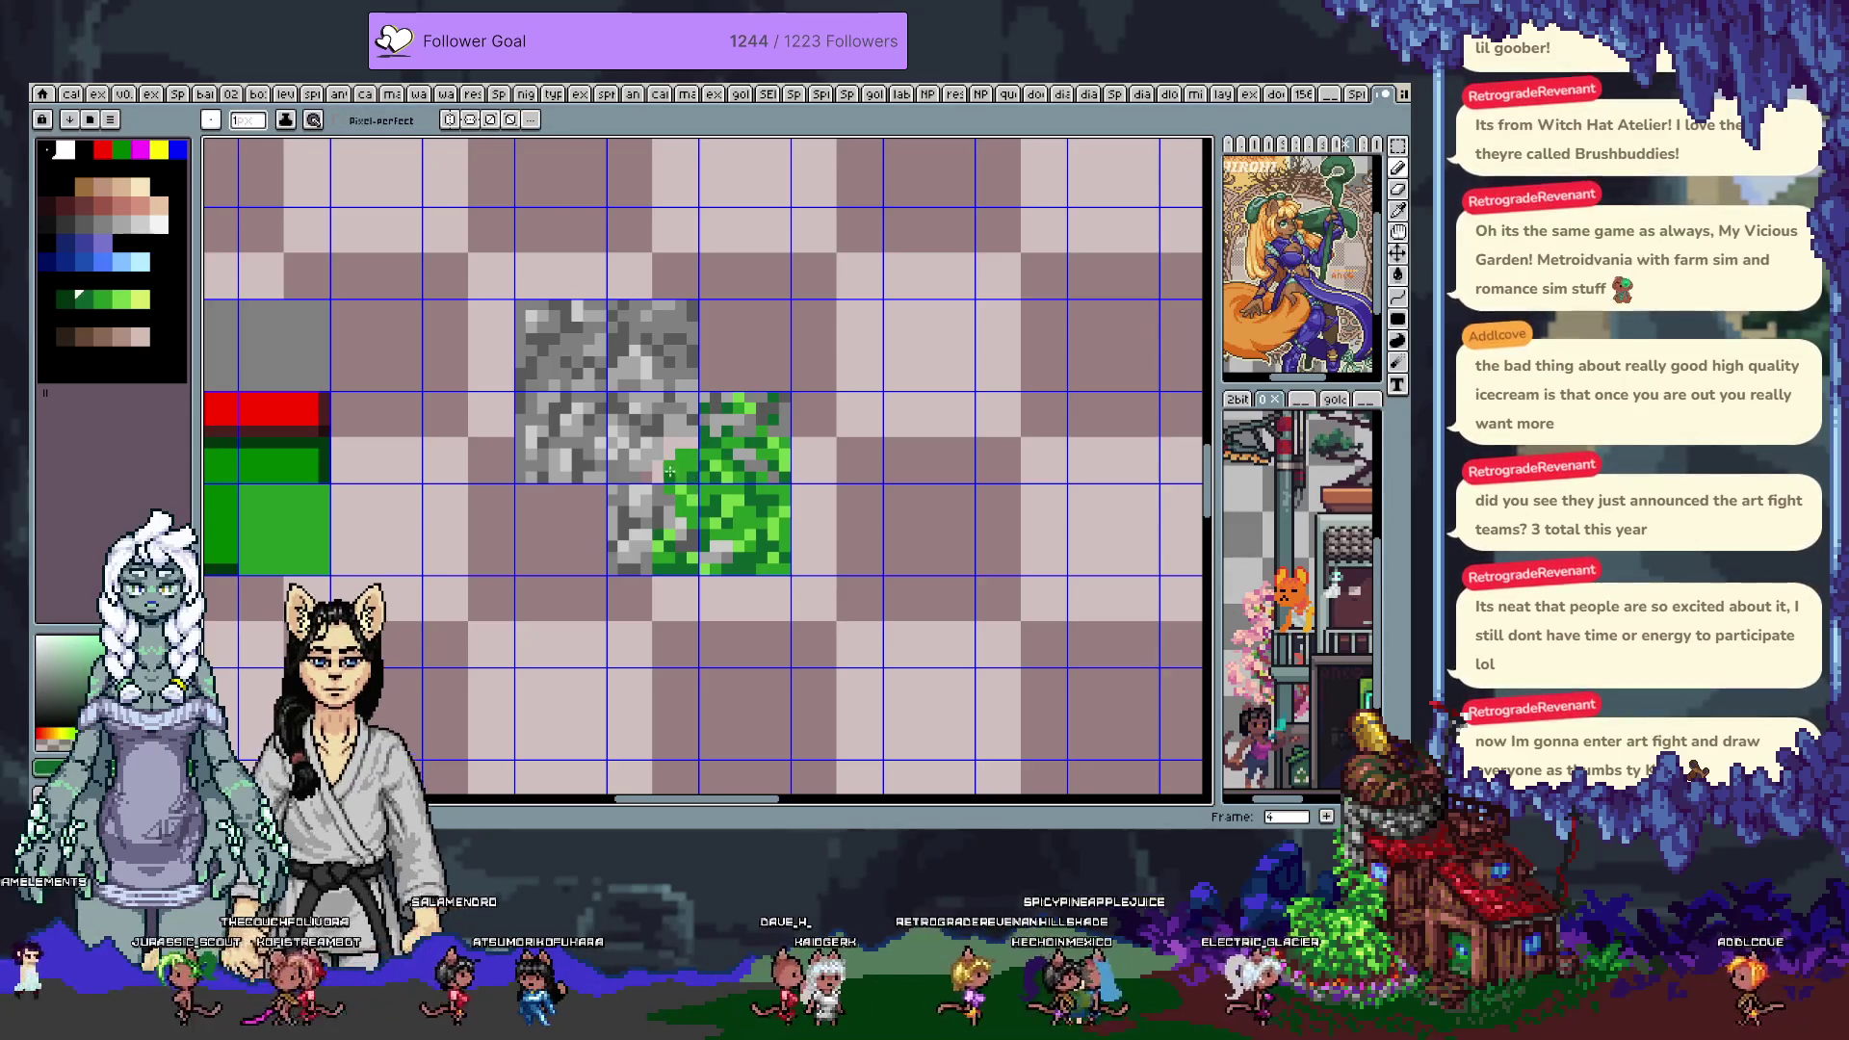
left_click(668, 493, "alt")
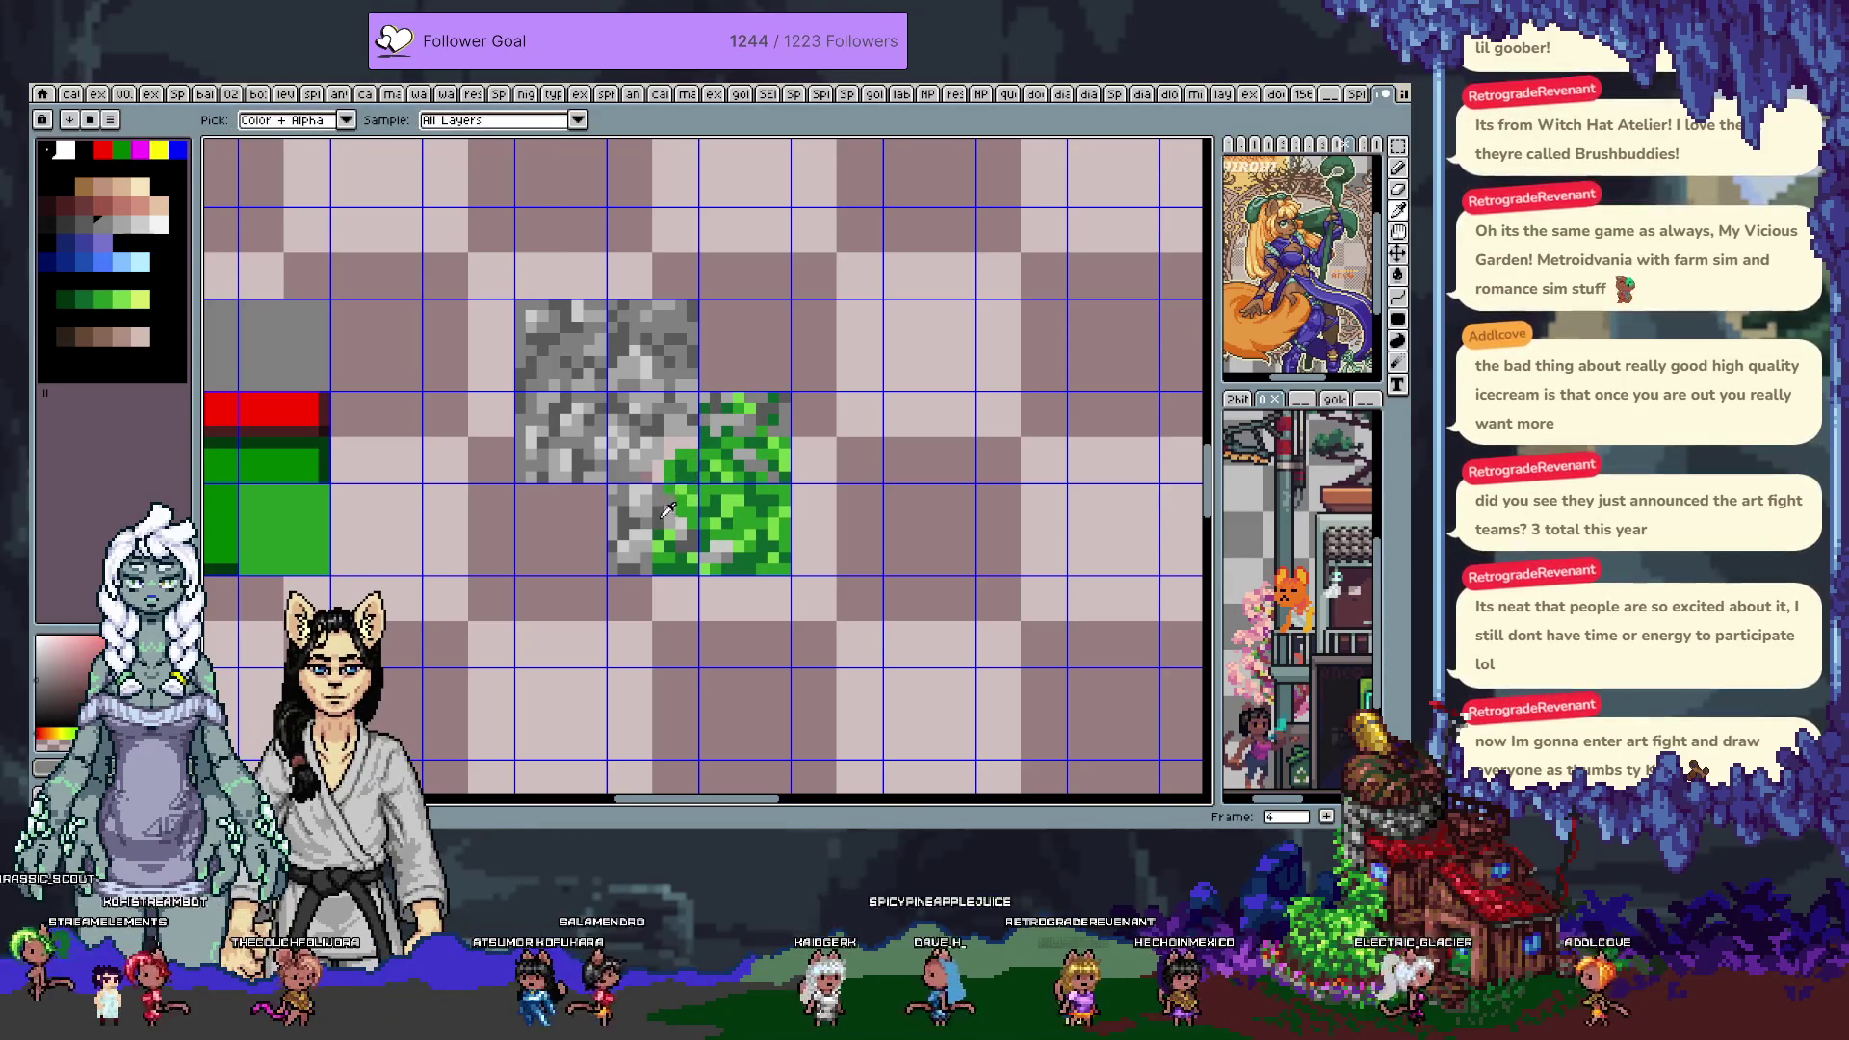
Magic-wand select the empty area around the tiles with the grid hidden, then deselect
key("w")
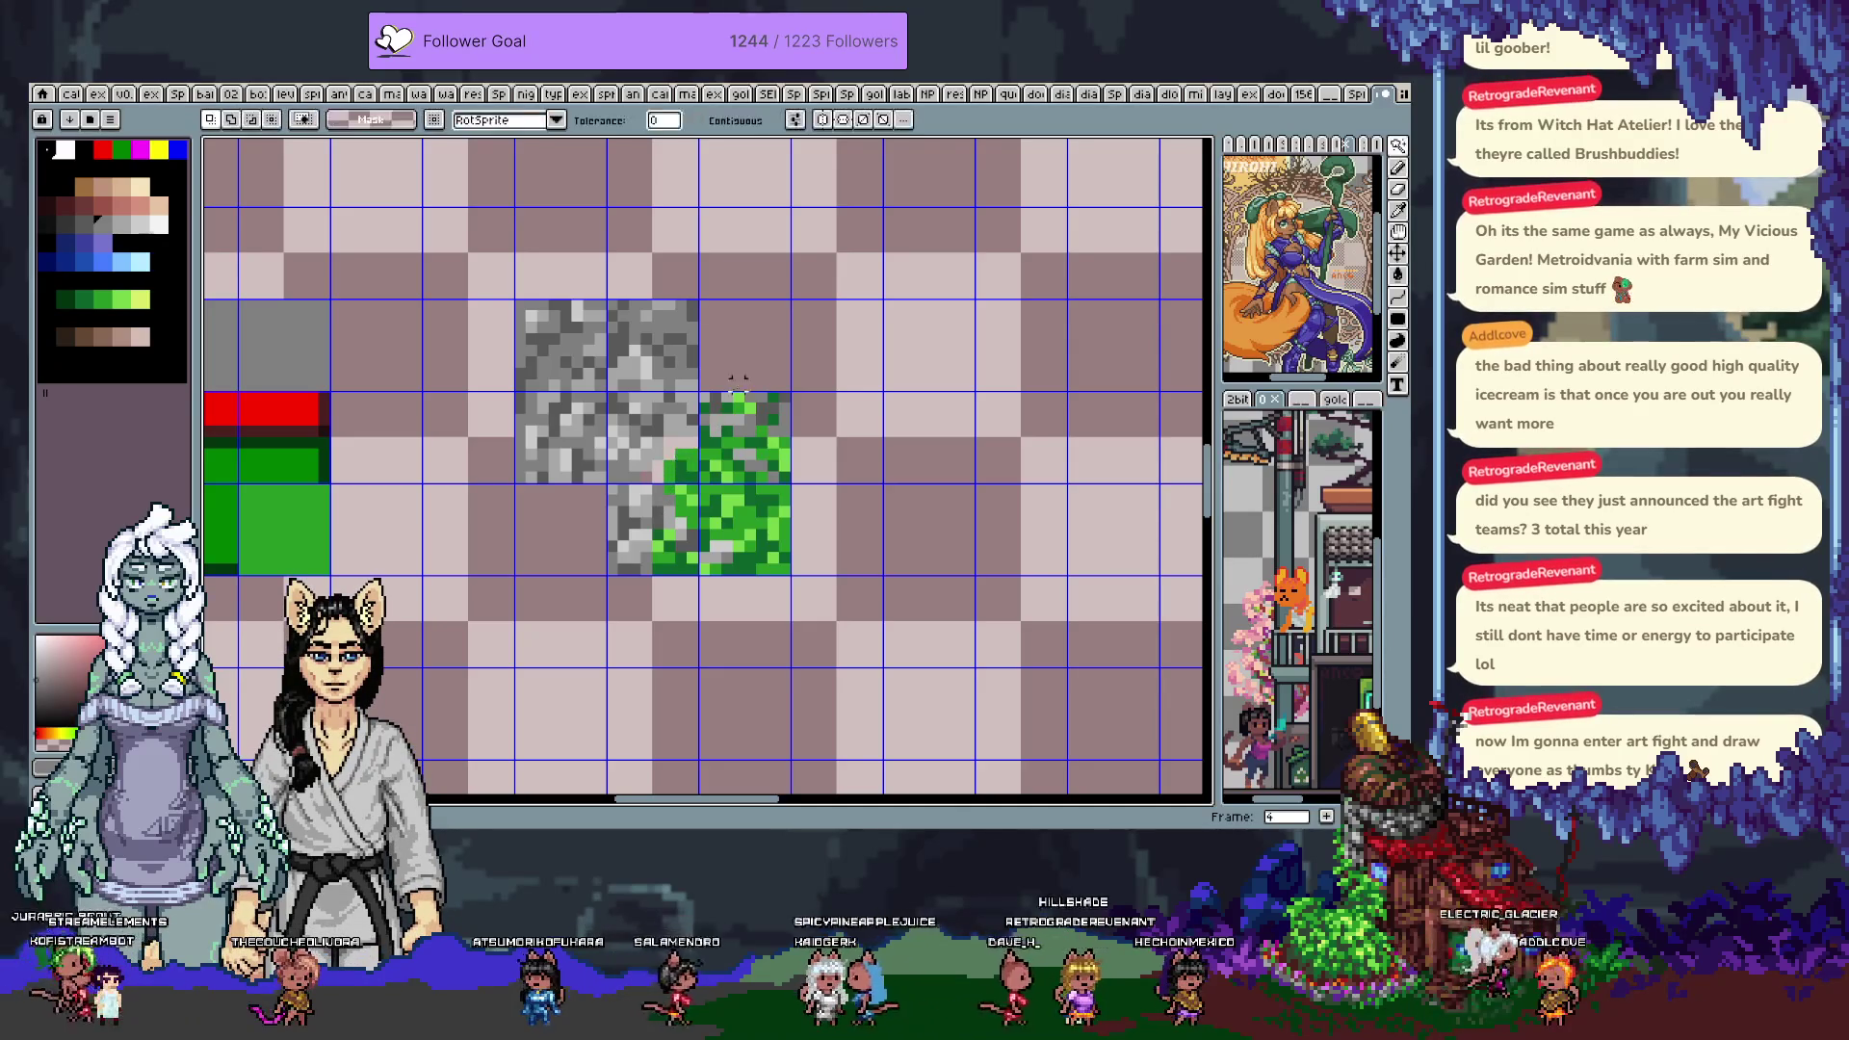
key("ctrl+'")
left_click(663, 477)
key("i")
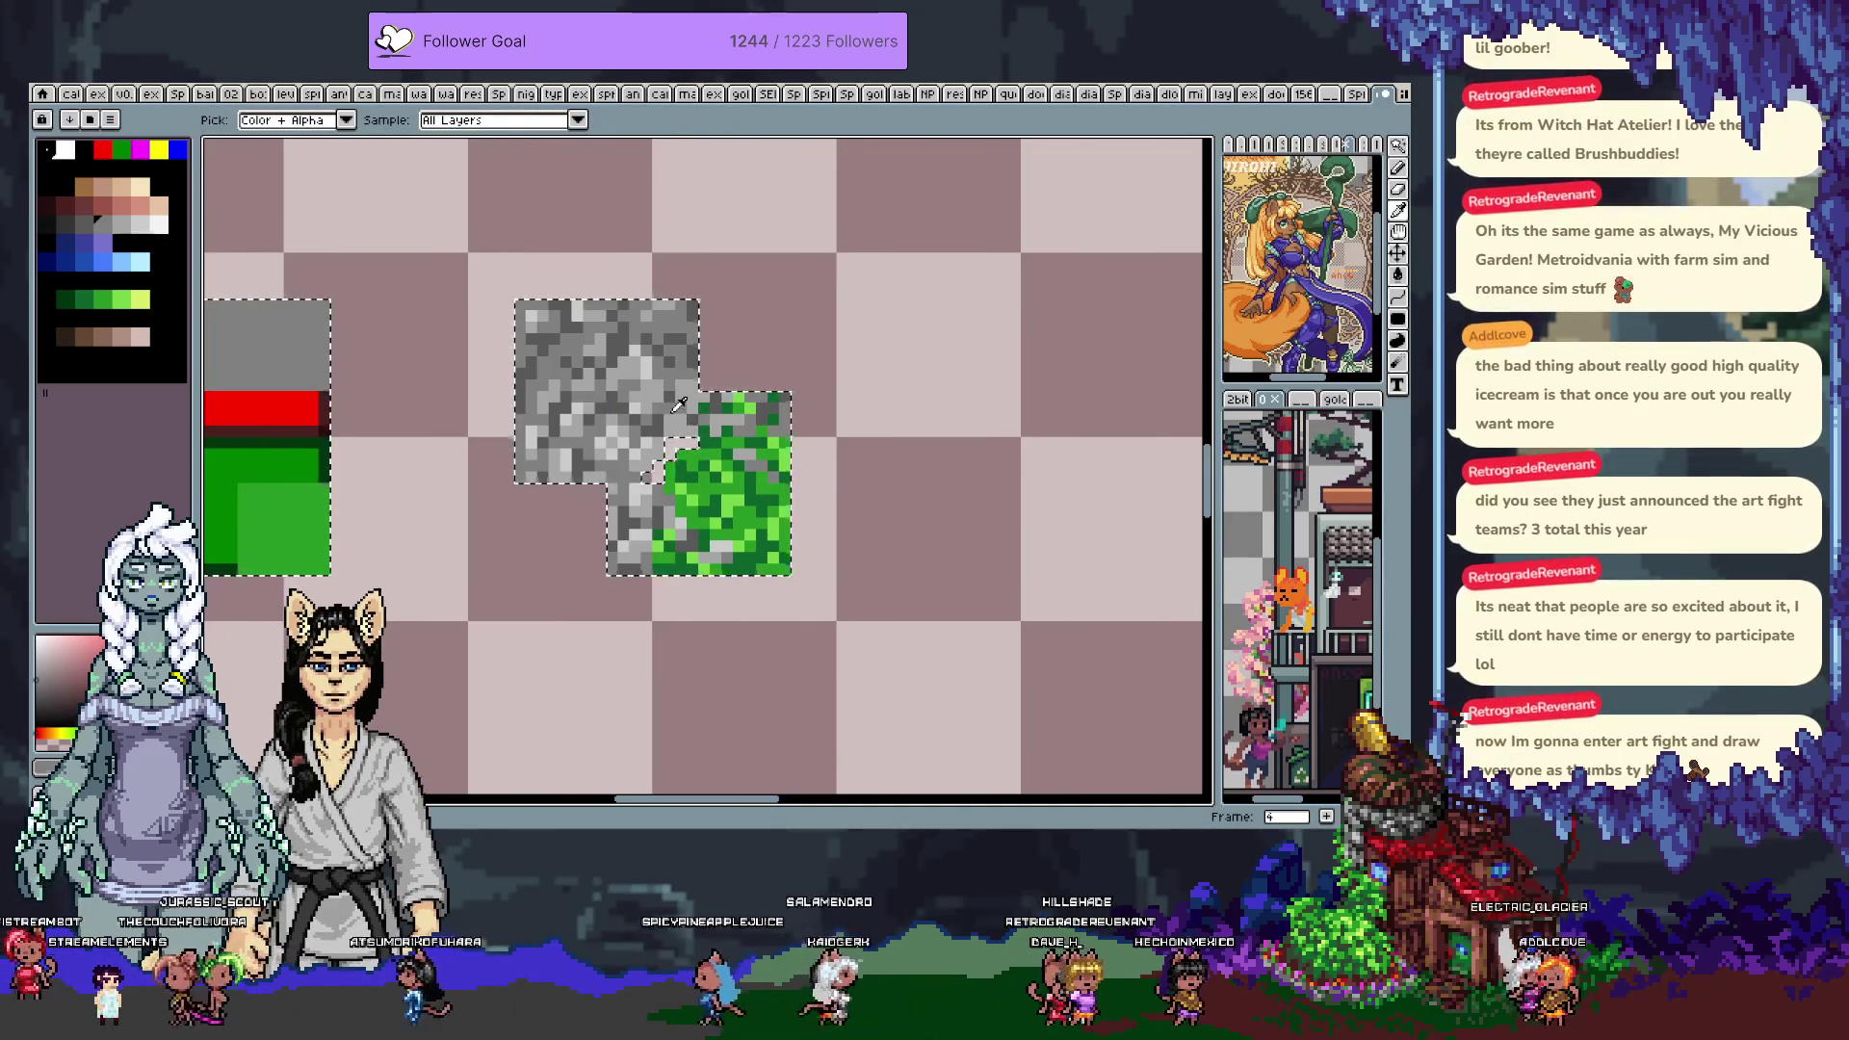
key("w")
key("ctrl+d")
key("ctrl+apostrophe")
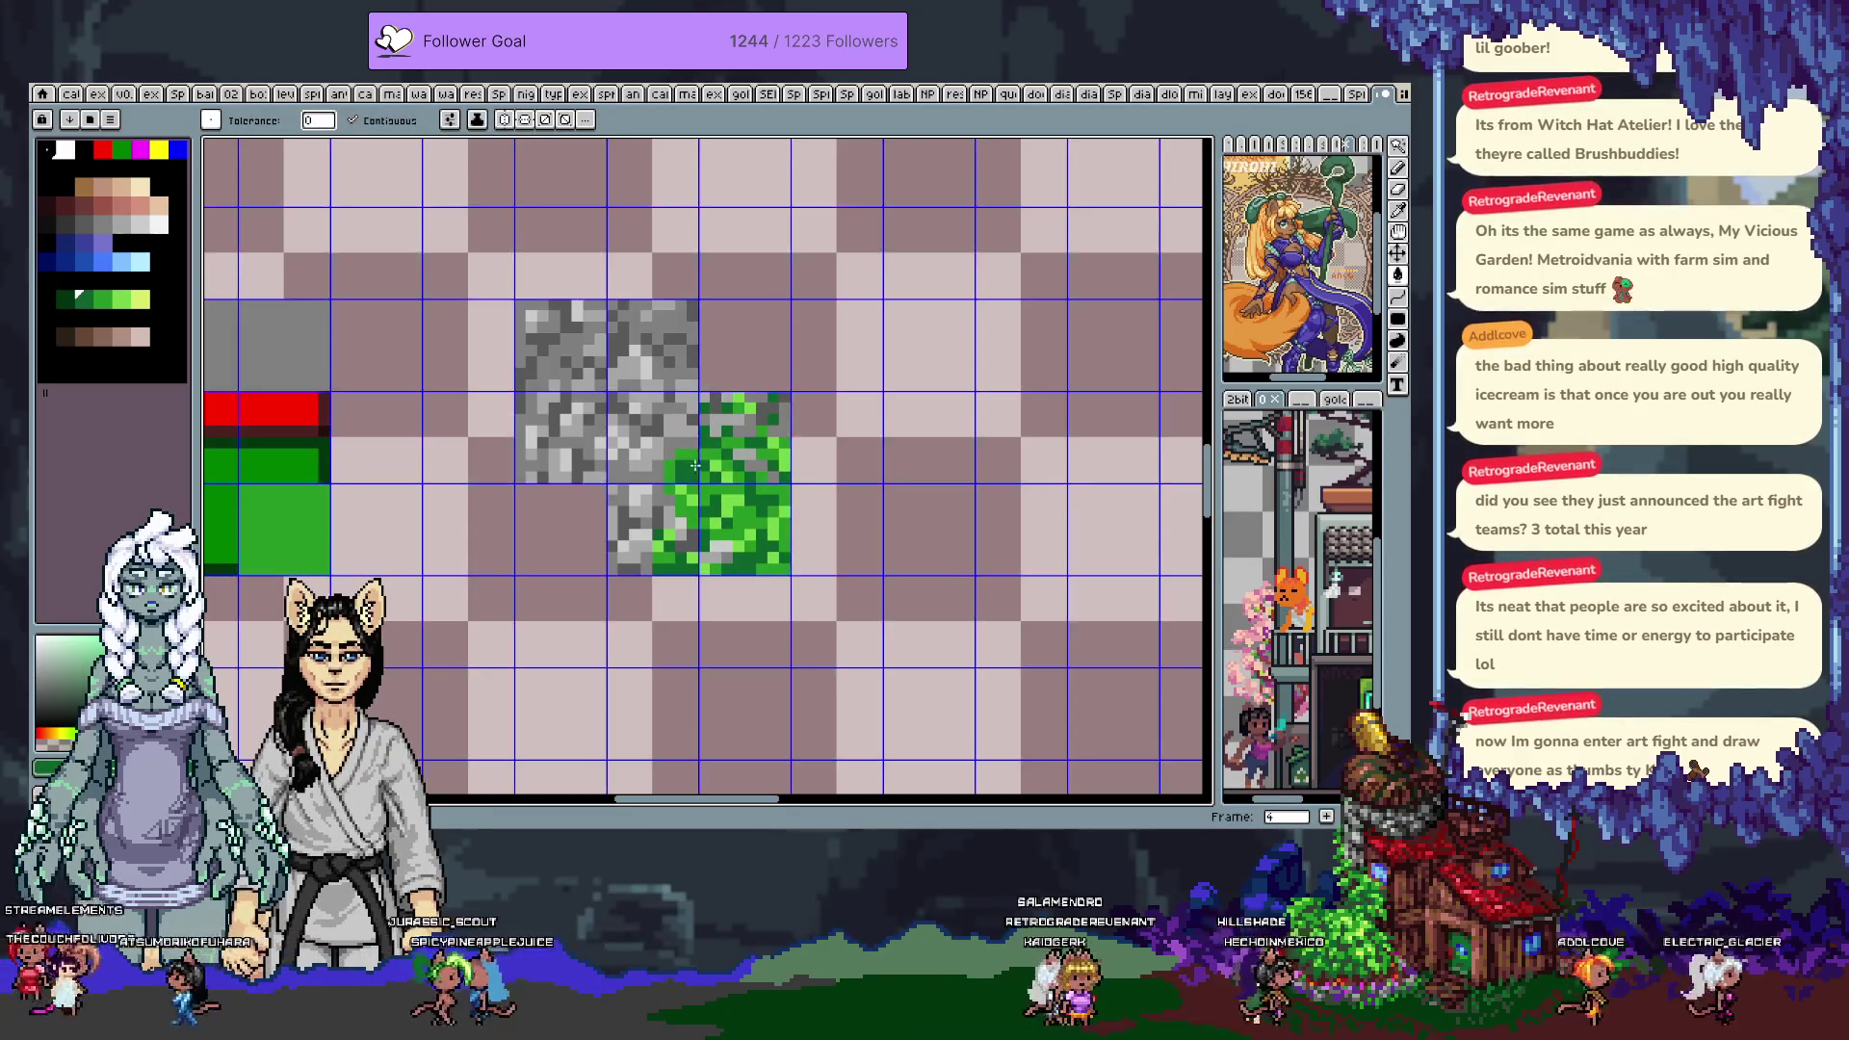
key("b")
Pick a lighter green, then lighter and darker stone greys for shading
left_click(664, 454, "alt")
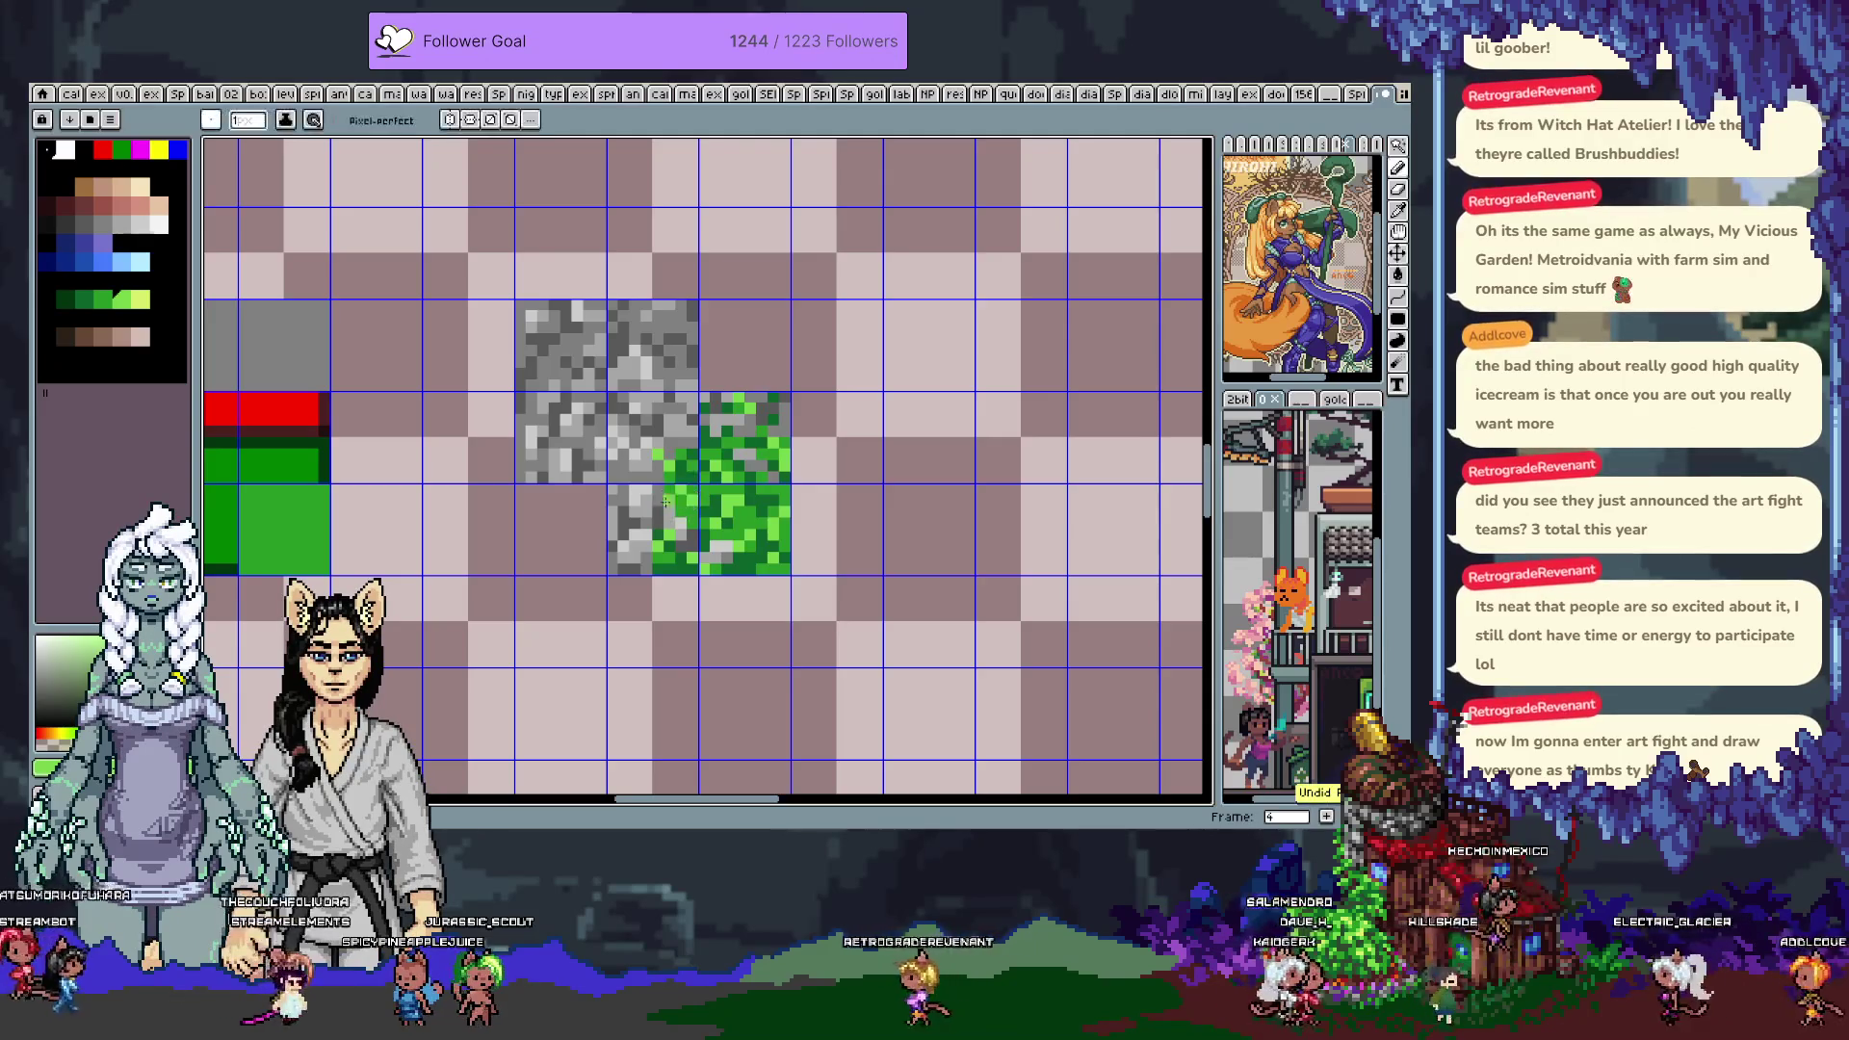
left_click(674, 443, "alt")
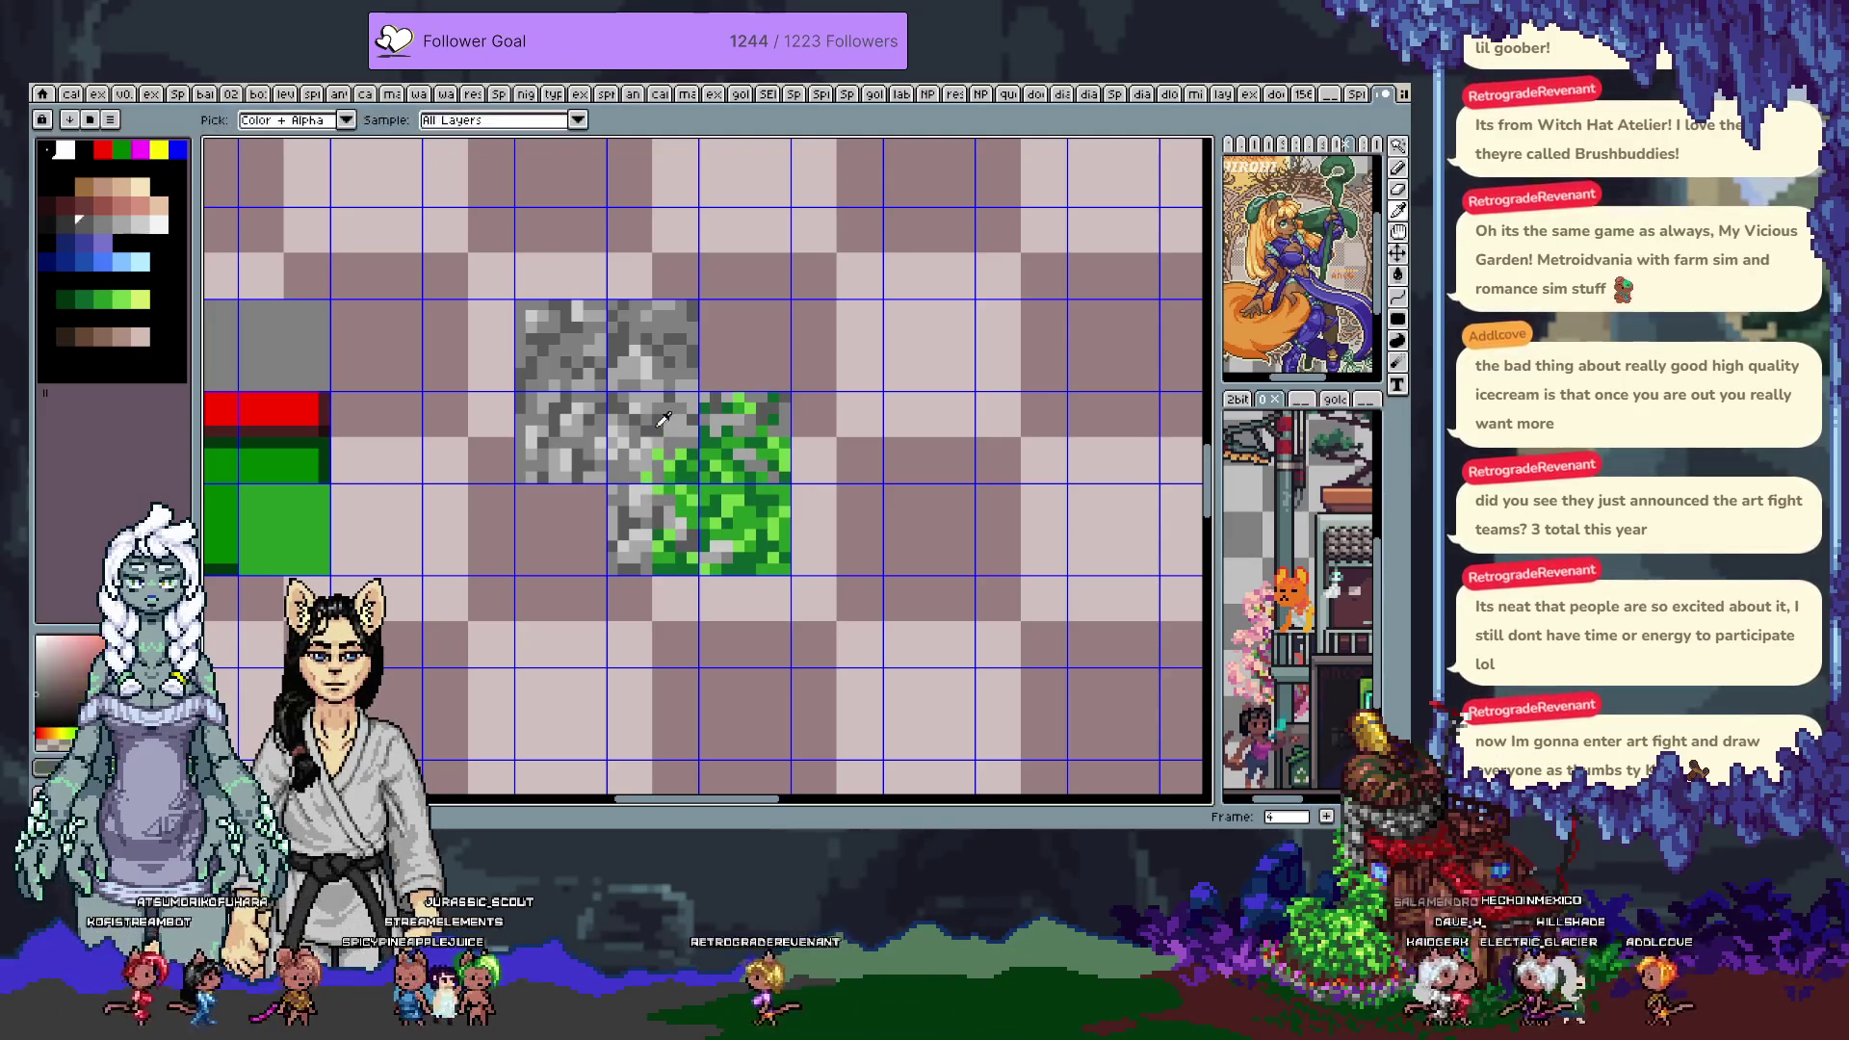
key("i")
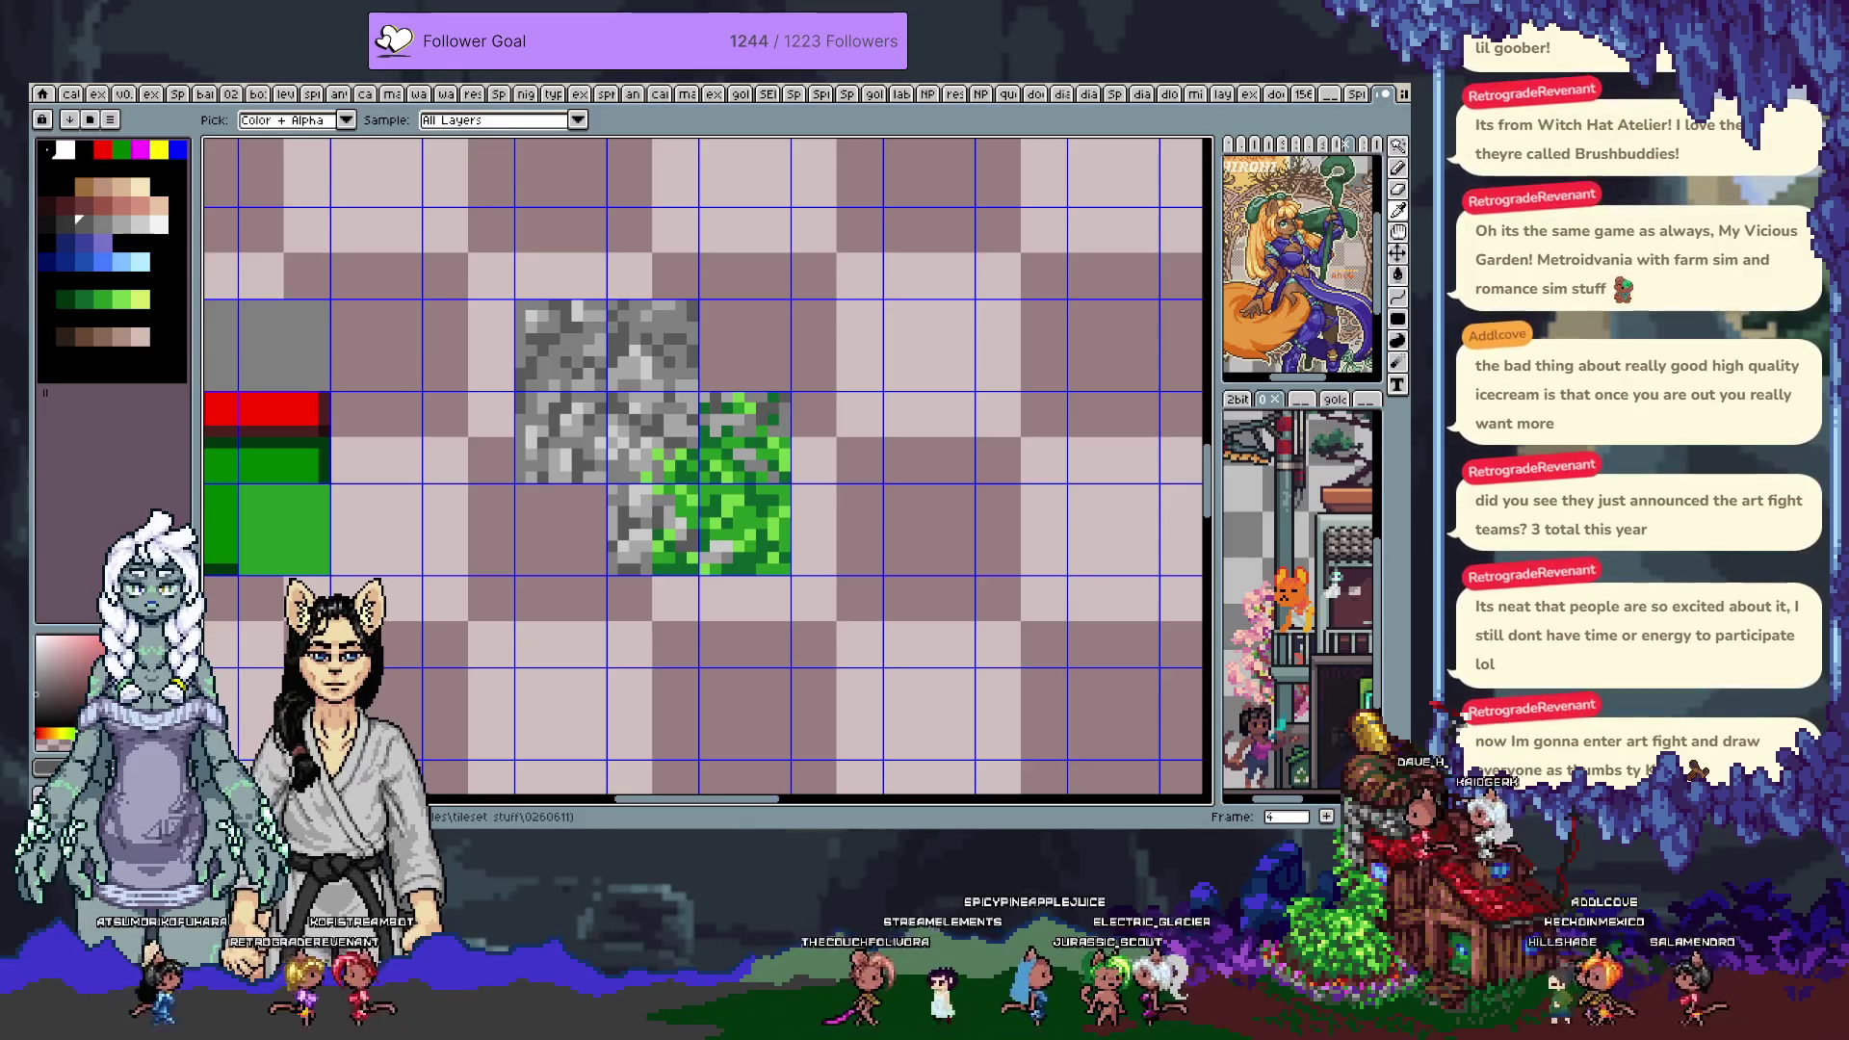
key("b")
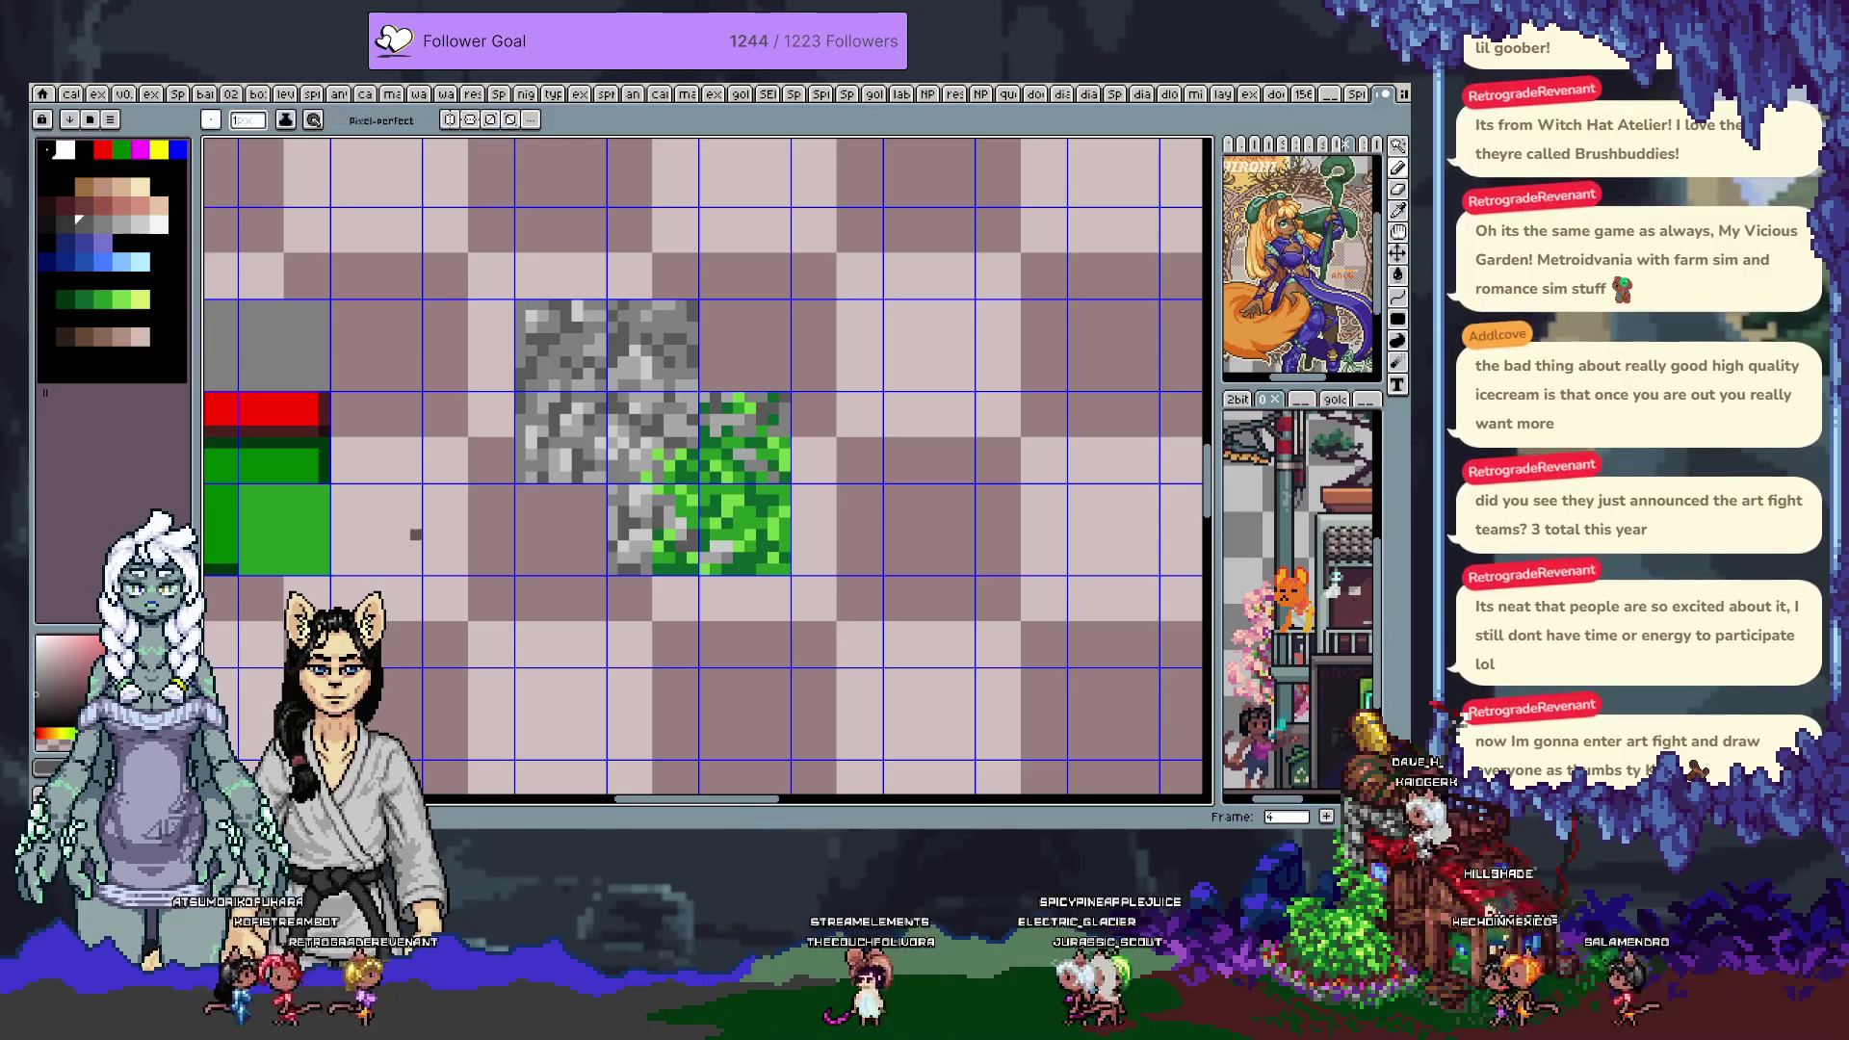
left_click(690, 328, "alt")
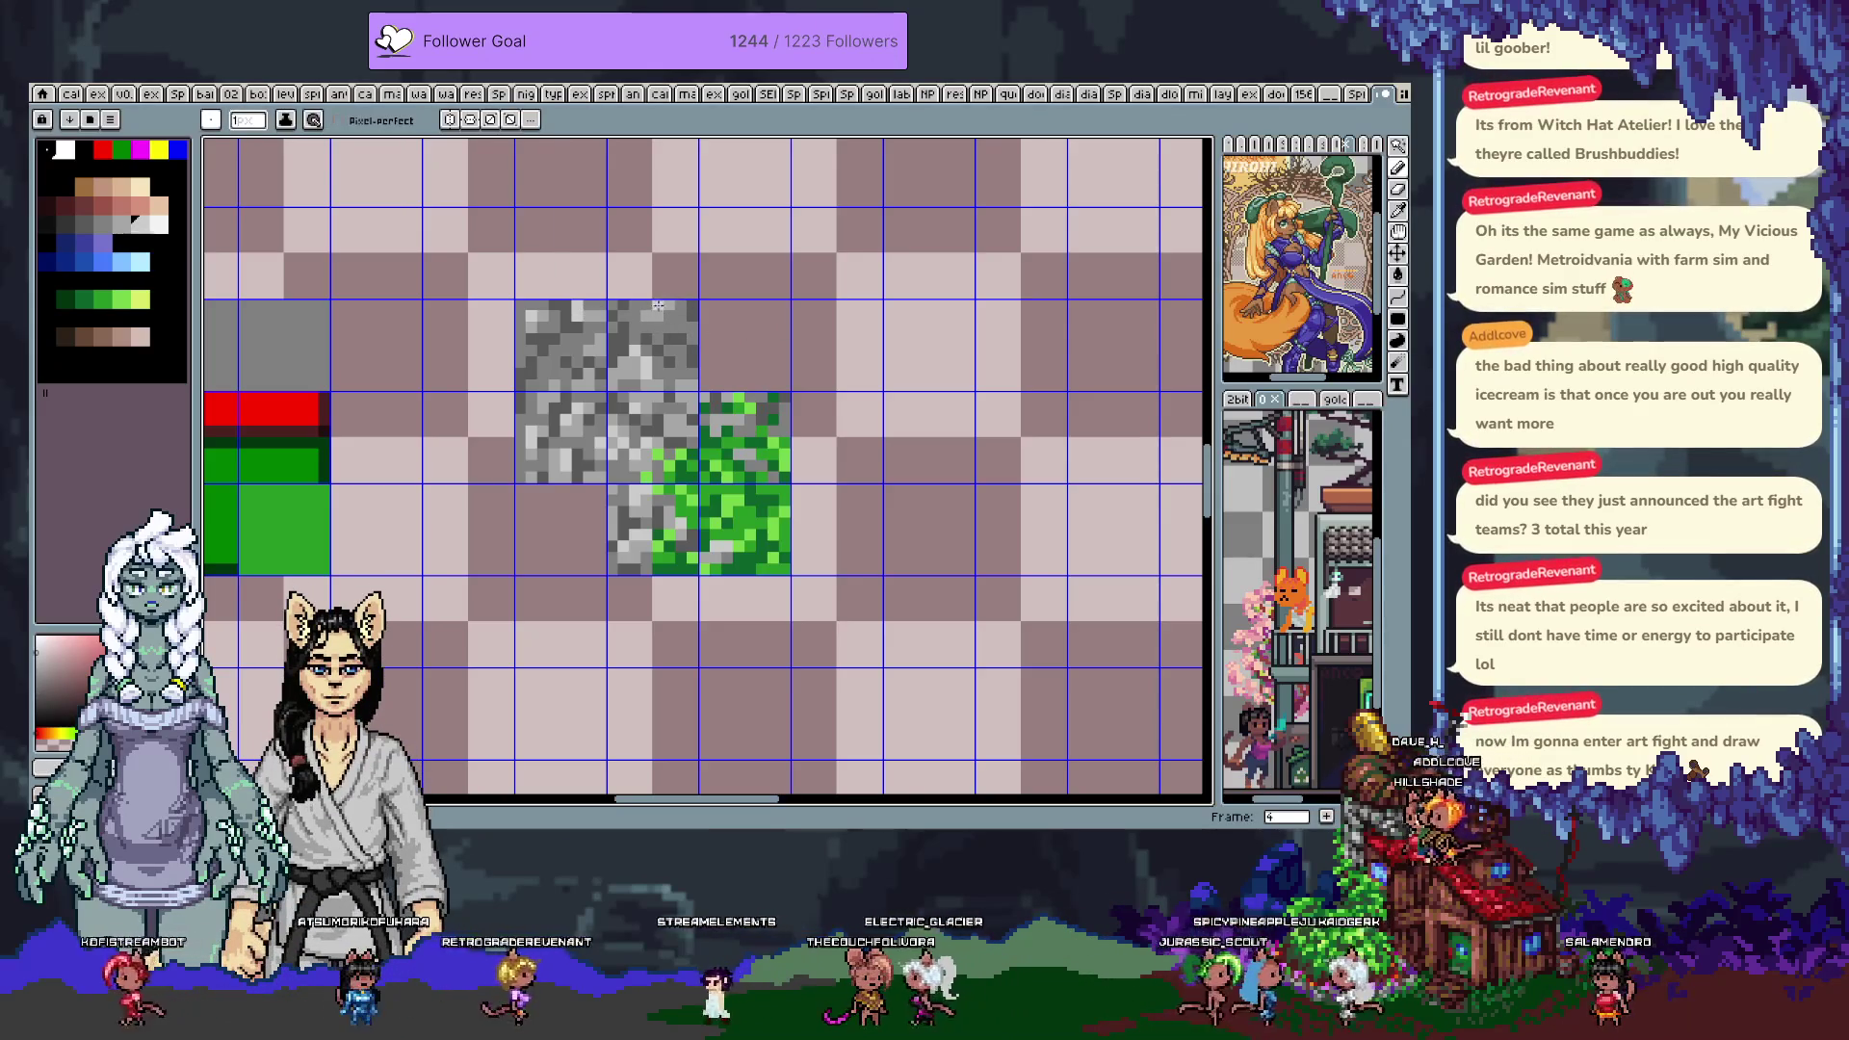
left_click(652, 328, "alt")
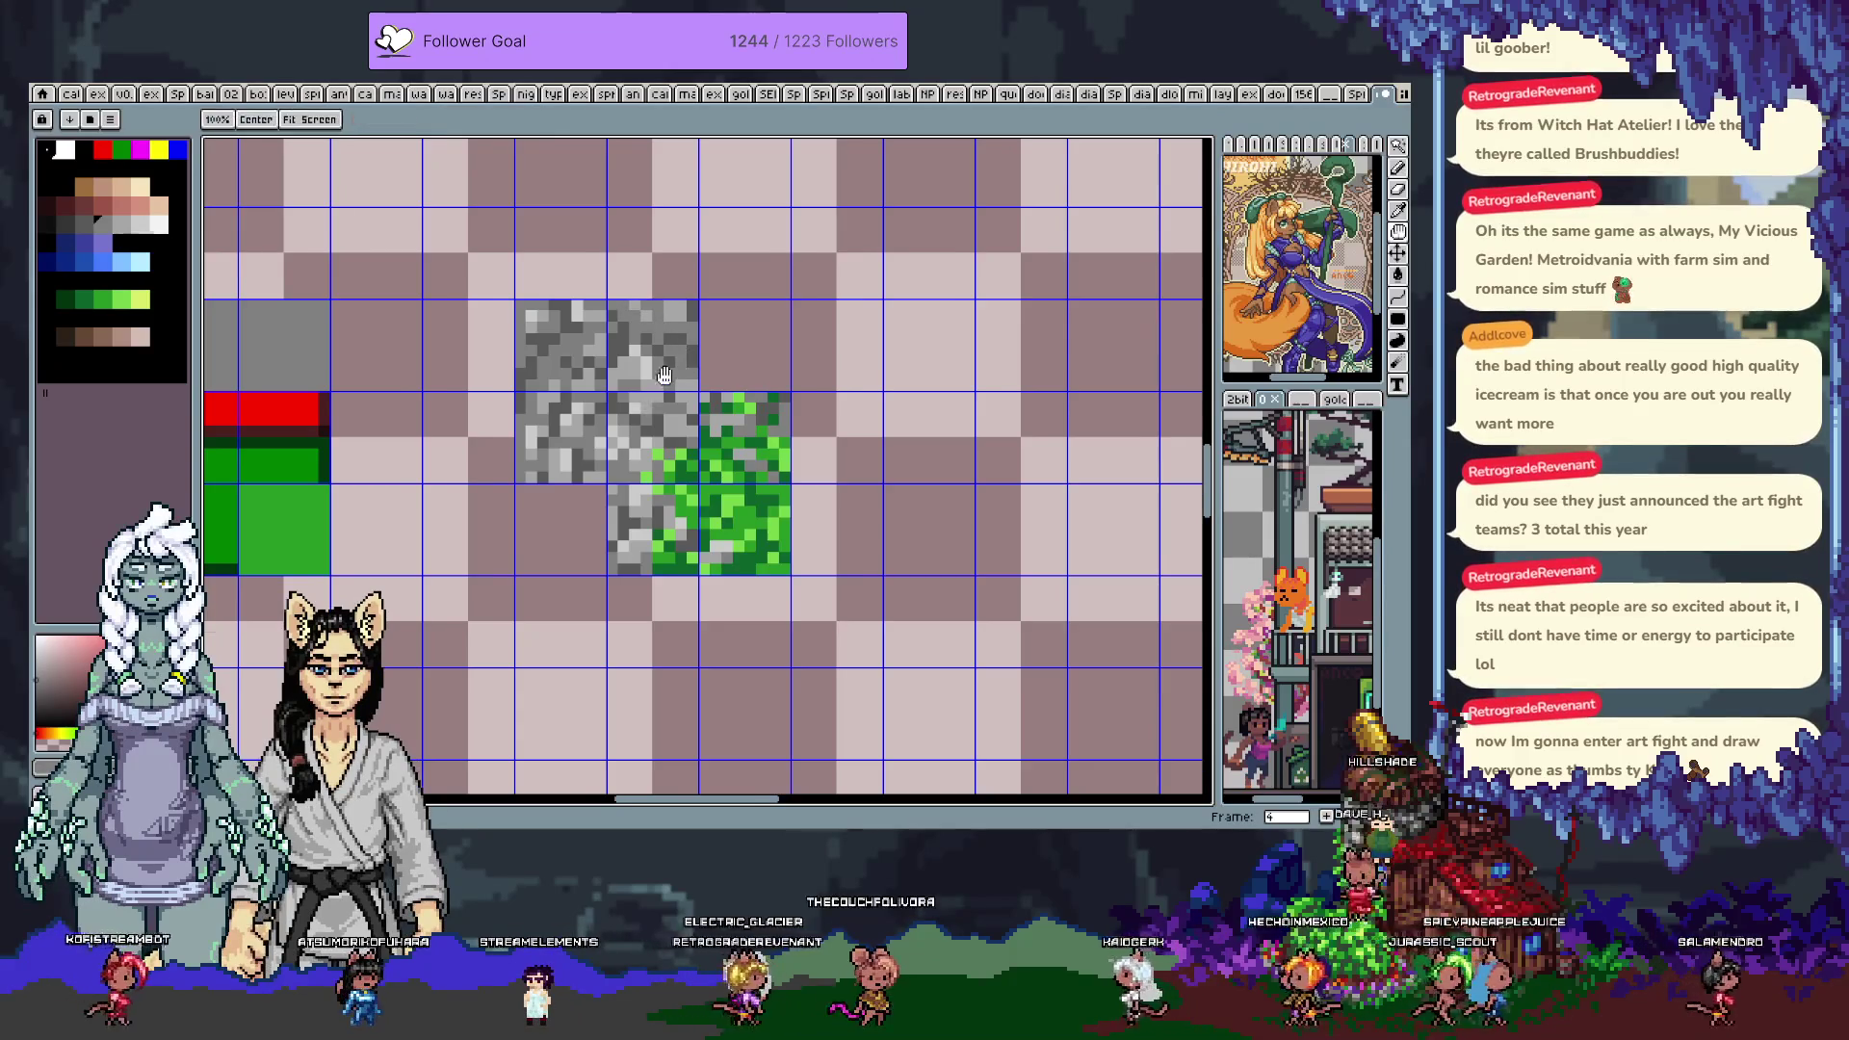
Draw two rows of grey stone pixels along the top edge of the grass tile
scroll(661, 328, "up", 1)
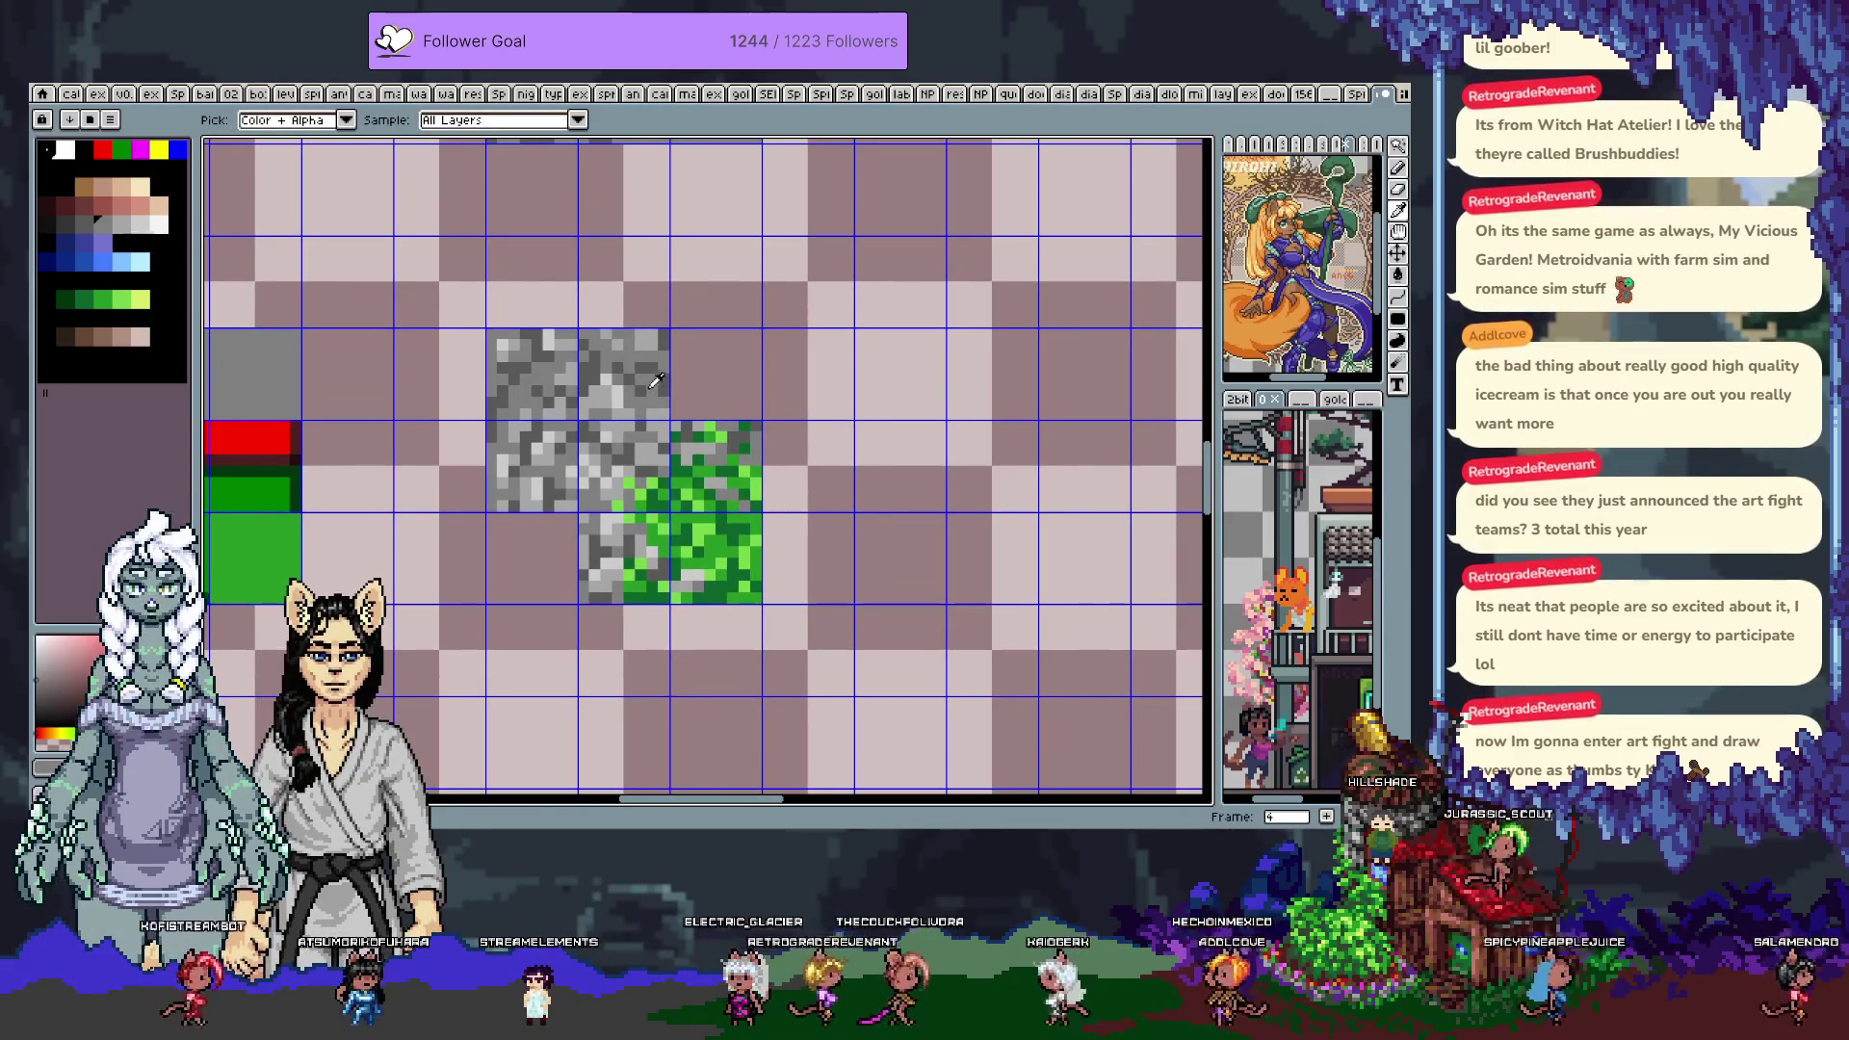
key("b")
left_click(652, 344, "alt")
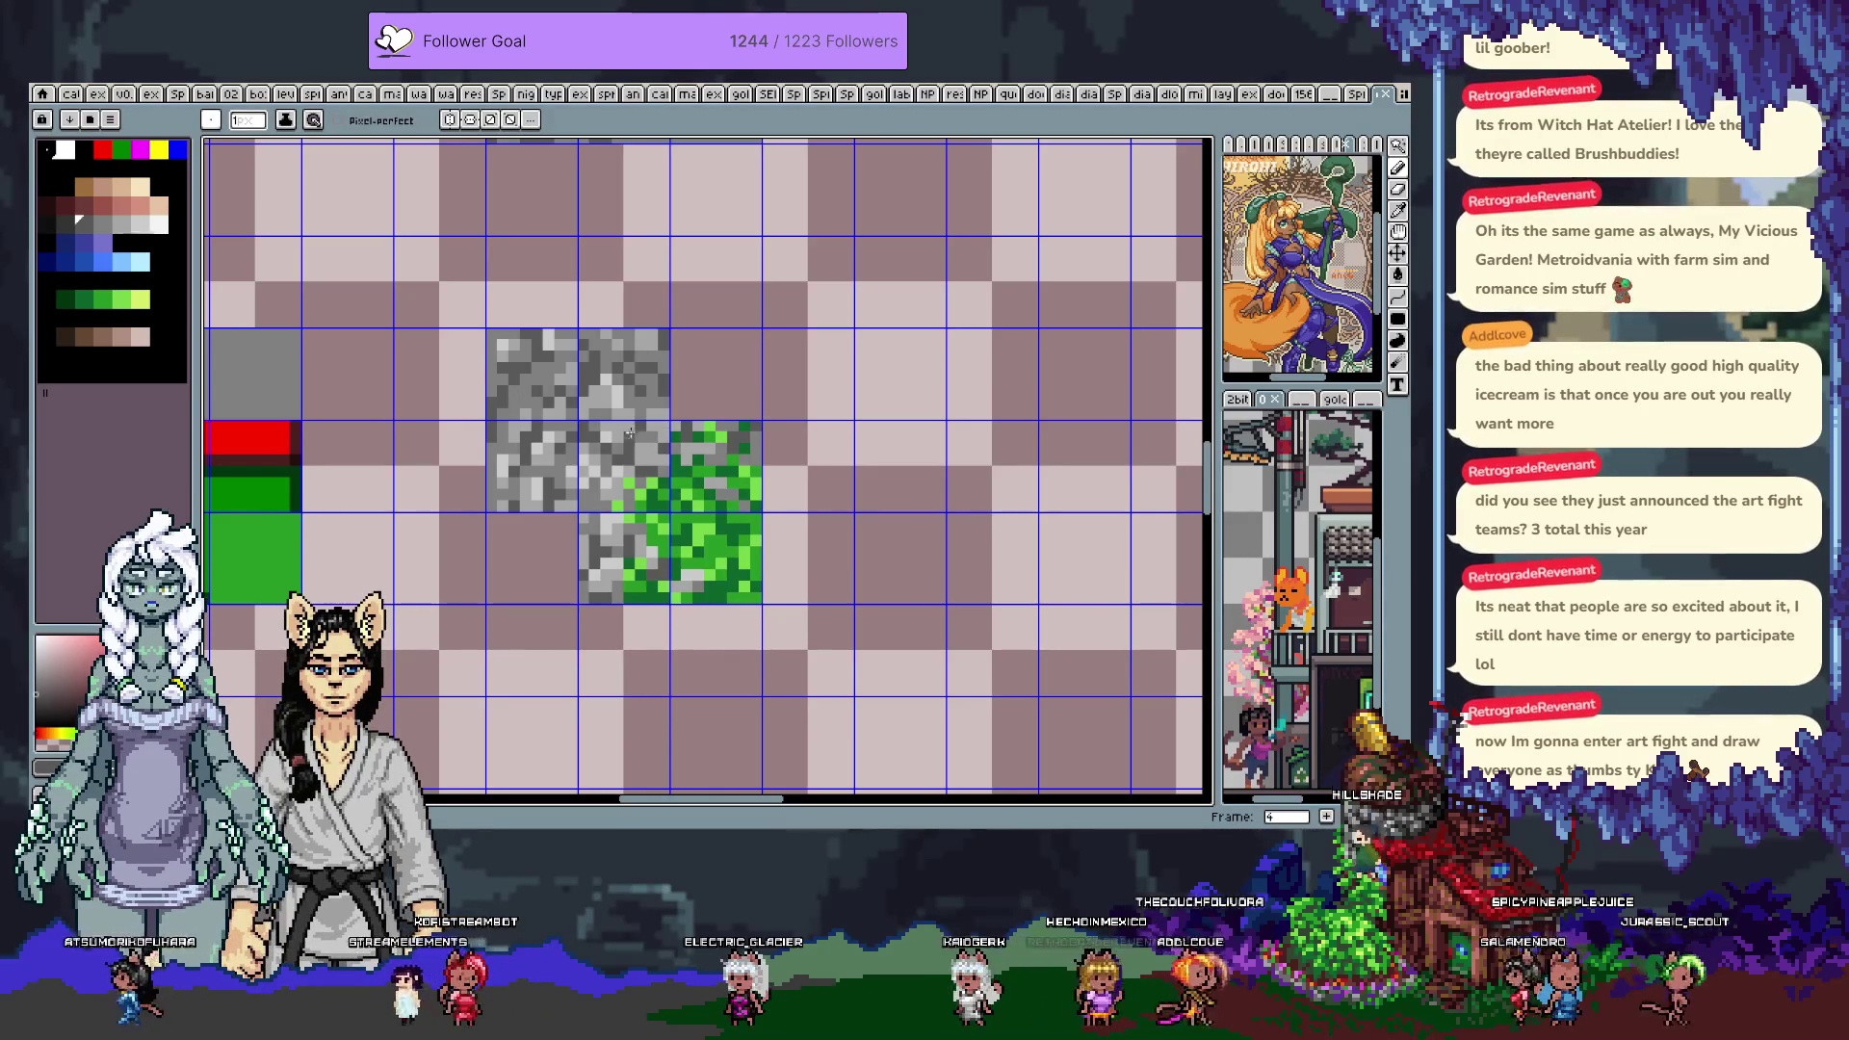
key("bracketright")
key("bracketright")
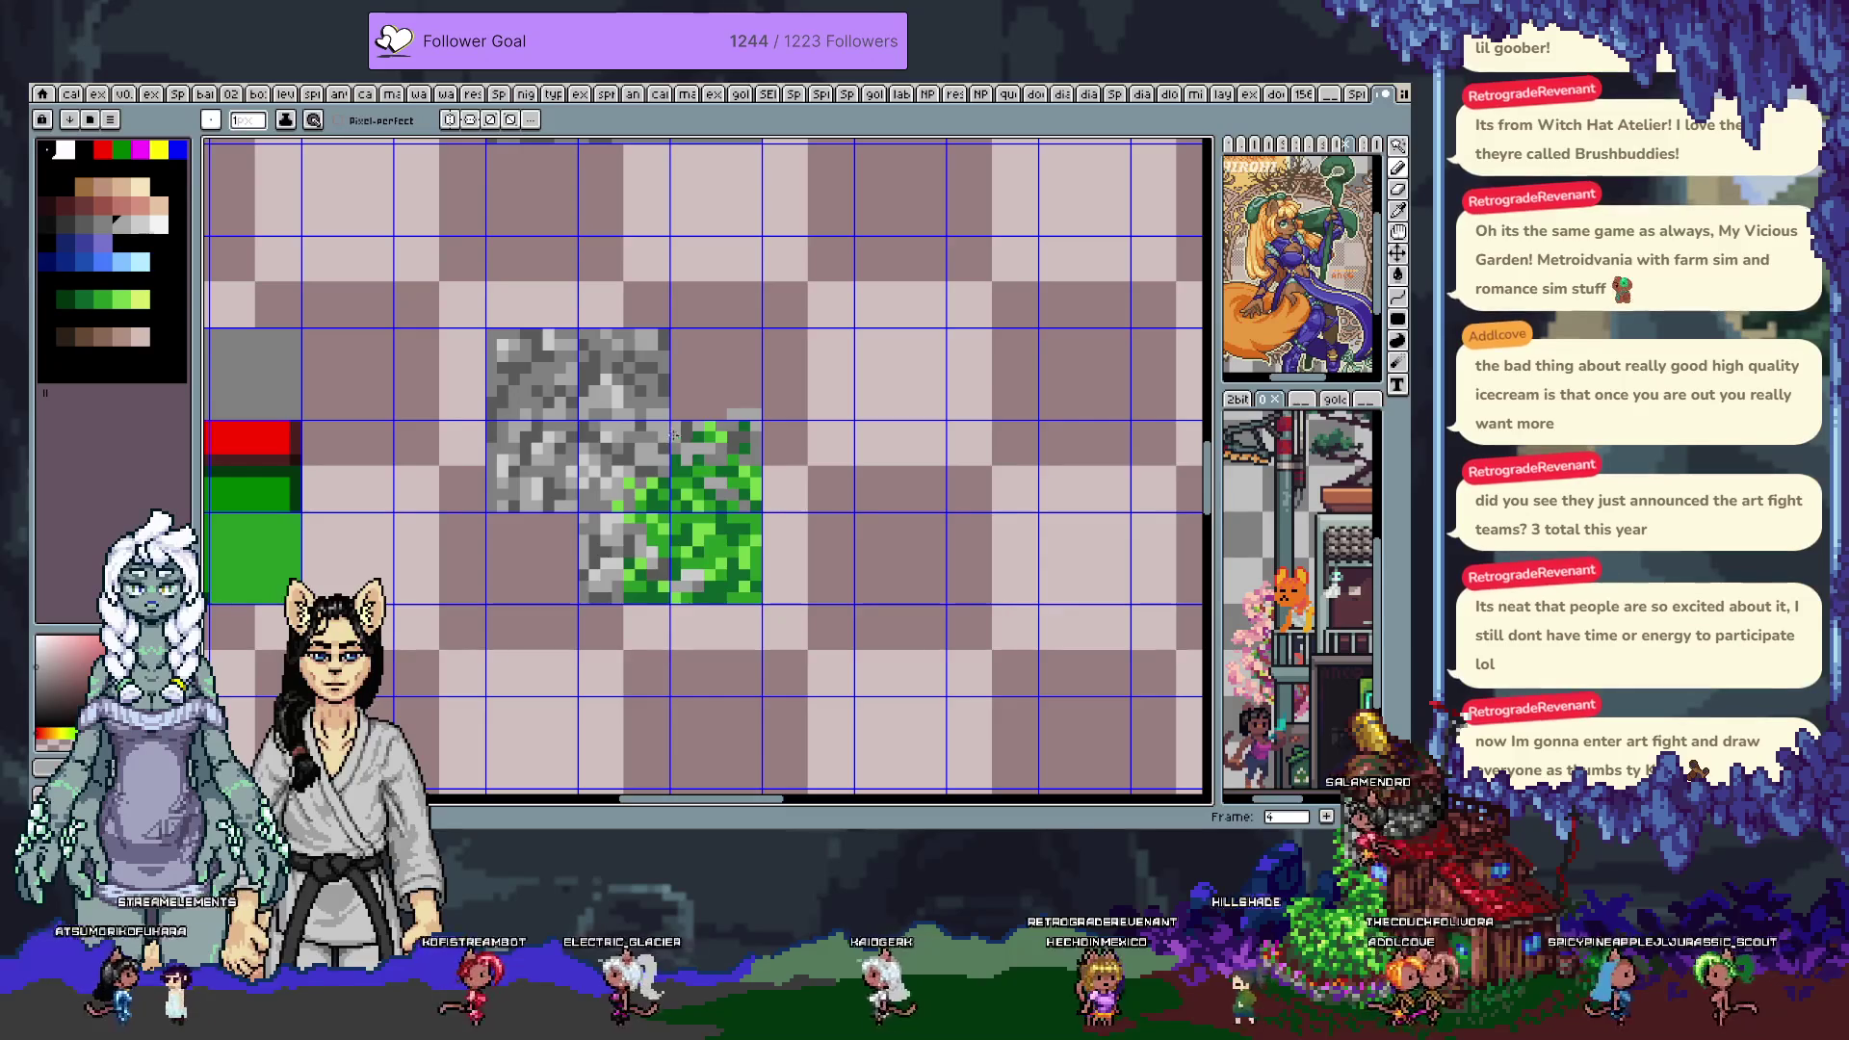
left_click_drag(695, 414, 716, 413)
key("bracketleft")
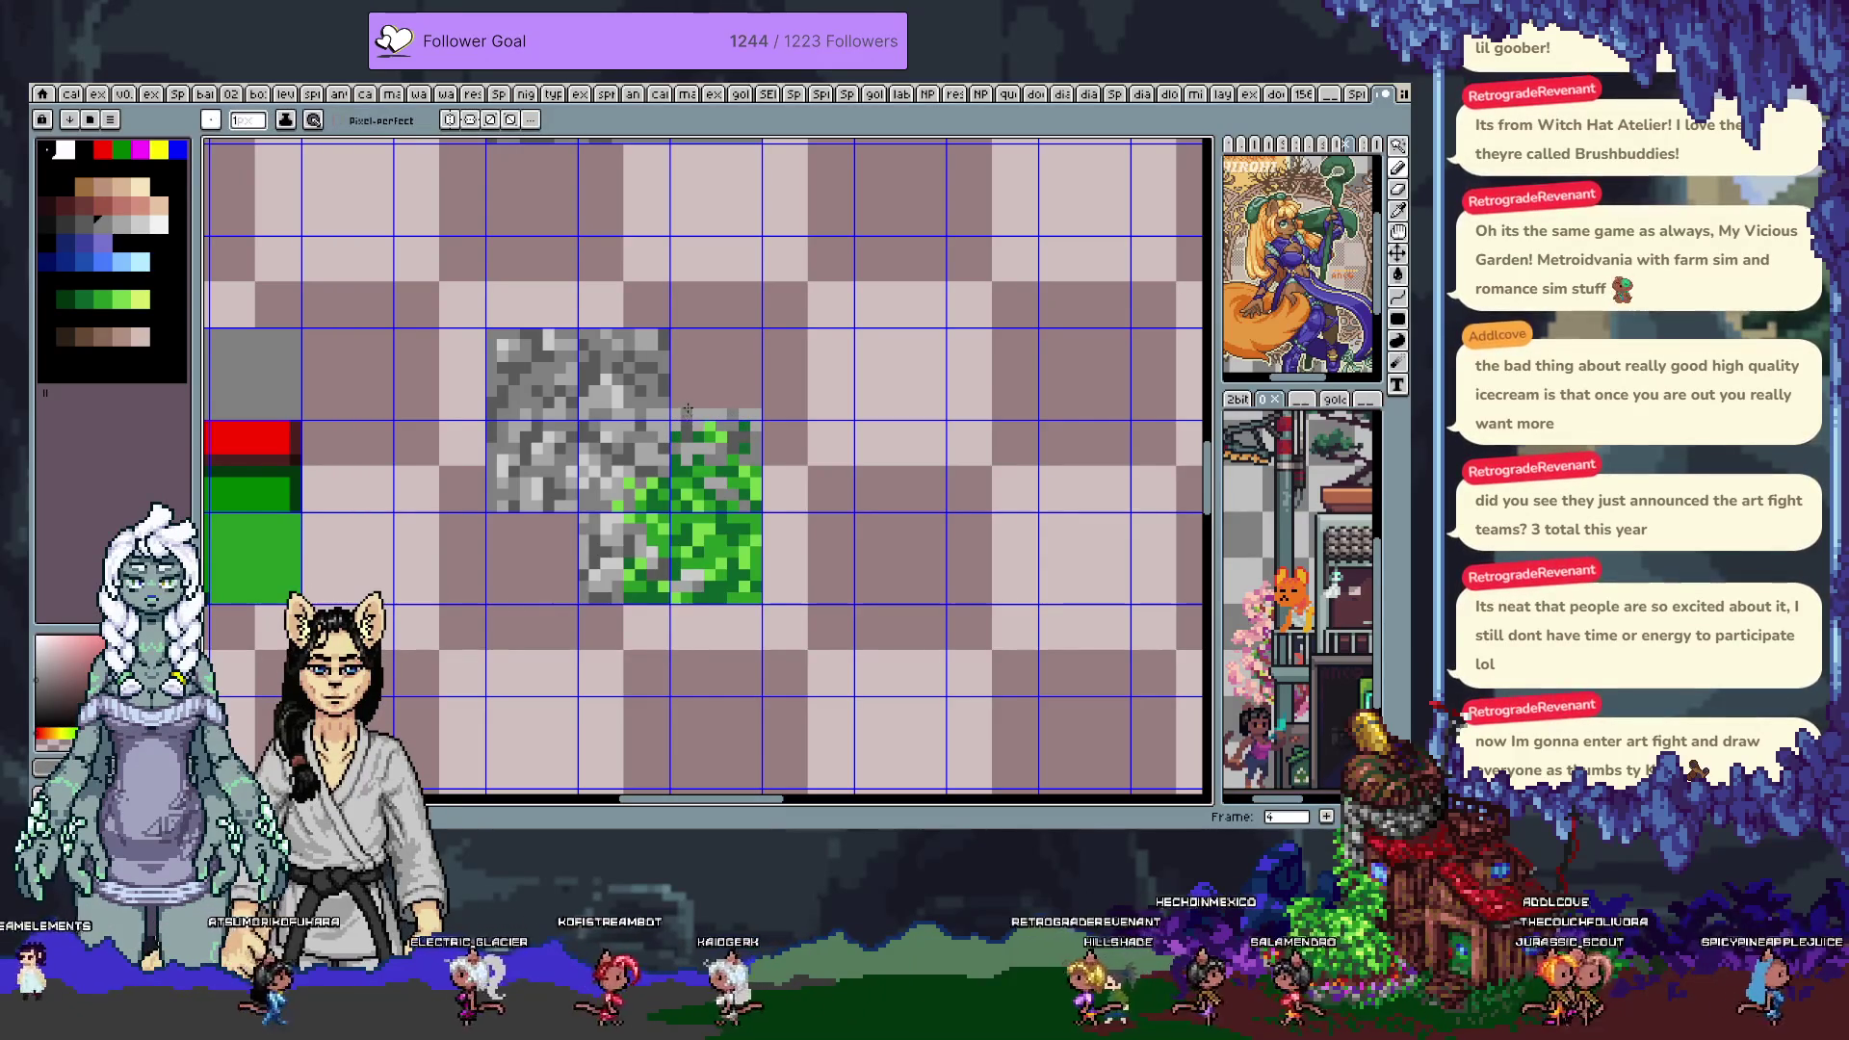
left_click_drag(674, 403, 755, 405)
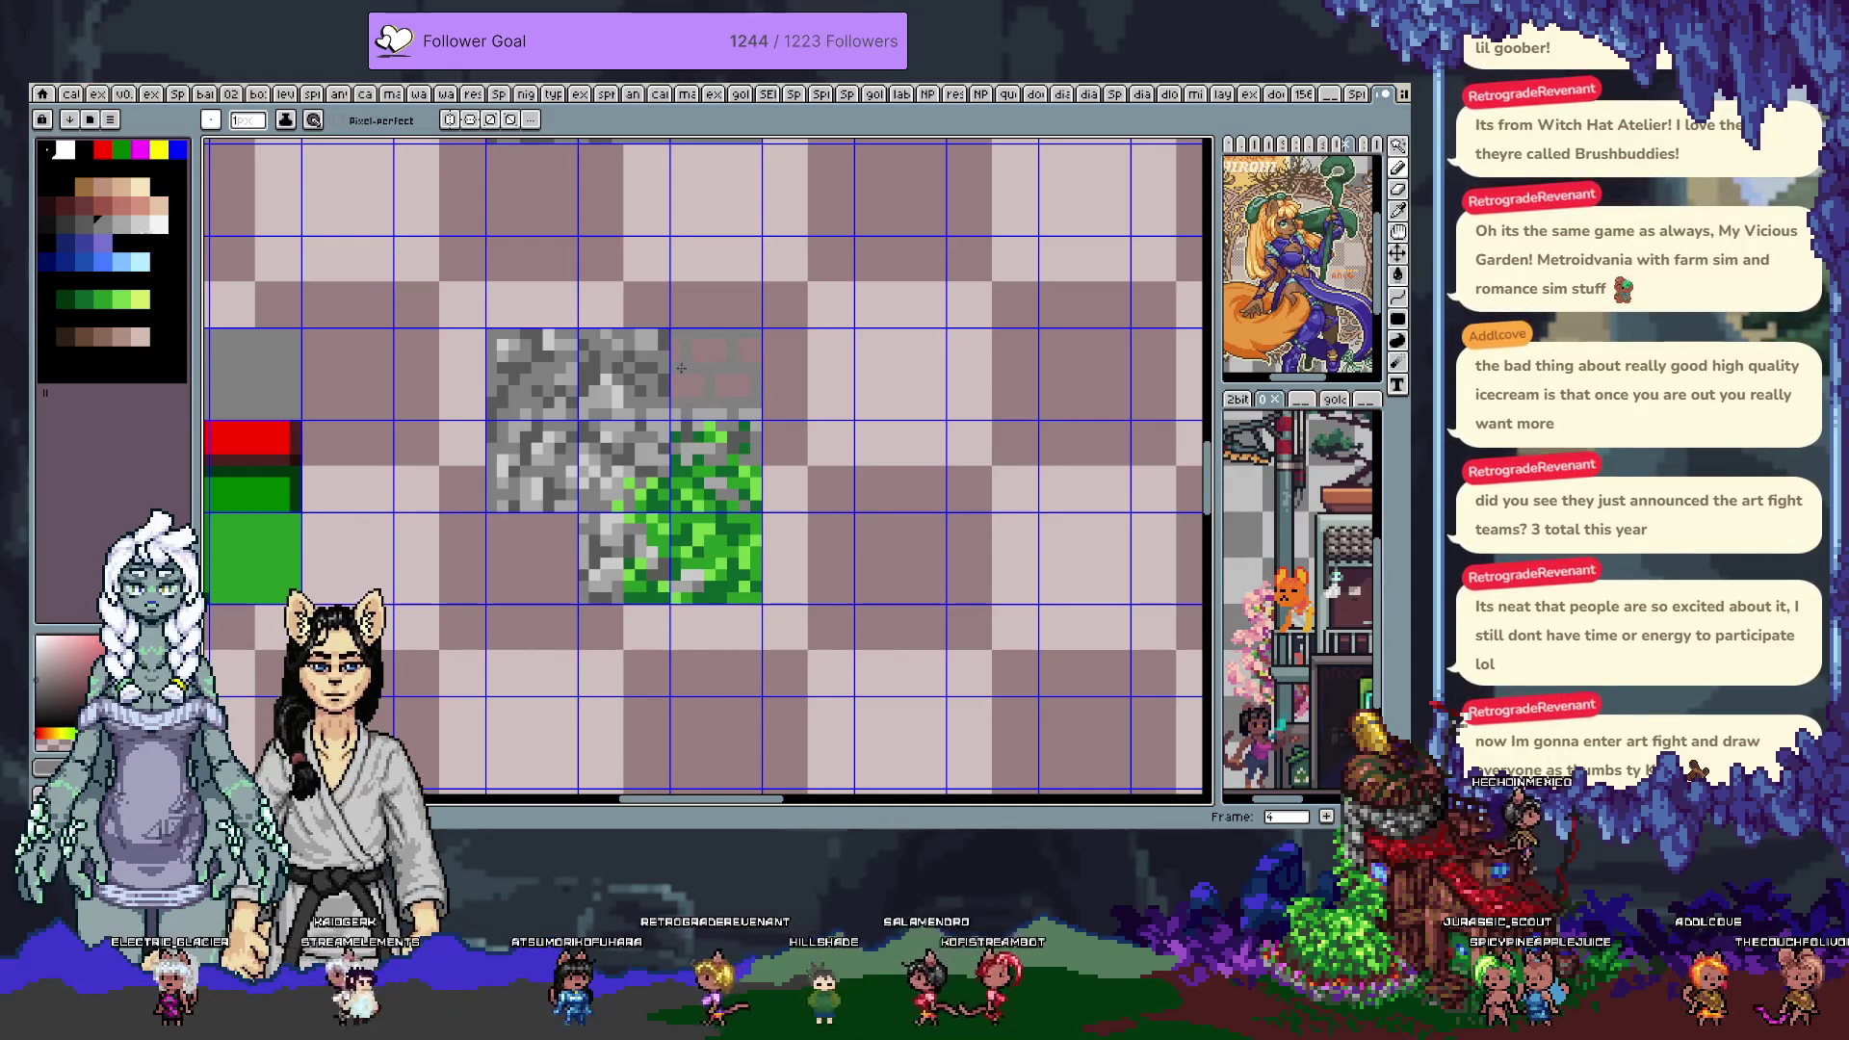
mouse_move(626, 428)
left_mouse_down()
mouse_move(648, 343)
mouse_move(640, 542)
left_mouse_up()
Paste a stone tile over the faint tile above the grass and commit it
scroll(634, 559, "down", 5)
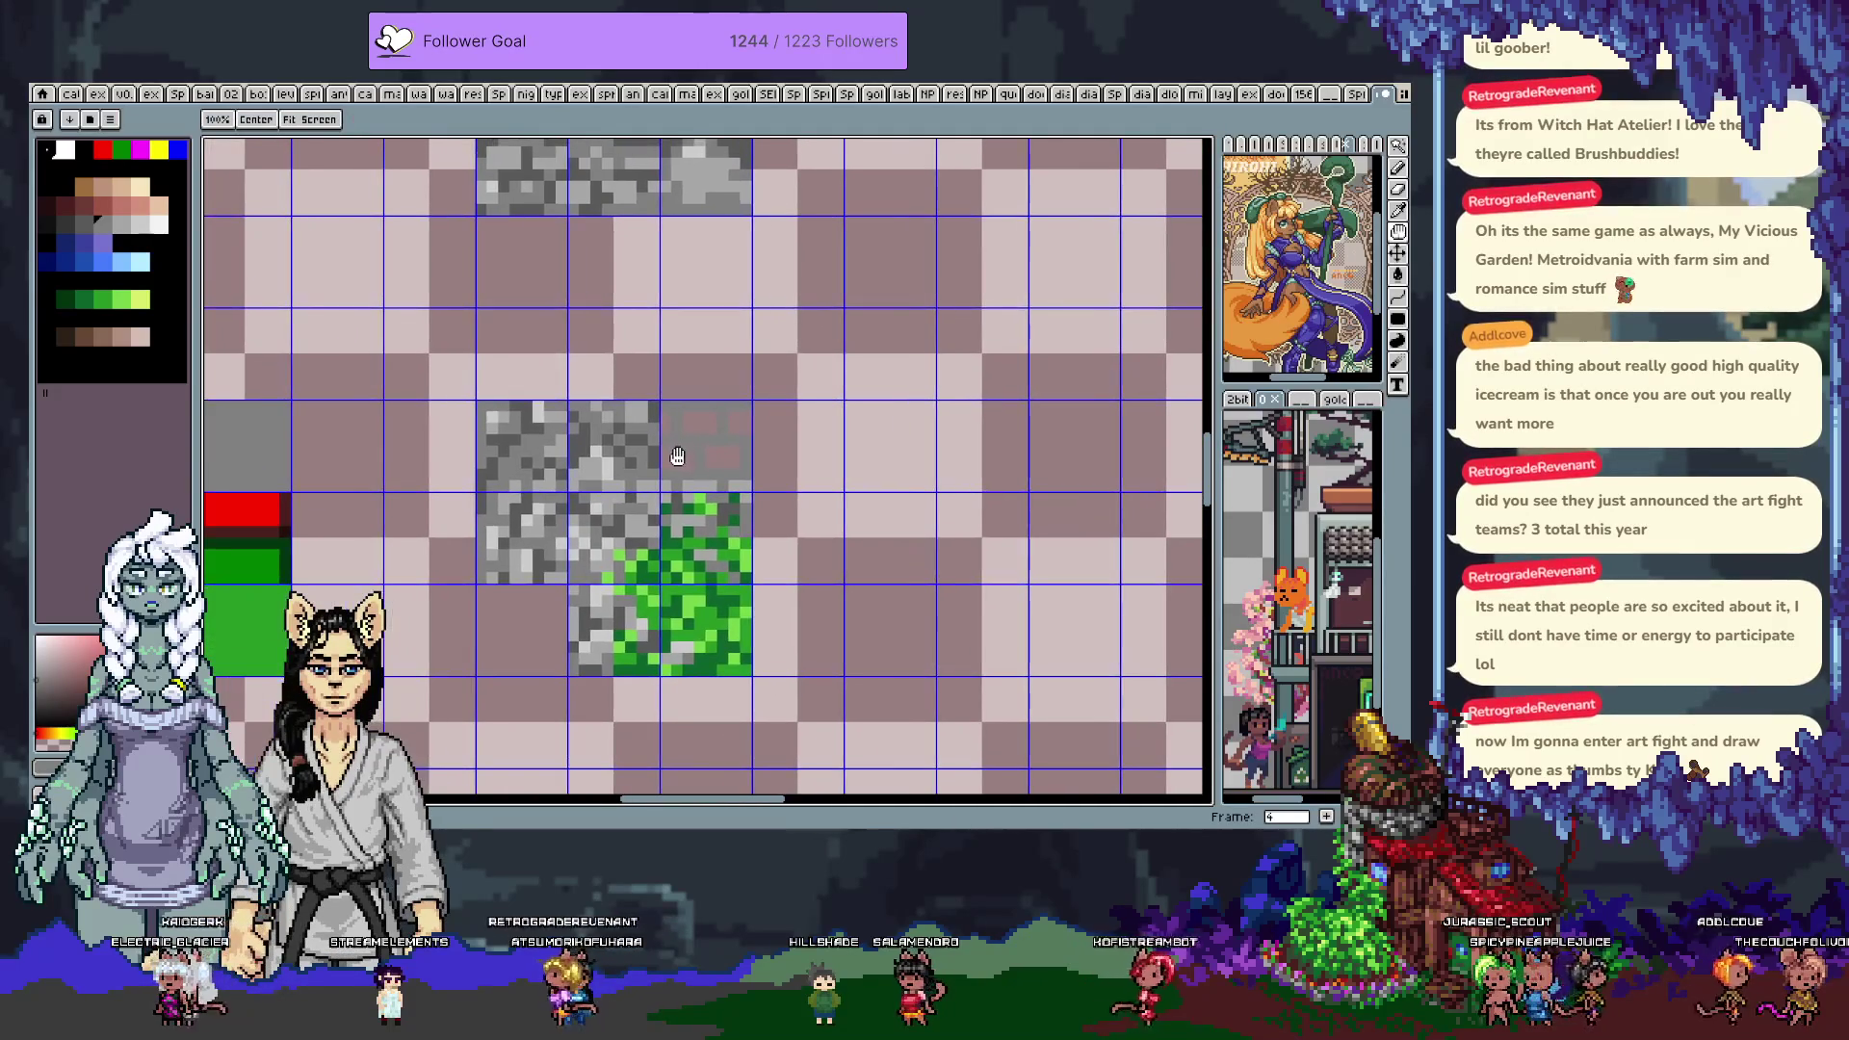
key("b")
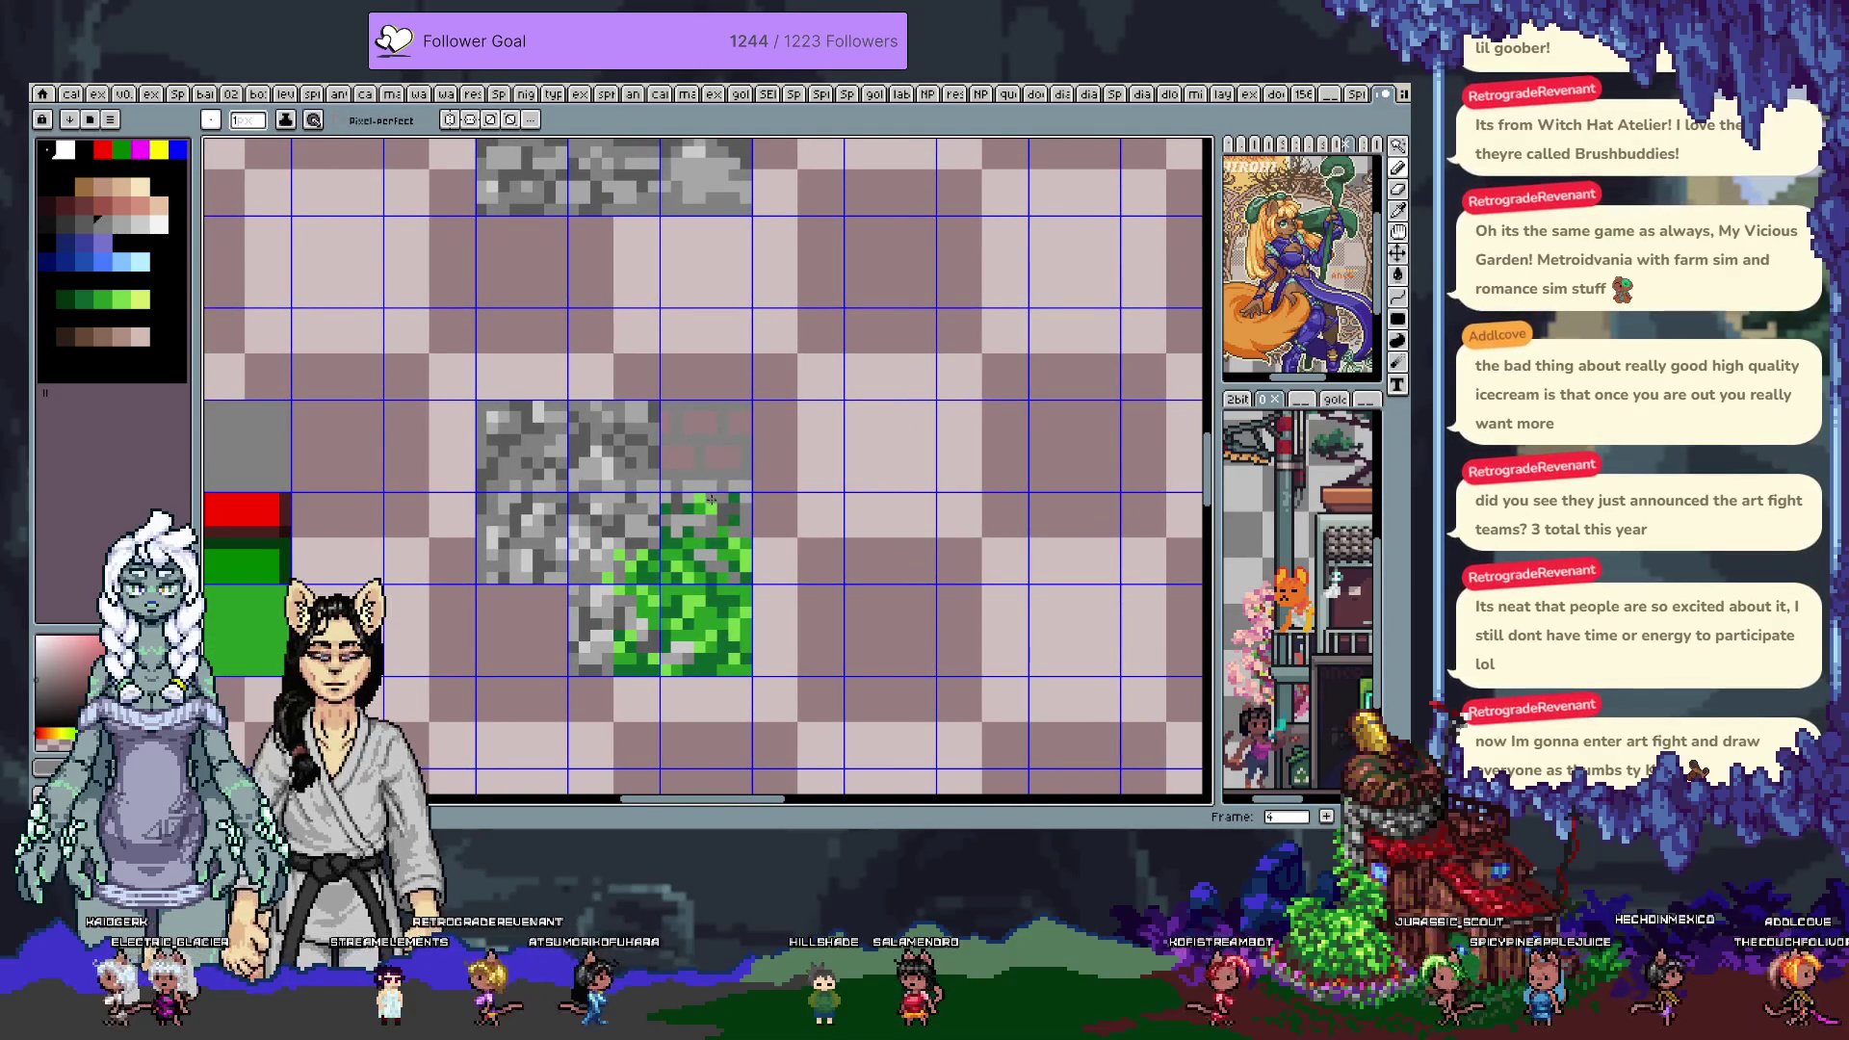
key("ctrl+v")
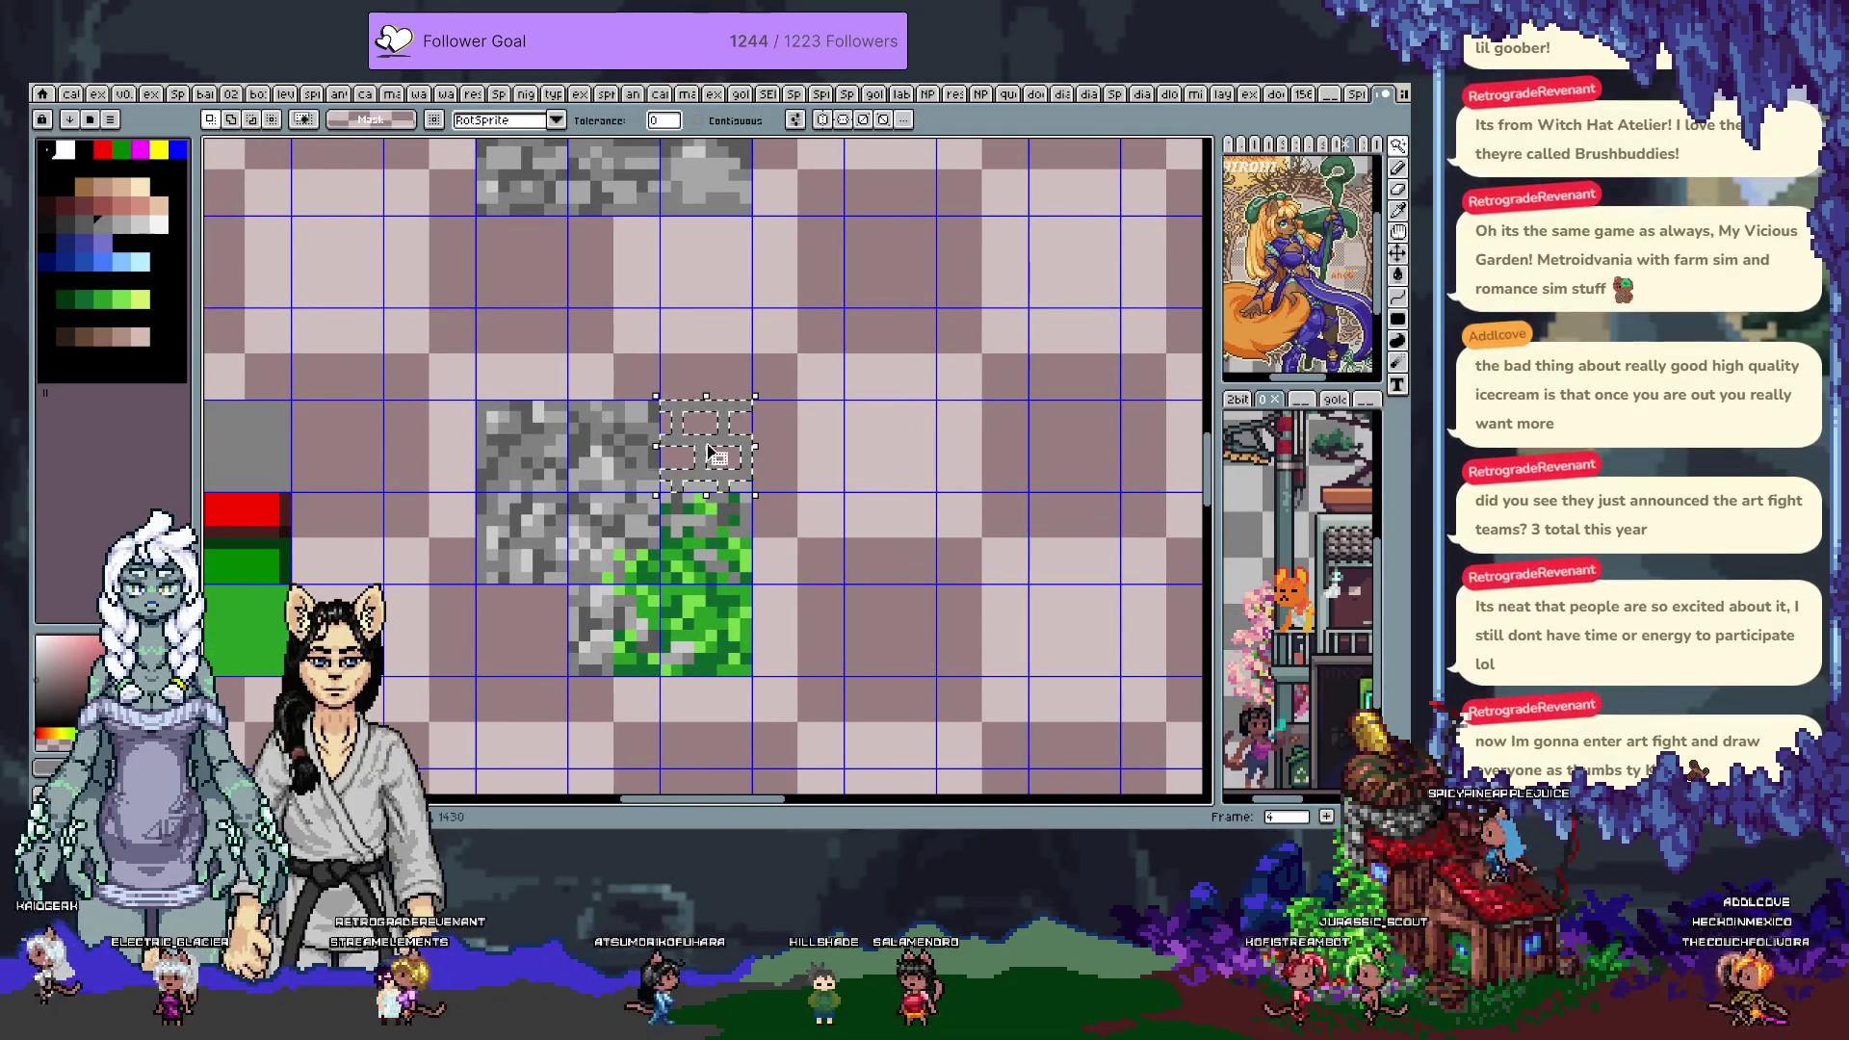
key("Return")
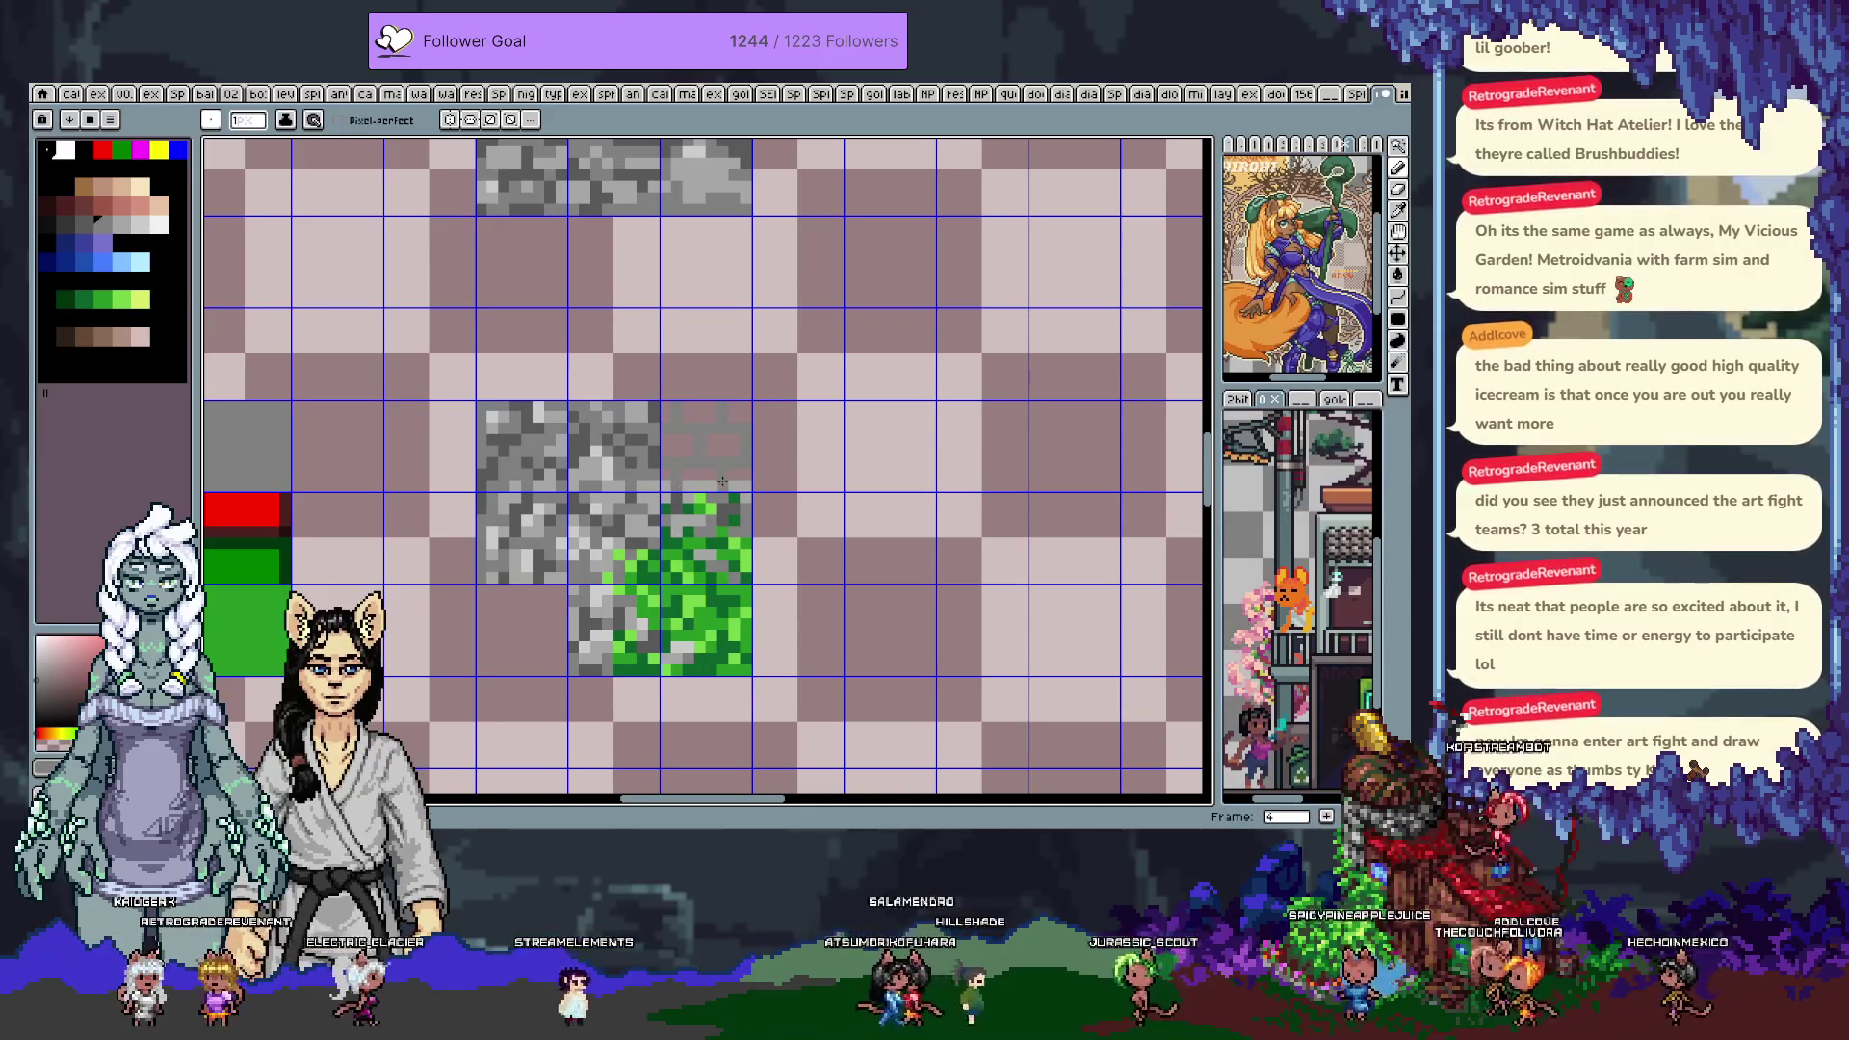
Sample greys from the stone tiles and greens from the grass tile for touch-ups
key("i")
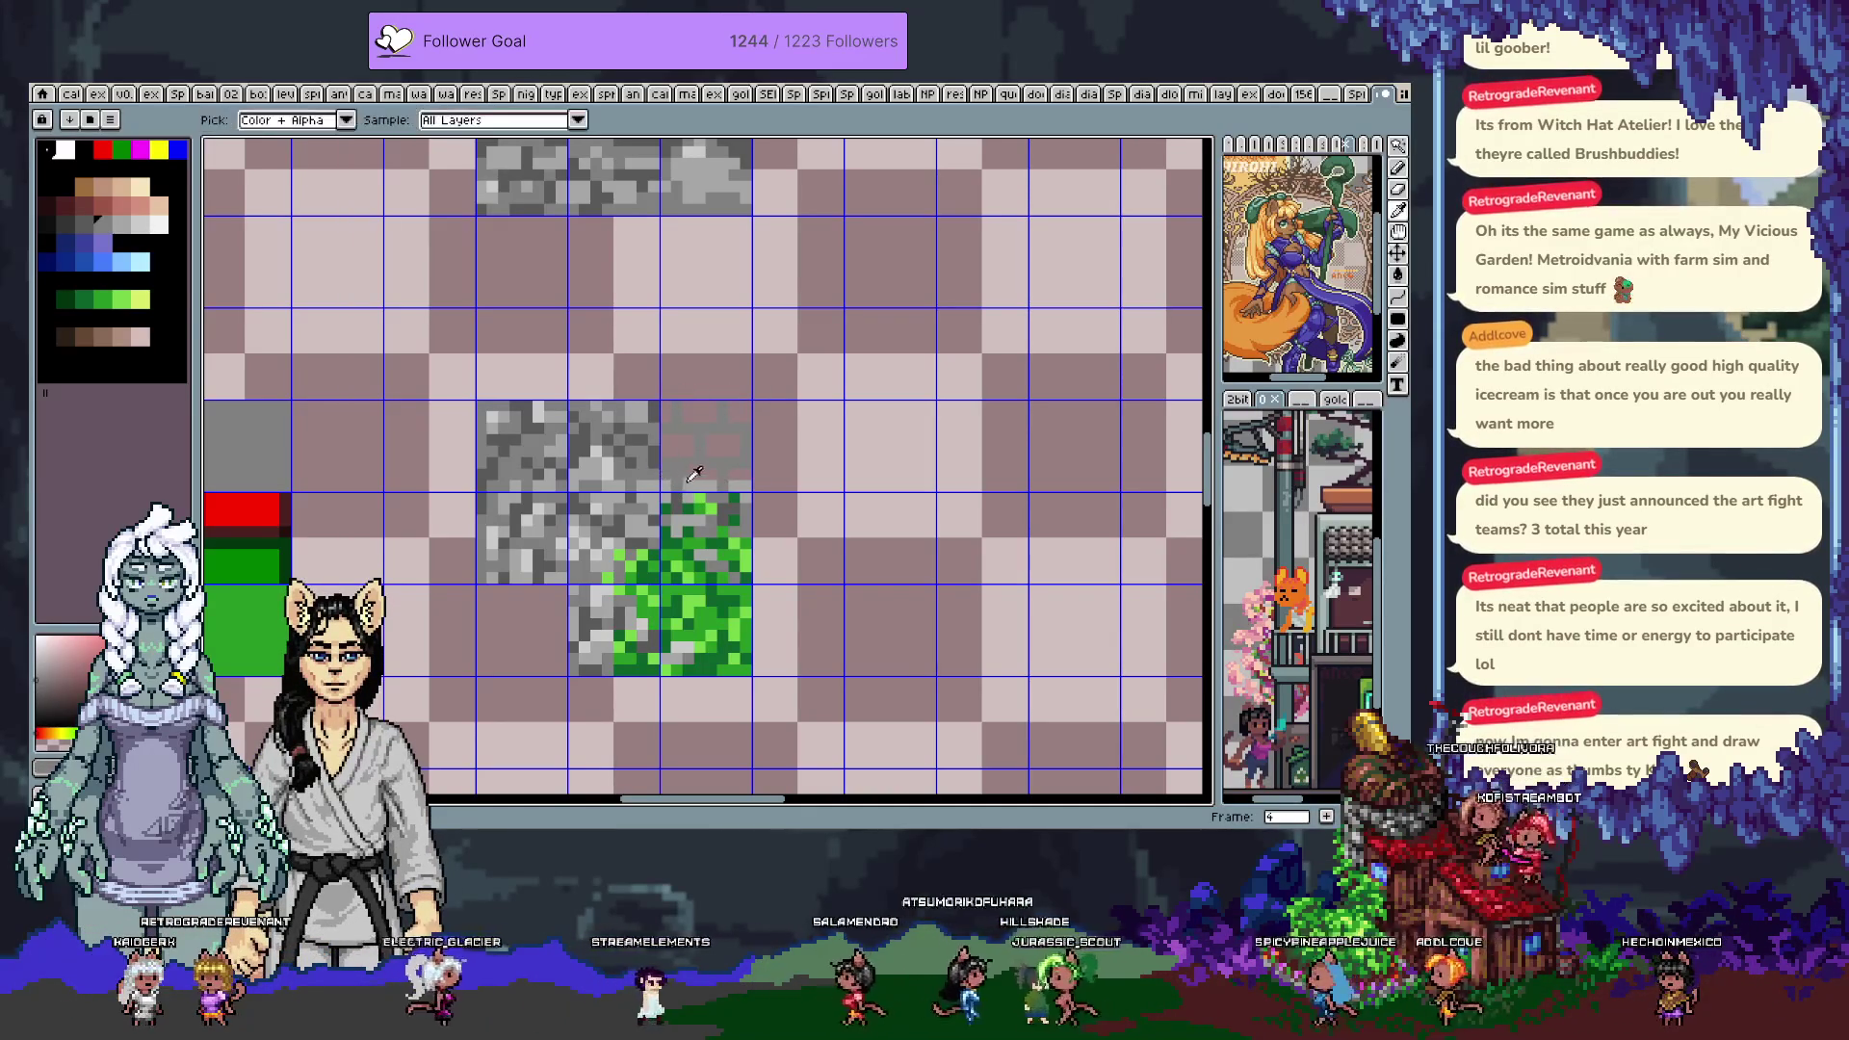
left_click(695, 476, "alt")
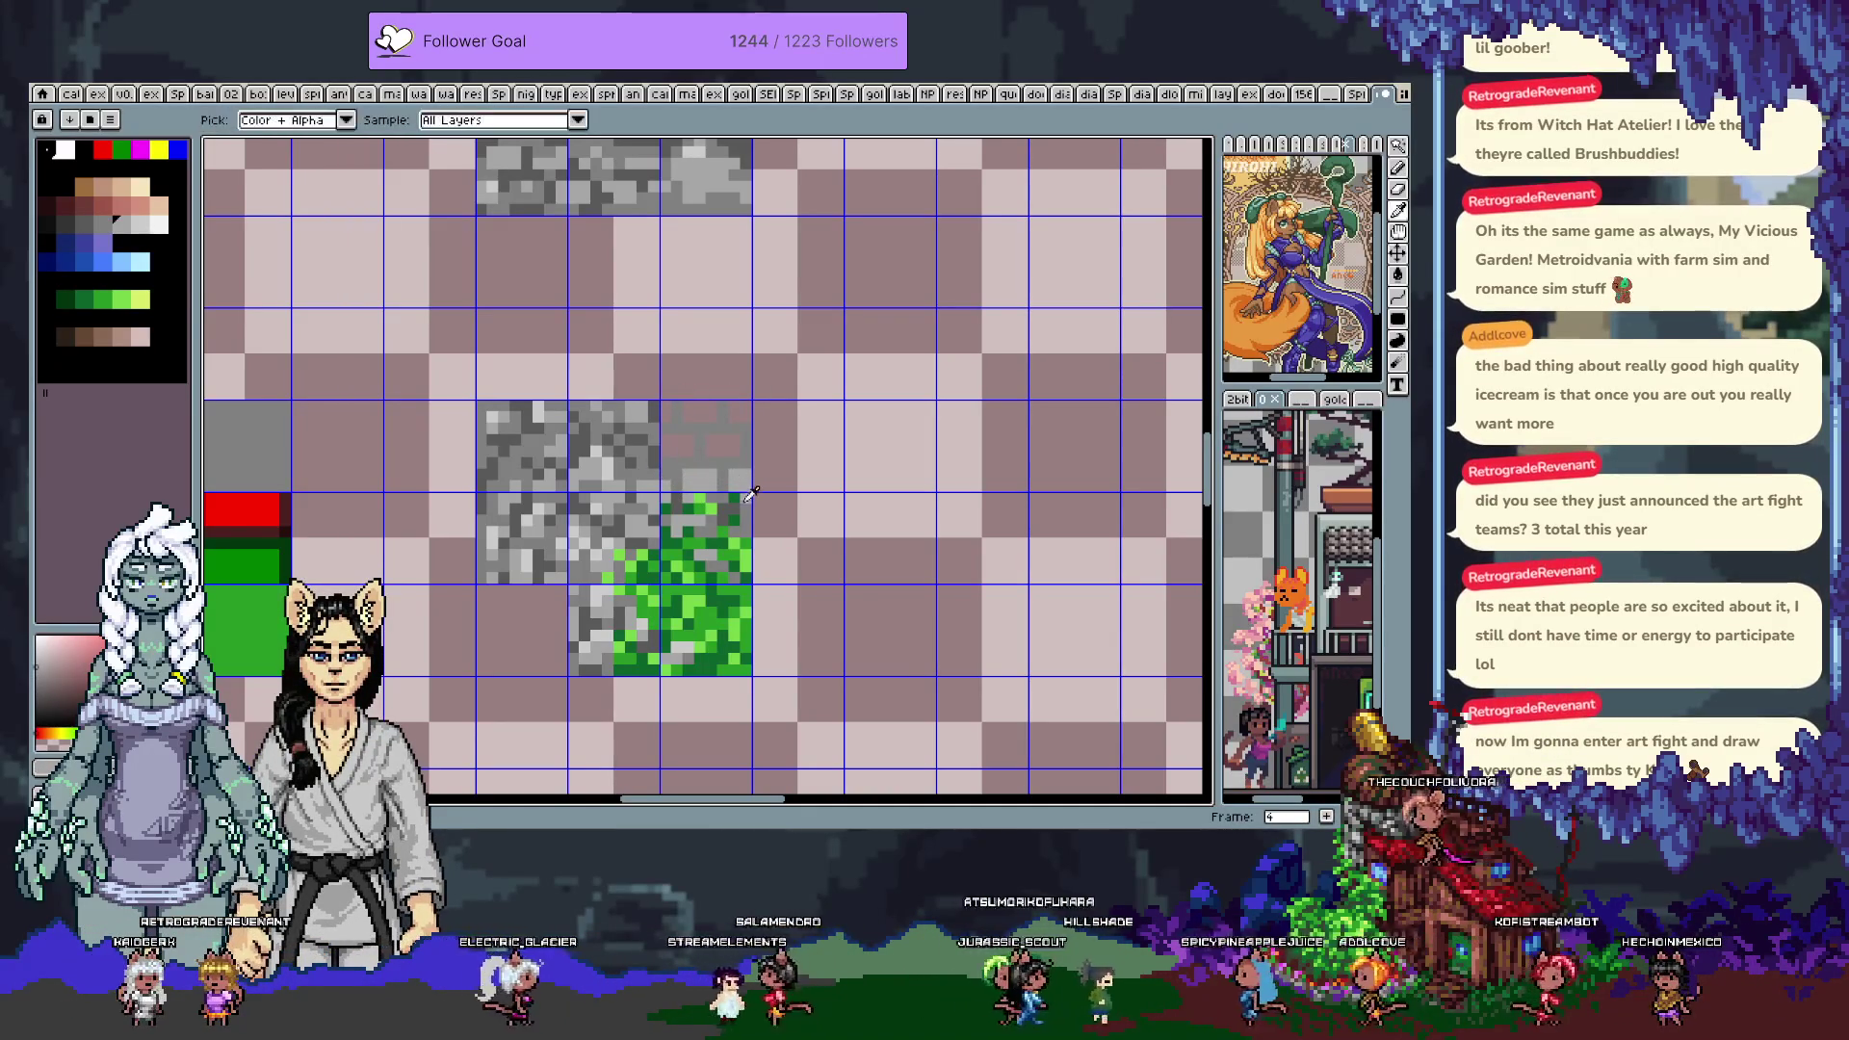
left_click(687, 500, "alt")
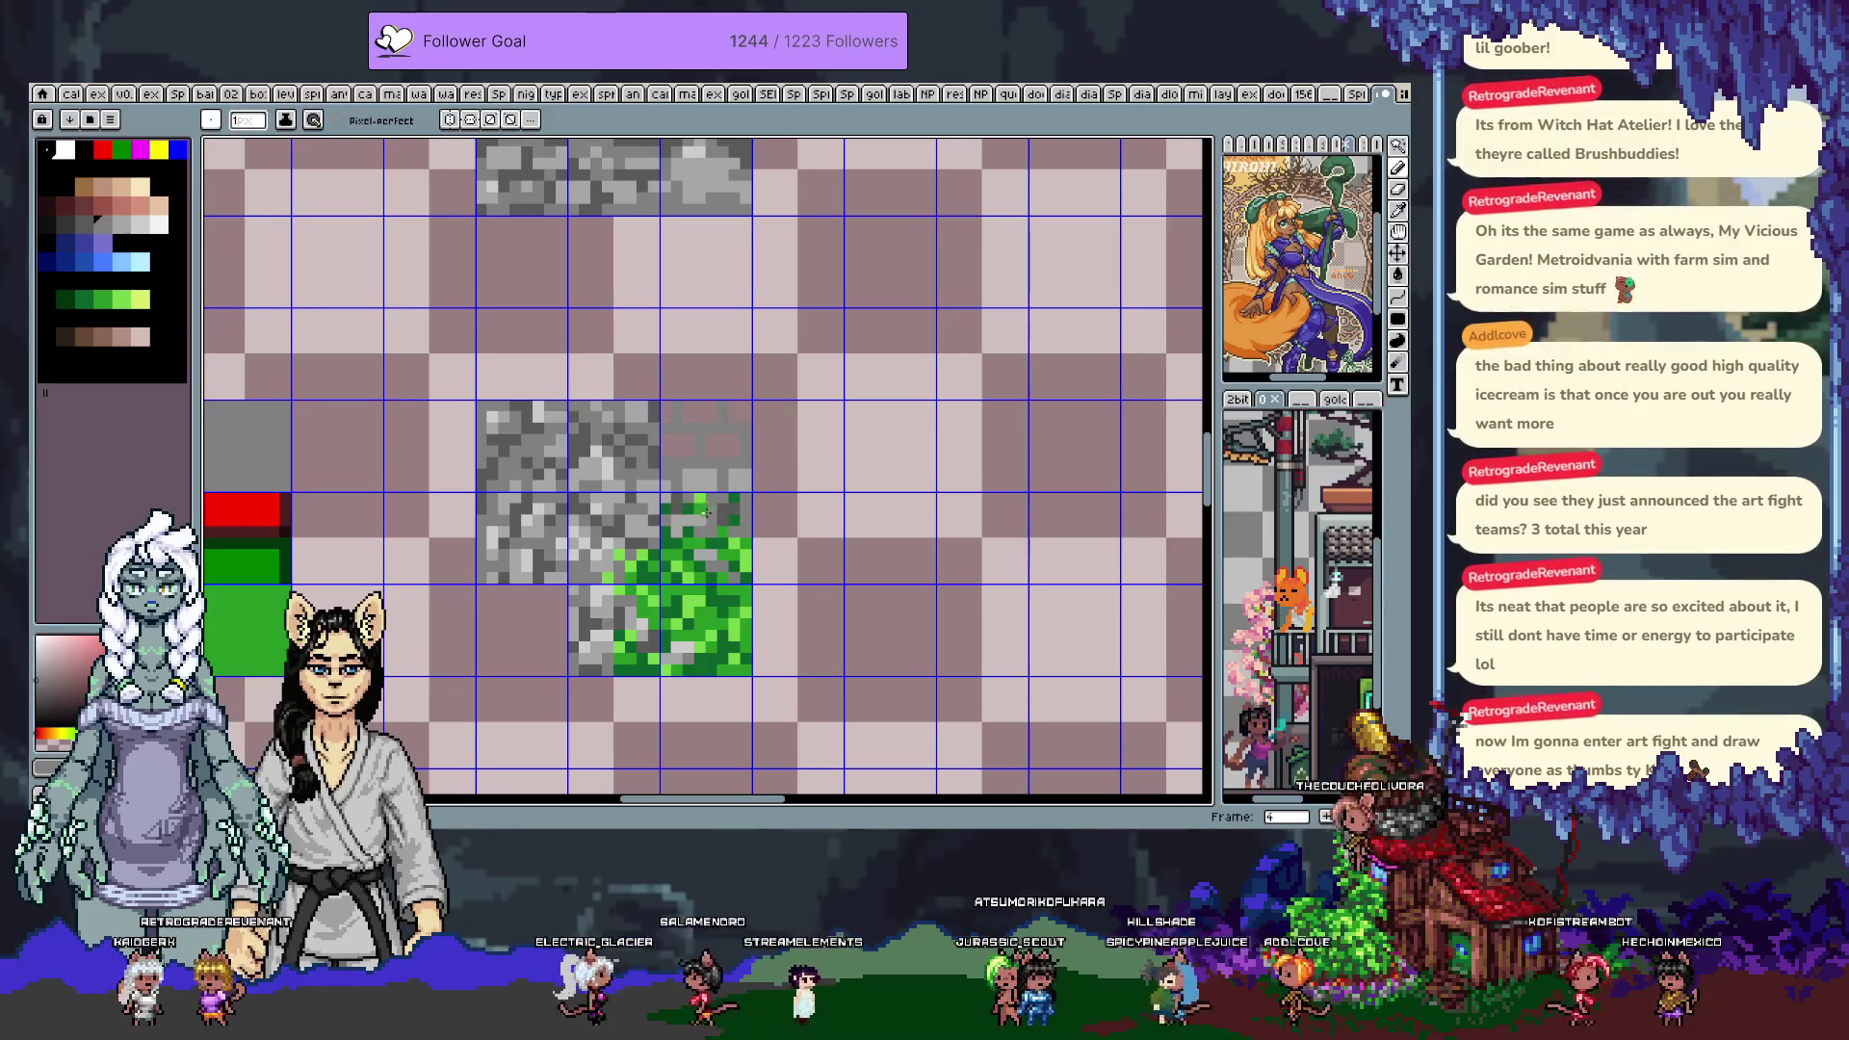
left_click(741, 510, "alt")
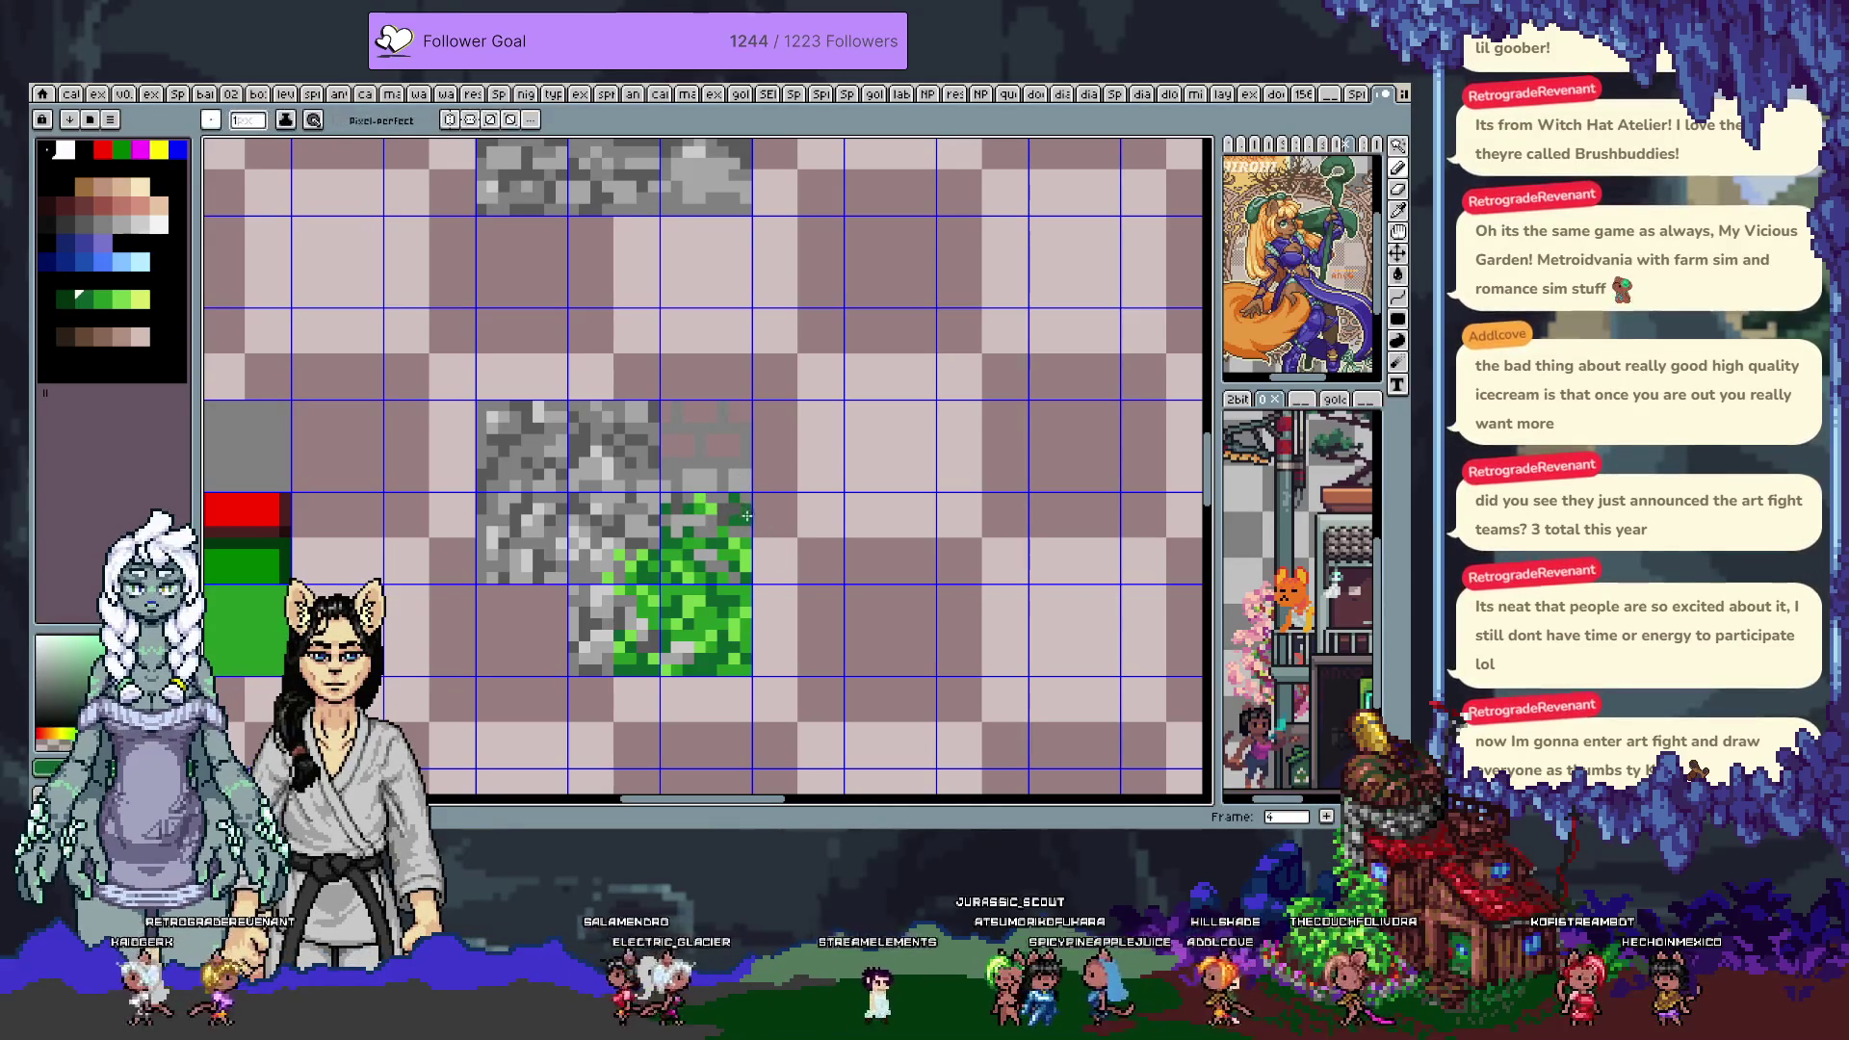
left_click(742, 530, "alt")
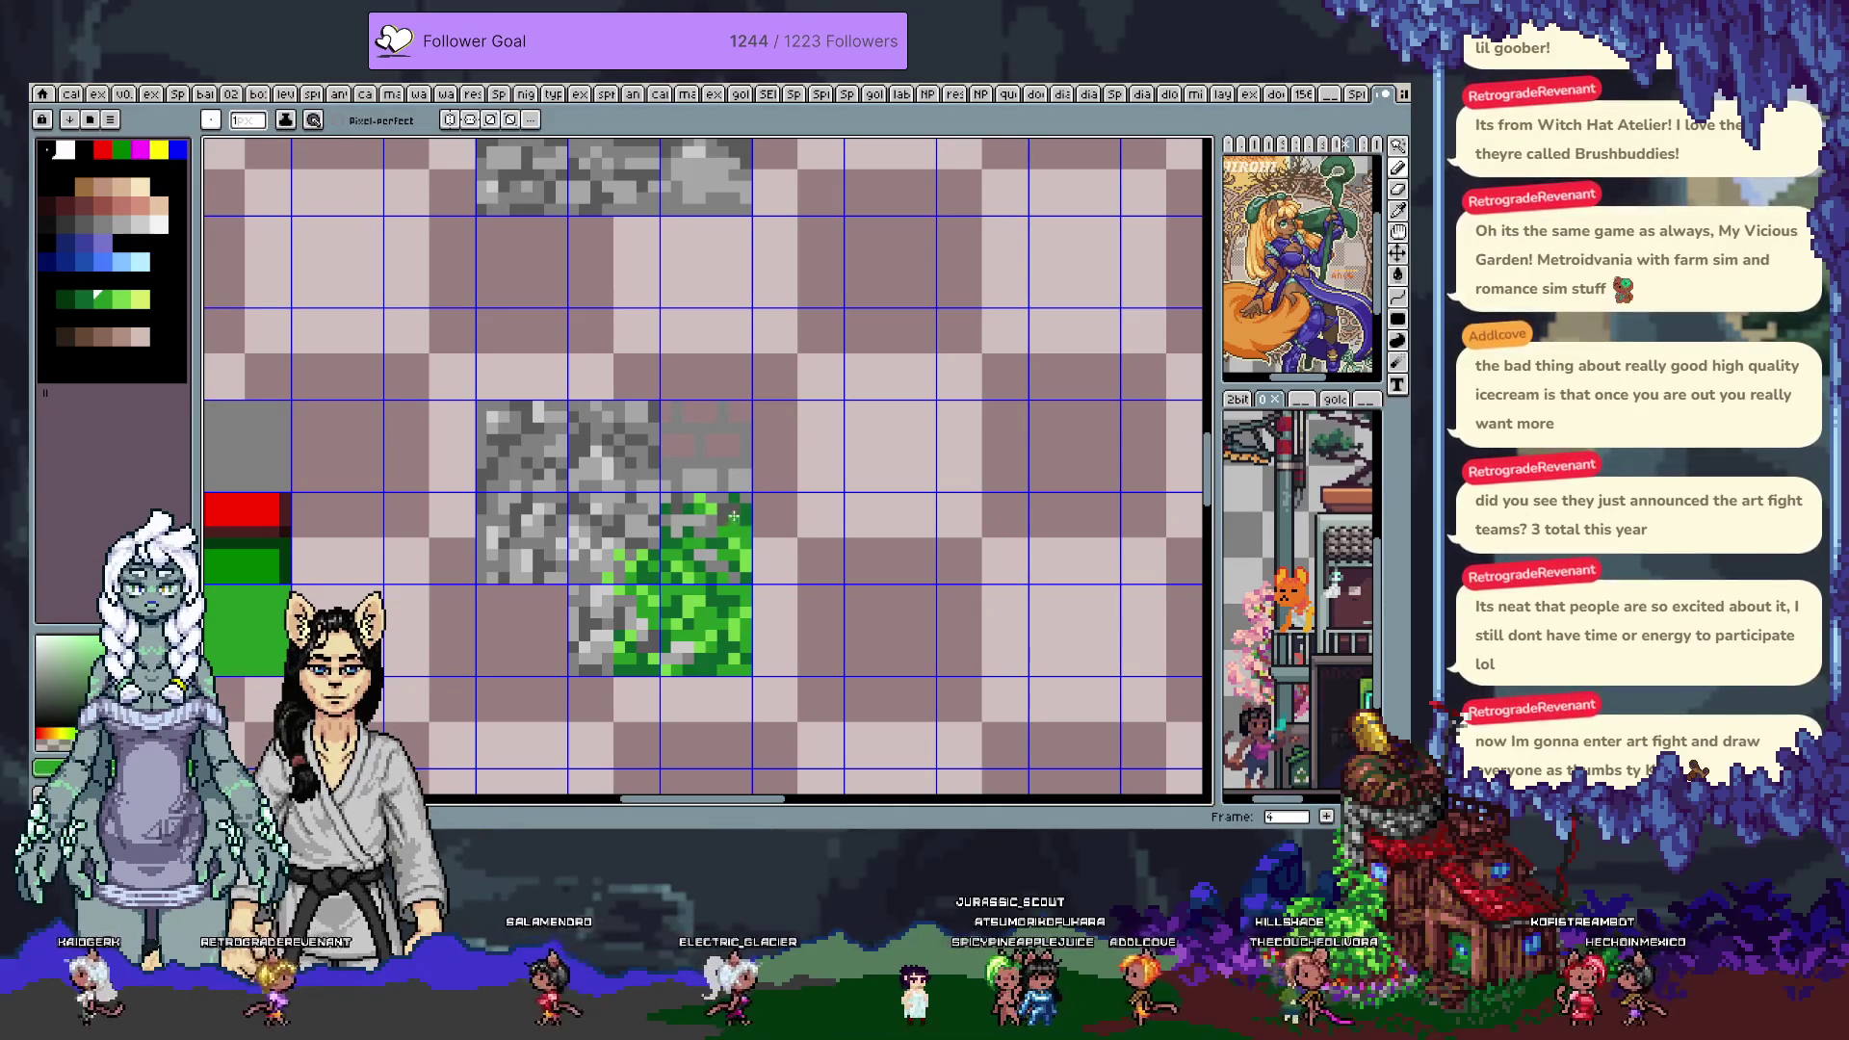
left_click(674, 498, "alt")
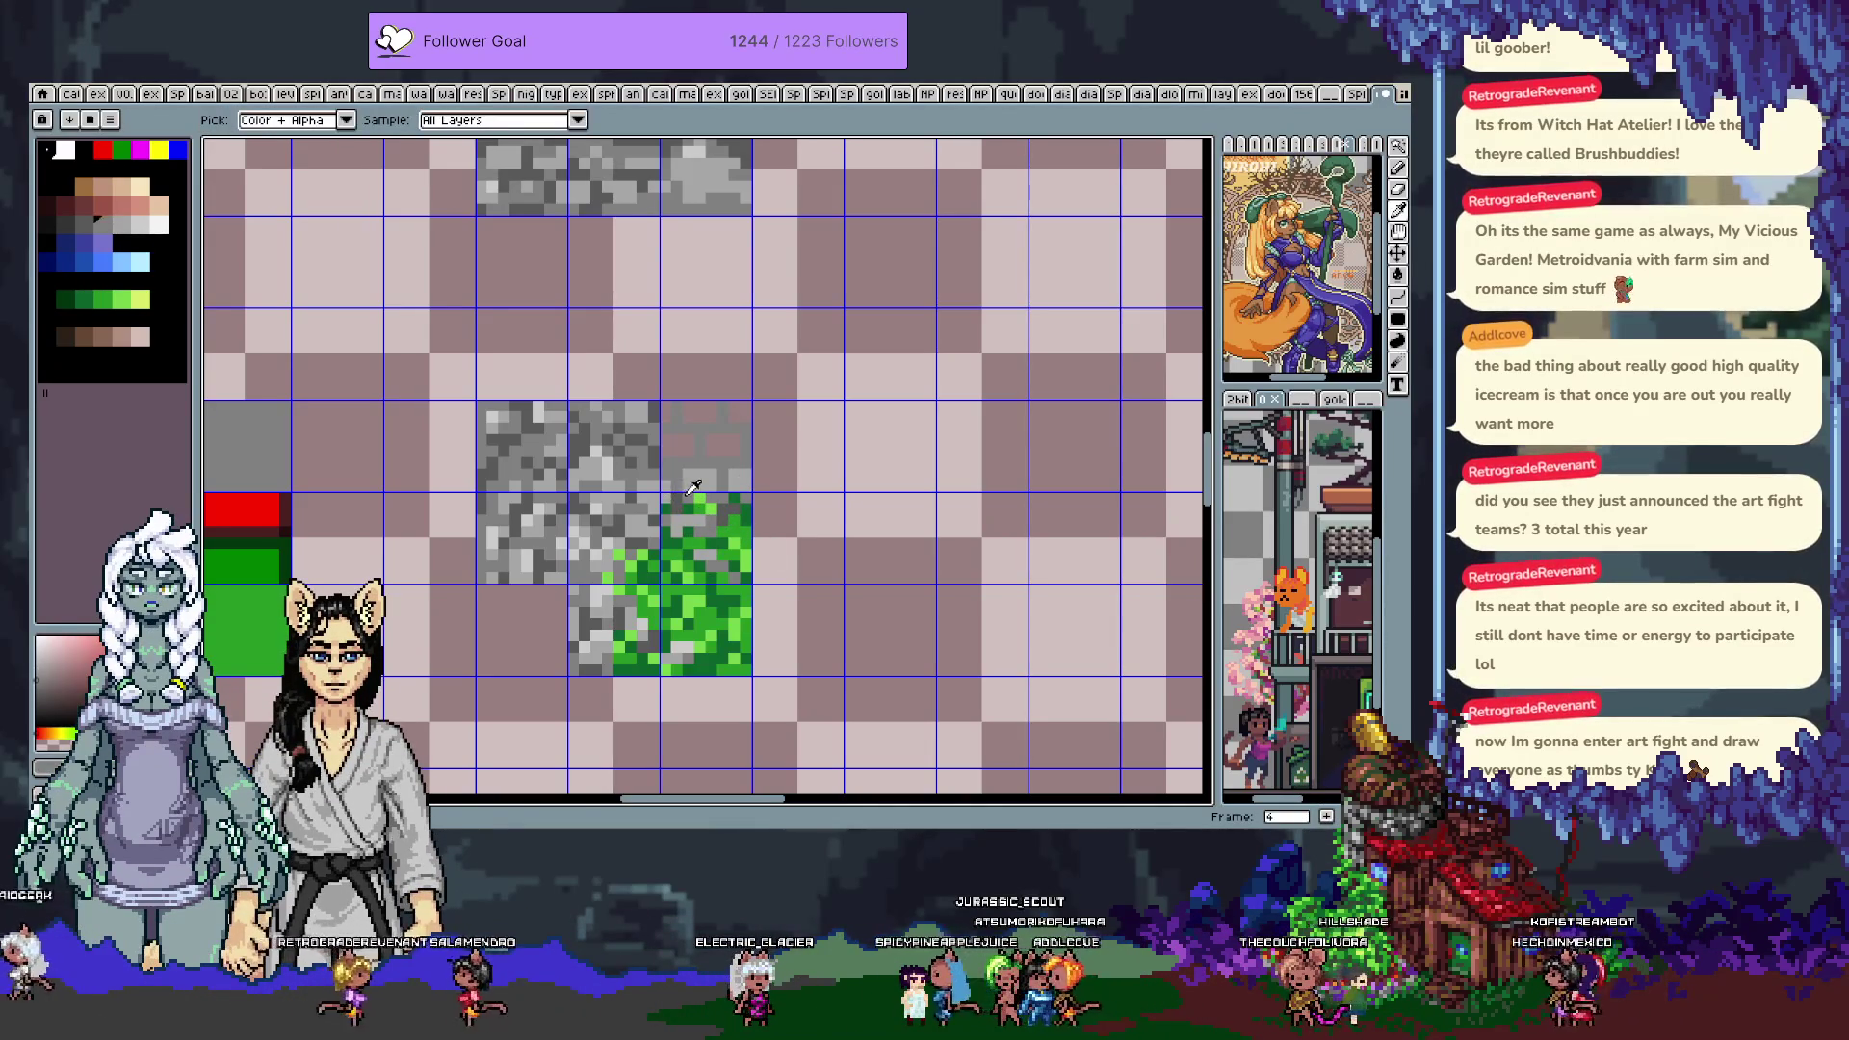
left_click(671, 526, "alt")
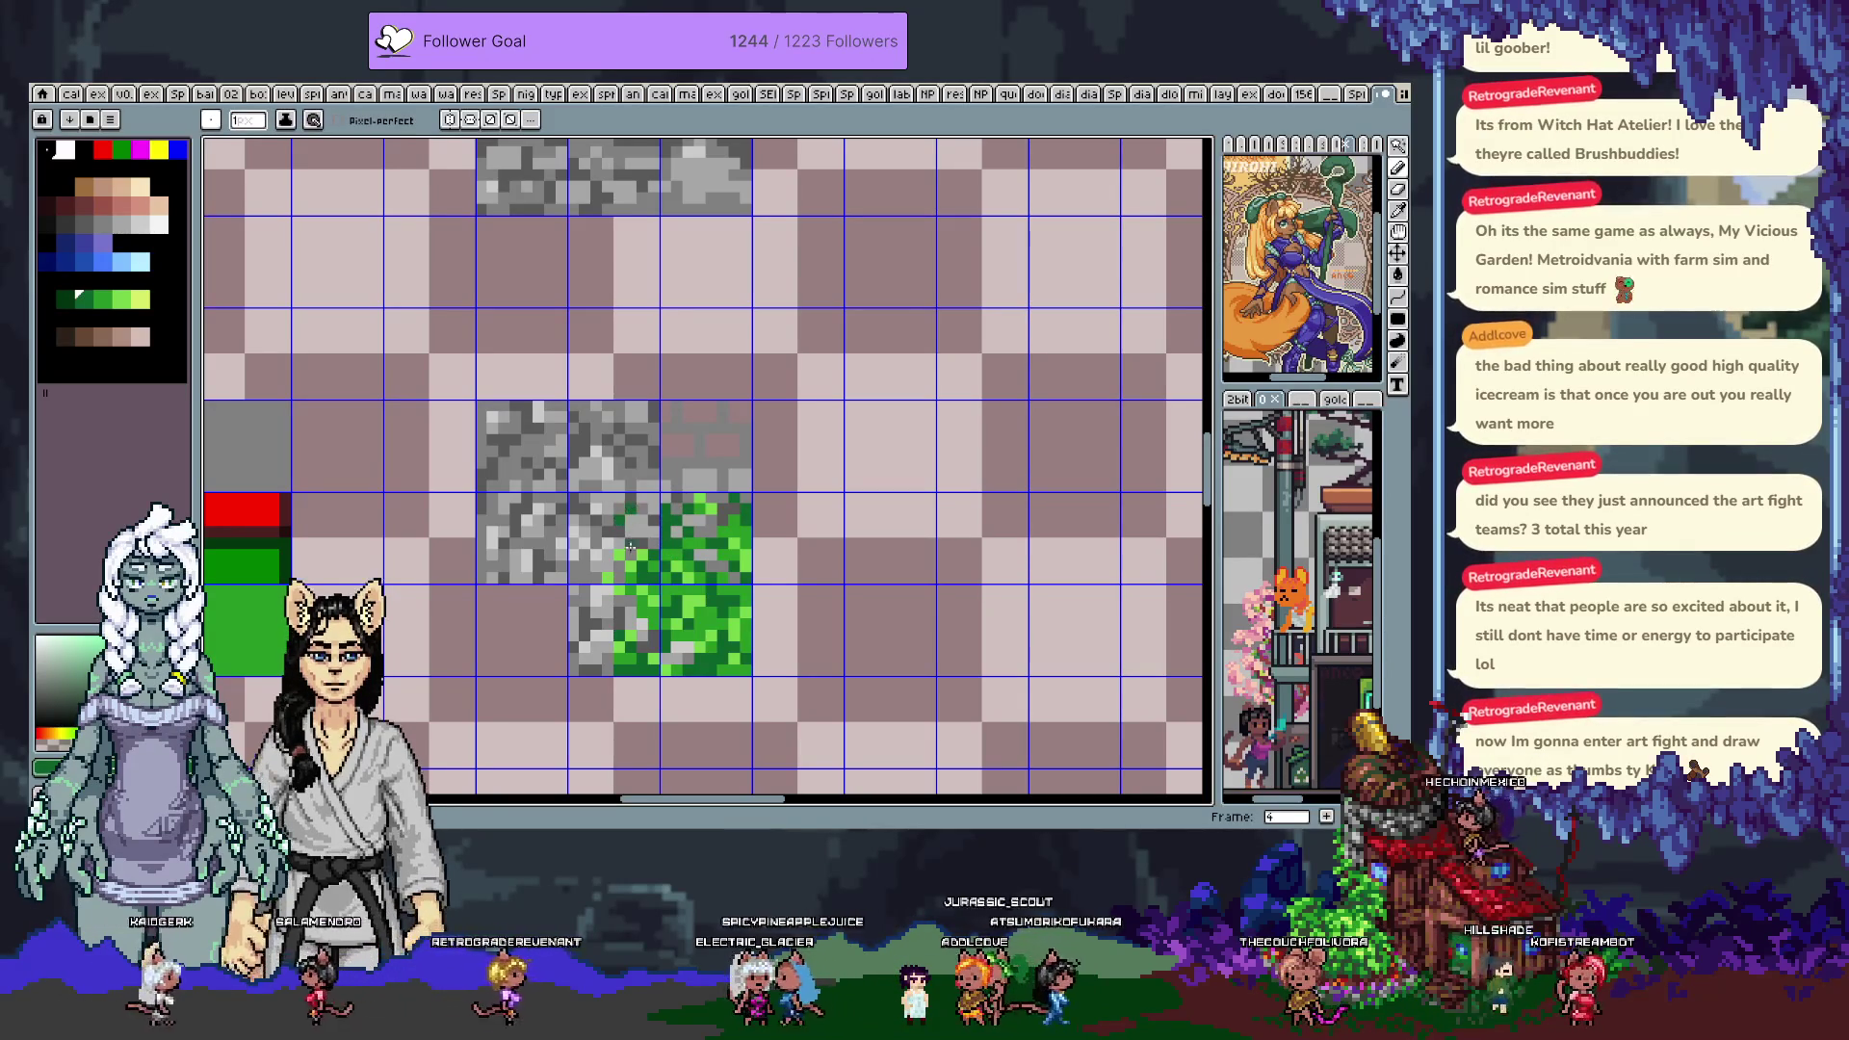
left_click(734, 413, "alt")
Touch up the new stone tile with darker greys from the neighbouring stones
key("g")
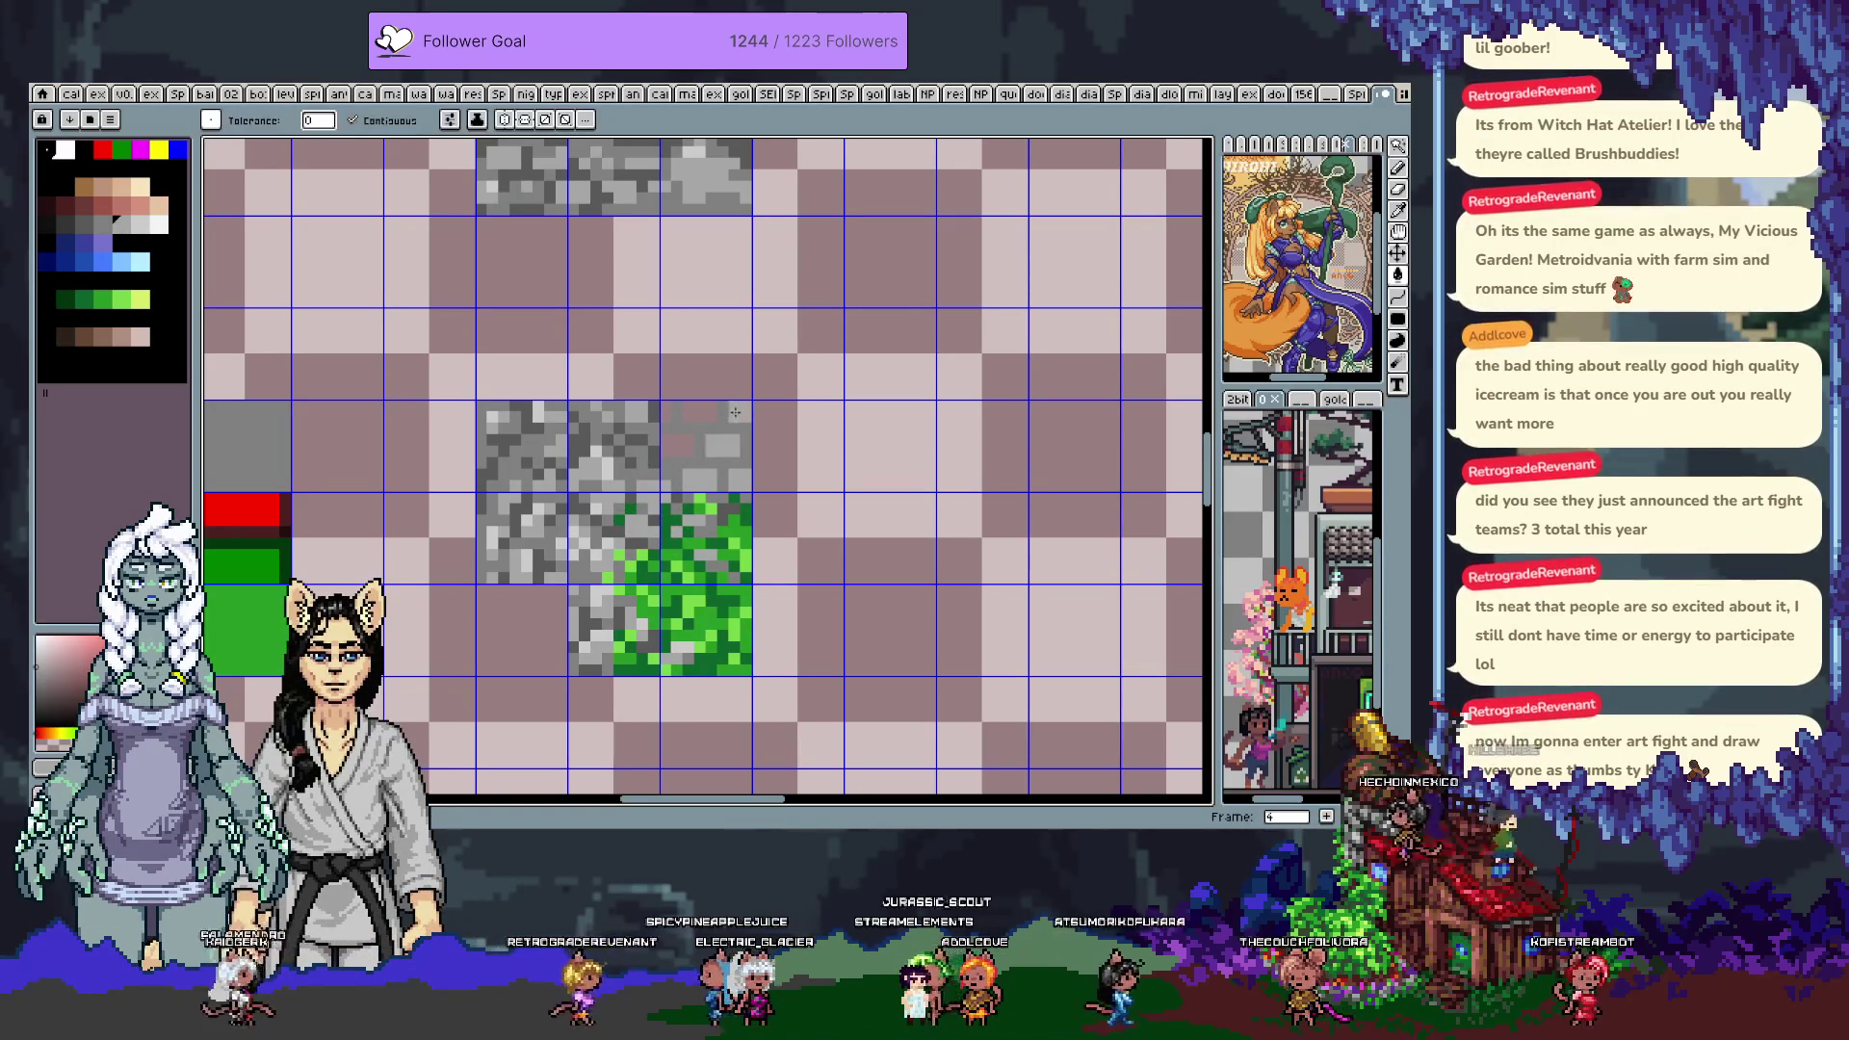
key("alt")
key("b")
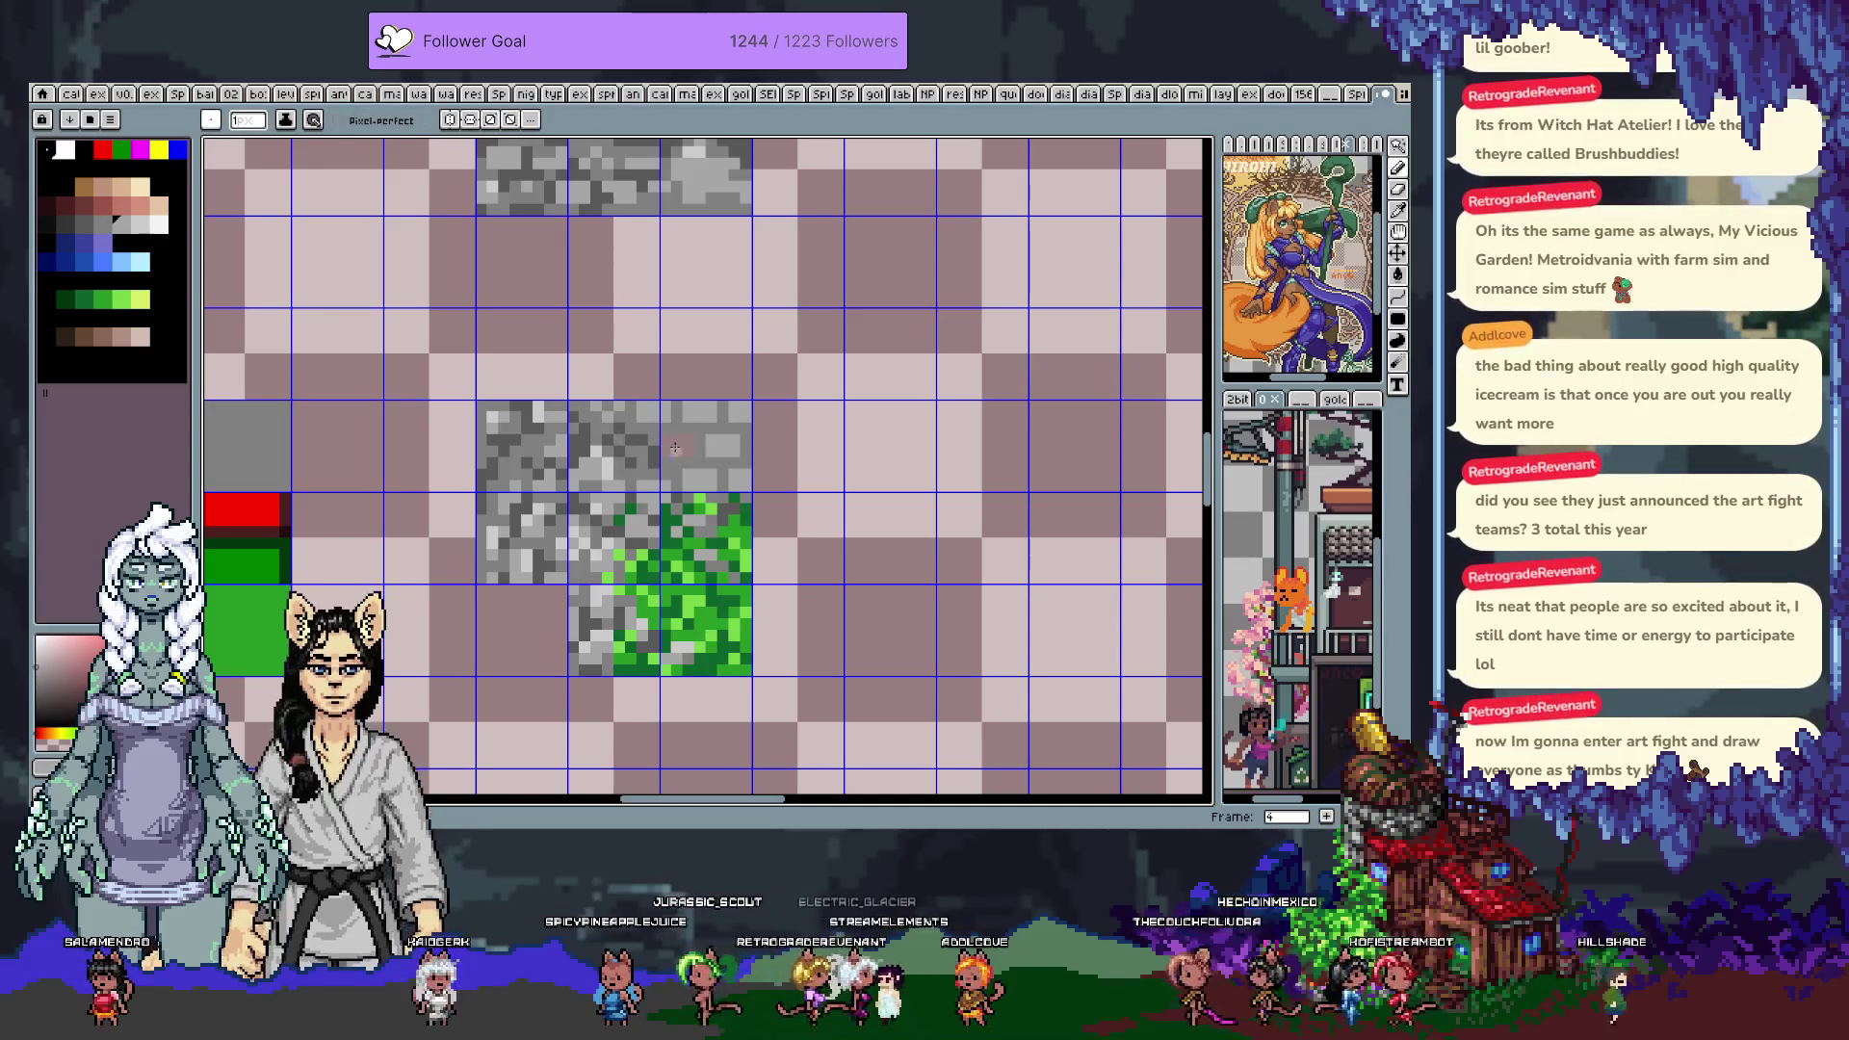
left_click(674, 486, "alt")
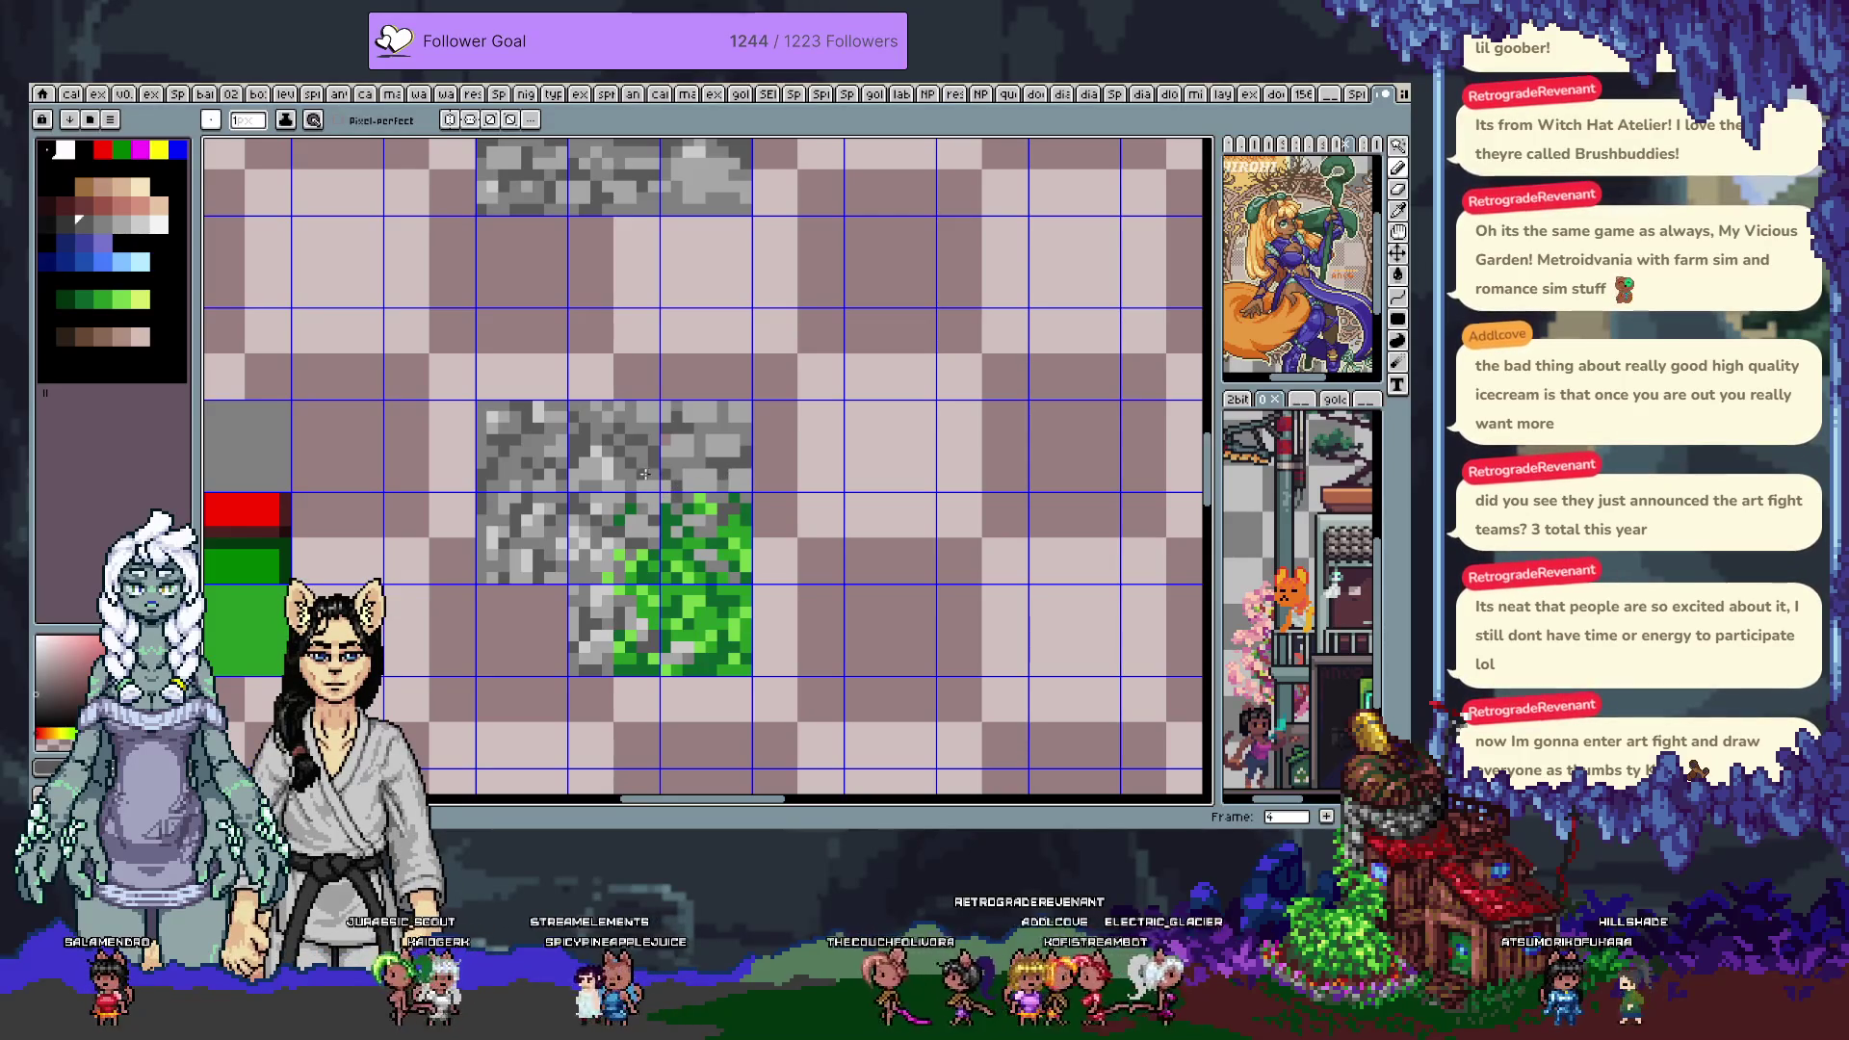
left_click(609, 406, "alt")
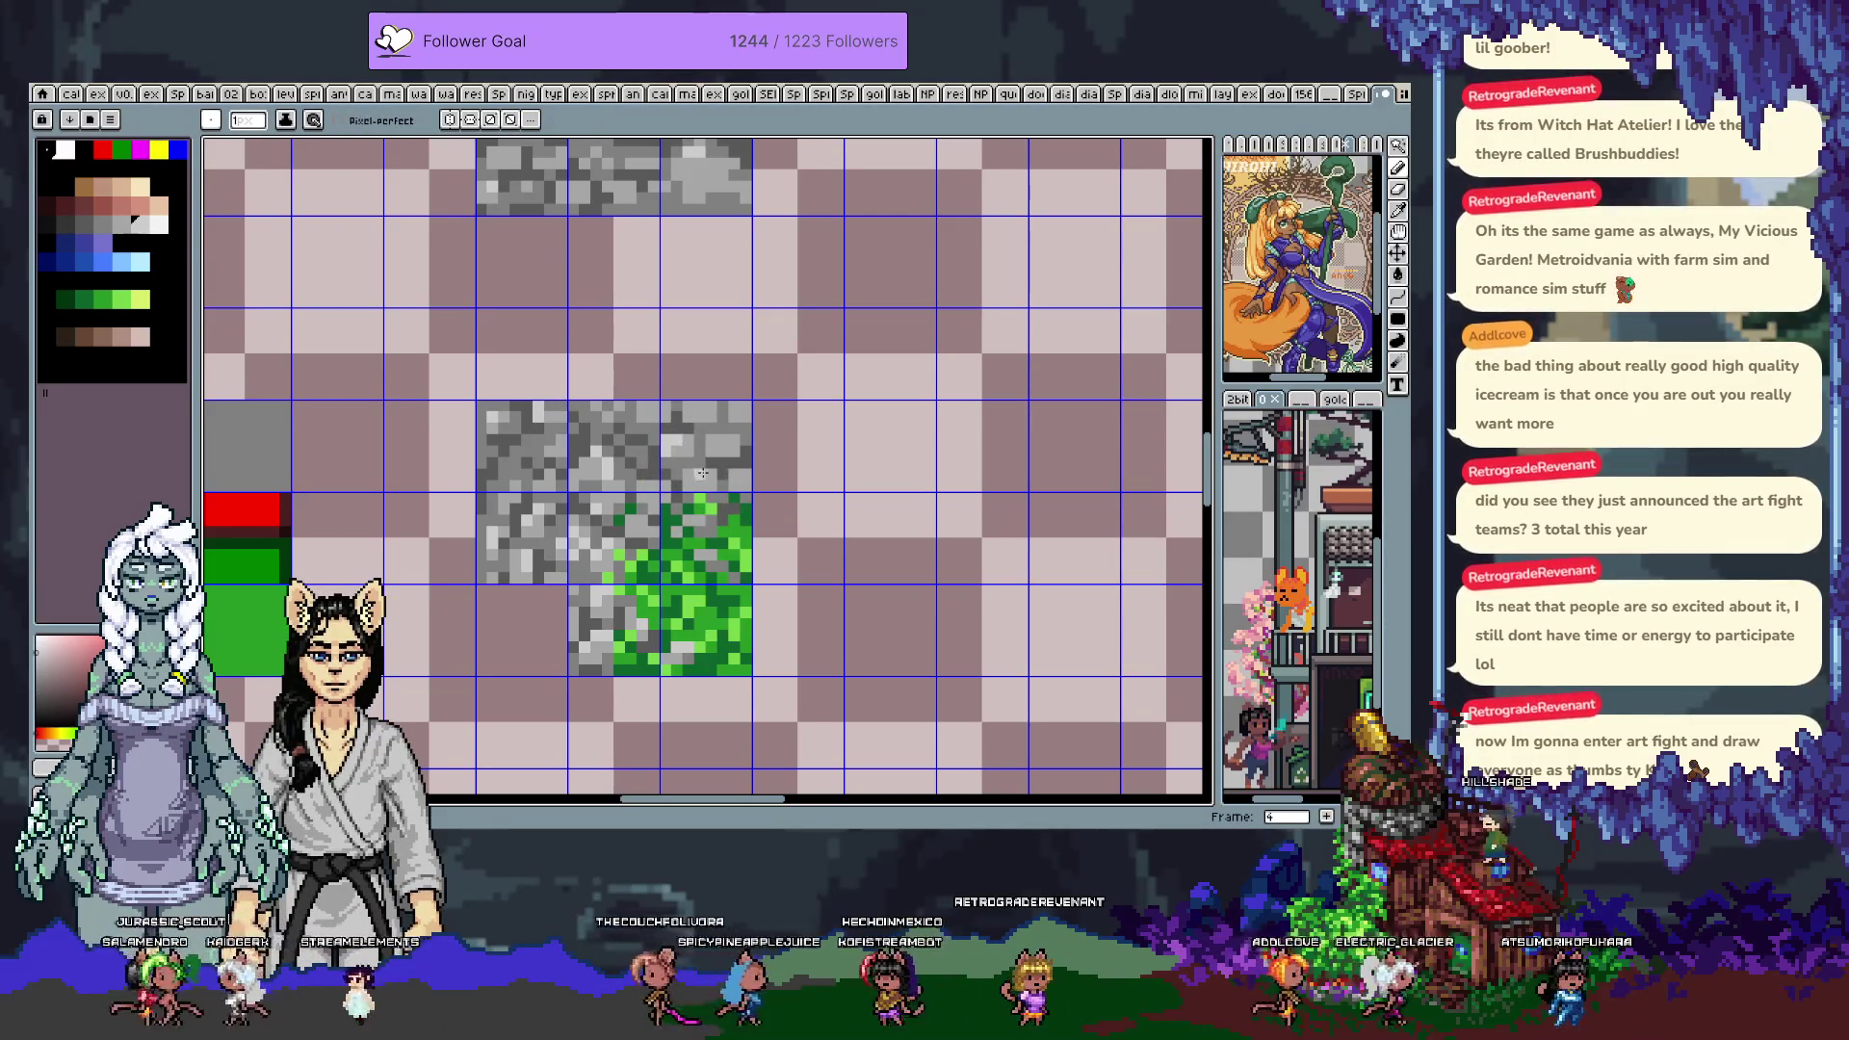
mouse_move(697, 463)
left_mouse_down()
mouse_move(648, 537)
mouse_move(632, 430)
mouse_move(672, 578)
mouse_move(611, 532)
mouse_move(689, 623)
mouse_move(790, 414)
mouse_move(669, 602)
mouse_move(805, 536)
mouse_move(685, 450)
mouse_move(662, 395)
left_mouse_up()
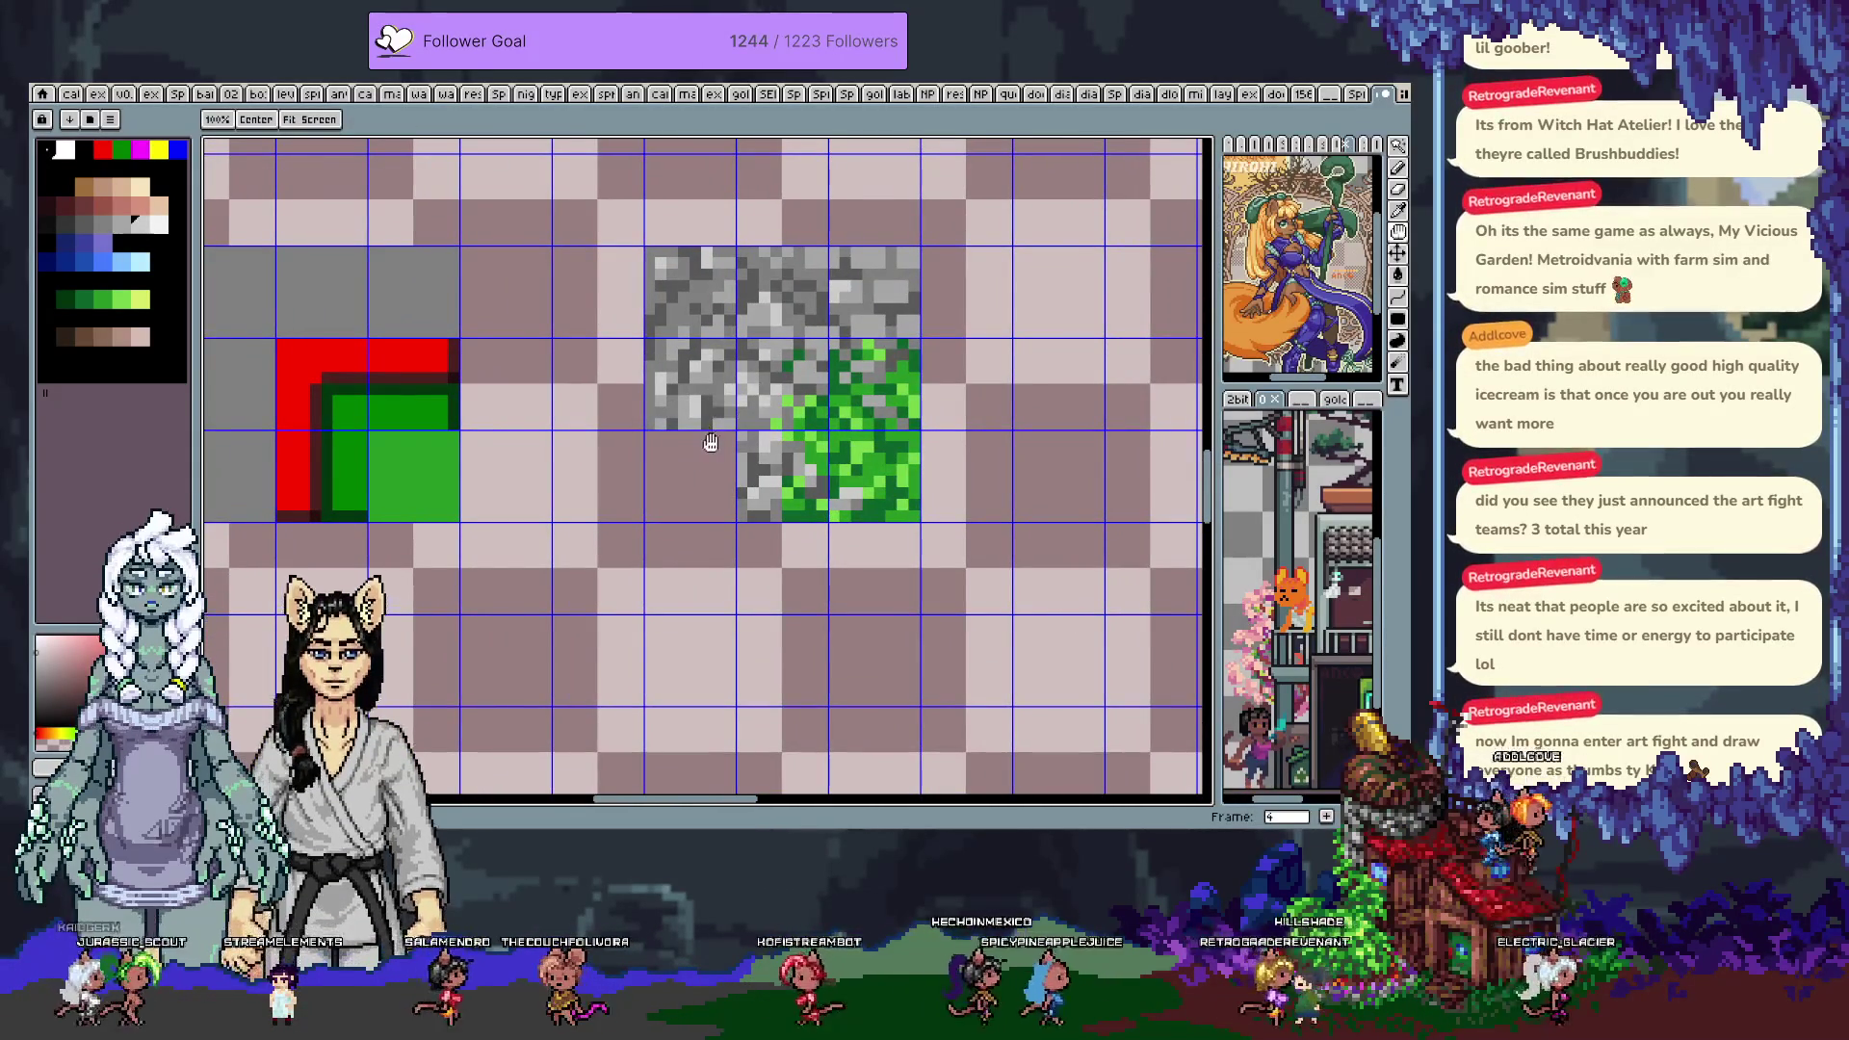
Sketch faint pale grey stone speckles into the empty lower-left tile beside the grass patch
key("b")
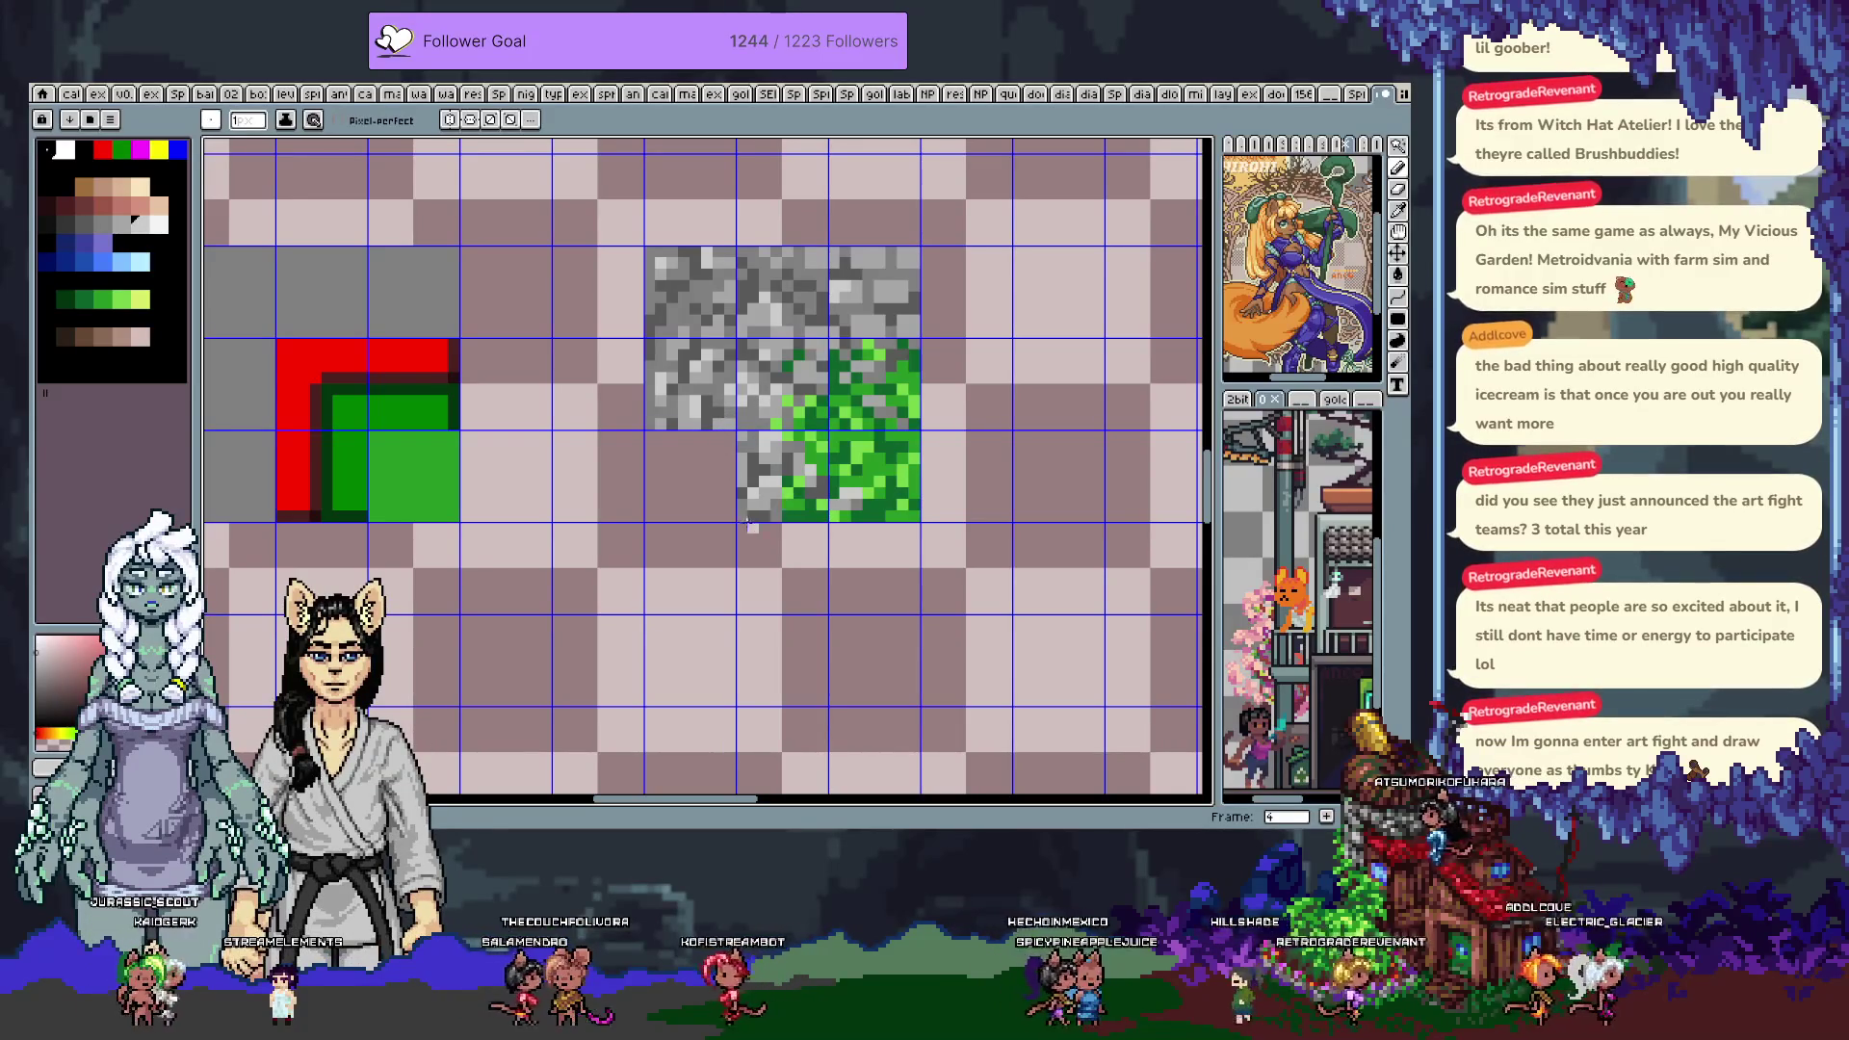
left_click_drag(727, 486, 724, 433)
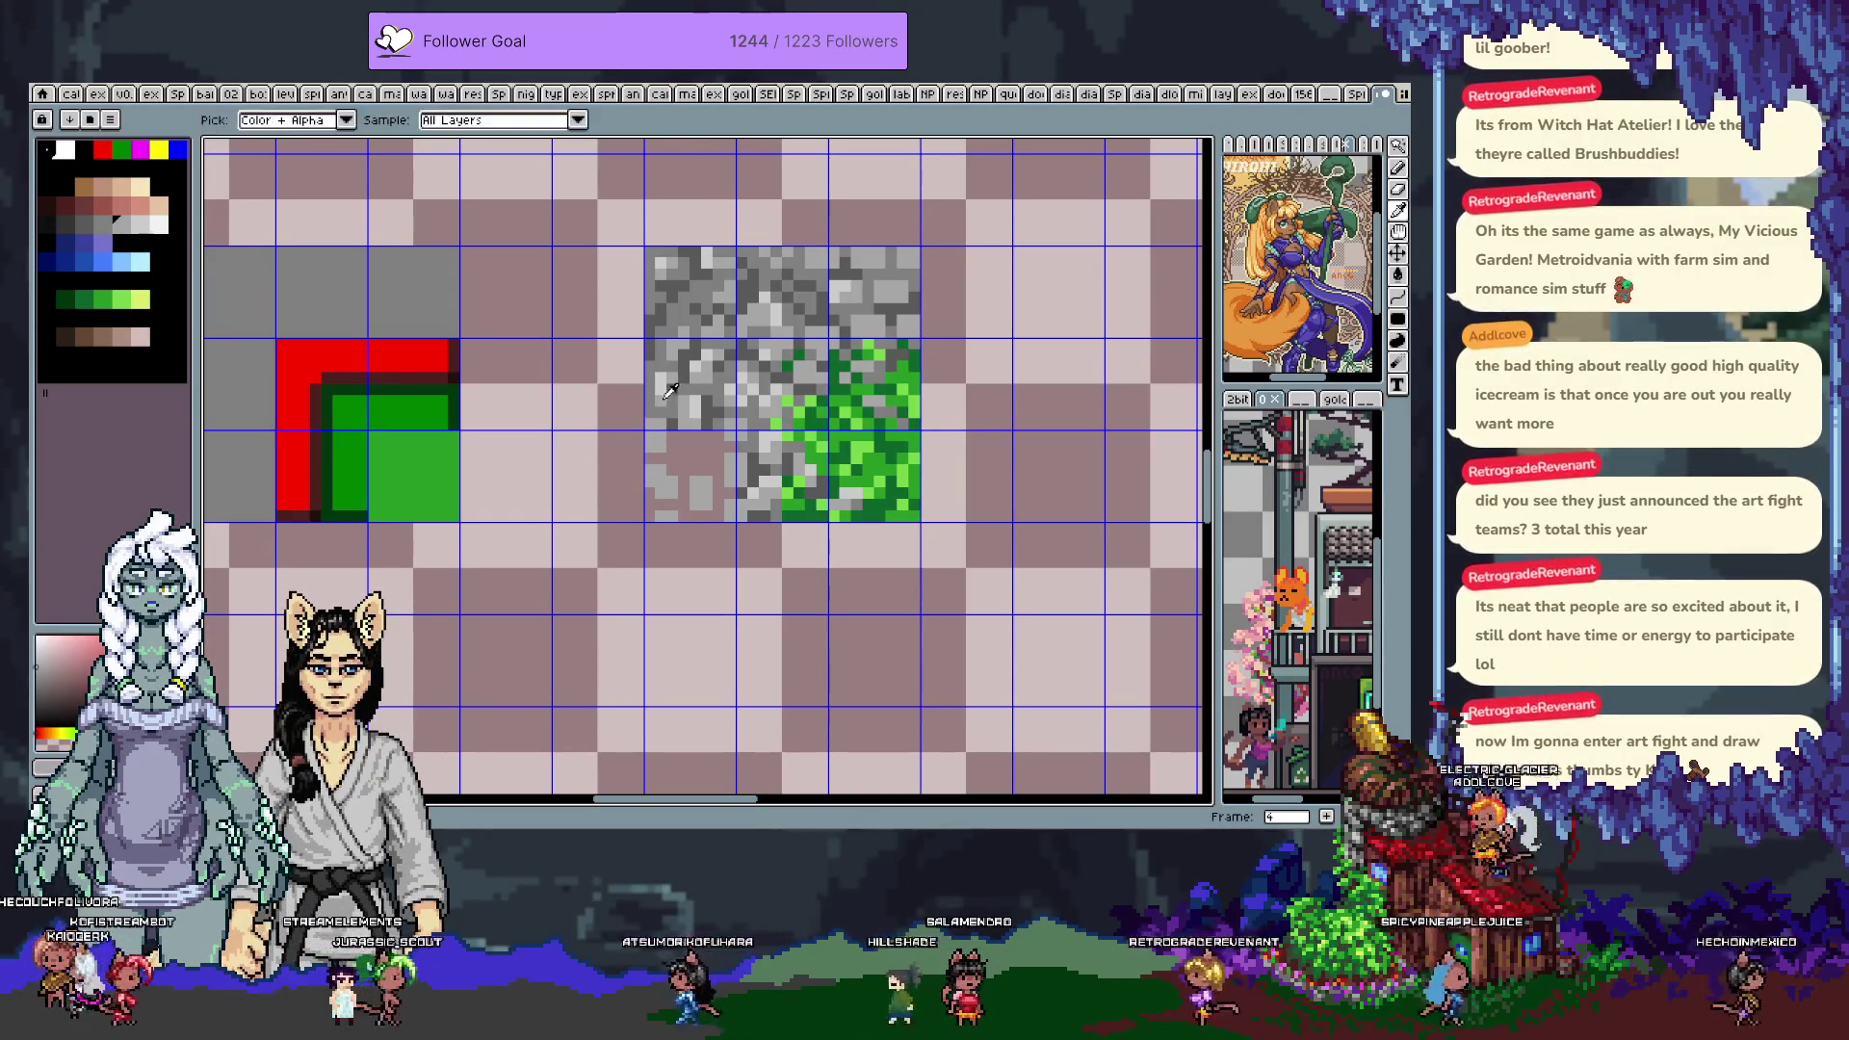
left_click_drag(650, 377, 640, 417)
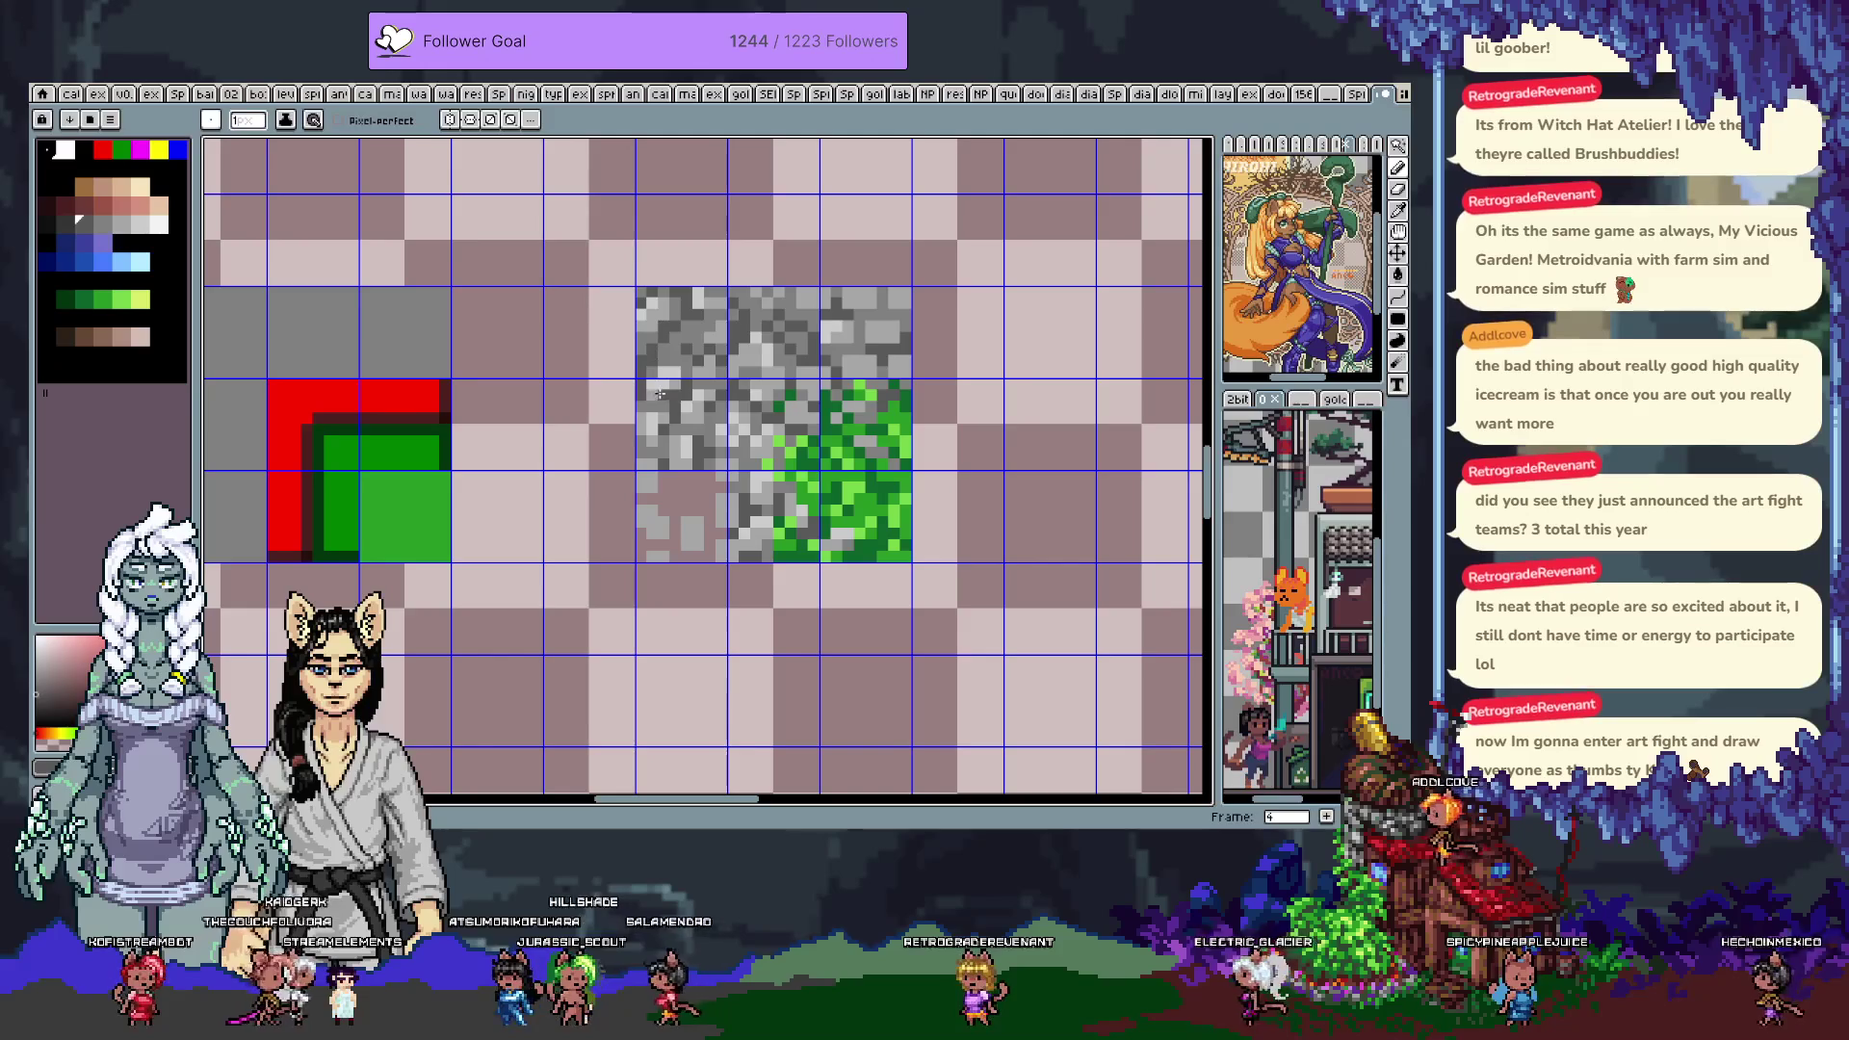
Sample a range of light and dark greys from the stone tile
key("i")
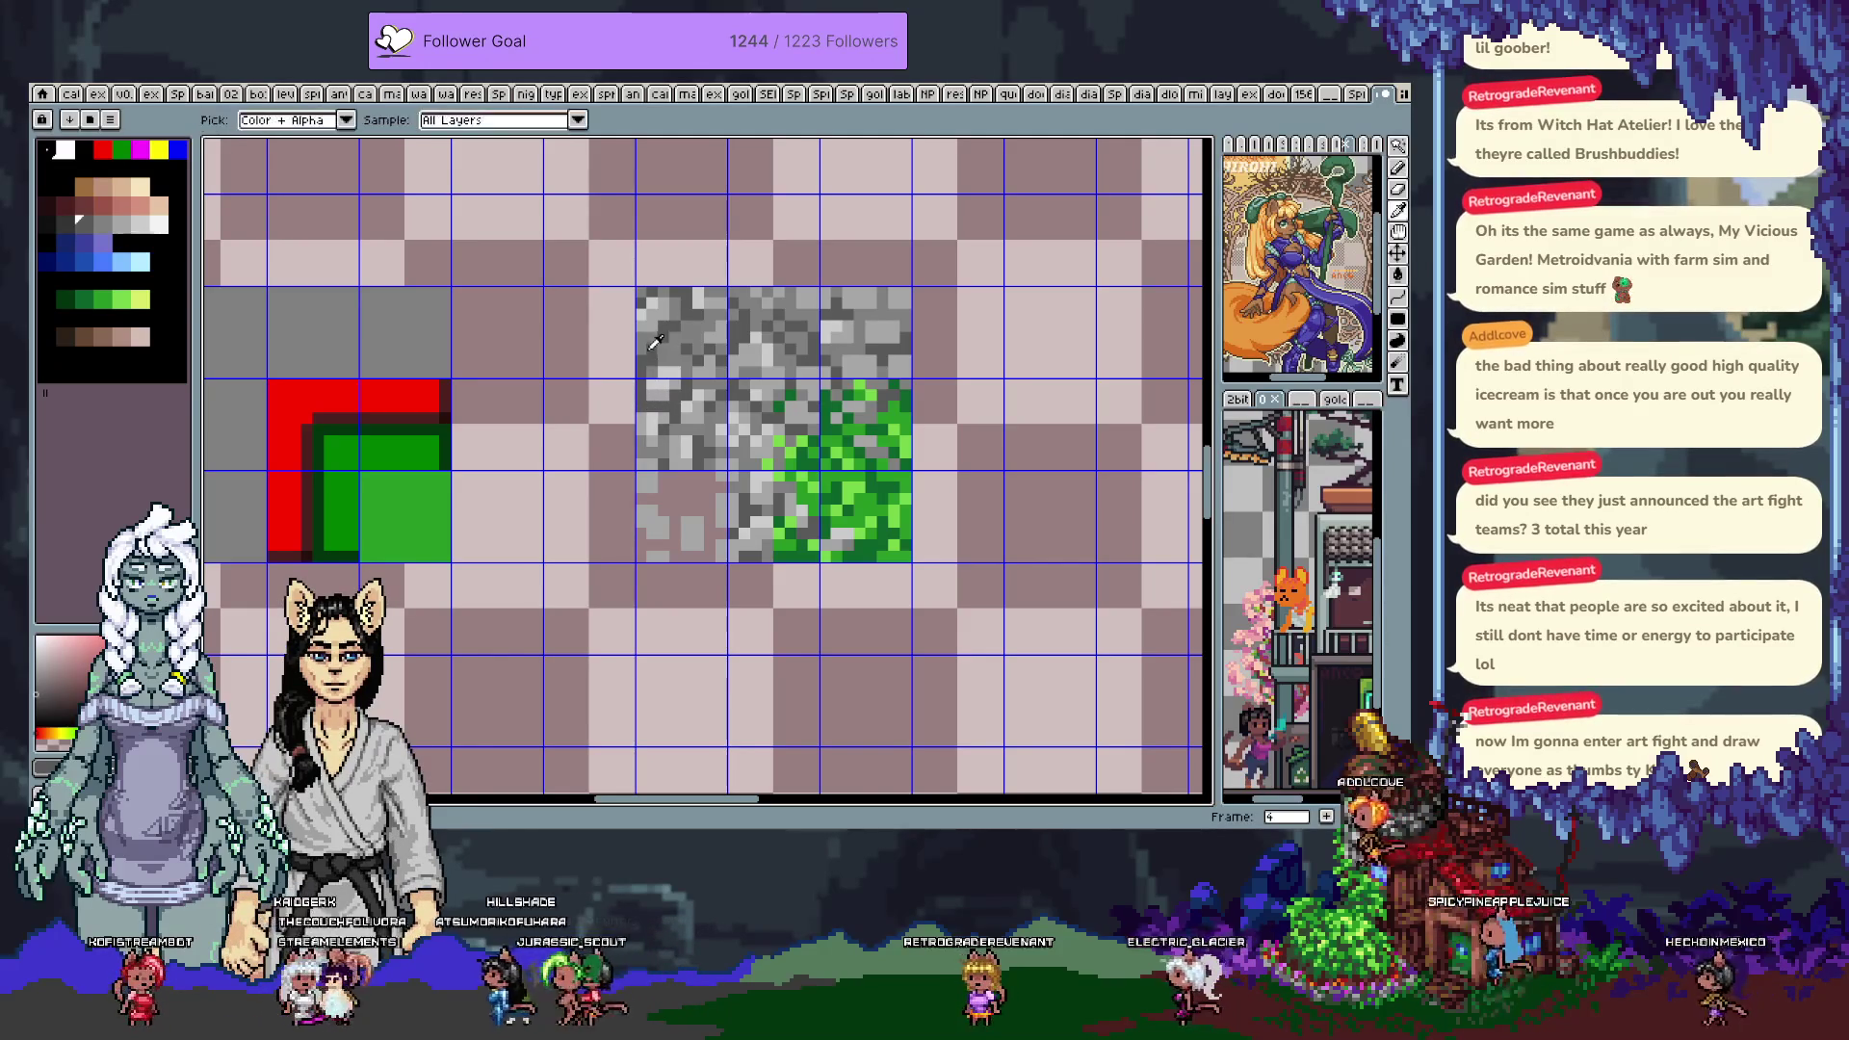
left_click(666, 363, "alt")
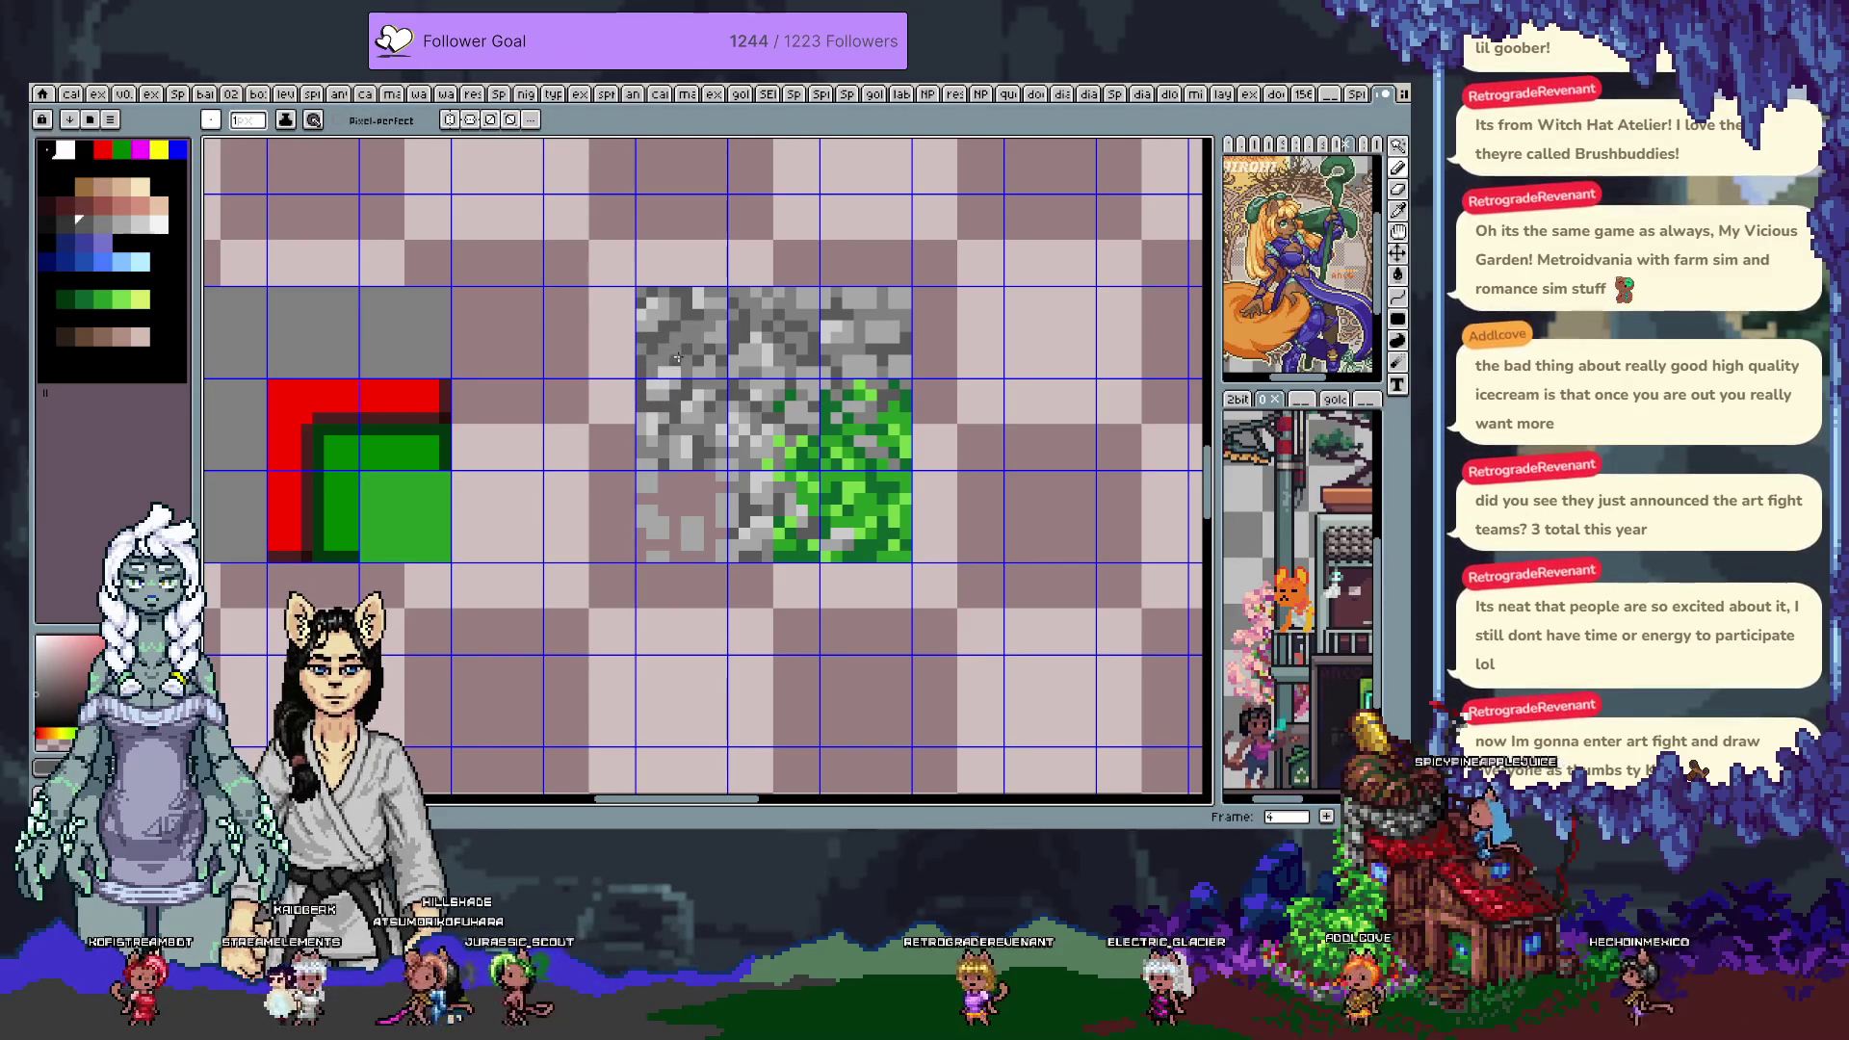
left_click(654, 497, "alt")
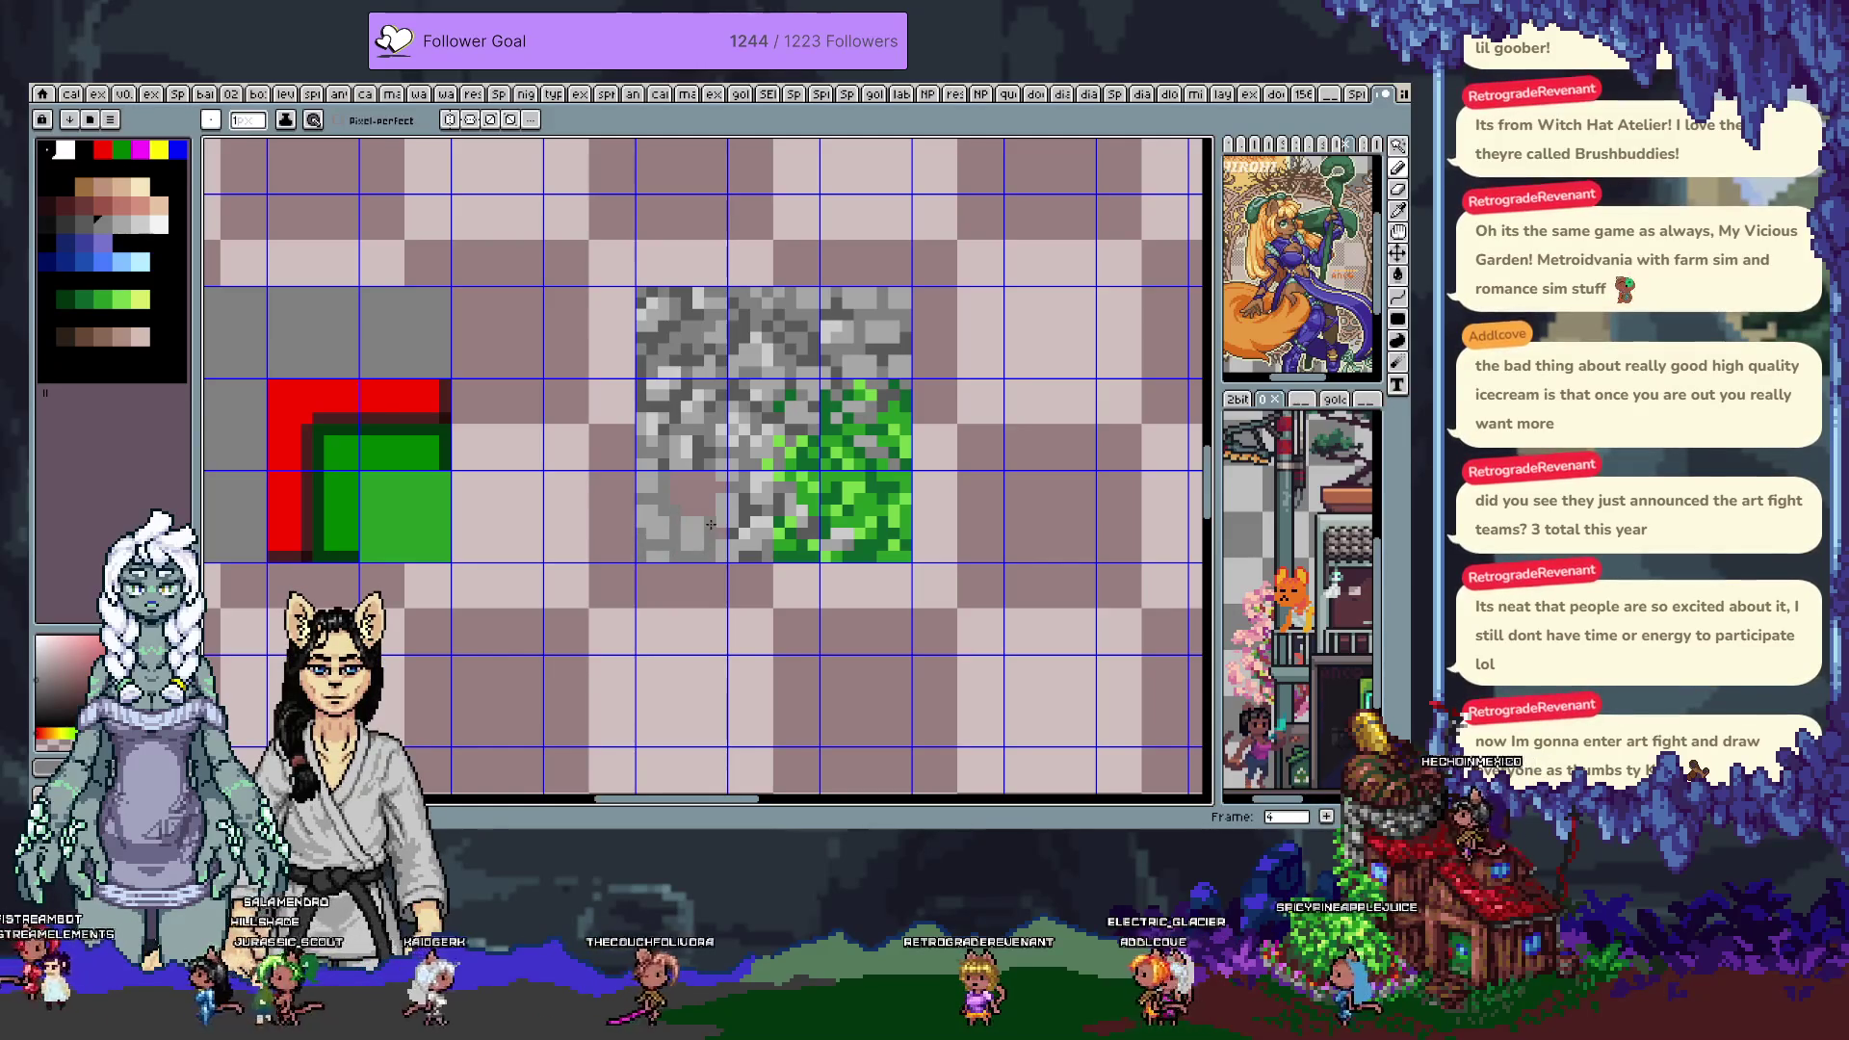
left_click(676, 487, "alt")
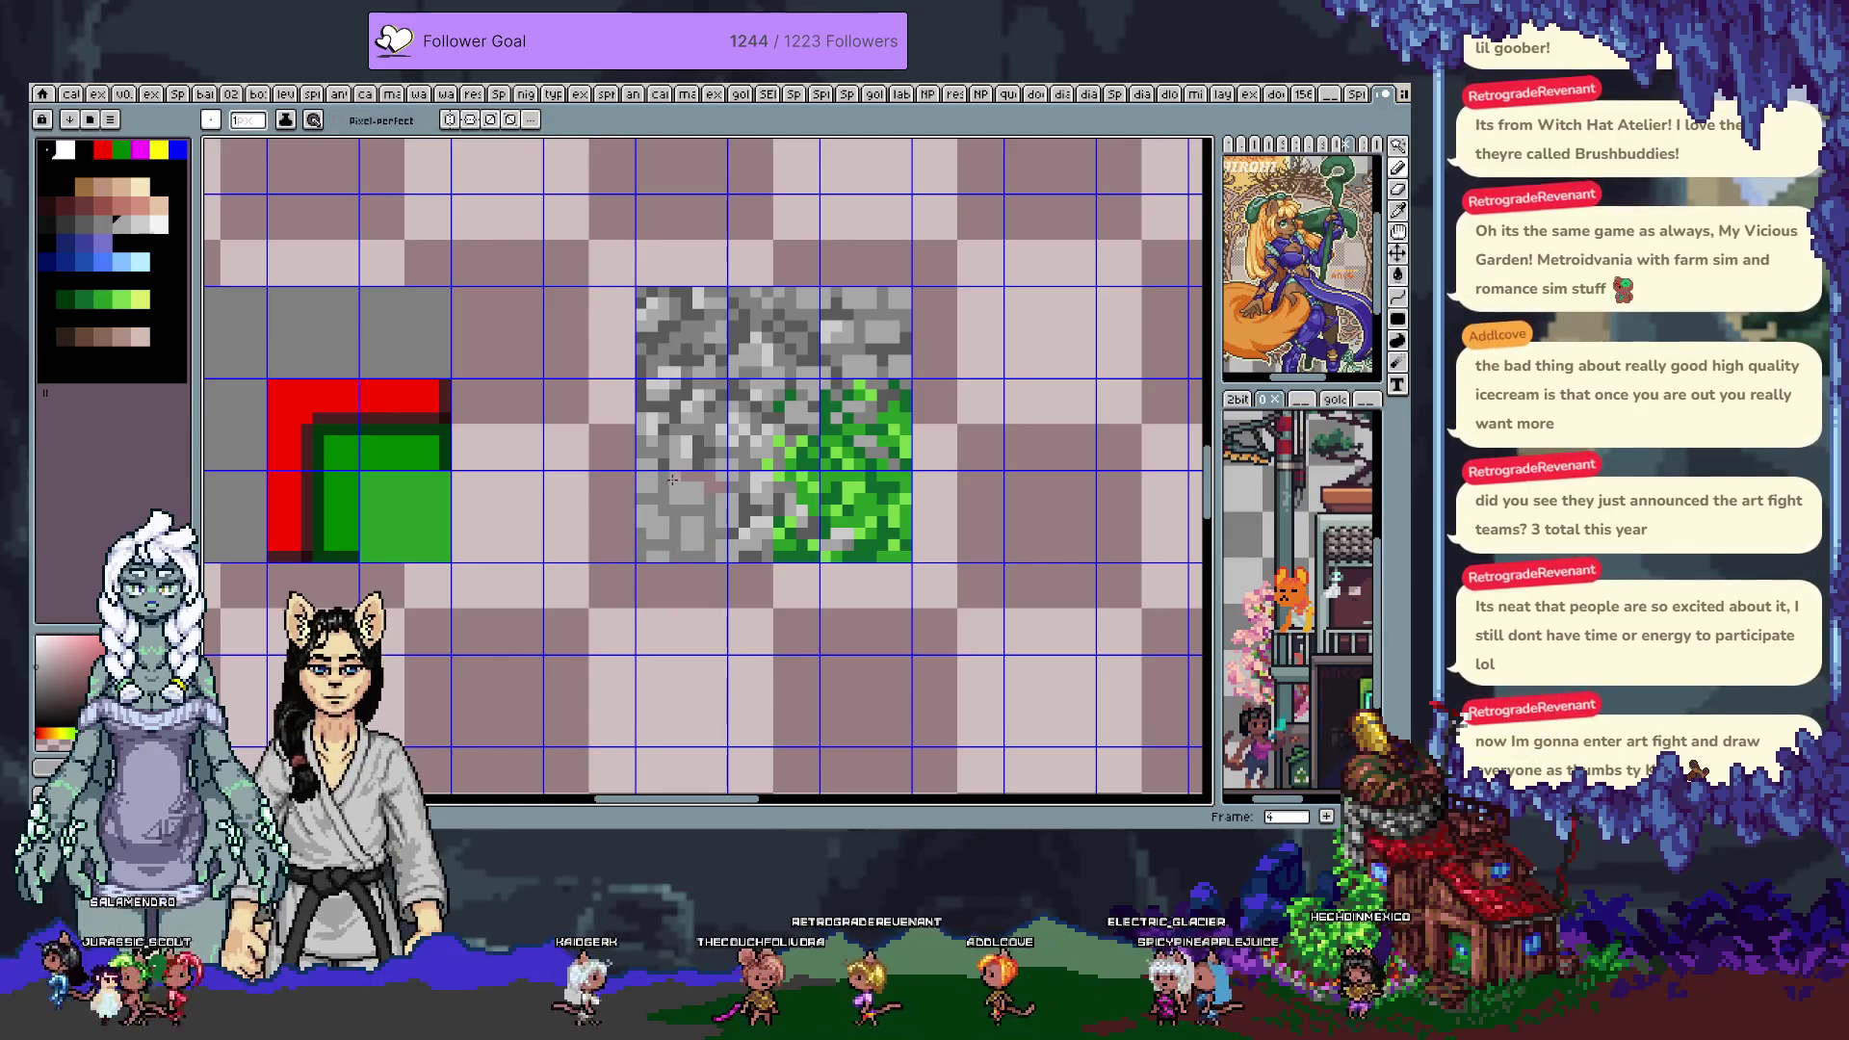
left_click(697, 487, "alt")
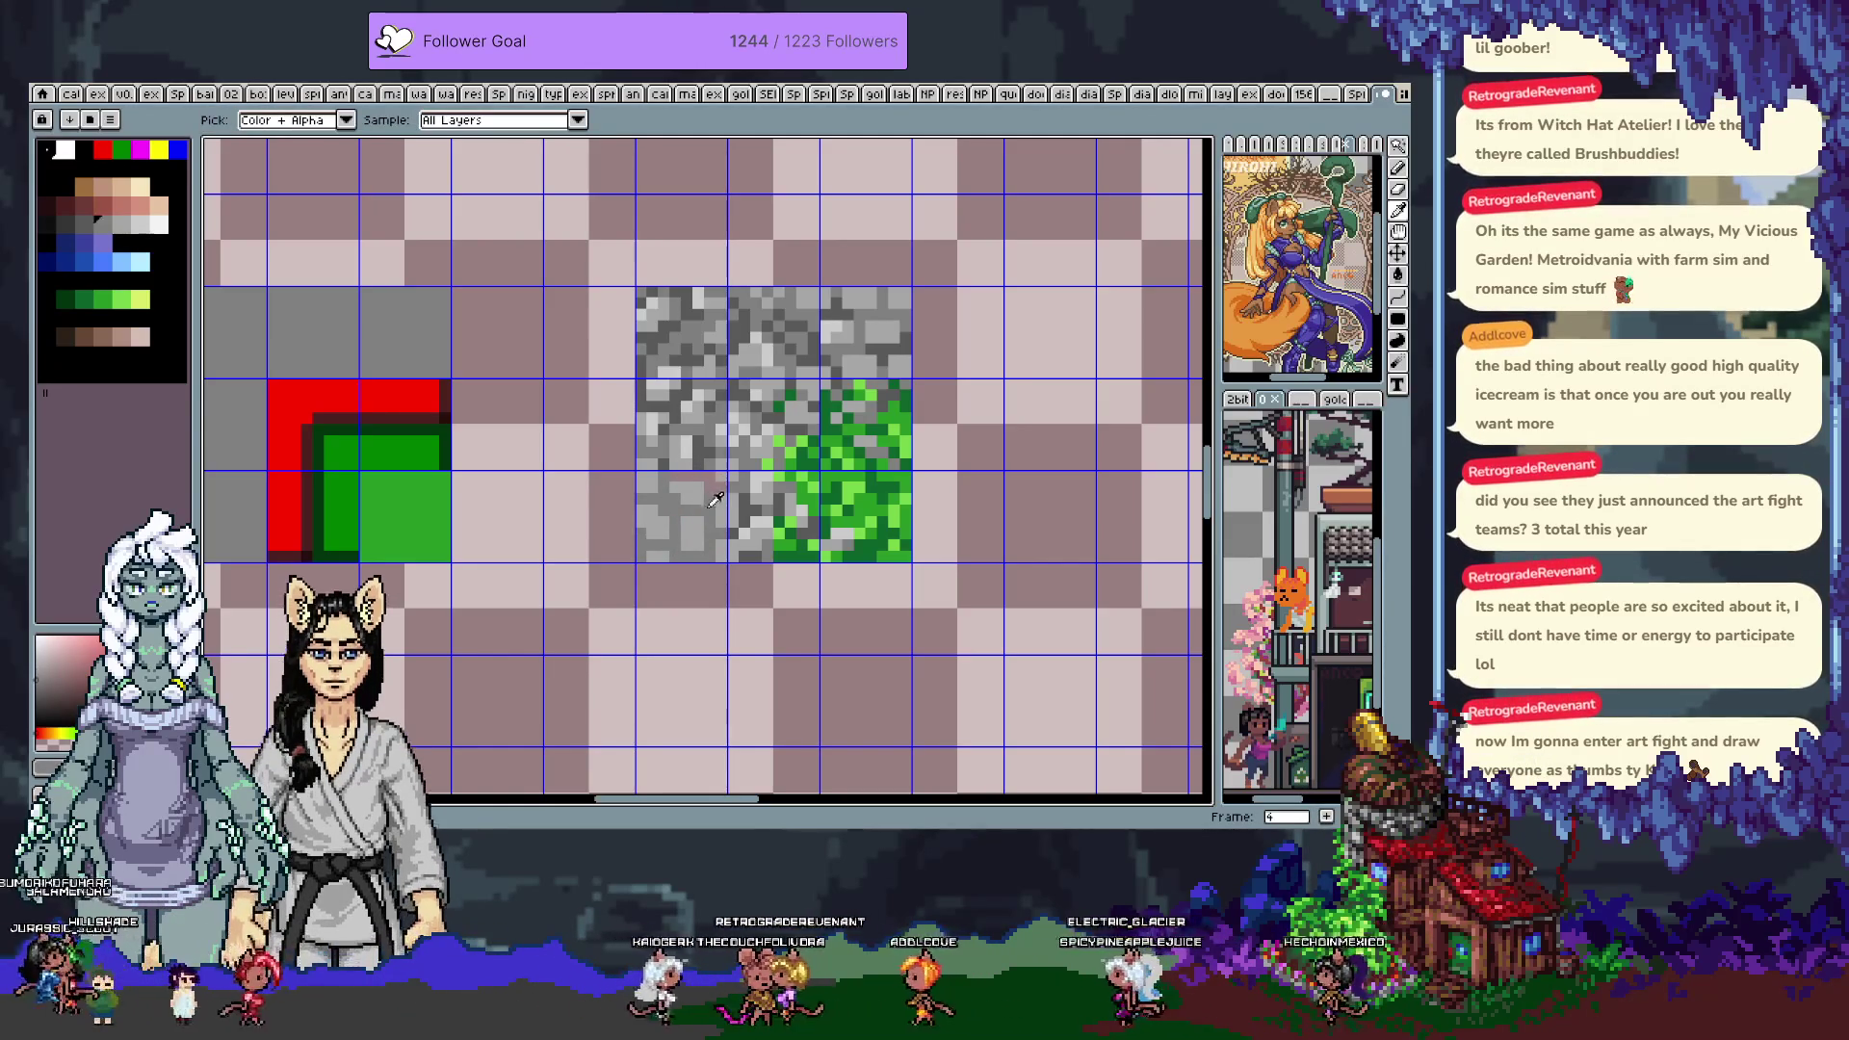
left_click(665, 493, "alt")
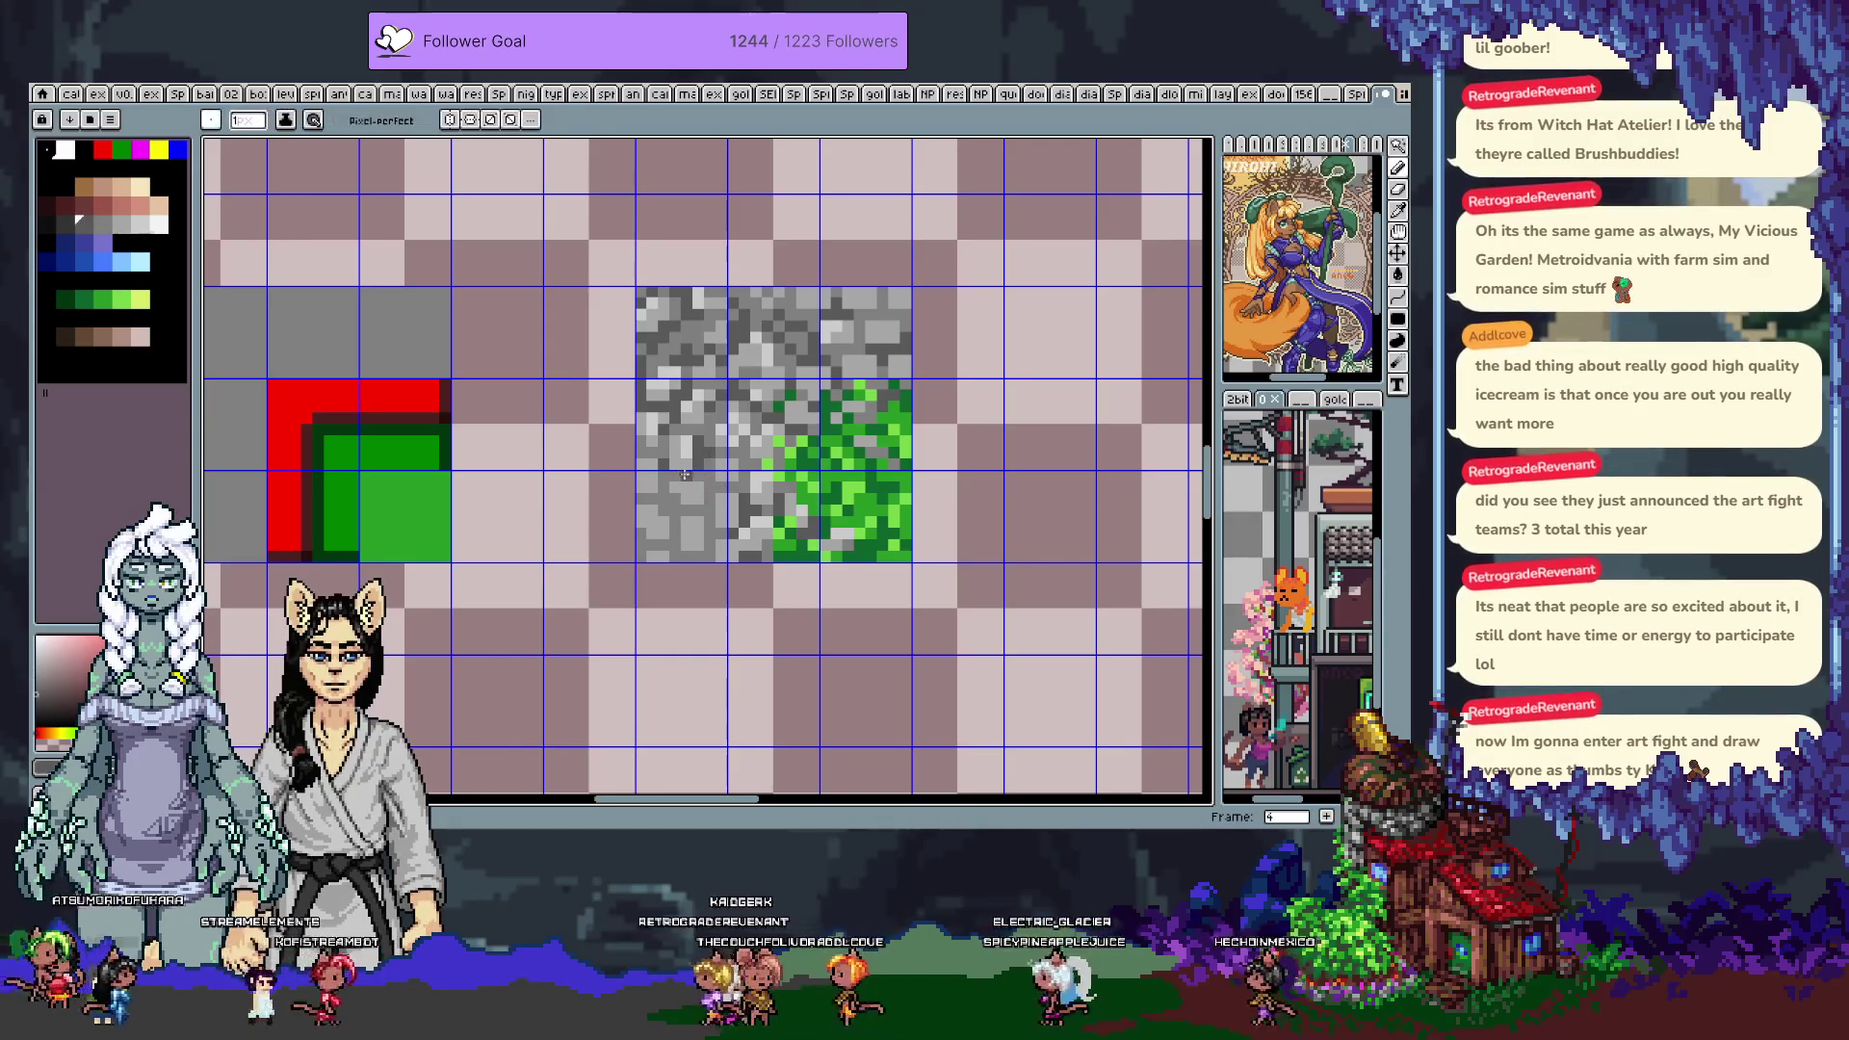
left_click(671, 506, "alt")
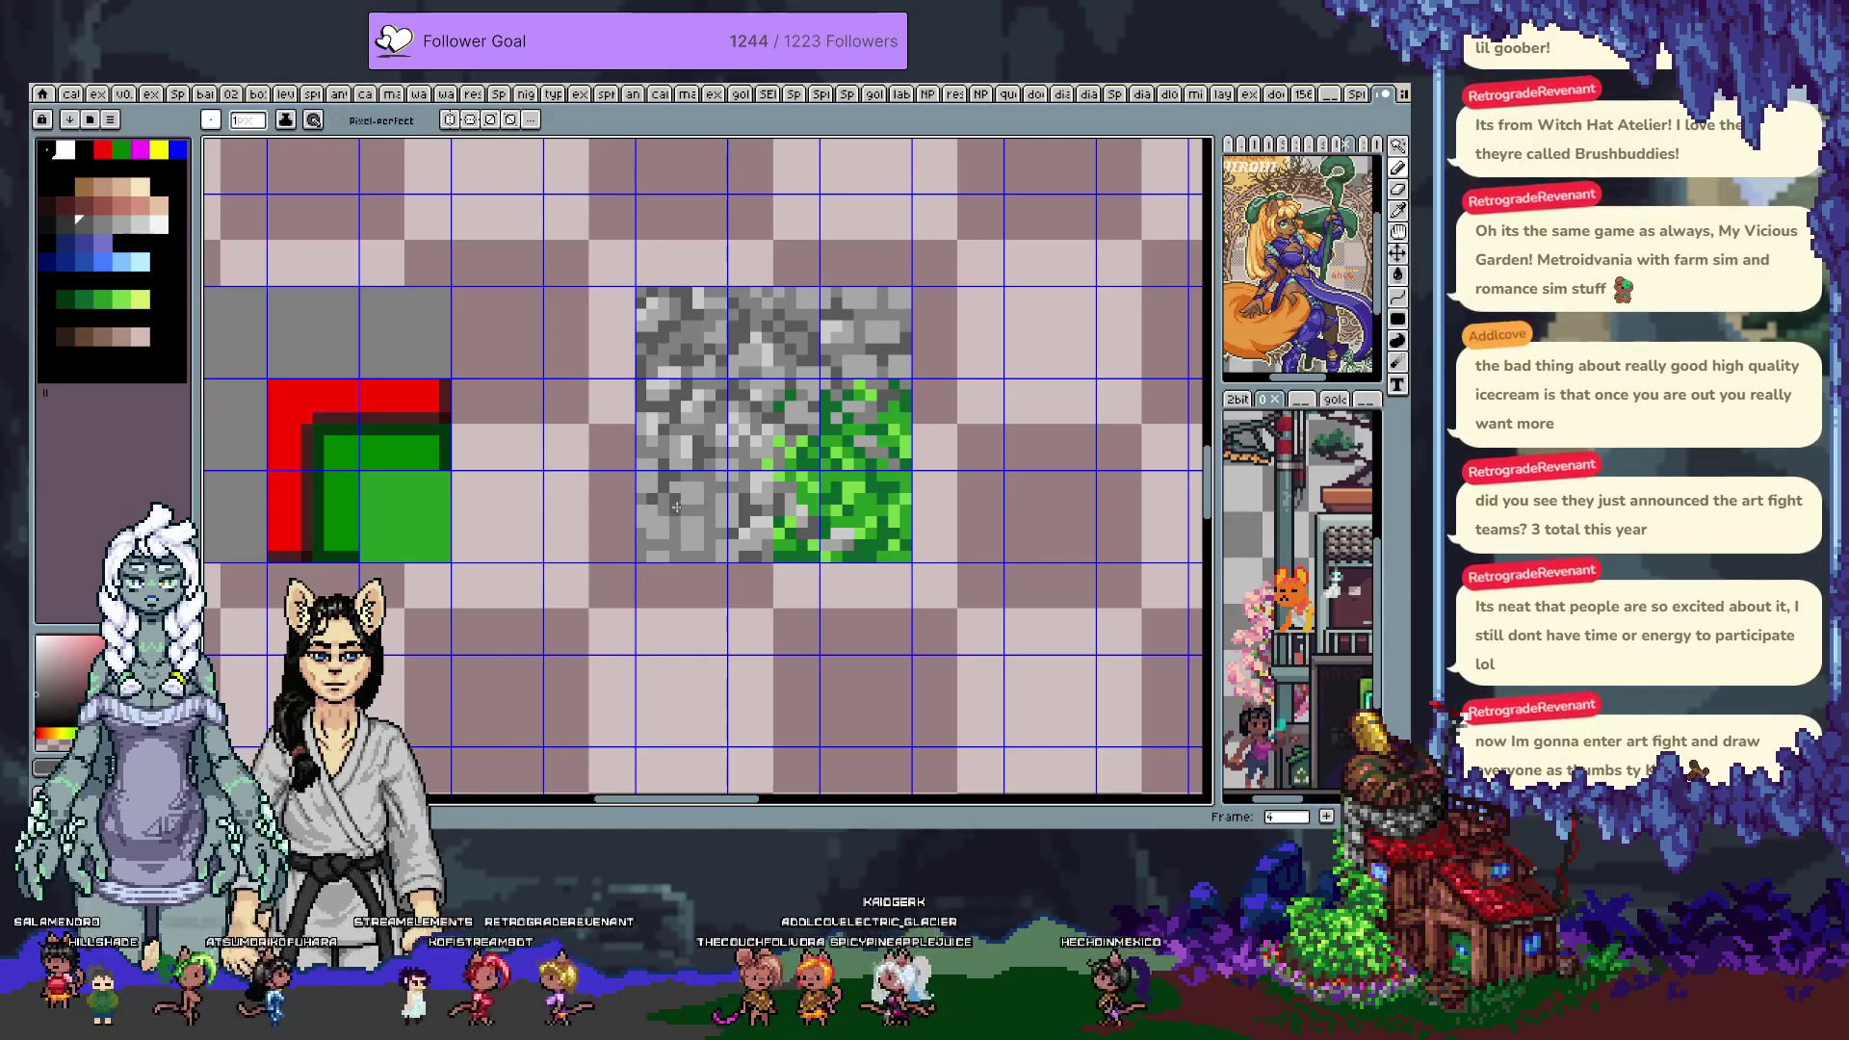
left_click(683, 511, "alt")
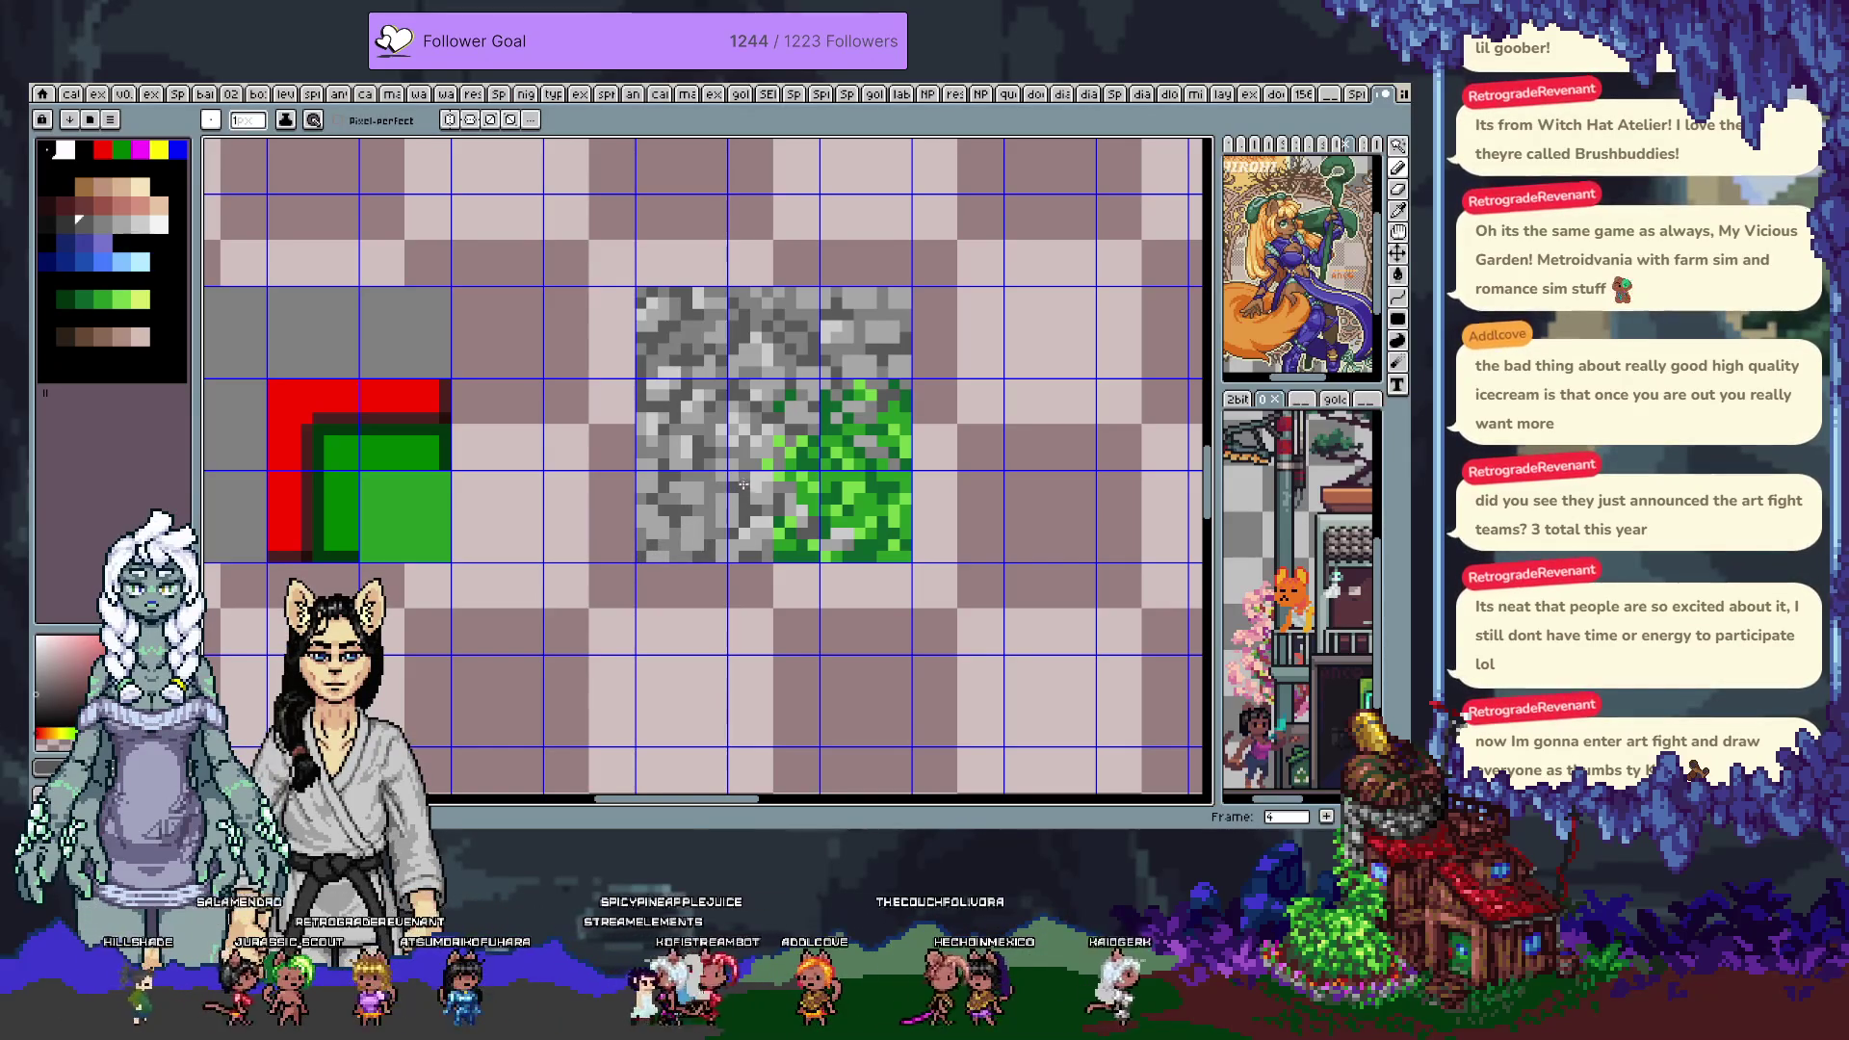
left_click(728, 463, "alt")
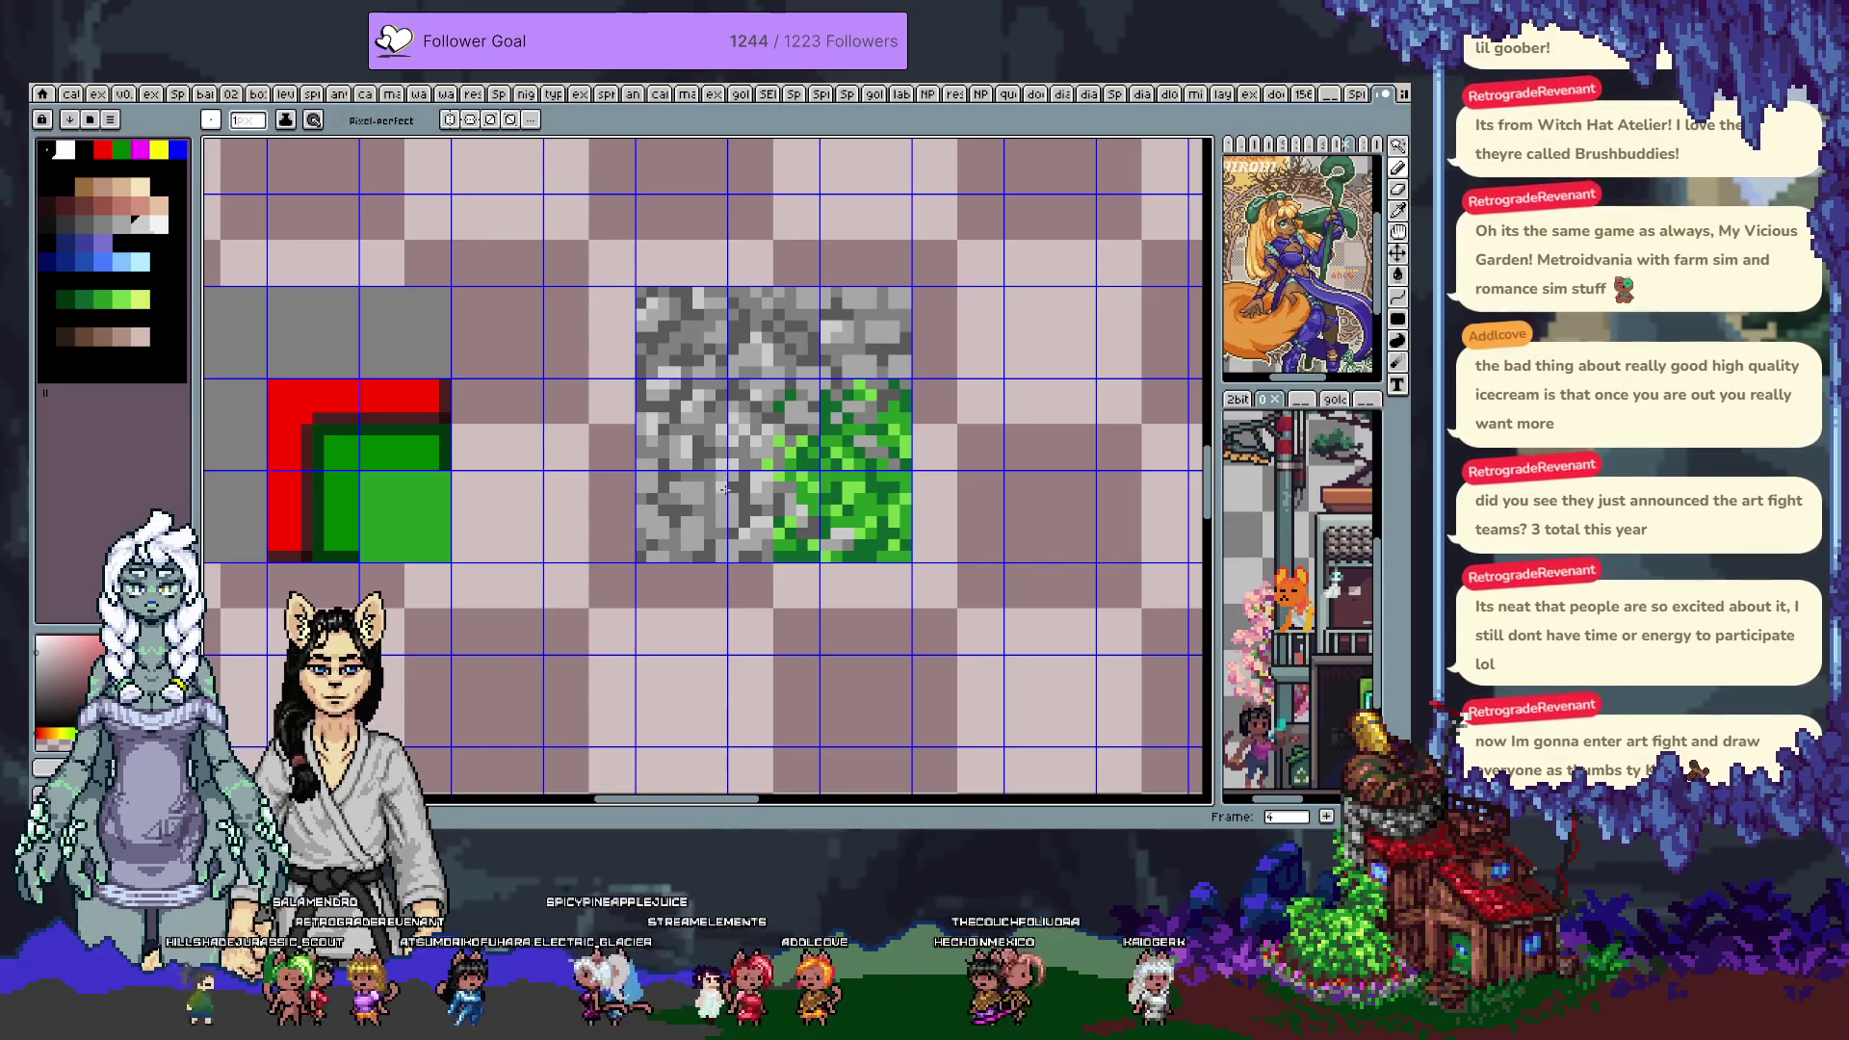
Paint the stone area with sampled dark greys, undoing one bad stroke
key("alt")
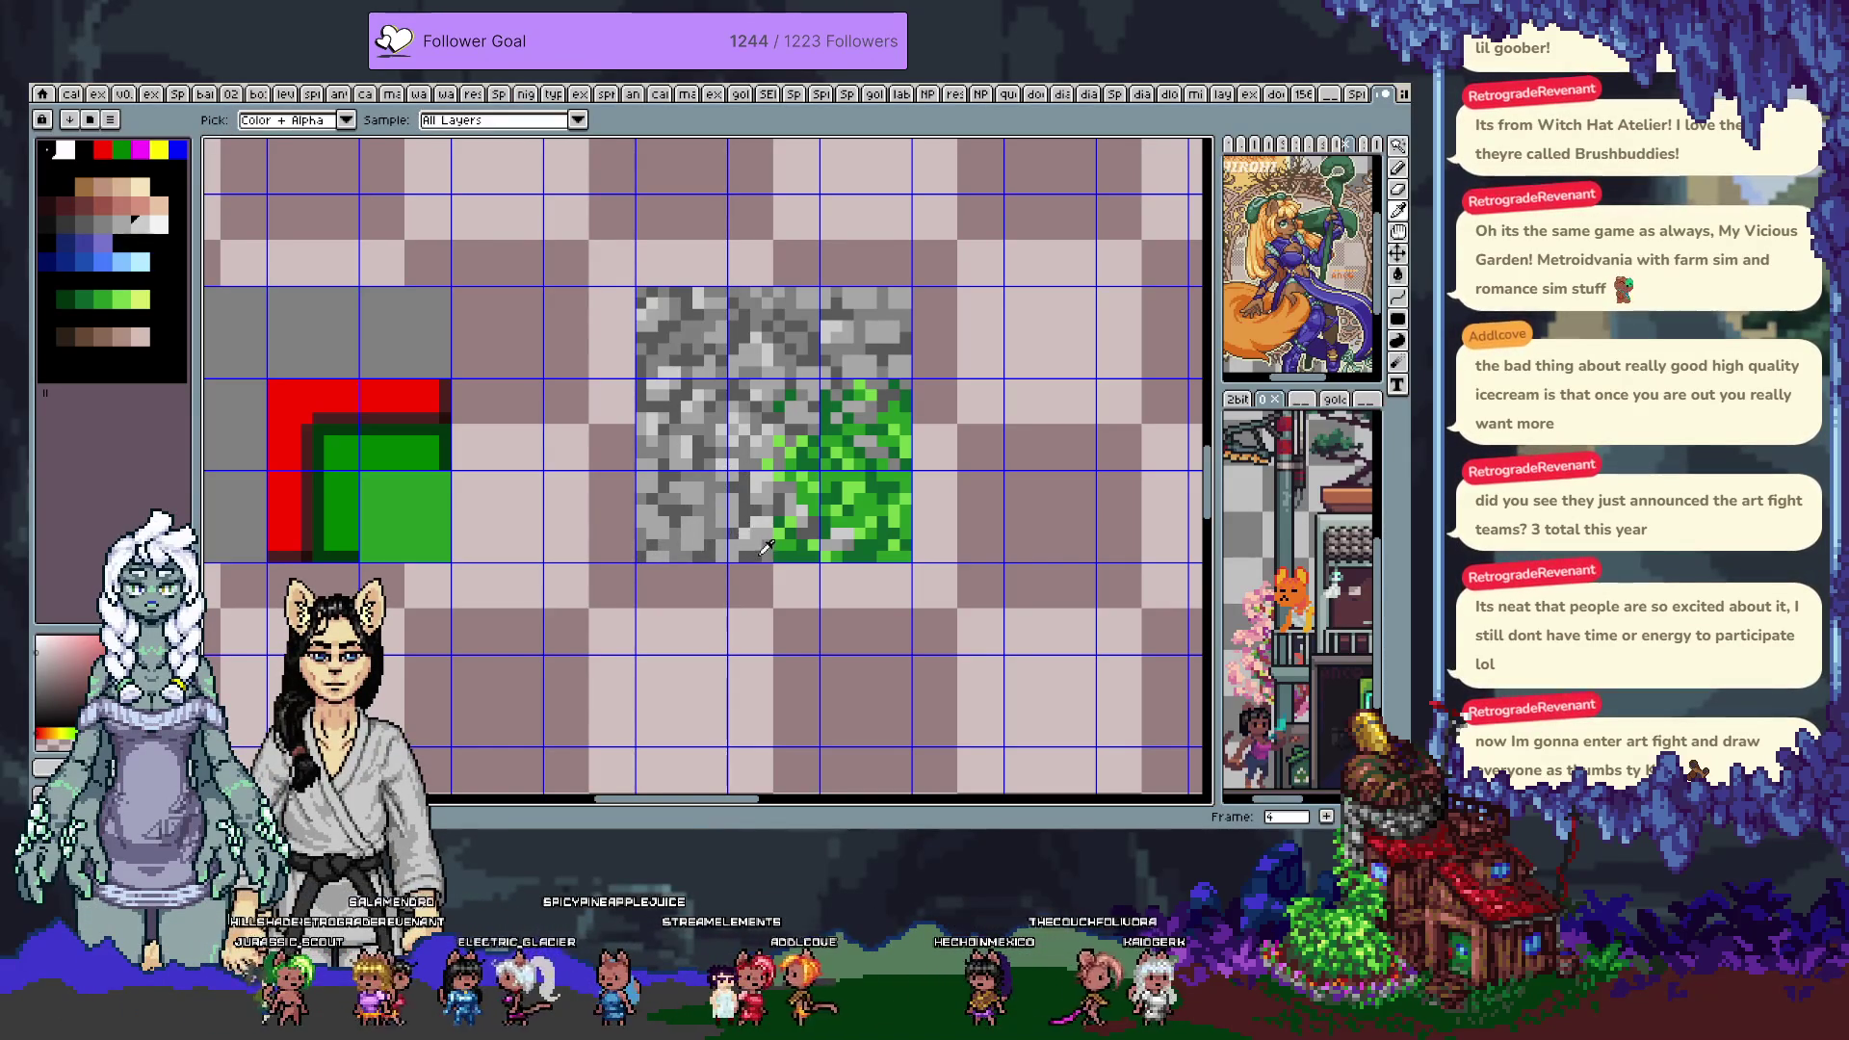
left_click(756, 546, "alt")
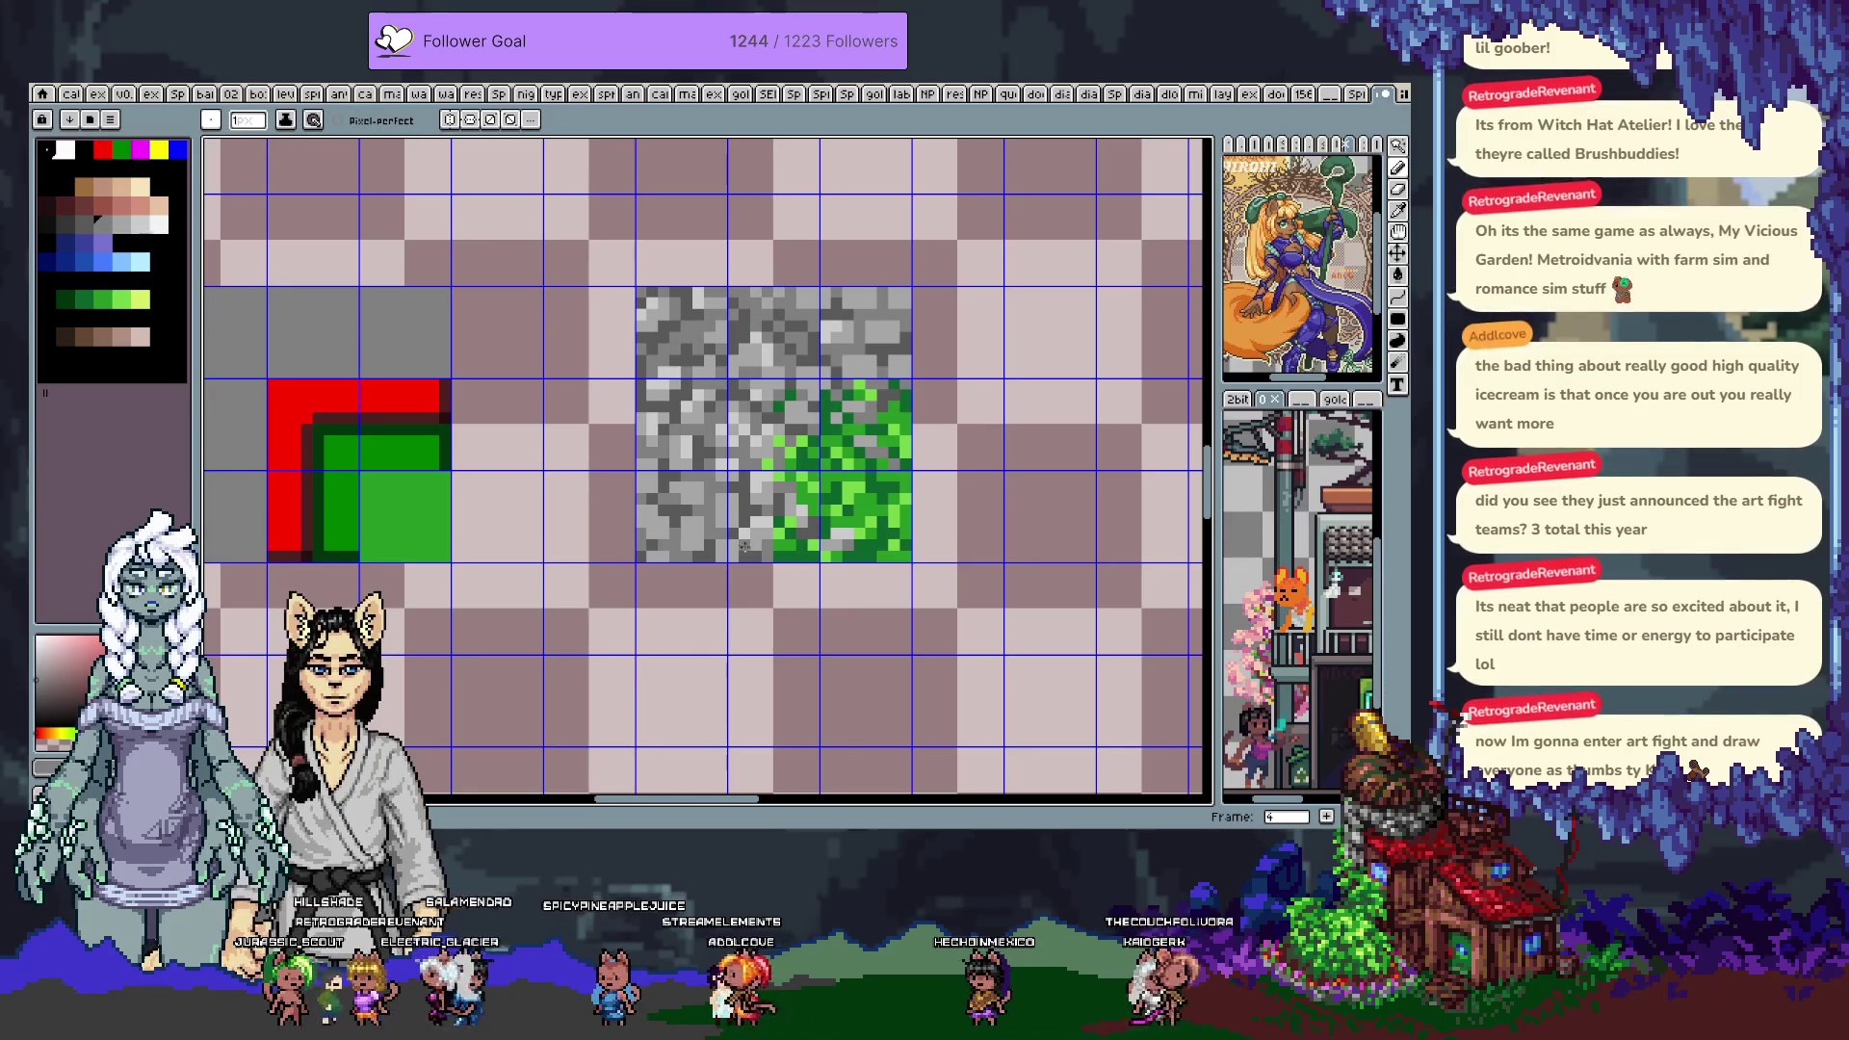
left_click(764, 549, "alt")
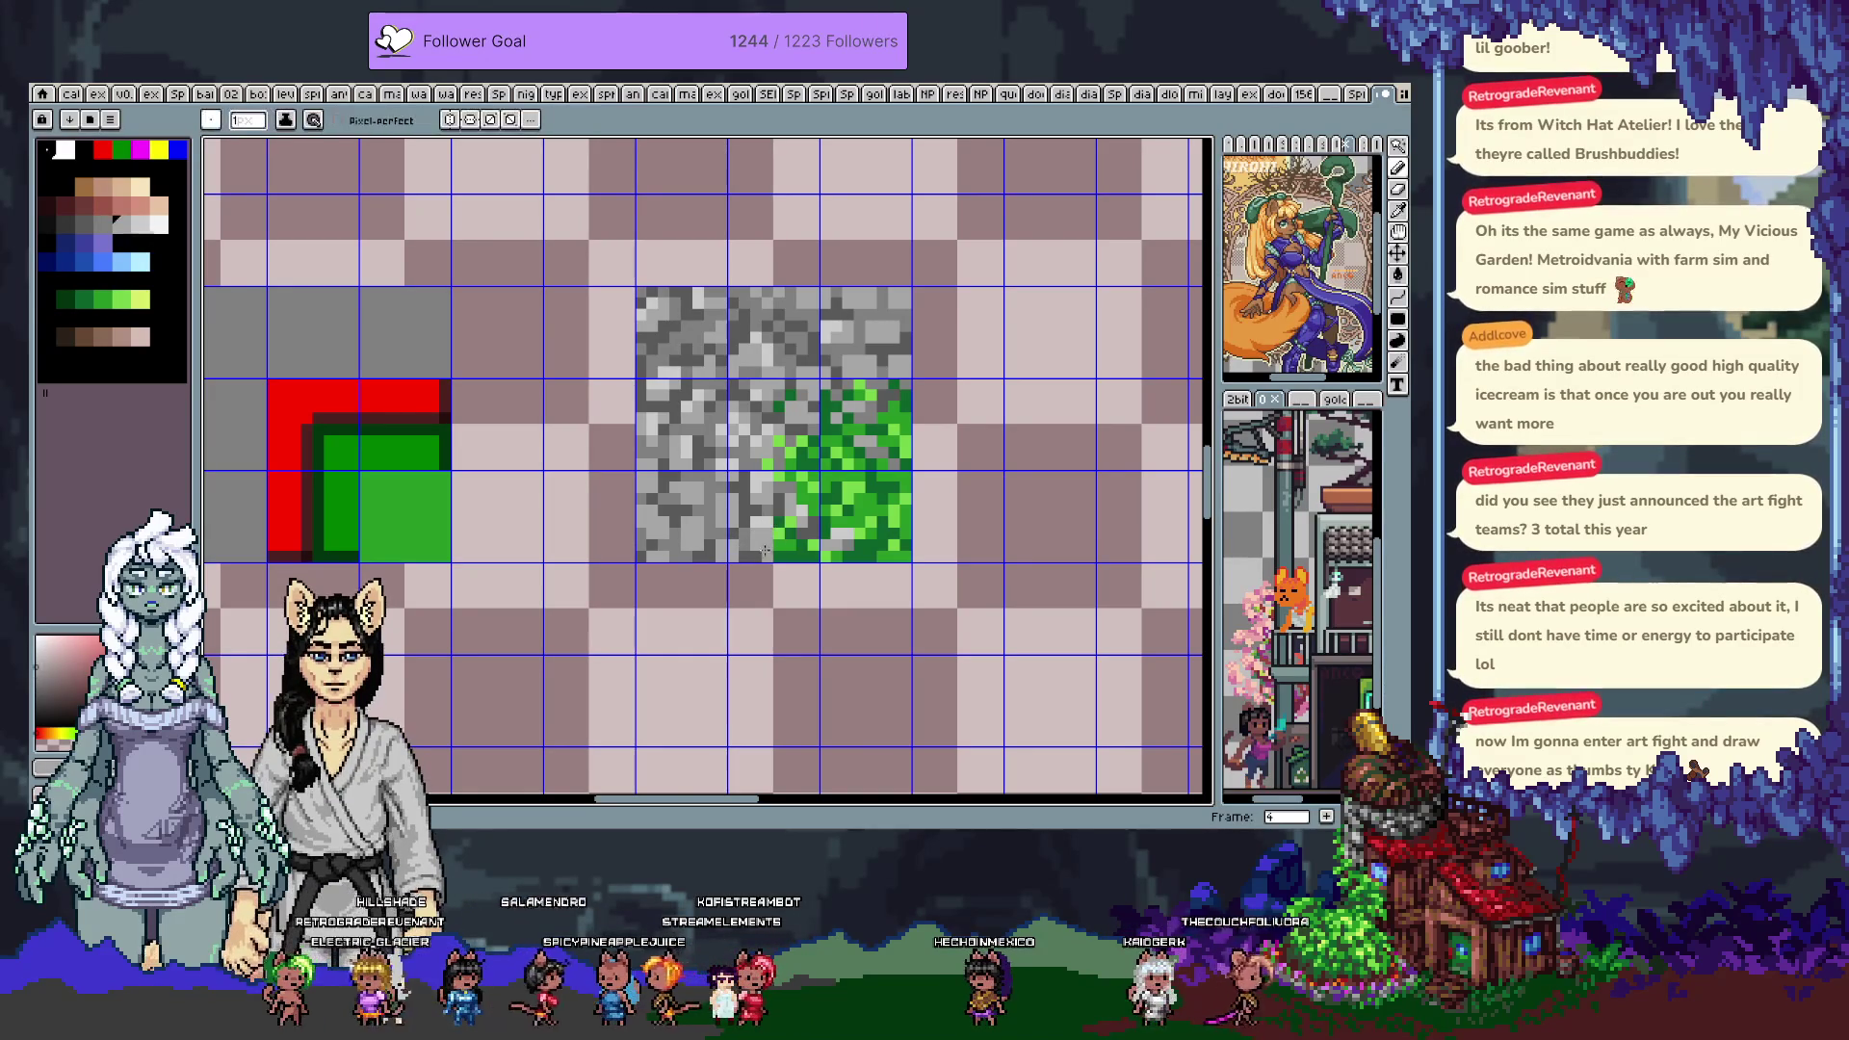
key("alt")
left_click(654, 463, "alt")
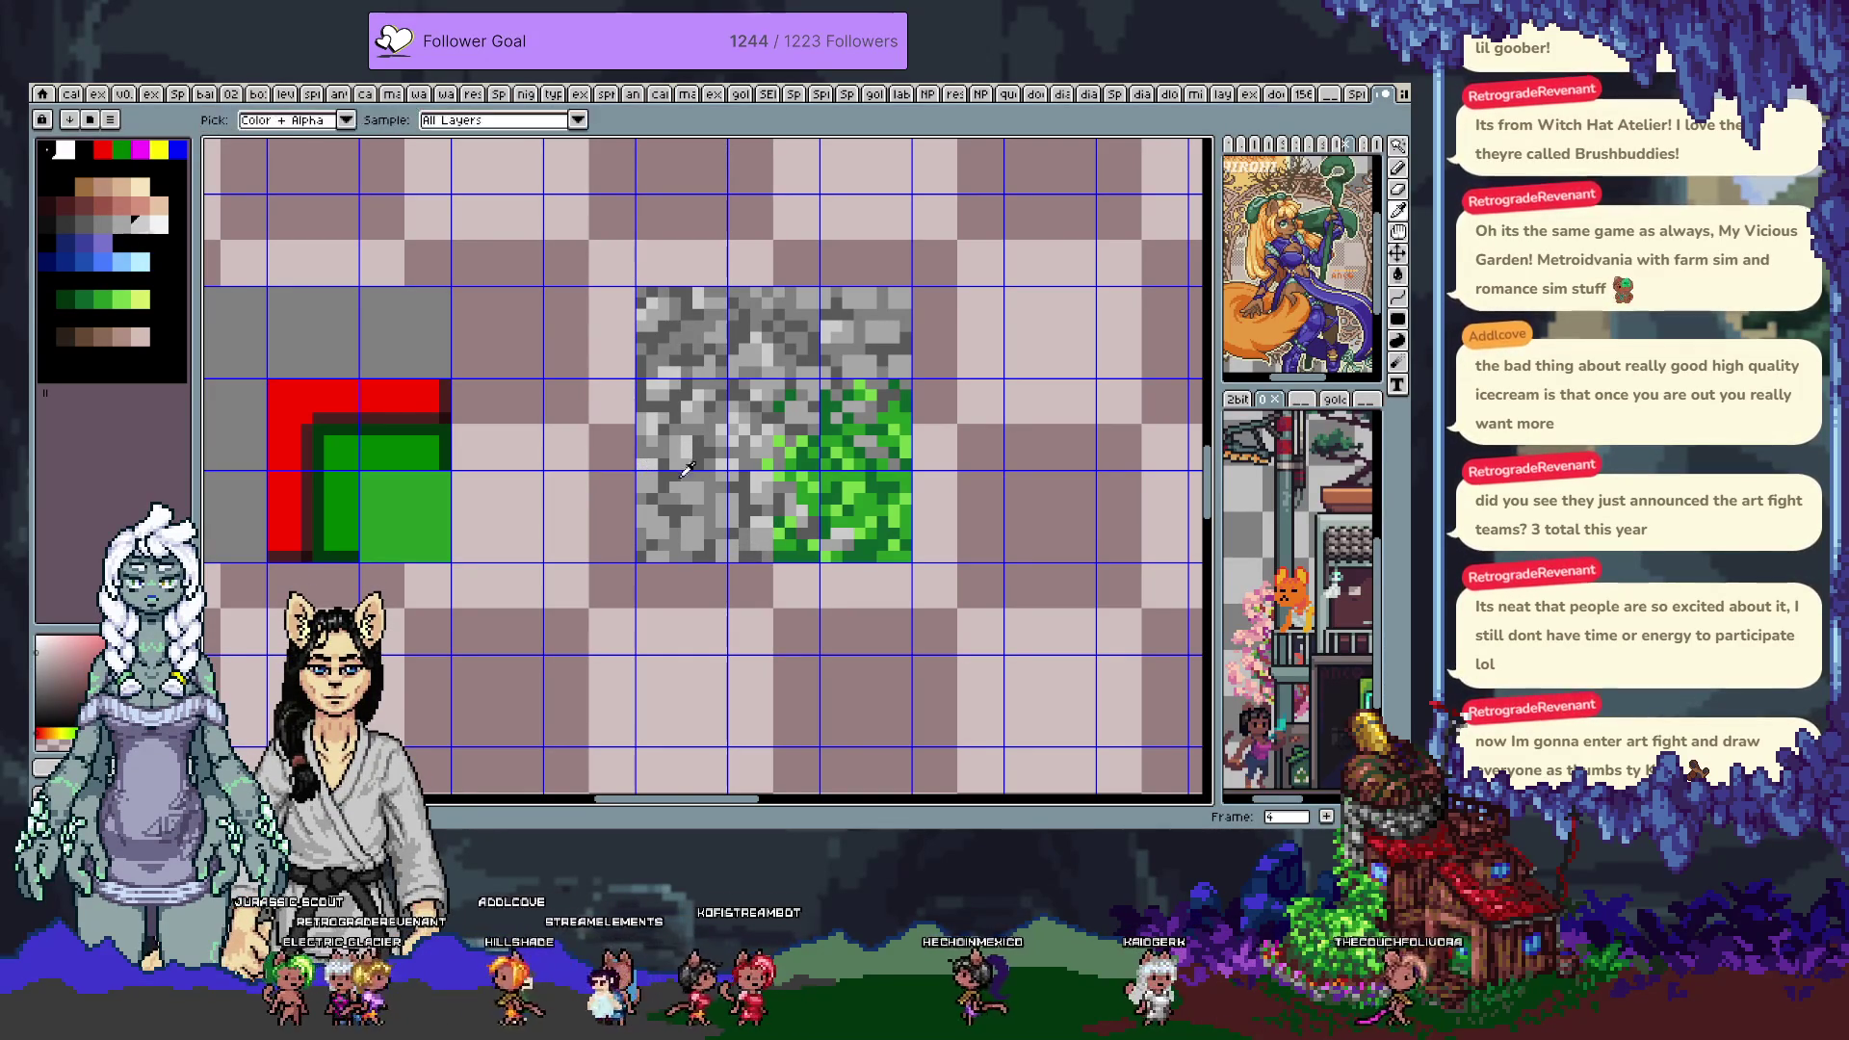
left_click(655, 459, "alt")
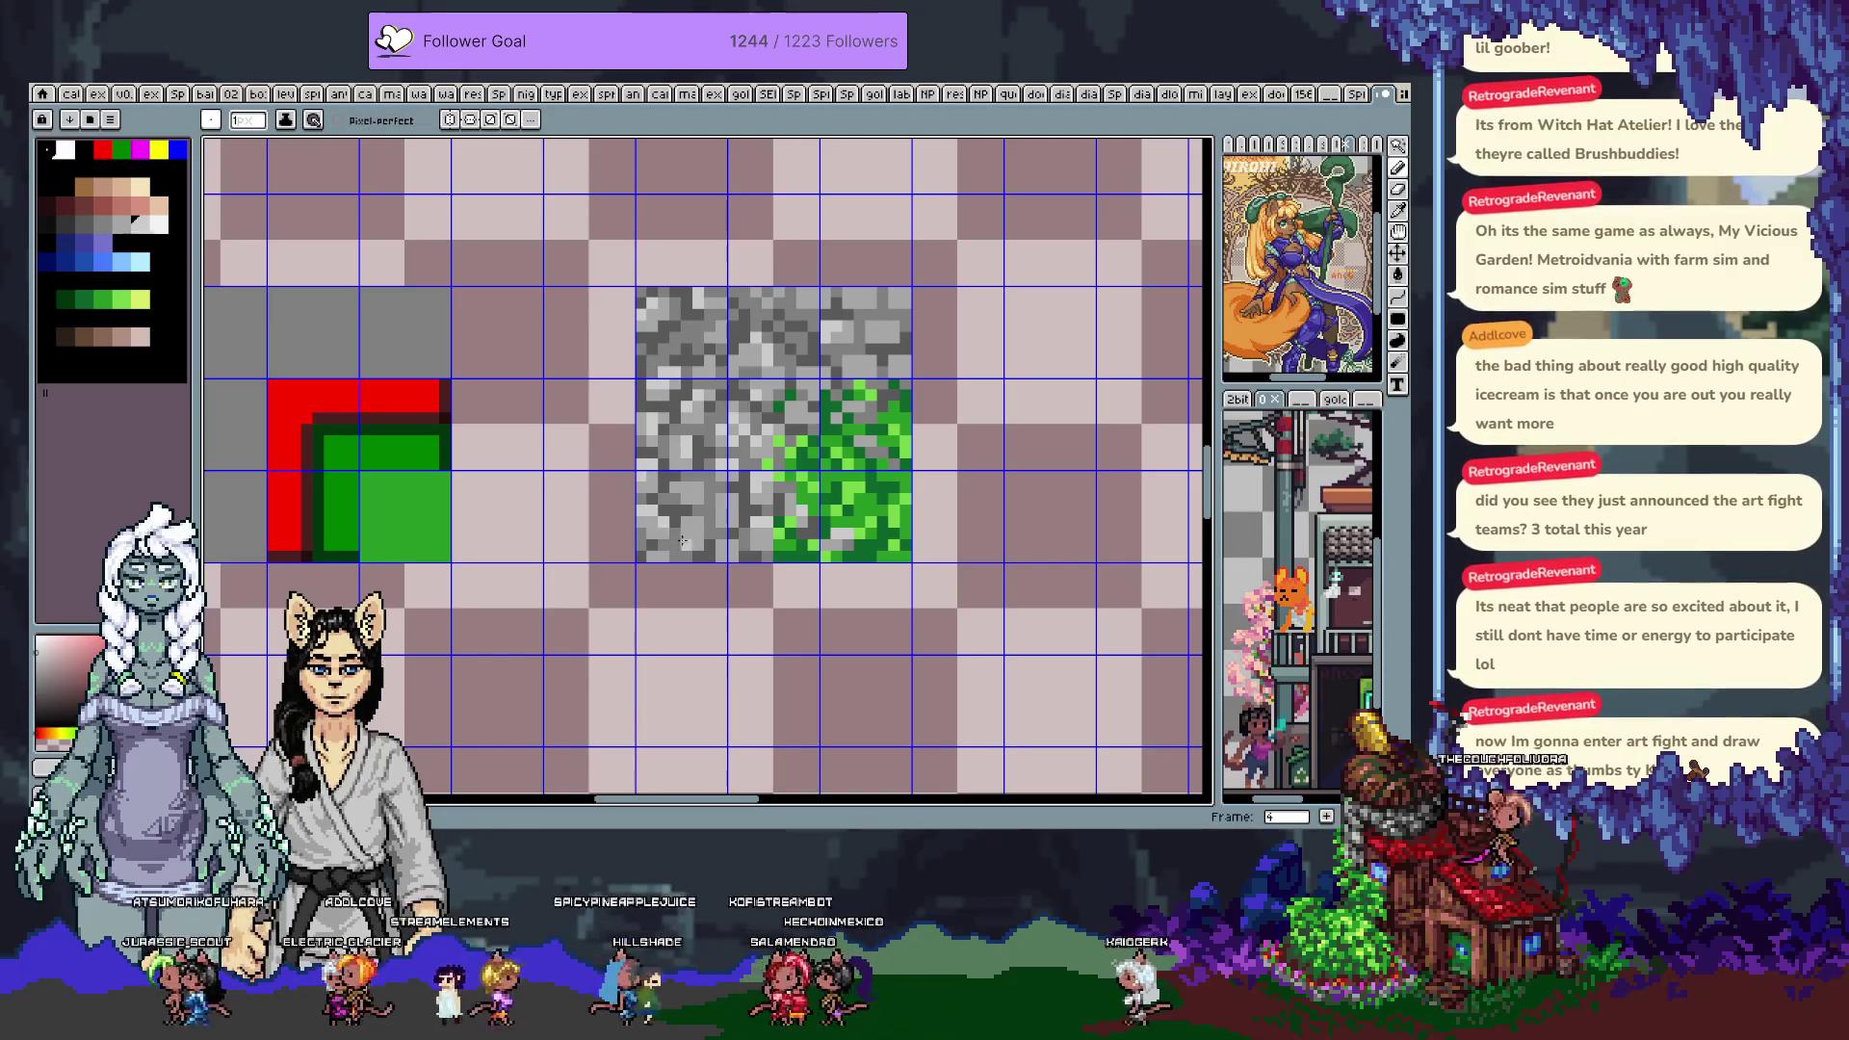
left_click(710, 473, "alt")
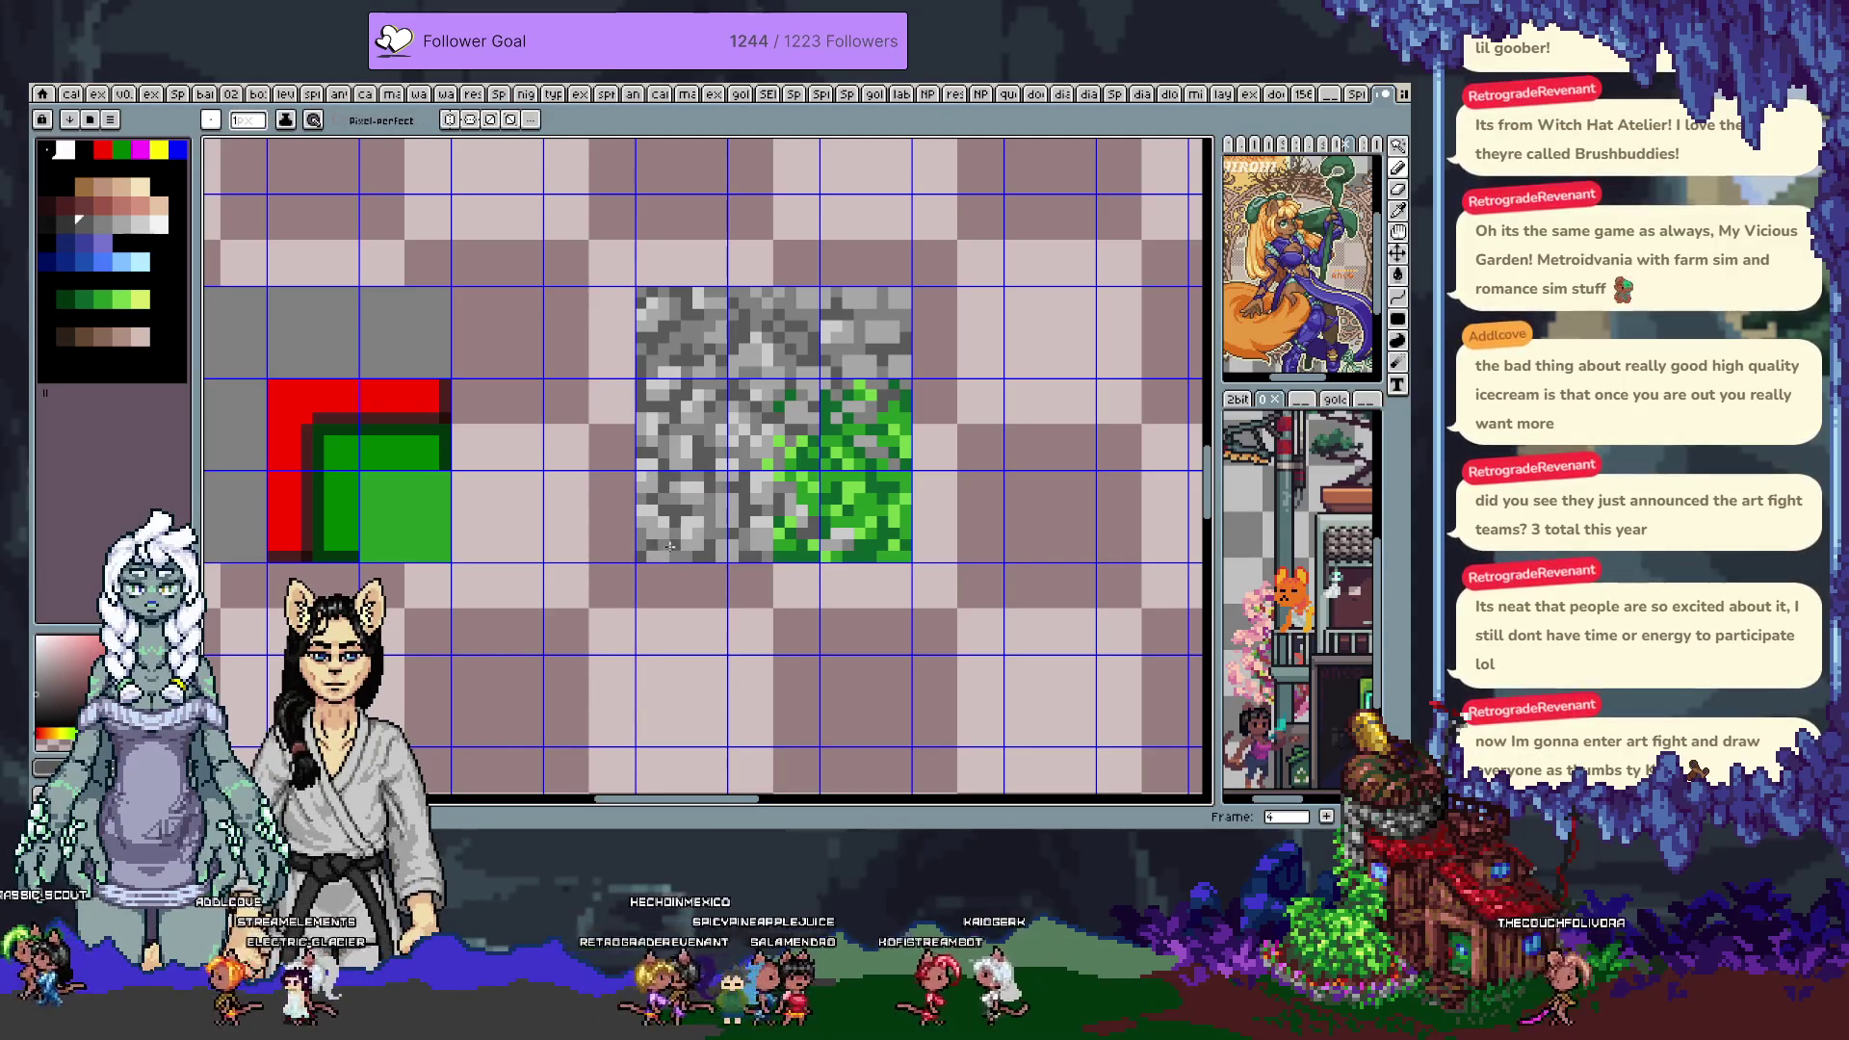
left_click(852, 293, "alt")
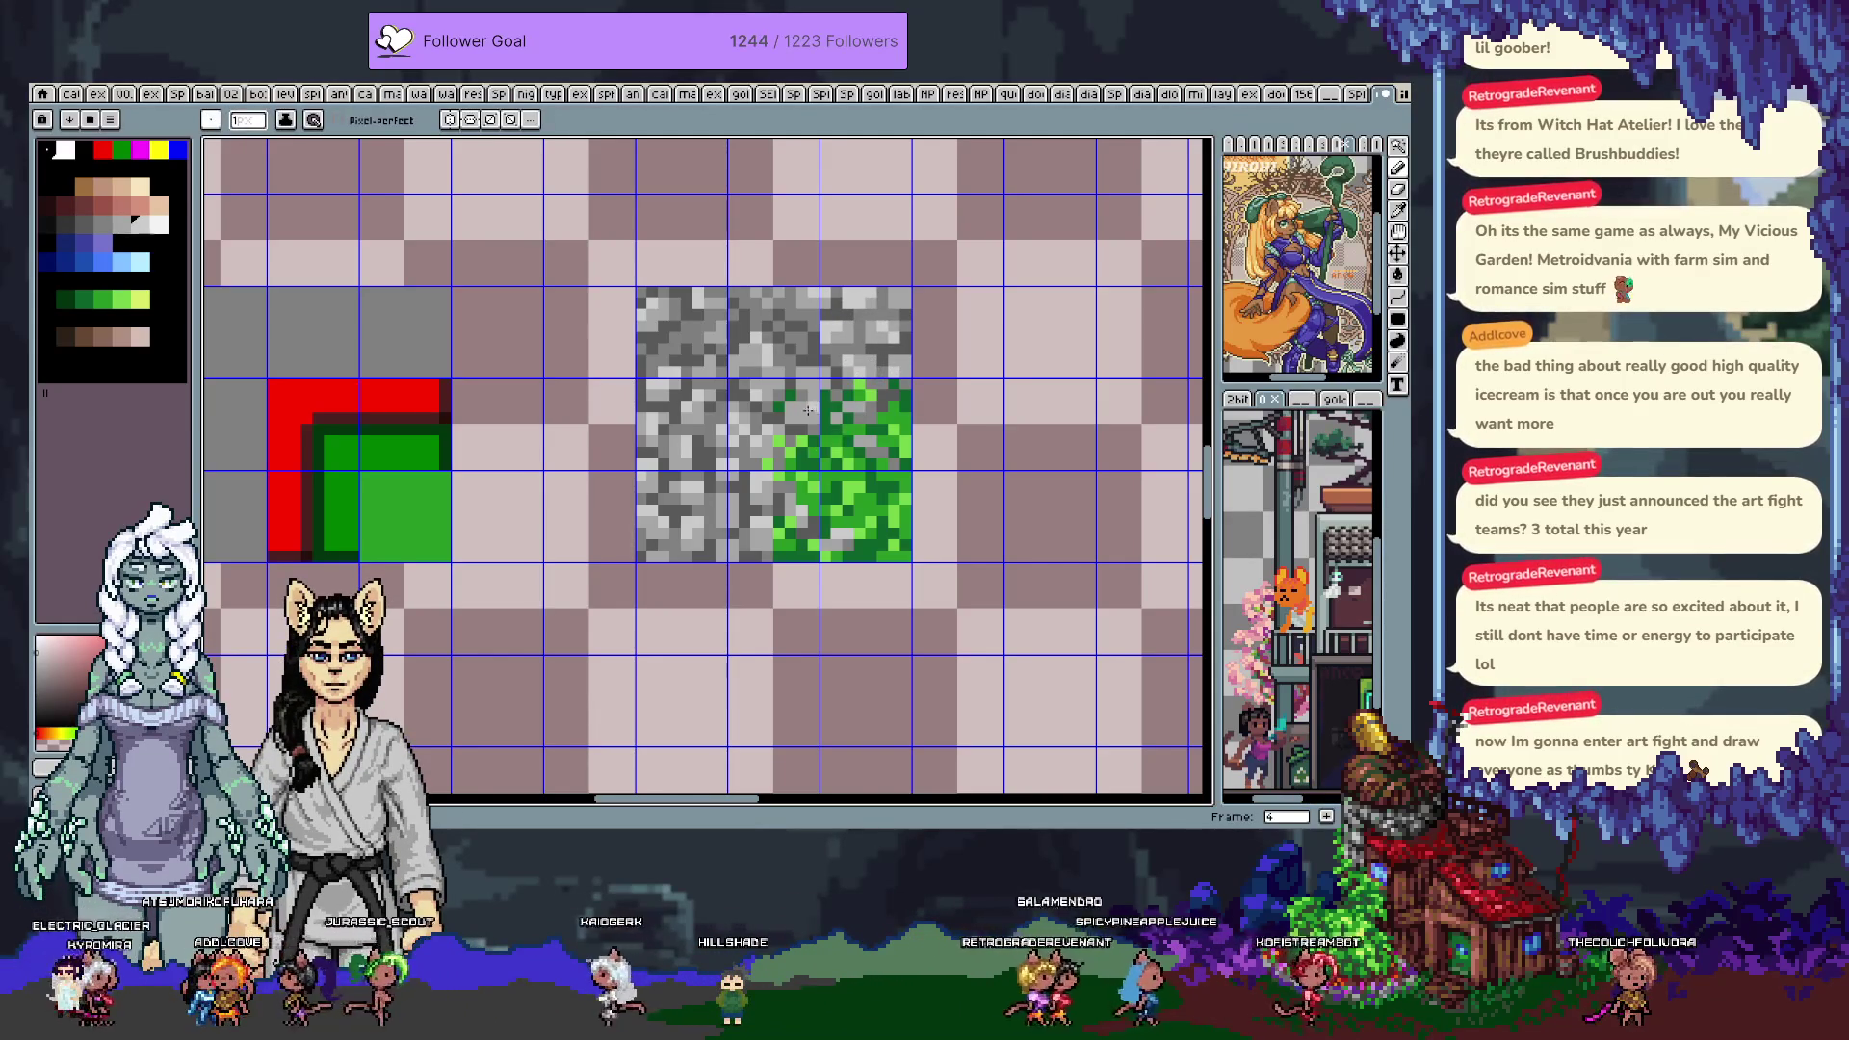
key("b")
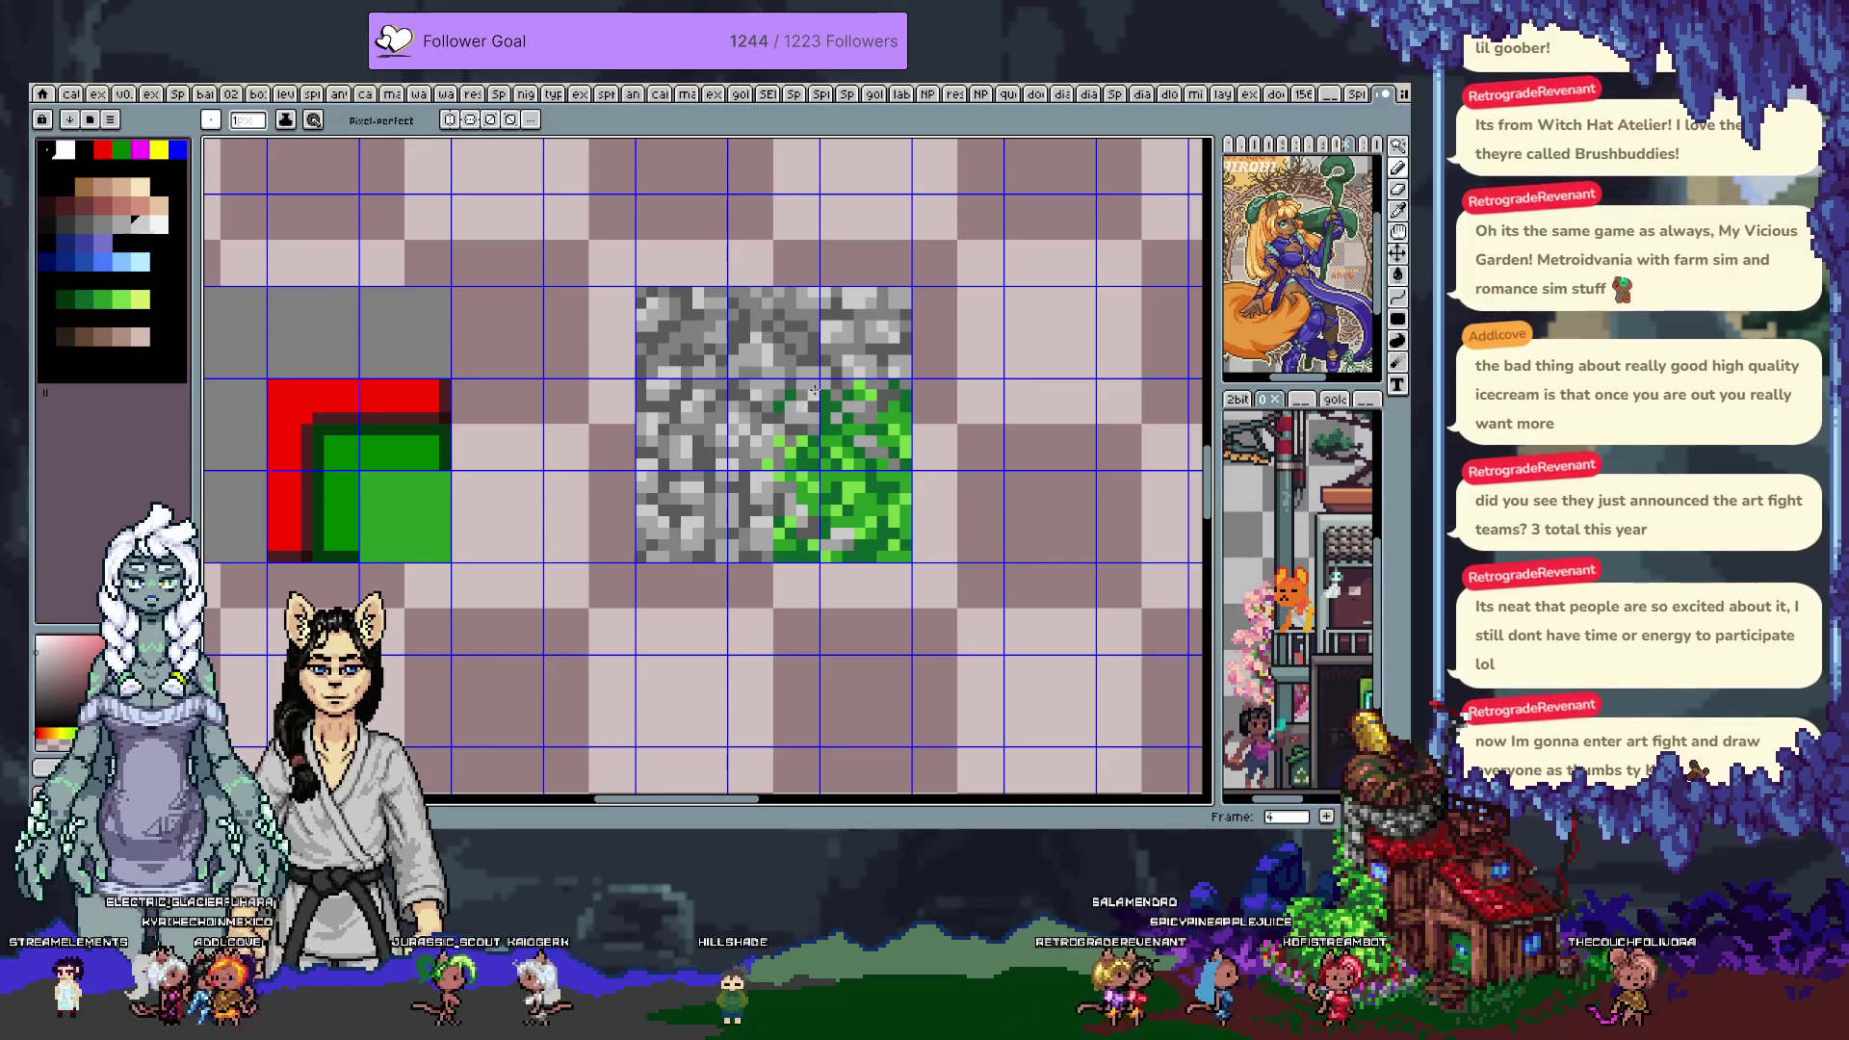
left_click(720, 522, "alt")
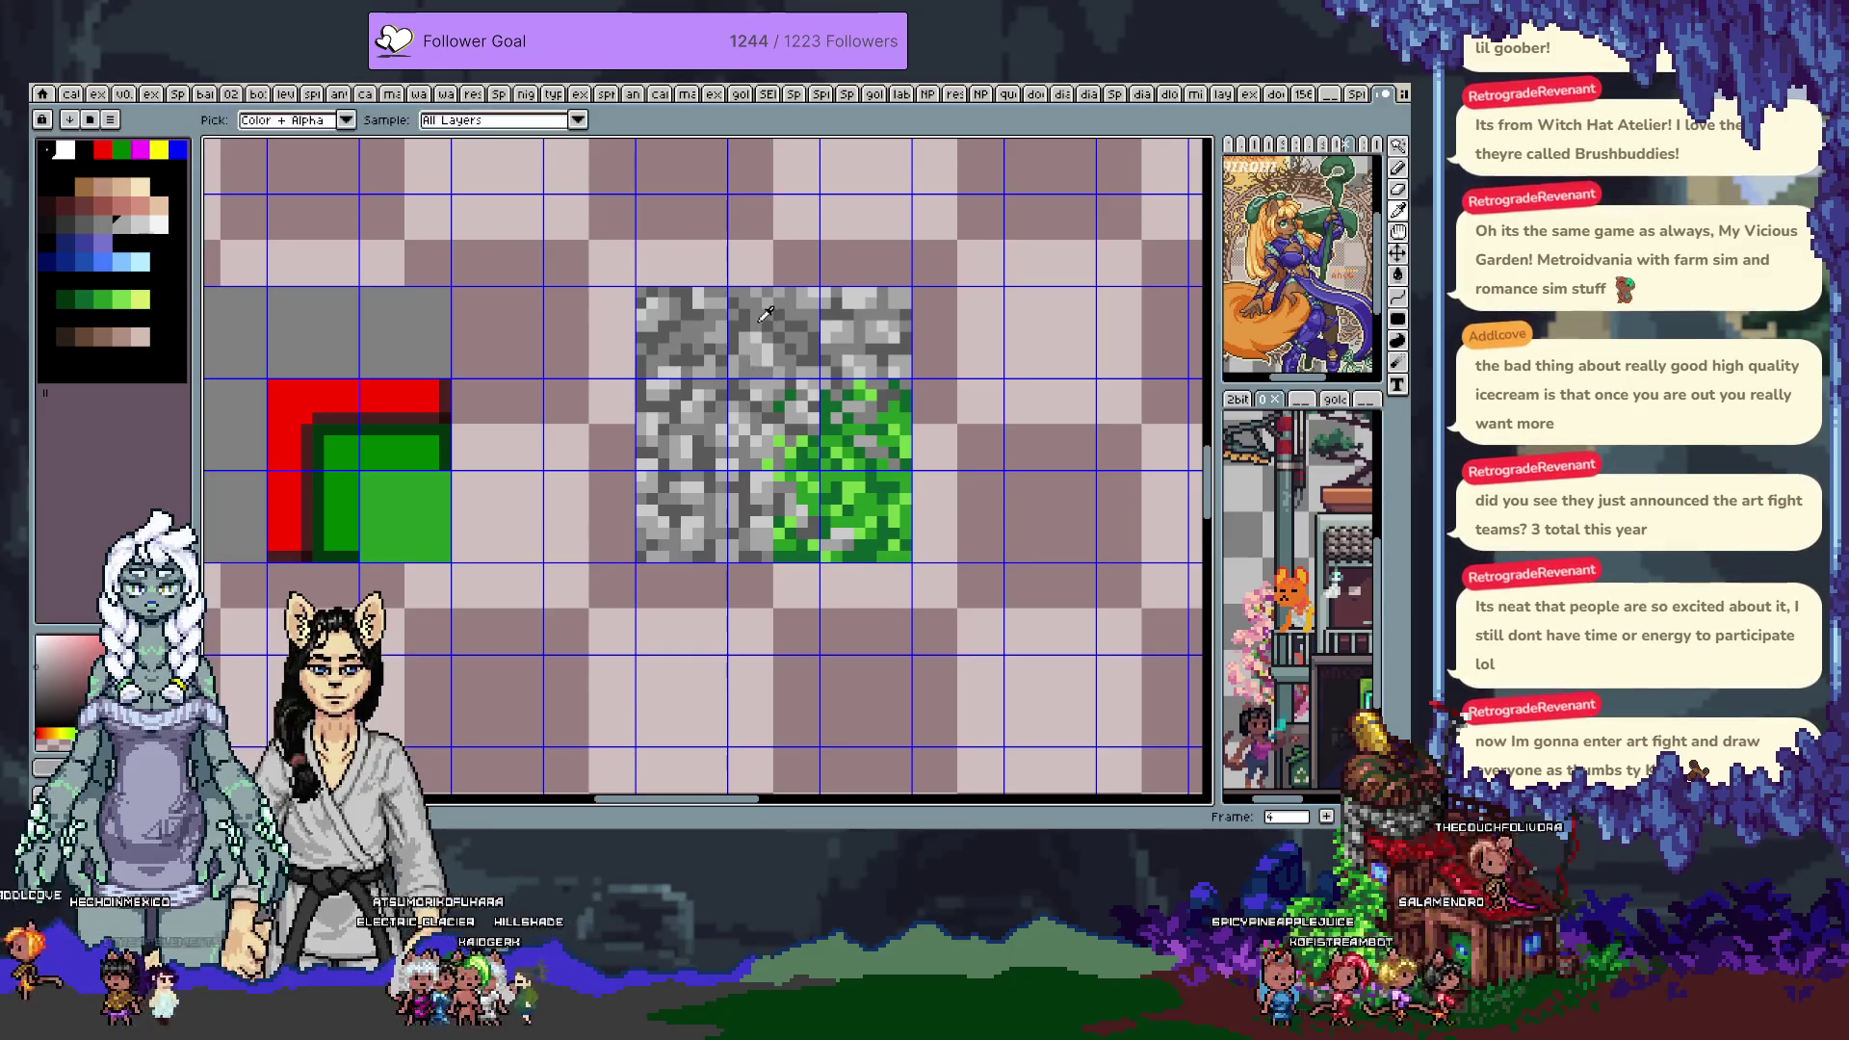
key("ctrl+z")
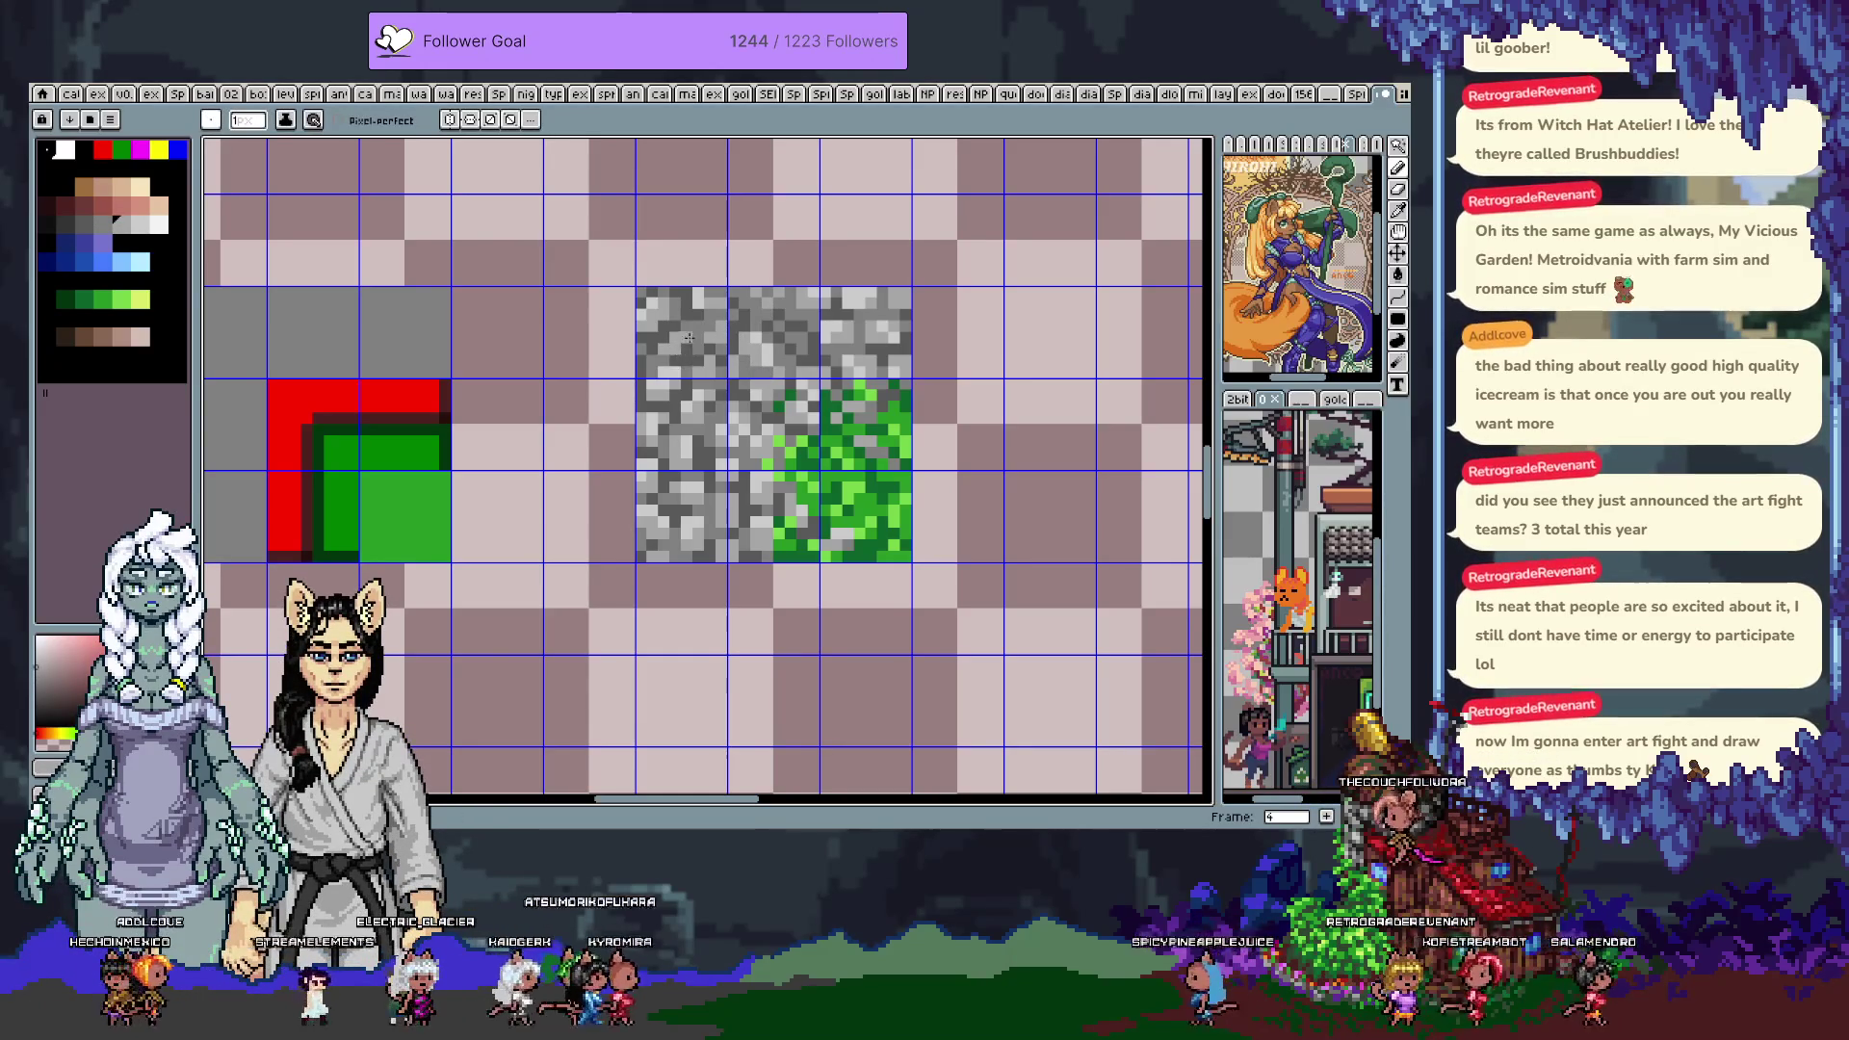
Sample darker and lighter greys from the stone tile
scroll(688, 340, "down", 5)
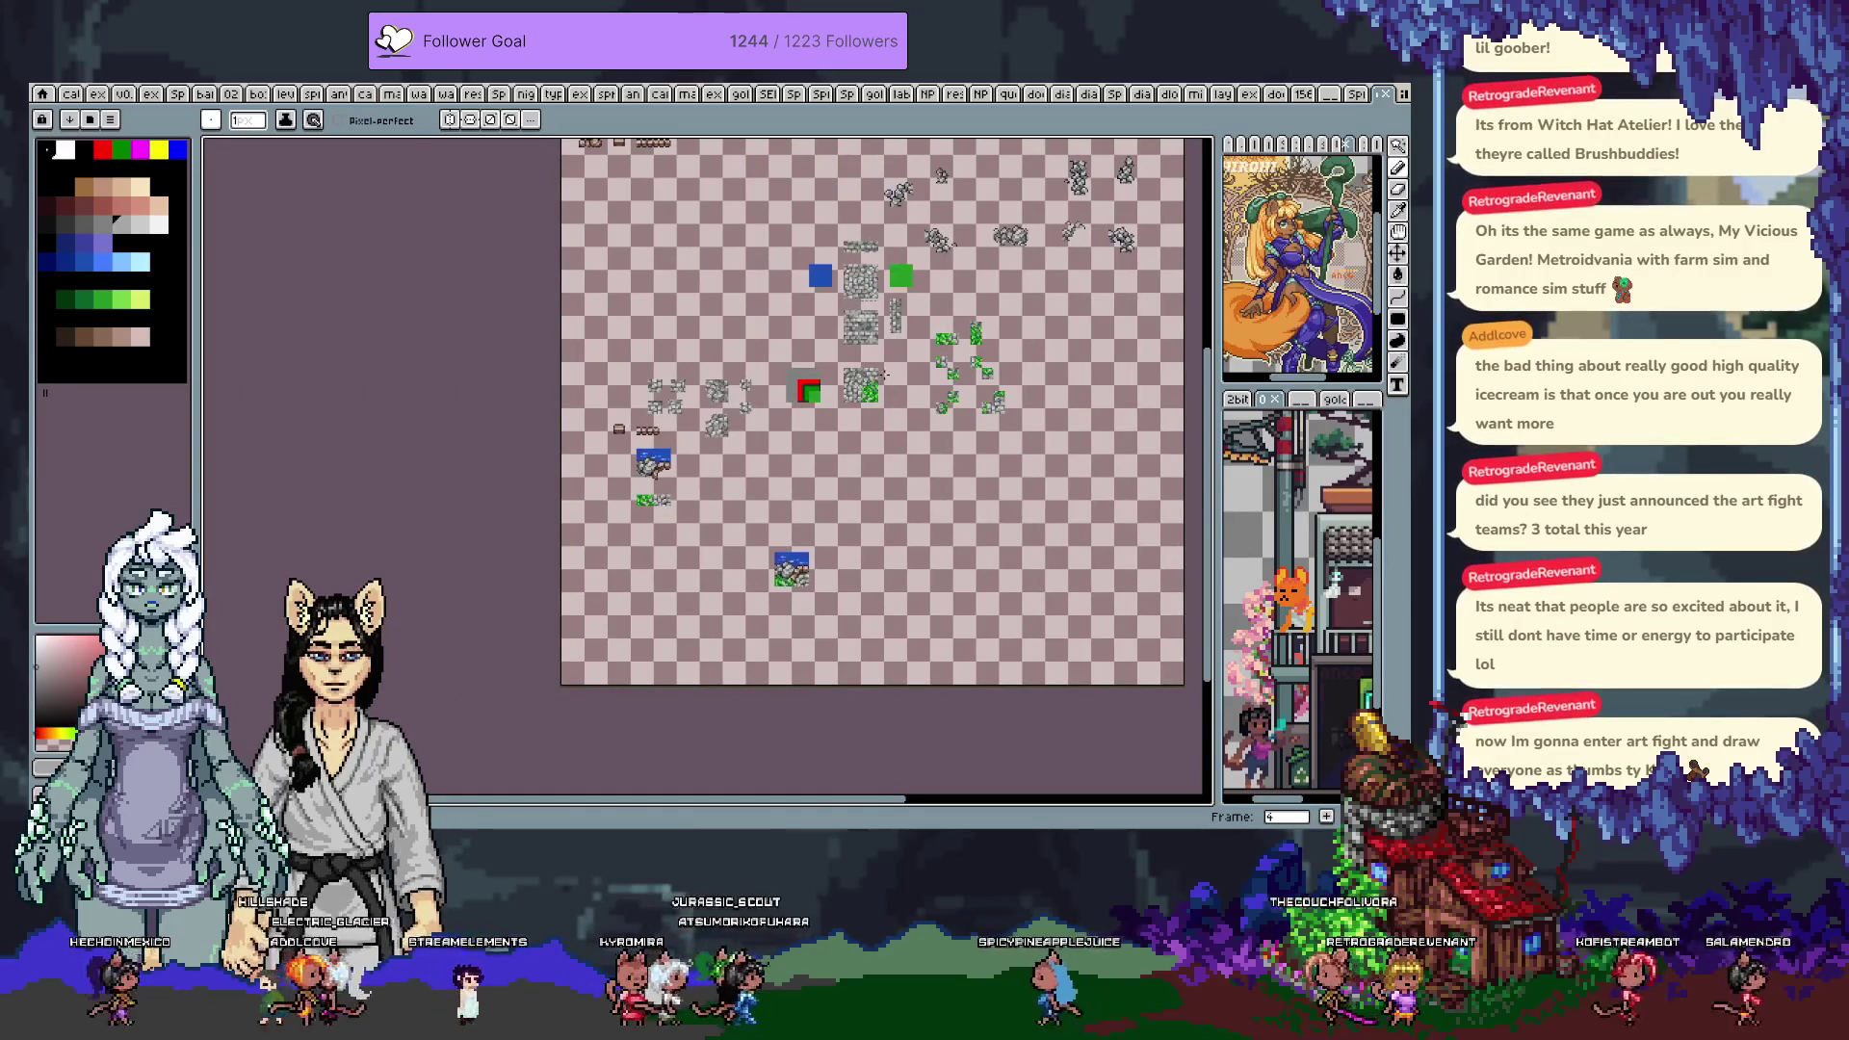
scroll(888, 377, "up", 5)
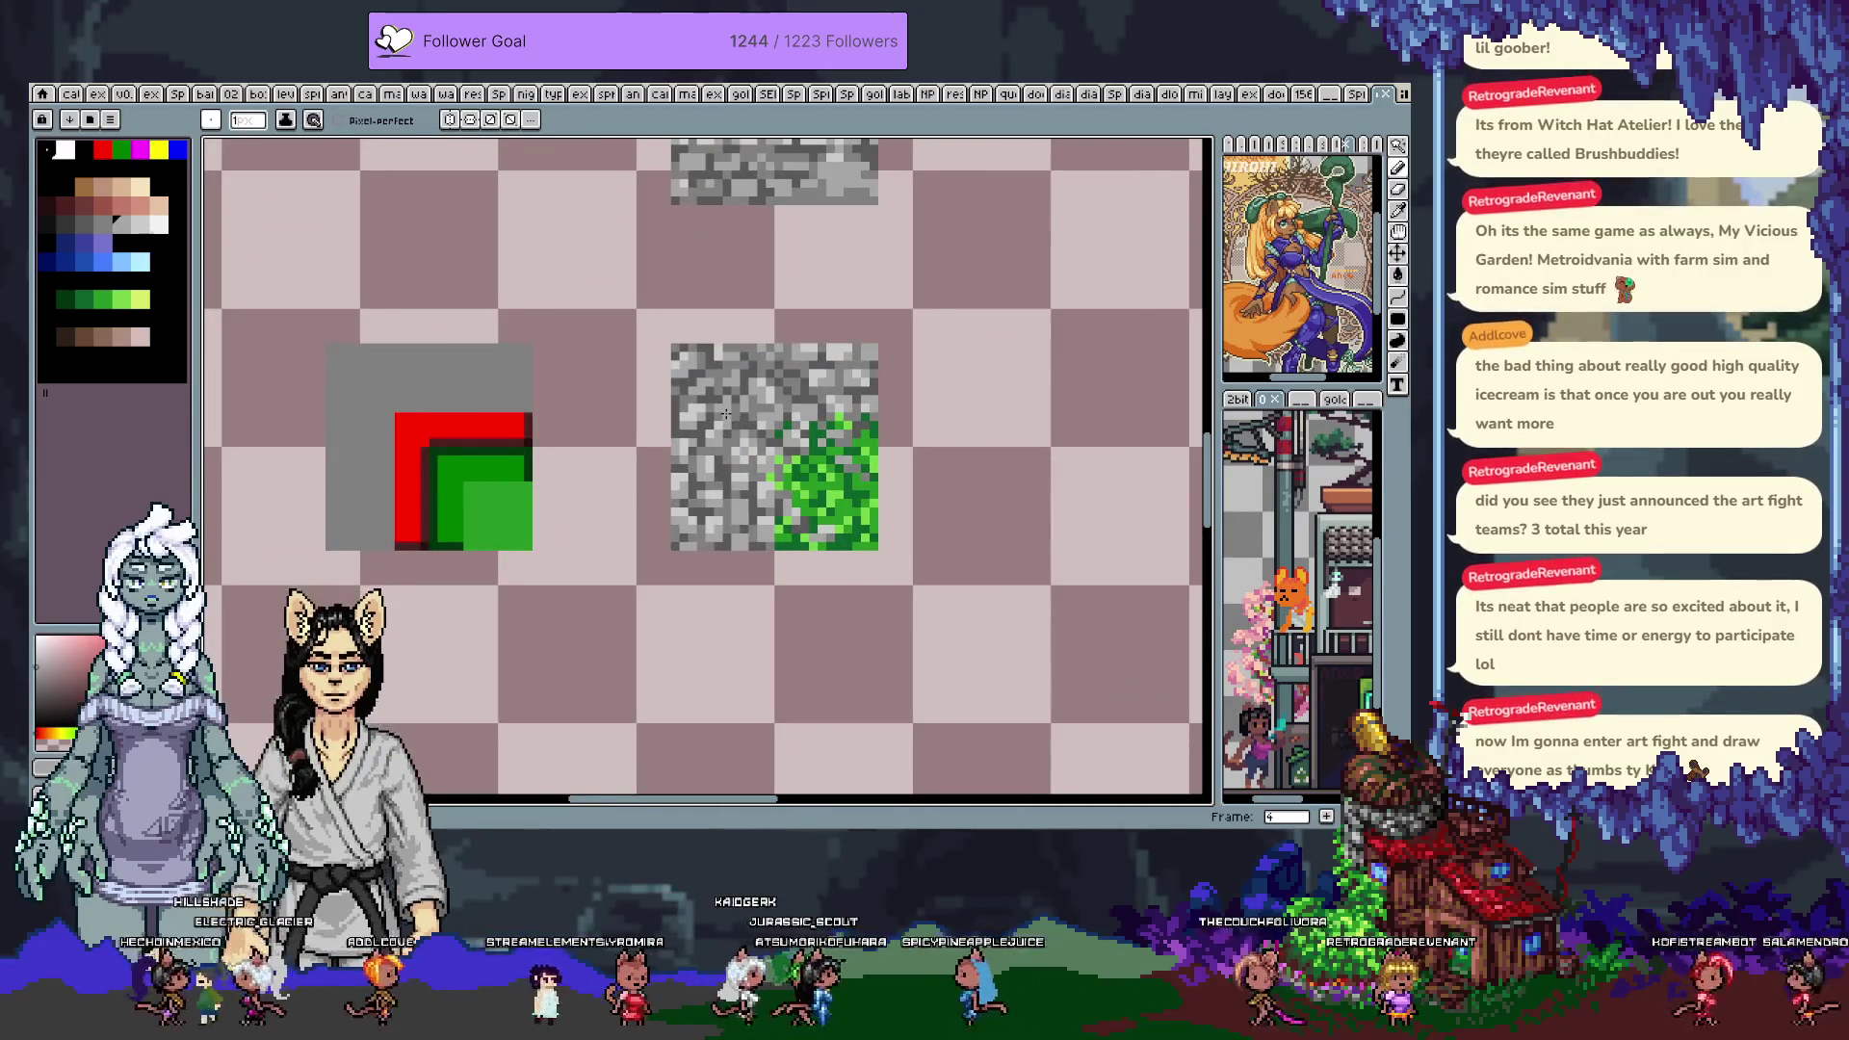
scroll(726, 414, "up", 1)
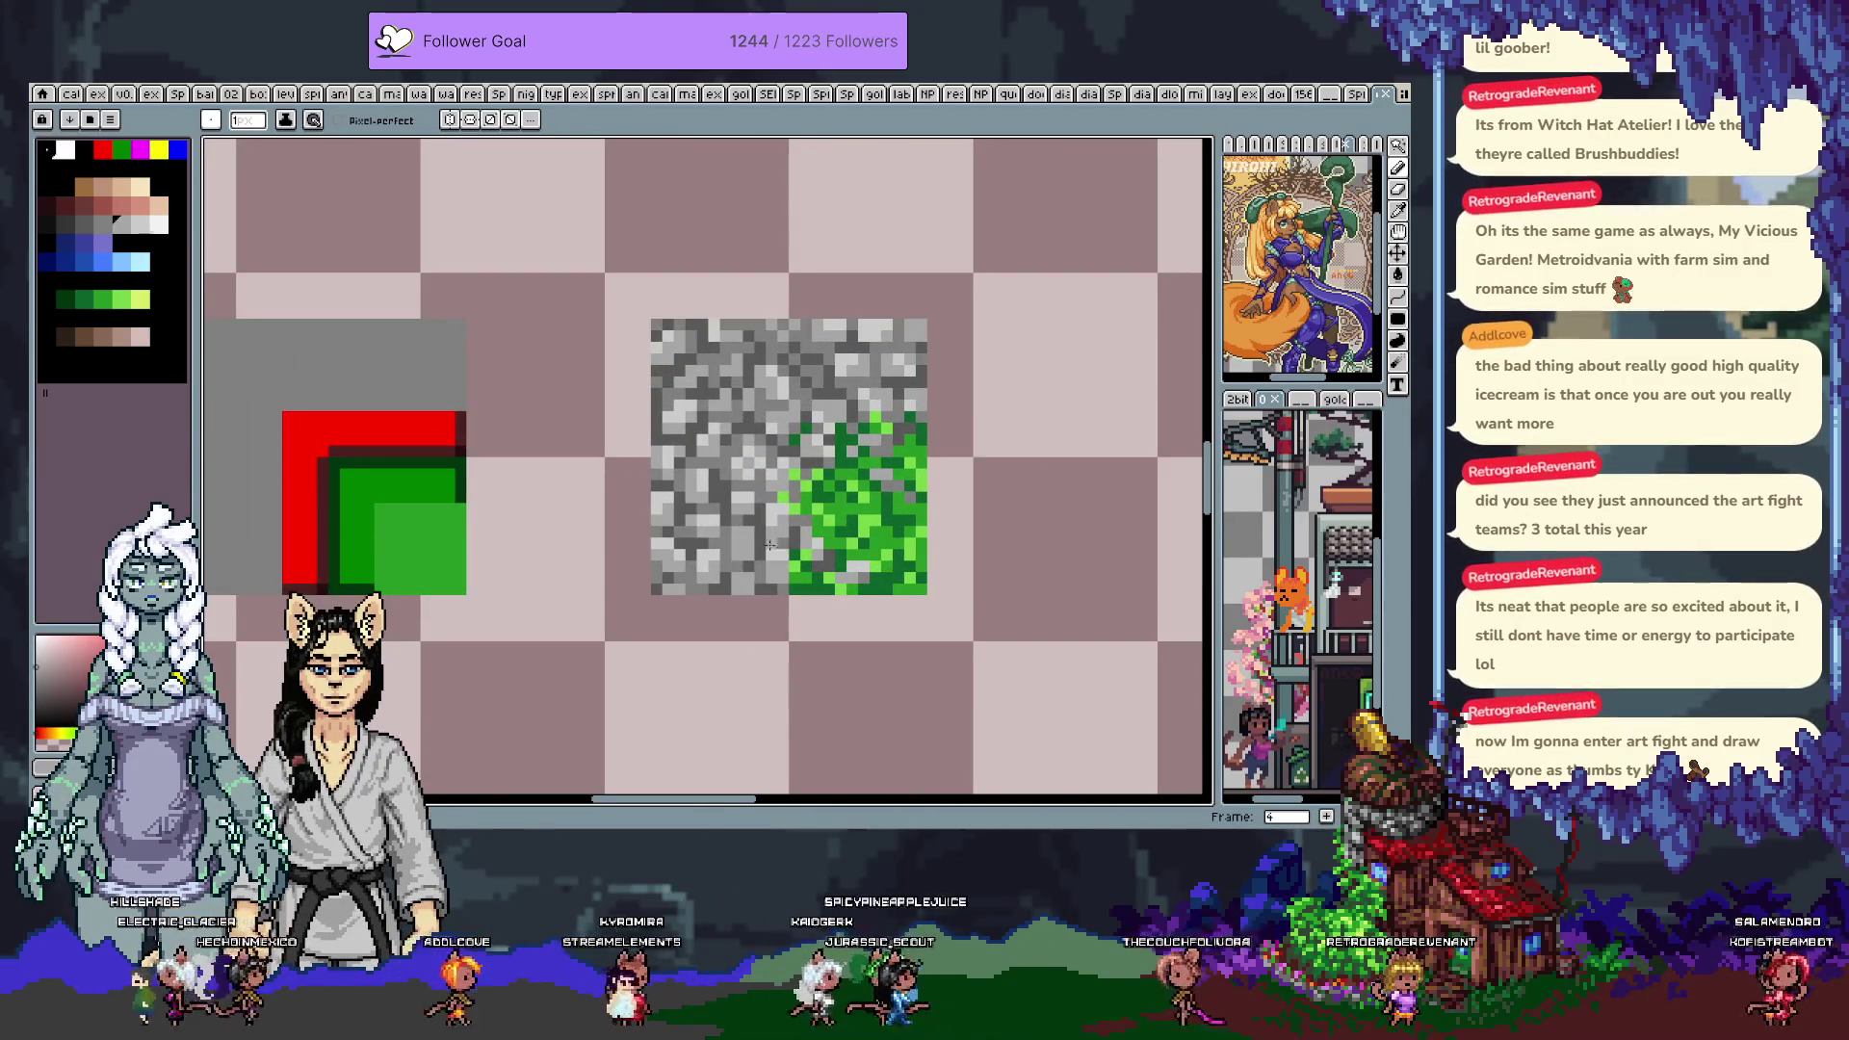
left_click(770, 565, "alt")
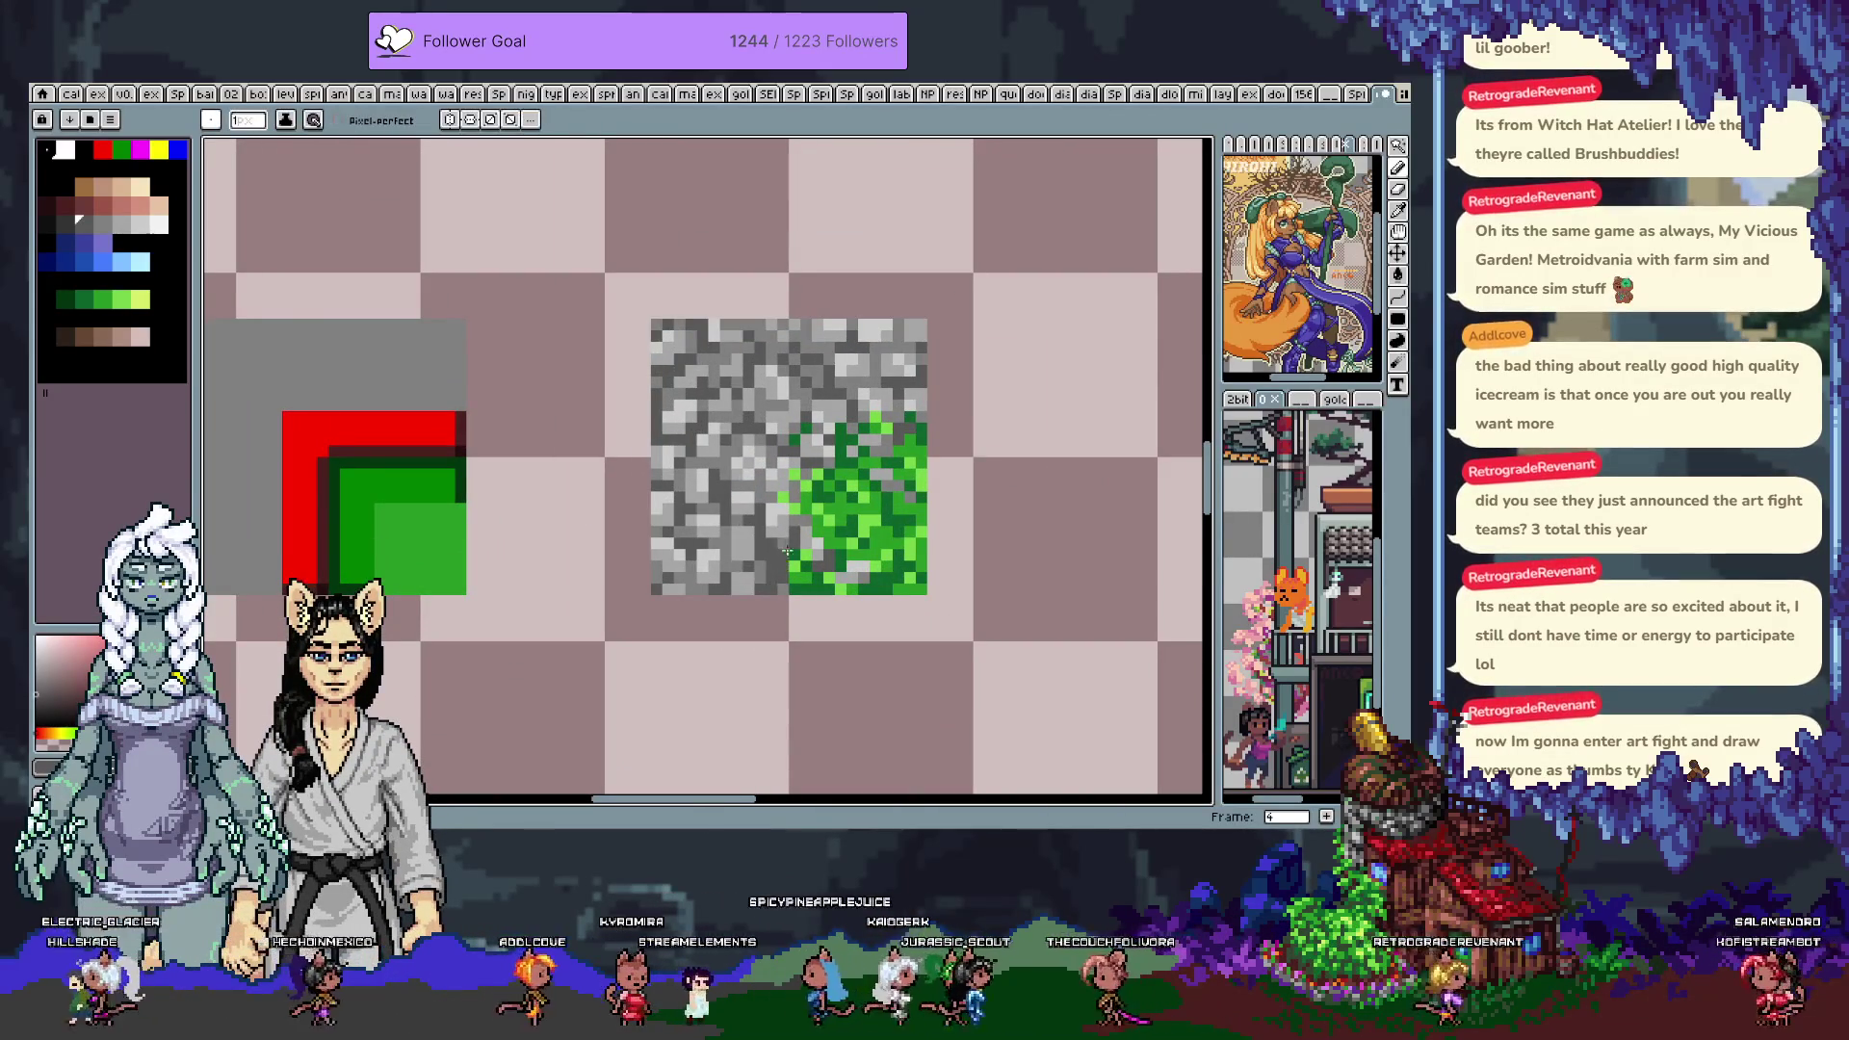
left_click(771, 551, "alt")
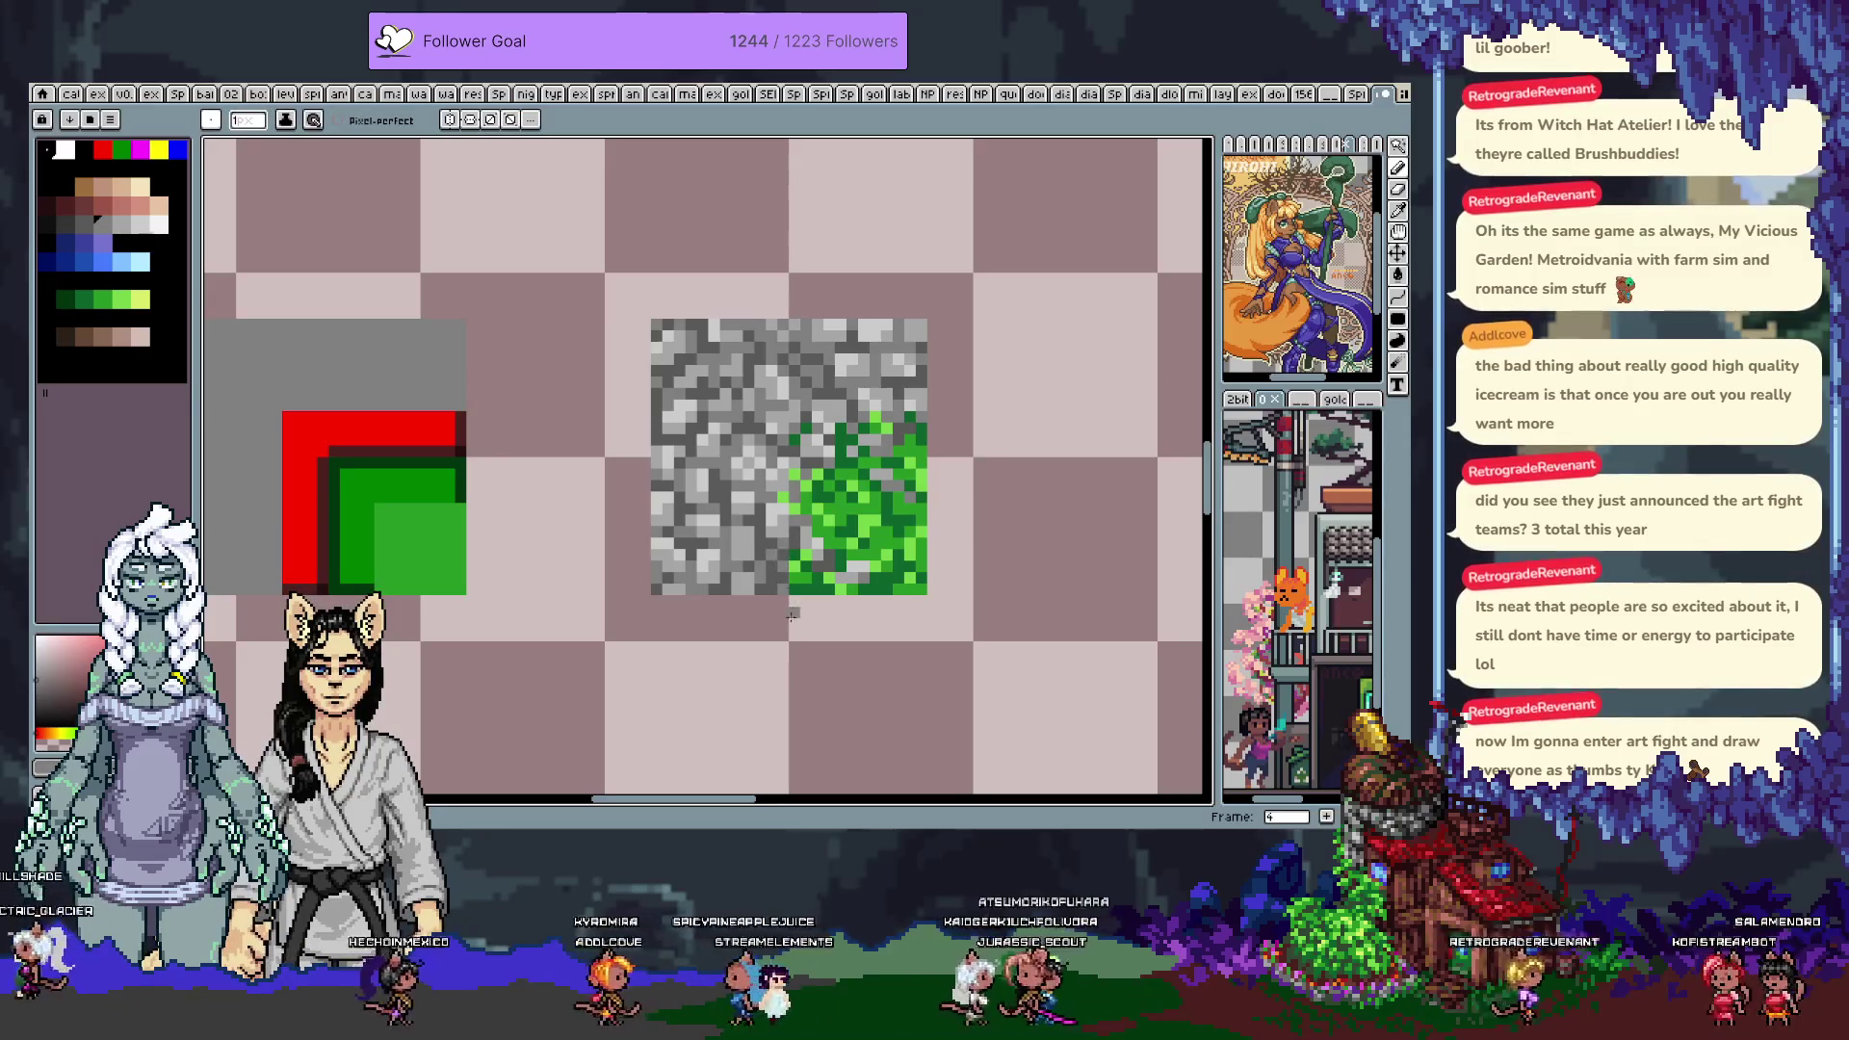
scroll(771, 583, "down", 5)
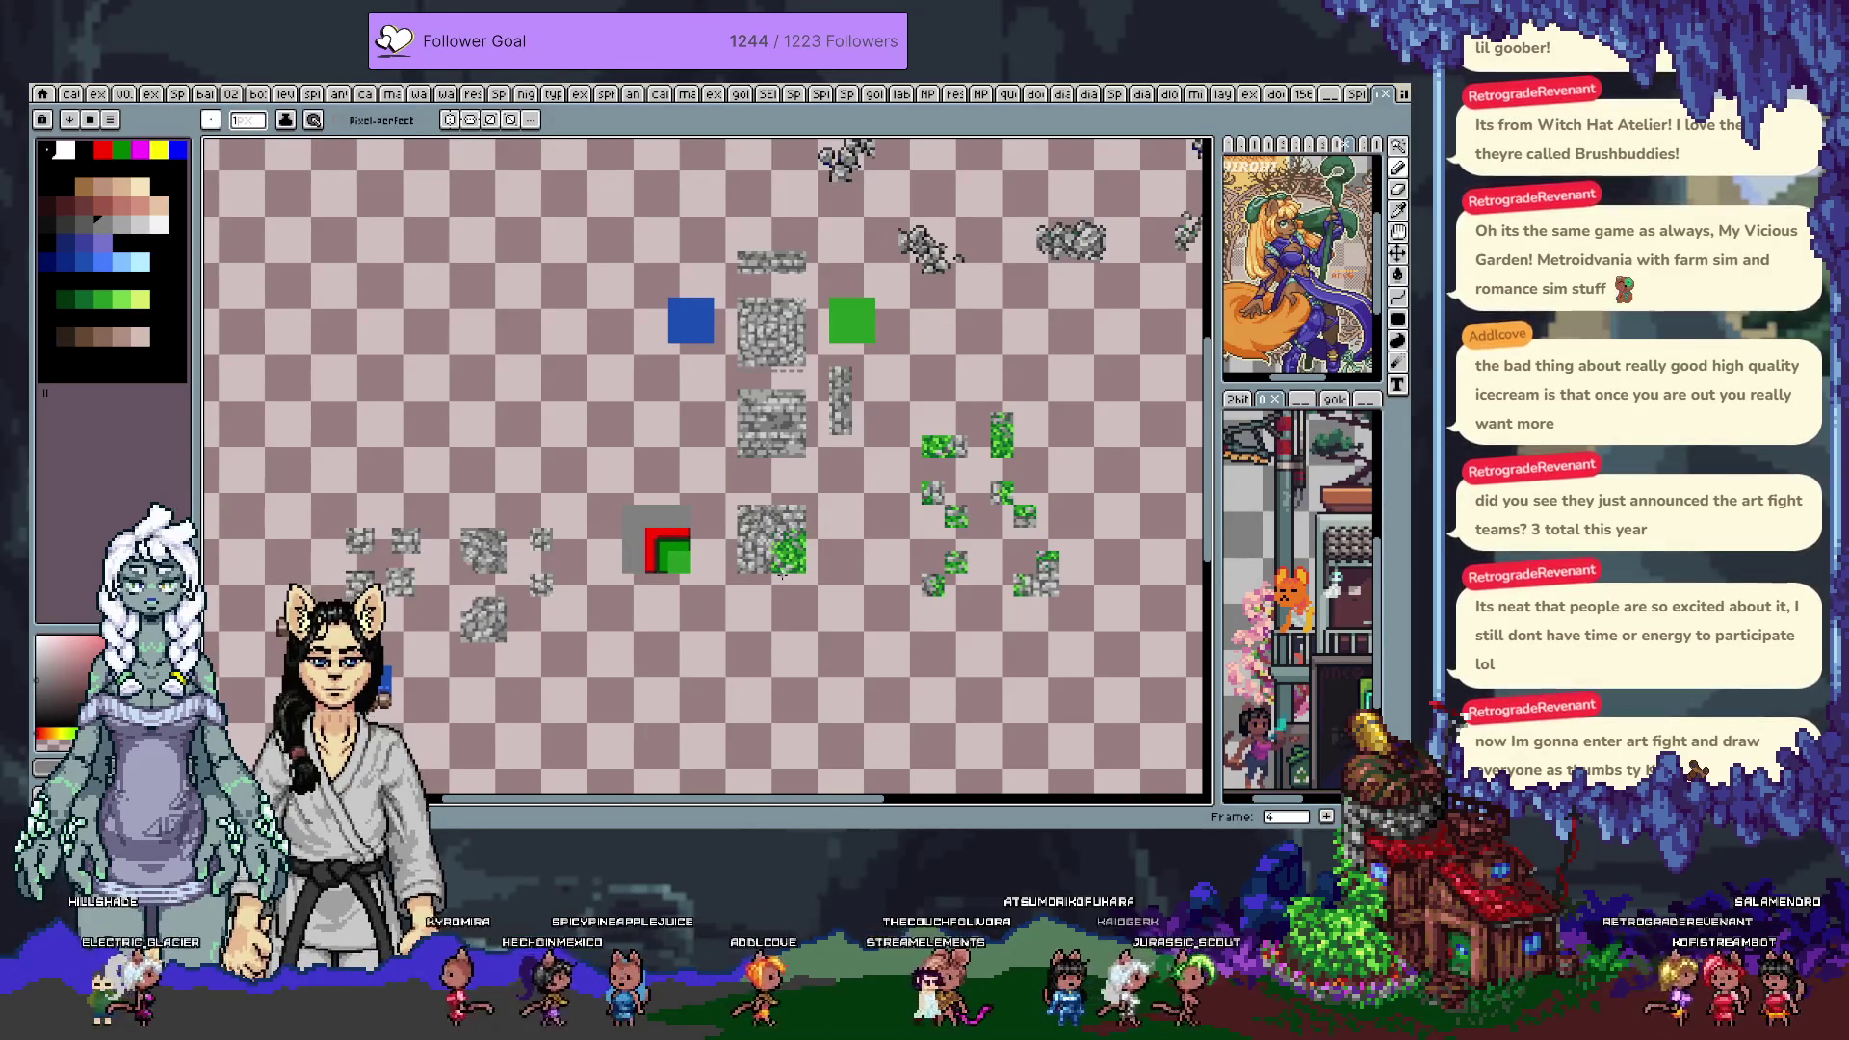
scroll(770, 573, "up", 2)
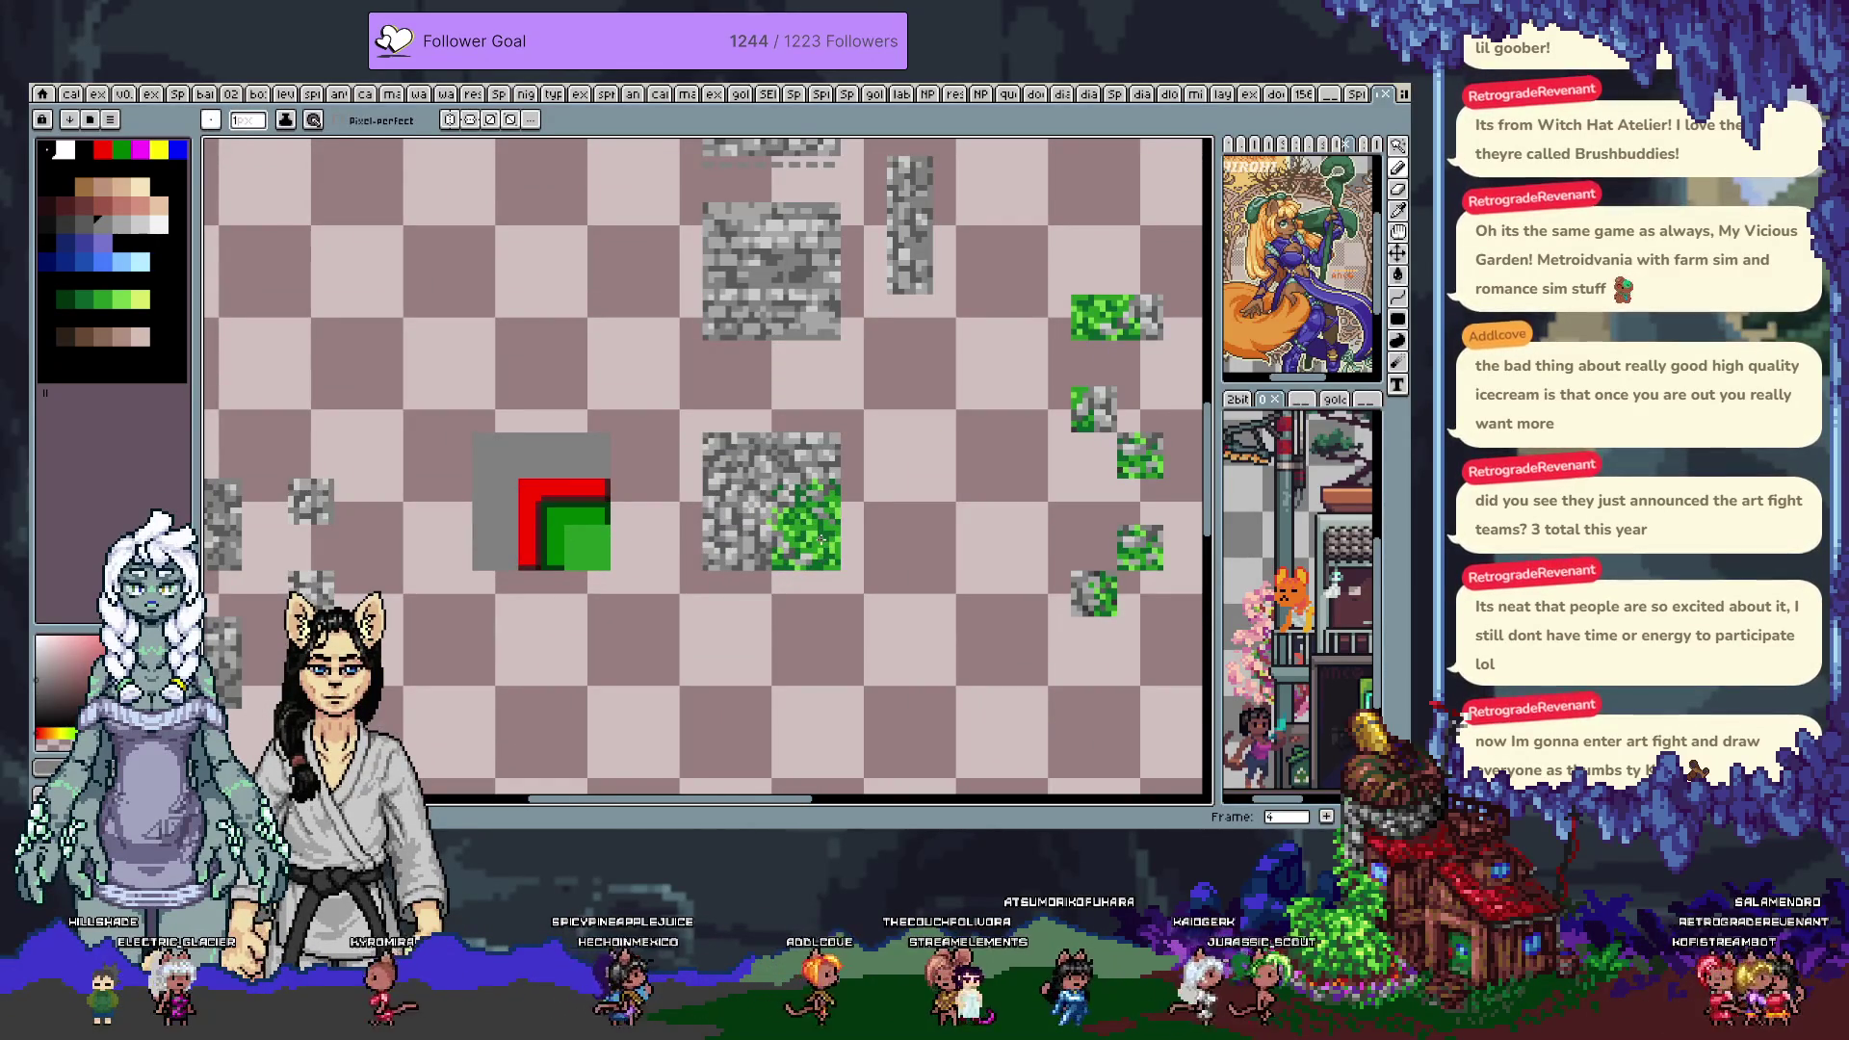
Select the stone-and-grass tile and move it down one tile space
key("m")
left_click_drag(822, 557, 729, 459)
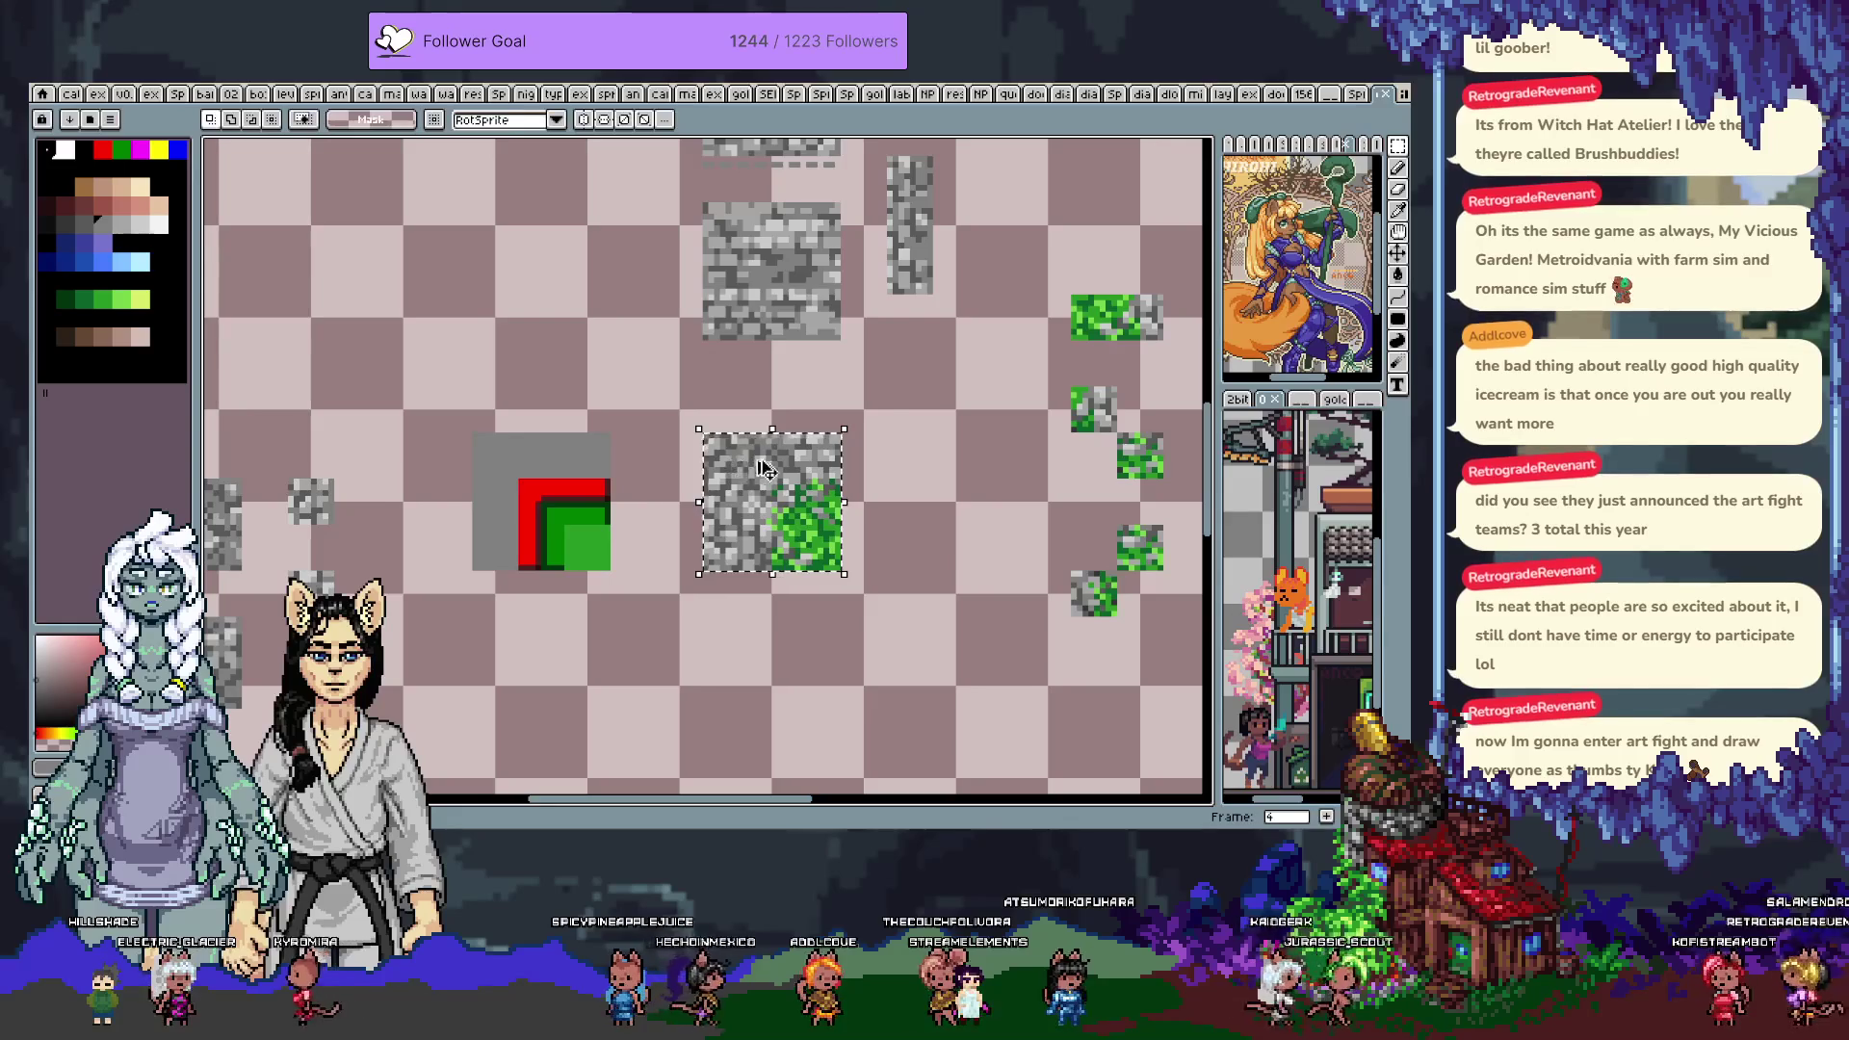
scroll(830, 474, "down", 3)
key("ctrl+t")
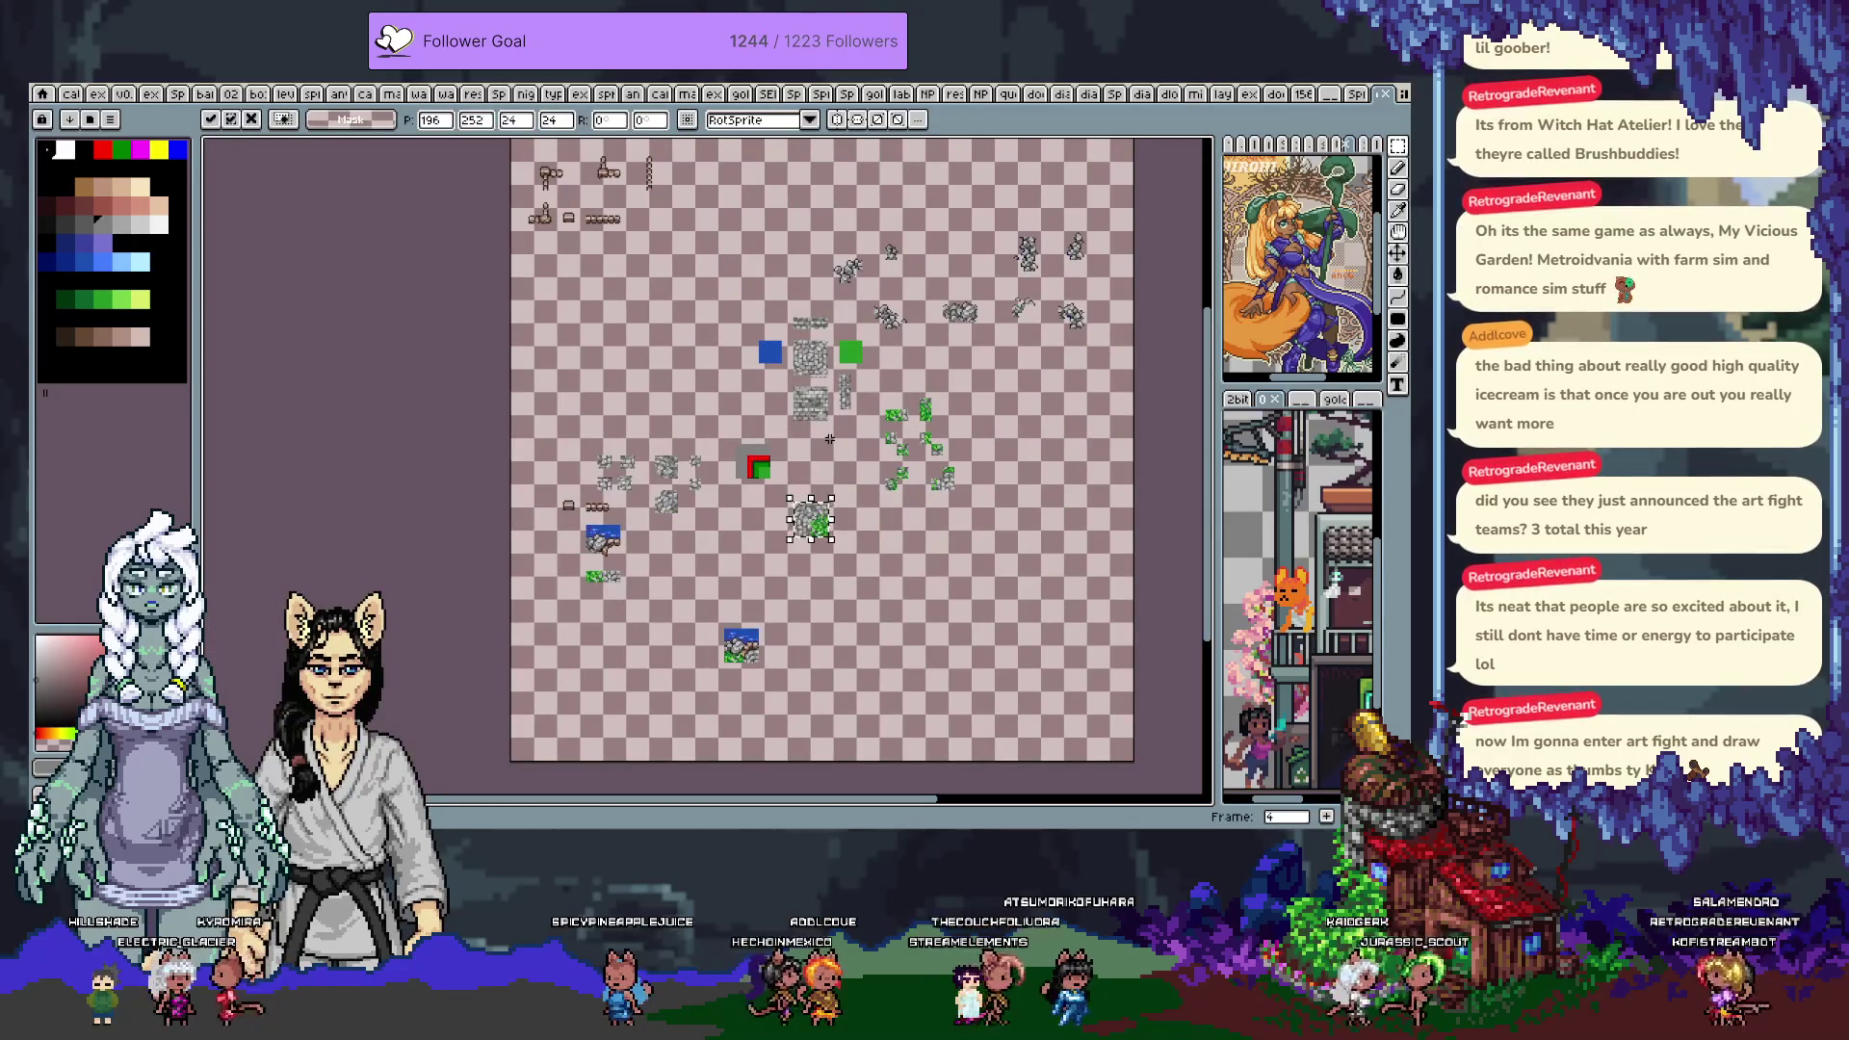
key("shift+Down")
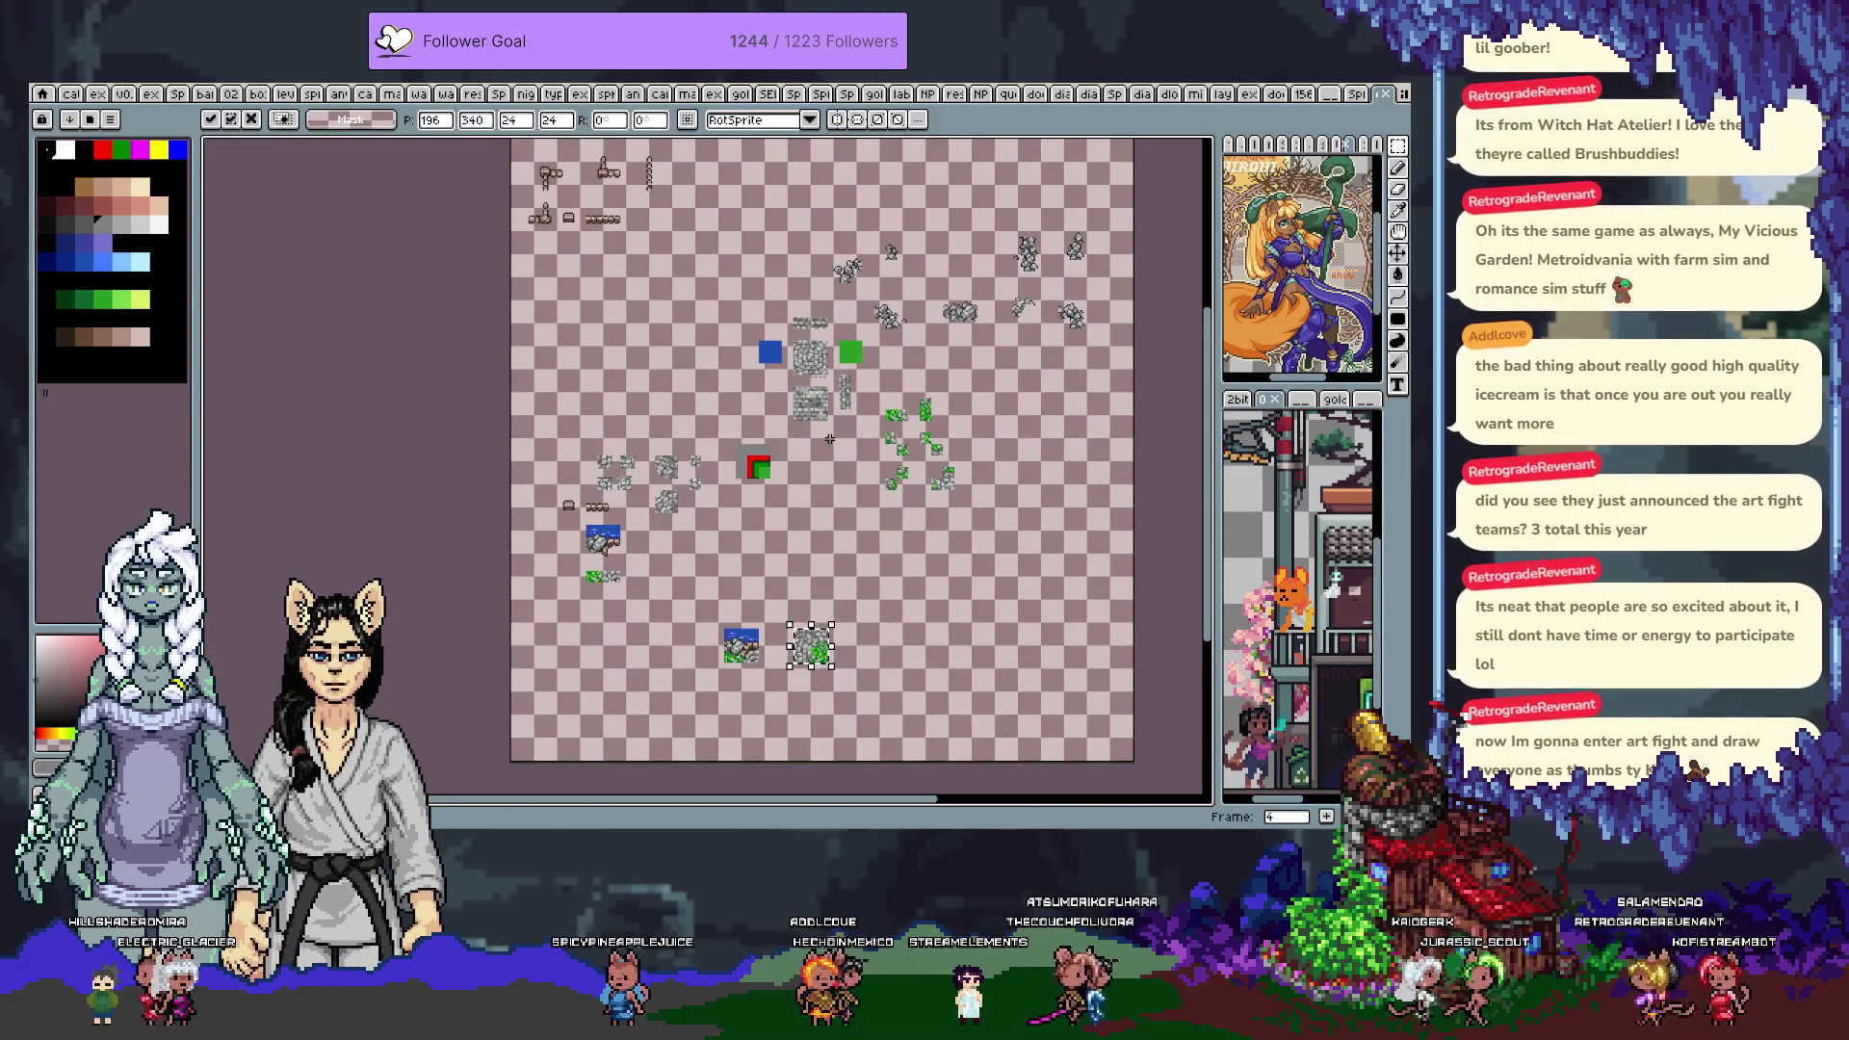
key("ctrl+d")
Paste a copy of the tile into frame 3, one tile right, then show frame 1
key("Left")
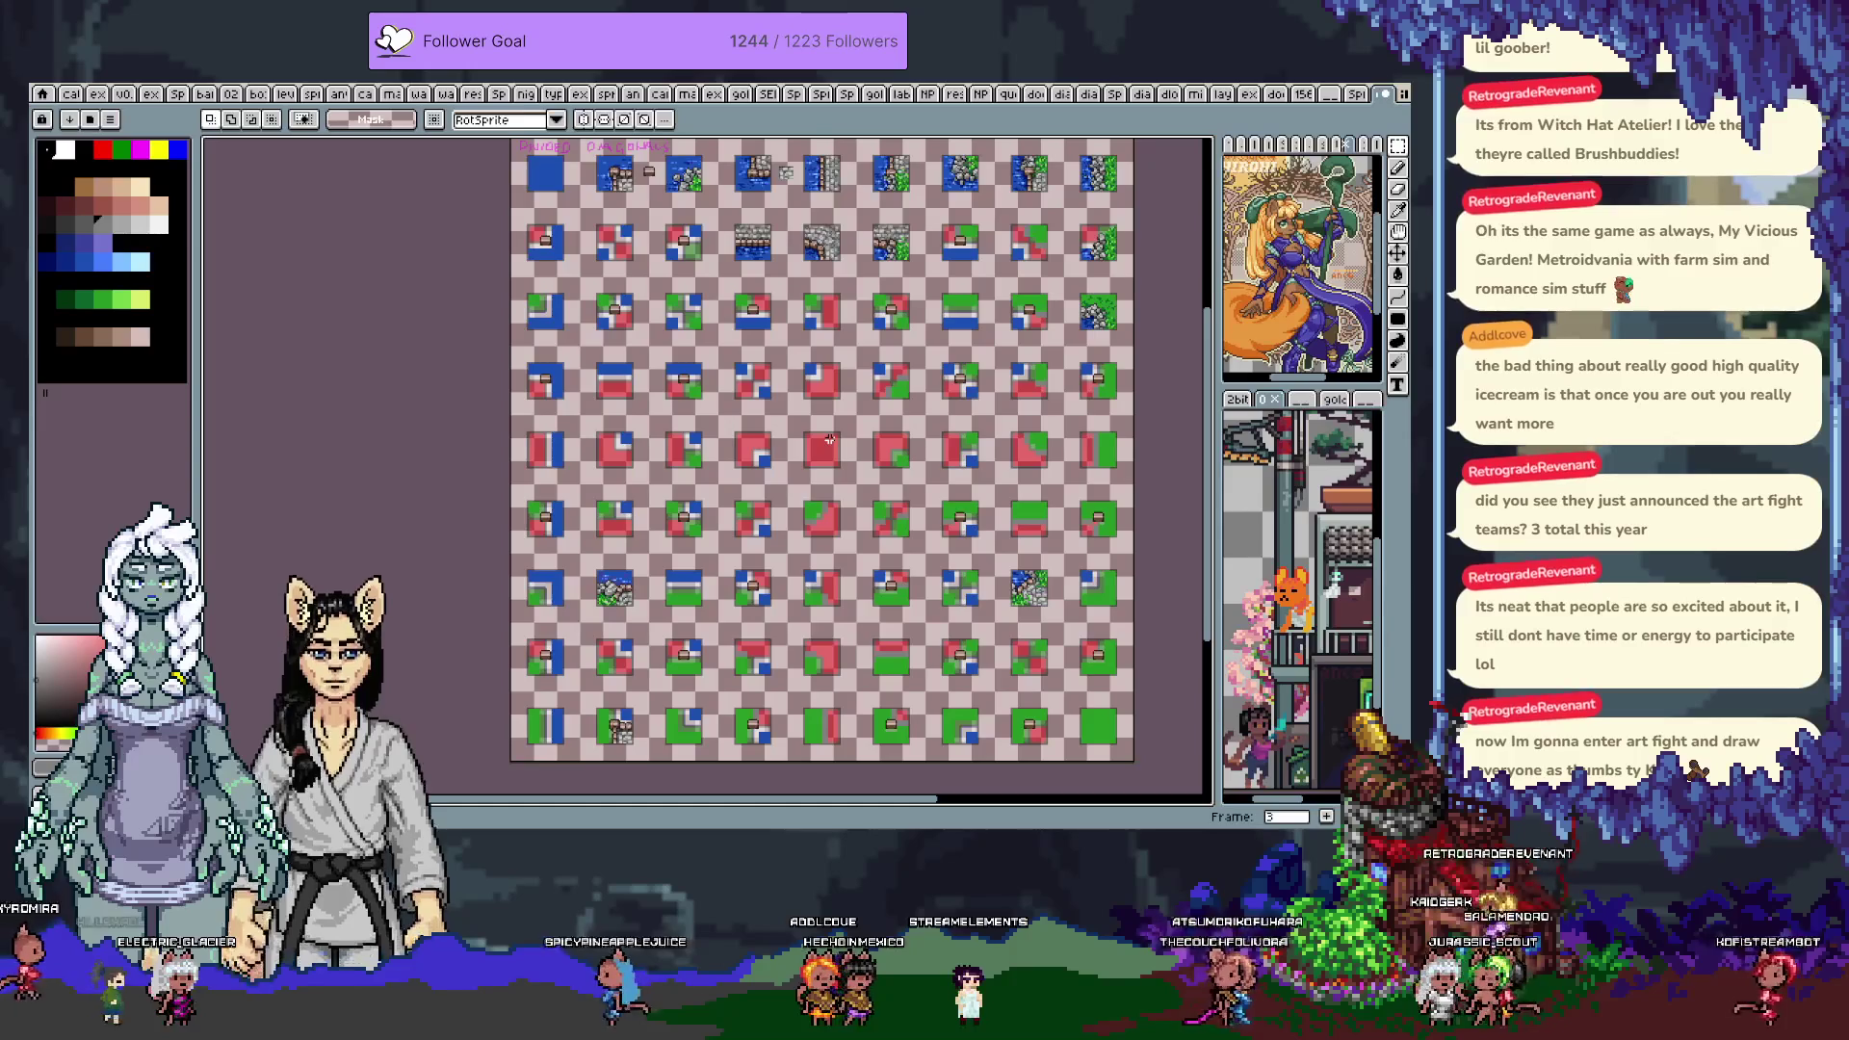
key("ctrl+v")
key("Right")
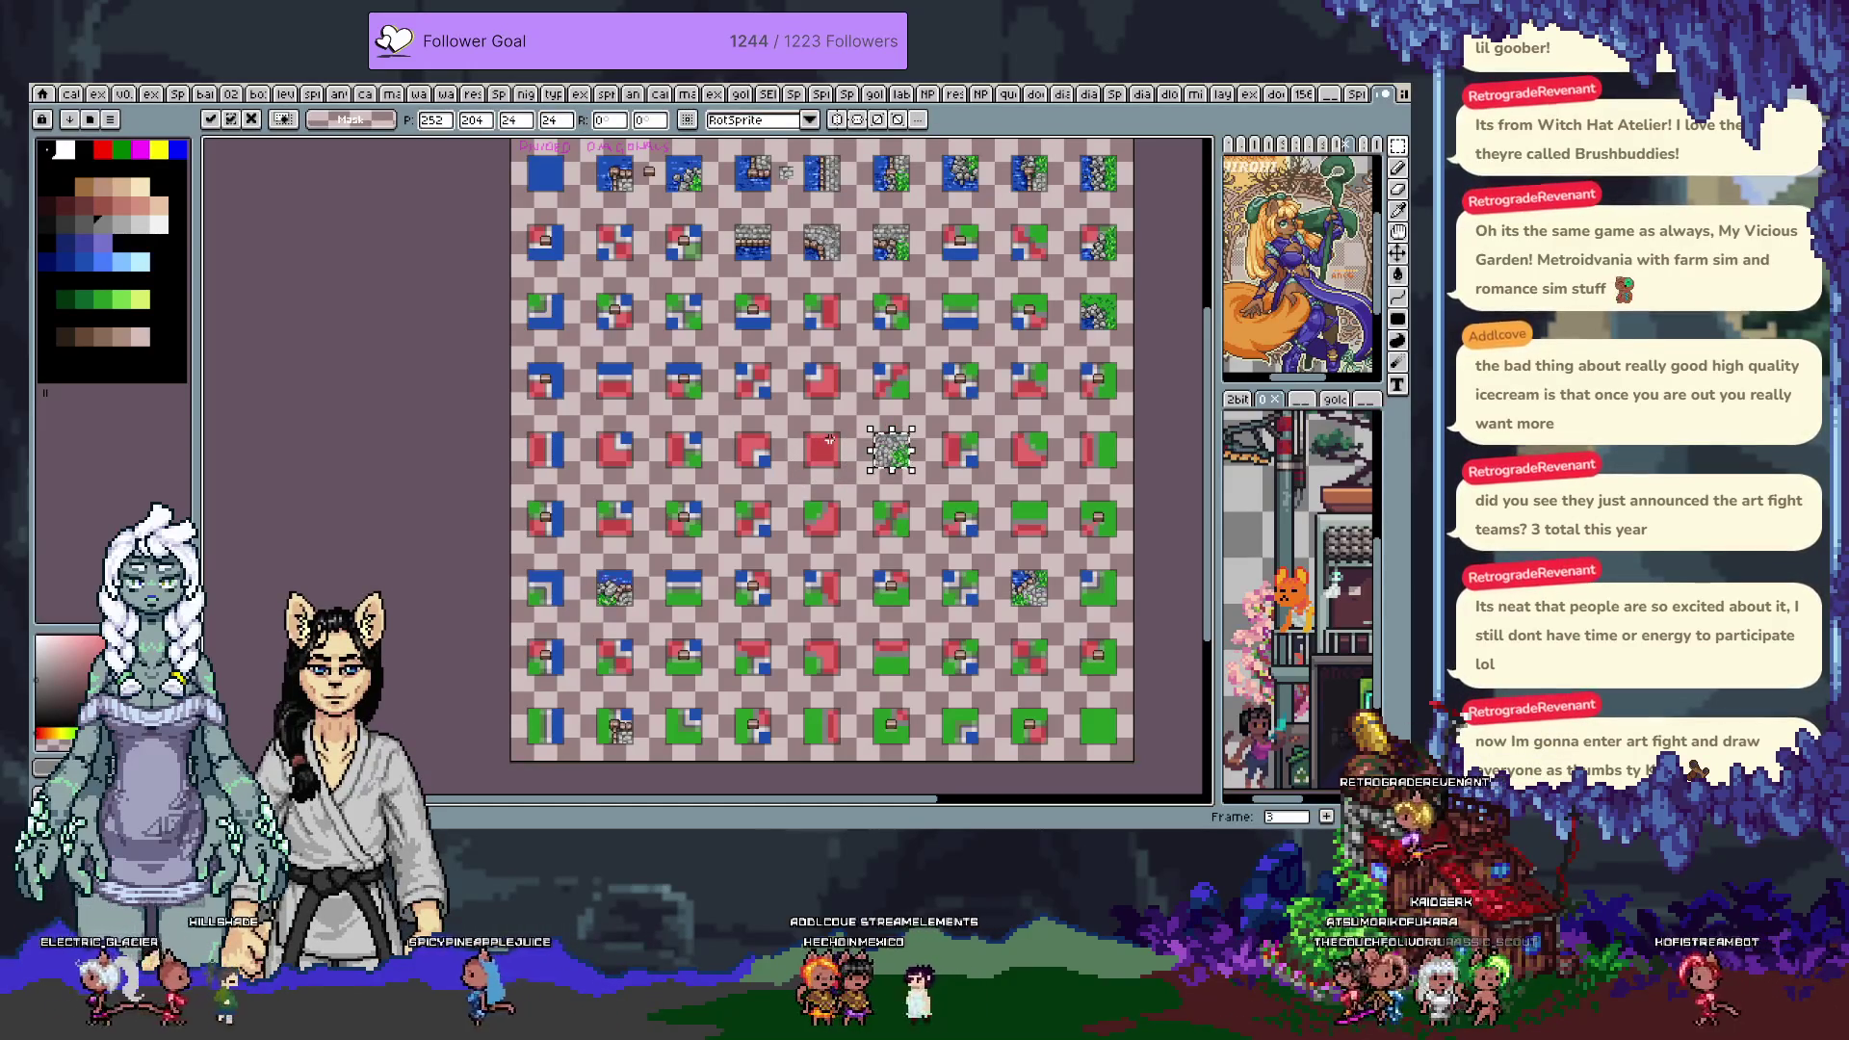
key("Return")
key("Right")
key("Right")
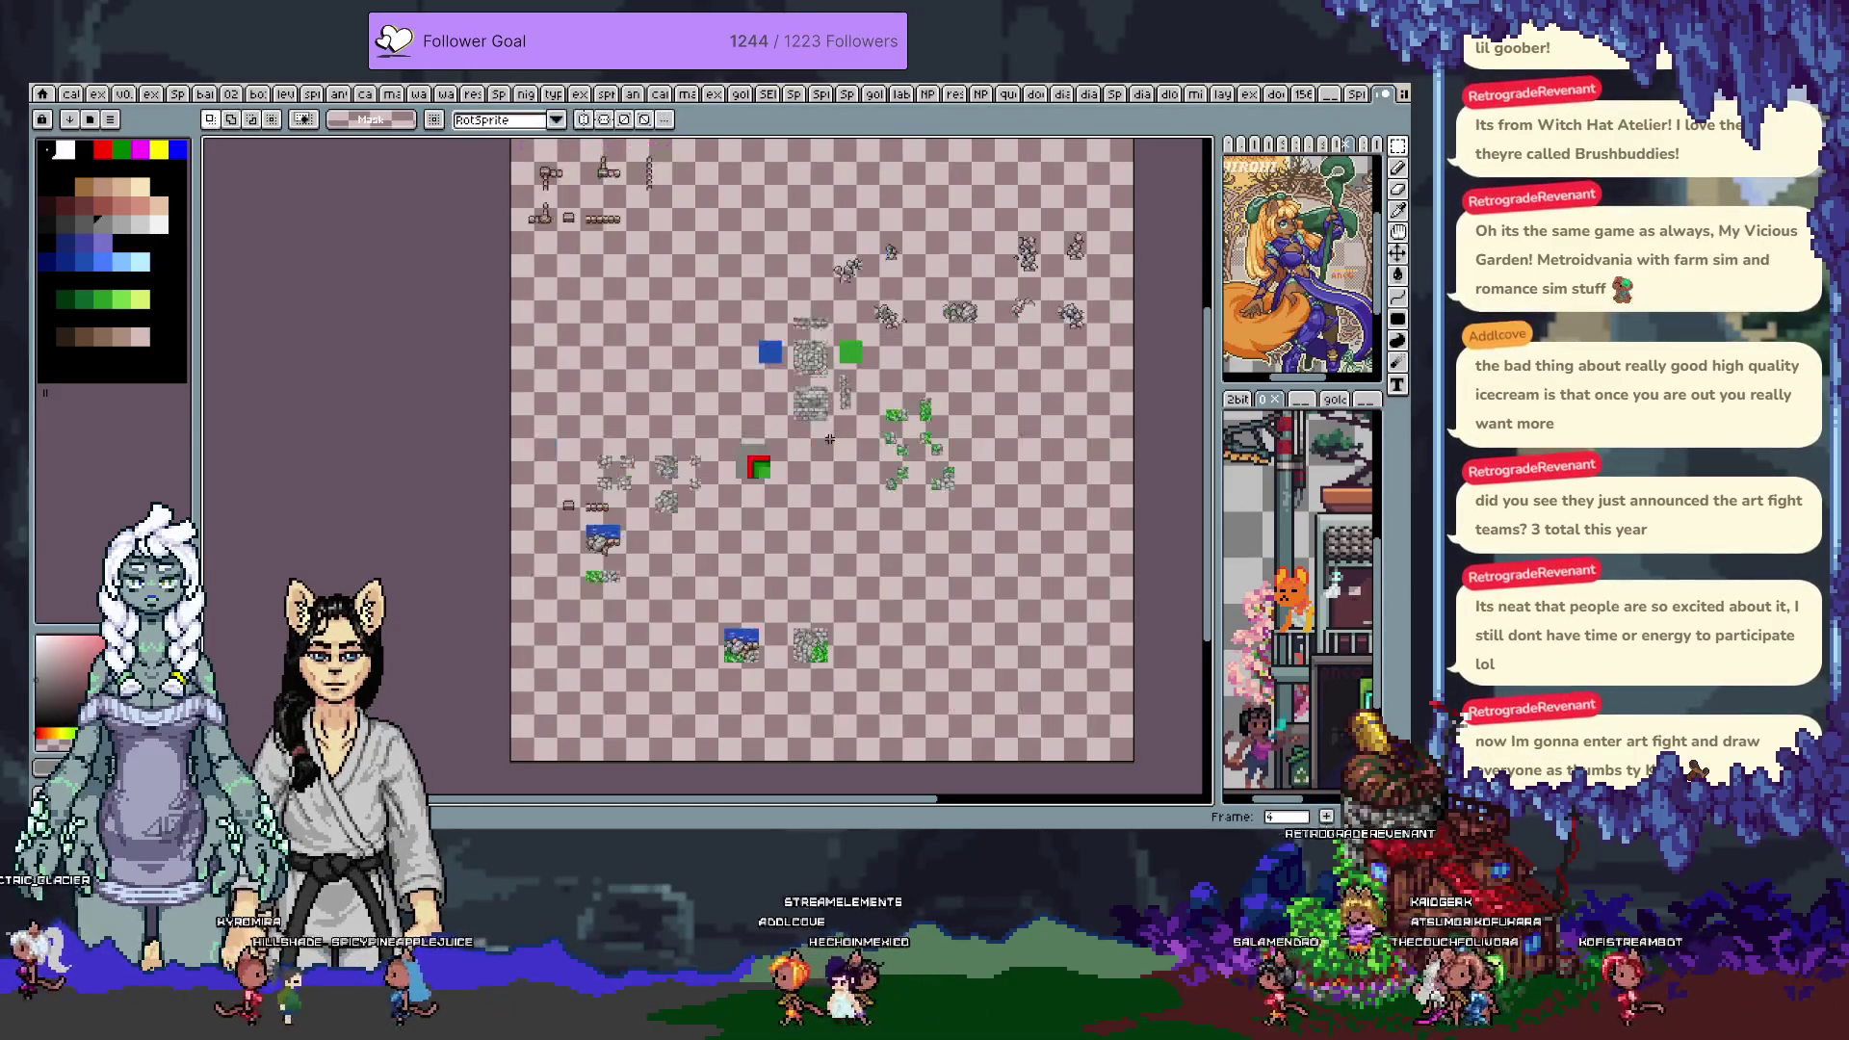
key("Left")
key("Left")
key("Left")
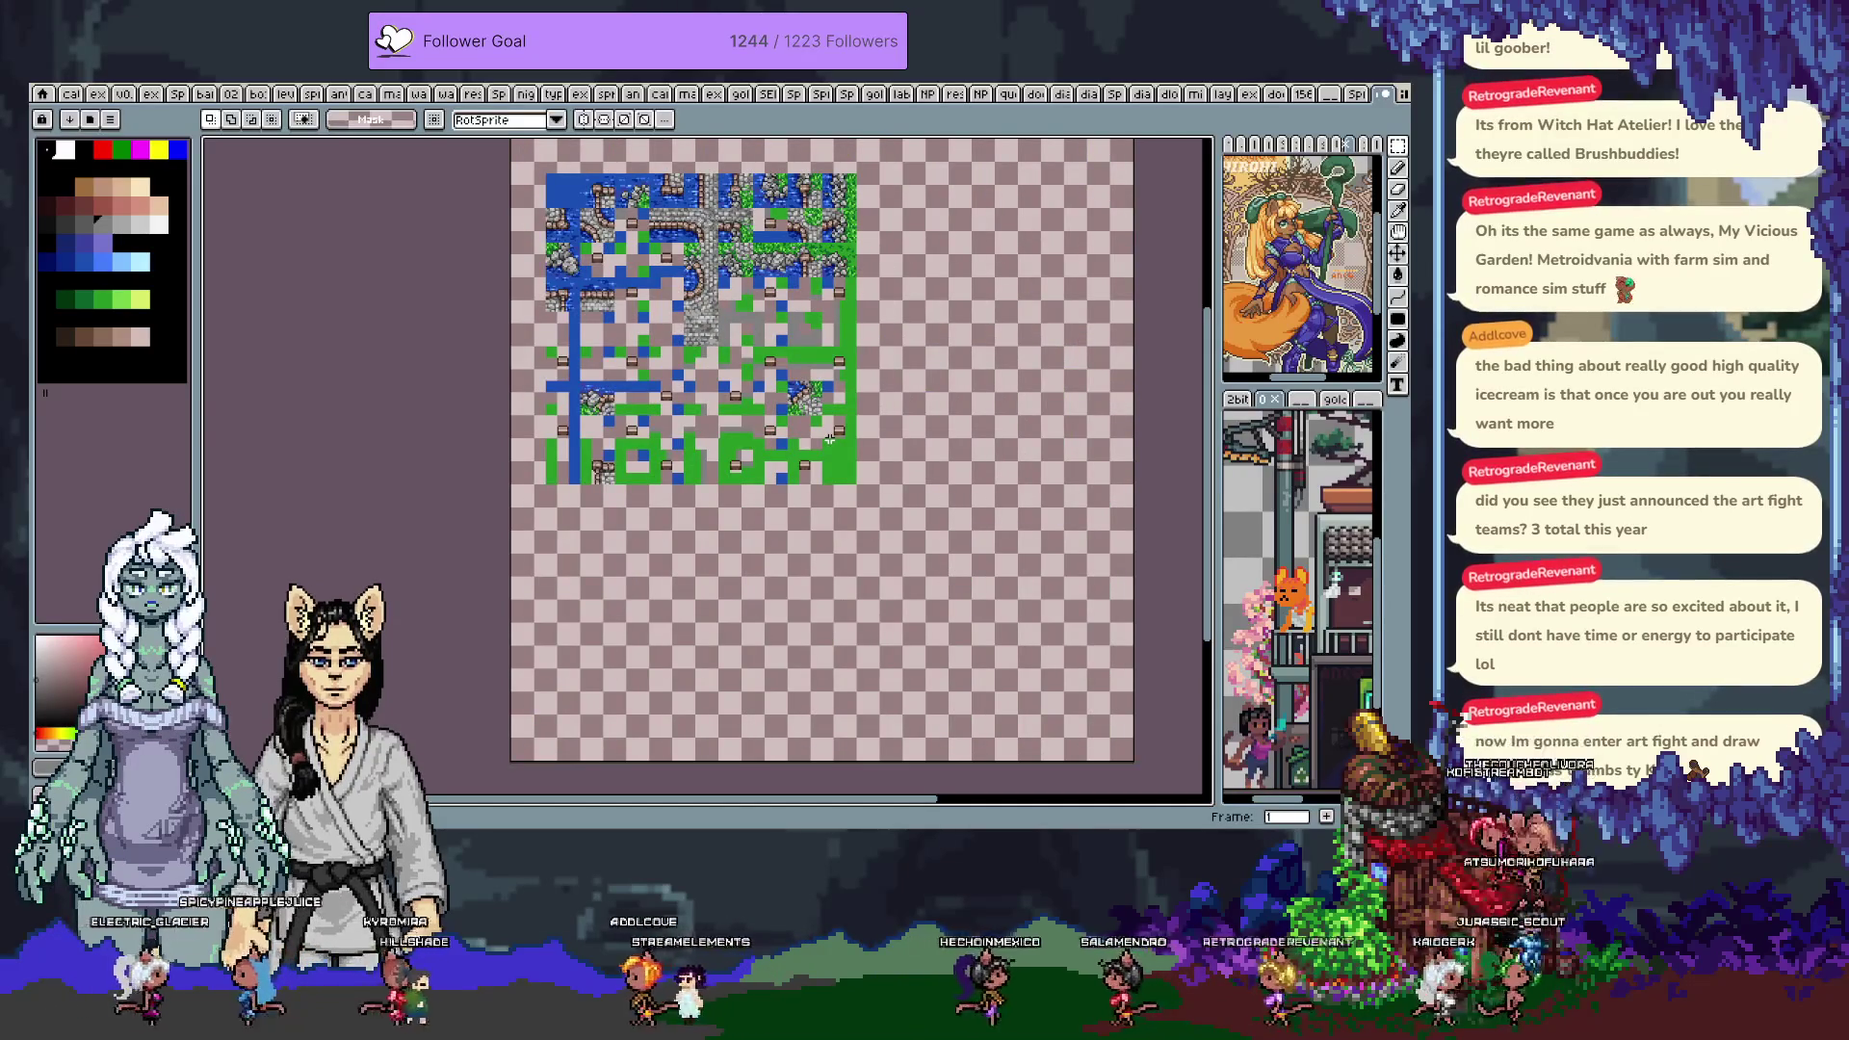
Reposition the map view and stamp the copied stone tile into the grass area
key("b")
scroll(767, 327, "up", 4)
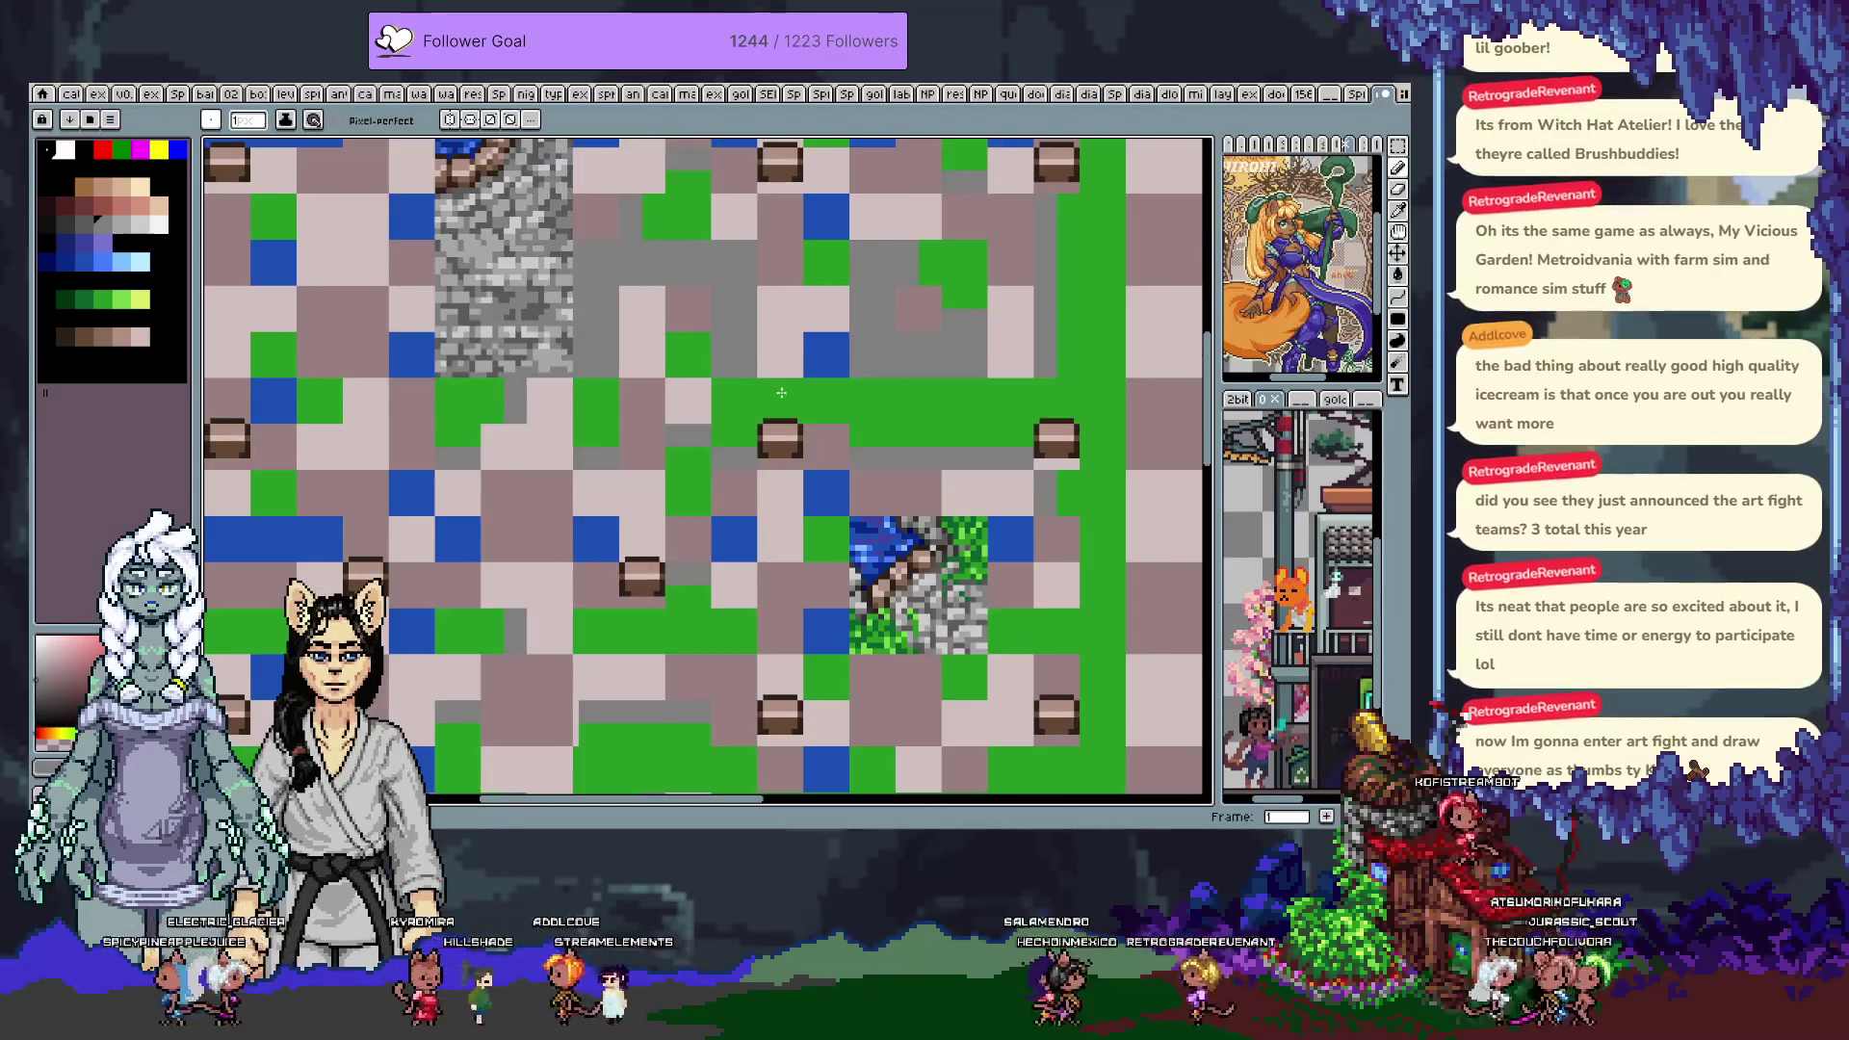
scroll(761, 436, "down", 3)
scroll(761, 436, "up", 1)
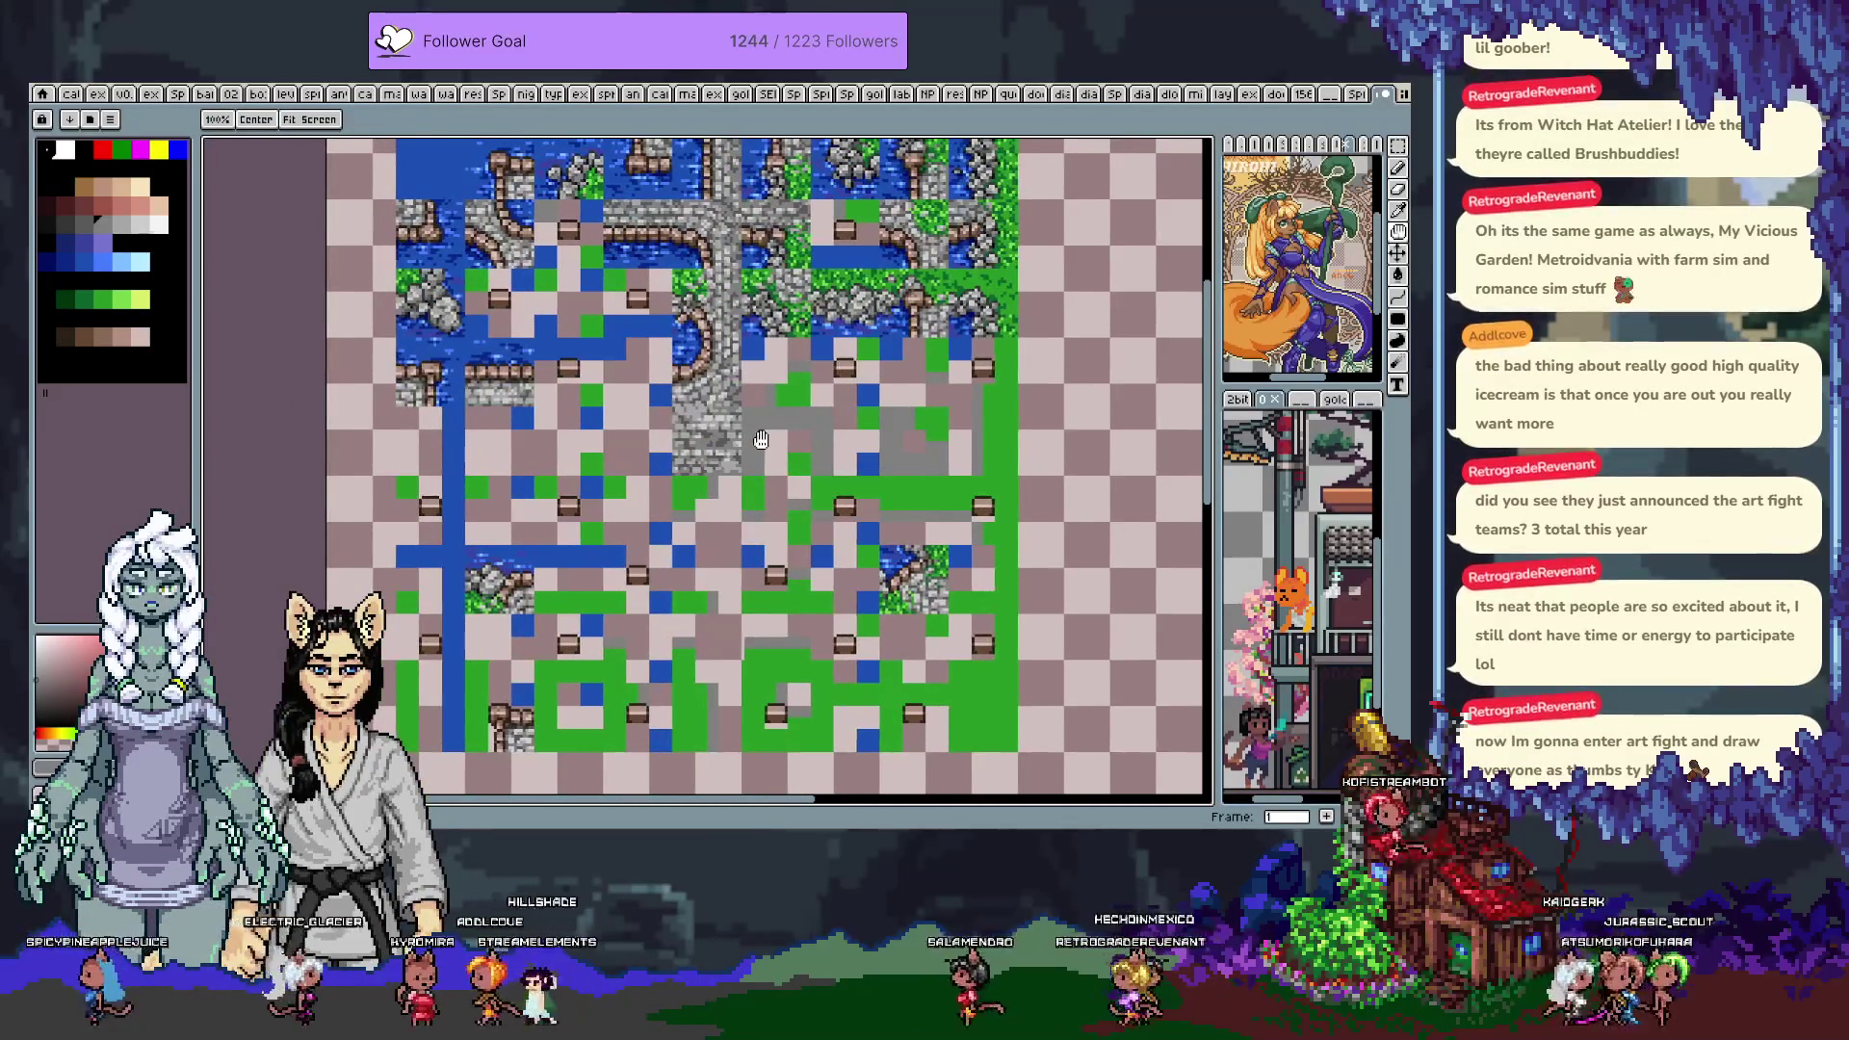
left_click_drag(698, 456, 728, 473)
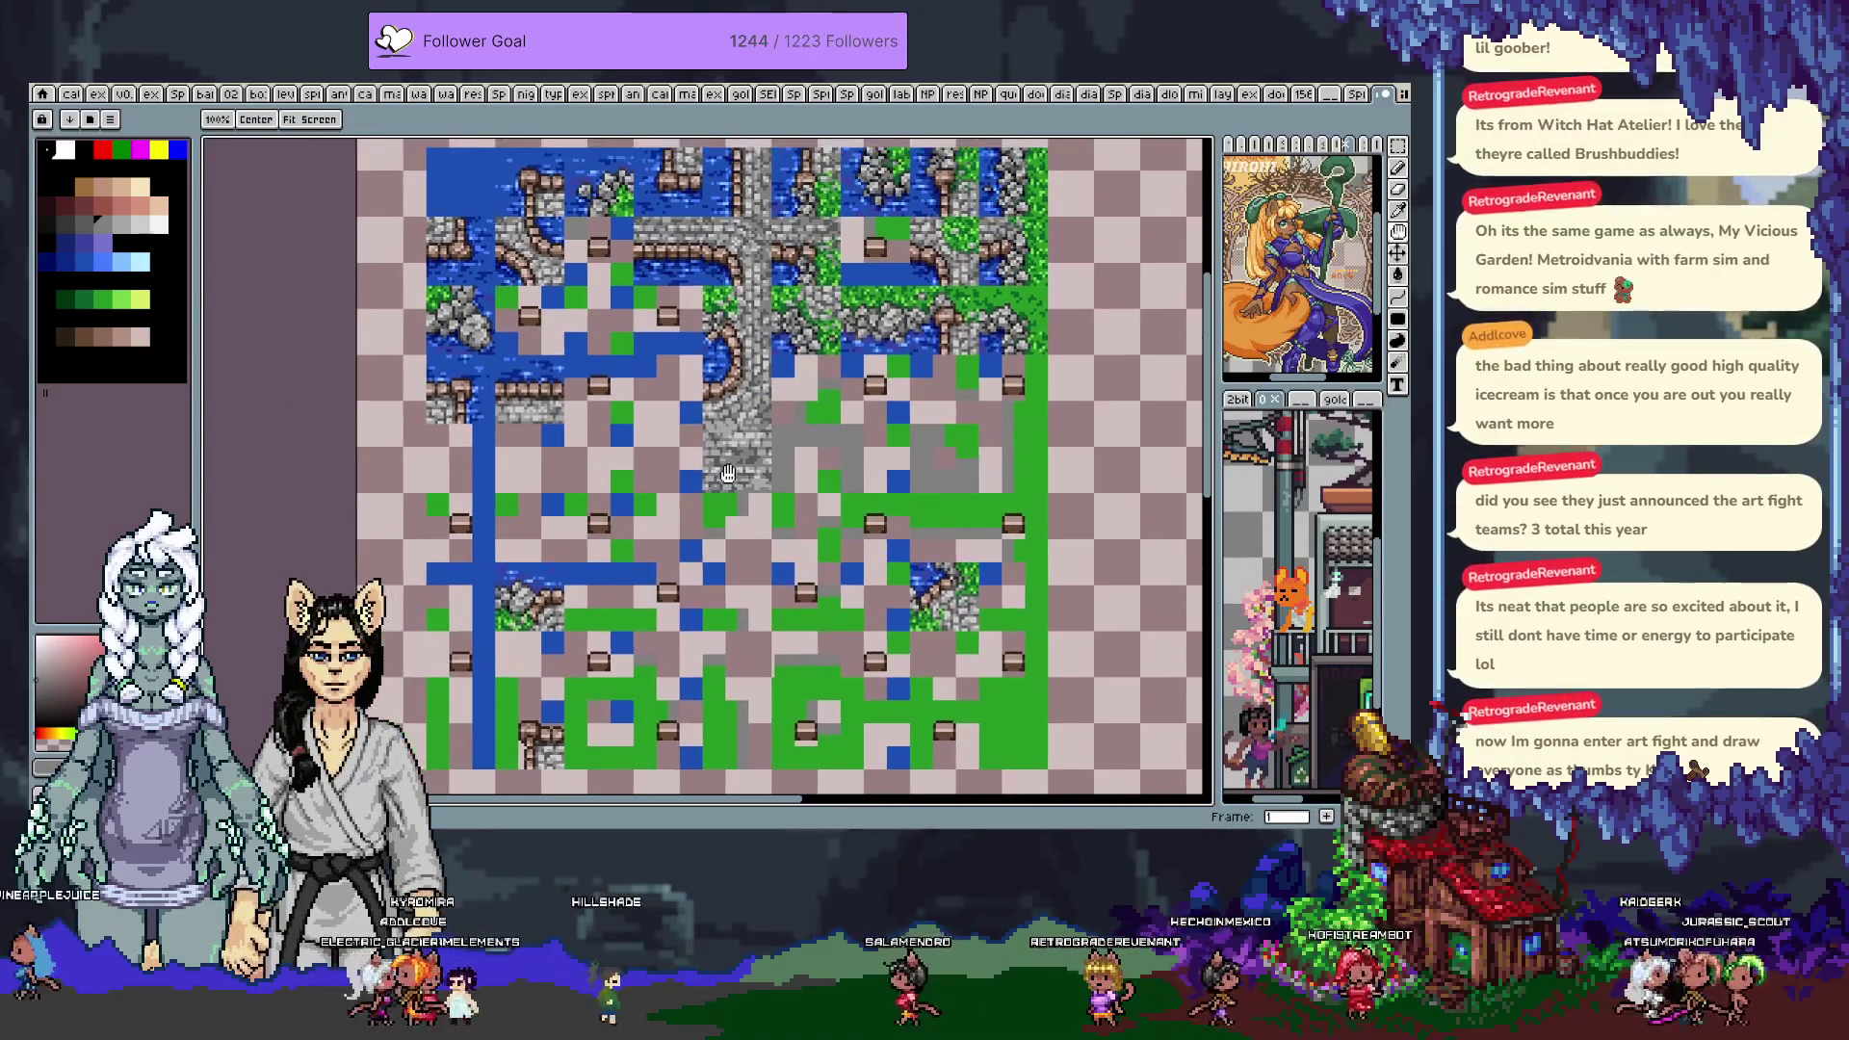
left_click_drag(853, 510, 771, 474)
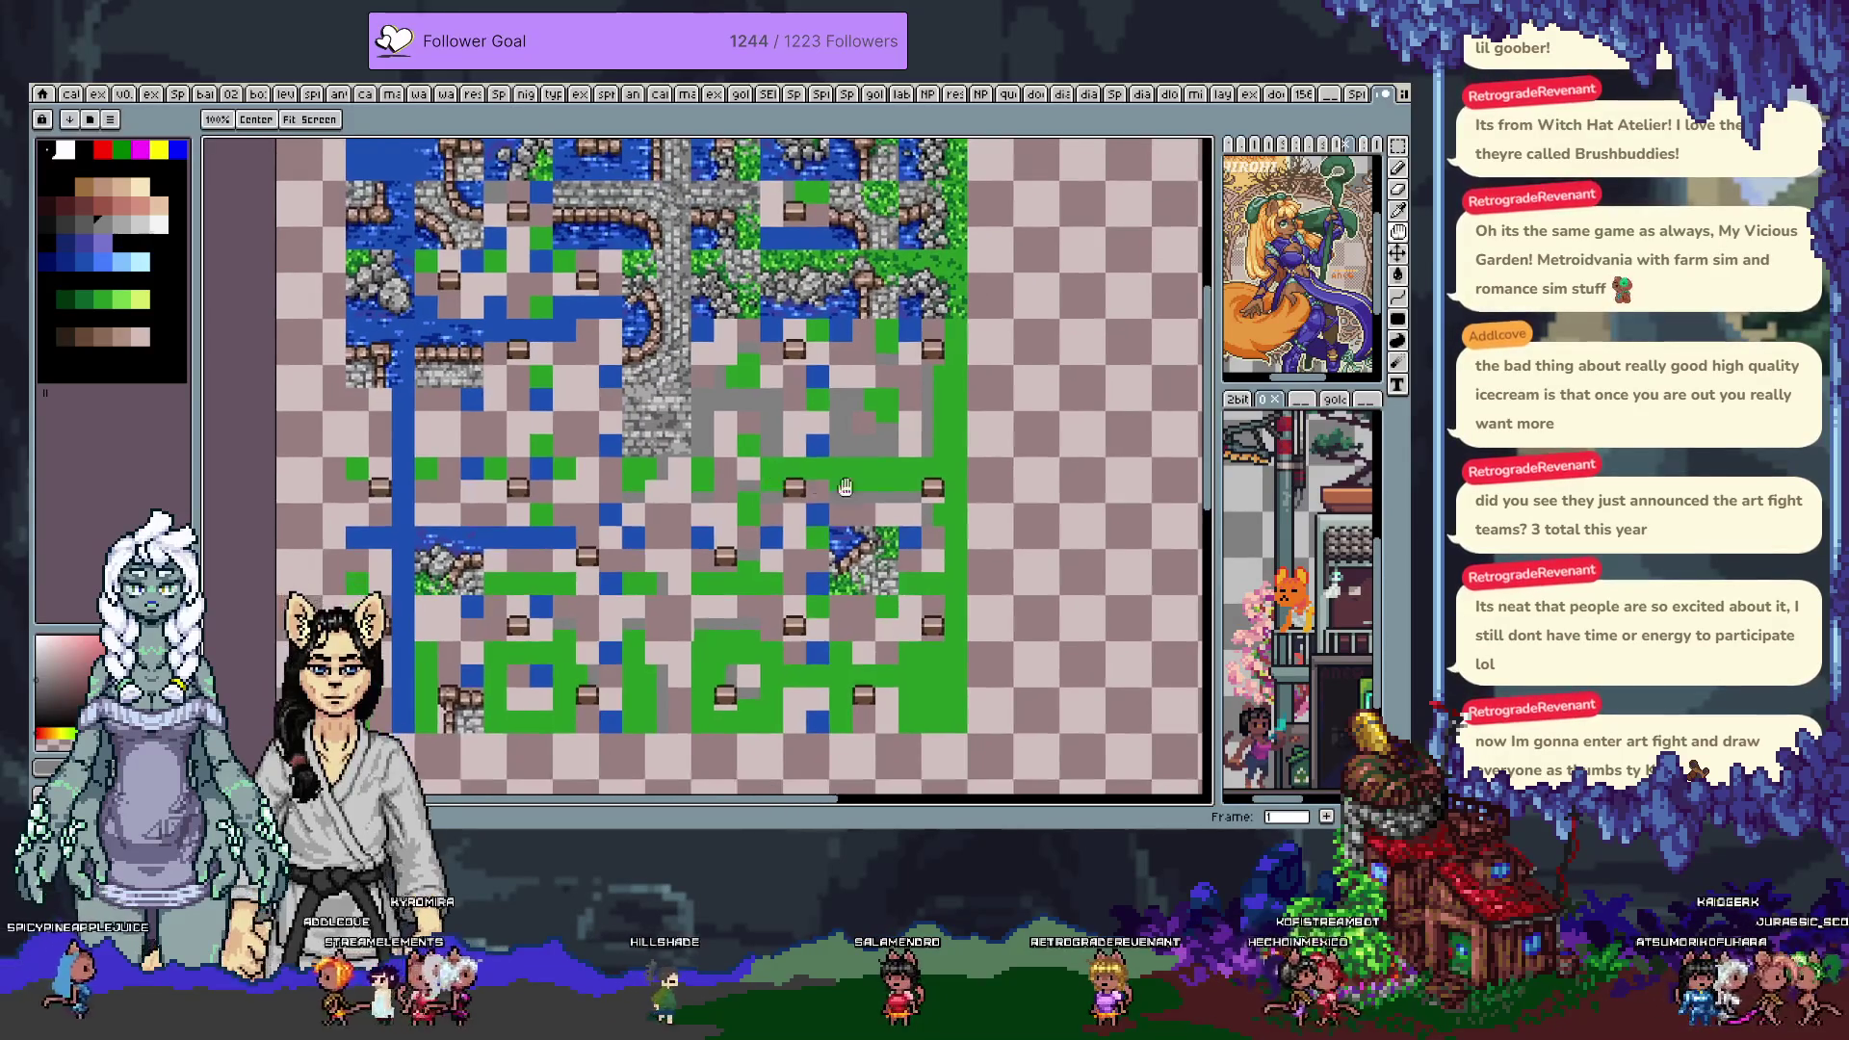
scroll(715, 431, "up", 2)
key("v")
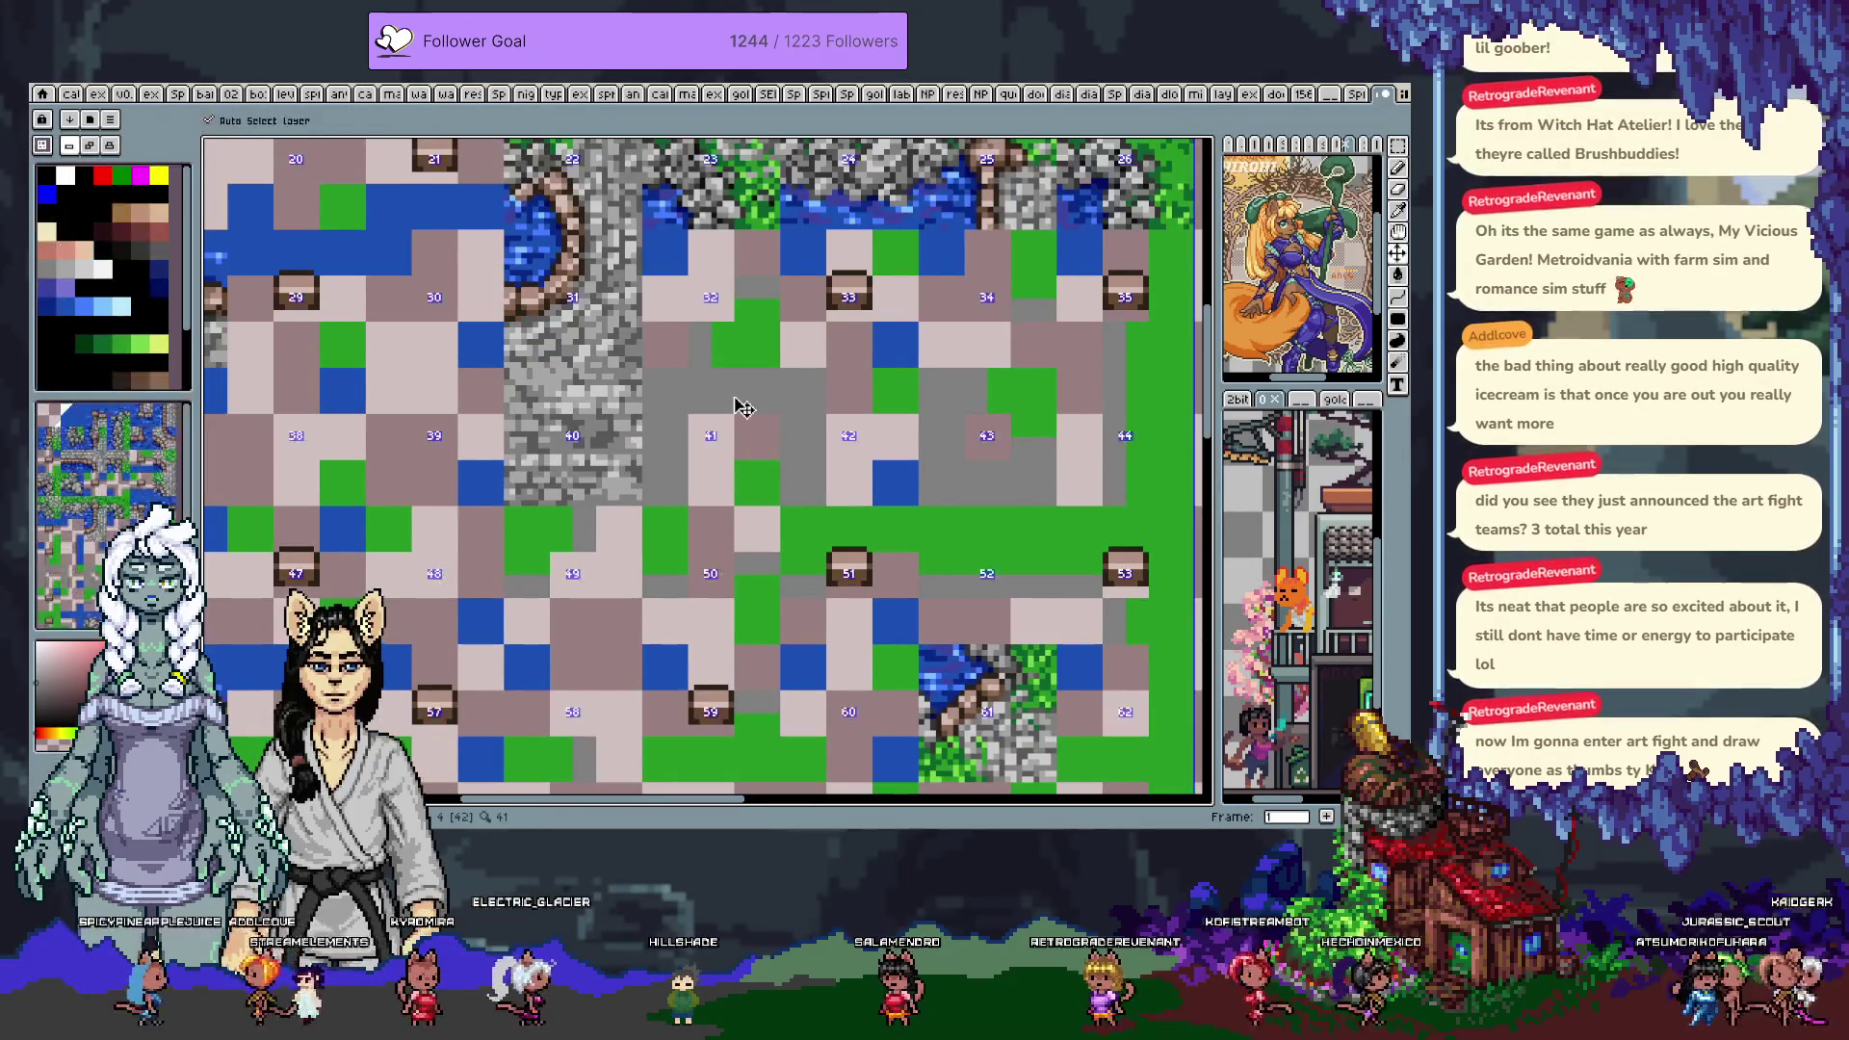
key("ctrl+v")
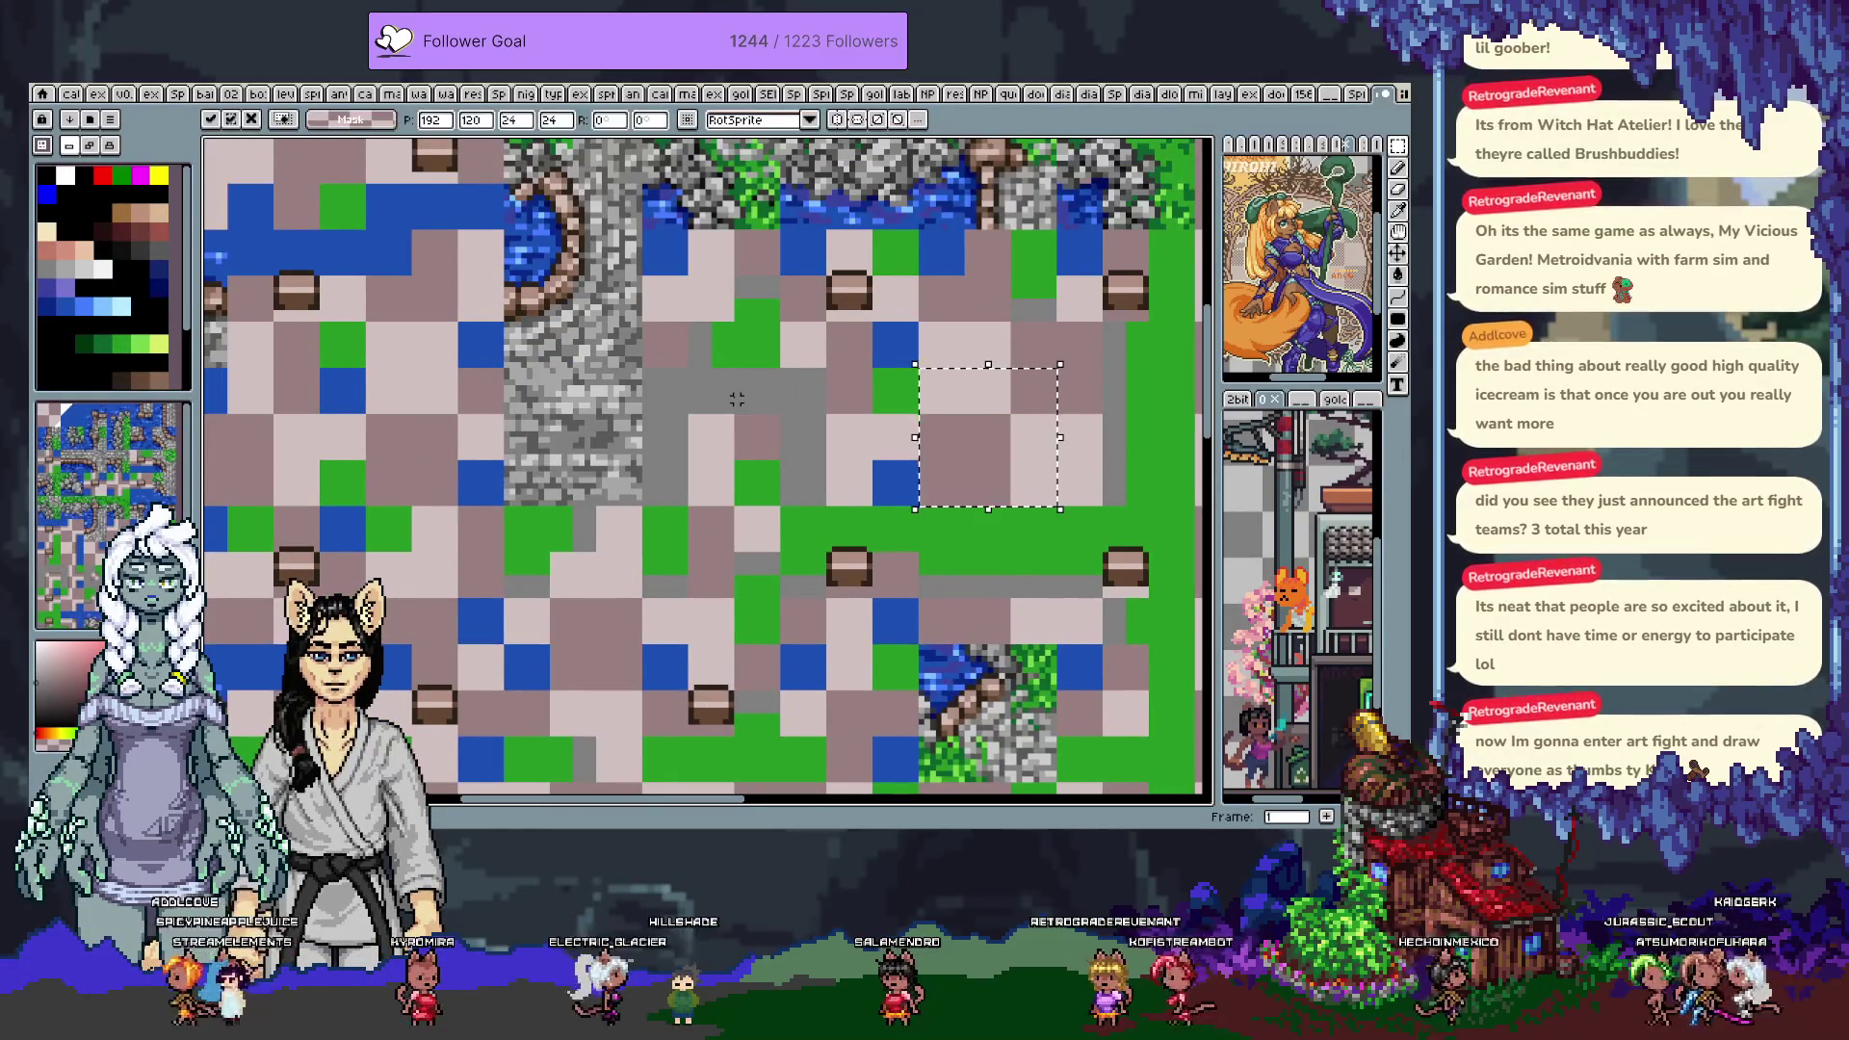
key("Return")
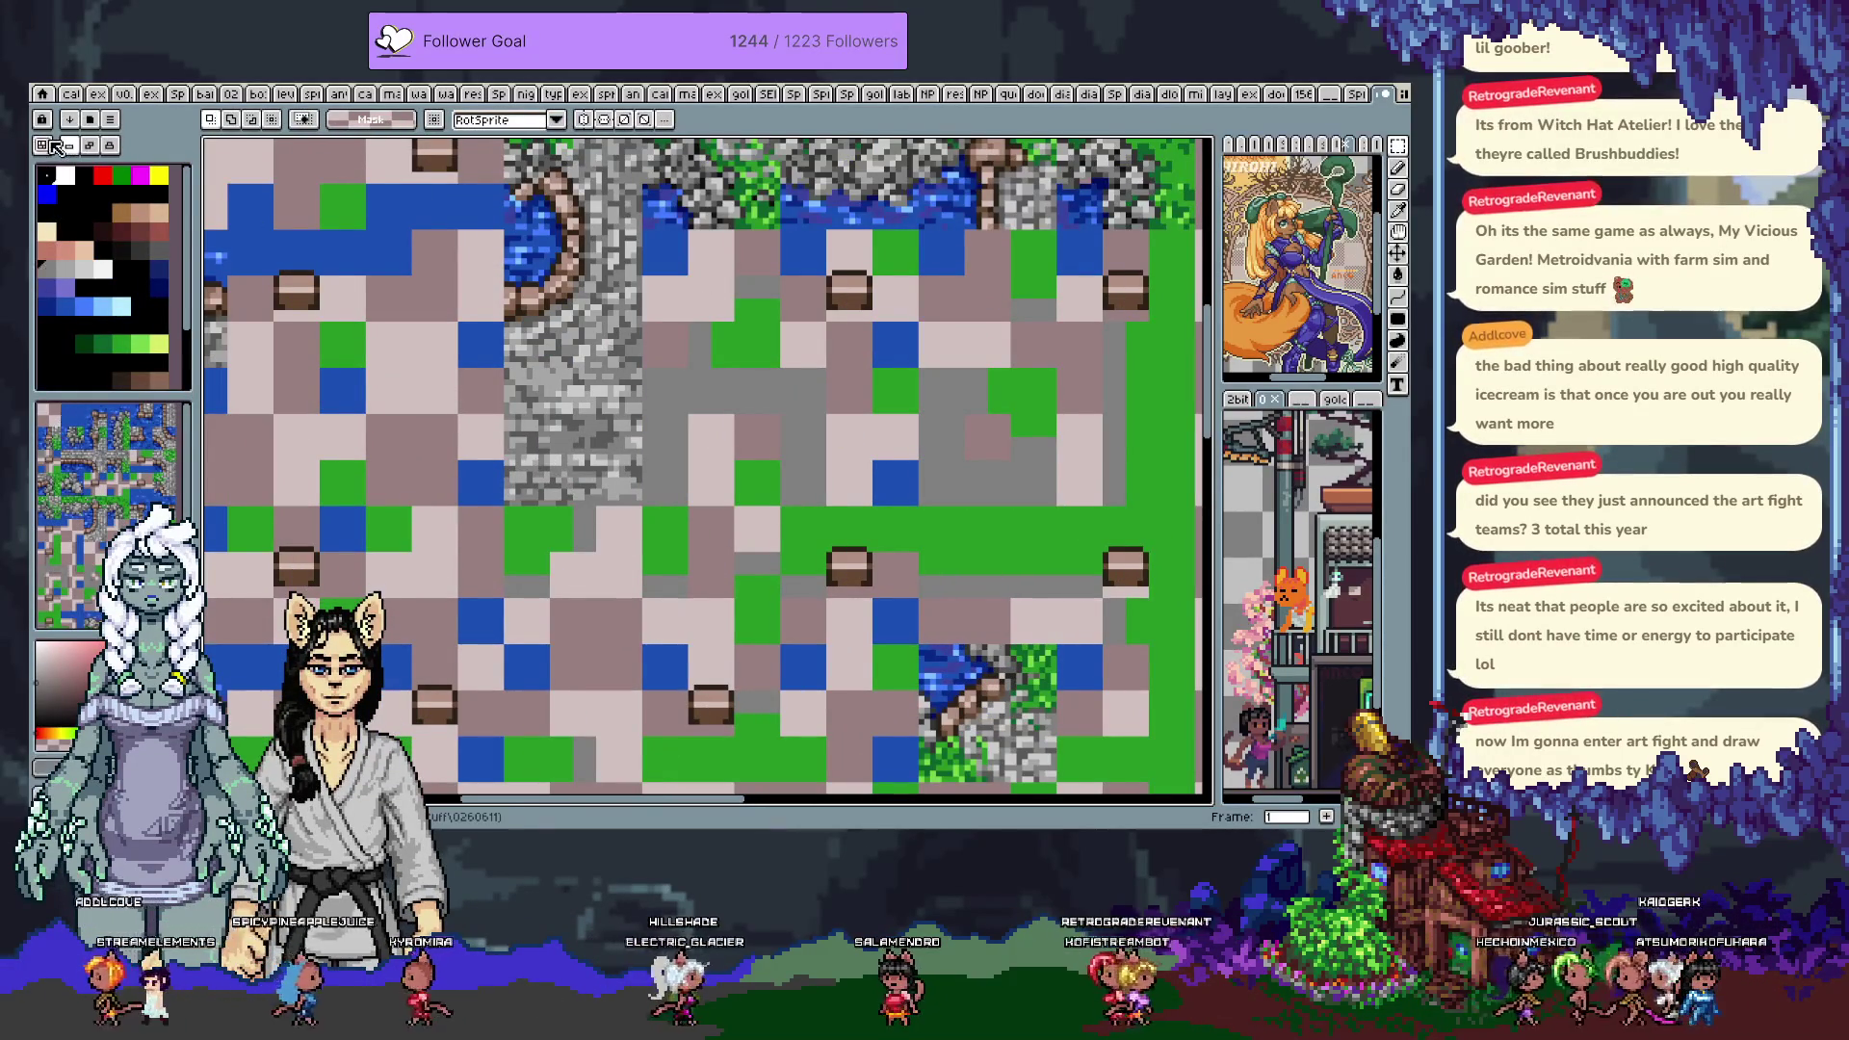
Paste a second grey-green stone tile, nudge it into grid alignment and commit it
key("ctrl+v")
key("Left")
key("Left")
key("Left")
key("Left")
key("Up")
key("Left")
key("Left")
key("Left")
key("Left")
key("Left")
key("Left")
key("Down")
key("Left")
key("Down")
key("Left")
key("Down")
key("Return")
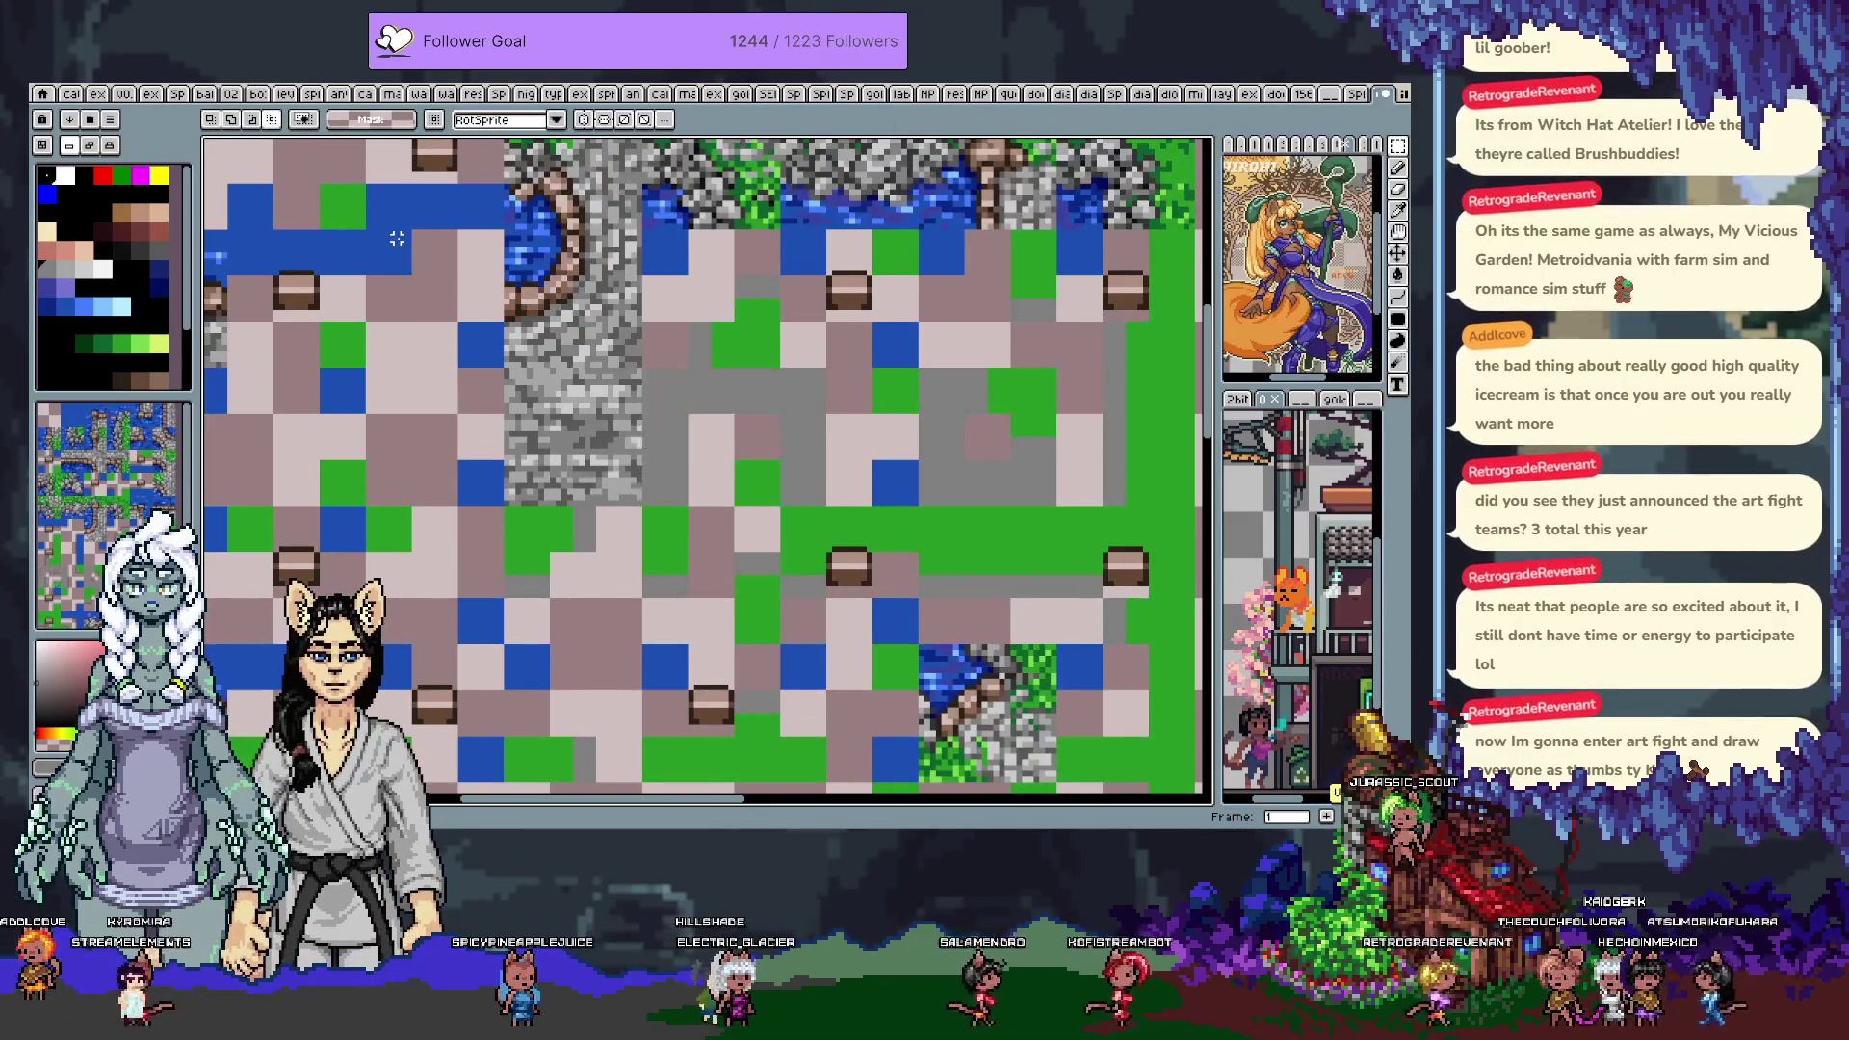
scroll(555, 311, "down", 2)
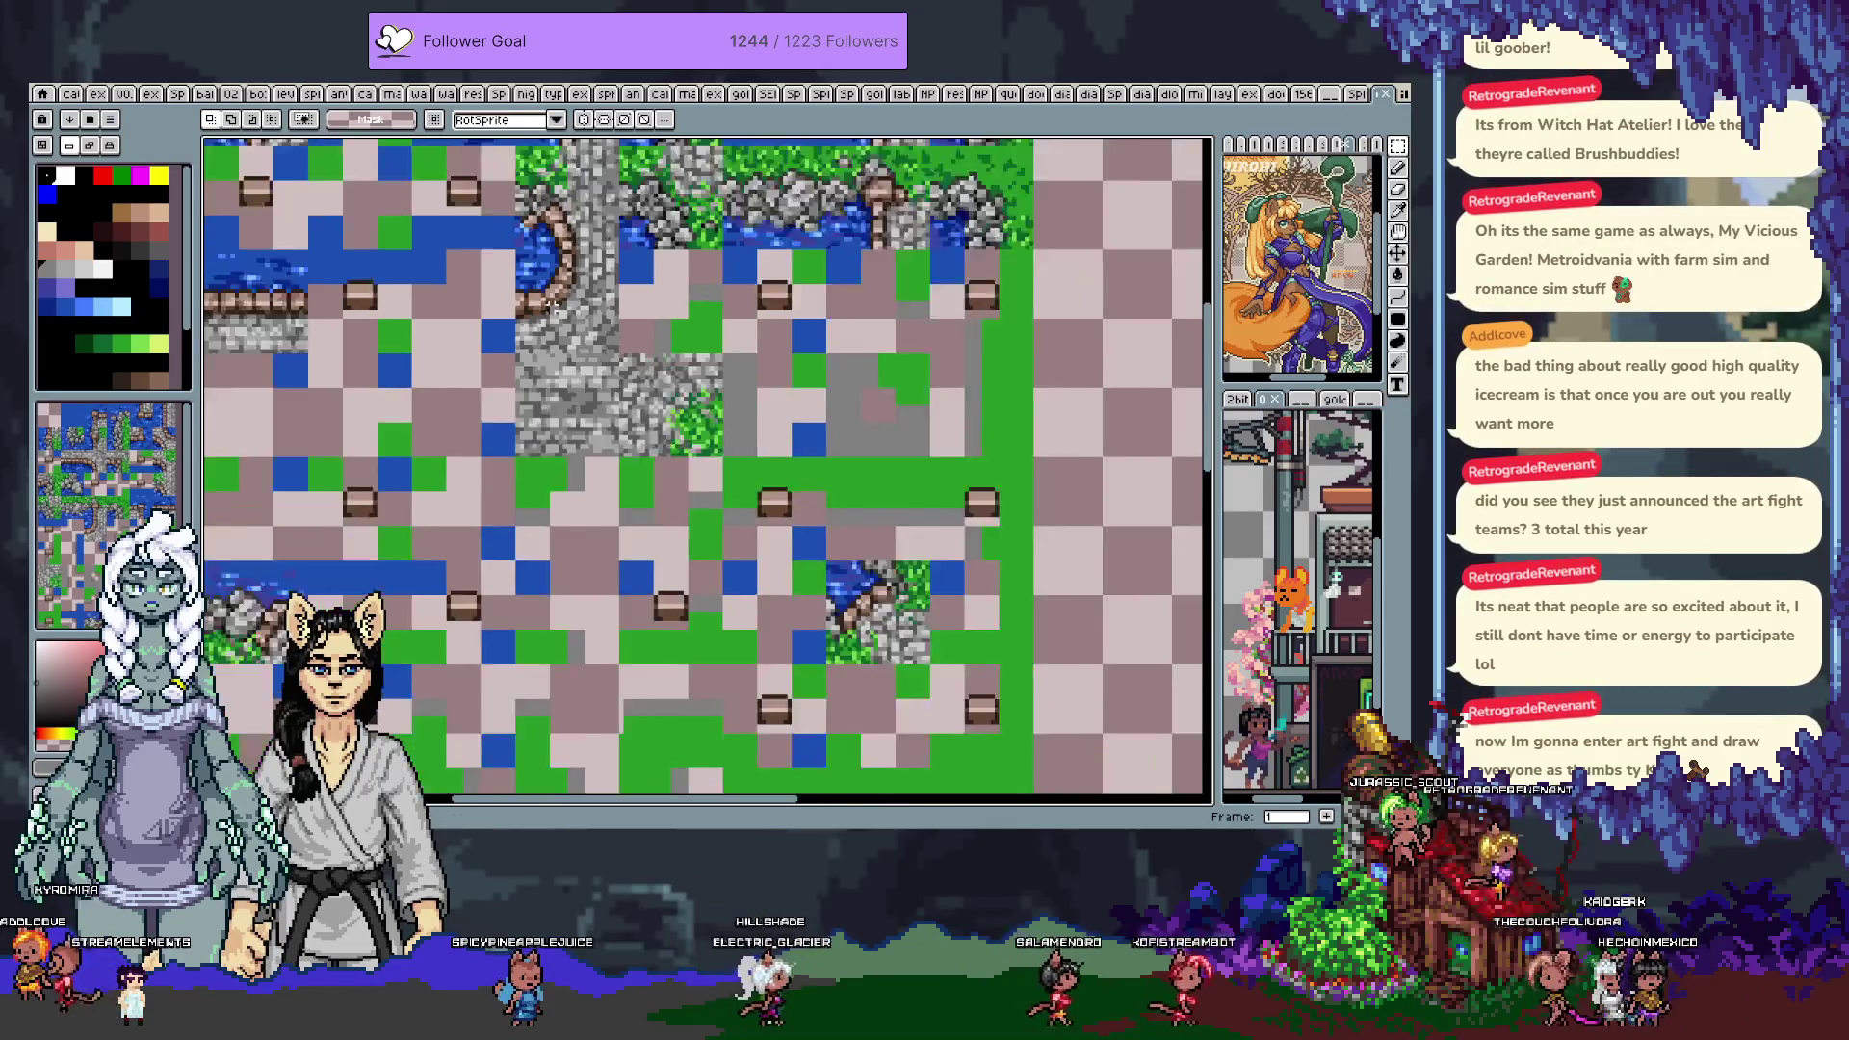
scroll(555, 311, "down", 1)
key("Right")
key("Right")
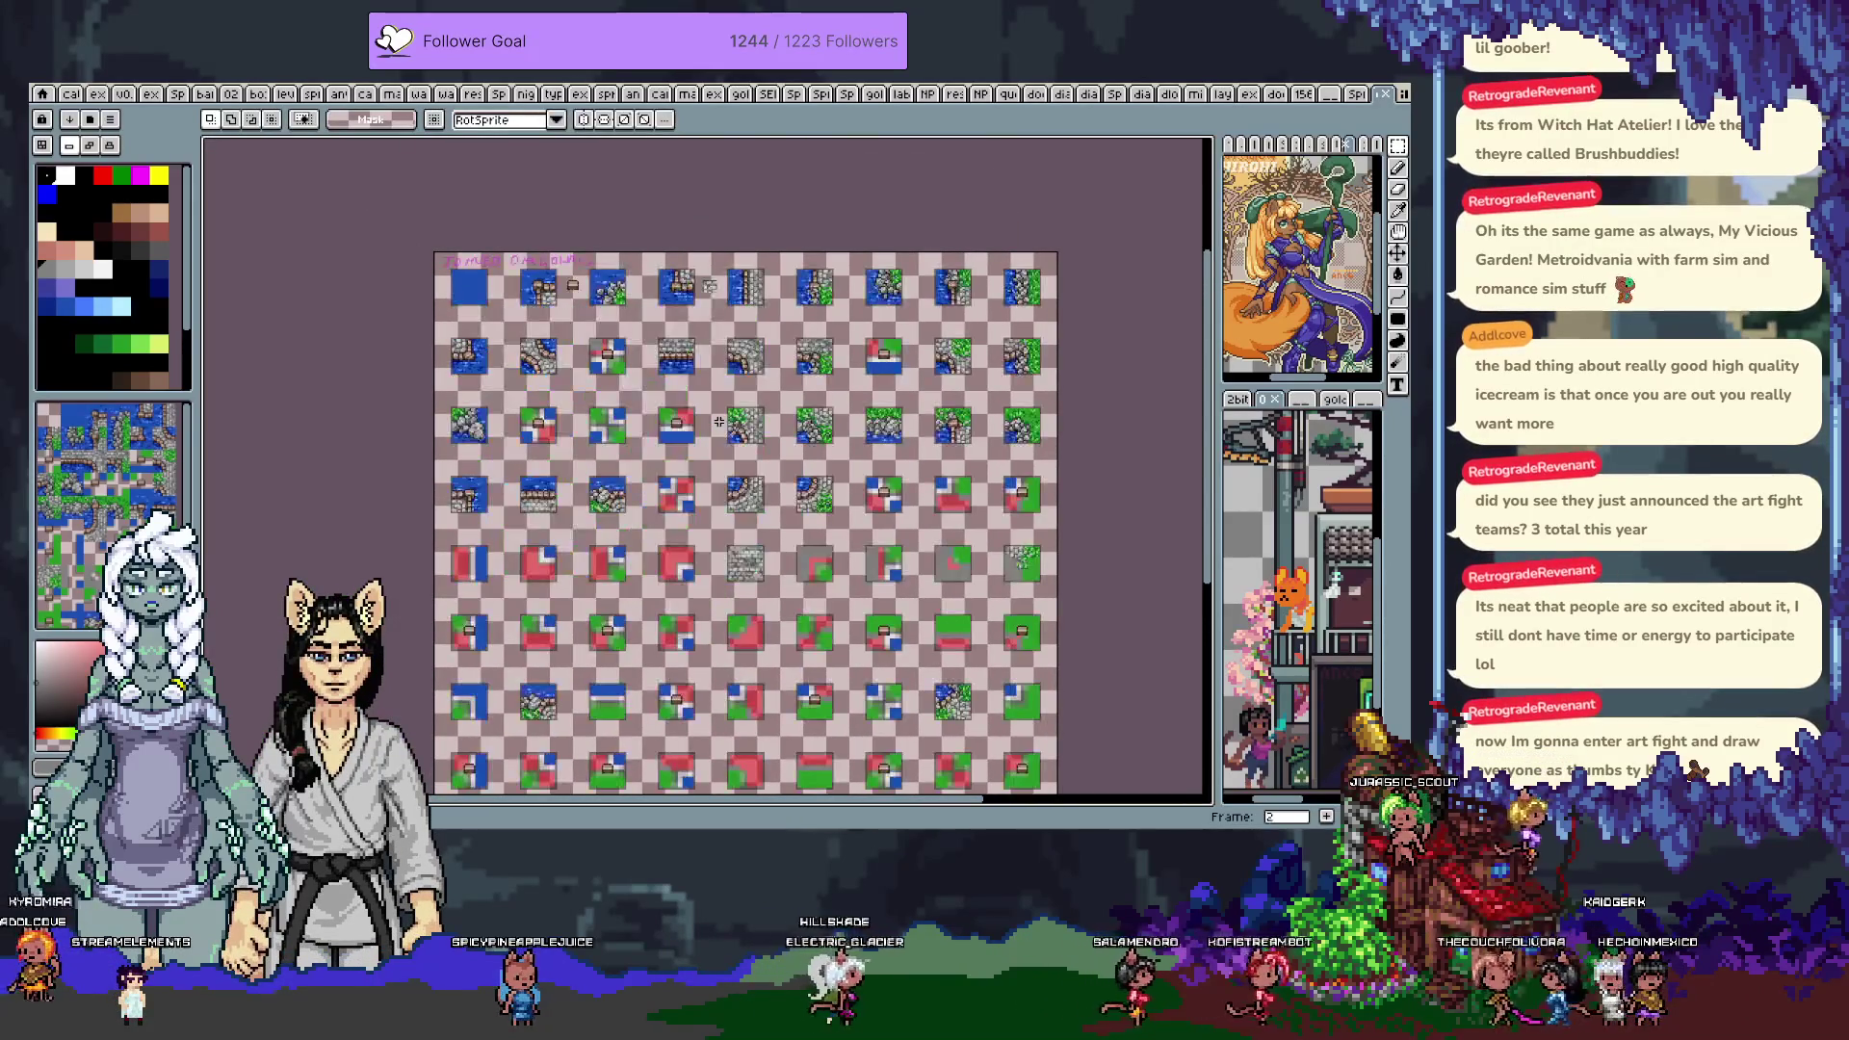
Compare the map and tileset frames, paste the copied tile twice, then return to frame 0
key("Left")
key("Left")
key("Left")
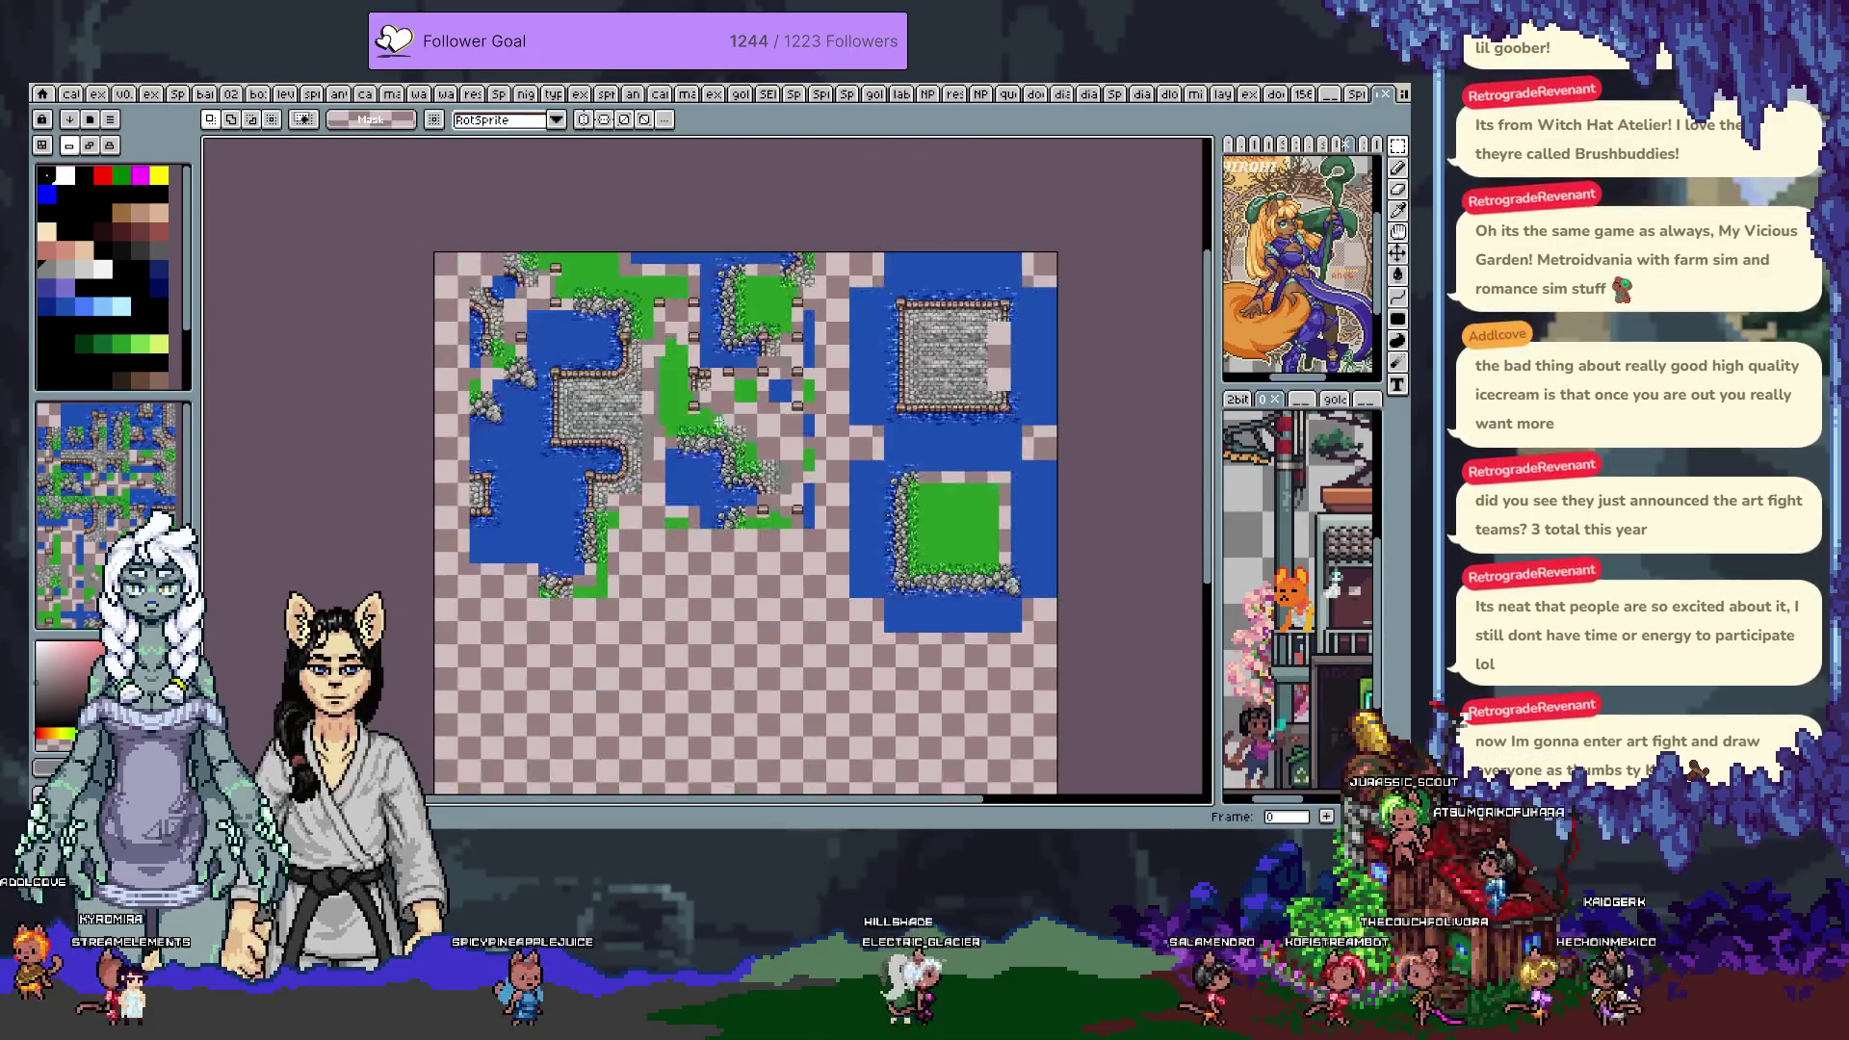
key("Right")
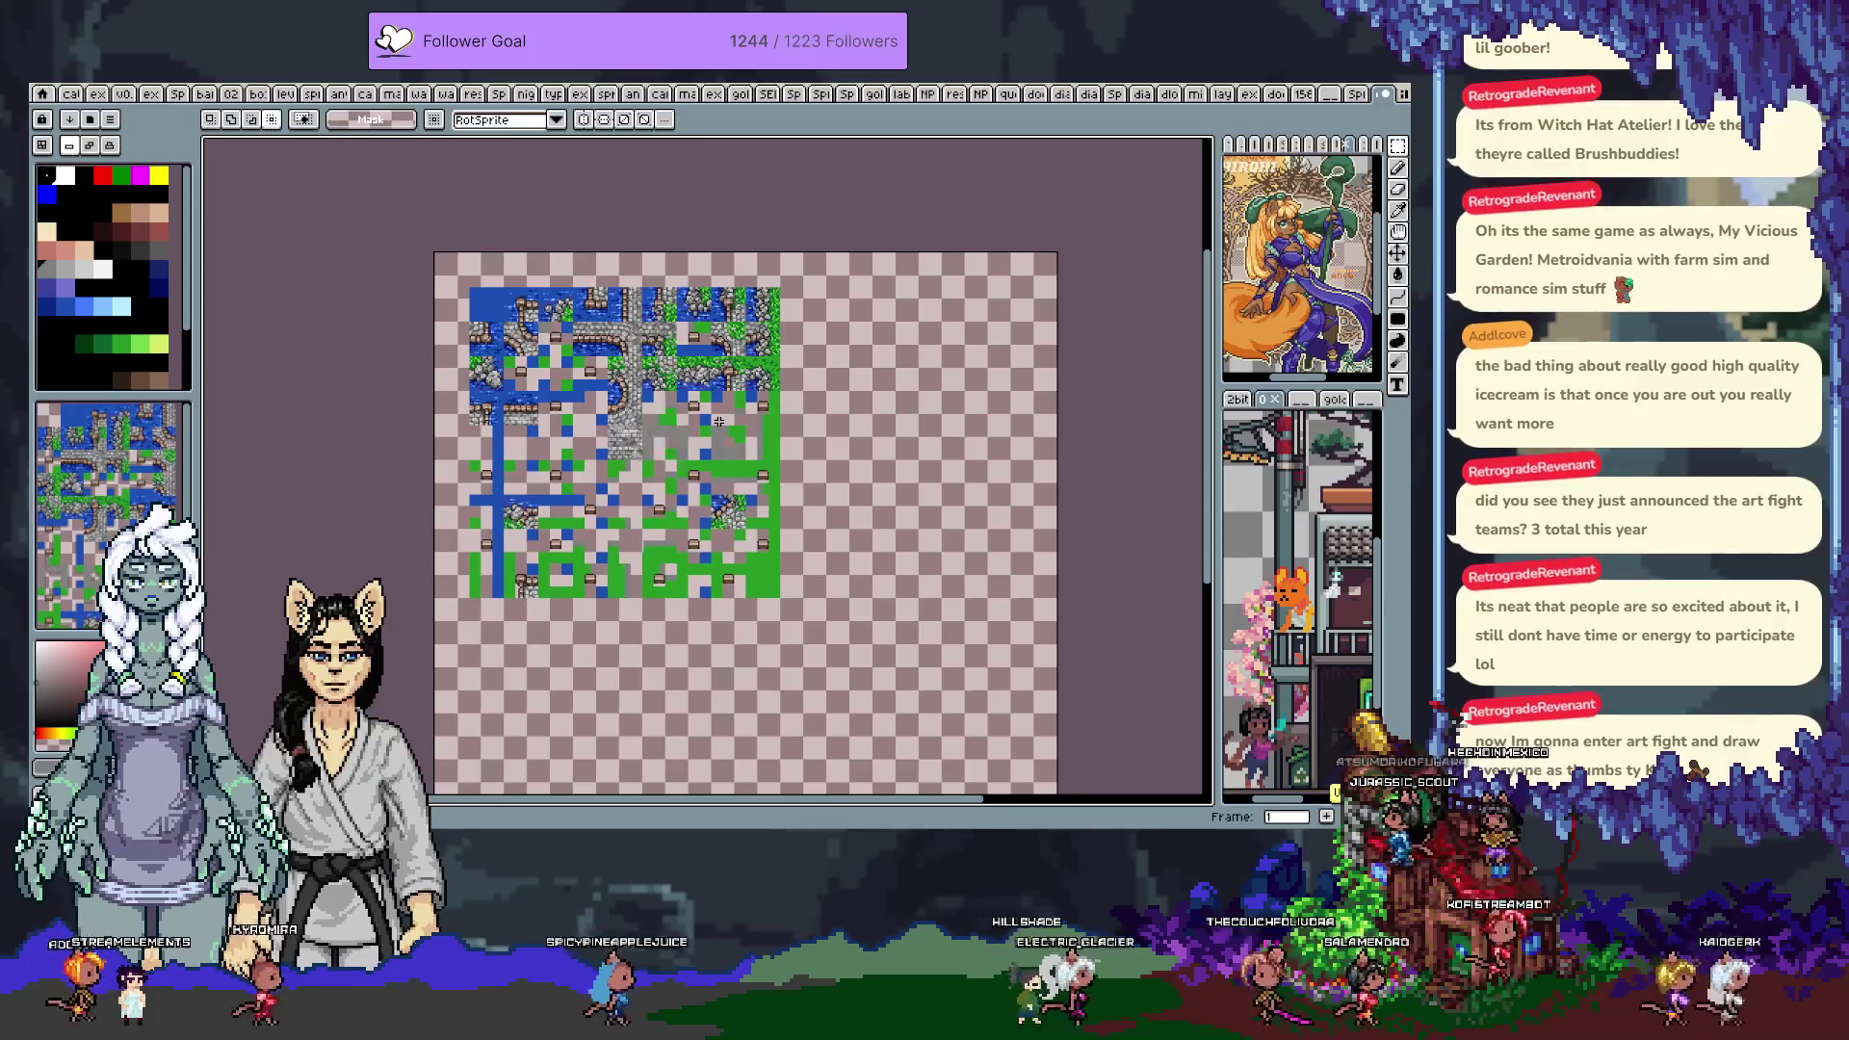
key("ctrl+v")
key("Left")
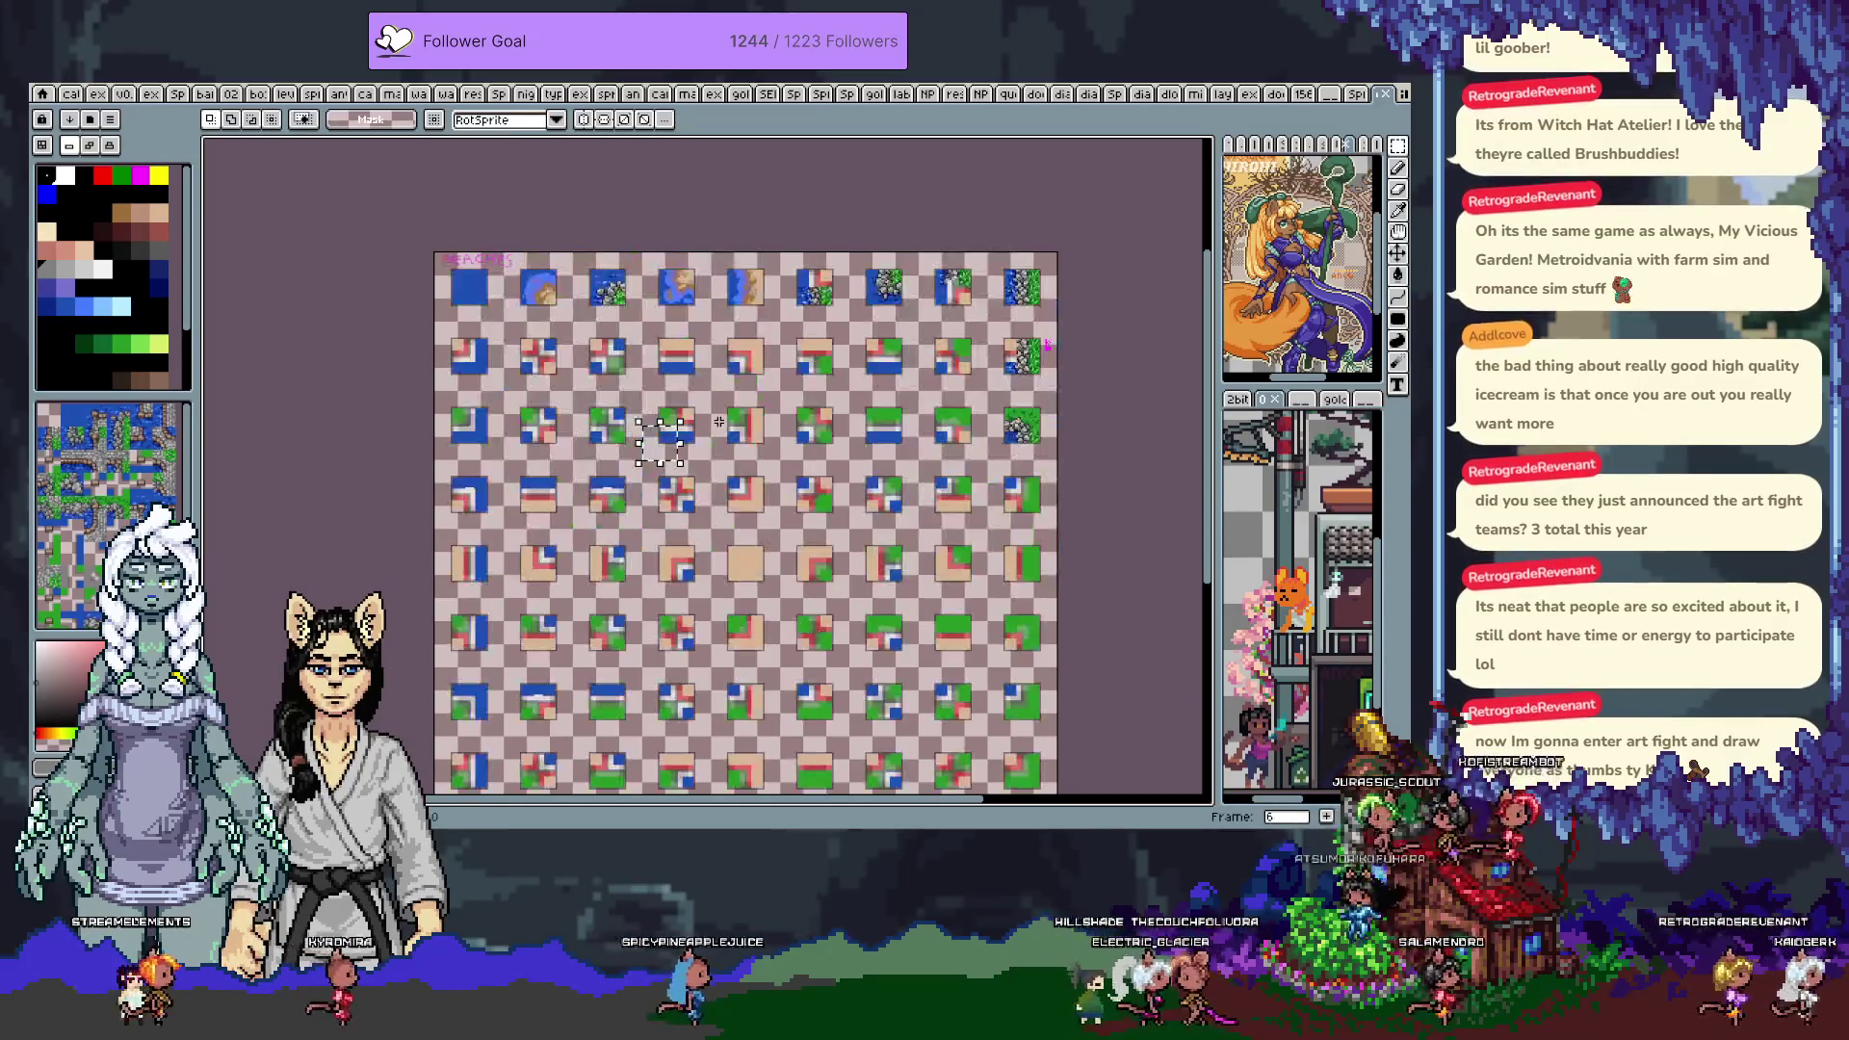
key("Right")
key("ctrl+v")
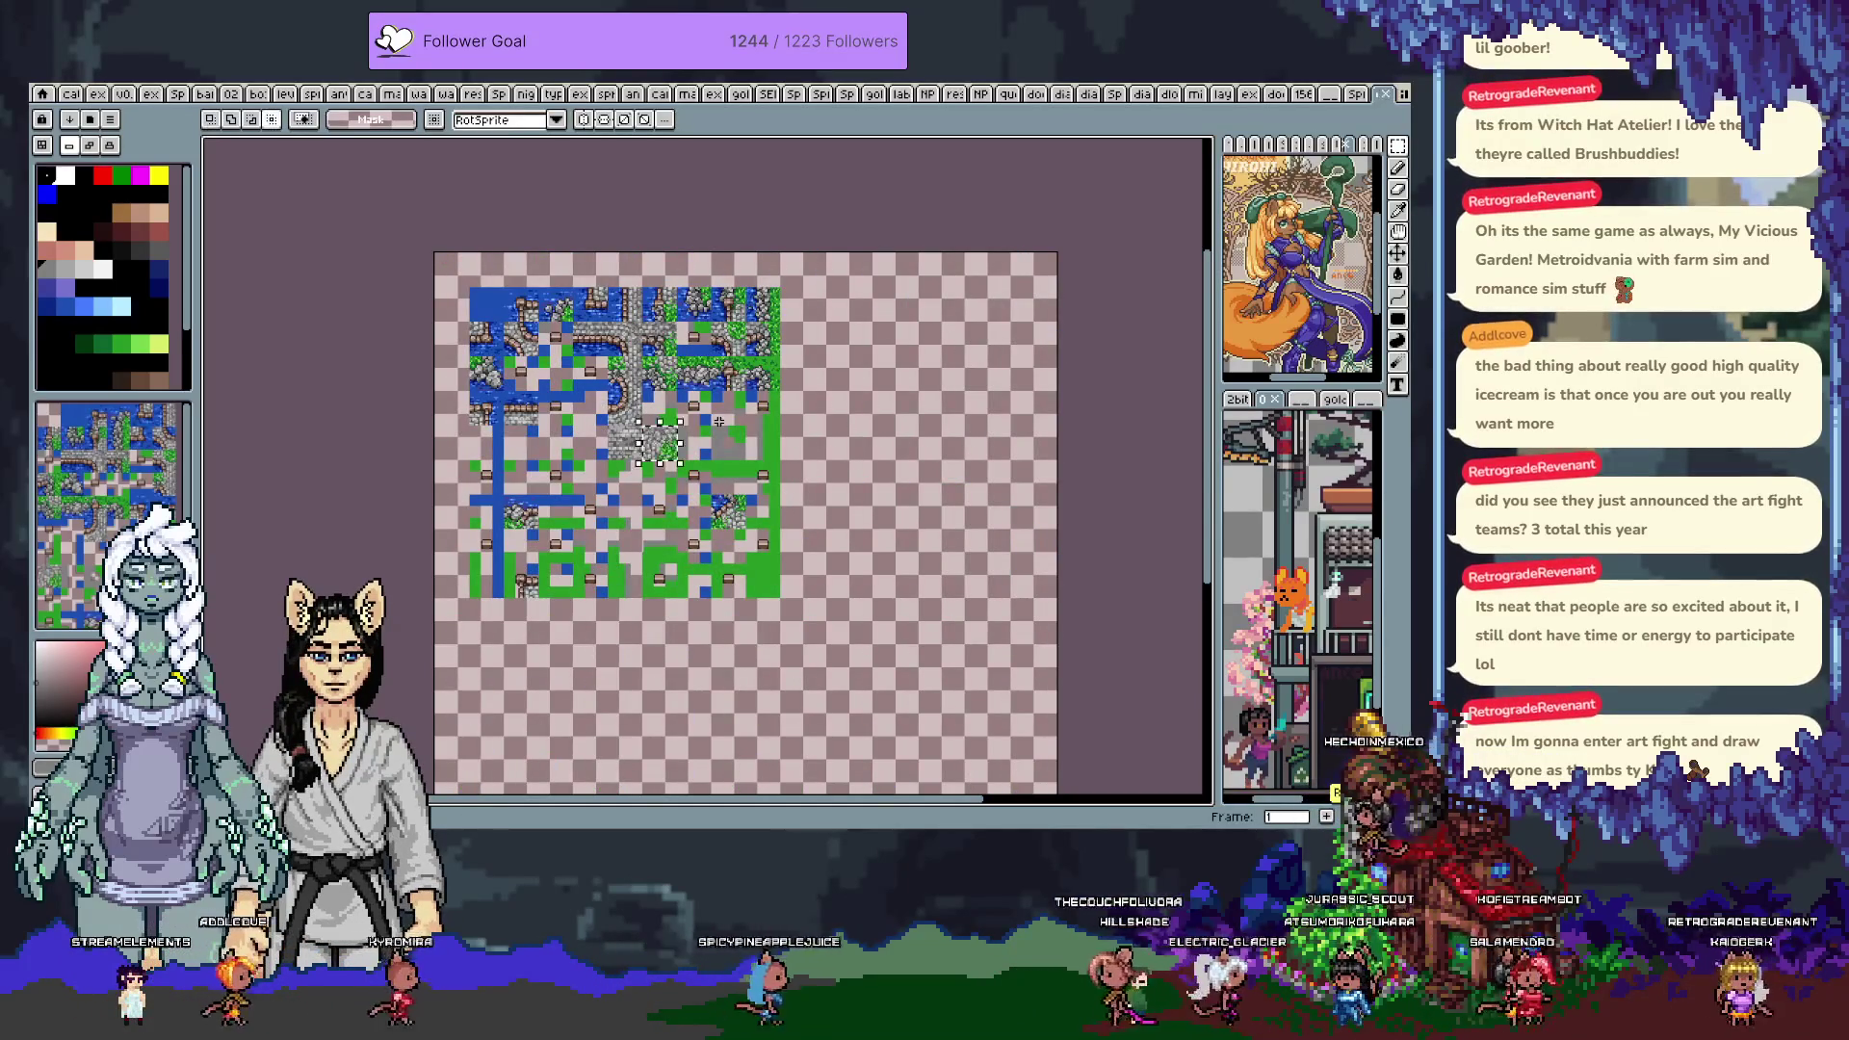
key("Left")
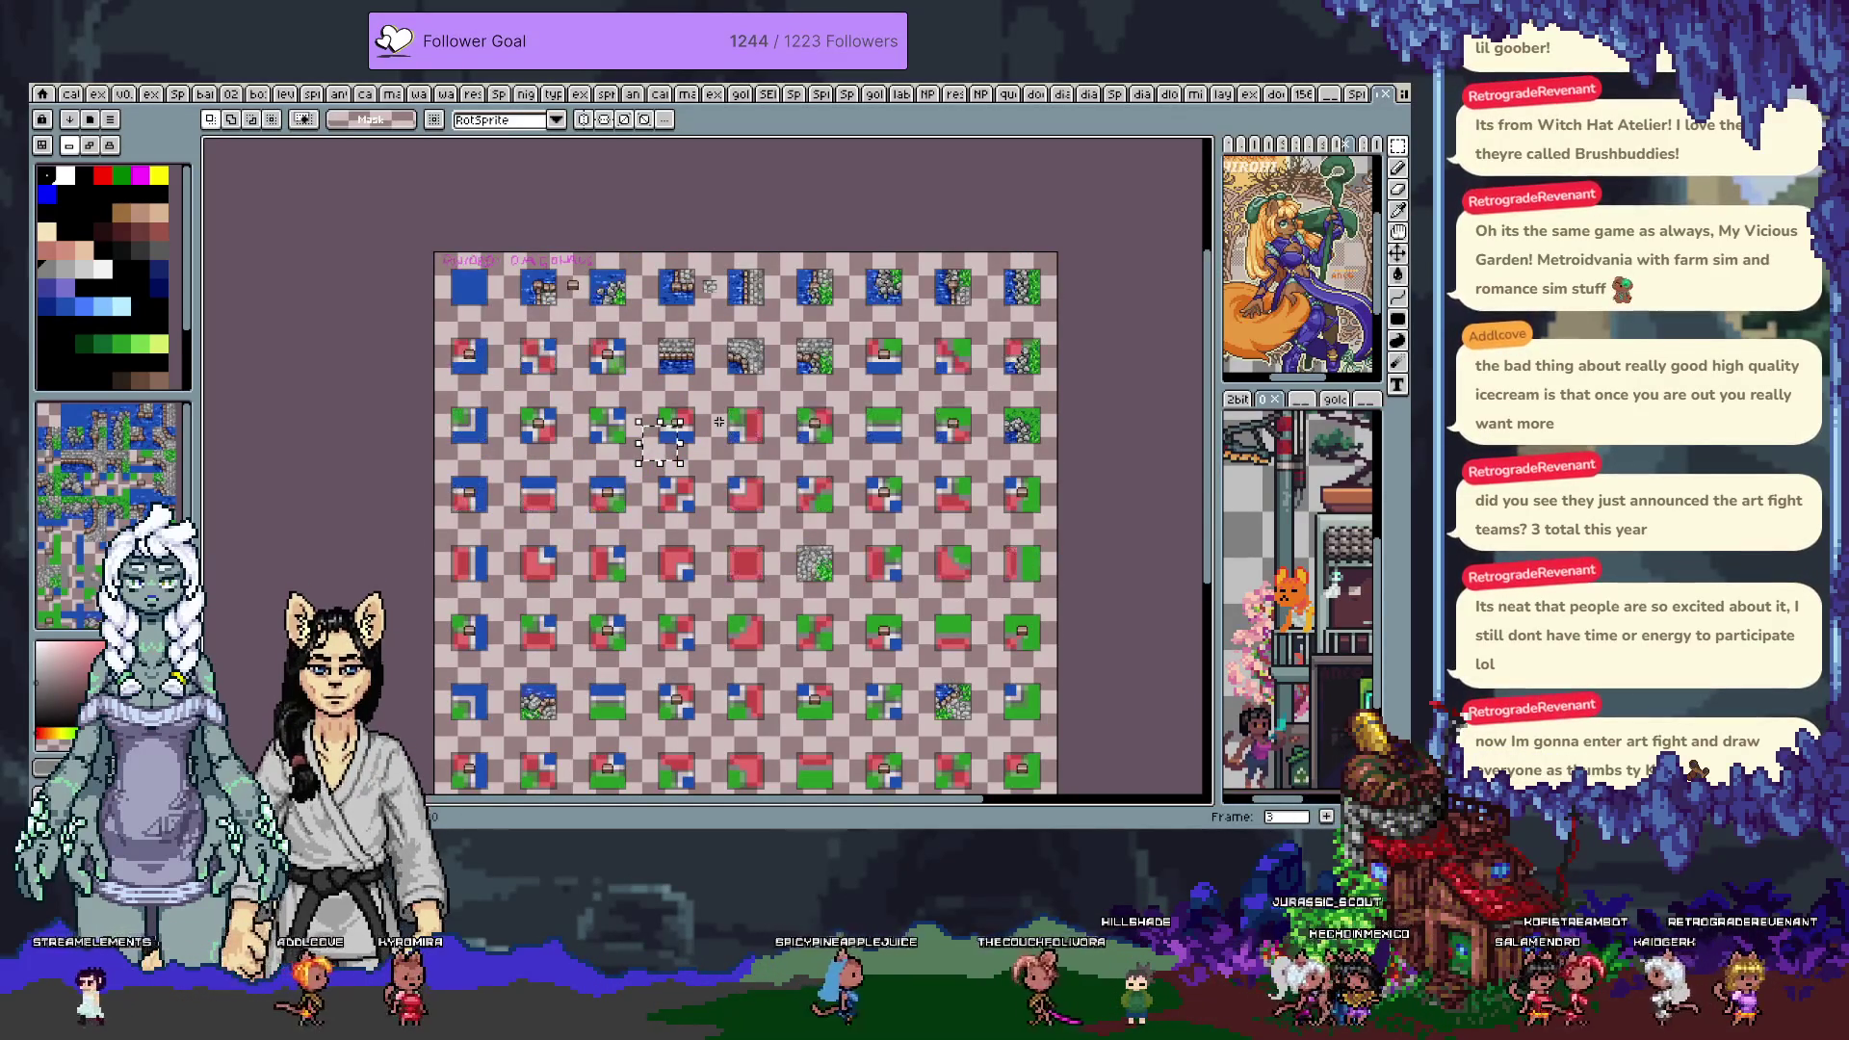
key("Left")
key("Left")
key("Left")
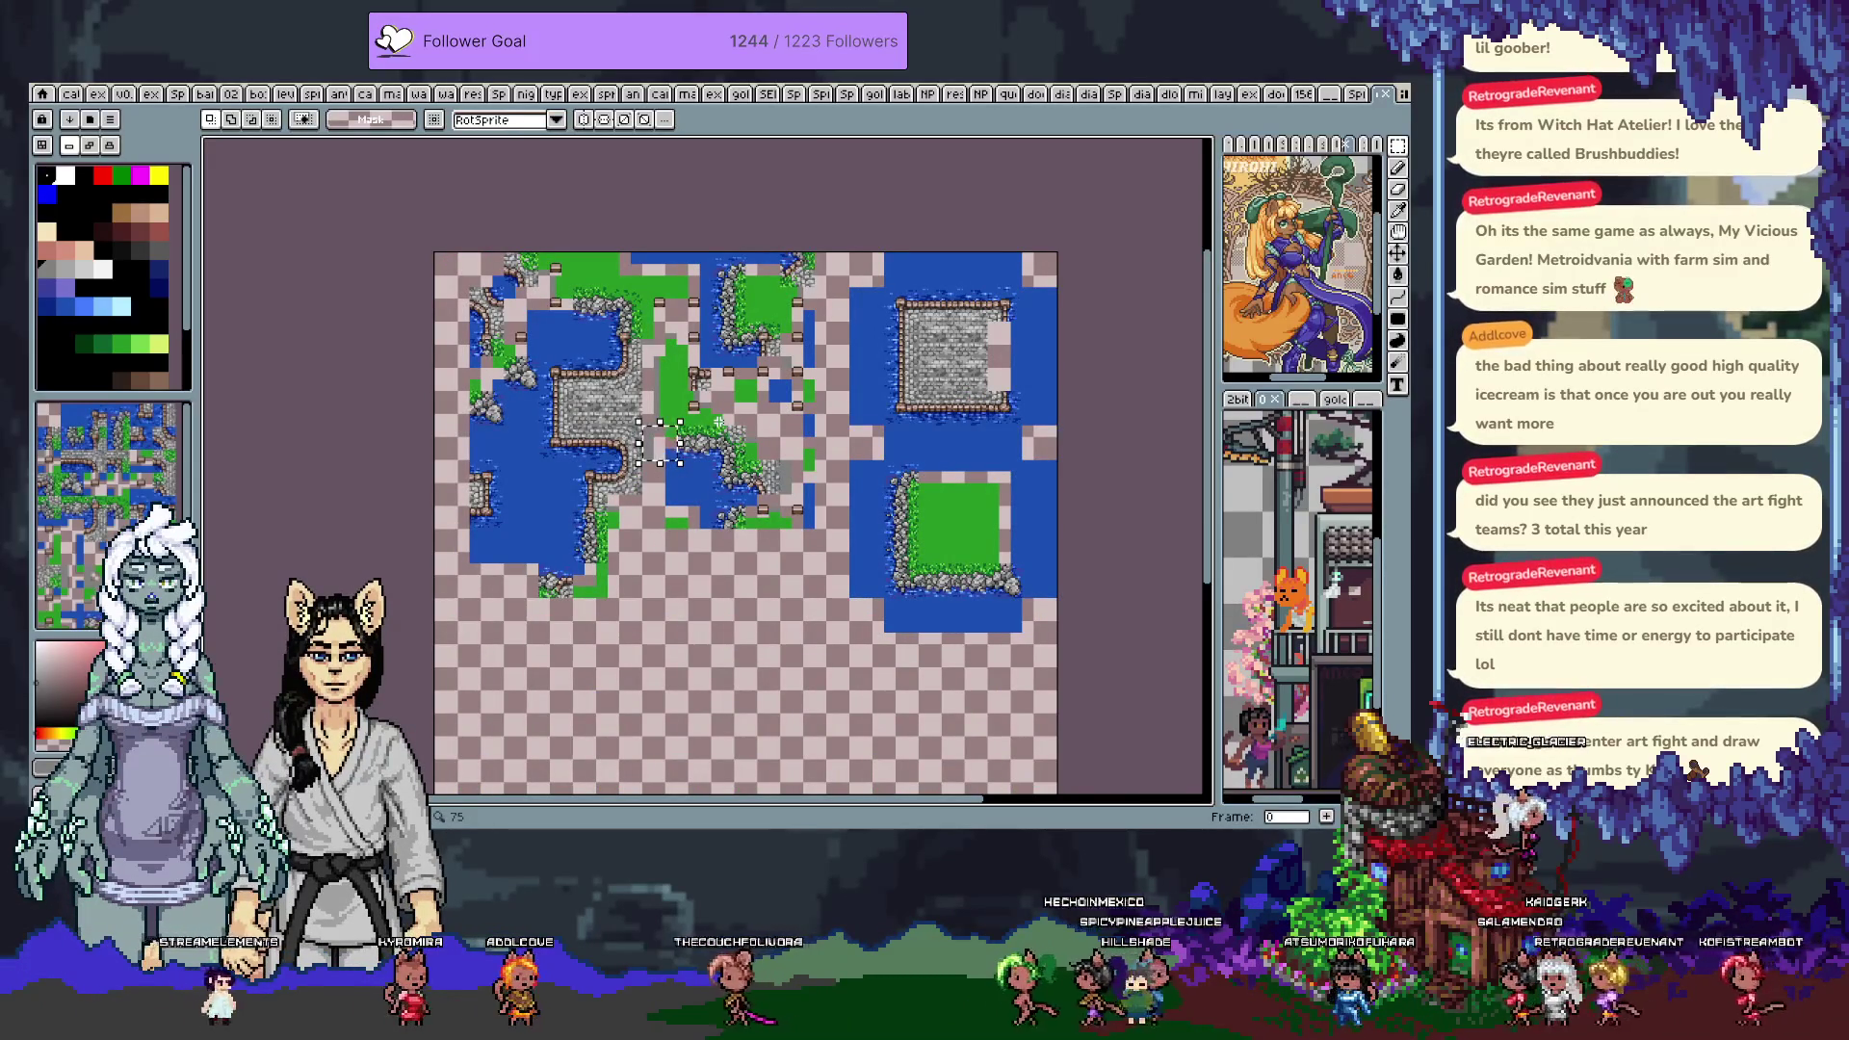
key("ctrl+d")
Paint a grass strip and a stone-and-grass tile below the islands on the test map
key("b")
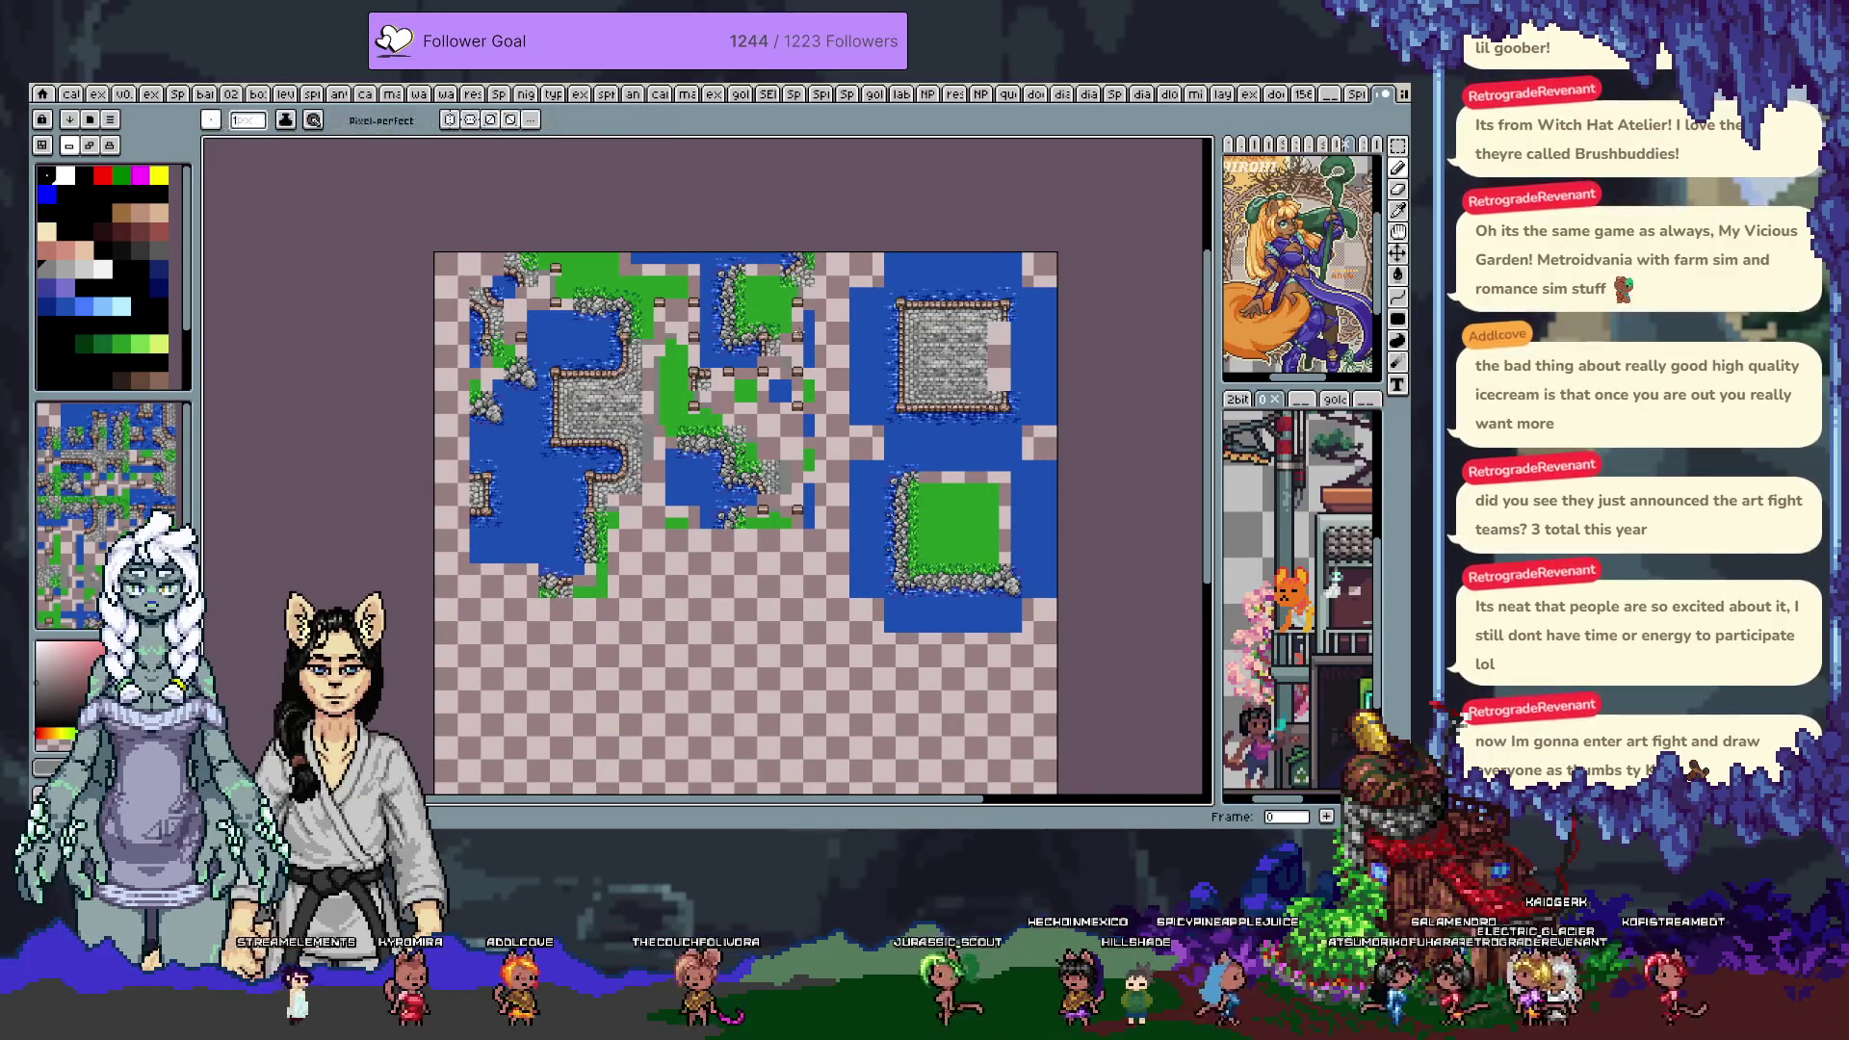
key("plus")
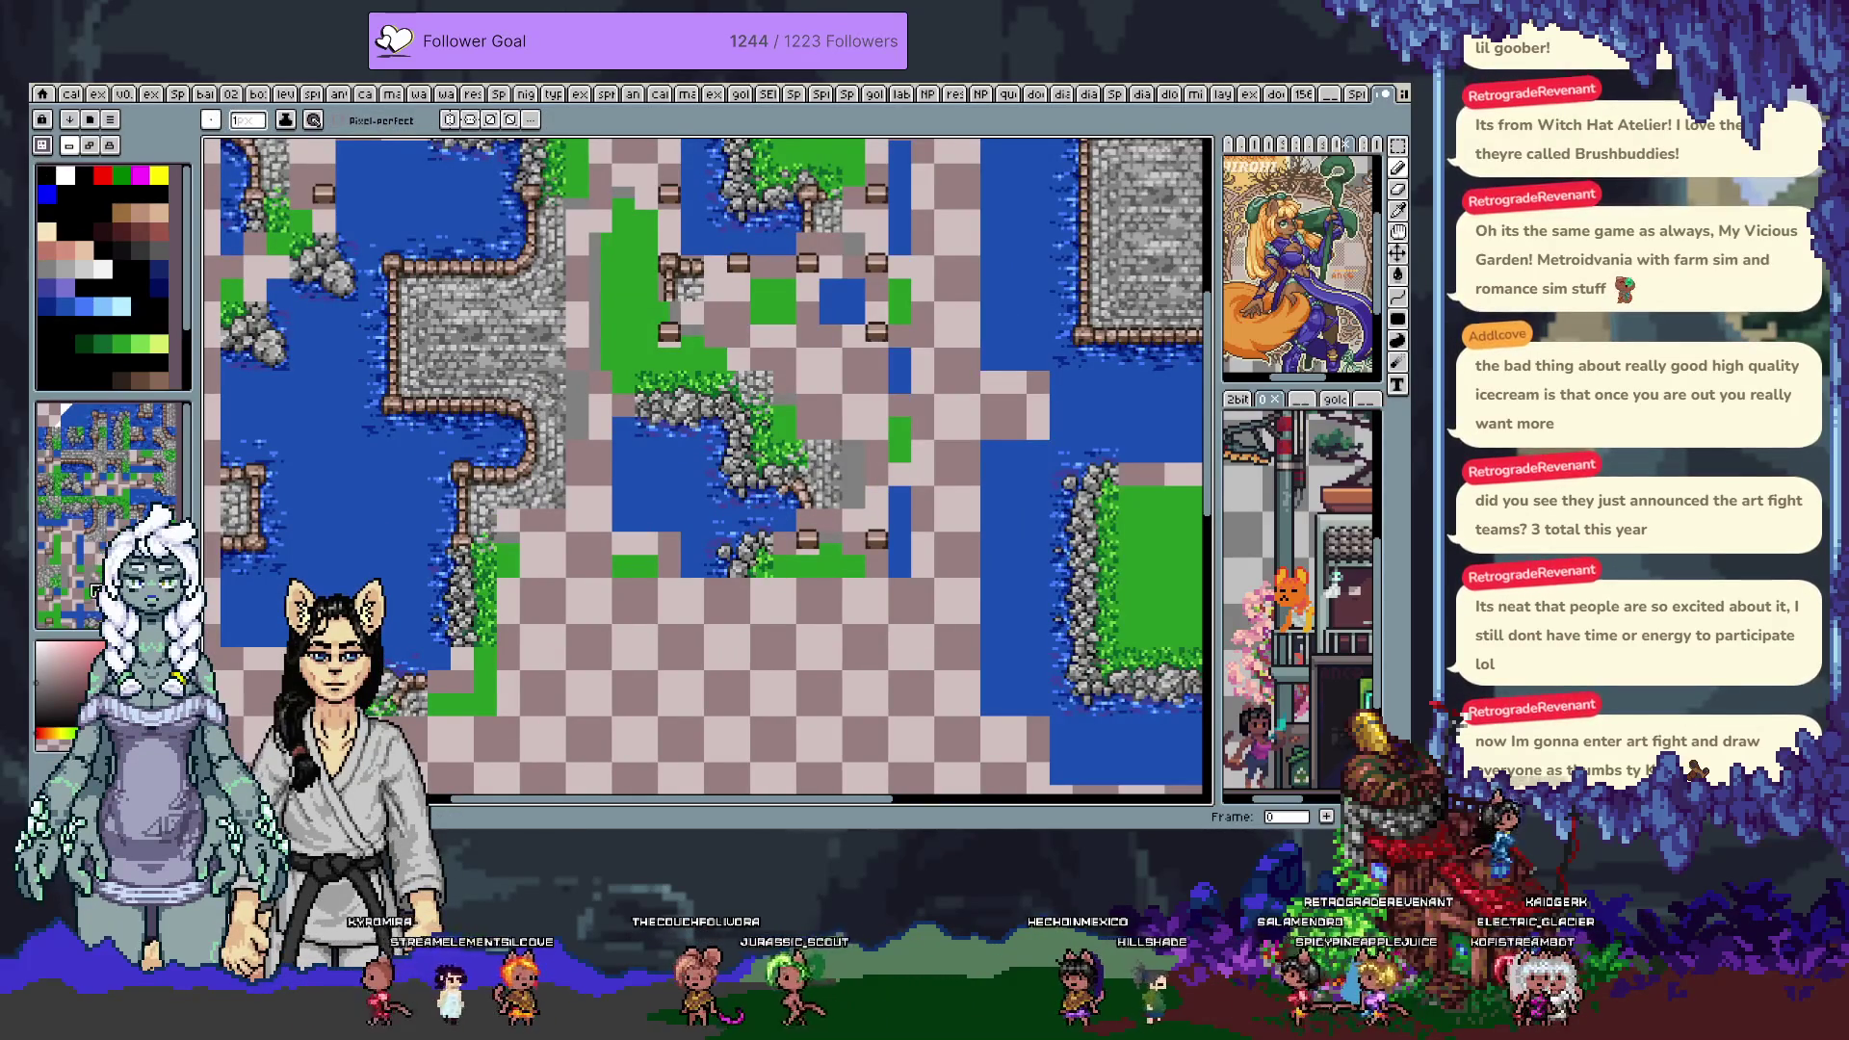
key("minus")
key("h")
mouse_move(942, 405)
left_mouse_down()
mouse_move(788, 464)
mouse_move(828, 447)
left_mouse_up()
key("b")
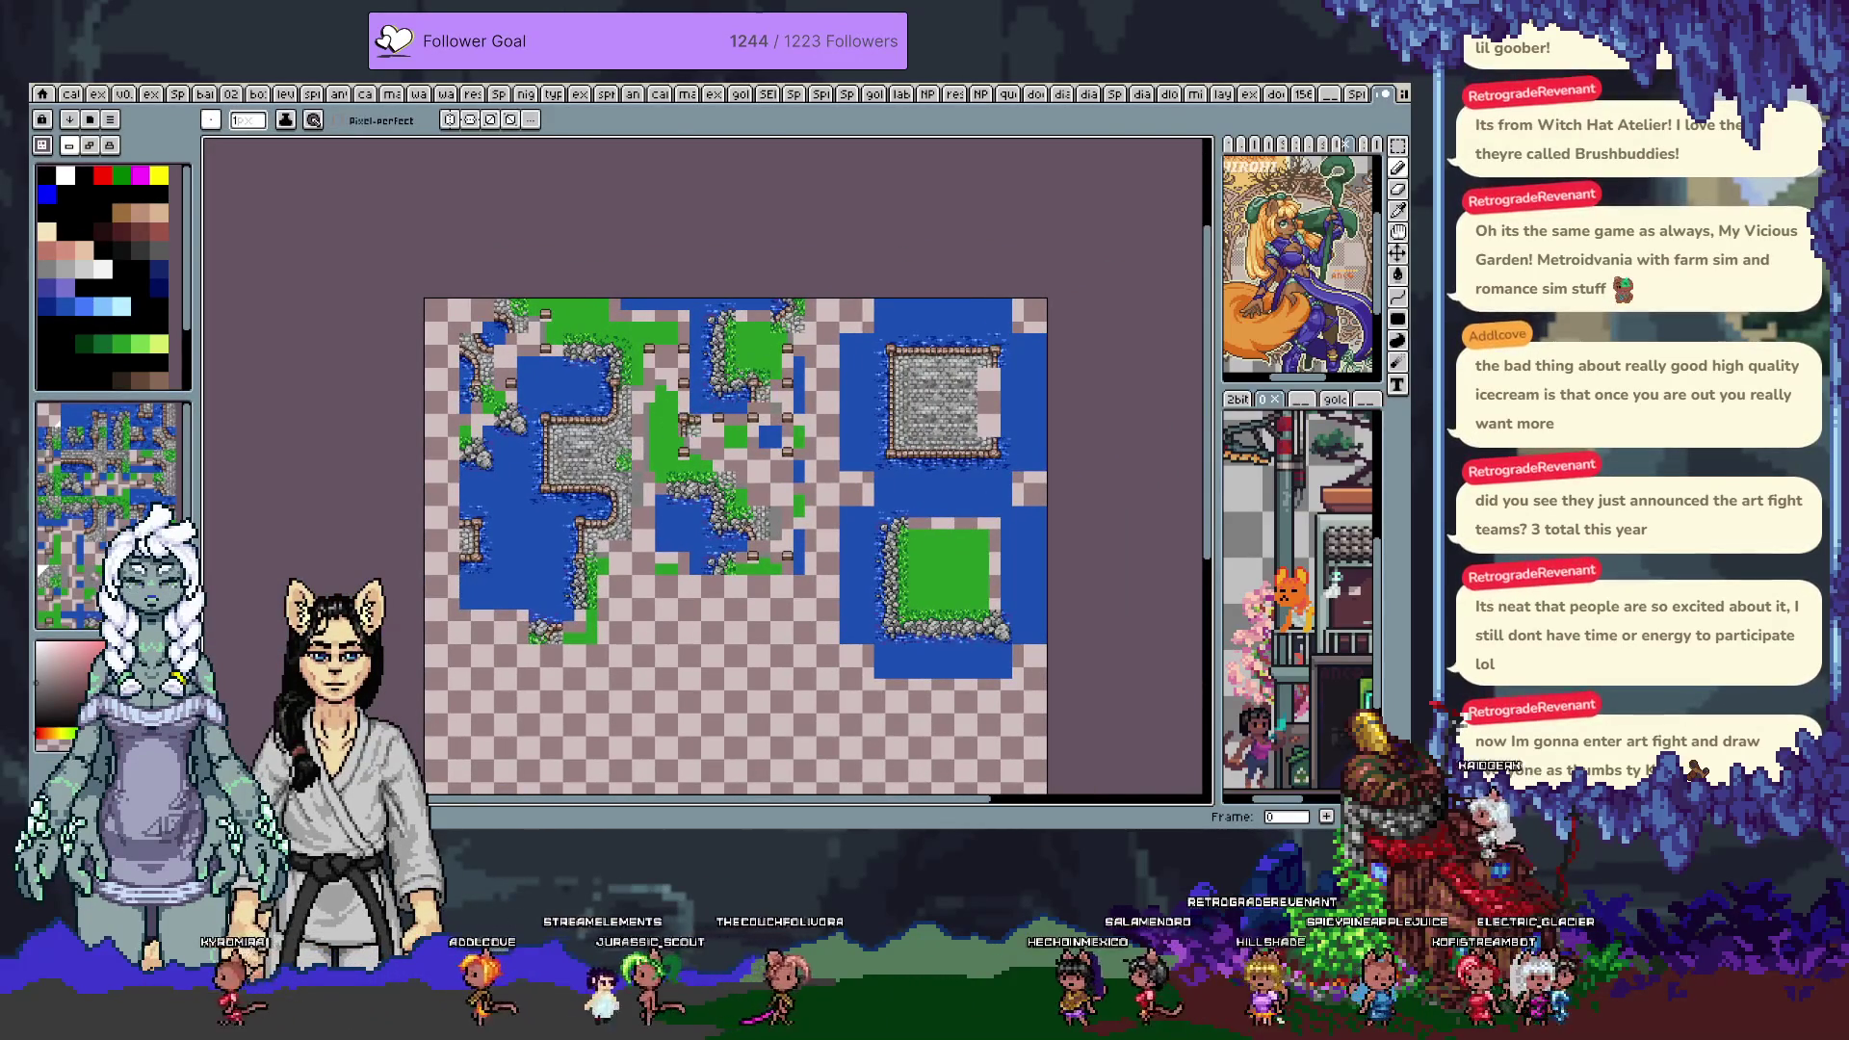
left_click(665, 419)
left_click(856, 523)
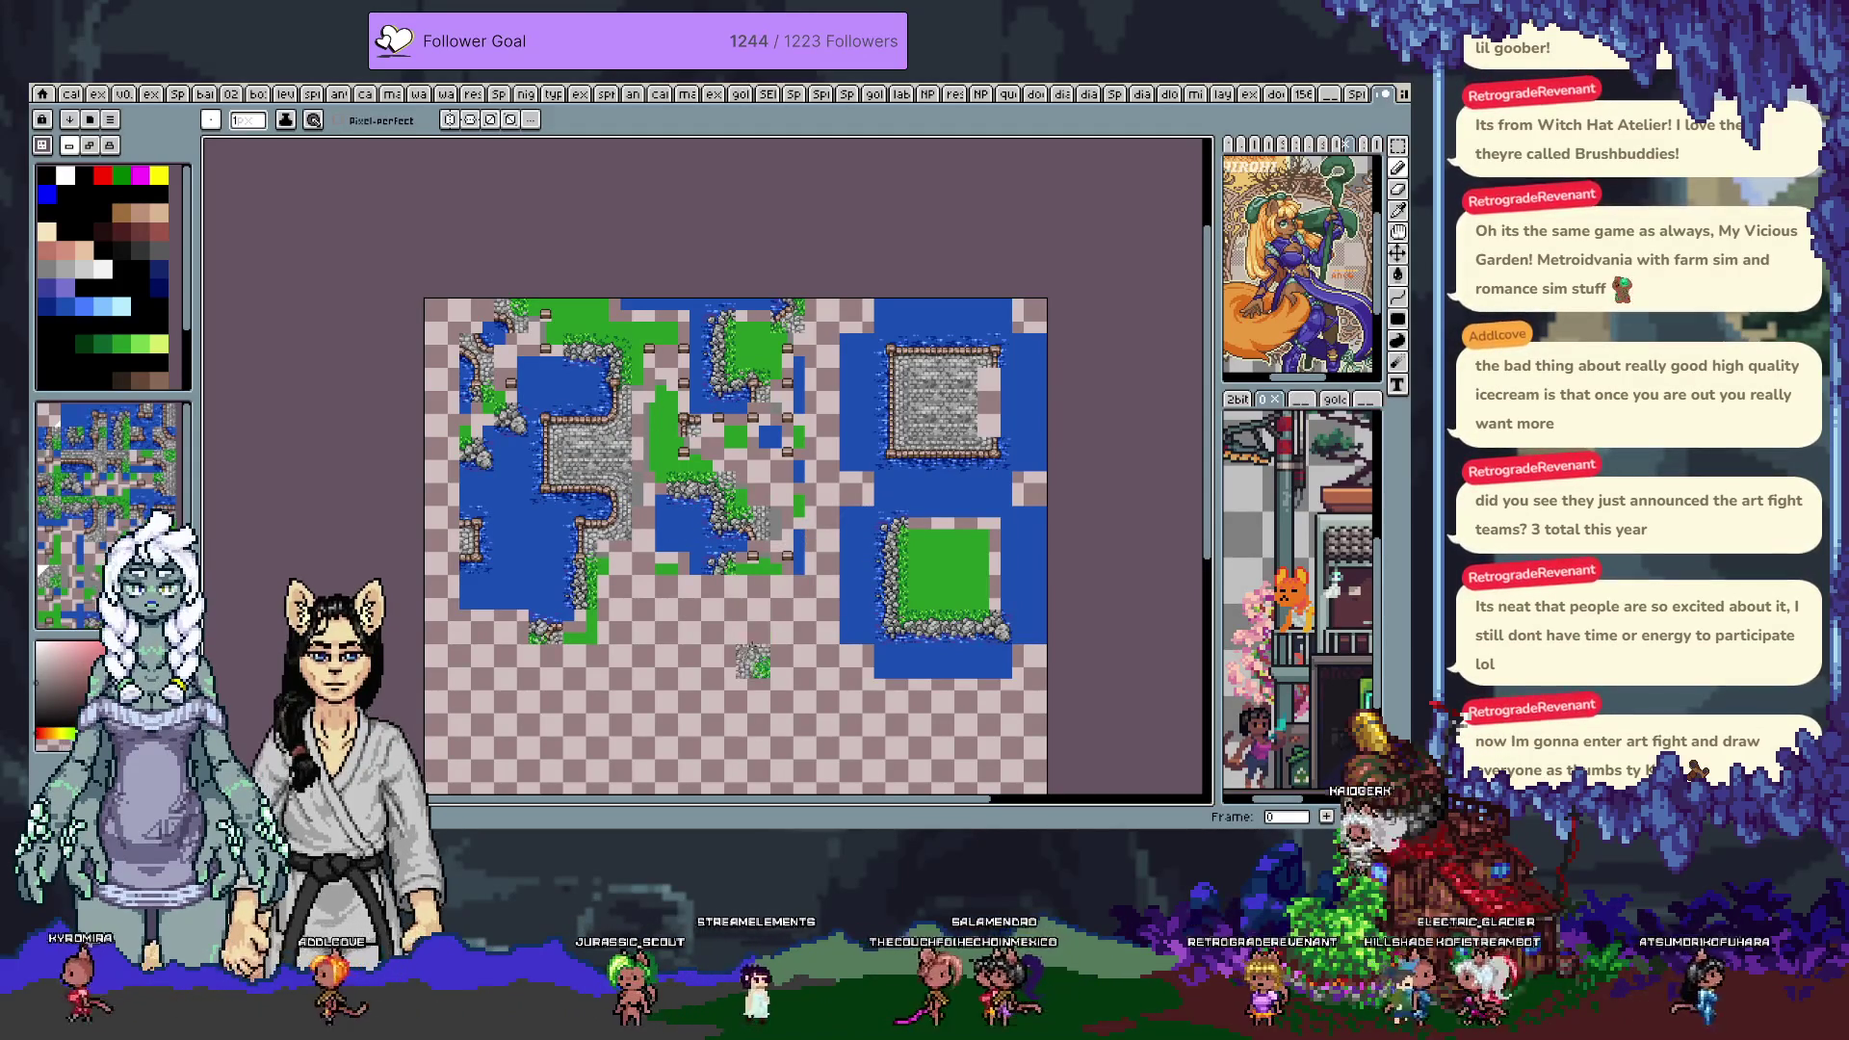
Move the stone-and-grass tile one cell down-right and clear the walled island's interior
scroll(616, 486, "up", 2)
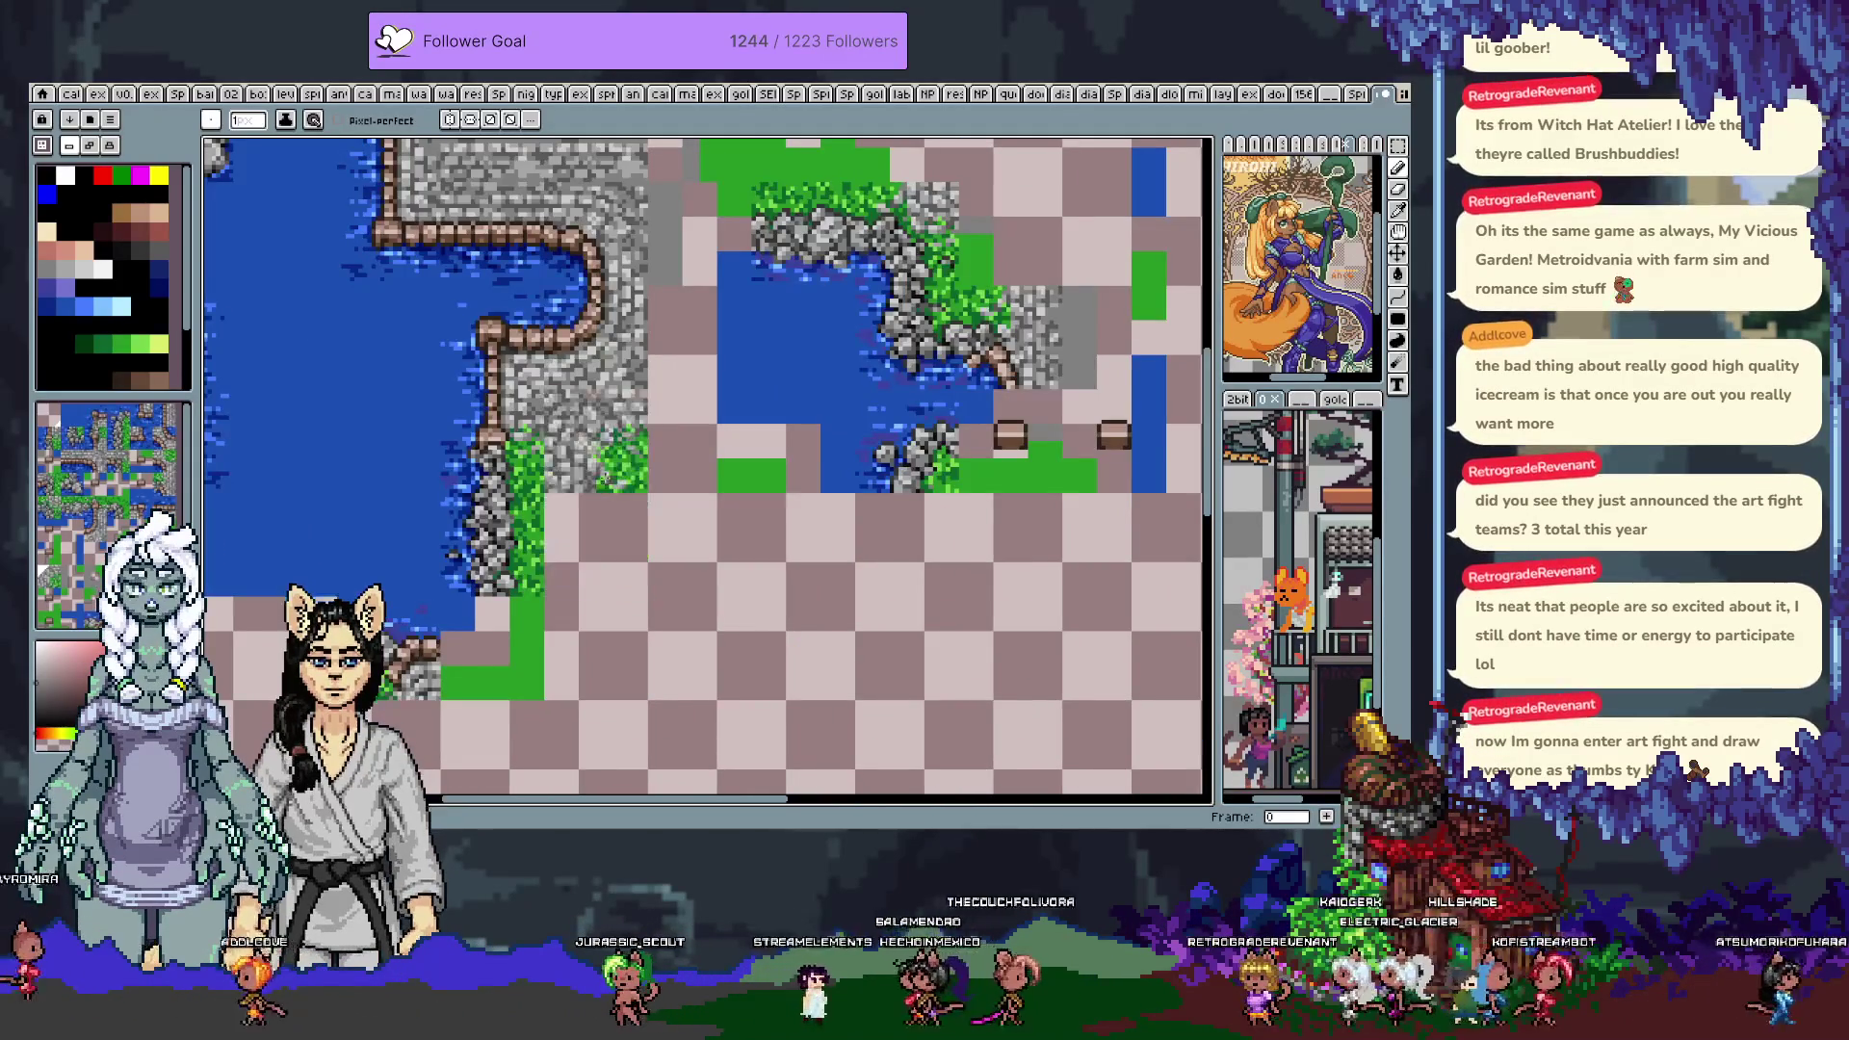
left_click_drag(597, 441, 701, 545)
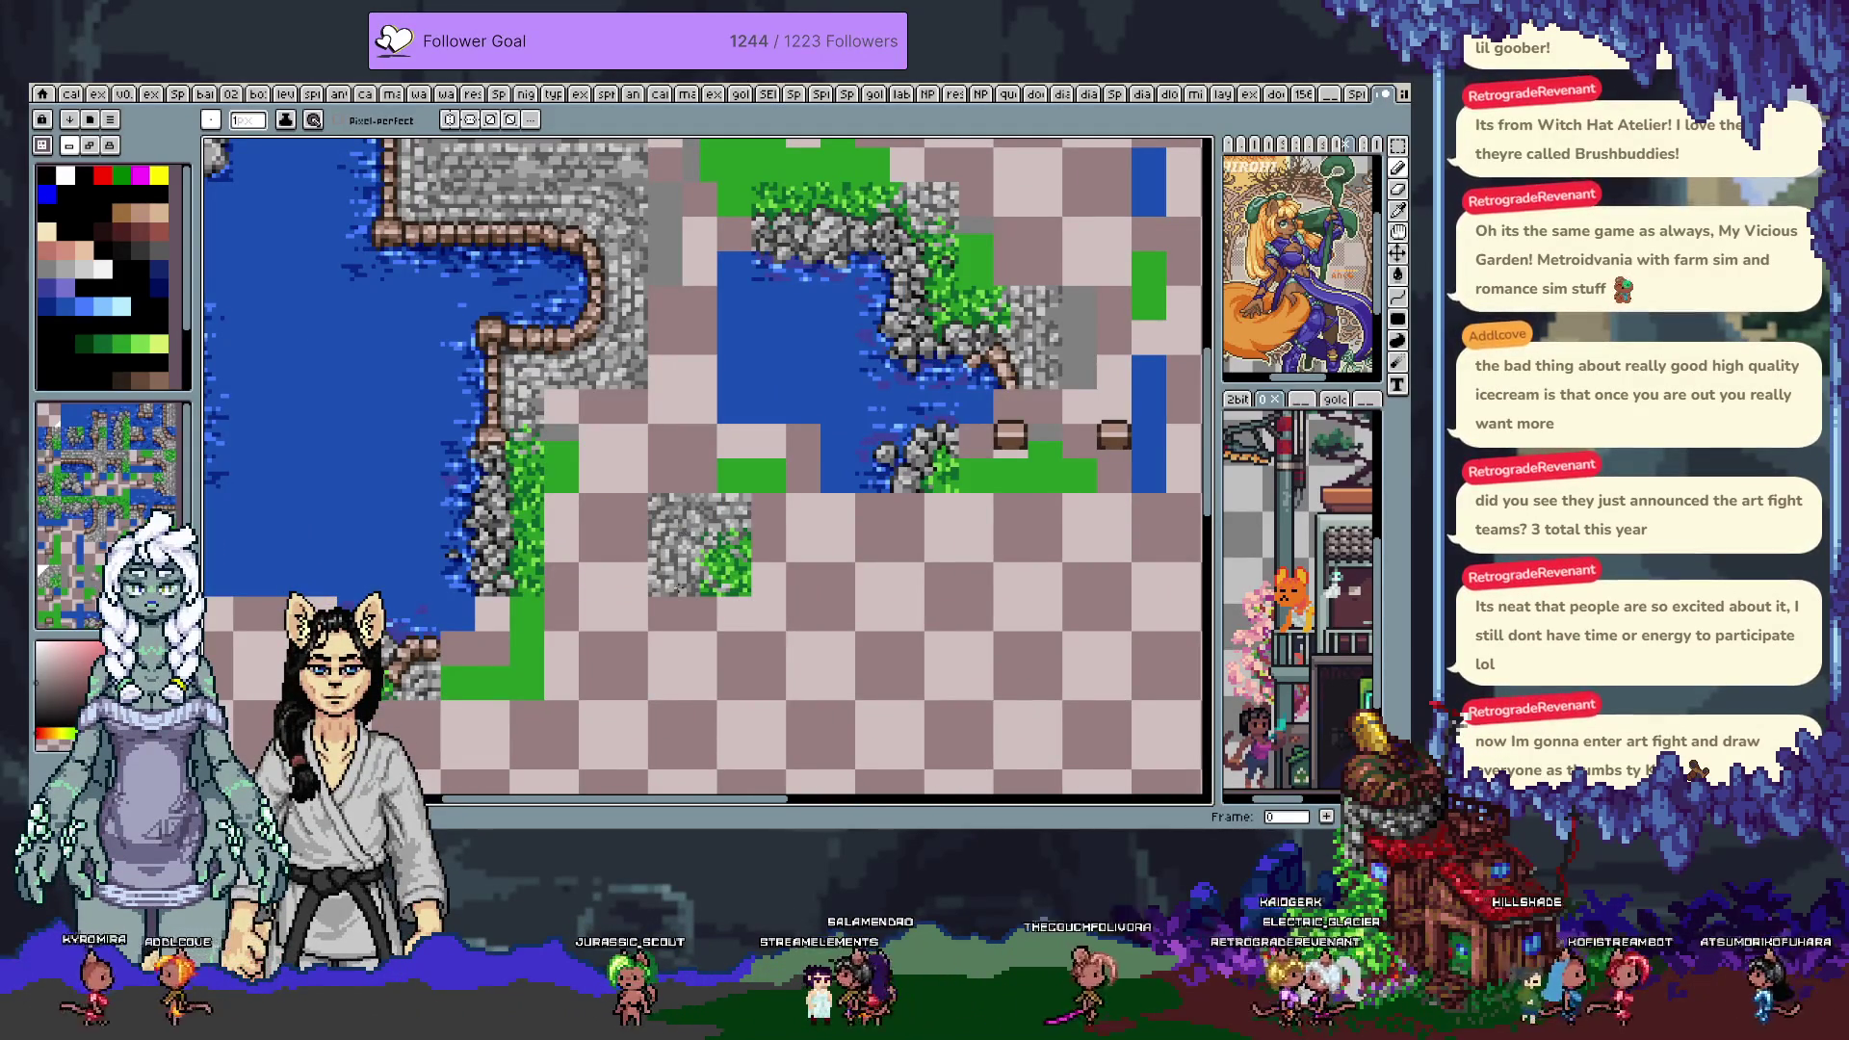
scroll(677, 585, "down", 2)
scroll(803, 462, "up", 1)
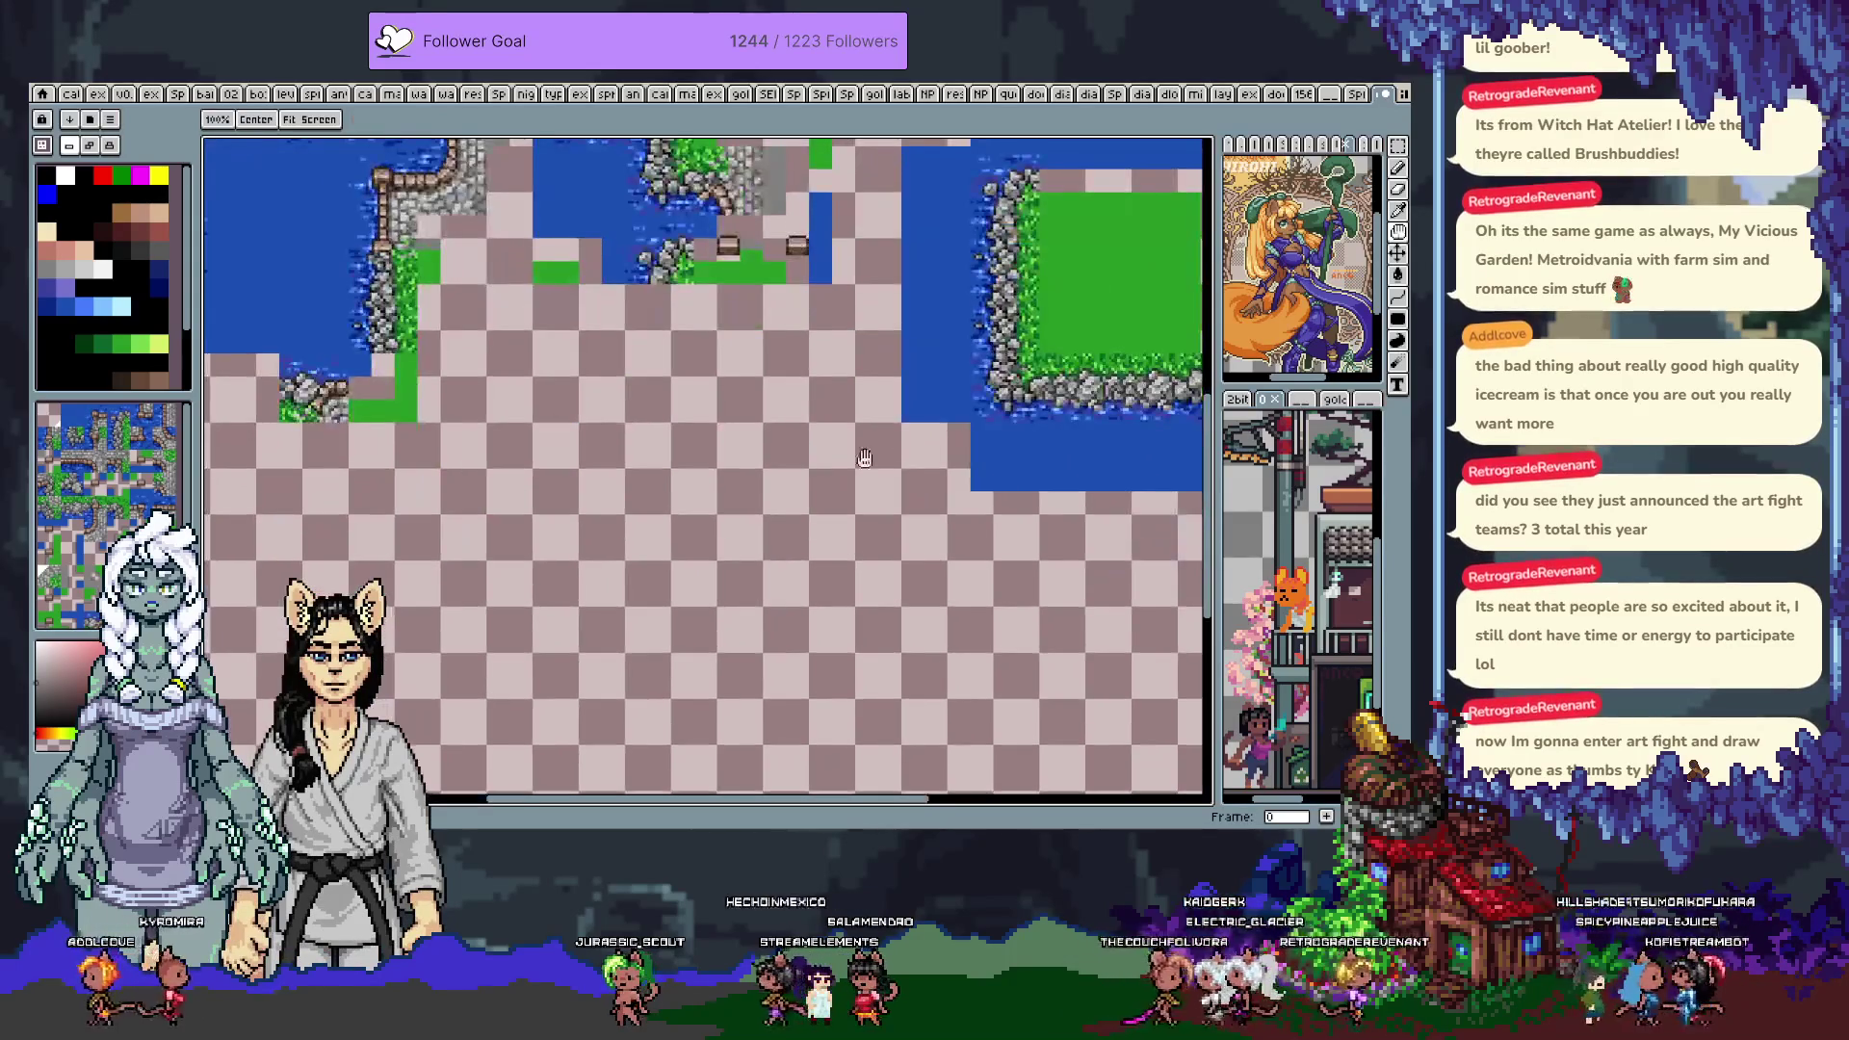
scroll(1080, 299, "down", 2)
scroll(708, 385, "up", 2)
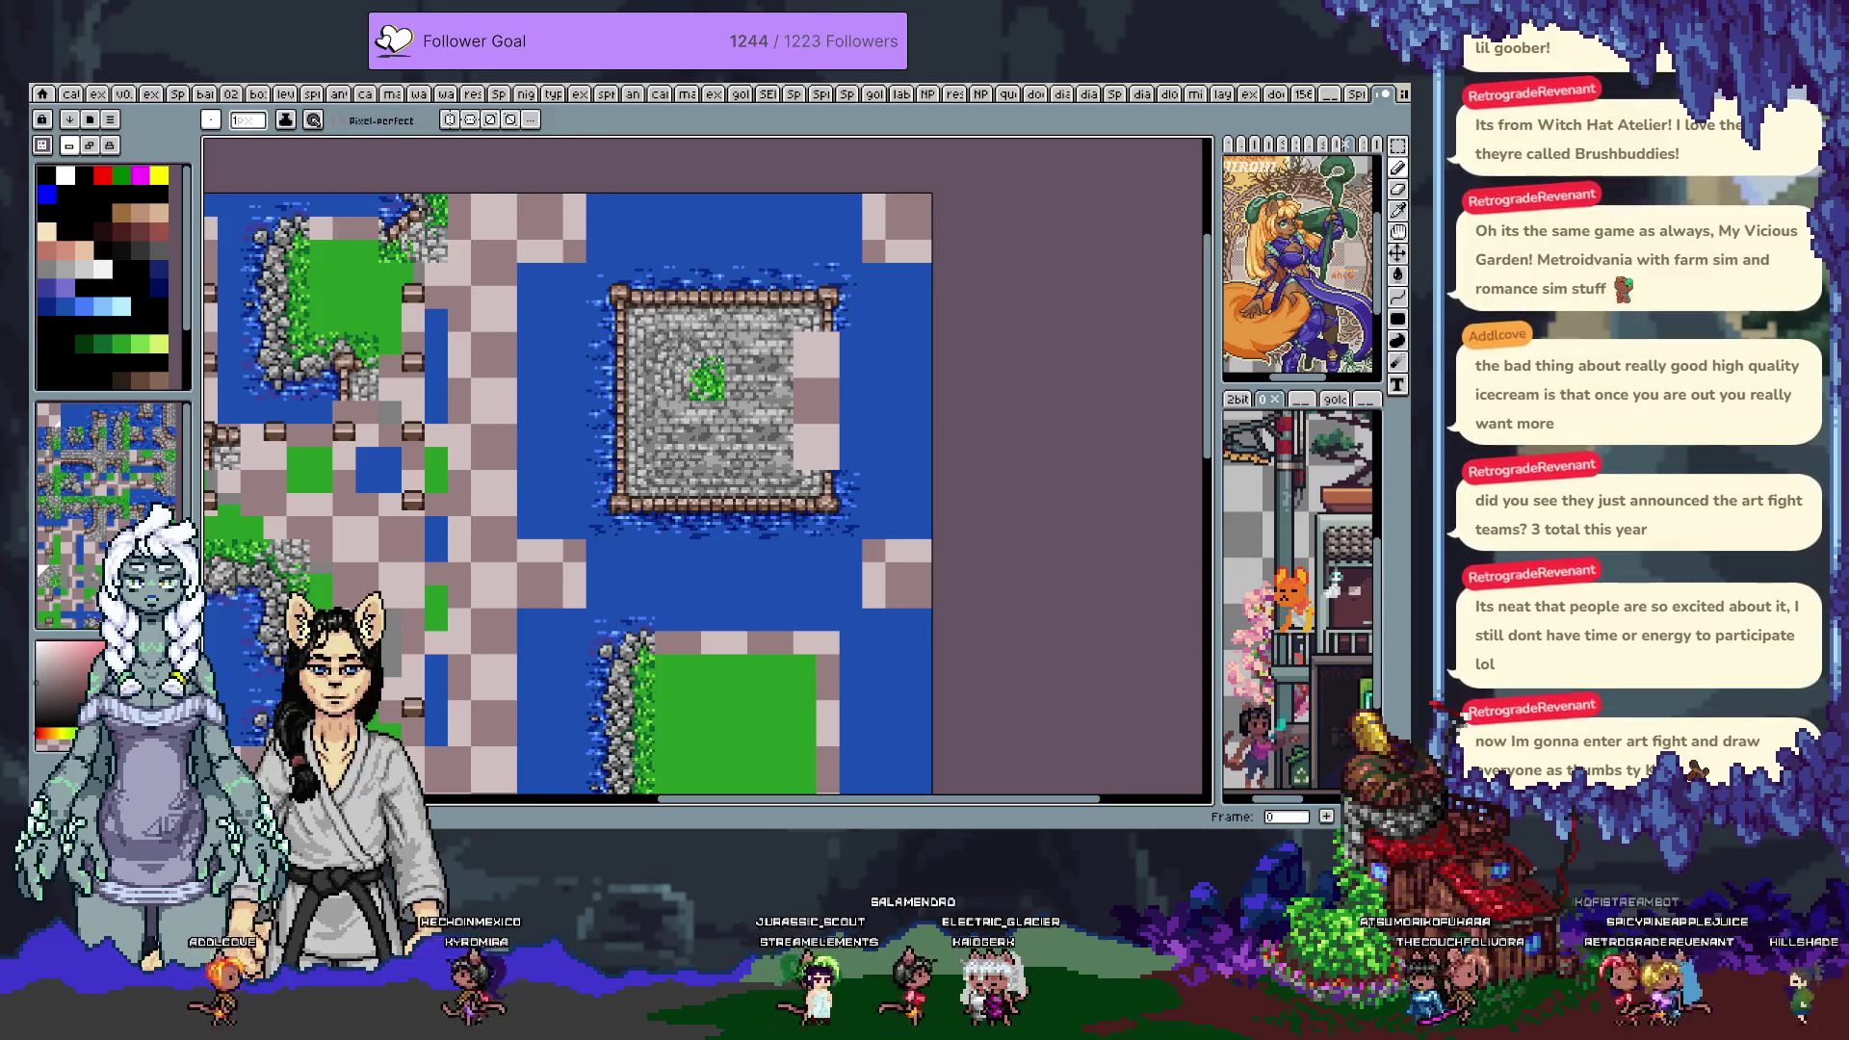
left_click_drag(776, 299, 776, 433)
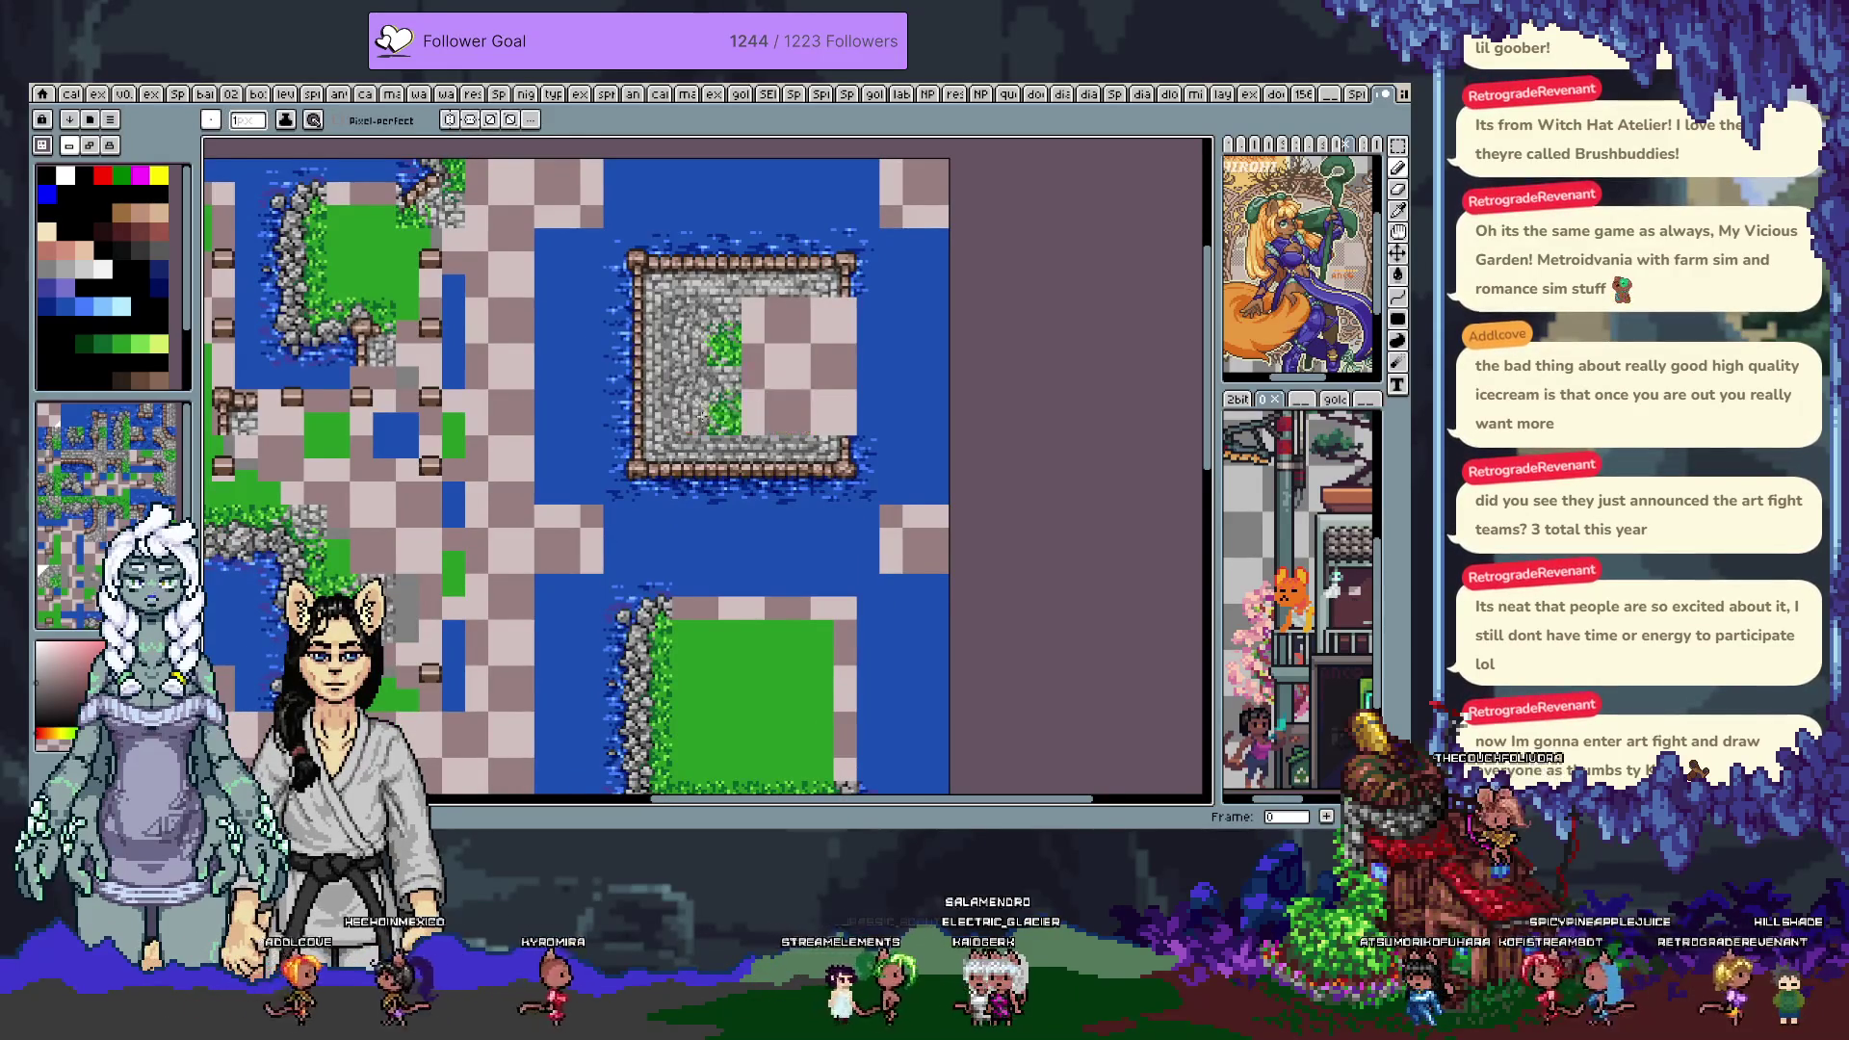
scroll(404, 463, "down", 2)
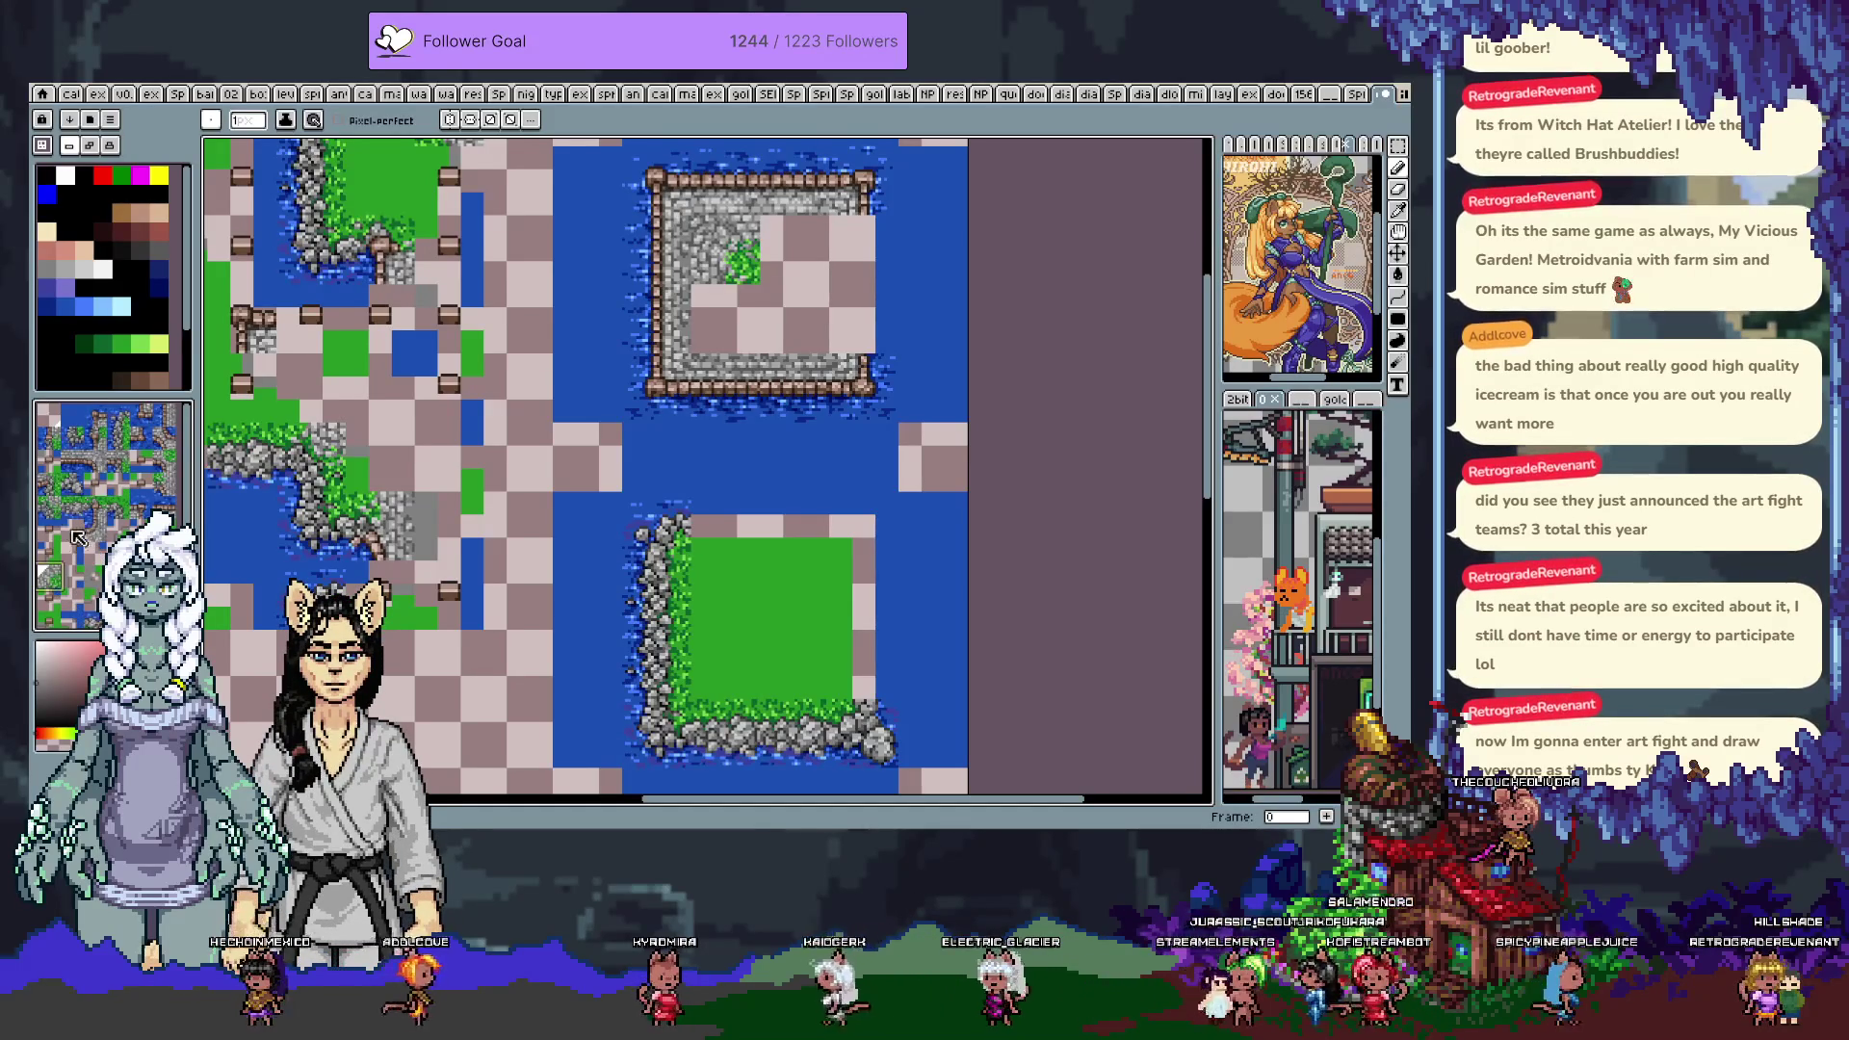
scroll(106, 535, "down", 2)
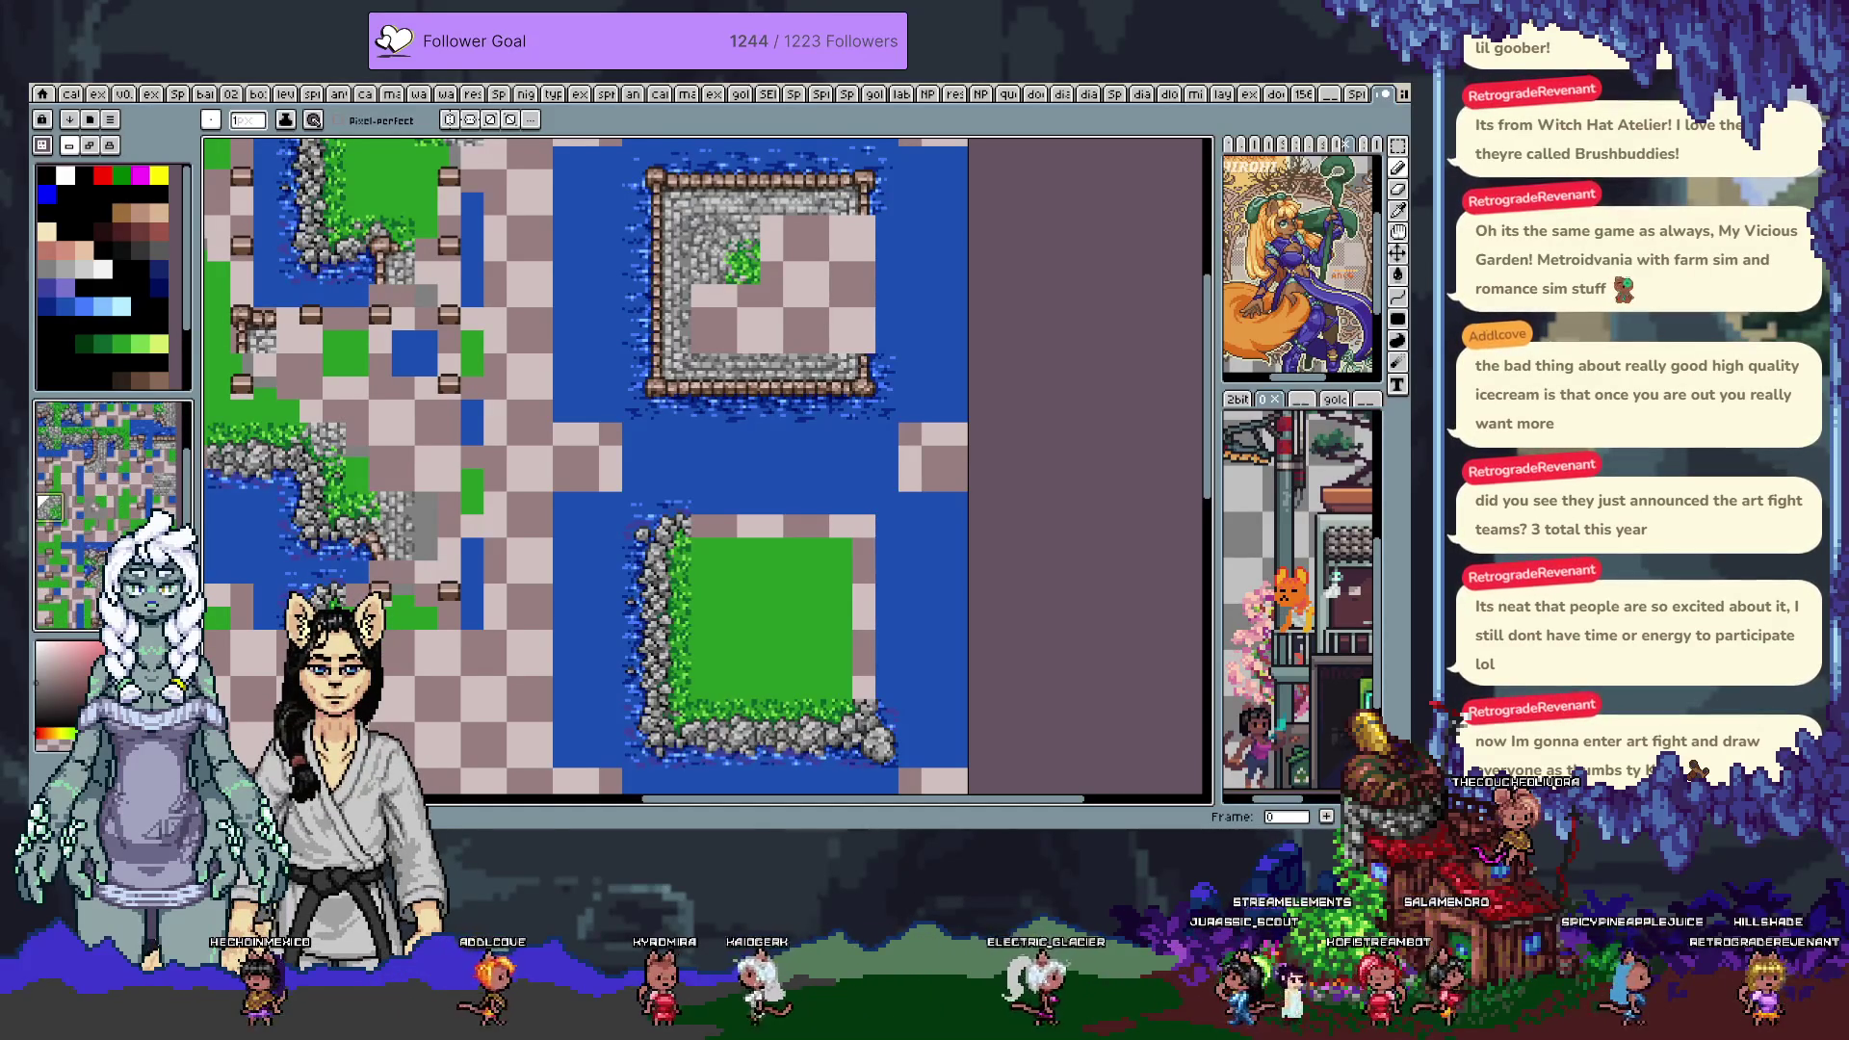
scroll(106, 510, "down", 2)
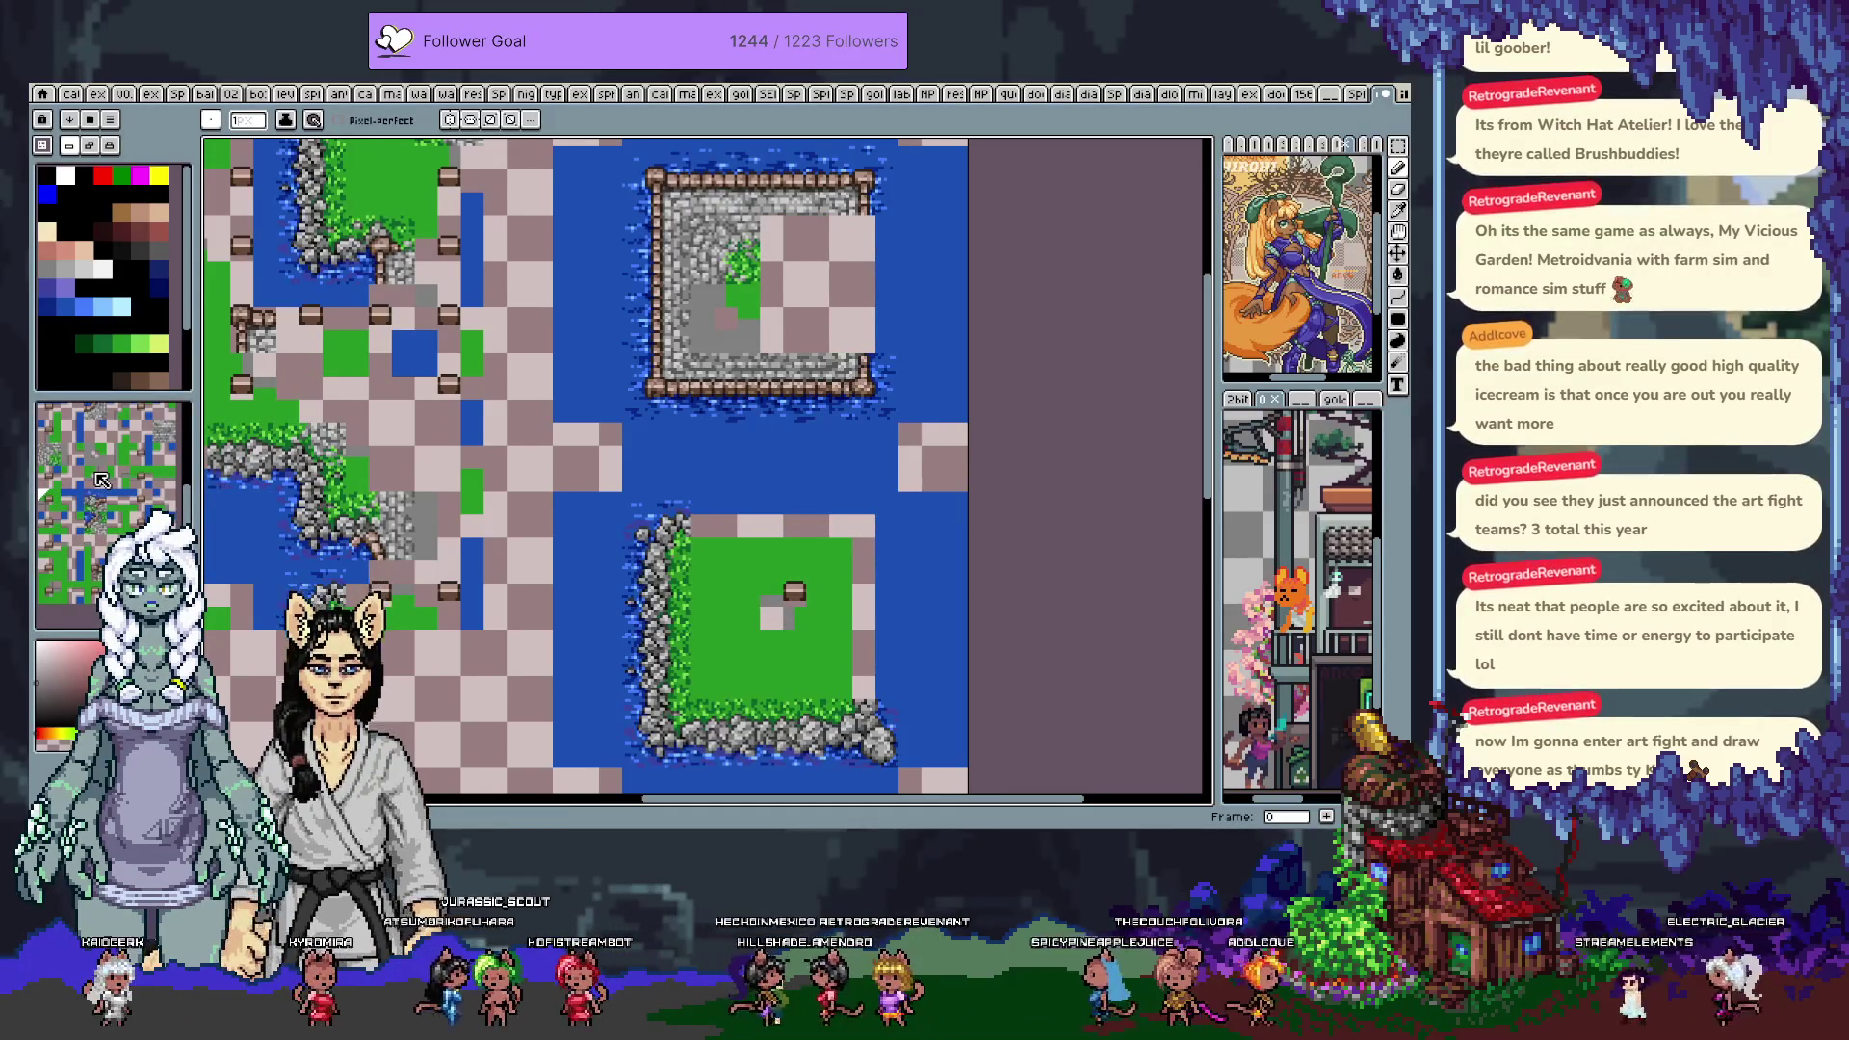
Jump to the tileset sheet frame, step back two frames and pan the tile map into view
key("End")
key("Left")
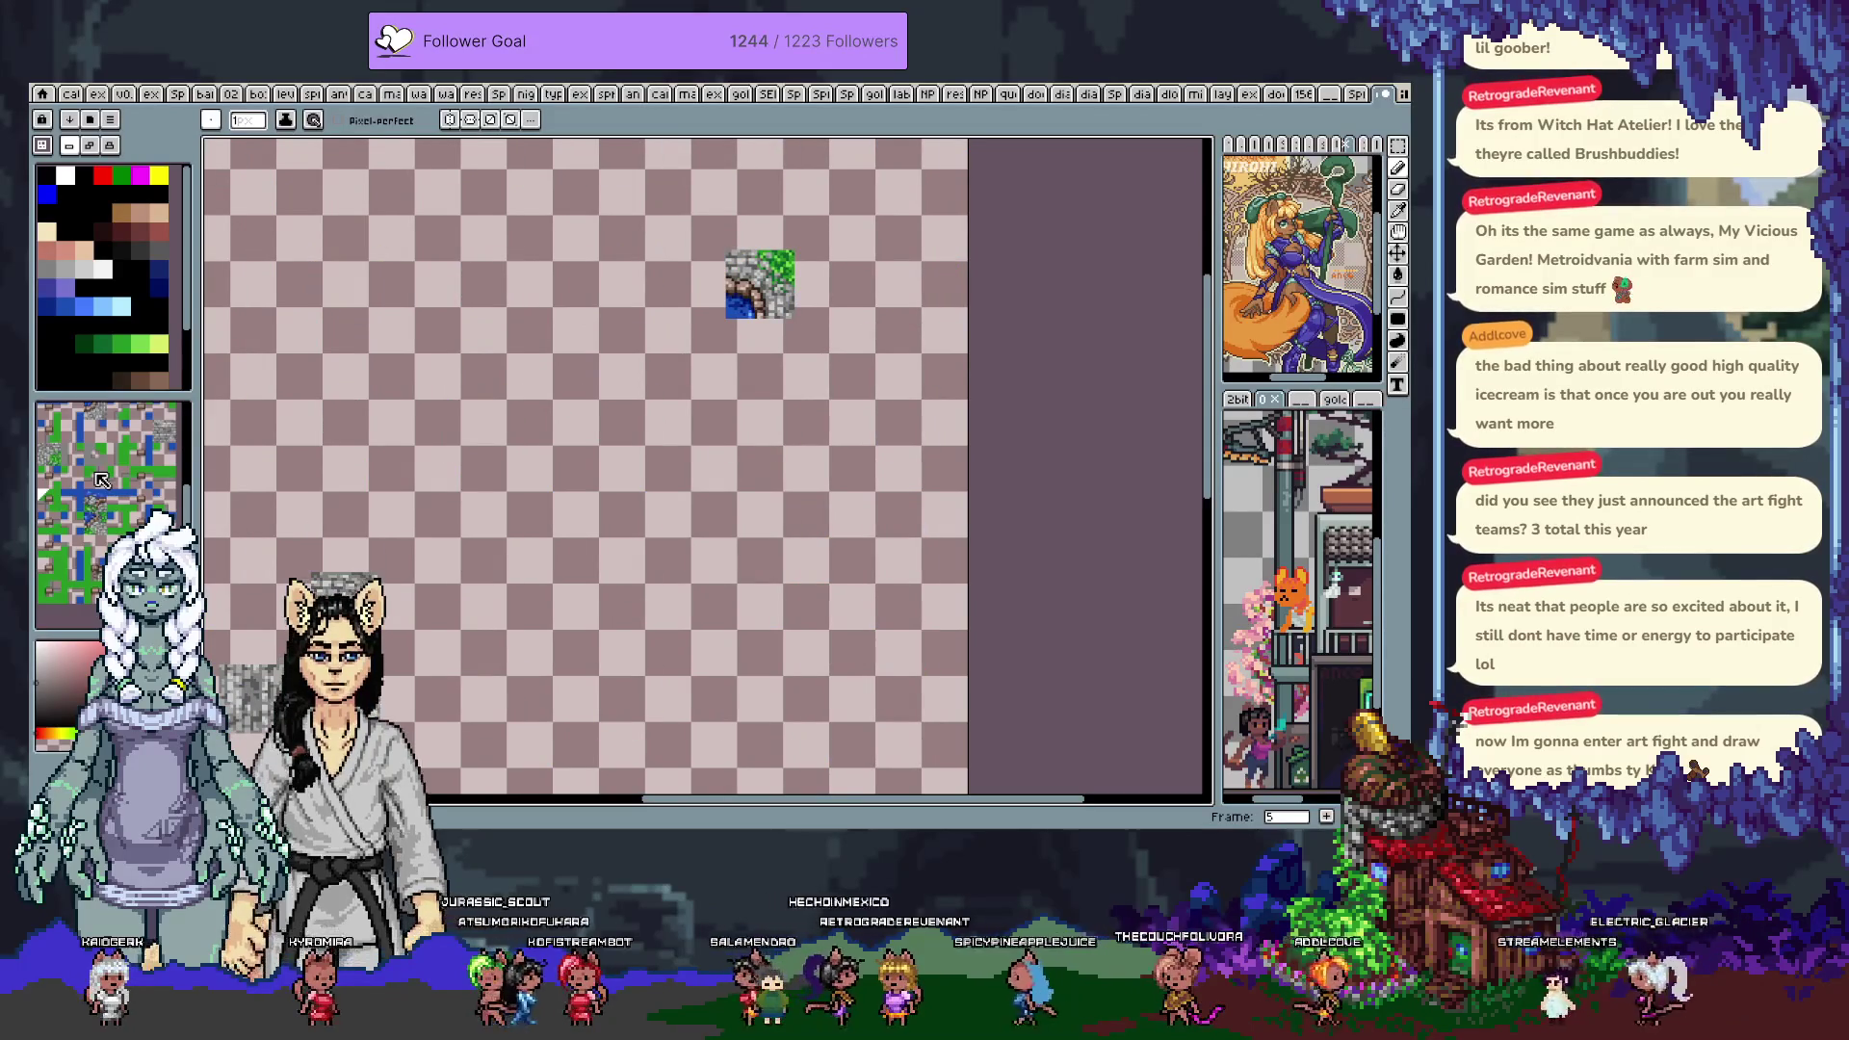
key("Left")
key("Left")
key("Left")
key("Left")
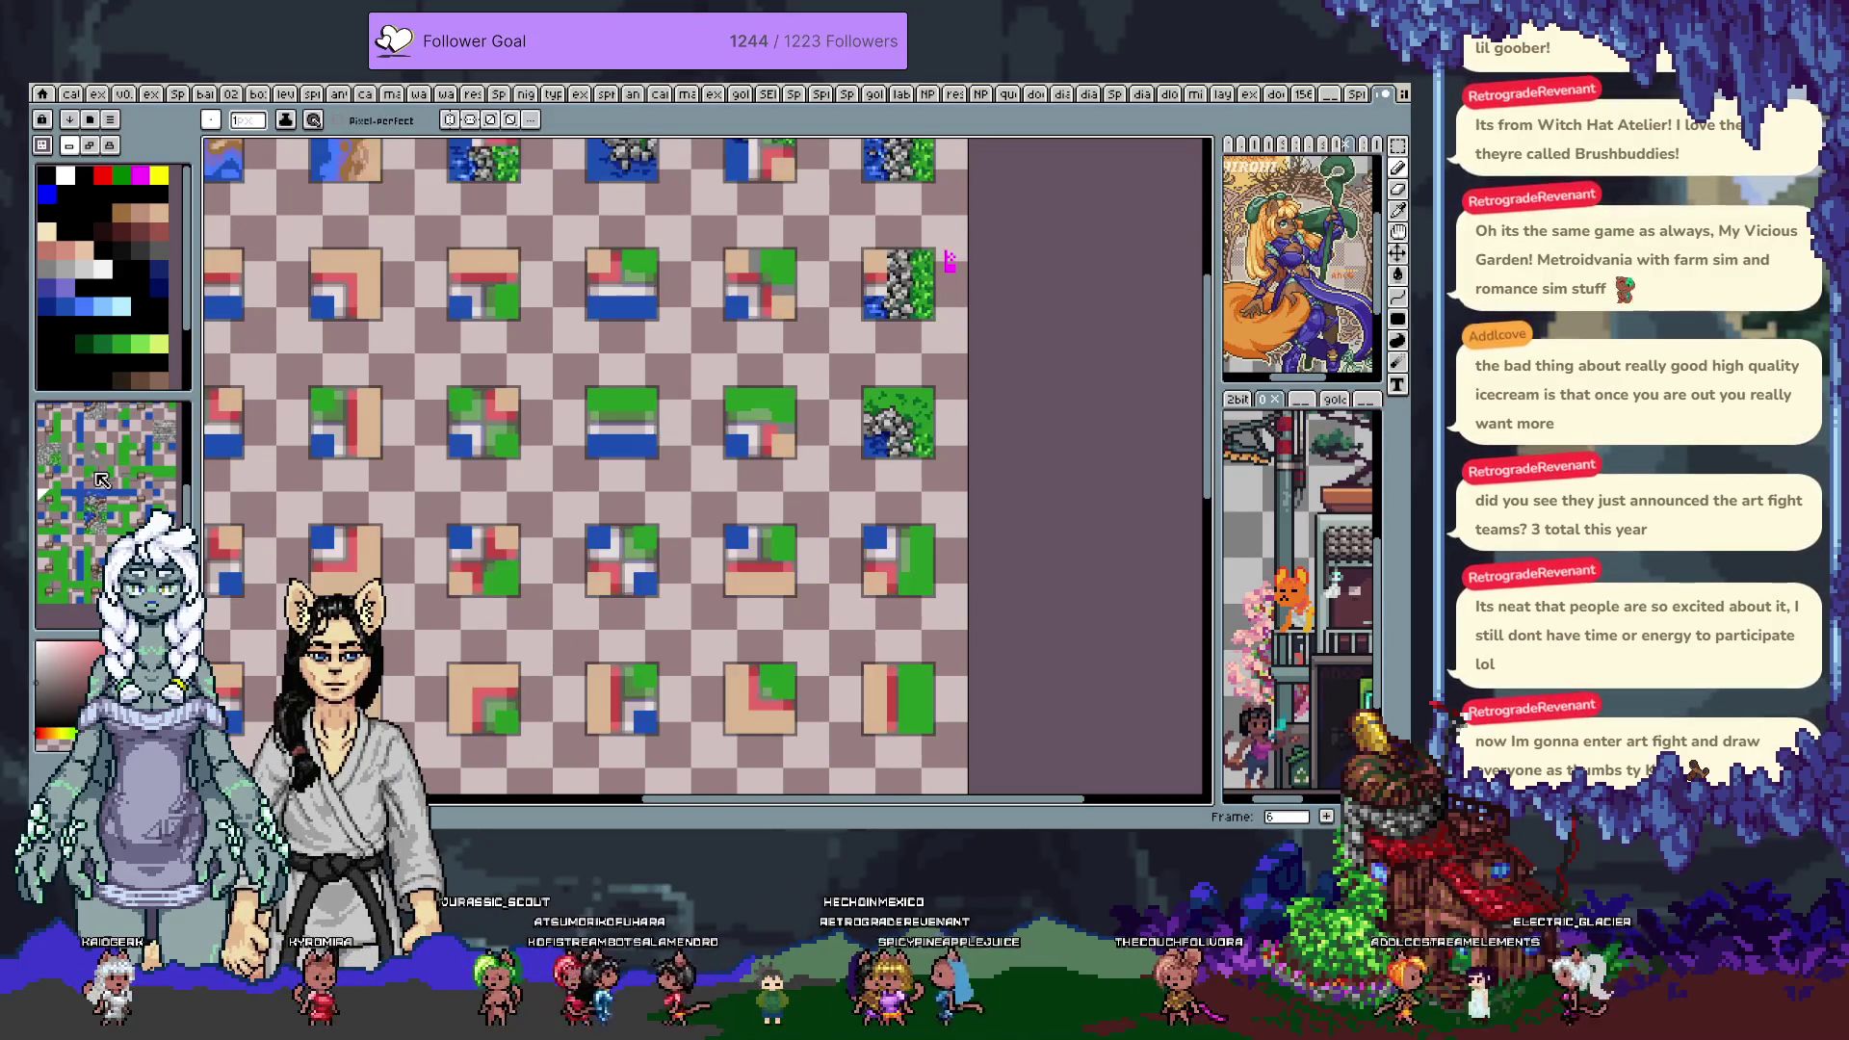
key("h")
mouse_move(501, 337)
left_mouse_down()
mouse_move(957, 363)
mouse_move(818, 398)
mouse_move(887, 328)
left_mouse_up()
key("b")
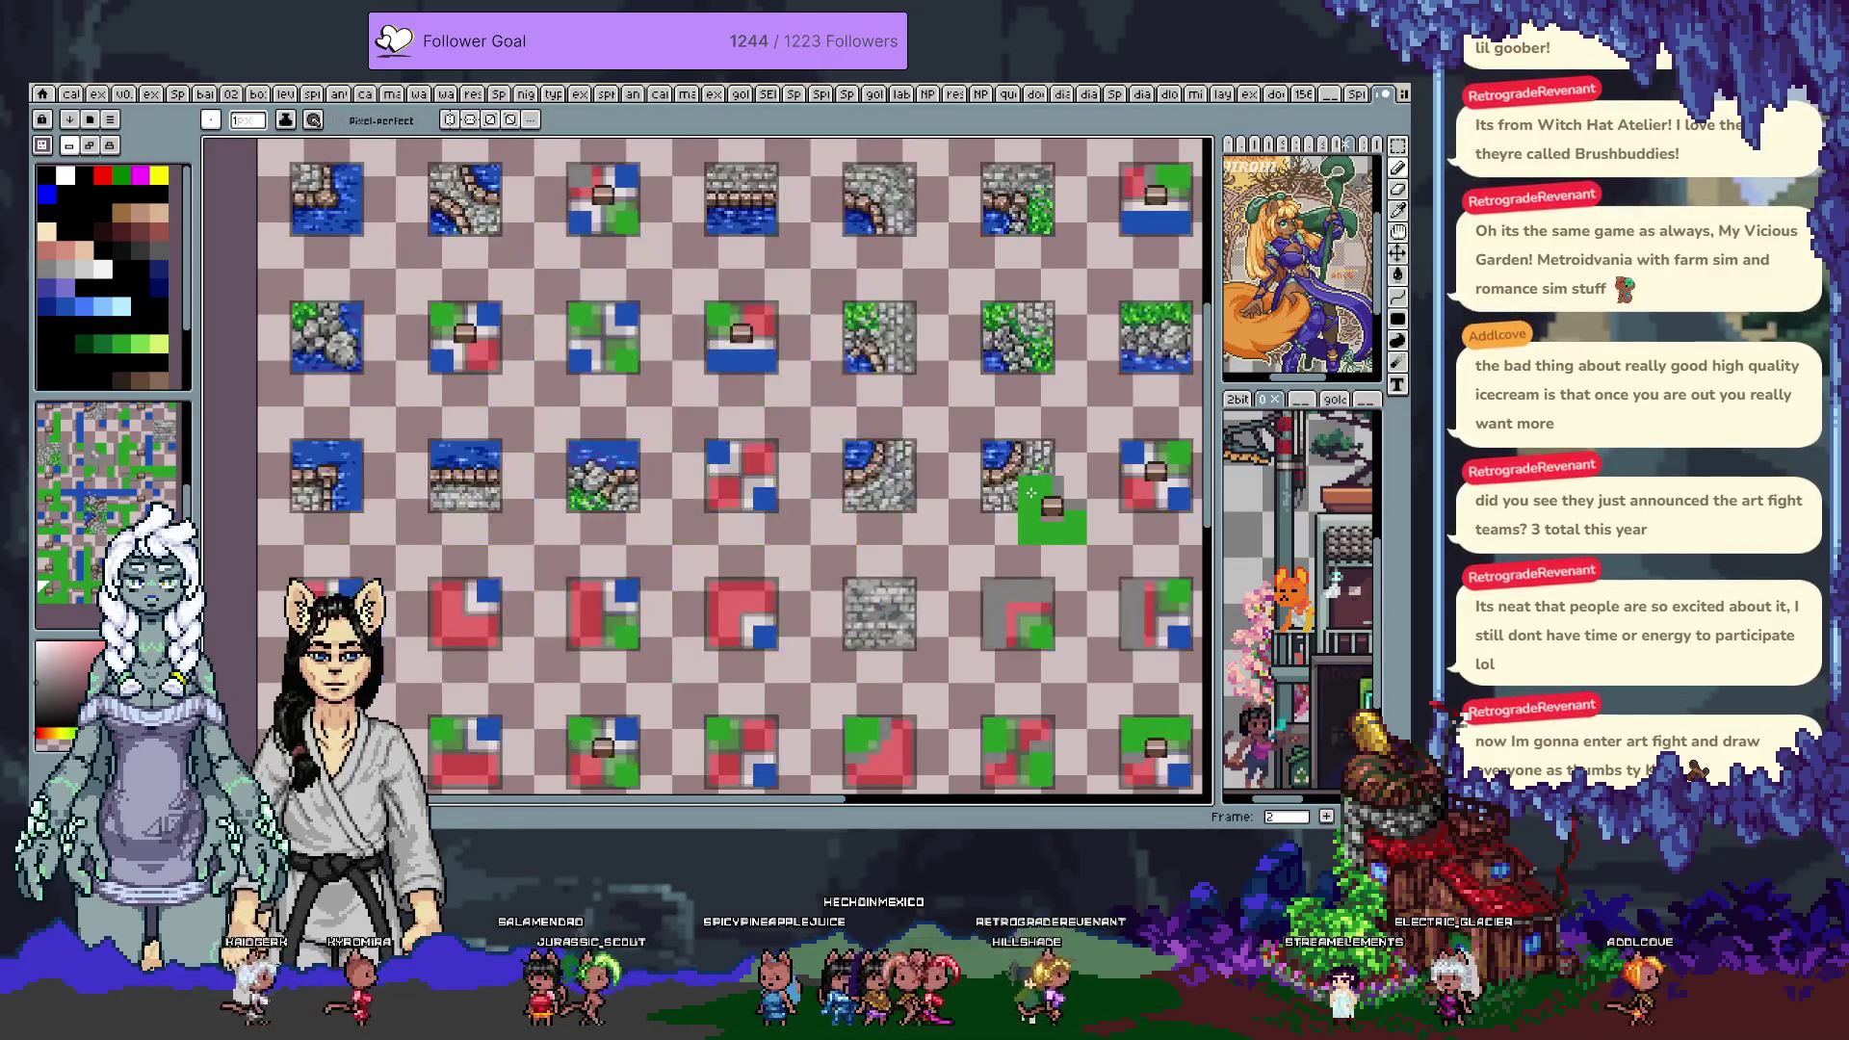
Cycle to the frame 1 test map, overlay tile numbers and pan the view right
key("ctrl+Tab")
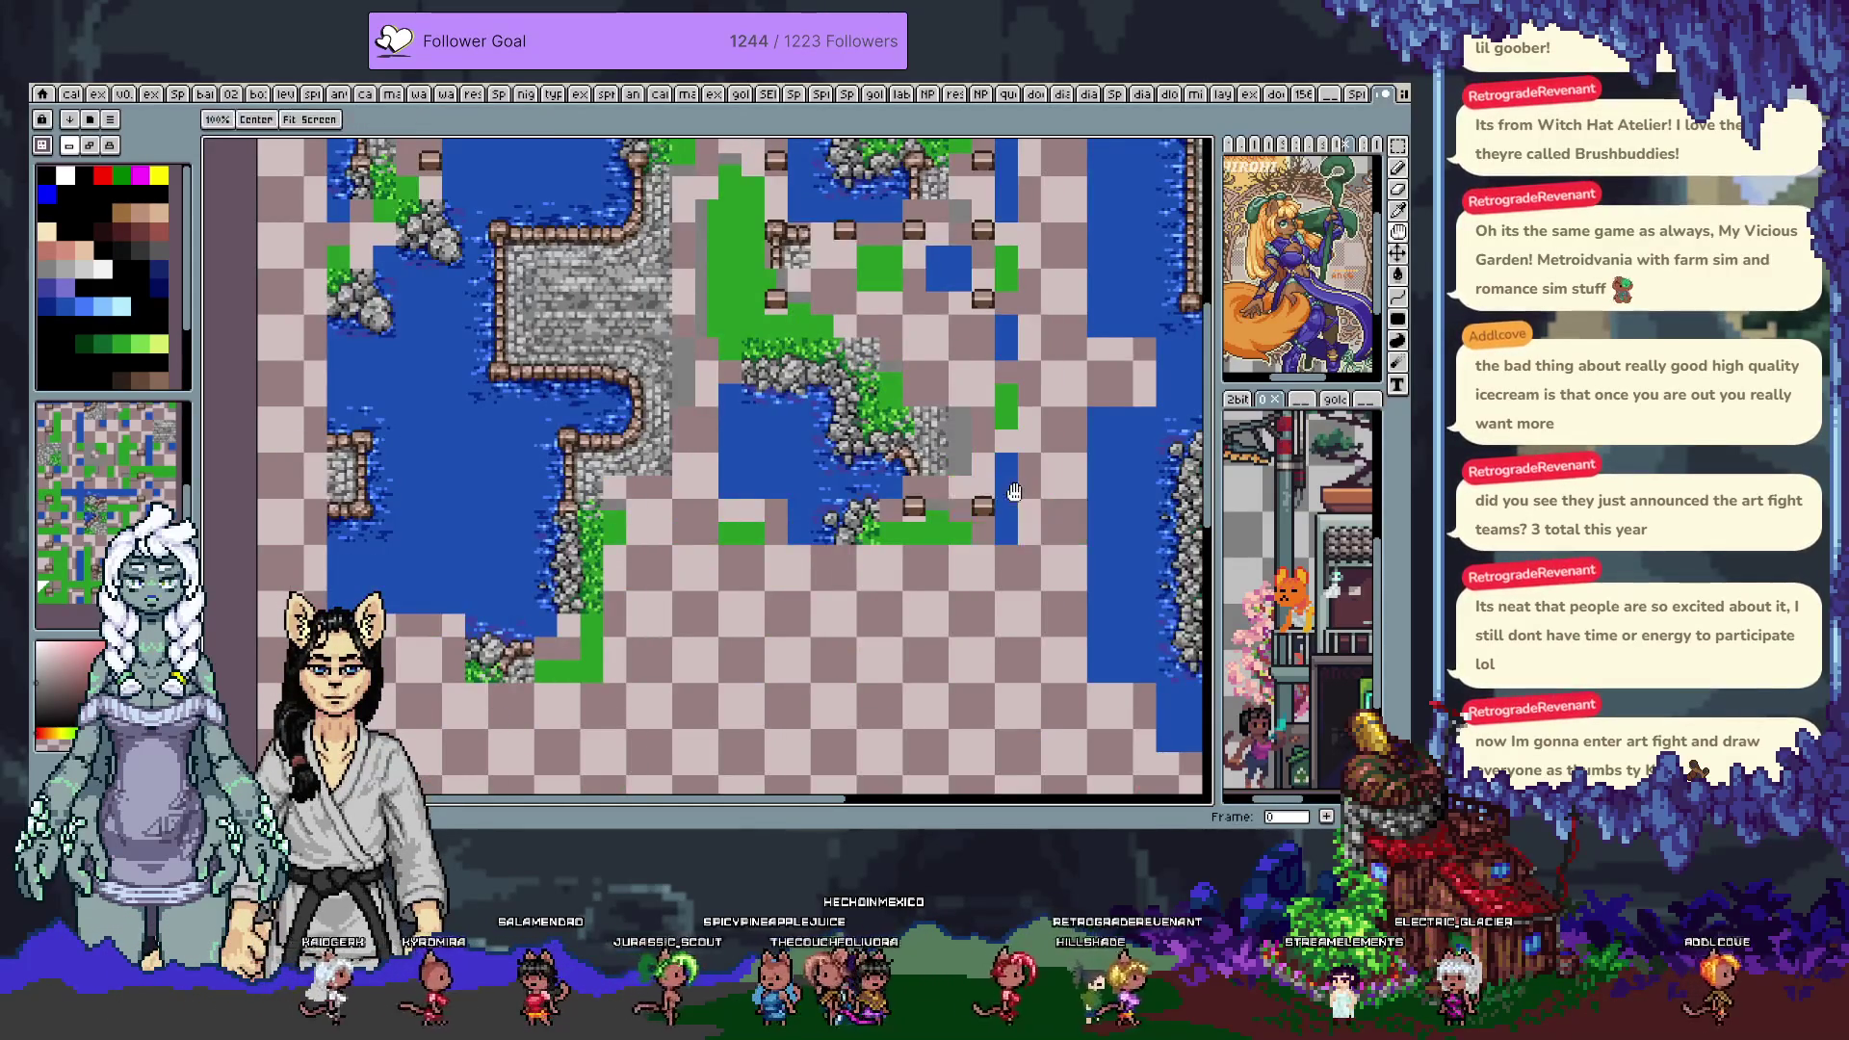
key("ctrl+Tab")
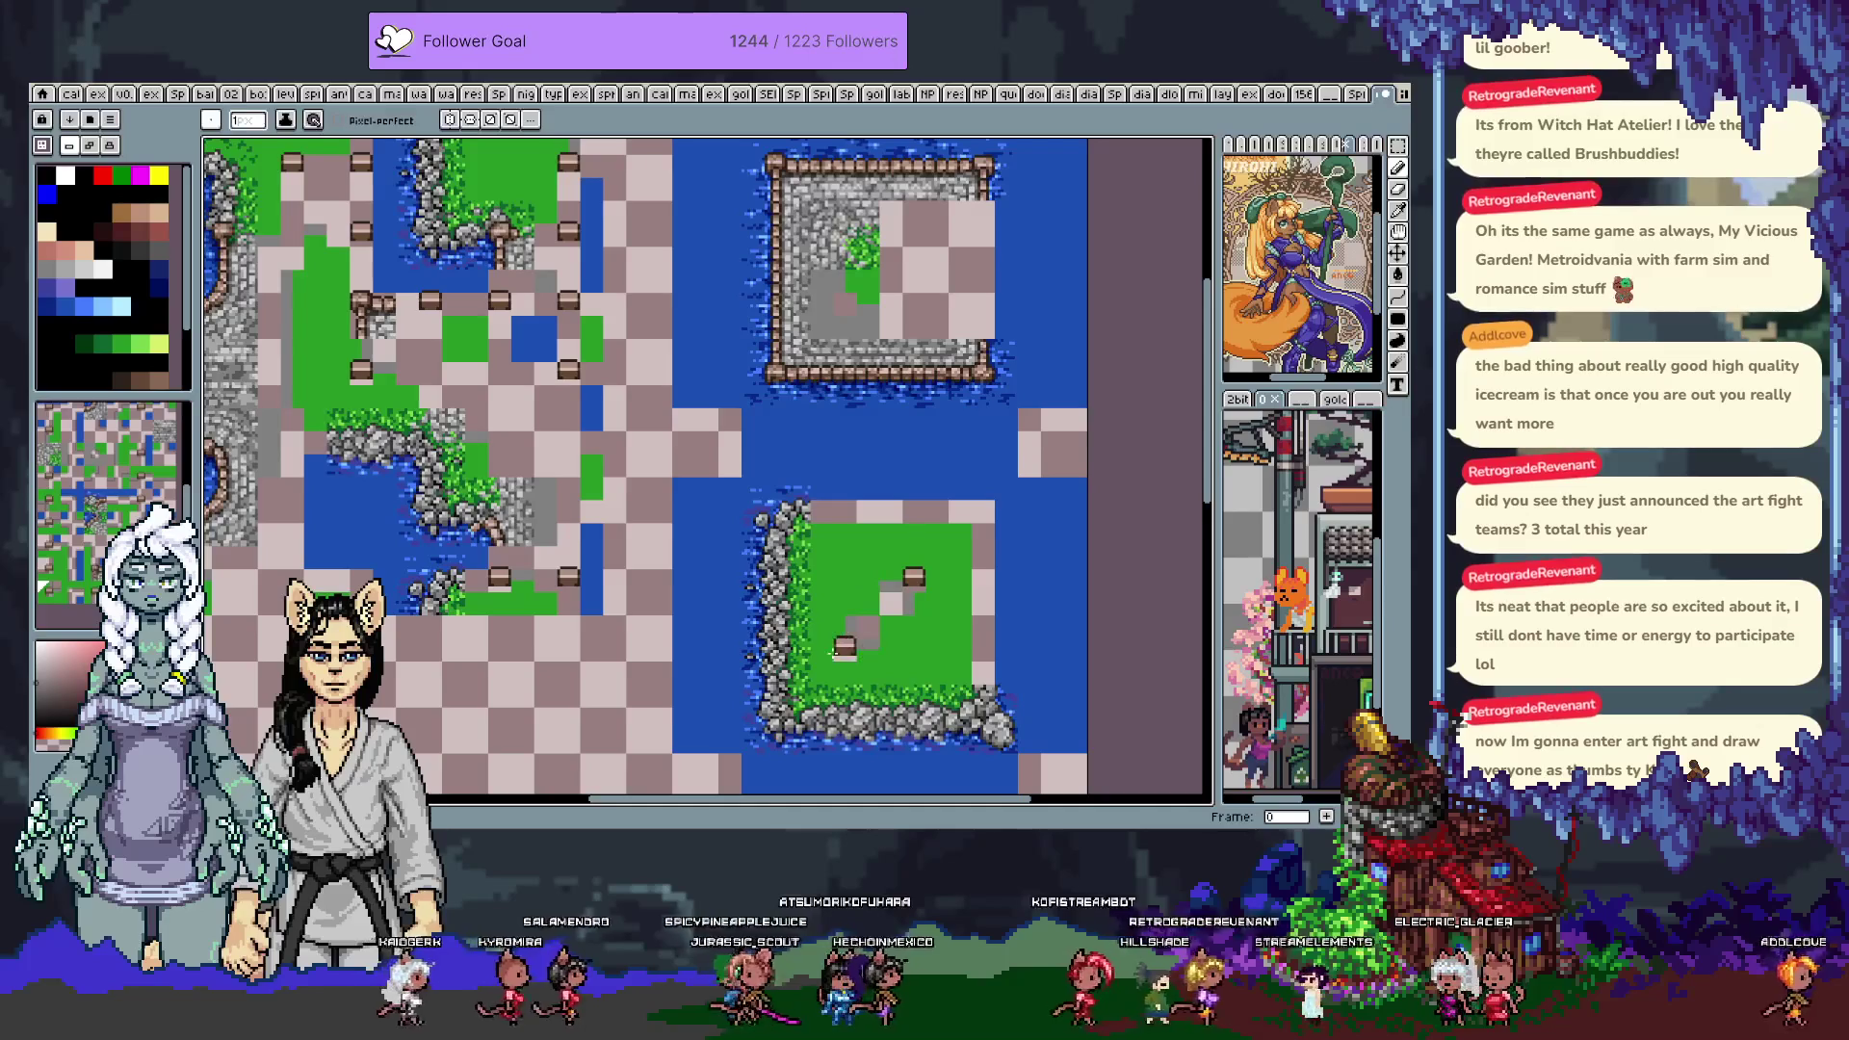
key("ctrl+Tab")
key("ctrl+Tab")
key("ctrl+Tab")
key("h")
left_click_drag(368, 607, 538, 527)
key("v")
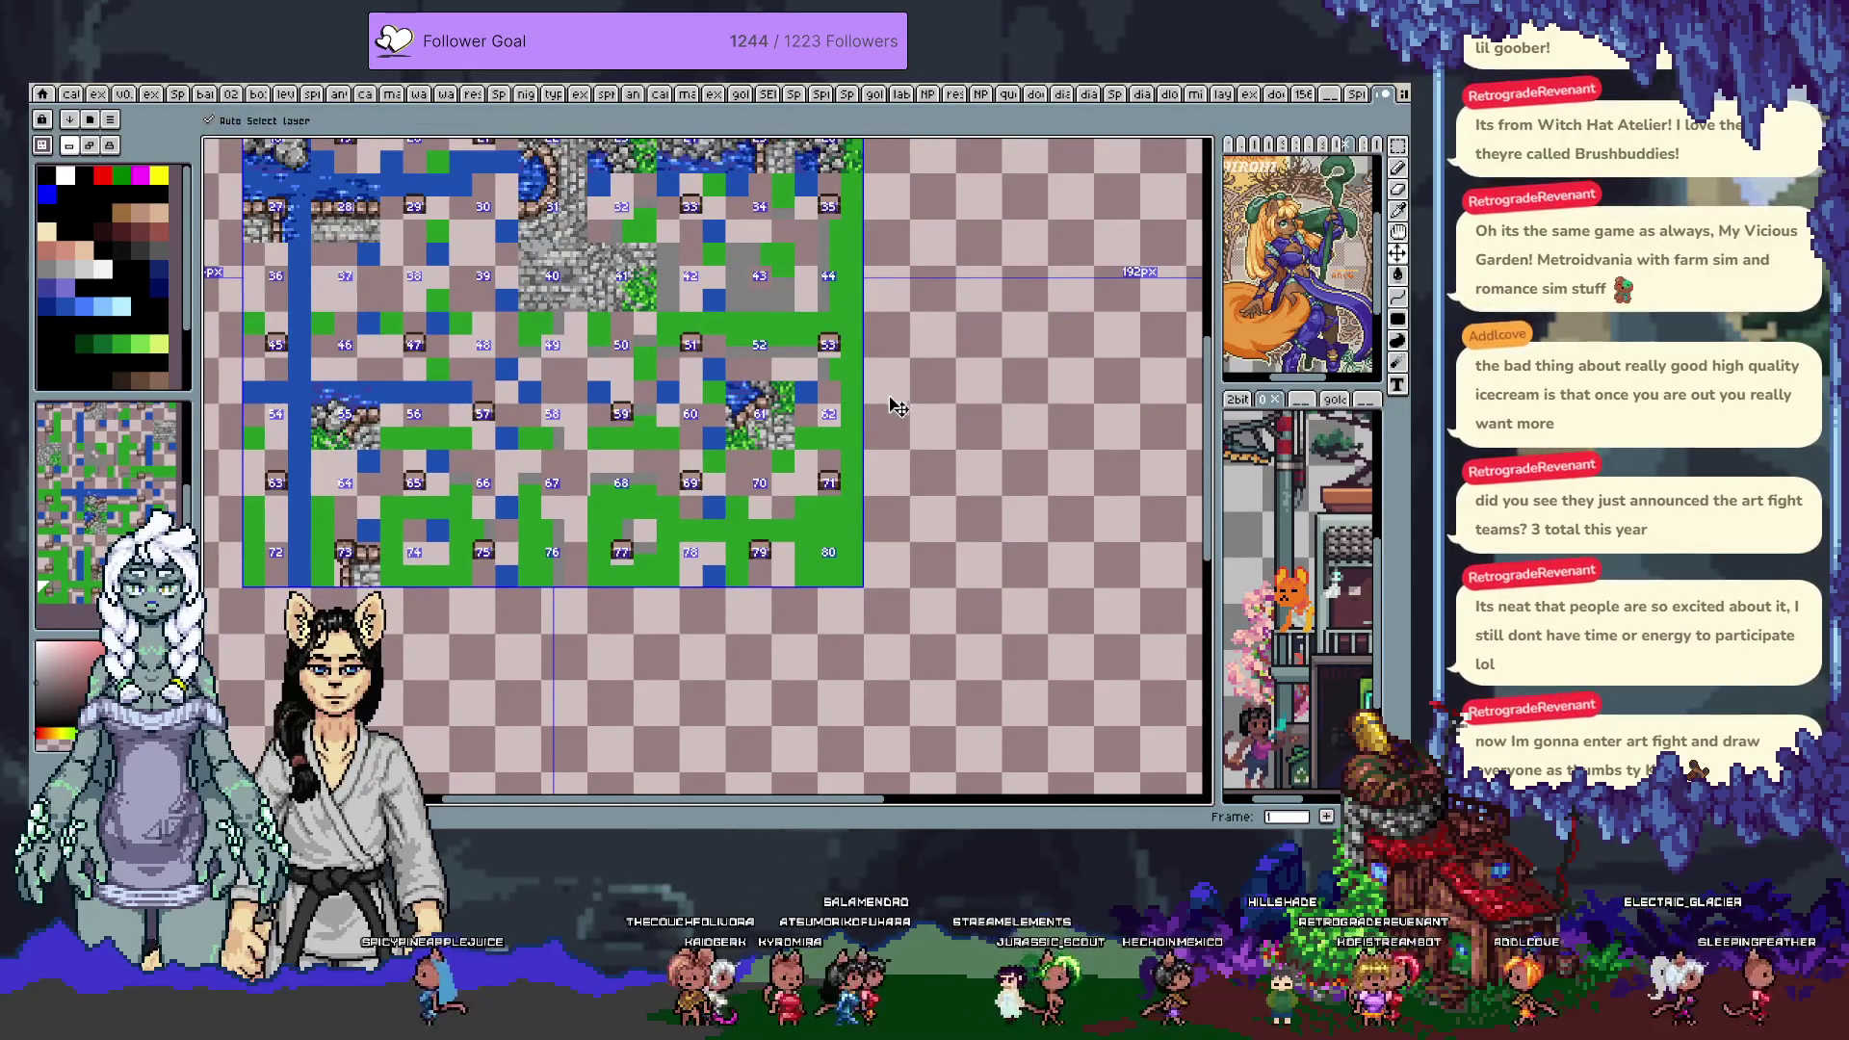
key("h")
left_click_drag(564, 502, 662, 487)
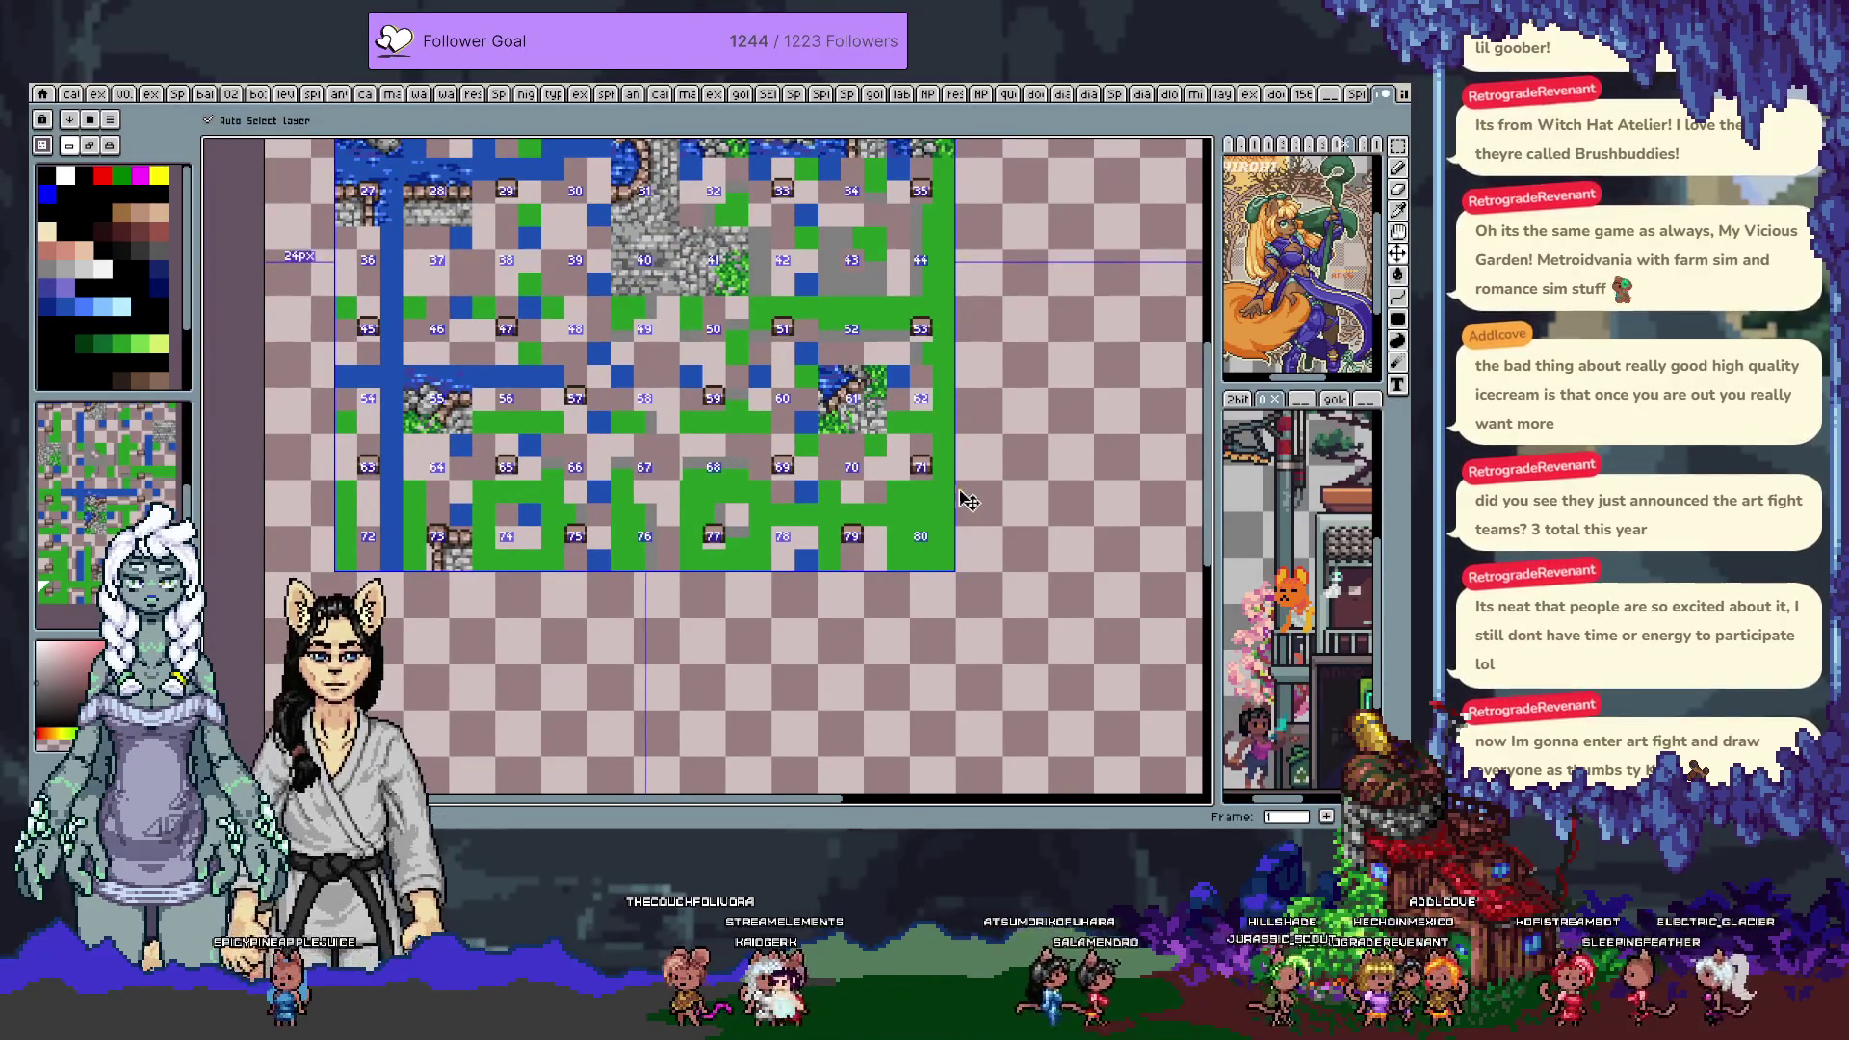
Pan the frame 1 map, check tile numbers, and stamp a chest-on-grass tile into the lower-left empty cell
key("i")
key("b")
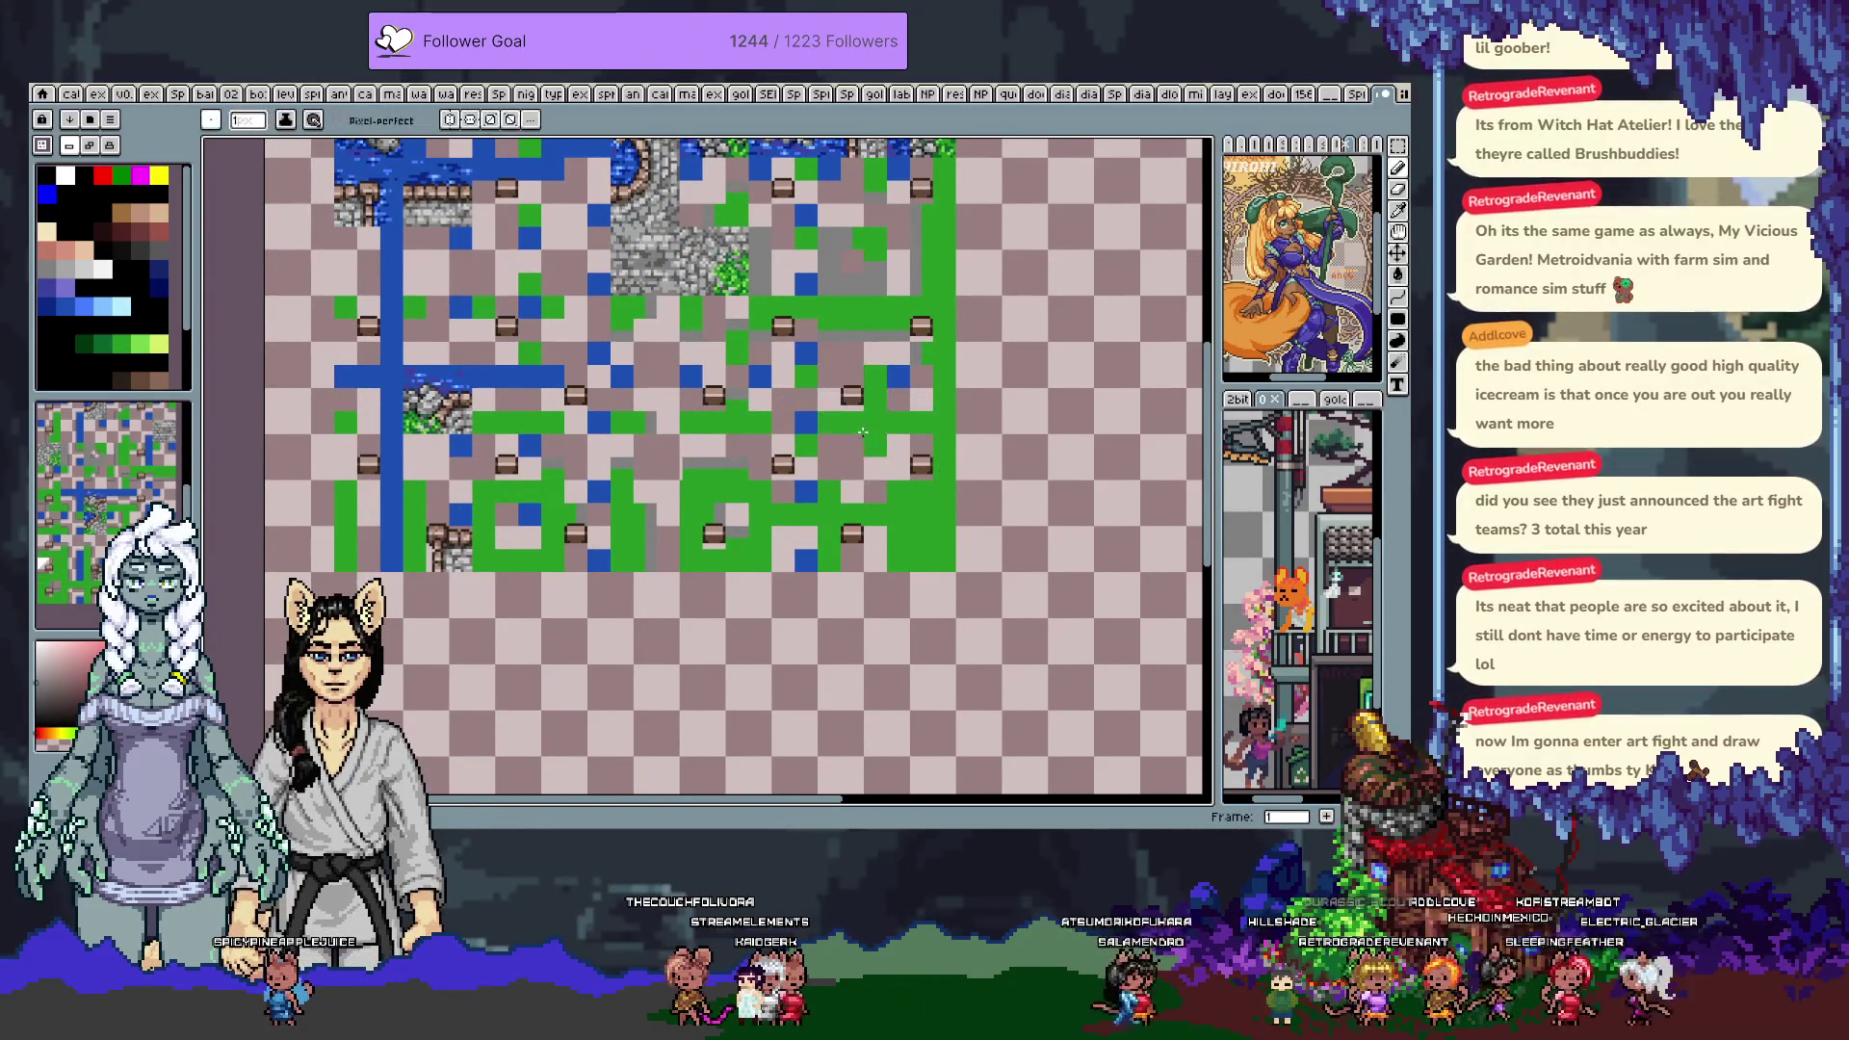
key("h")
left_click_drag(893, 441, 578, 424)
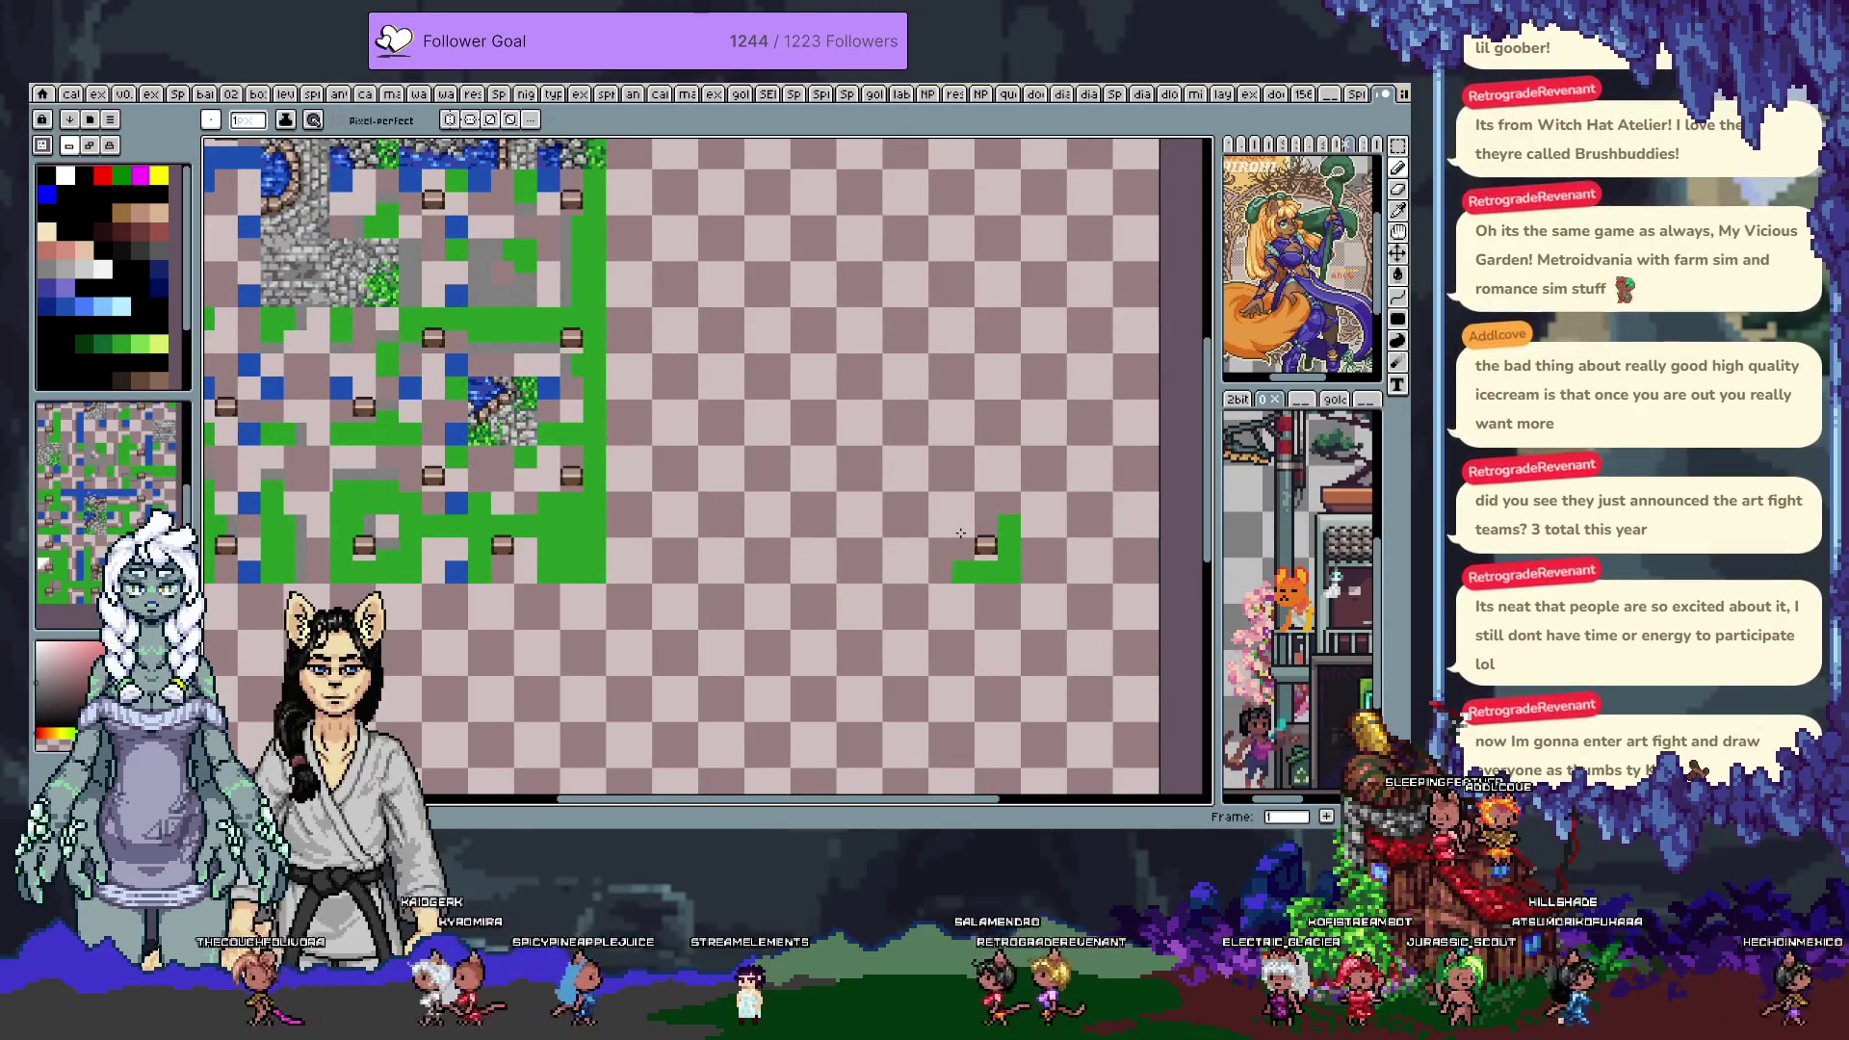
mouse_move(513, 422)
left_mouse_down()
mouse_move(819, 539)
mouse_move(995, 633)
left_mouse_up()
key("v")
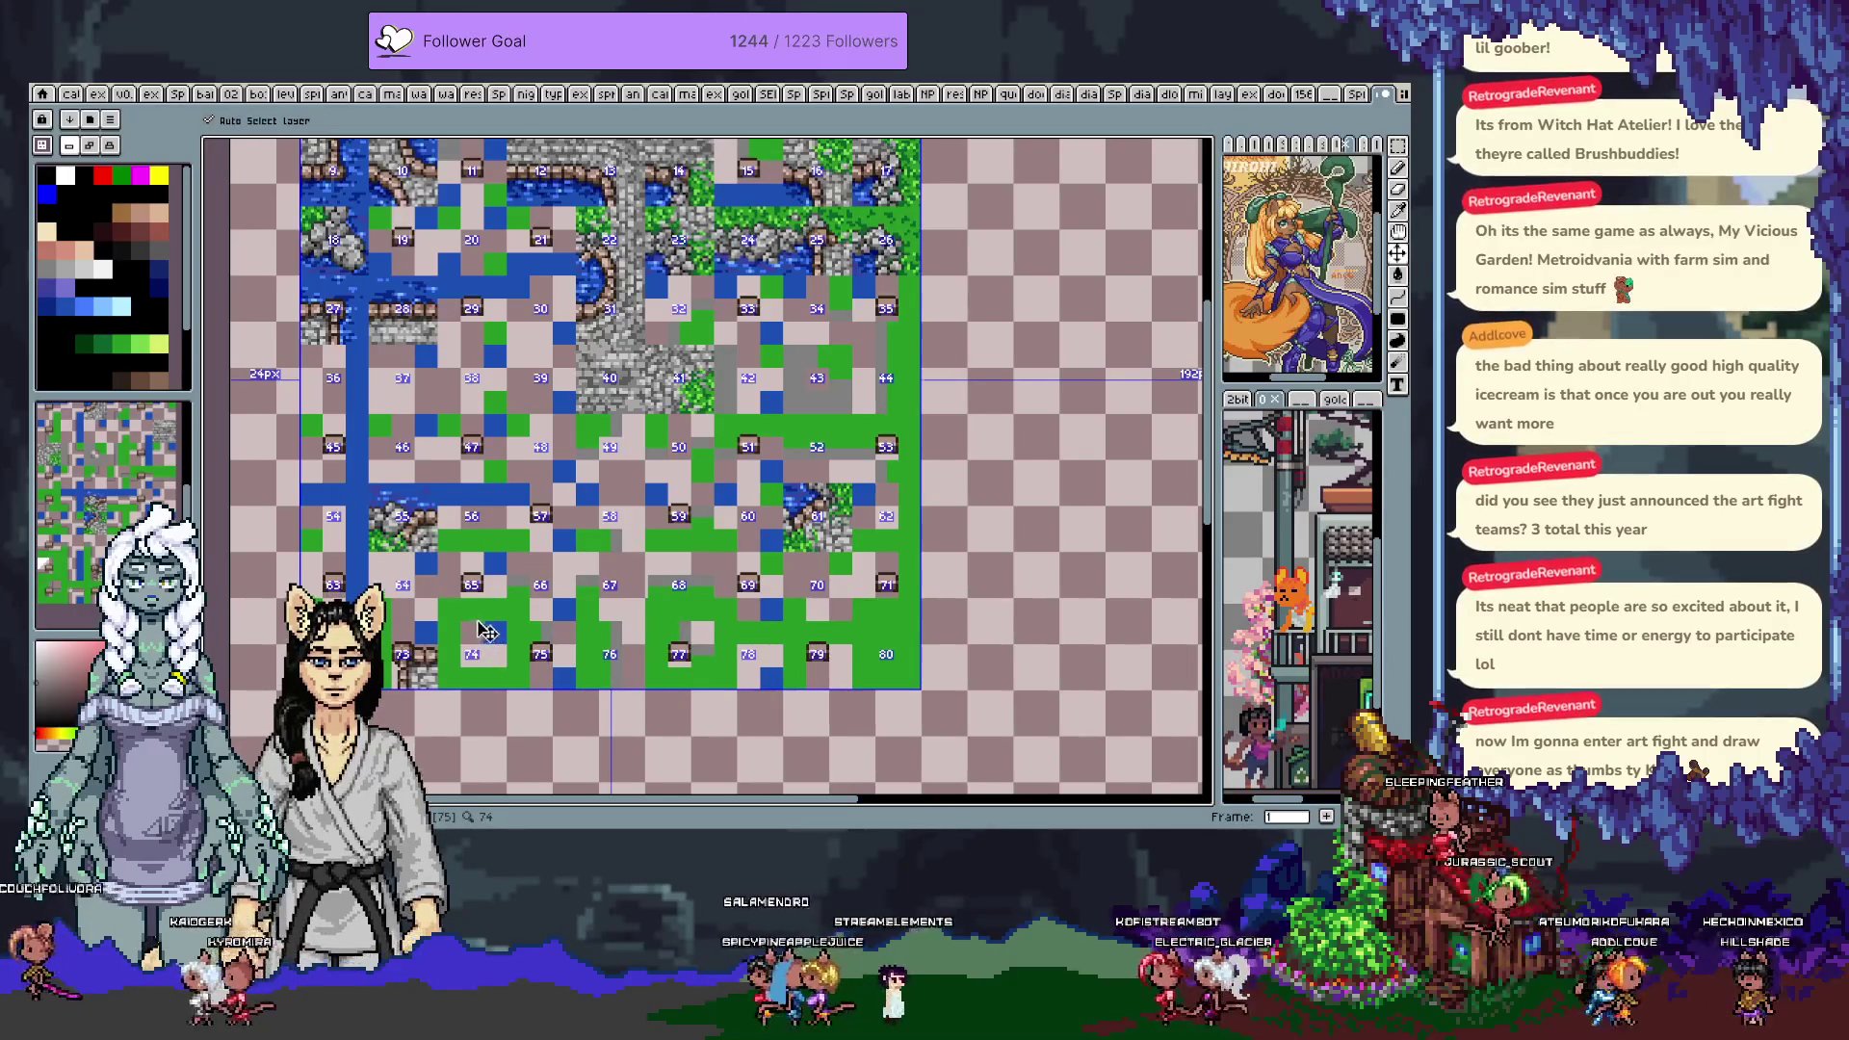
key("b")
left_click(487, 753)
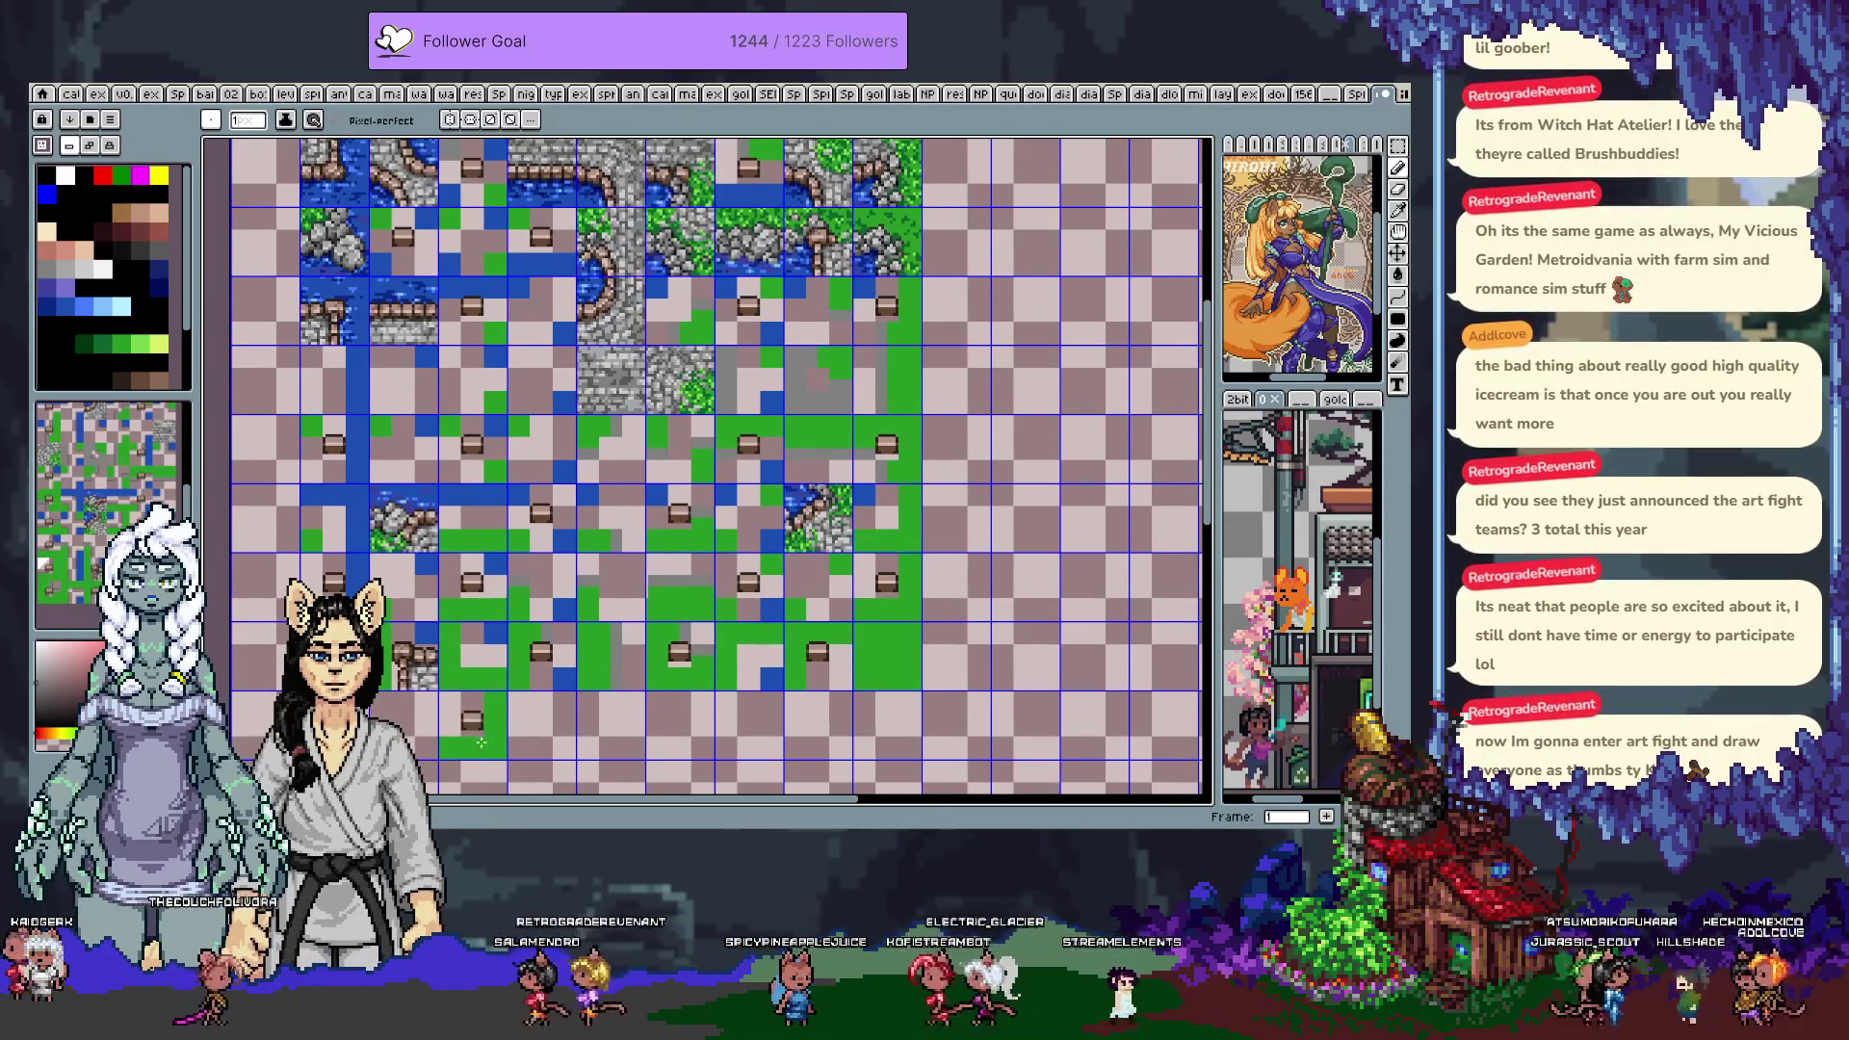
Undo the stray chest tile and flip from the frame 0 test map to the frame 1 test map
key("ctrl+z")
key("i")
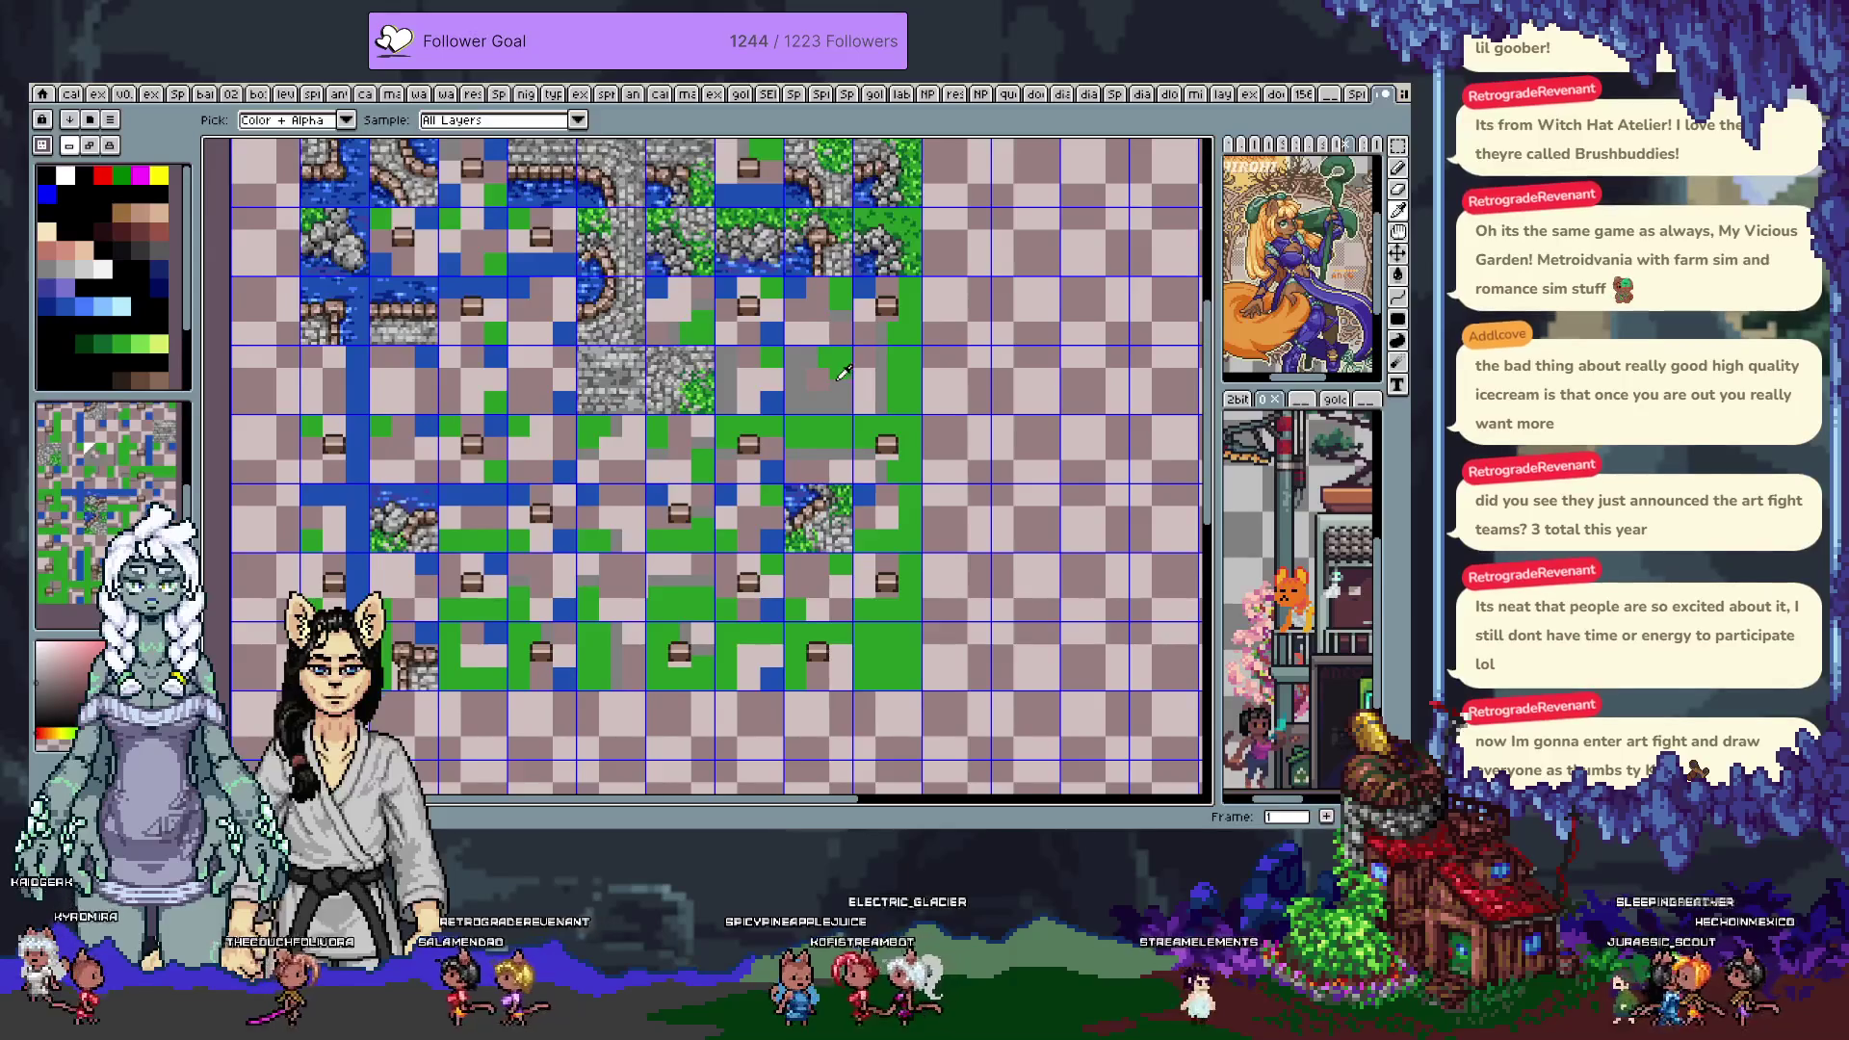
key("b")
key("Right")
key("Right")
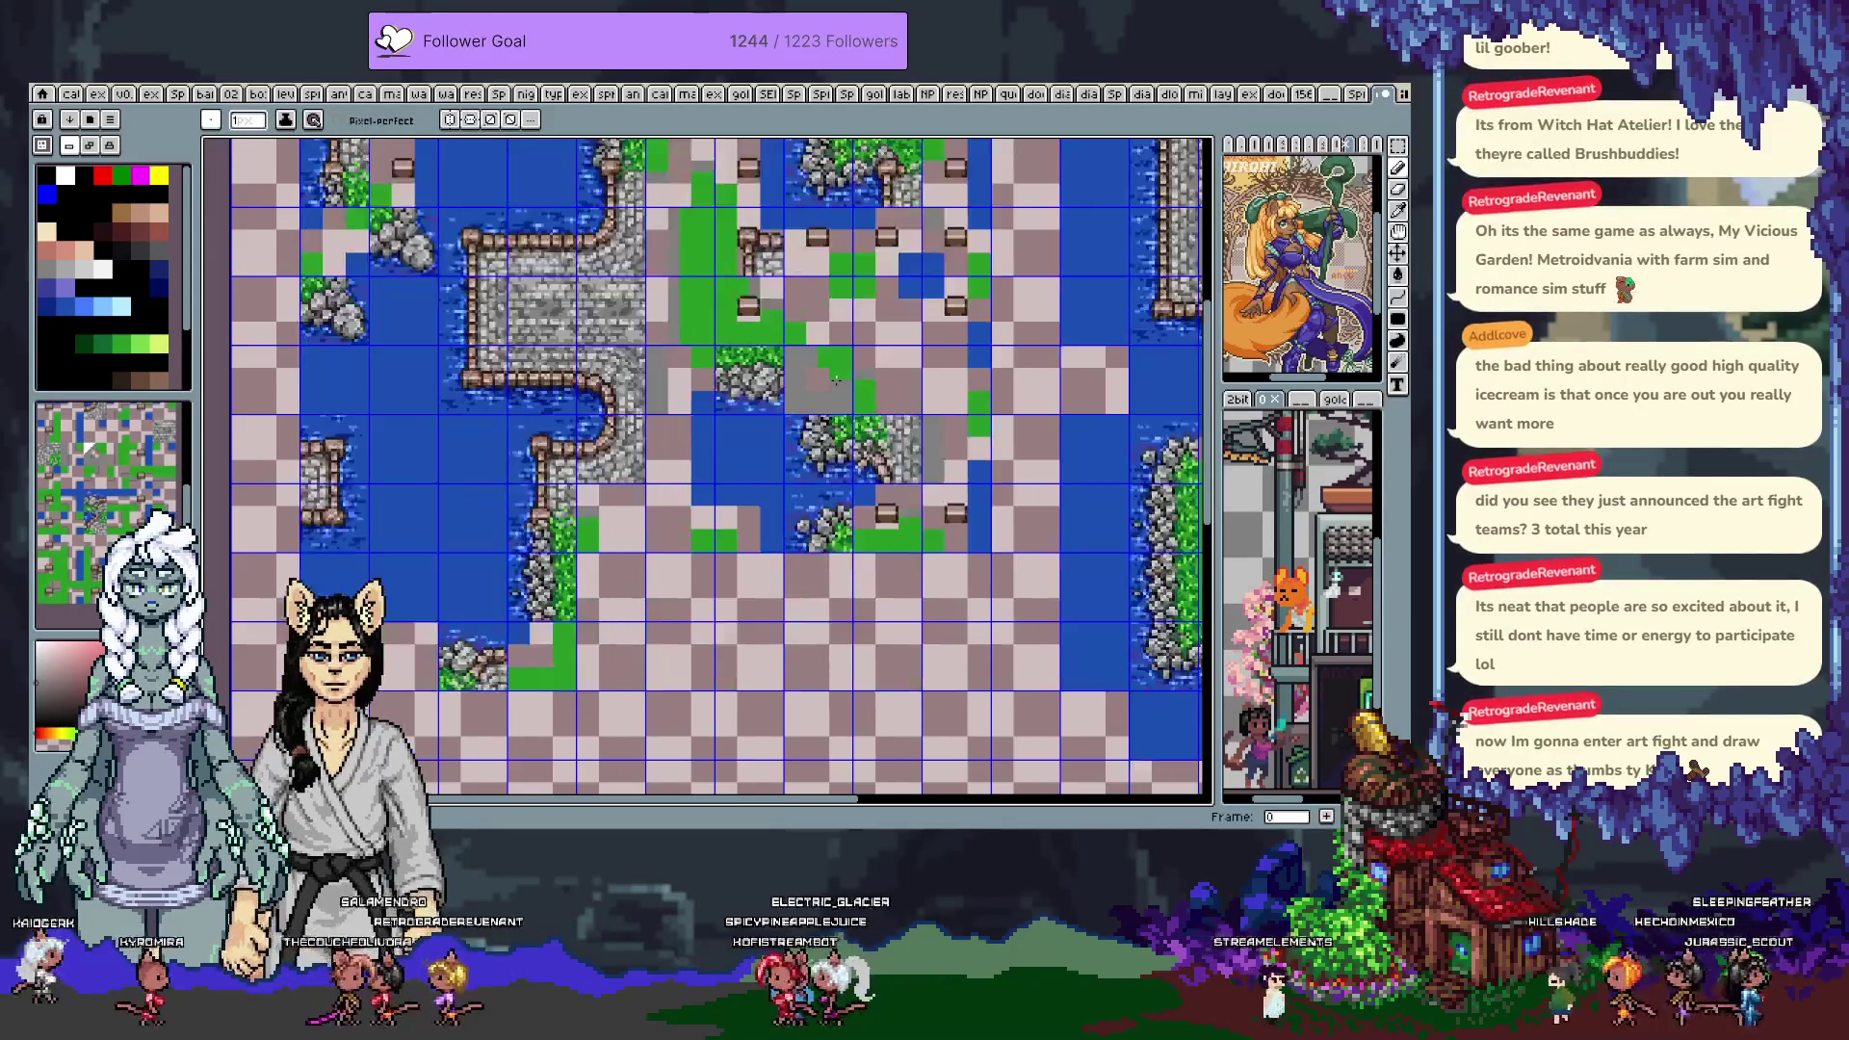
scroll(621, 481, "right", 10)
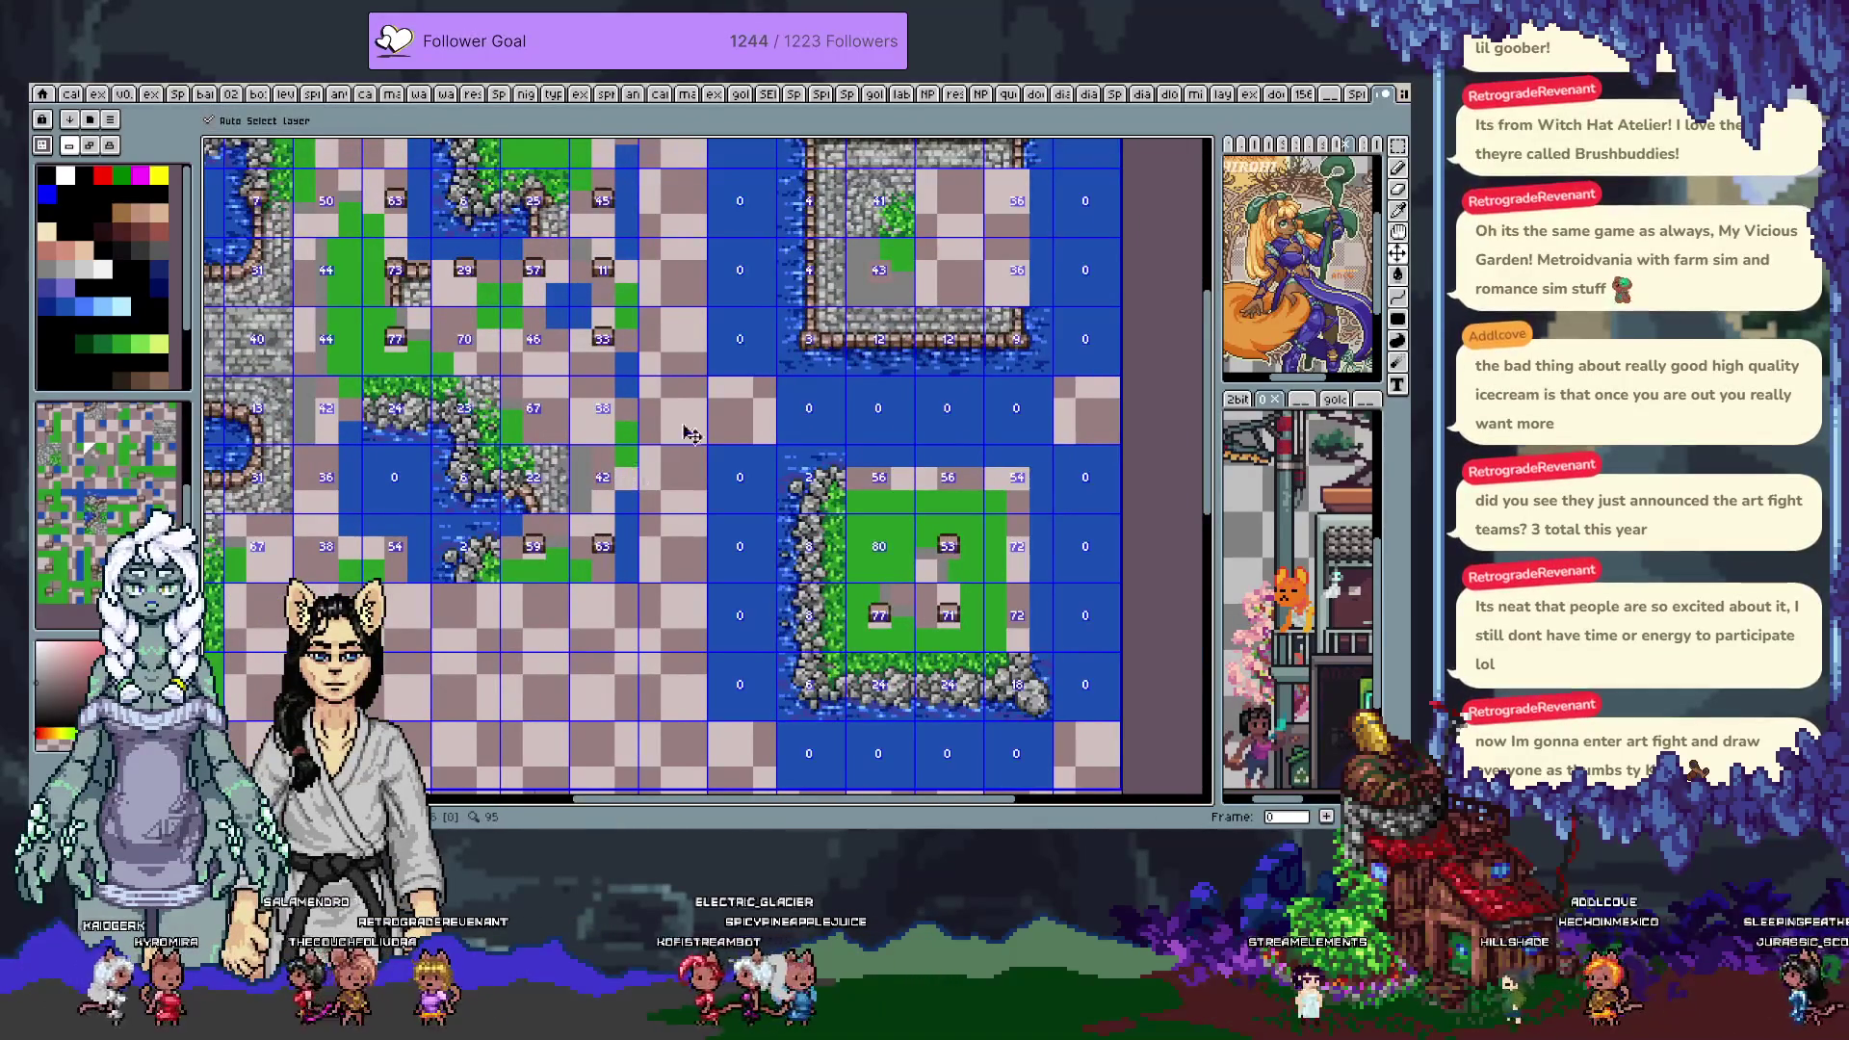
key("b")
key("Right")
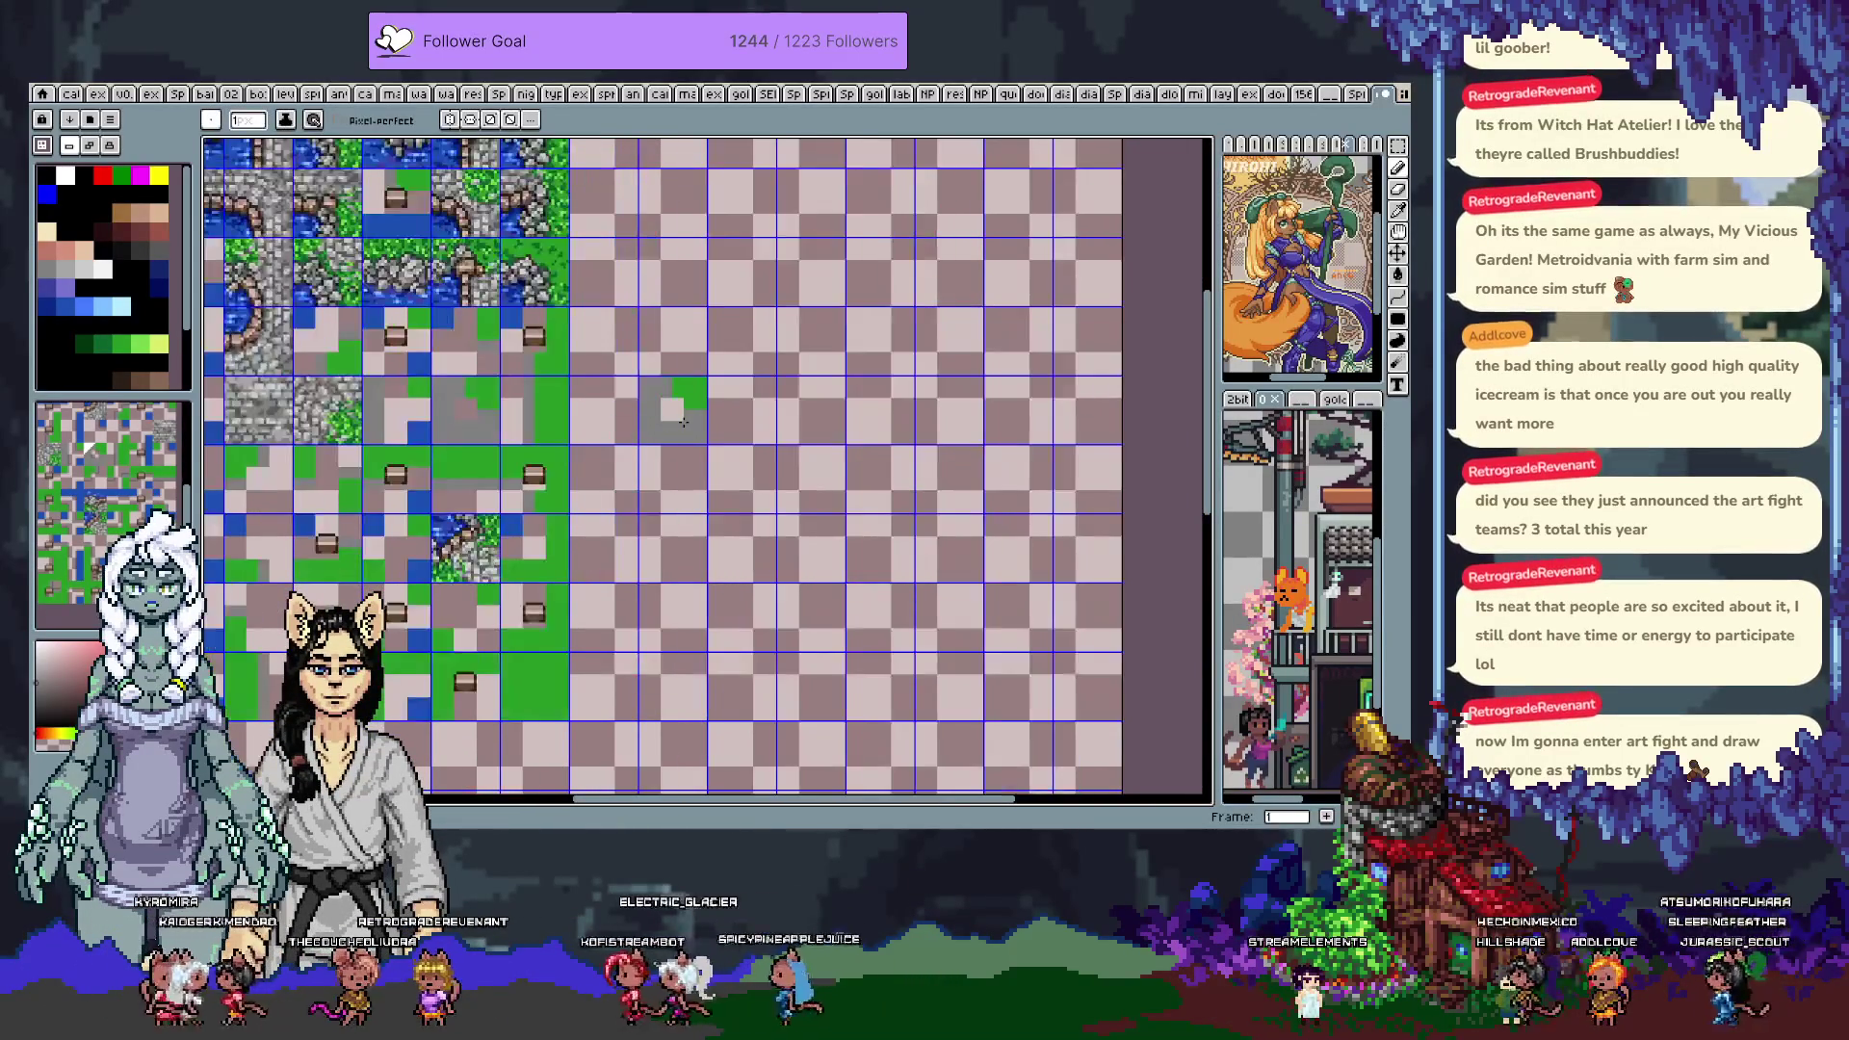
Pan around the tilemap and compare the frame 0 and frame 1 test maps
left_click_drag(561, 453, 943, 520)
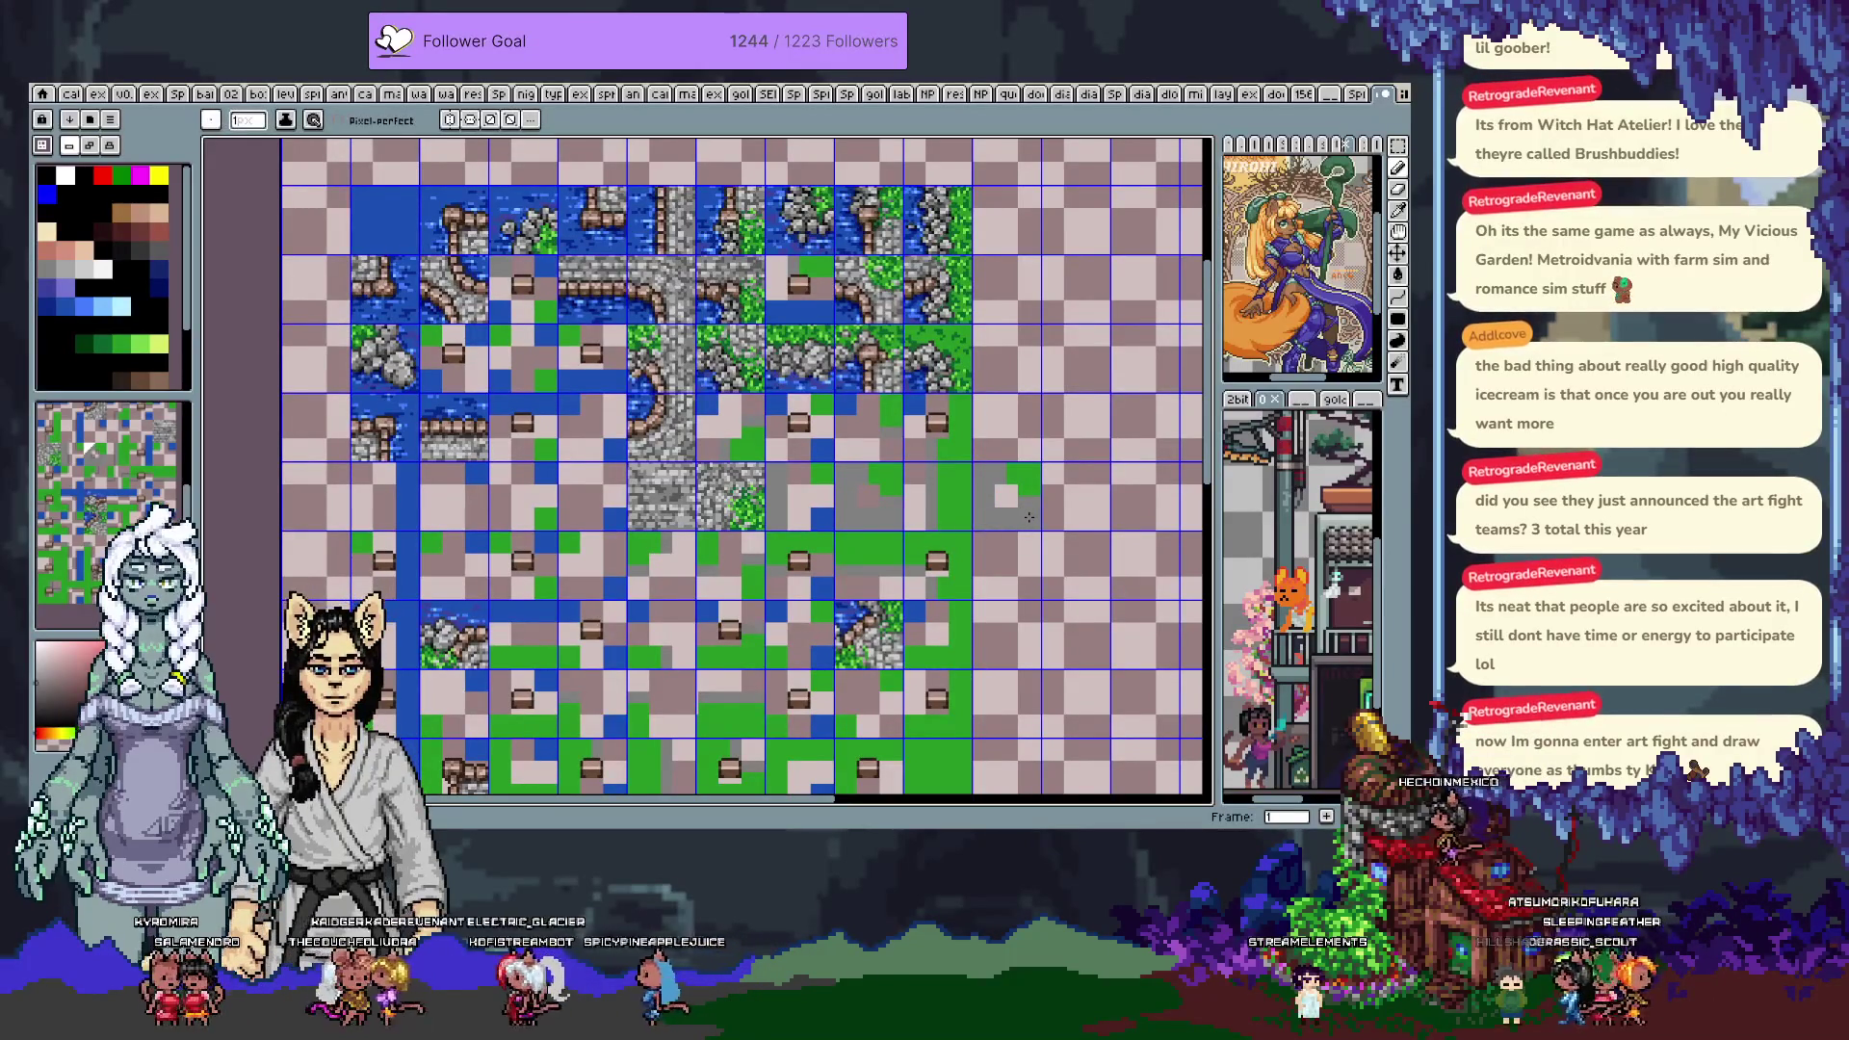
left_click_drag(1037, 557, 990, 411)
key("i")
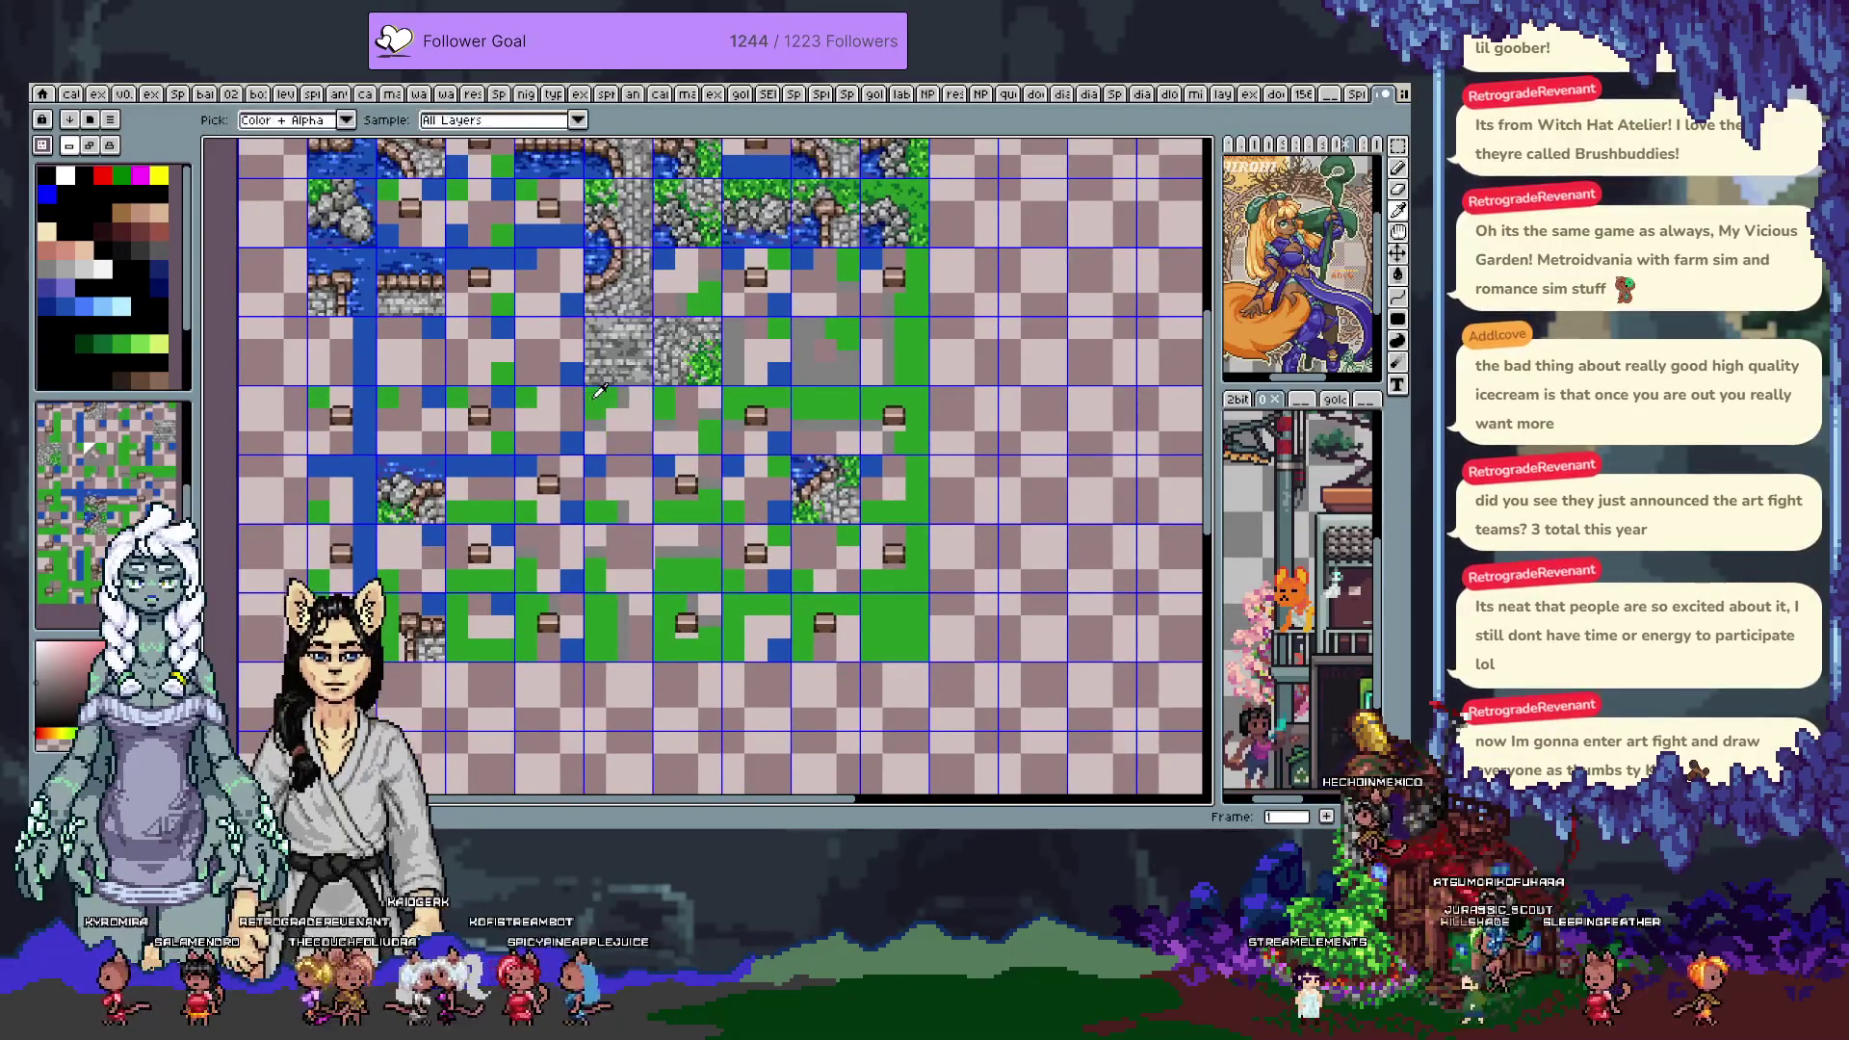
key("b")
key("Left")
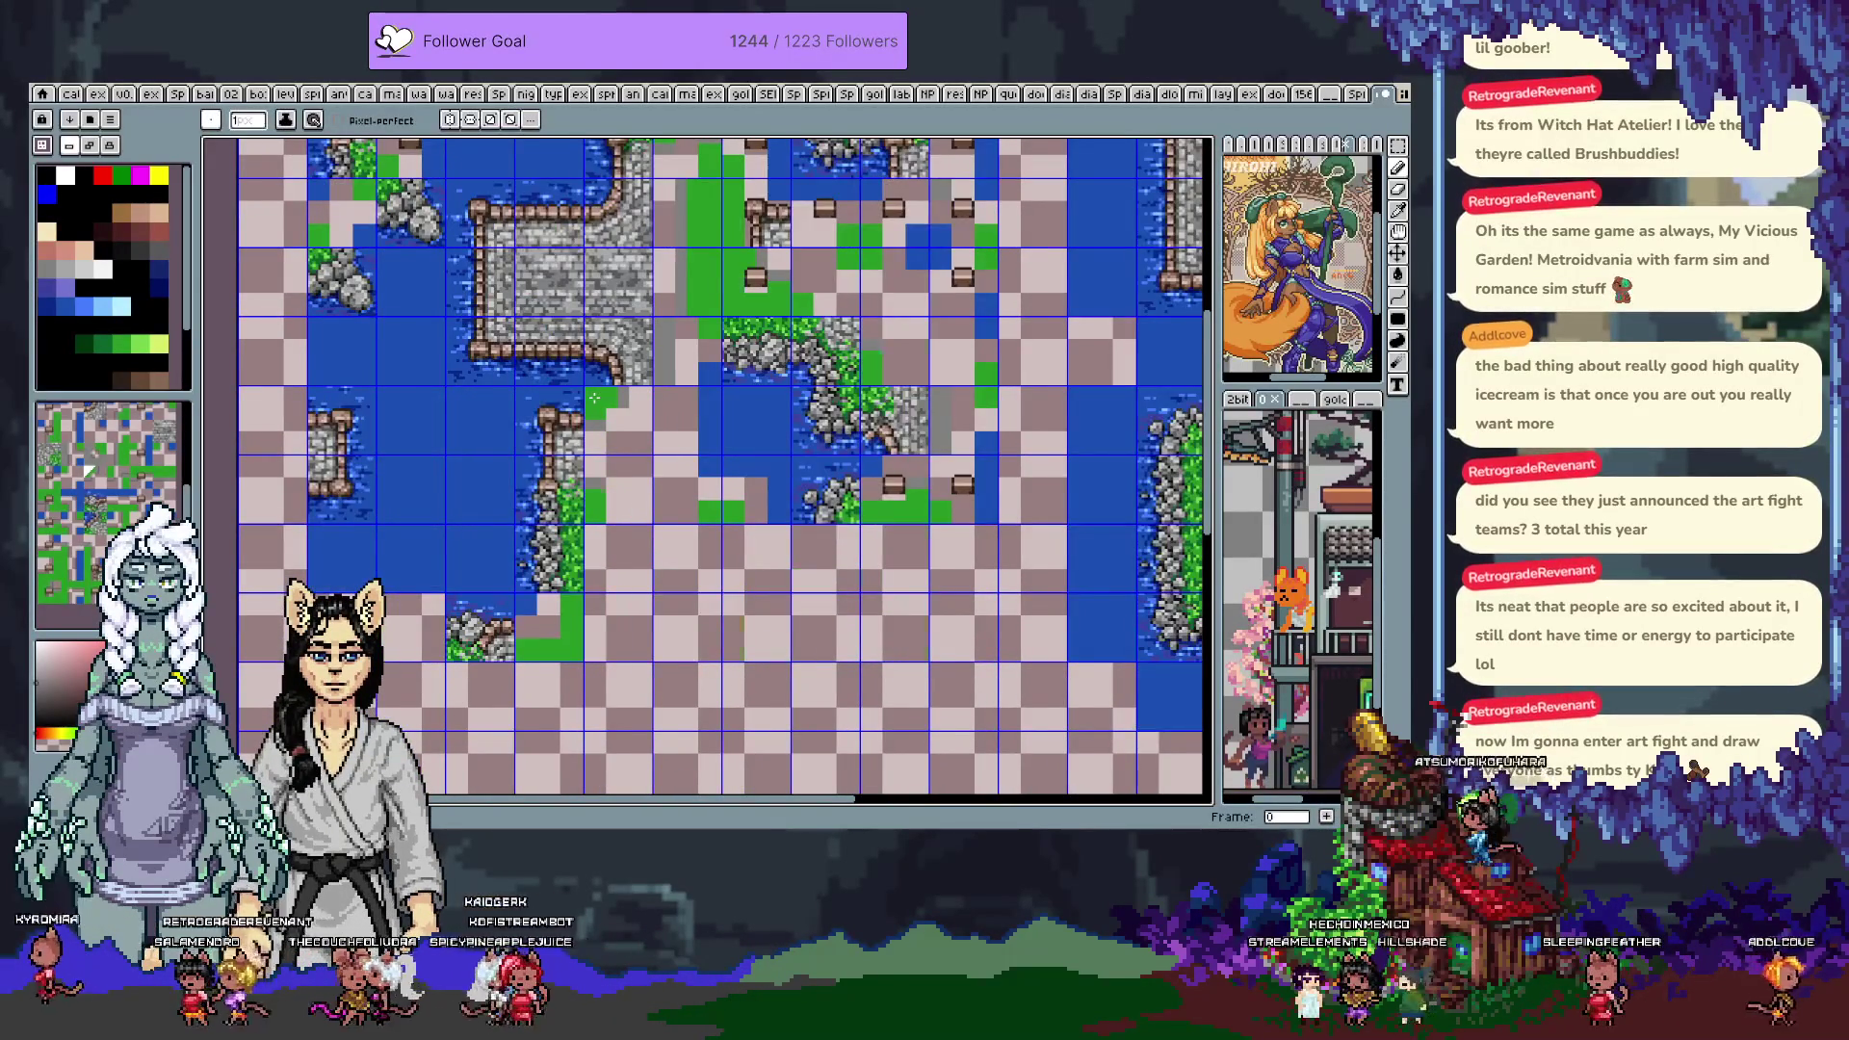
key("Right")
key("Left")
scroll(930, 502, "right", 5)
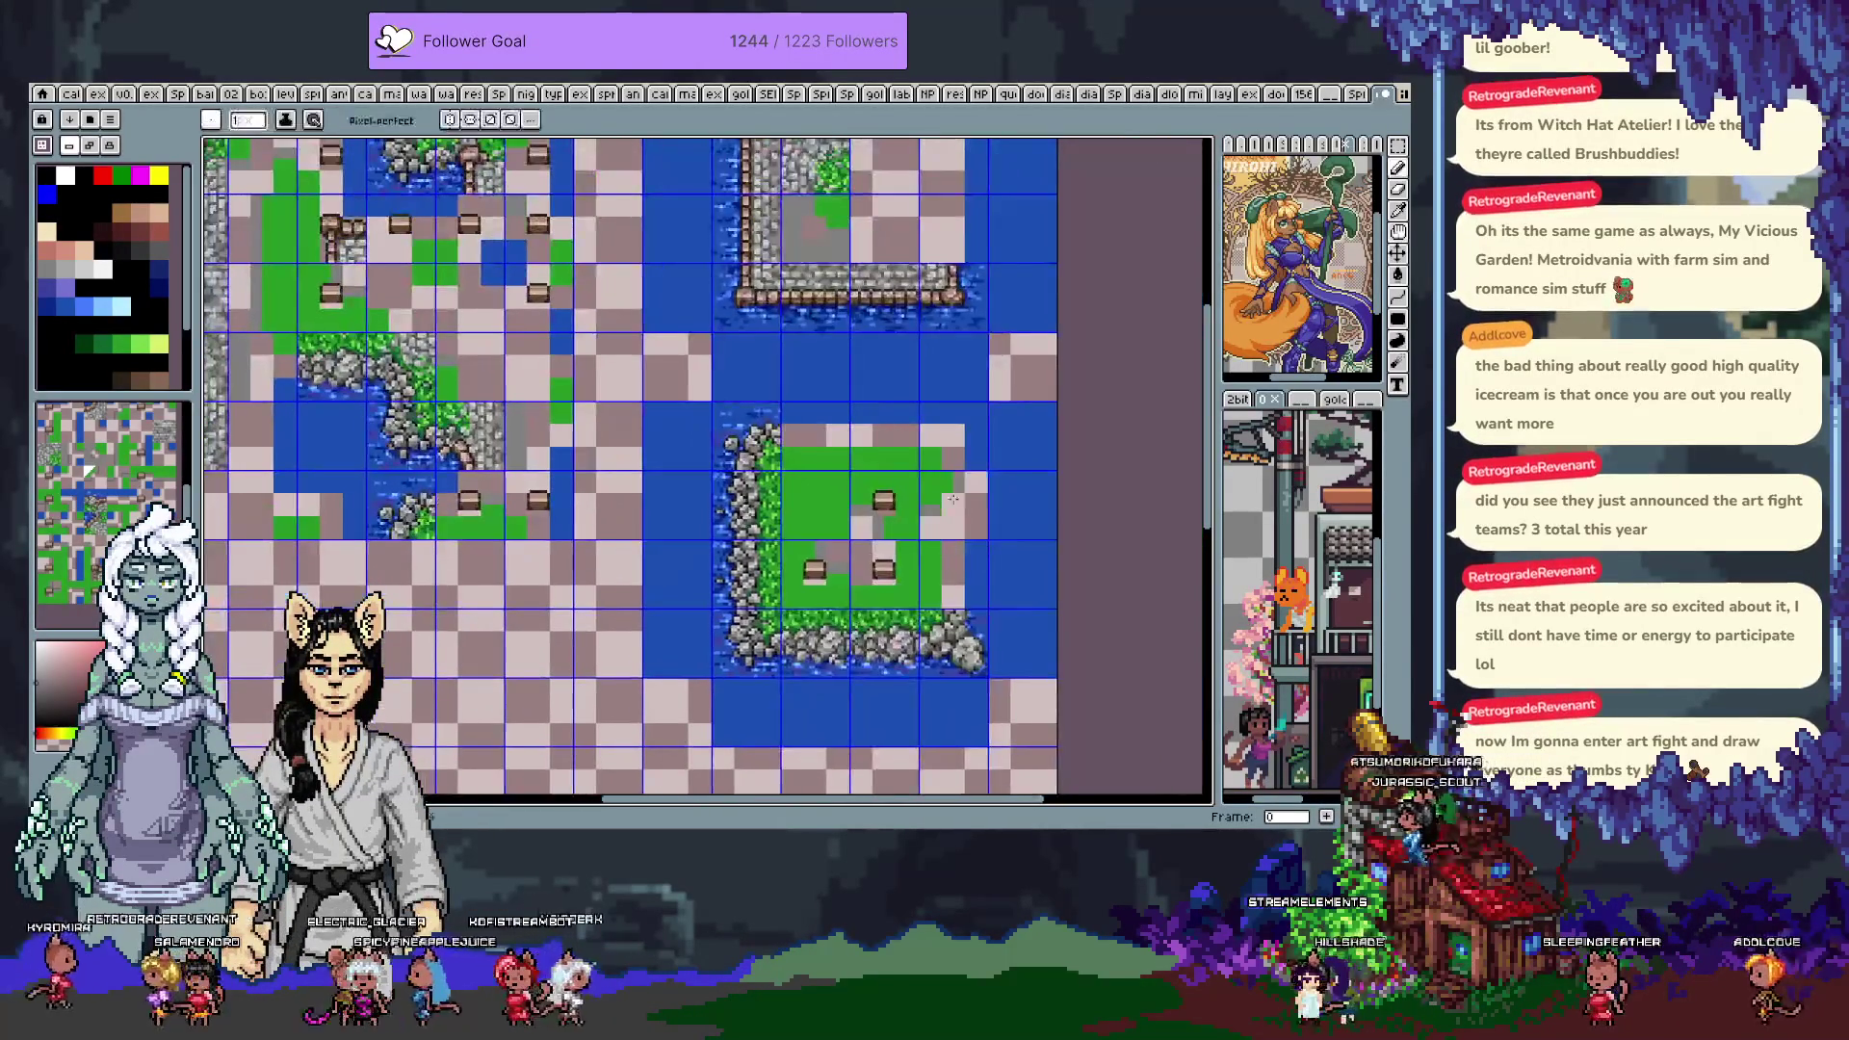
scroll(963, 363, "up", 1)
scroll(881, 349, "right", 1)
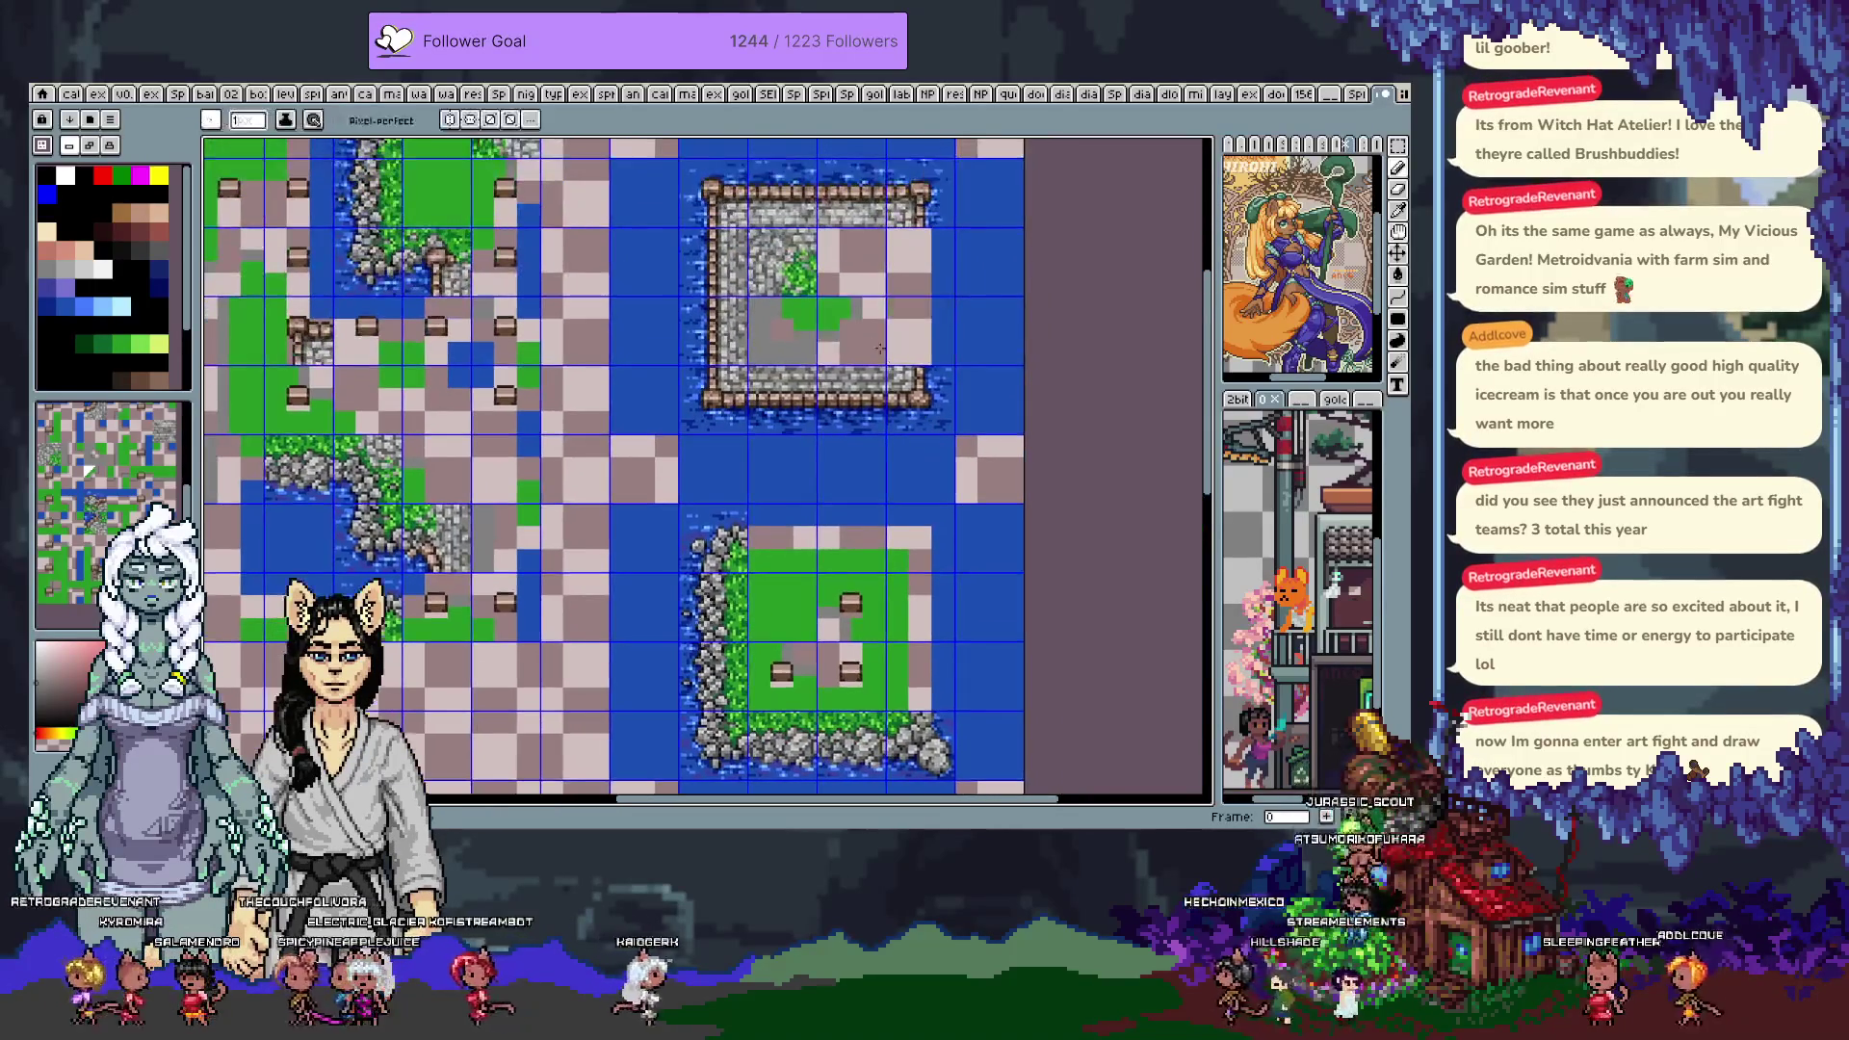
scroll(881, 348, "down", 1)
scroll(867, 414, "left", 3)
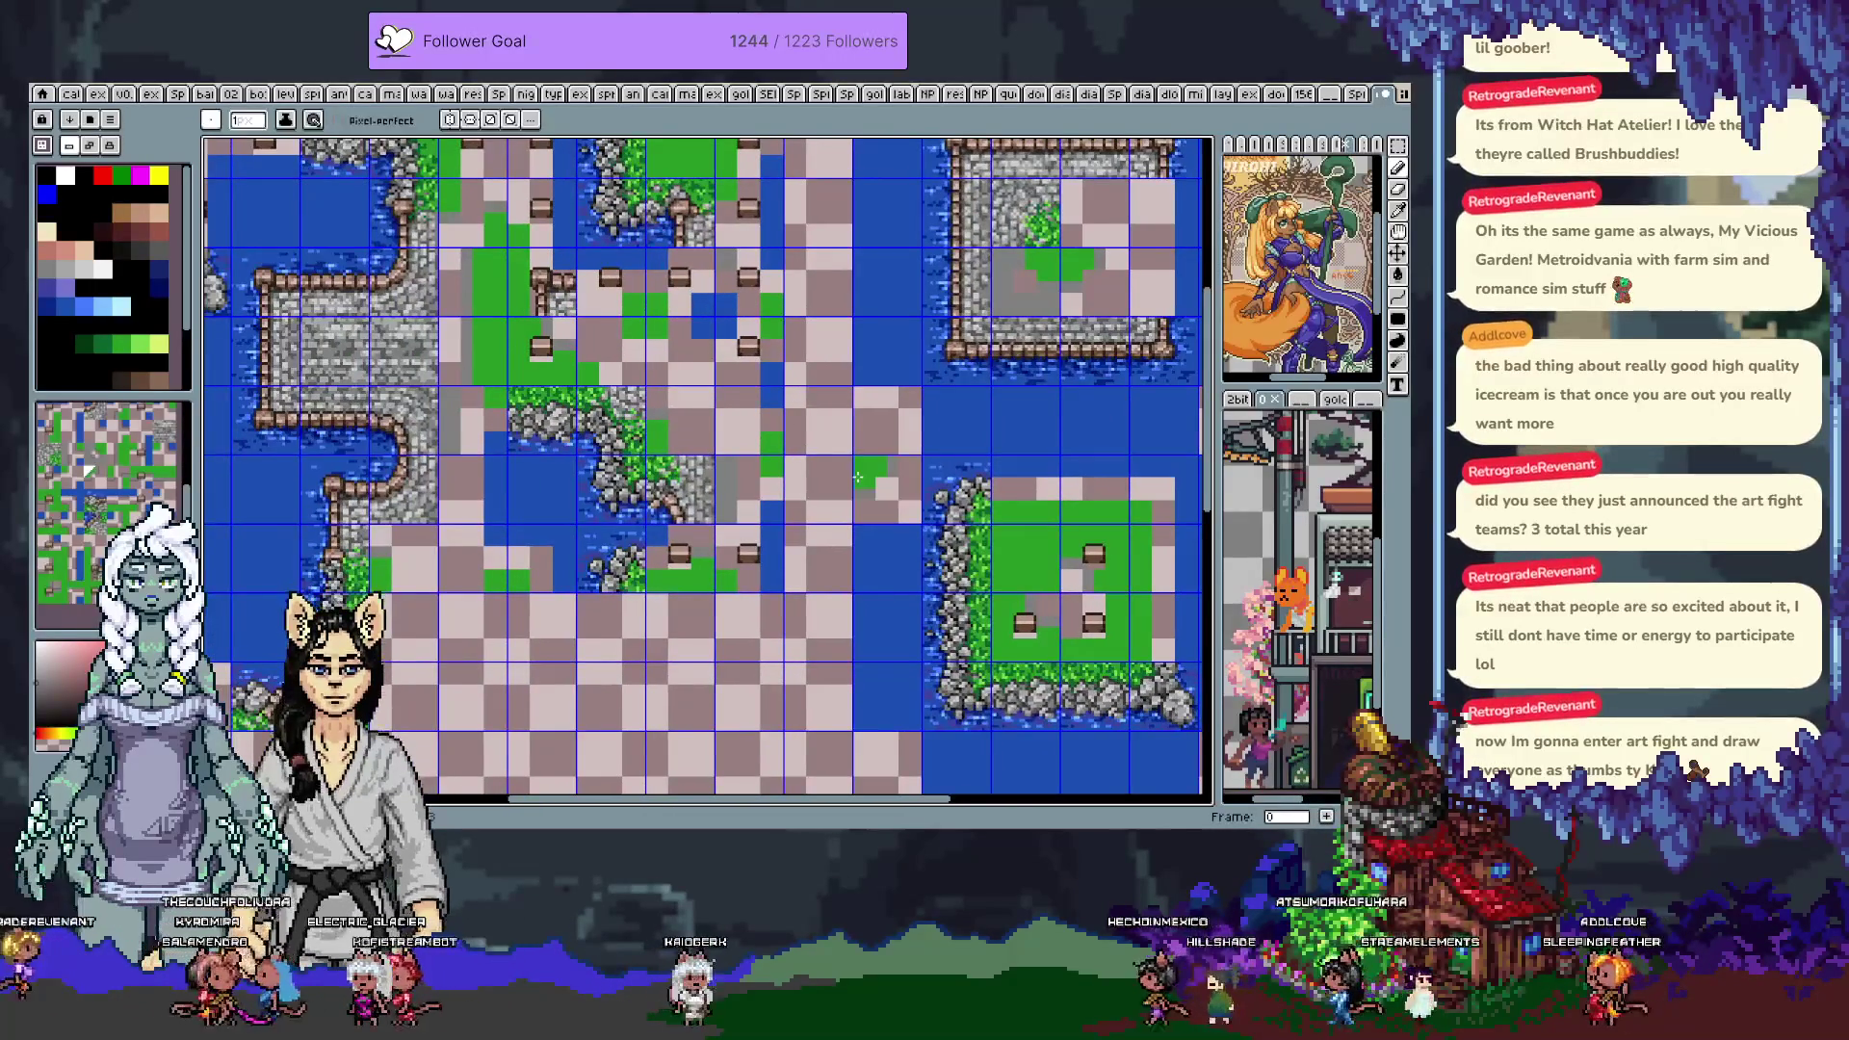
key("Right")
Paint a grass tile on the frame 1 test map and replace a stone tile with grass-water
key("h")
scroll(943, 438, "down", 2)
scroll(943, 438, "up", 2)
left_click_drag(943, 438, 932, 427)
key("b")
left_click(1042, 443)
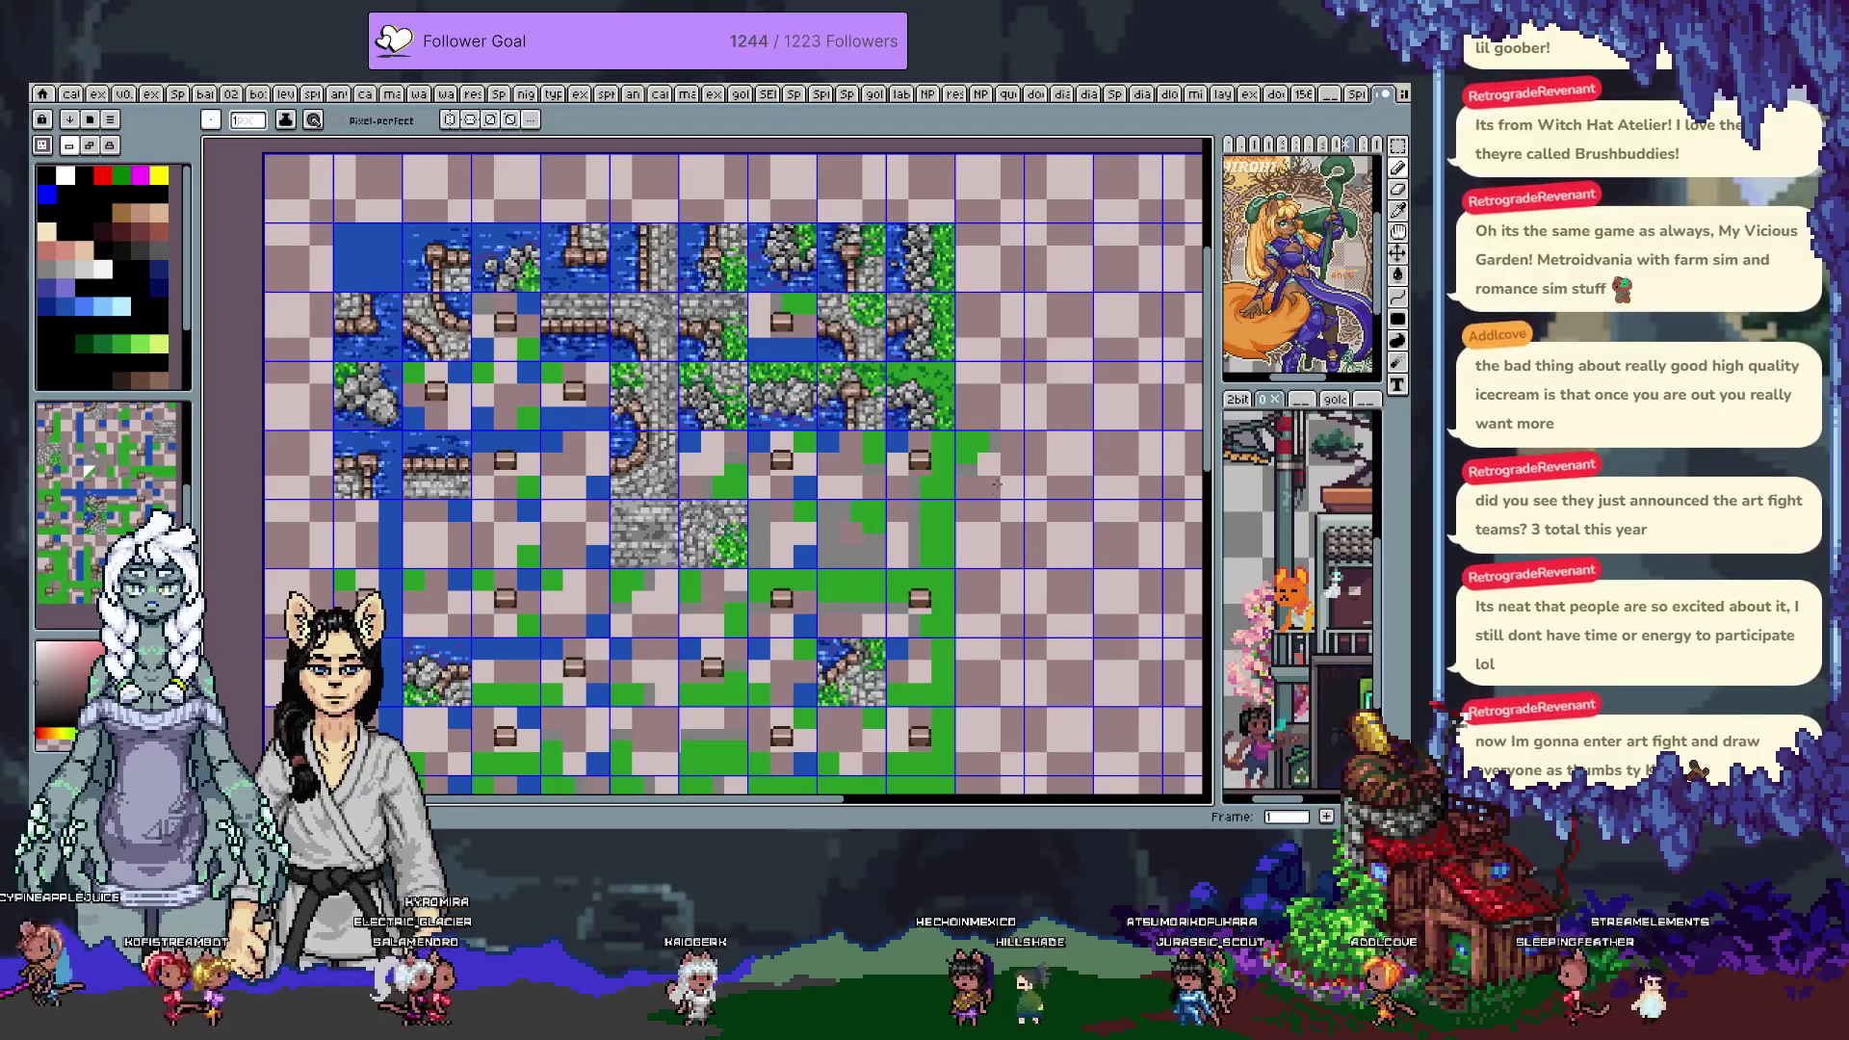
left_click(631, 554)
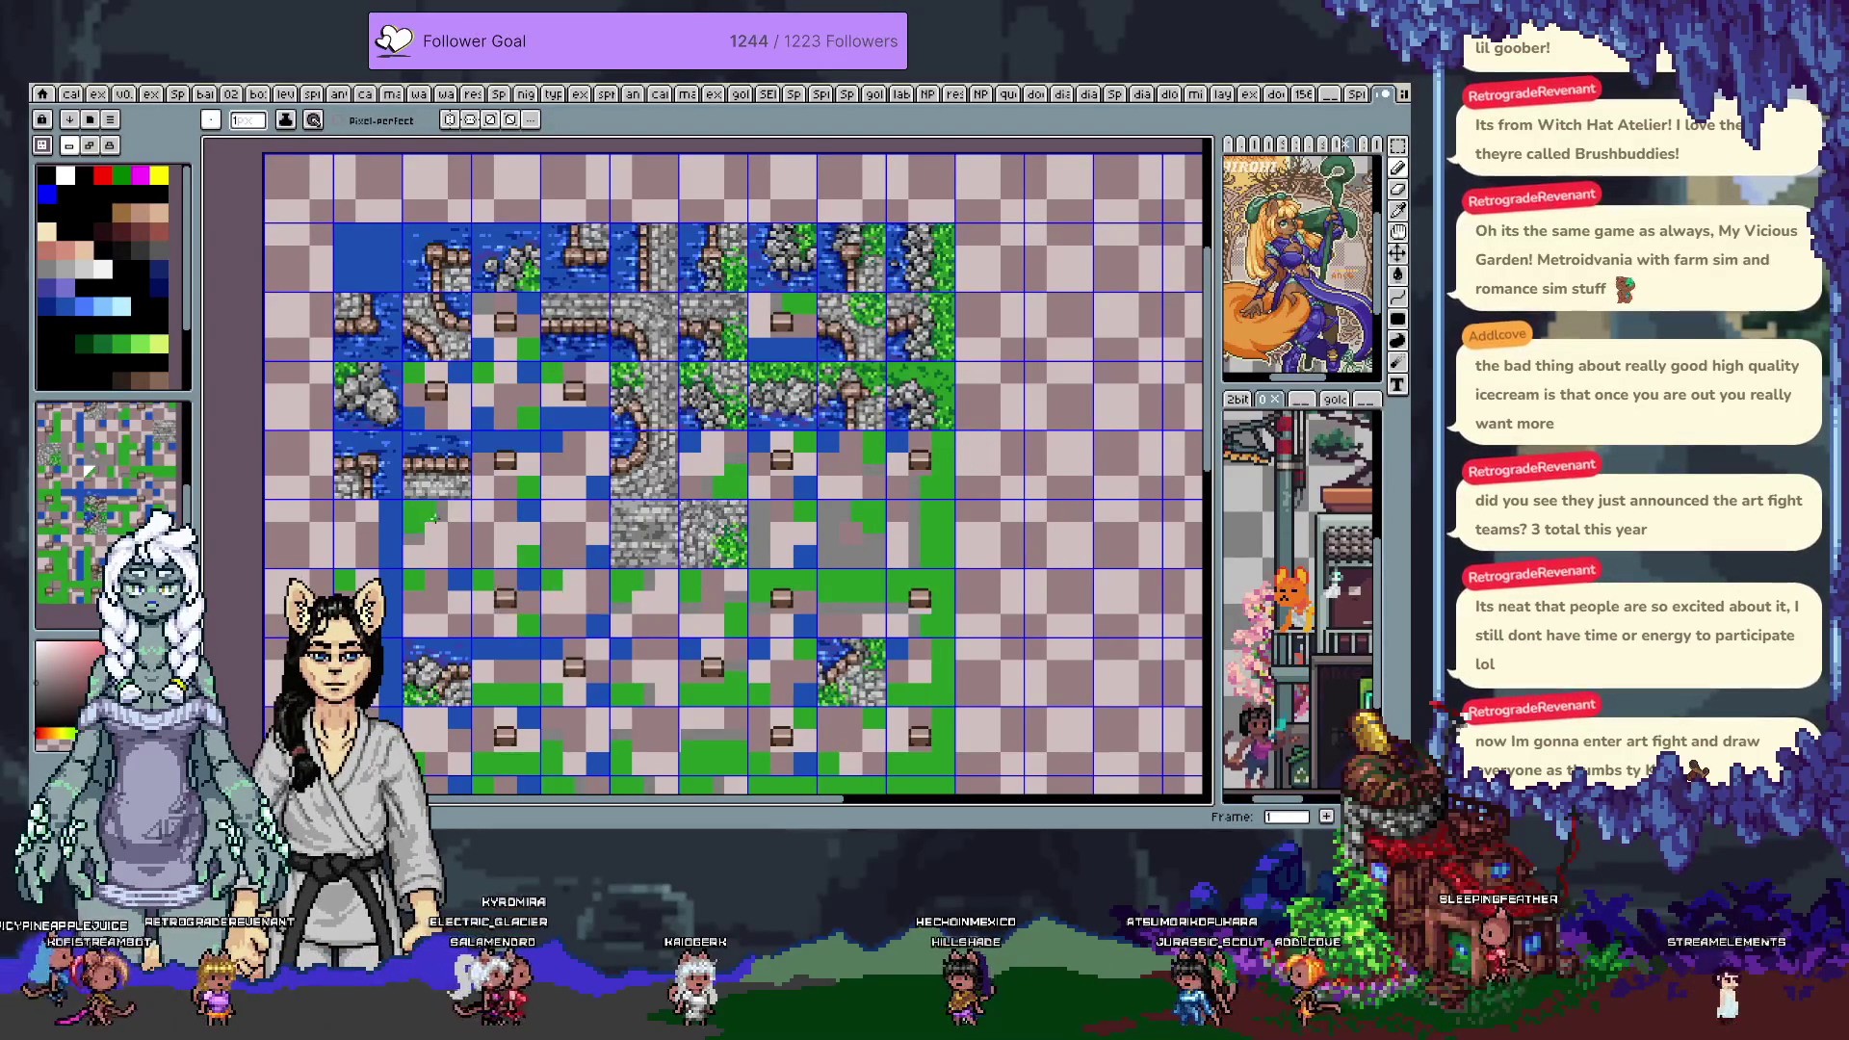
scroll(453, 592, "down", 3)
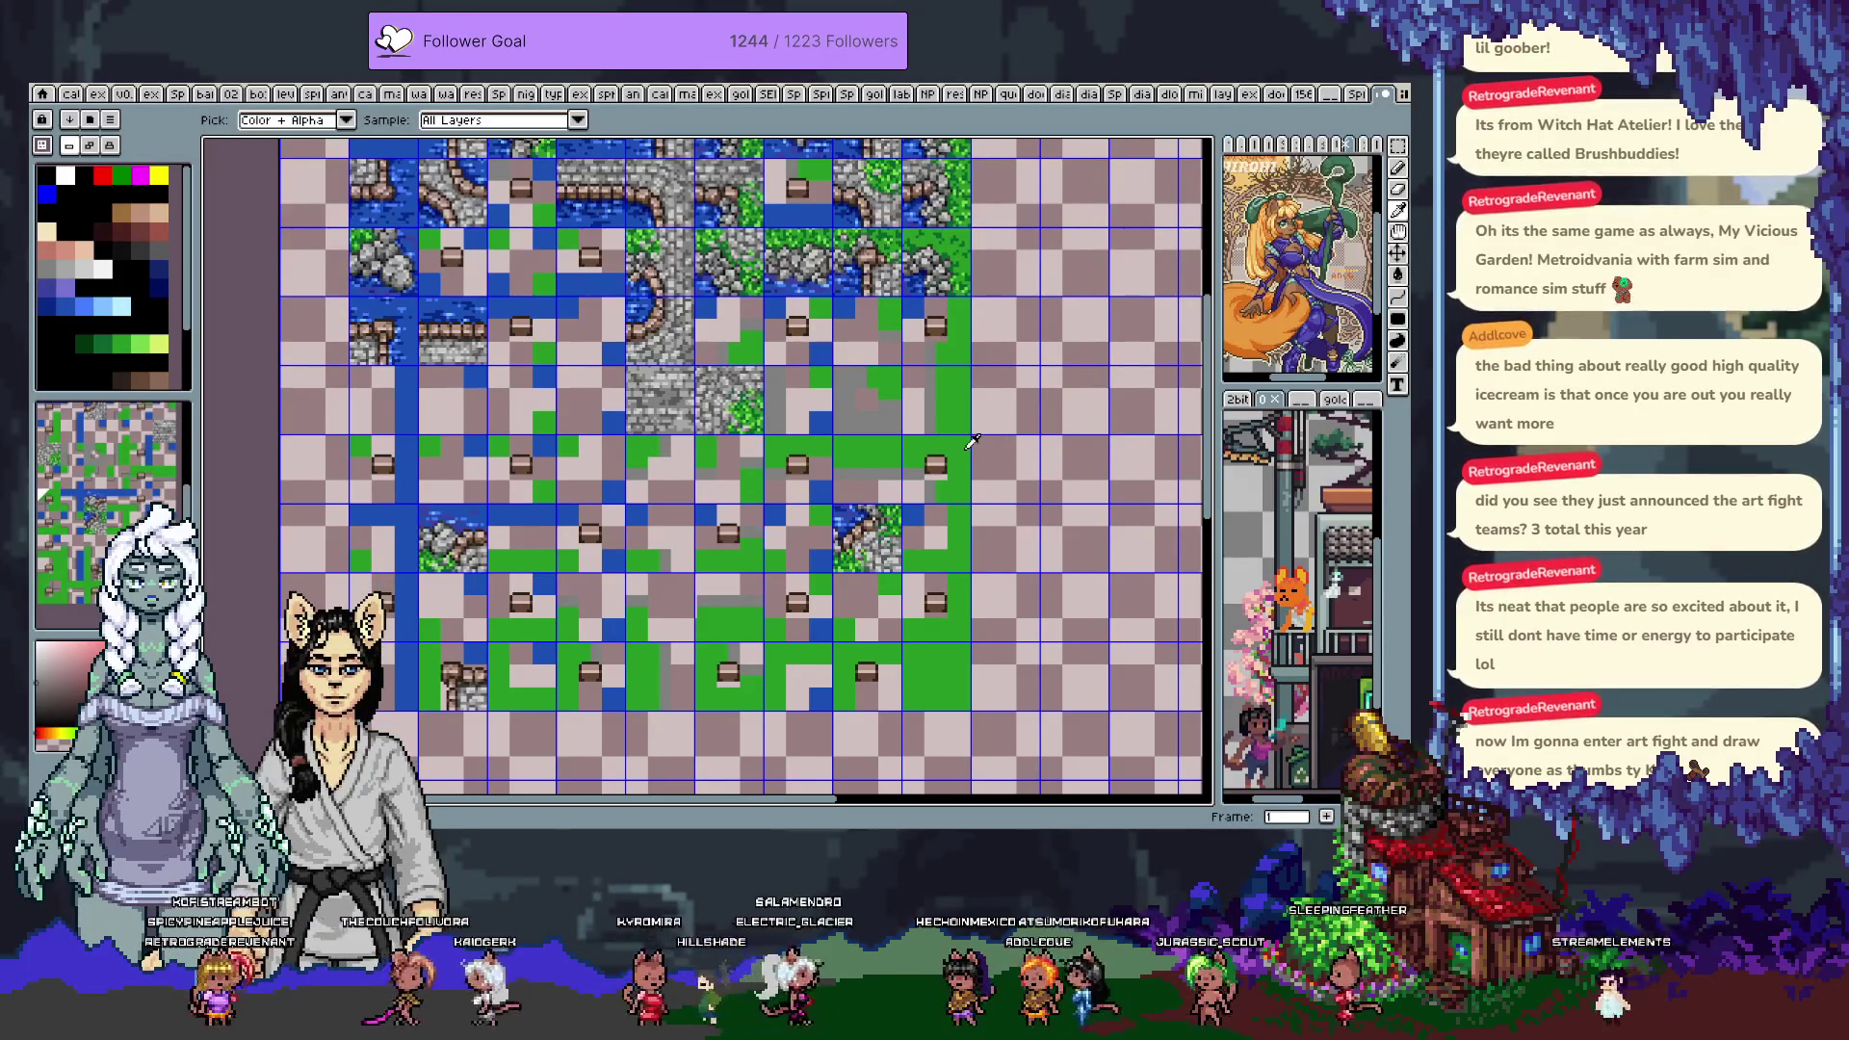
Show tile numbers on the frame 0 and frame 1 maps, then jump to frame 6's templates
key("Right")
key("Right")
key("Right")
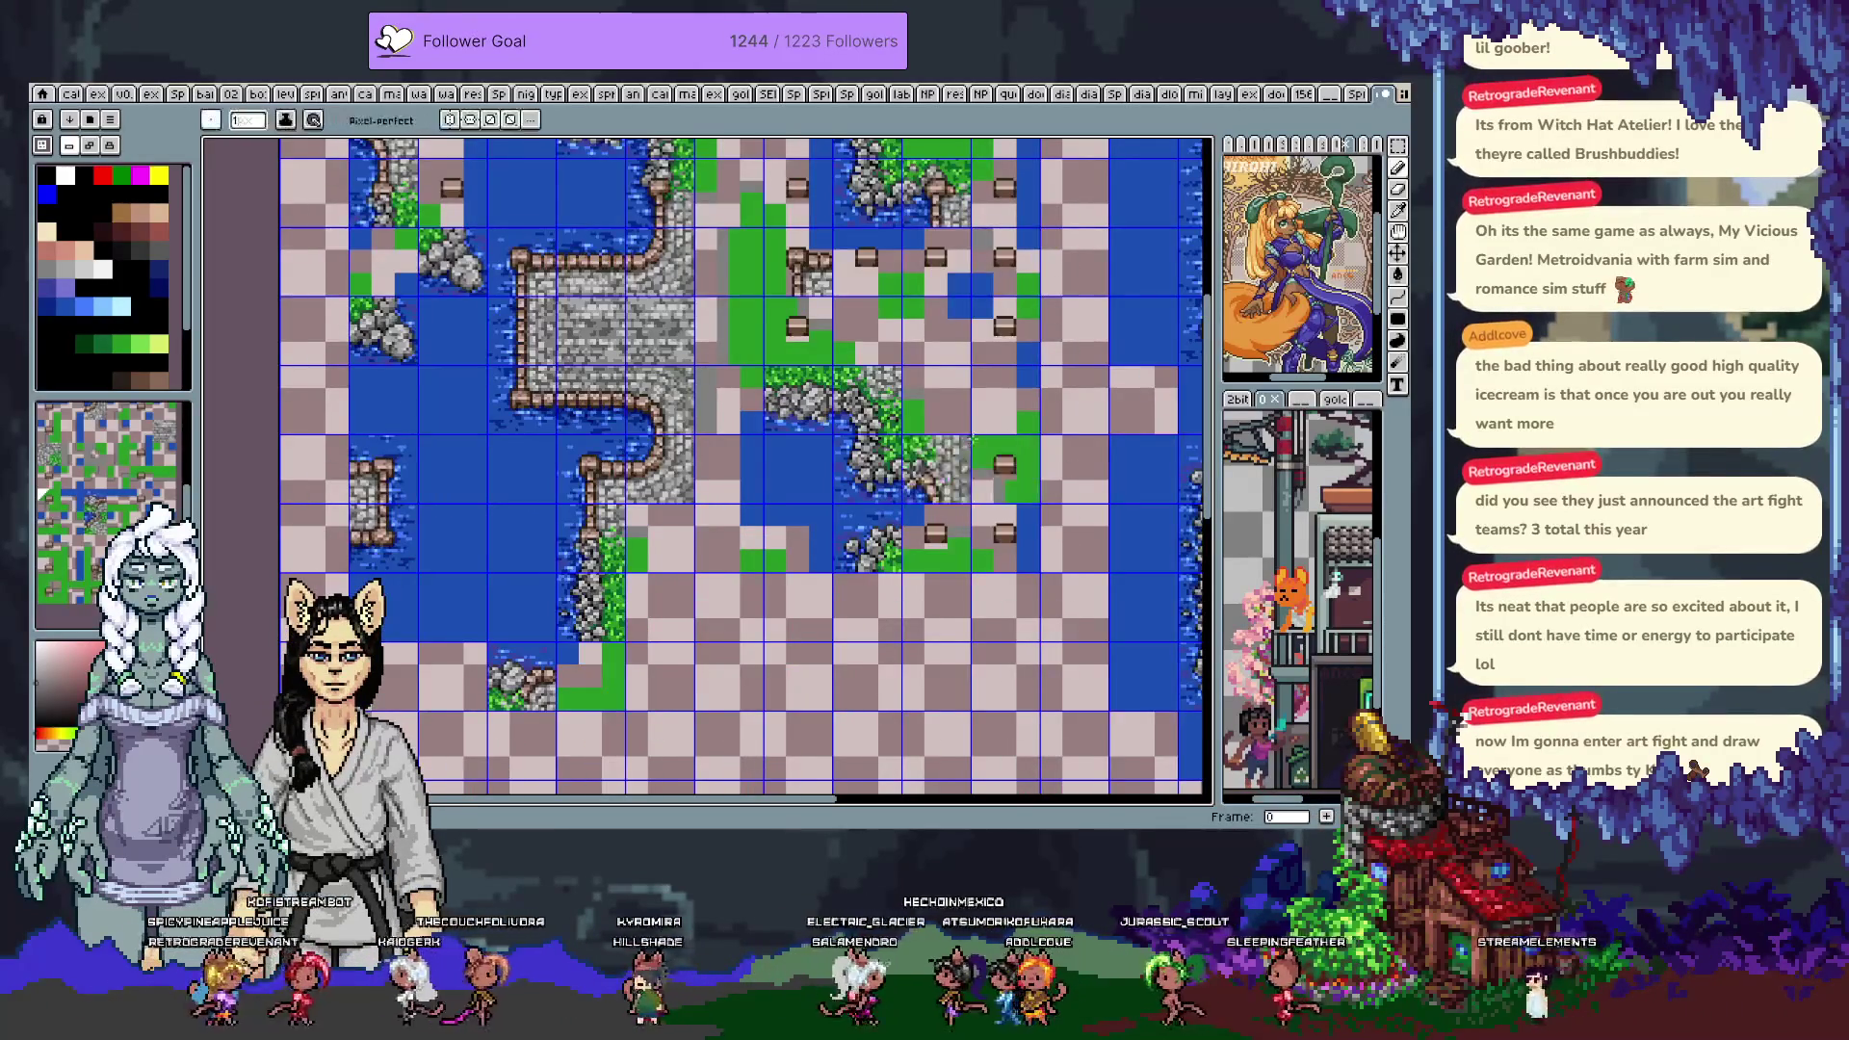
key("v")
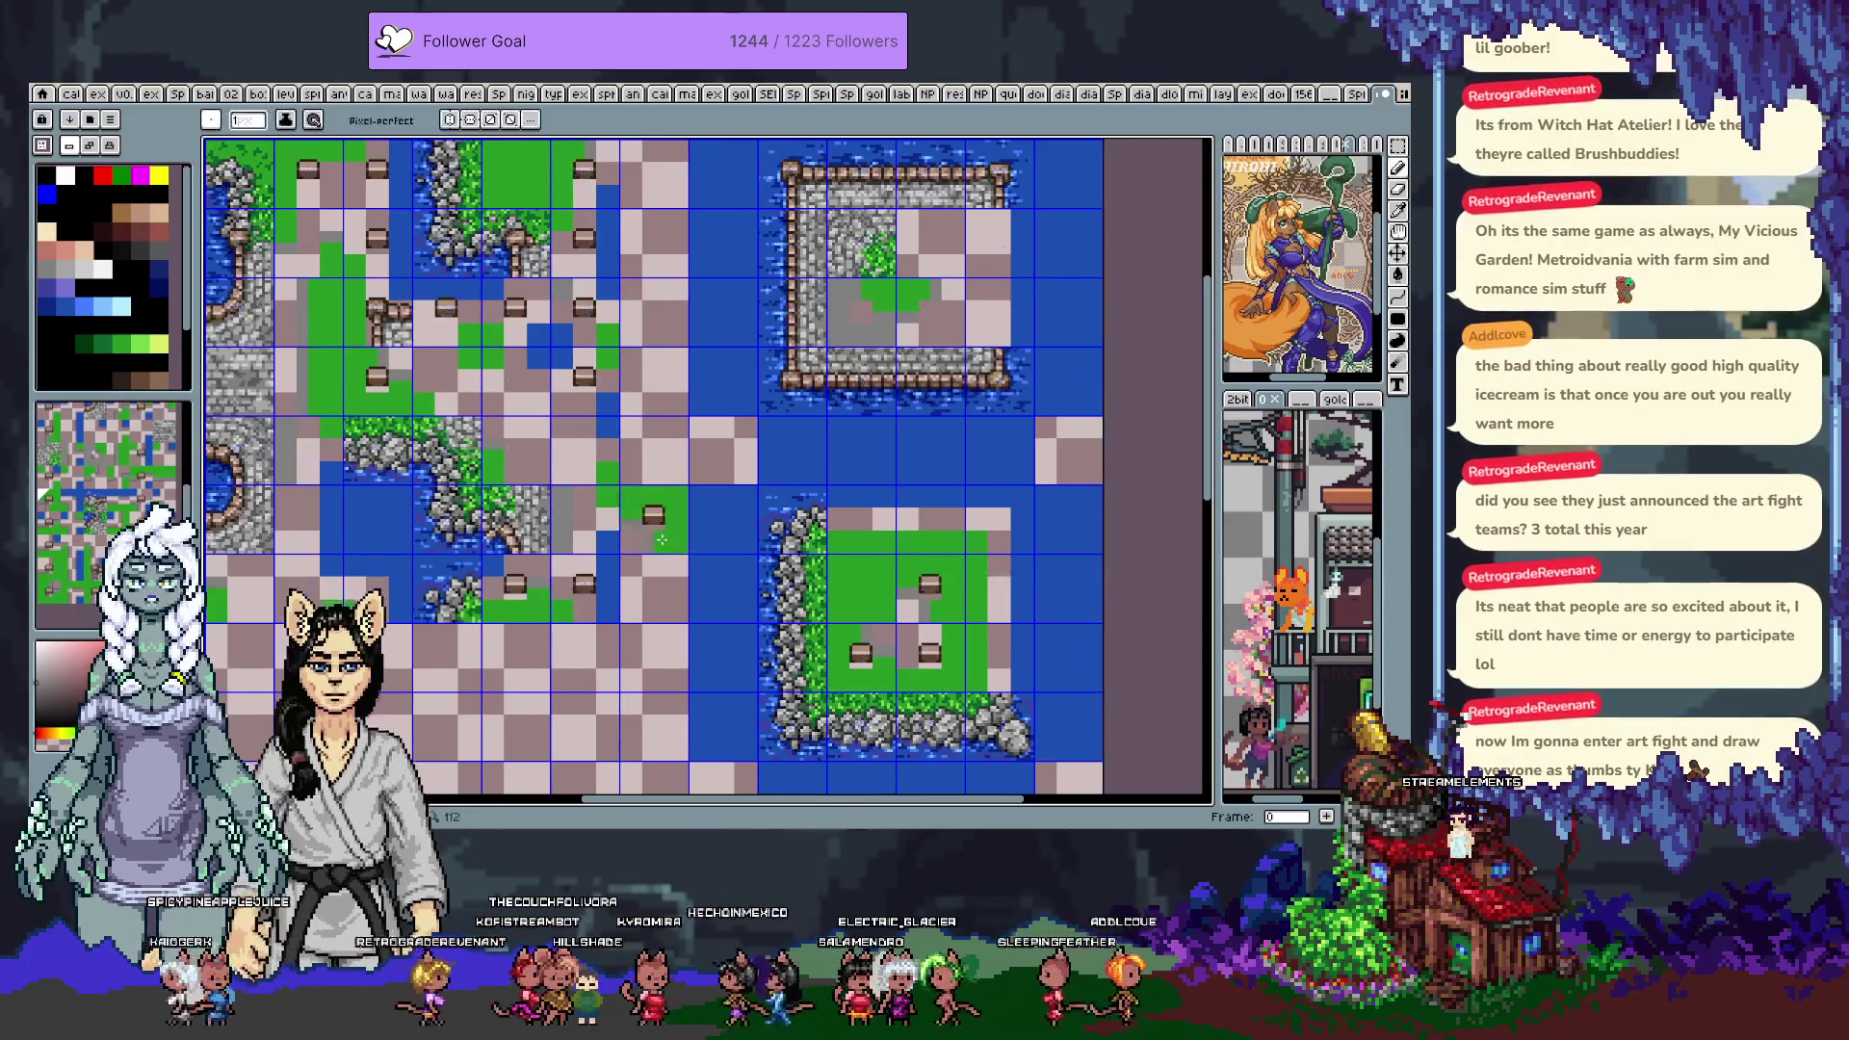
key("Right")
key("Right")
key("Right")
key("v")
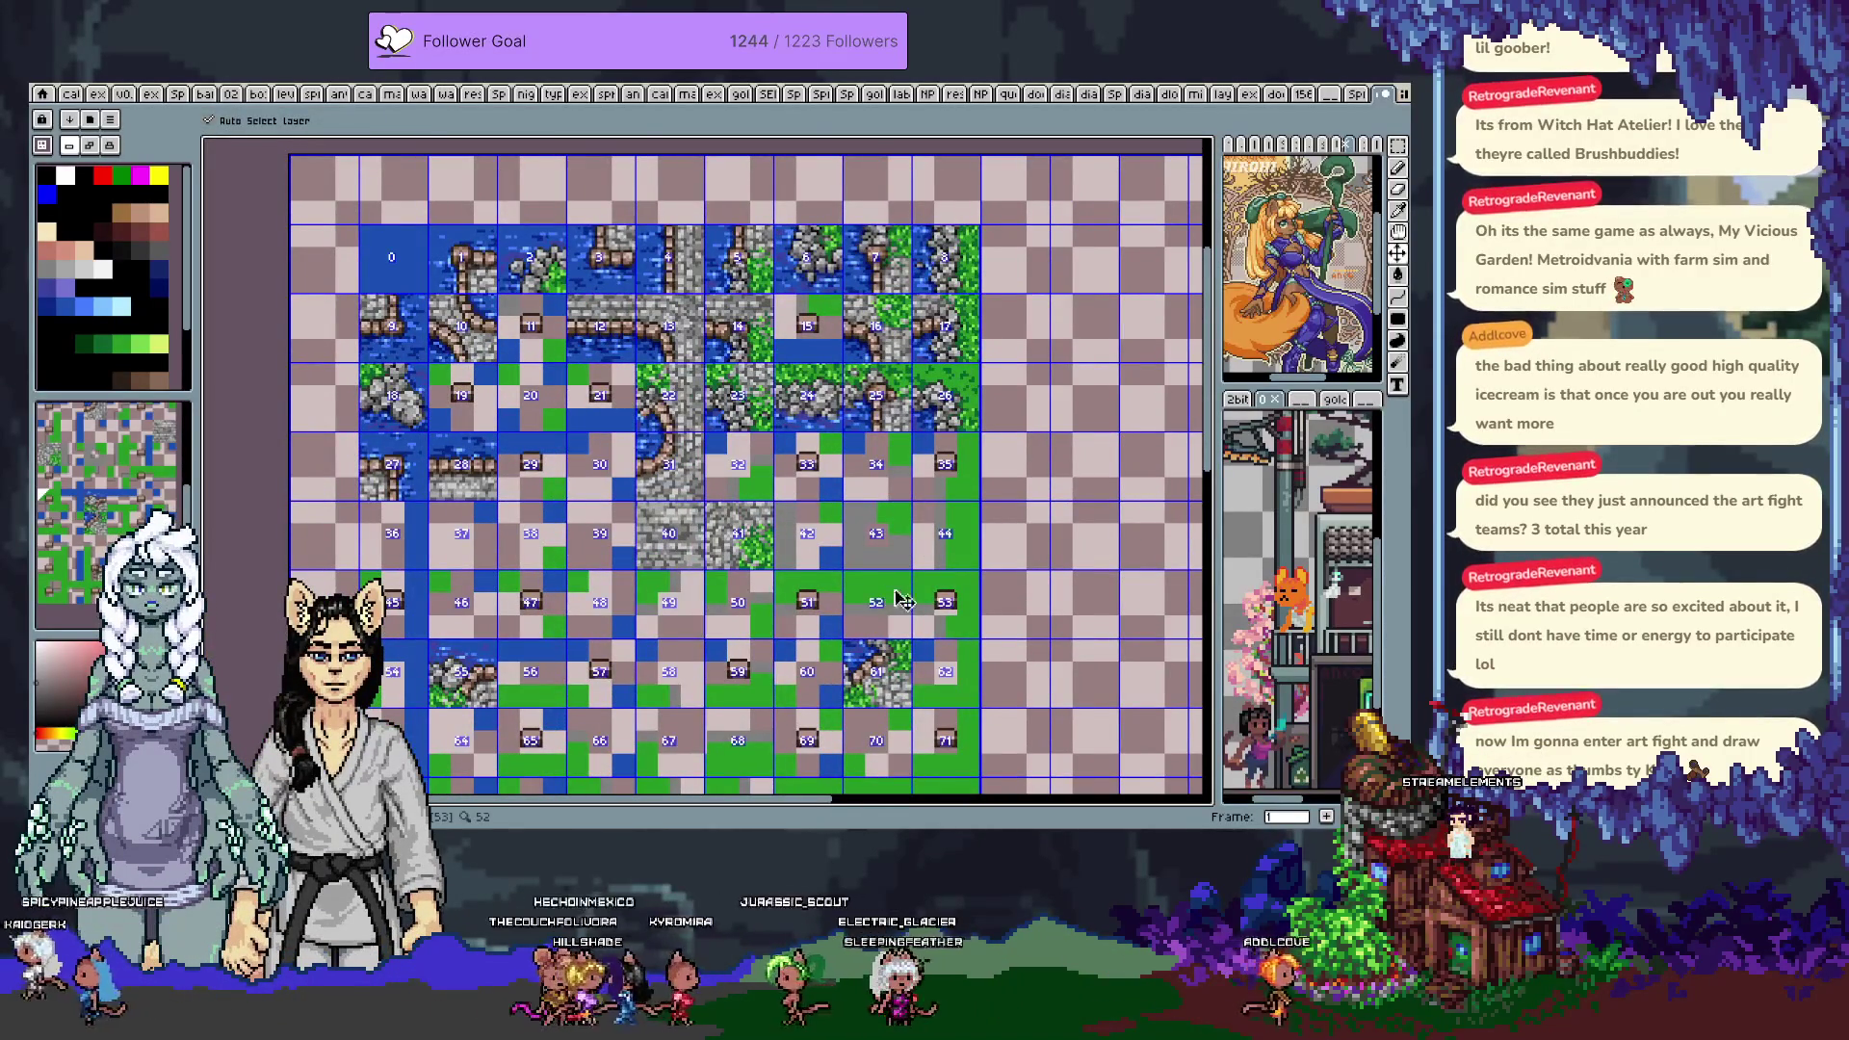
key("i")
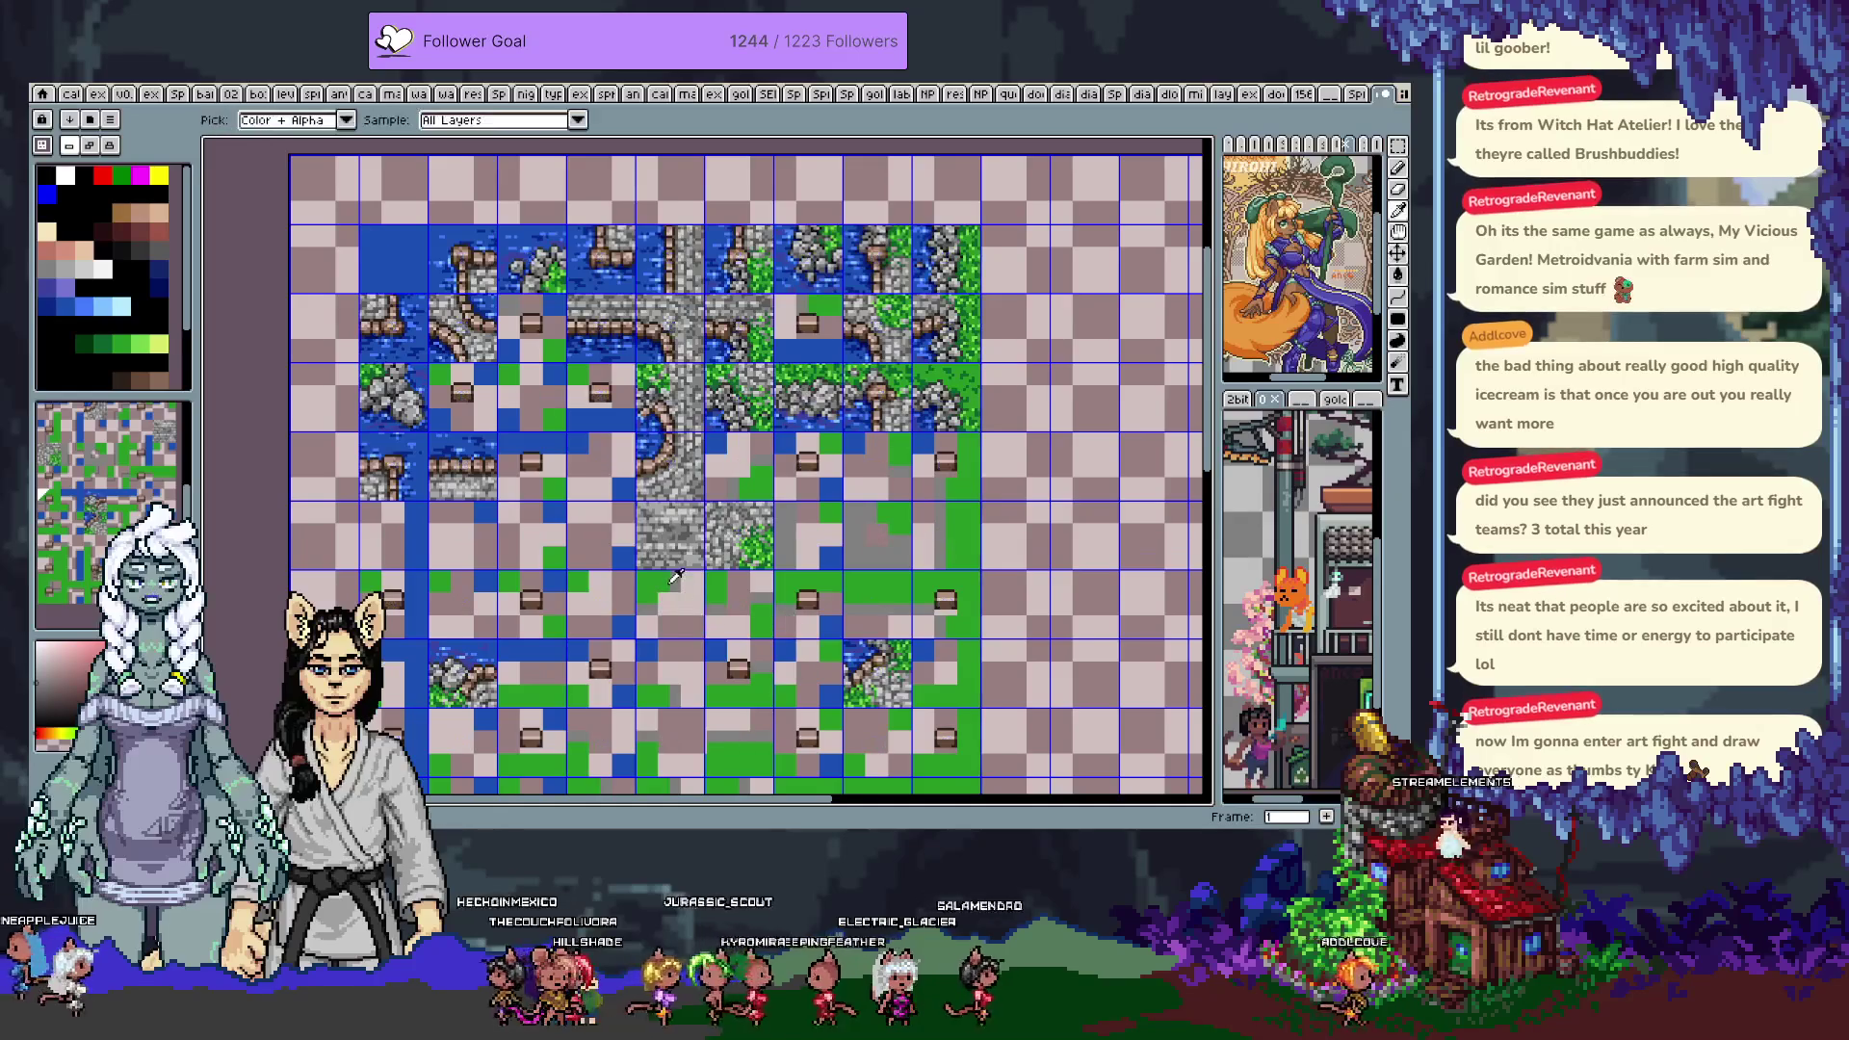
key("b")
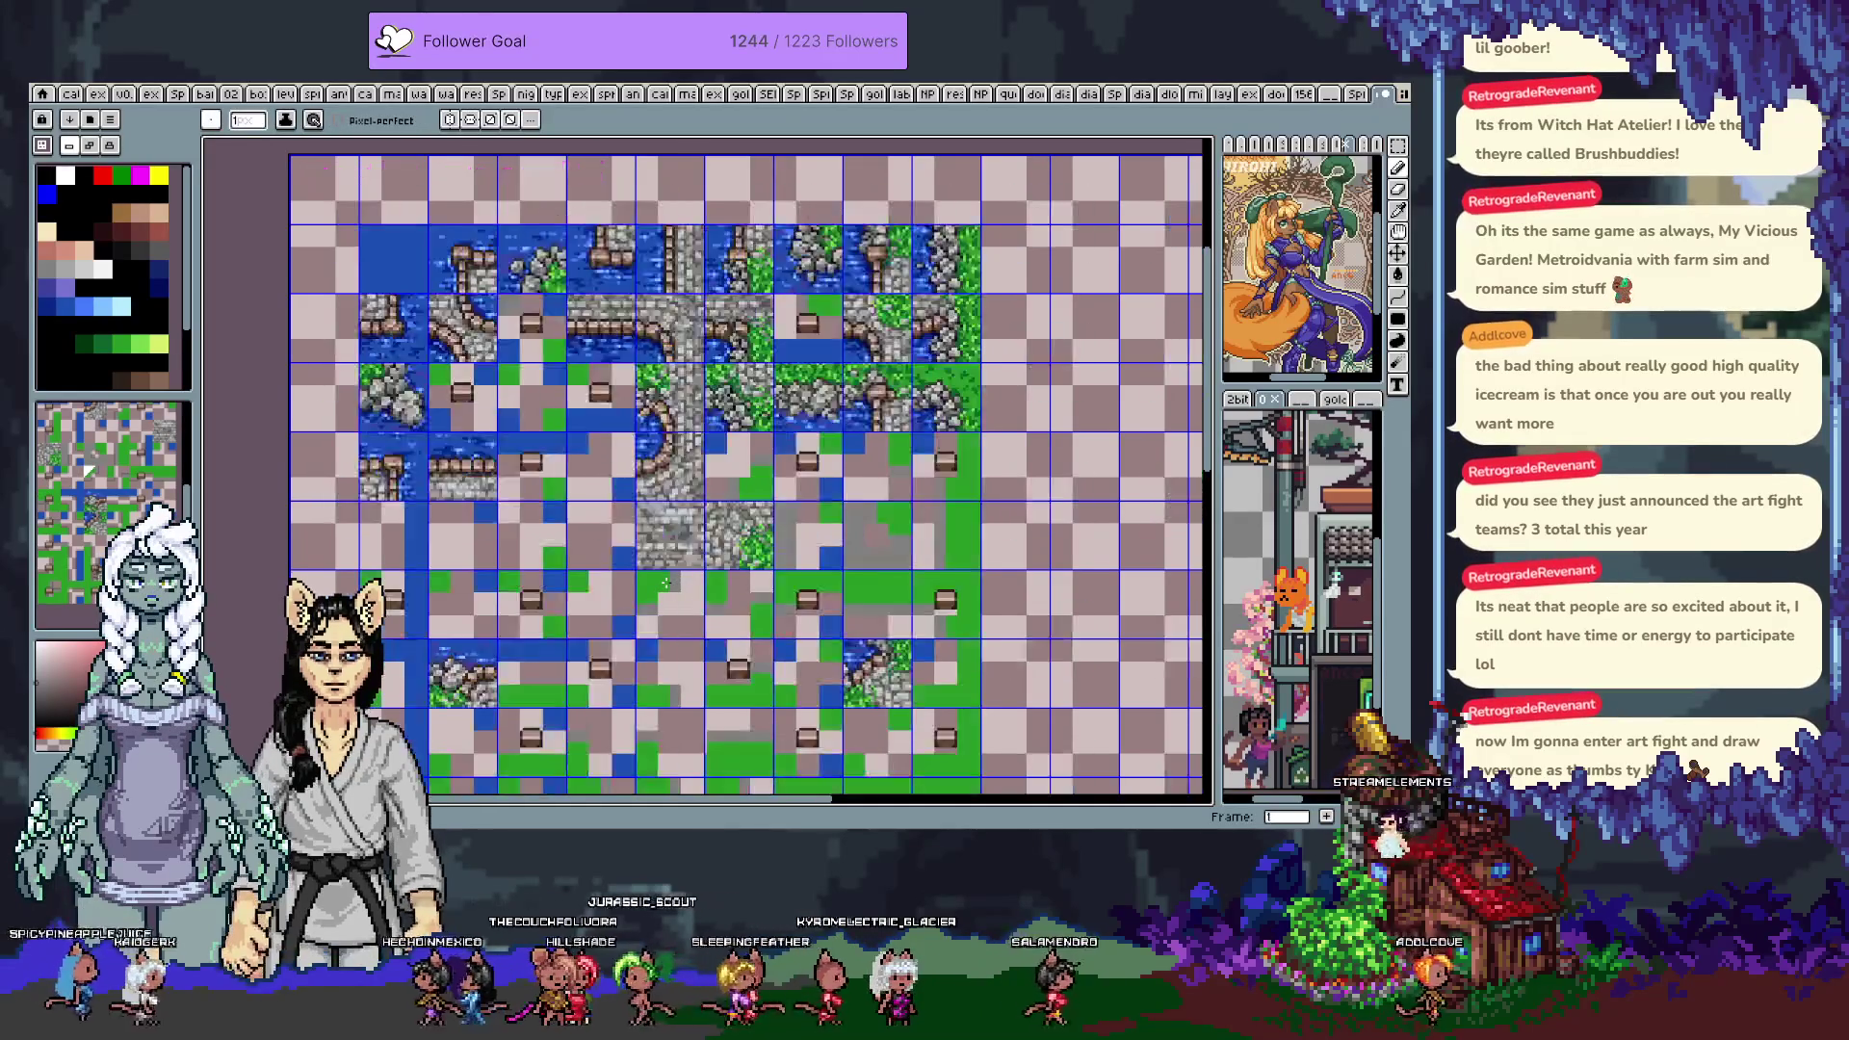
scroll(939, 236, "right", 5)
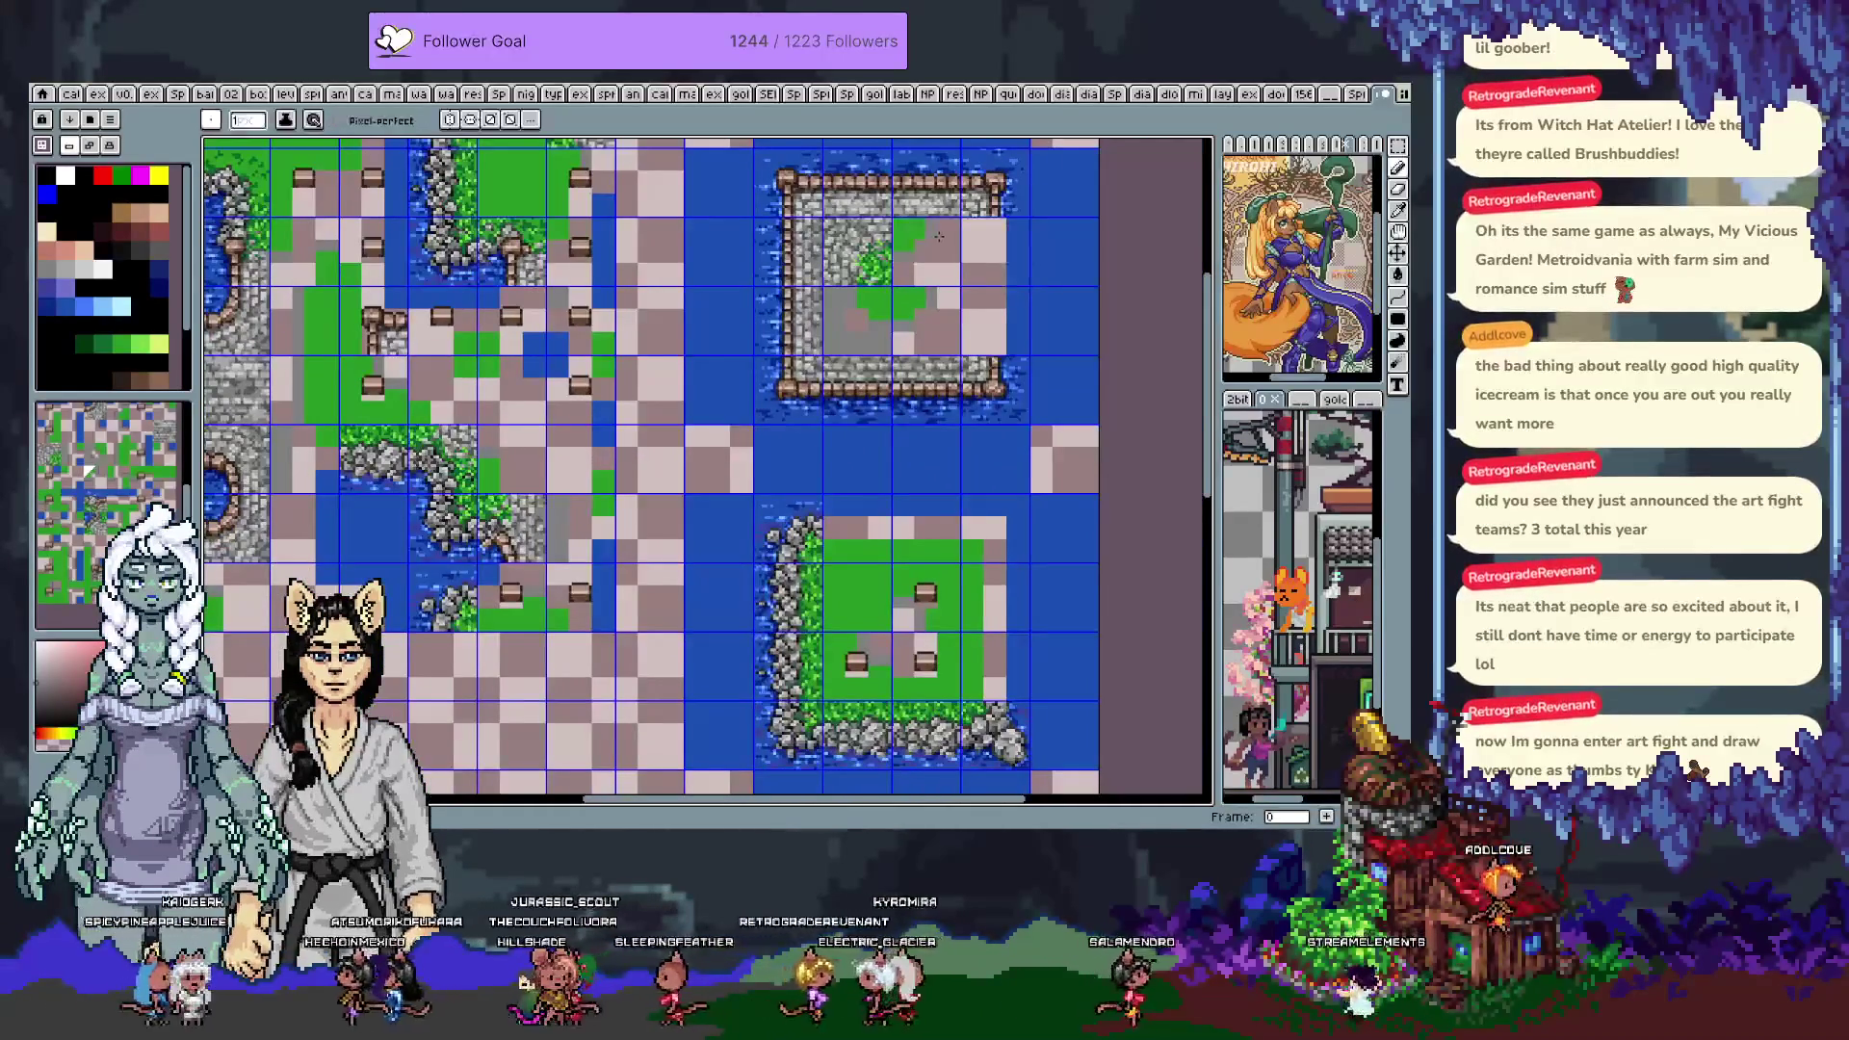
key("v")
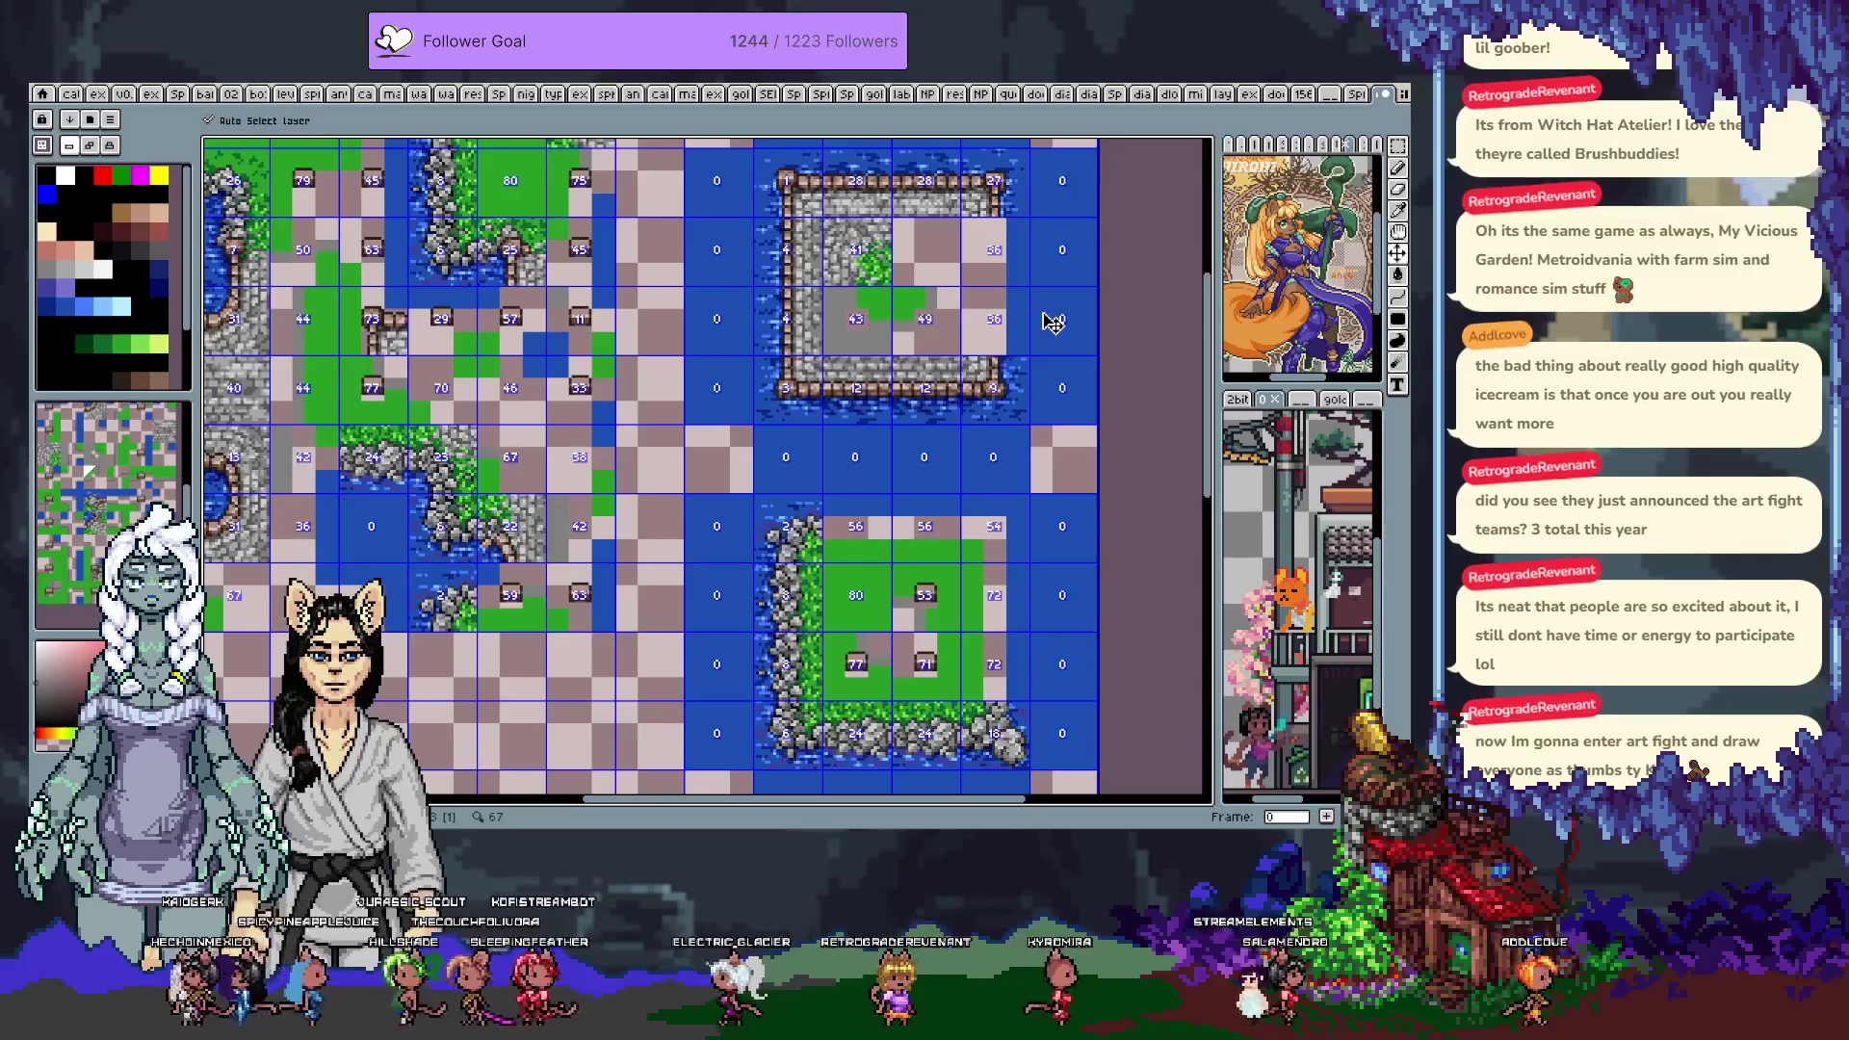
key("h")
key("End")
Return to frame 1 with tile numbers shown and scroll until tiles 0–80 are visible
key("Home")
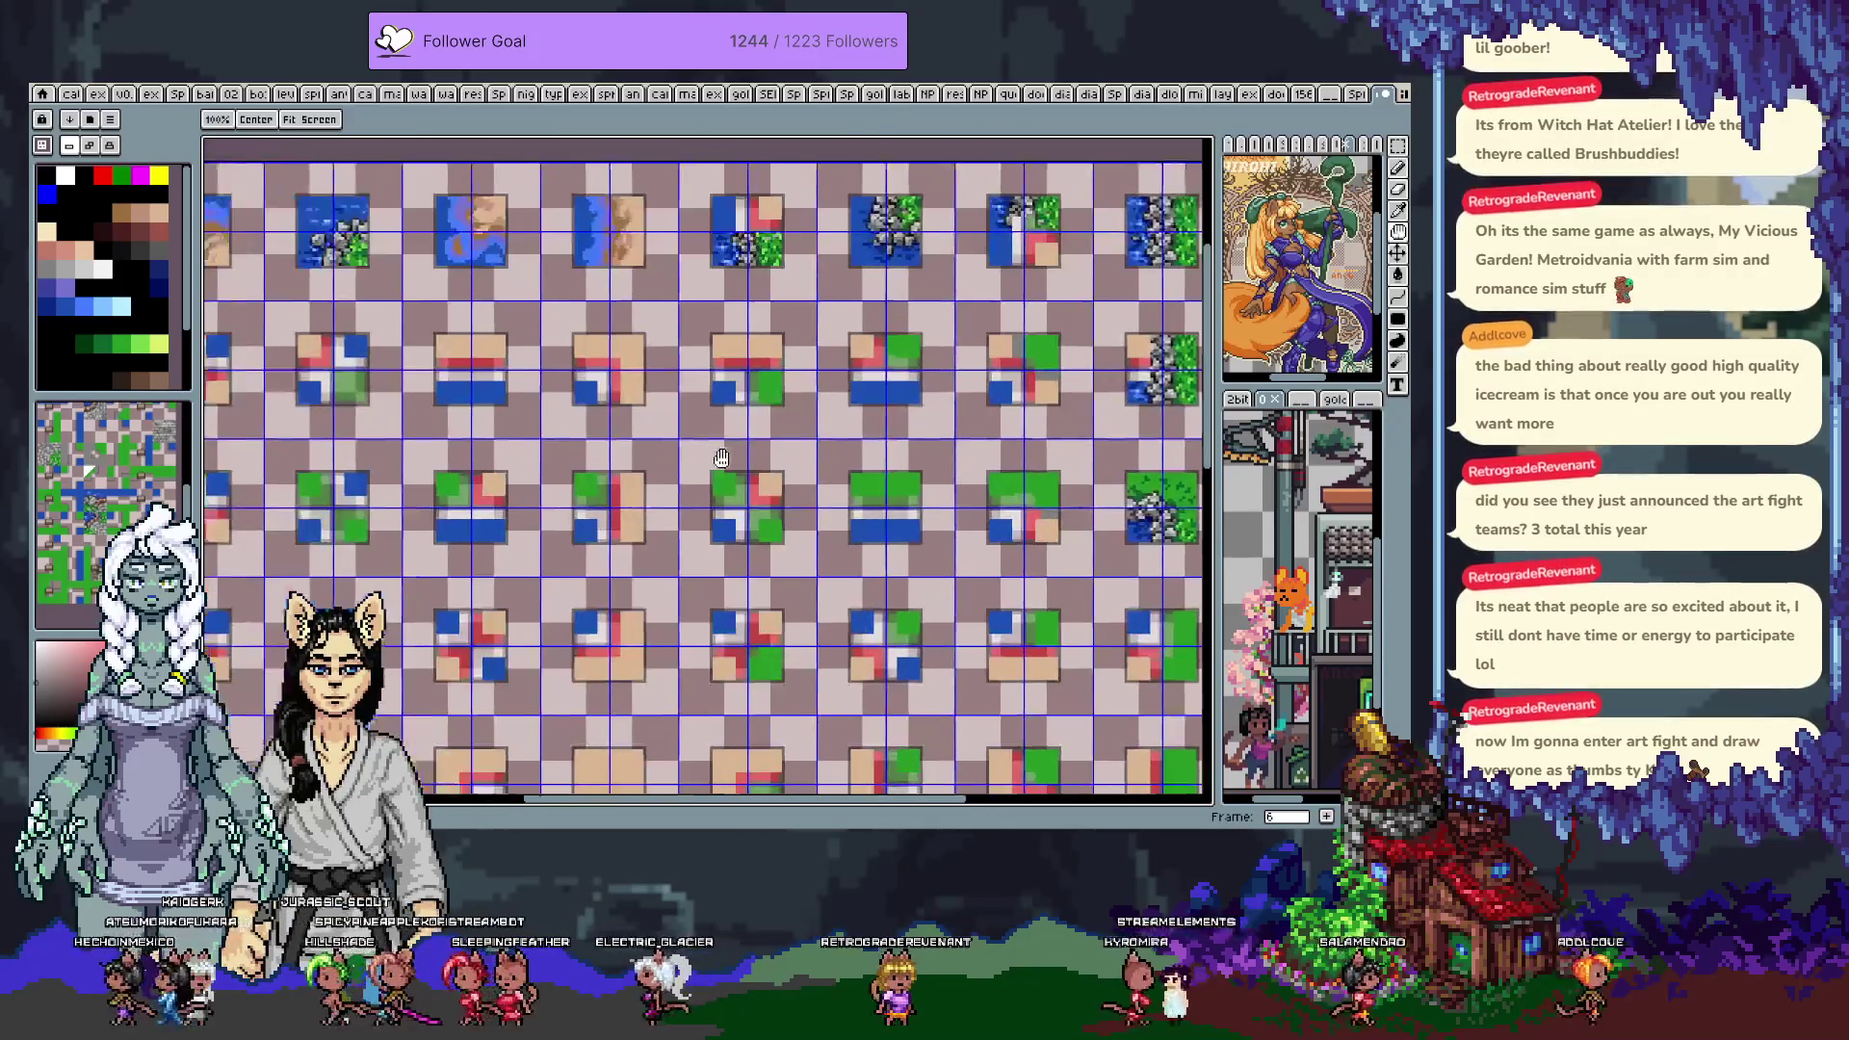
key("v")
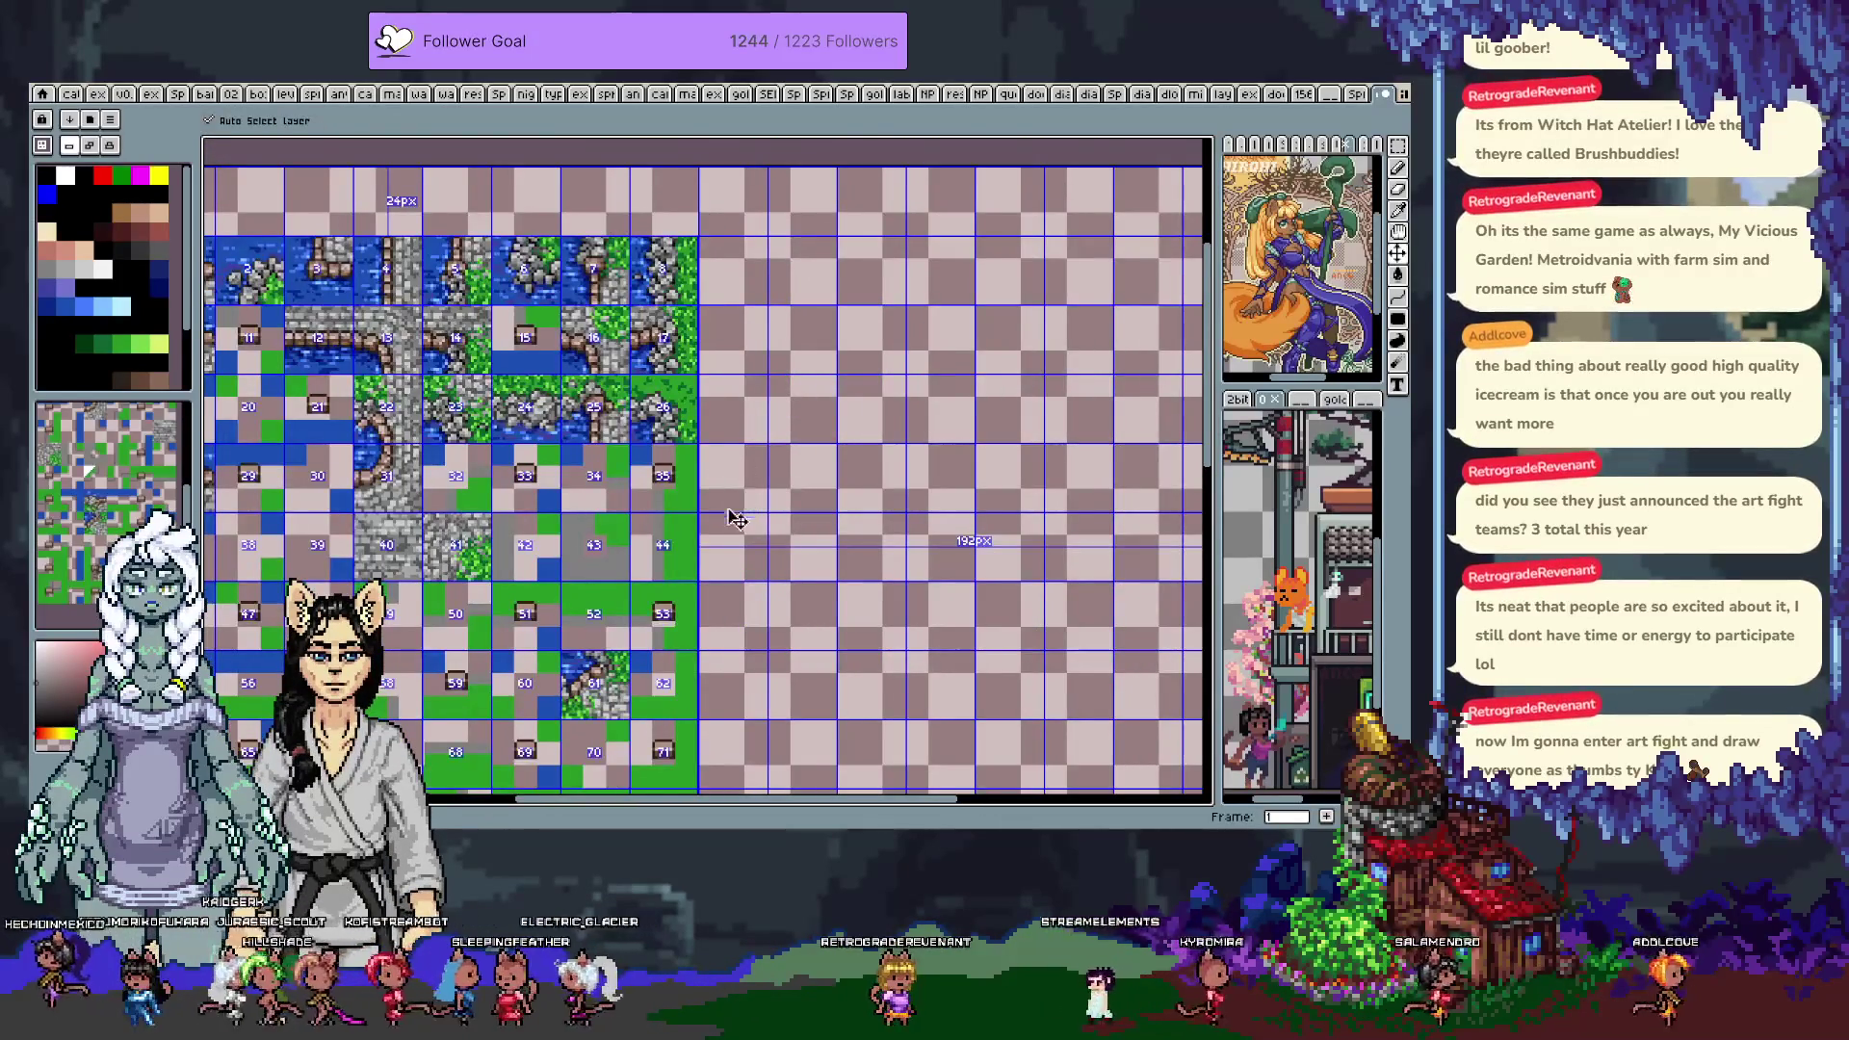
scroll(740, 512, "down", 2)
scroll(739, 512, "left", 5)
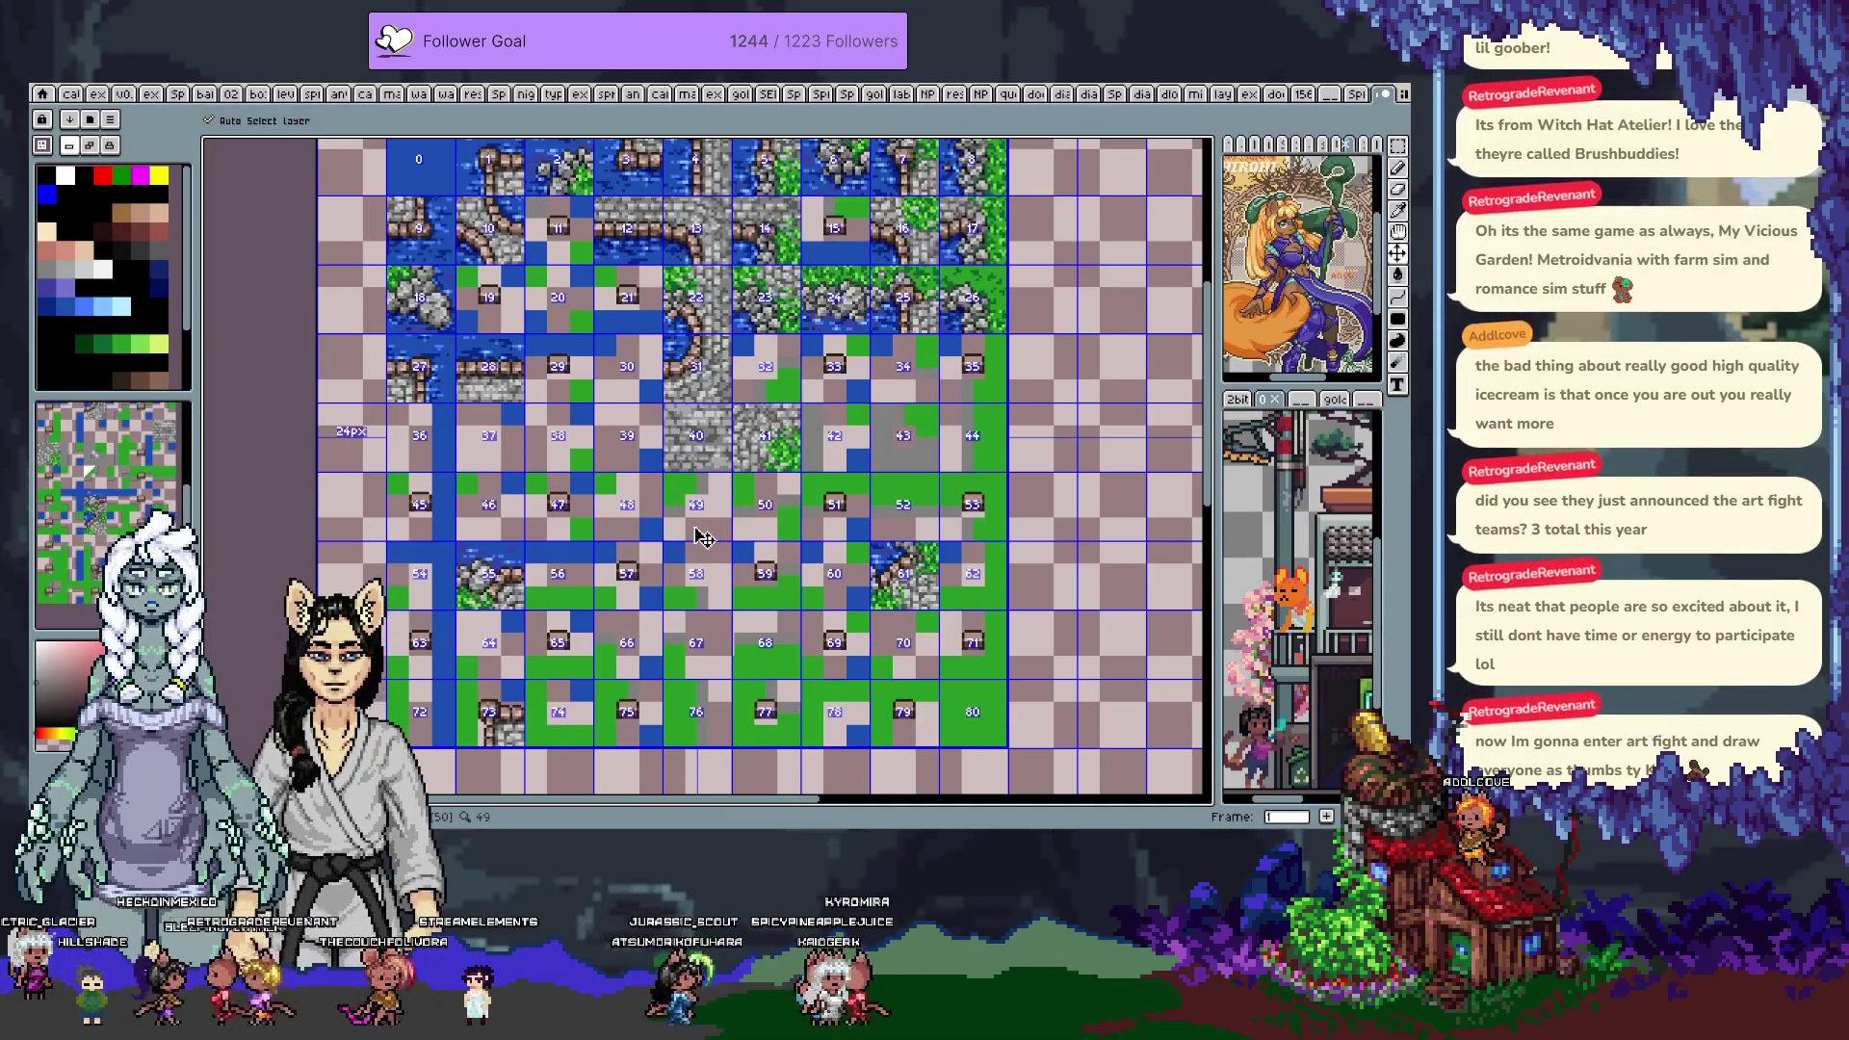
Extend the top island's bottom wall by one wall tile
key("i")
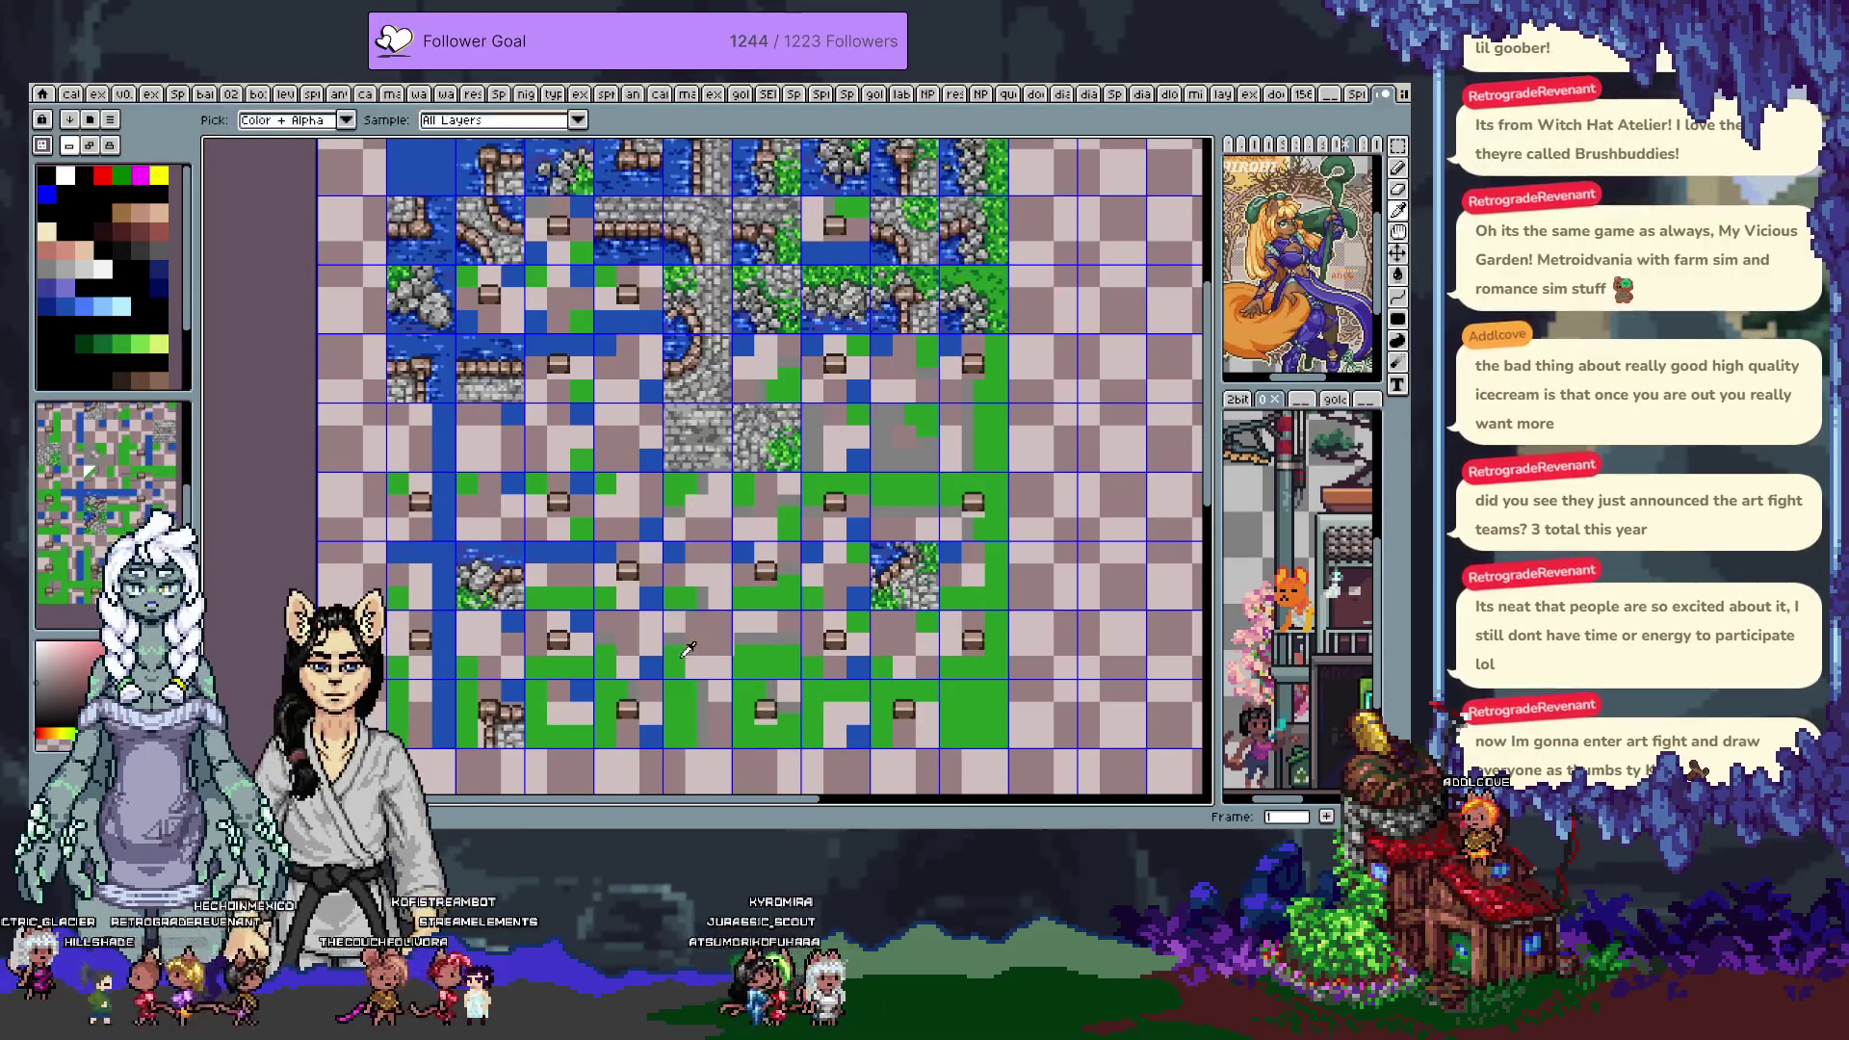
scroll(675, 654, "up", 2)
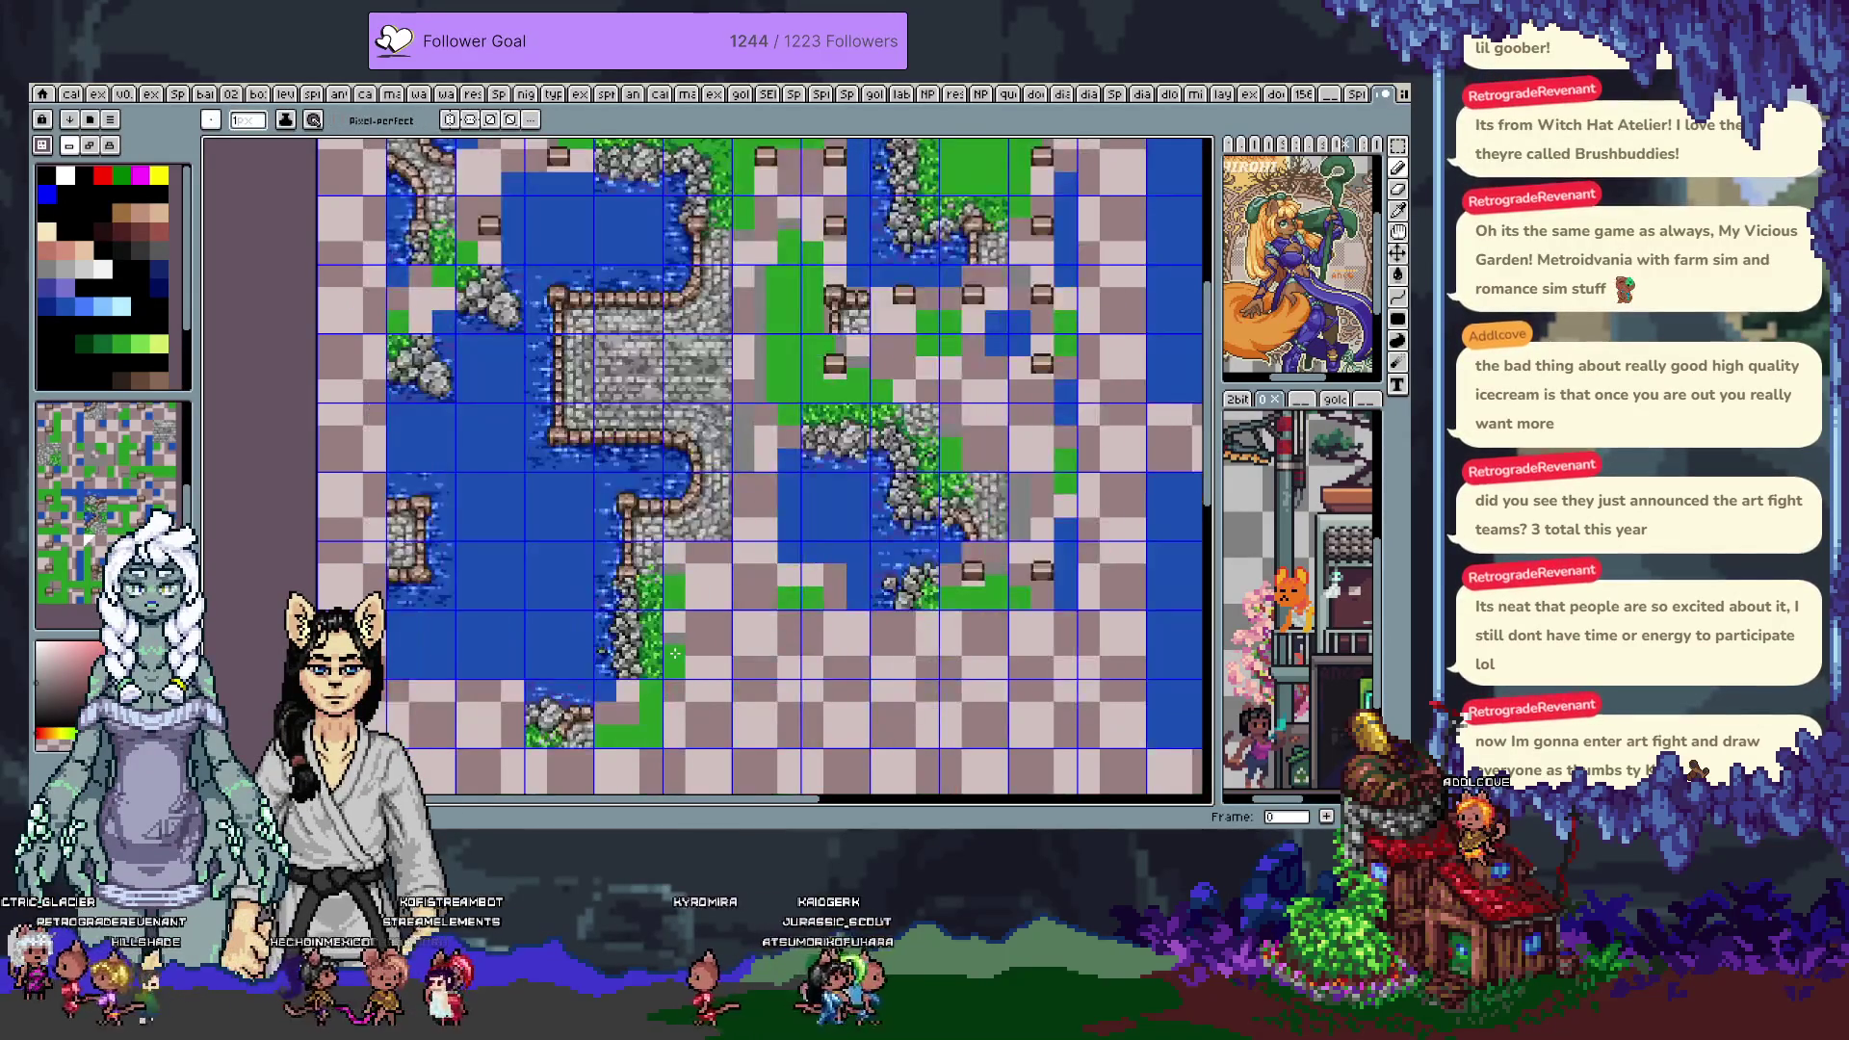
mouse_move(731, 539)
left_mouse_down()
mouse_move(901, 494)
mouse_move(675, 460)
left_mouse_up()
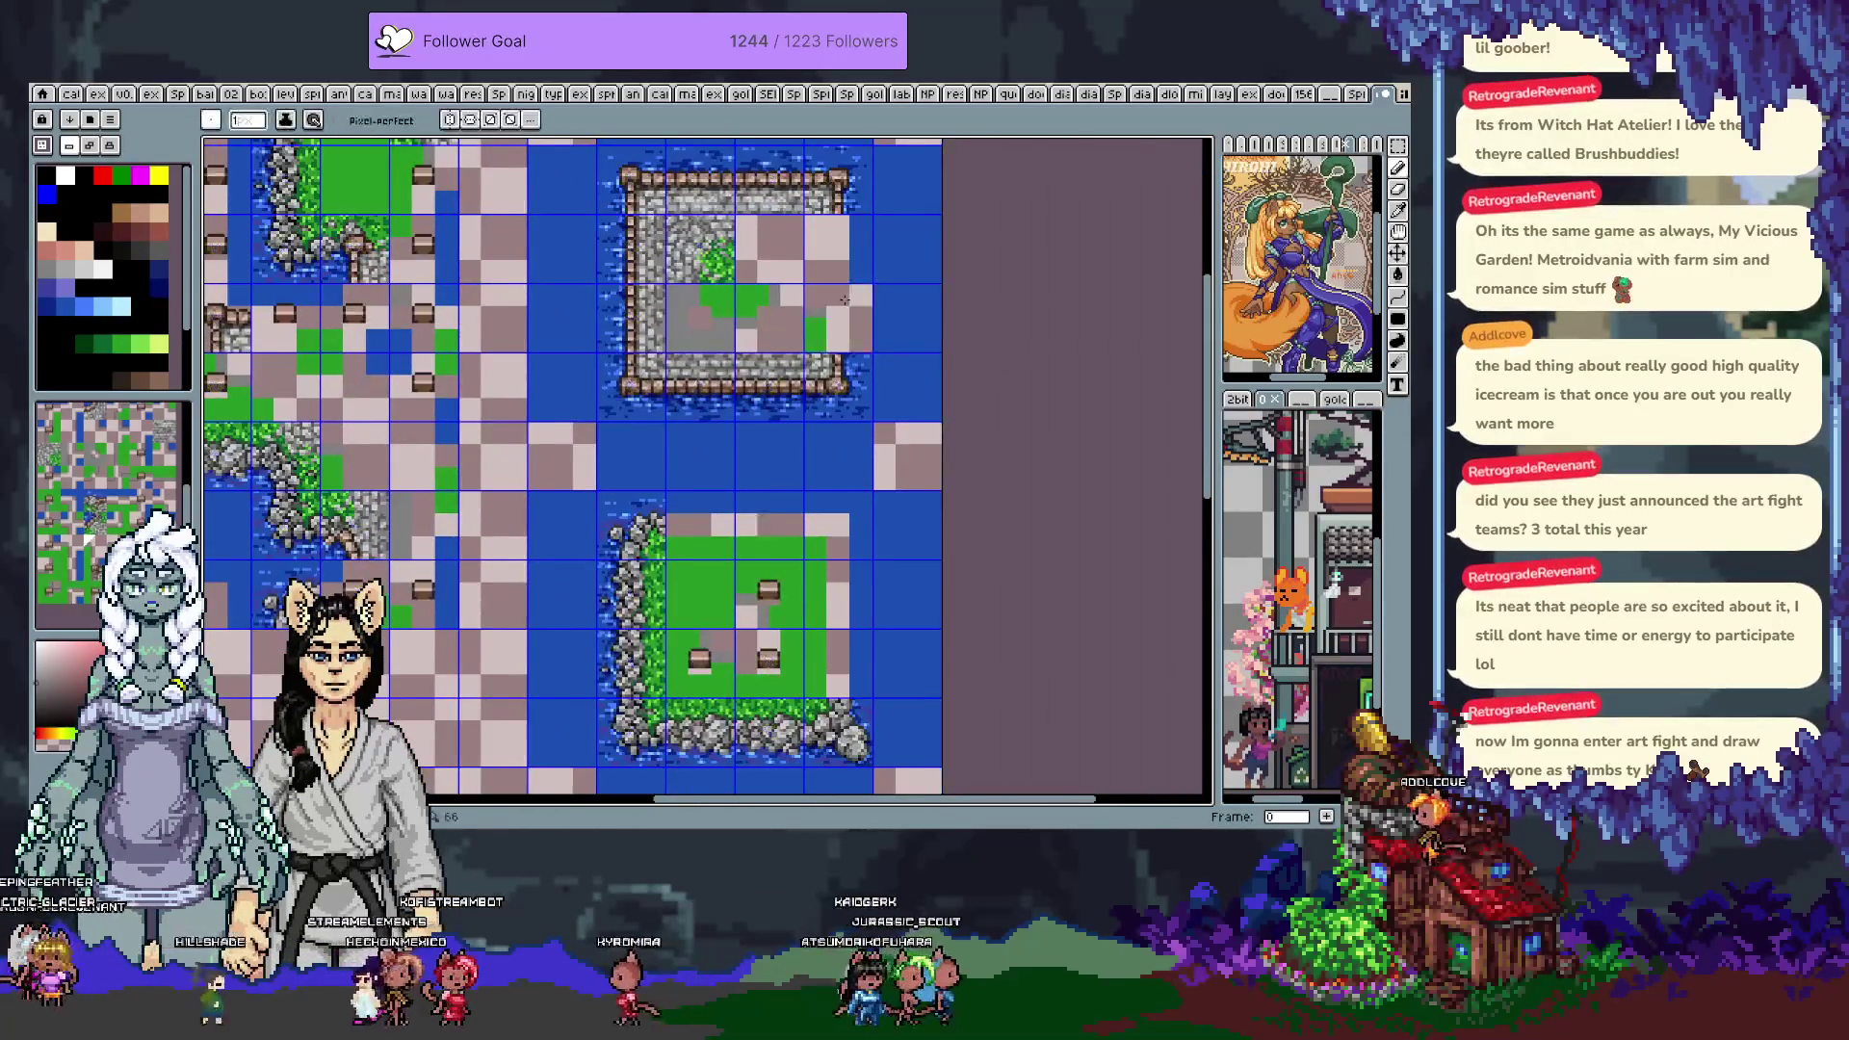
left_click(832, 373)
left_click(811, 646)
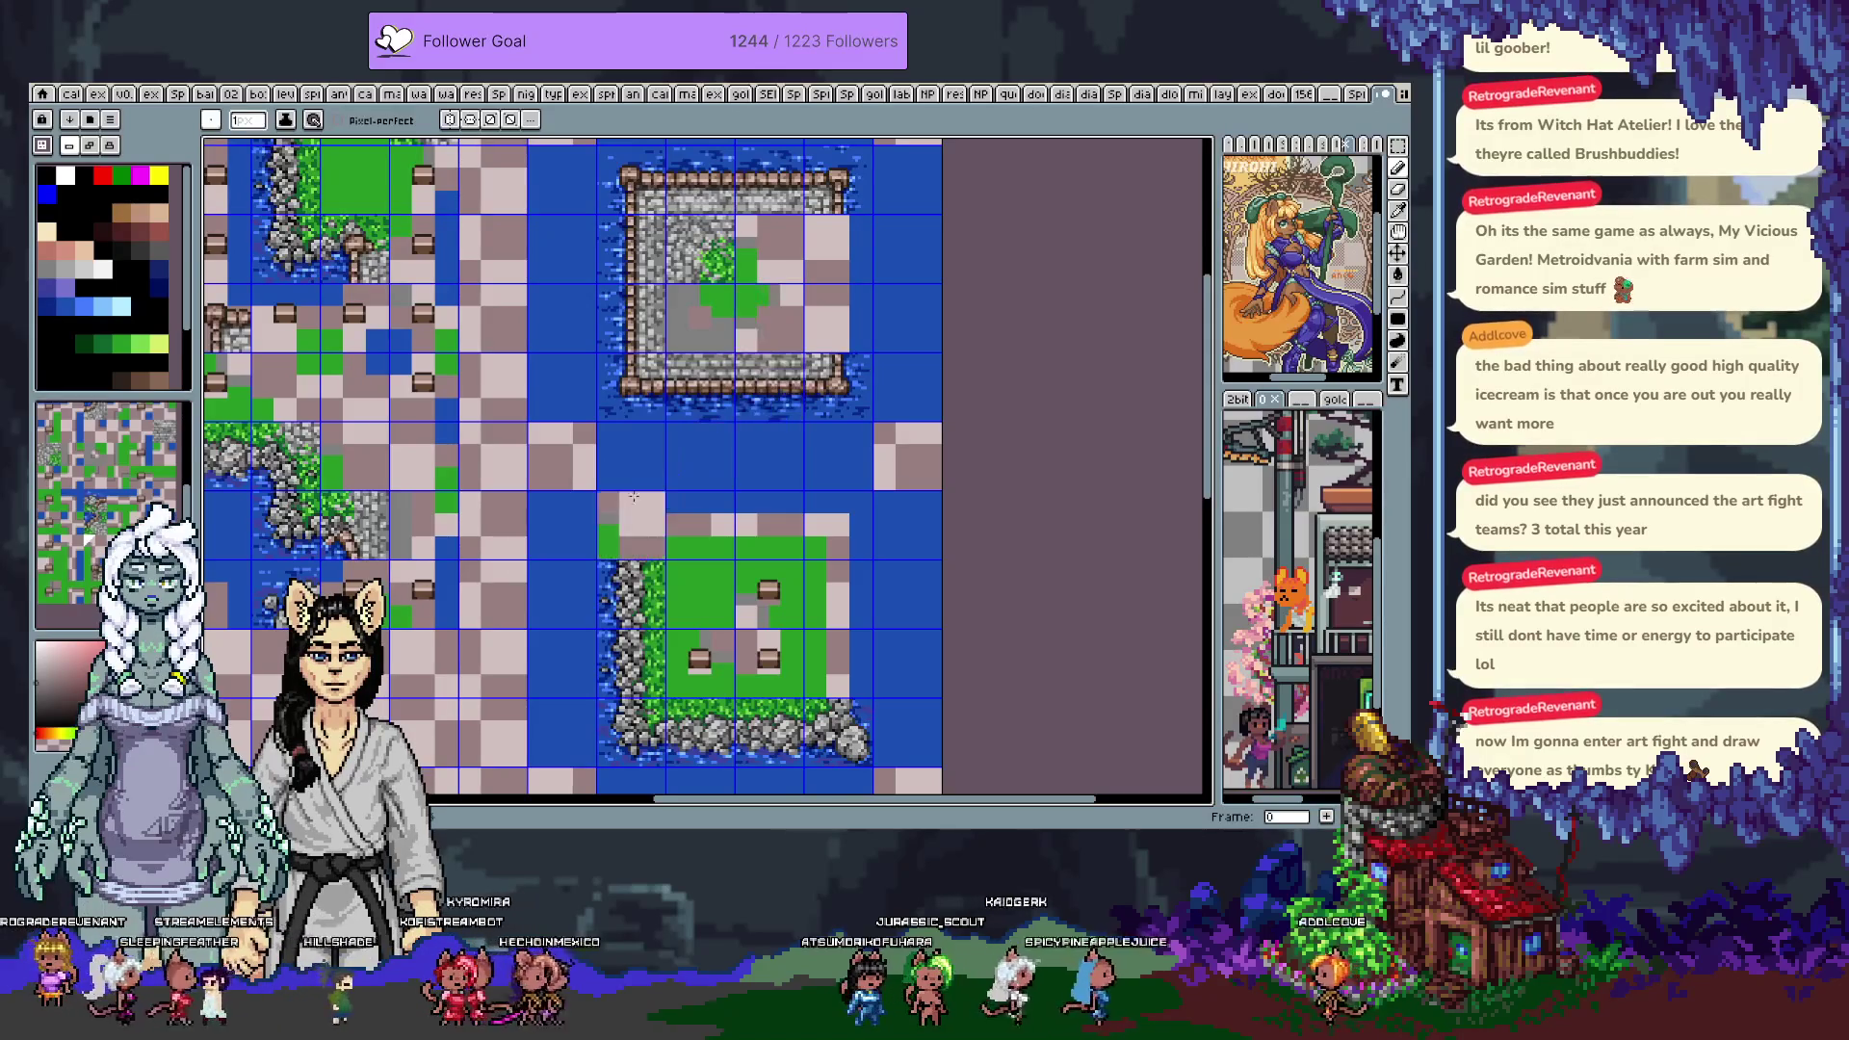
Check the tileset sheet frame, then place a chest tile on the frame 1 grass map
key("space")
left_click_drag(550, 621, 599, 568)
key("ctrl")
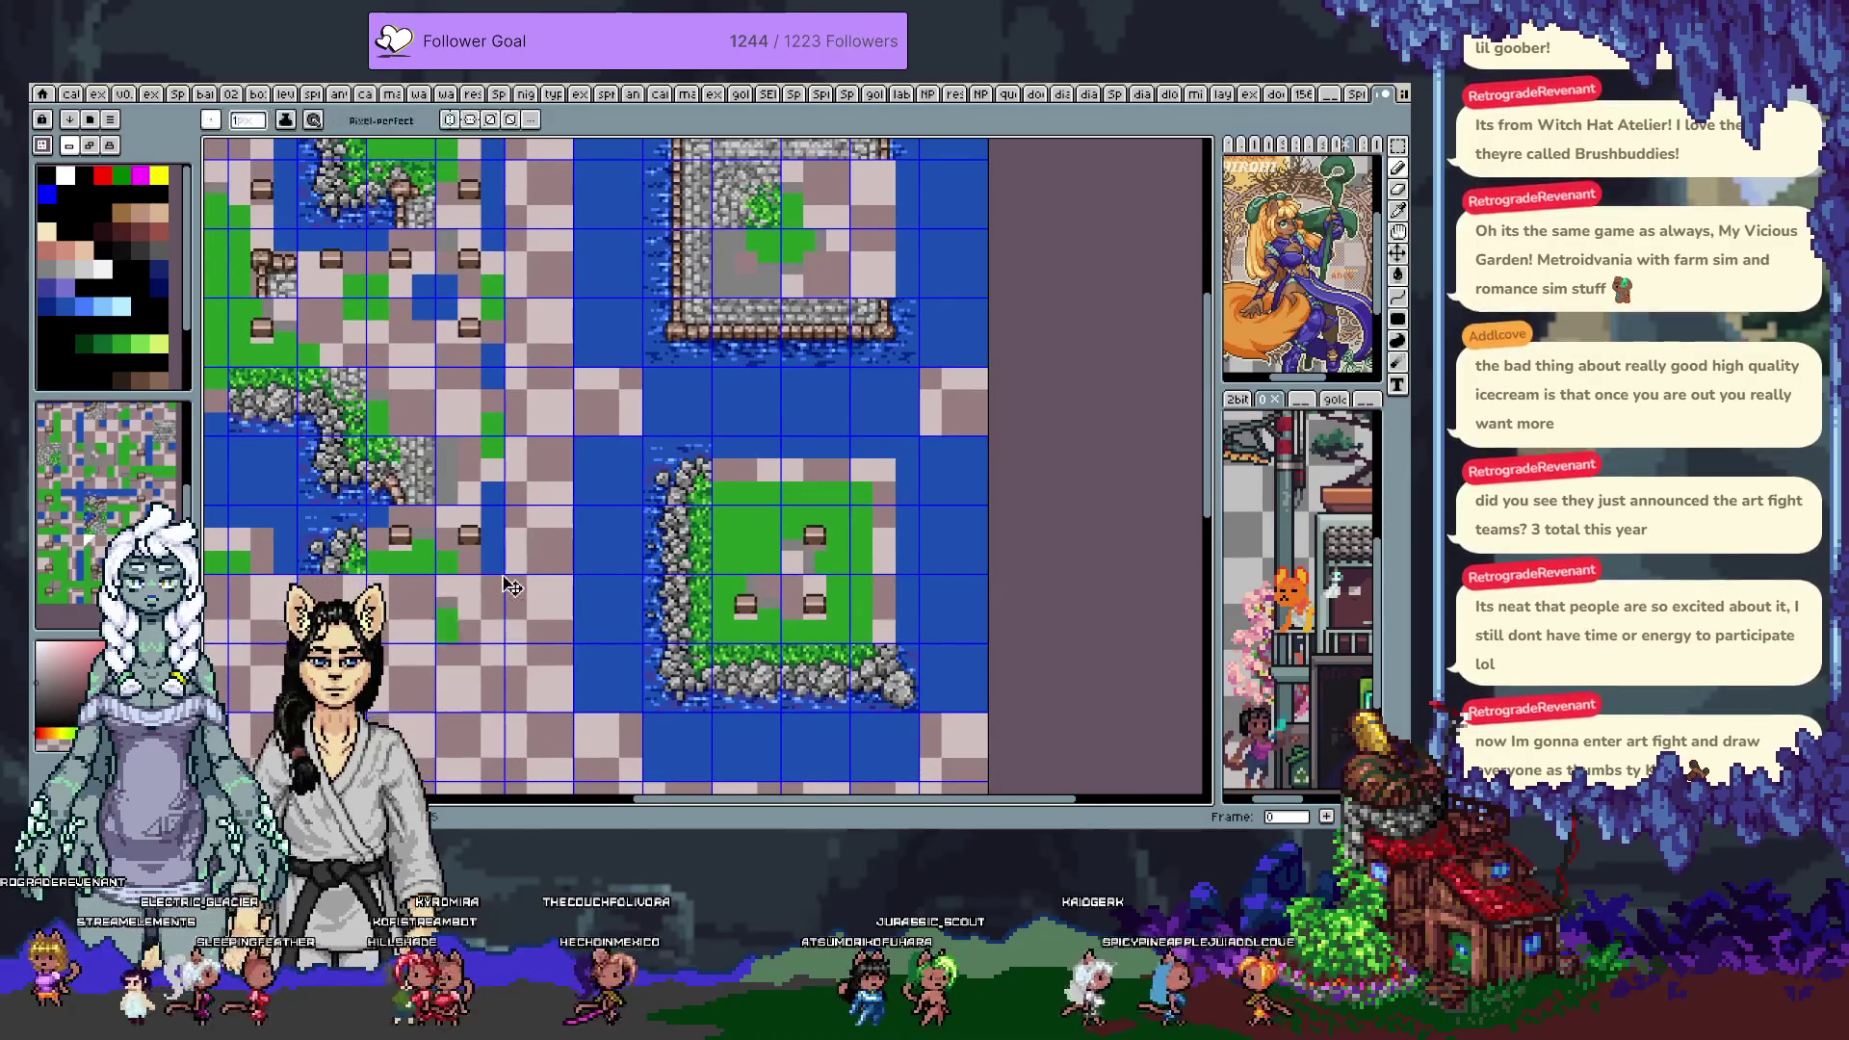
key("Left")
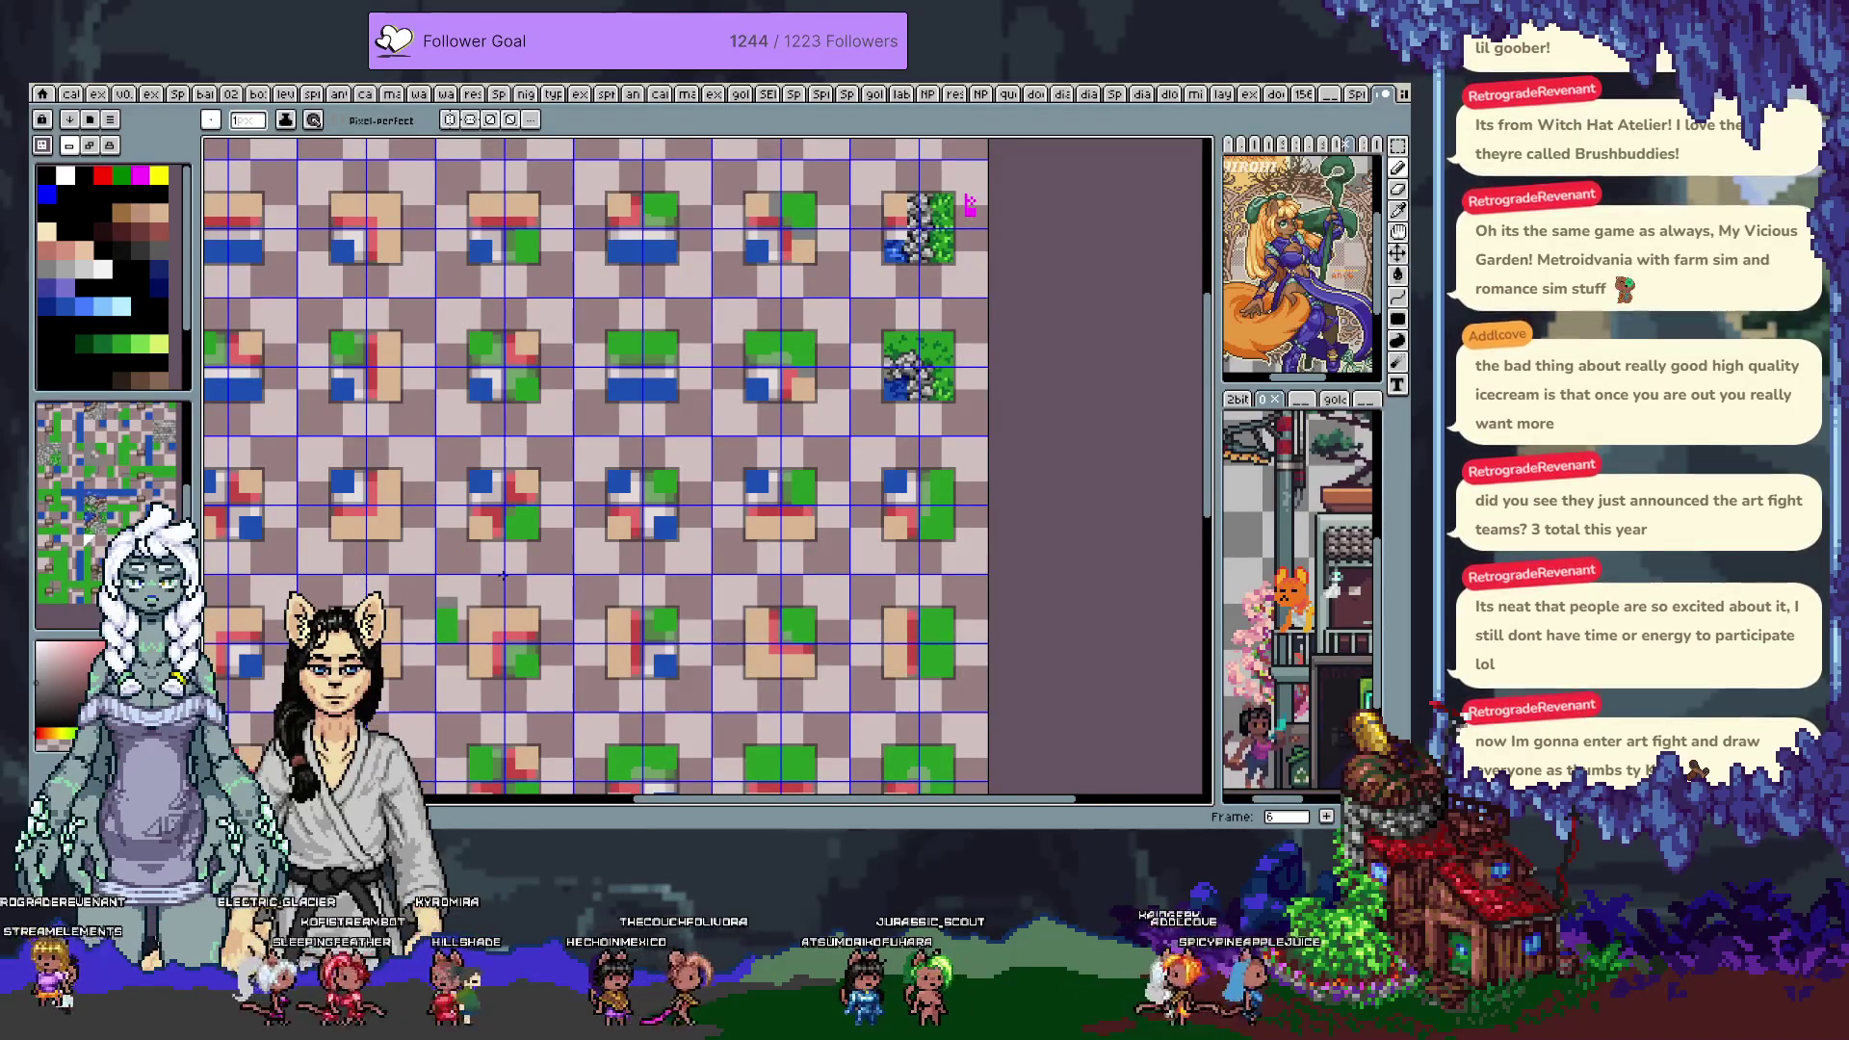
left_click_drag(707, 575, 666, 397)
key("Left")
key("Left")
key("Left")
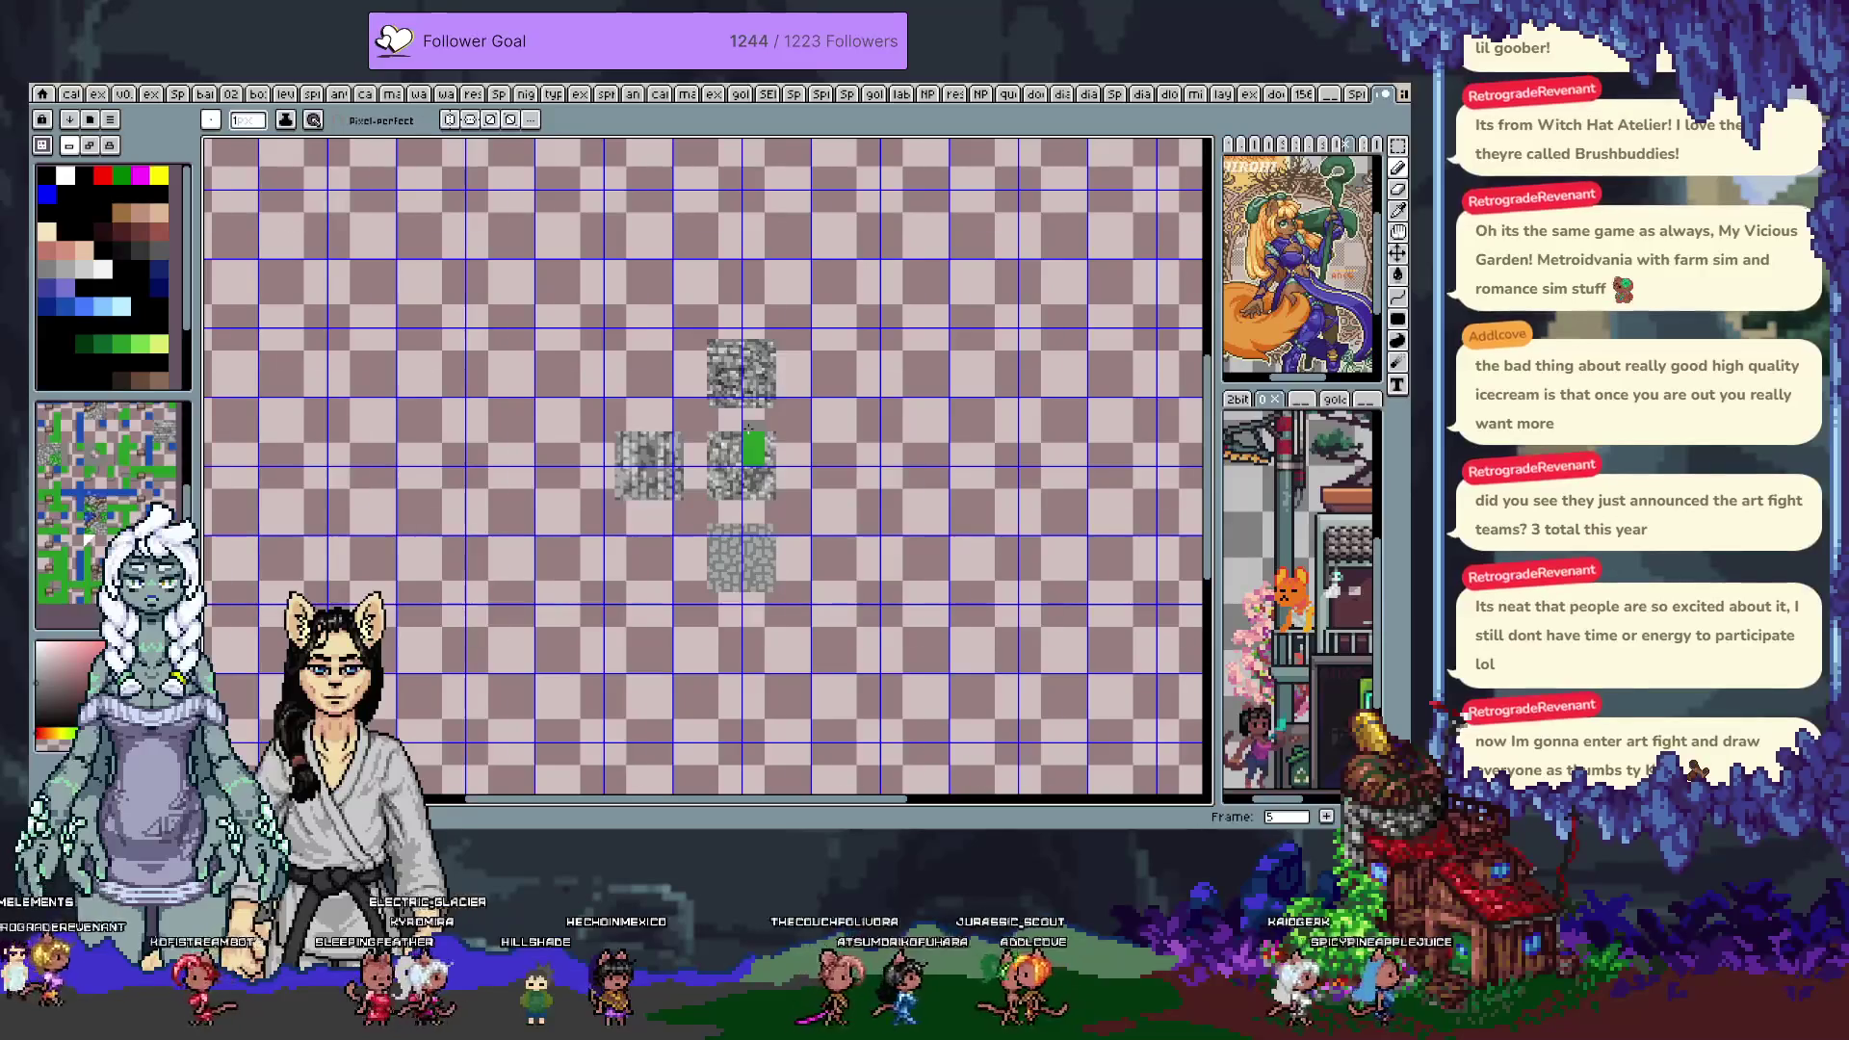
mouse_move(540, 334)
left_mouse_down()
mouse_move(674, 424)
mouse_move(720, 520)
left_mouse_up()
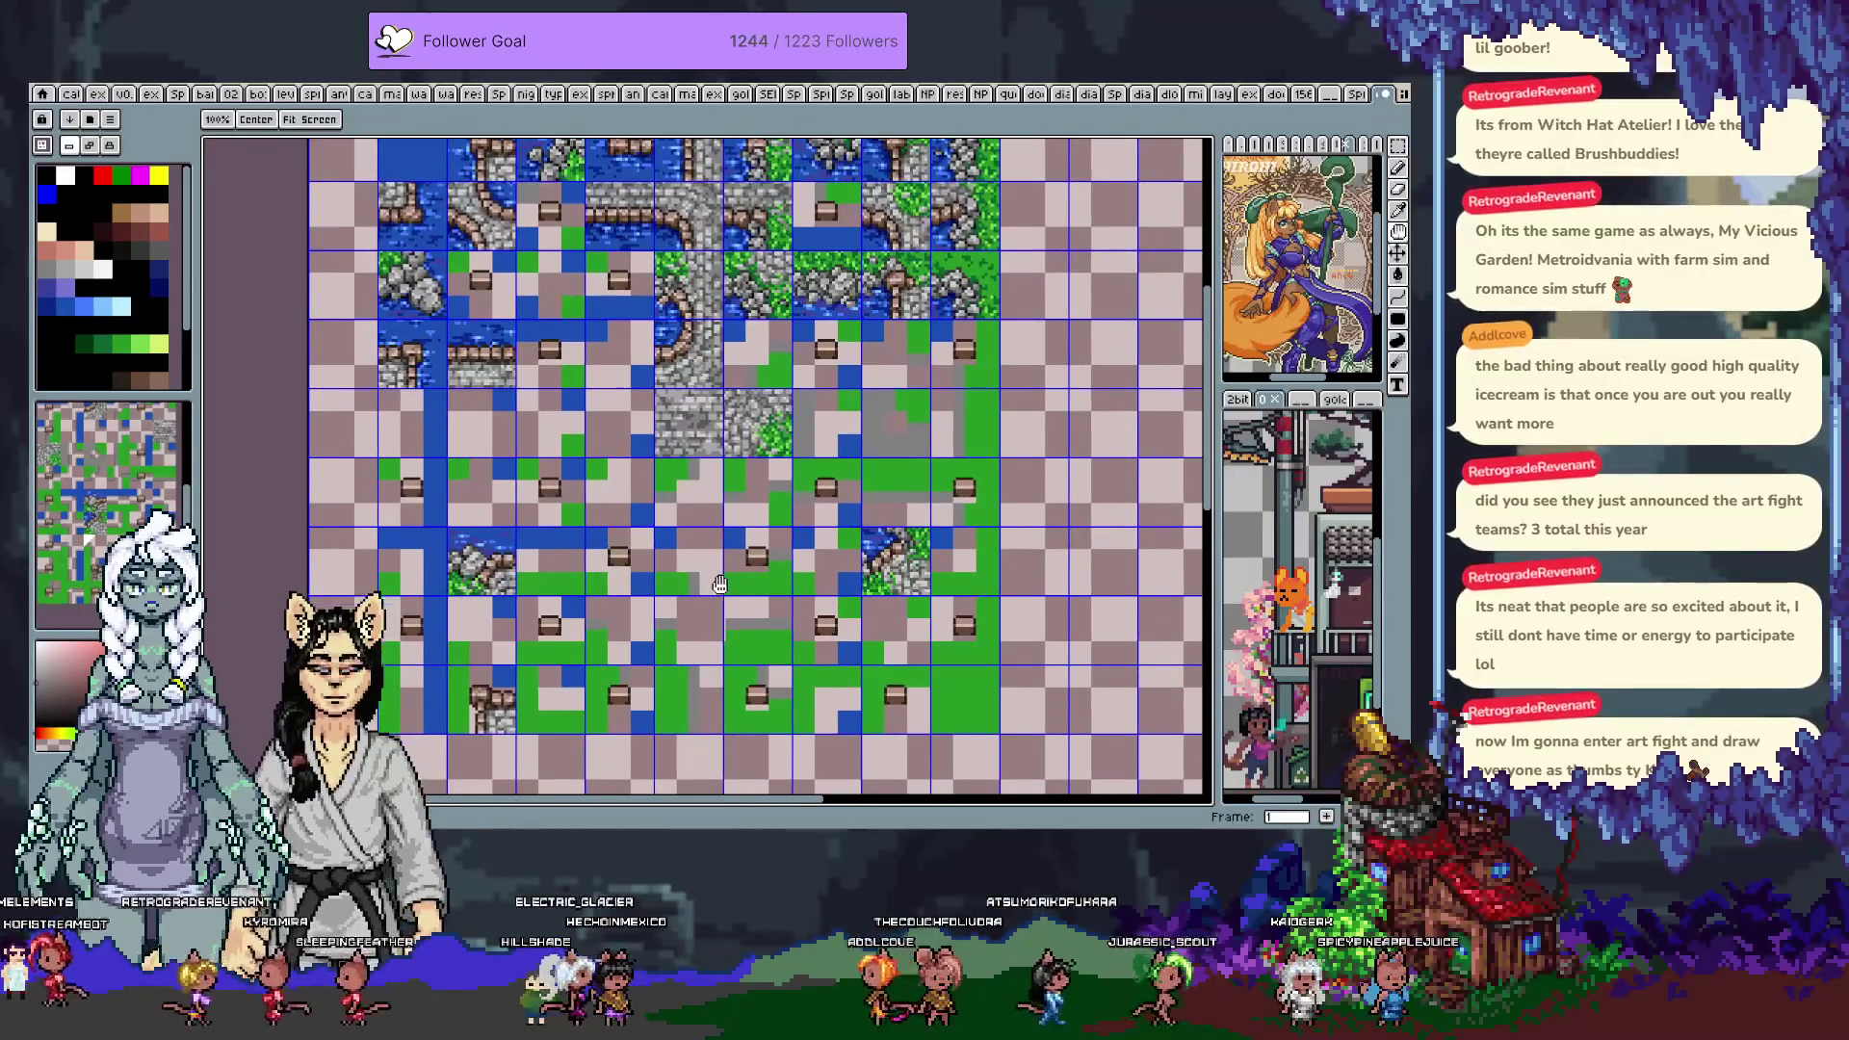
scroll(760, 578, "down", 1)
left_click(867, 646)
key("alt")
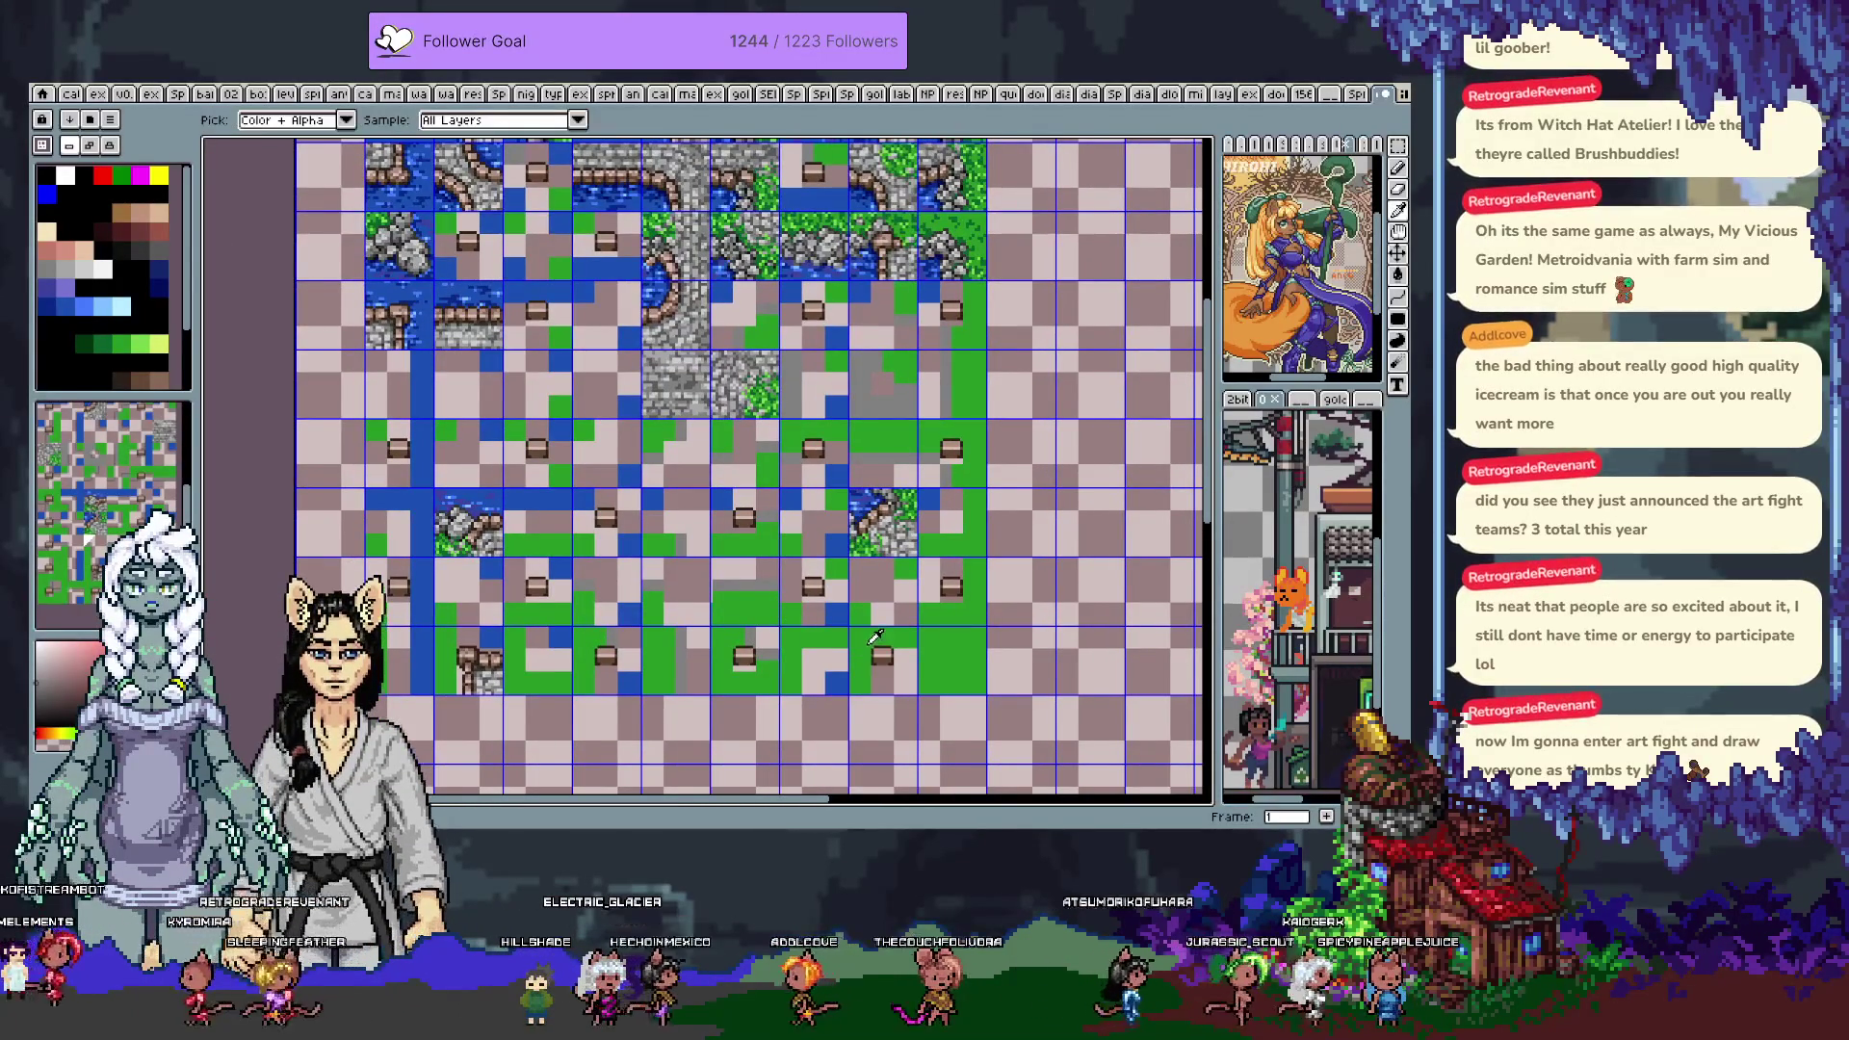
Flip back to the frame 0 water-and-stone map and zoom around it
key("Left")
key("Right")
key("Left")
scroll(785, 503, "right", 3)
key("ctrl")
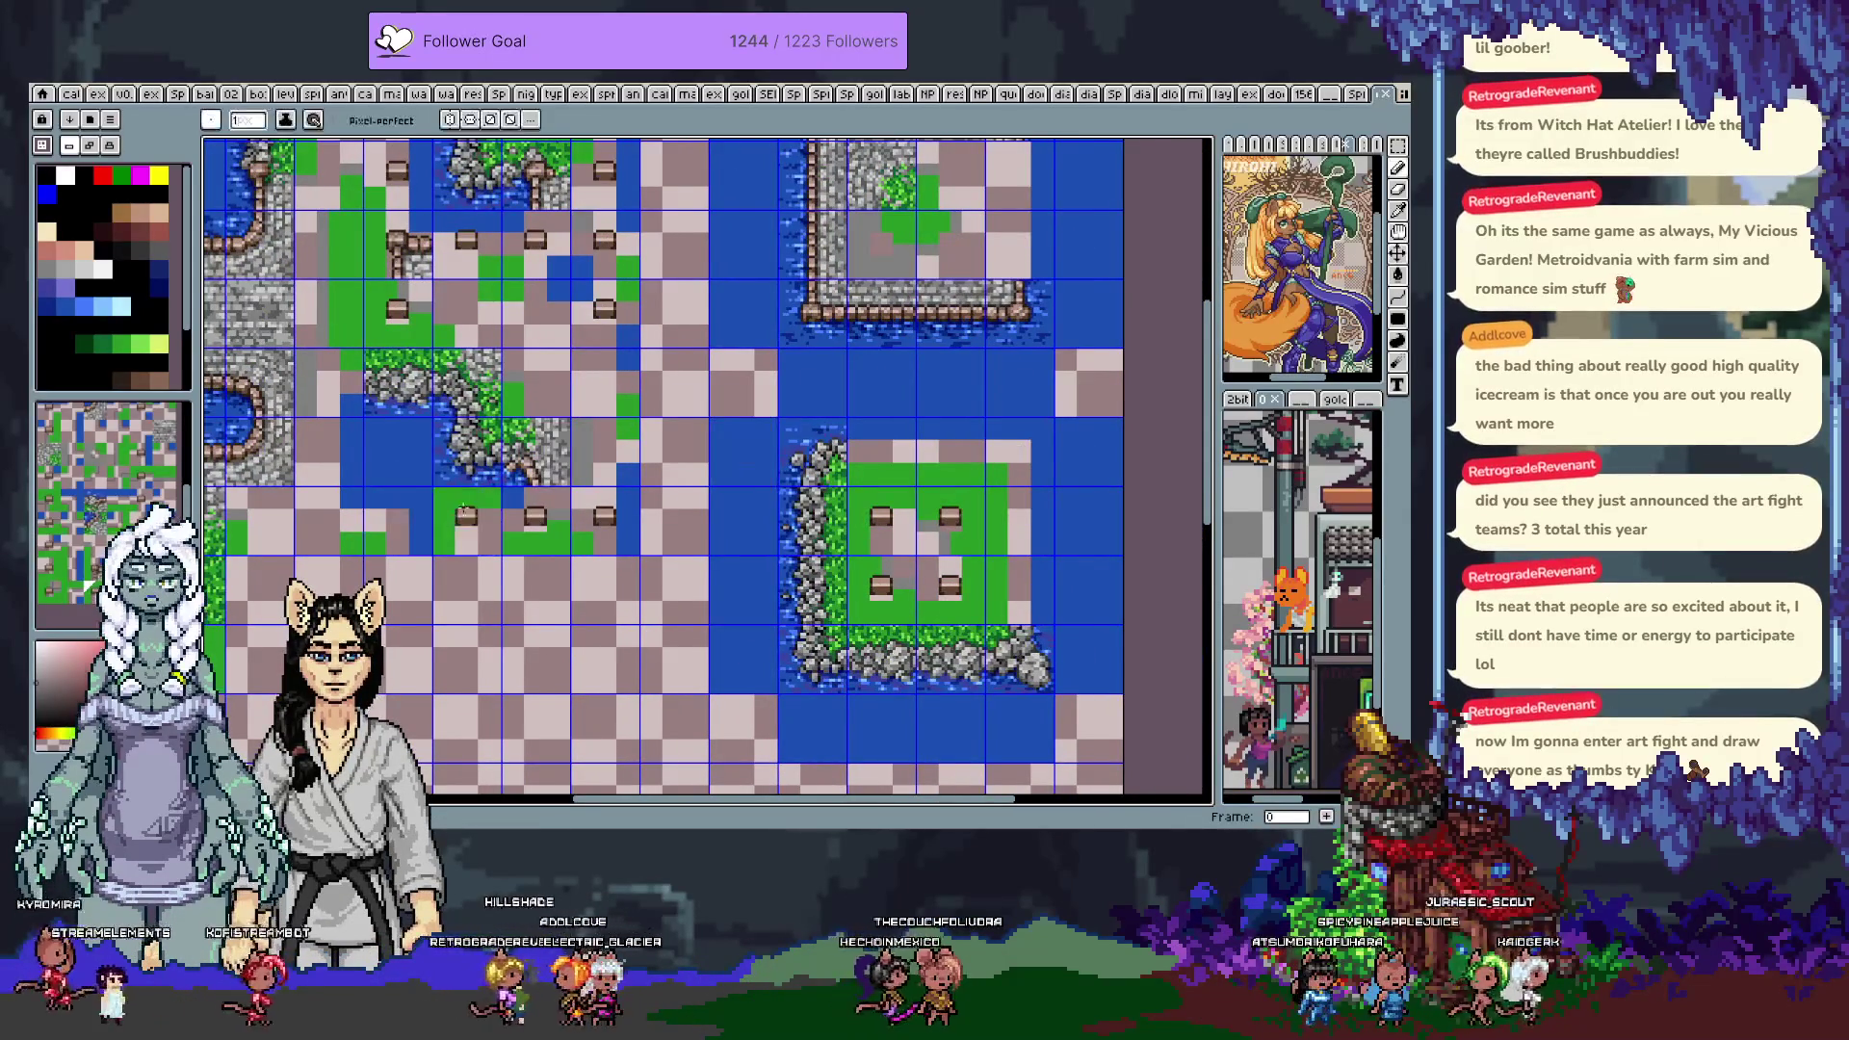
scroll(558, 520, "down", 2)
scroll(558, 520, "up", 2)
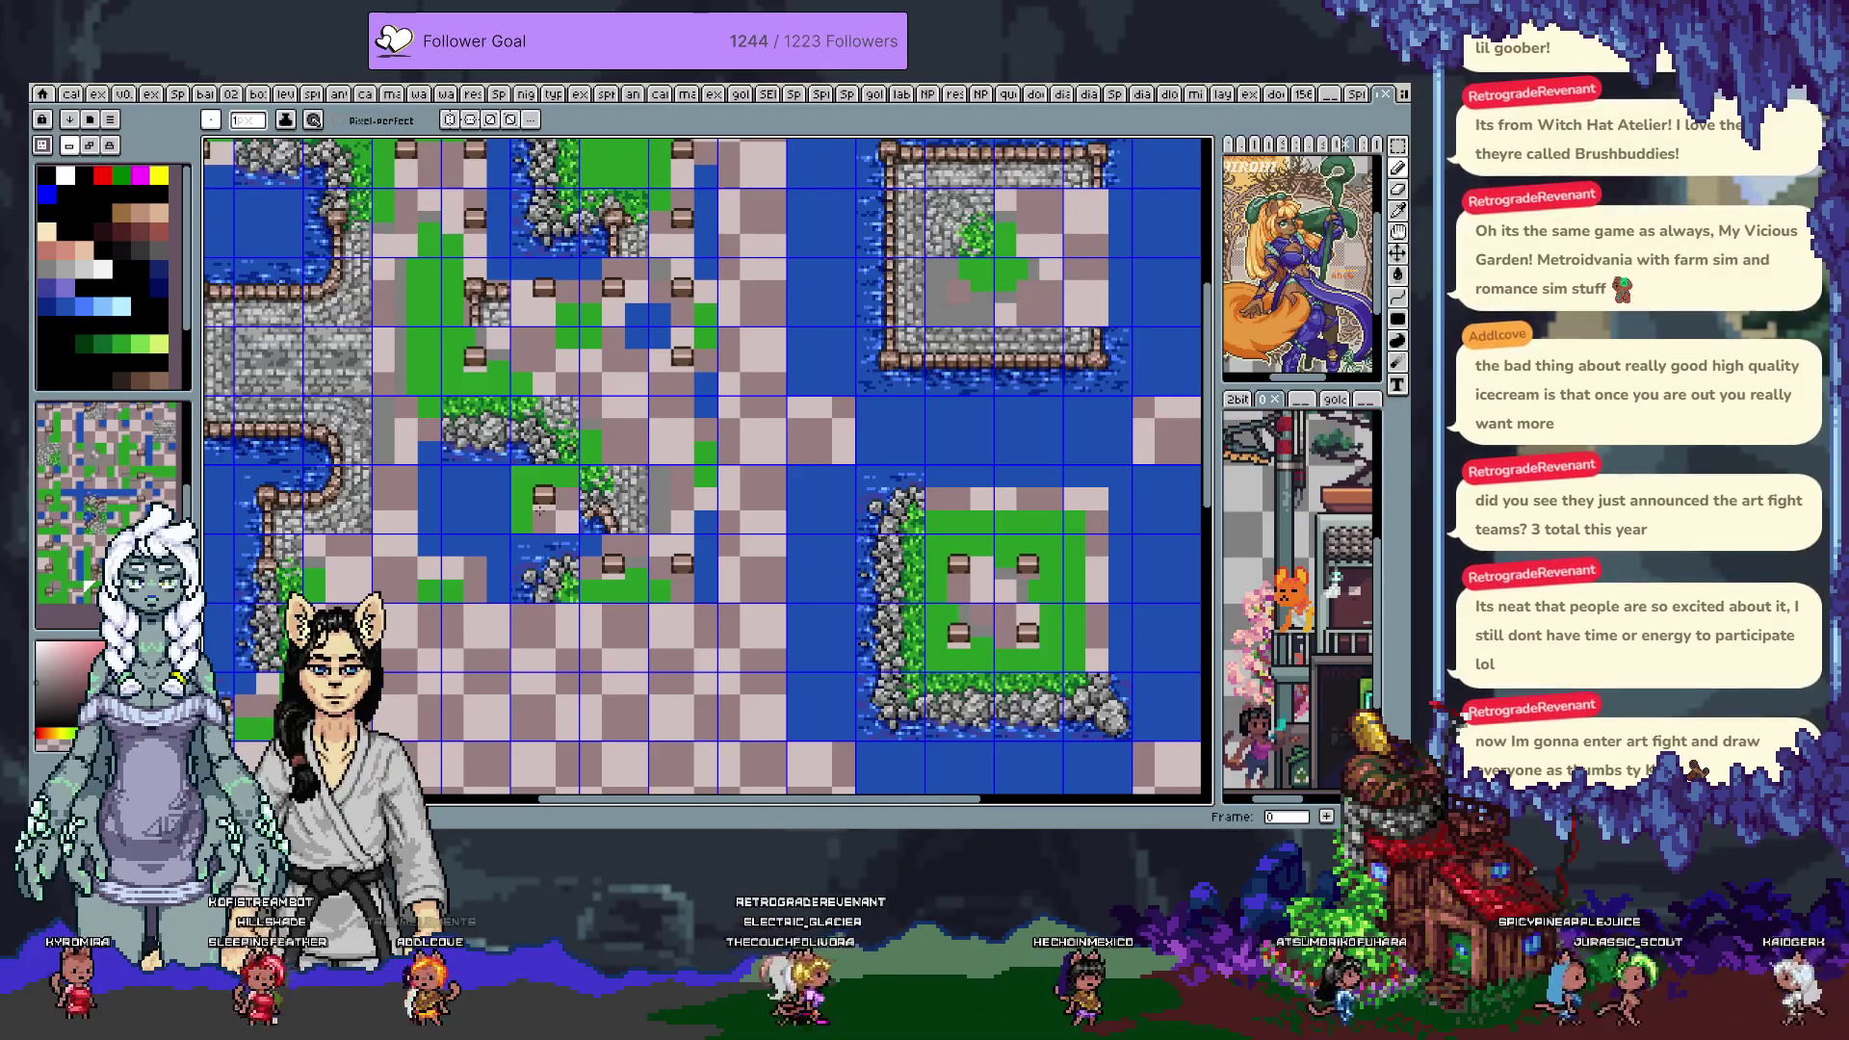
scroll(544, 514, "down", 2)
scroll(598, 438, "up", 2)
scroll(597, 438, "down", 2)
Marquee-select the lower island's tiles
key("m")
scroll(844, 410, "up", 2)
left_click_drag(915, 409, 587, 666)
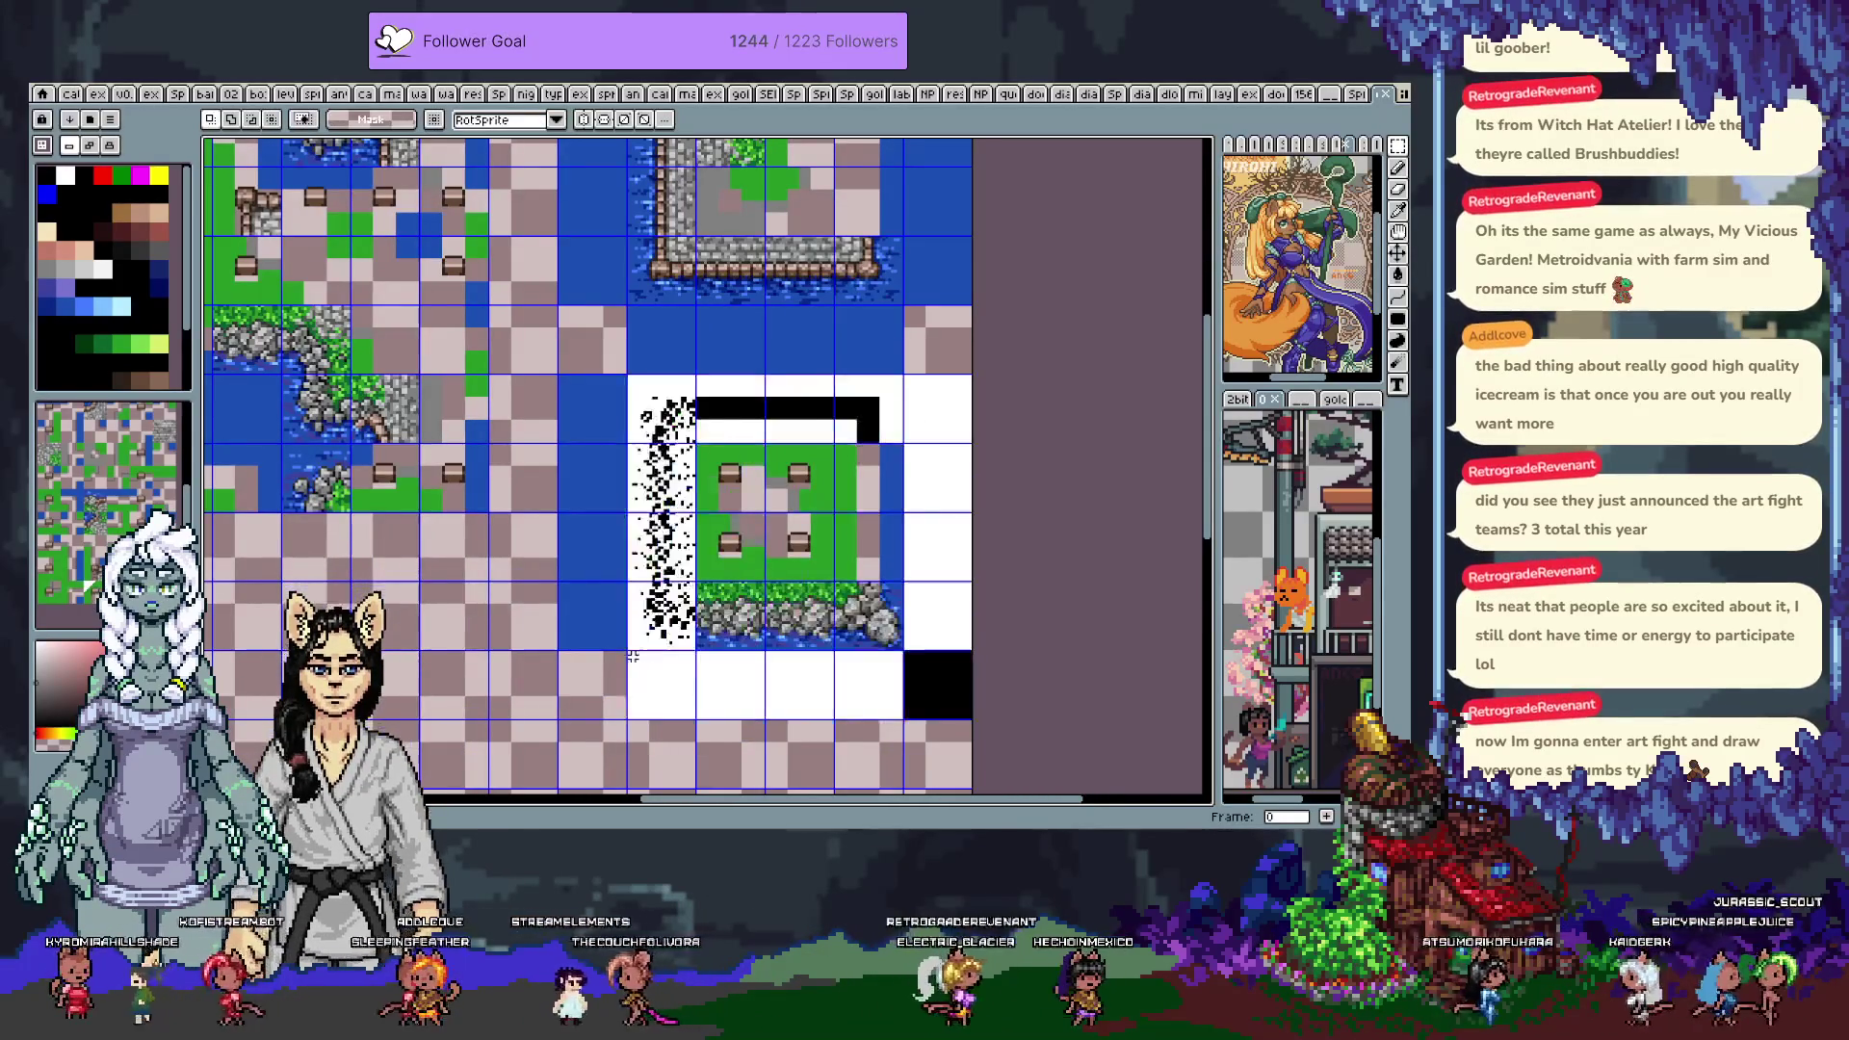
Cut and paste the lower island, moving it one tile left and down
key("Delete")
key("ctrl+v")
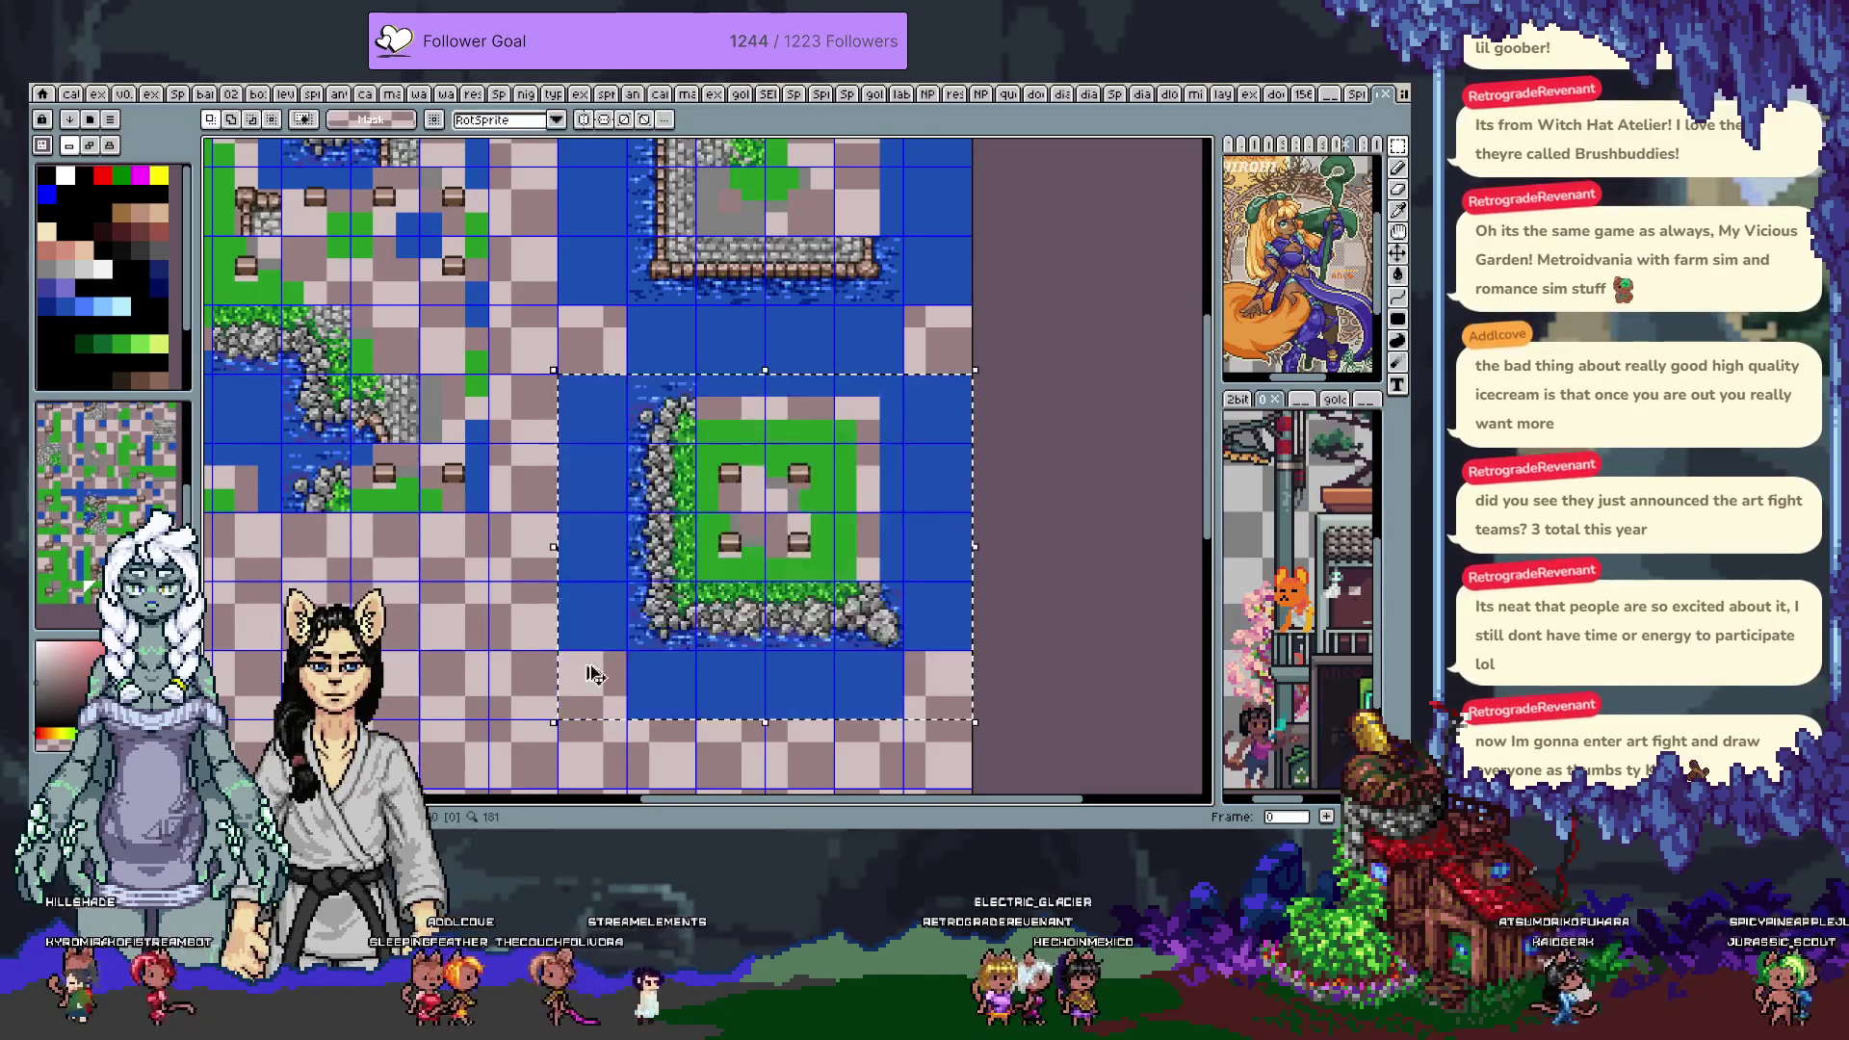
left_click_drag(771, 540, 701, 609)
mouse_move(778, 261)
left_mouse_down()
mouse_move(793, 399)
mouse_move(813, 413)
left_mouse_up()
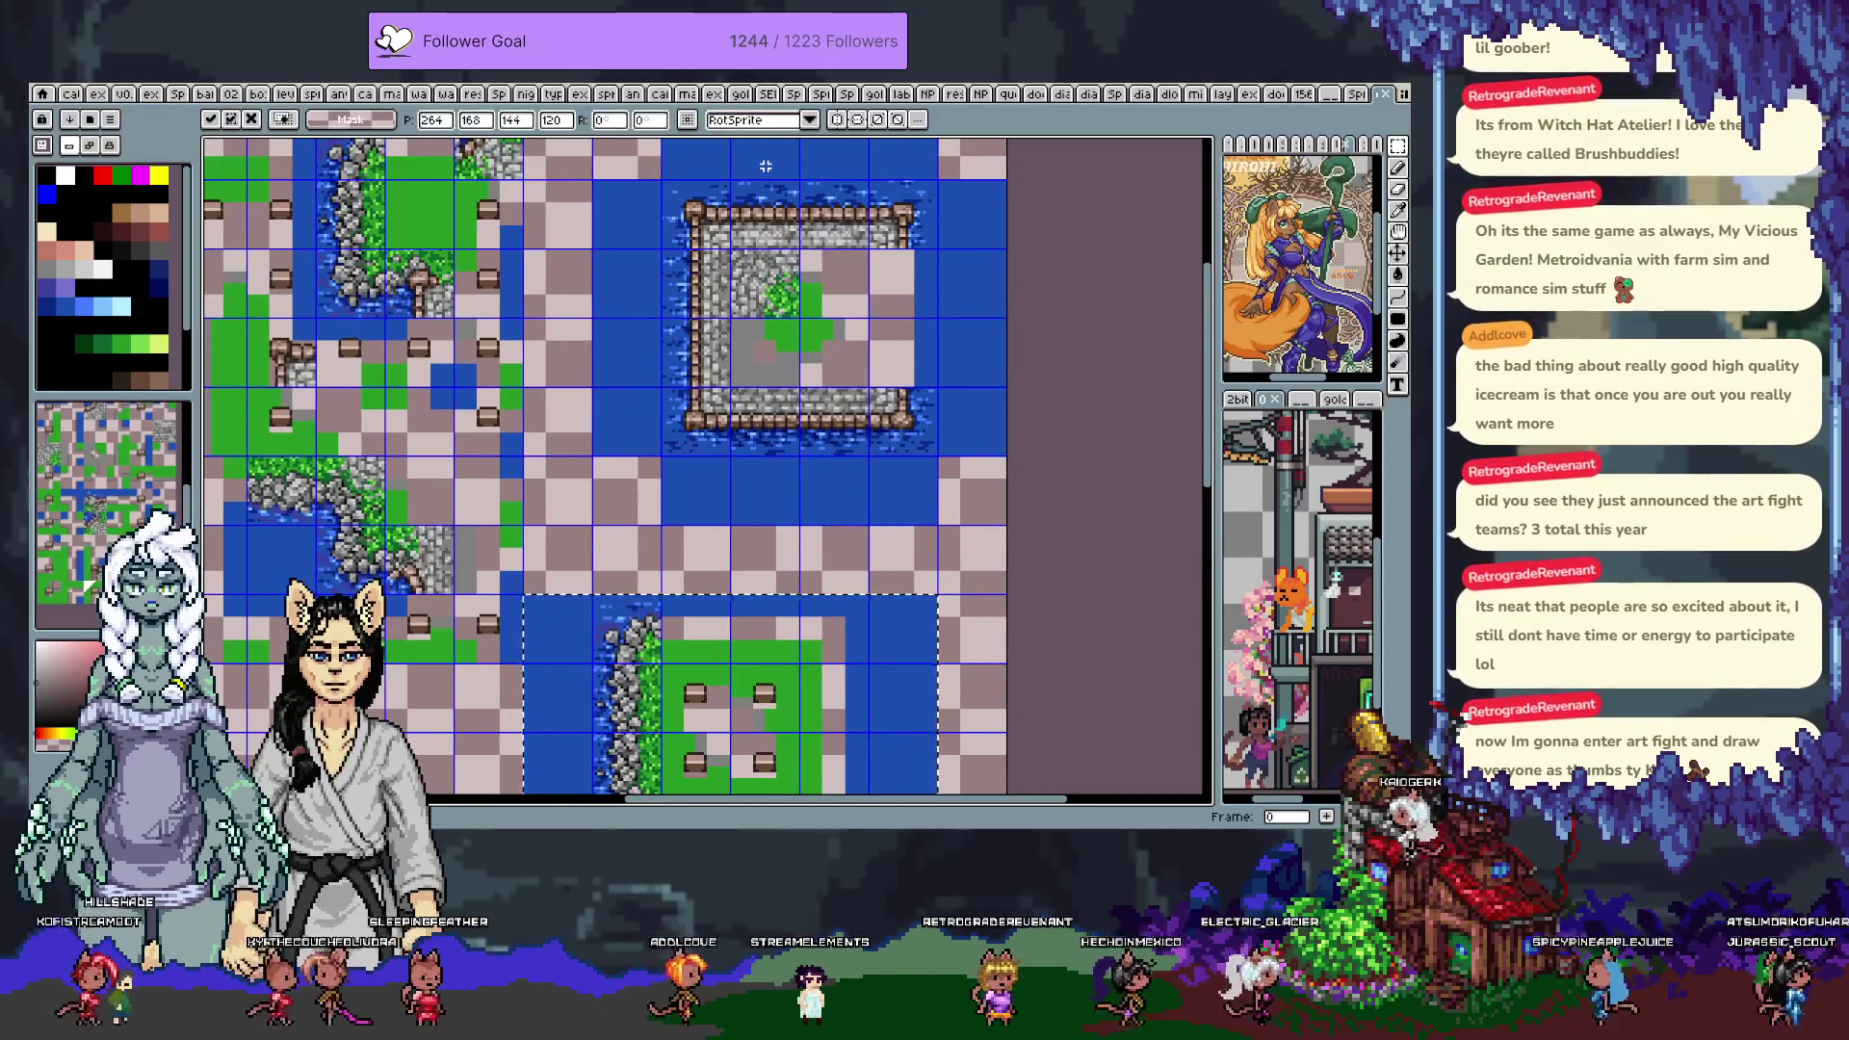
Stretch the island: shift one column left, the top and lower parts down, the right part right
left_click_drag(765, 166, 592, 525)
left_click_drag(705, 517, 635, 517)
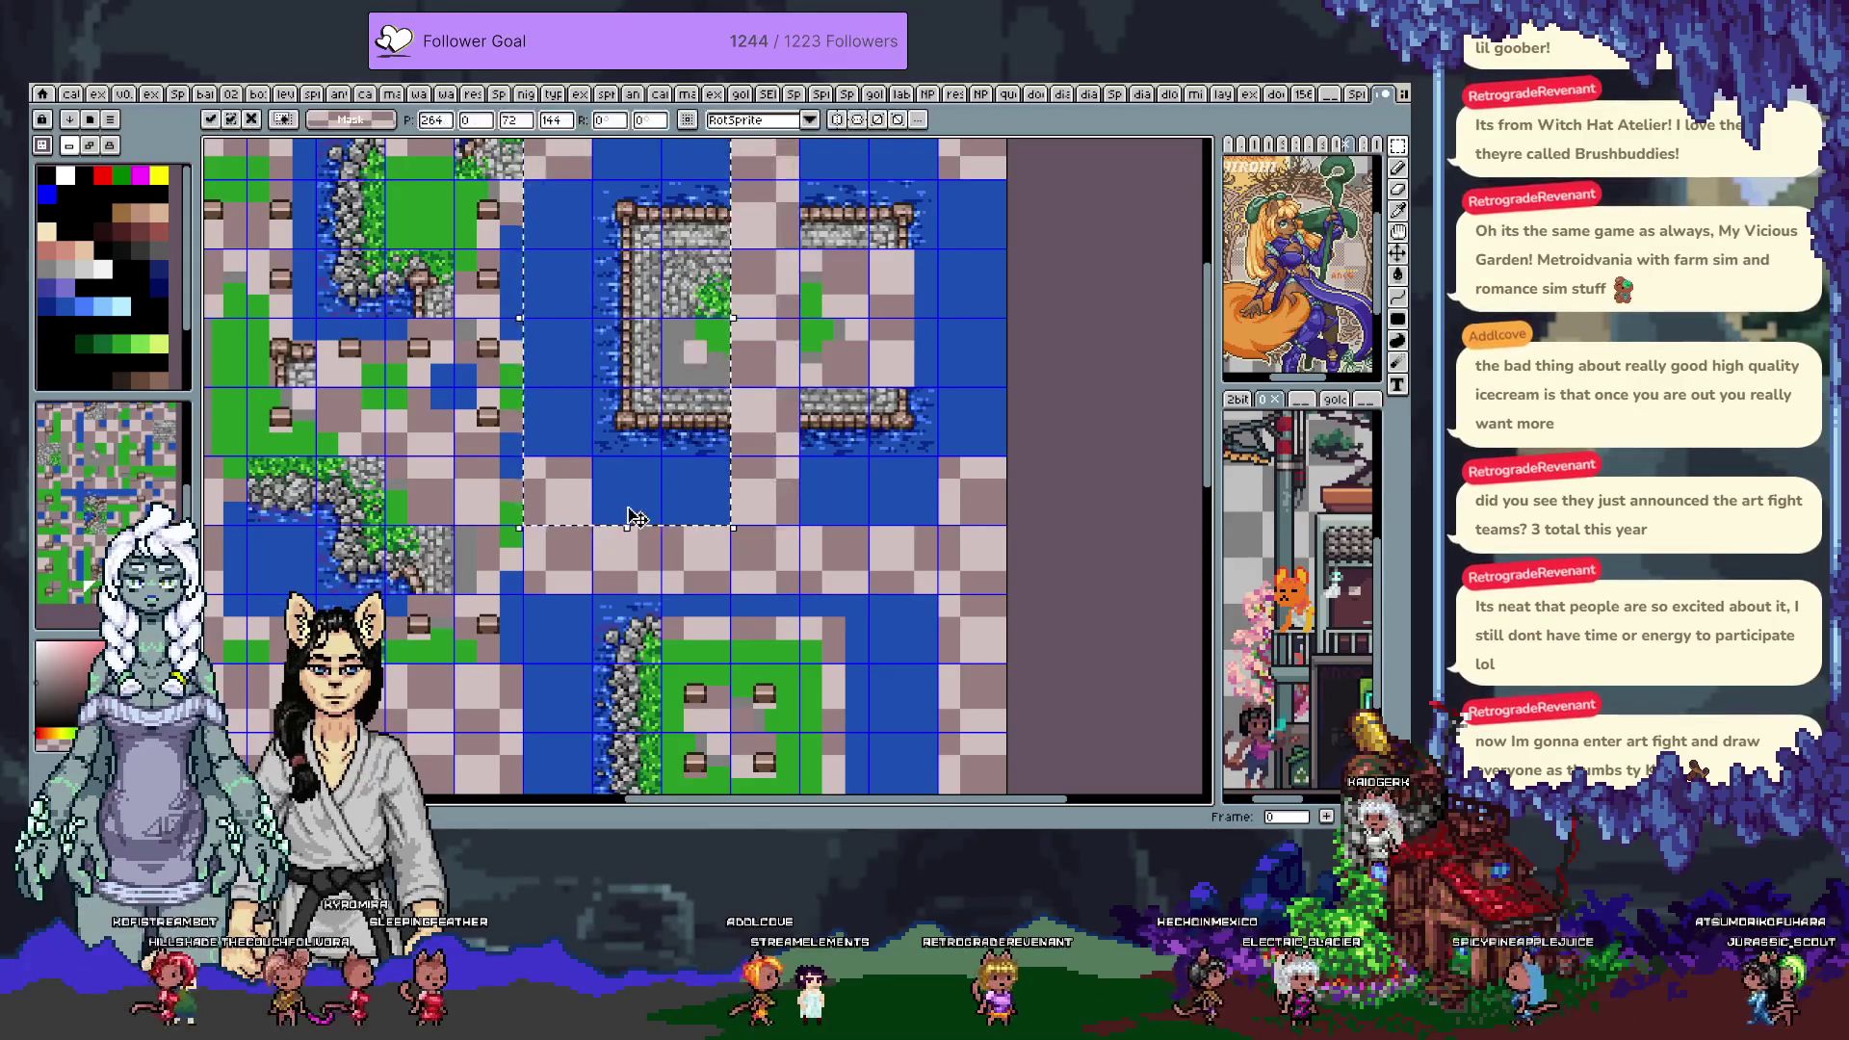
mouse_move(536, 361)
left_mouse_down()
mouse_move(852, 424)
mouse_move(944, 480)
mouse_move(948, 556)
left_mouse_up()
left_click_drag(739, 559, 763, 263)
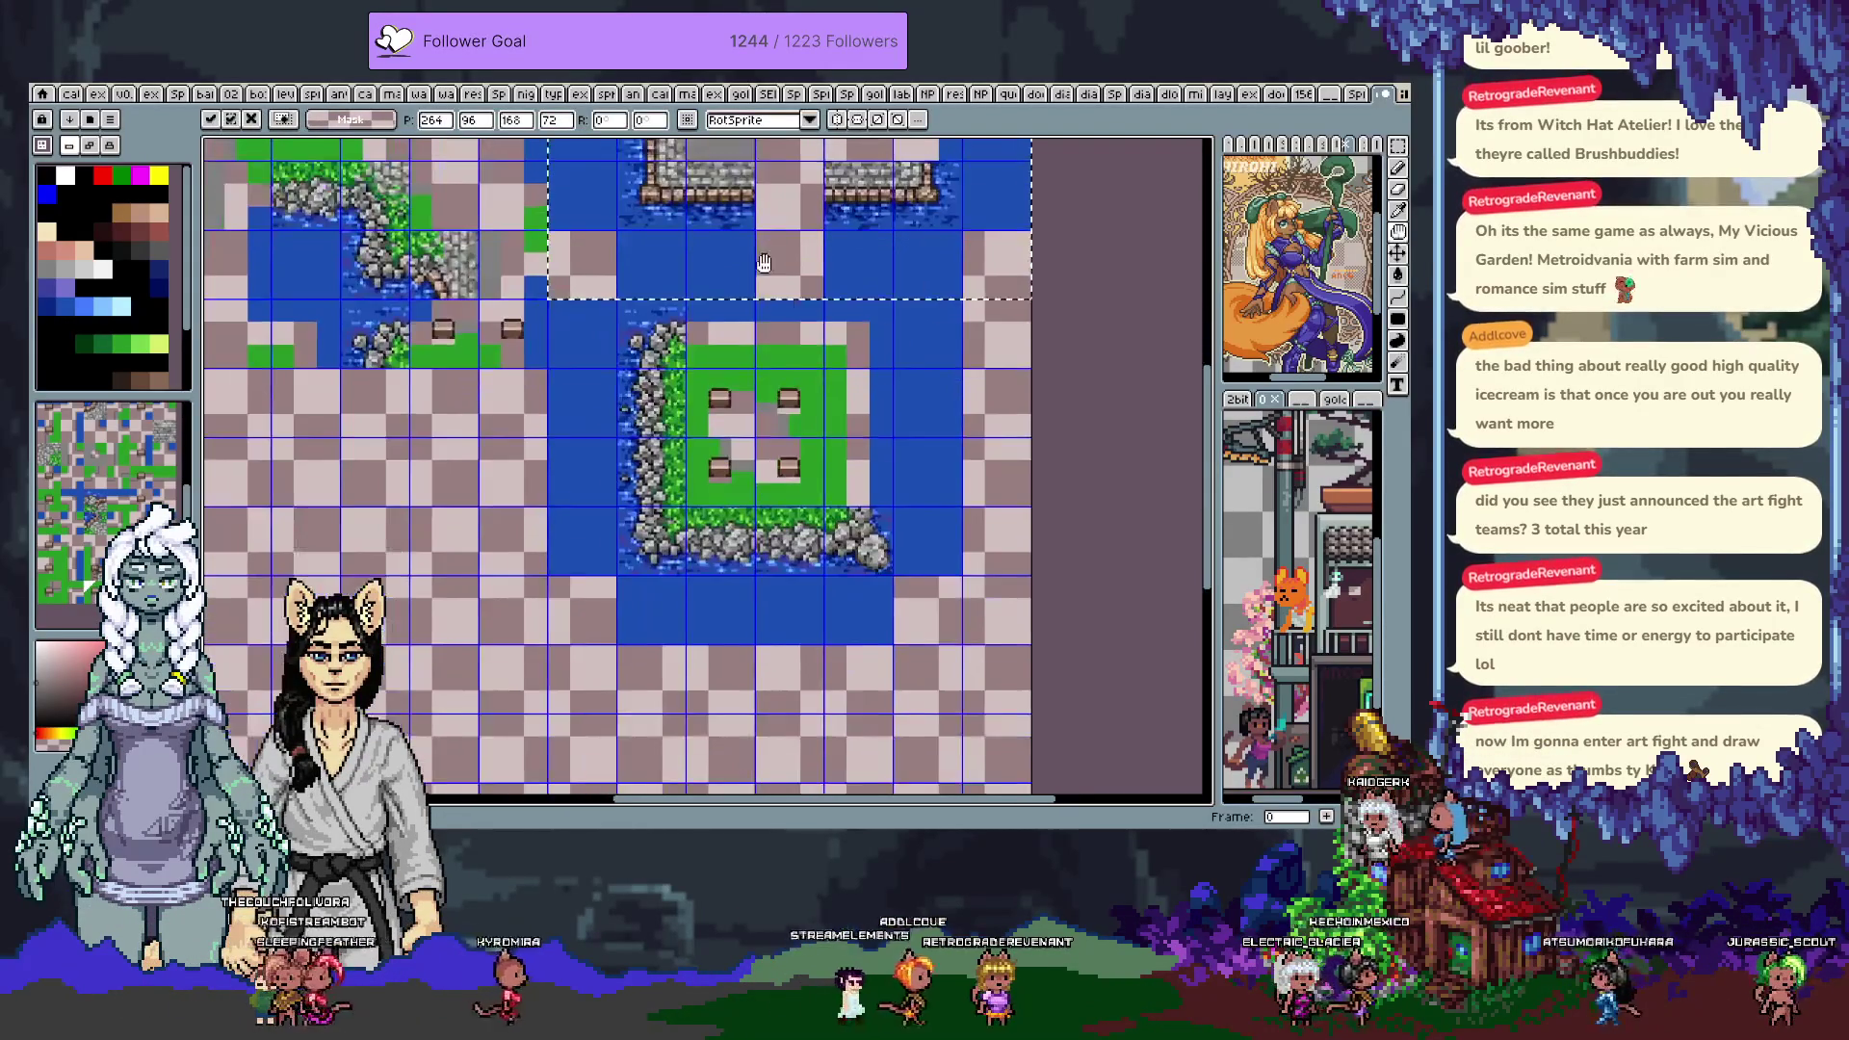
mouse_move(578, 452)
left_mouse_down()
mouse_move(944, 568)
mouse_move(944, 631)
left_mouse_up()
mouse_move(756, 298)
left_mouse_down()
mouse_move(958, 578)
mouse_move(961, 647)
mouse_move(993, 616)
left_mouse_up()
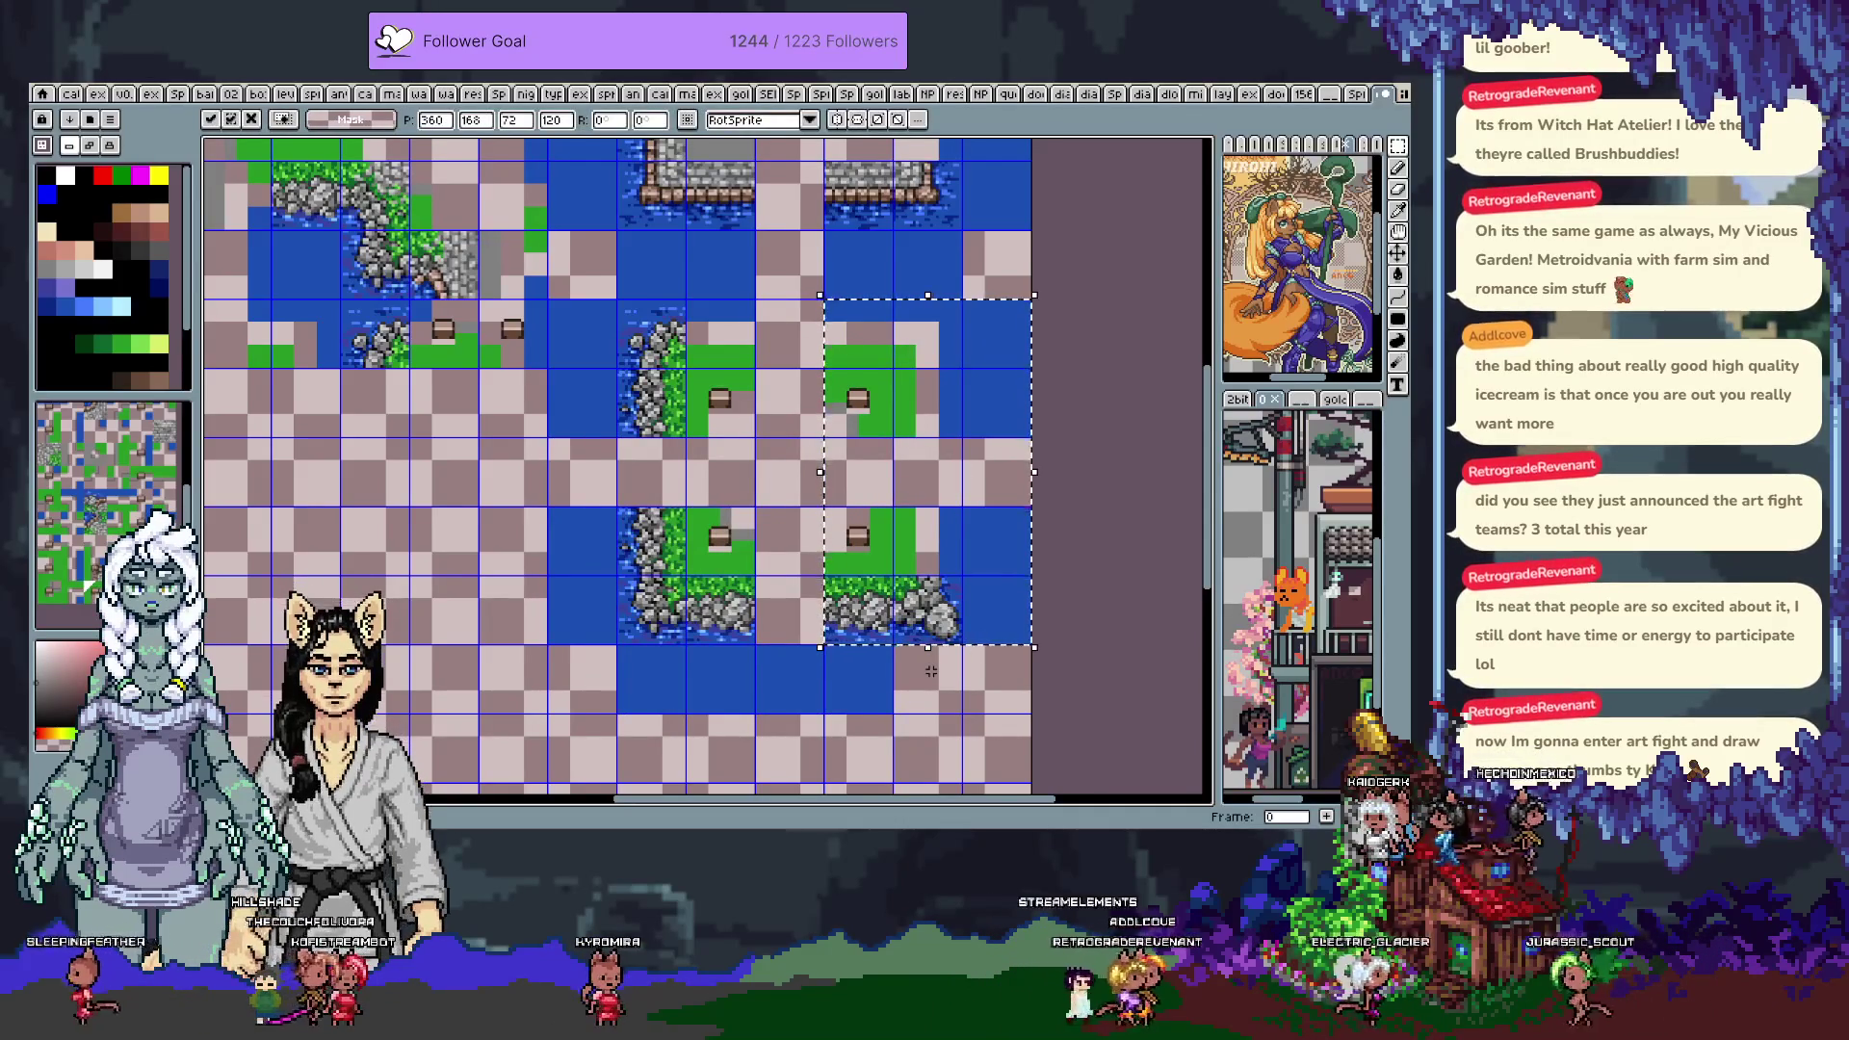
left_click(927, 720)
key("b")
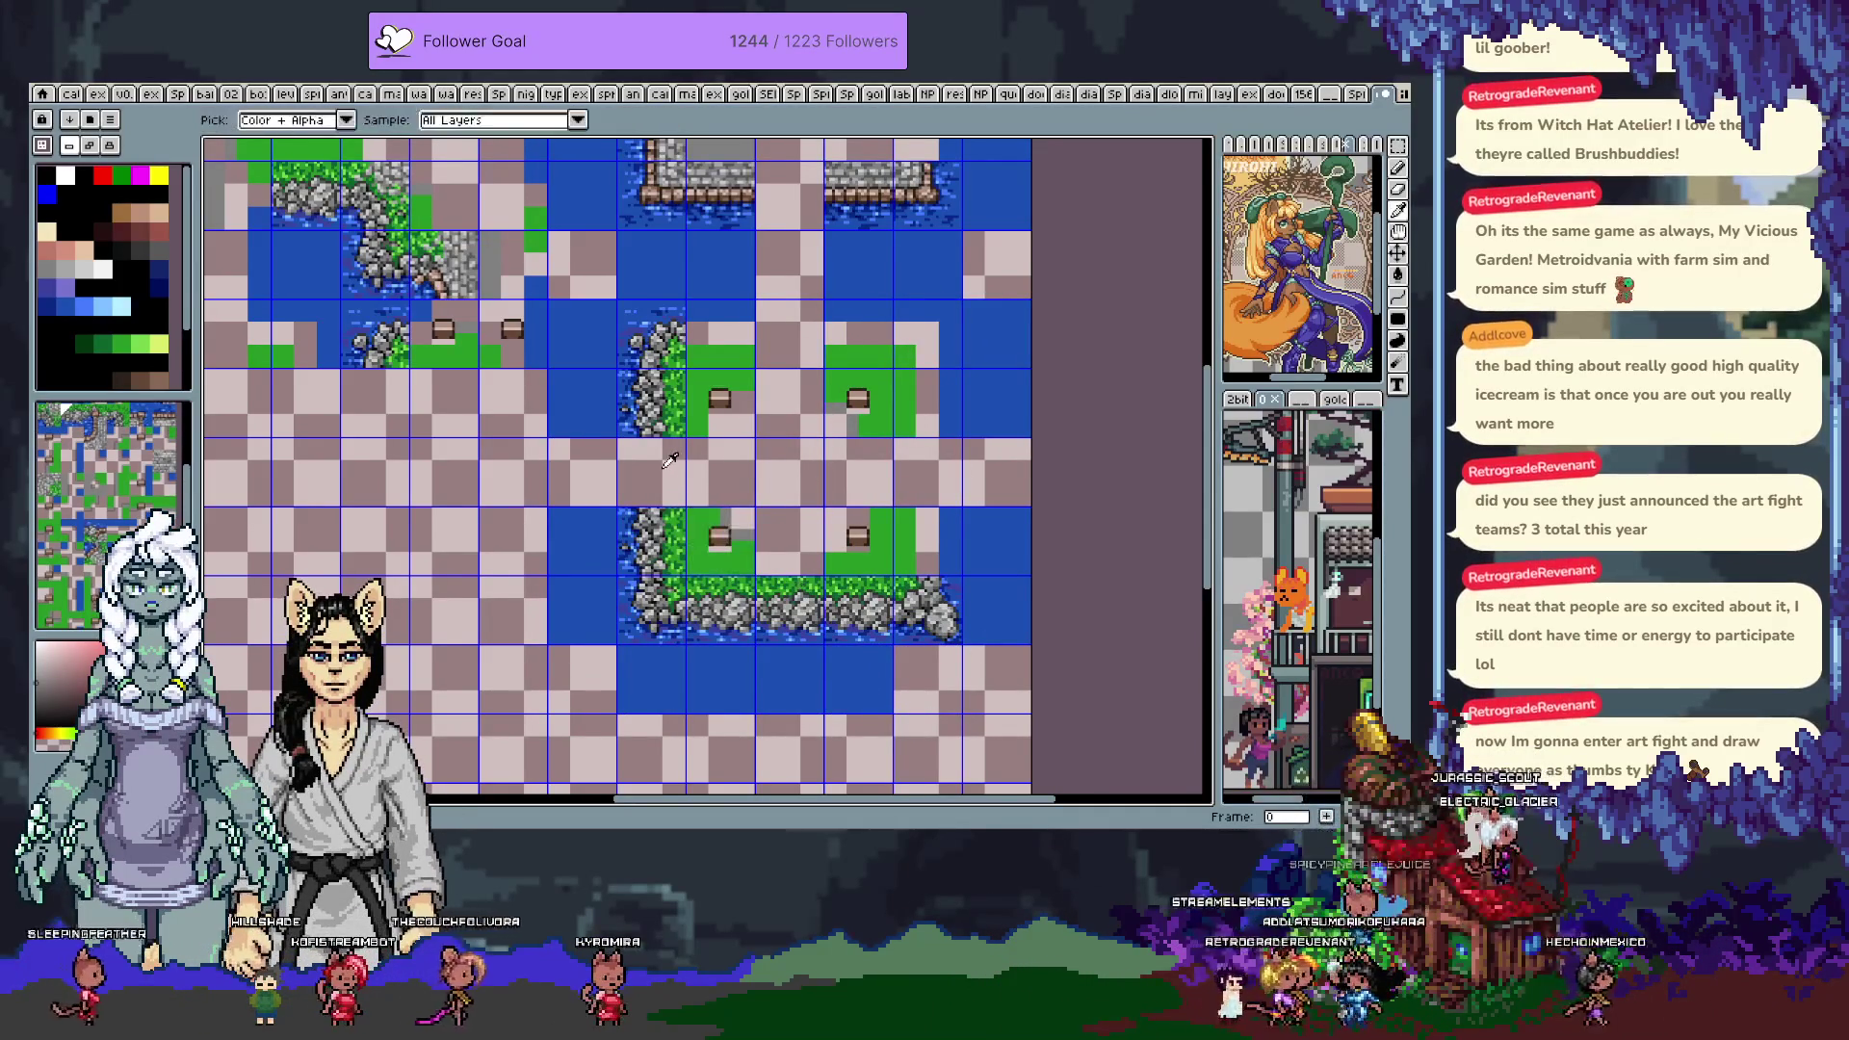
Paint a grass strip joining the lower island's two right green blocks
key("i")
key("b")
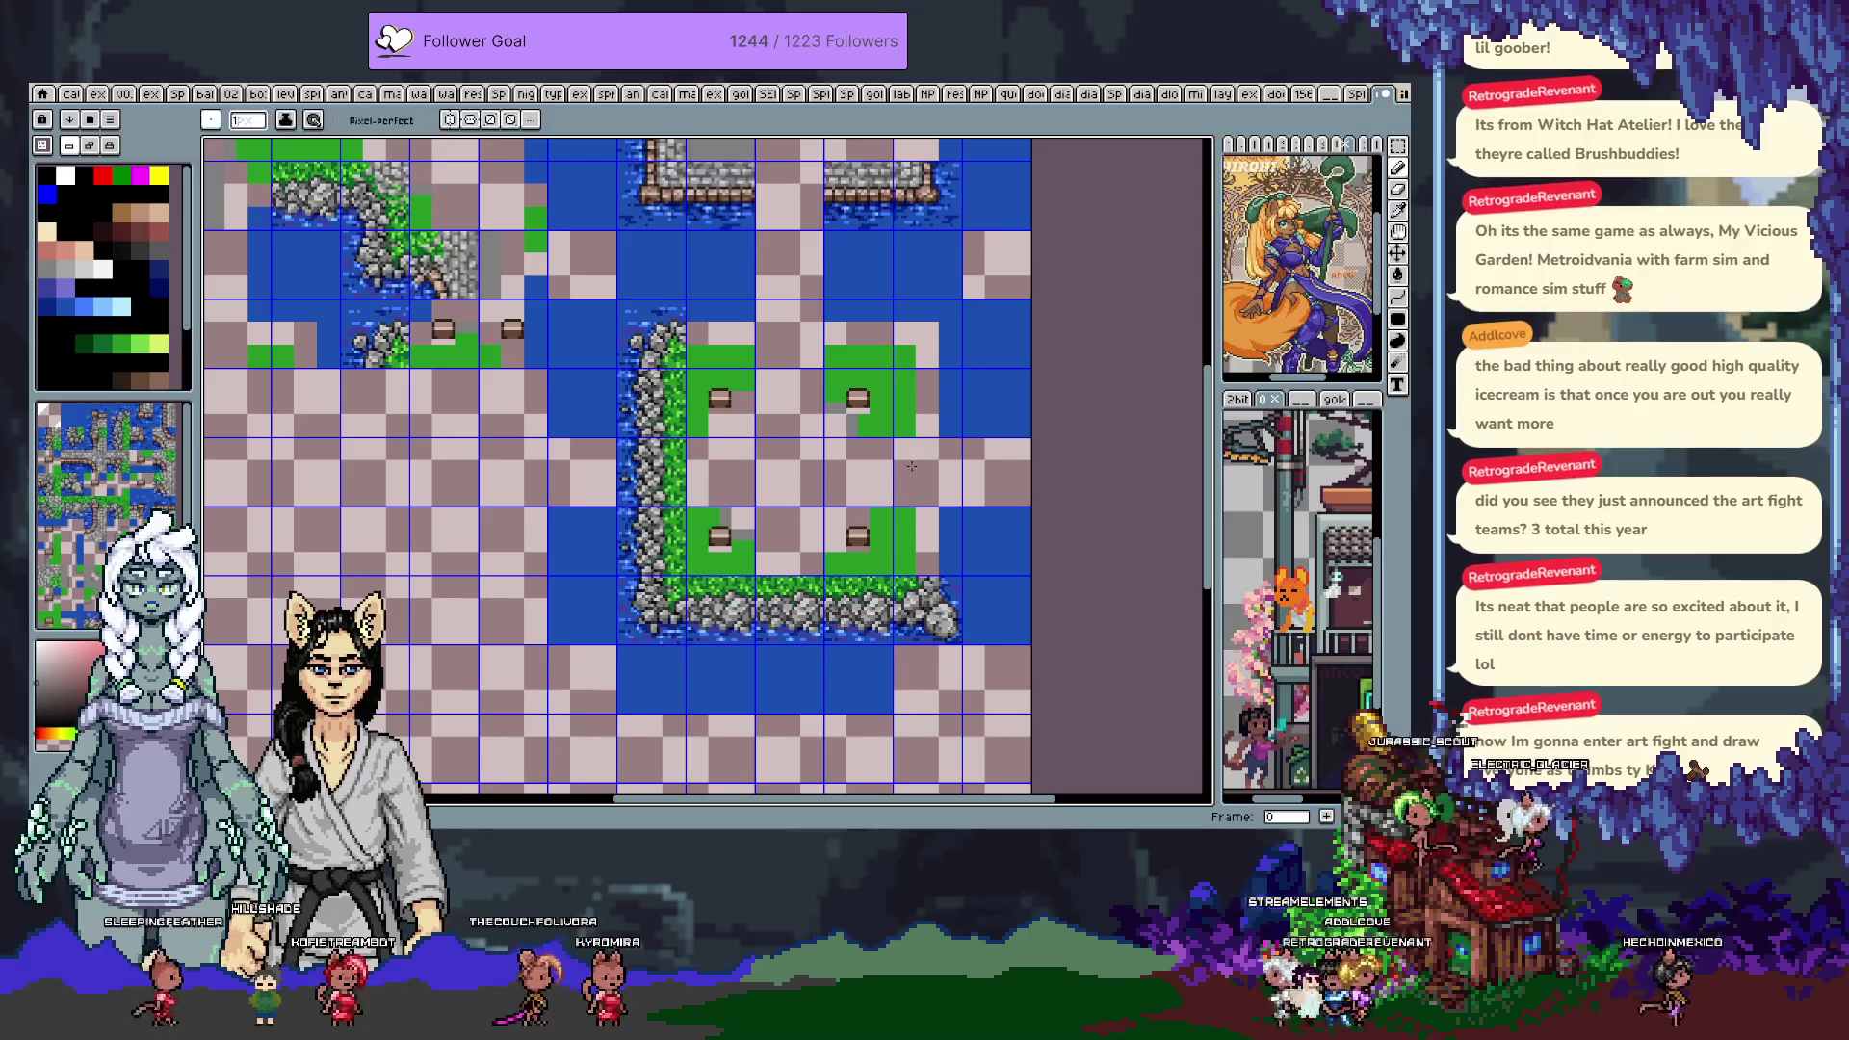
left_click_drag(905, 442, 905, 506)
key("i")
left_click_drag(802, 363, 782, 619)
key("b")
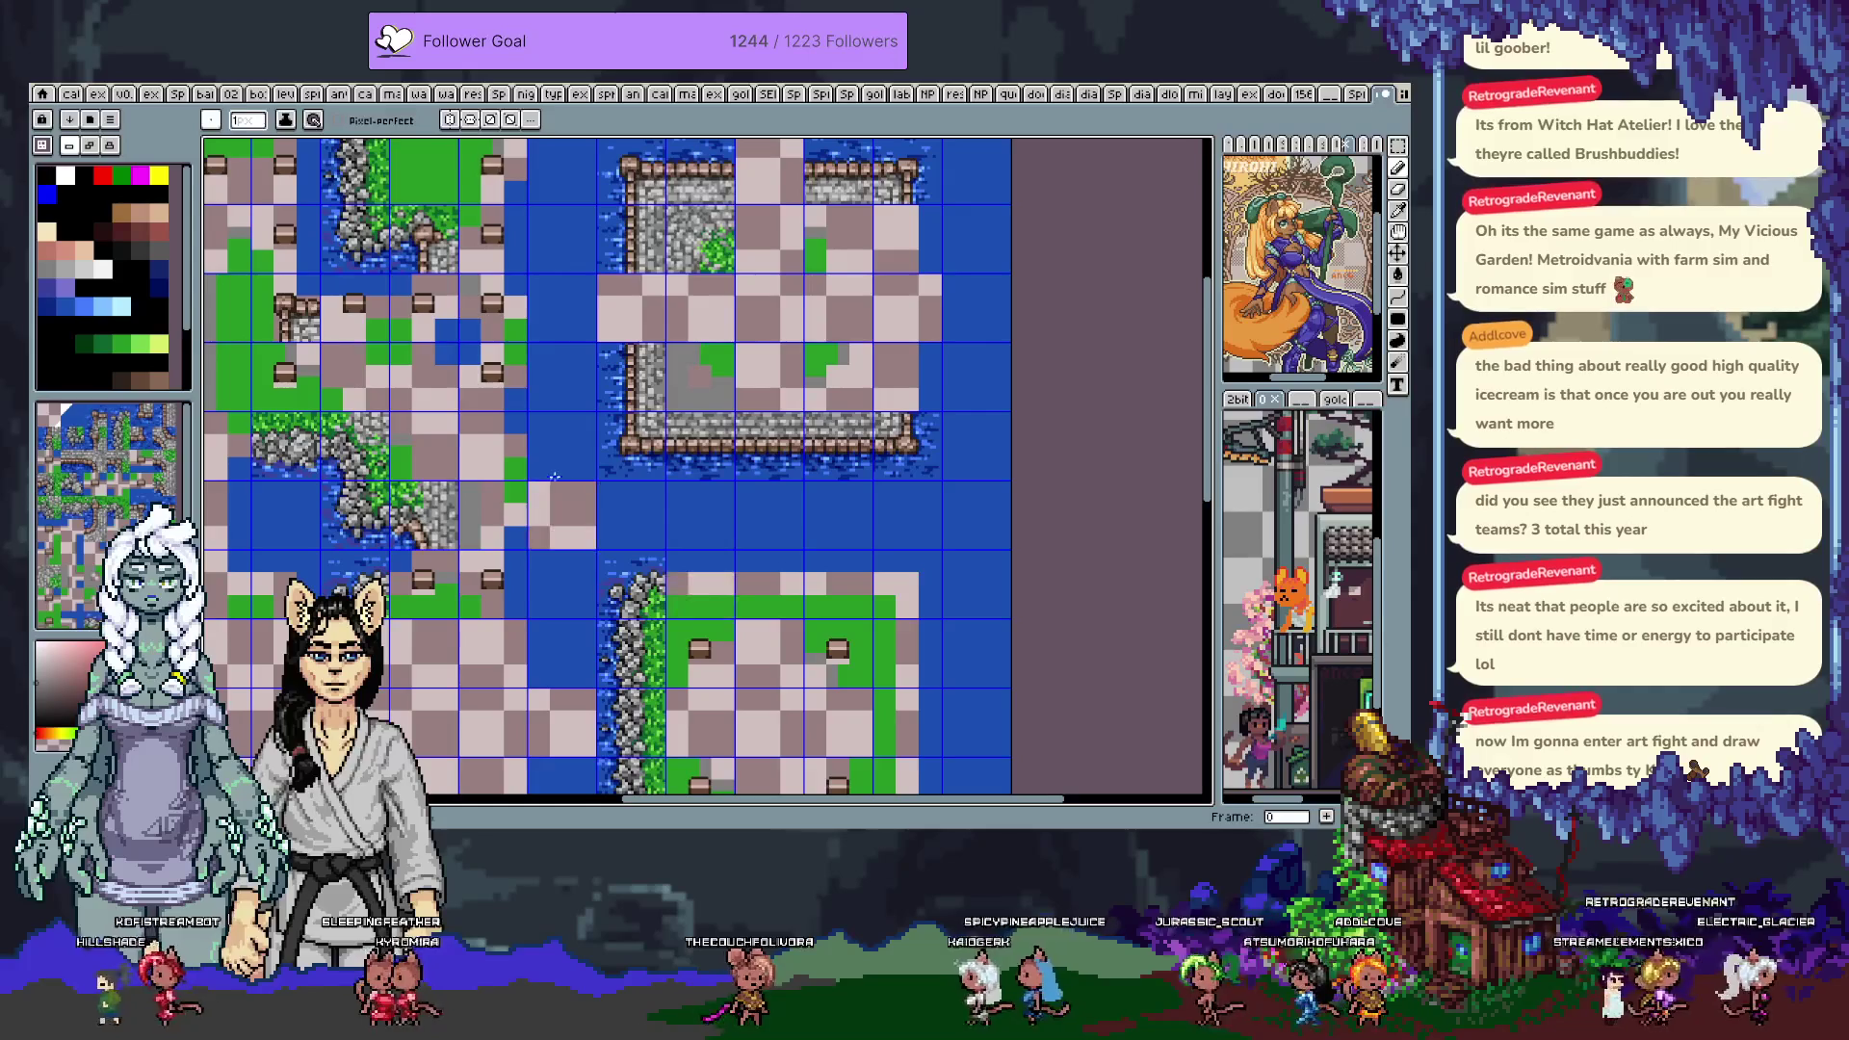
scroll(554, 482, "down", 5)
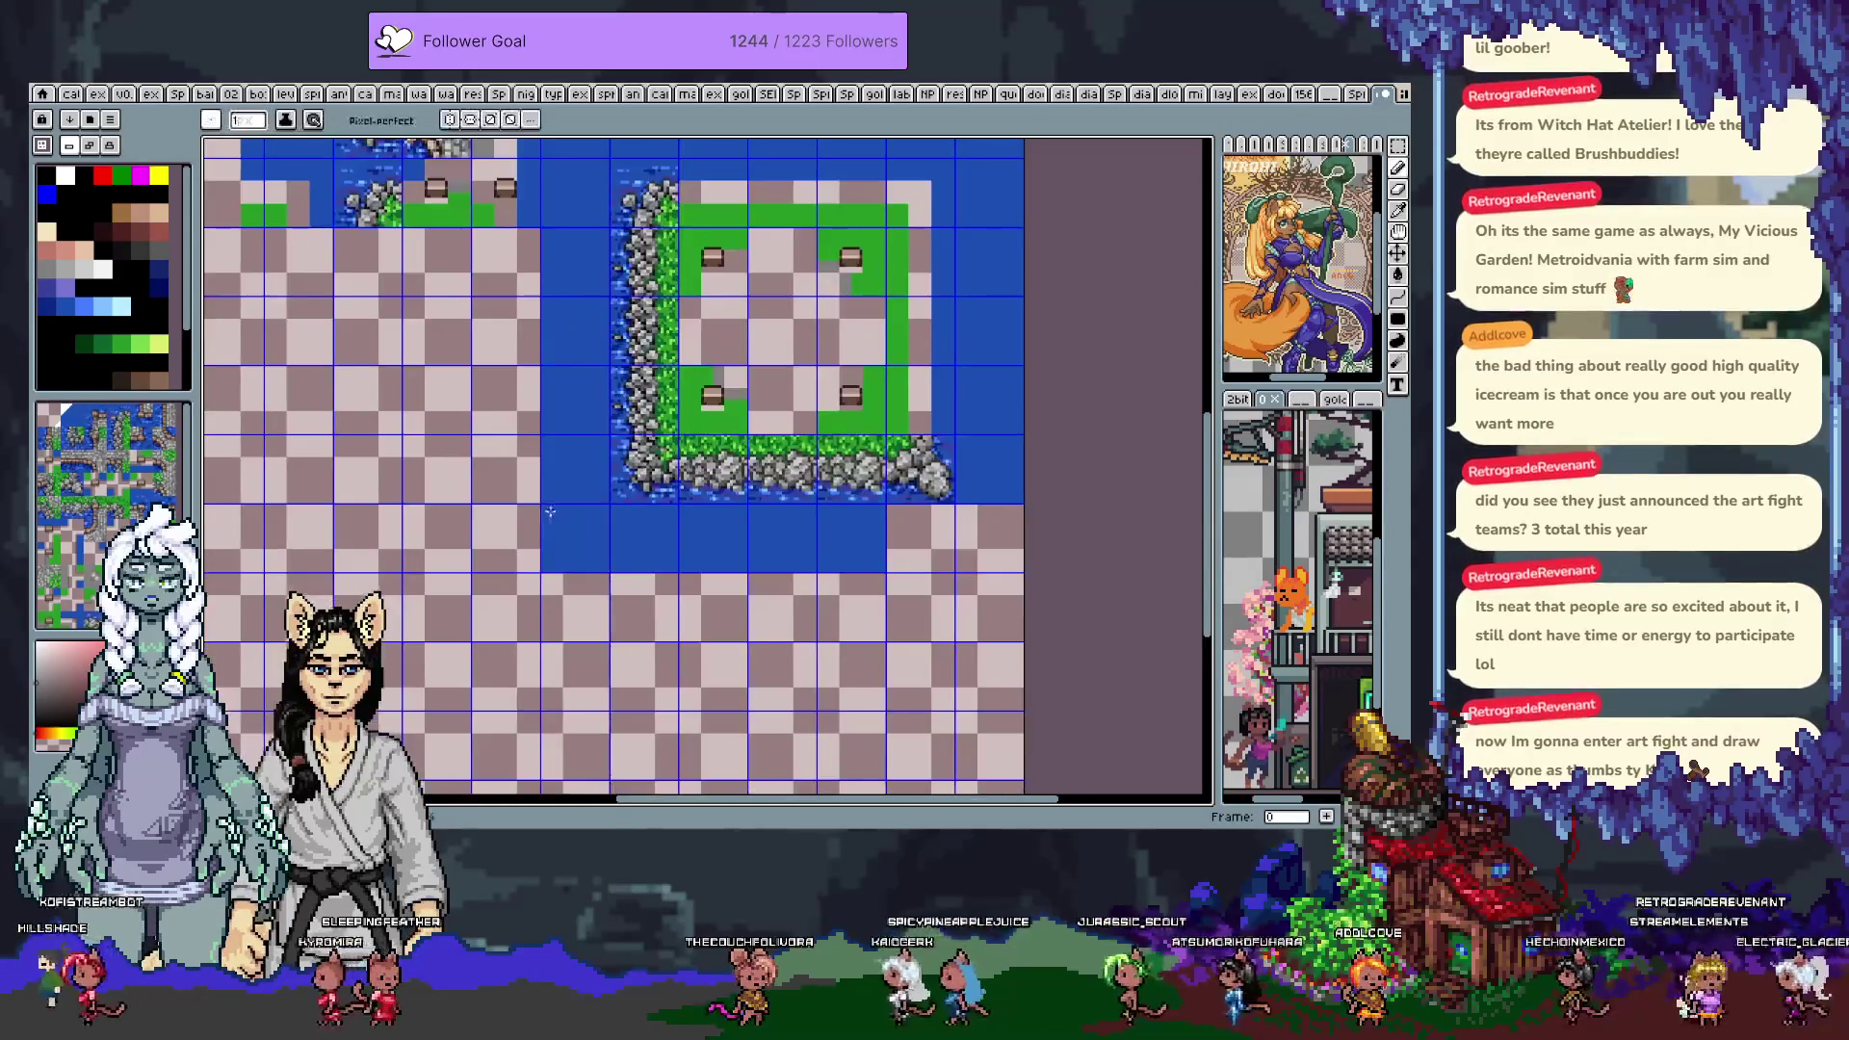
Fill the gaps in the upper enclosure's top and left walls with wall tiles
key("h")
scroll(874, 504, "up", 5)
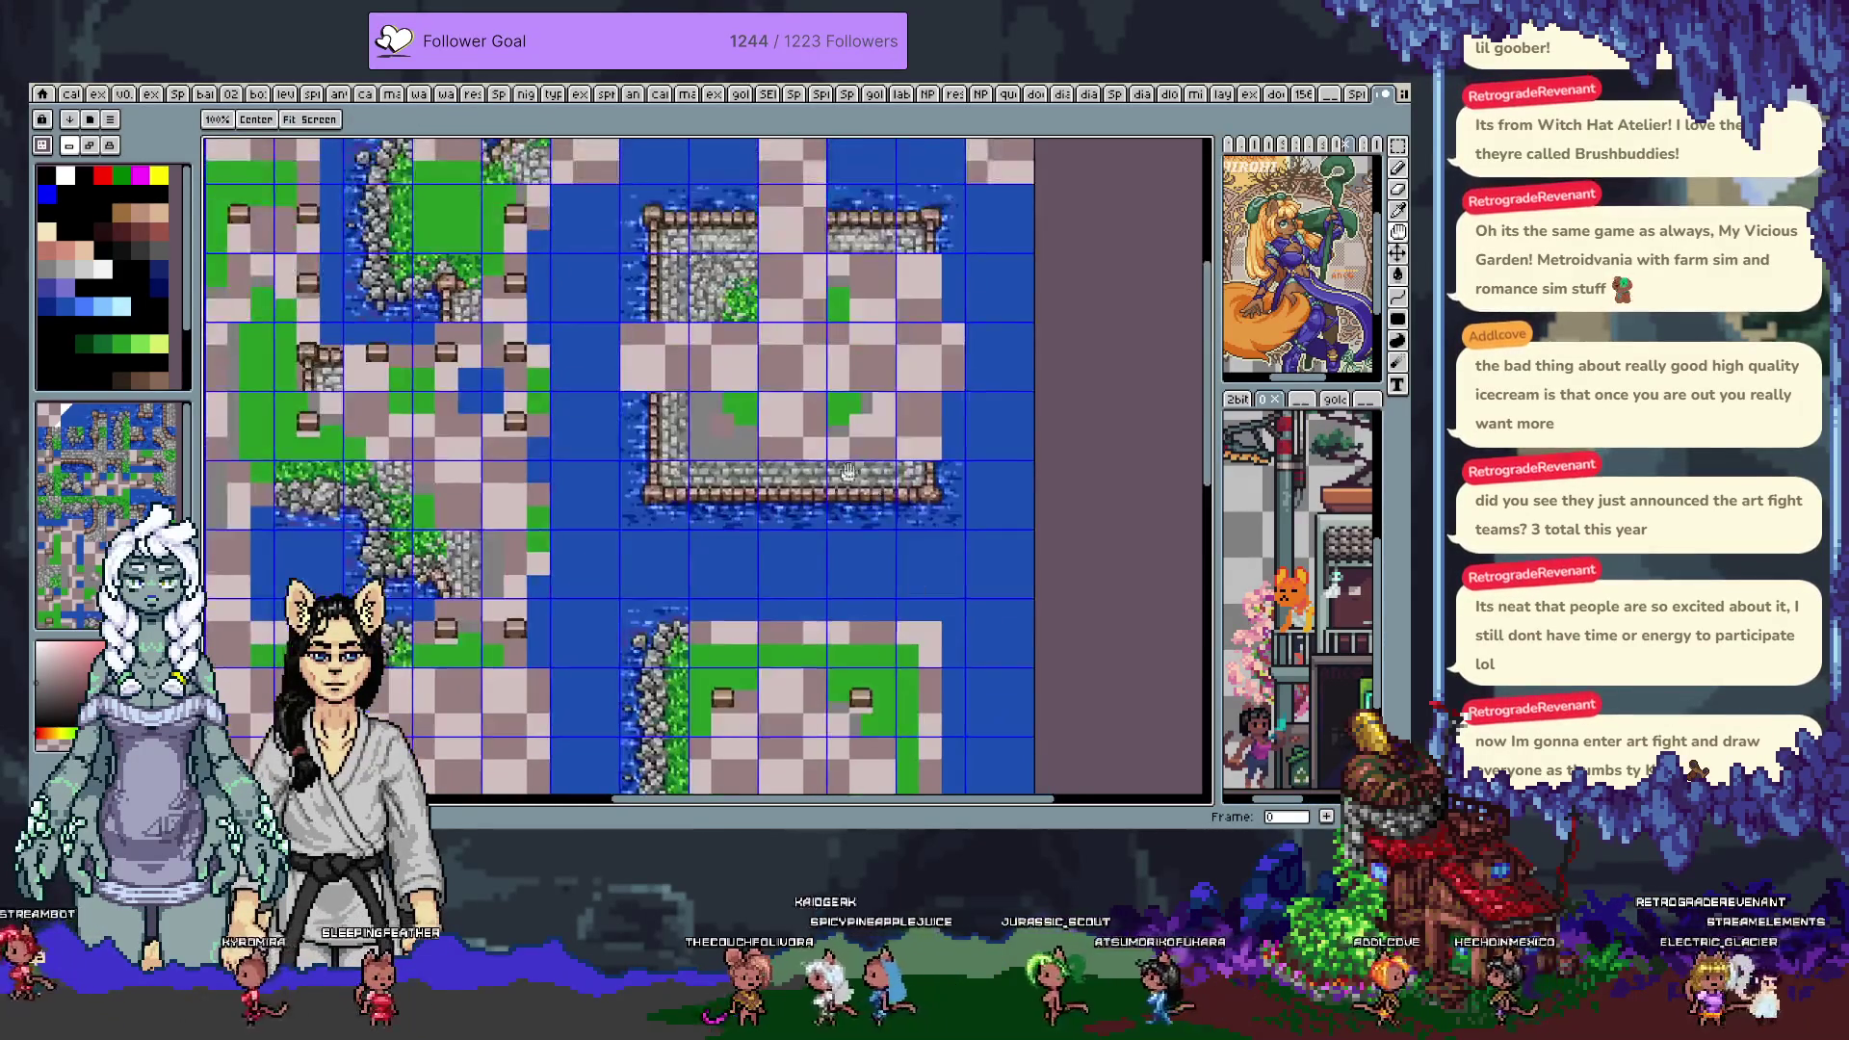
scroll(990, 380, "up", 1)
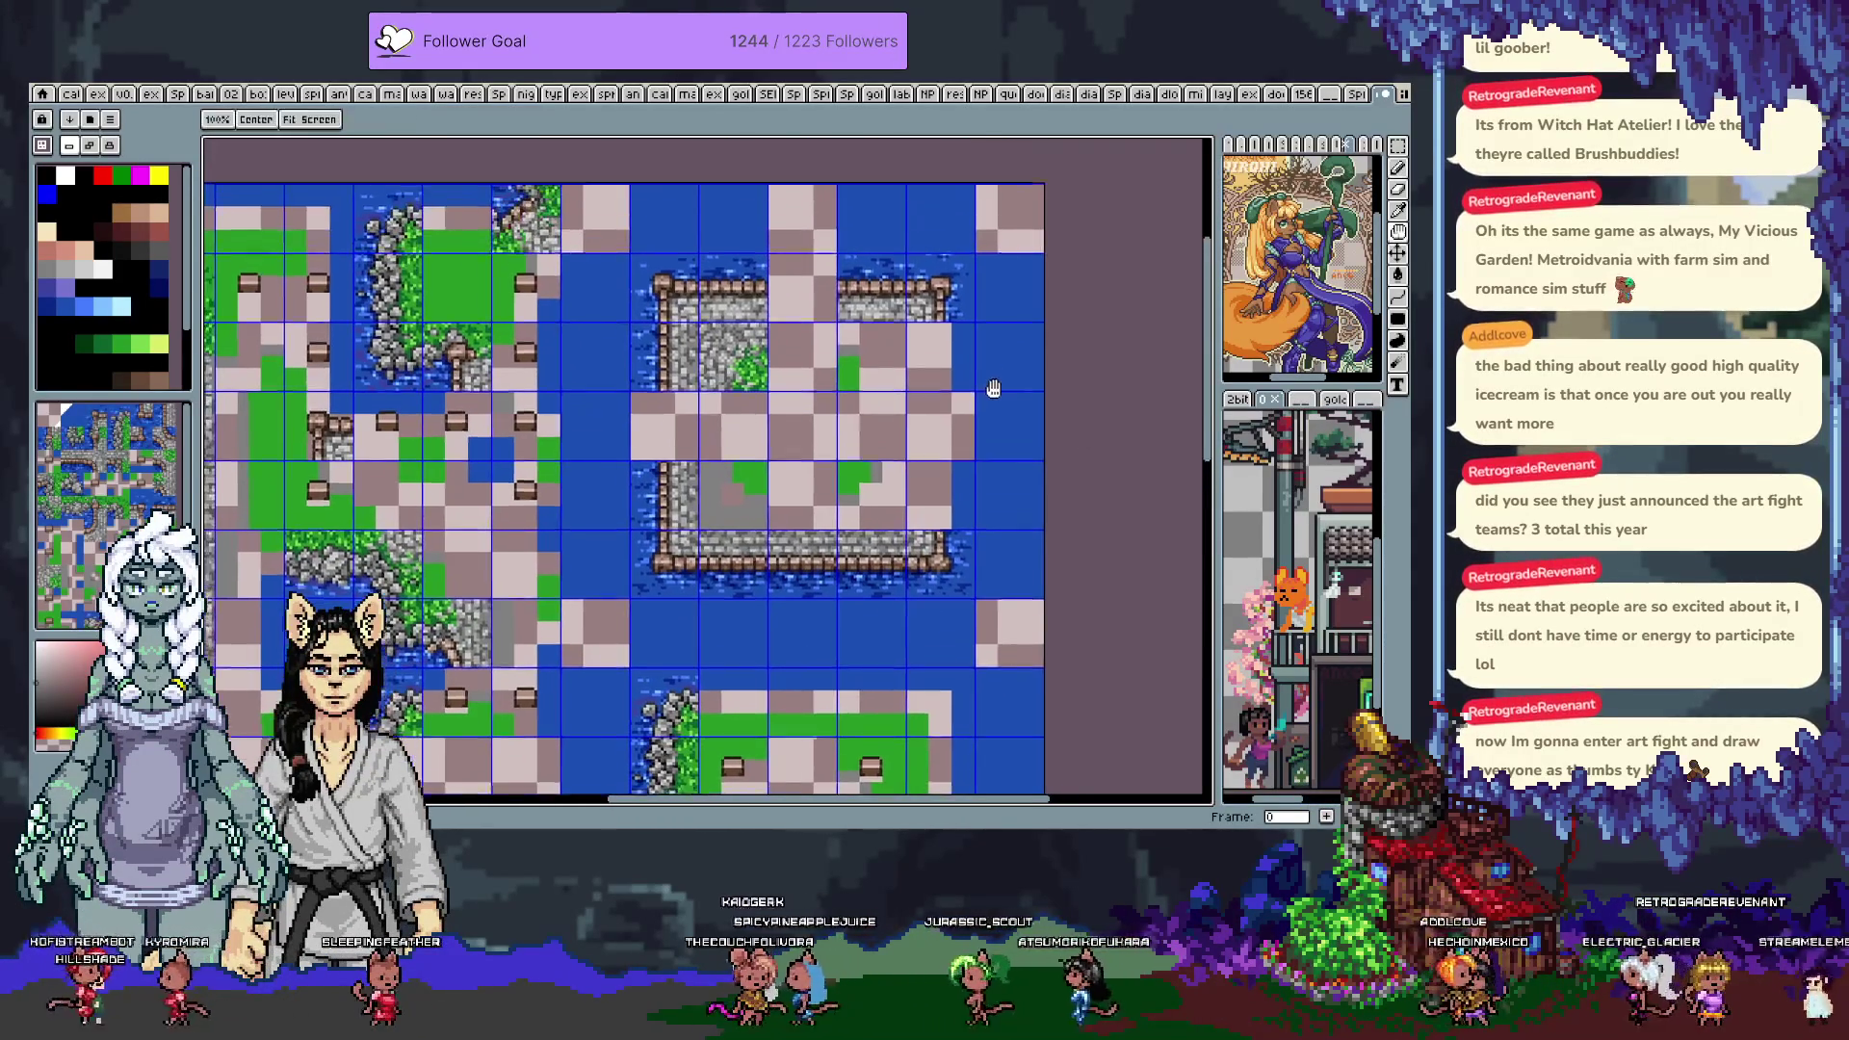
left_click(830, 320)
left_click(848, 450)
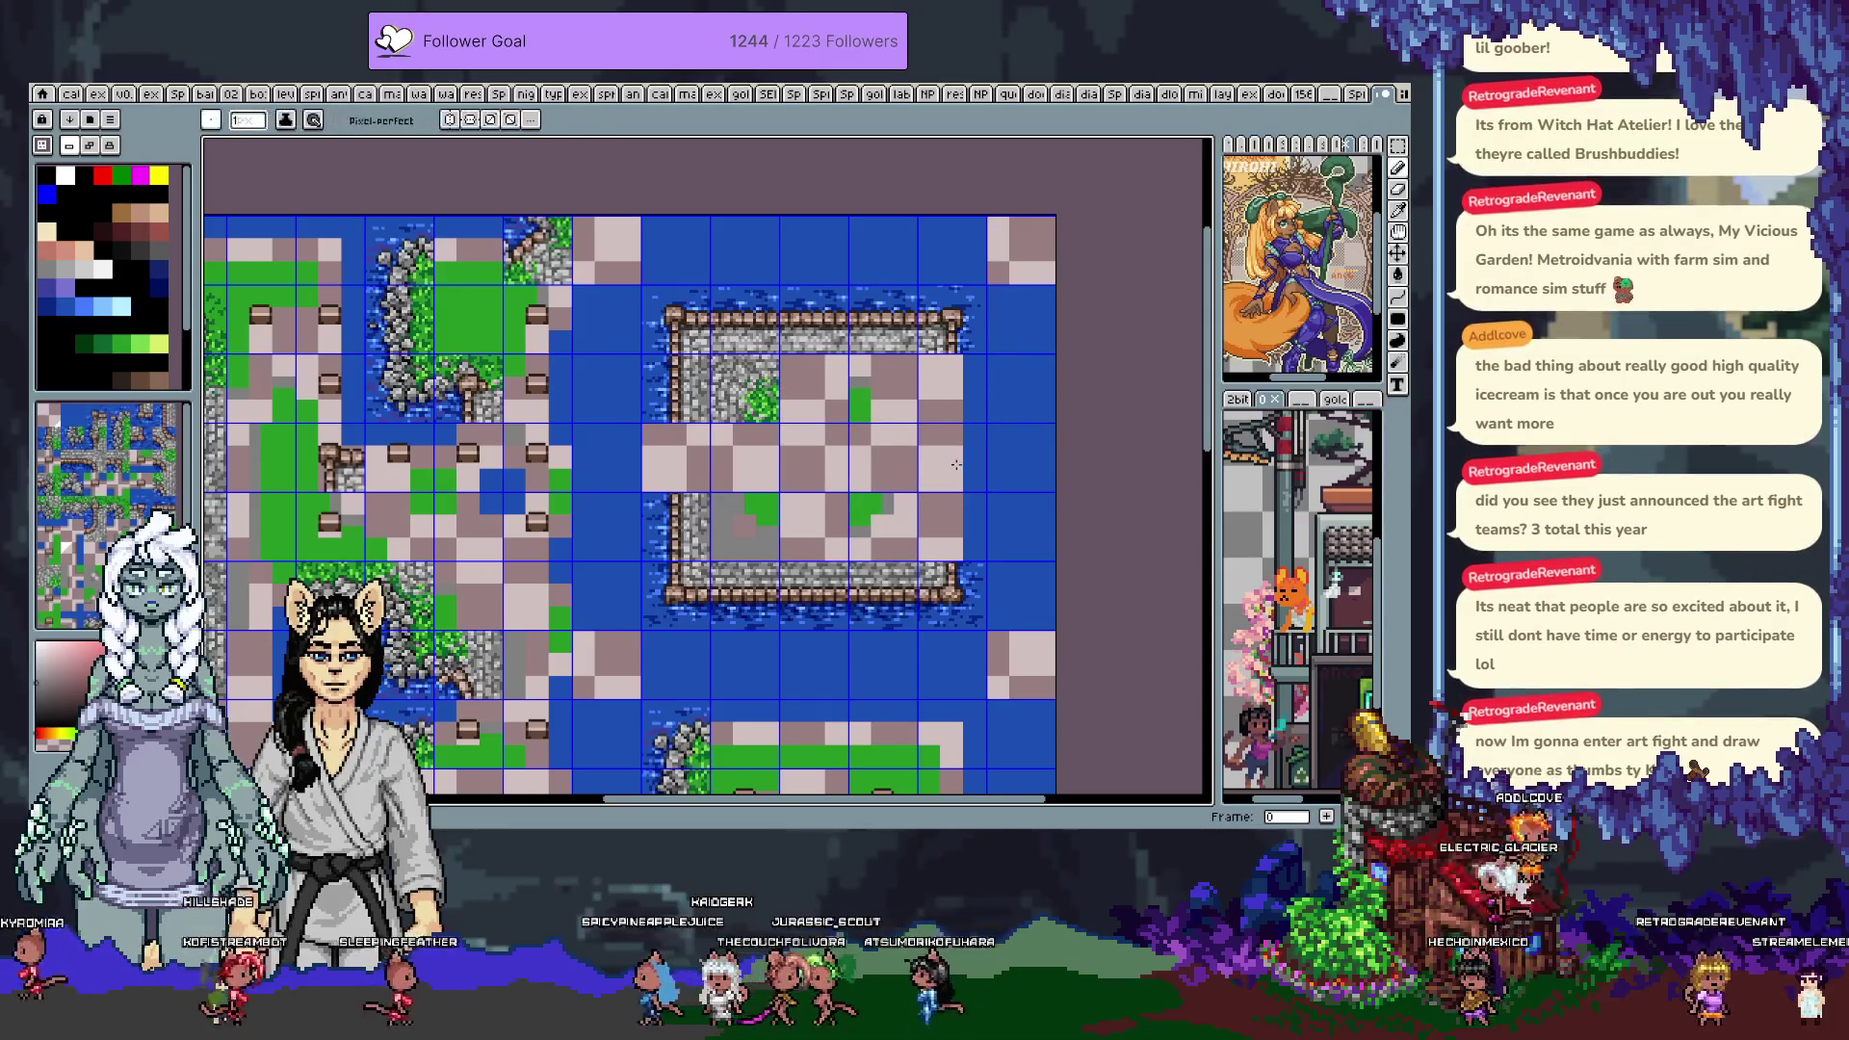
mouse_move(676, 458)
left_mouse_down()
mouse_move(710, 501)
mouse_move(728, 465)
left_mouse_up()
key("h")
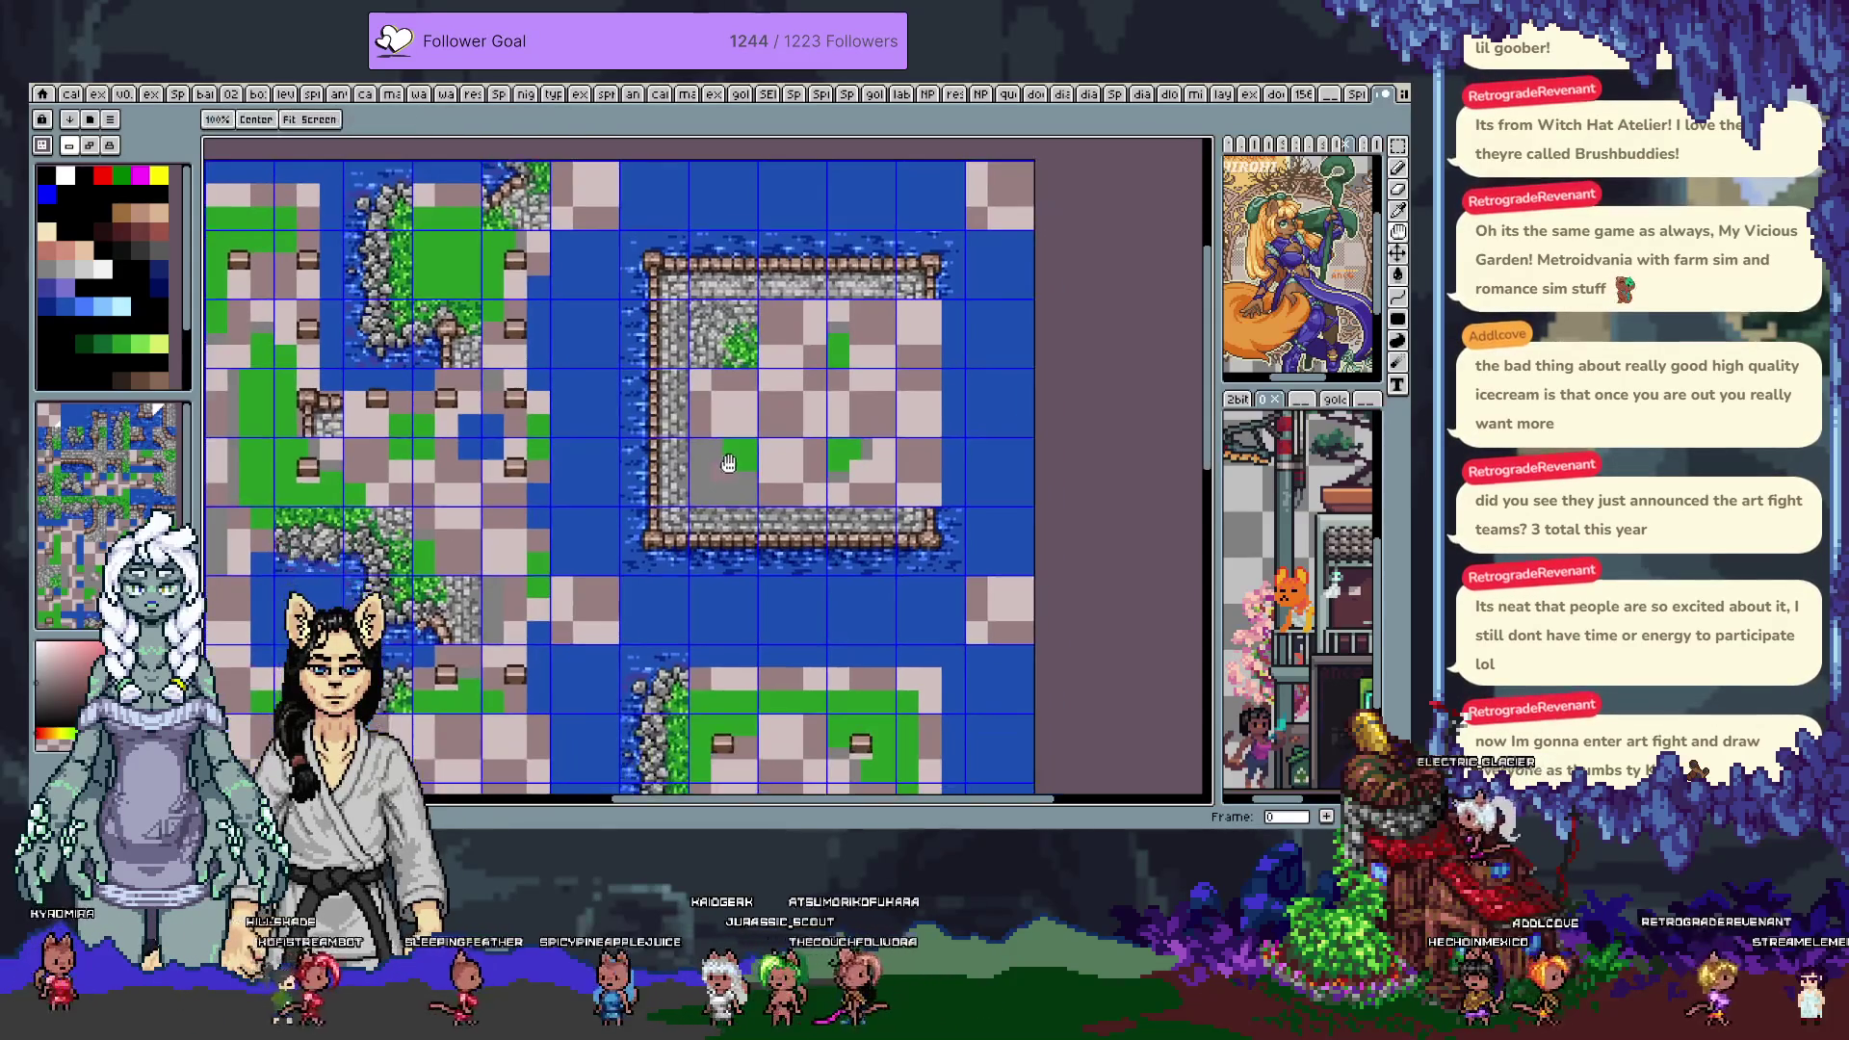
key("b")
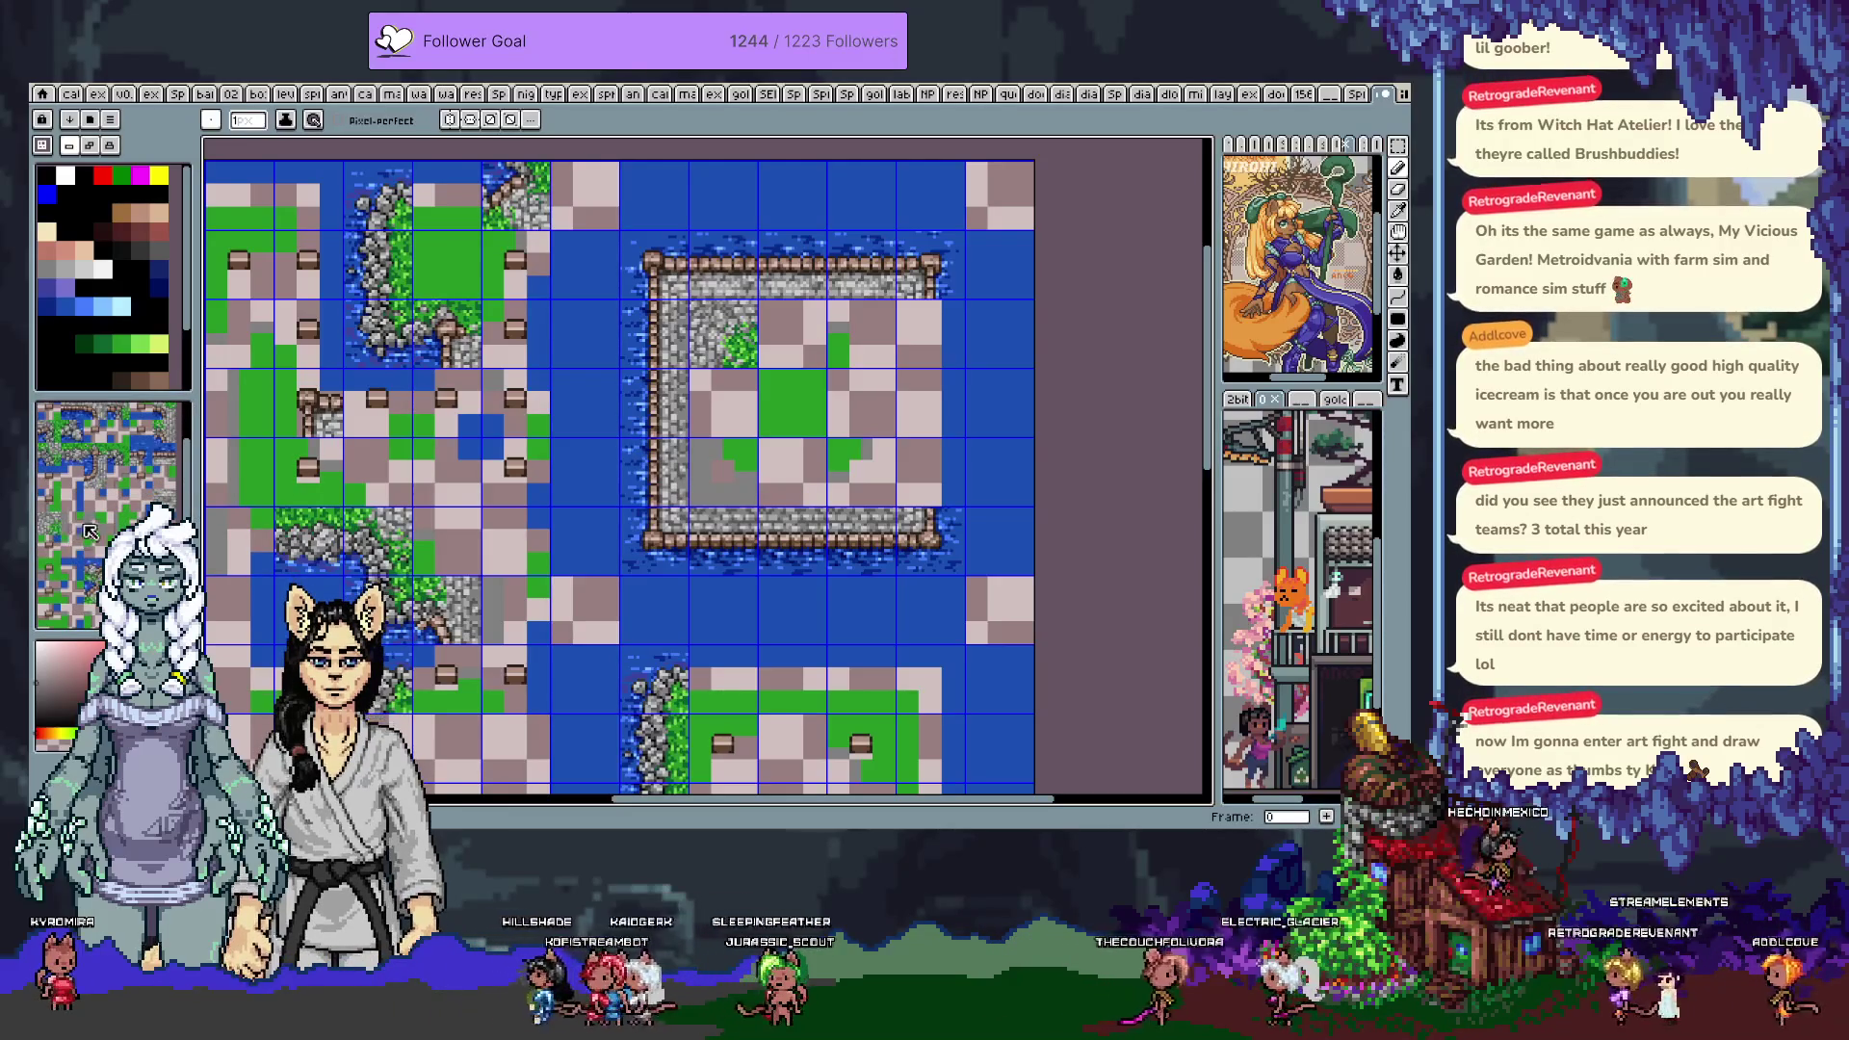
left_click(162, 494)
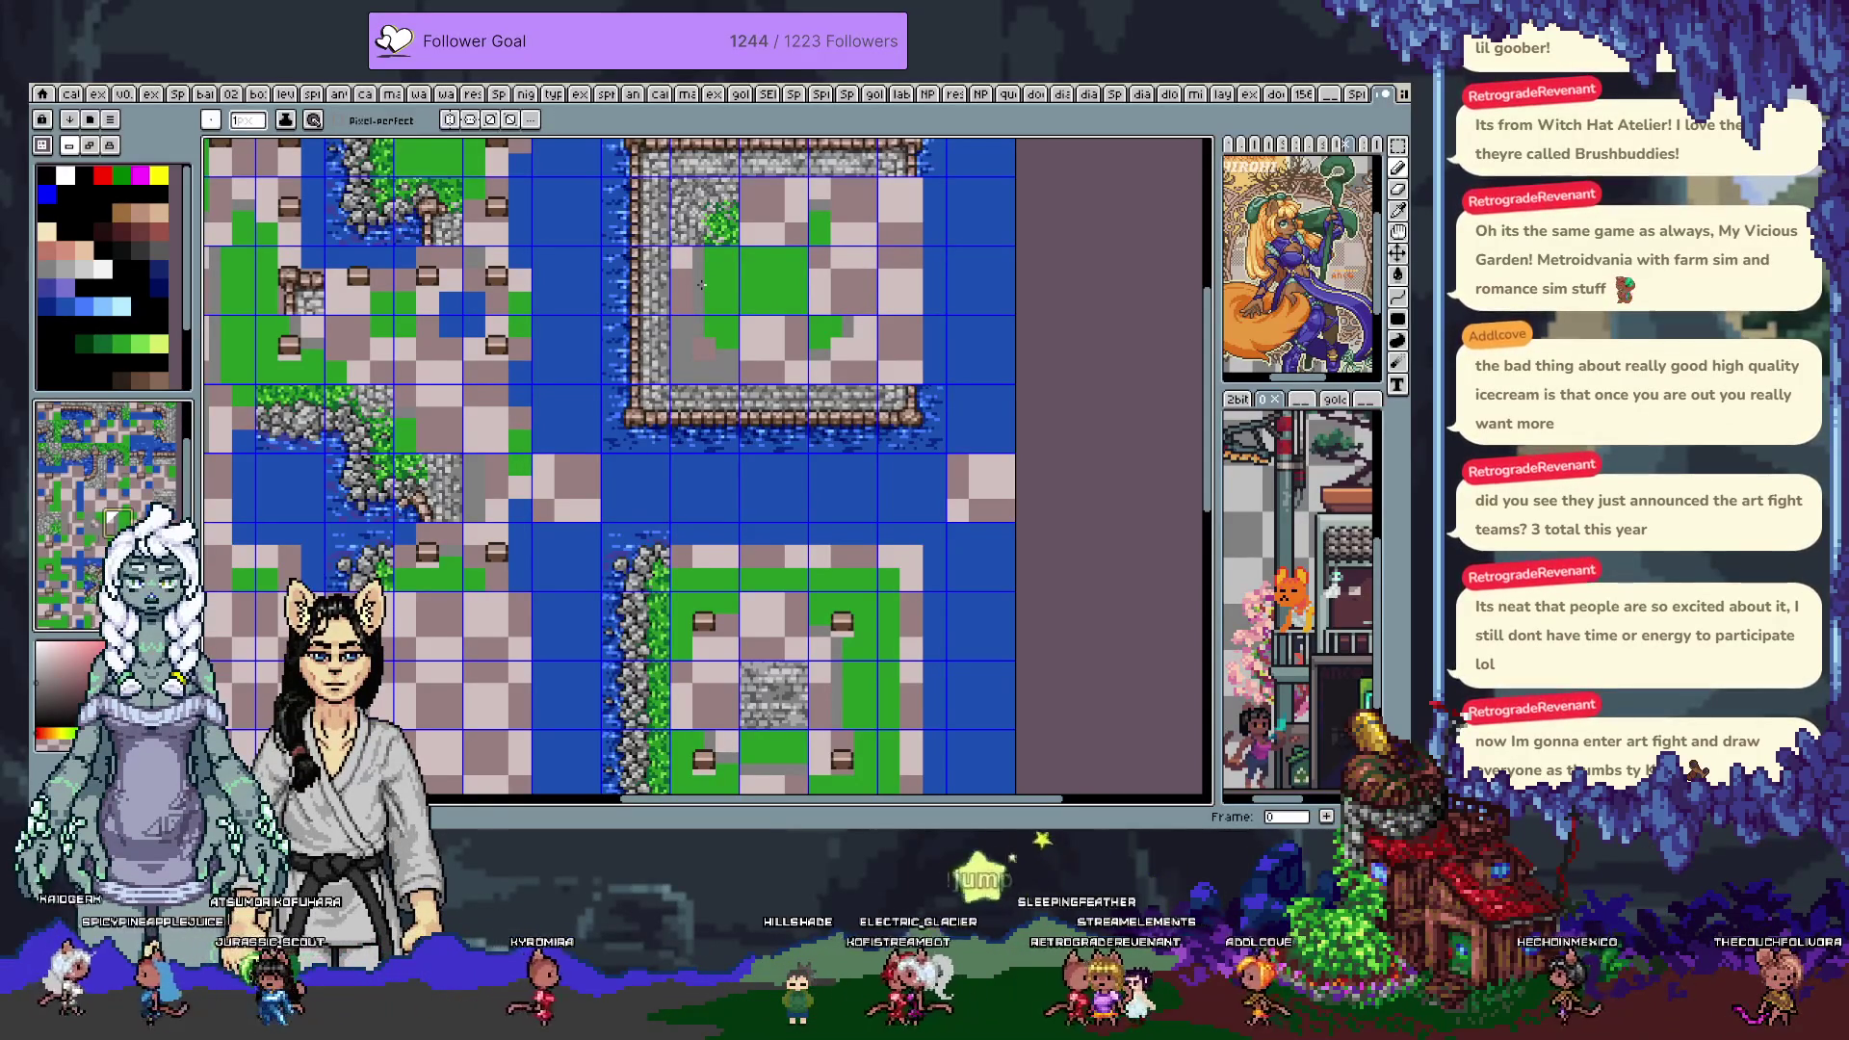
Undo five recent tile edits and the block move, then marquee-select the restored lower island
key("ctrl+z")
key("ctrl+z")
key("ctrl+z")
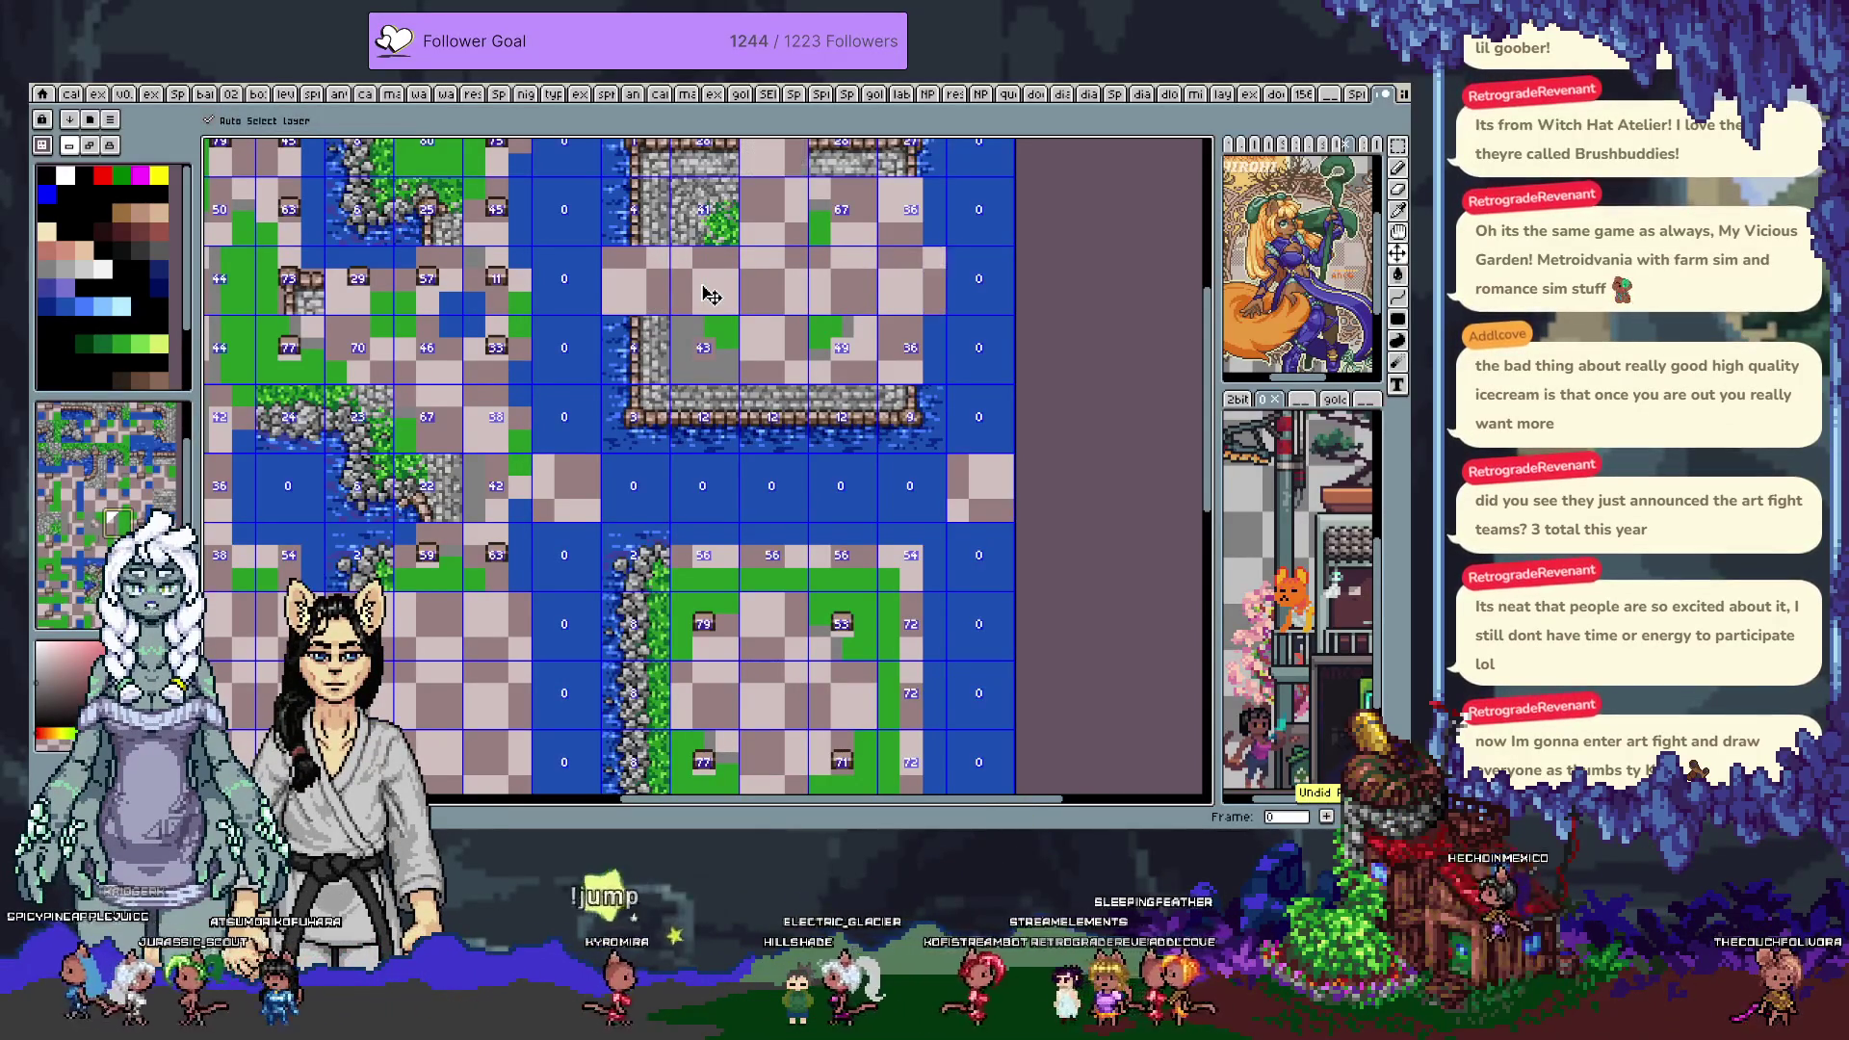
key("ctrl+z")
key("ctrl+z")
key("ctrl+z")
key("ctrl+z")
key("ctrl+z")
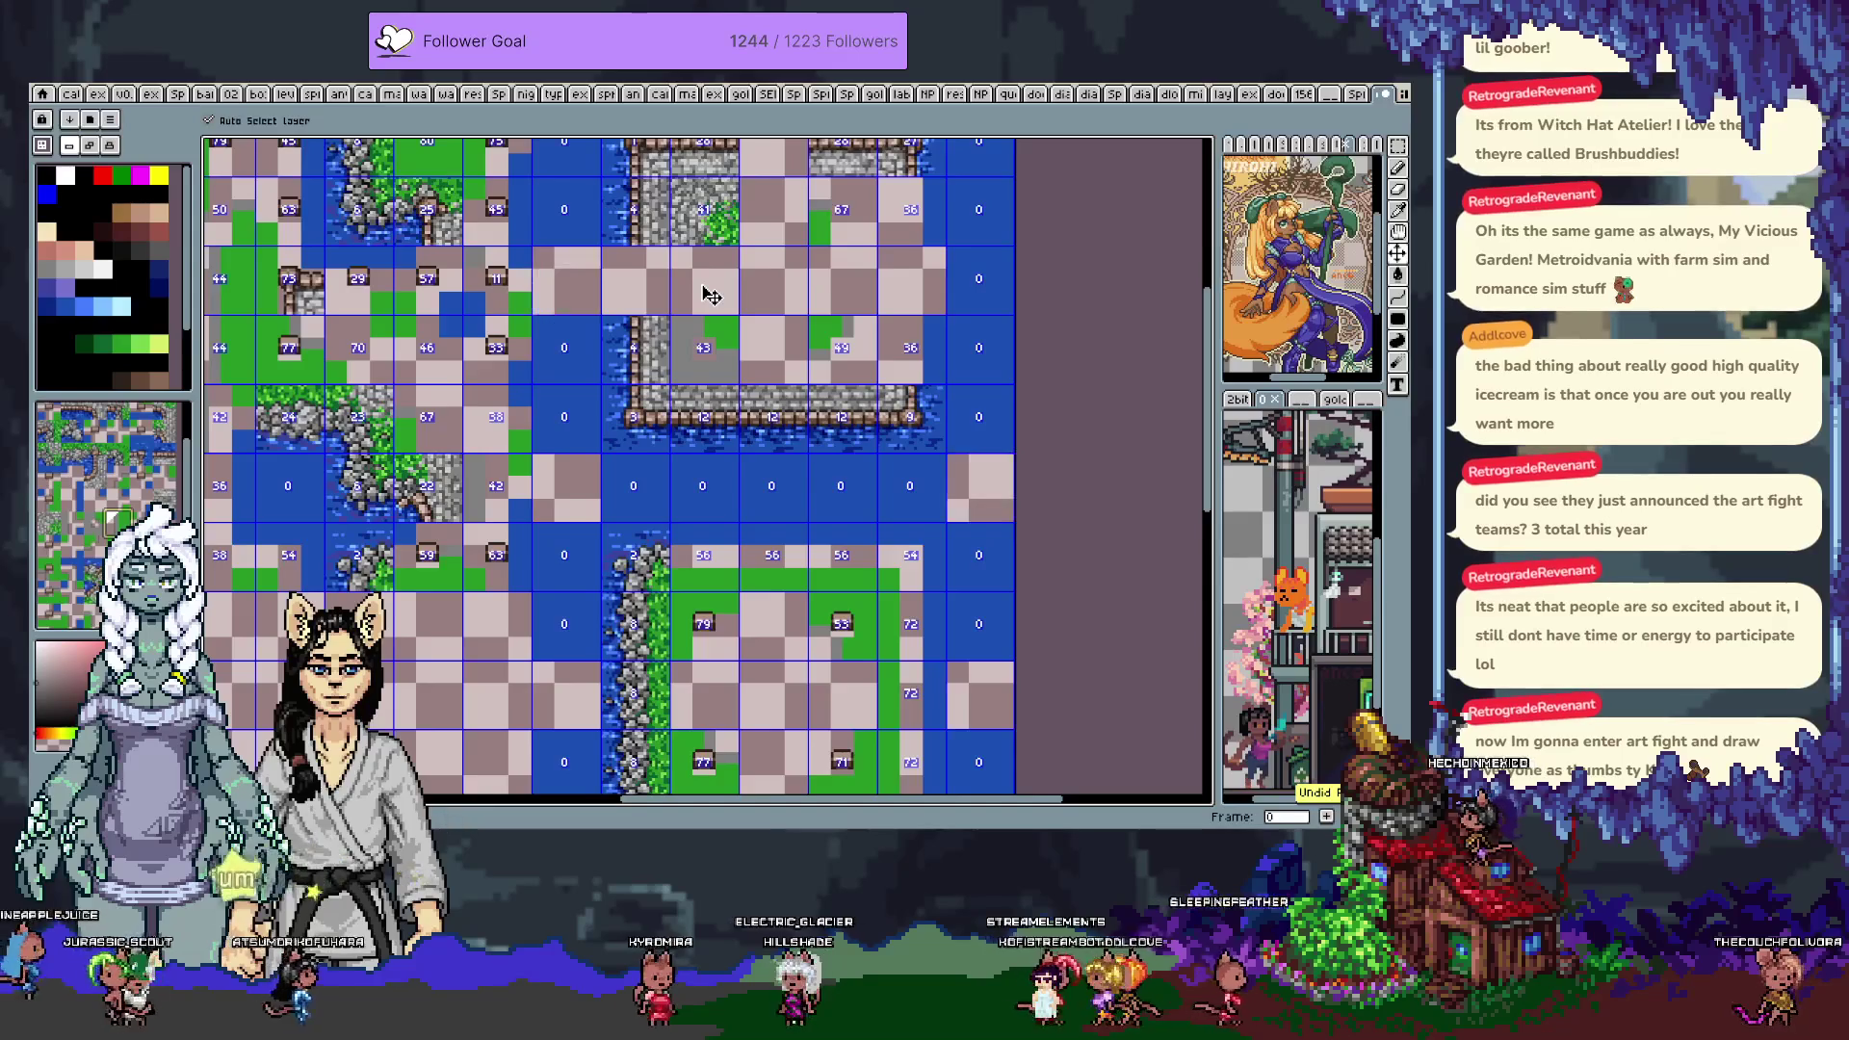
key("ctrl+z")
key("ctrl+z")
key("ctrl+z")
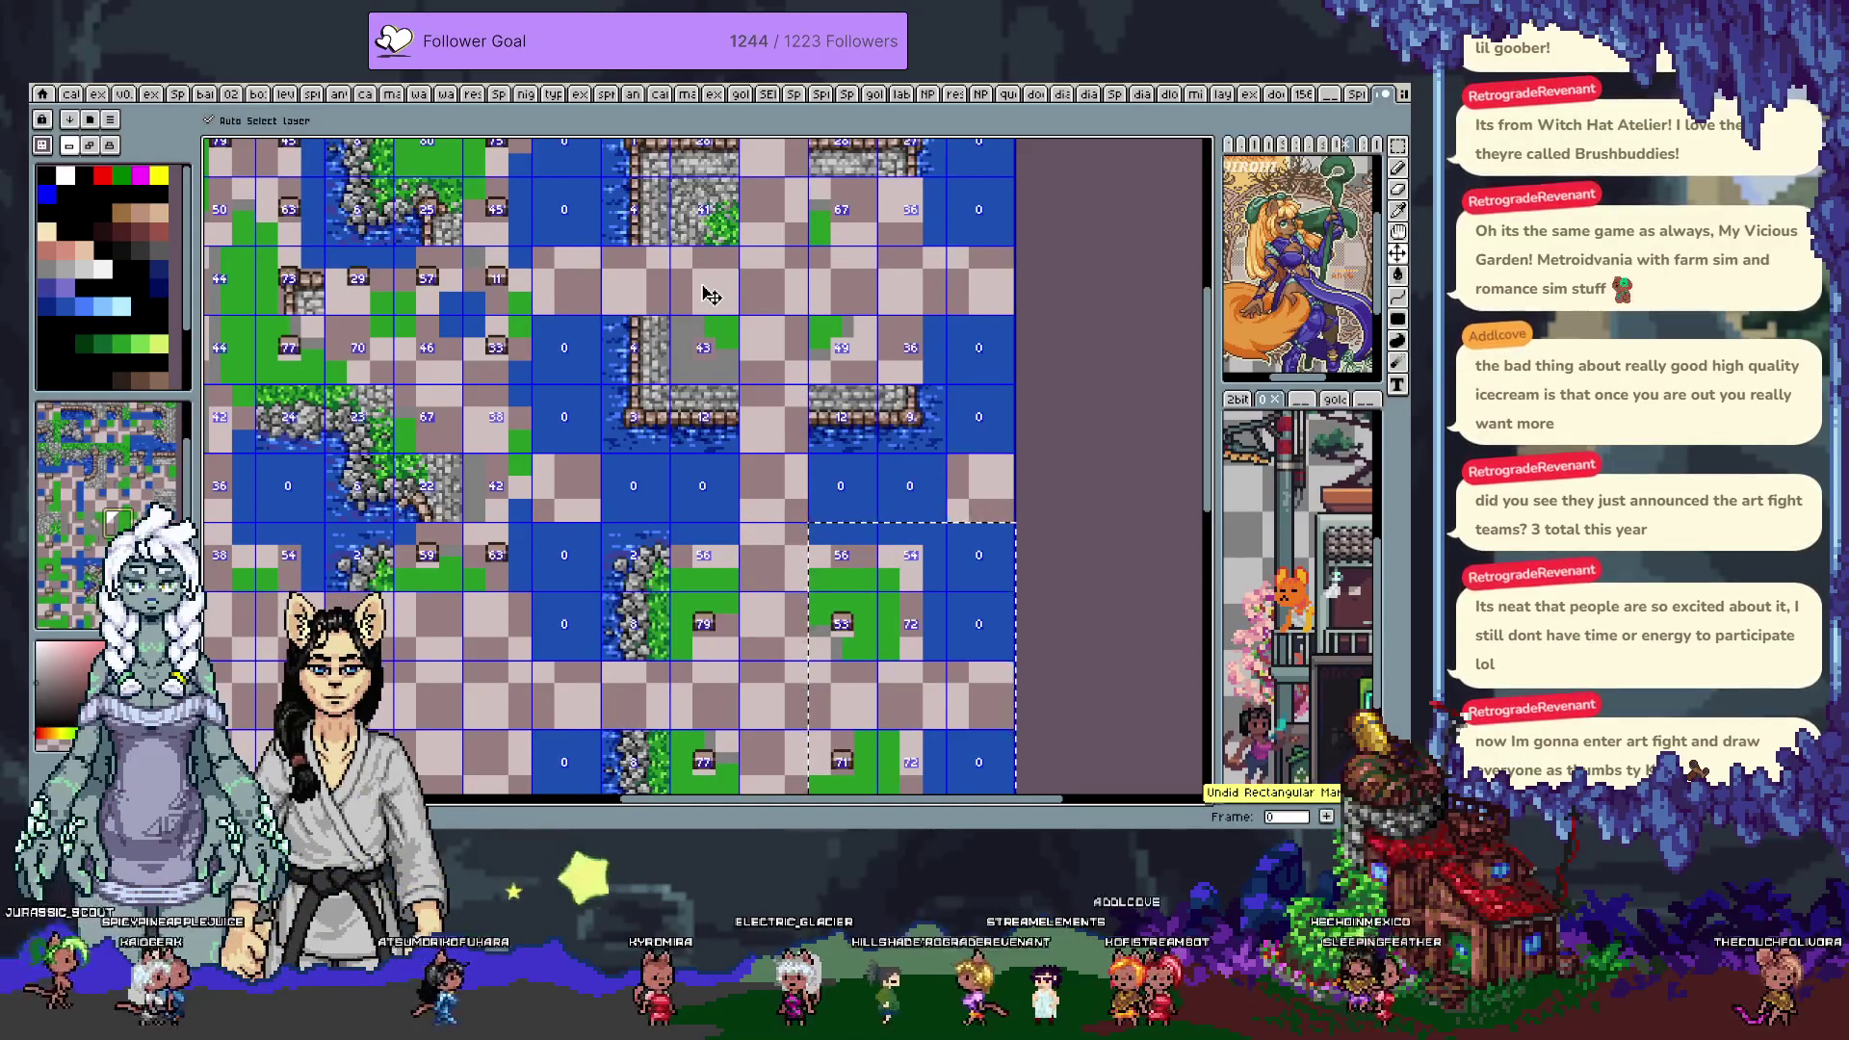
key("ctrl+z")
key("ctrl+z")
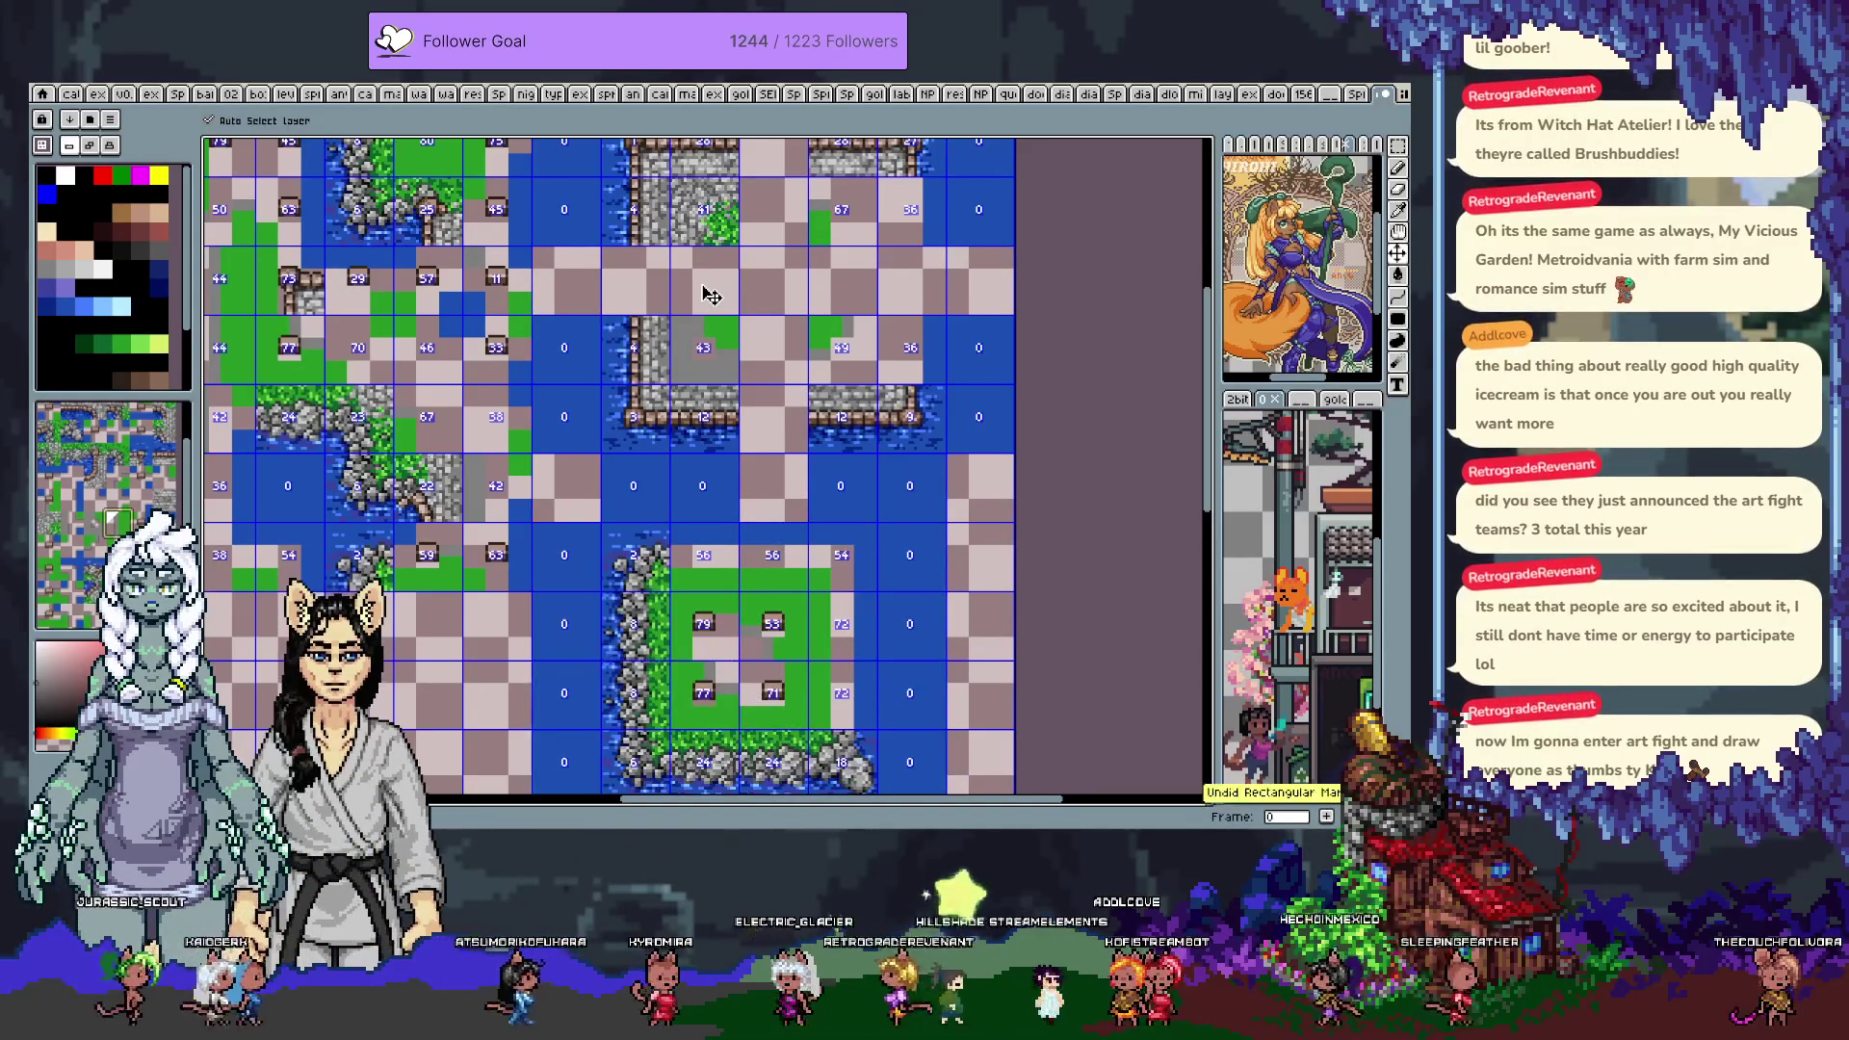
key("ctrl+z")
key("ctrl+z")
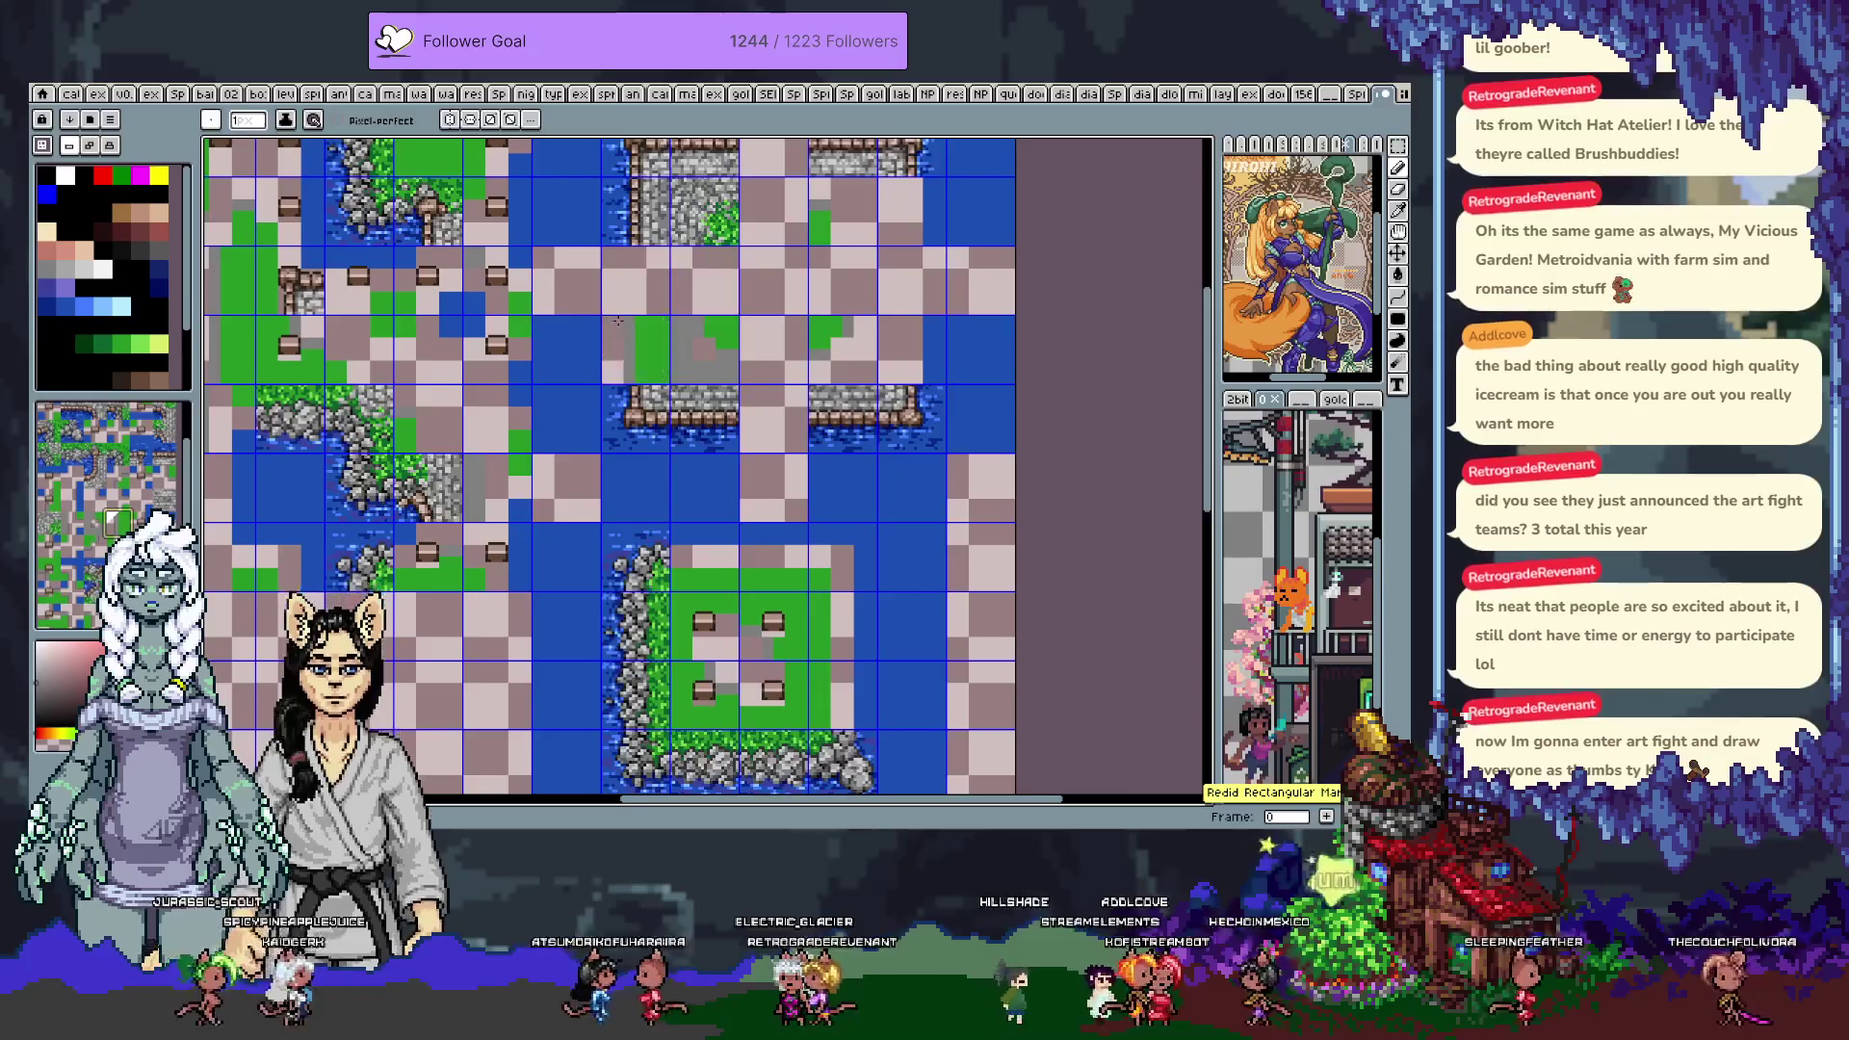
scroll(692, 321, "down", 3)
key("b")
key("m")
left_click_drag(500, 347, 840, 621)
Shift the selected lower island one tile to the right
key("shift+Right")
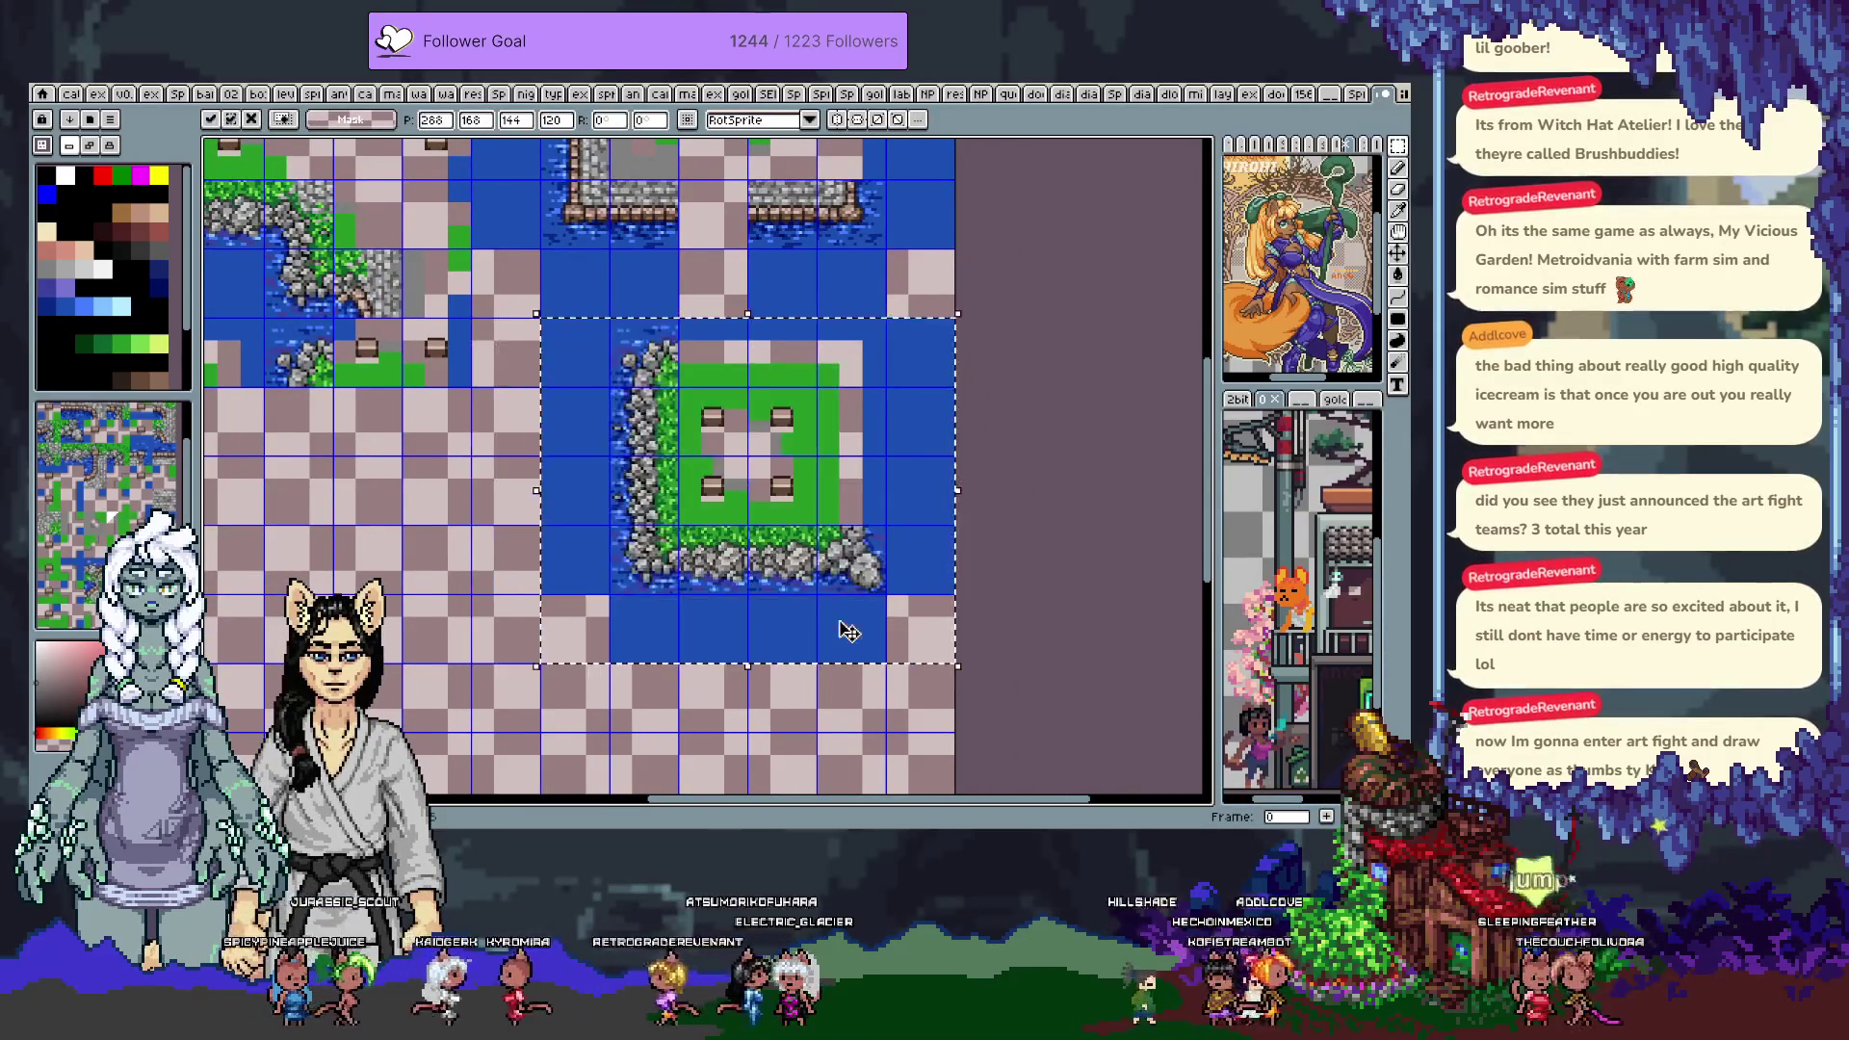
key("ctrl+z")
key("b")
scroll(882, 559, "up", 3)
Fill five empty tiles around the island with water
left_click(939, 520)
left_click(939, 310)
left_click(734, 310)
left_click(554, 544)
scroll(557, 555, "down", 4)
left_click(899, 453)
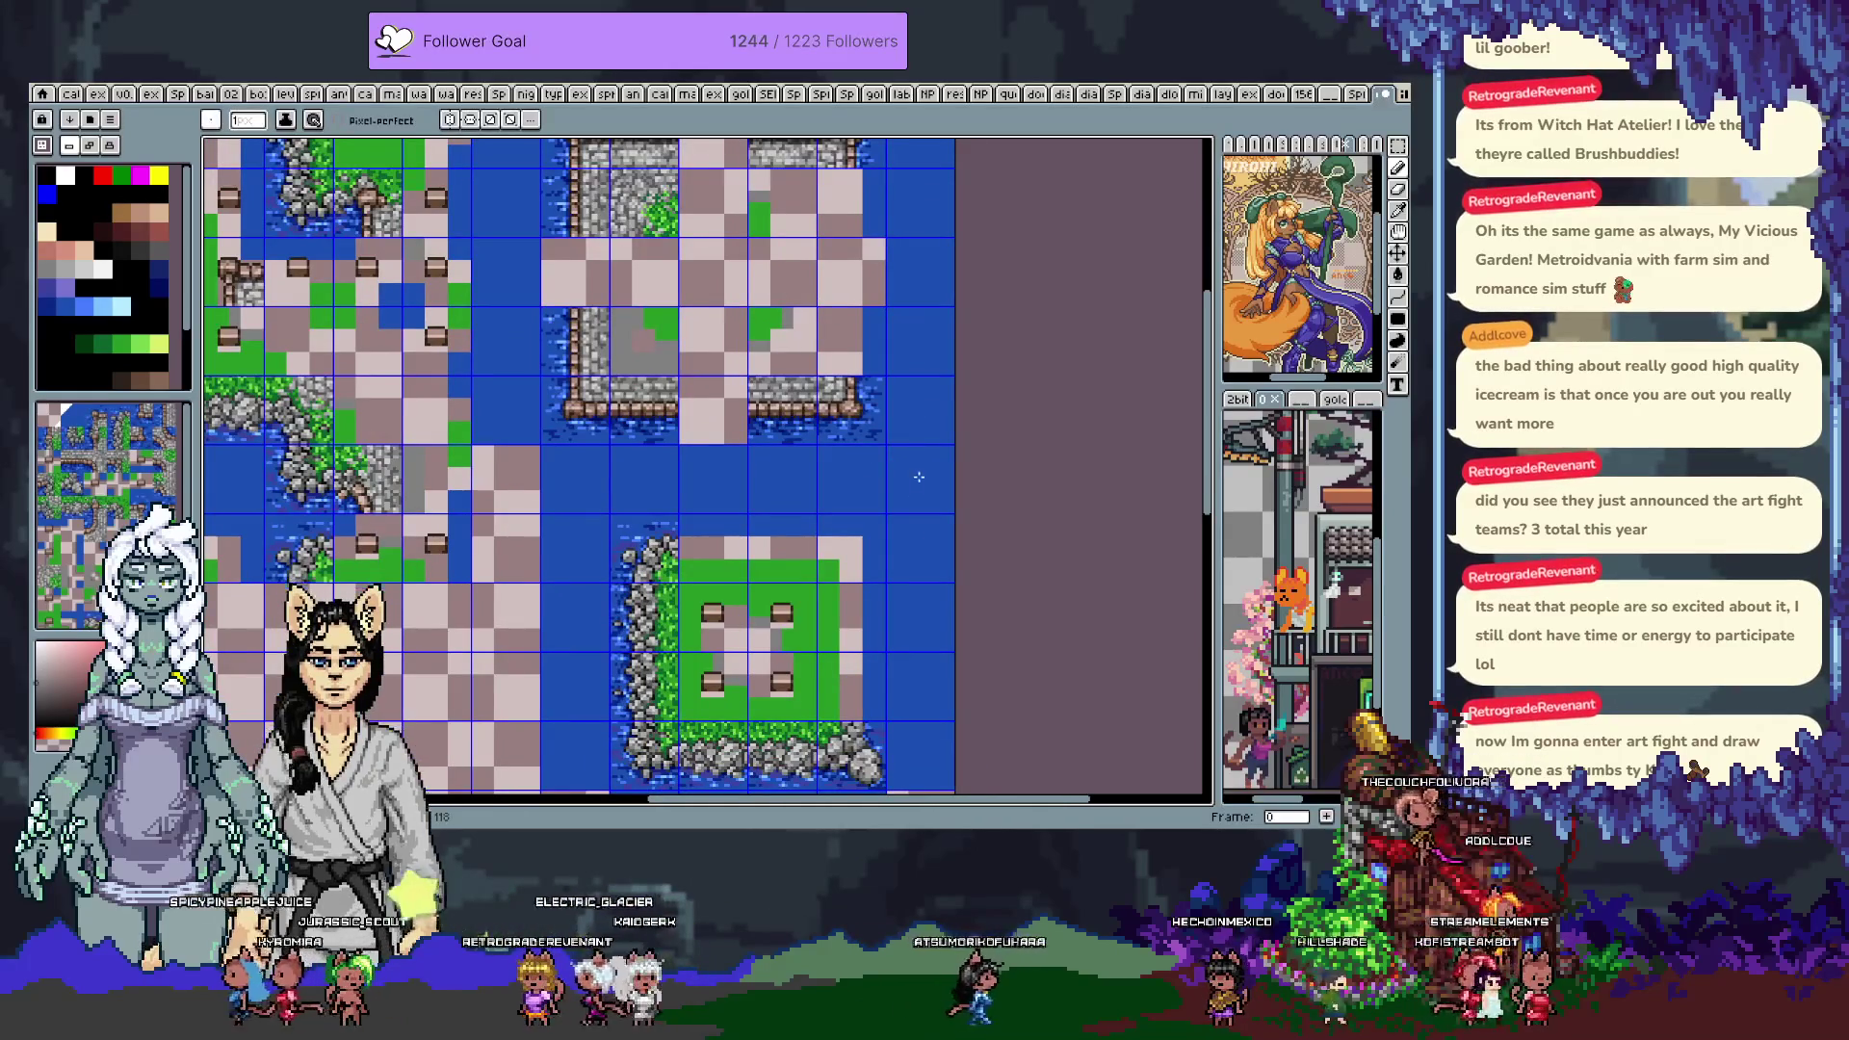
Close the enclosure's bottom wall gap and stamp wall tiles on both sides
left_click(714, 410)
left_click(575, 271)
left_click(878, 255)
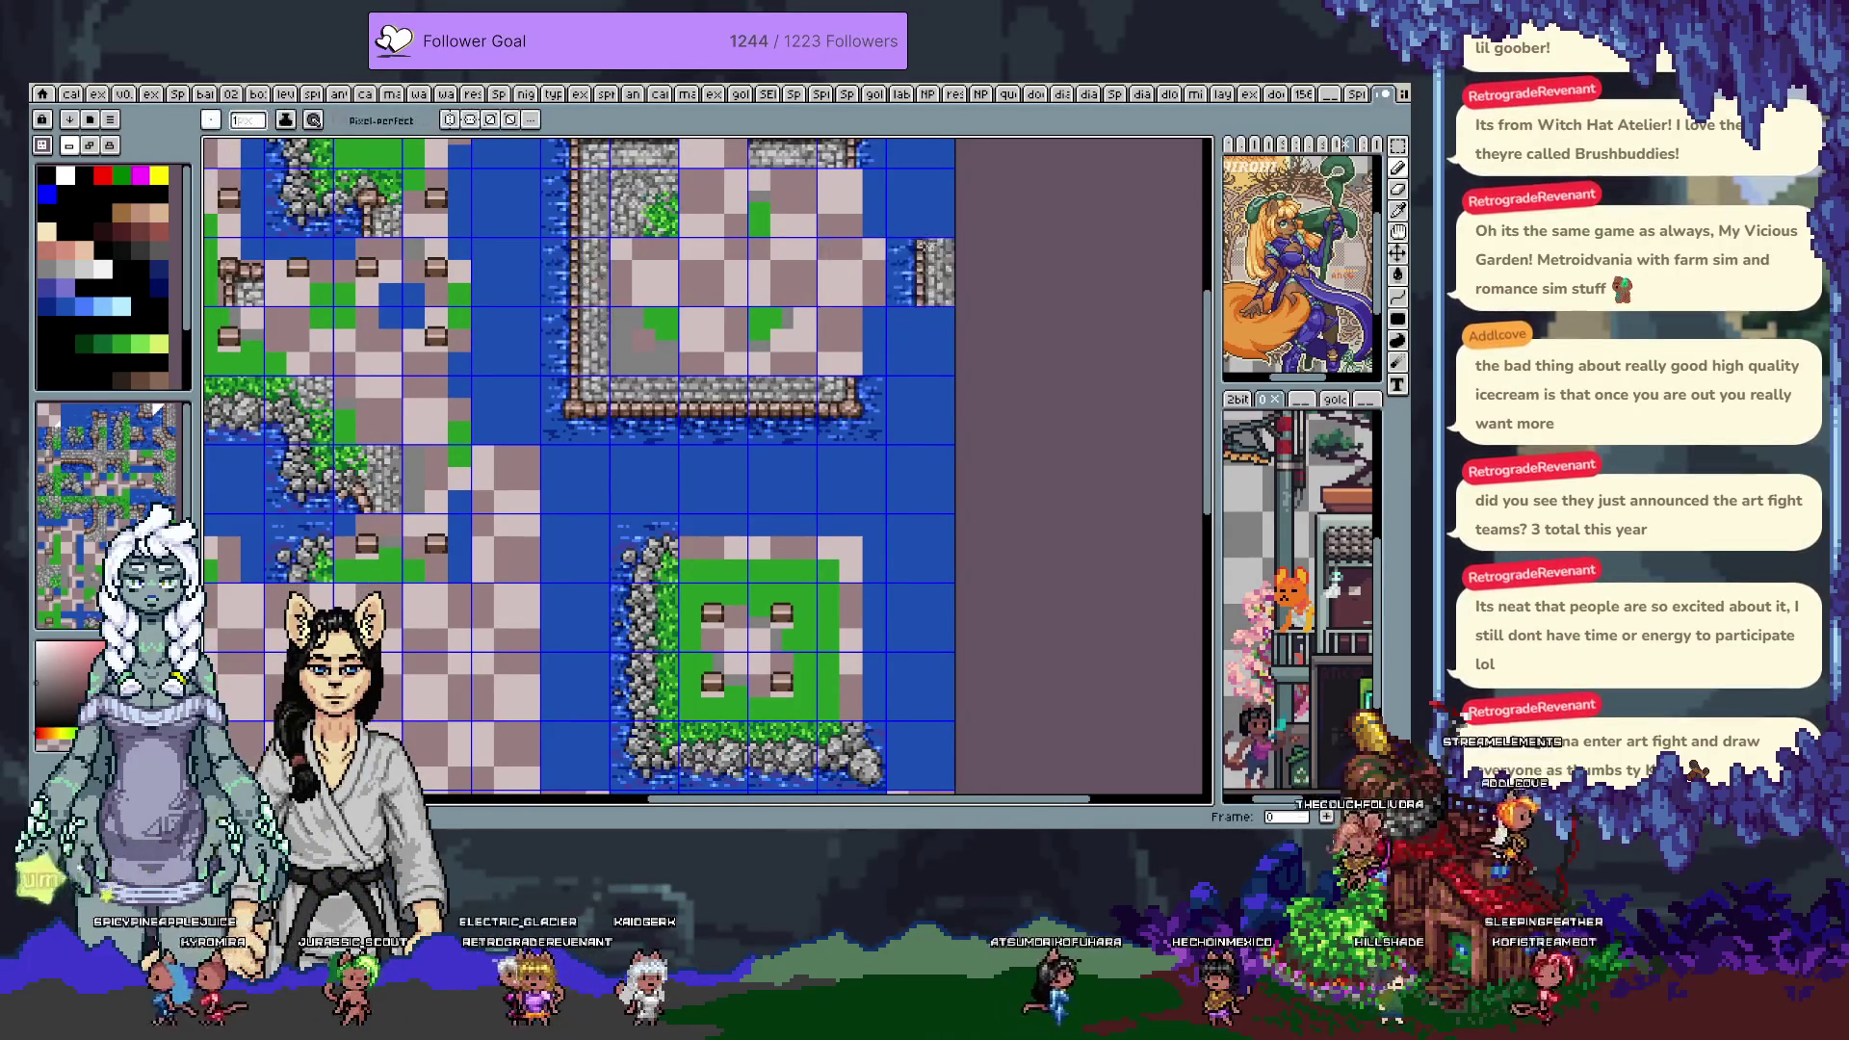
left_click_drag(716, 149, 768, 303)
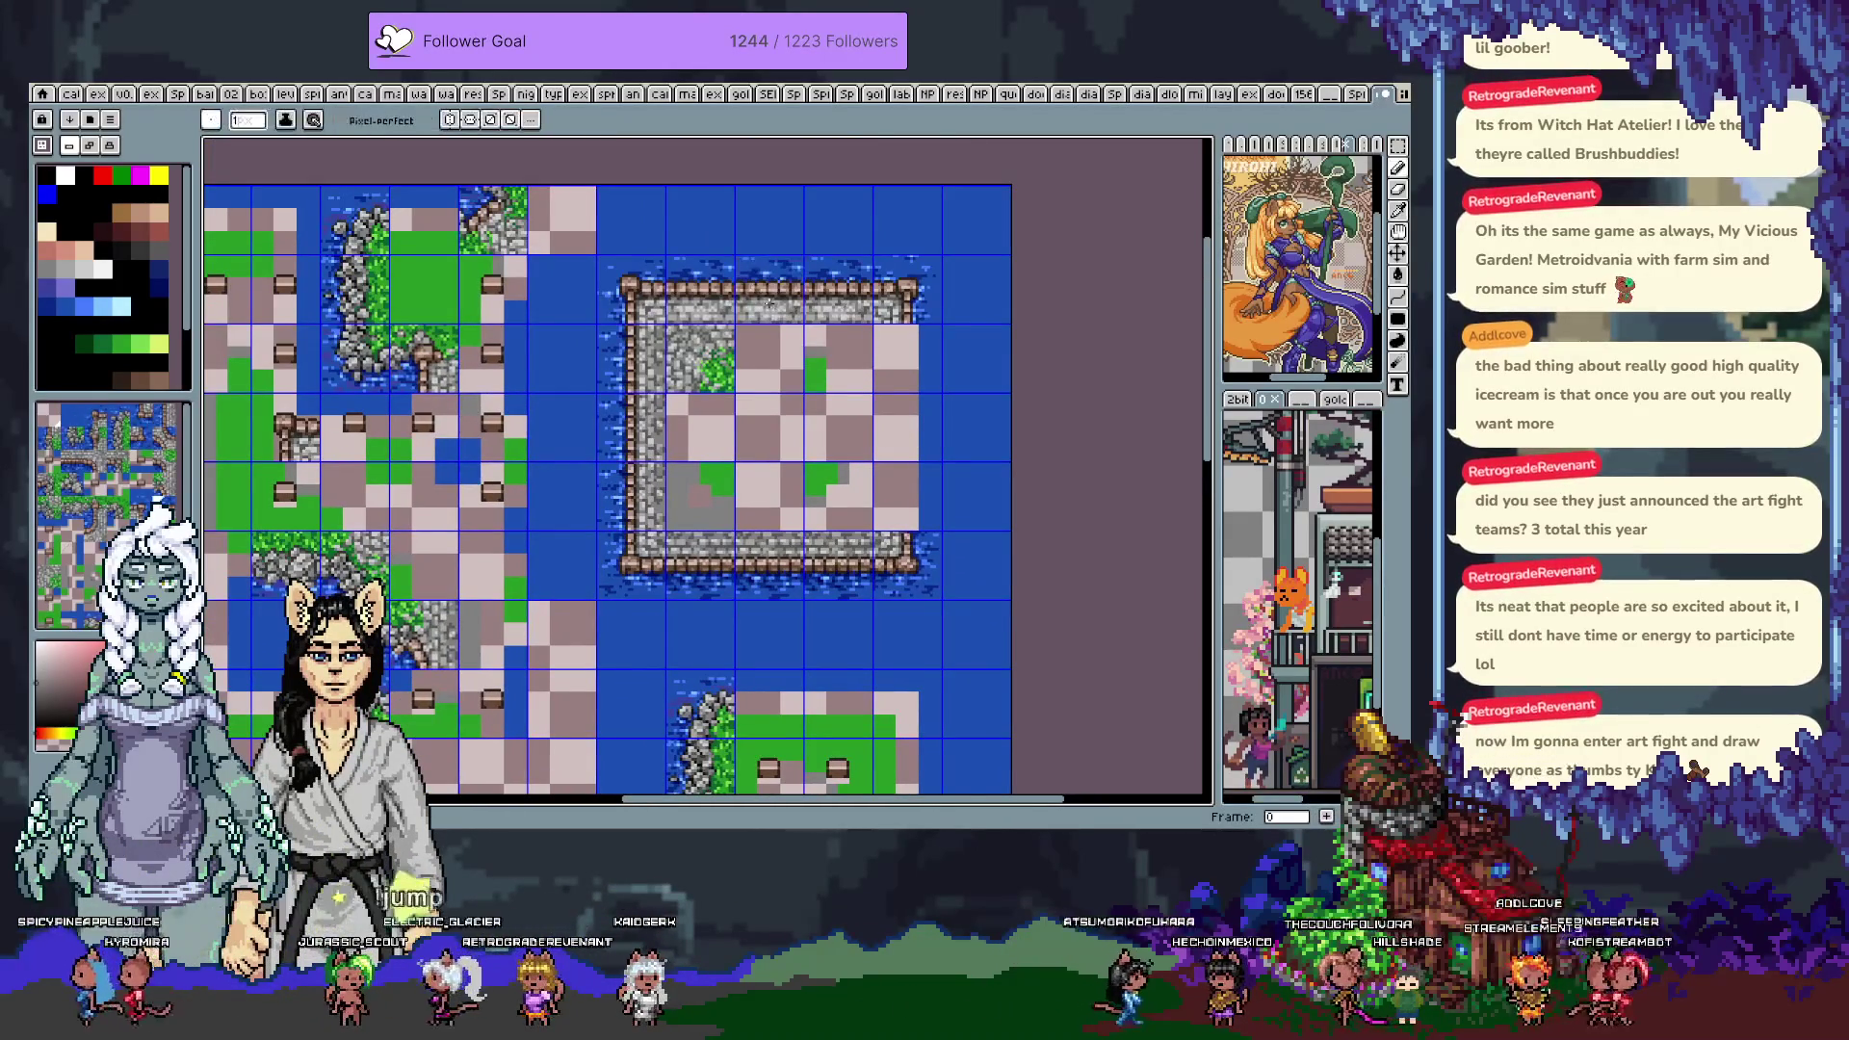
left_click_drag(874, 672, 732, 171)
left_click_drag(725, 245, 778, 626)
left_click_drag(838, 423, 862, 483)
key("b")
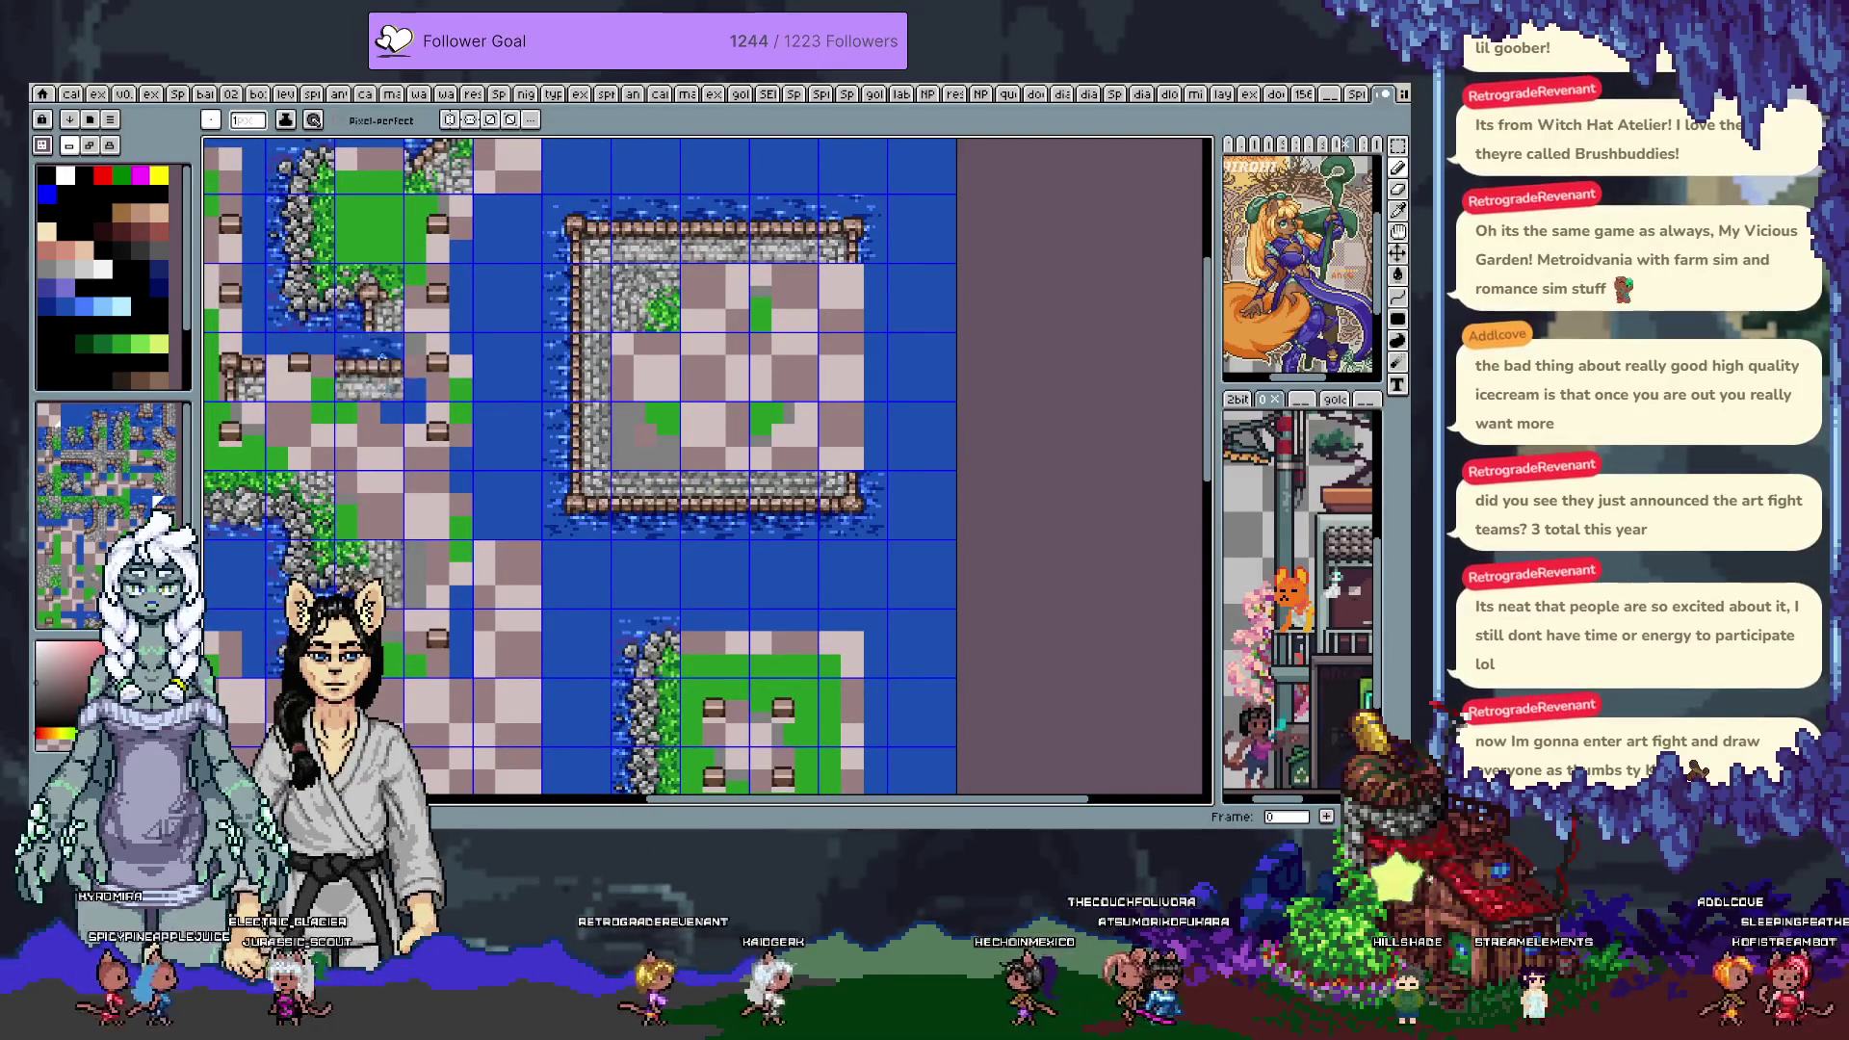
Show the animation timeline and add three grass patches inside the enclosure
key("Tab")
key("Tab")
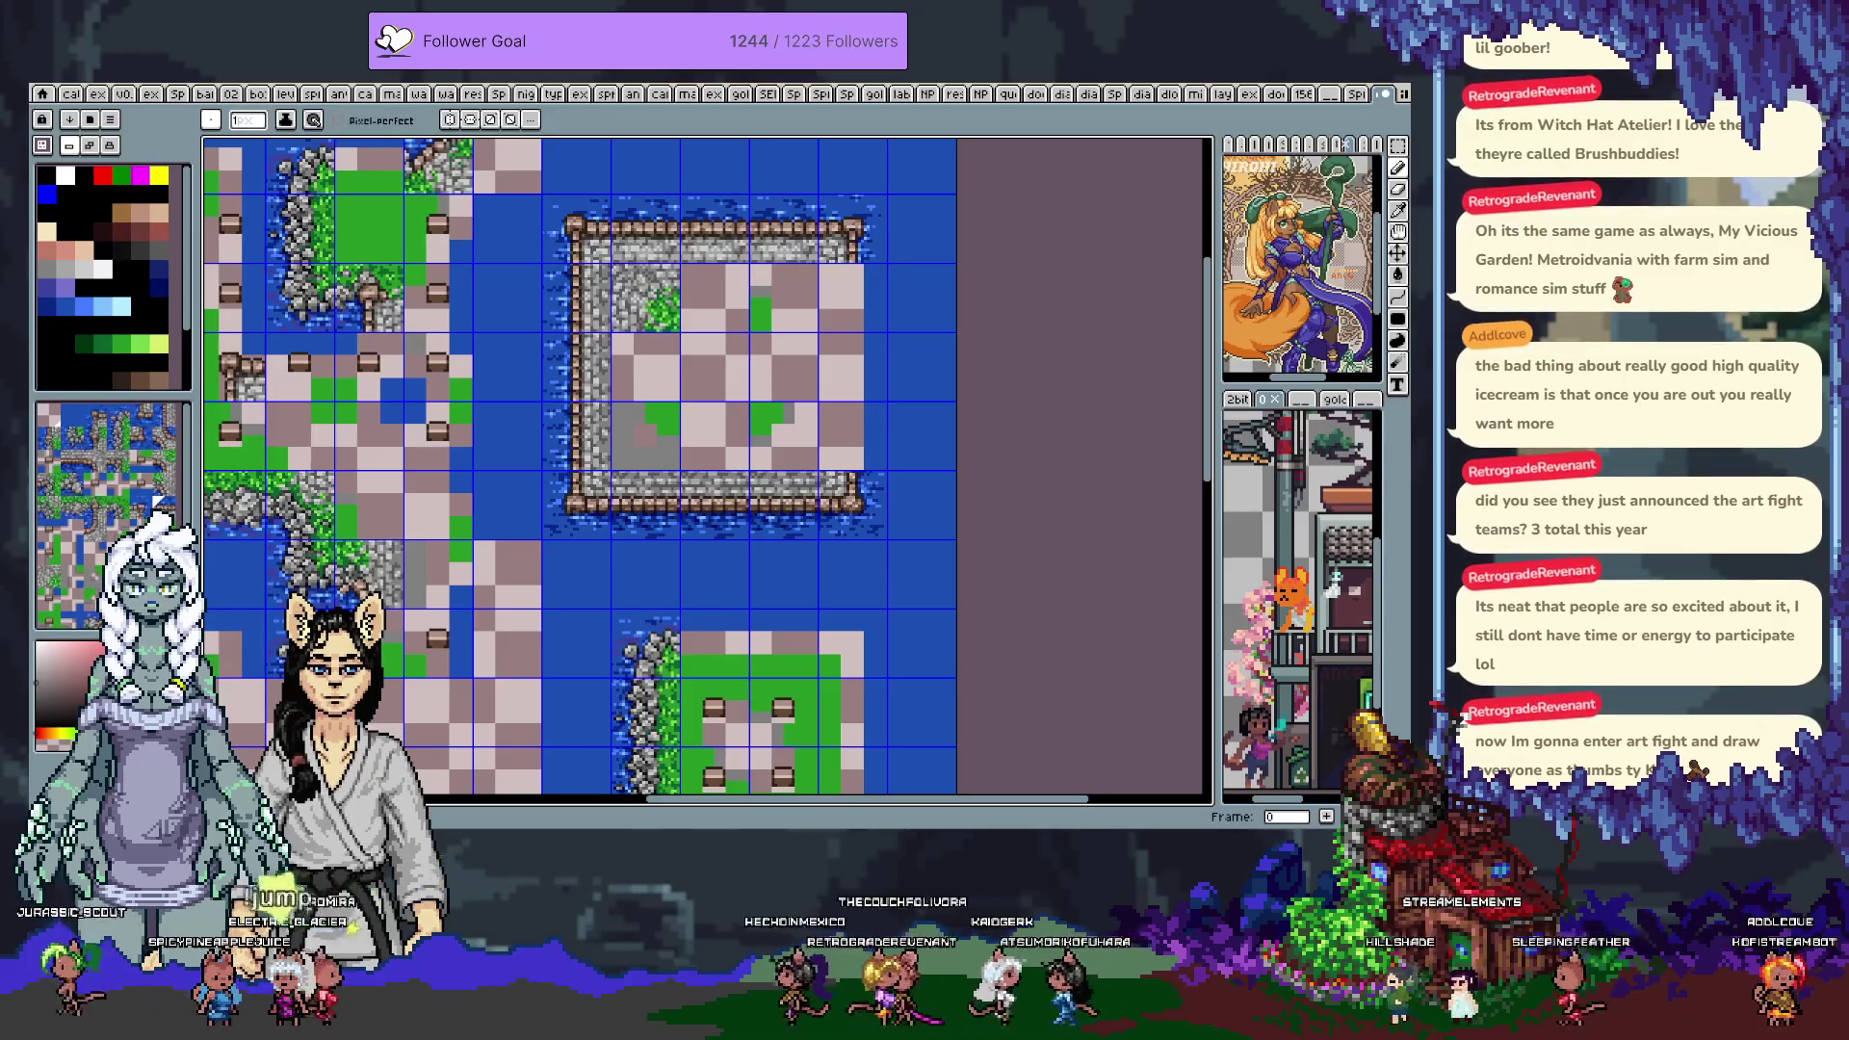
left_click(782, 428)
left_click(664, 382)
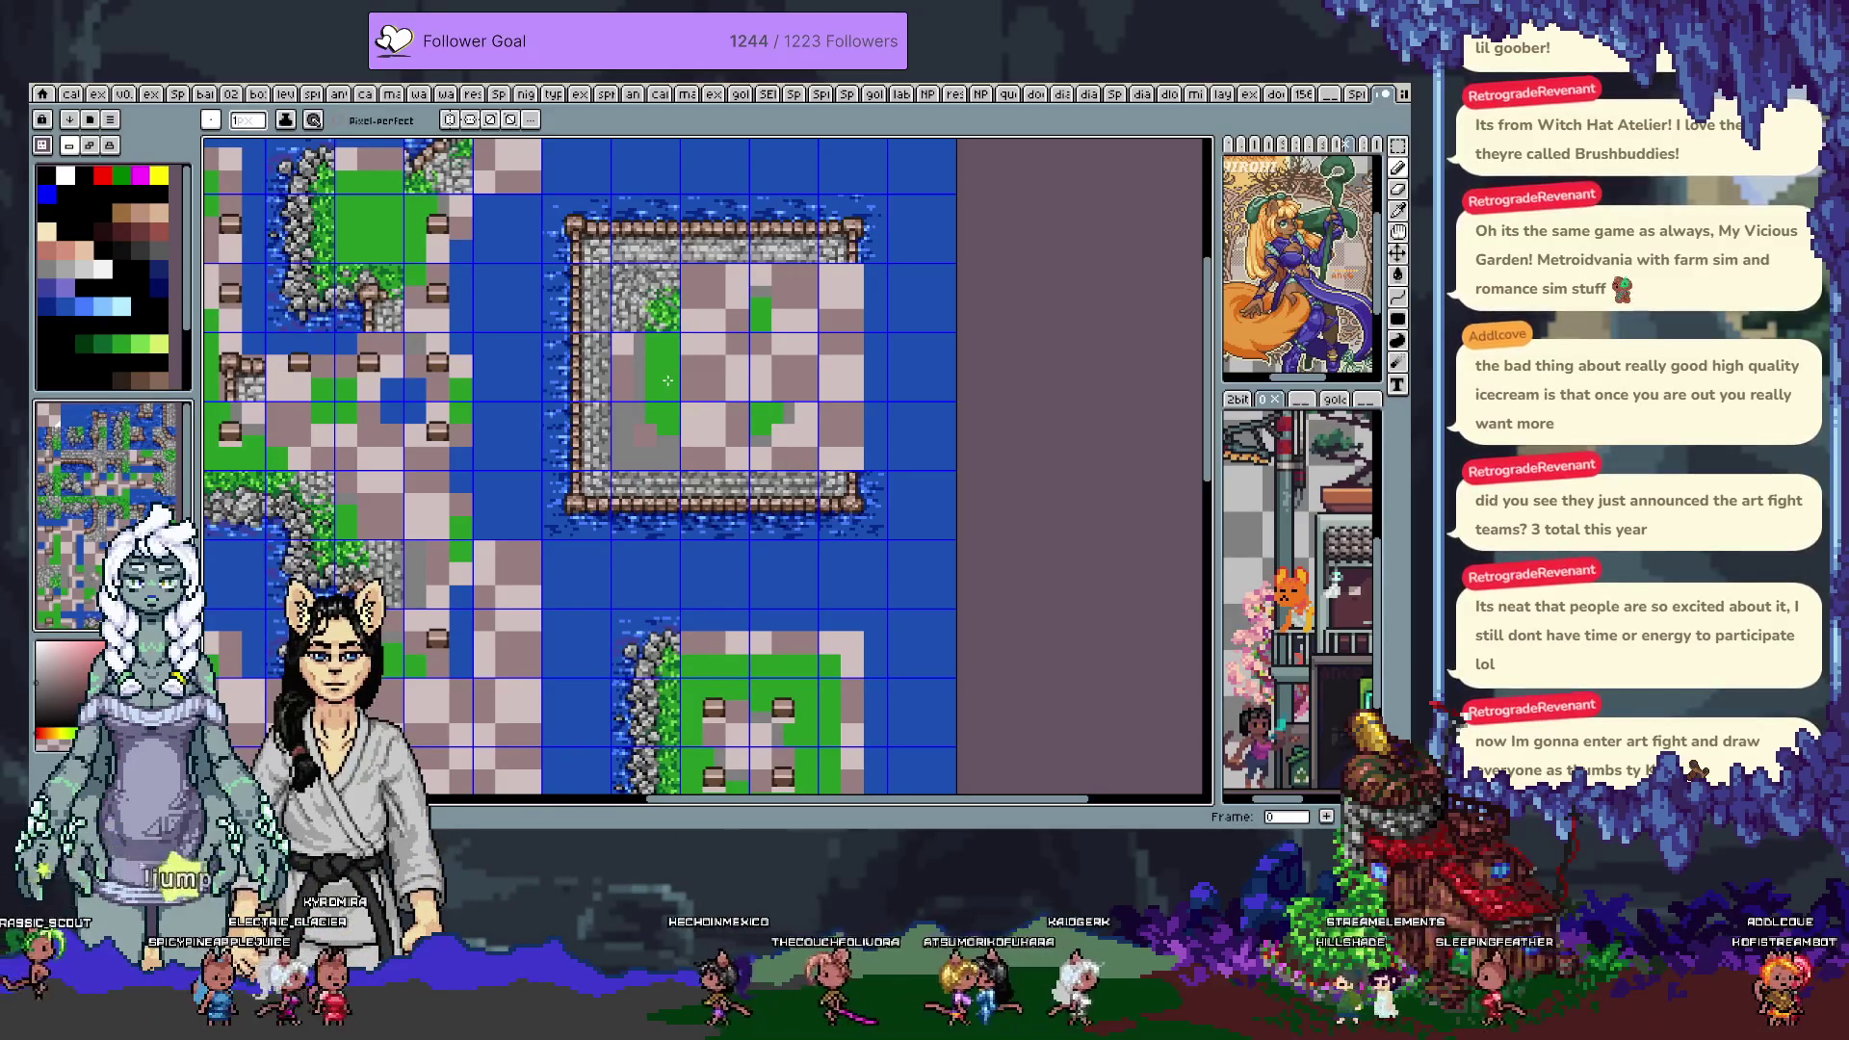
left_click(719, 294)
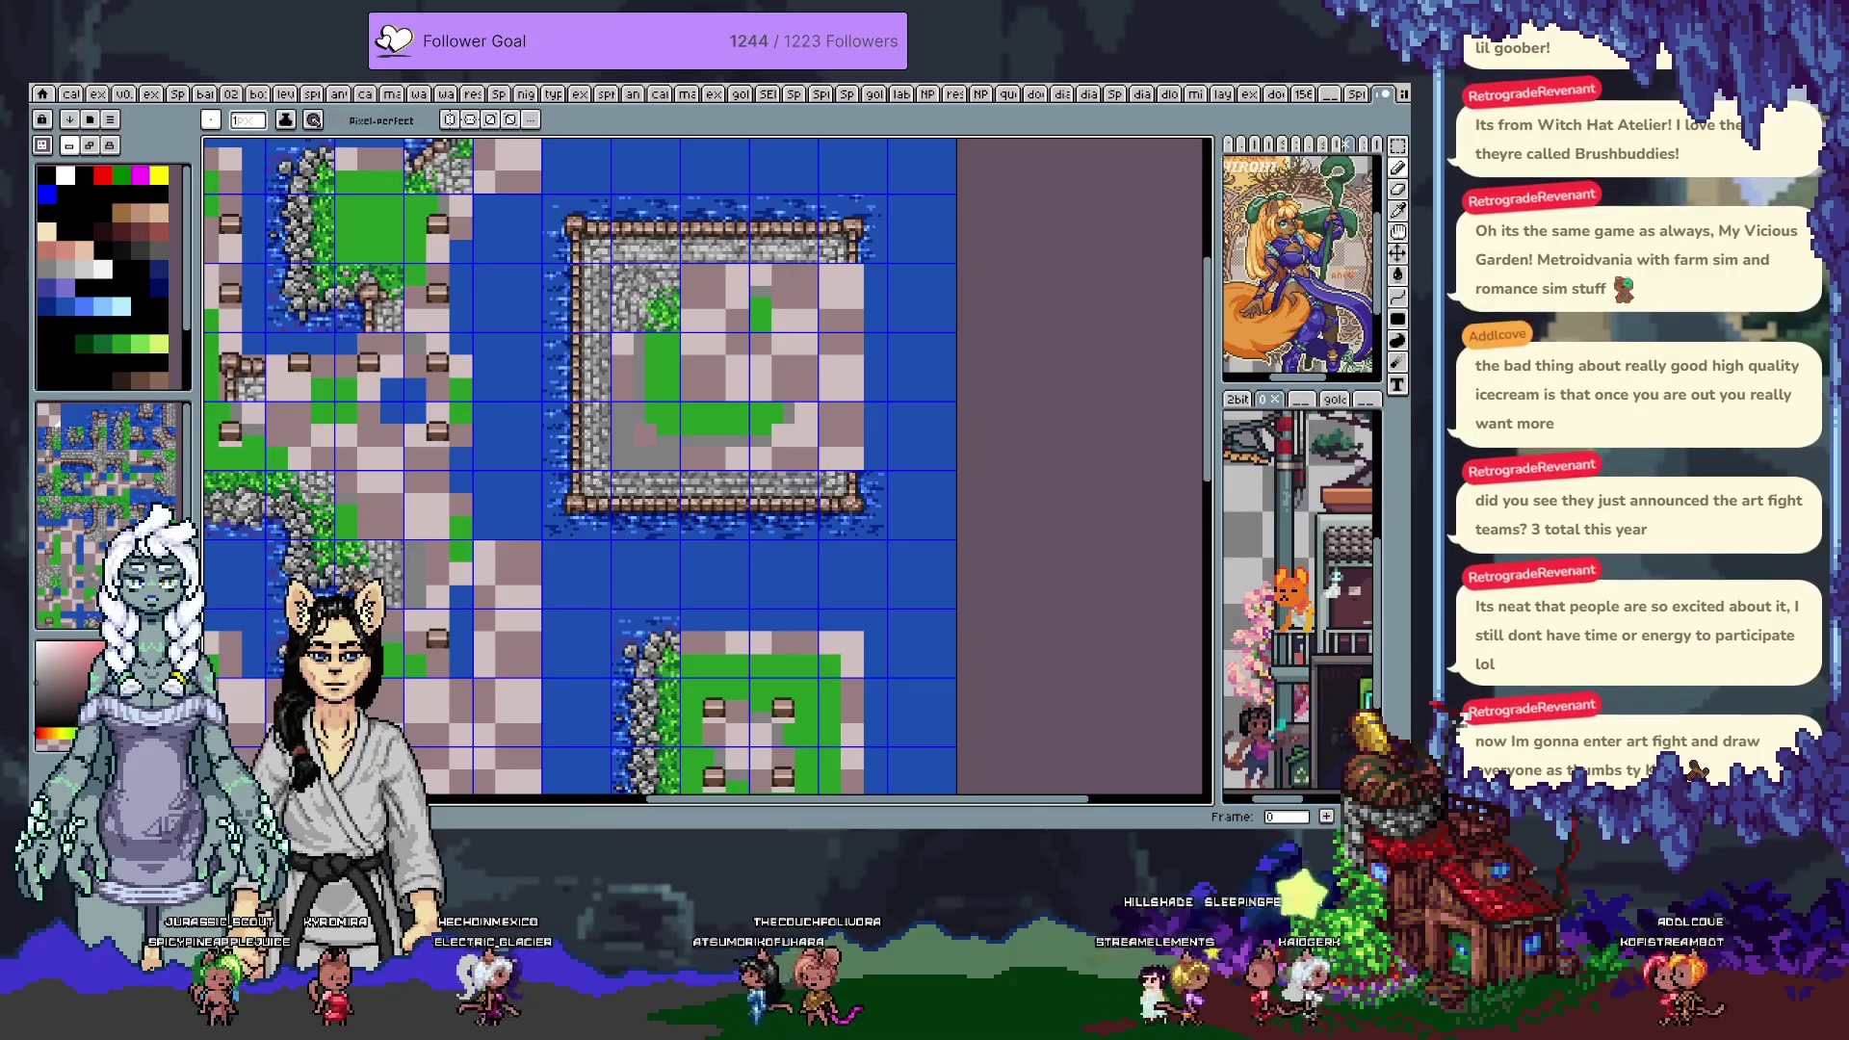
scroll(71, 578, "down", 3)
Fill the enclosure's interior with grass and add a grass tile below its wall
mouse_move(770, 288)
left_mouse_down()
mouse_move(766, 385)
mouse_move(720, 355)
left_mouse_up()
scroll(720, 354, "down", 3)
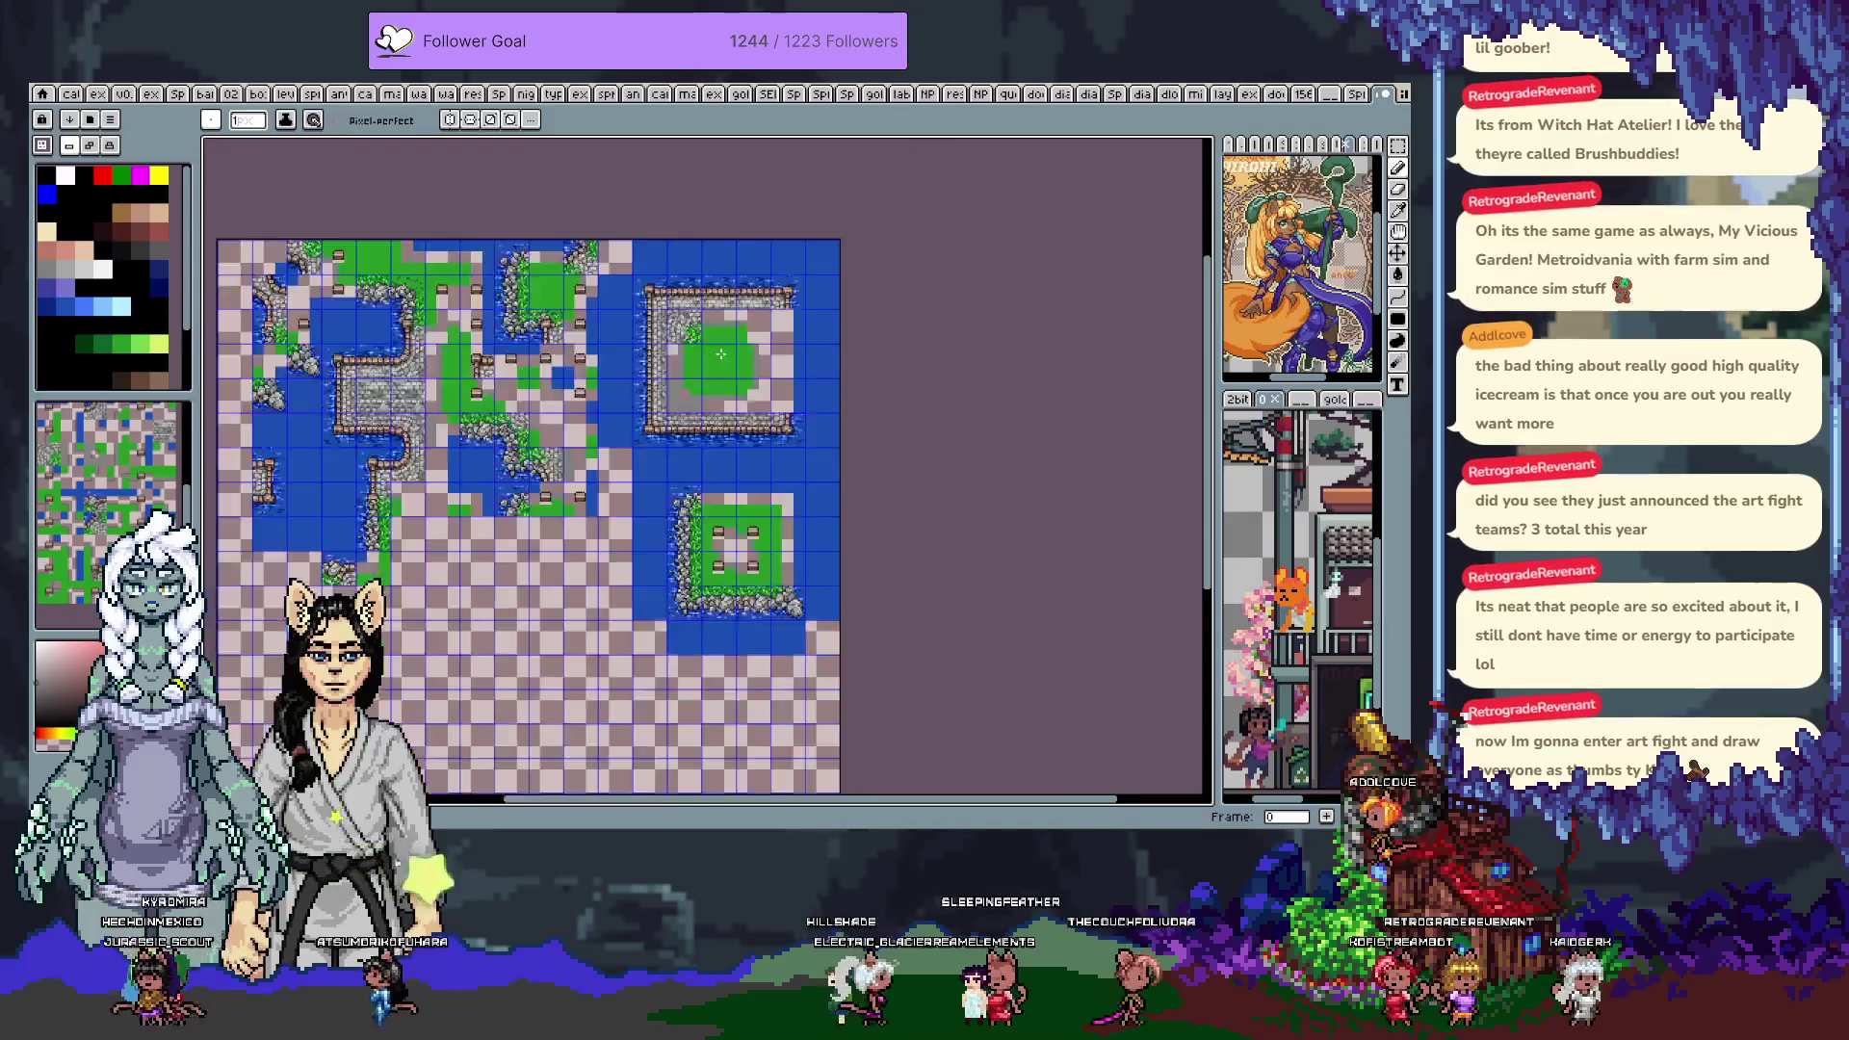
scroll(718, 465, "up", 3)
left_click(718, 465)
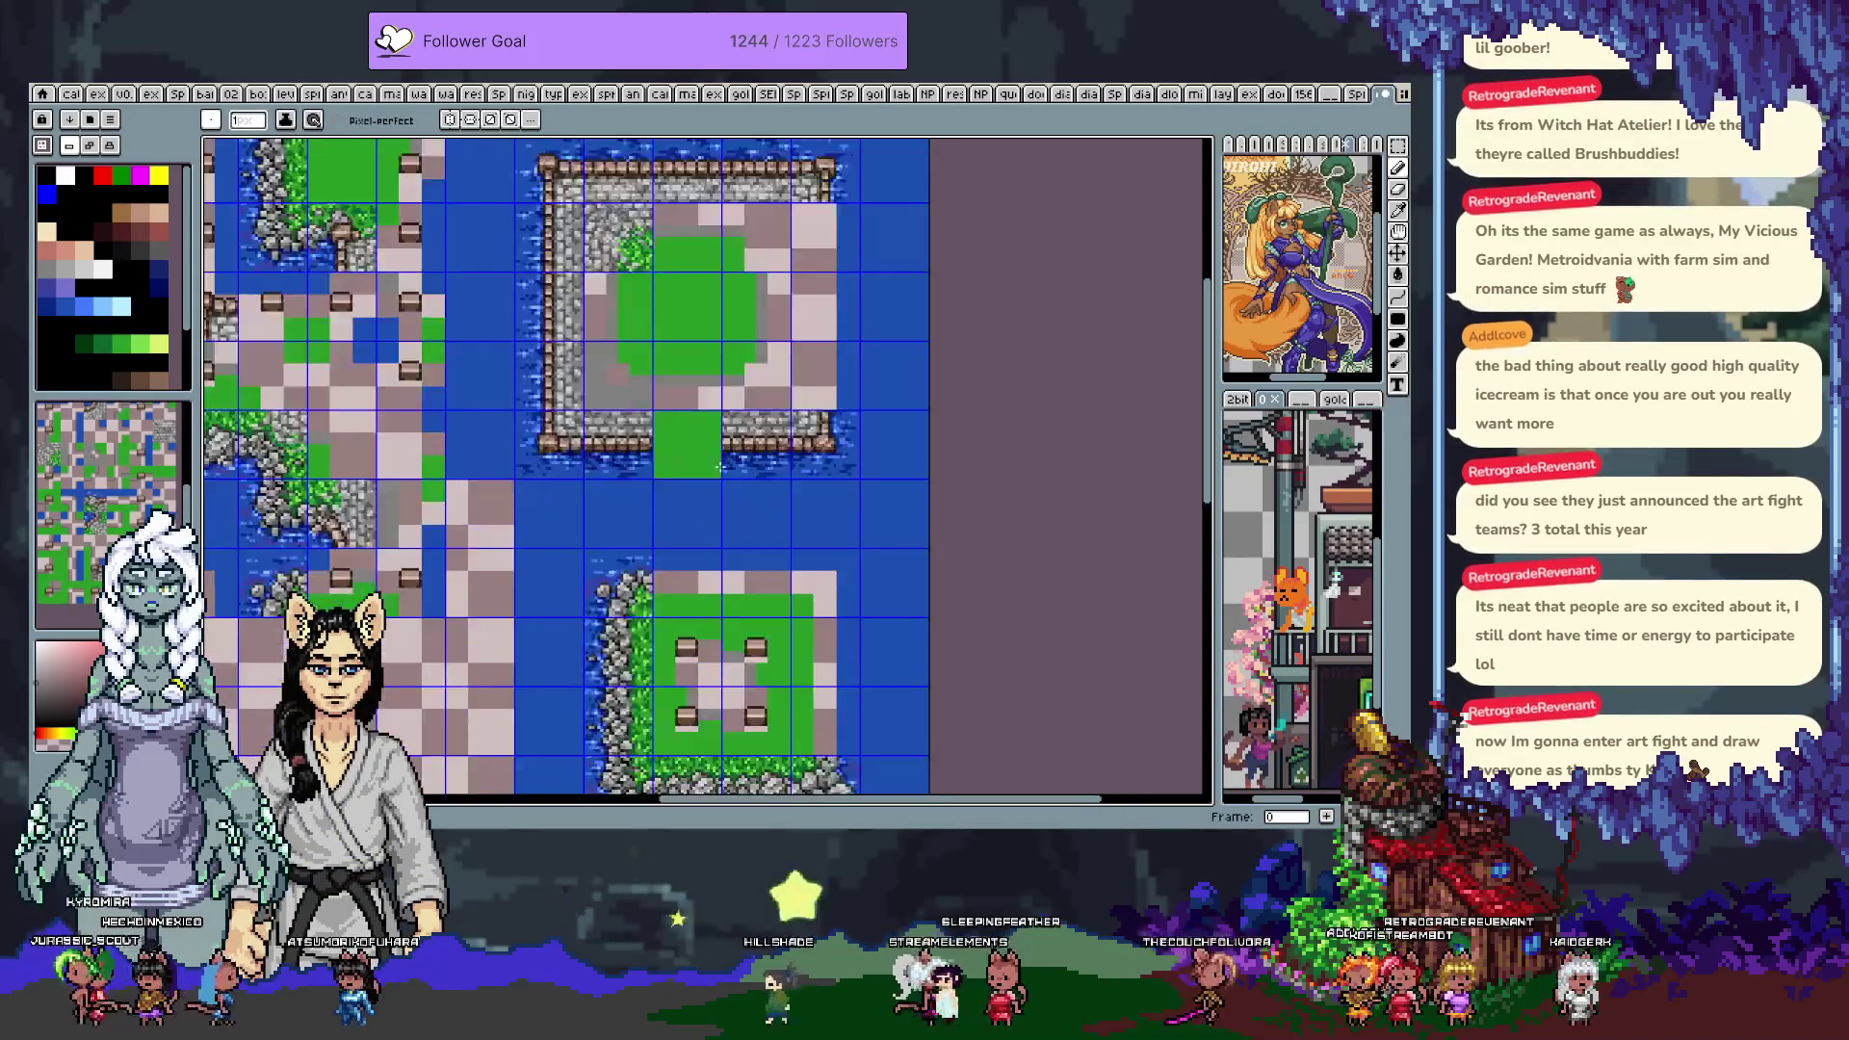
scroll(693, 501, "down", 2)
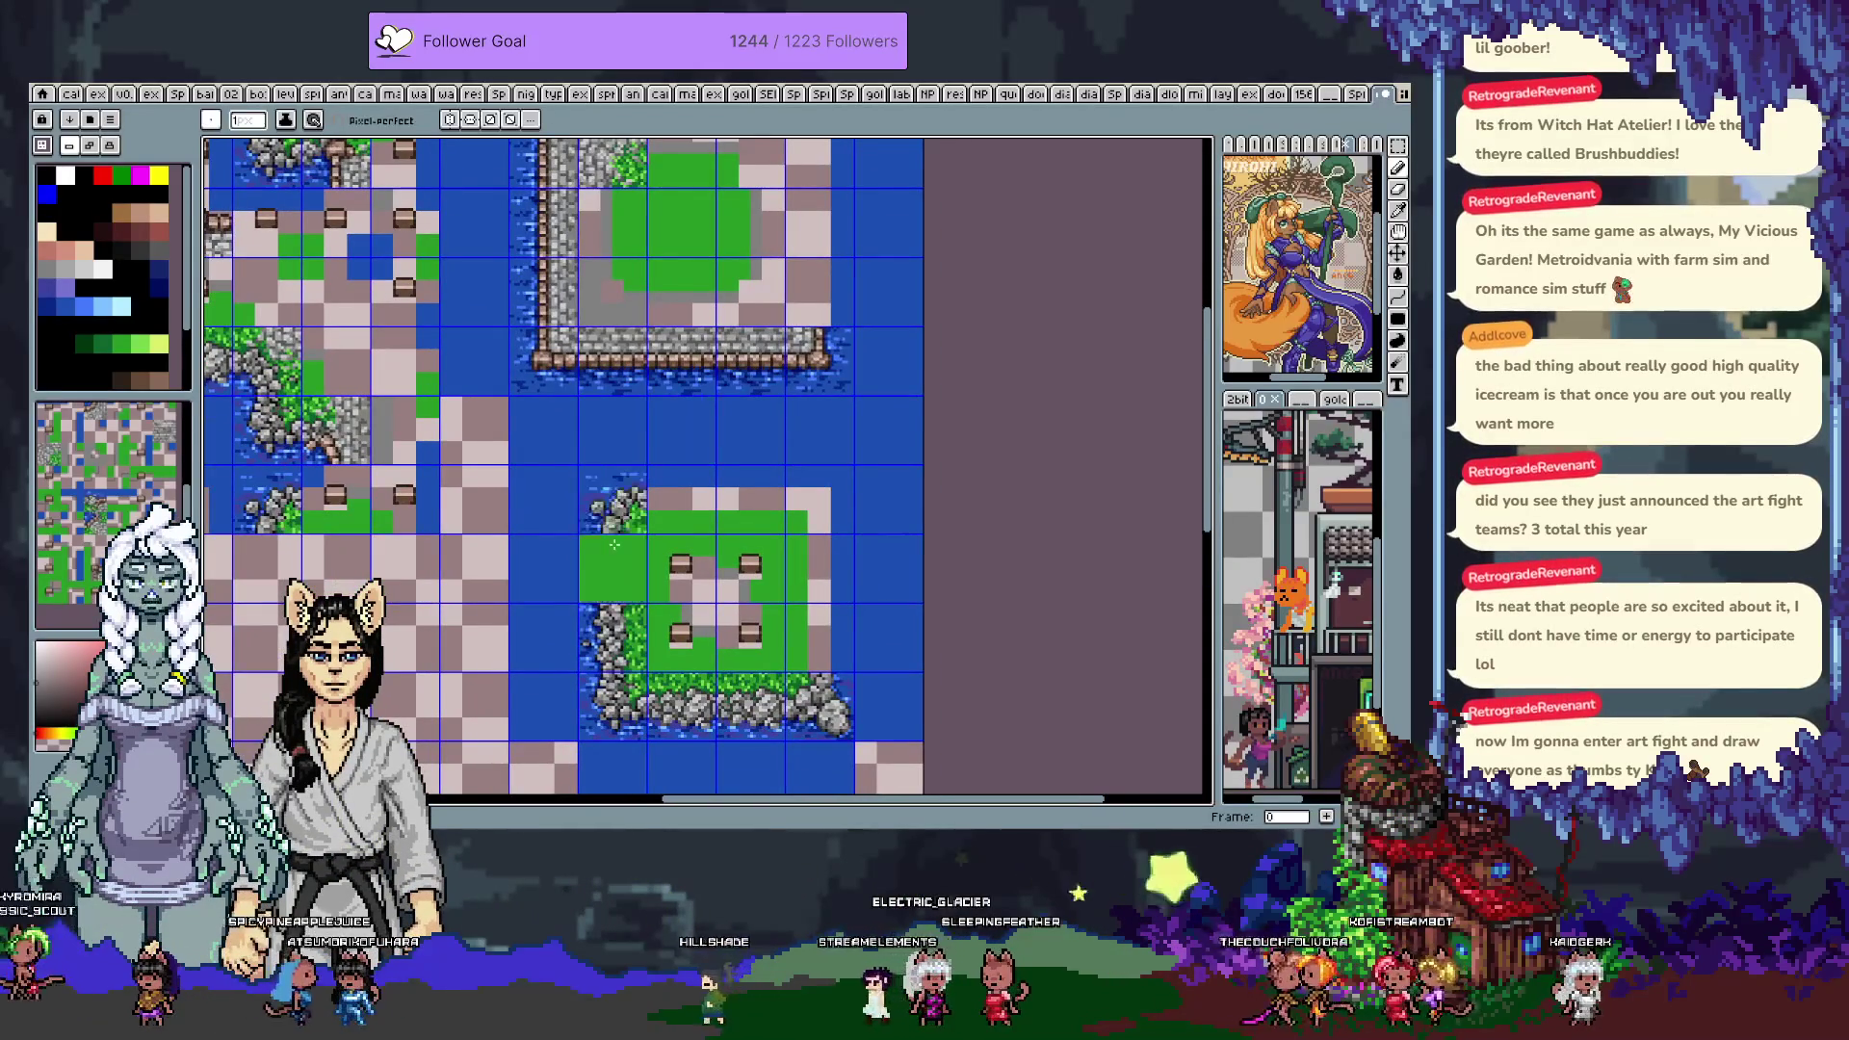
scroll(610, 536, "down", 2)
Move the island's lower part down one tile and drop the selection
key("m")
scroll(756, 427, "down", 3)
left_click_drag(913, 393, 431, 601)
left_click_drag(485, 507, 484, 576)
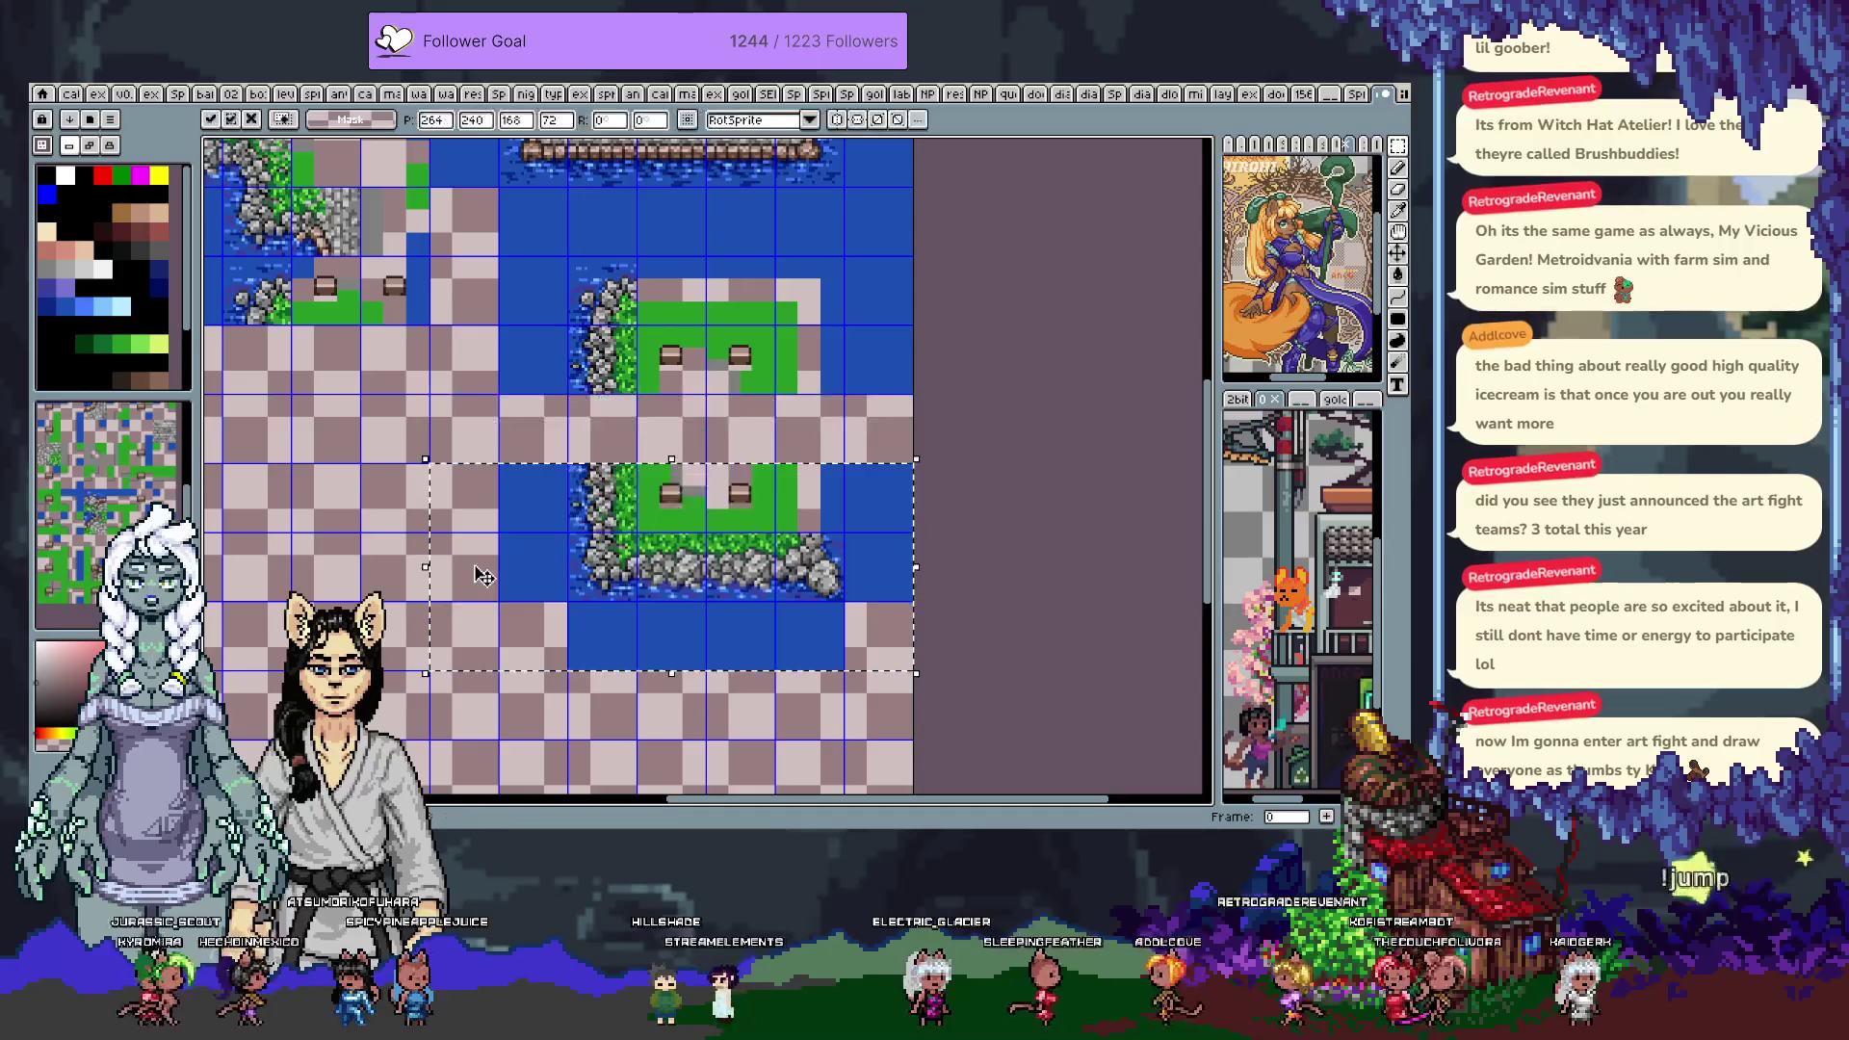
mouse_move(597, 222)
left_mouse_down()
mouse_move(519, 720)
mouse_move(525, 669)
left_mouse_up()
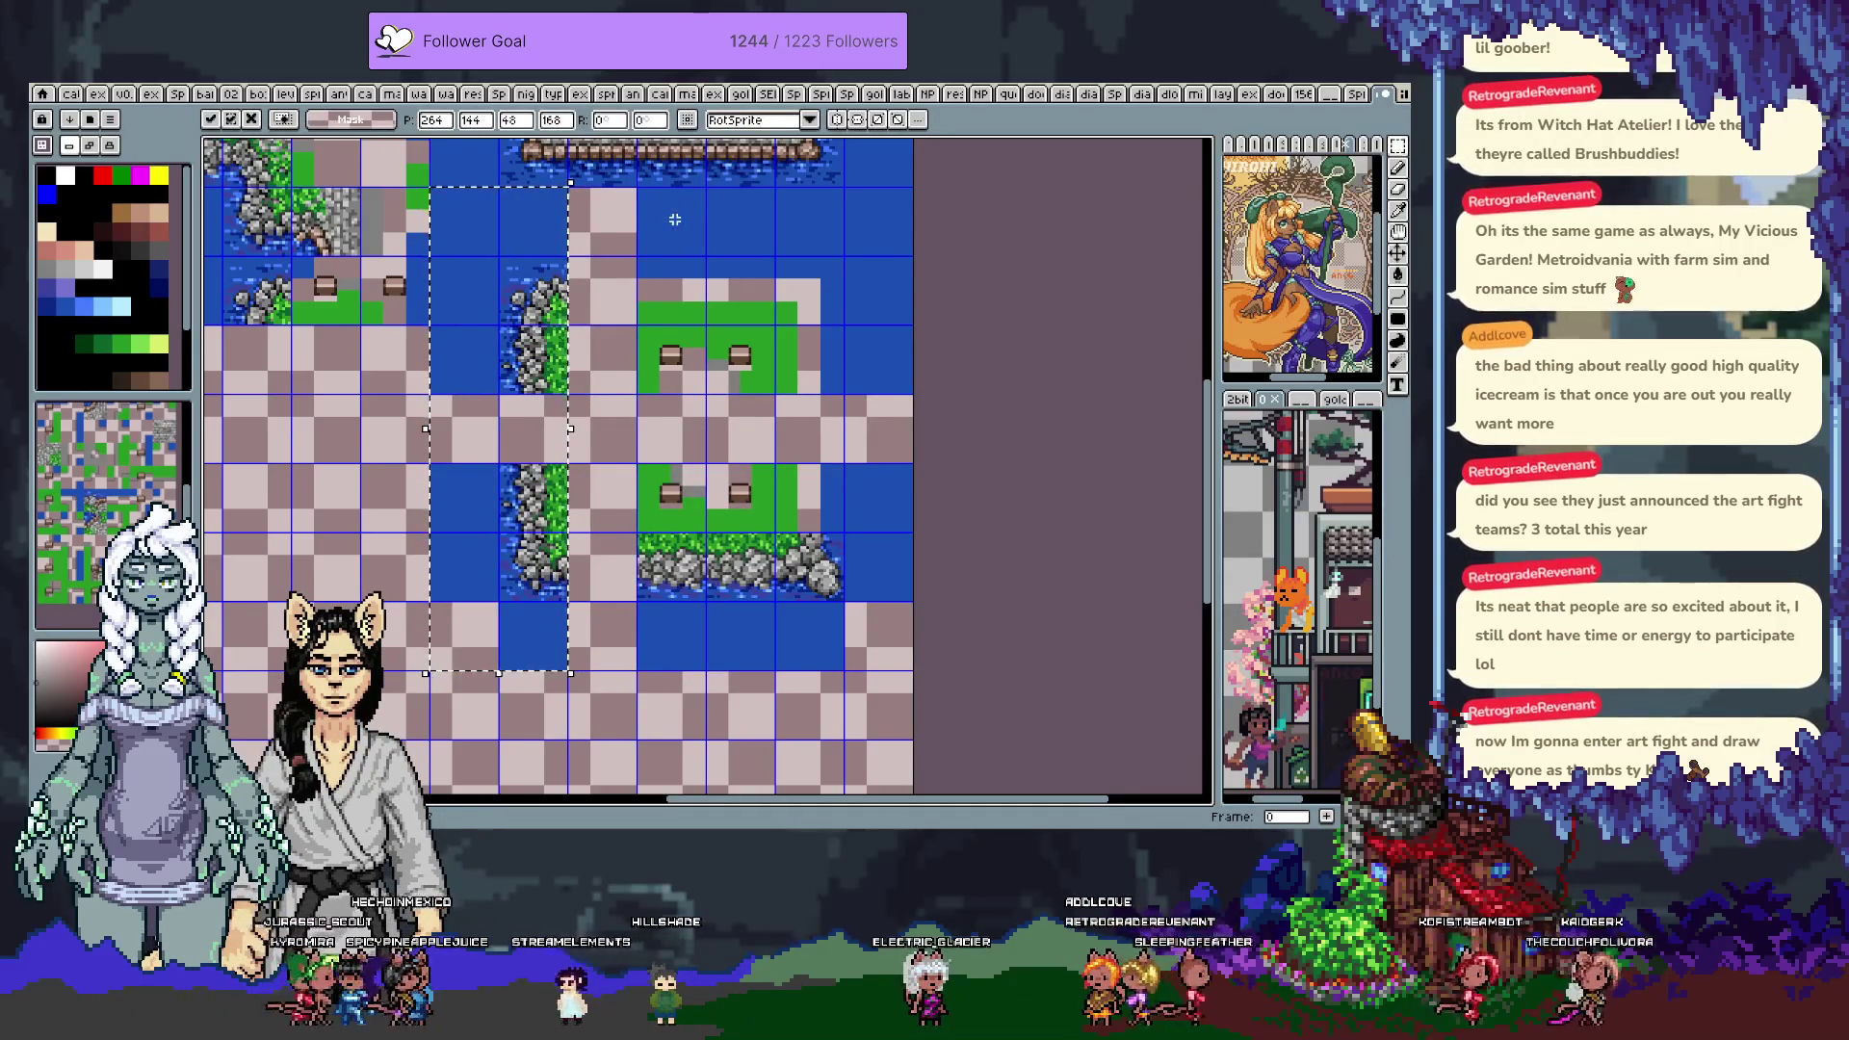
key("ctrl+d")
key("b")
Paint the left column with water and extend the rocky edge down the island's left side
left_click_drag(601, 222, 601, 604)
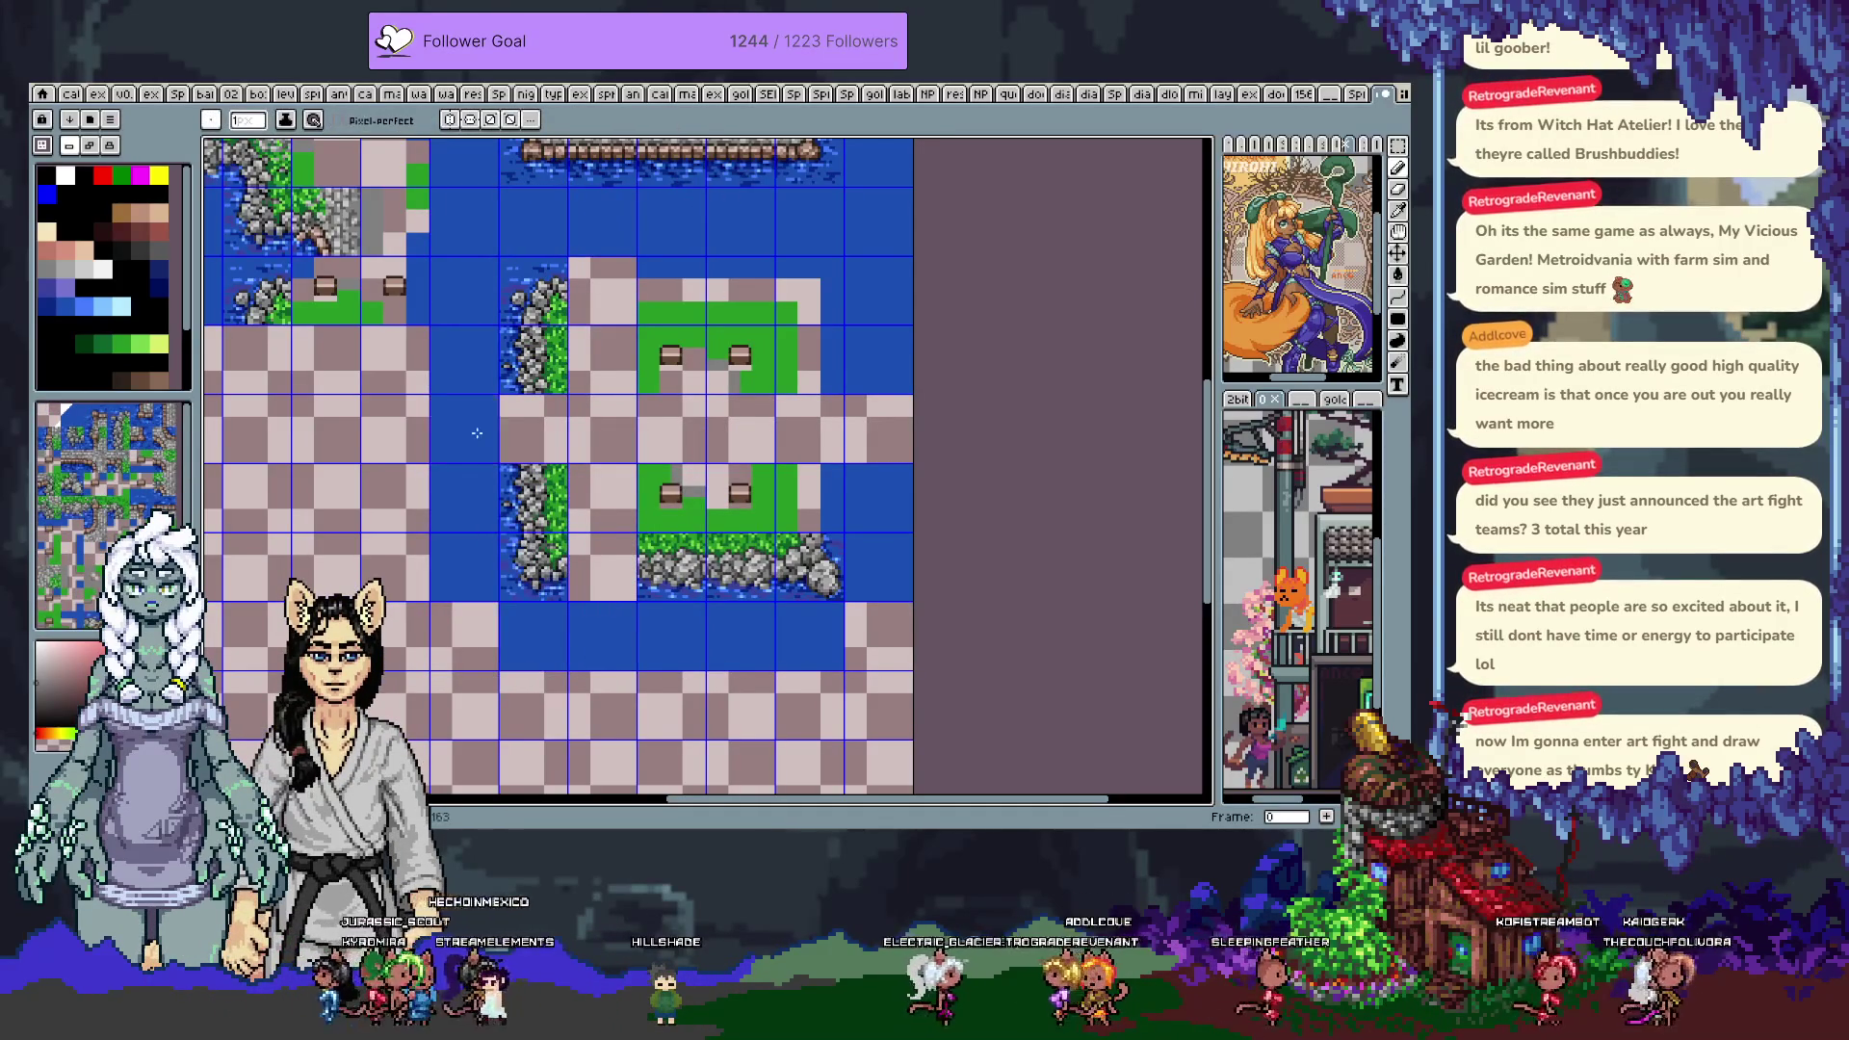
left_click(674, 568, "alt")
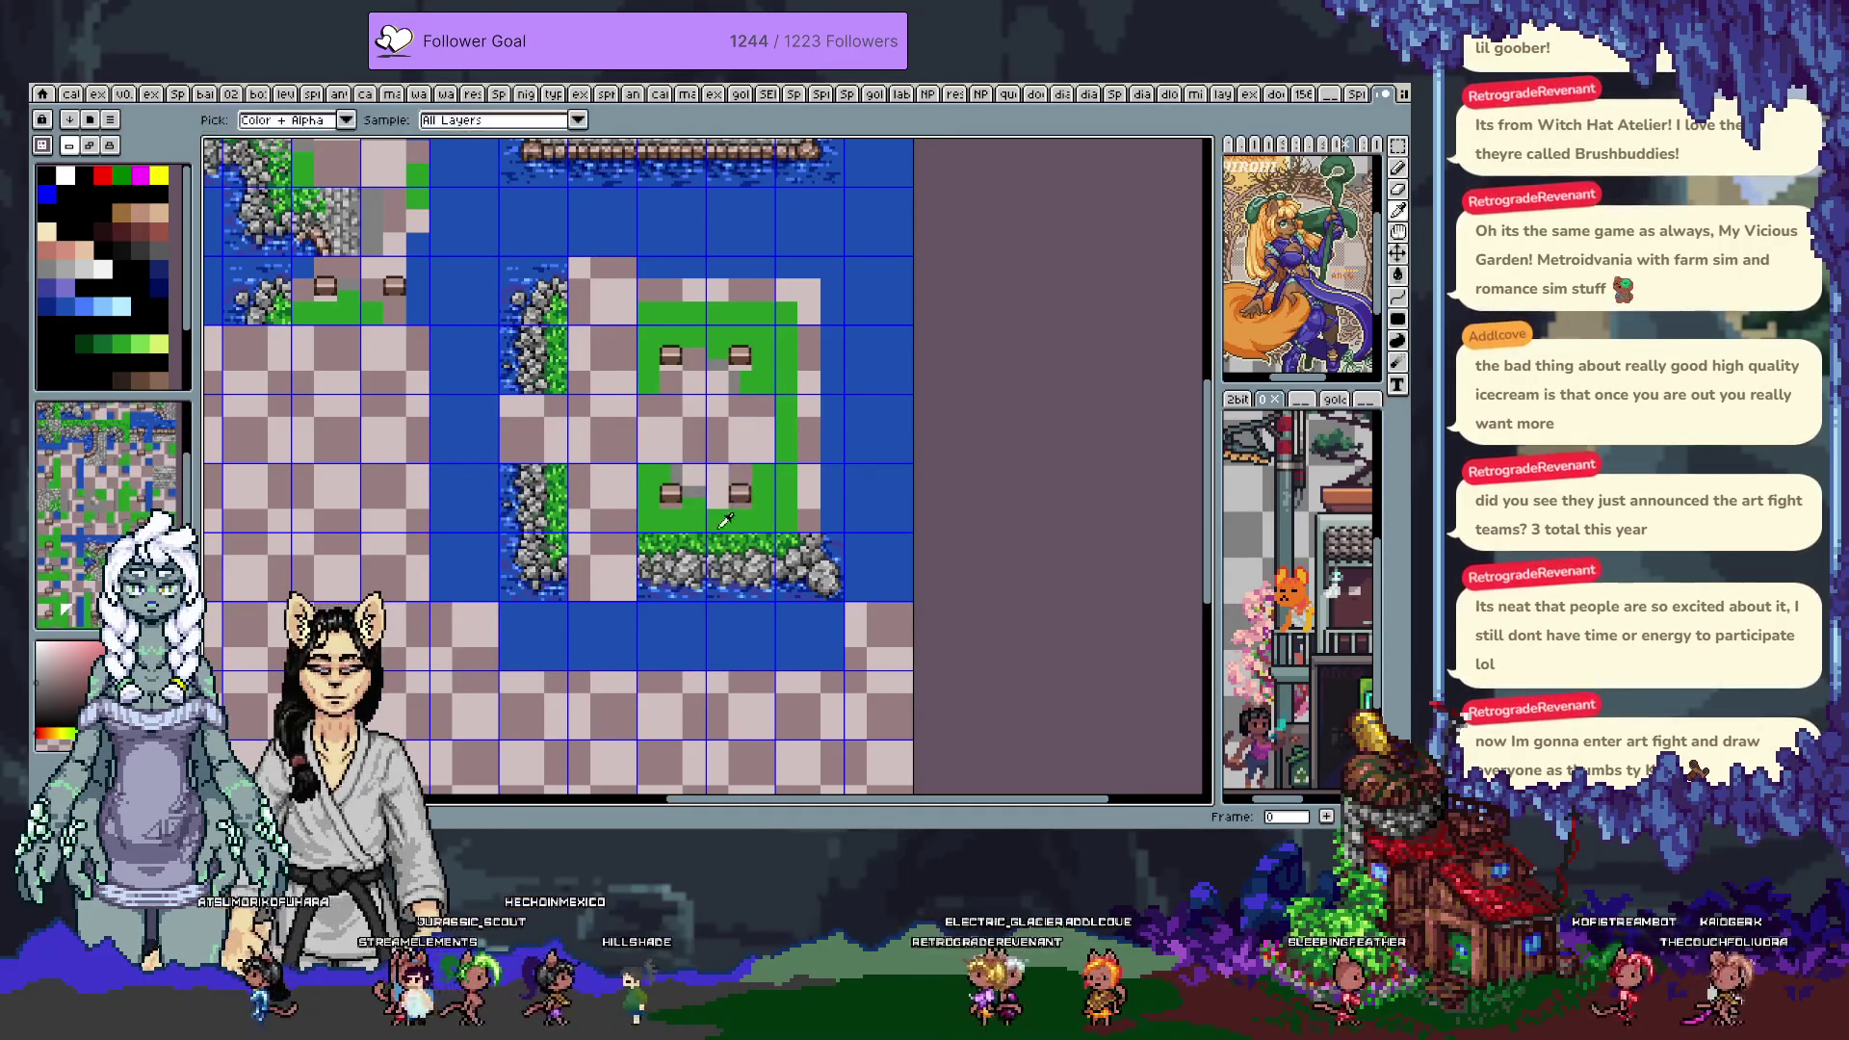
left_click(602, 568)
key("alt")
left_click(532, 429)
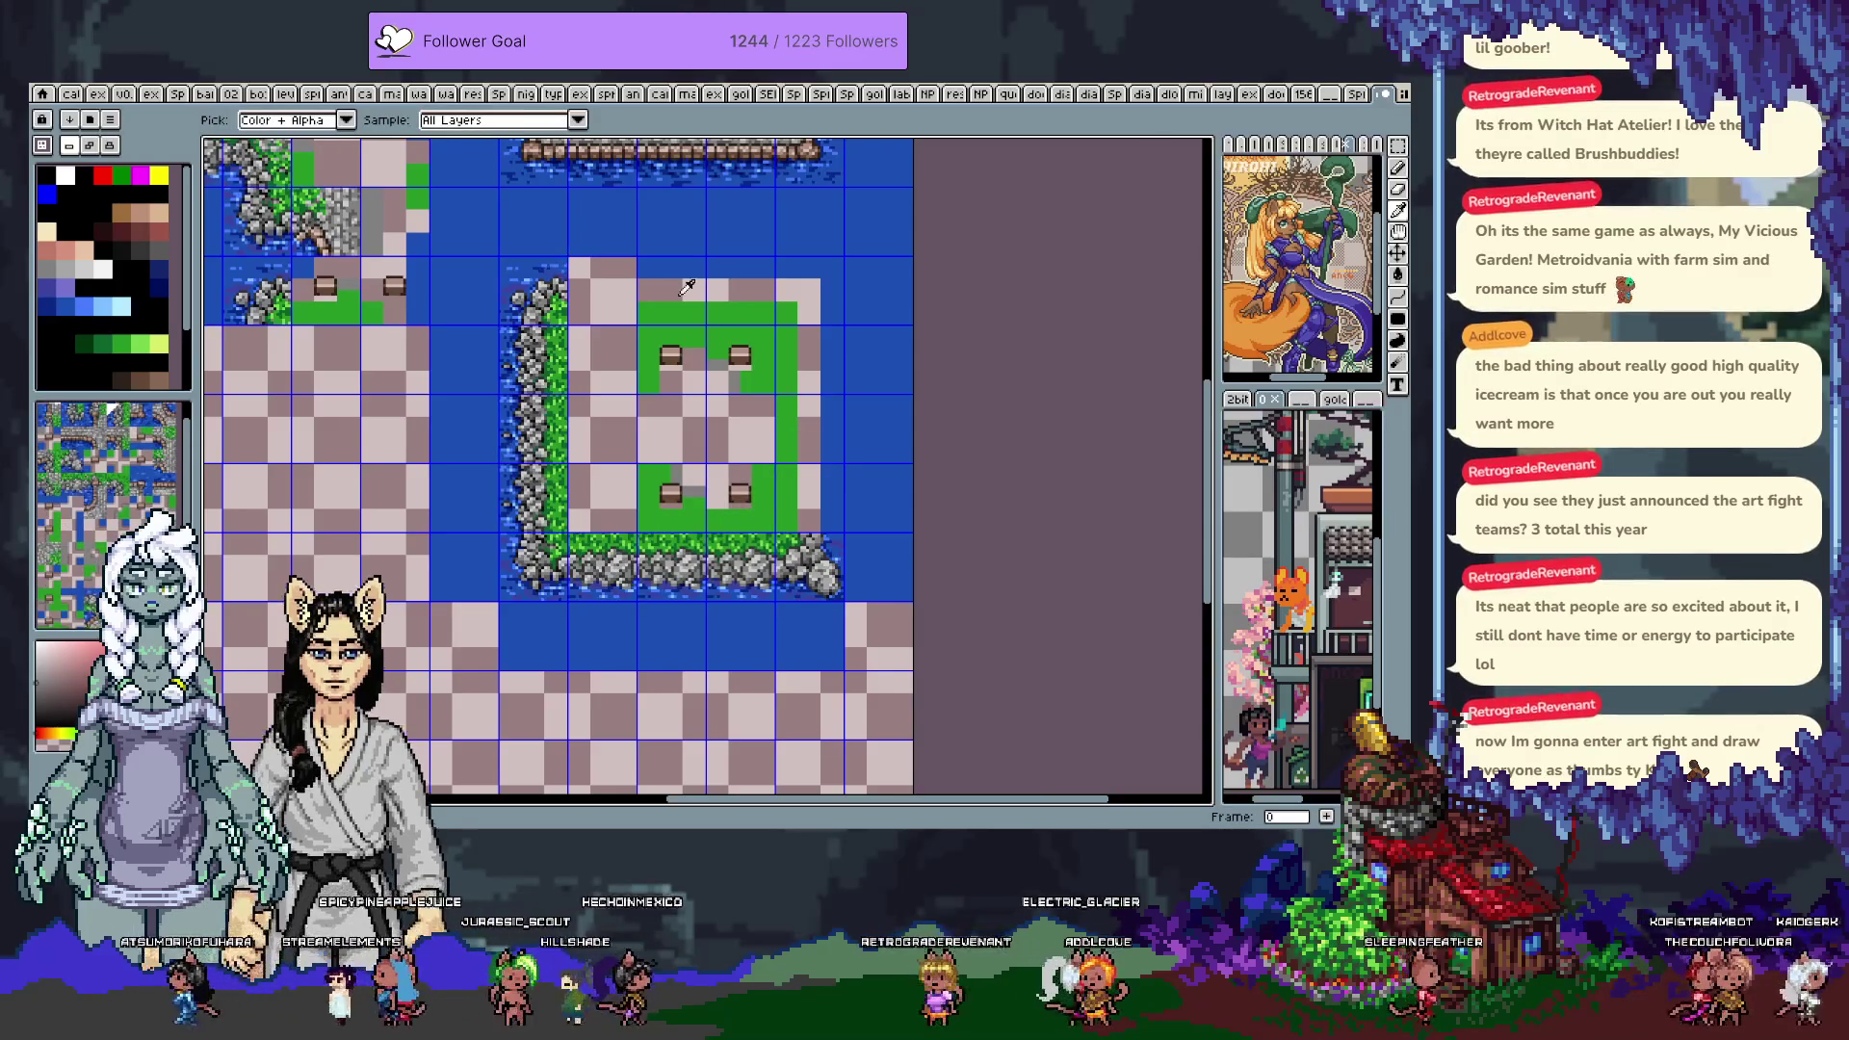
left_click(649, 279, "alt")
left_click(609, 308)
Place chest tiles in the island's middle and lower rows, removing the extra middle chest
left_click(740, 355, "alt")
left_click(670, 355)
left_click(602, 356)
left_click(665, 488, "alt")
left_click(624, 493)
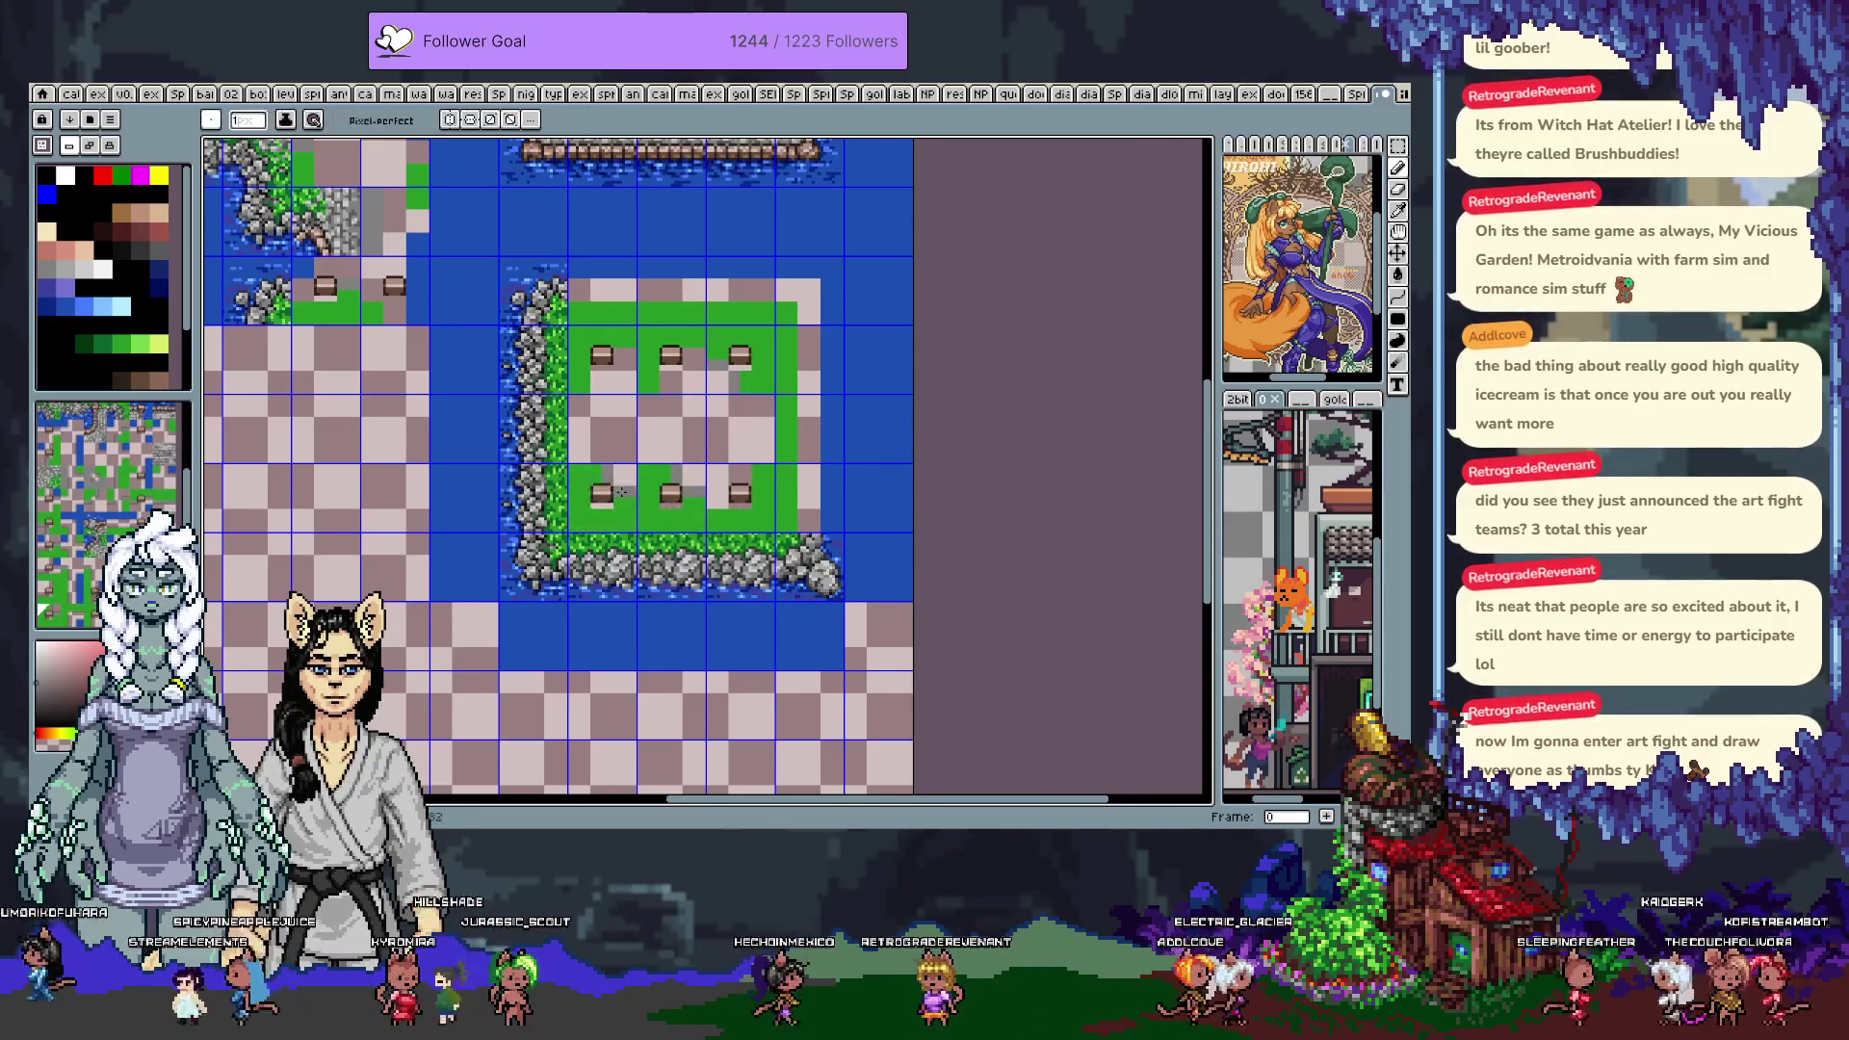
right_click(678, 367)
Place a stone tile at the square's centre and add grass edges on its left and right sides
left_click_drag(263, 400, 273, 484)
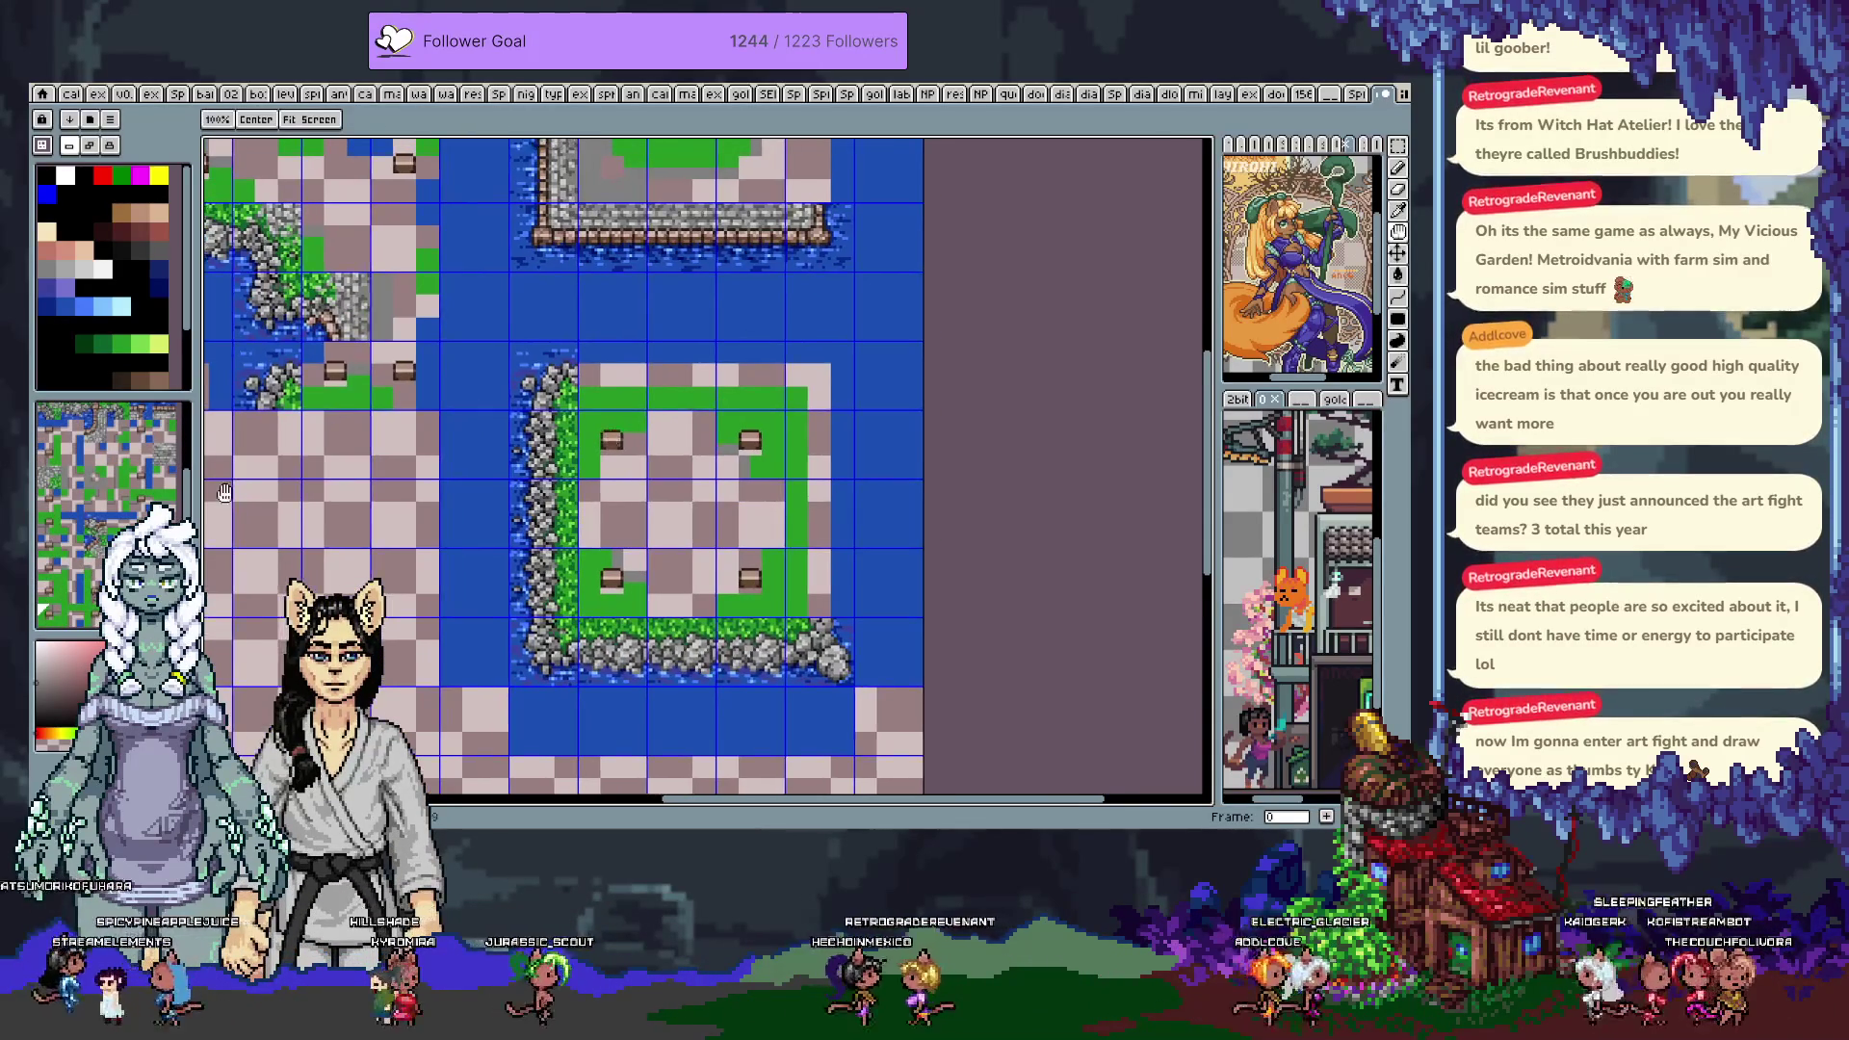
left_click(681, 515)
left_click_drag(682, 514, 630, 620)
left_click(713, 196, "alt")
left_click_drag(561, 551, 562, 619)
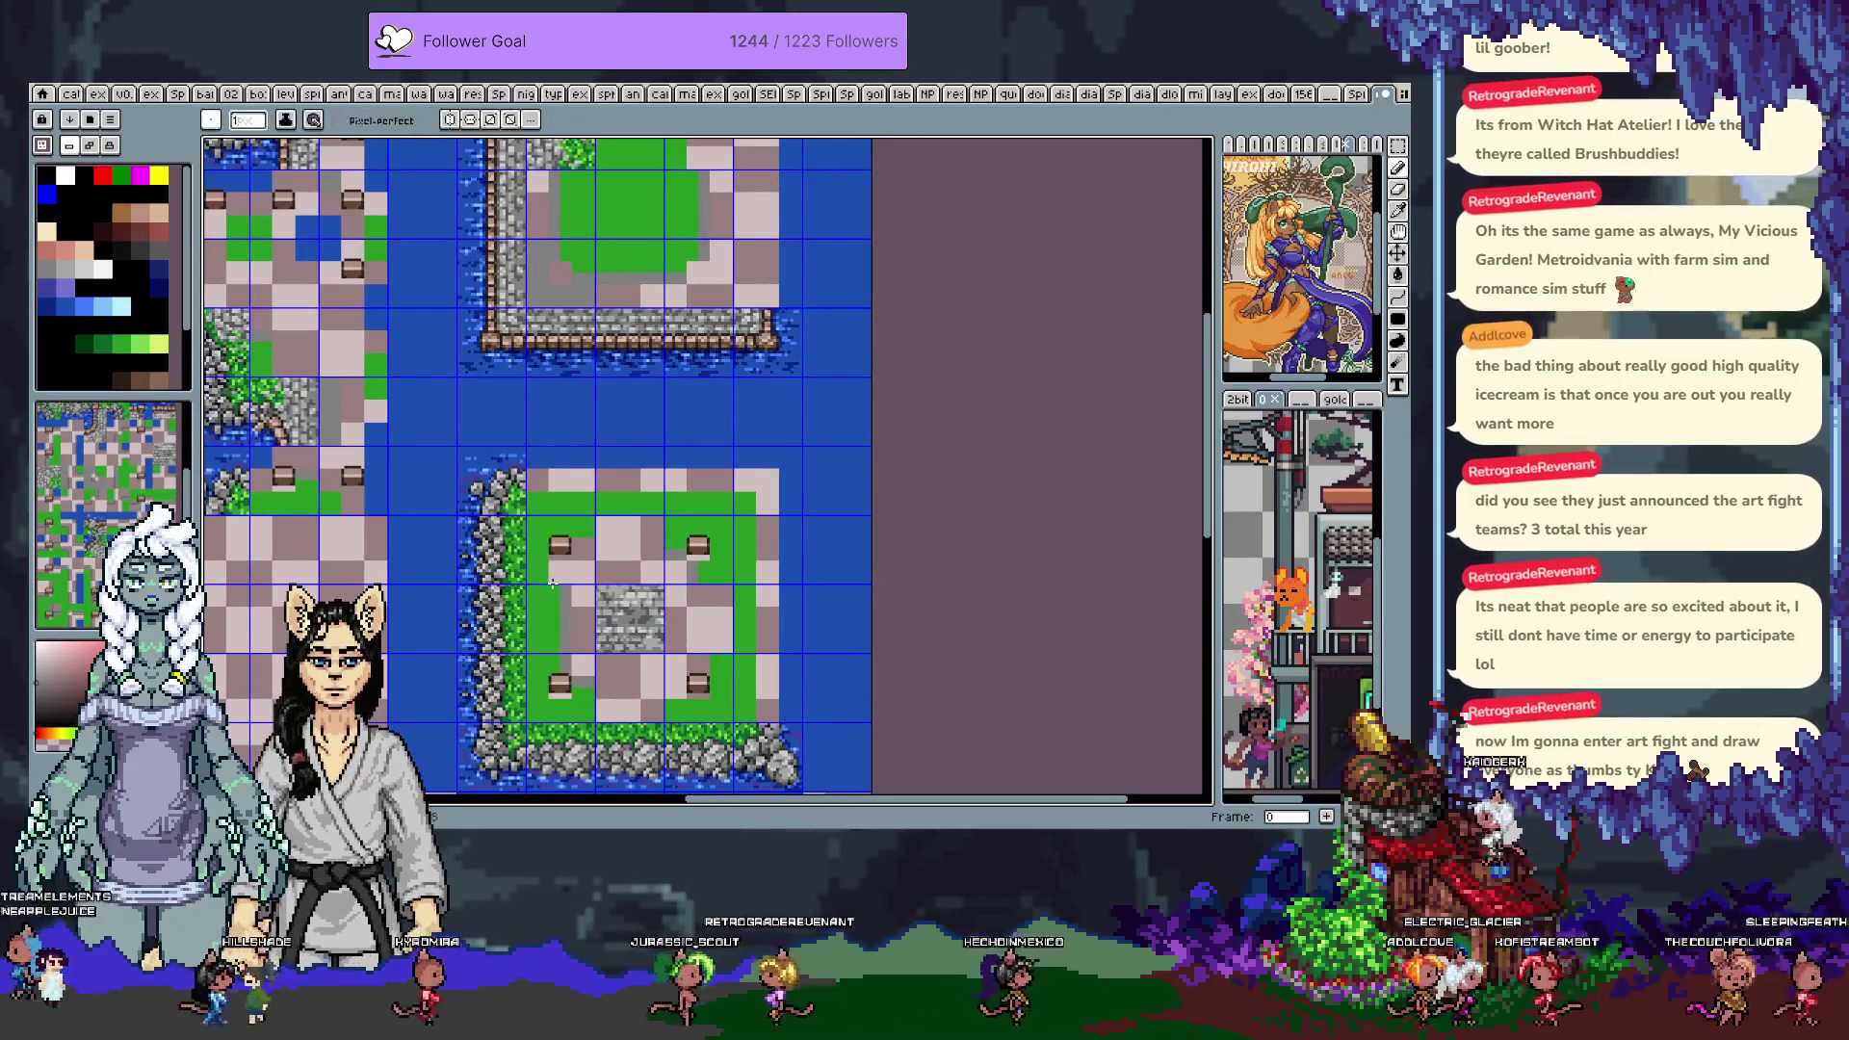
left_click(598, 193, "alt")
left_click(681, 593)
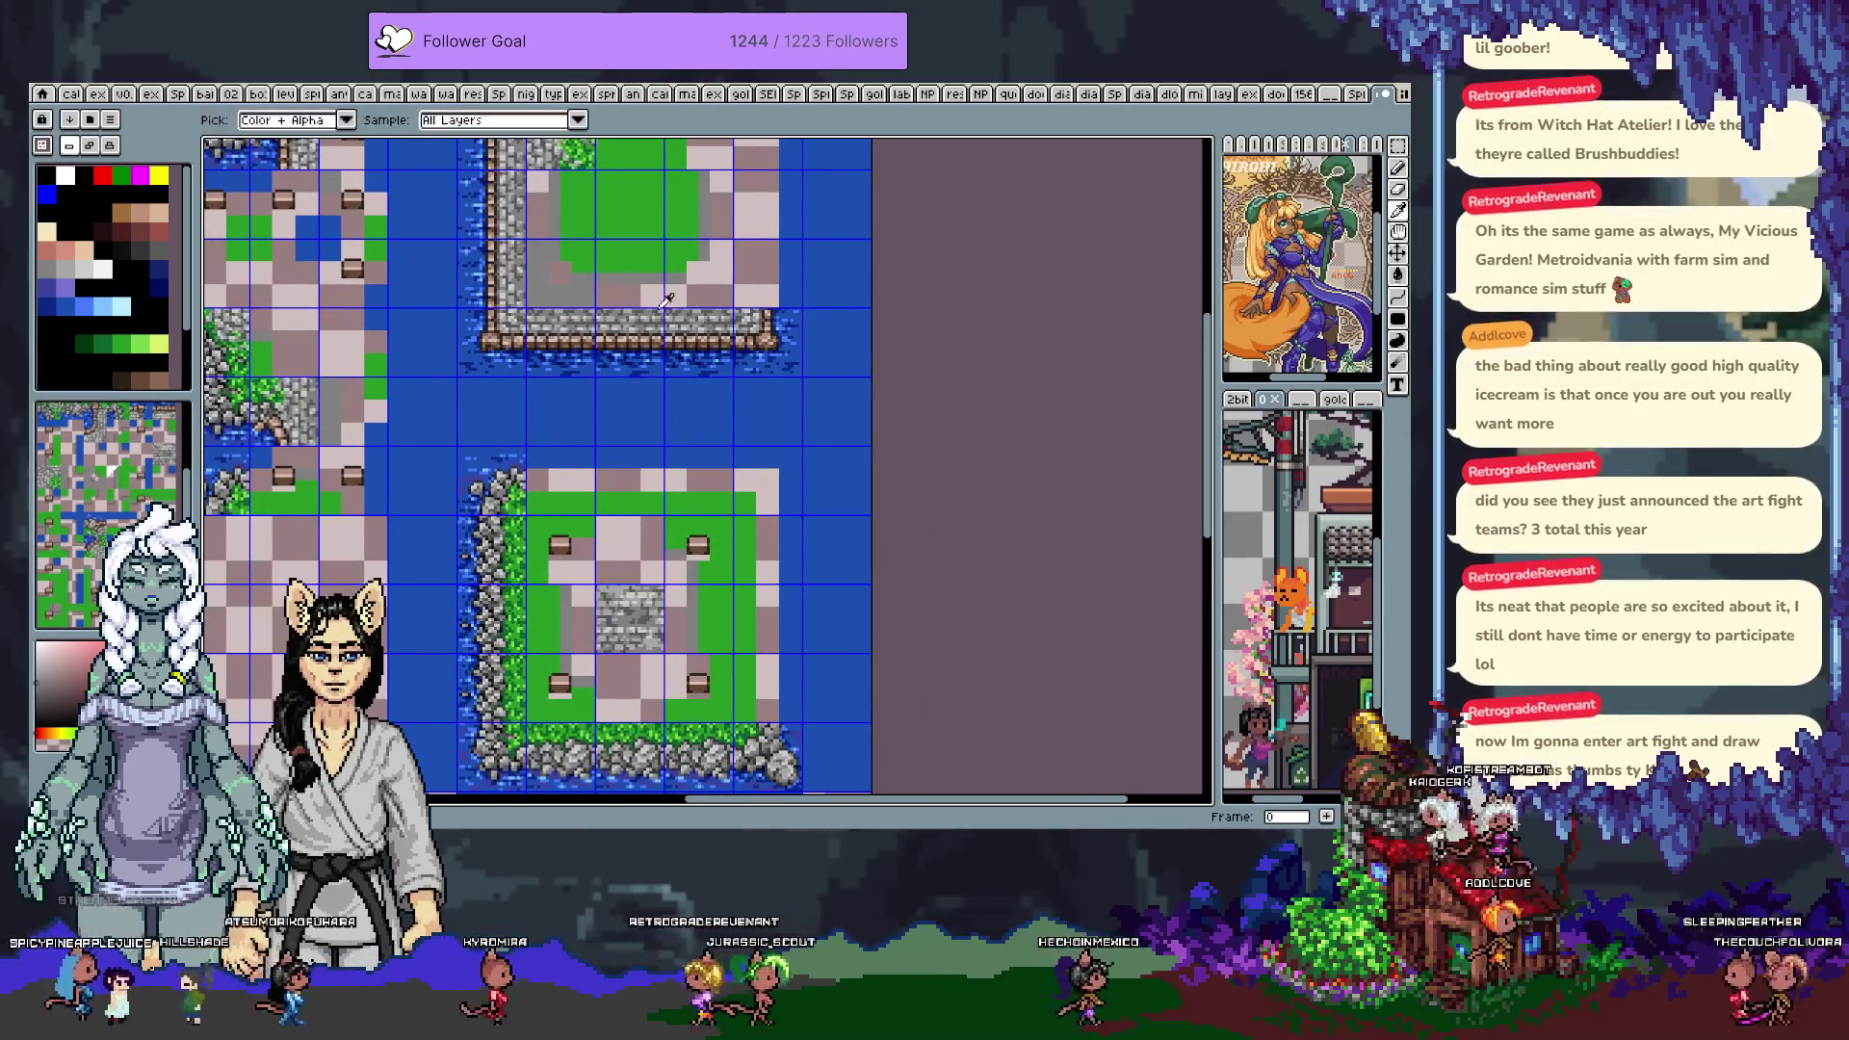
Replace the centre stone with the grass-and-pink tile
left_click(629, 222, "alt")
left_click(602, 640)
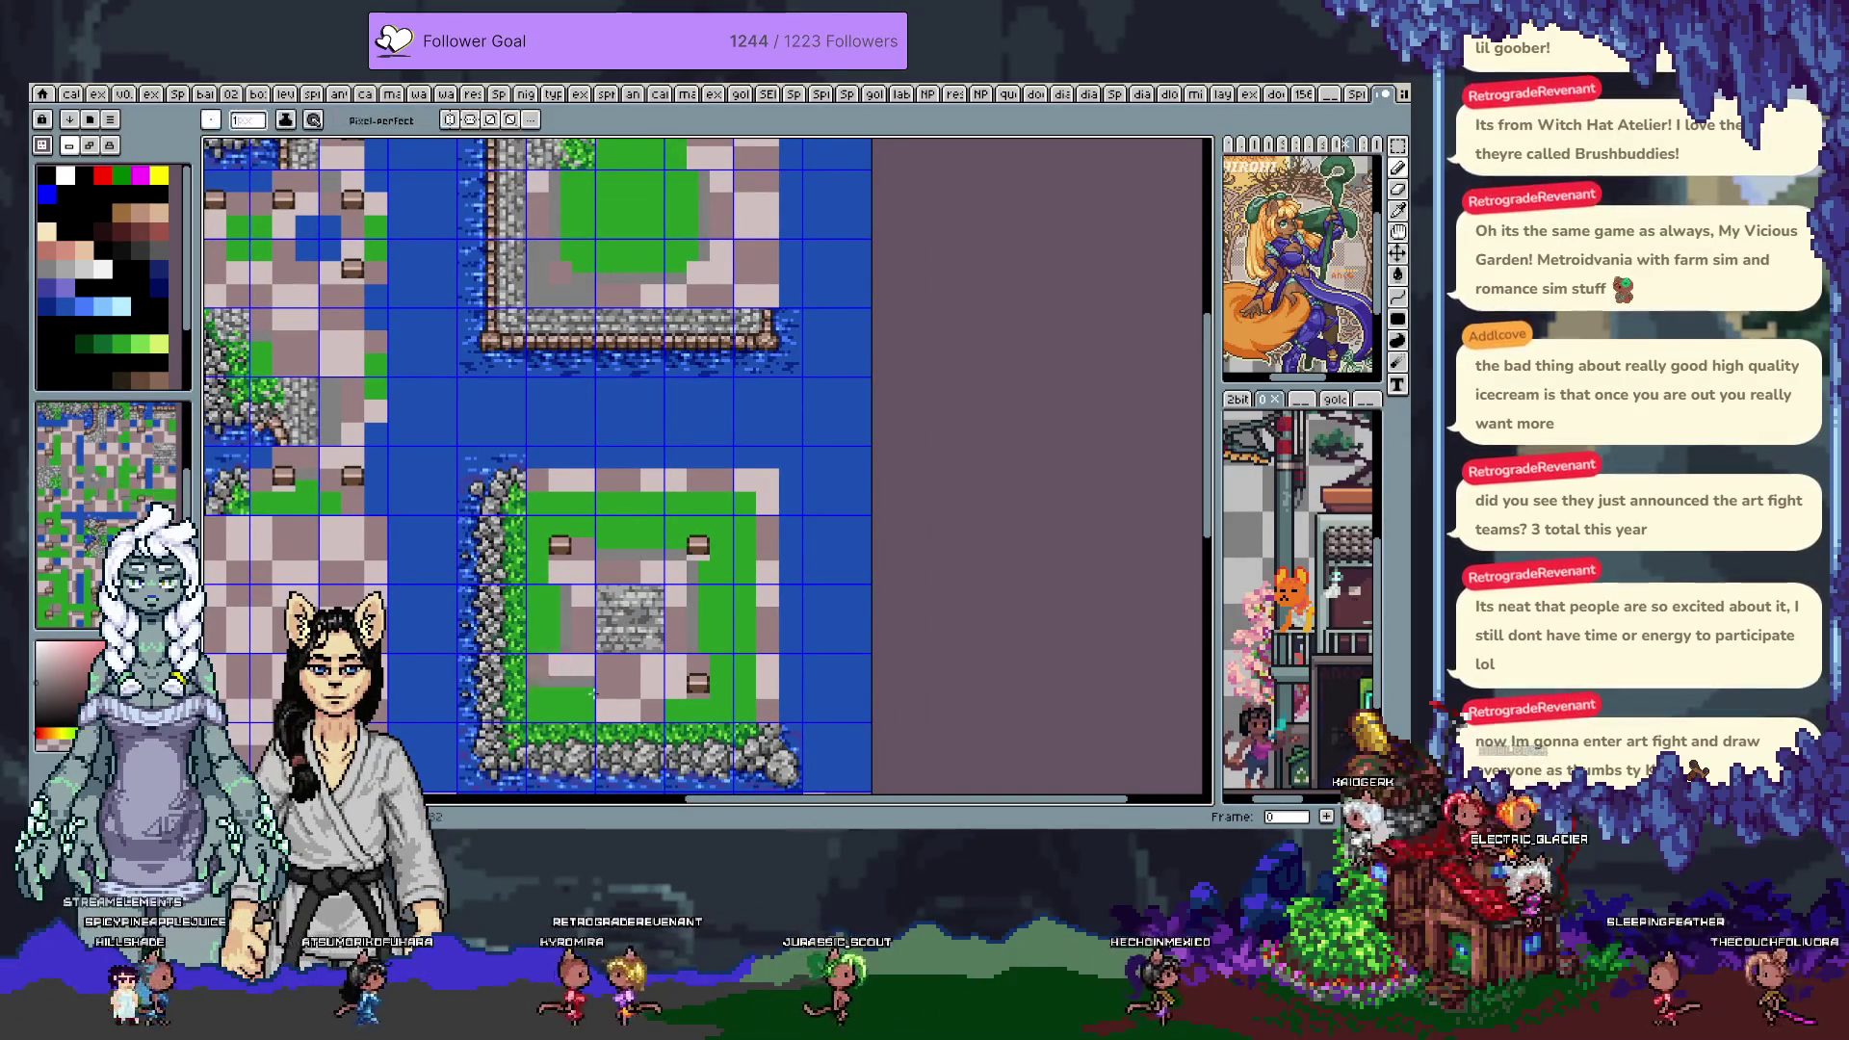
left_click_drag(811, 482, 932, 414)
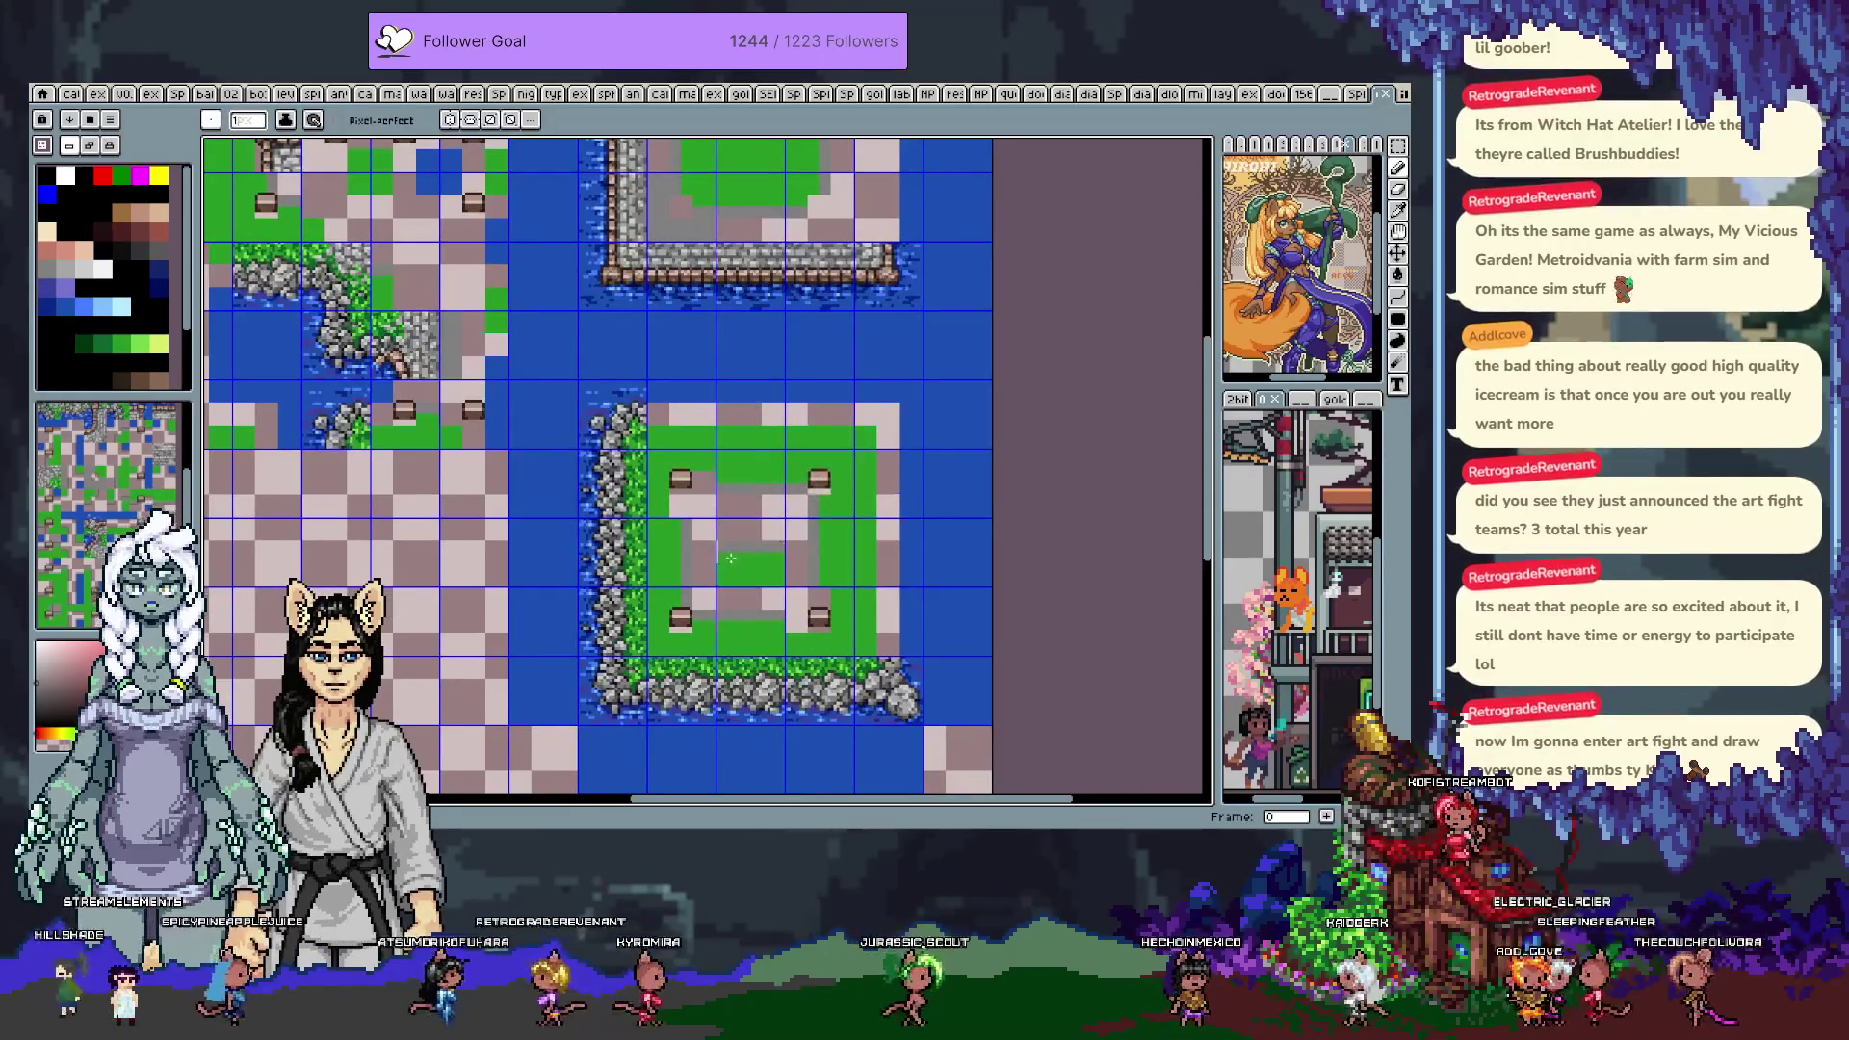
Marquee-select the stray tiles below the island and delete them
scroll(740, 559, "down", 2)
scroll(674, 540, "up", 1)
scroll(598, 506, "down", 1)
scroll(596, 506, "up", 2)
left_click_drag(582, 475, 389, 455)
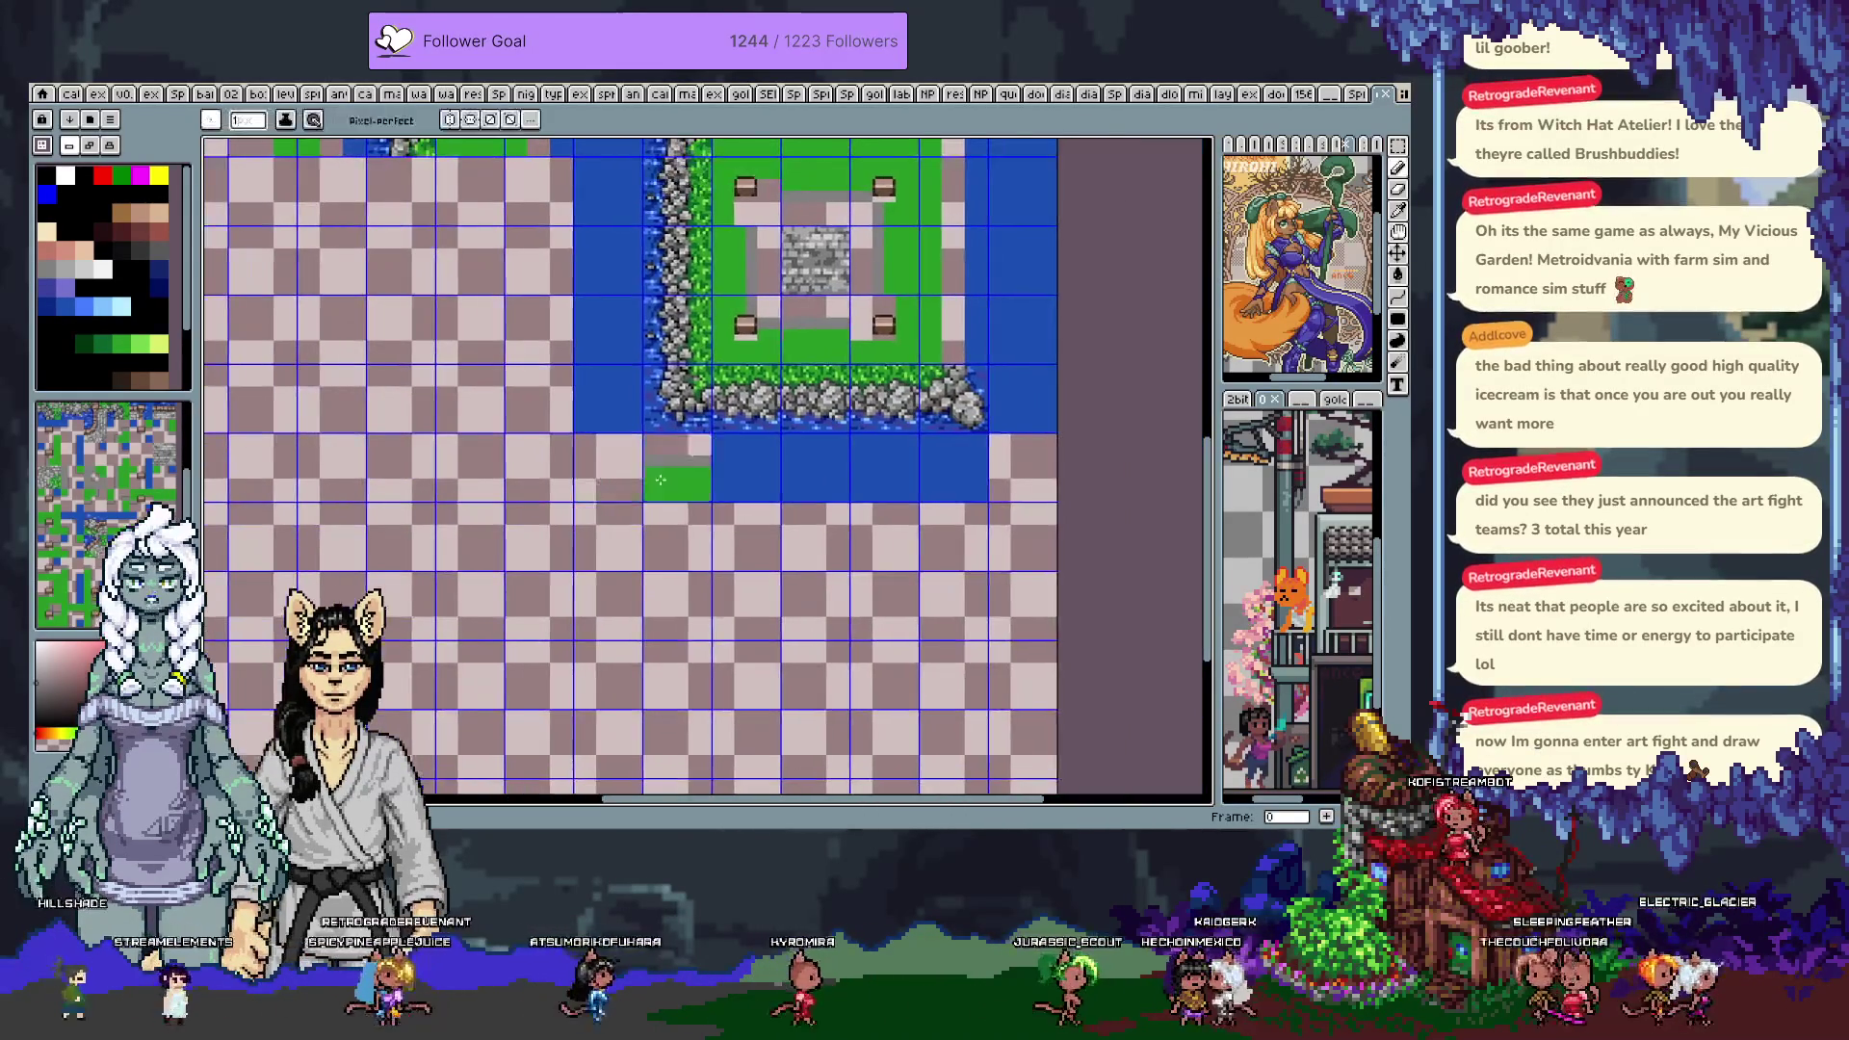
key("m")
left_click_drag(785, 371, 816, 486)
key("ctrl+t")
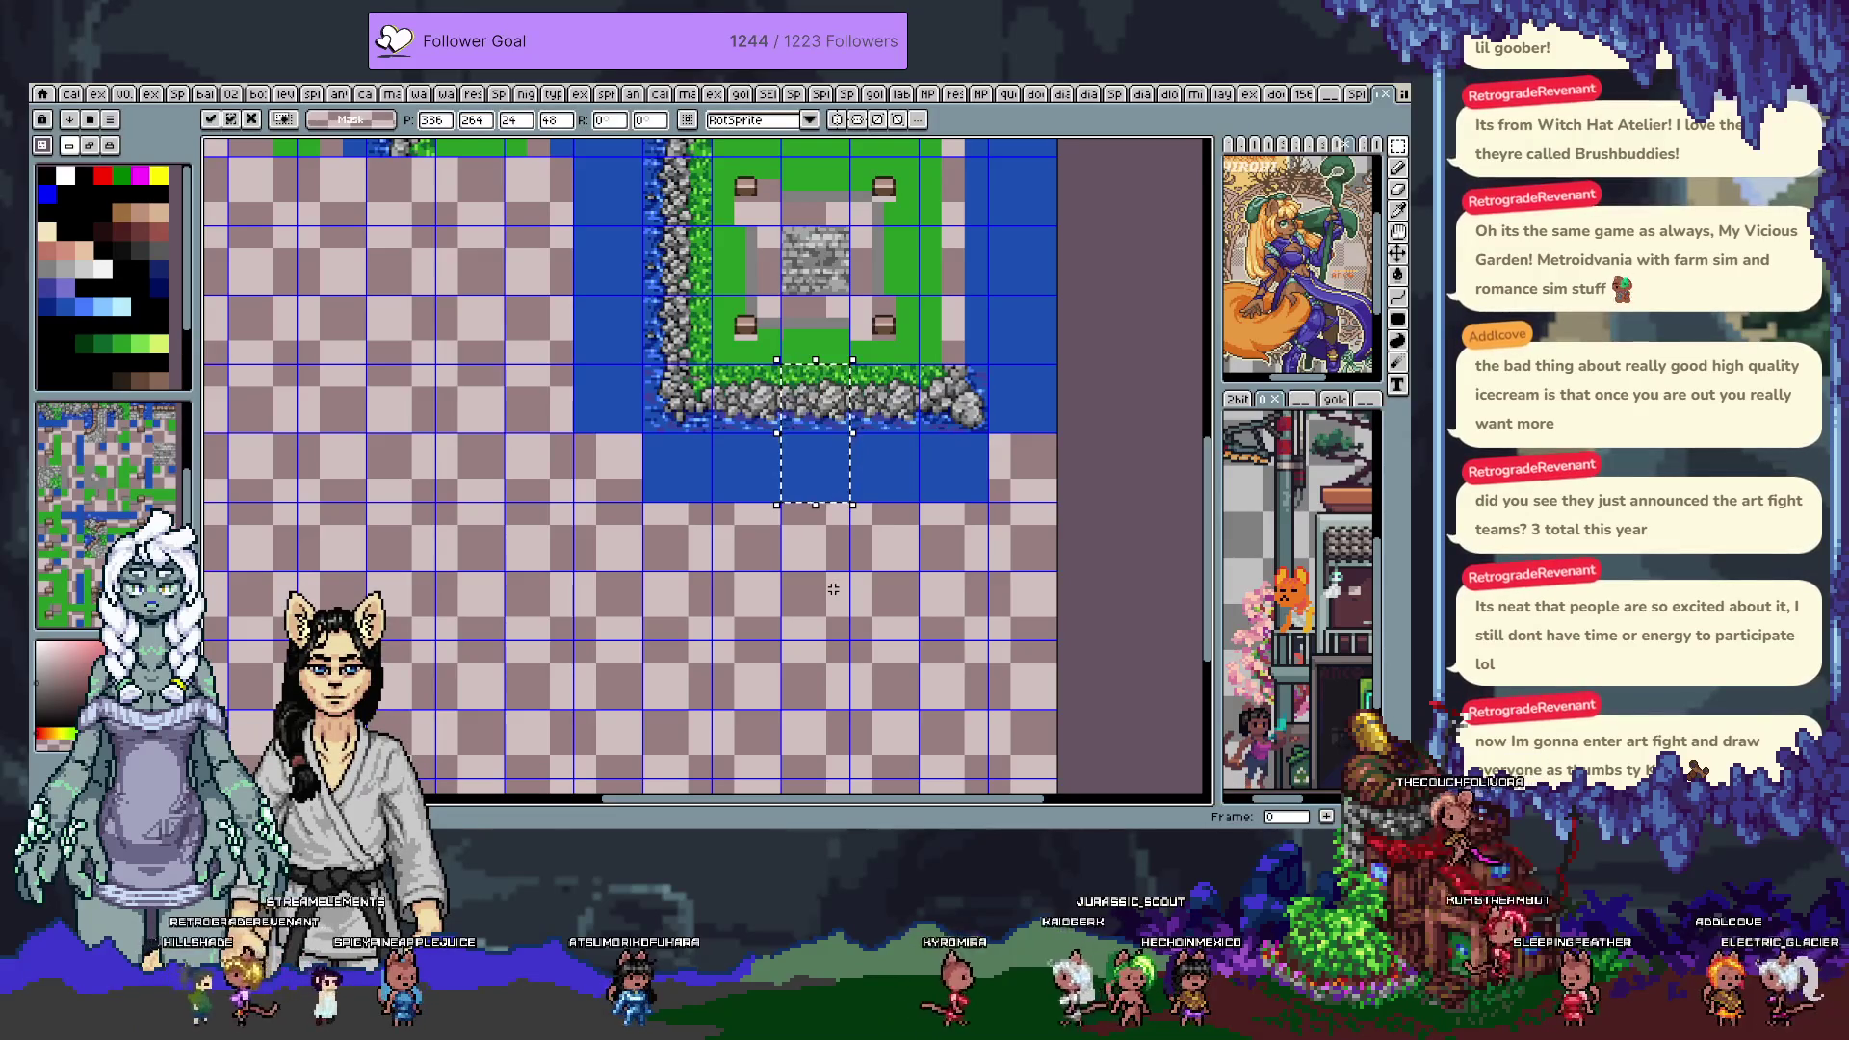
key("Return")
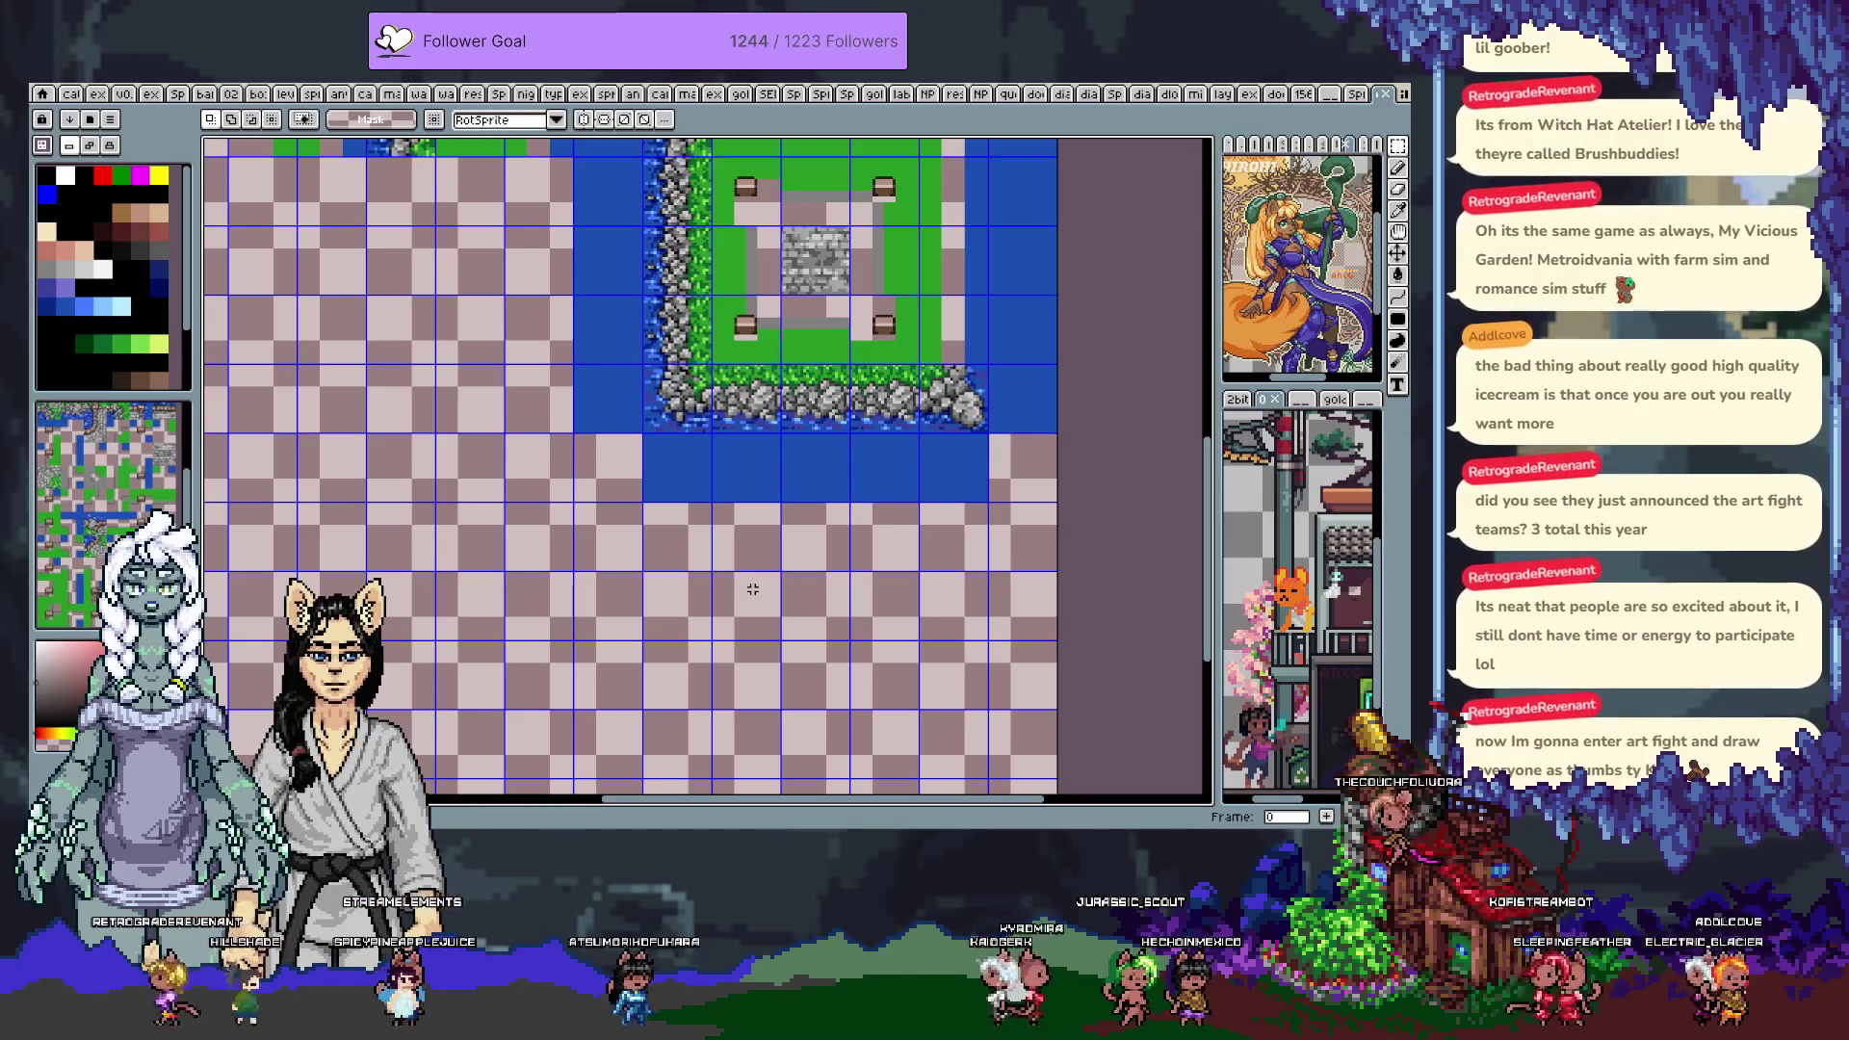
Pan up to the castle, then jump to frame 6 holding the tileset
mouse_move(814, 290)
left_mouse_down()
mouse_move(778, 402)
mouse_move(817, 559)
mouse_move(830, 320)
mouse_move(823, 565)
left_mouse_up()
mouse_move(788, 424)
left_mouse_down()
mouse_move(824, 471)
mouse_move(819, 597)
mouse_move(812, 497)
left_mouse_up()
mouse_move(747, 395)
left_mouse_down()
mouse_move(743, 569)
mouse_move(731, 523)
left_mouse_up()
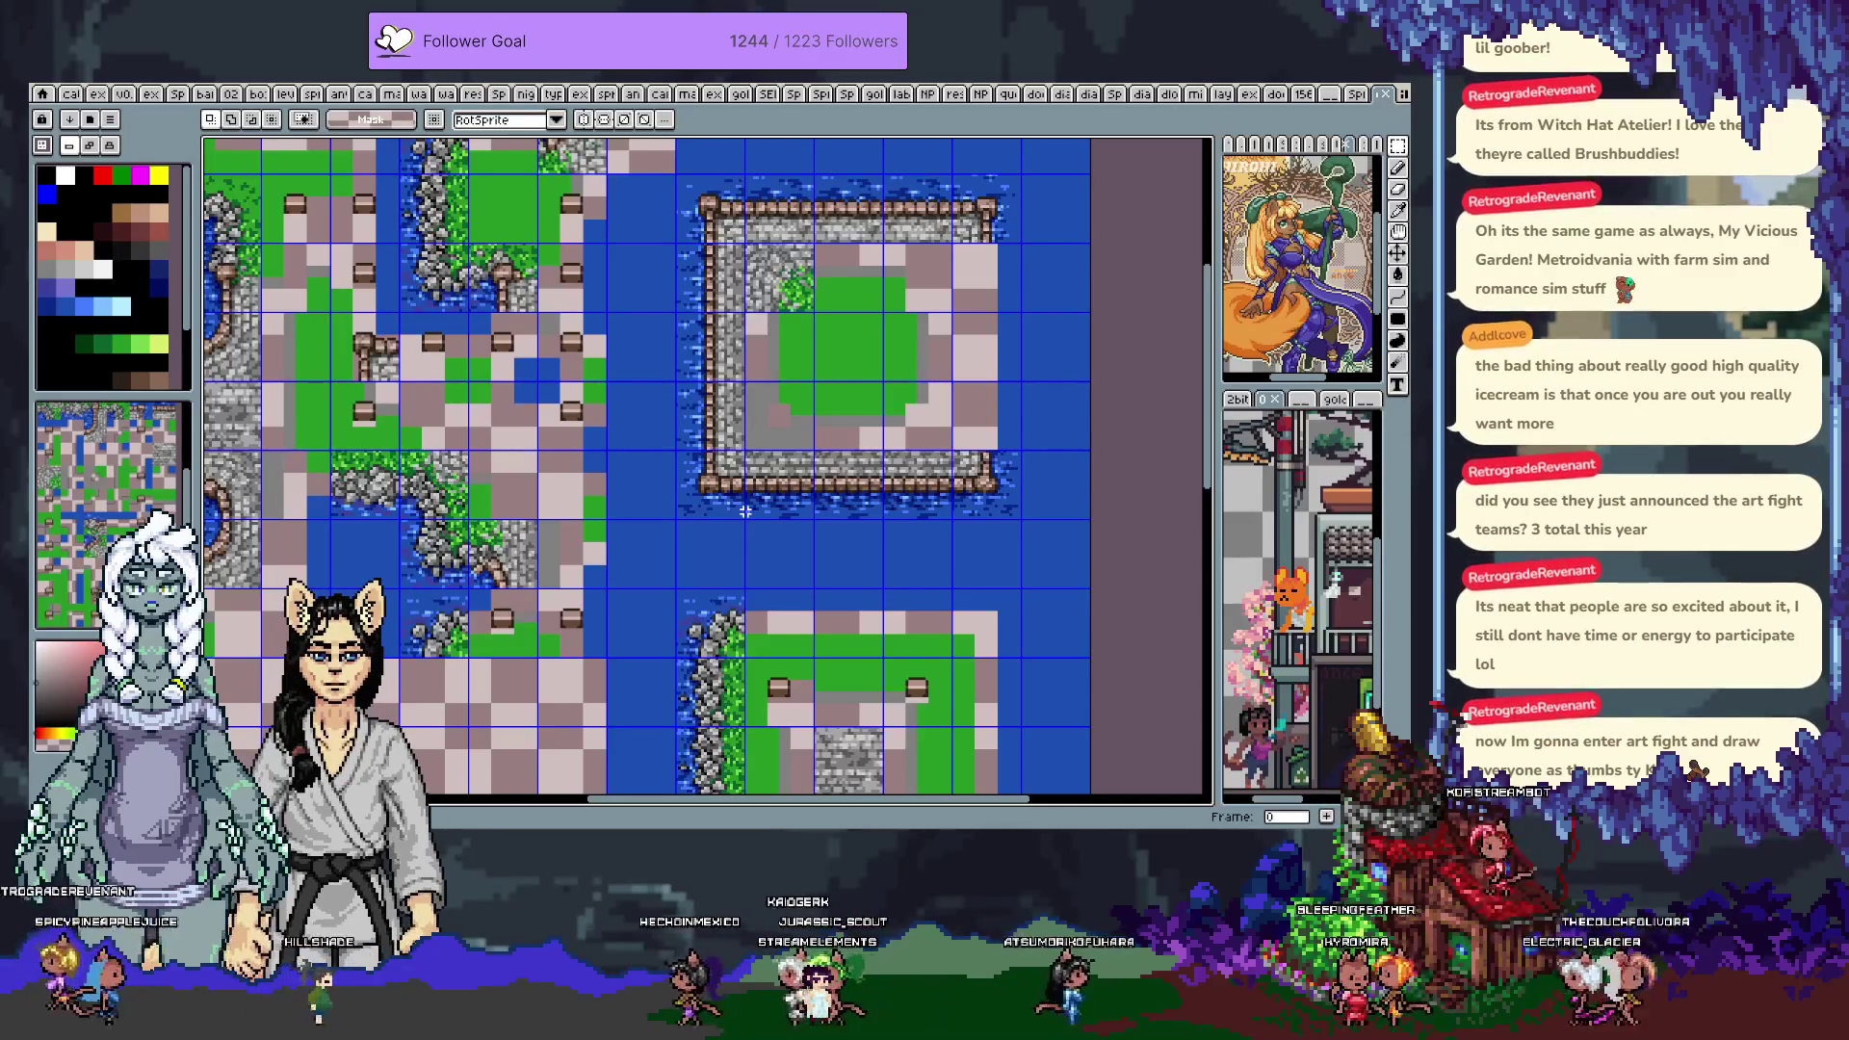
key("End")
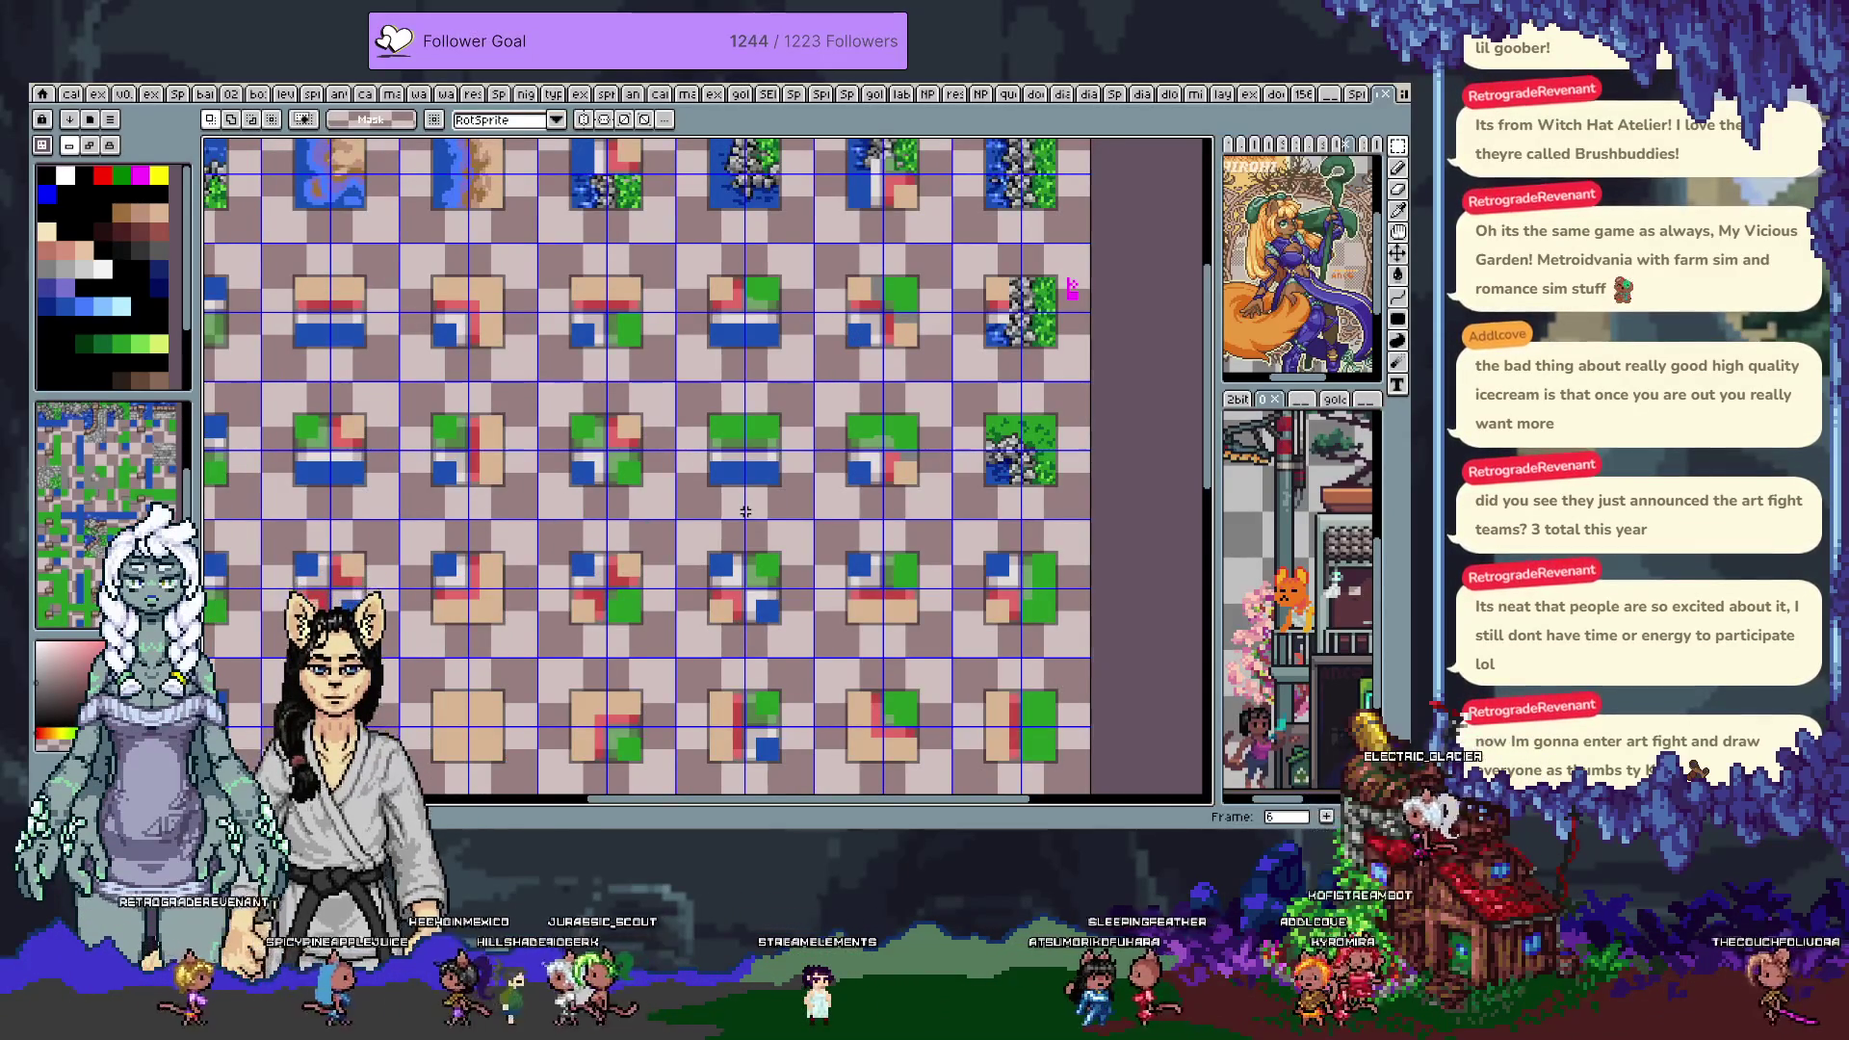
Go back to the tileset's frame 4 and delete the selected area around the red and green tile
scroll(821, 407, "down", 2)
key("Left")
key("Left")
key("Left")
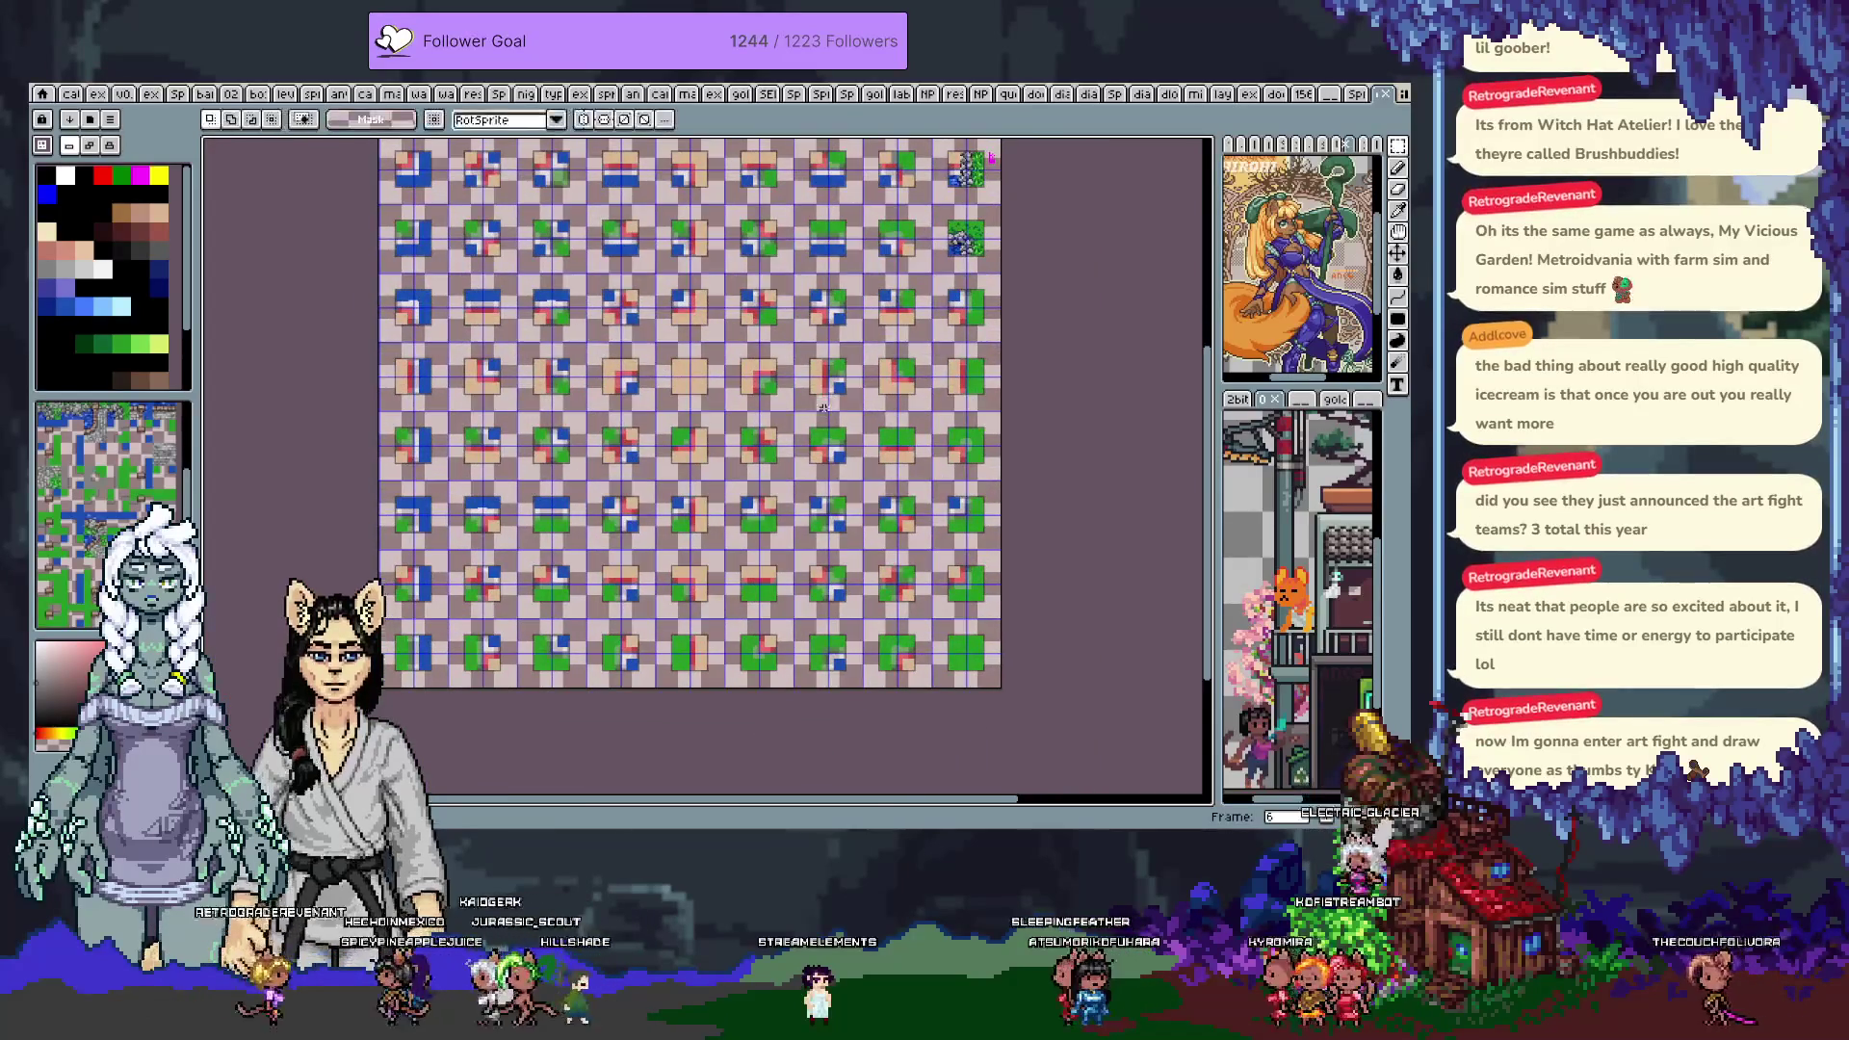
key("Right")
key("Right")
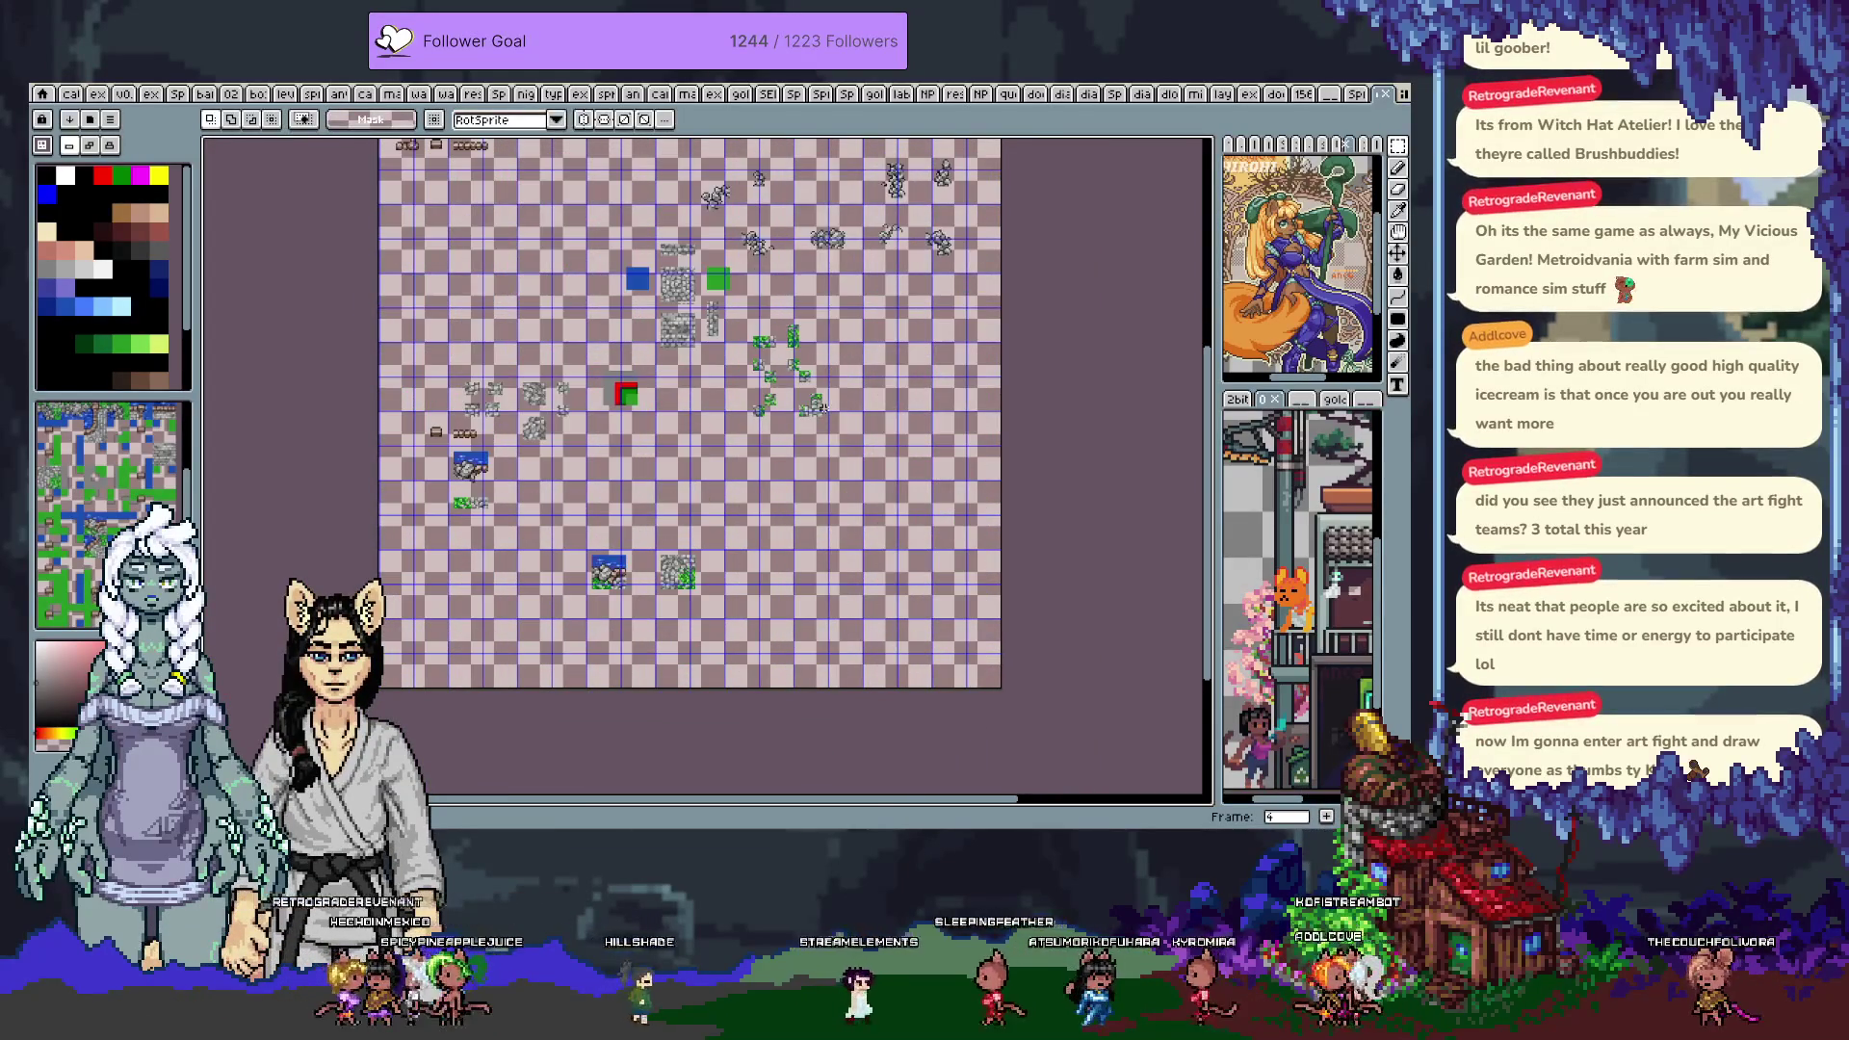
scroll(631, 390, "up", 2)
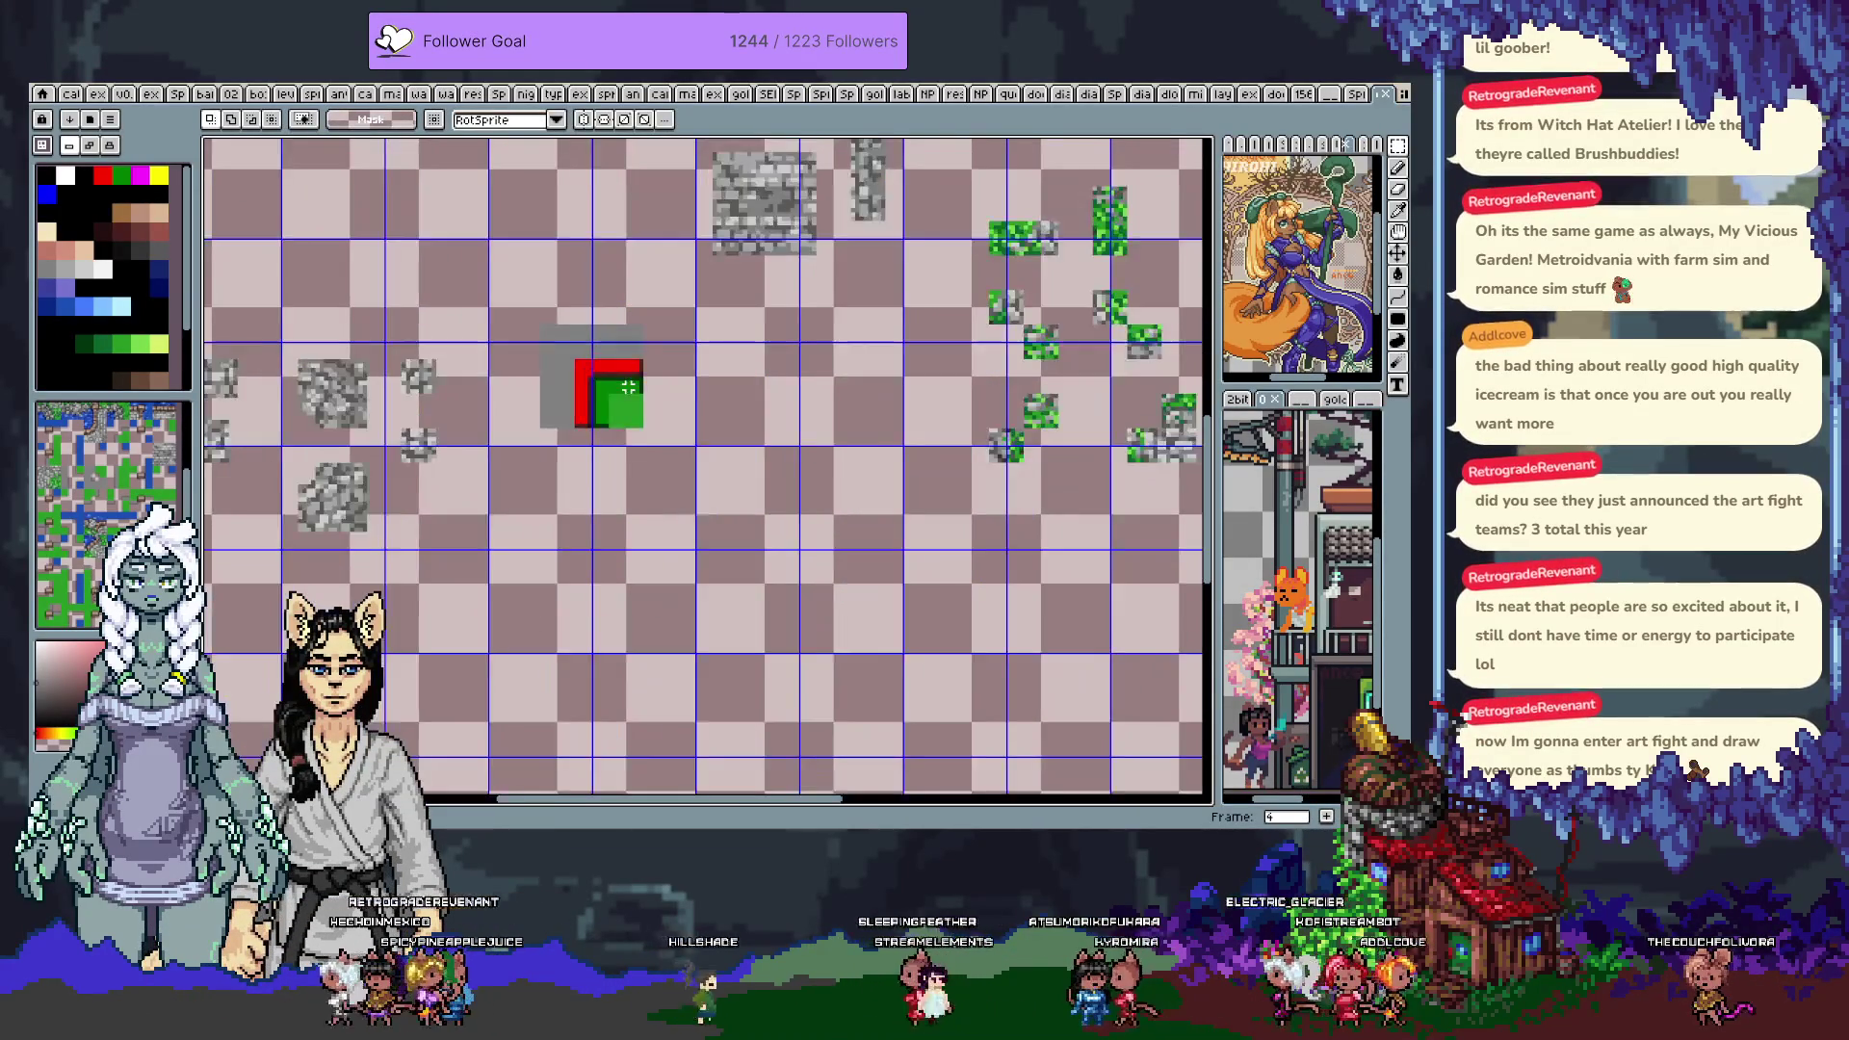
left_click_drag(539, 289, 663, 466)
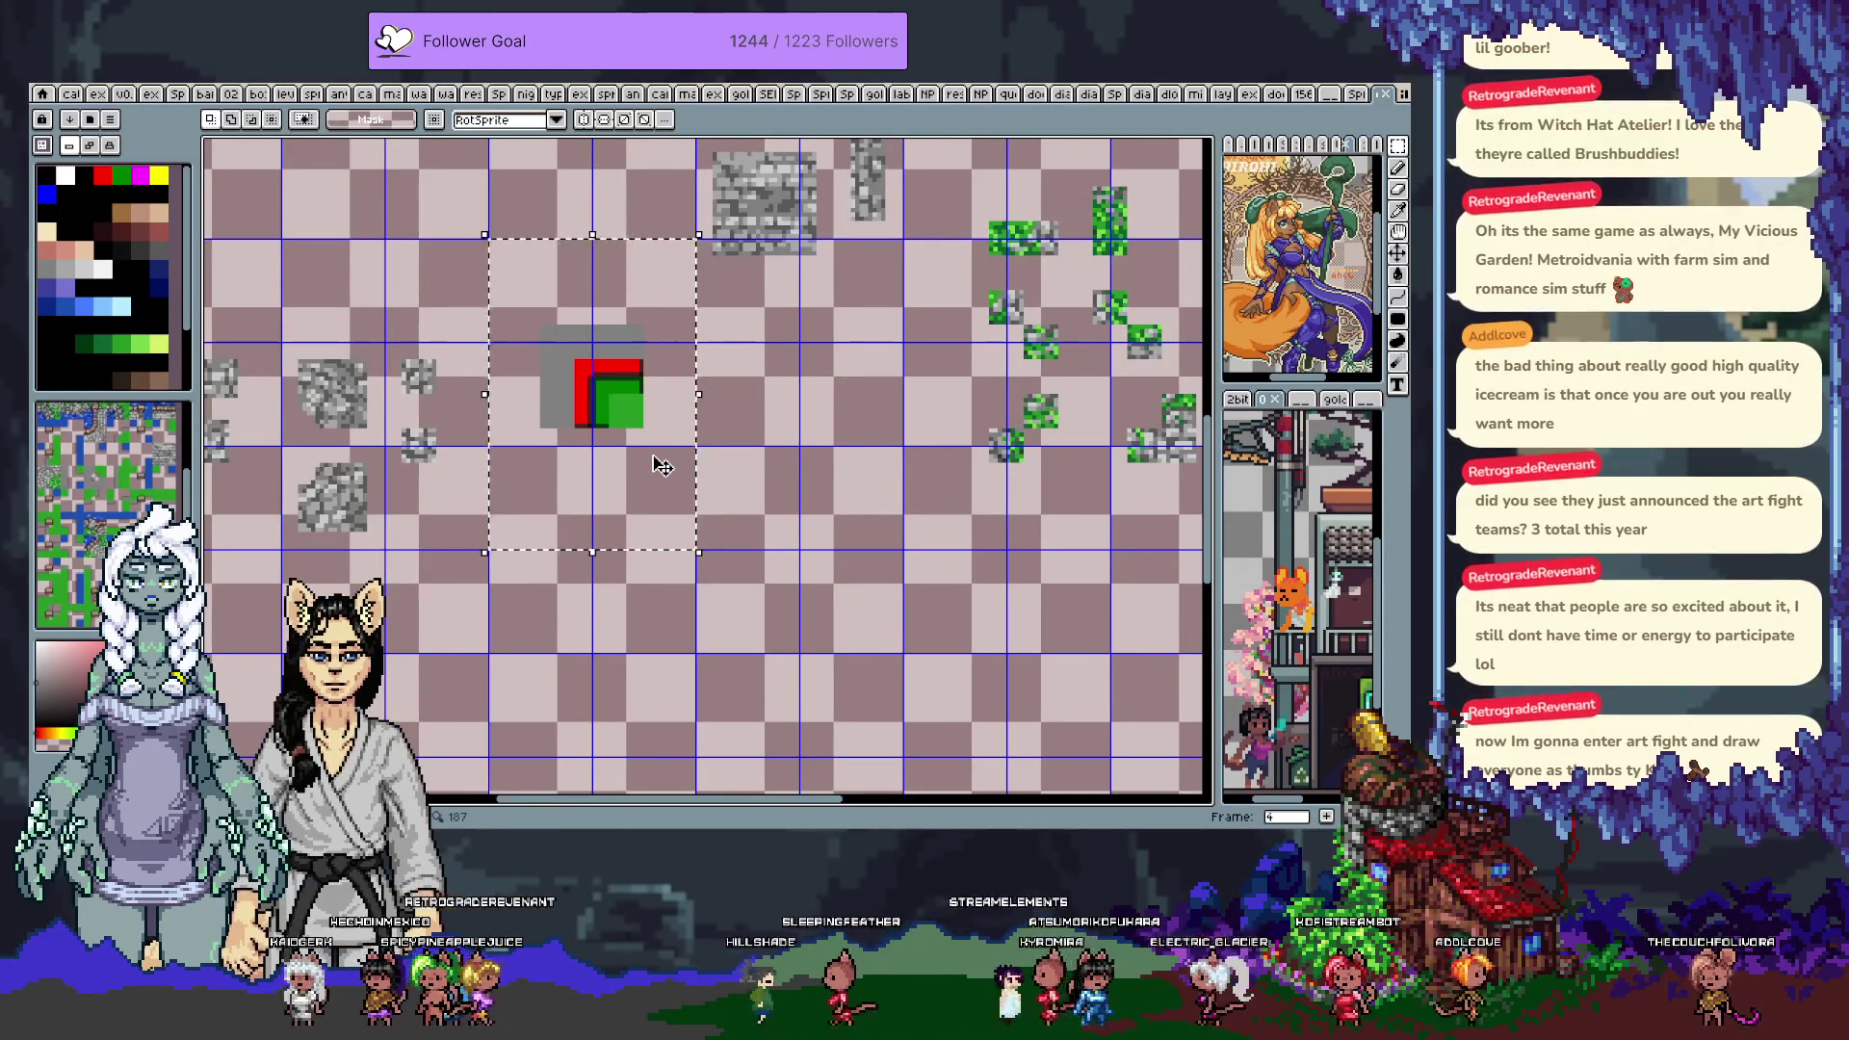
key("b")
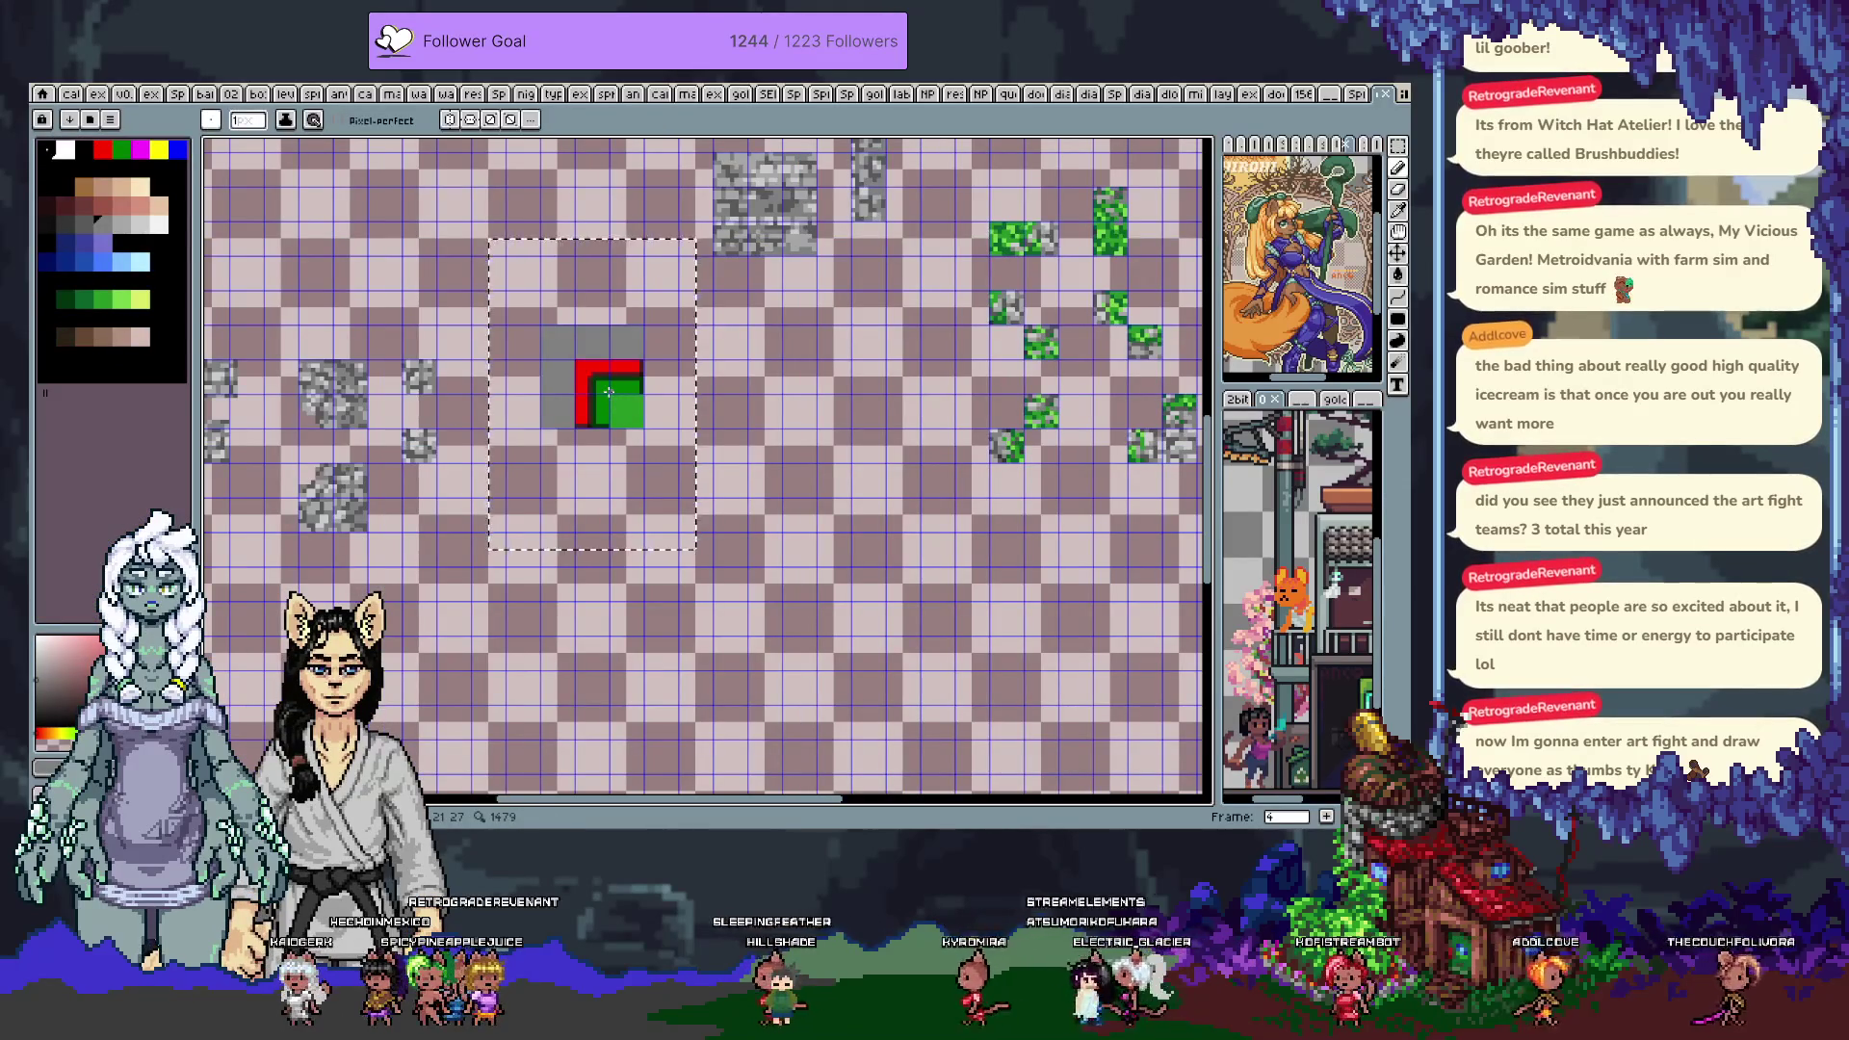
key("Delete")
Select one tile on the red, blue and green template sheet and return to frame 4
key("ctrl+Tab")
key("ctrl+Tab")
key("ctrl+Tab")
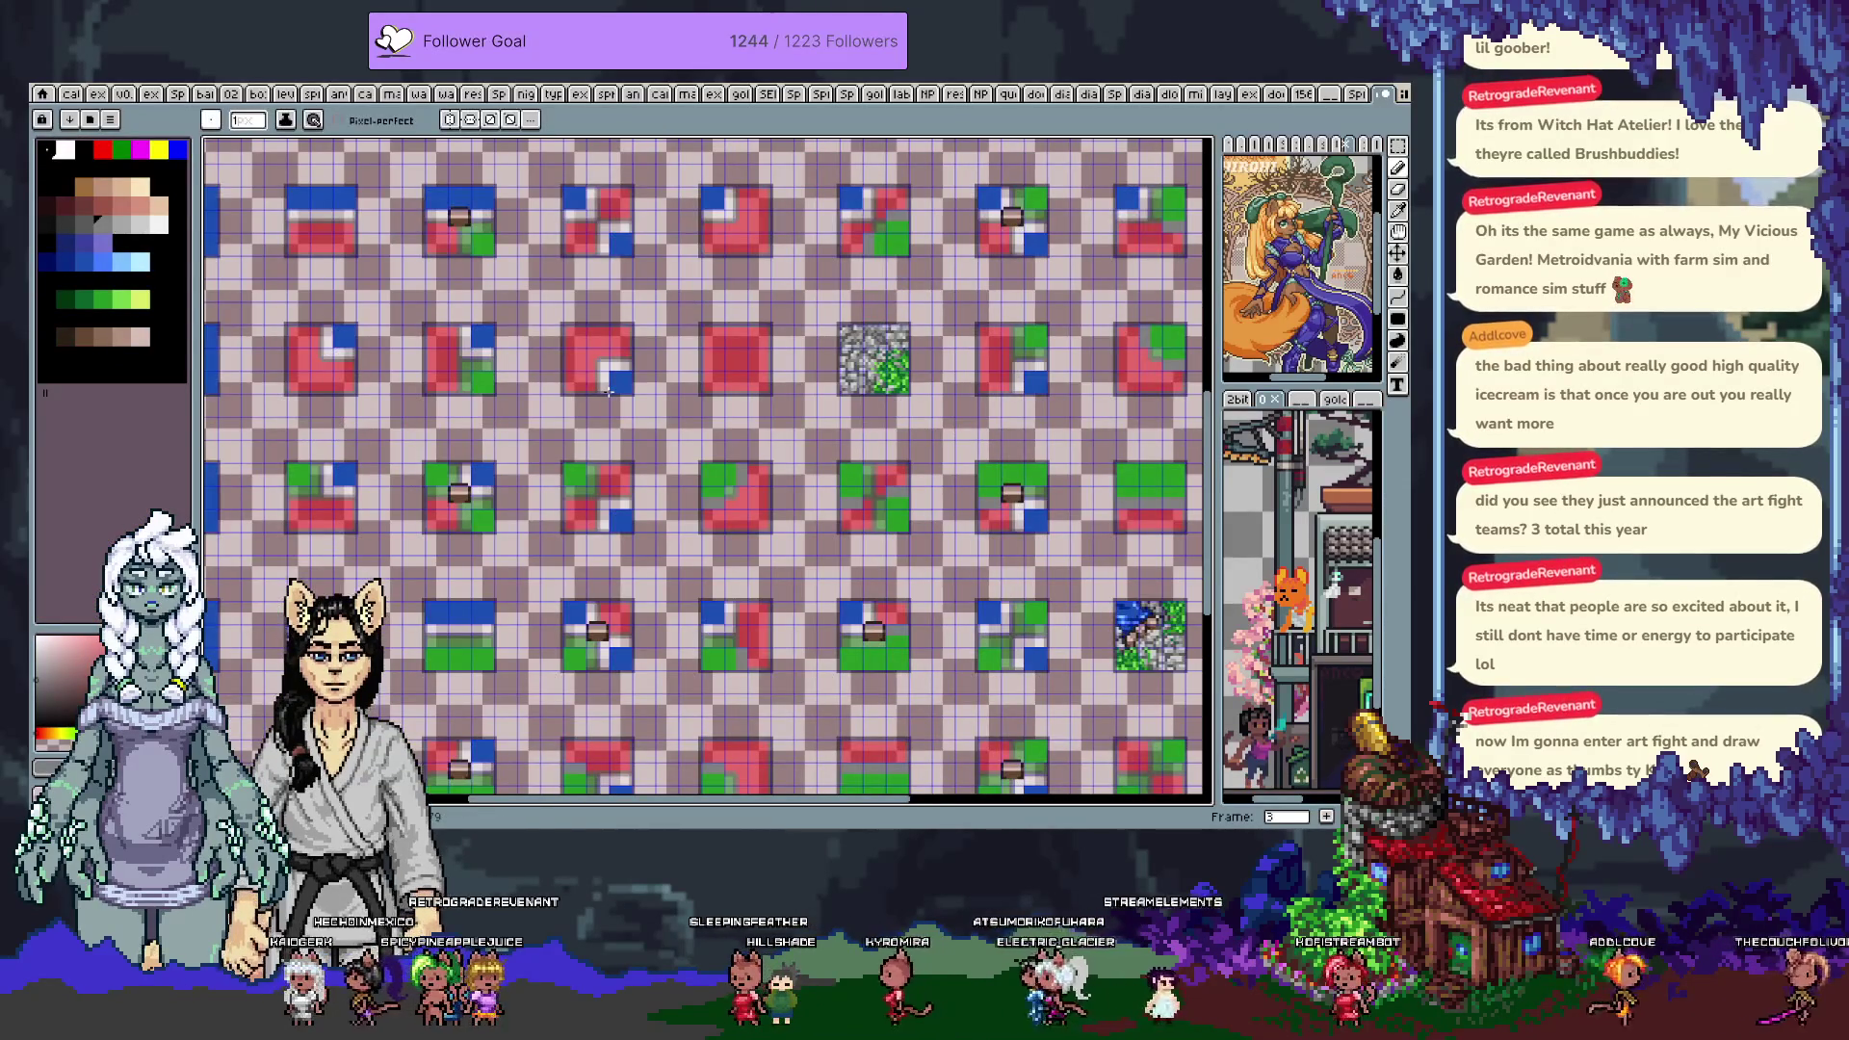
key("ctrl+Tab")
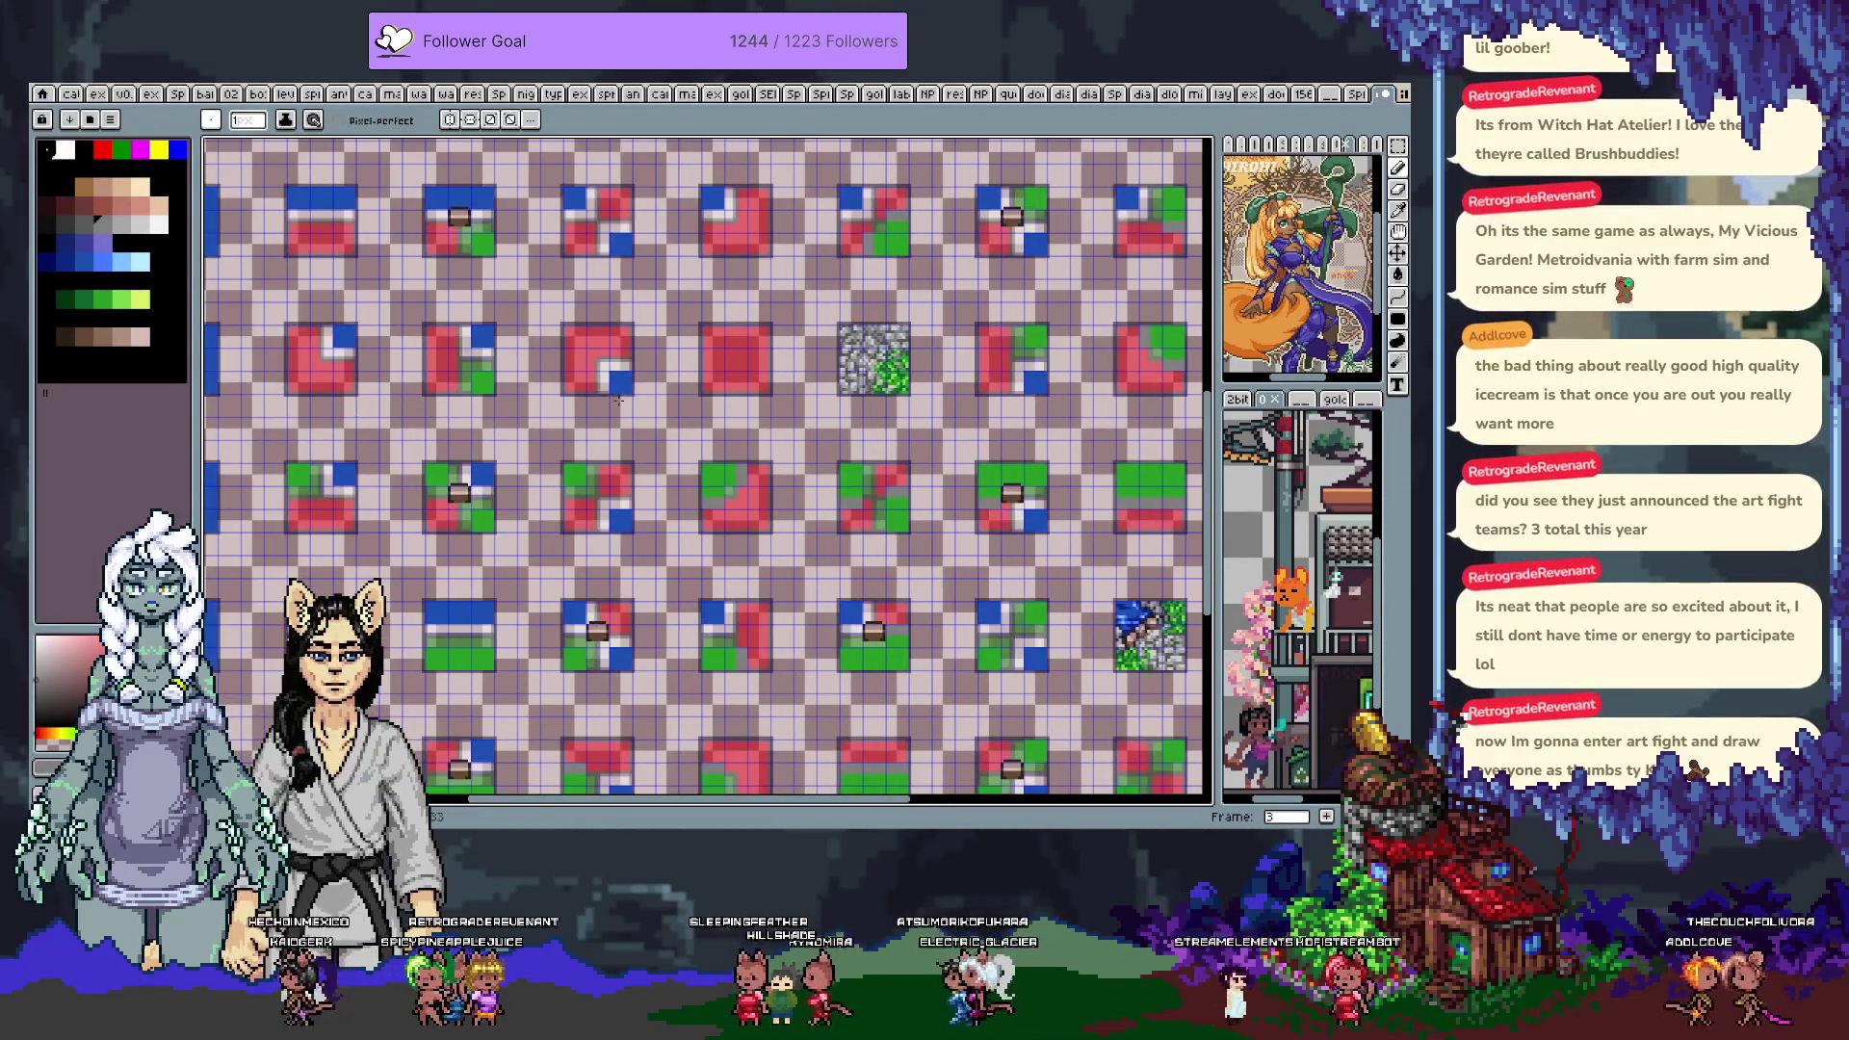
scroll(607, 394, "down", 2)
key("ctrl+Tab")
scroll(850, 348, "up", 2)
key("m")
left_click_drag(699, 328, 870, 482)
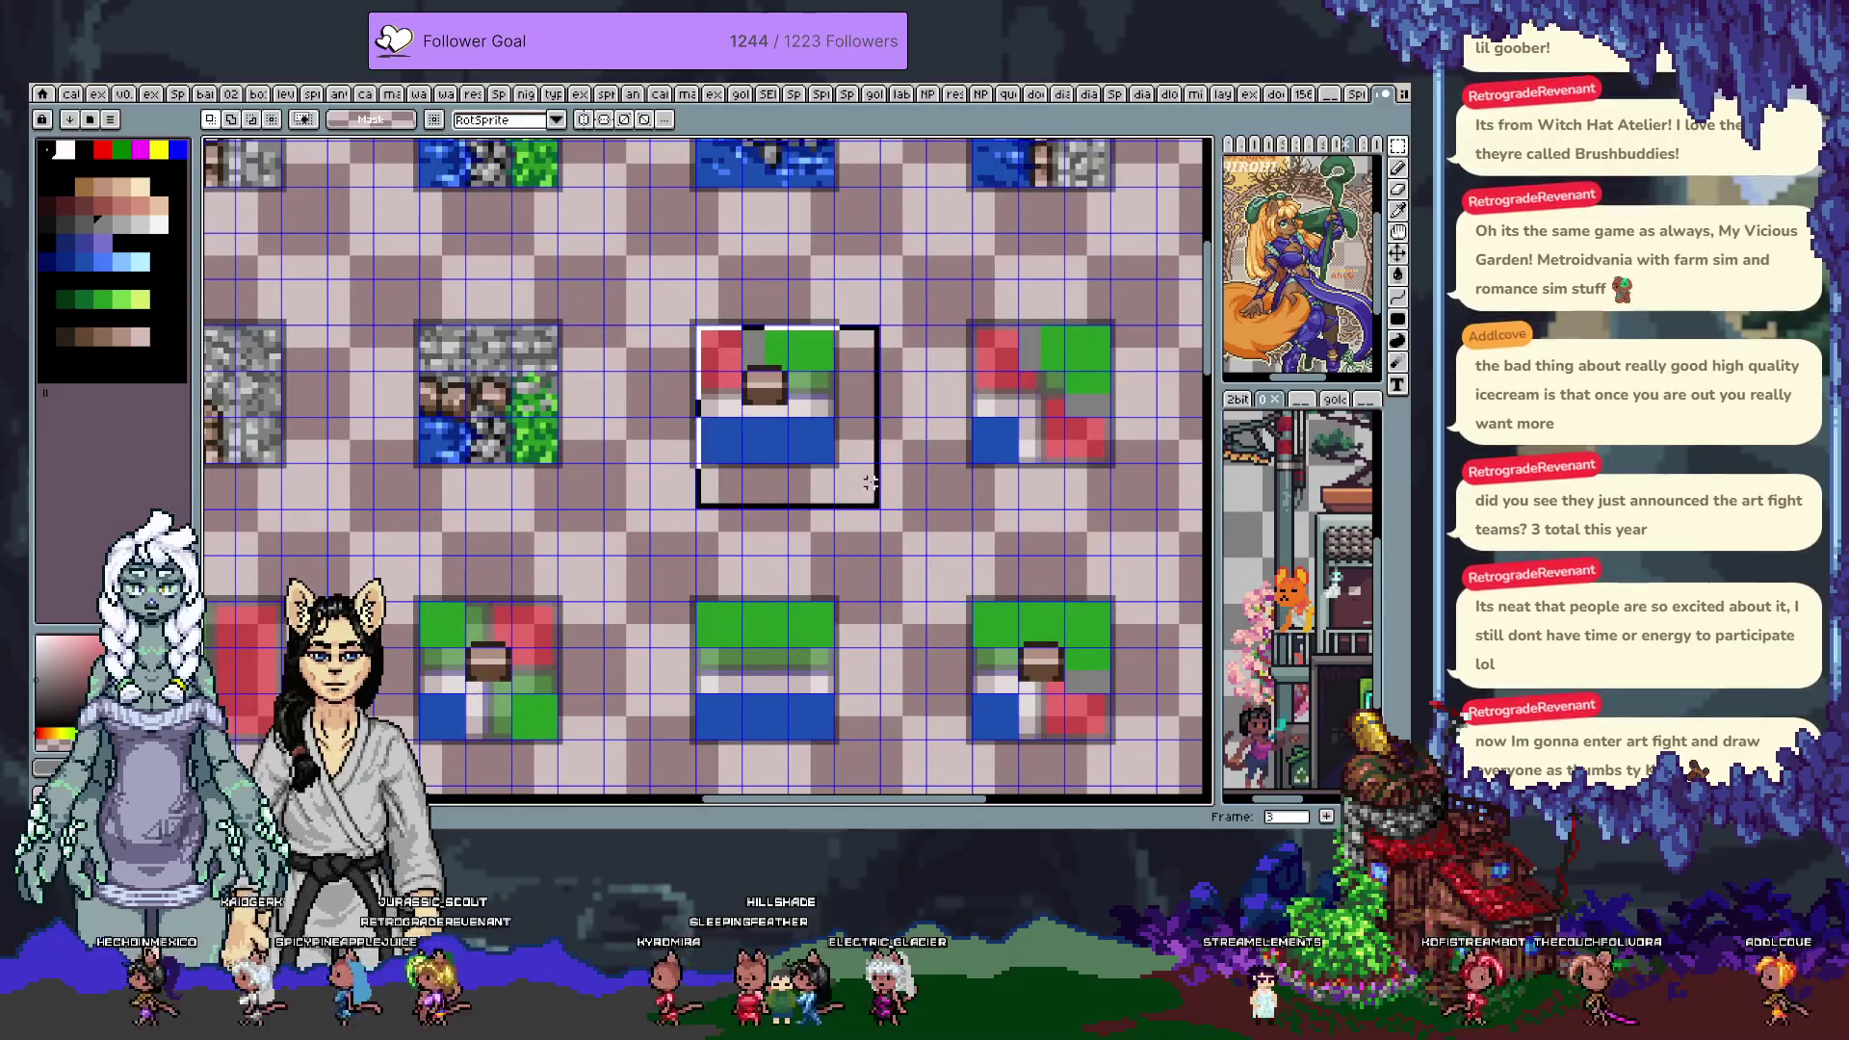
scroll(716, 456, "down", 2)
key("ctrl+Tab")
key("ctrl+Tab")
key("ctrl+Tab")
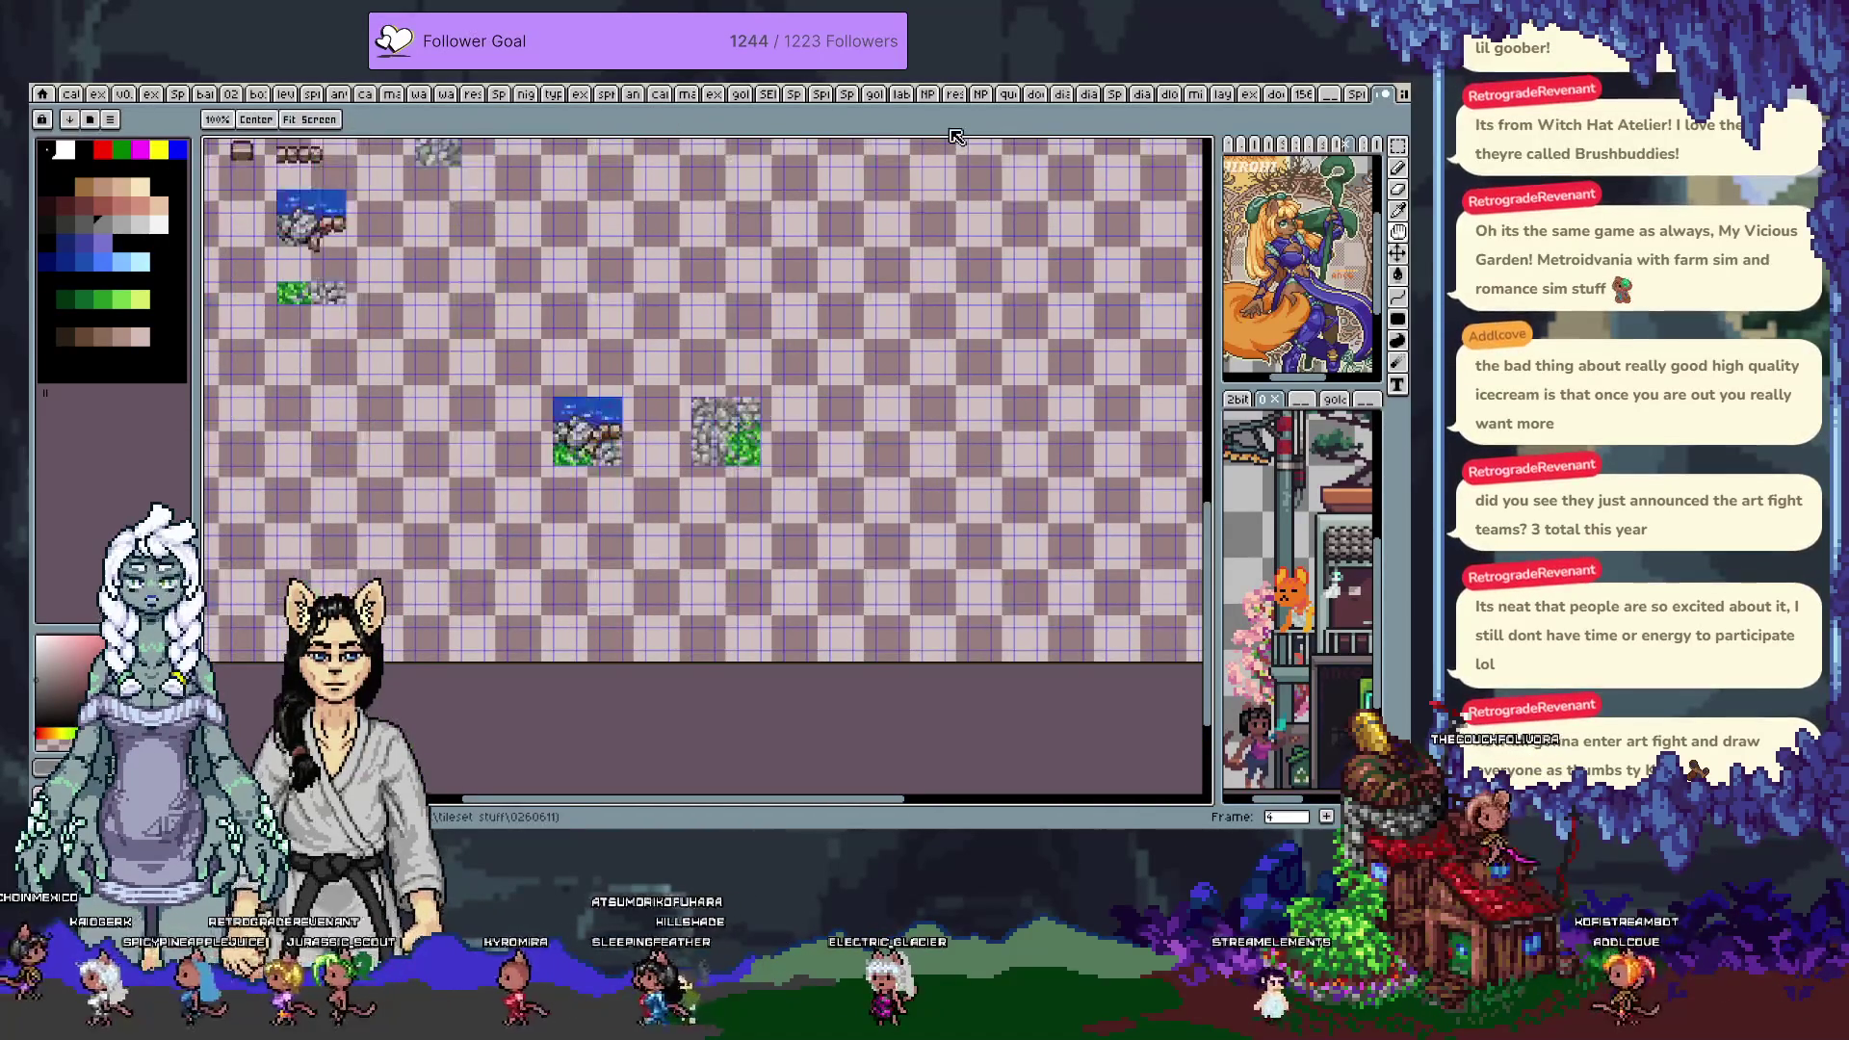
Paste the template tile into frame 4, nudge it left and up, and commit it
left_click_drag(713, 191, 823, 413)
key("ctrl+v")
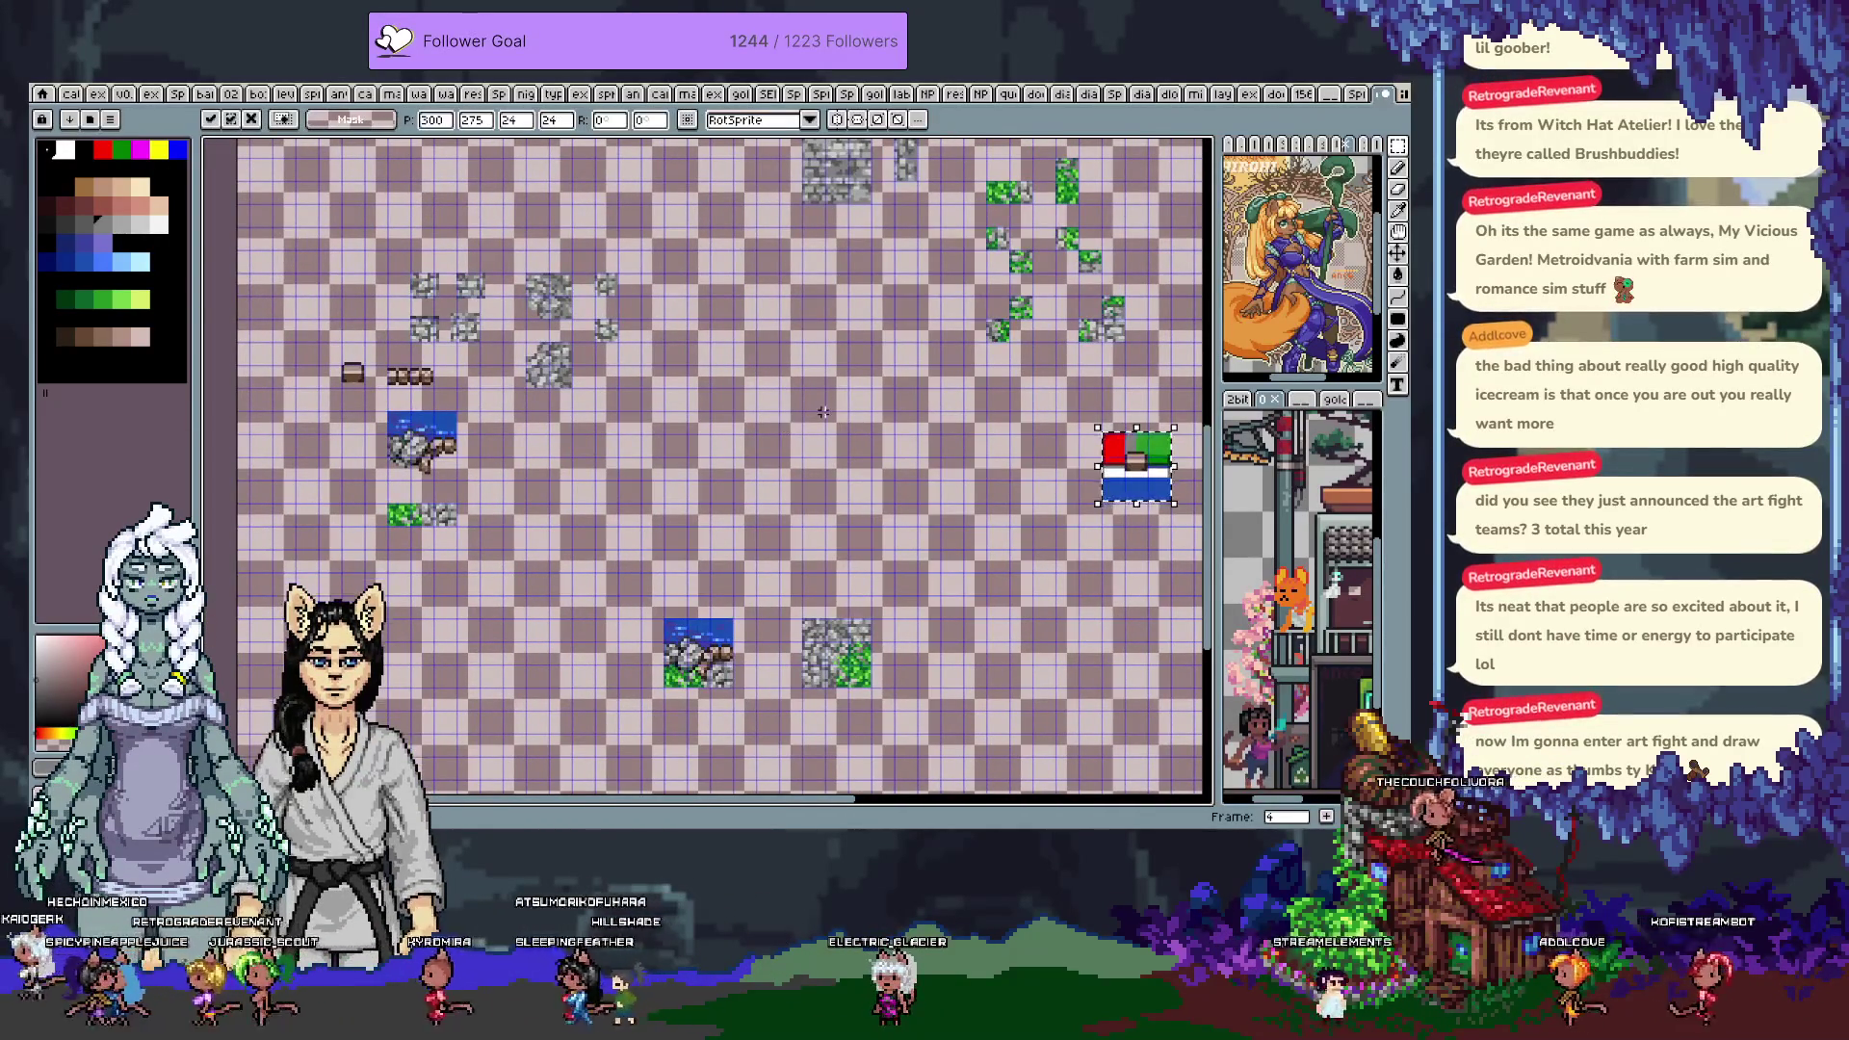
key("Left")
key("Left")
key("Left")
key("Up")
key("Up")
key("Up")
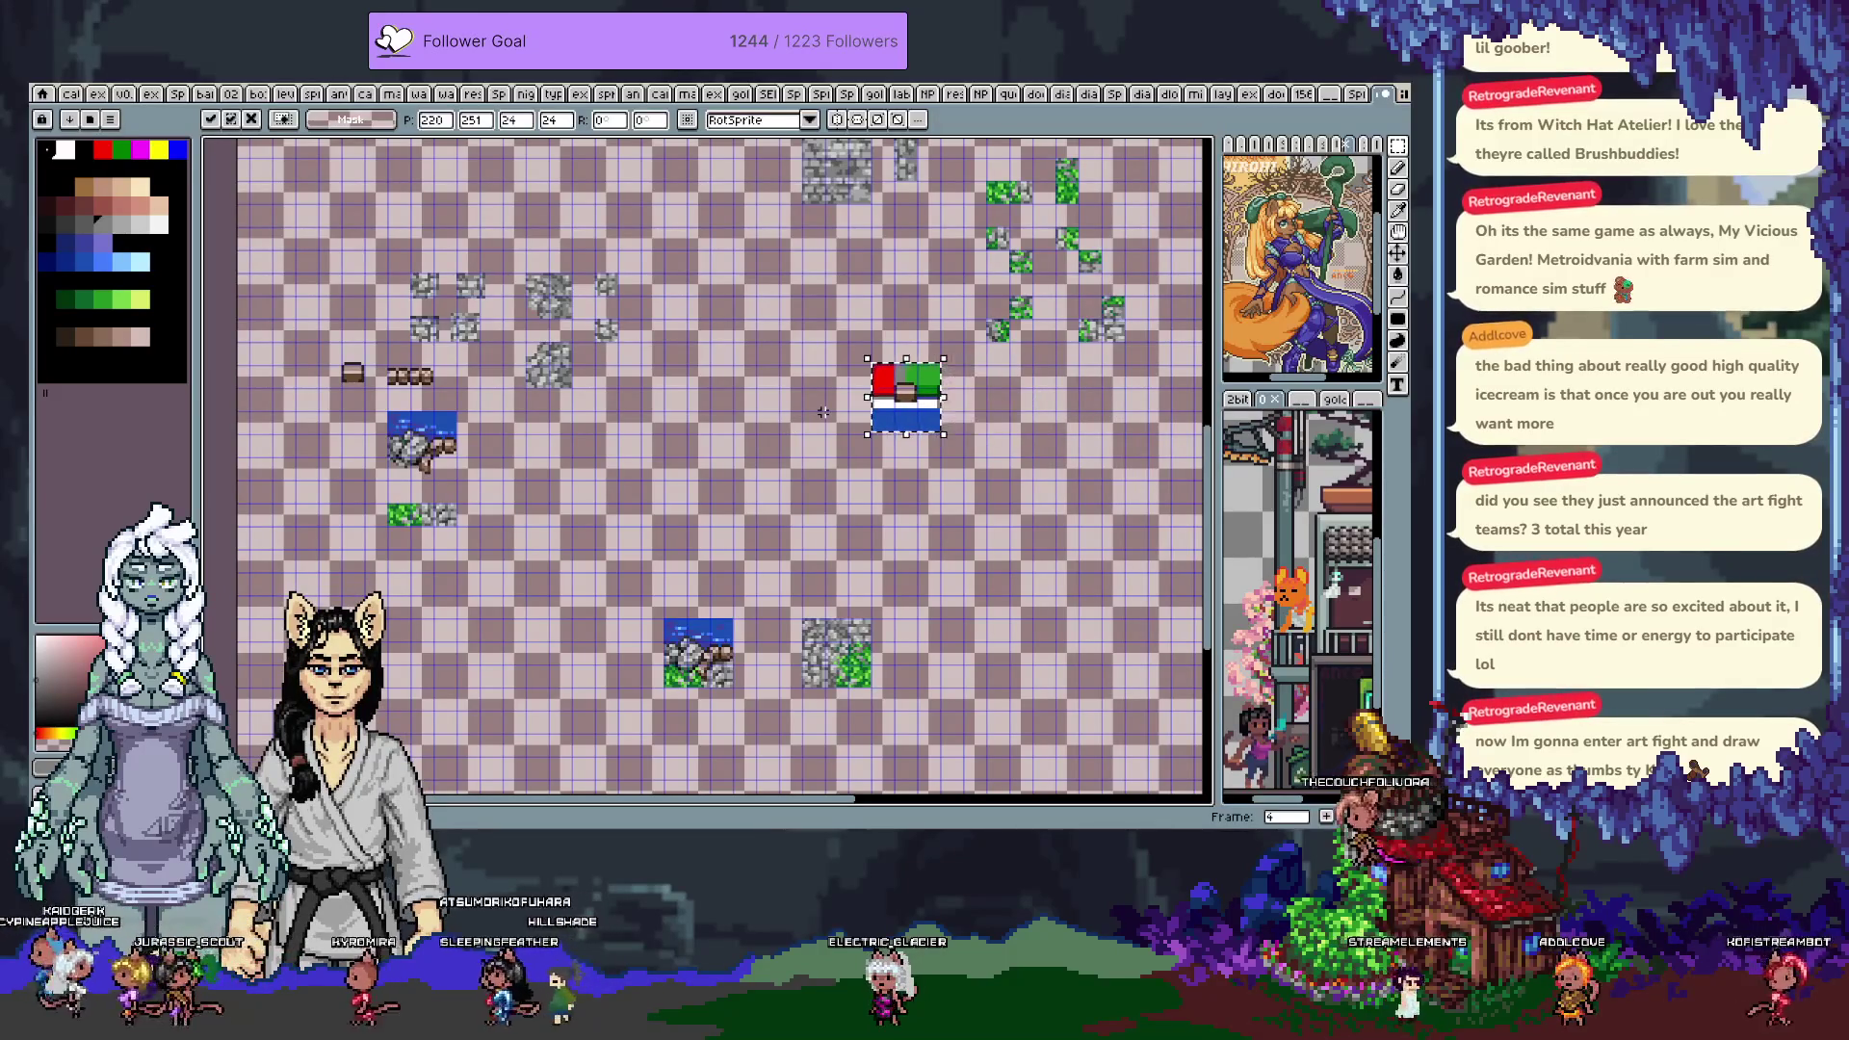
key("Left")
key("Left")
key("Left")
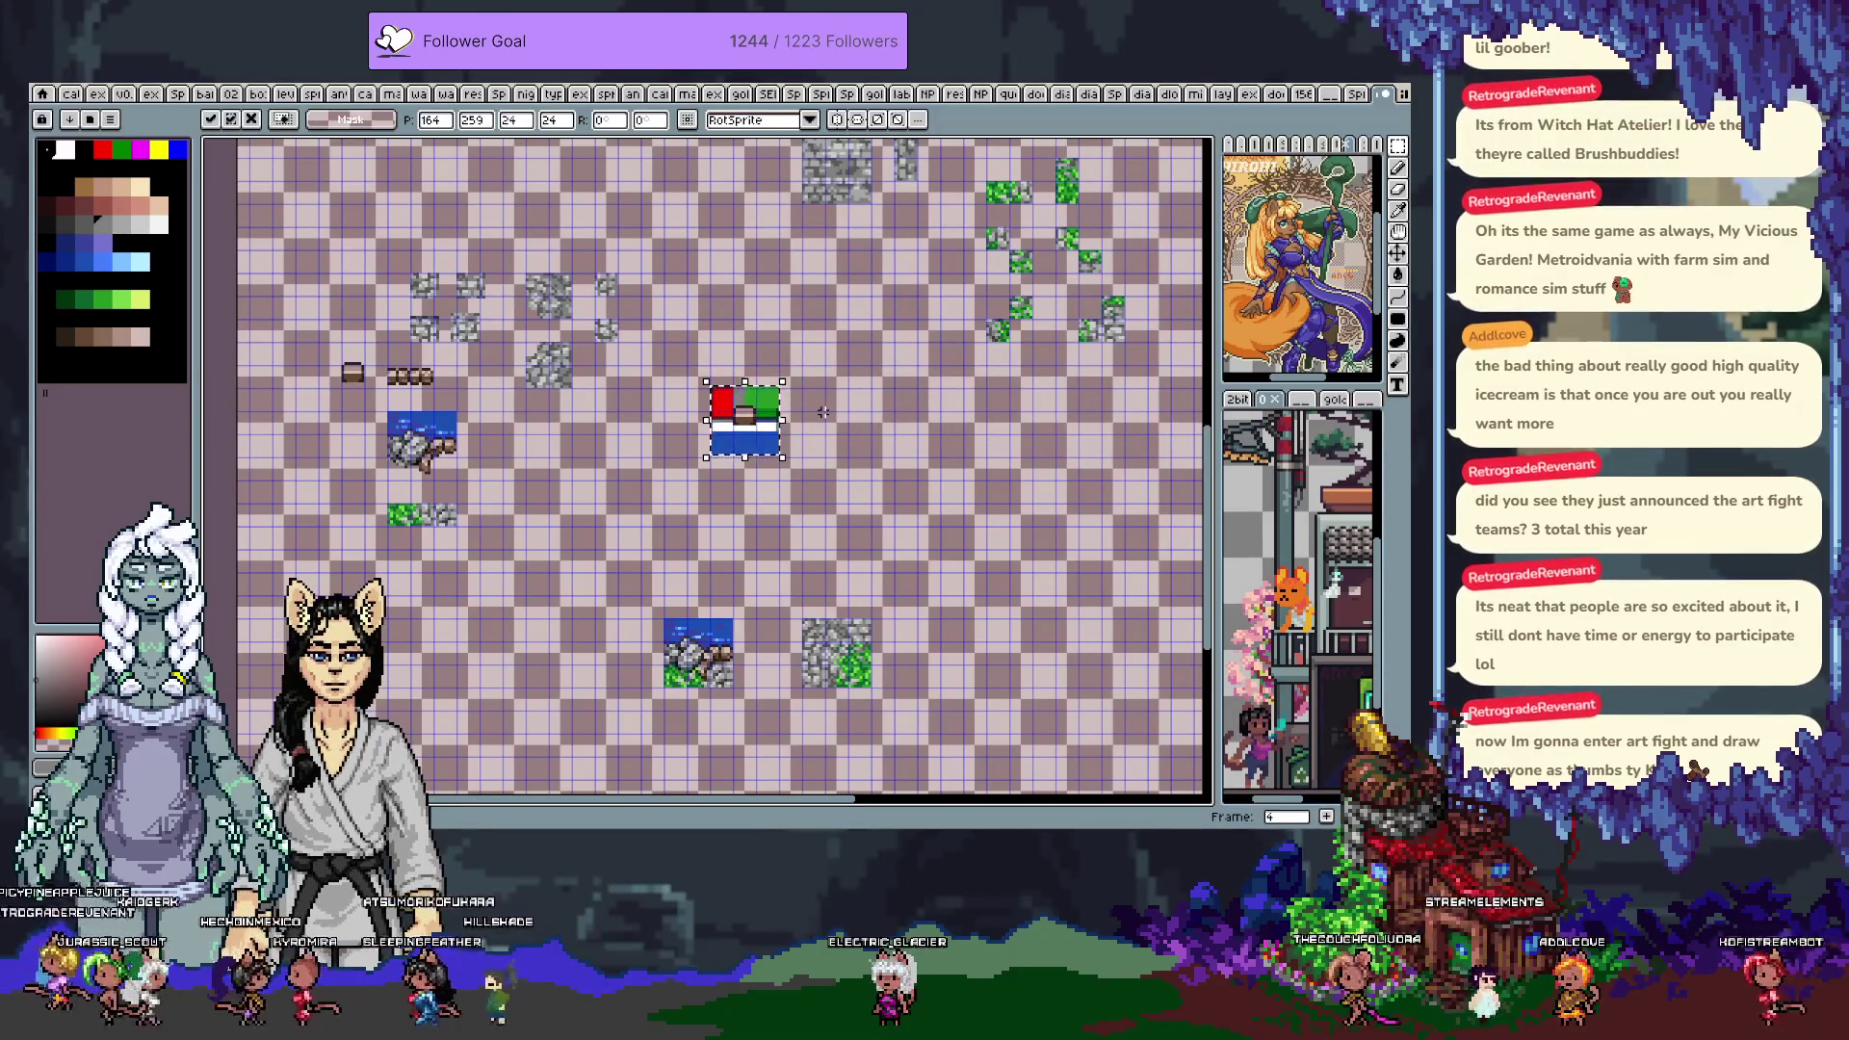
key("Return")
Inspect the placed tile, then step back to frame 3
scroll(732, 385, "up", 2)
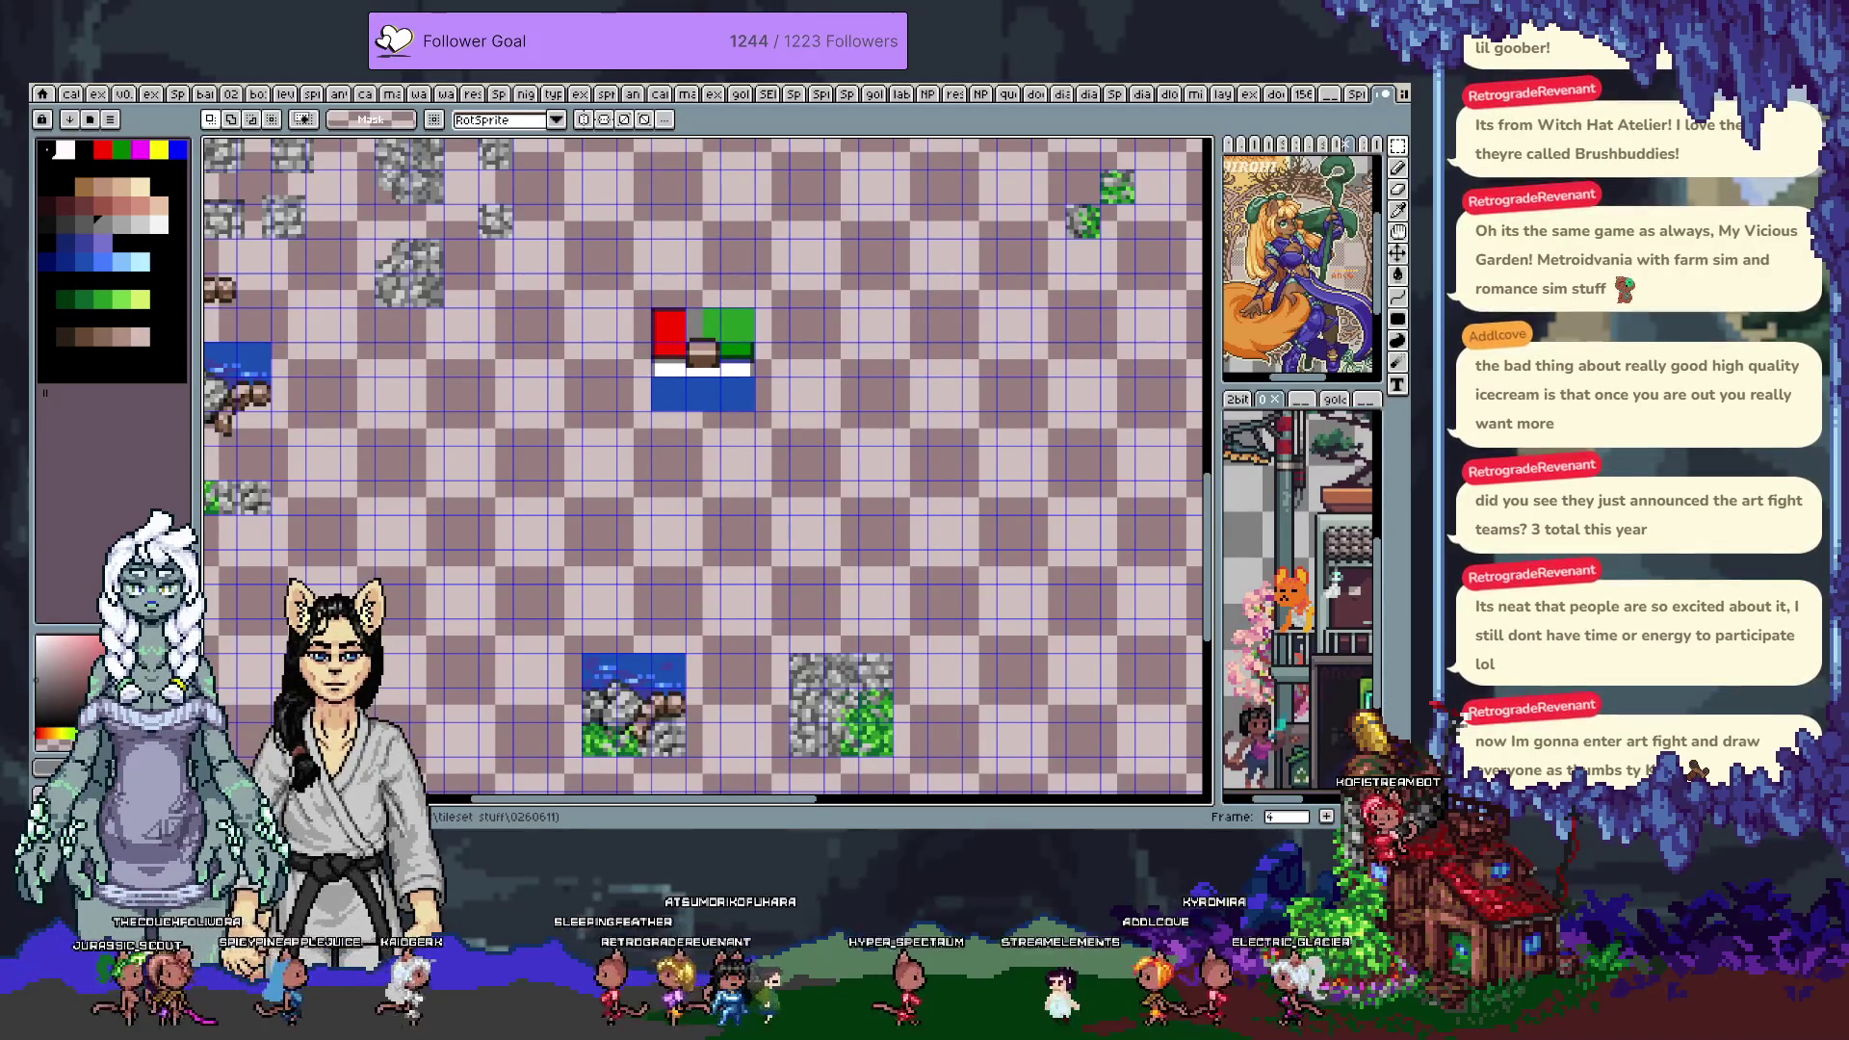
mouse_move(885, 382)
left_mouse_down()
mouse_move(870, 426)
mouse_move(872, 376)
left_mouse_up()
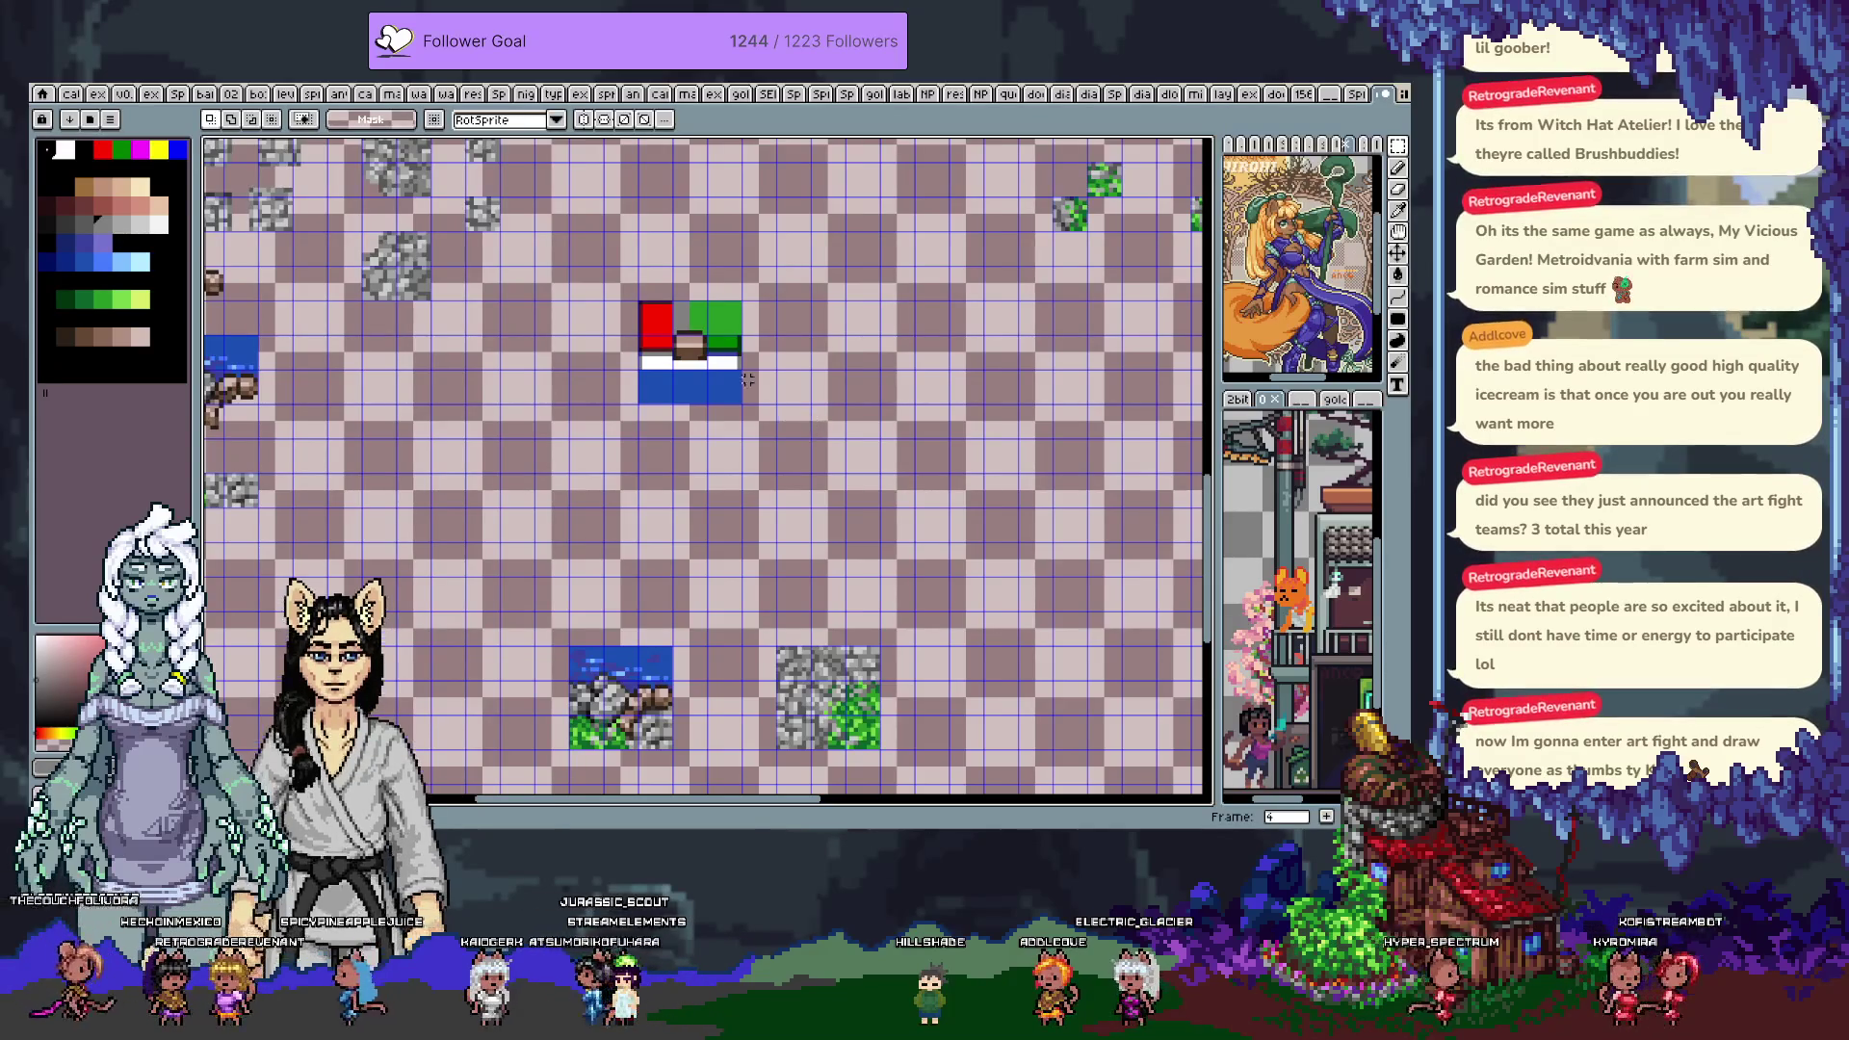
scroll(819, 223, "down", 3)
key("Left")
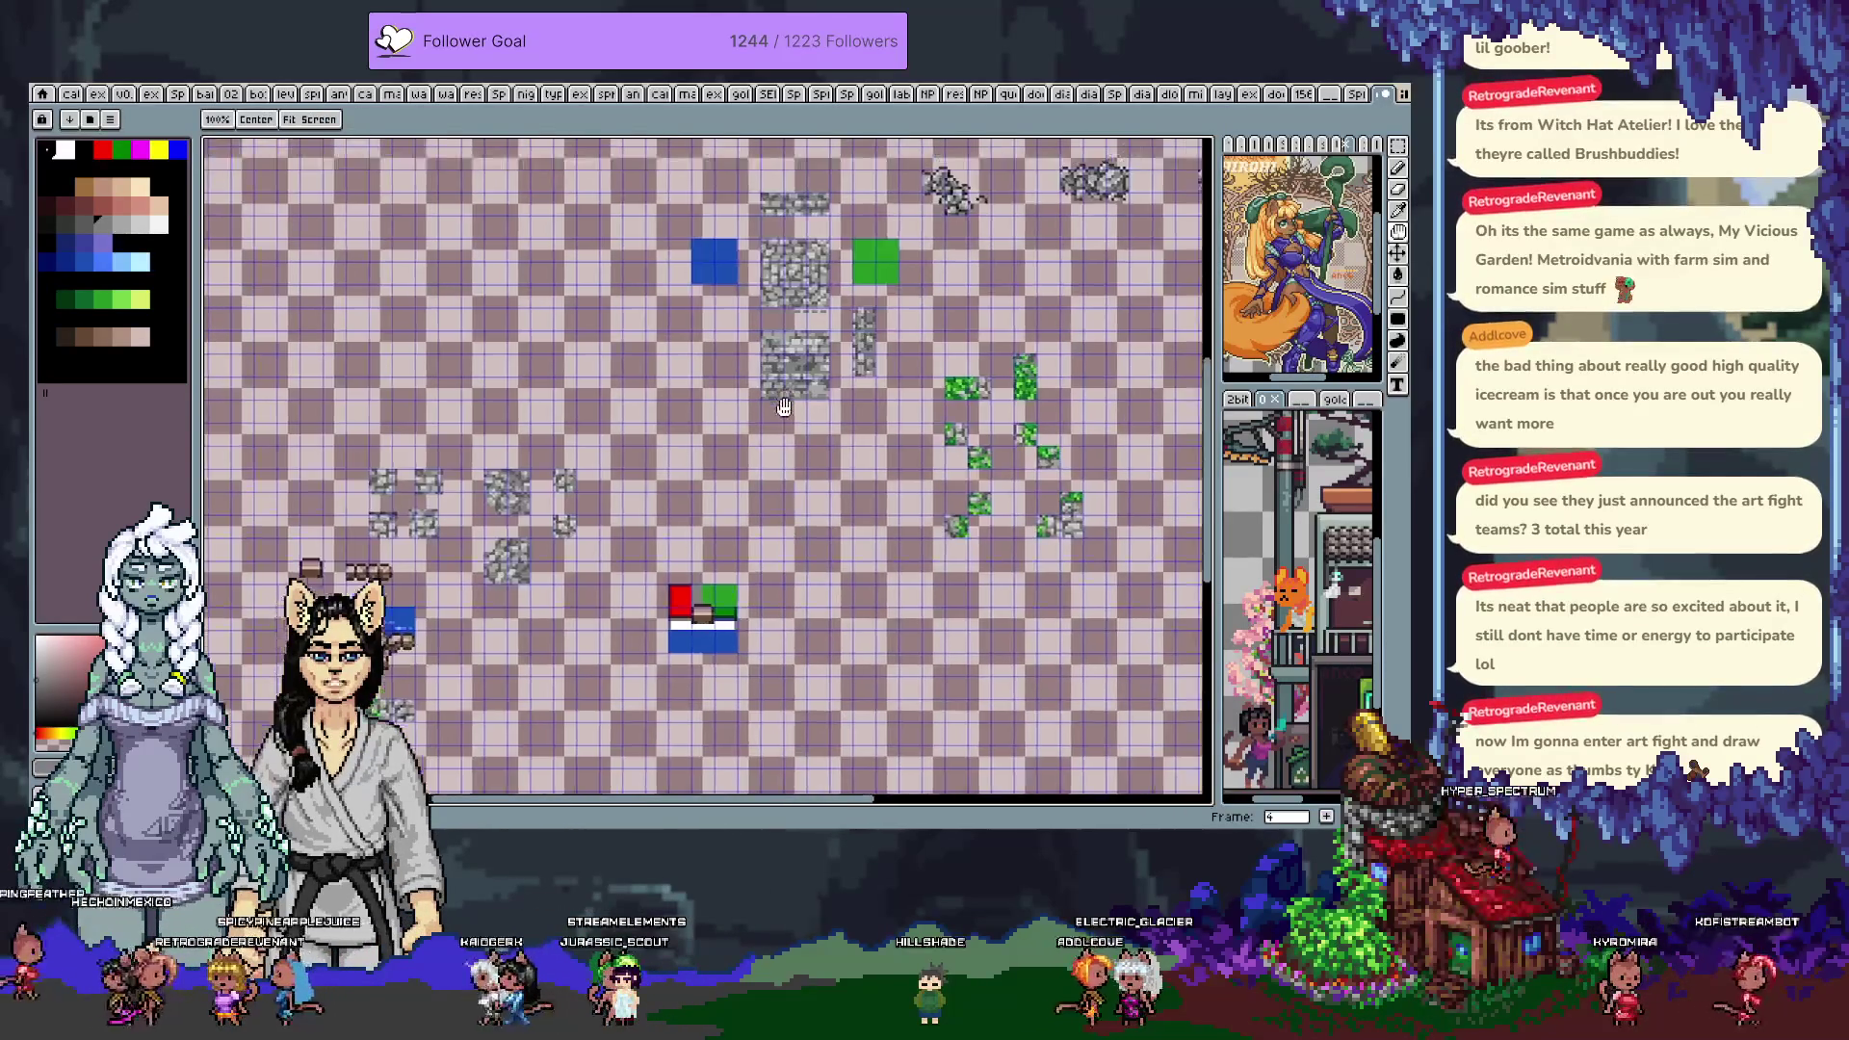
Pan across the frame 3 tiles and play through the animation to reach frame 2
scroll(783, 465, "up", 3)
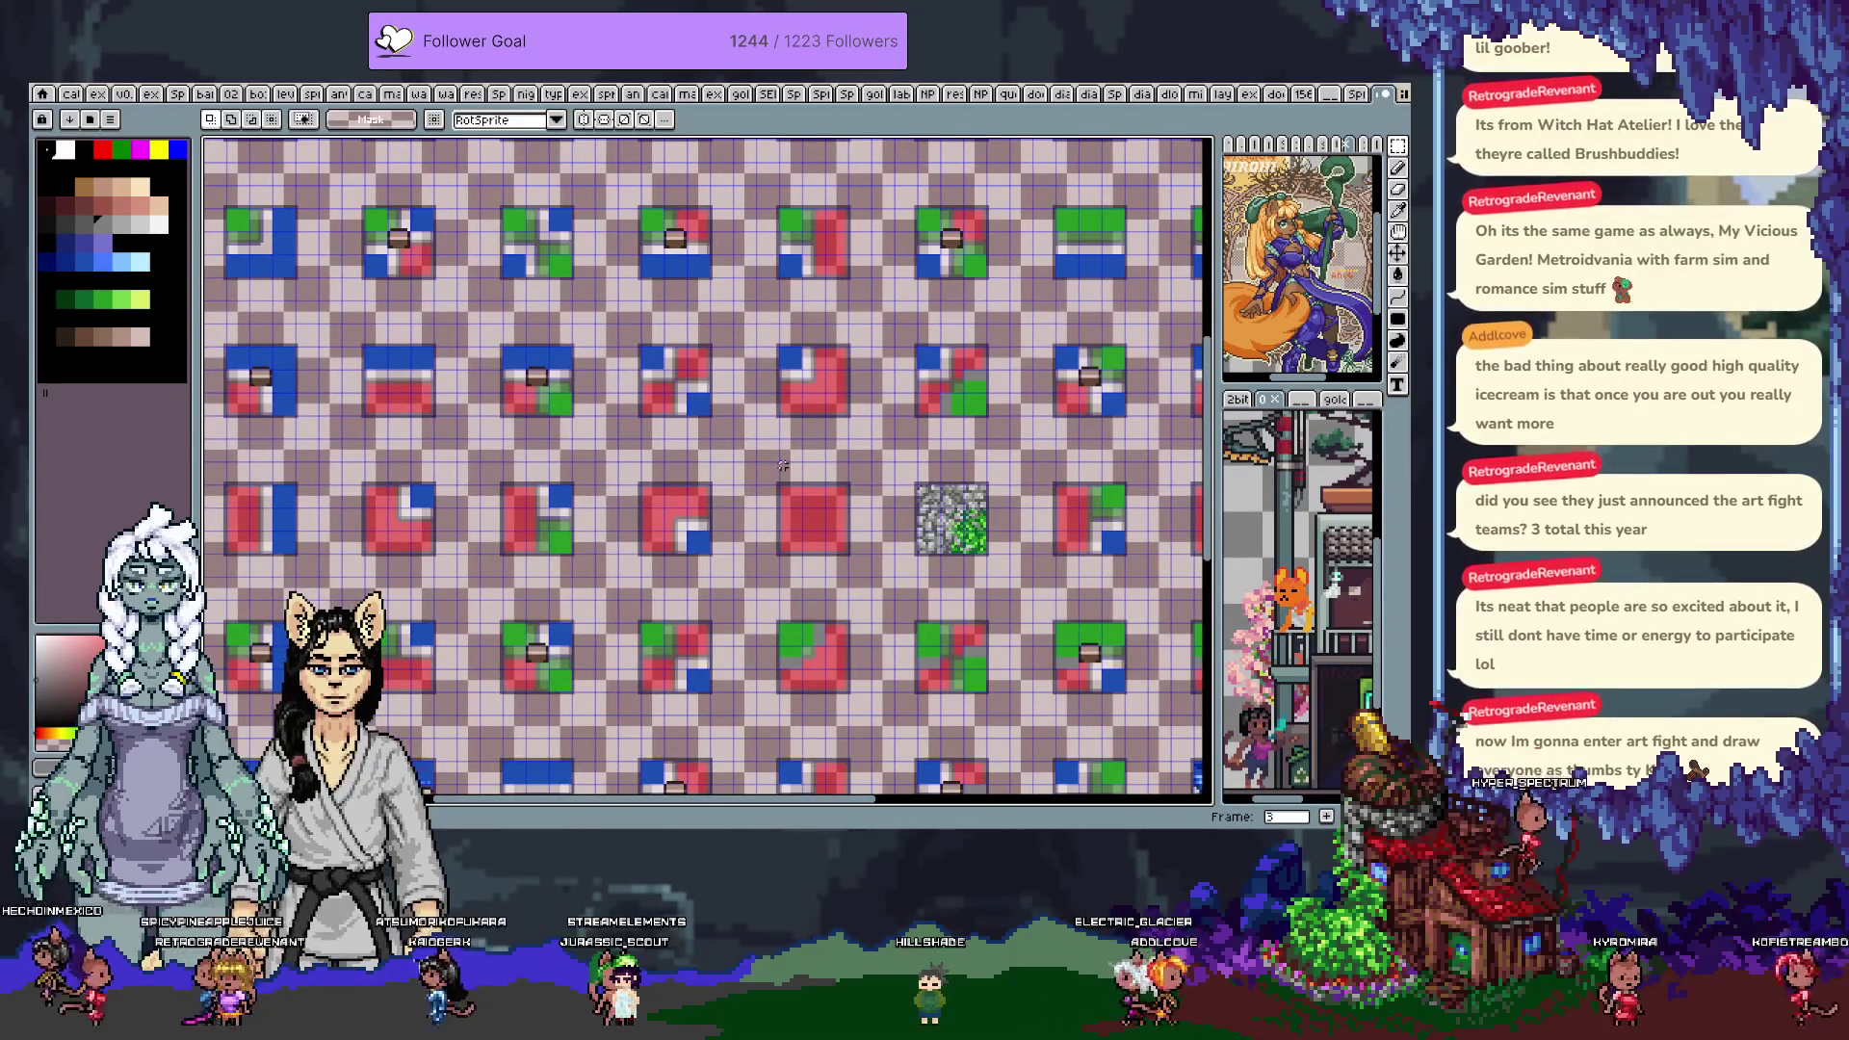
left_click_drag(782, 465, 753, 667)
mouse_move(688, 521)
left_mouse_down()
mouse_move(872, 602)
mouse_move(750, 543)
left_mouse_up()
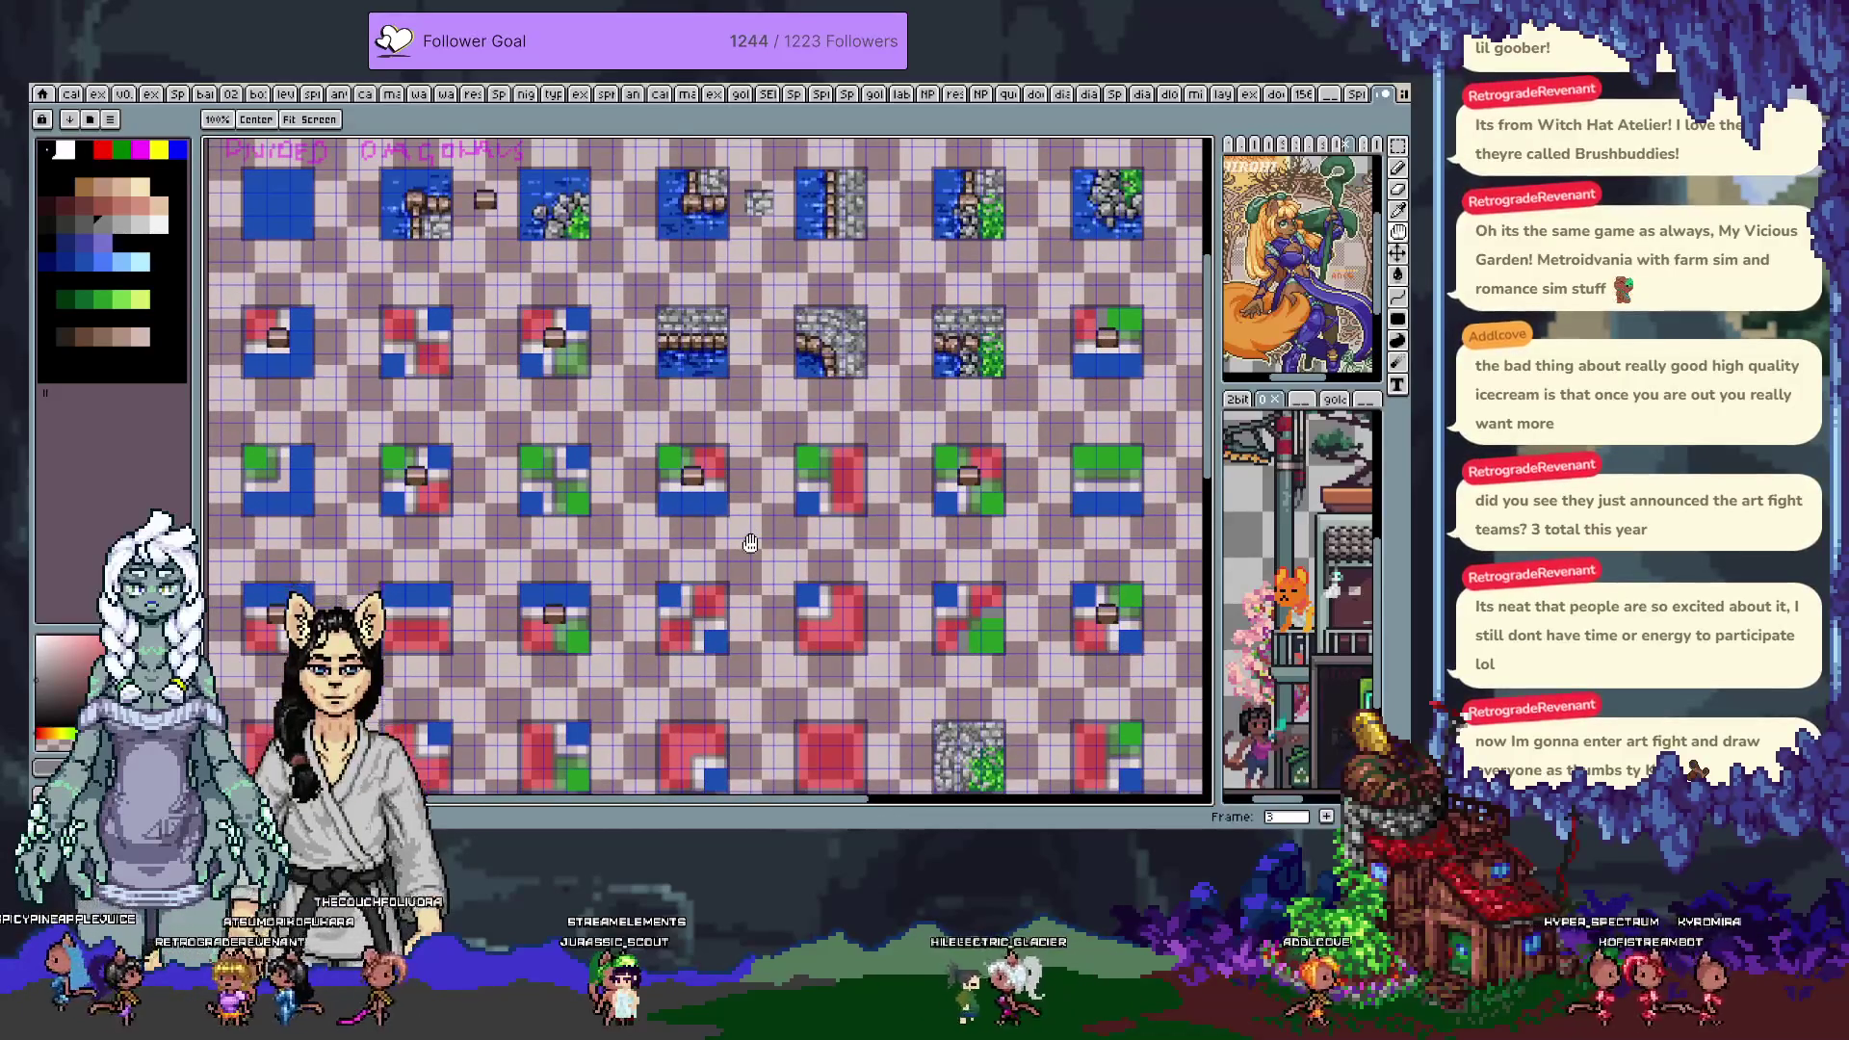
key("m")
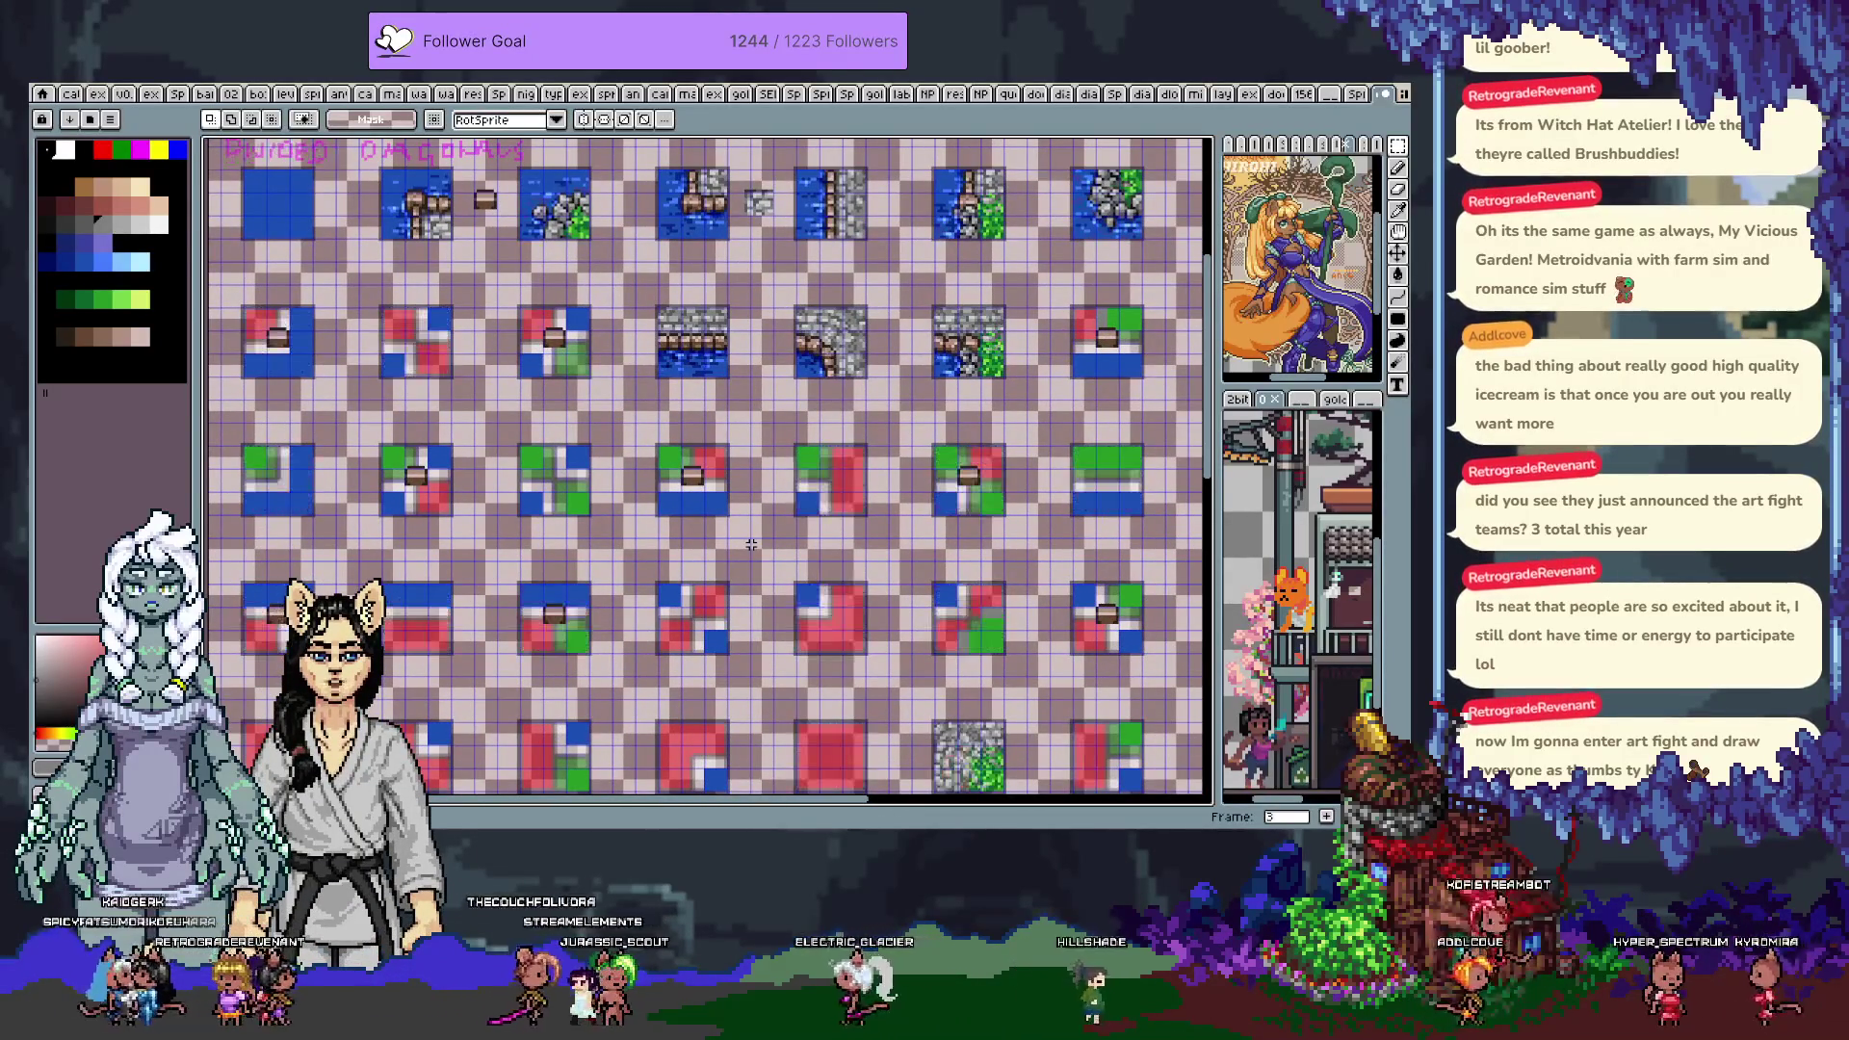
key("Return")
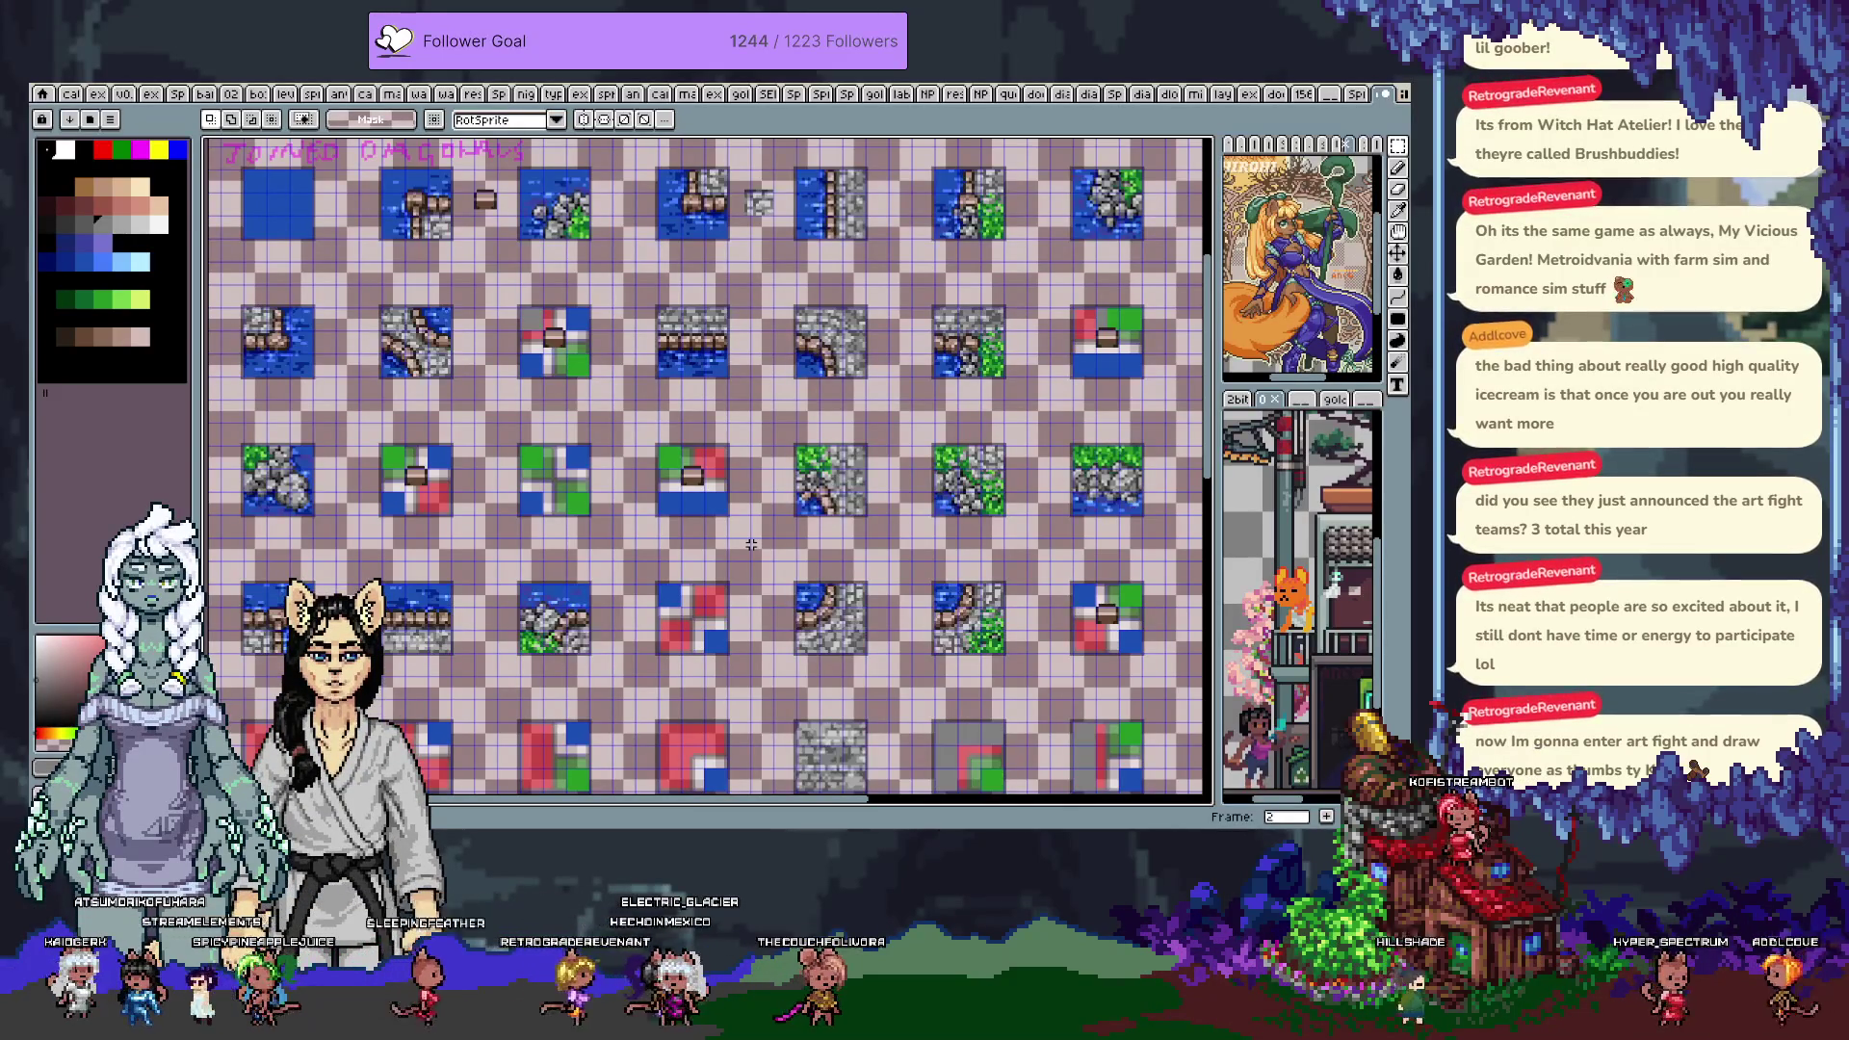
scroll(751, 545, "up", 1)
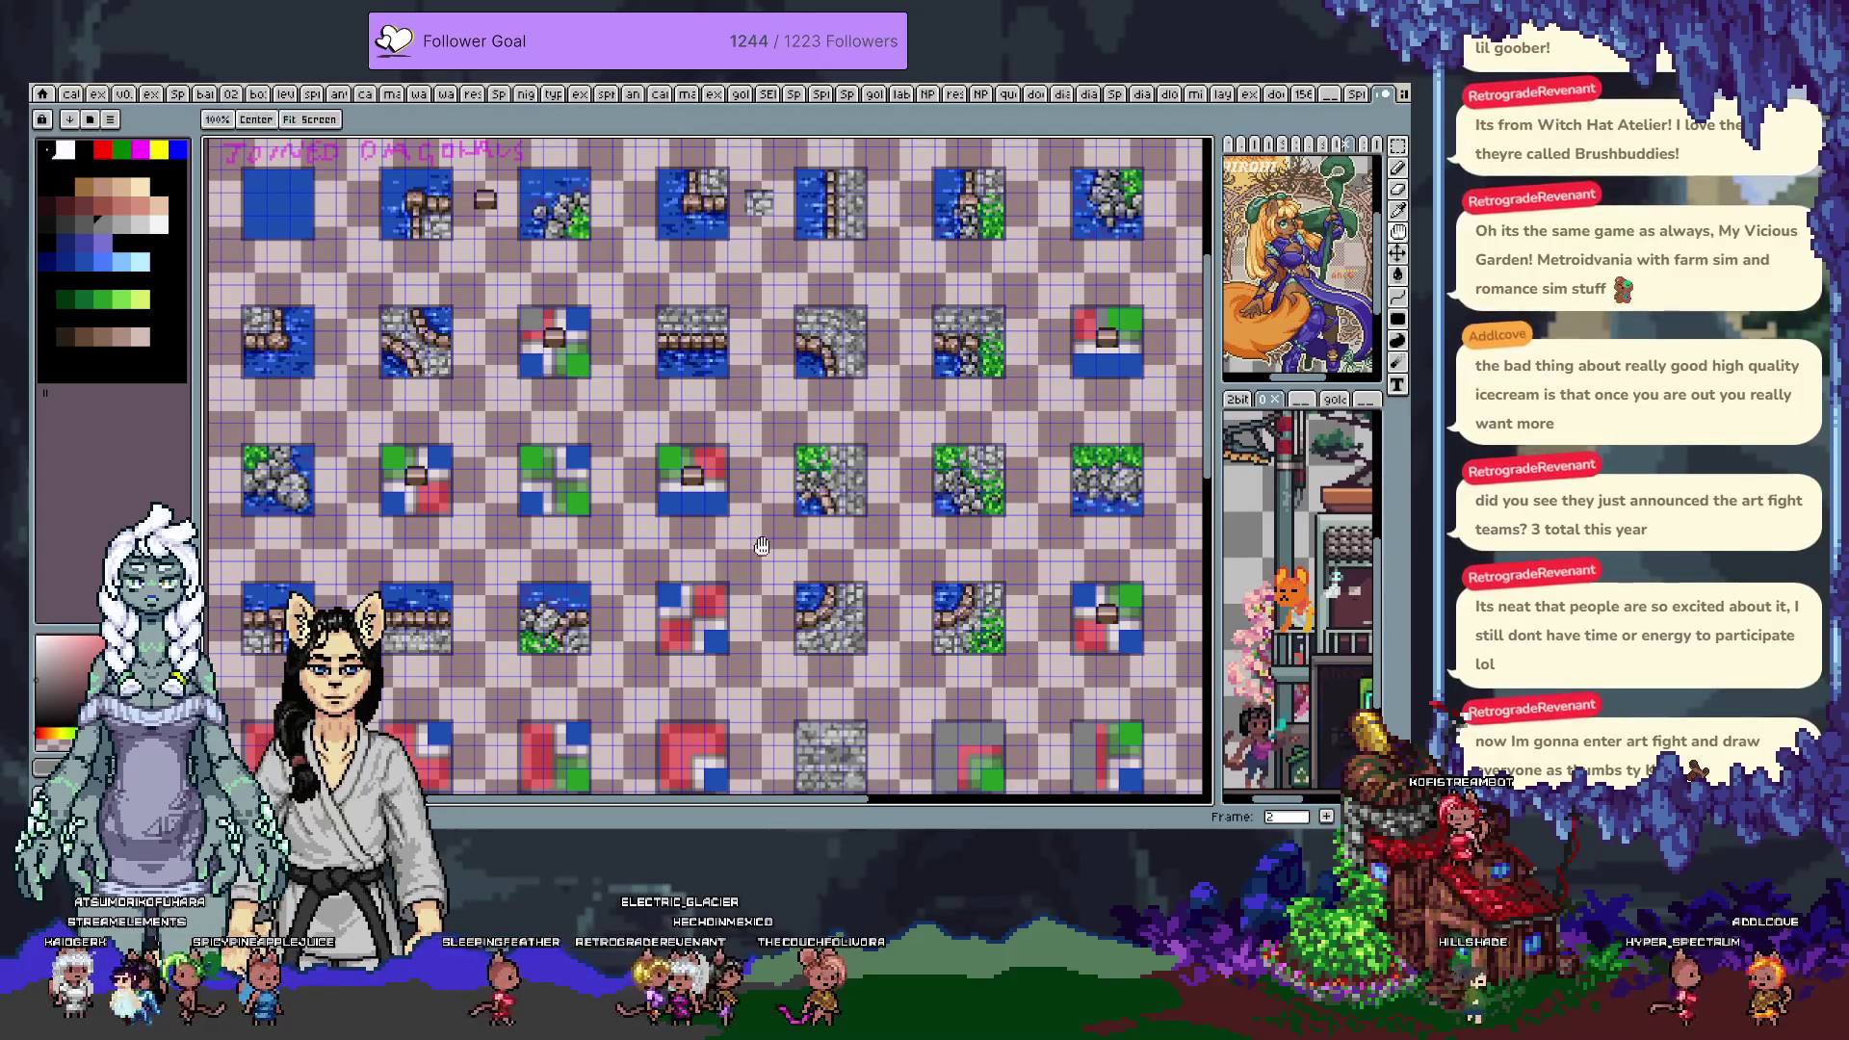
scroll(741, 545, "right", 5)
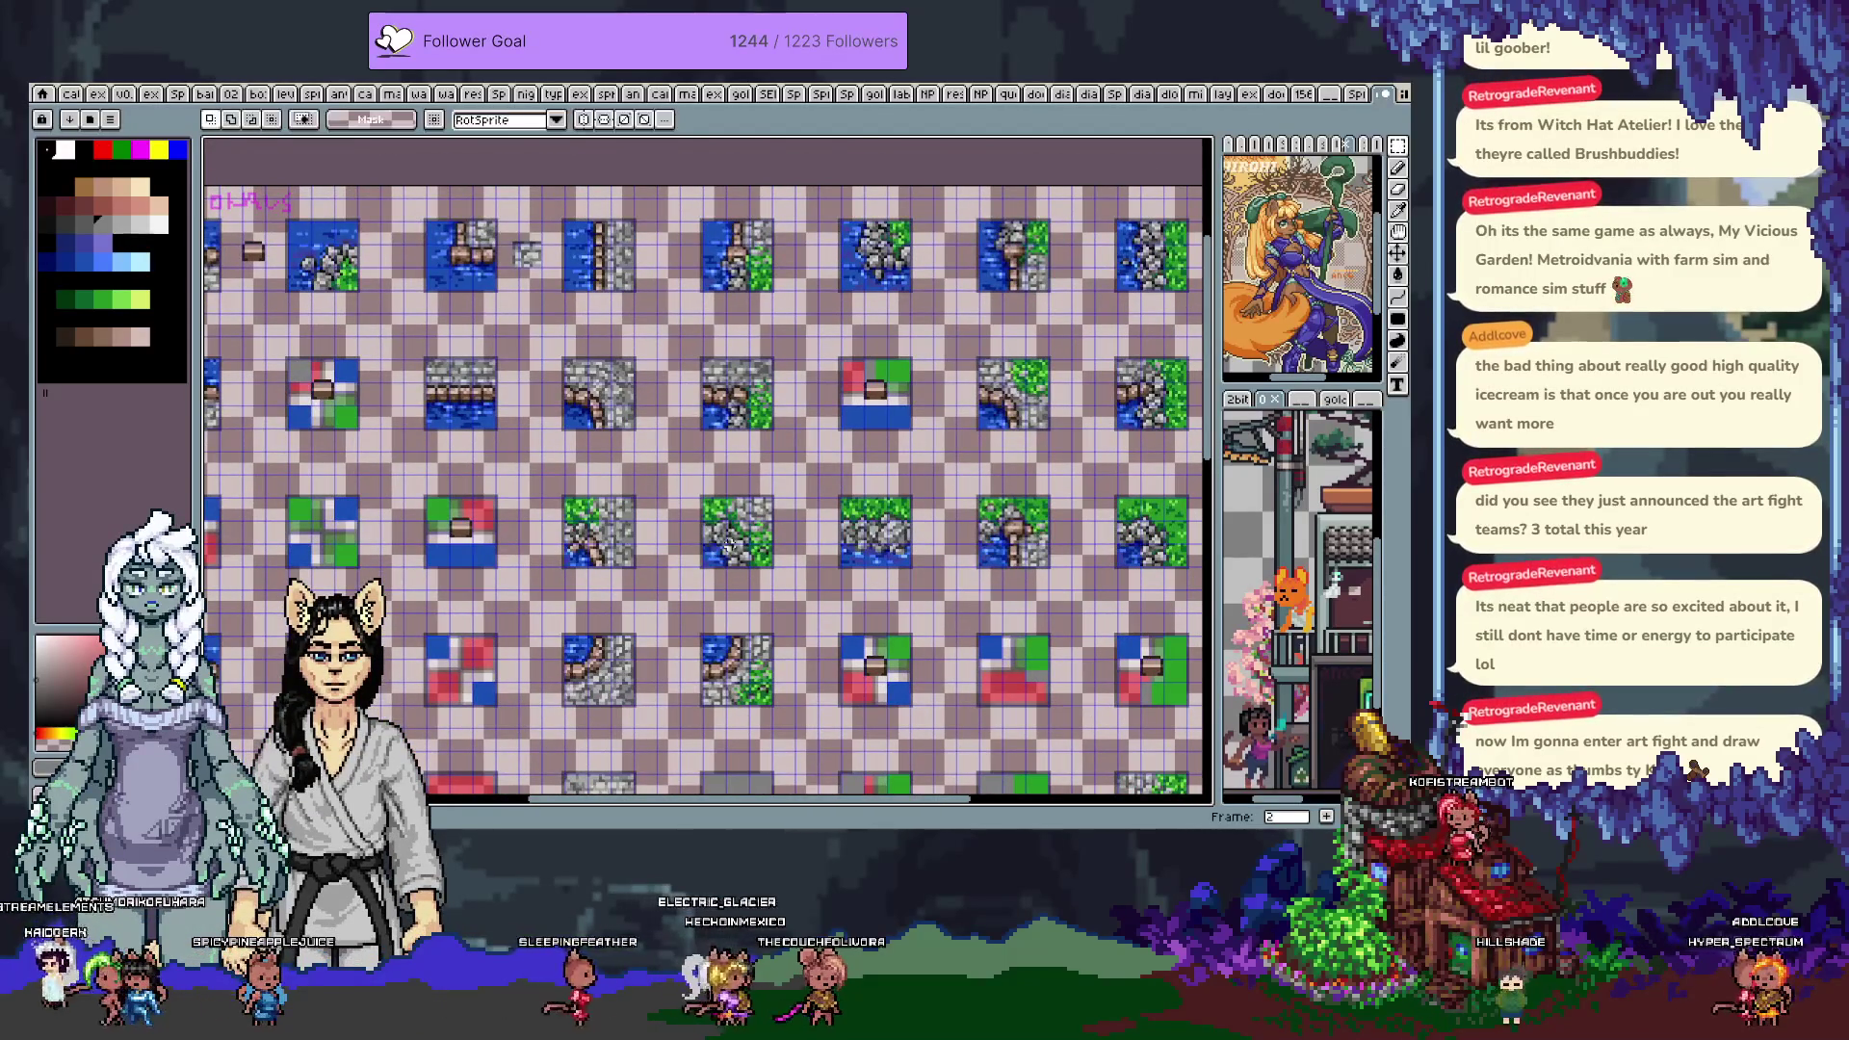
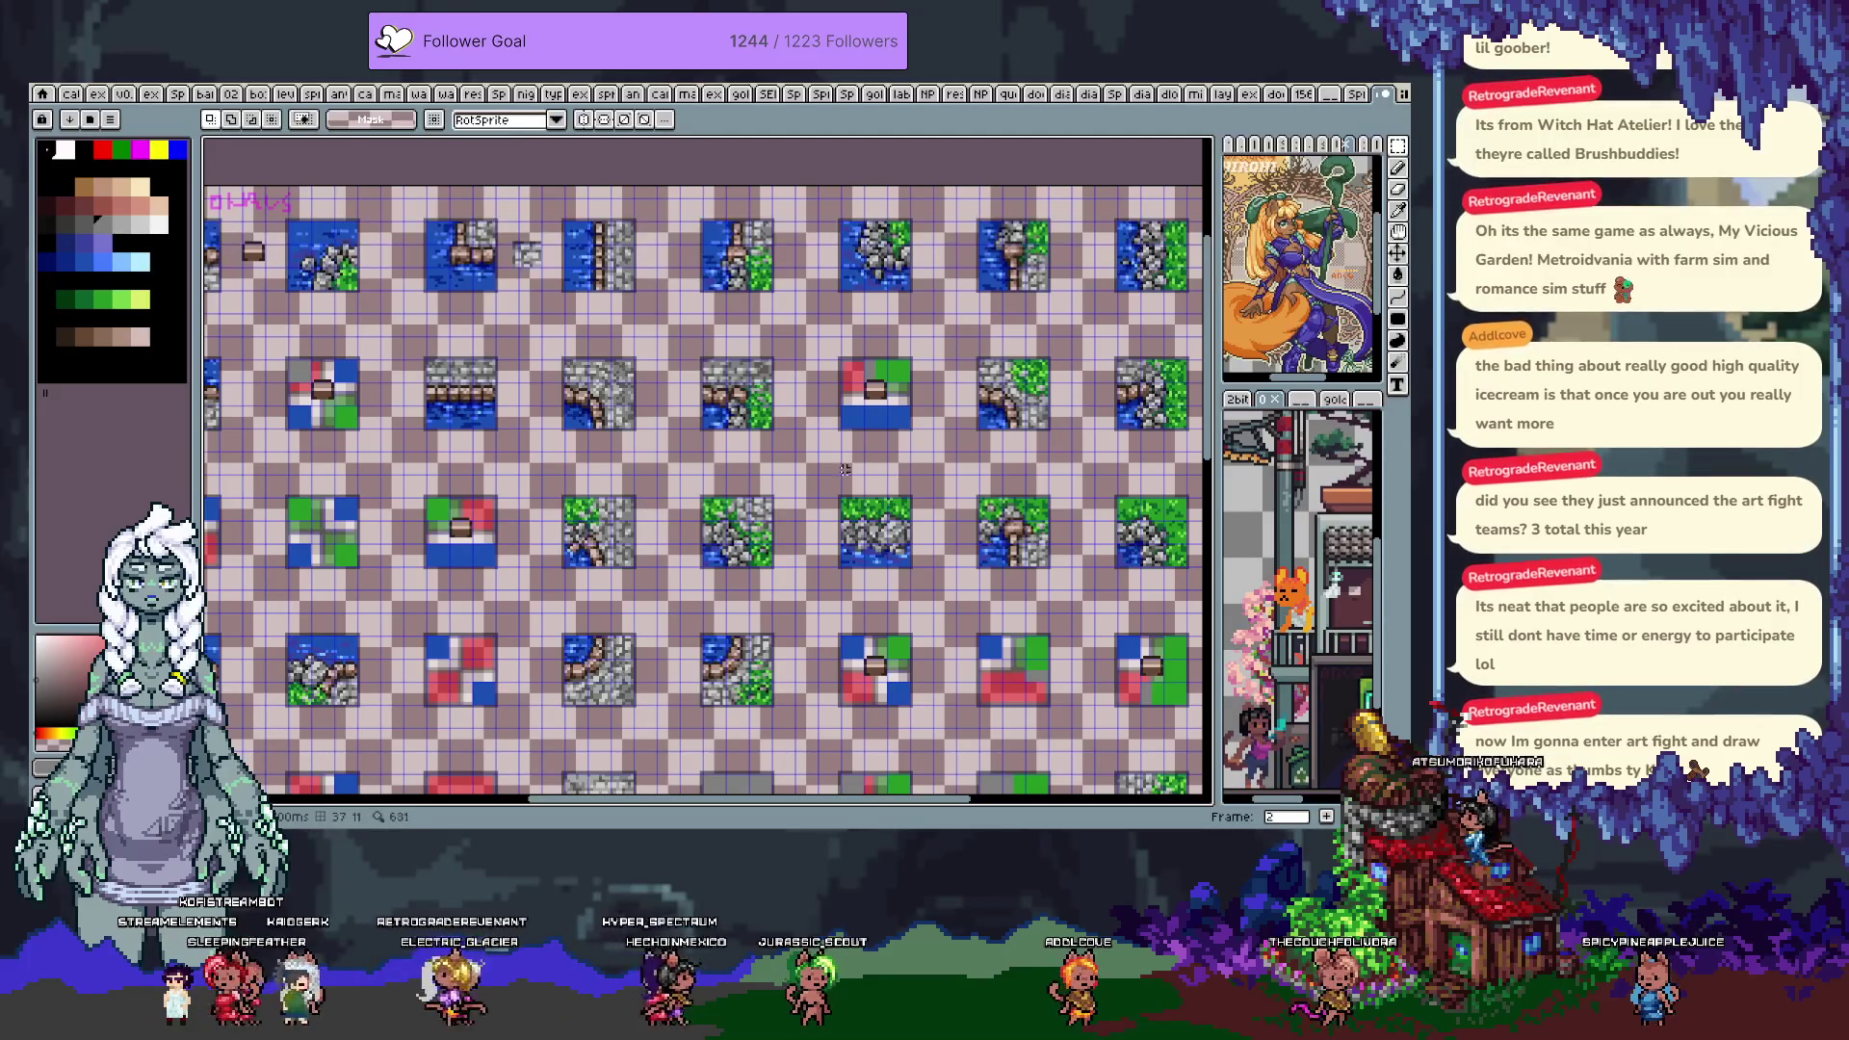
Pan across the finished tiles on frame 2 and switch to the rectangular marquee
left_click_drag(1008, 553, 1074, 520)
left_click_drag(1059, 500, 1038, 402)
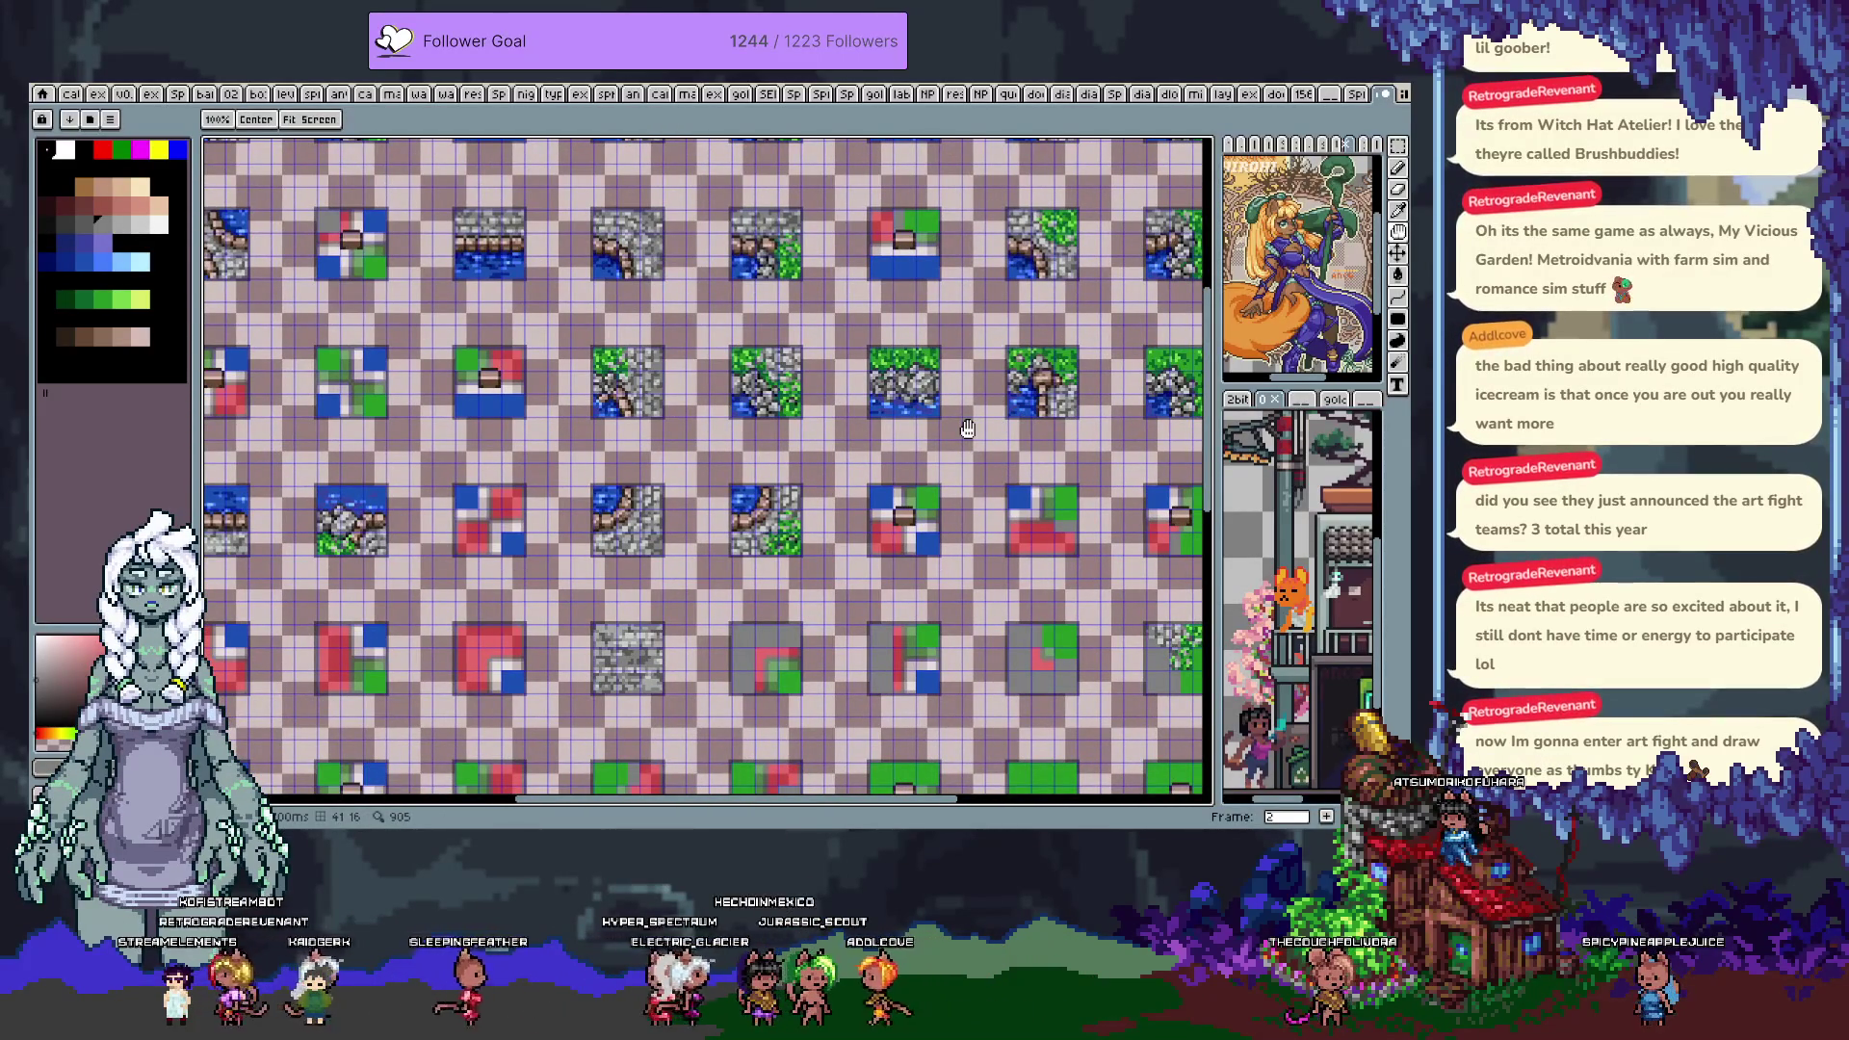
key("m")
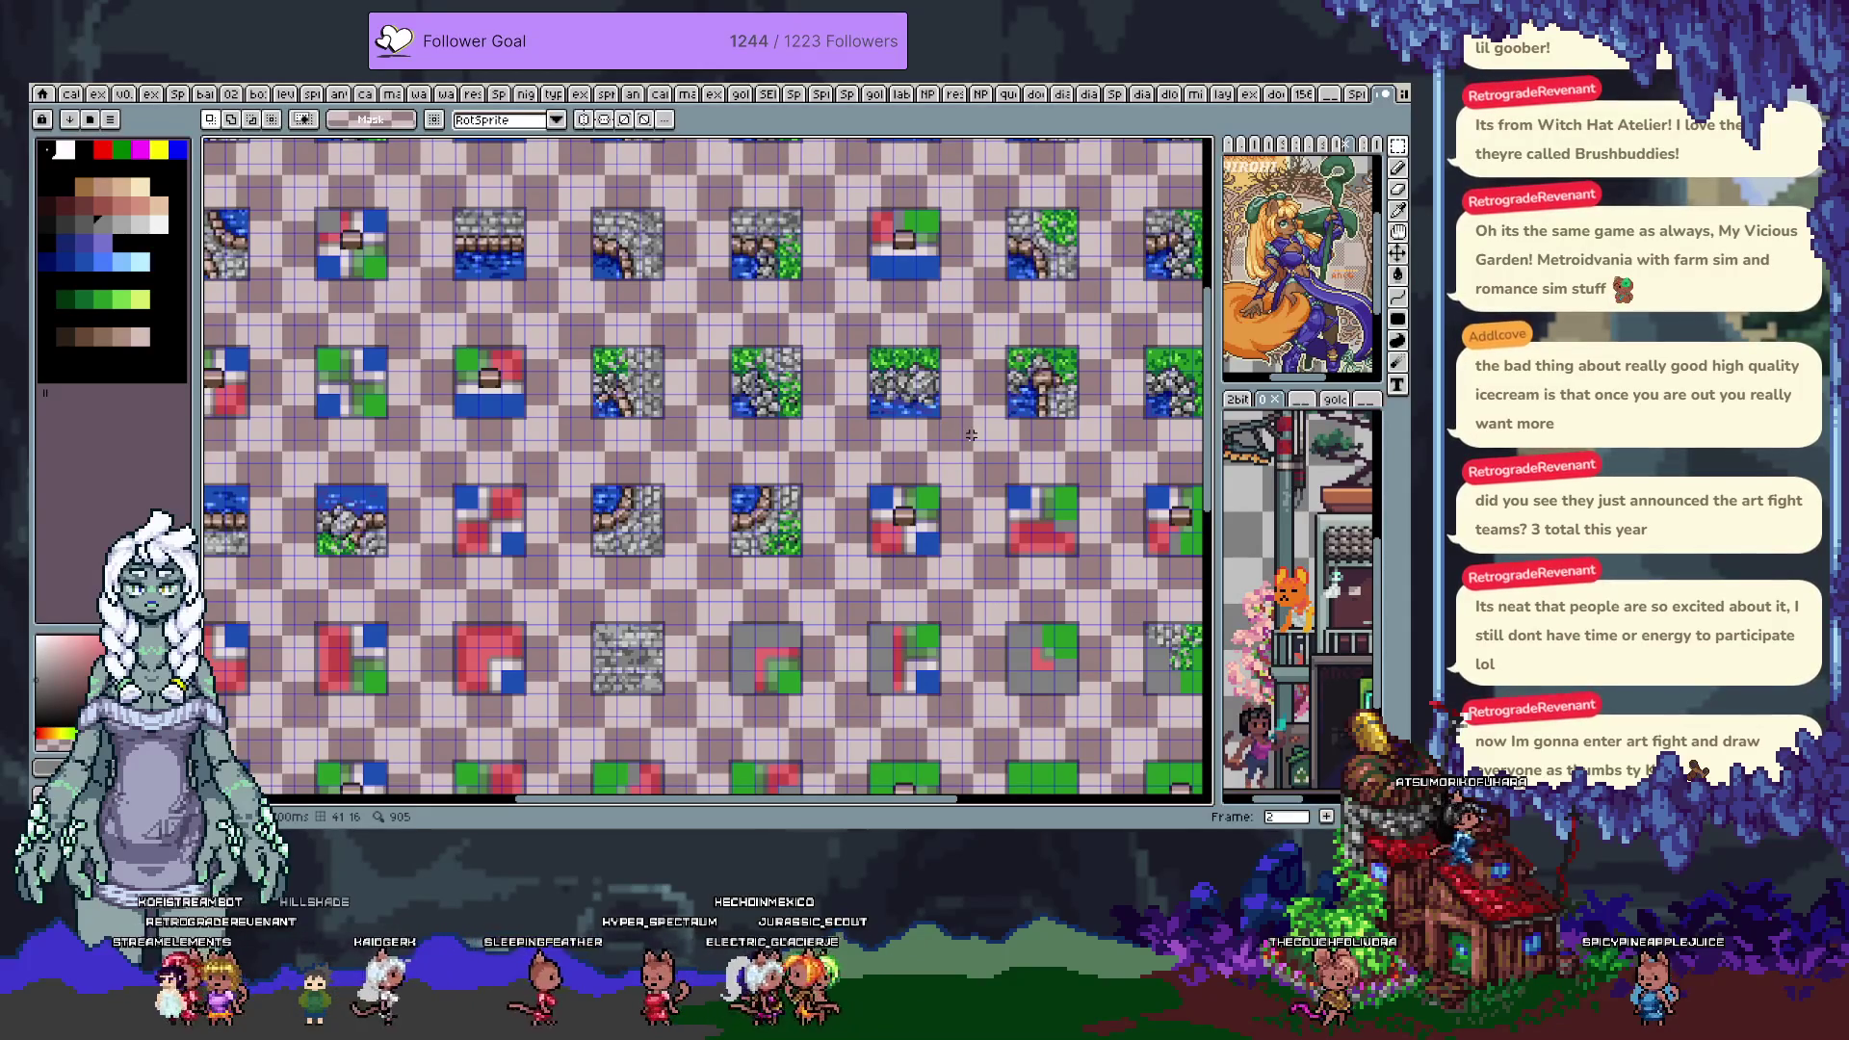
key("h")
scroll(971, 436, "down", 2)
mouse_move(970, 435)
left_mouse_down()
mouse_move(885, 439)
mouse_move(944, 476)
left_mouse_up()
scroll(885, 439, "down", 2)
scroll(962, 474, "up", 2)
key("m")
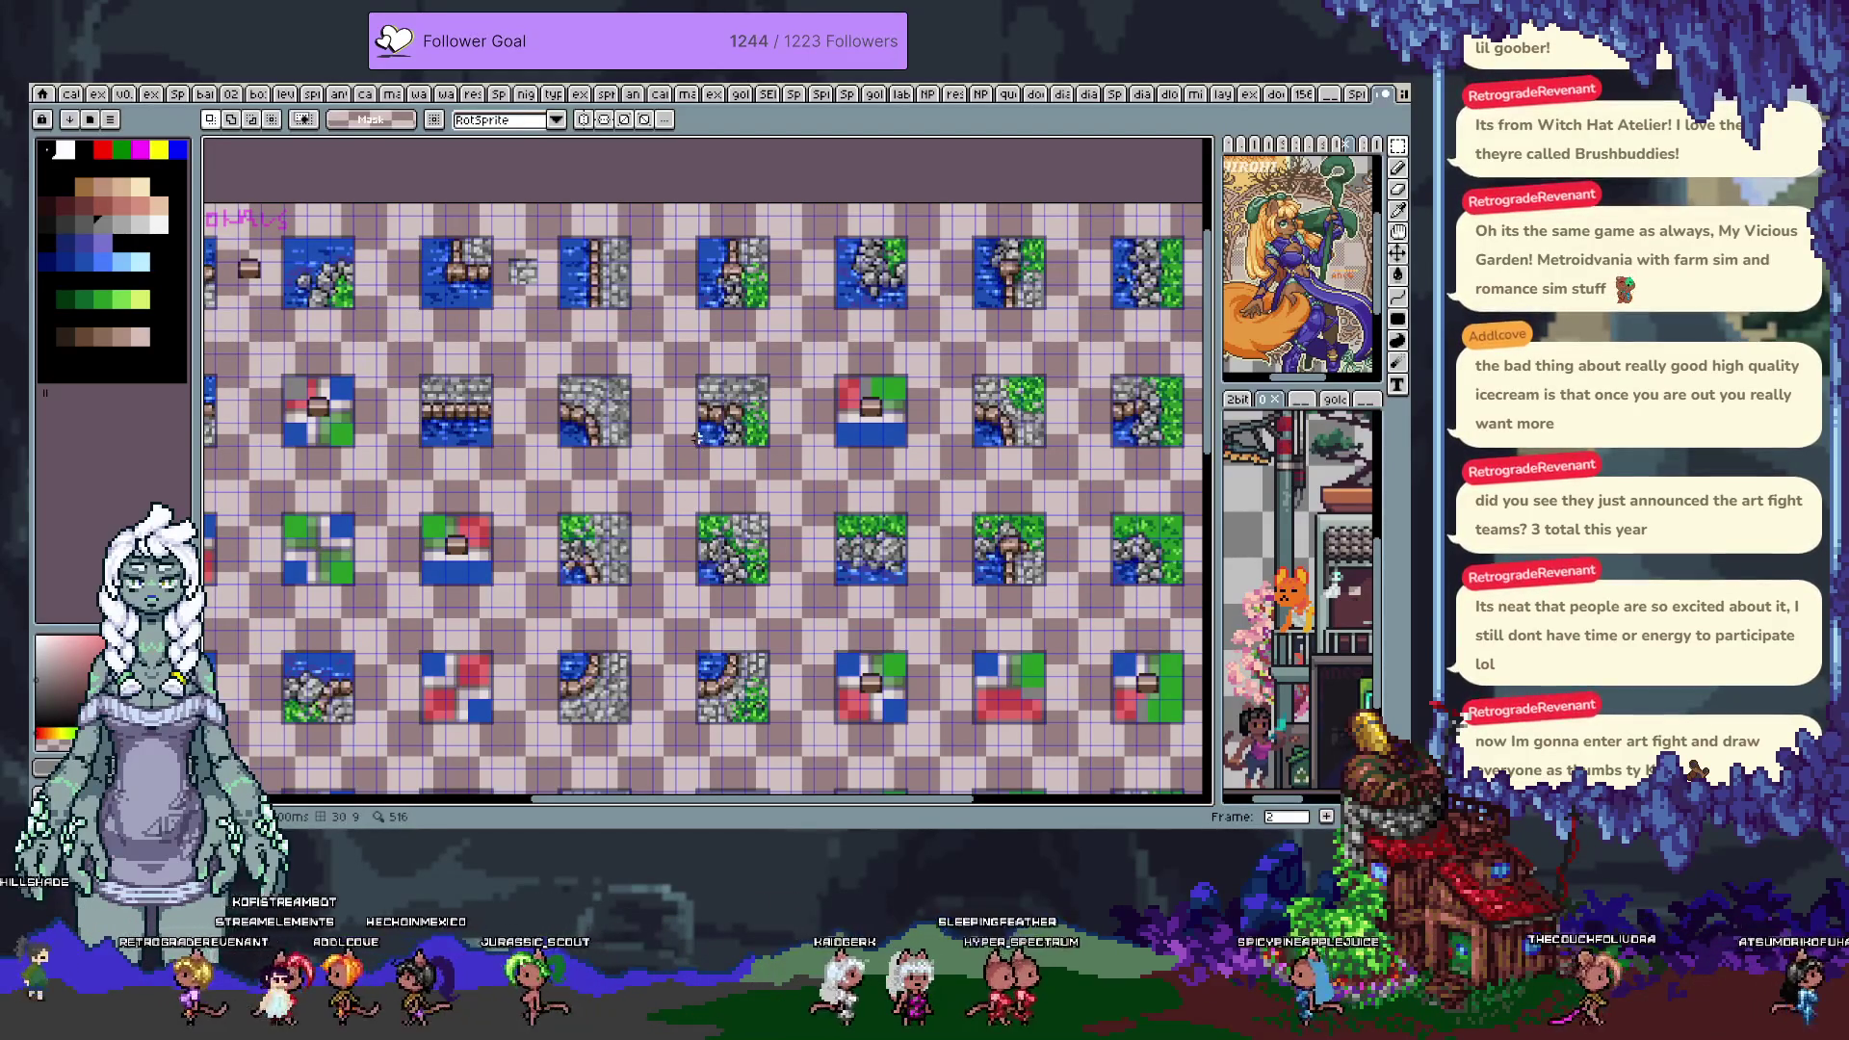
scroll(678, 431, "up", 1)
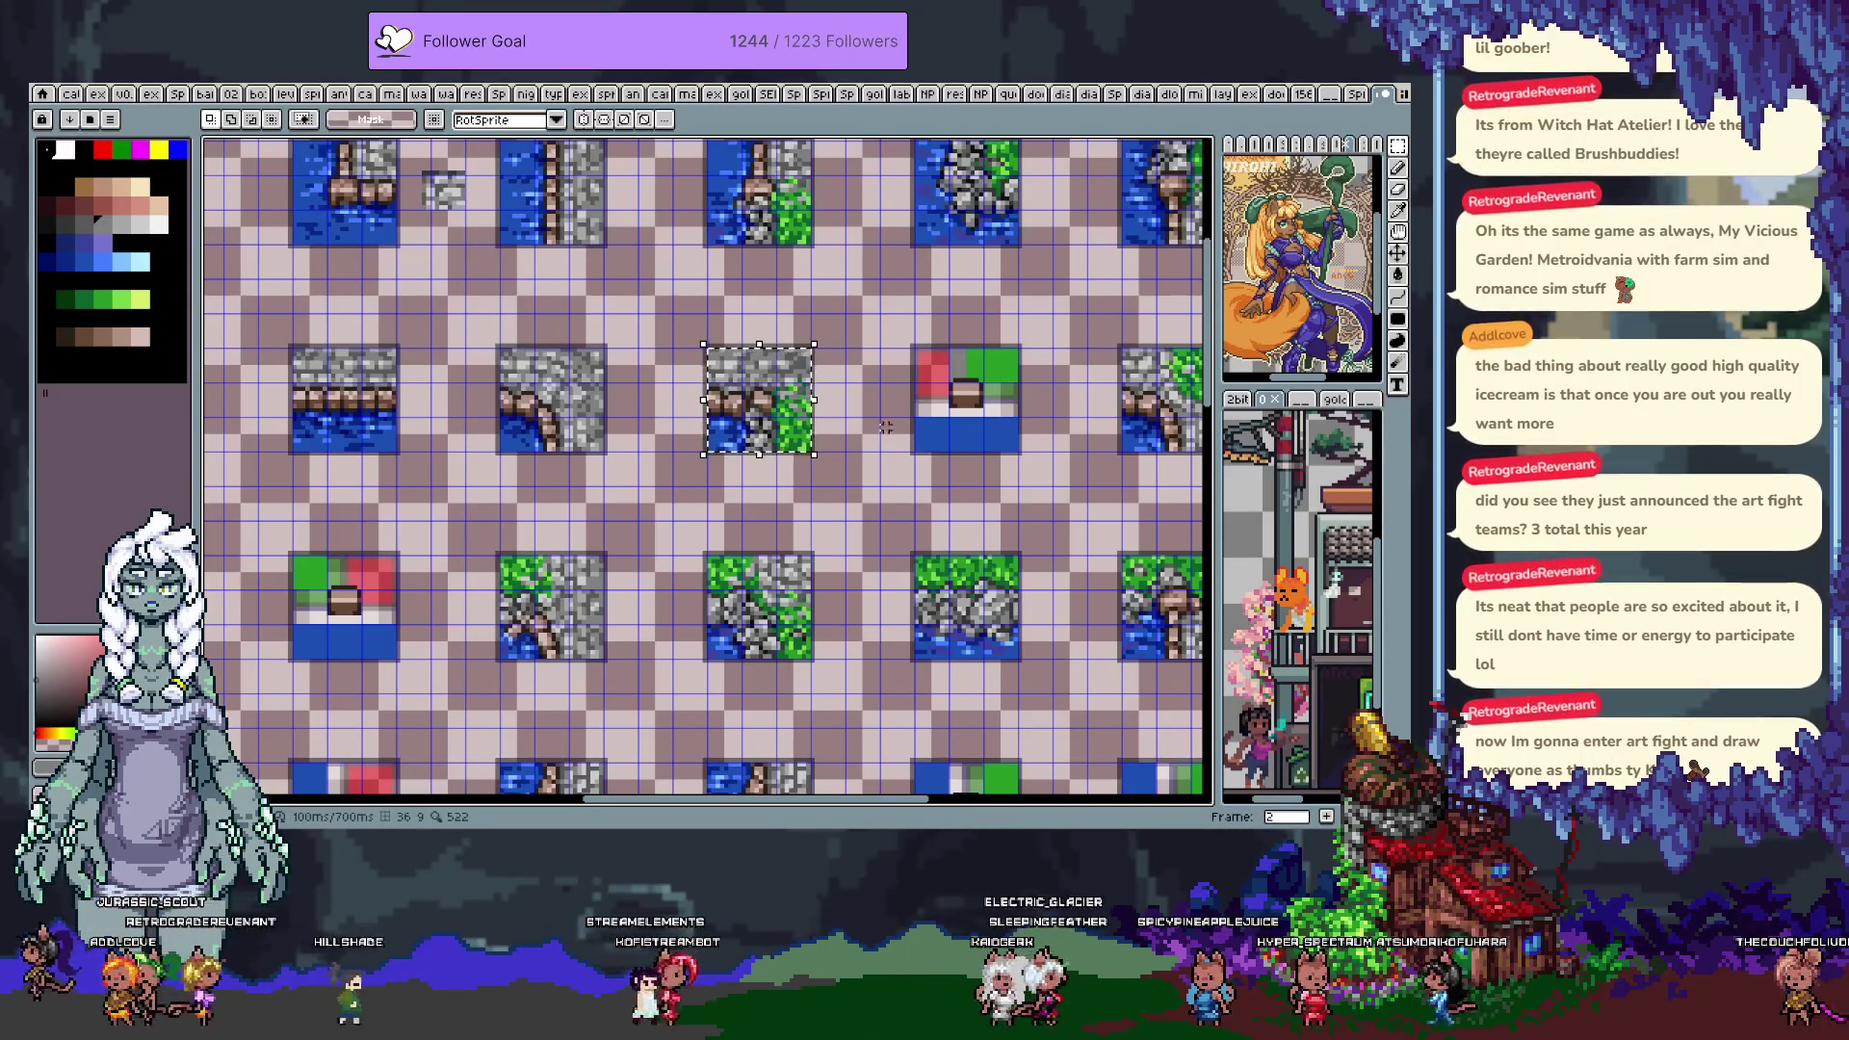
Step through the frames to frame 4 with its colour guide block
key("comma")
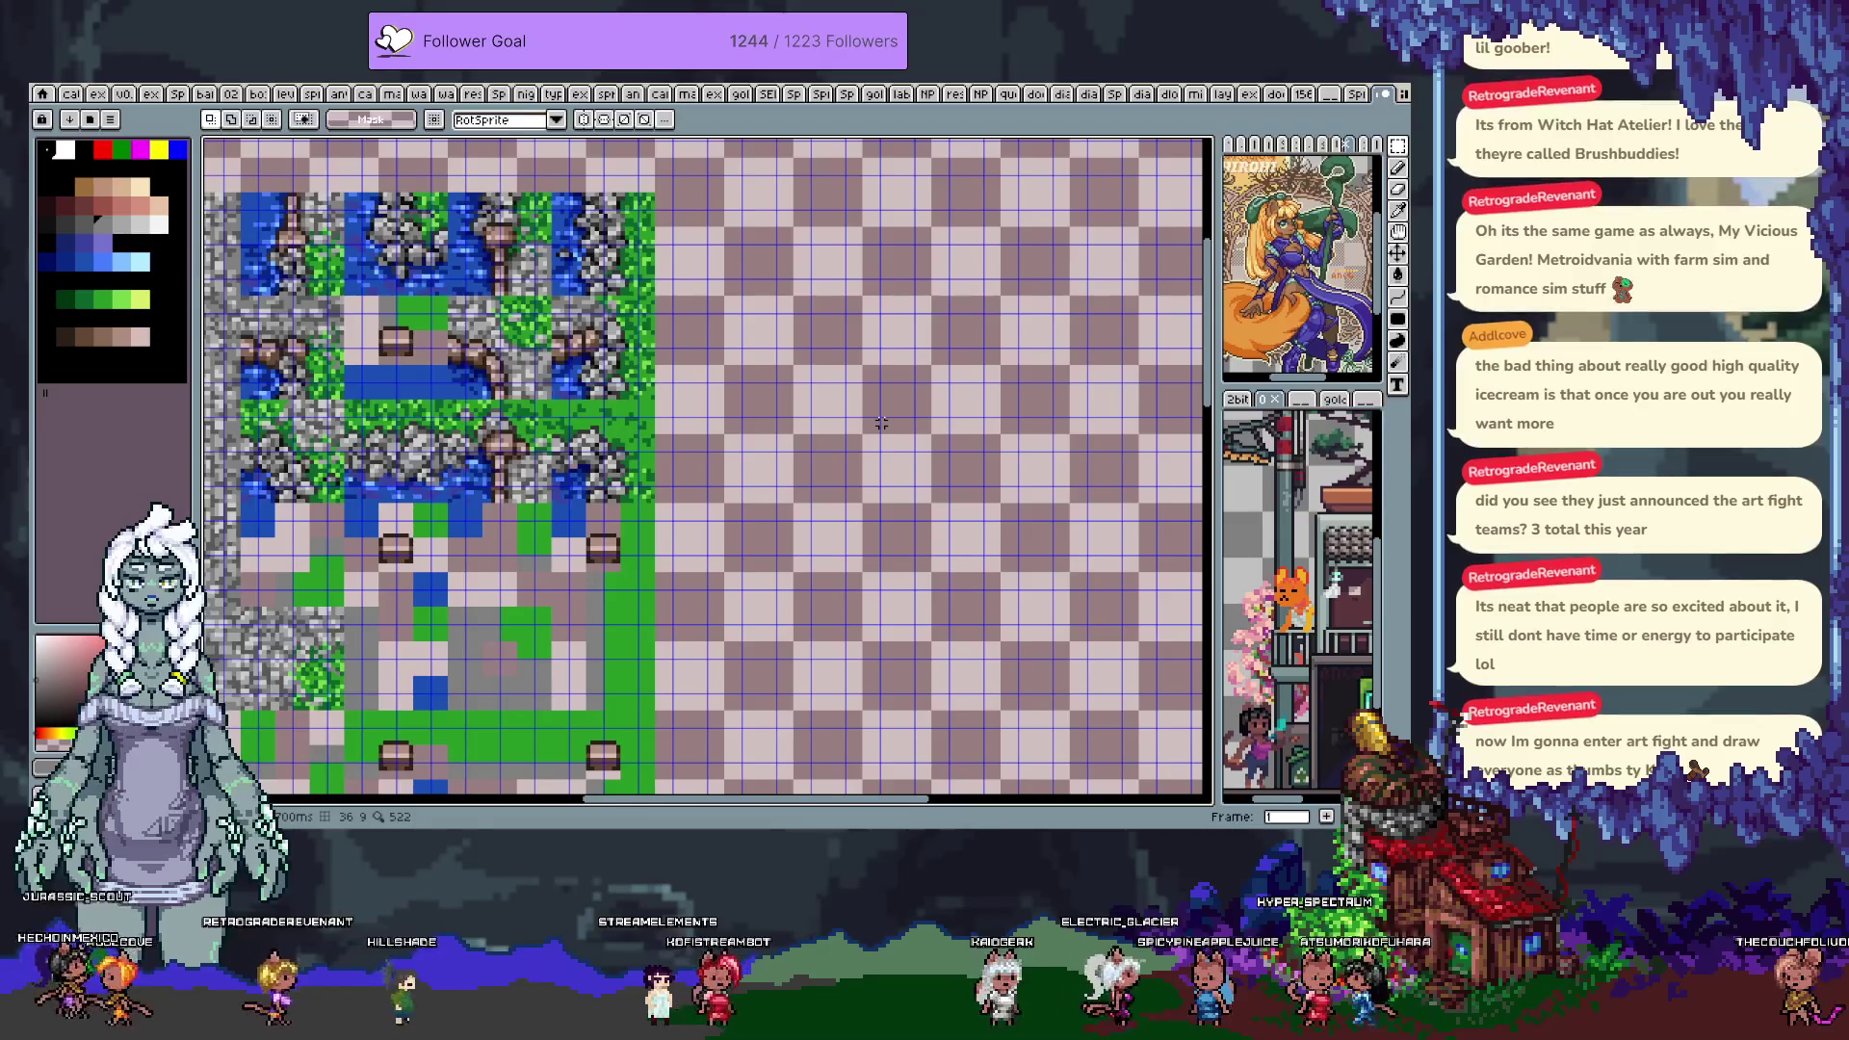
key("comma")
key("comma")
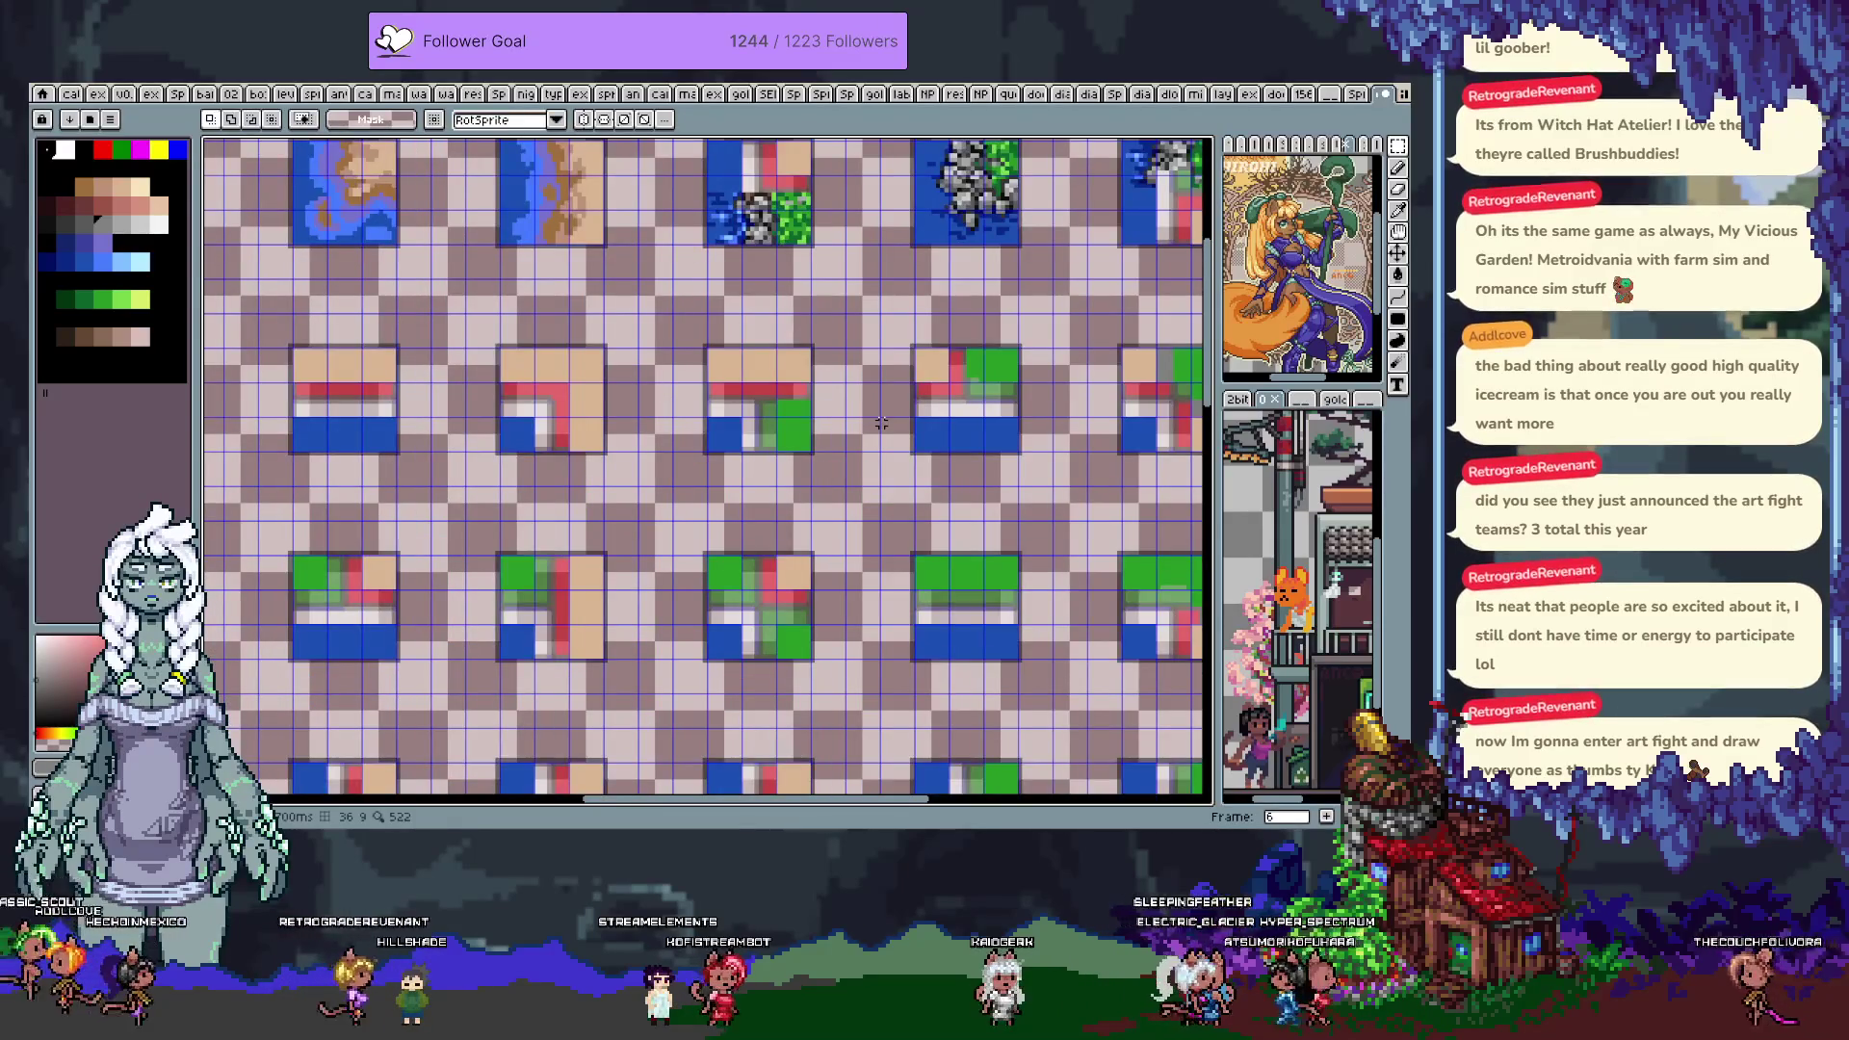
key("comma")
scroll(881, 422, "down", 3)
key("comma")
scroll(746, 625, "up", 5)
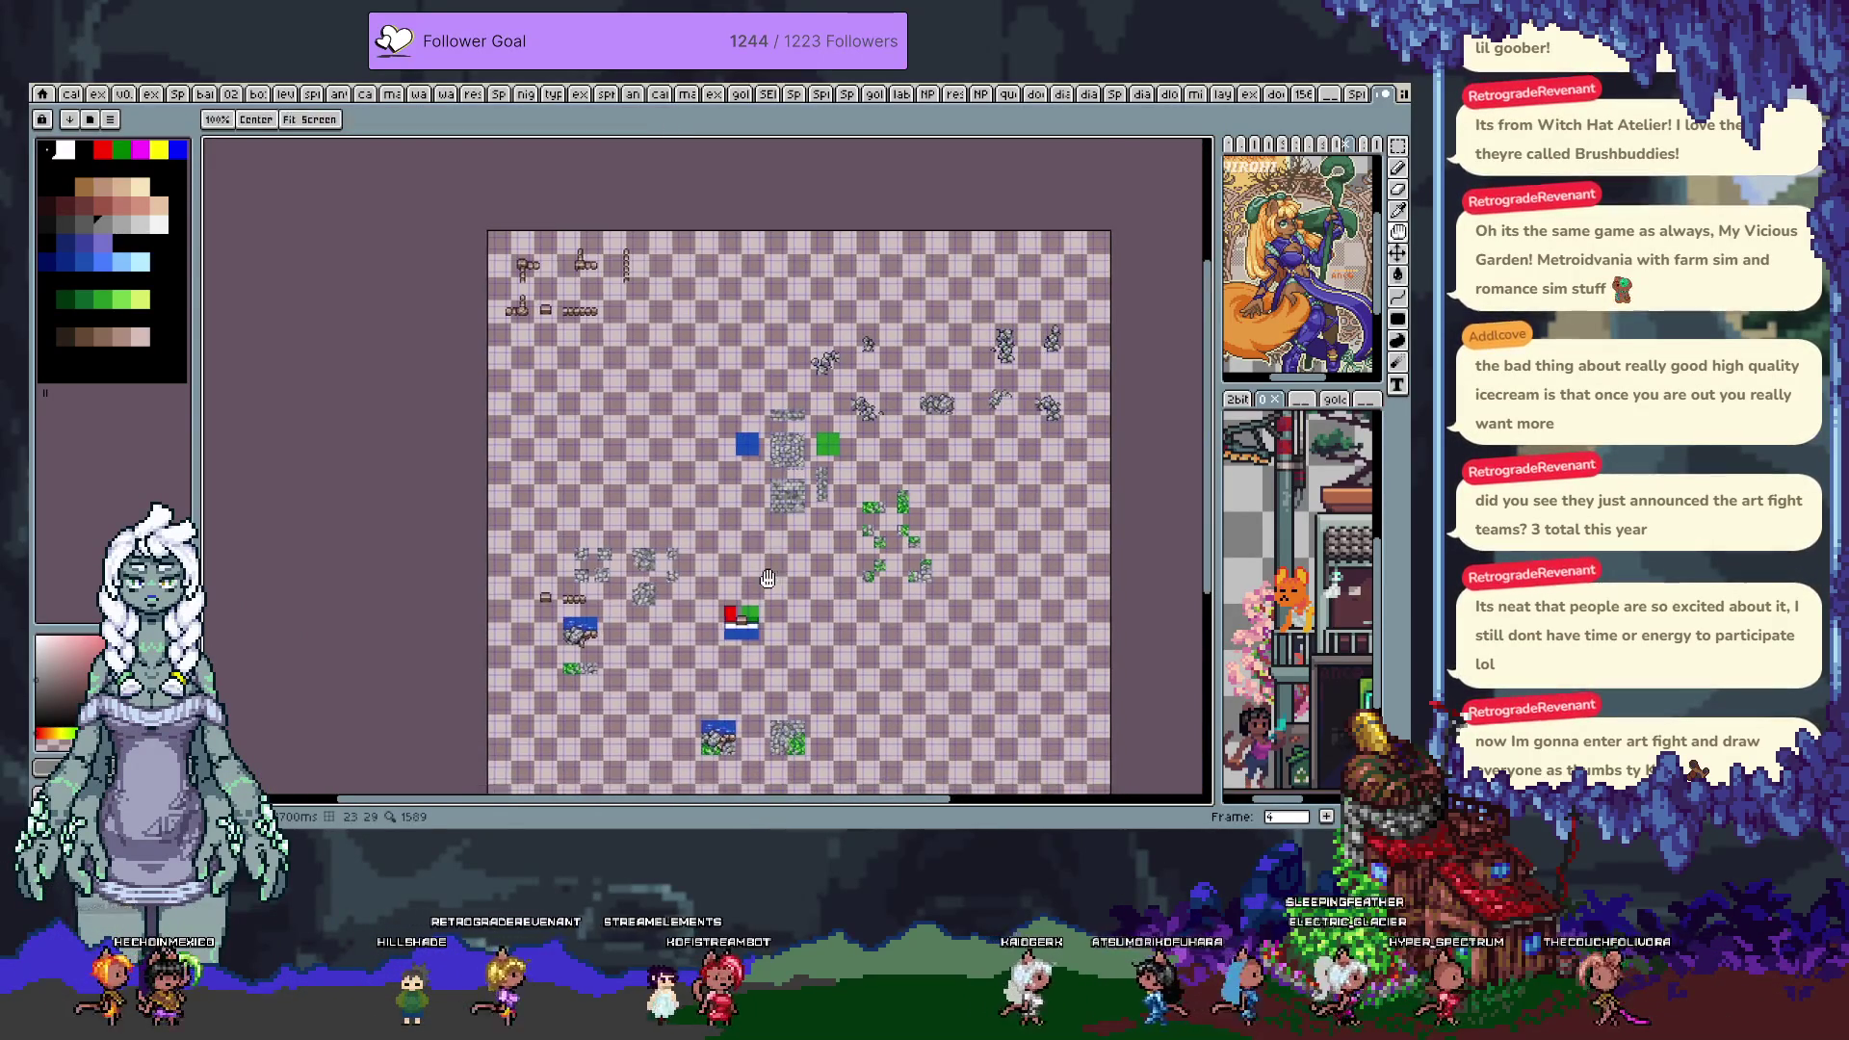
Paste the terrain tile, align it on the grid right of the colour guide, and commit it
scroll(725, 334, "down", 1)
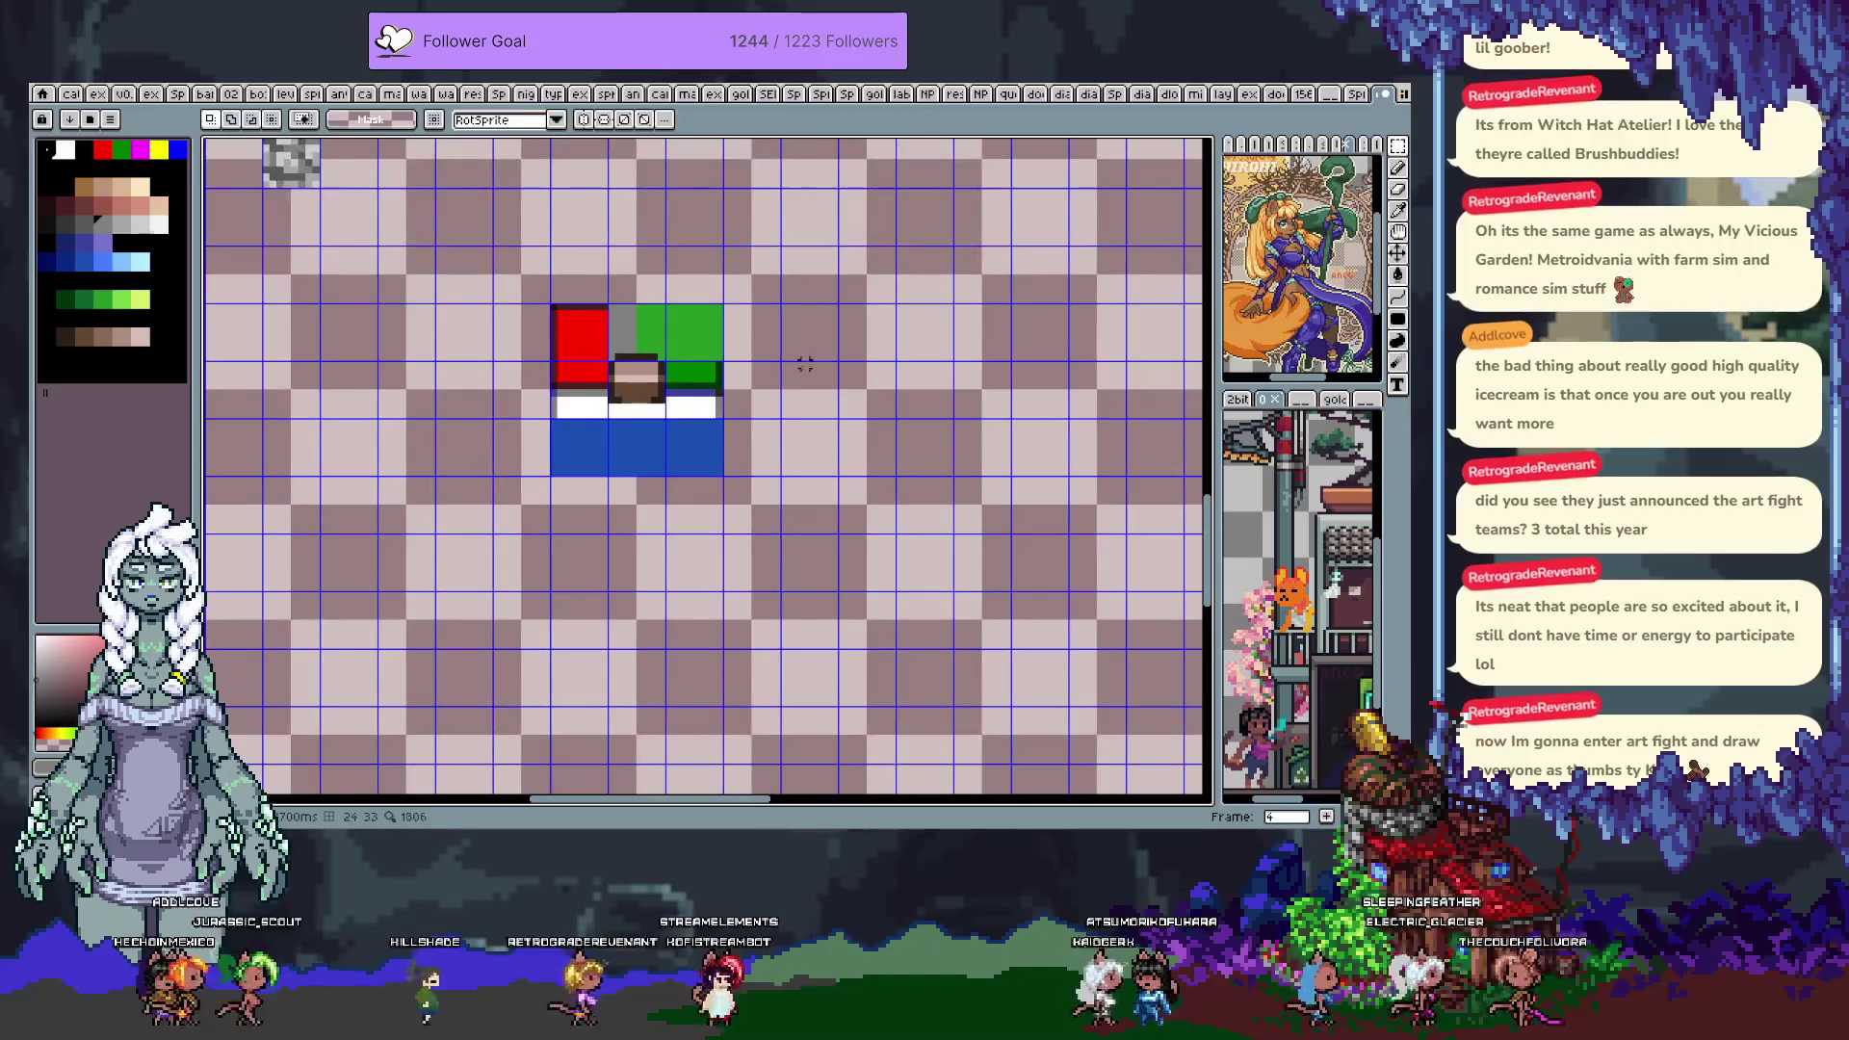
key("ctrl+v")
mouse_move(654, 433)
left_mouse_down()
mouse_move(717, 432)
mouse_move(830, 383)
left_mouse_up()
key("Up")
key("Up")
key("Up")
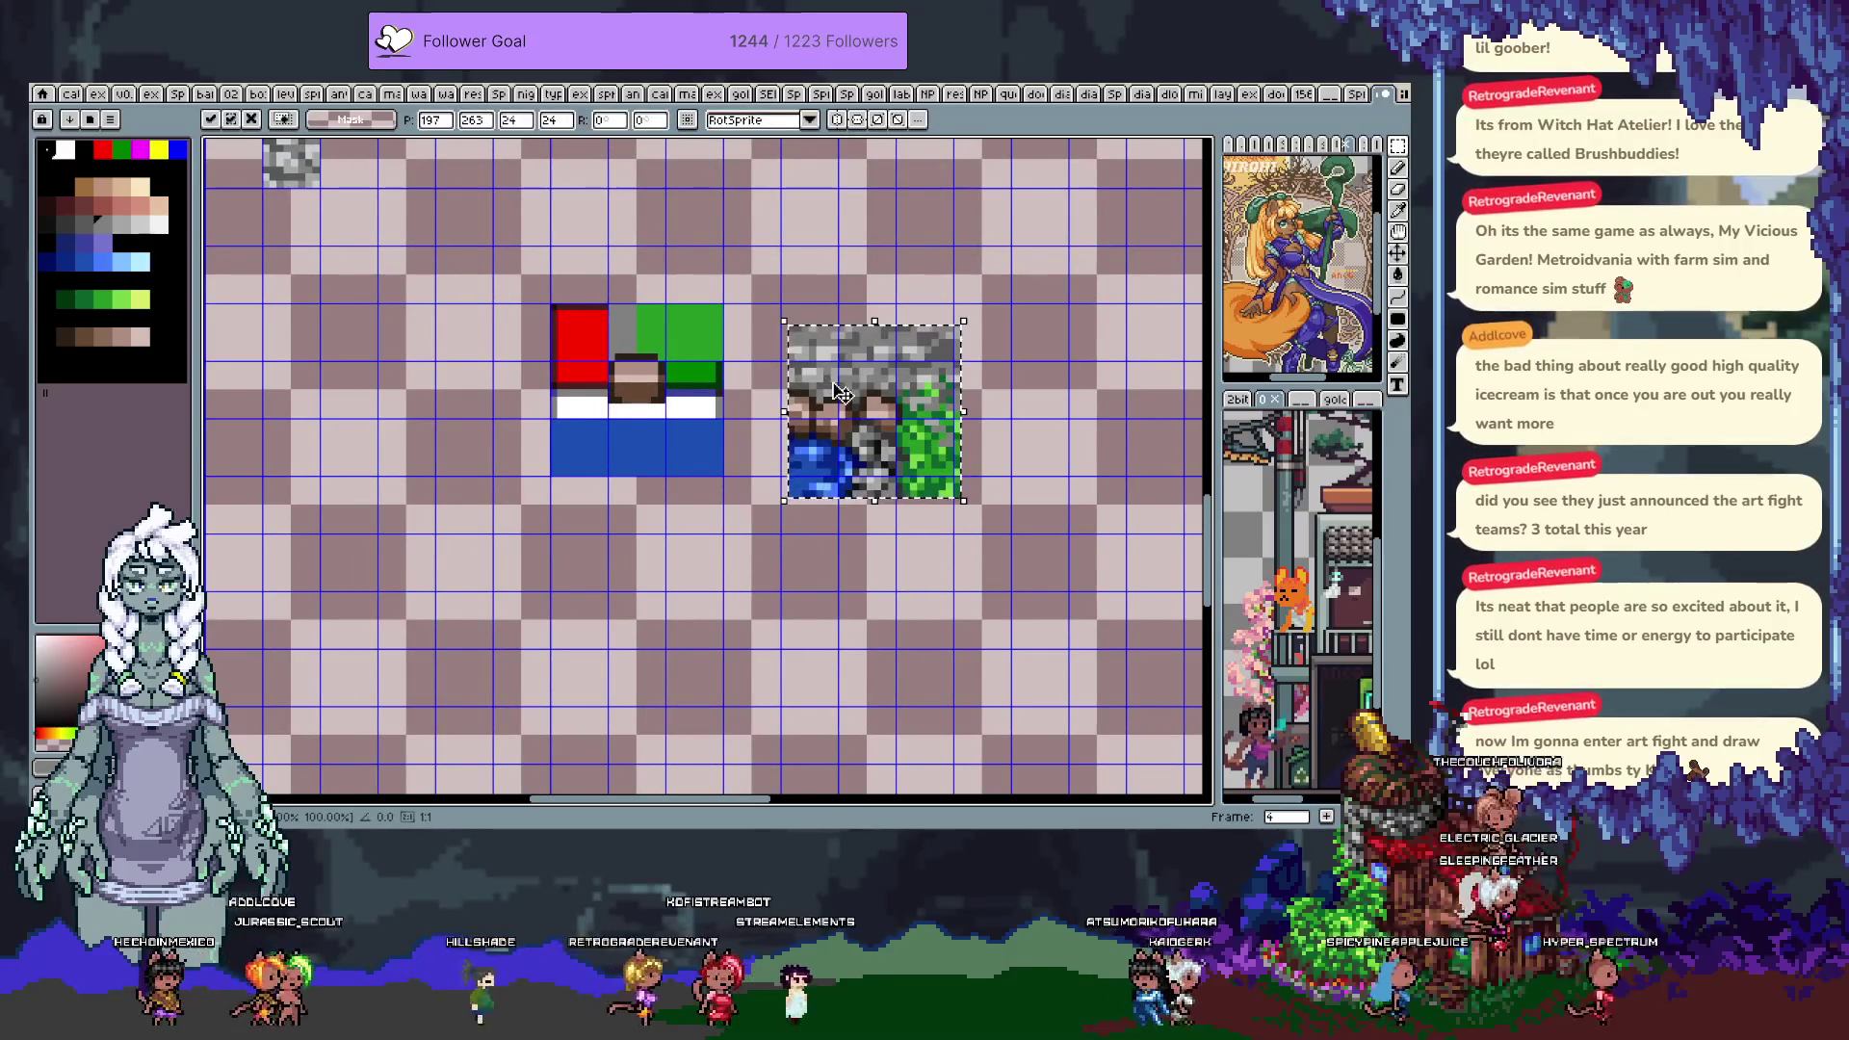
key("Right")
key("Right")
key("Right")
key("Return")
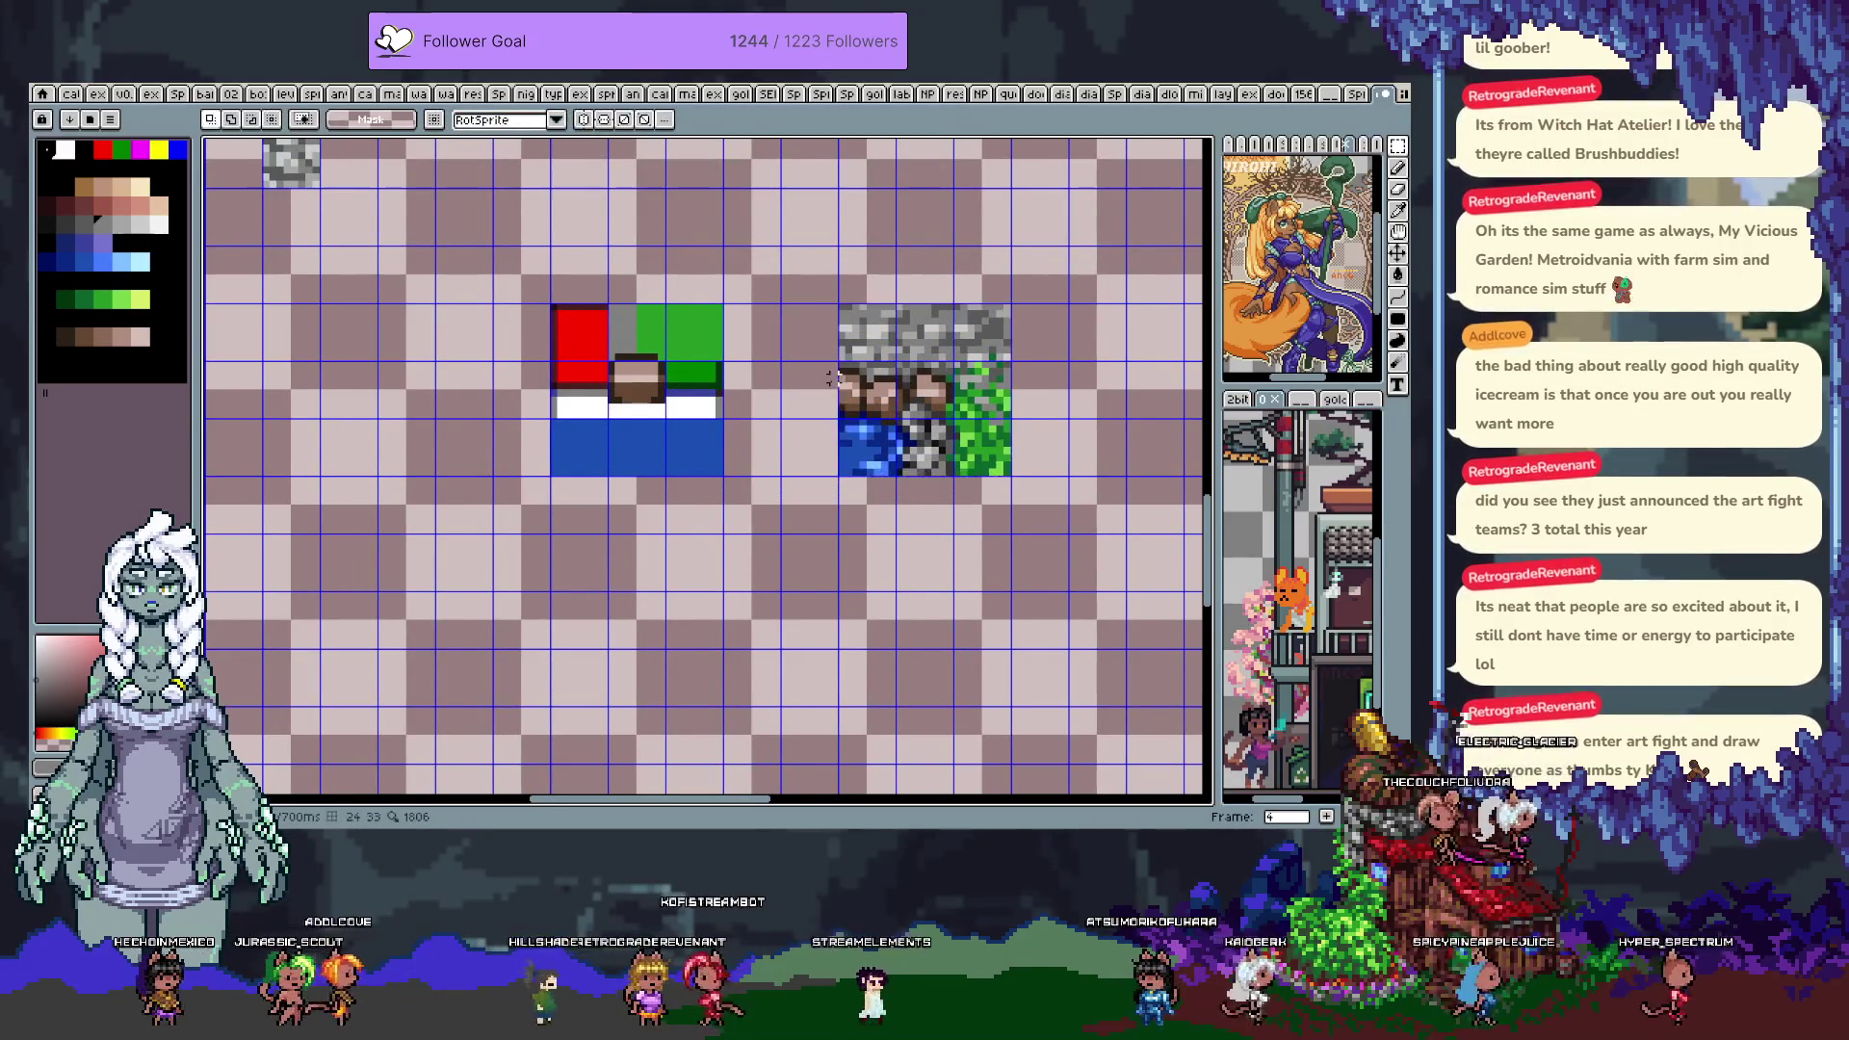
scroll(794, 395, "down", 1)
scroll(780, 424, "up", 2)
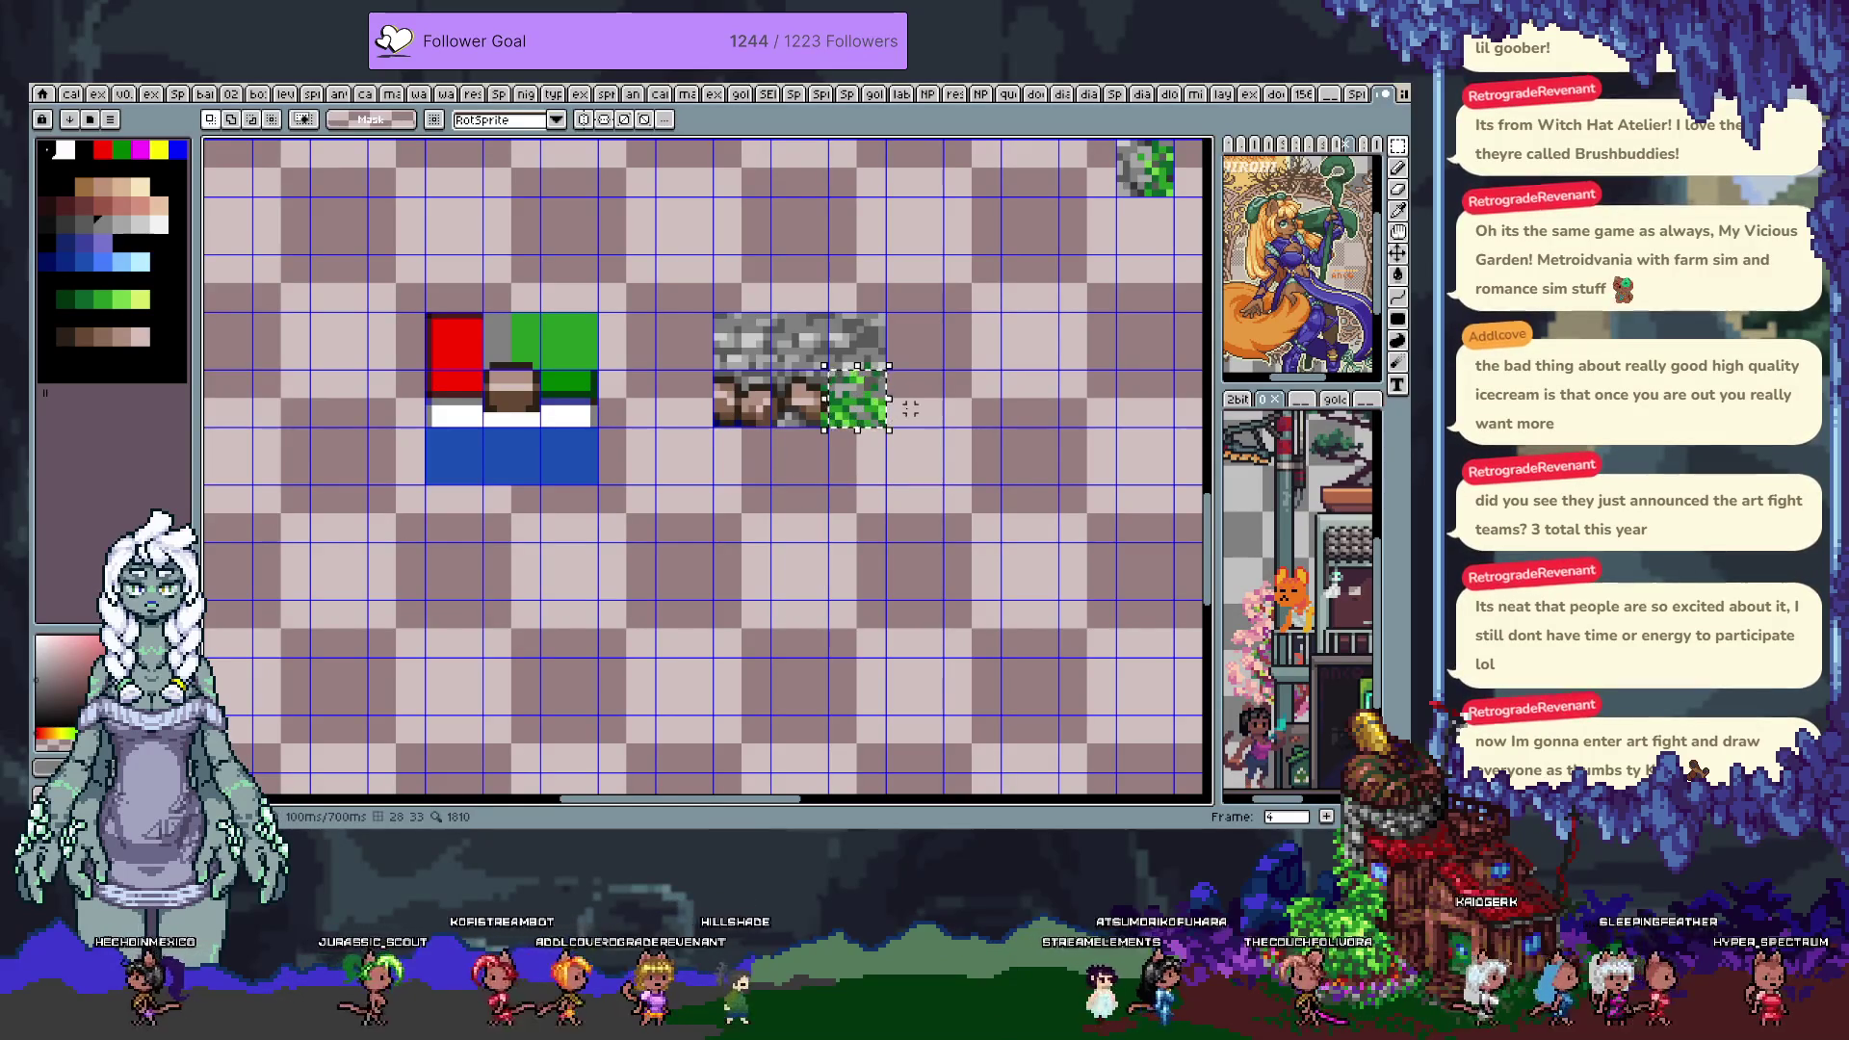
Pan to the loose rock pieces and marquee-select the grey rock cluster
scroll(910, 410, "down", 3)
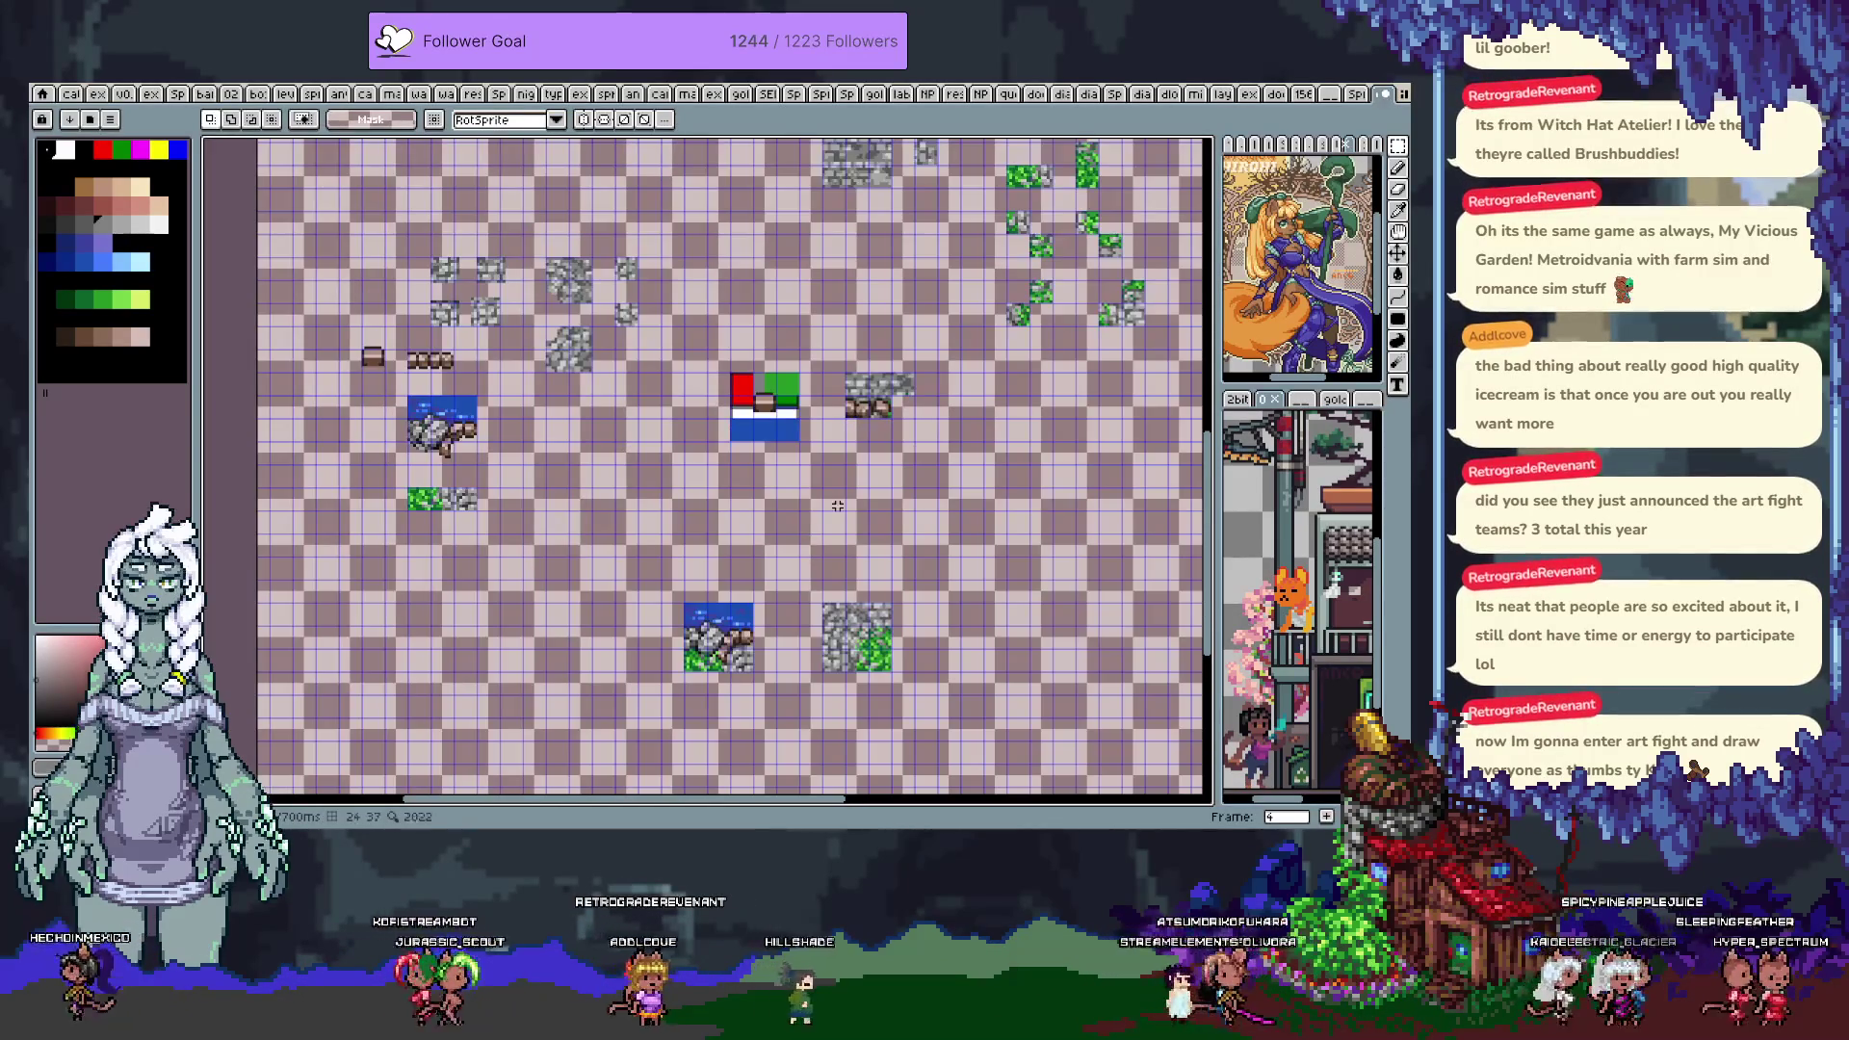
mouse_move(770, 597)
left_mouse_down()
mouse_move(1086, 245)
mouse_move(1029, 278)
mouse_move(979, 409)
mouse_move(858, 548)
mouse_move(677, 521)
mouse_move(811, 491)
left_mouse_up()
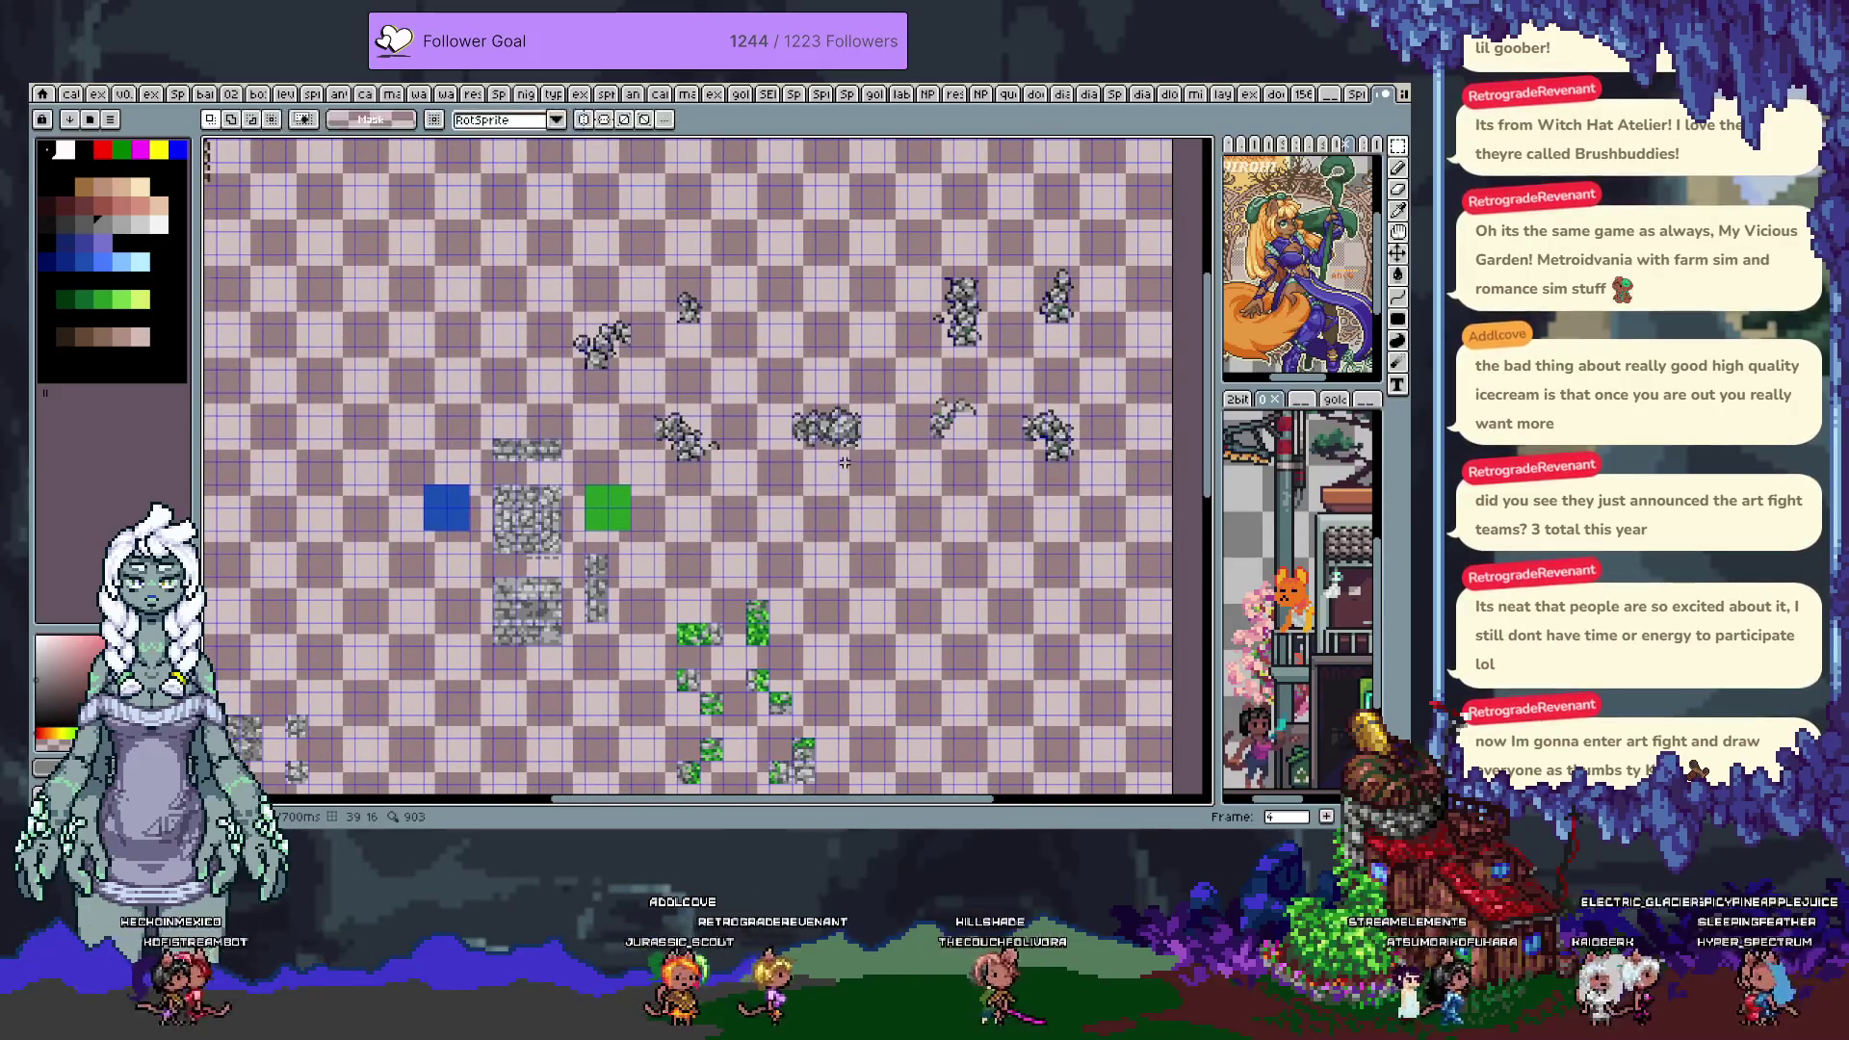
scroll(845, 463, "up", 1)
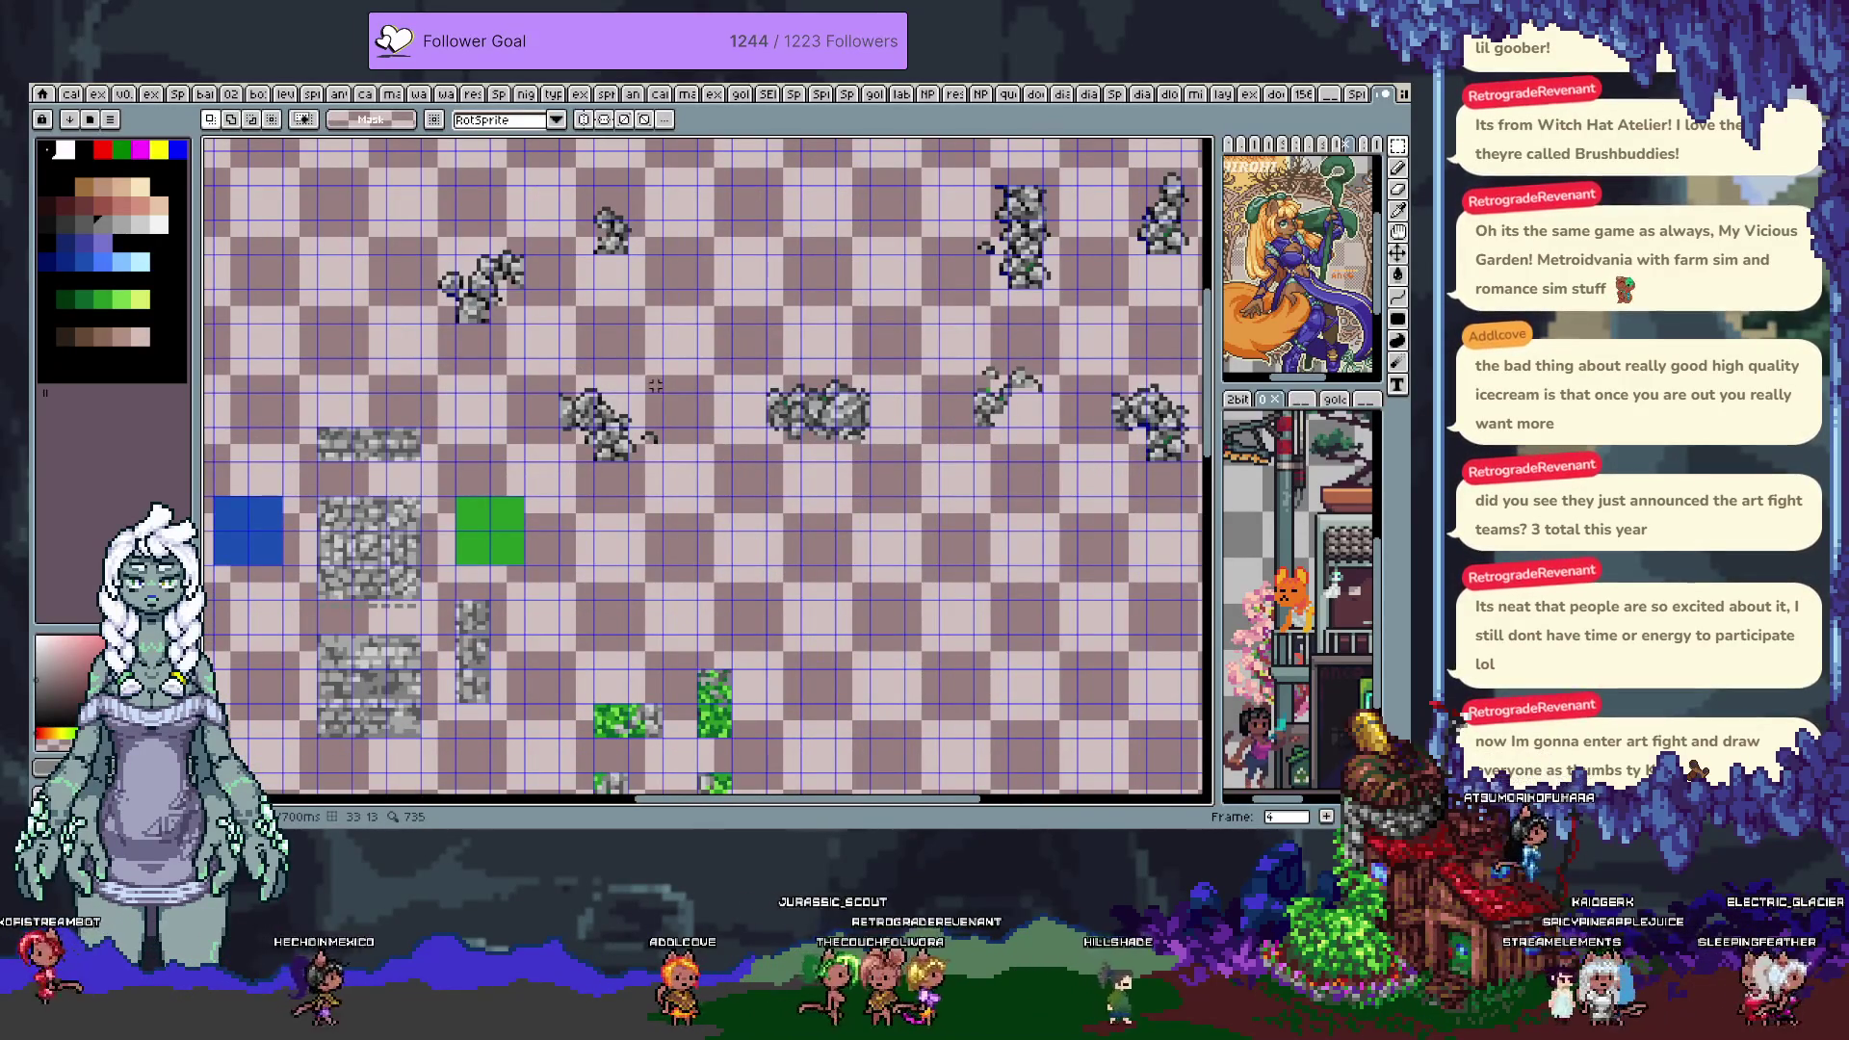
scroll(556, 420, "up", 1)
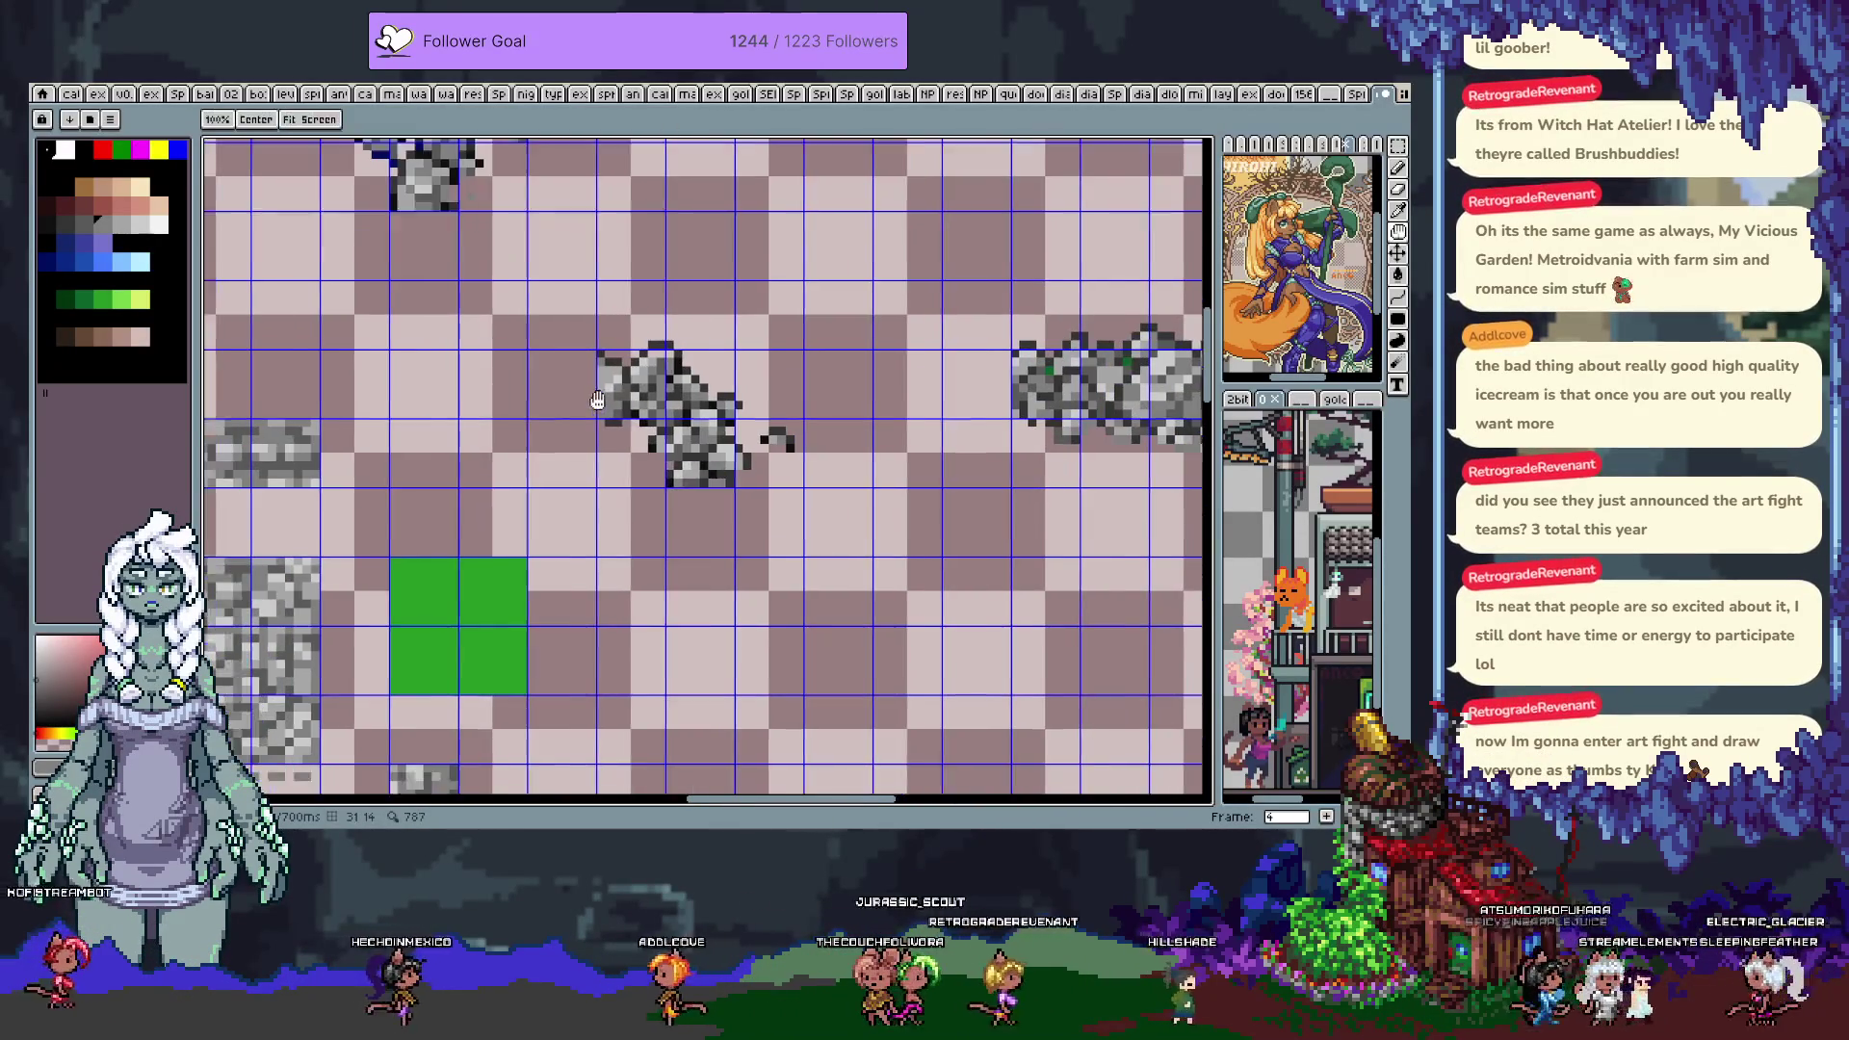
left_click_drag(622, 271, 701, 394)
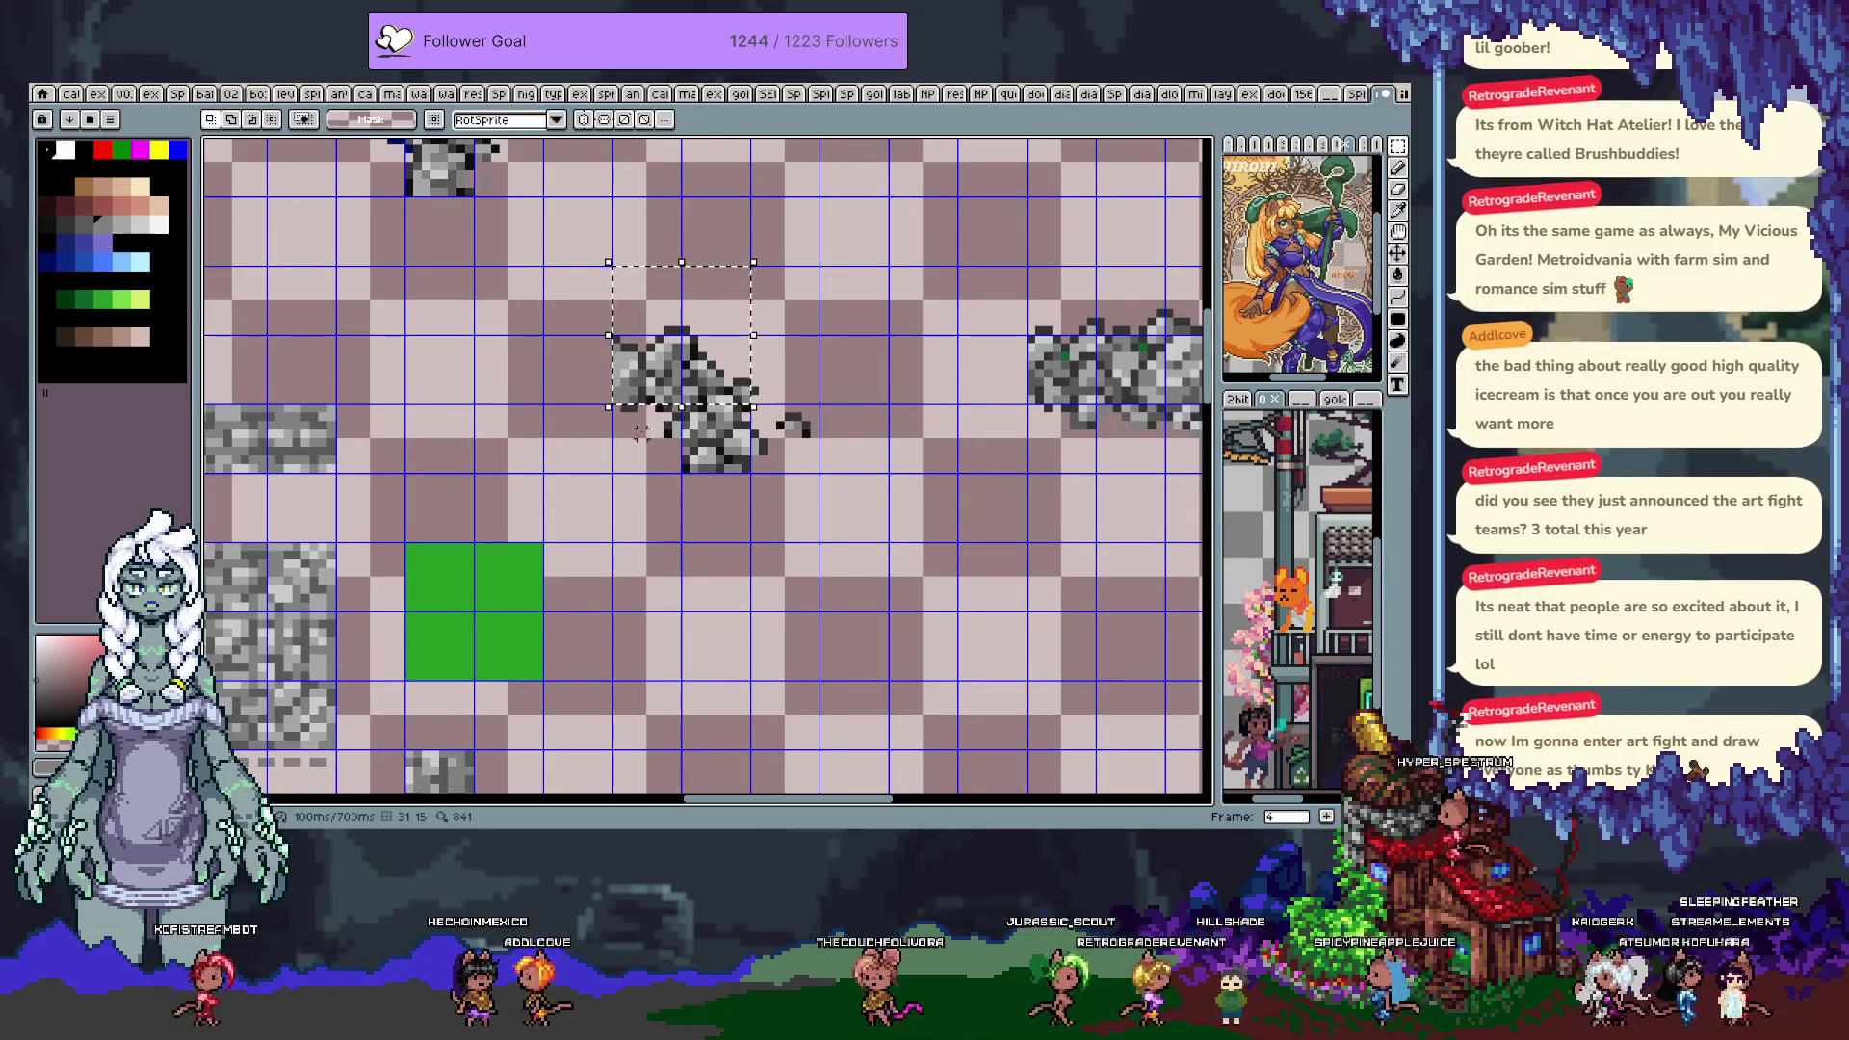
scroll(817, 366, "down", 1)
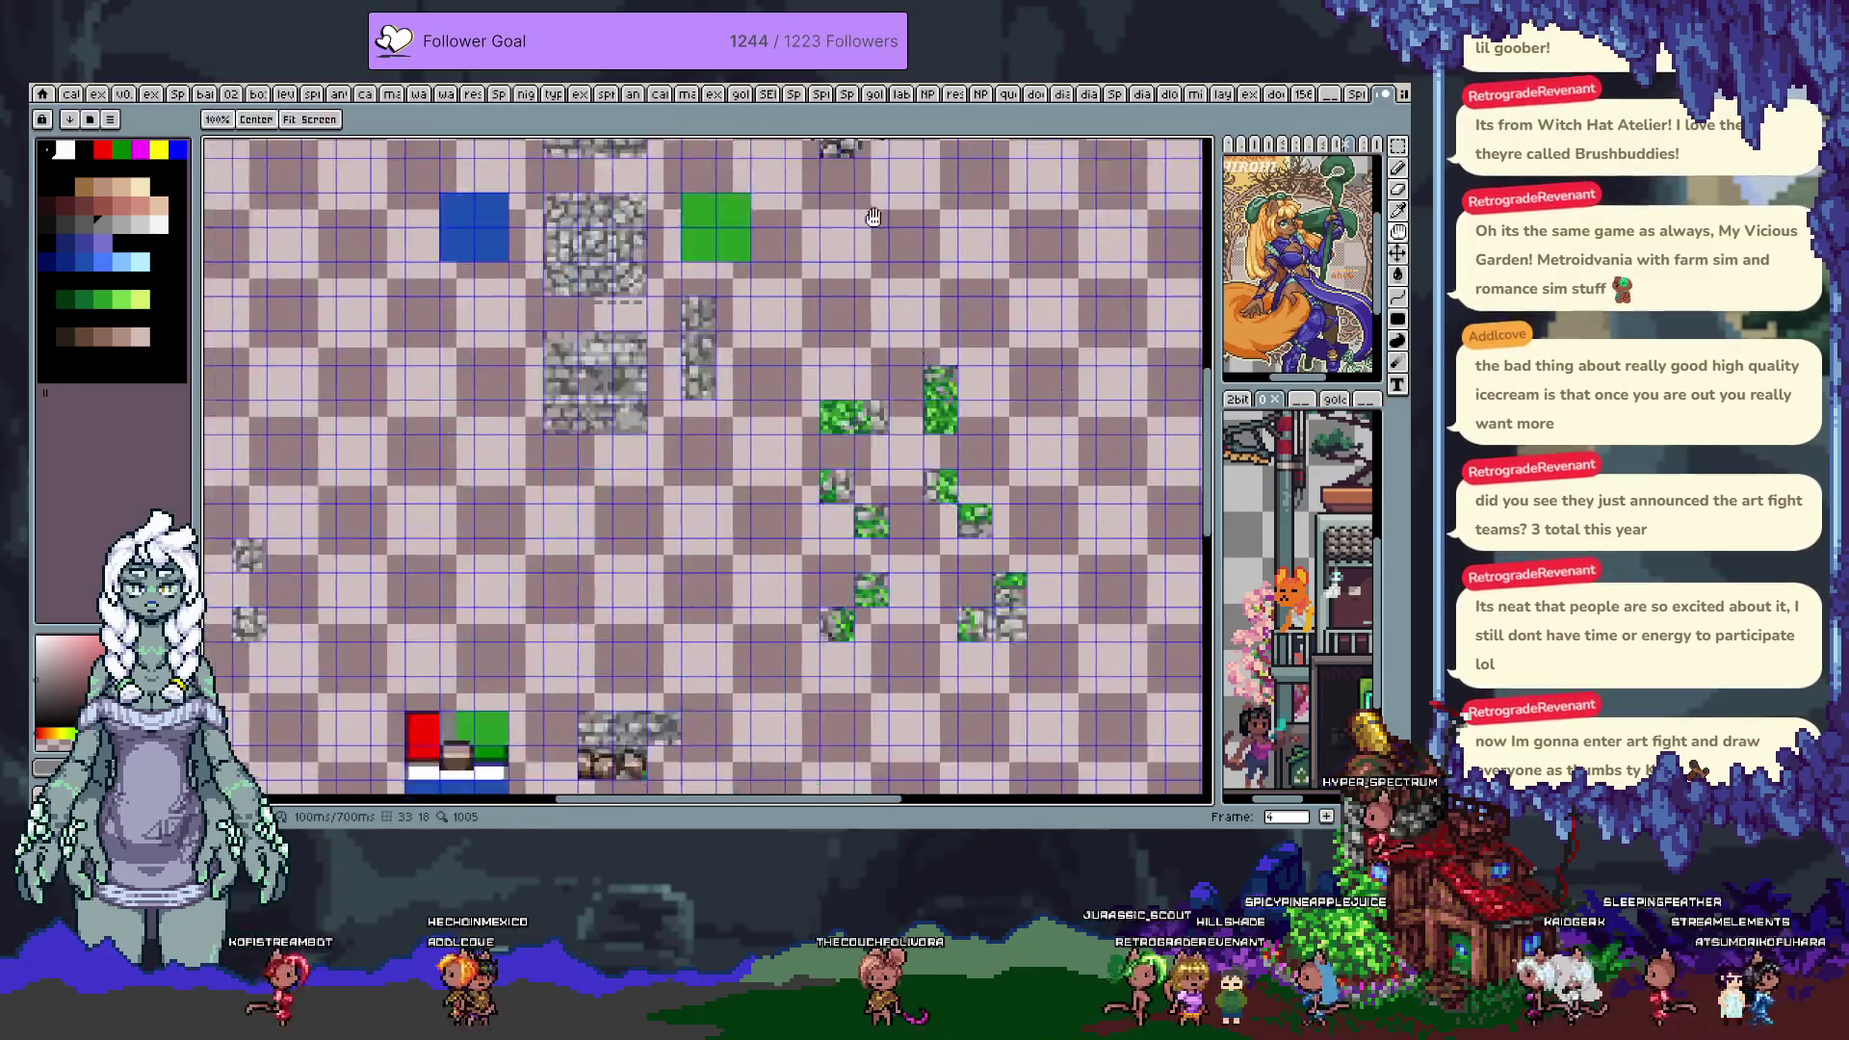
Transform the grey rock cluster over toward the new tile, nudging it into position
scroll(847, 385, "up", 1)
key("ctrl+t")
mouse_move(1088, 462)
left_mouse_down()
mouse_move(799, 462)
mouse_move(809, 433)
mouse_move(784, 418)
left_mouse_up()
key("Left")
key("Left")
key("Up")
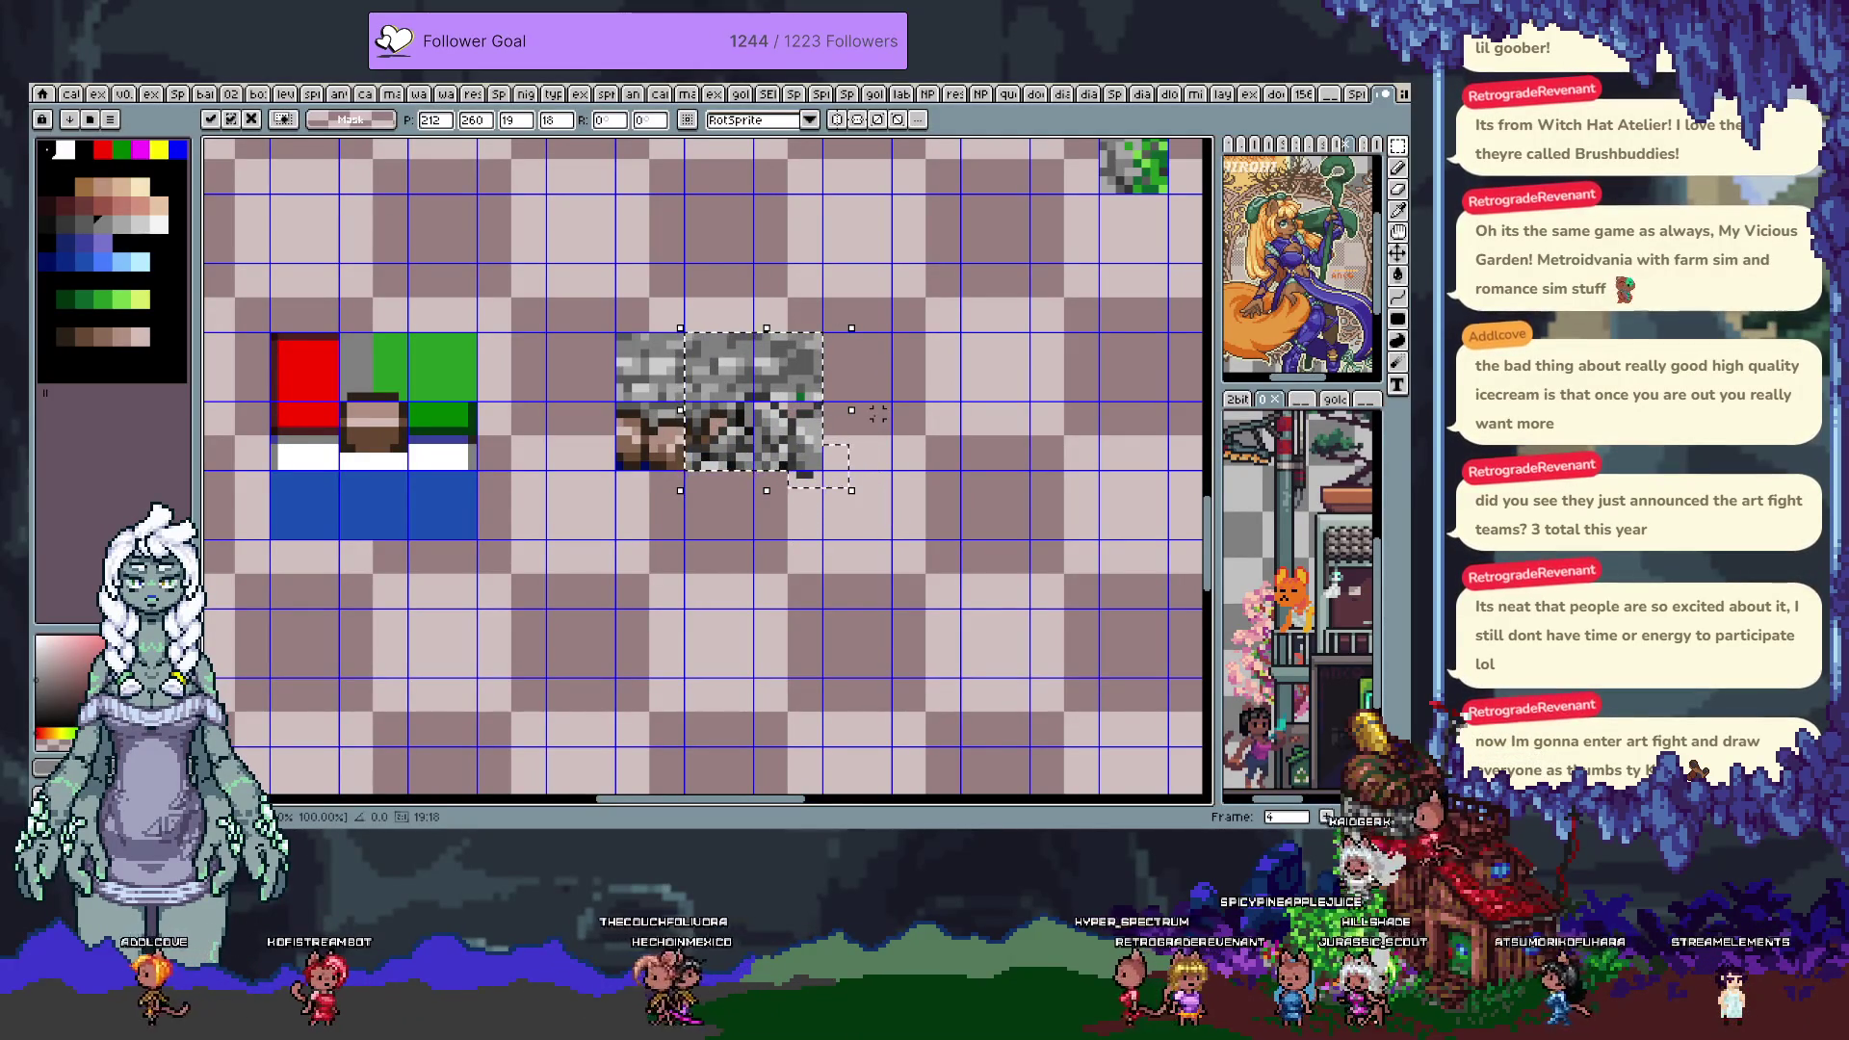
key("Up")
key("shift+Right")
key("shift+Right")
key("shift+Right")
key("Return")
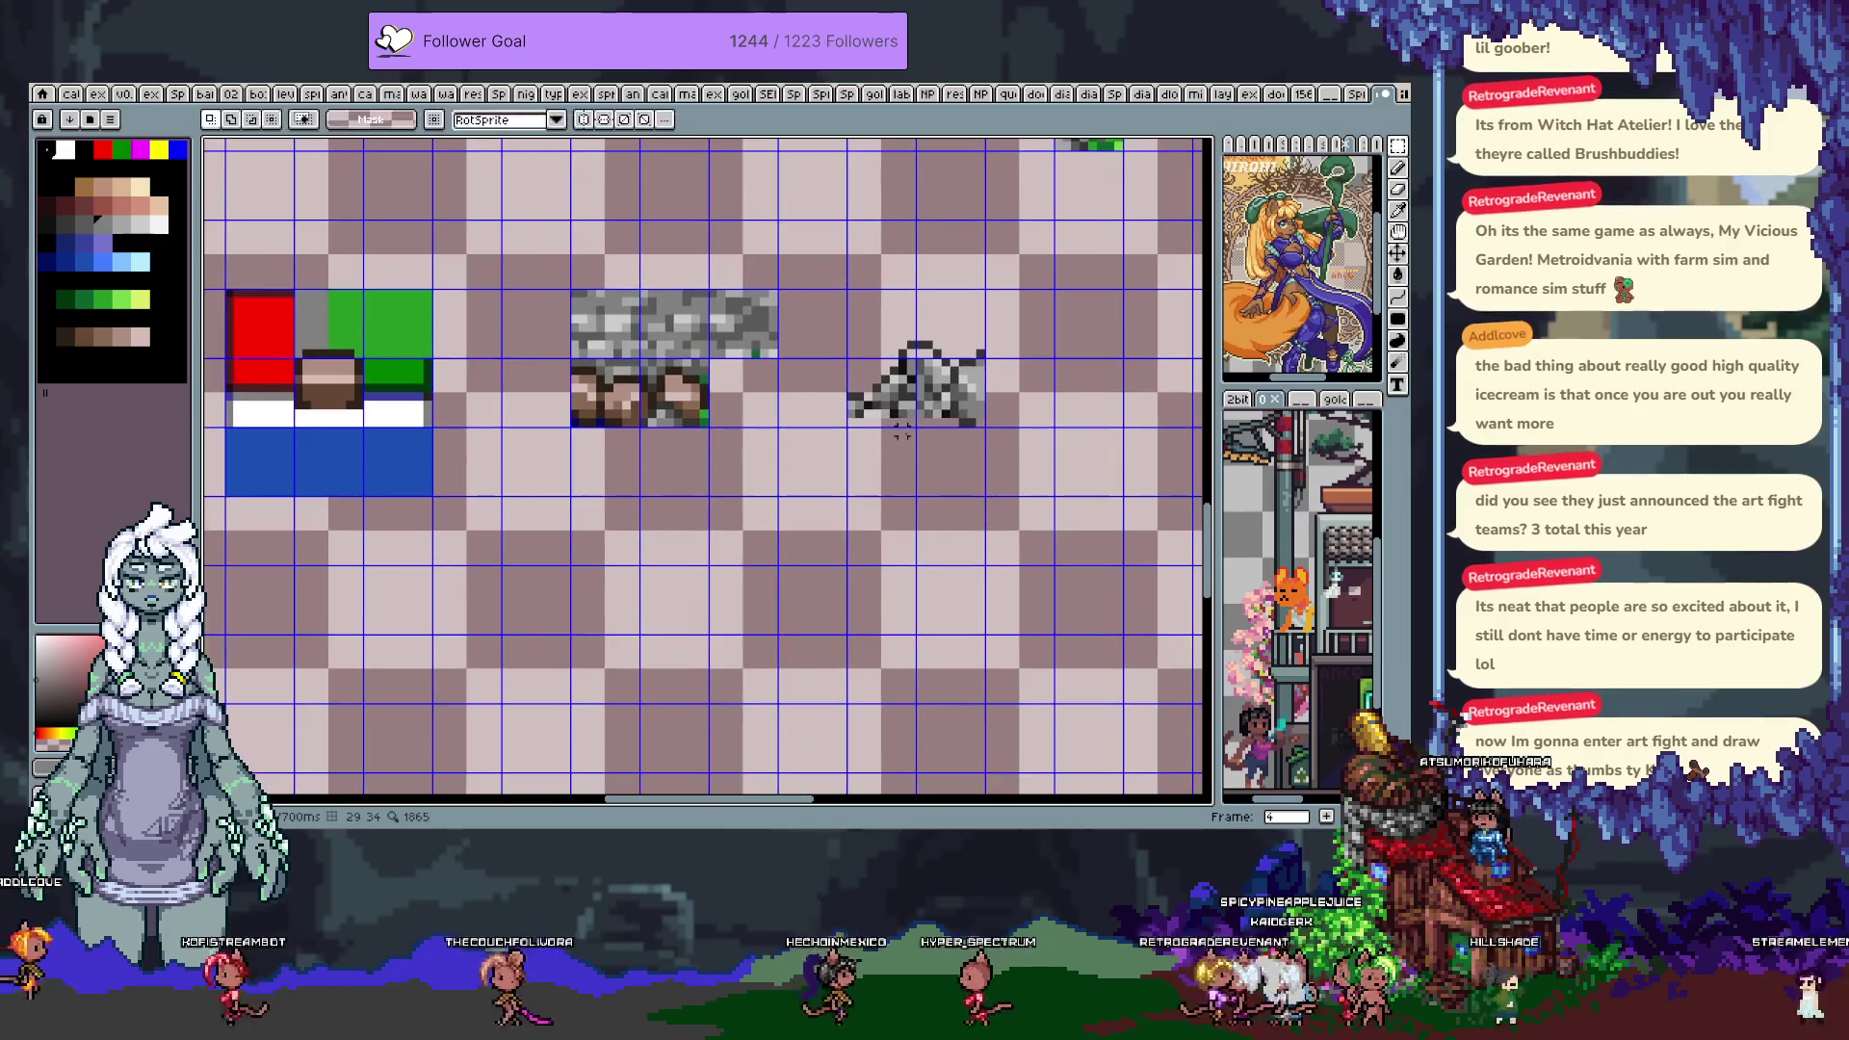
Reselect the rock cluster, move it into the tile's lower-right corner, and deselect
key("b")
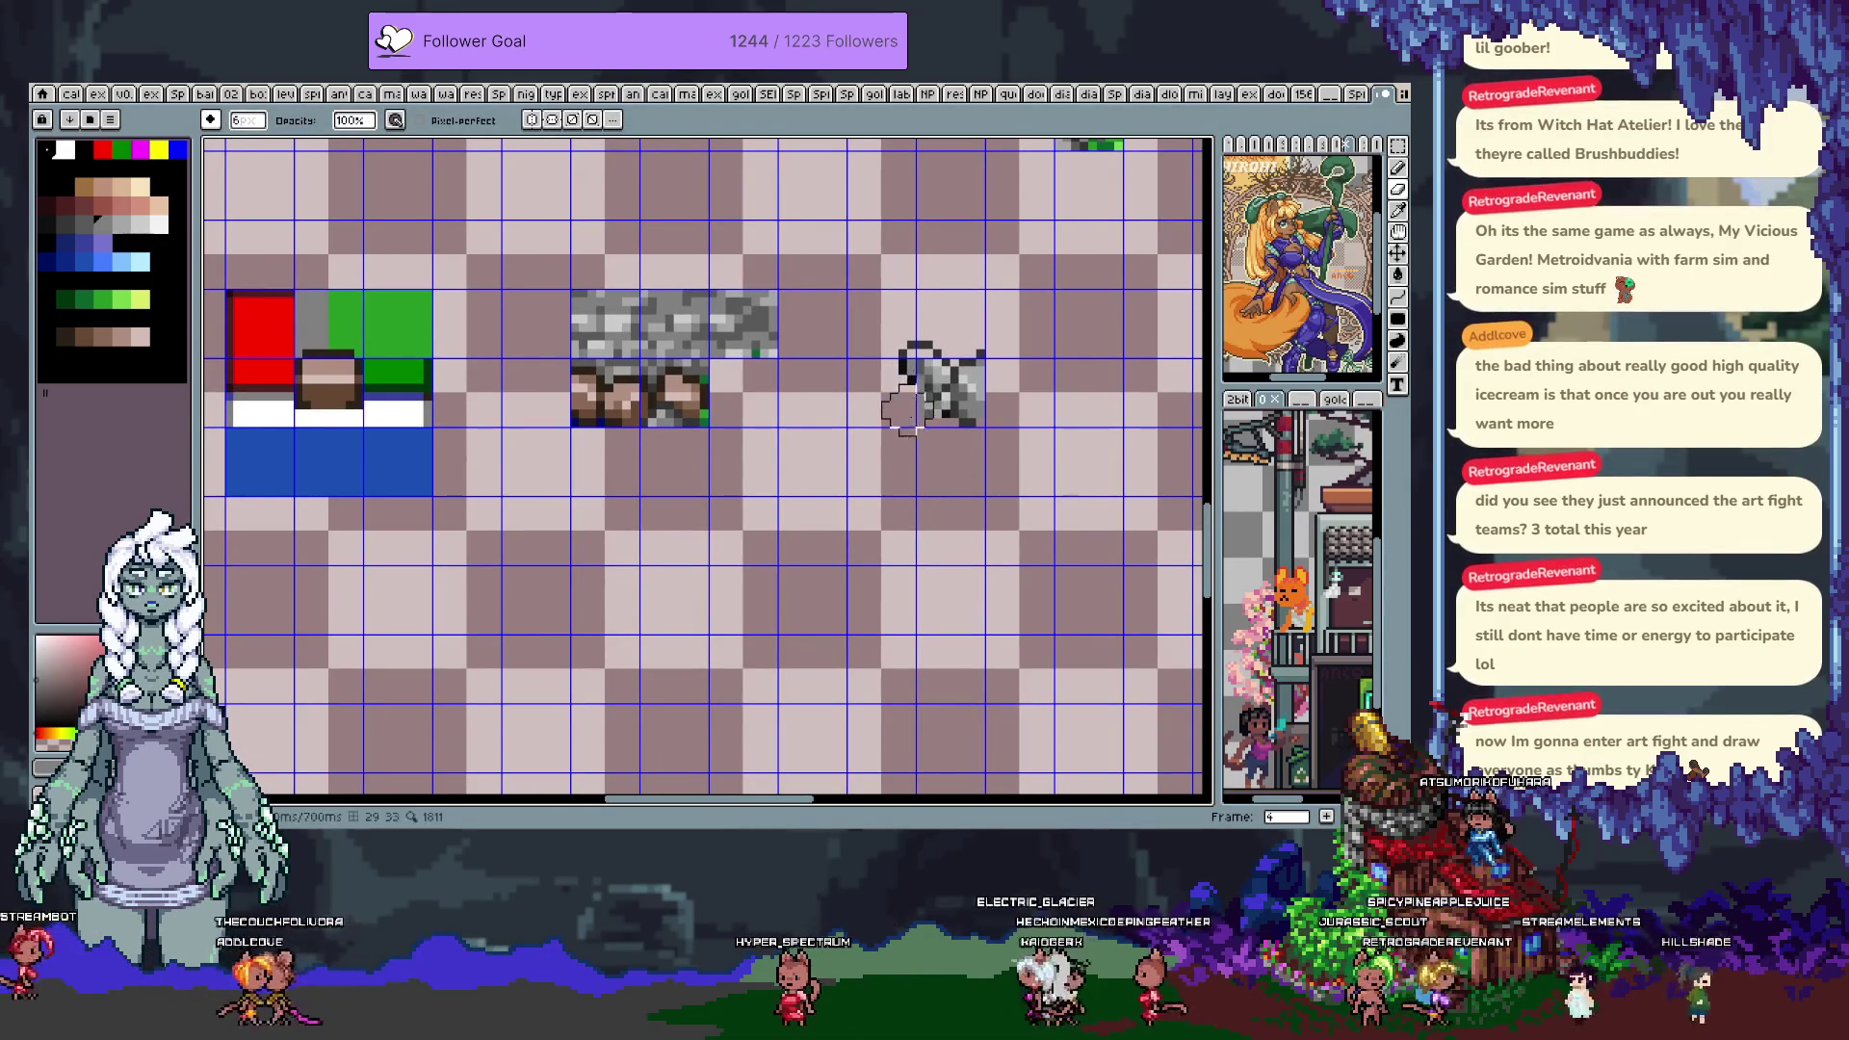
key("m")
mouse_move(1056, 456)
left_mouse_down()
mouse_move(908, 310)
mouse_move(846, 277)
left_mouse_up()
left_click_drag(1044, 302, 833, 301)
key("ctrl+d")
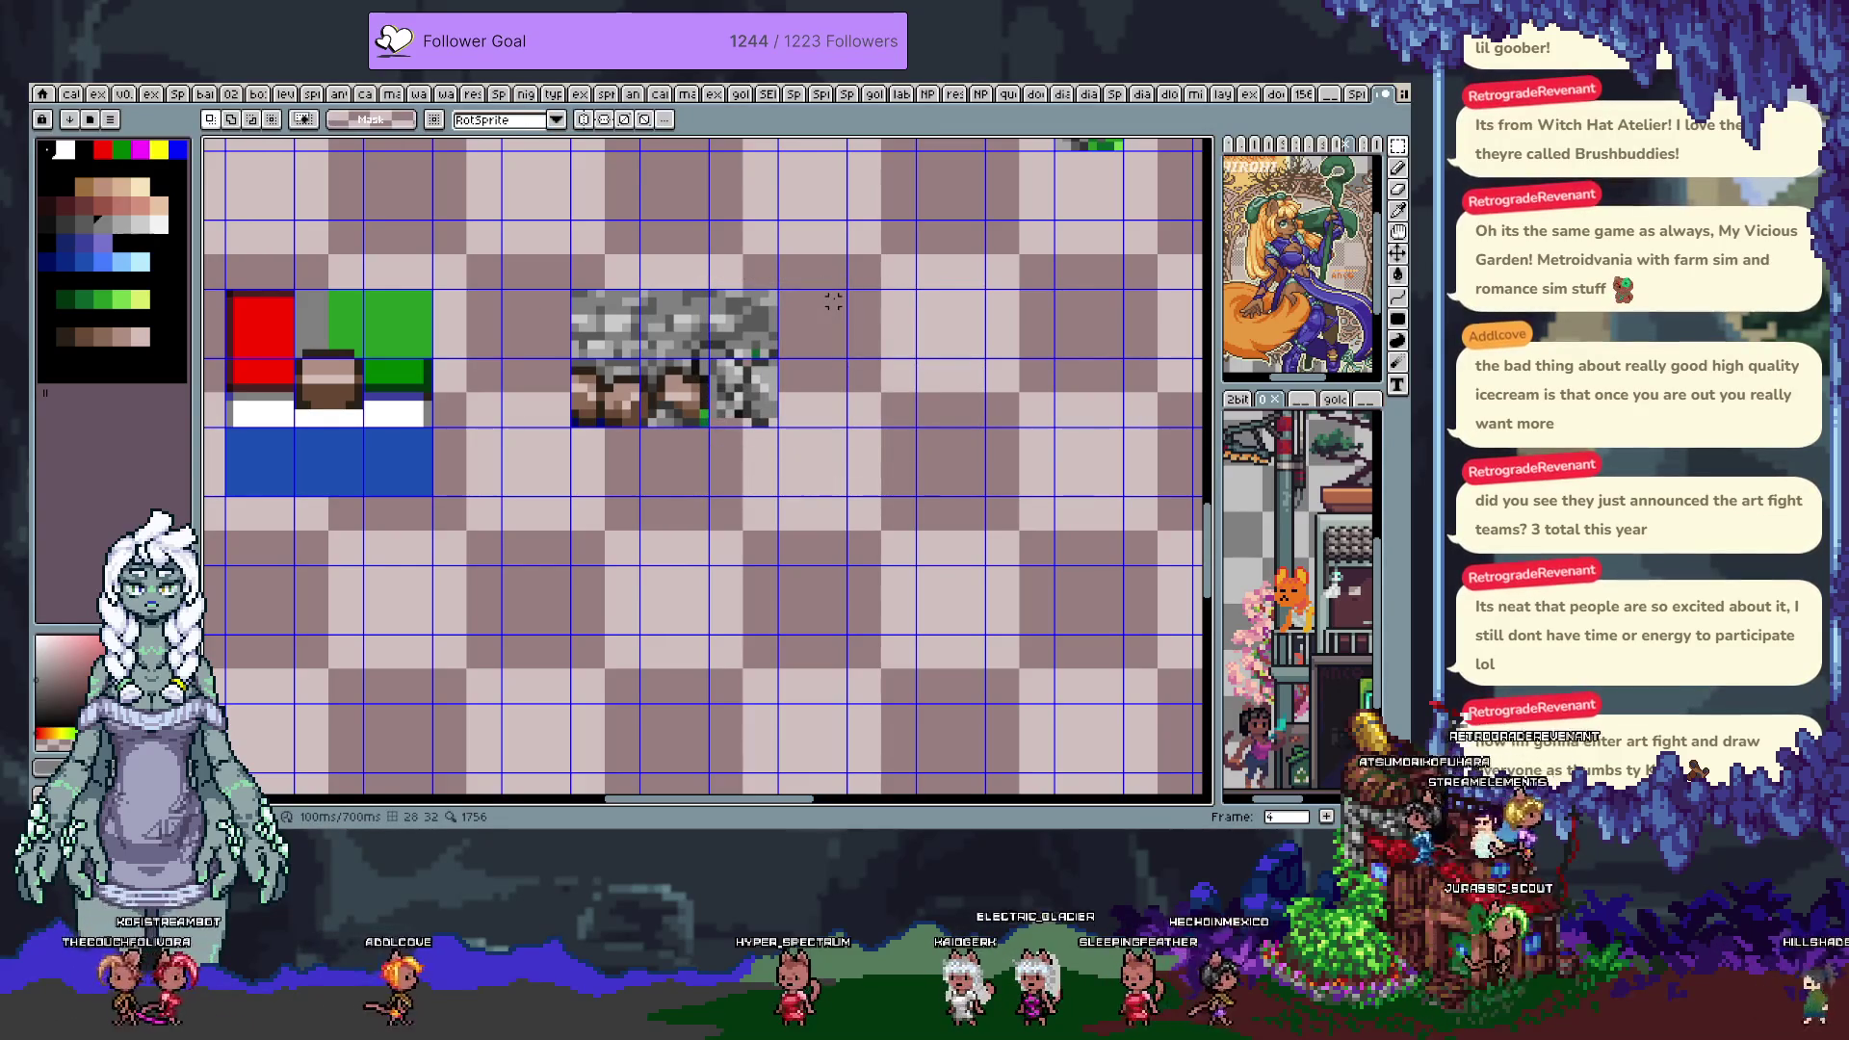
scroll(828, 306, "up", 1)
key("b")
left_click_drag(604, 479, 707, 419)
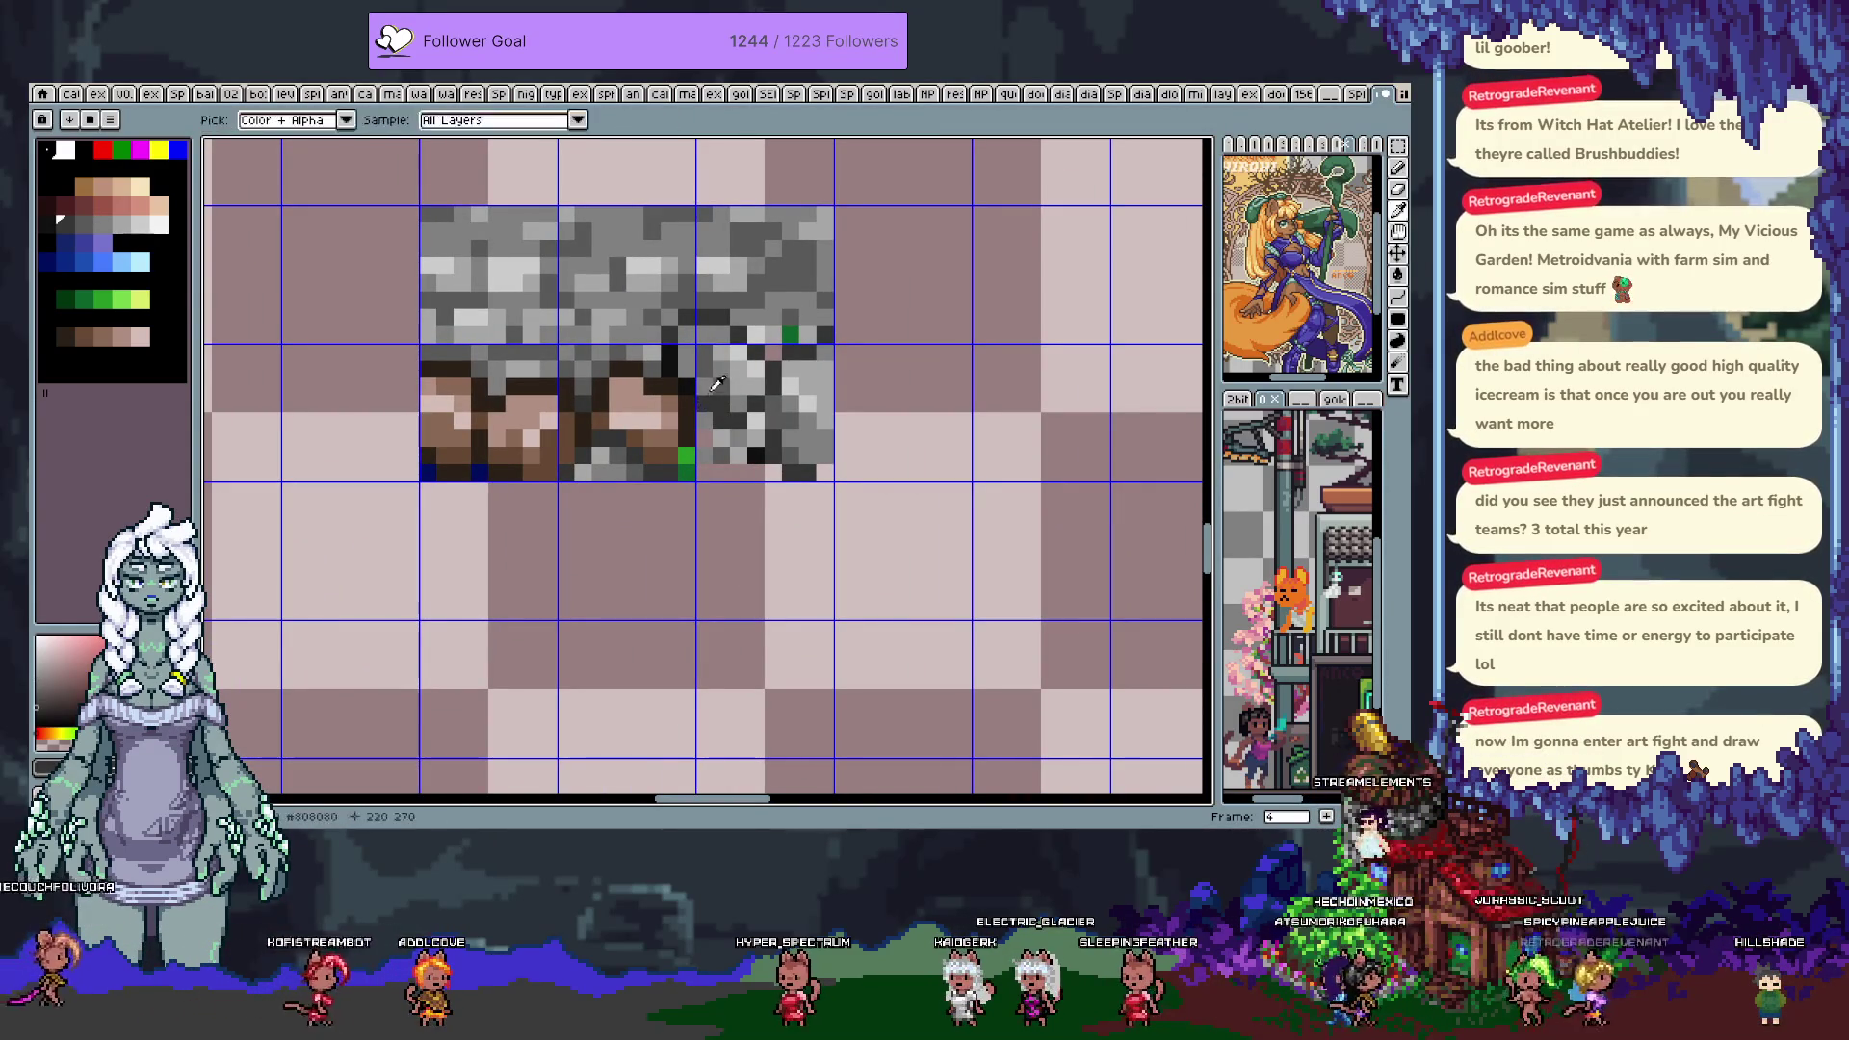
Pick stone greys and dirt brown, and pencil green grass pixels along the tile's bottom
left_click(722, 417, "alt")
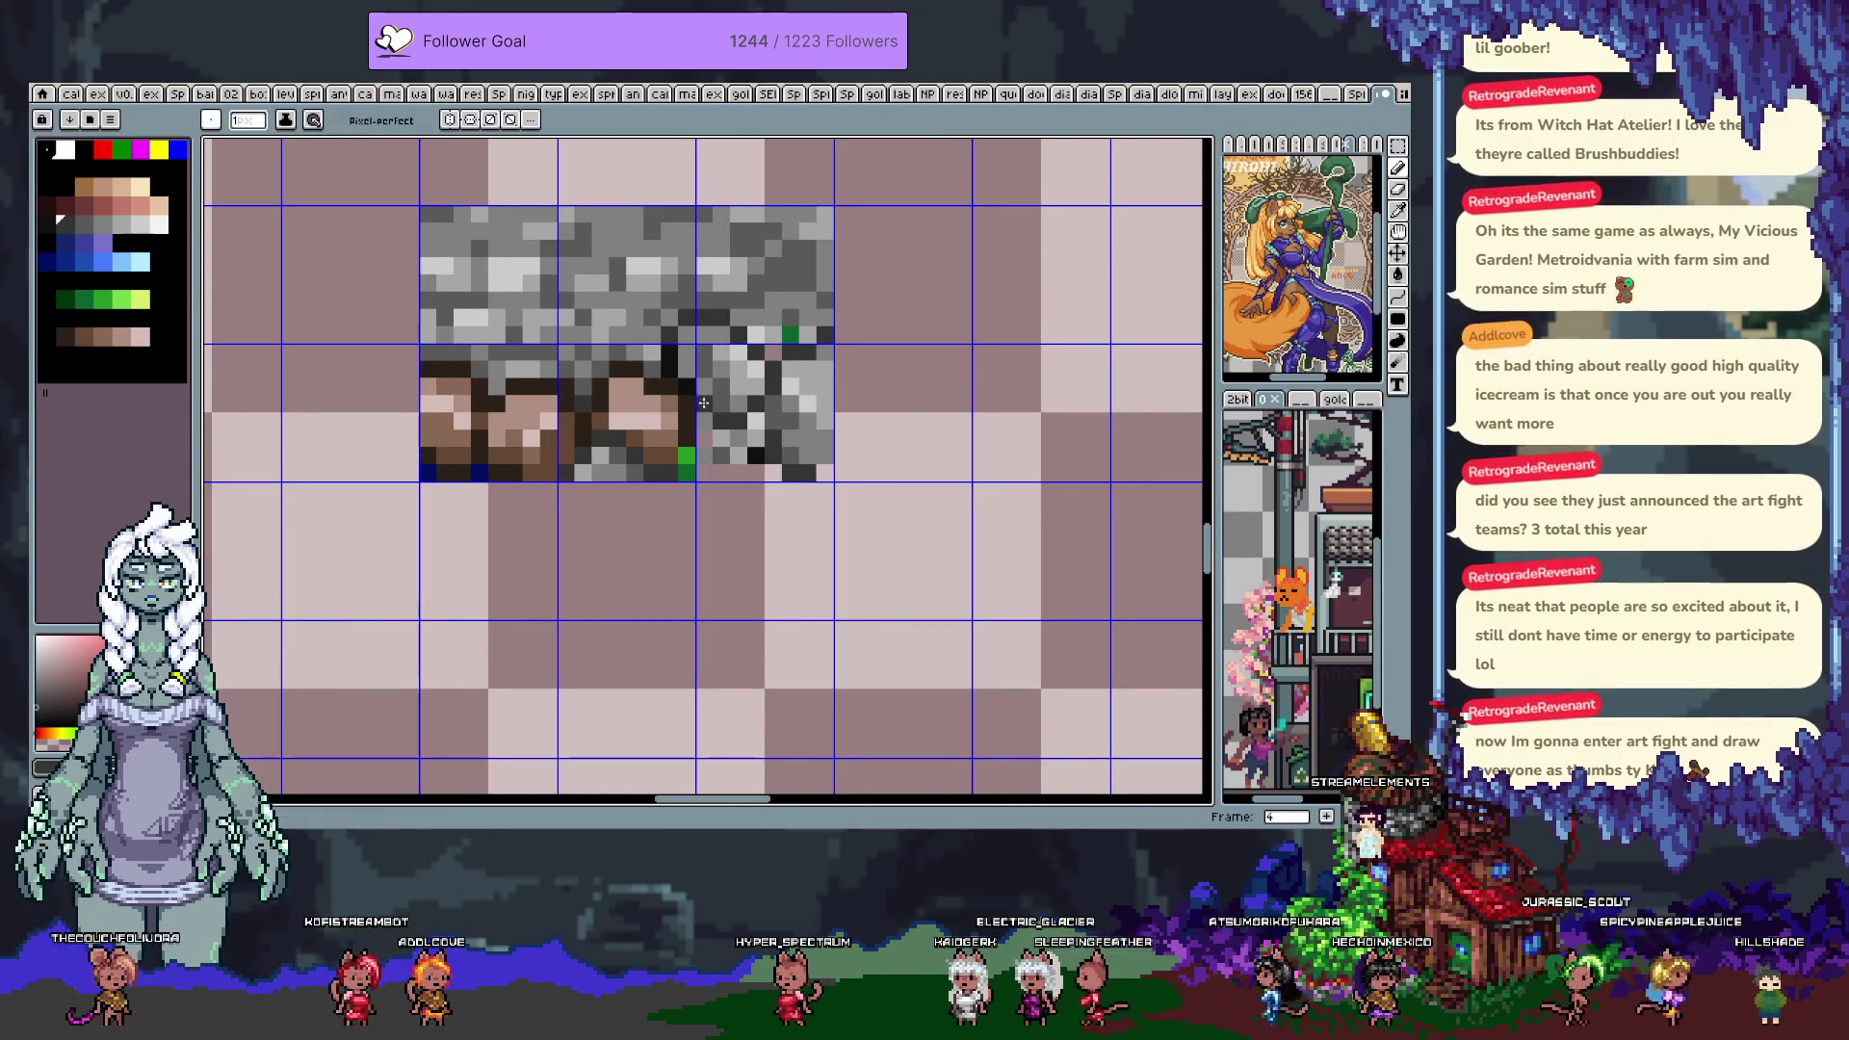
left_click(706, 386, "alt")
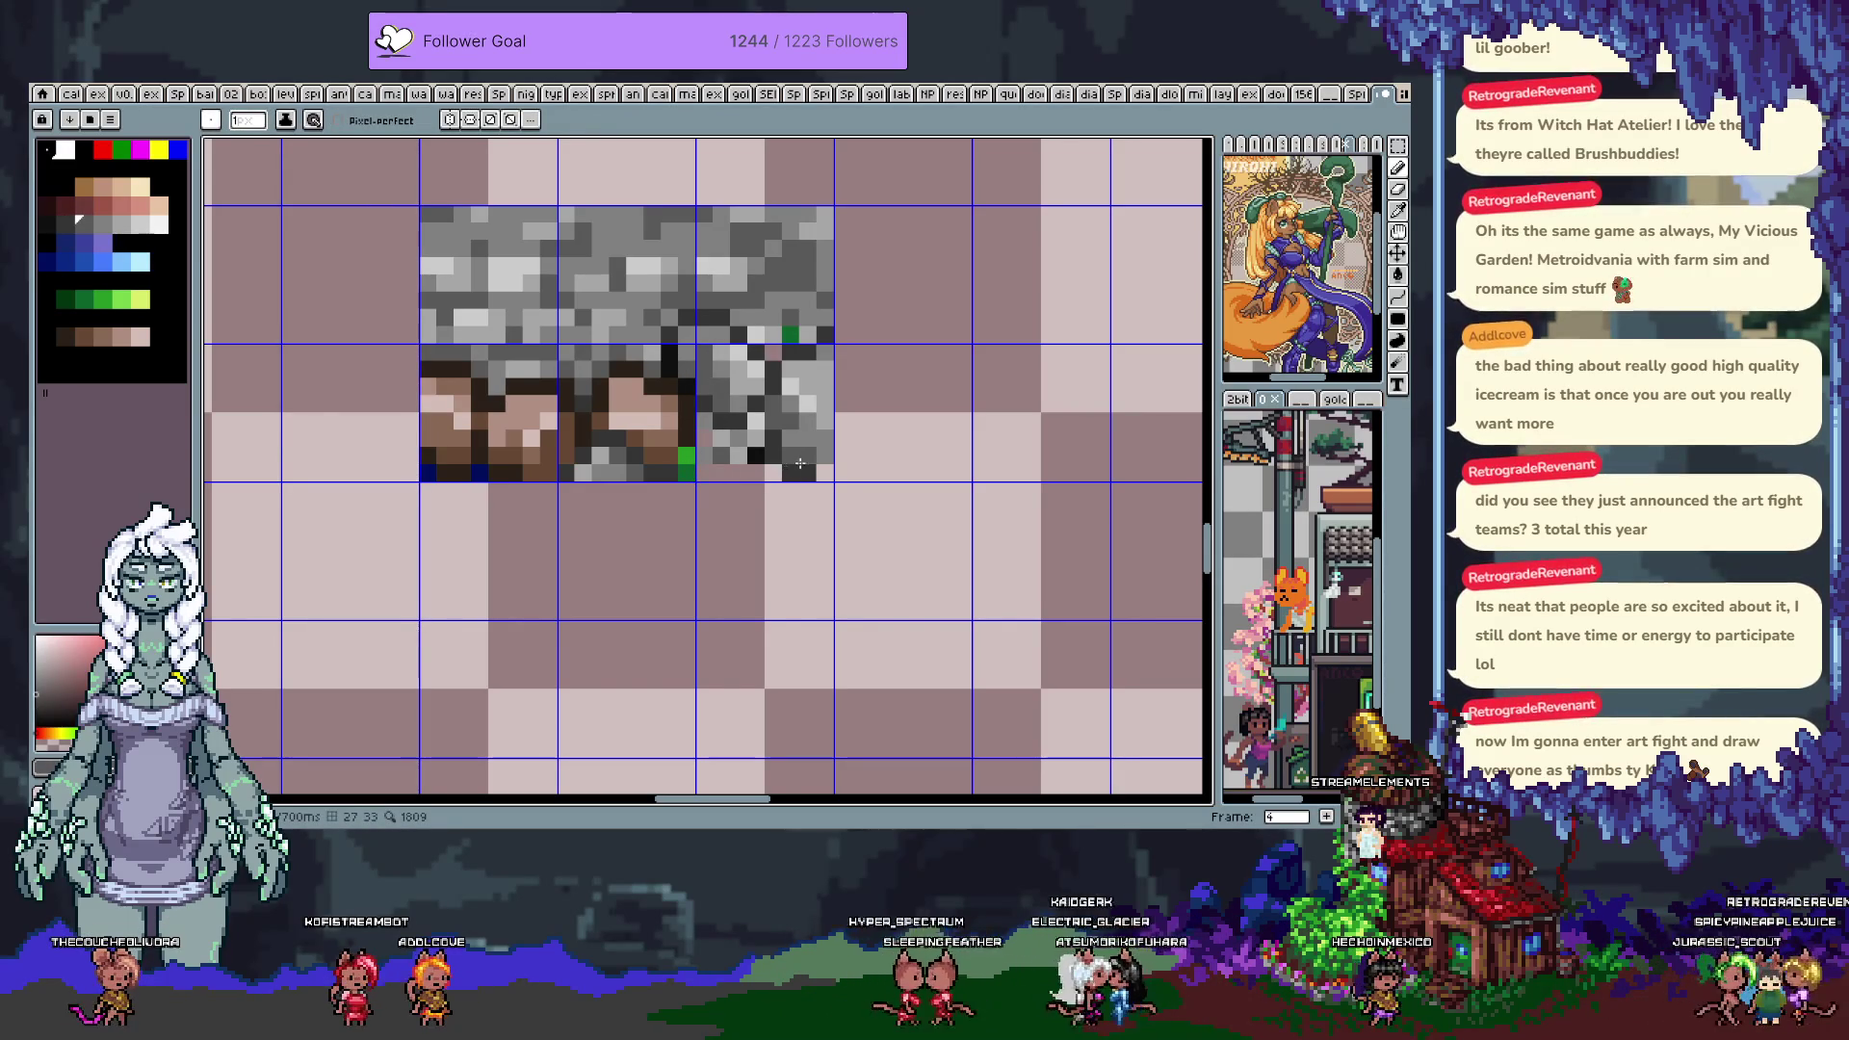
left_click(689, 439, "alt")
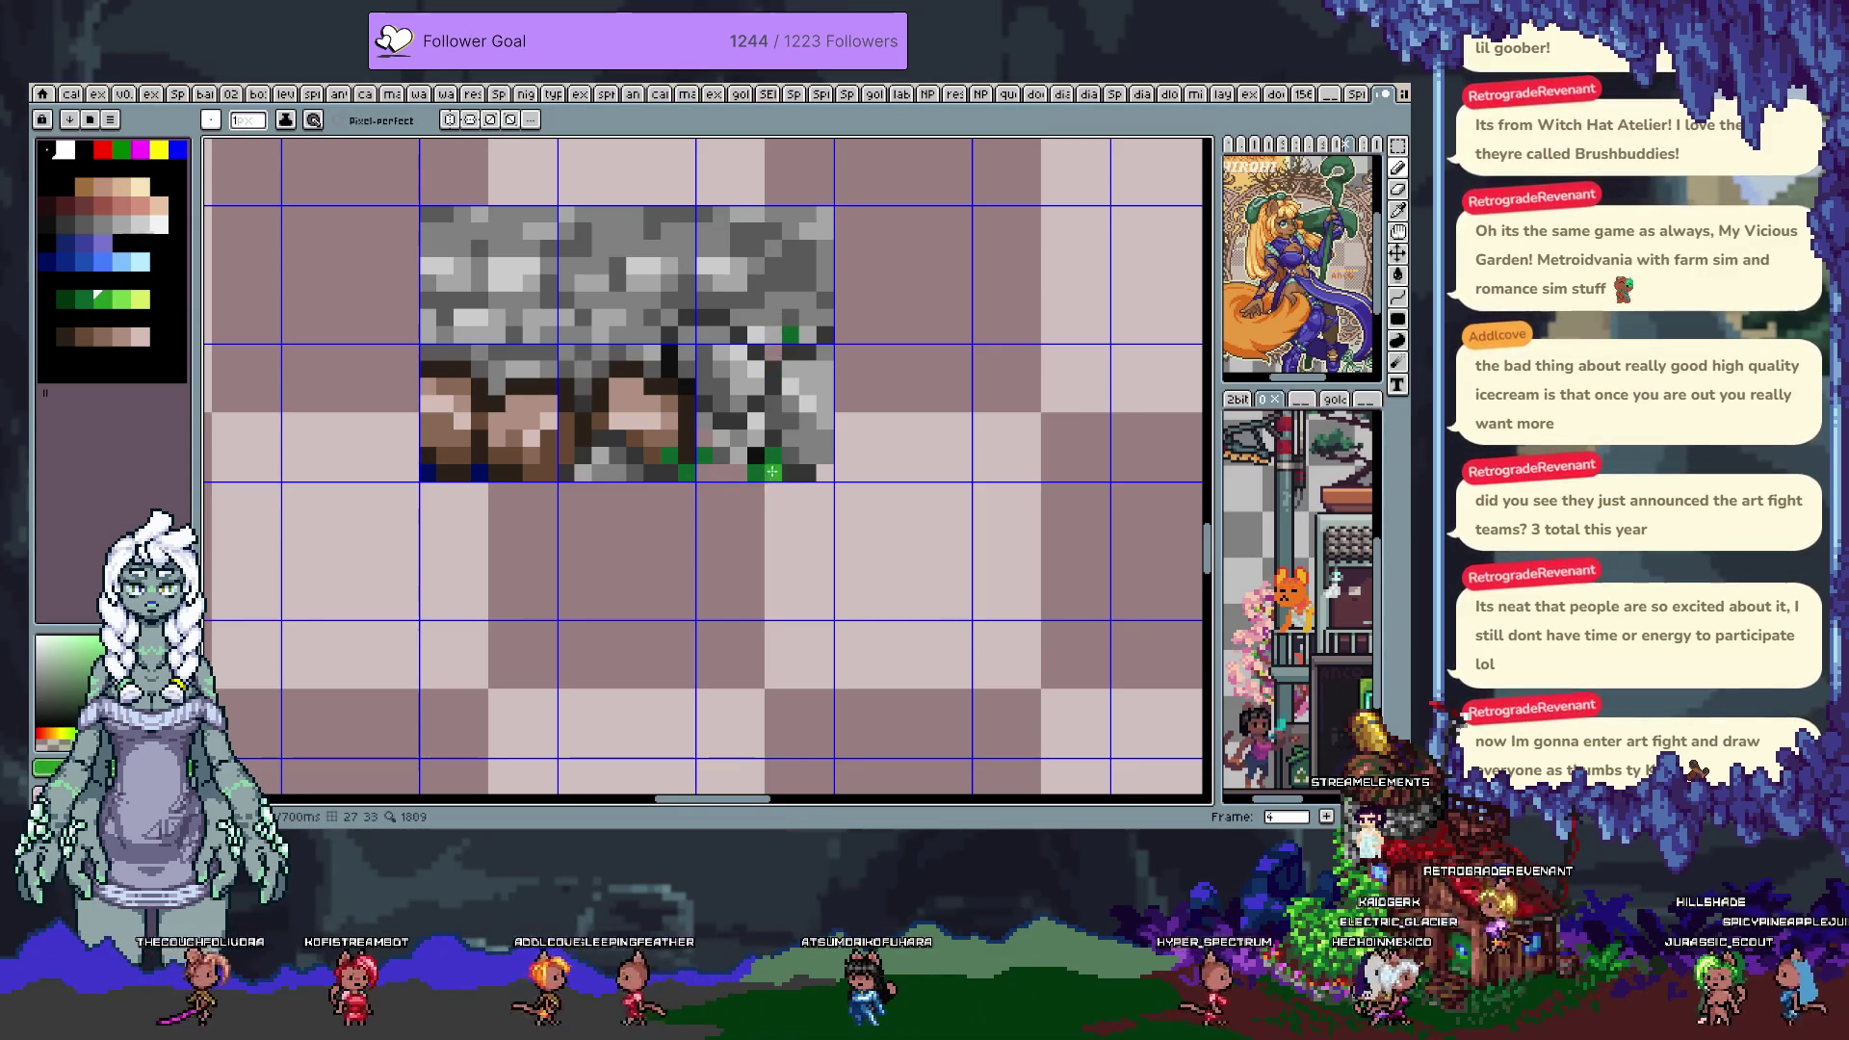
left_click(807, 454)
left_click(825, 472)
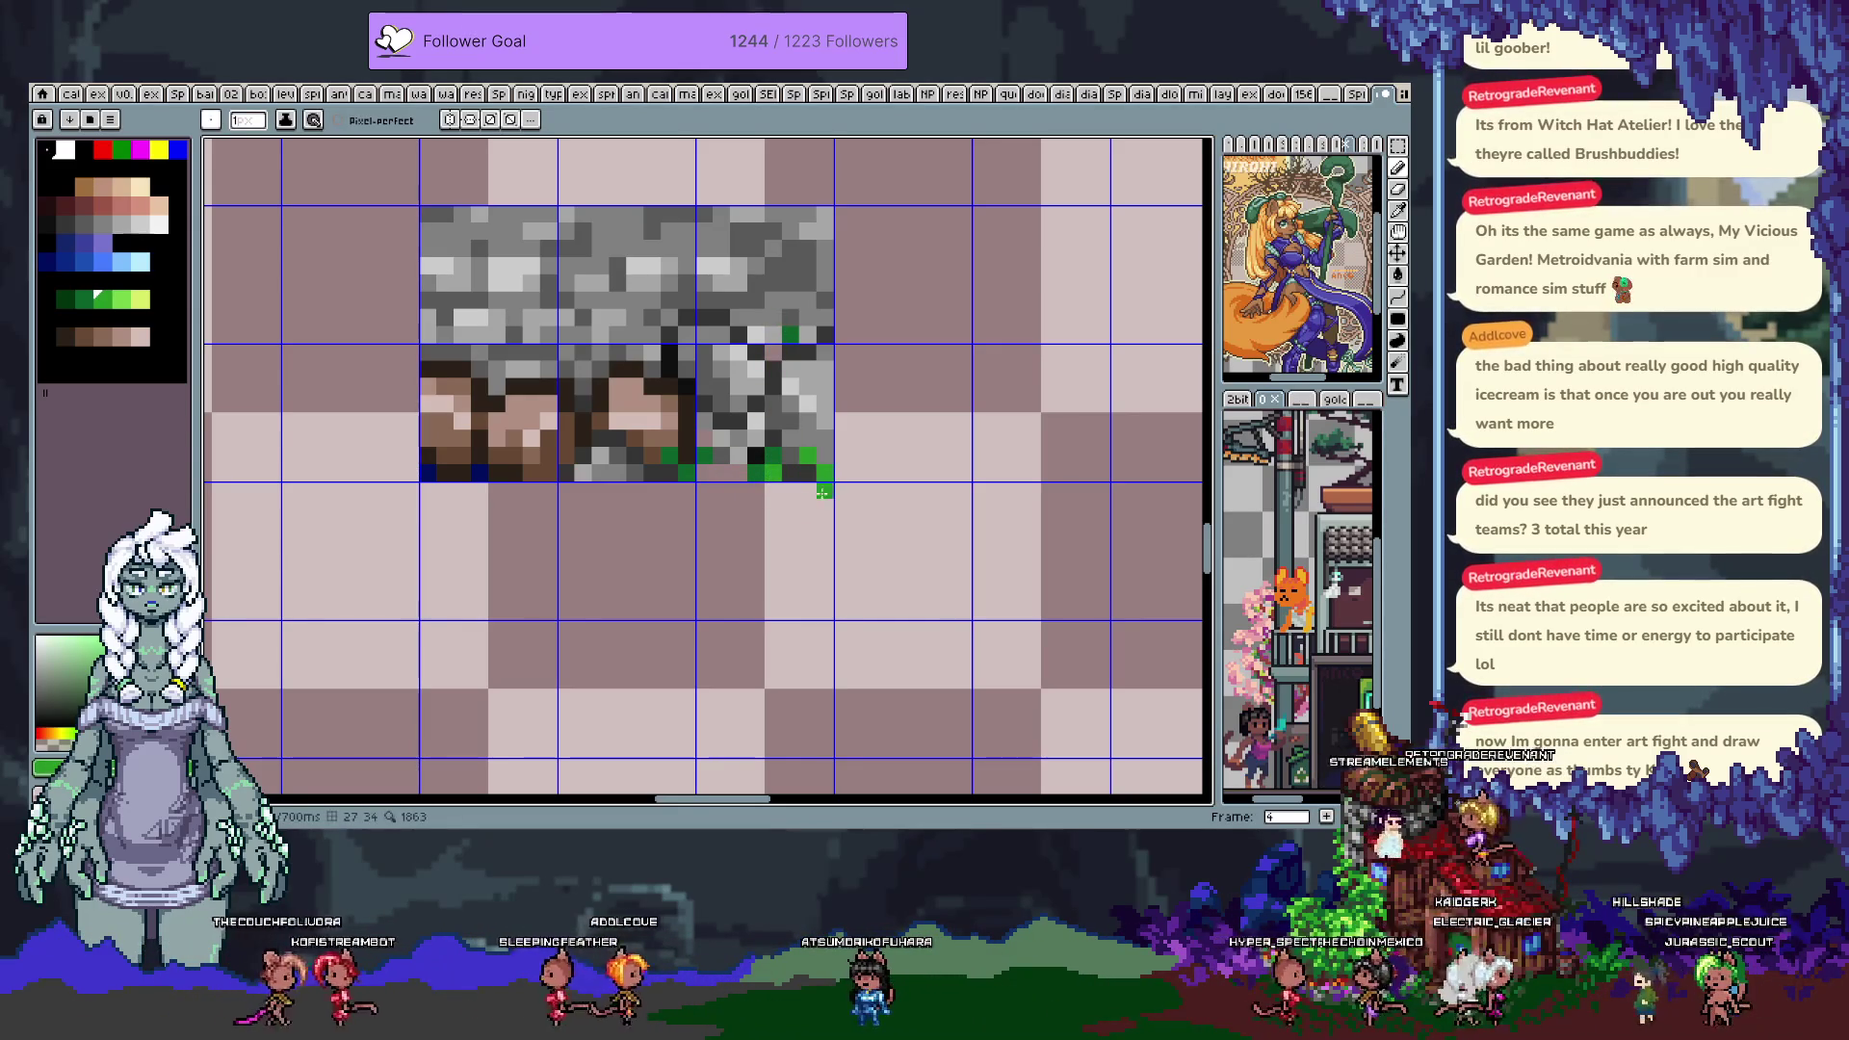
Pencil grey and dark pixels below the dirt to round the rock's underside
left_click(716, 468, "alt")
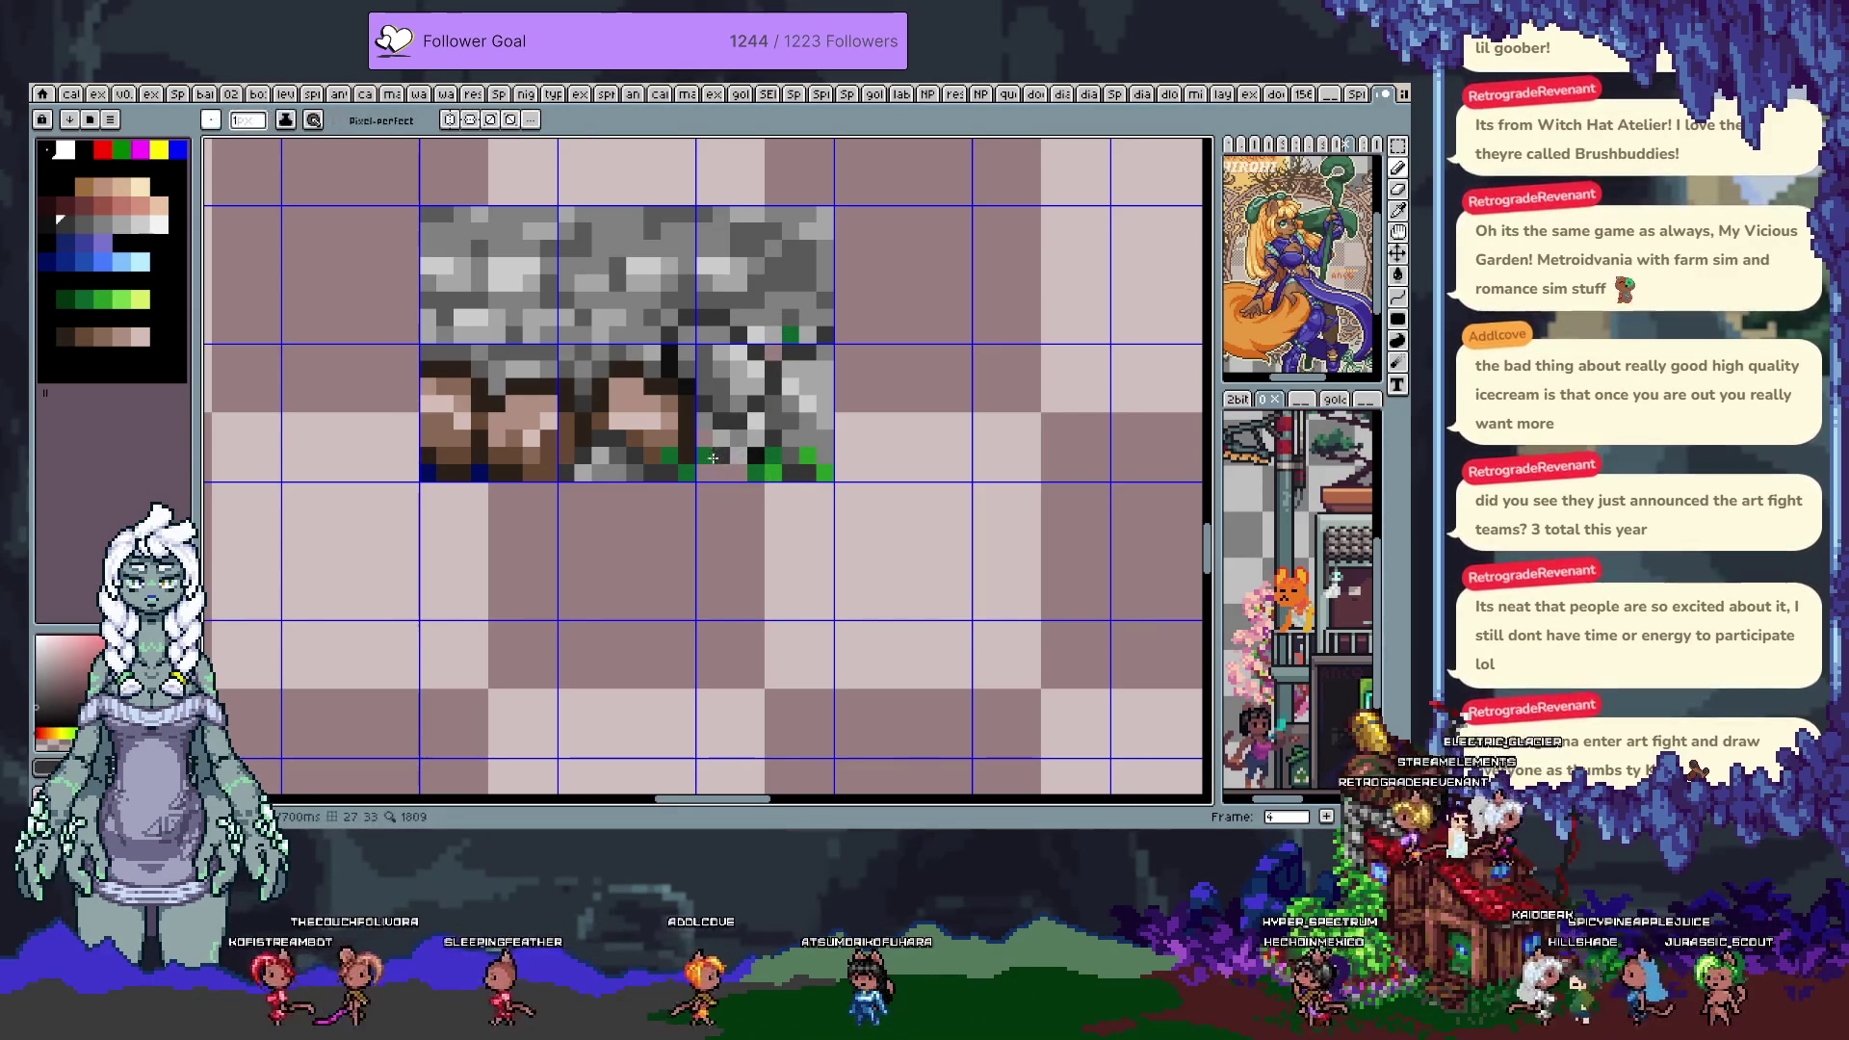
left_click(617, 489, "alt")
left_click(642, 489, "alt")
left_click(565, 491)
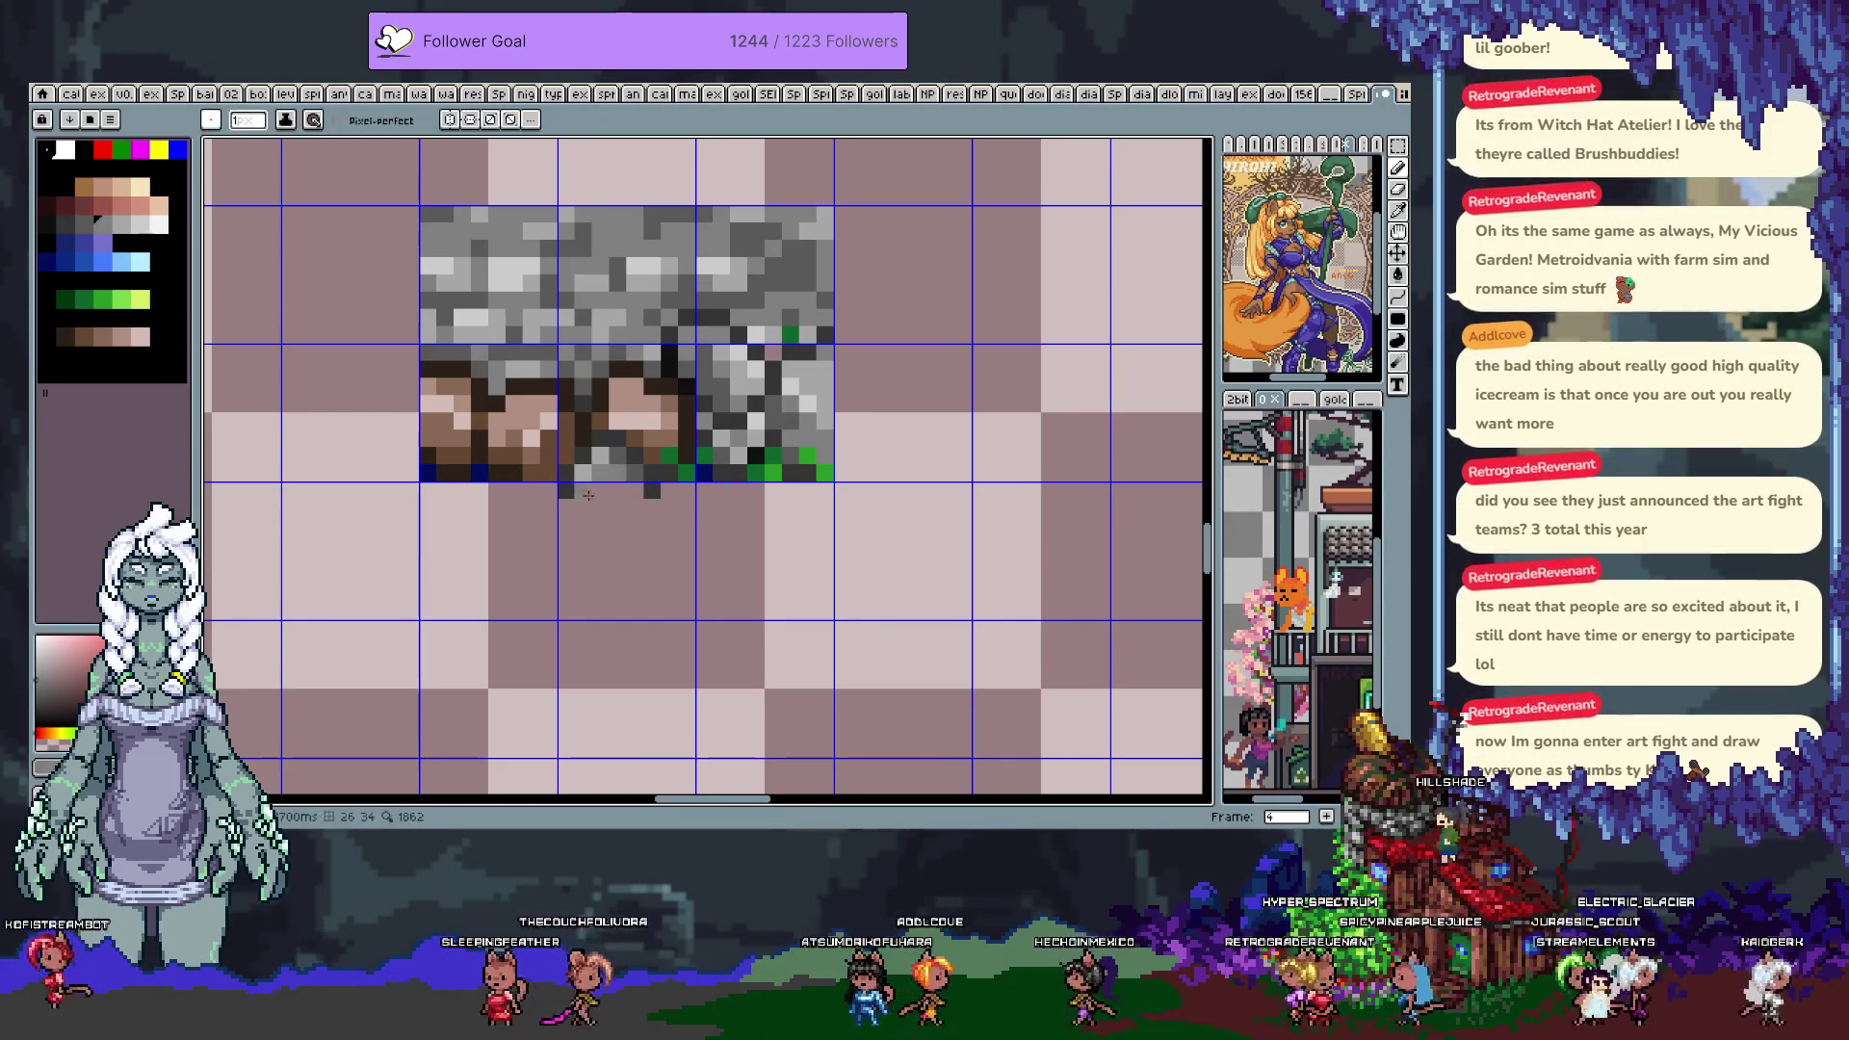
left_click(679, 385, "alt")
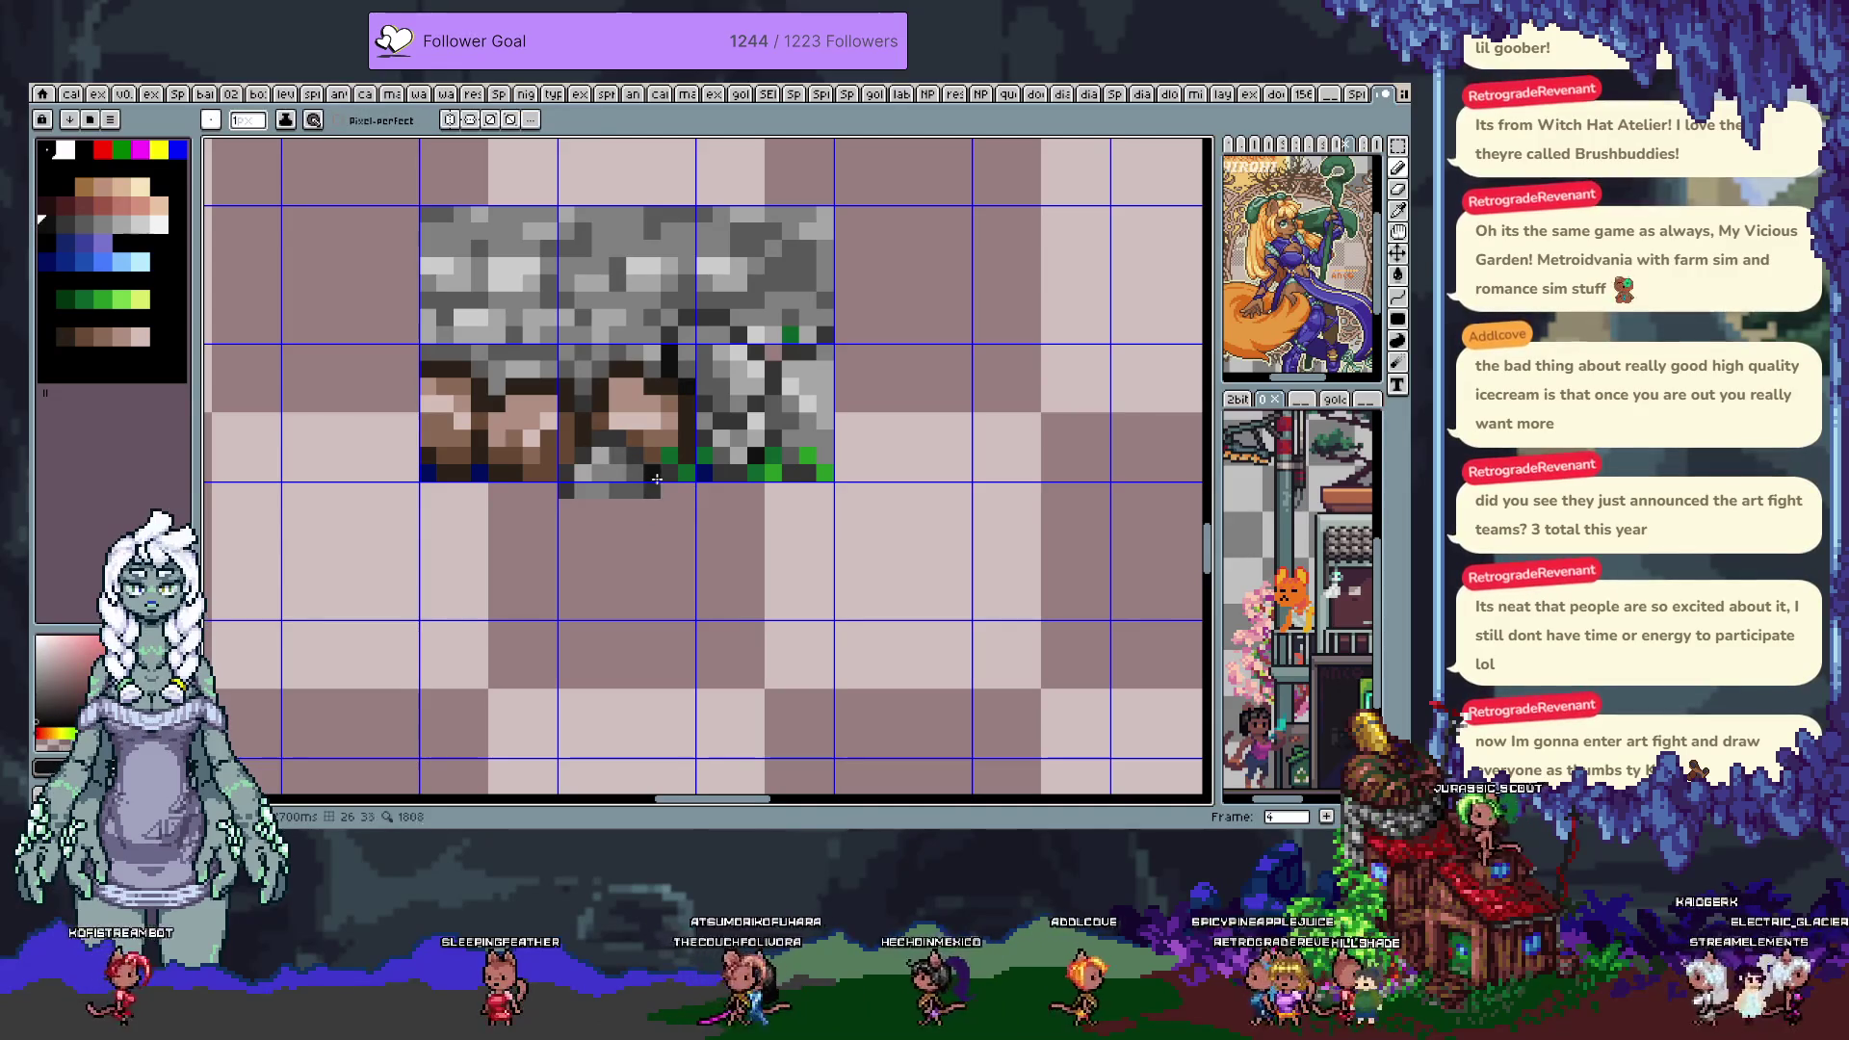
left_click(590, 494, "alt")
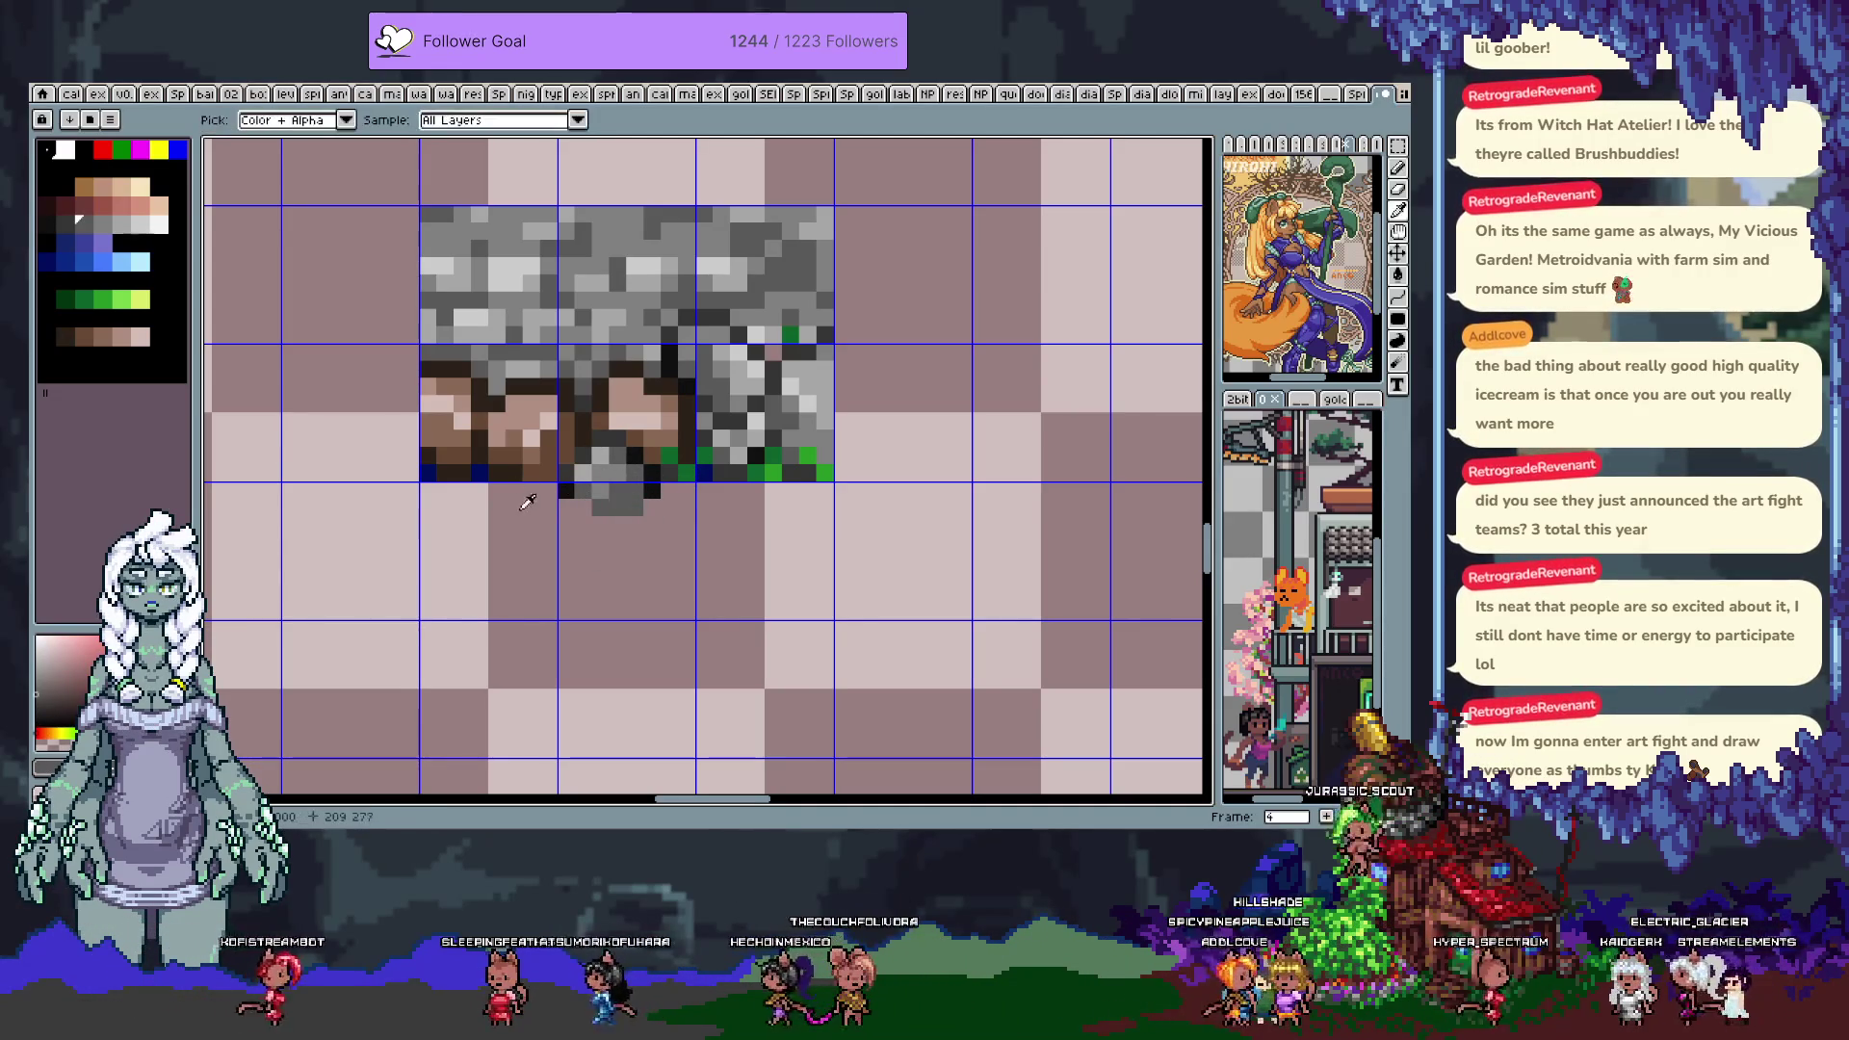
key("alt")
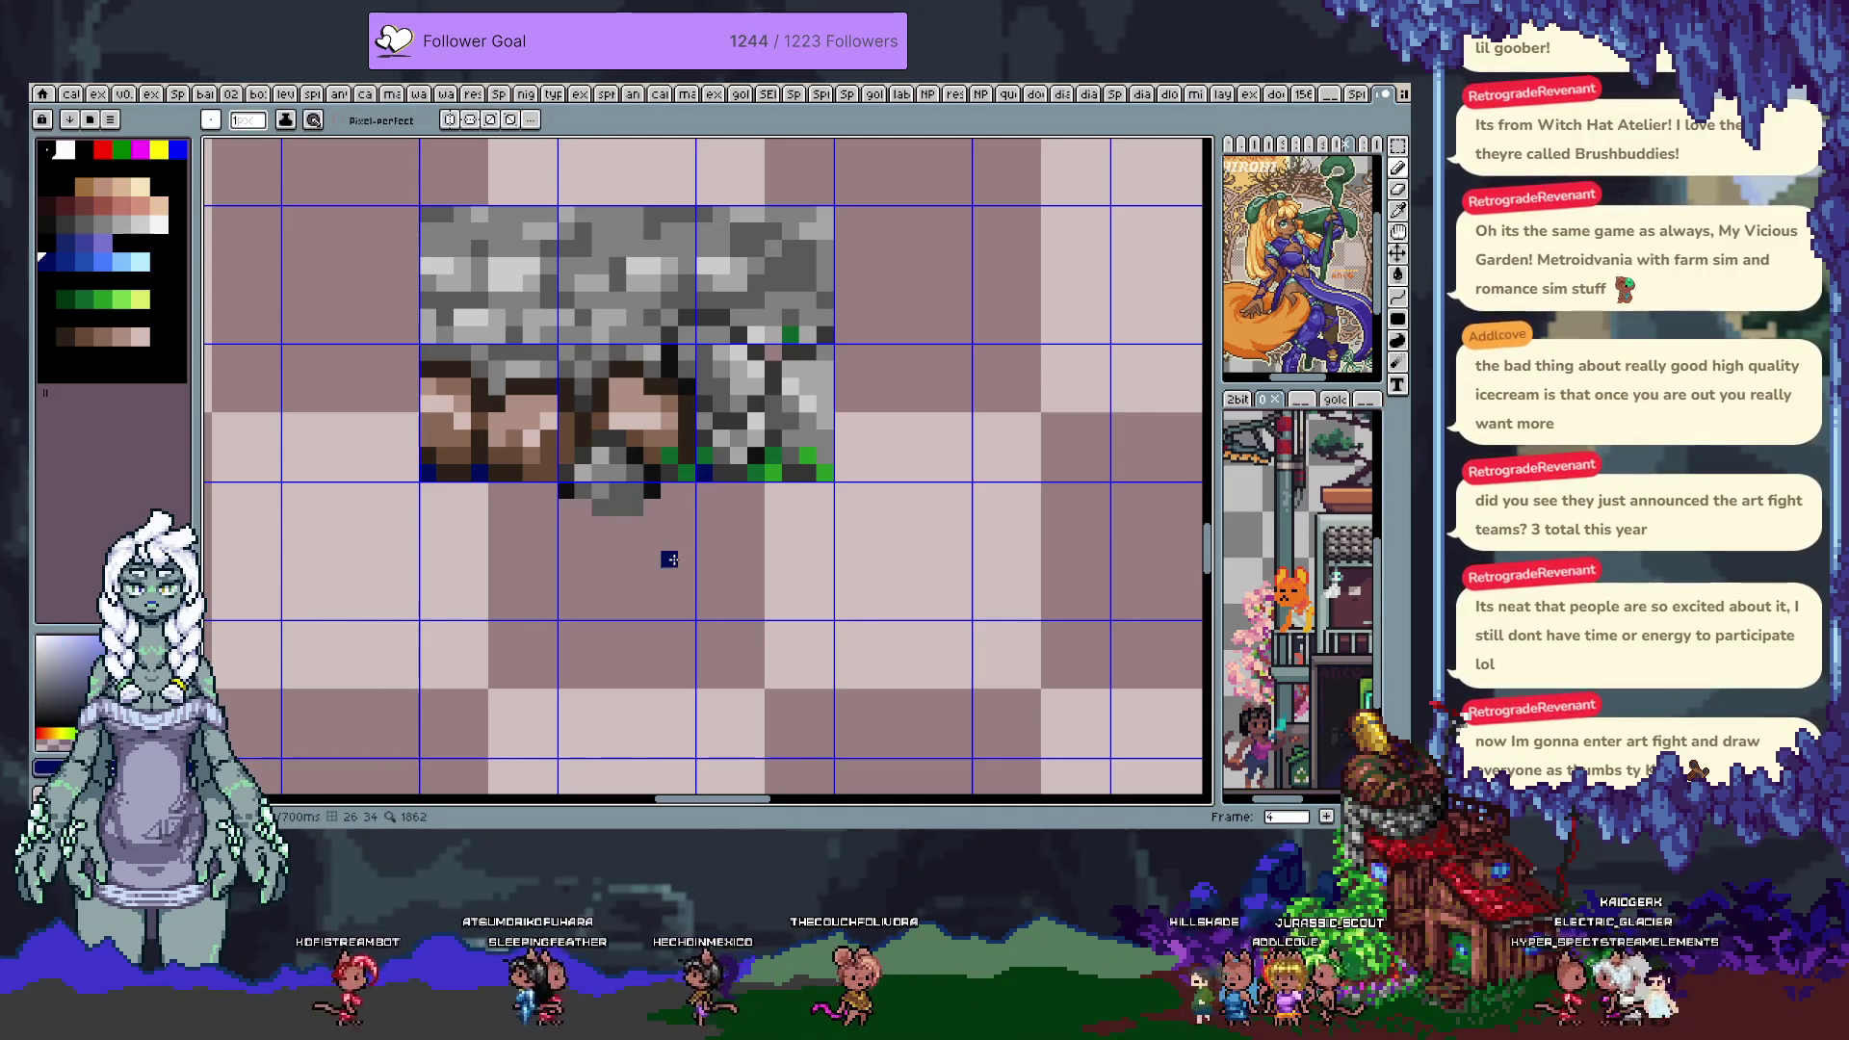
Bucket-fill the area below the dirt blue and pencil a dark-blue shoreline along it
mouse_move(486, 554)
left_mouse_down()
mouse_move(770, 554)
mouse_move(544, 541)
mouse_move(559, 525)
left_mouse_up()
key("g")
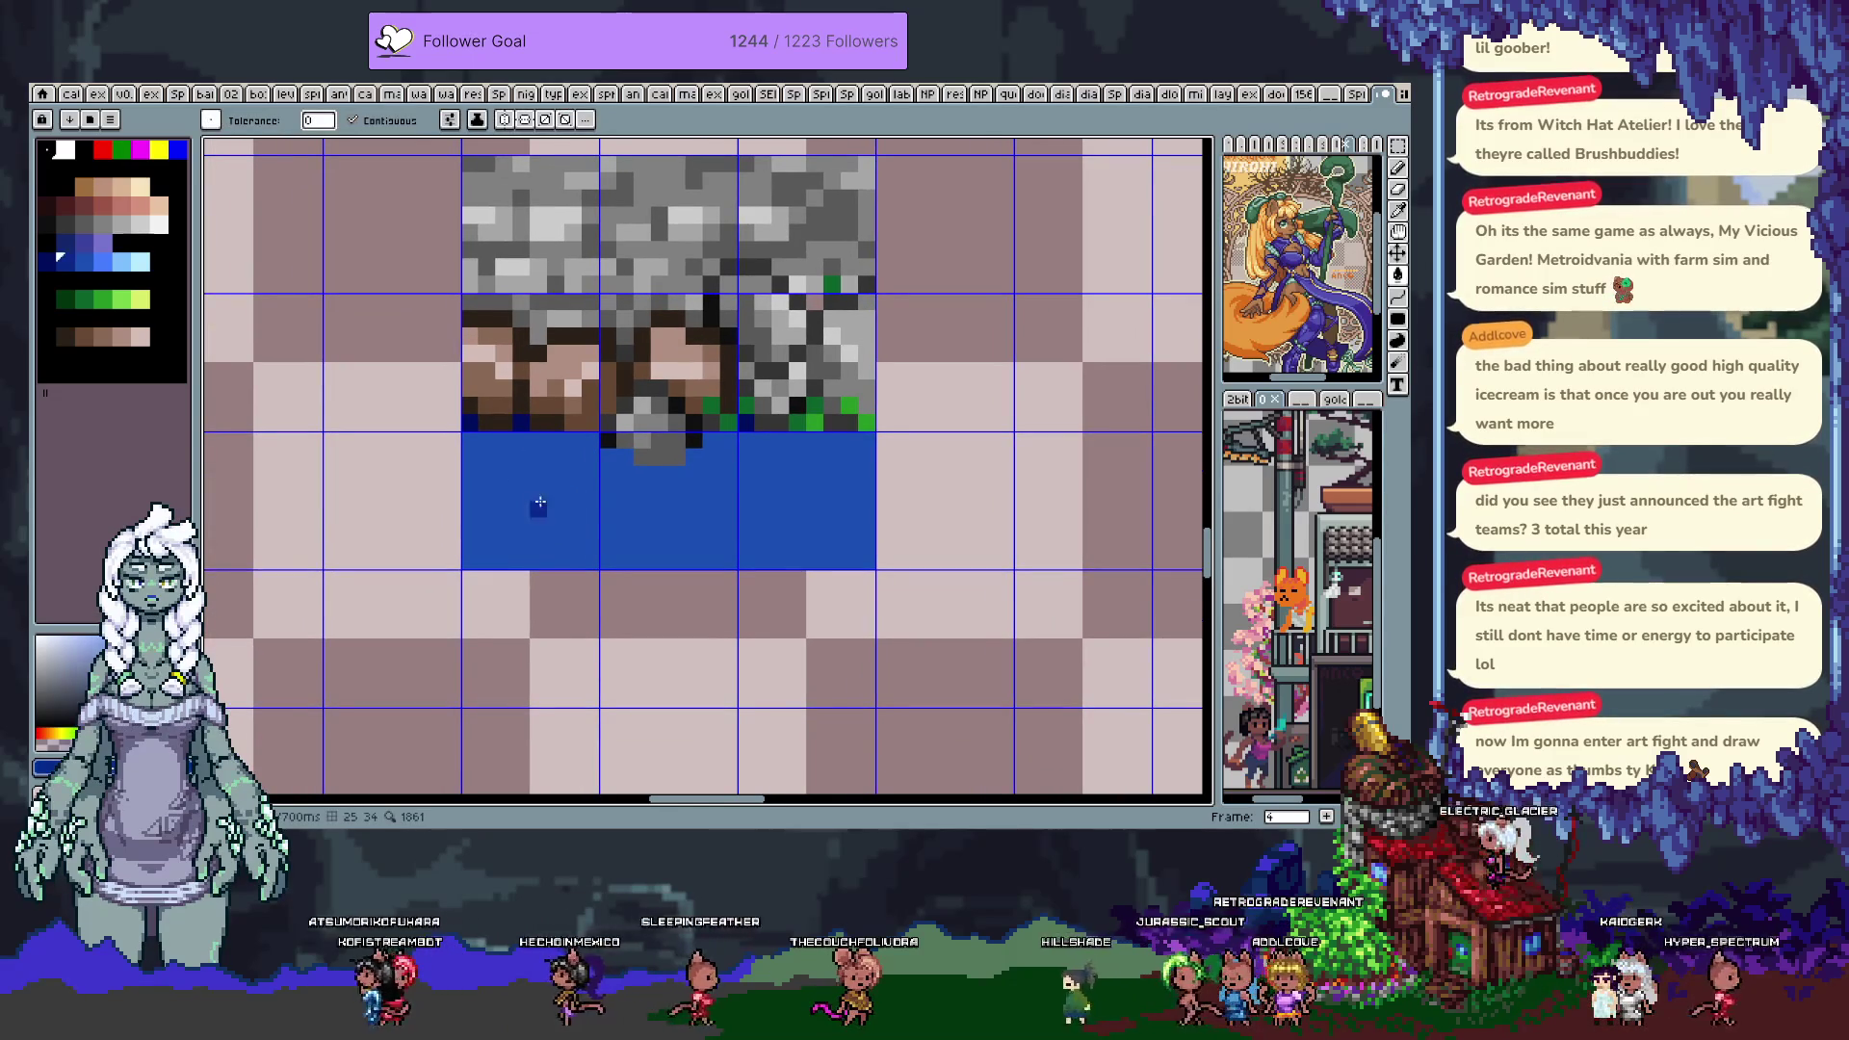
key("b")
left_click_drag(556, 442, 472, 461)
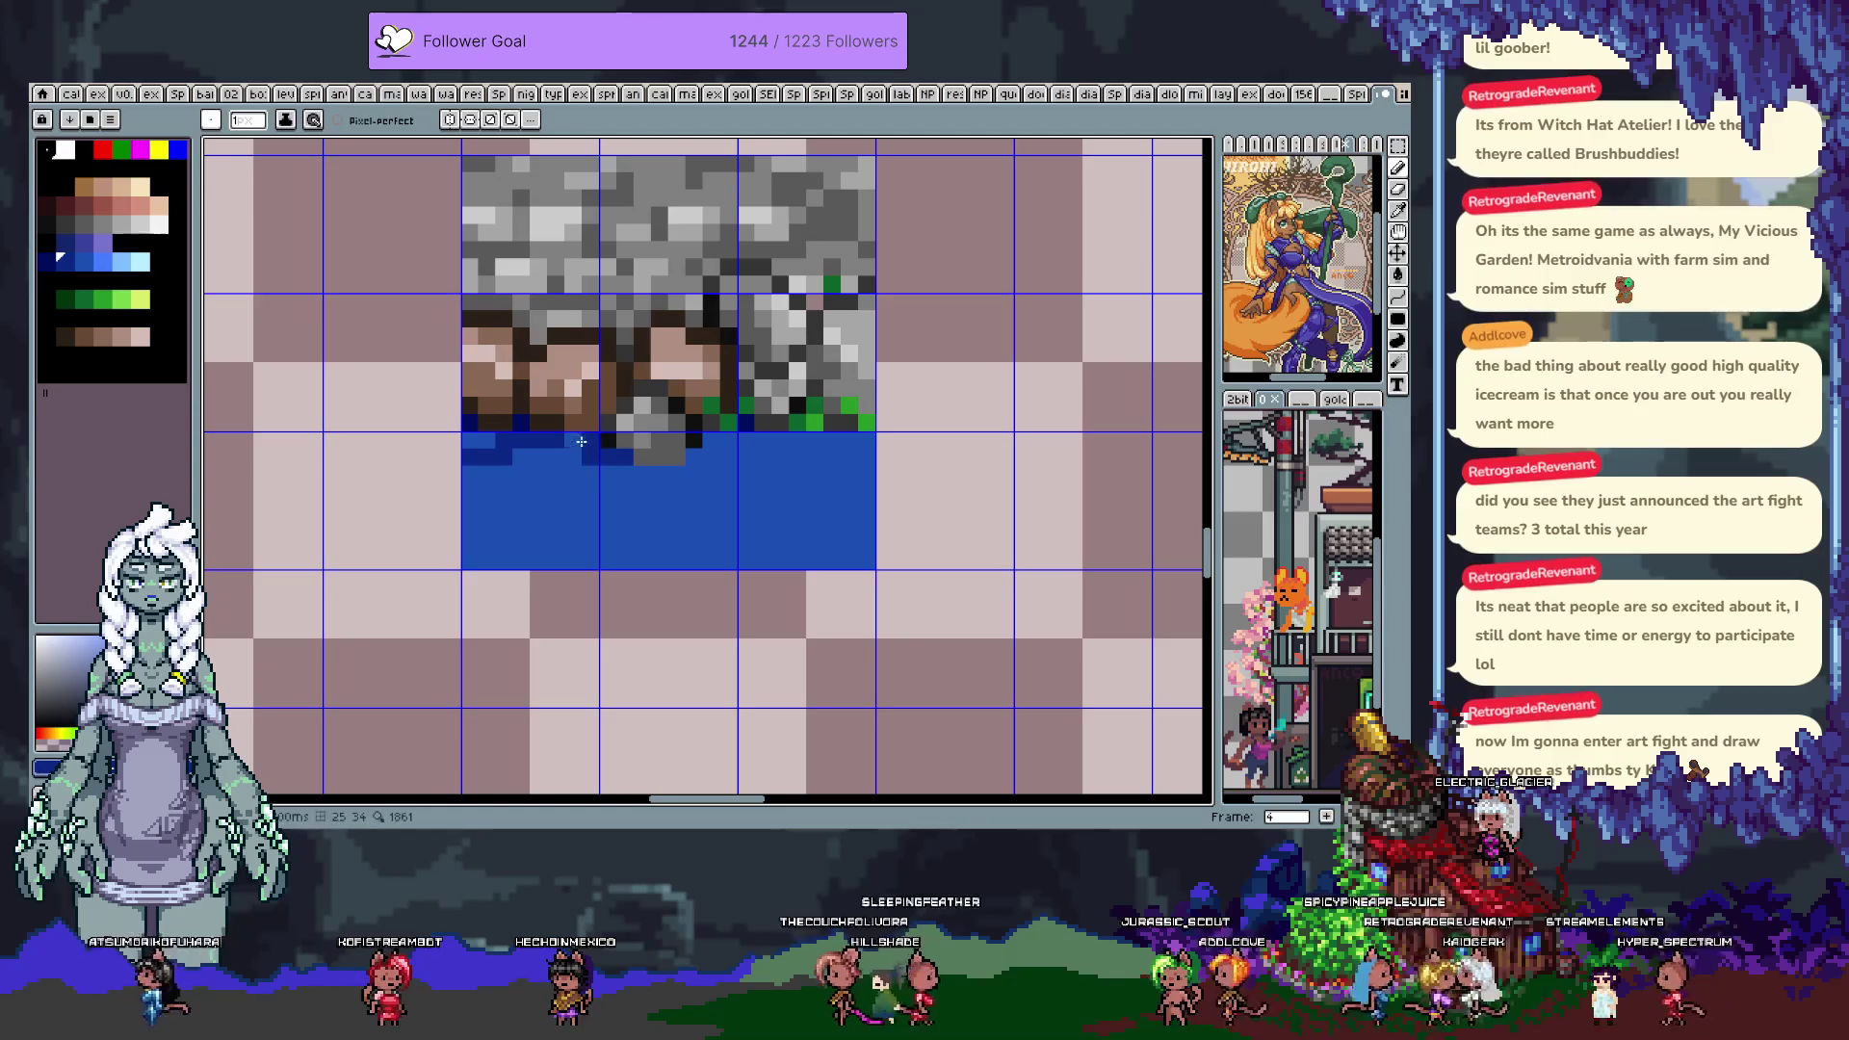
left_click_drag(578, 456, 541, 458)
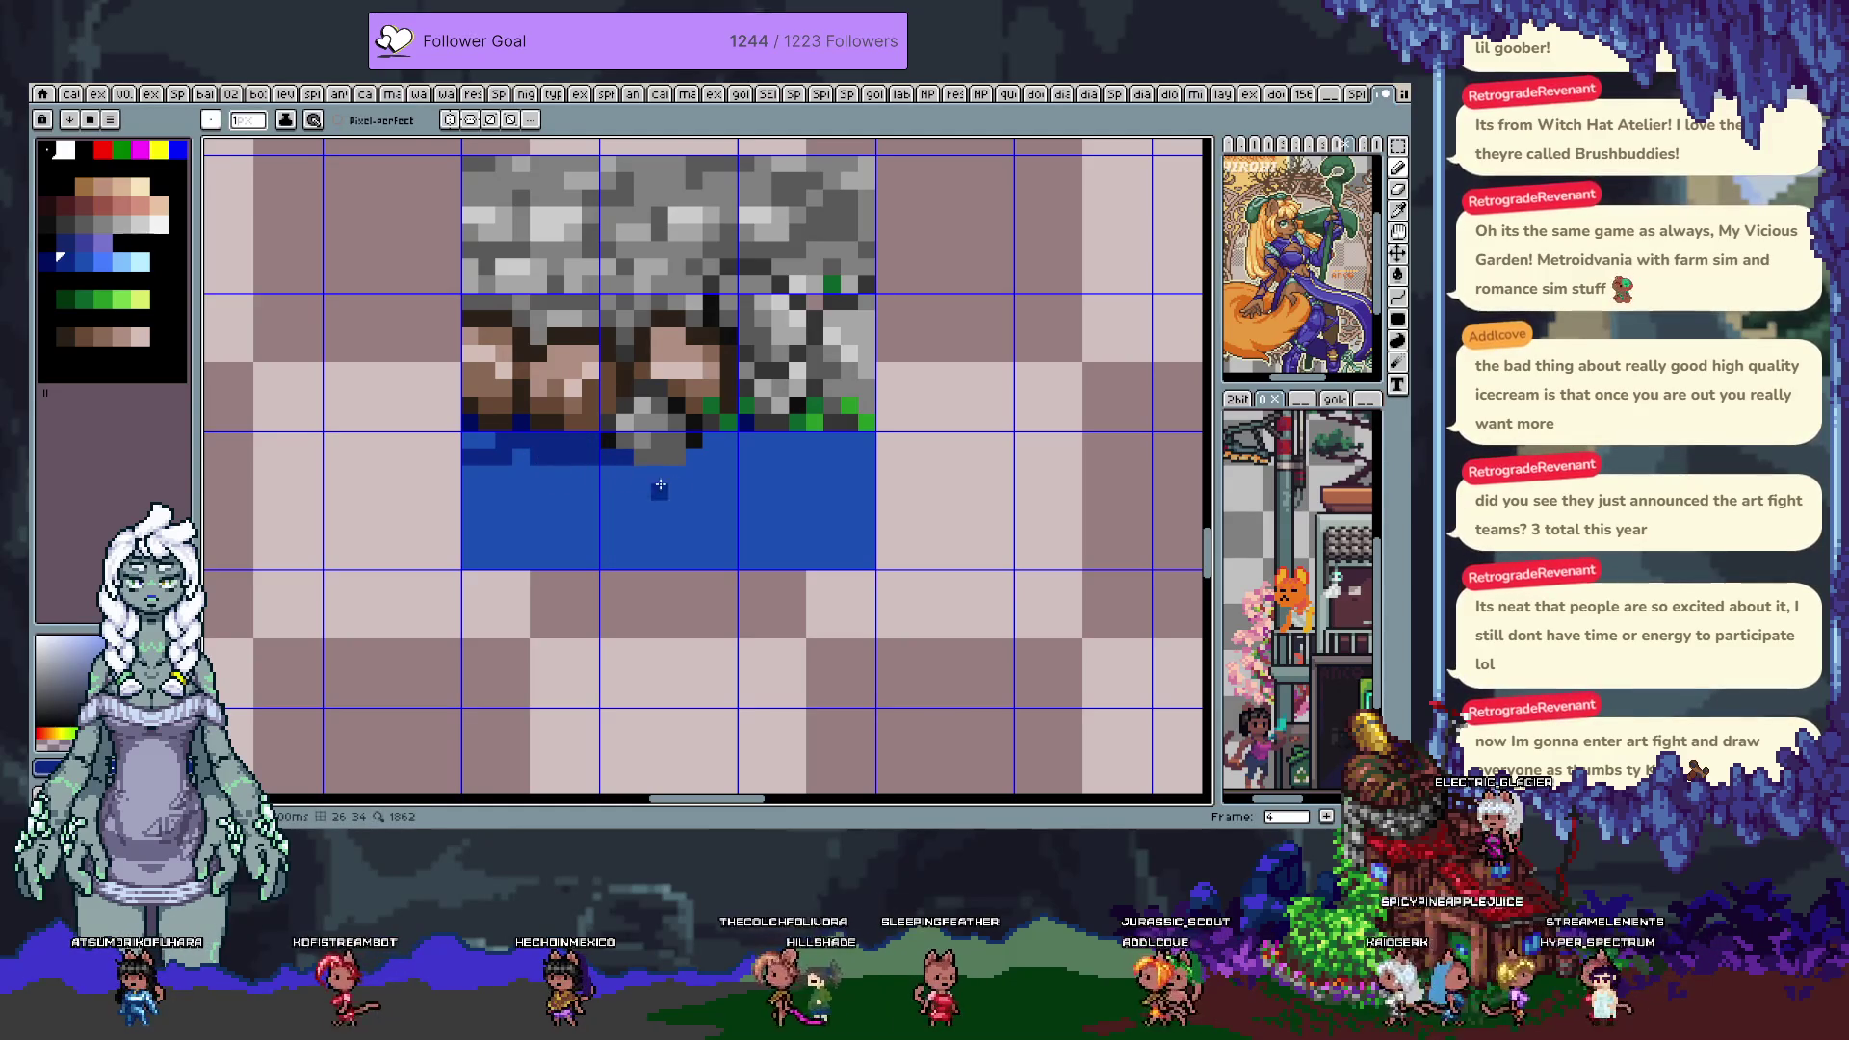
left_click_drag(693, 490, 714, 472)
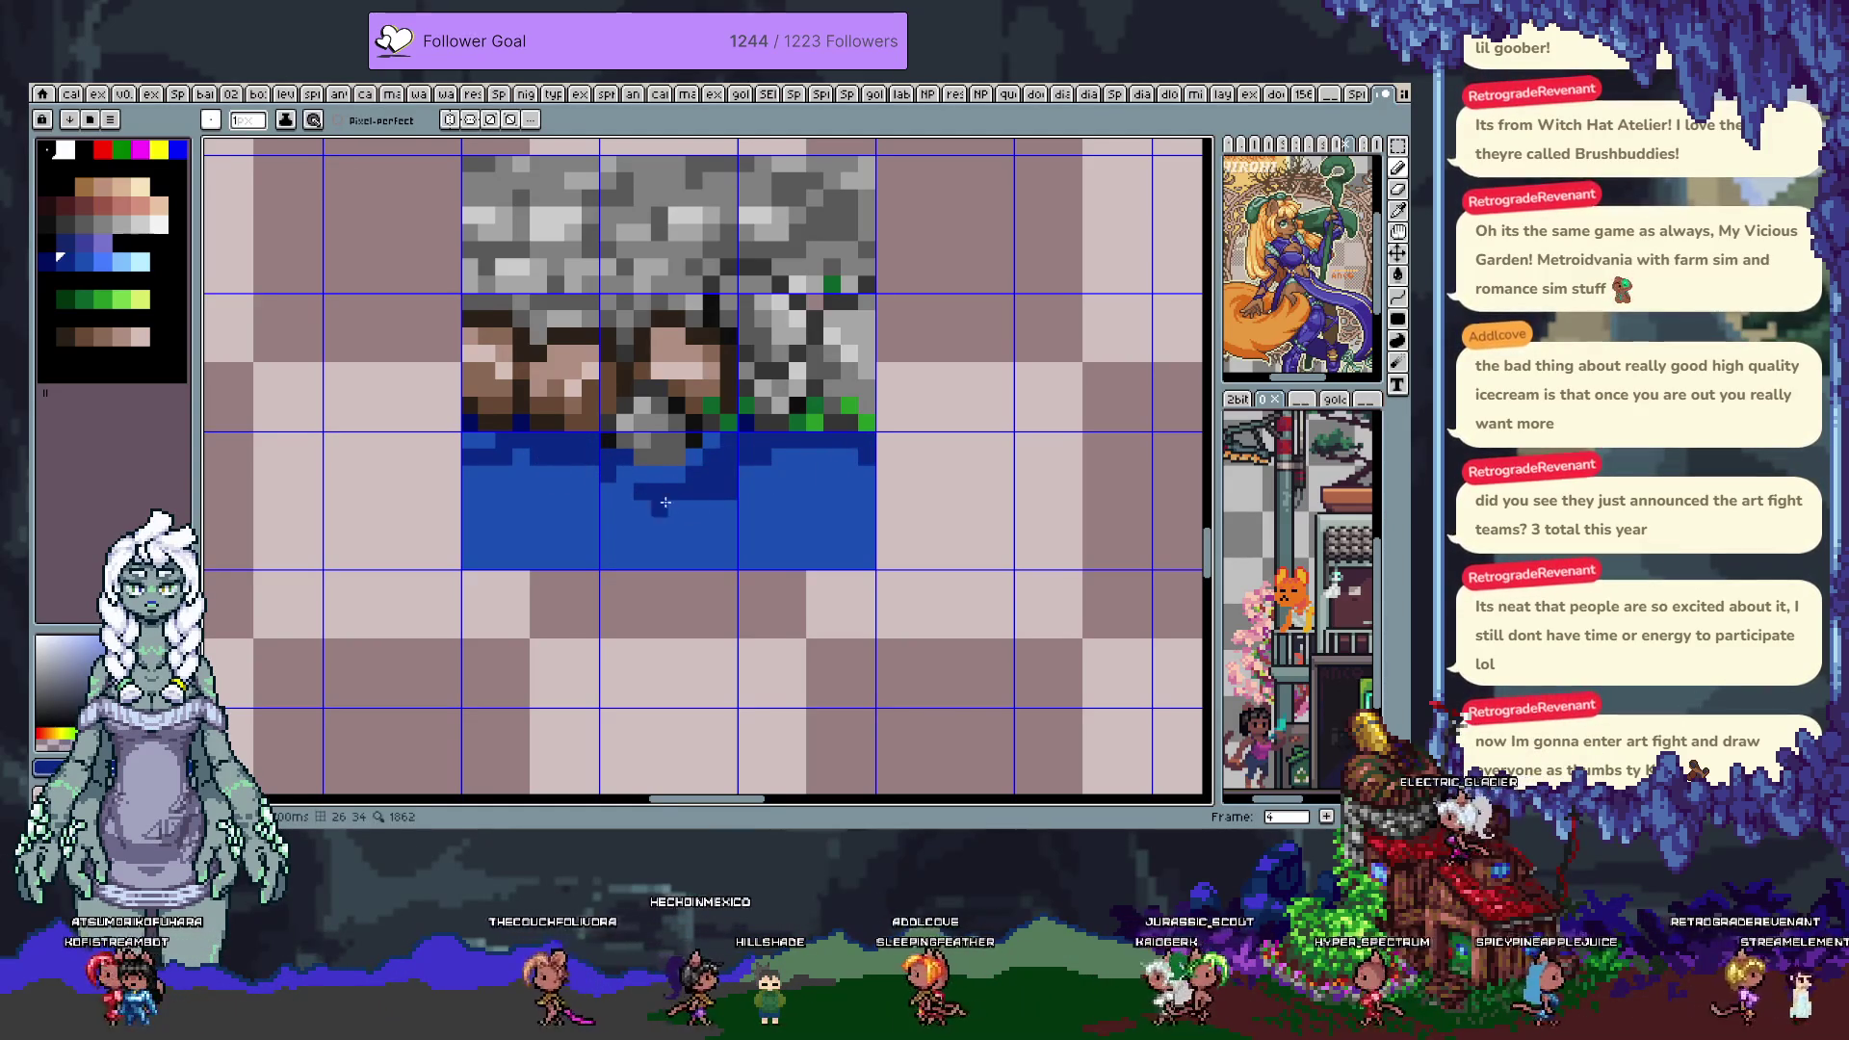
Sketch a dark rock outline in the water and shade it with sampled greys
key("alt")
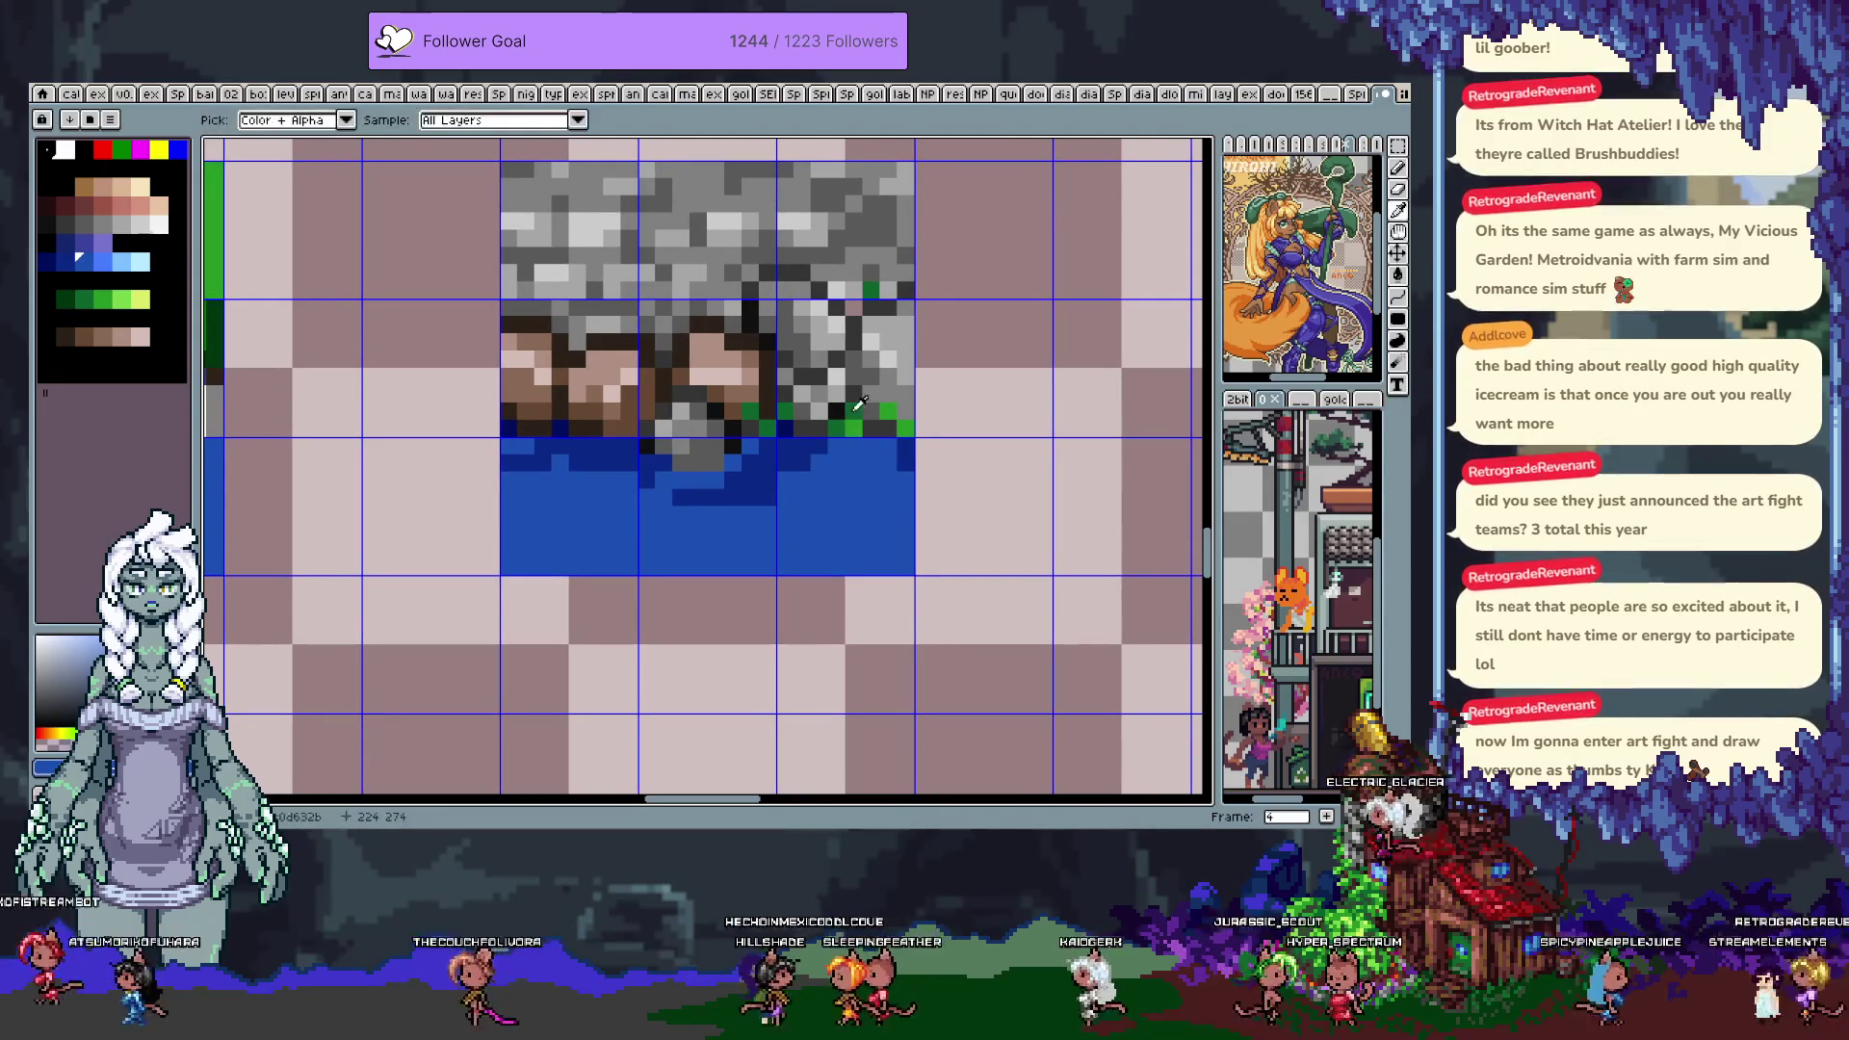
left_click(890, 397, "alt")
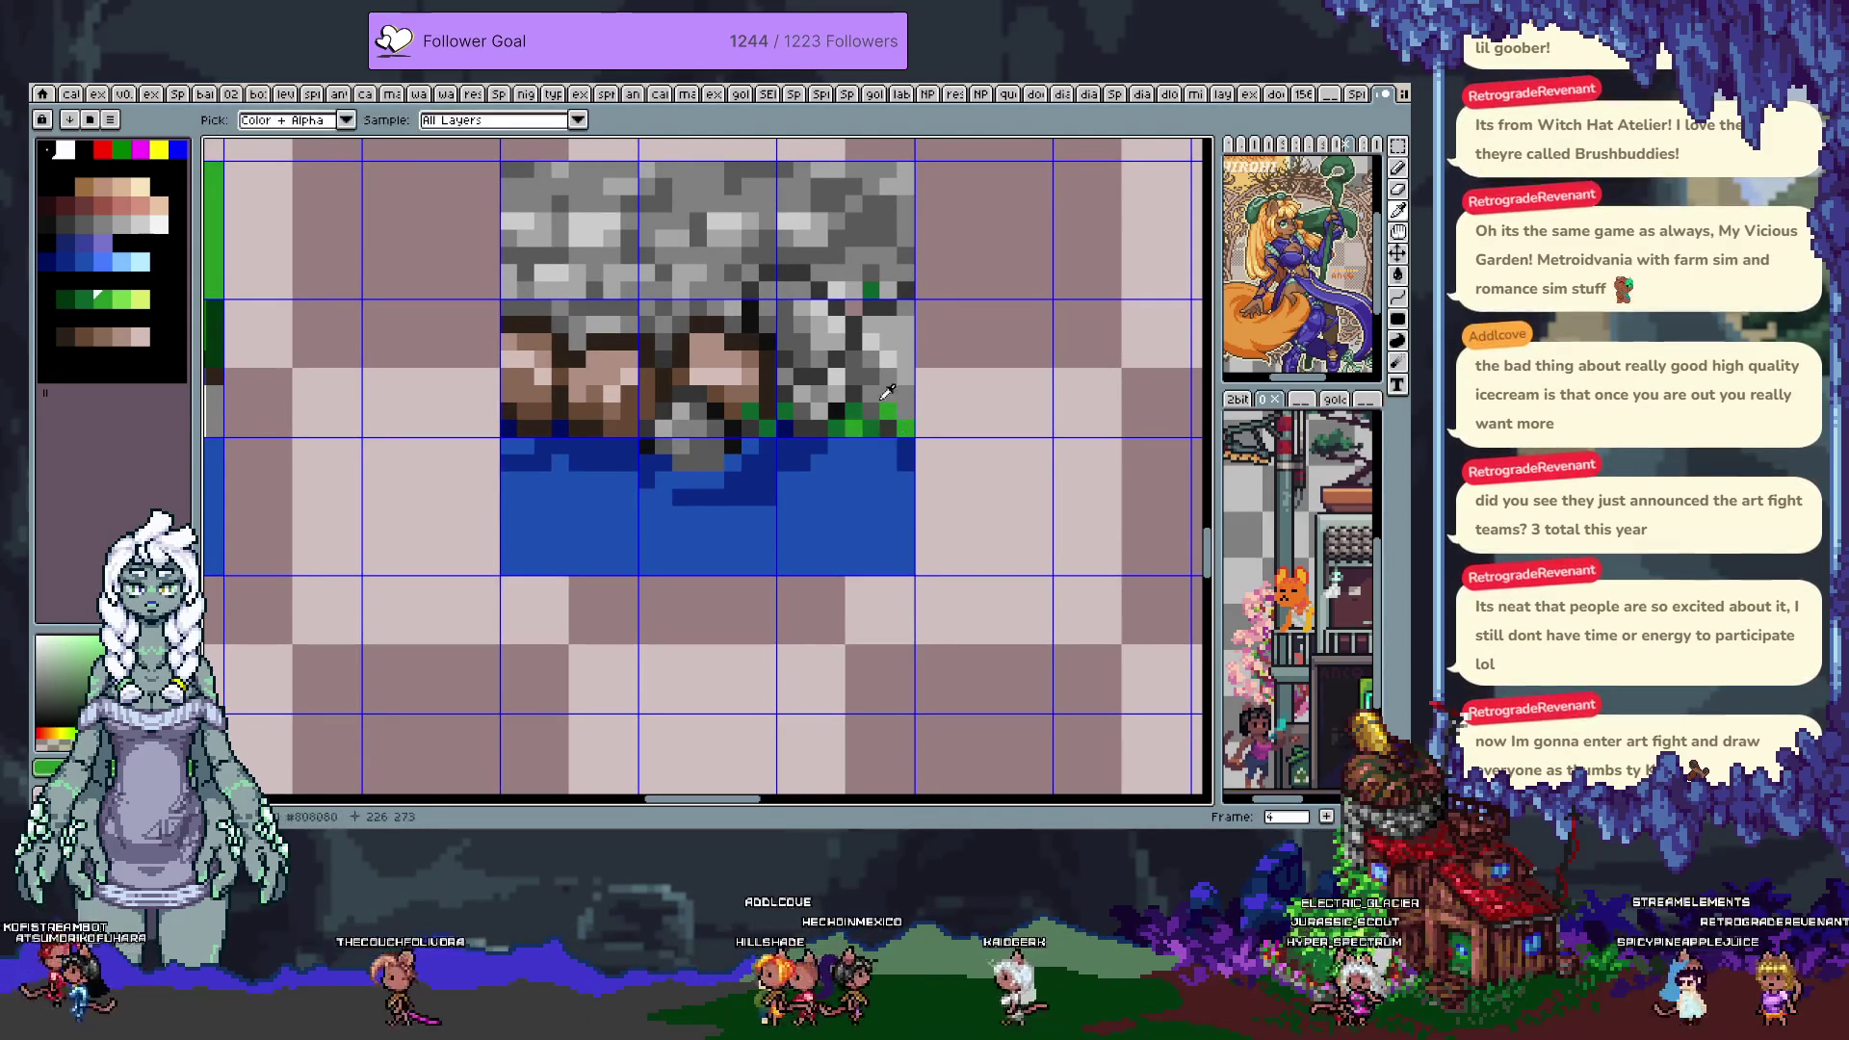
left_click_drag(865, 460, 853, 499)
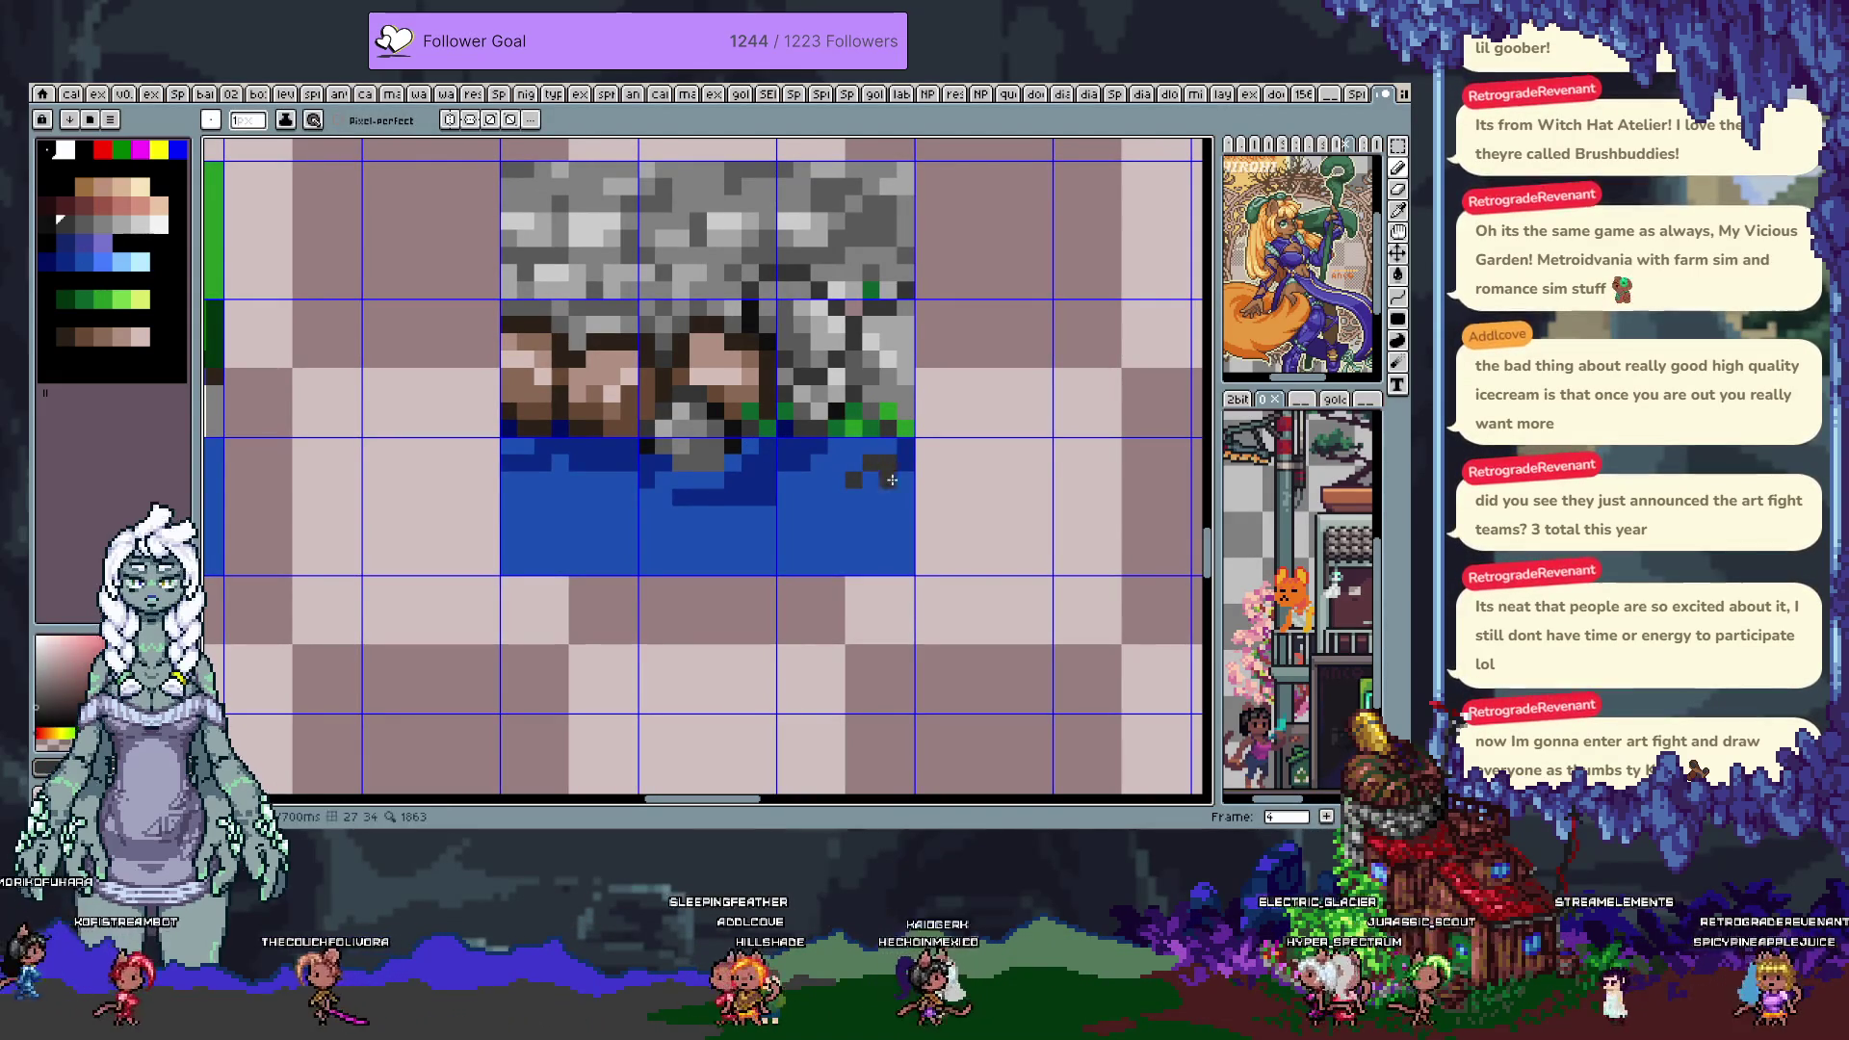
key("alt")
left_click(864, 359, "alt")
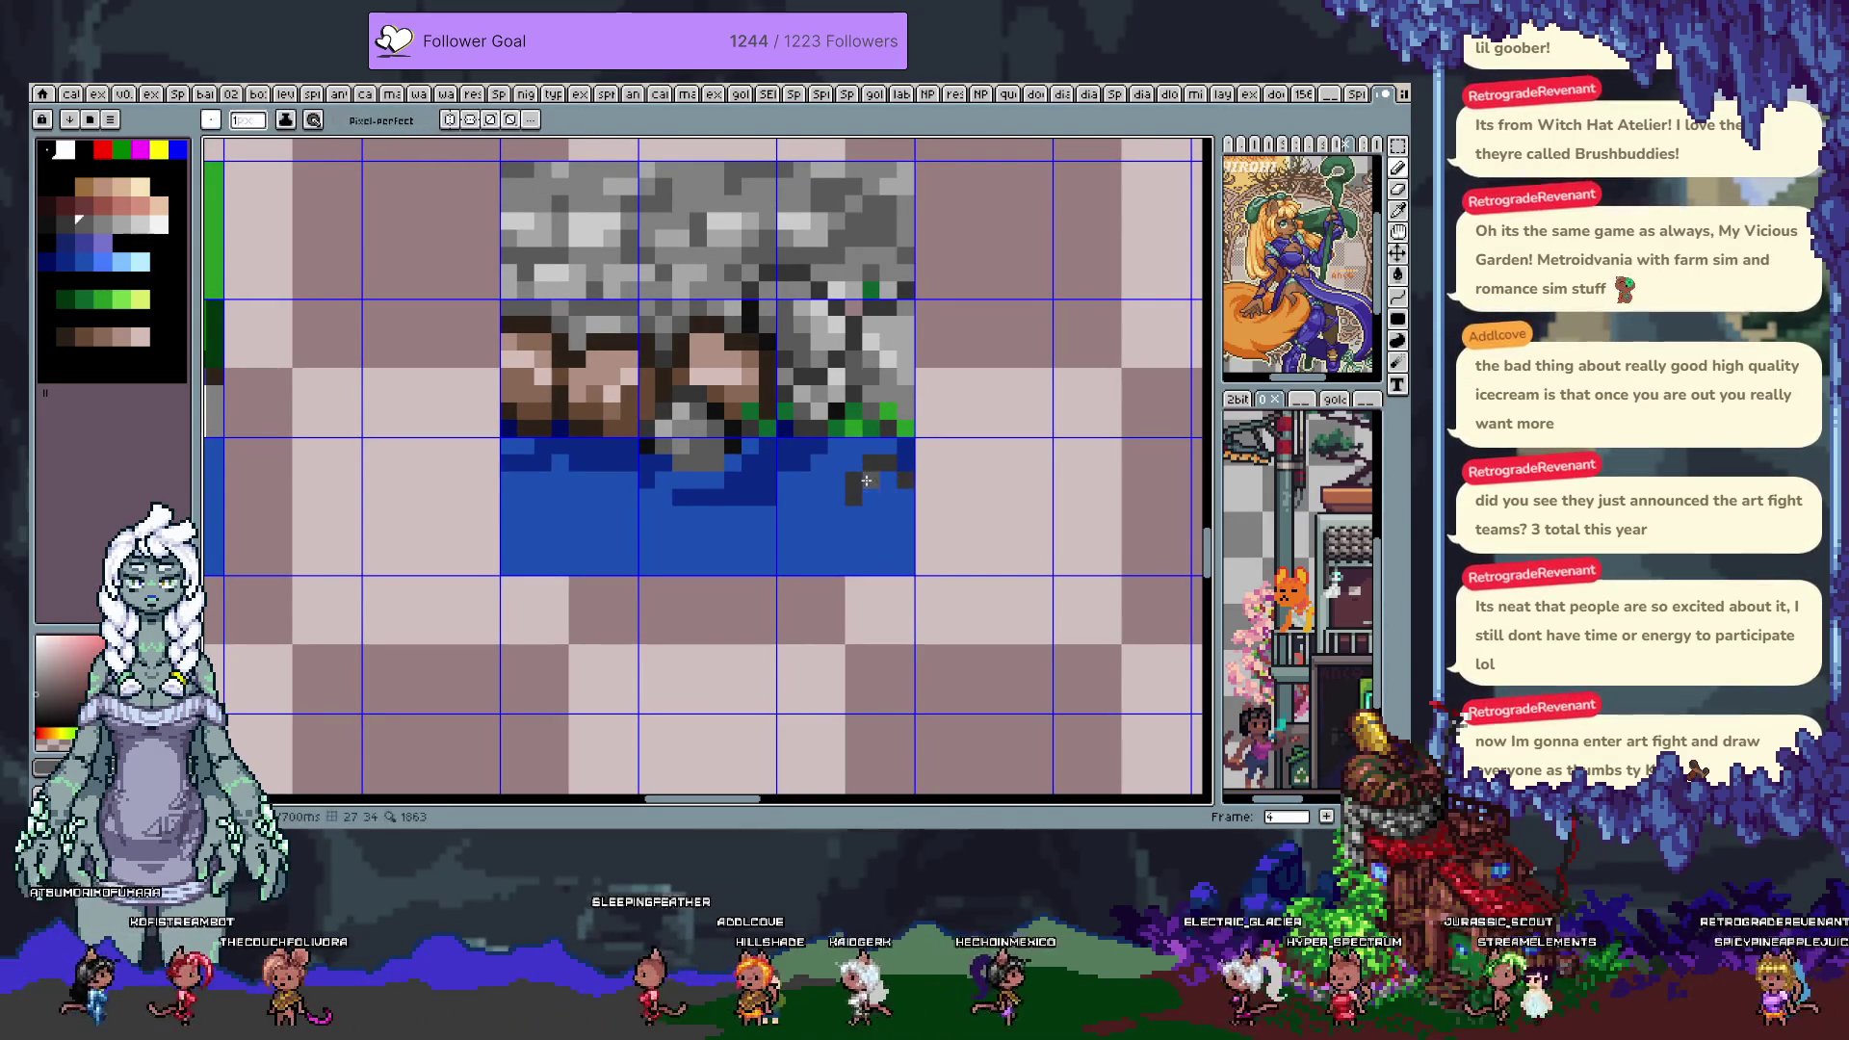
left_click(853, 433, "alt")
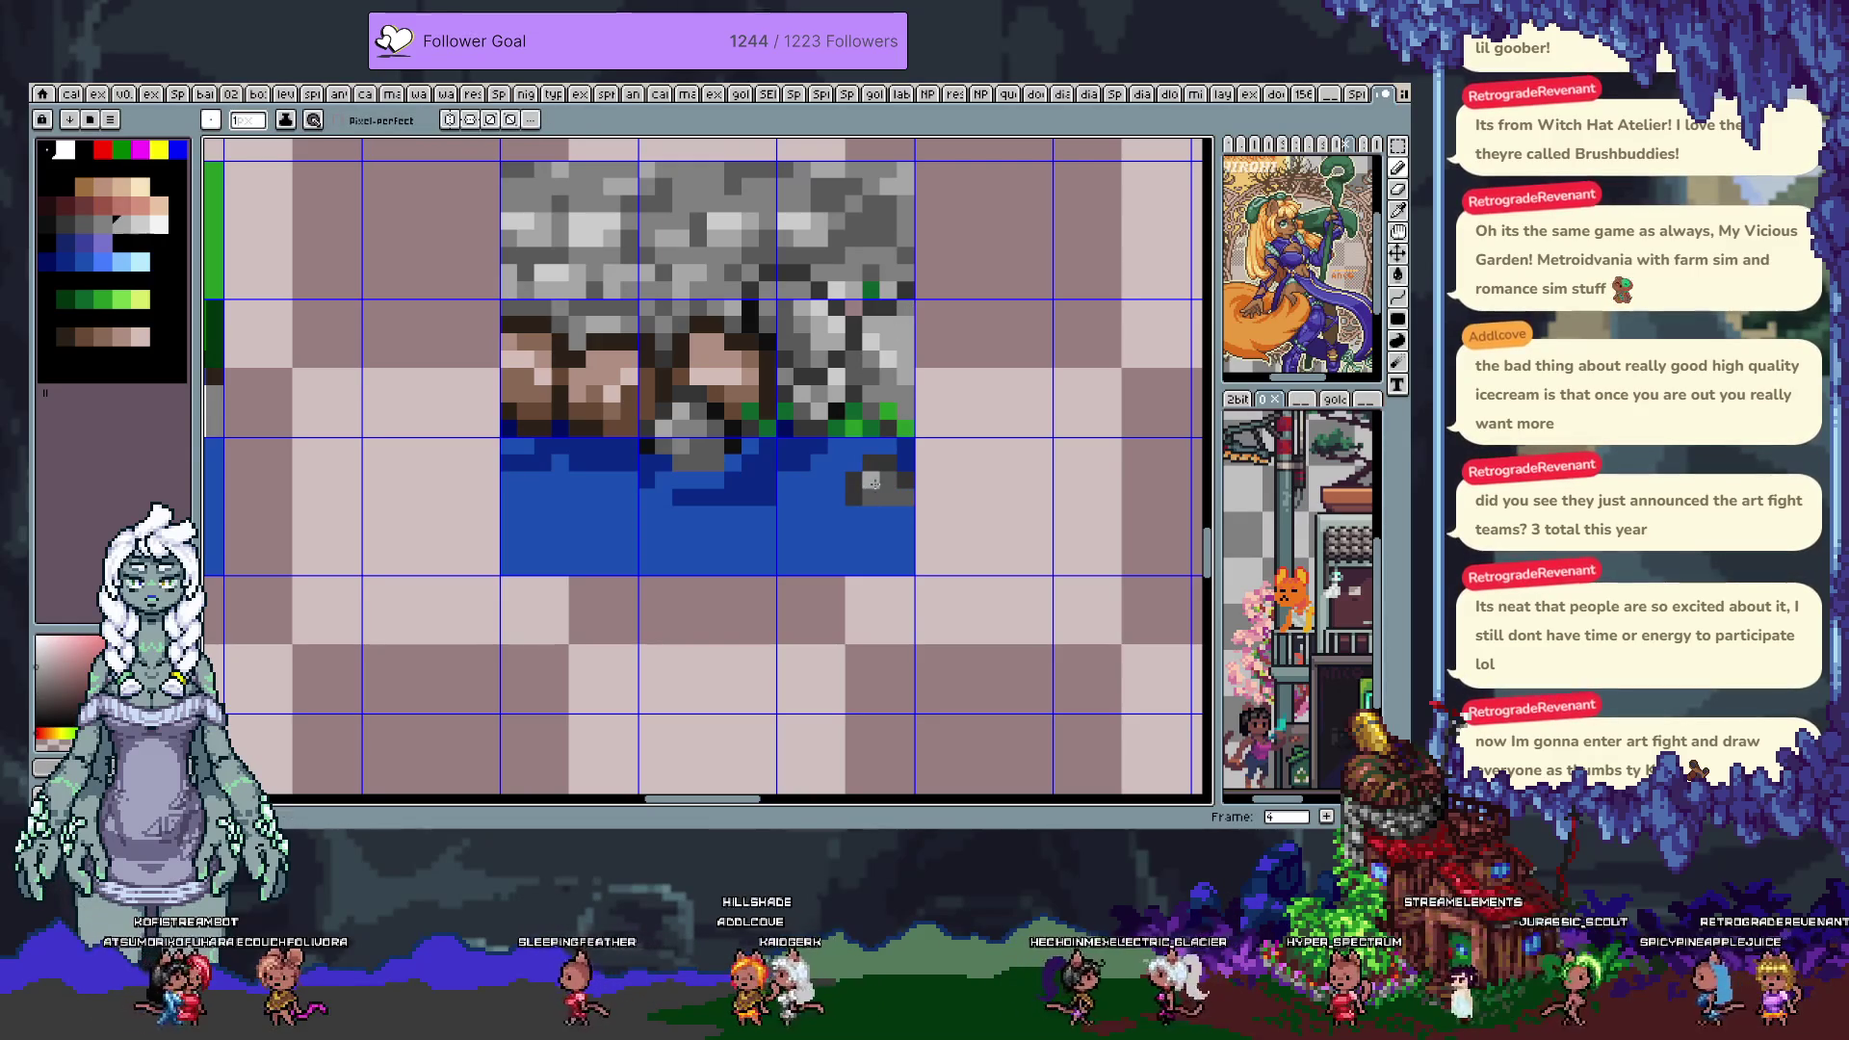
left_click(905, 390, "alt")
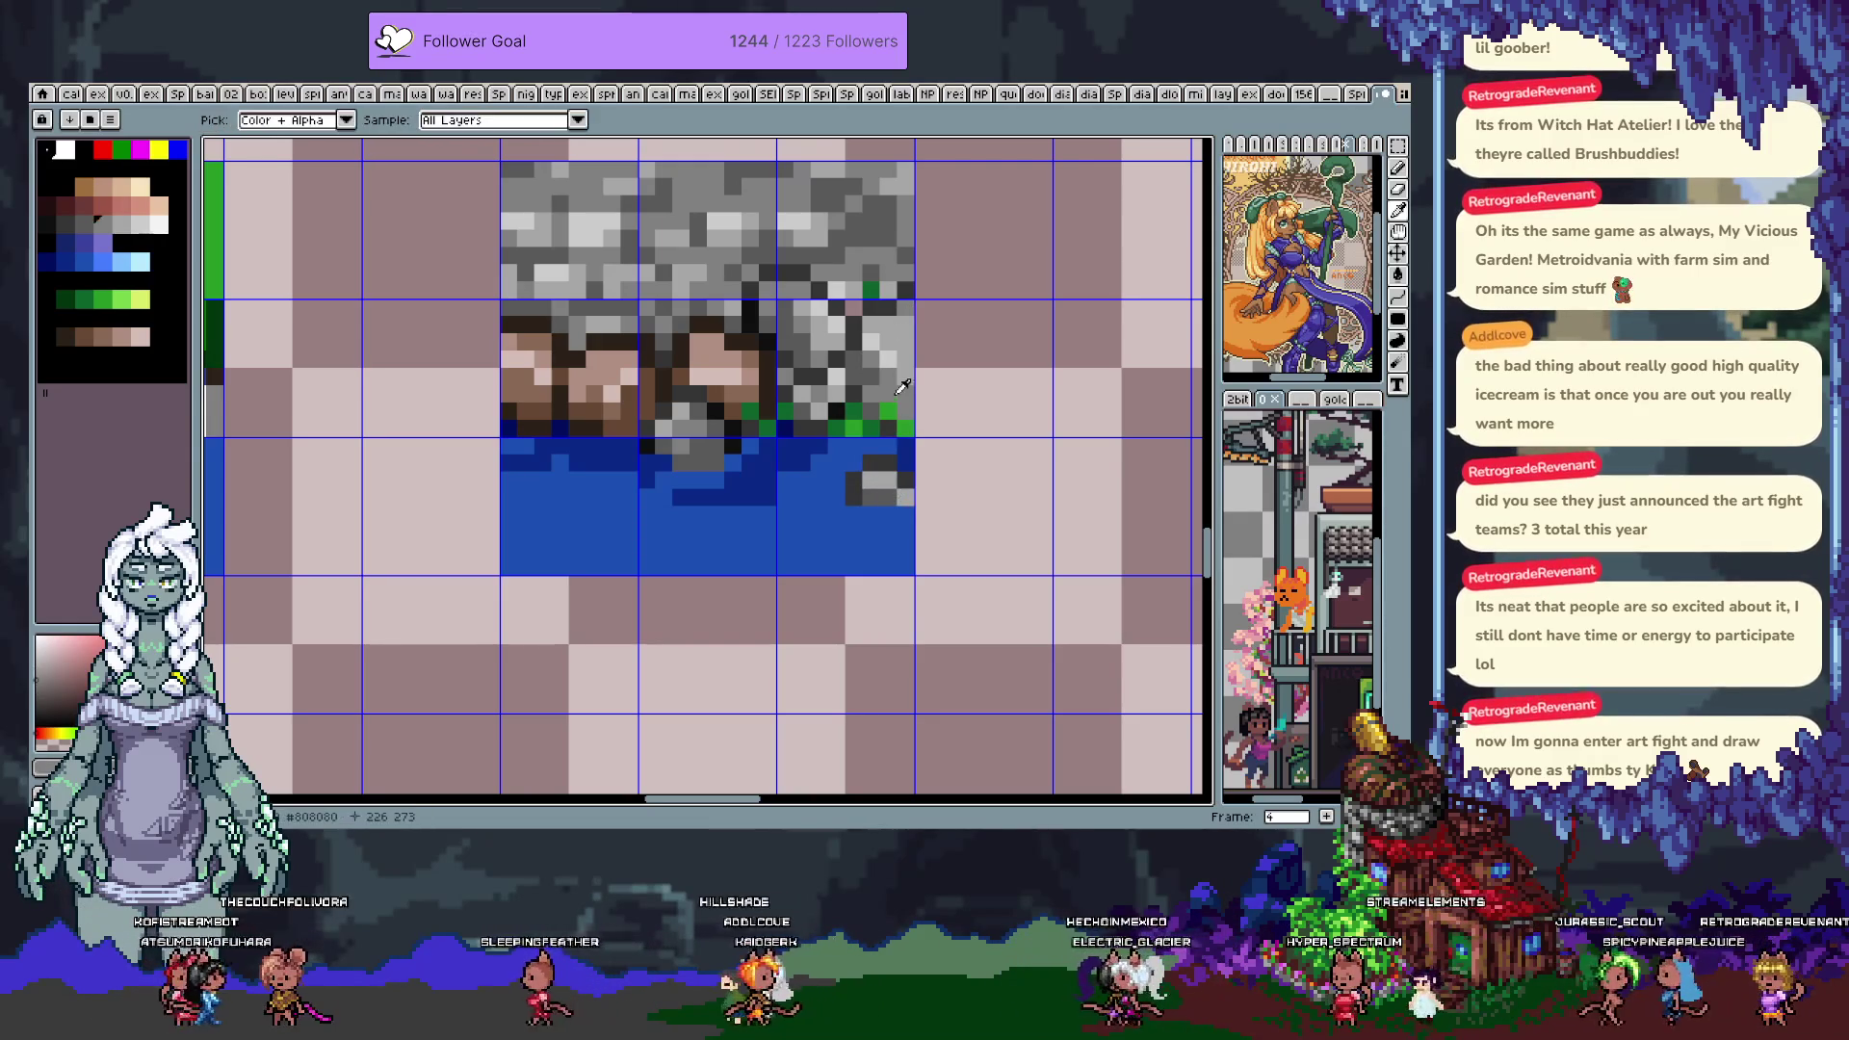
left_click(885, 496)
left_click(871, 462, "alt")
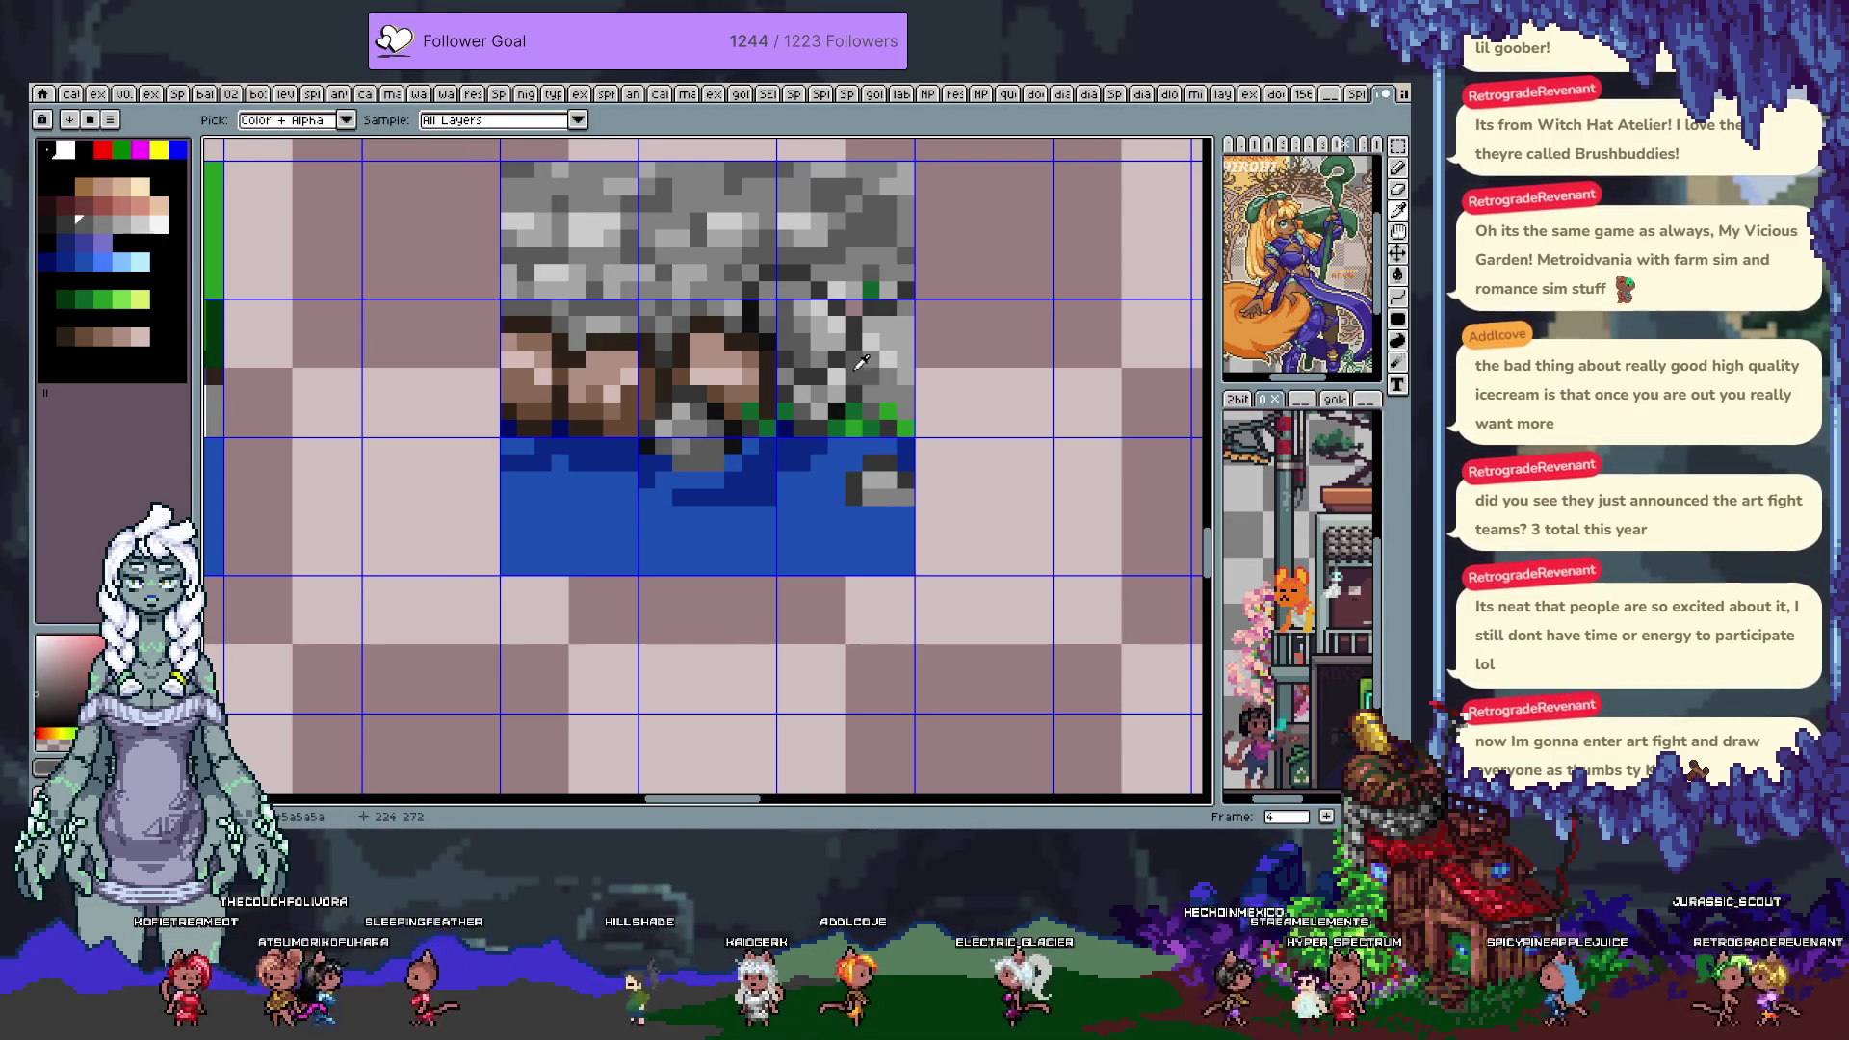
left_click(877, 484)
left_click(848, 482, "alt")
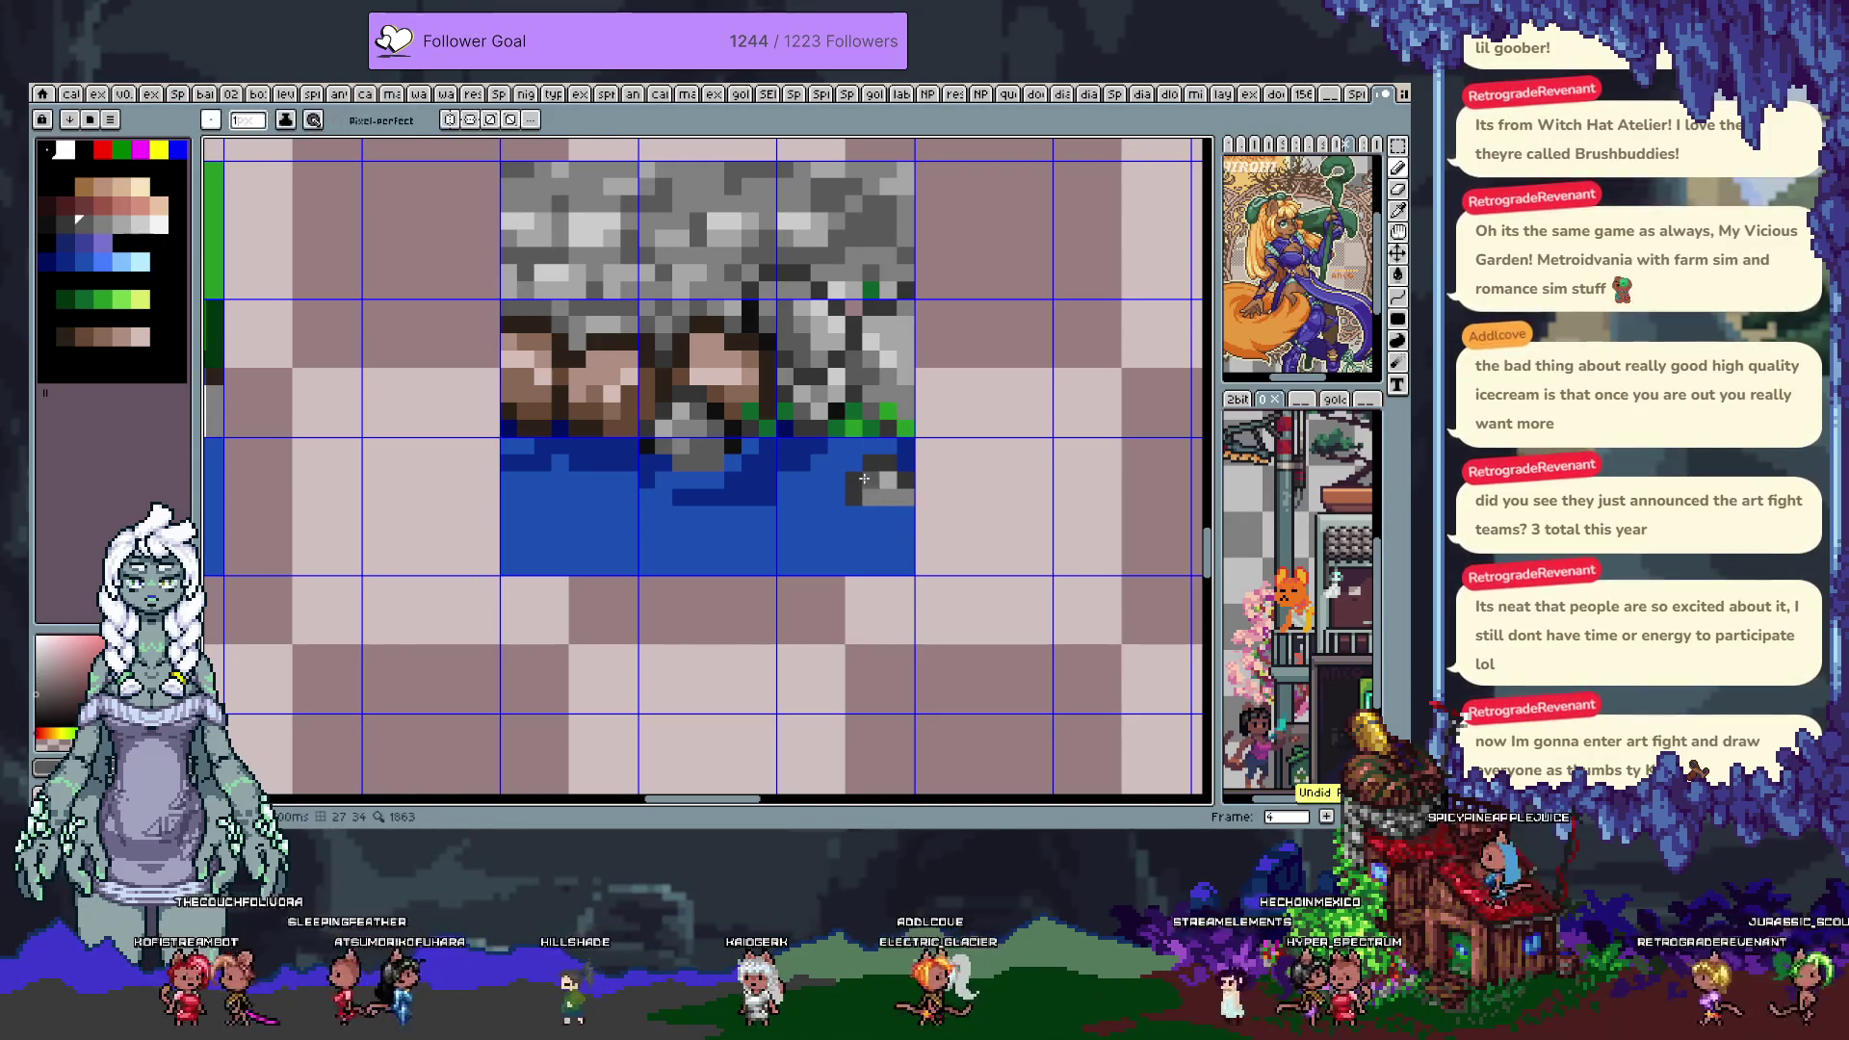
left_click(841, 489, "alt")
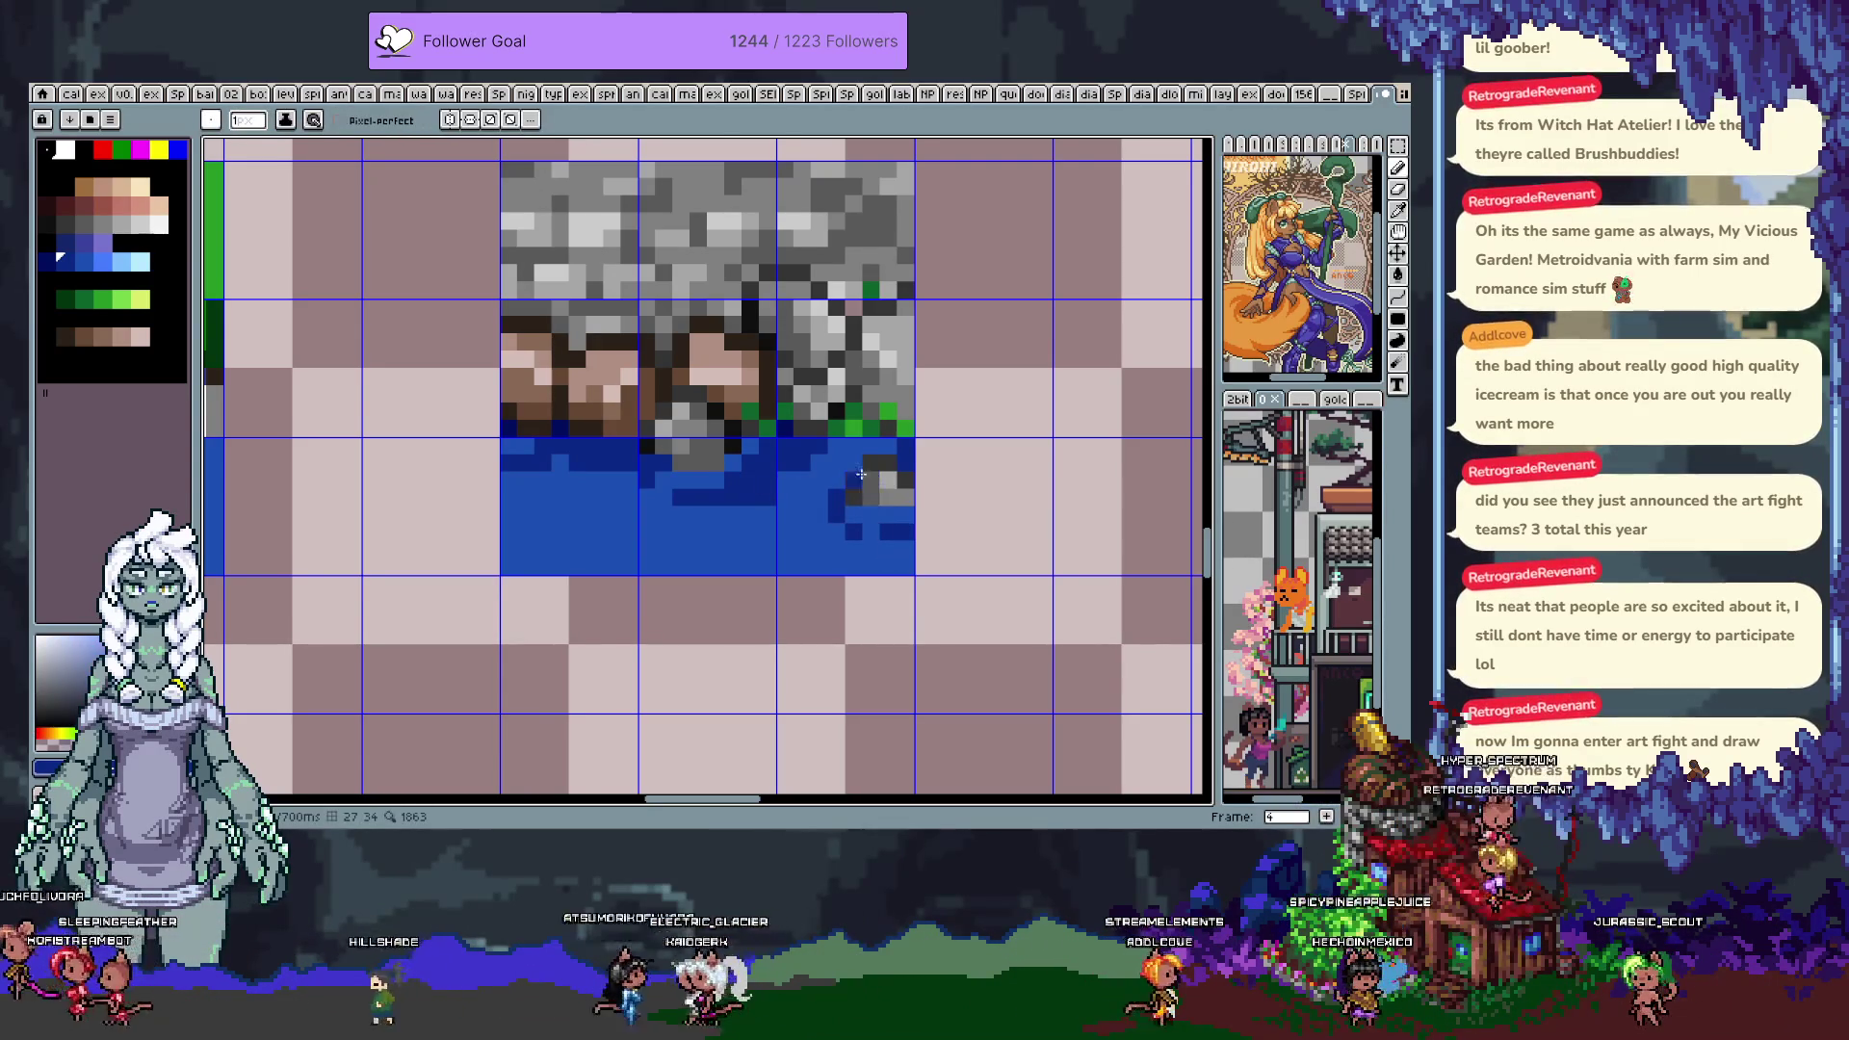
Lasso part of the rock and paint blue around its lower edge
key("q")
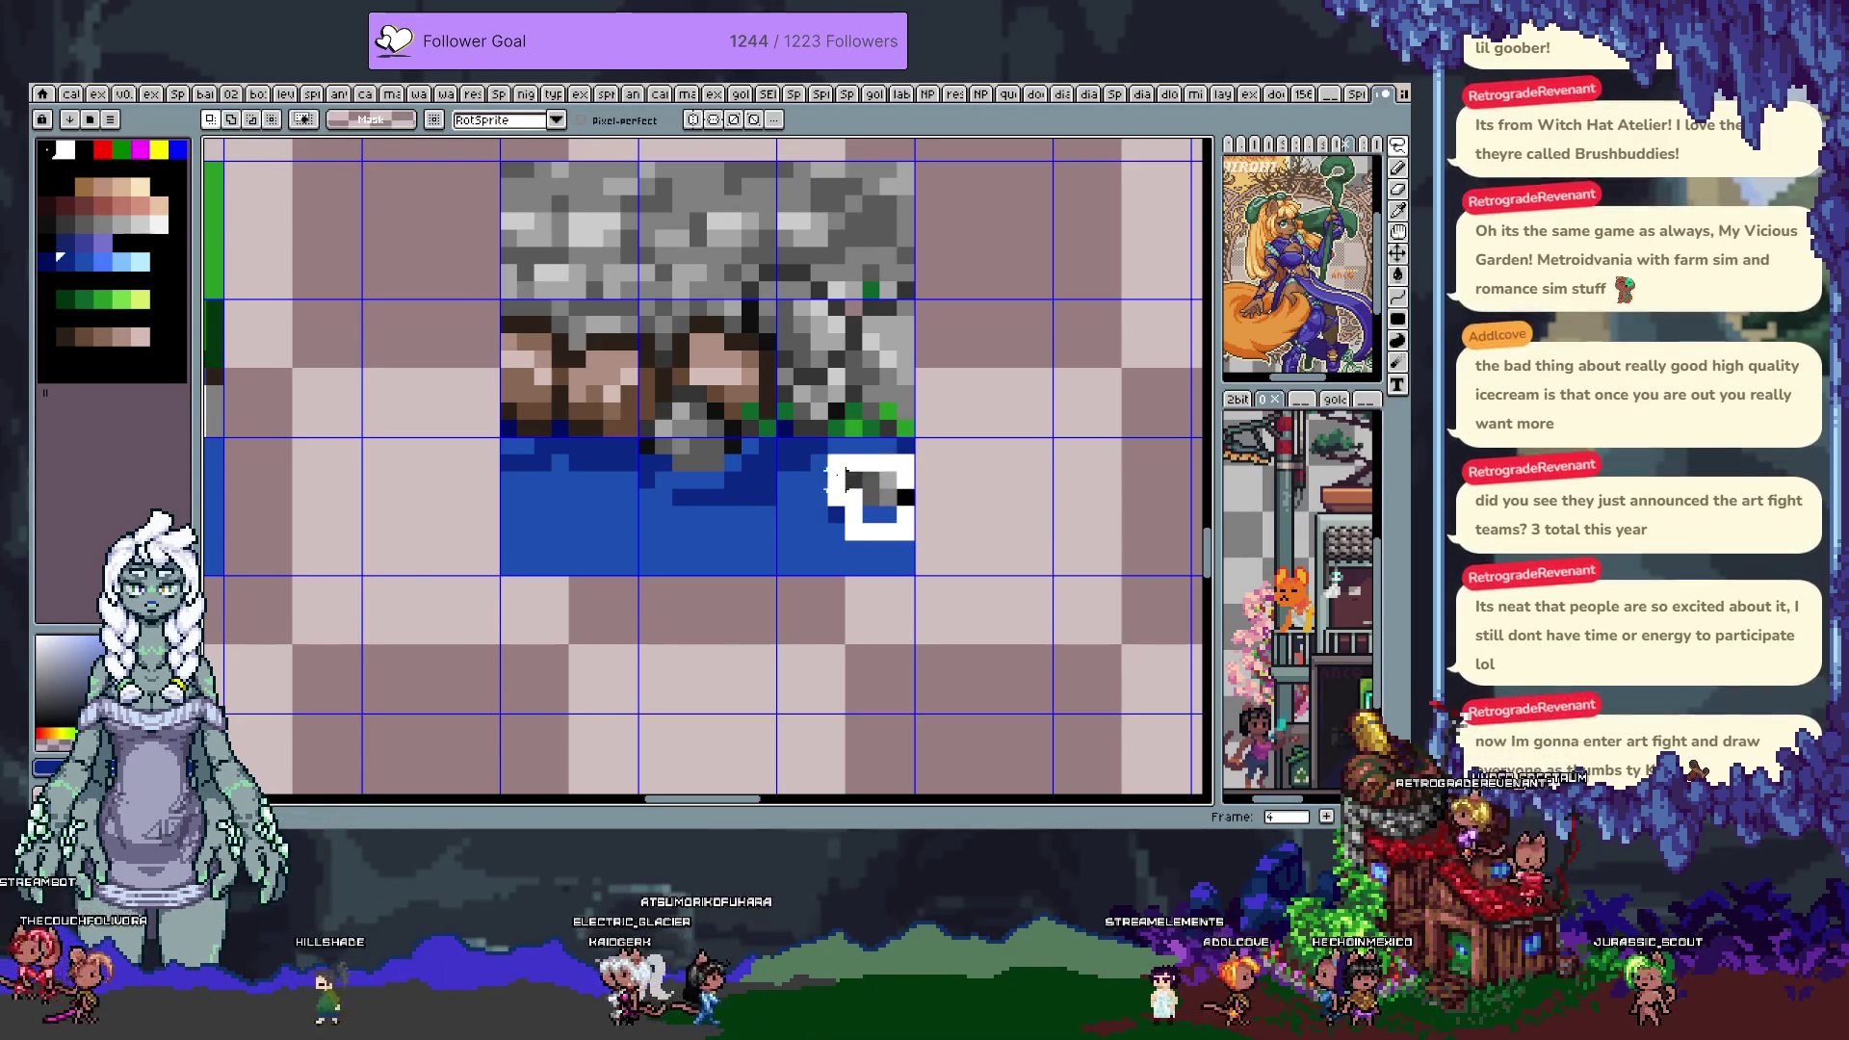
left_click_drag(836, 479, 914, 523)
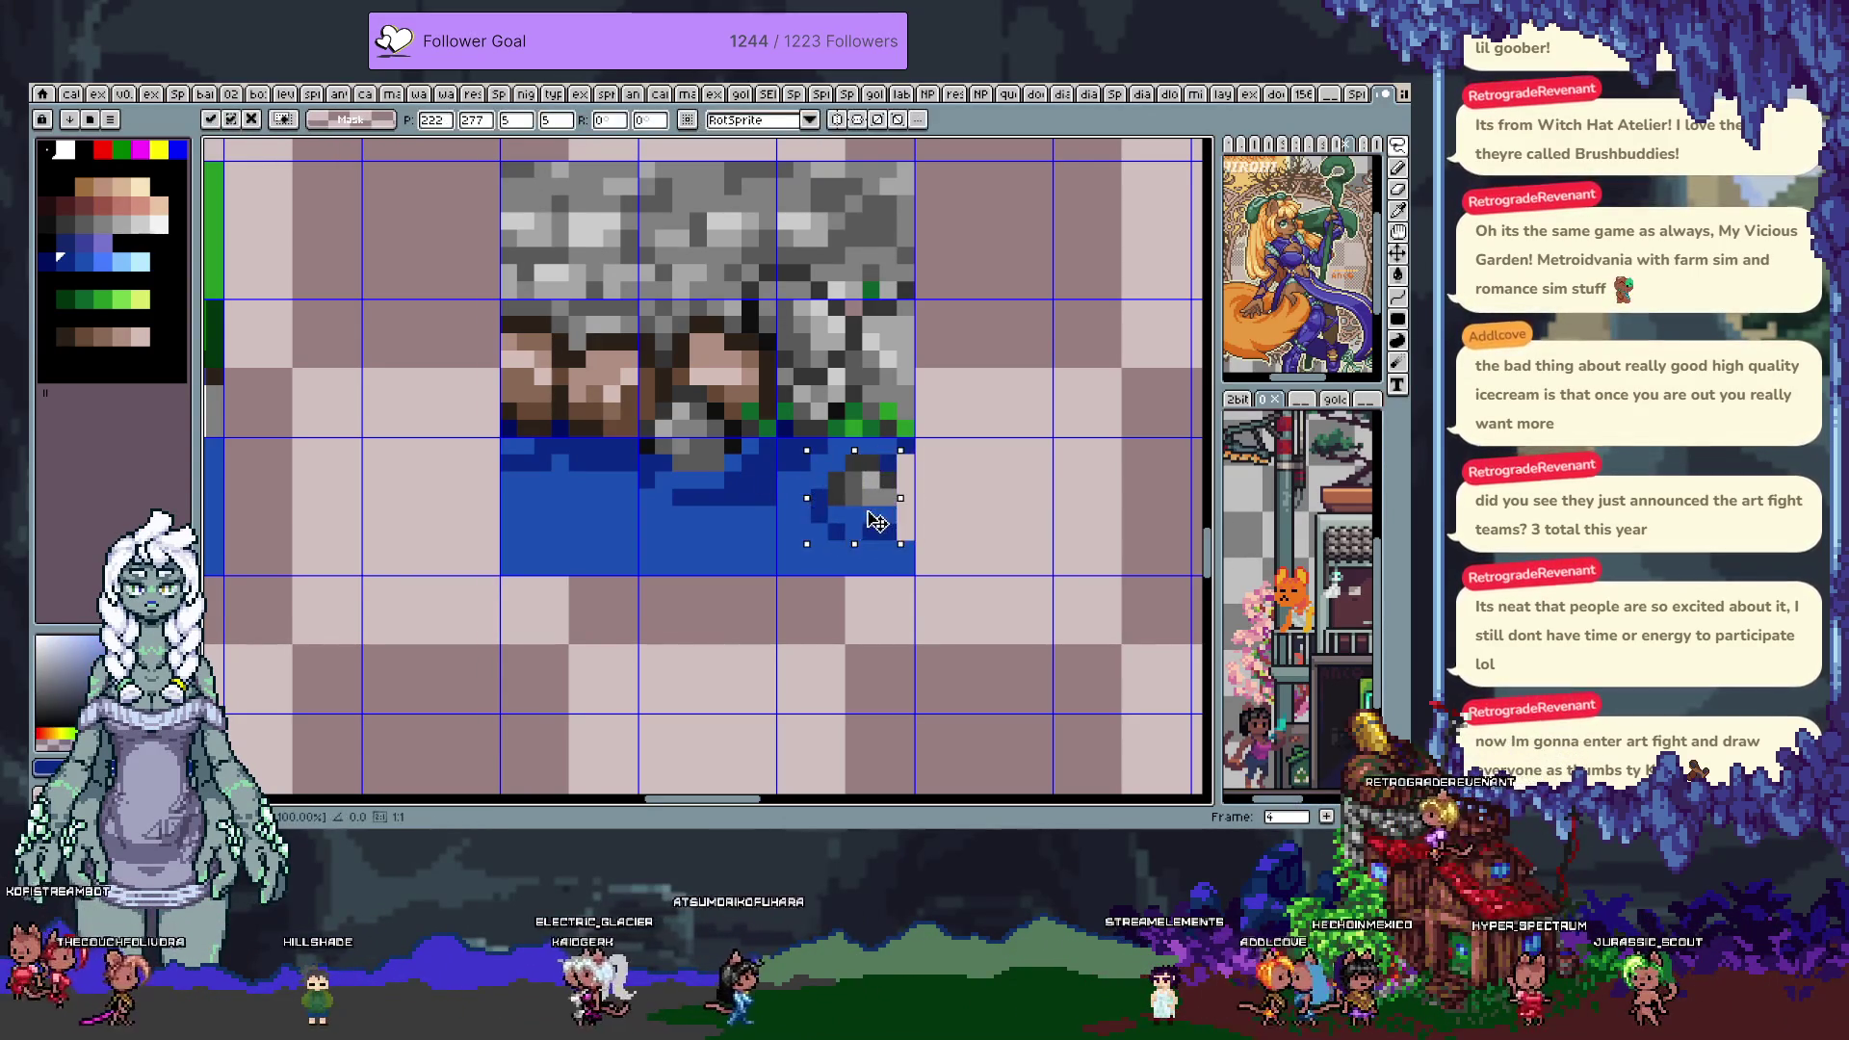
left_click(915, 523, "alt")
left_click(904, 533)
left_click(903, 469, "alt")
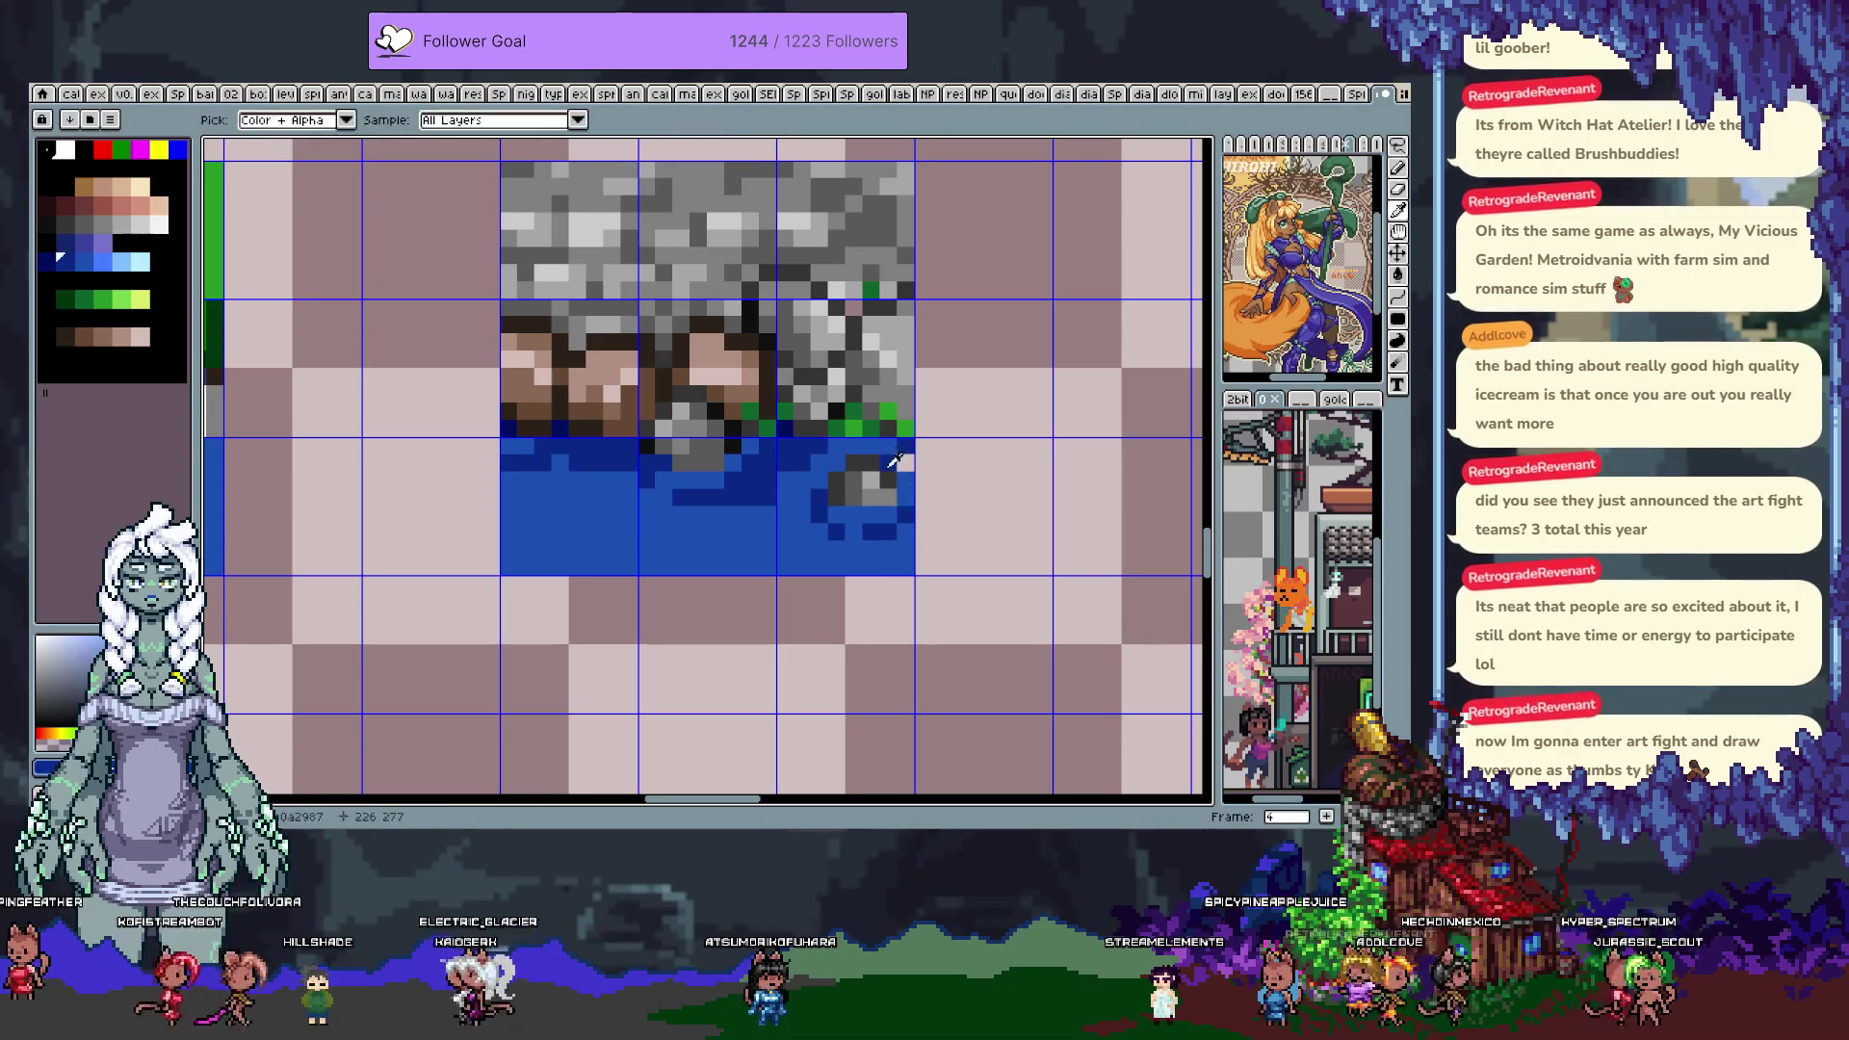
scroll(783, 469, "up", 3)
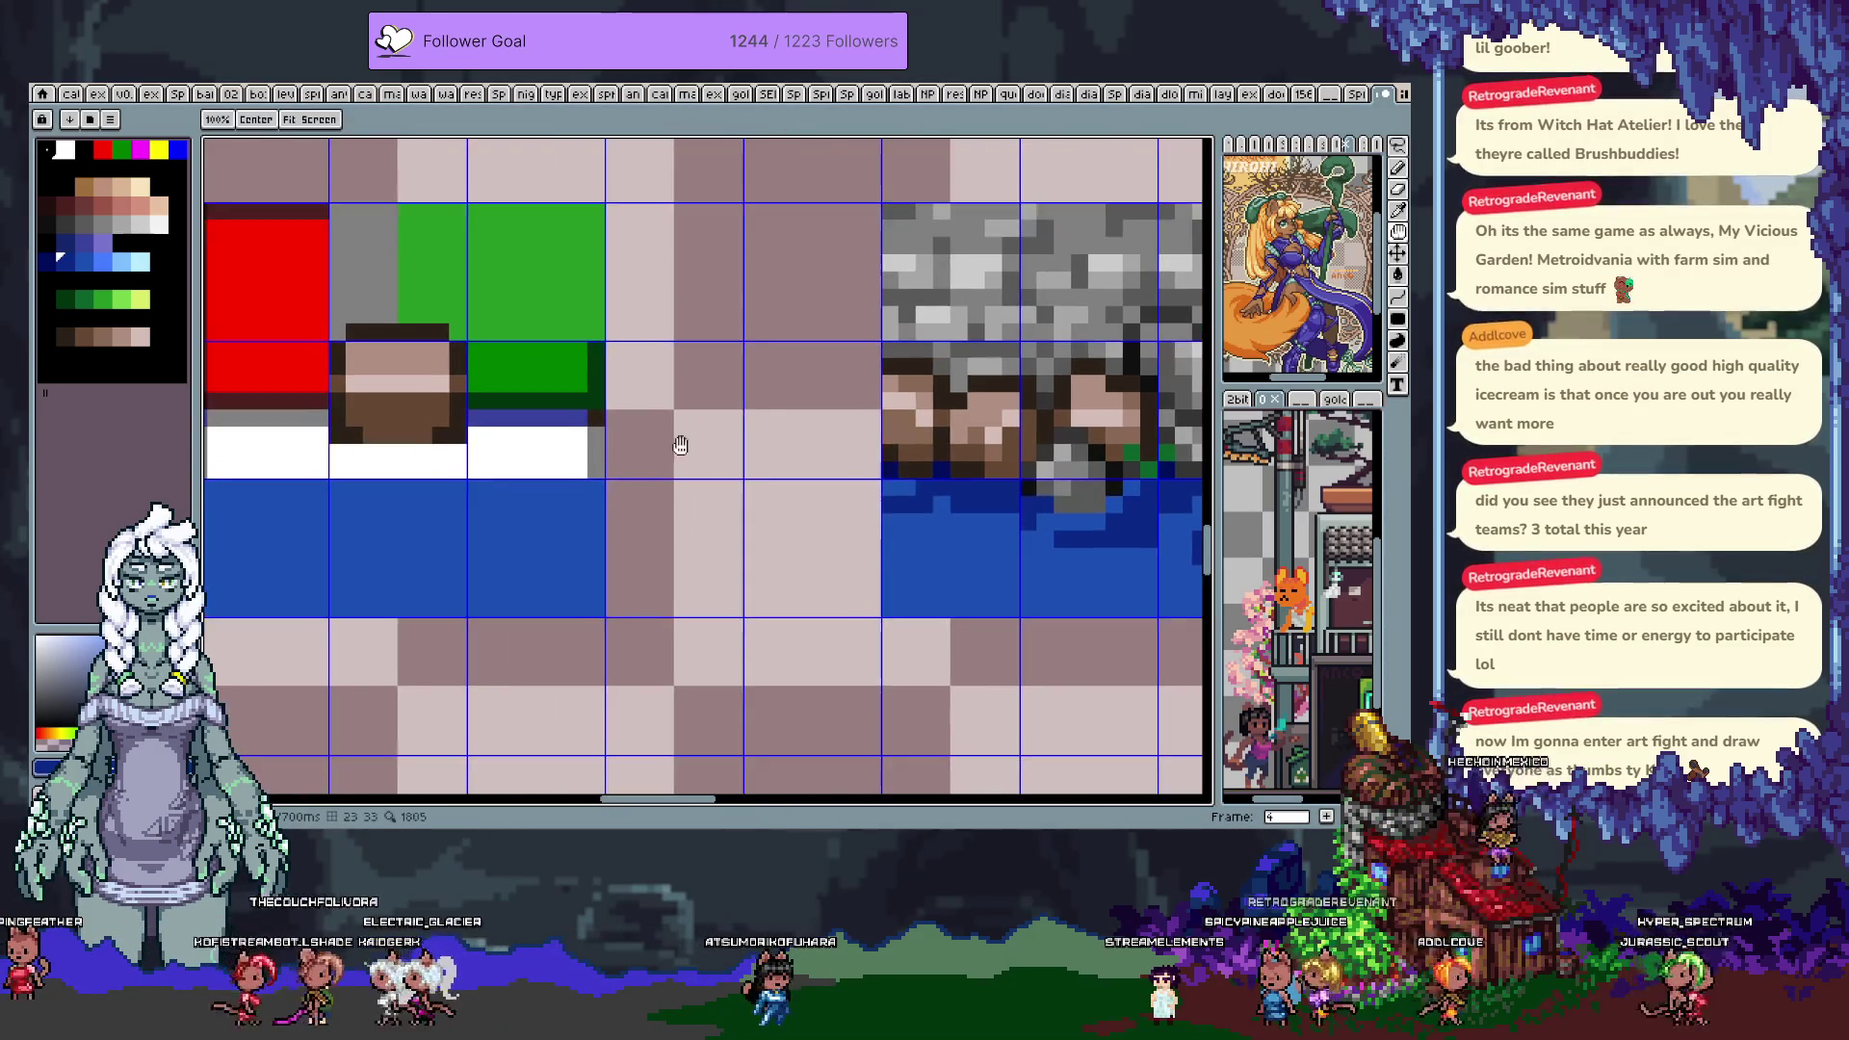
Dot dark navy pixels and light-blue ripples across the water strip
scroll(413, 318, "down", 3)
left_click_drag(913, 517, 826, 516)
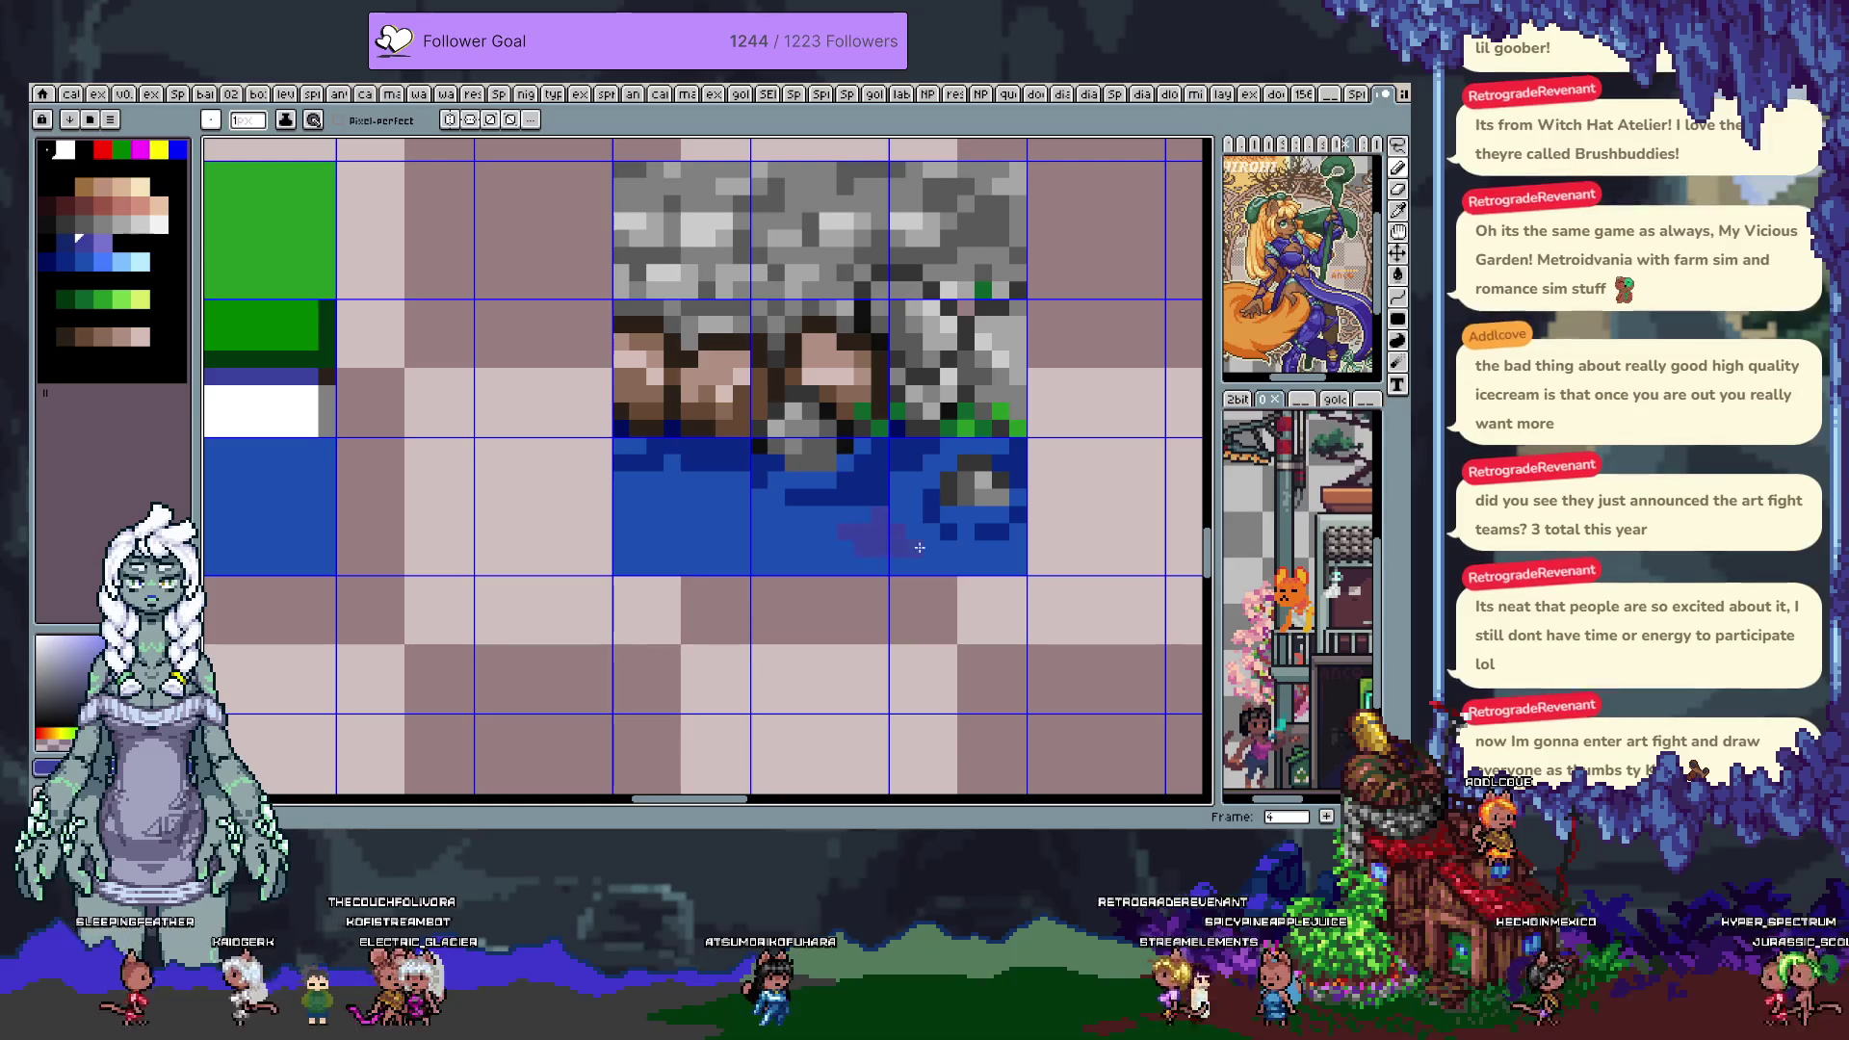
left_click(926, 475, "alt")
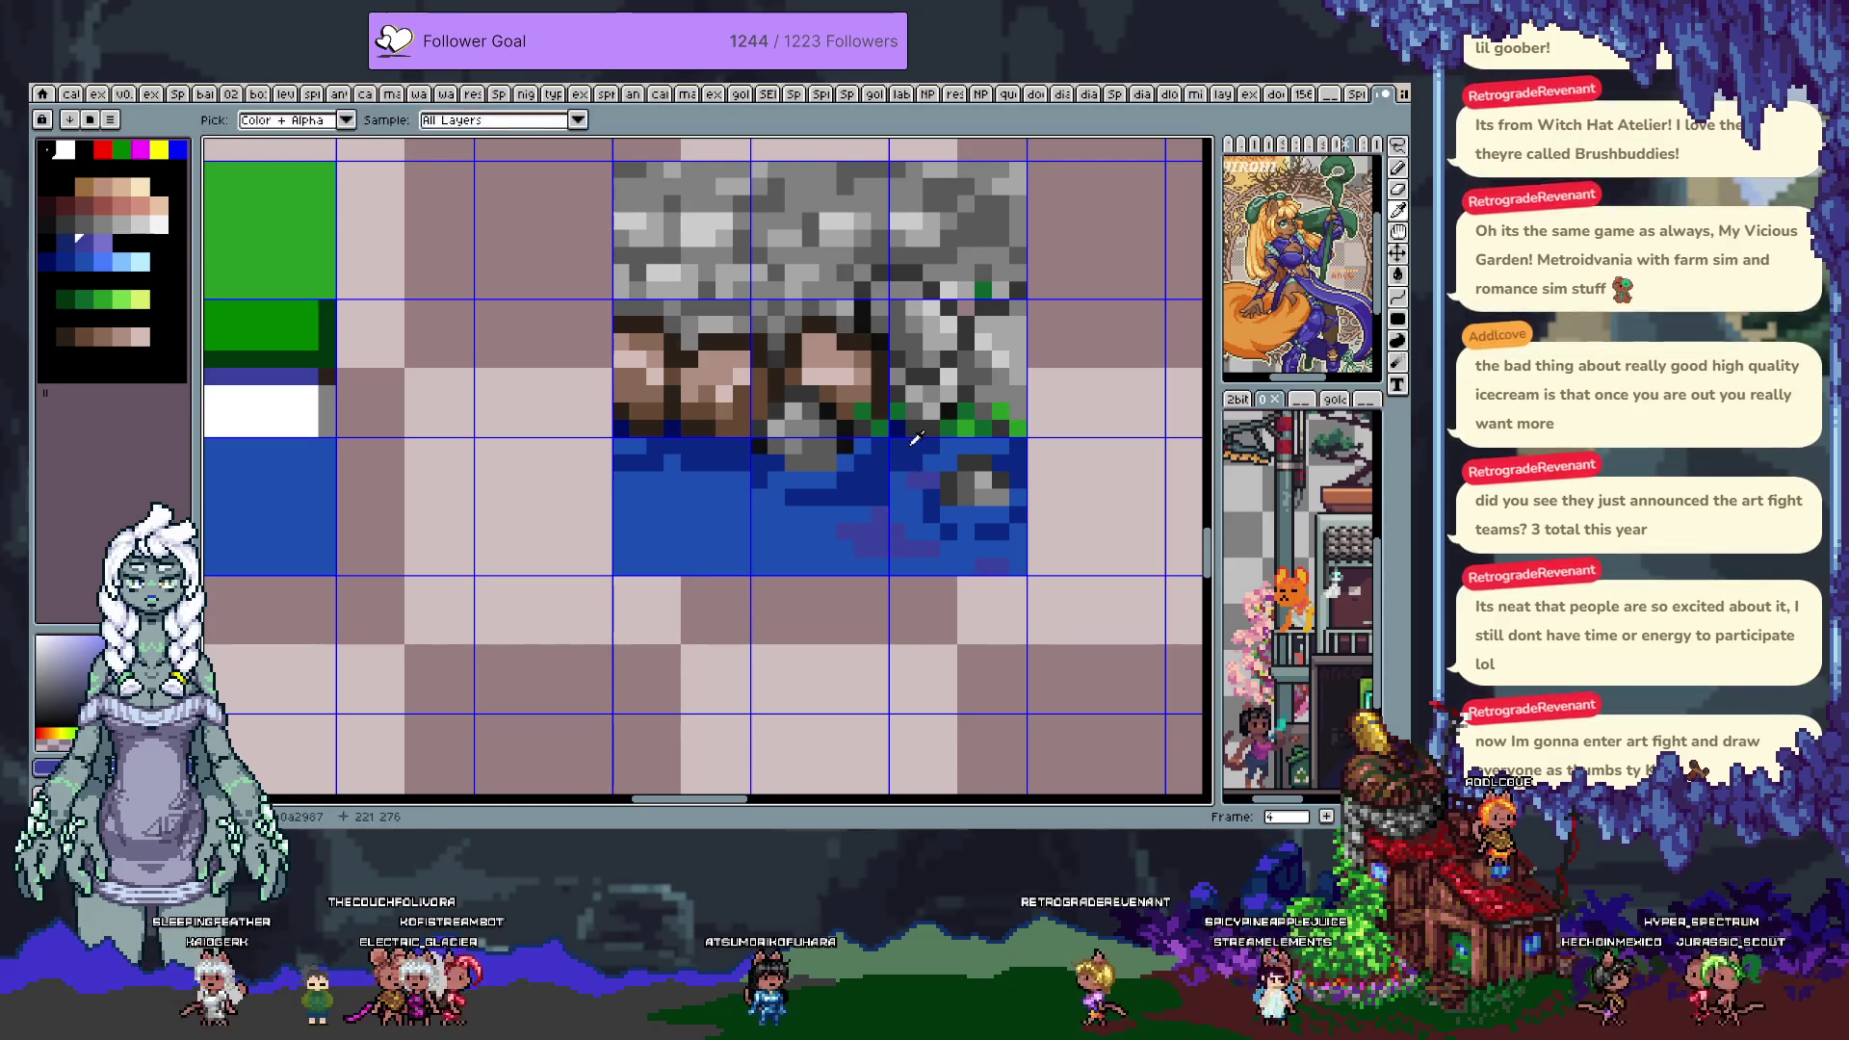
left_click(829, 524)
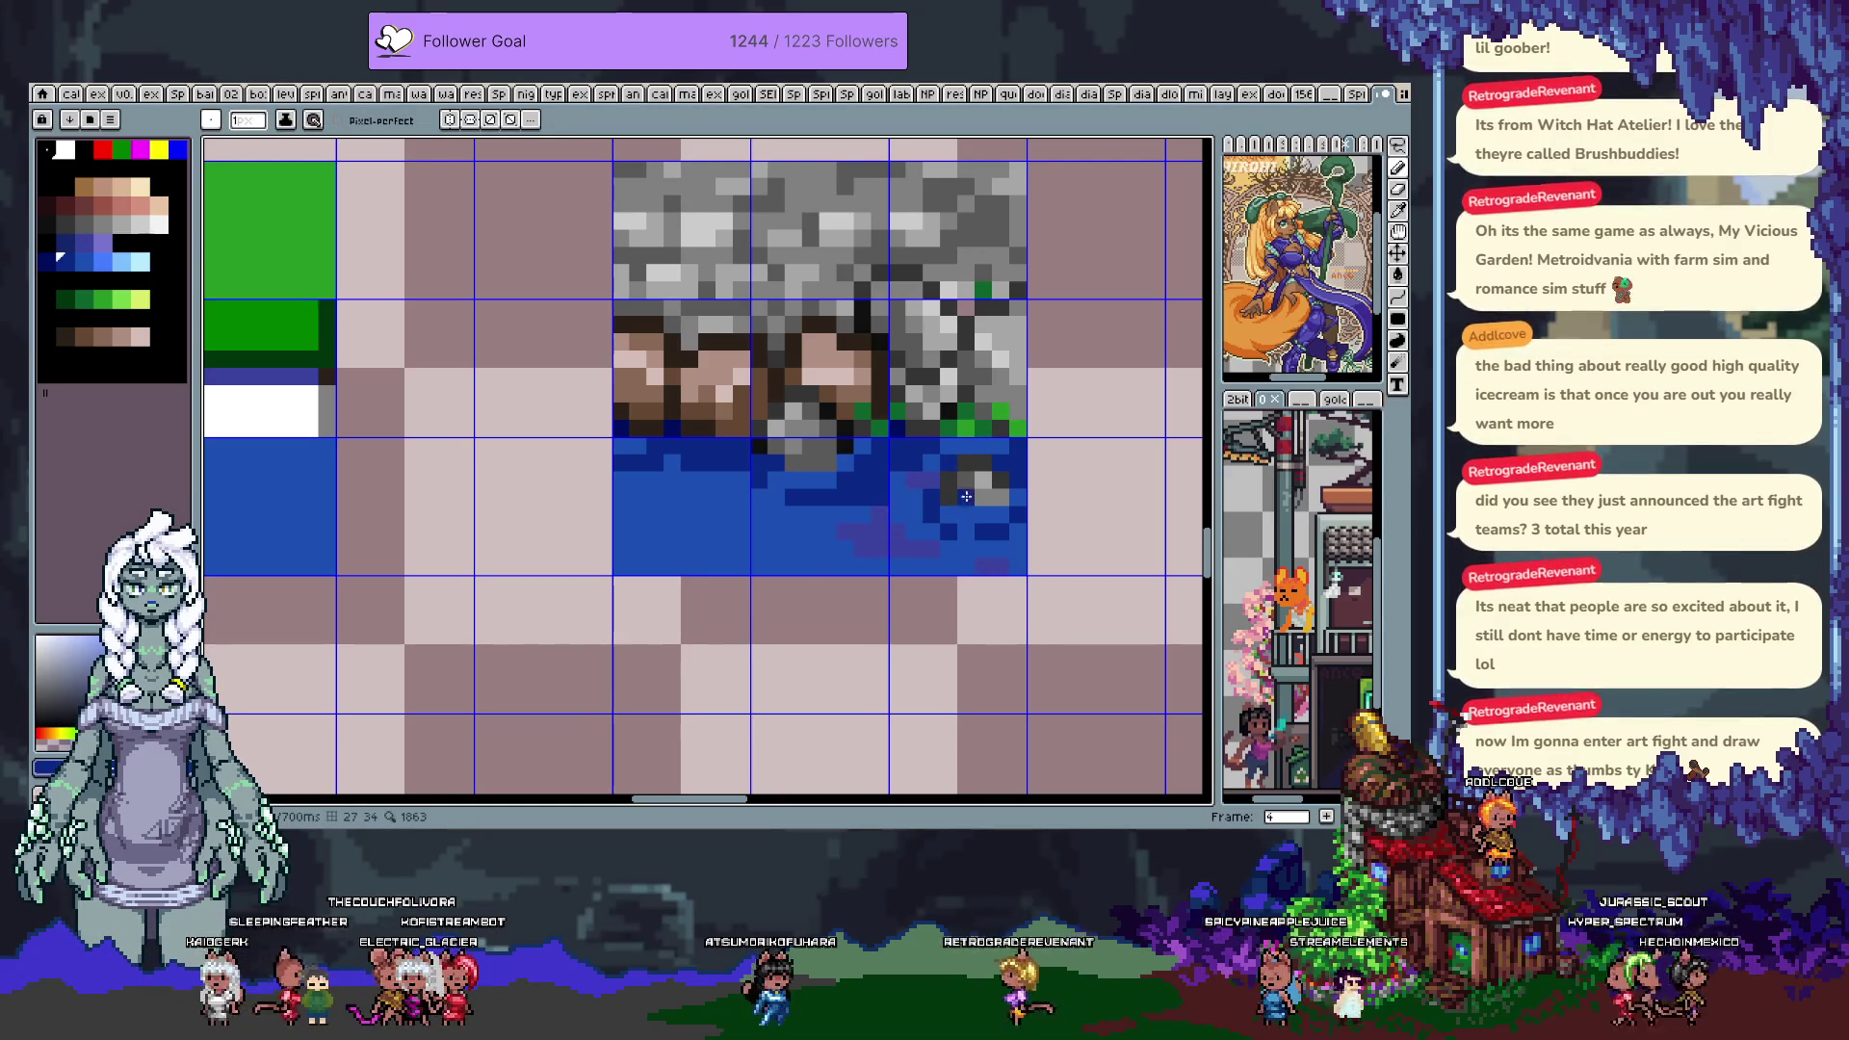
left_click(964, 446, "alt")
left_click(974, 515)
left_click(1016, 496)
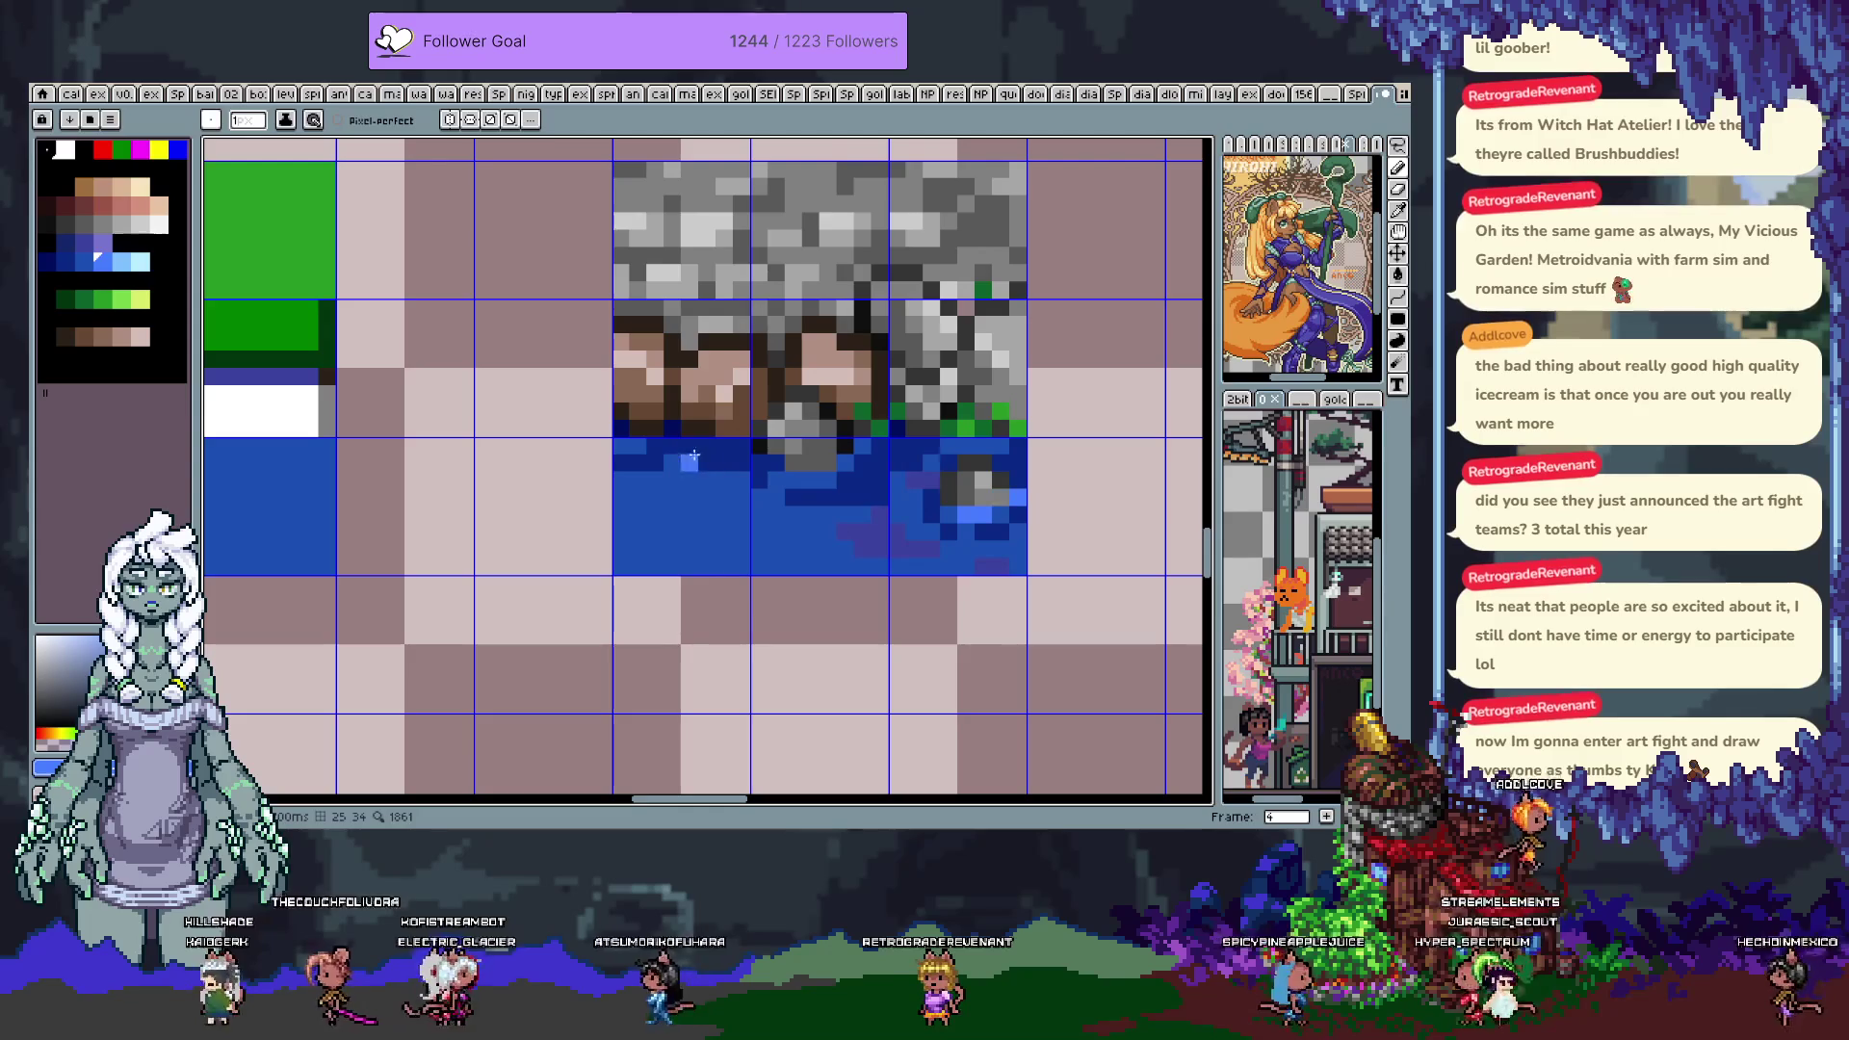
left_click(689, 476)
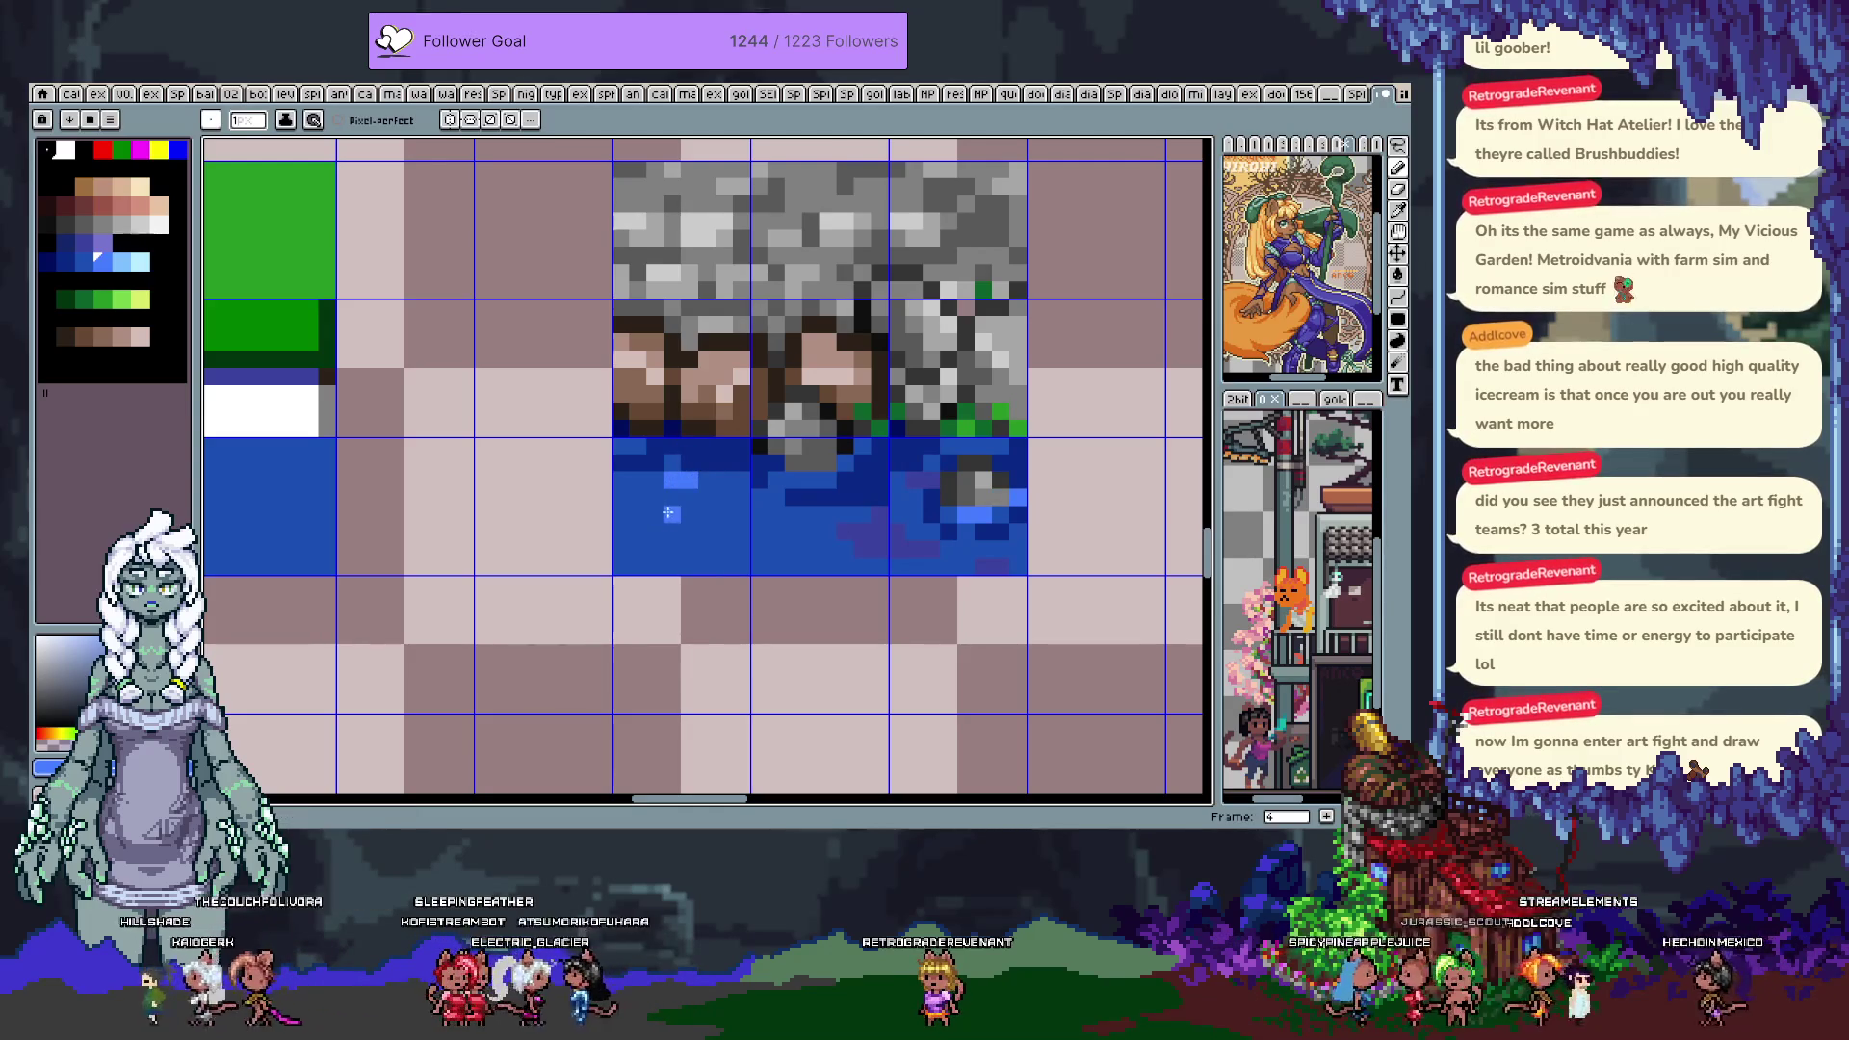
left_click(629, 448)
Sample water blues from the canvas and add a dark-blue ripple stroke
key("i")
left_click(690, 448)
key("b")
left_click_drag(707, 497, 687, 497)
key("i")
left_click(689, 469)
key("b")
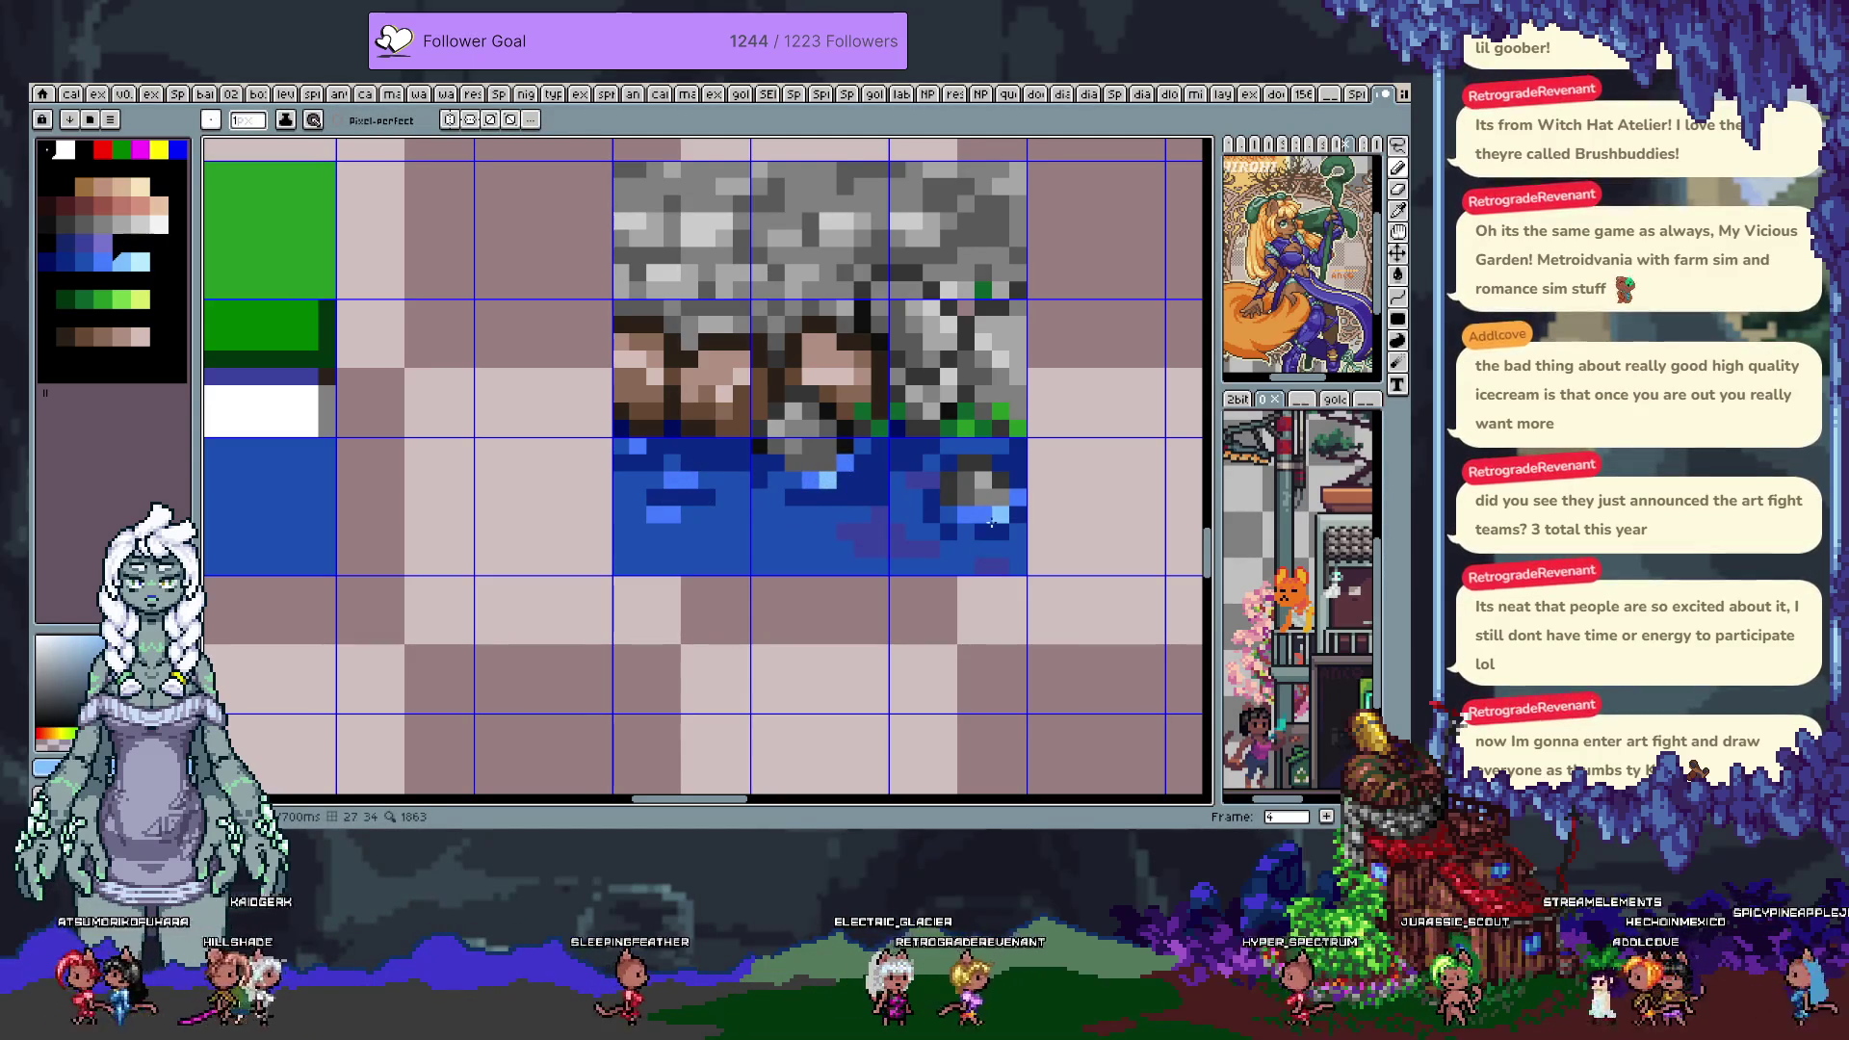
Sample the dark and bright water blues, then the dark and lighter dirt browns
left_click(927, 470, "alt")
left_click(614, 499, "alt")
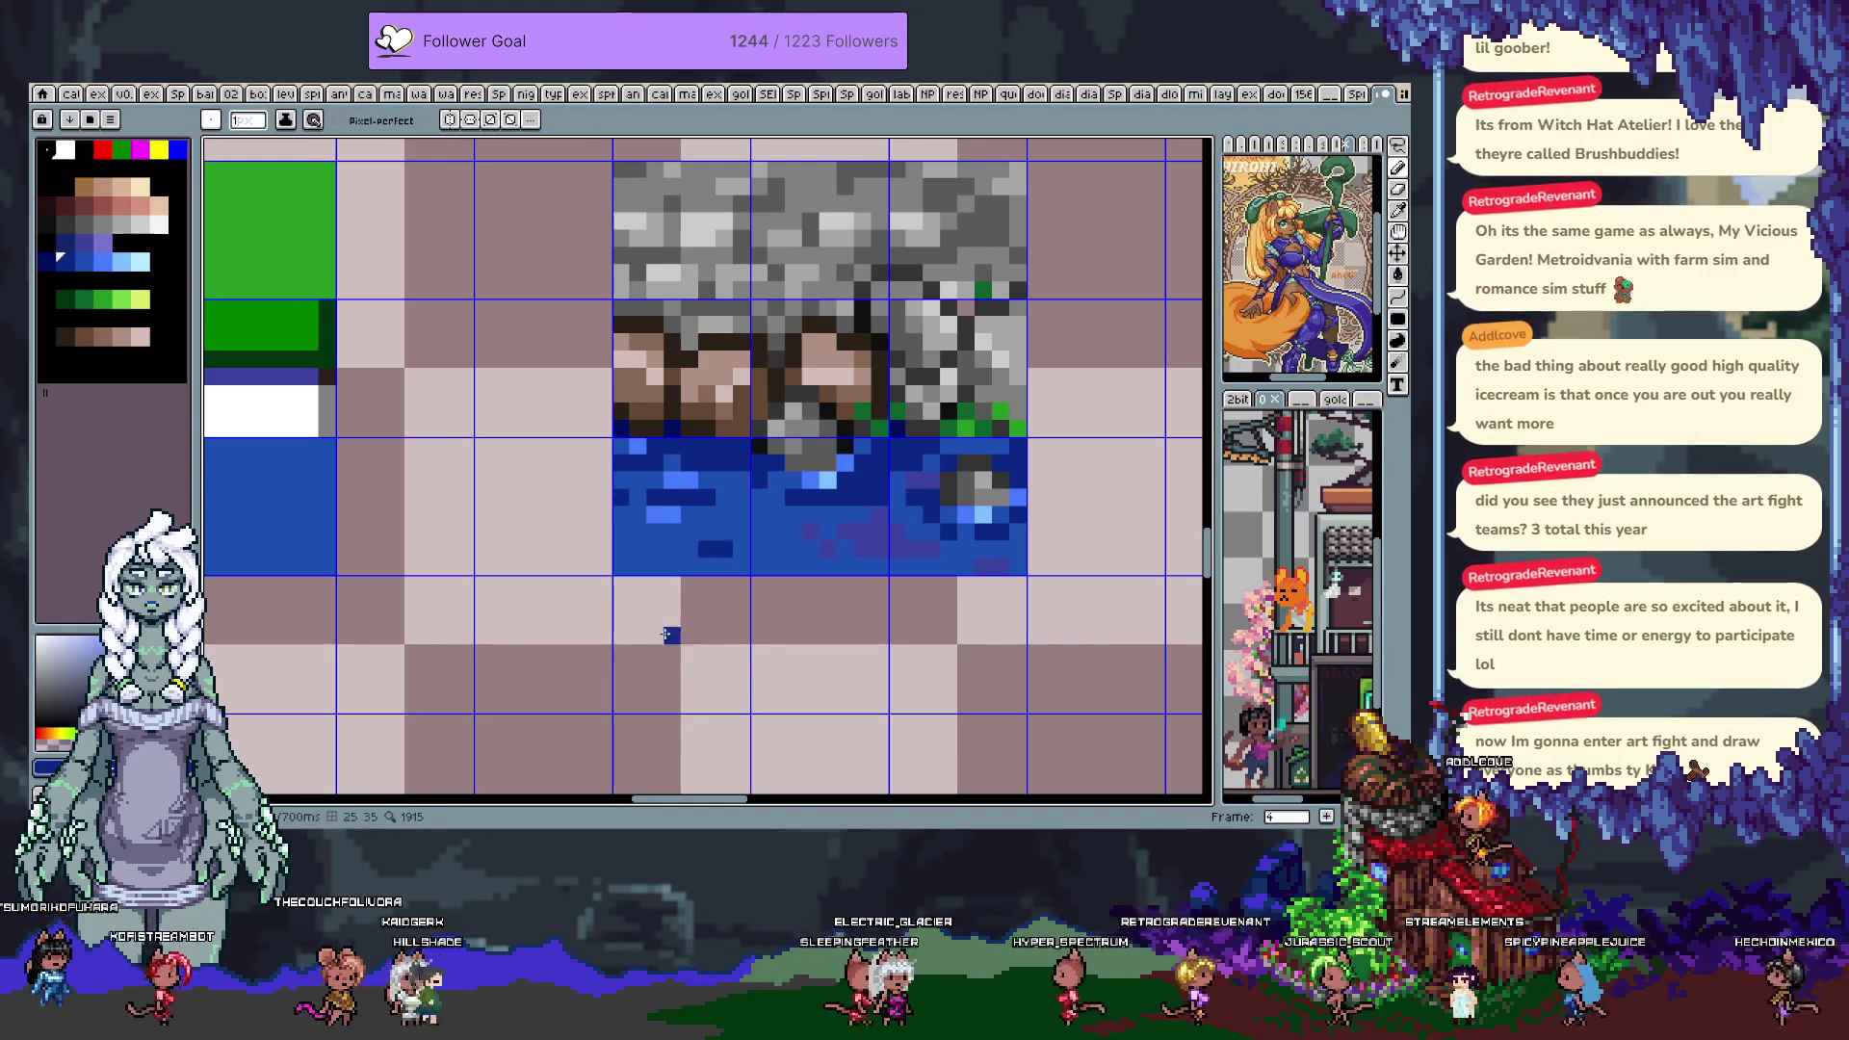
left_click(713, 422, "alt")
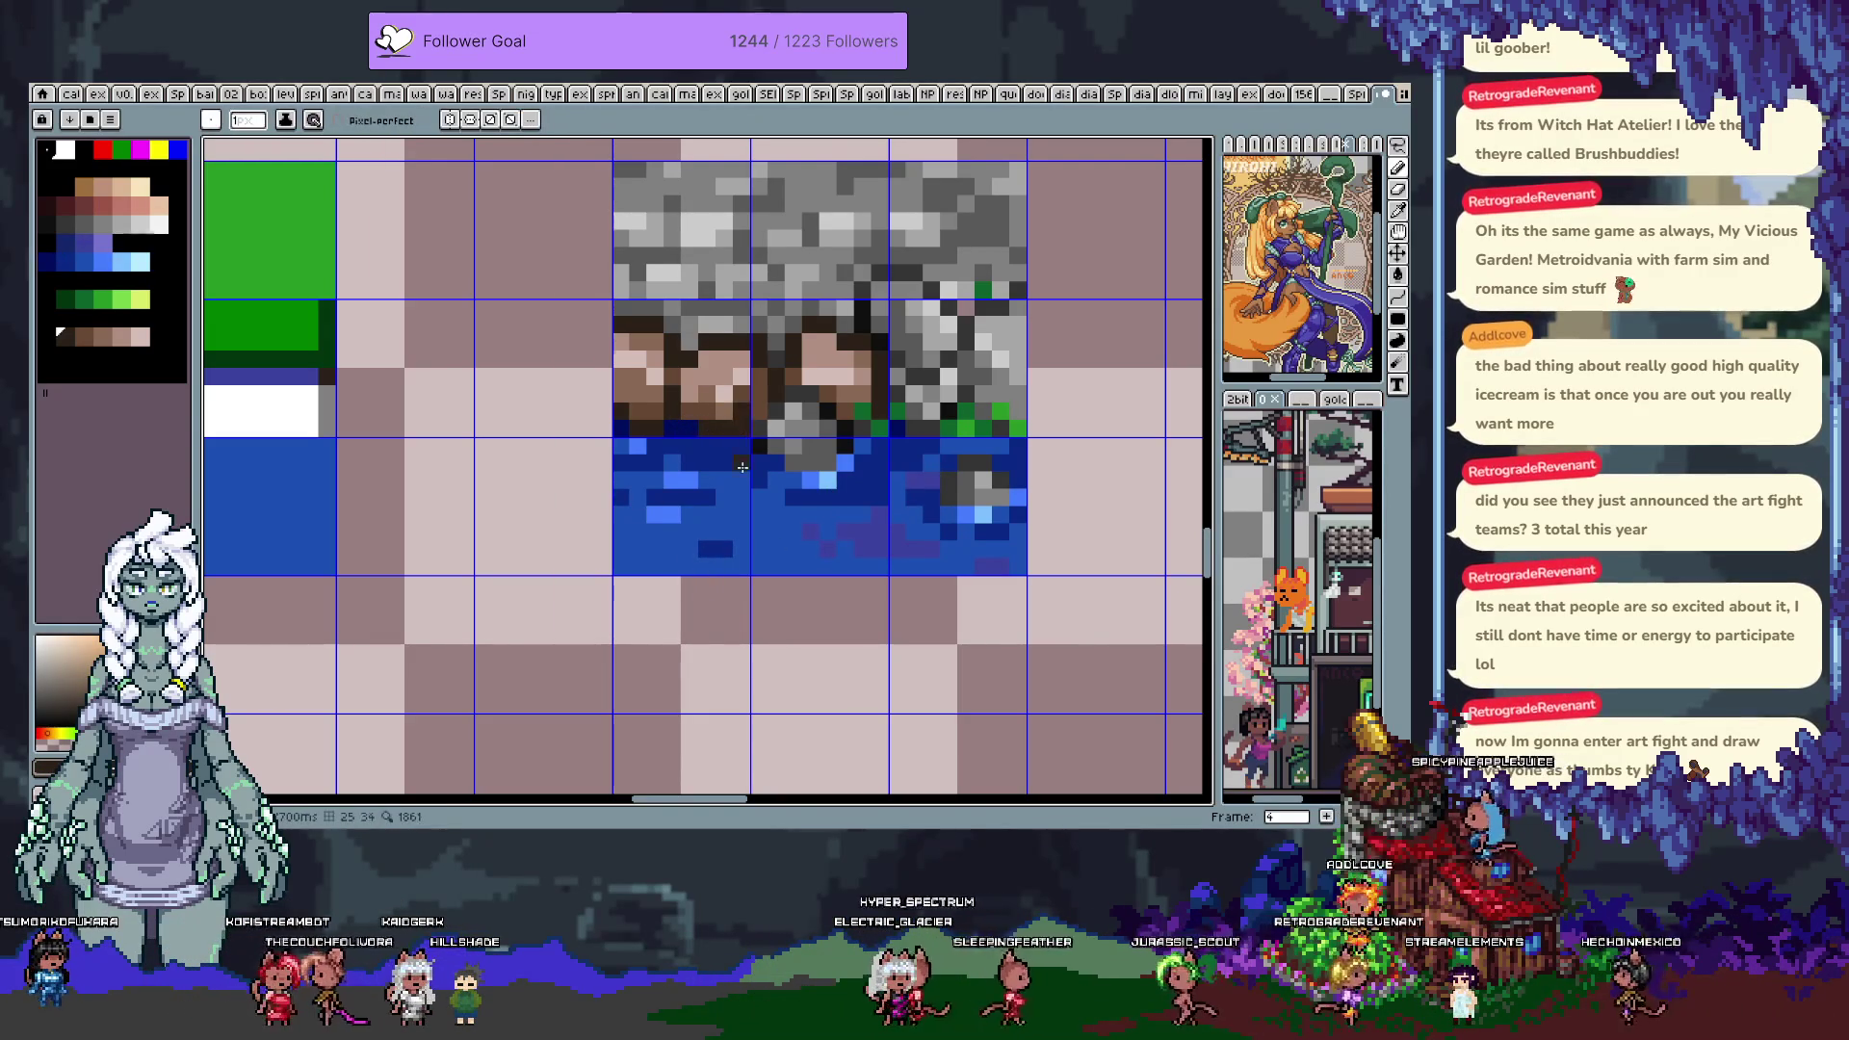
left_click(679, 352, "alt")
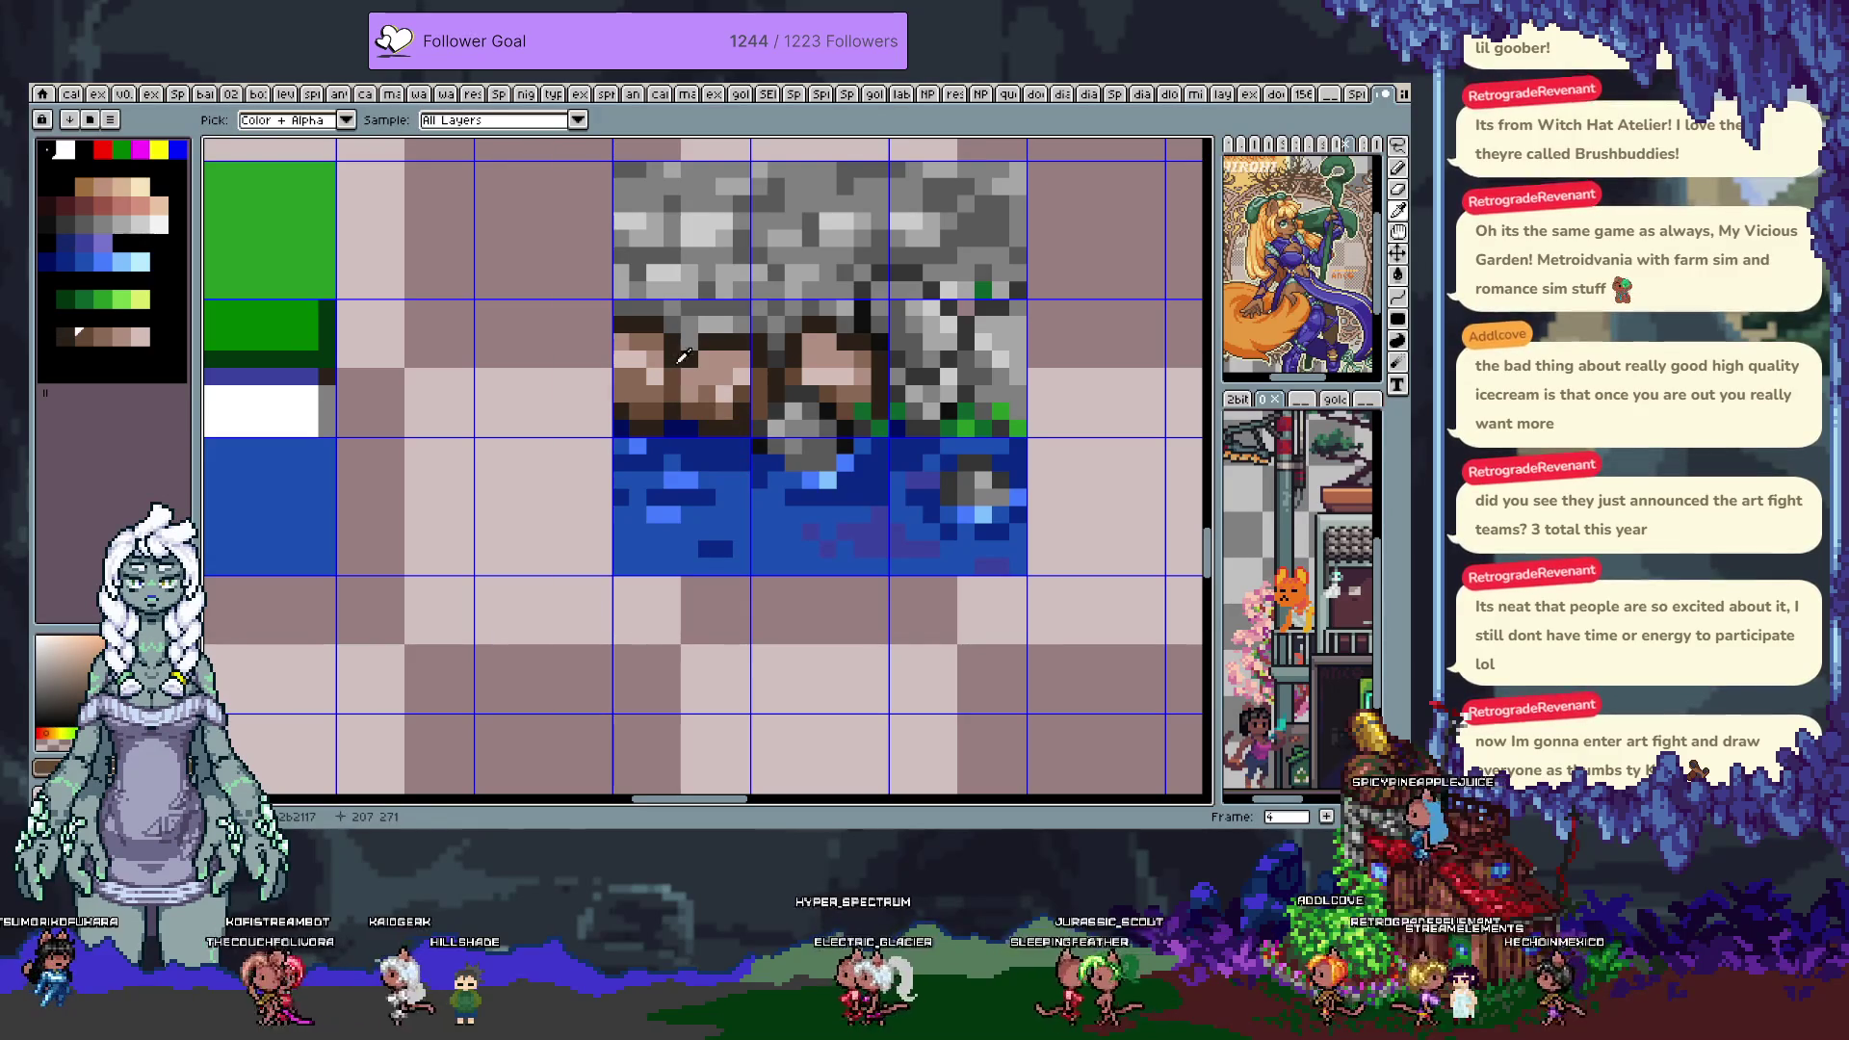
left_click(631, 351, "alt")
Center the tile in view and sample the dark grass green
mouse_move(716, 374)
left_mouse_down()
mouse_move(700, 577)
mouse_move(659, 552)
mouse_move(639, 515)
mouse_move(819, 442)
left_mouse_up()
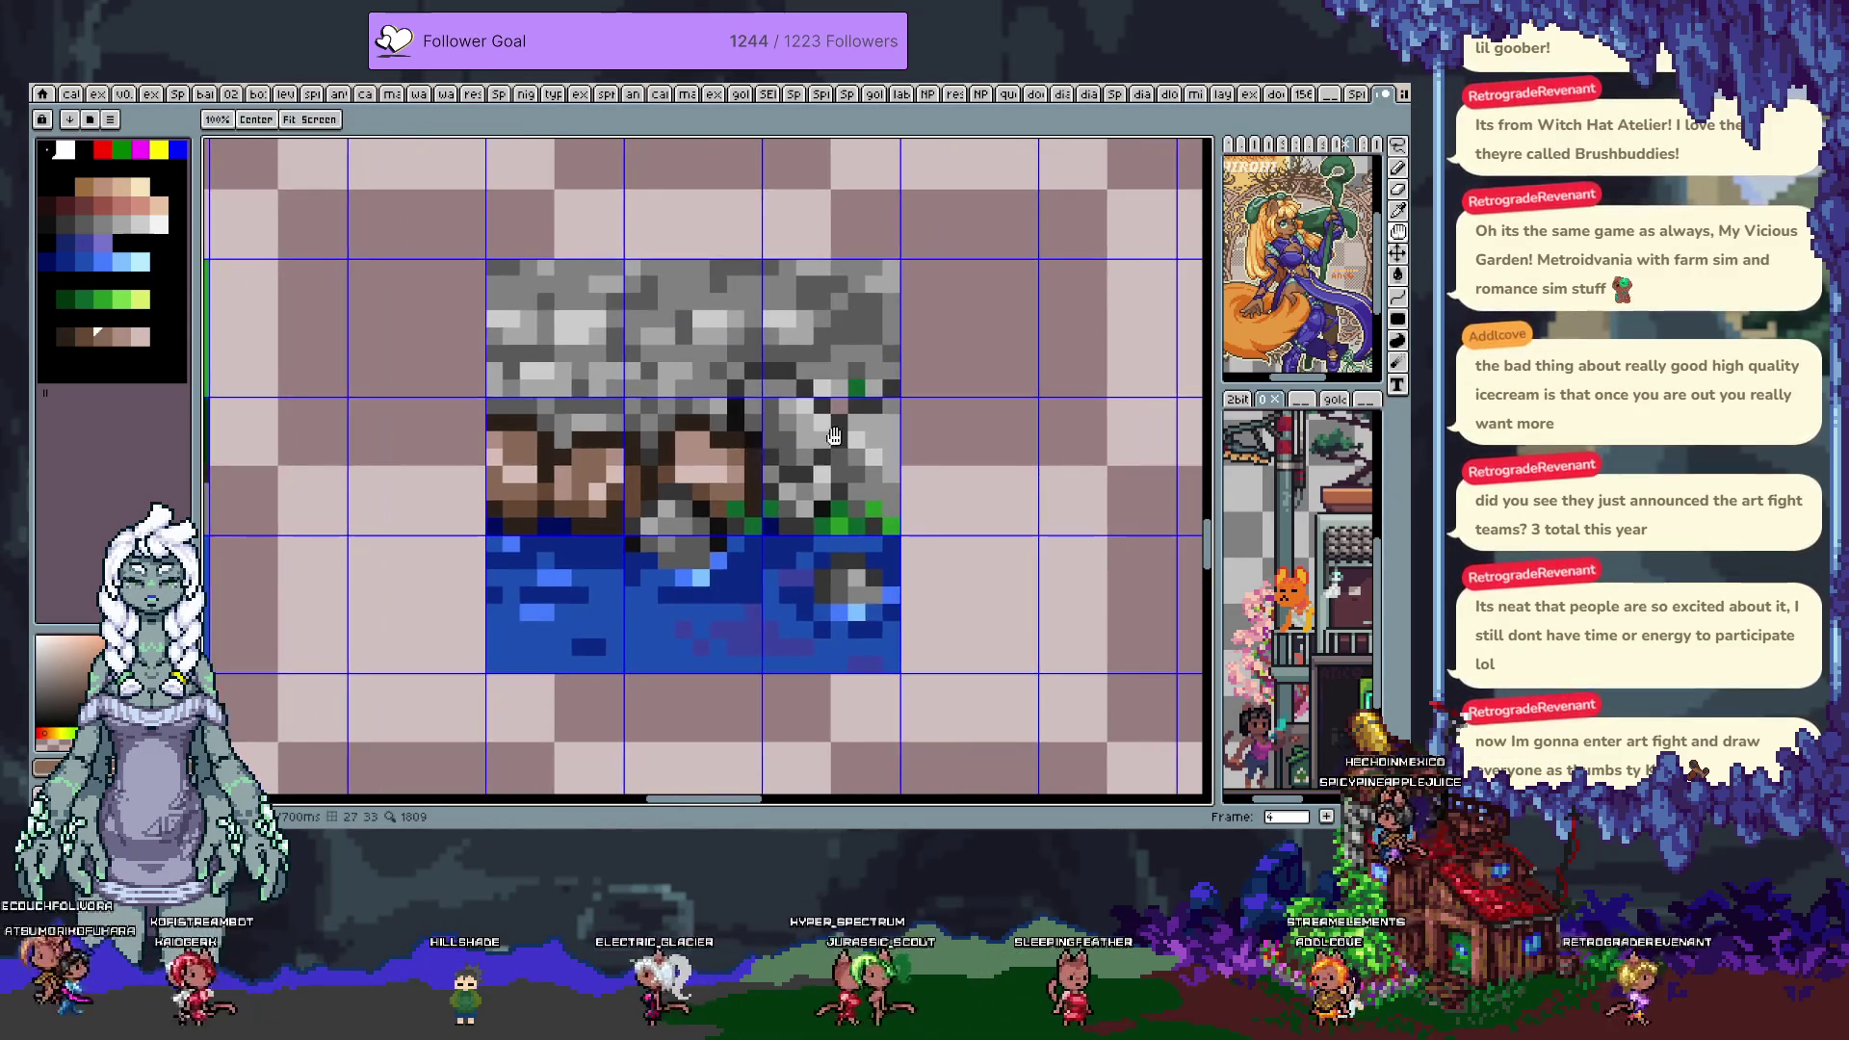
key("alt")
left_click(854, 387, "alt")
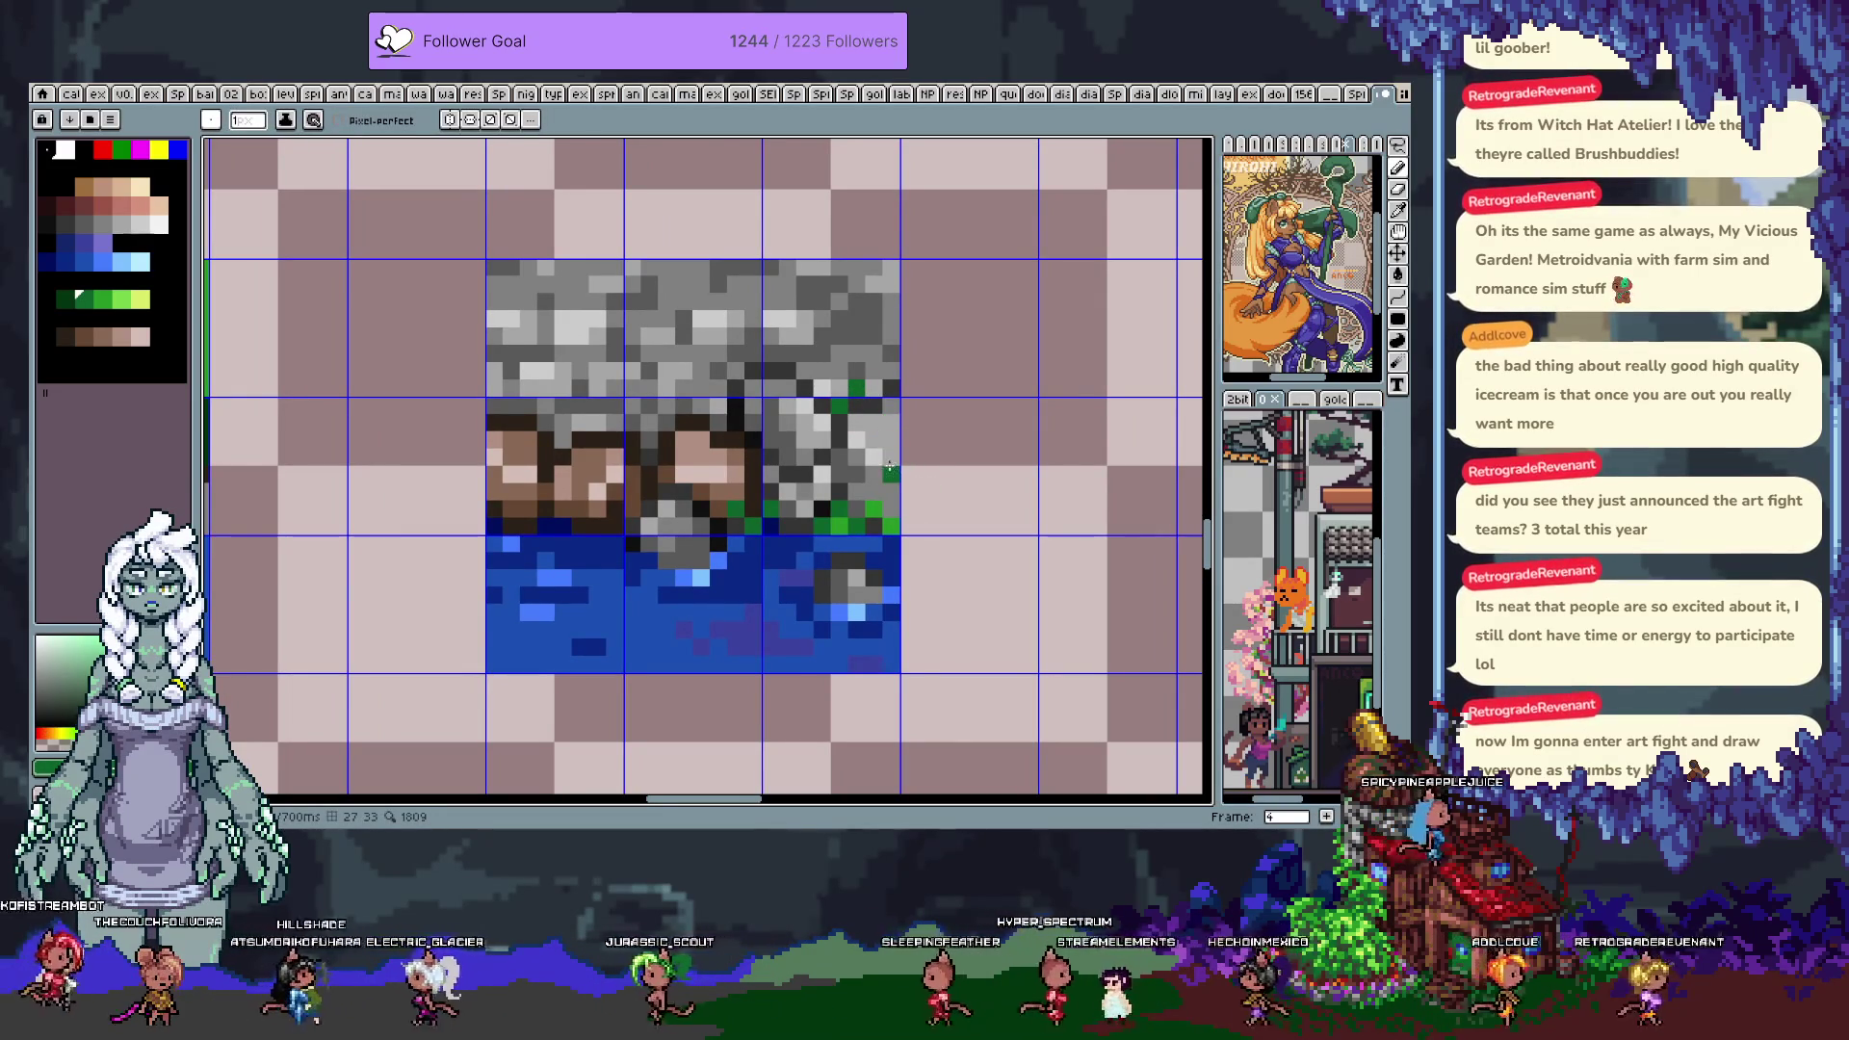
scroll(874, 424, "down", 2)
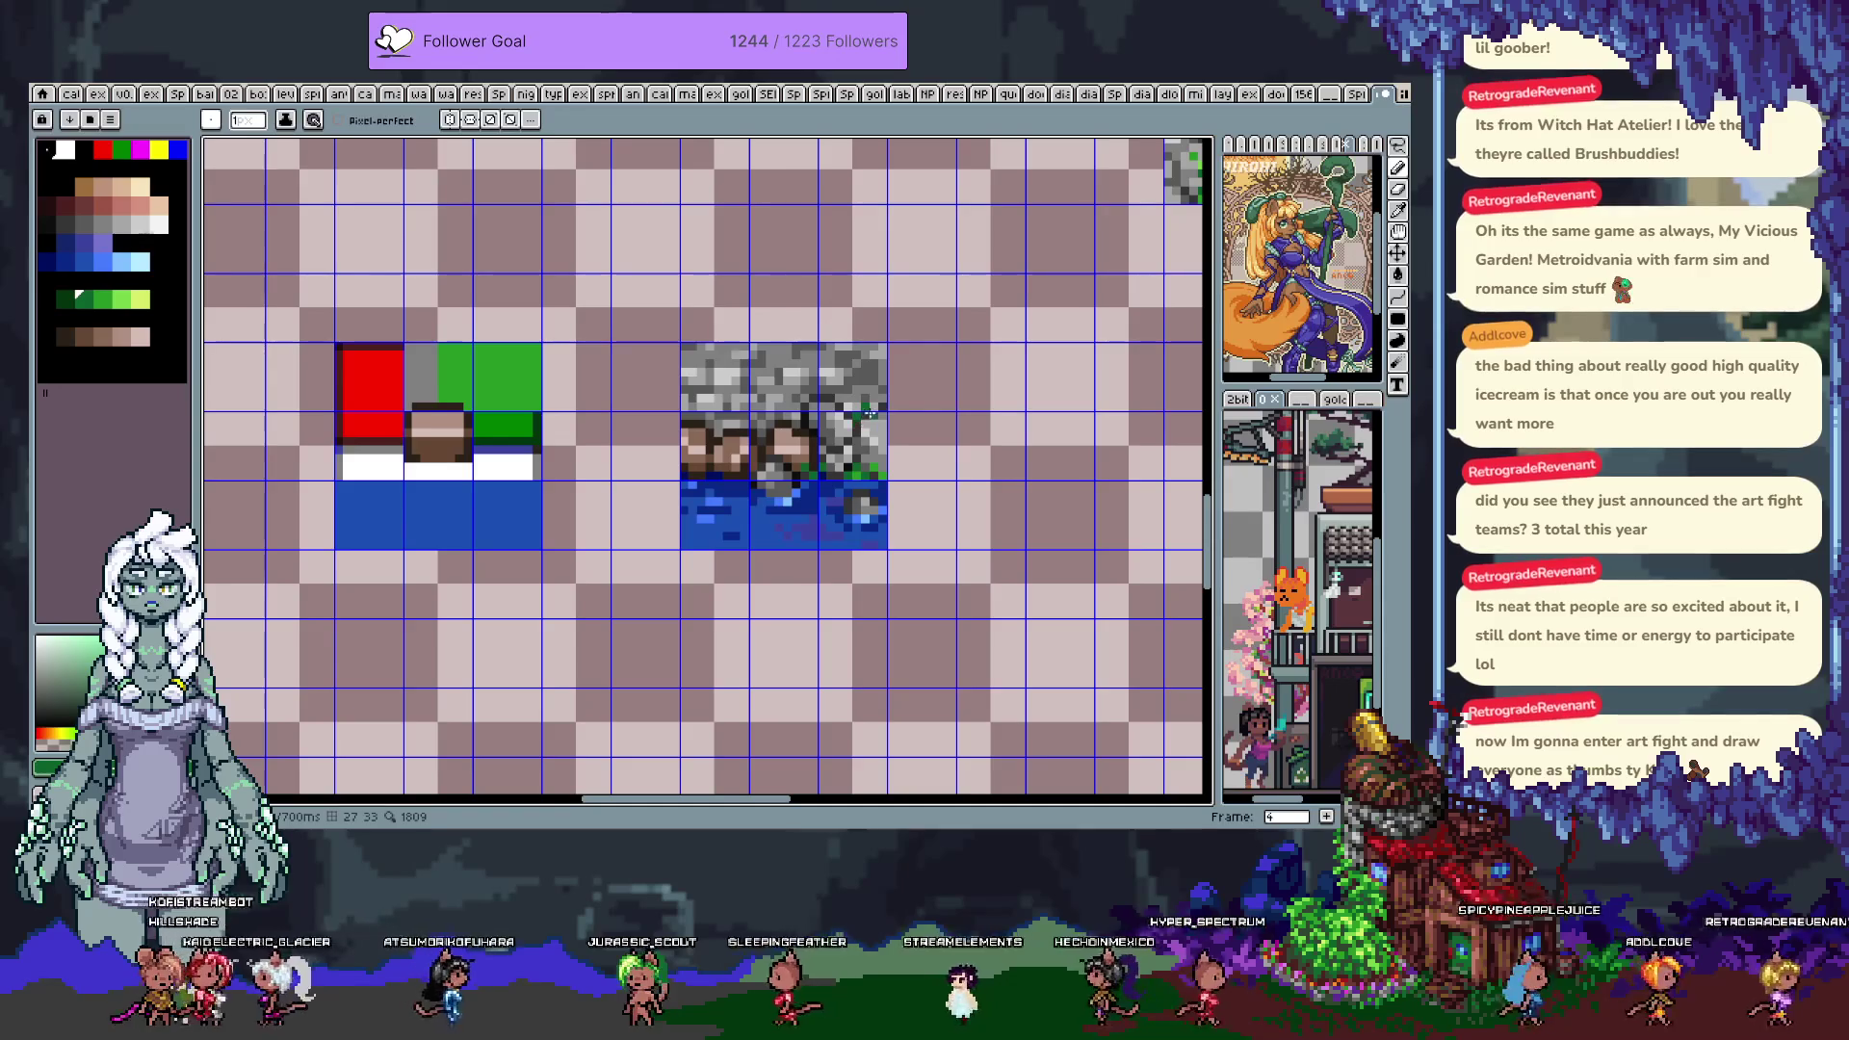
scroll(853, 399, "up", 1)
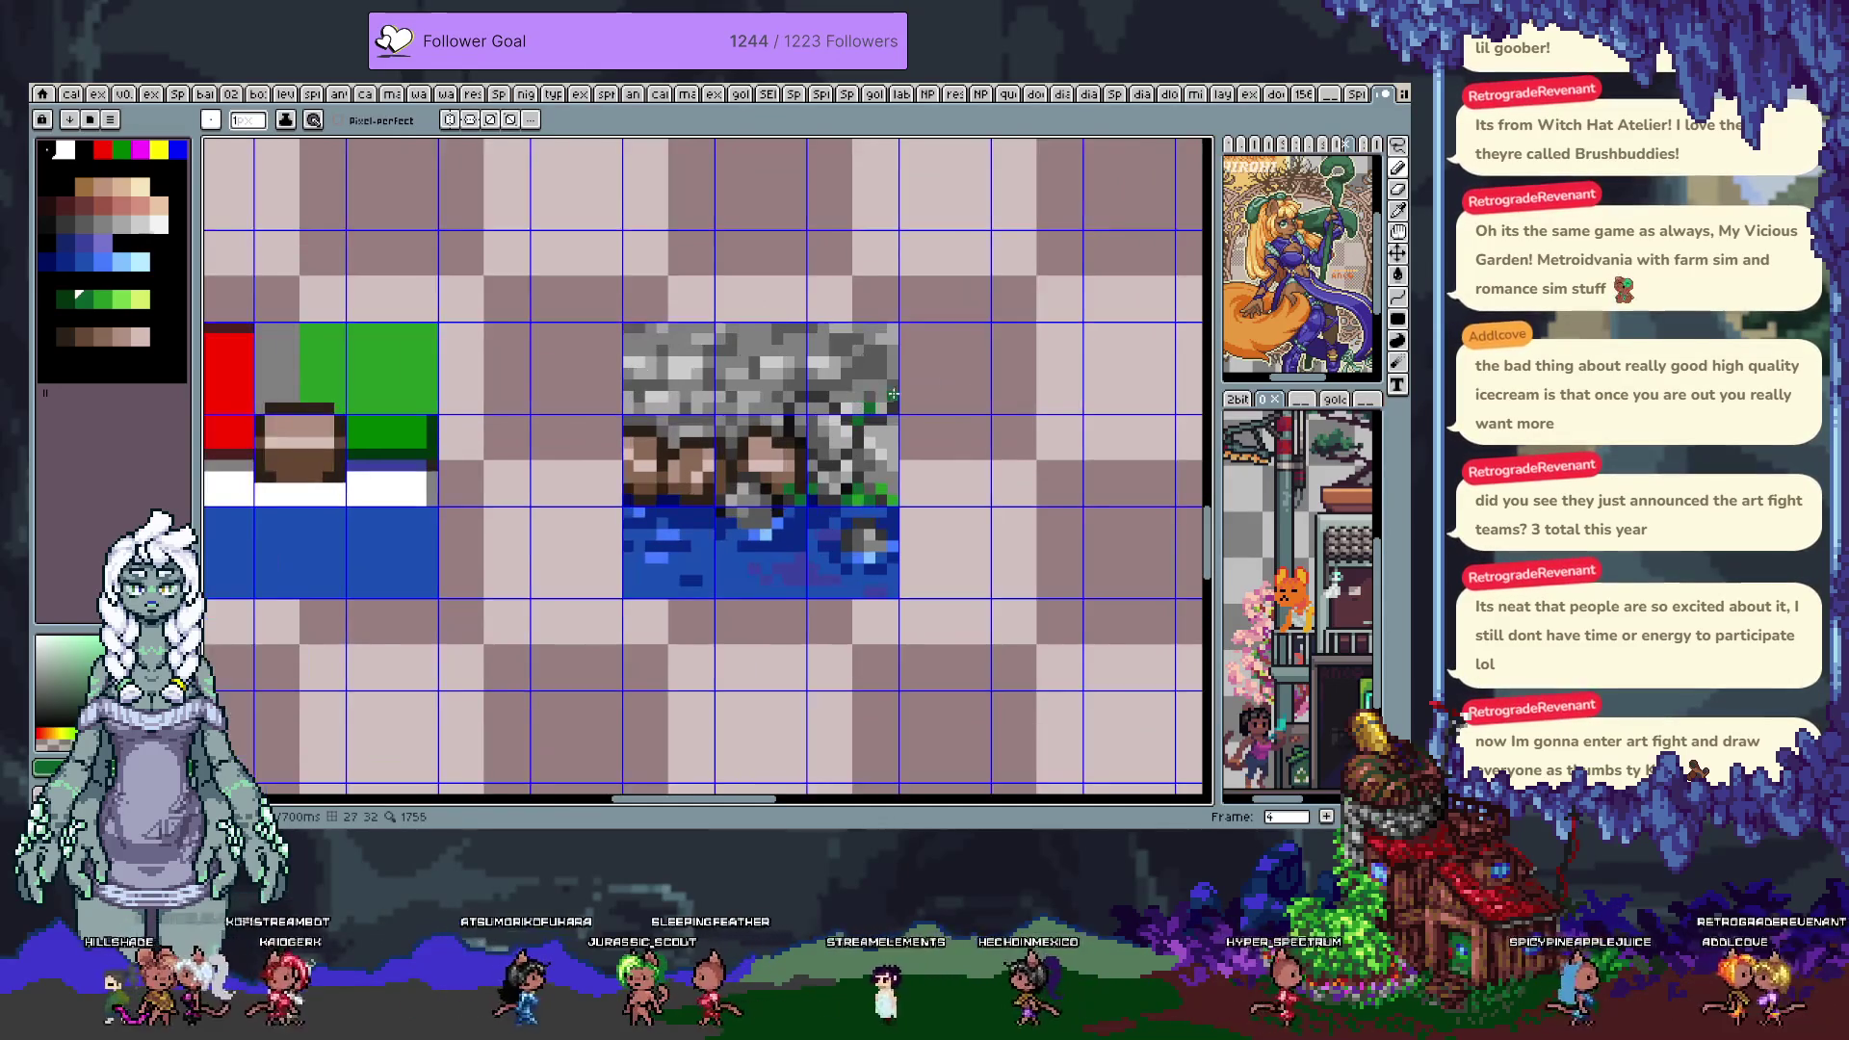
scroll(944, 443, "down", 1)
scroll(889, 411, "up", 1)
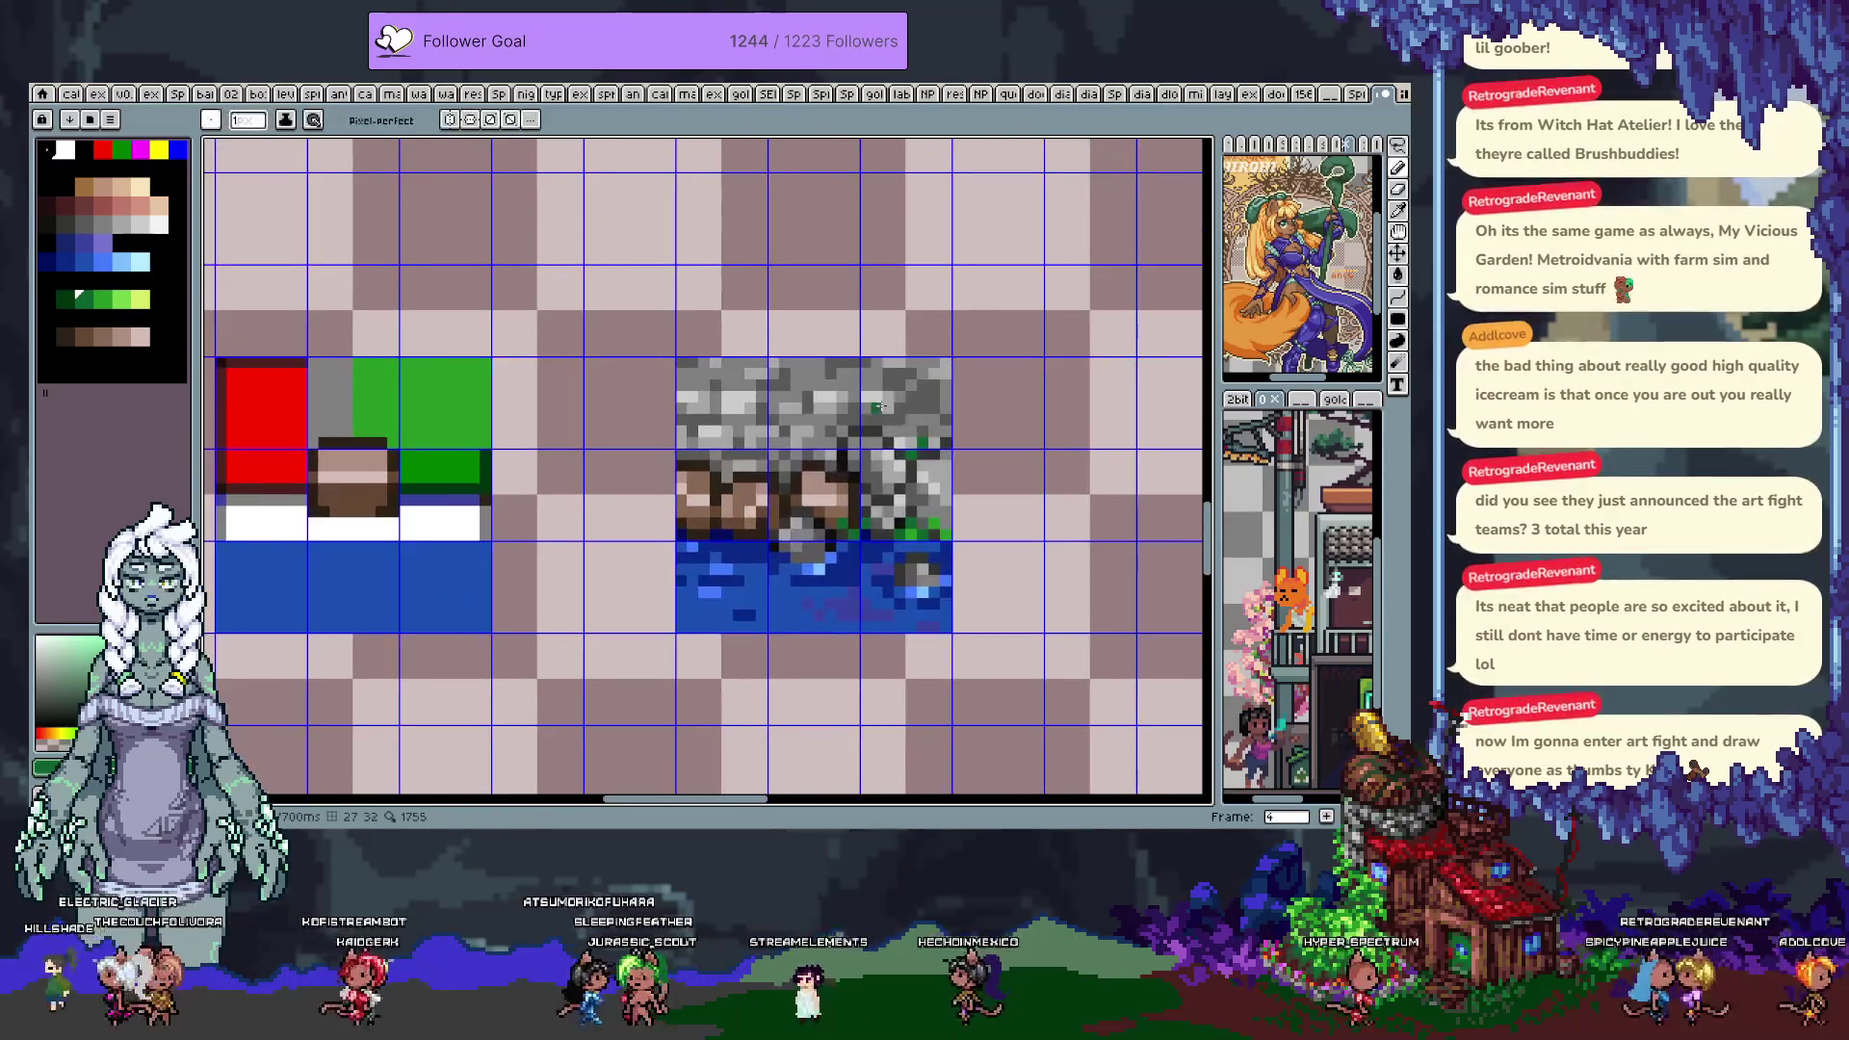
Move the top-right stone tile one cell left and commit it
key("m")
left_click_drag(860, 406, 896, 402)
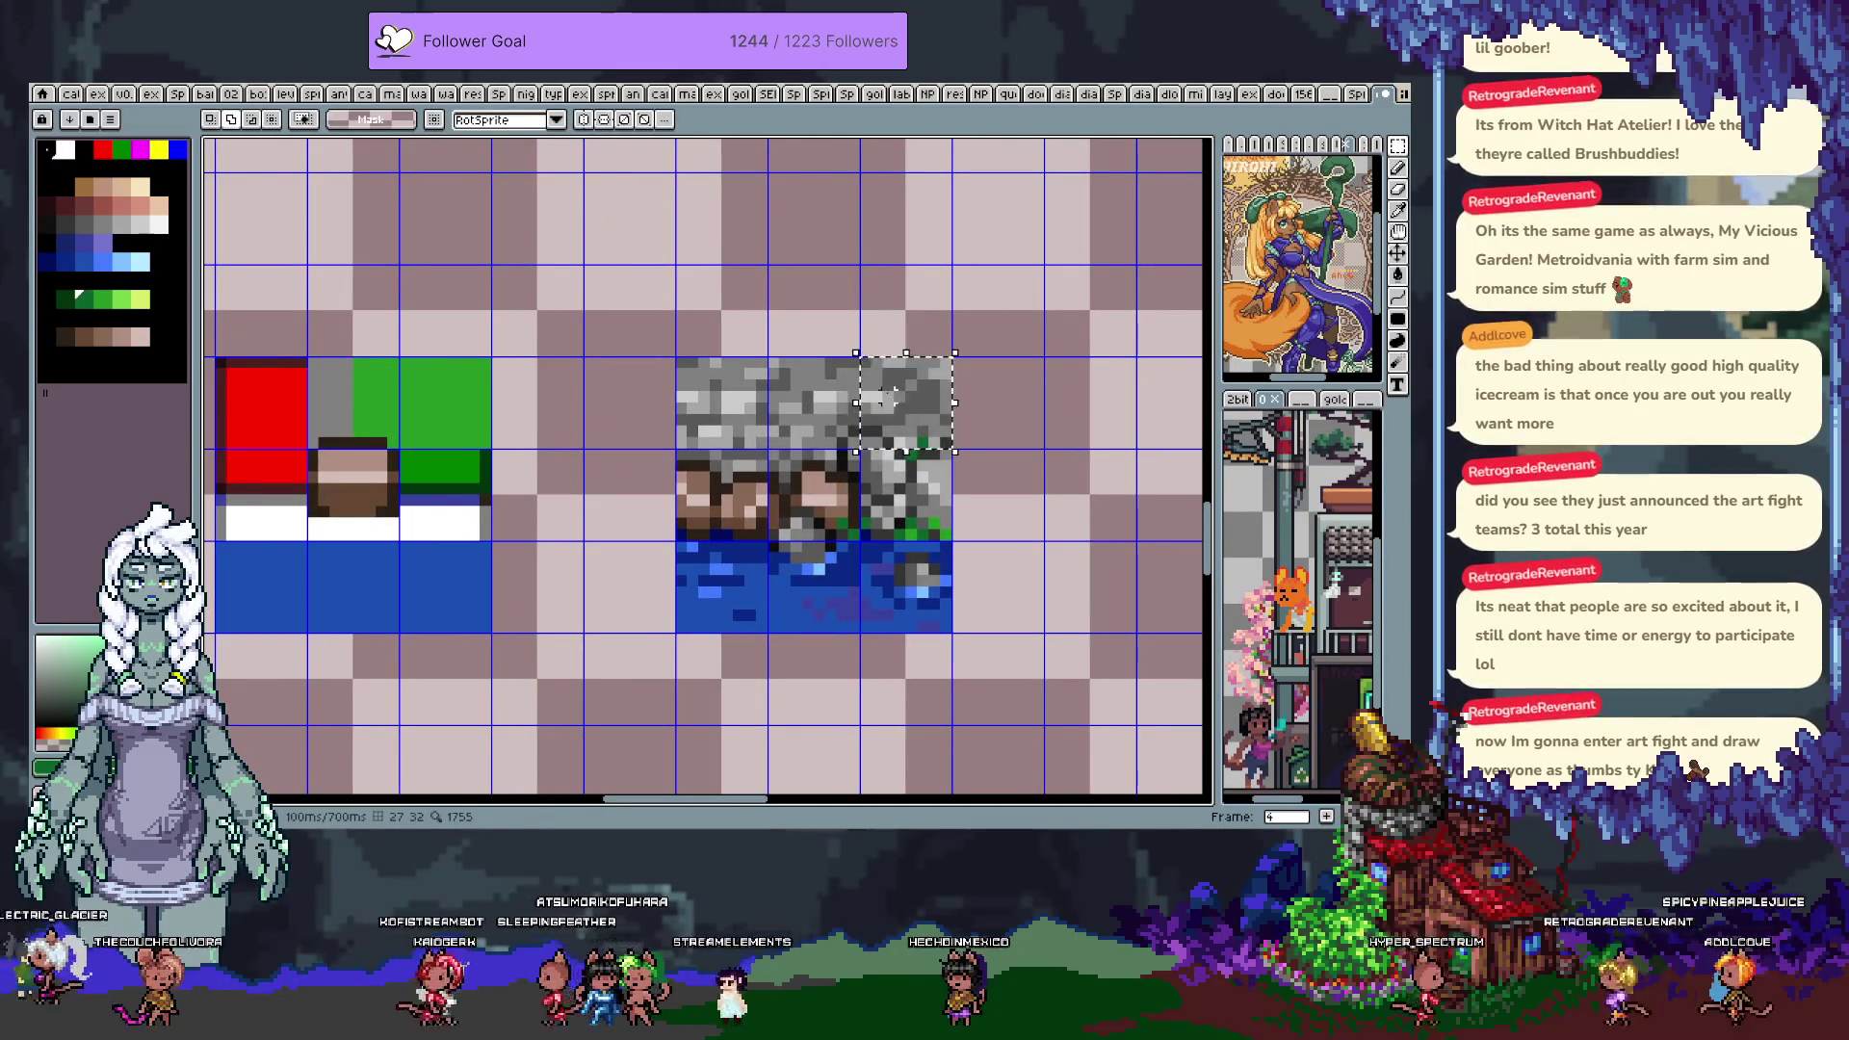
key("shift+Left")
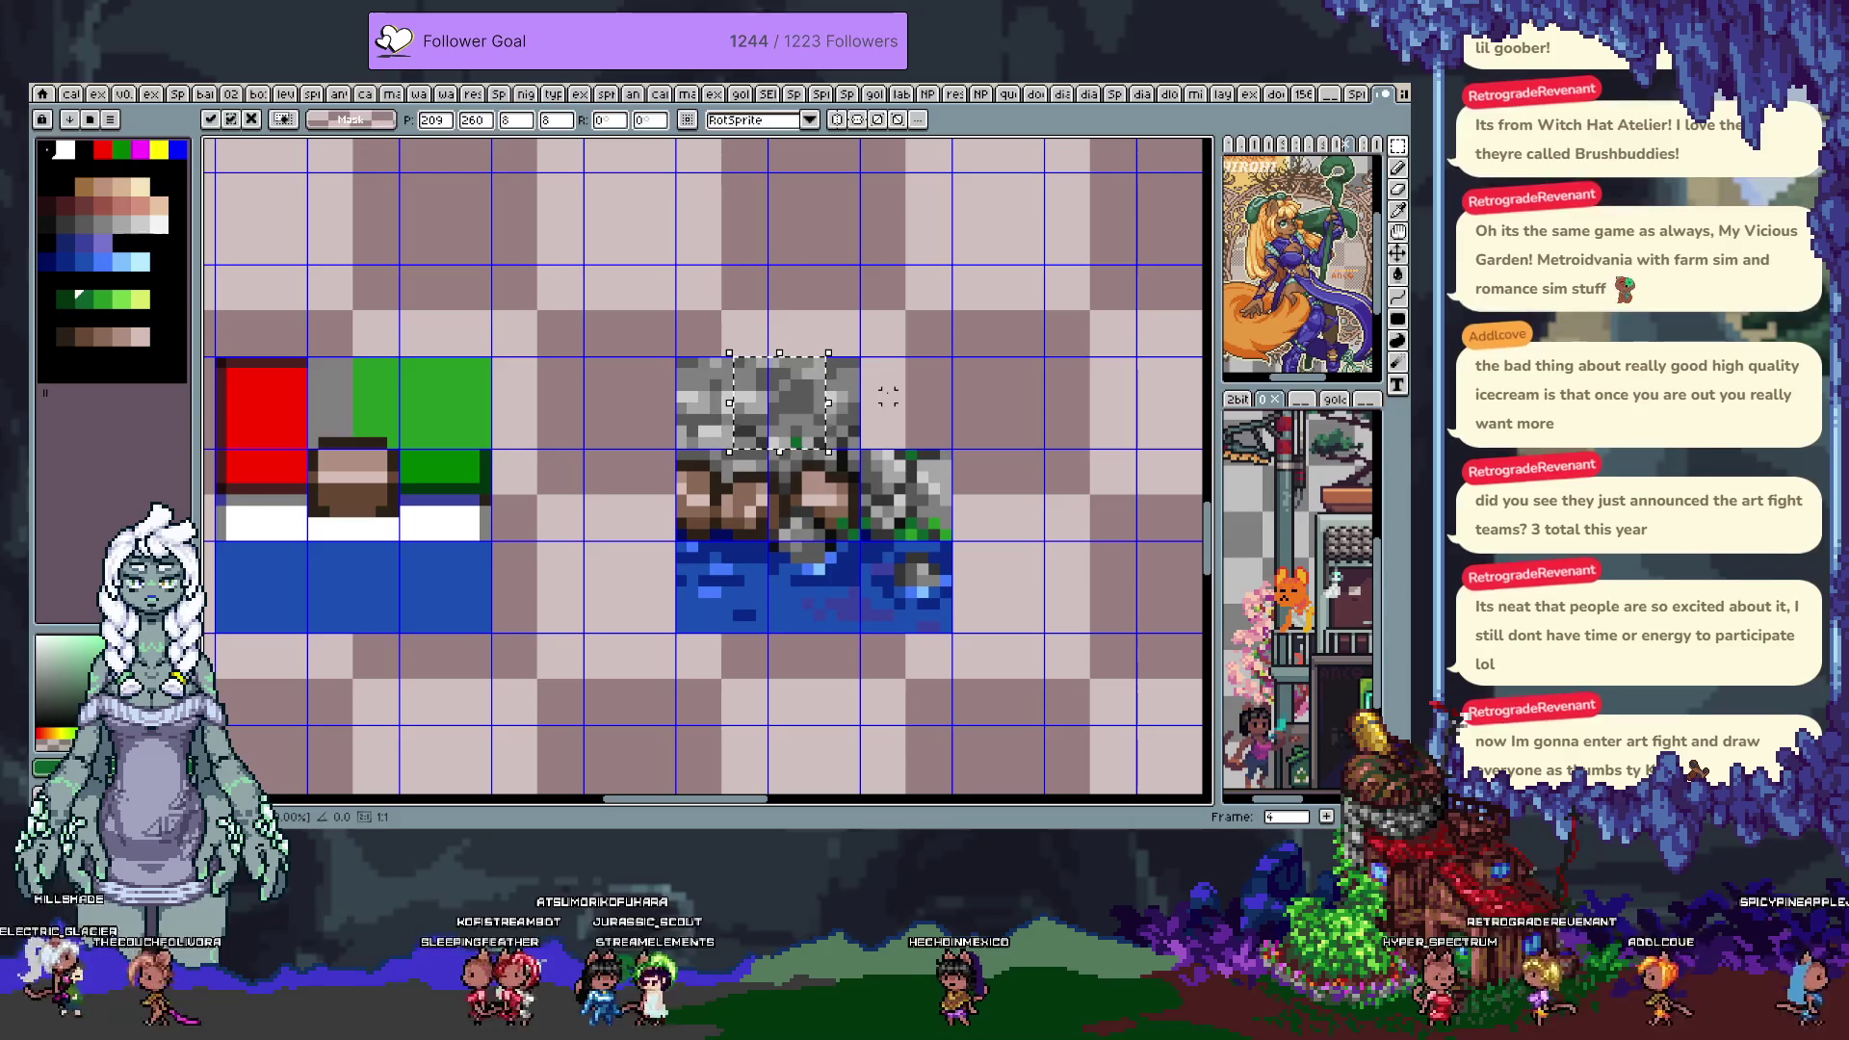
key("ctrl+d")
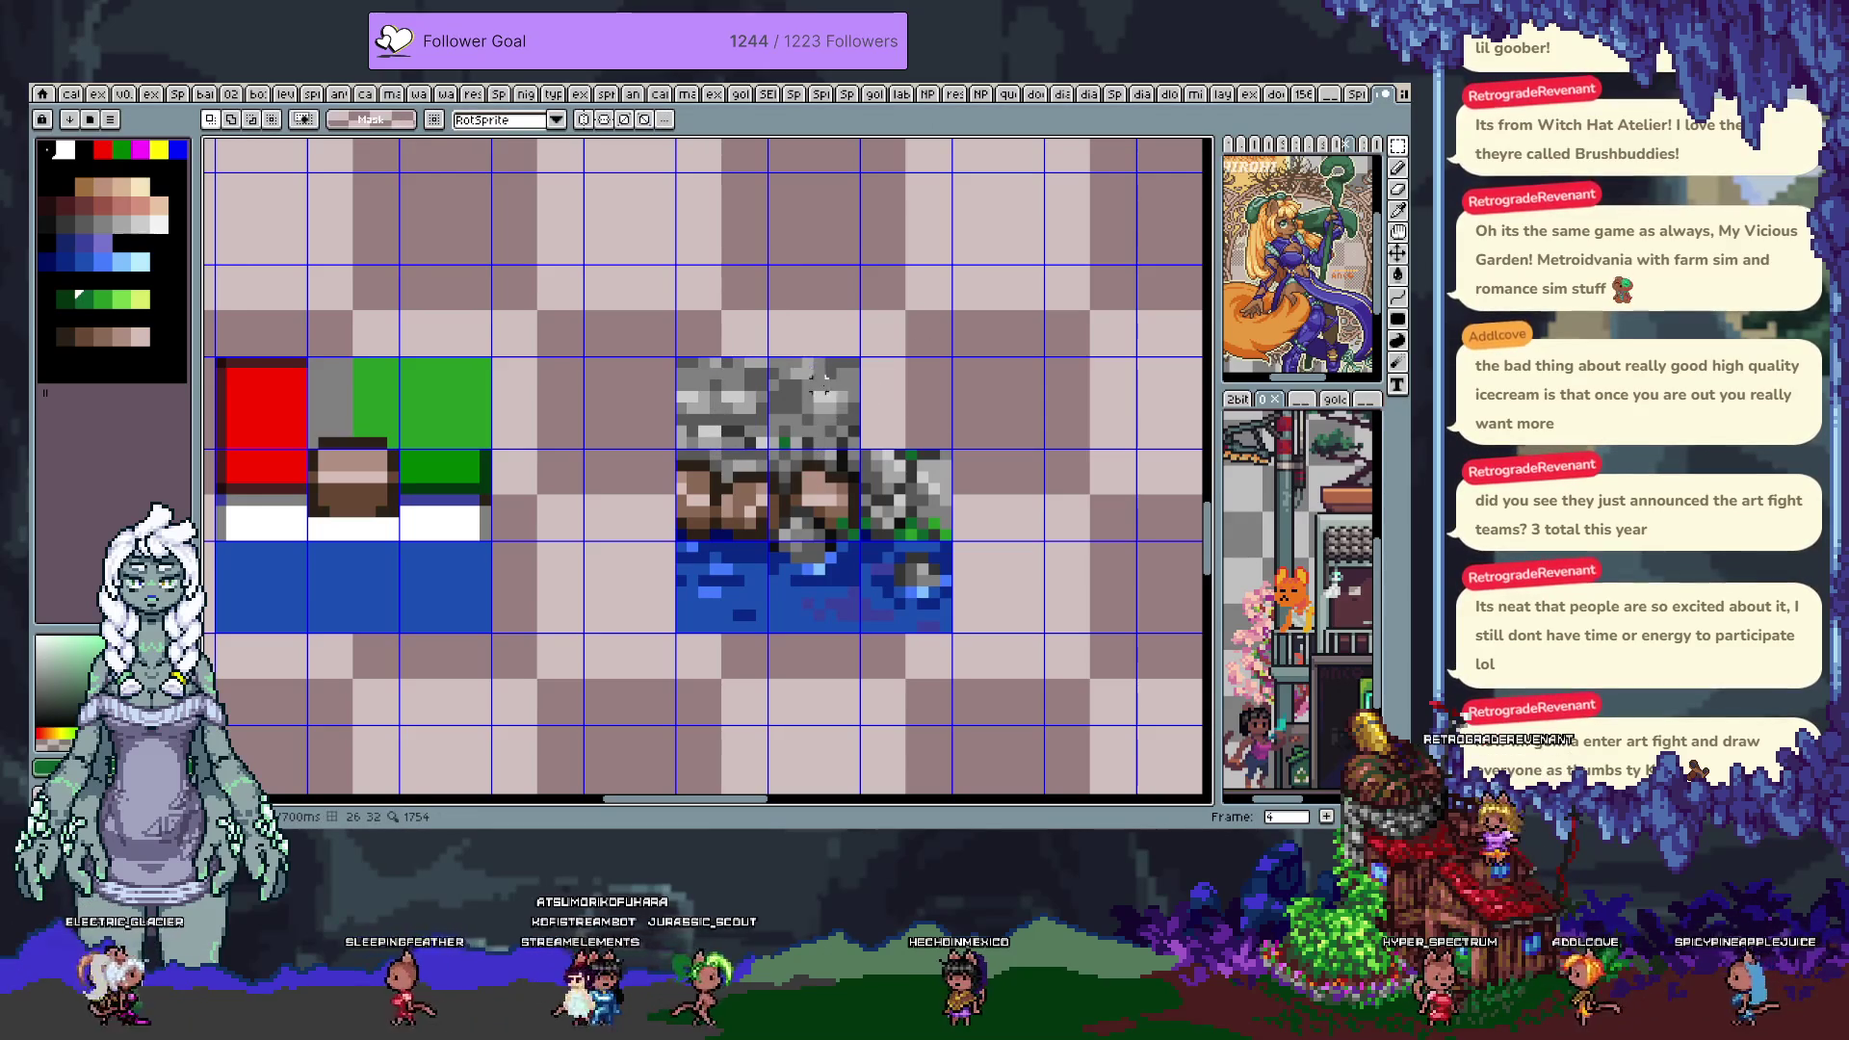
Select the upper-middle stone tile, then pan over to the grassy stone tiles
left_click_drag(810, 355, 863, 450)
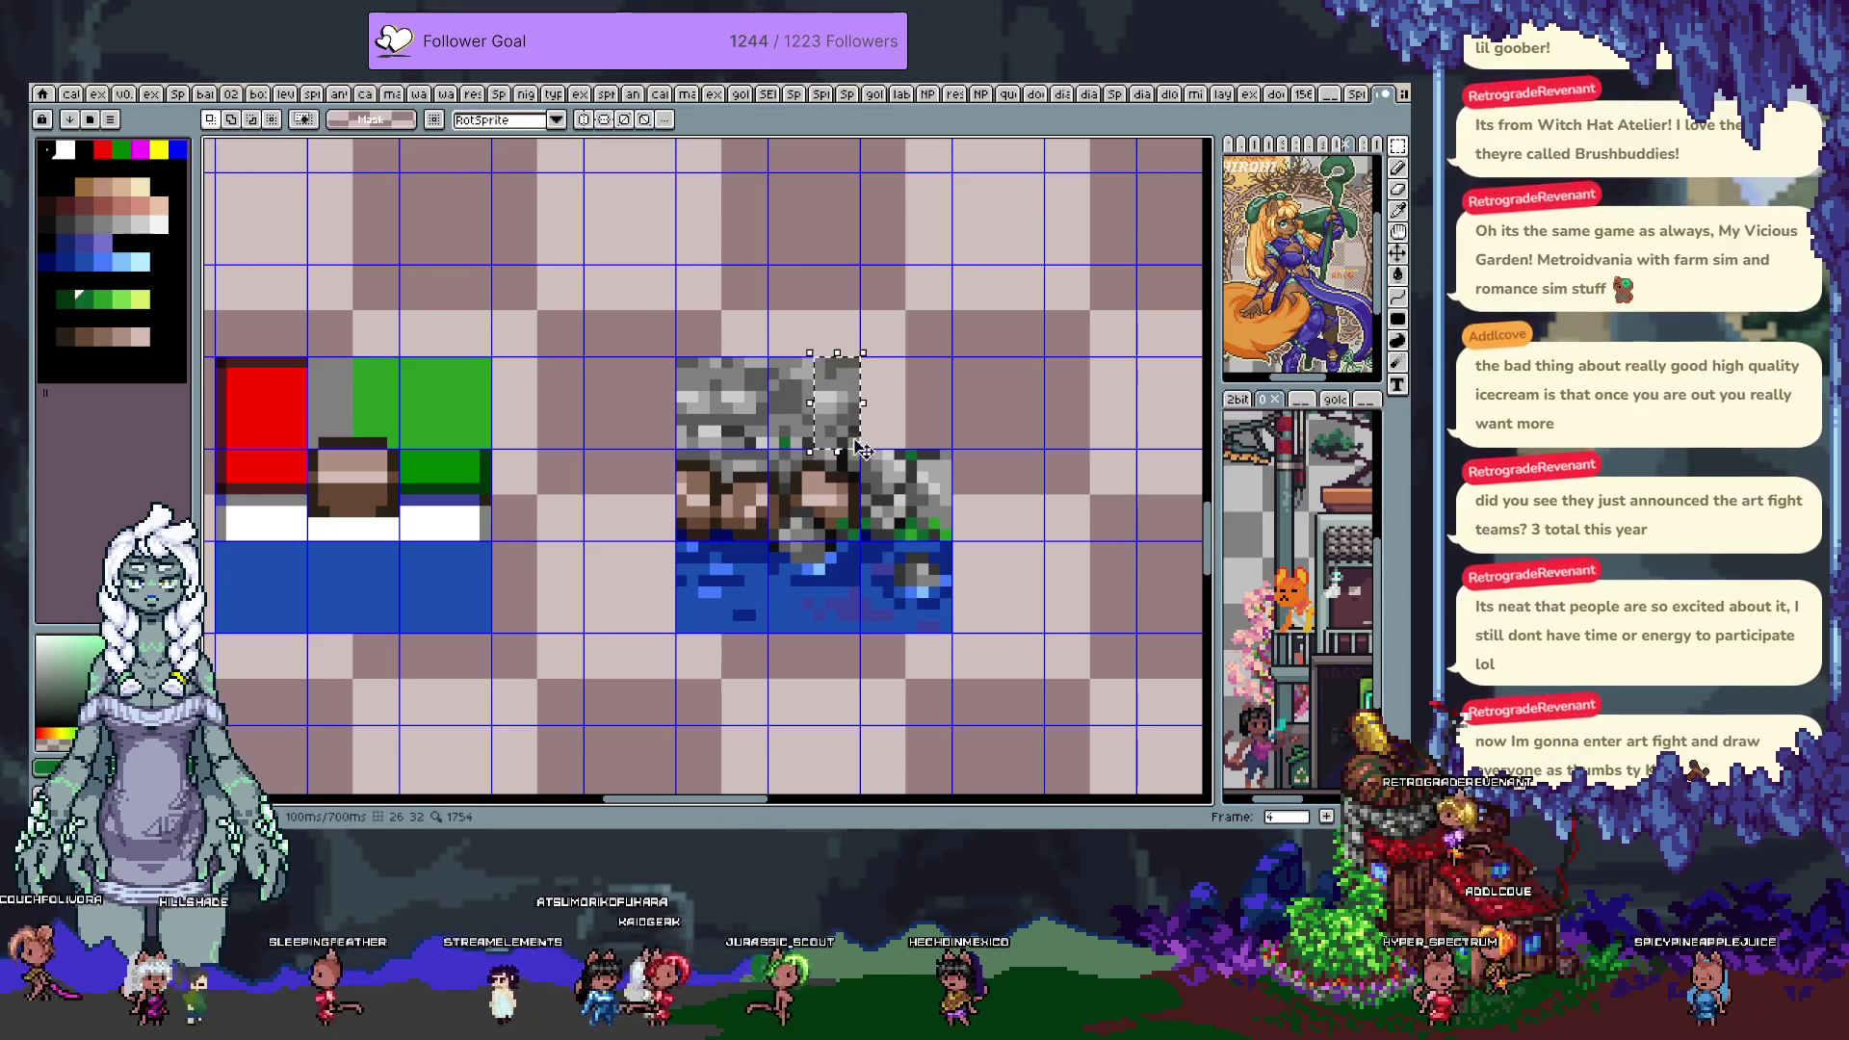
scroll(820, 438, "down", 2)
left_click_drag(820, 438, 606, 488)
mouse_move(706, 426)
left_mouse_down()
mouse_move(756, 536)
mouse_move(760, 505)
left_mouse_up()
key("space")
mouse_move(955, 355)
left_mouse_down()
mouse_move(938, 310)
mouse_move(958, 405)
mouse_move(1029, 428)
left_mouse_up()
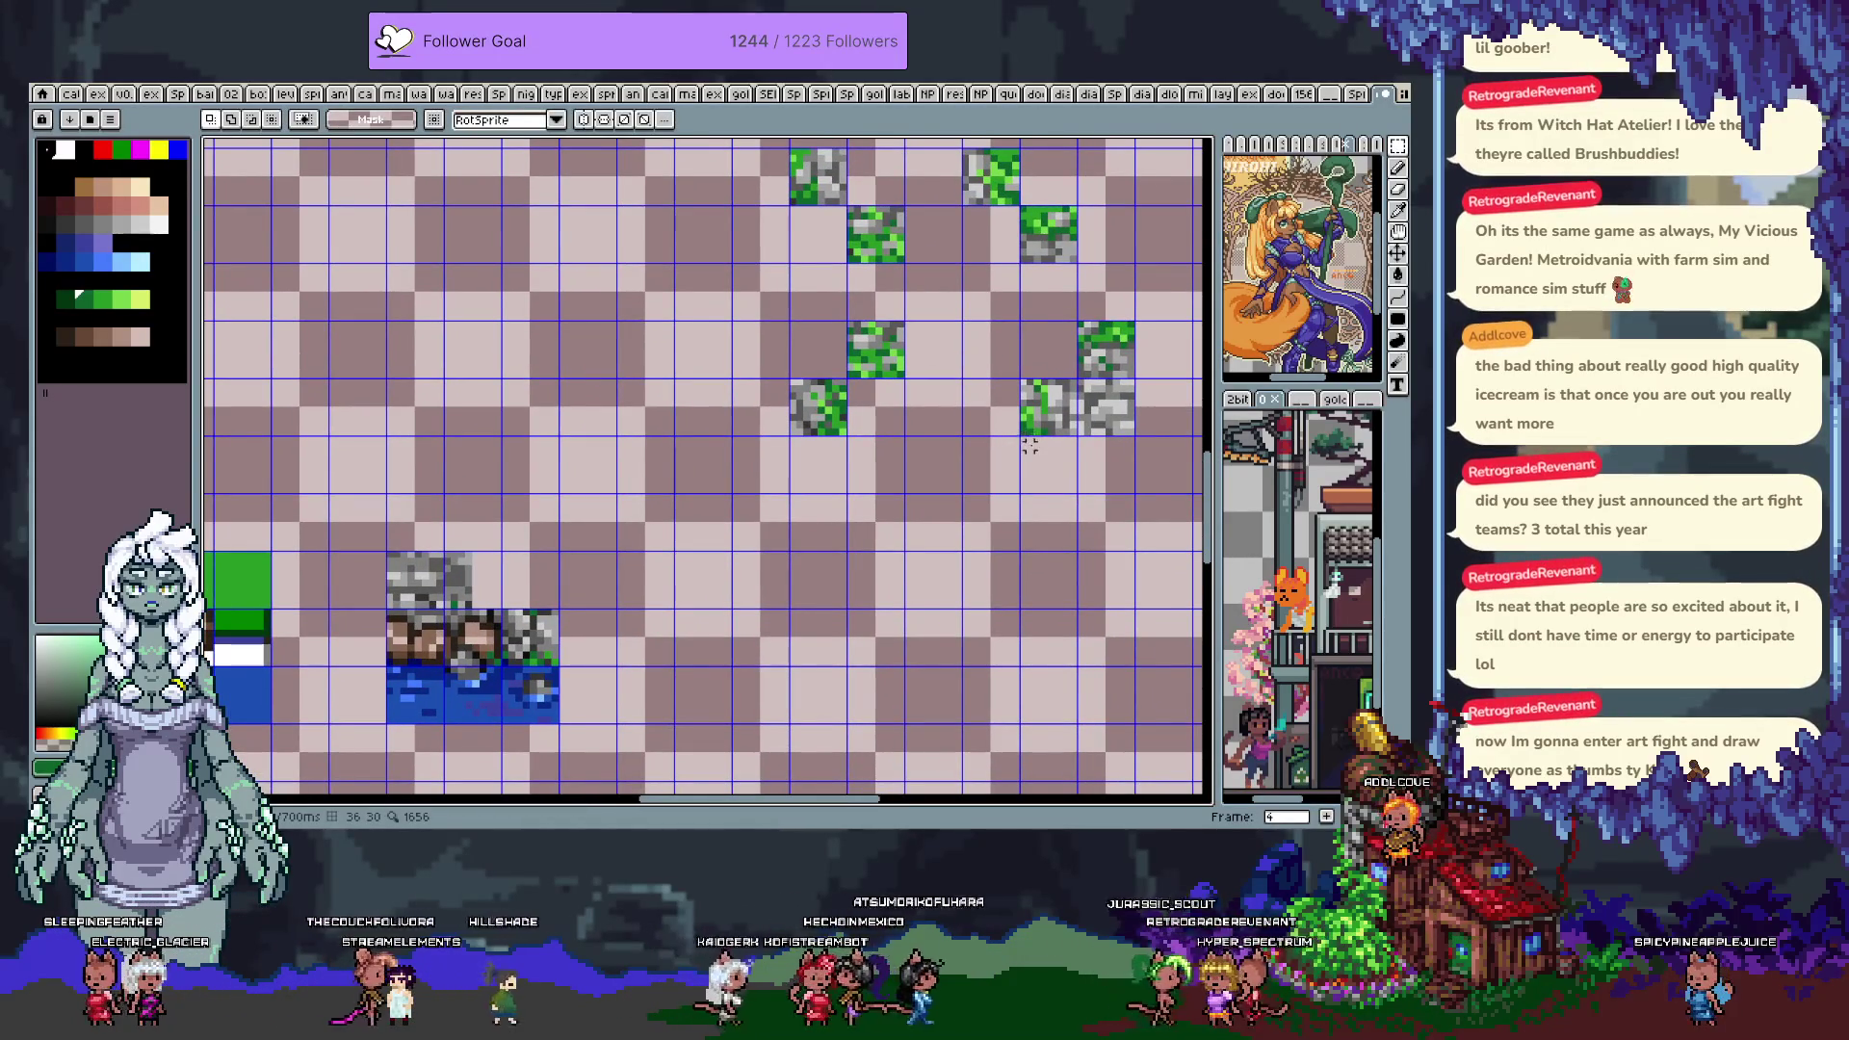
Move the green half of a grassy stone tile onto the middle stone cell, then deselect
mouse_move(1057, 408)
left_mouse_down()
mouse_move(883, 461)
mouse_move(716, 577)
mouse_move(478, 577)
mouse_move(652, 578)
left_mouse_up()
scroll(900, 431, "up", 2)
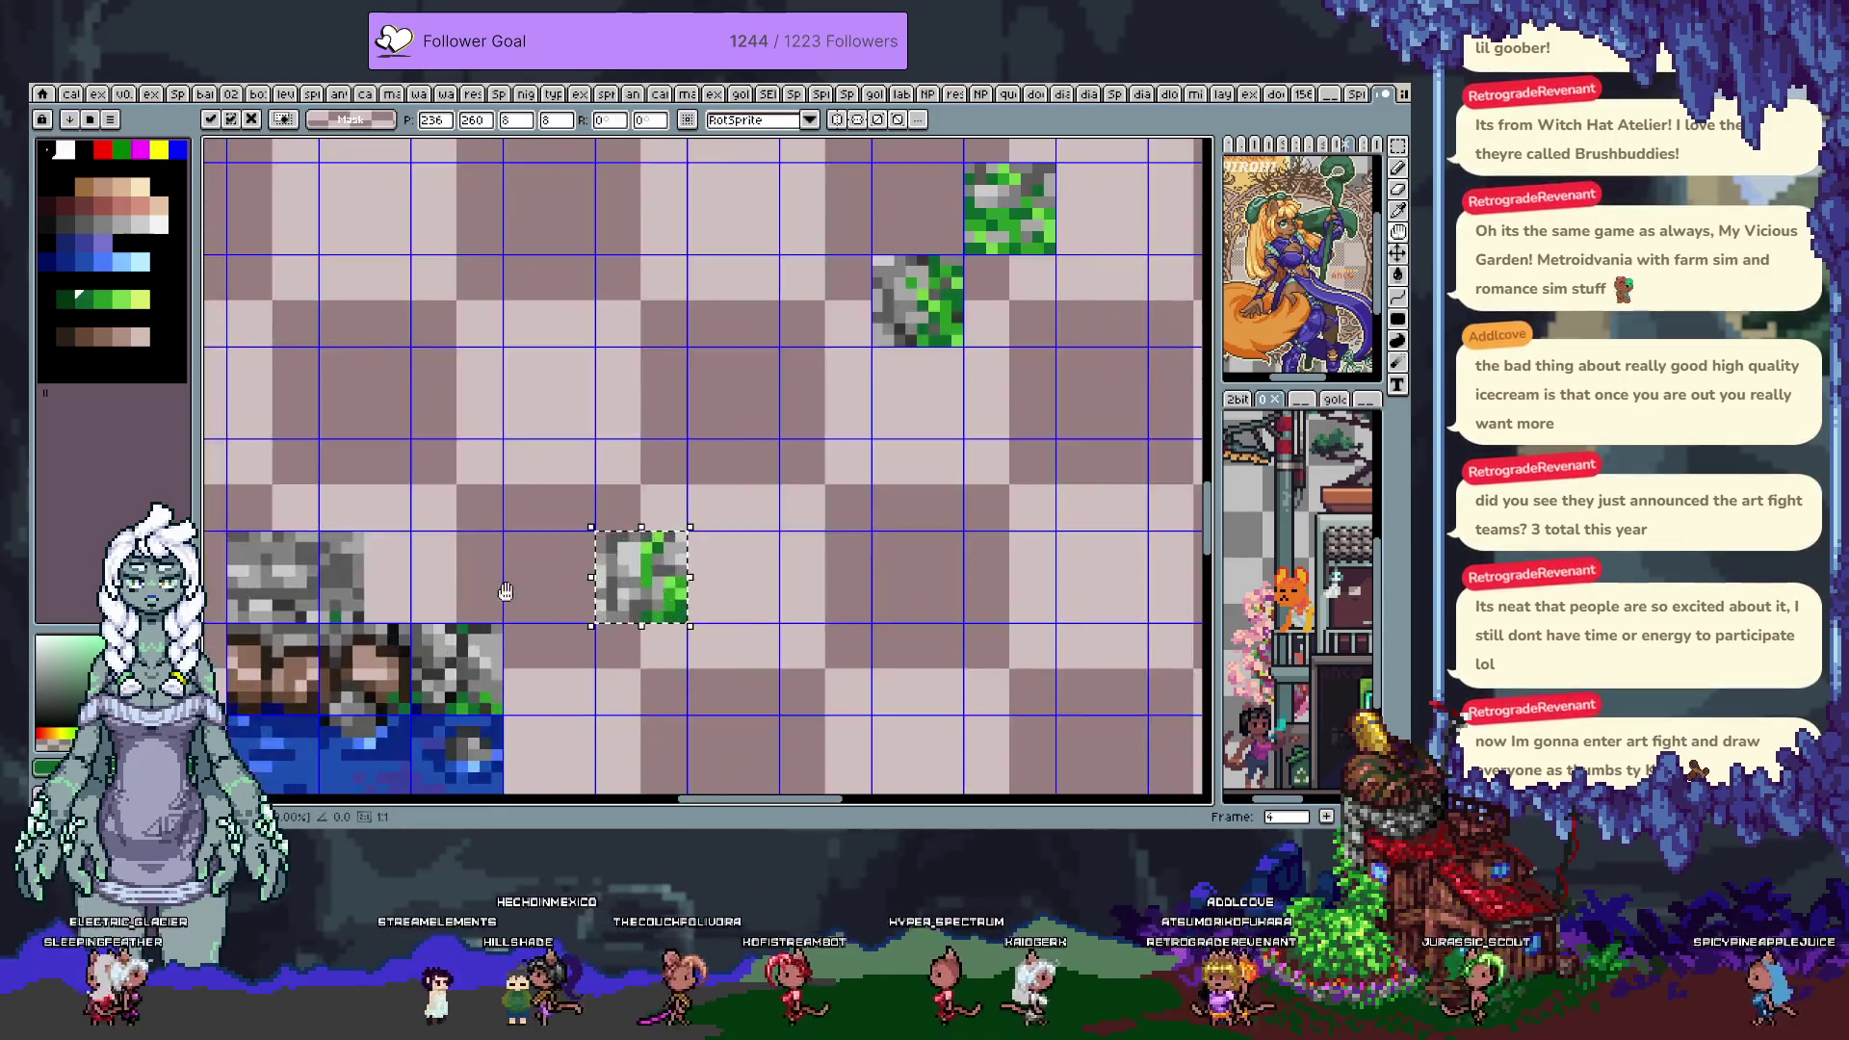
left_click_drag(845, 361, 887, 482)
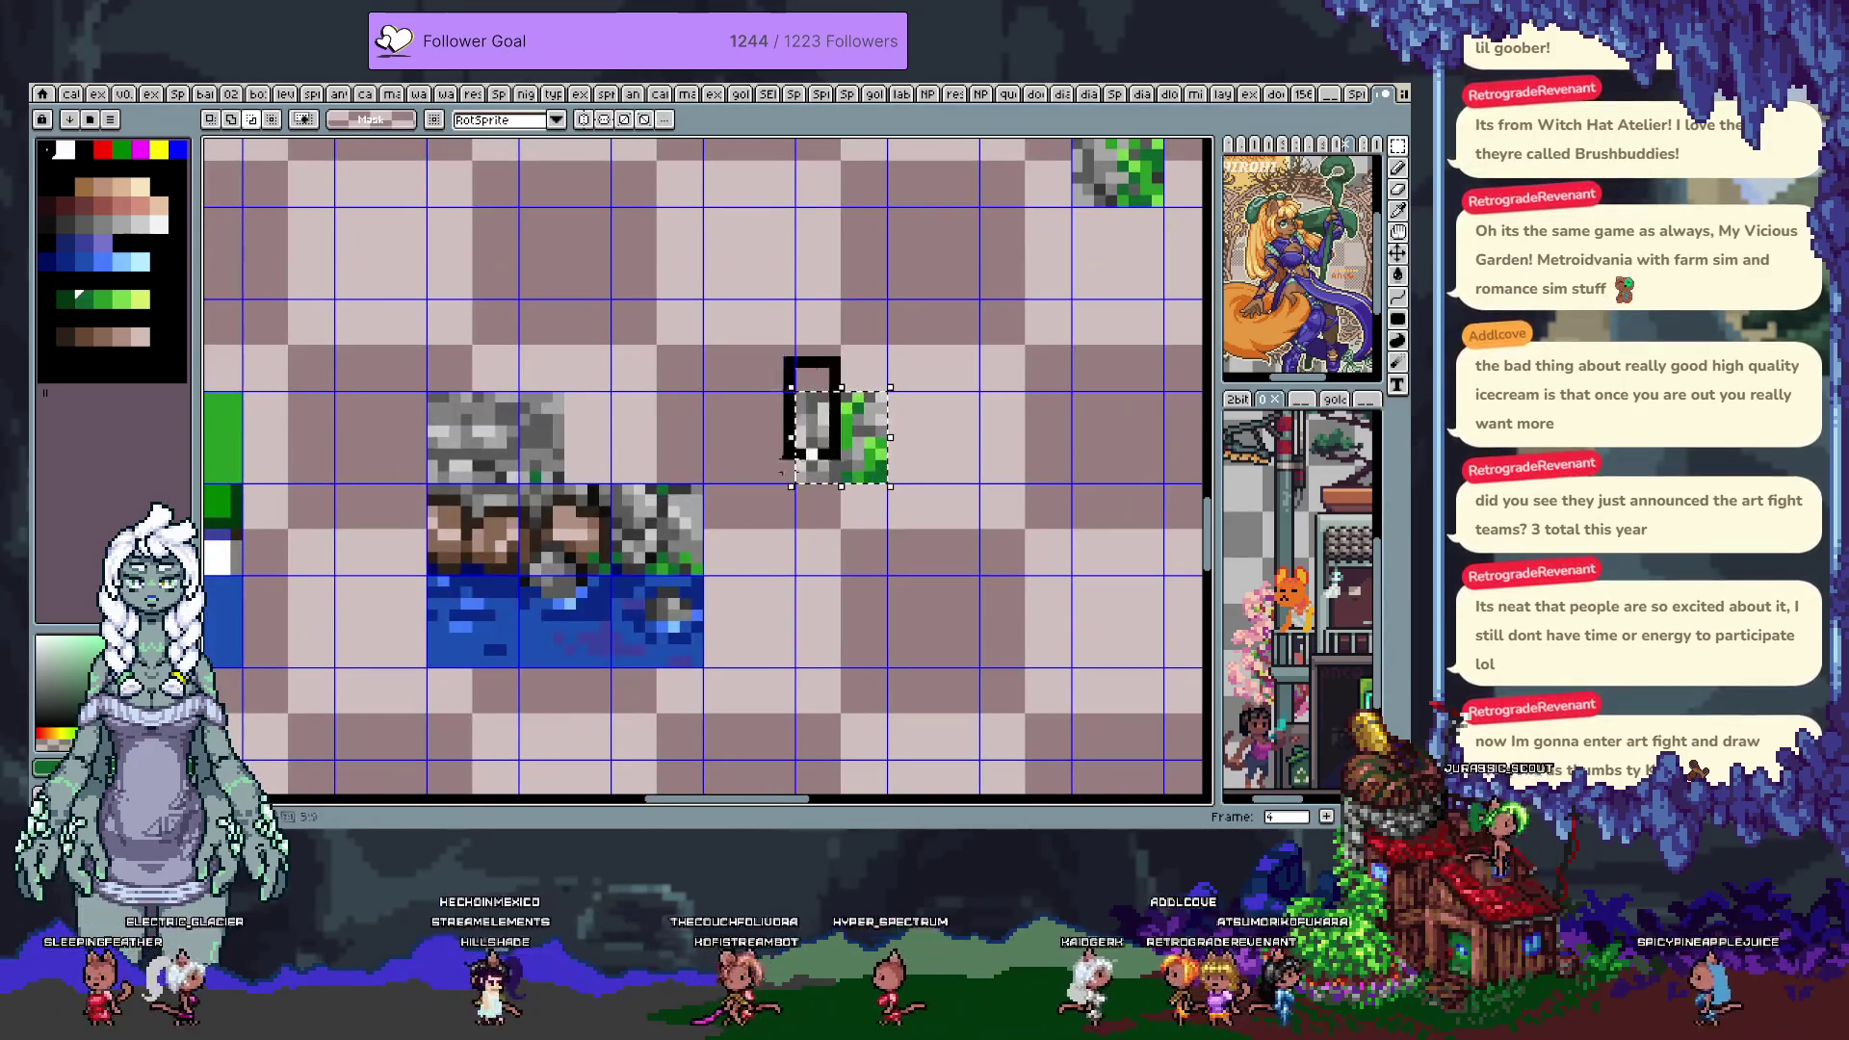
key("shift+Left")
key("shift+Left")
key("shift+Left")
left_click(743, 546)
mouse_move(793, 341)
left_mouse_down()
mouse_move(926, 521)
mouse_move(992, 491)
left_mouse_up()
With the pencil, sample stone greys including #cccccc, undo one edit, and pick the guide green
key("b")
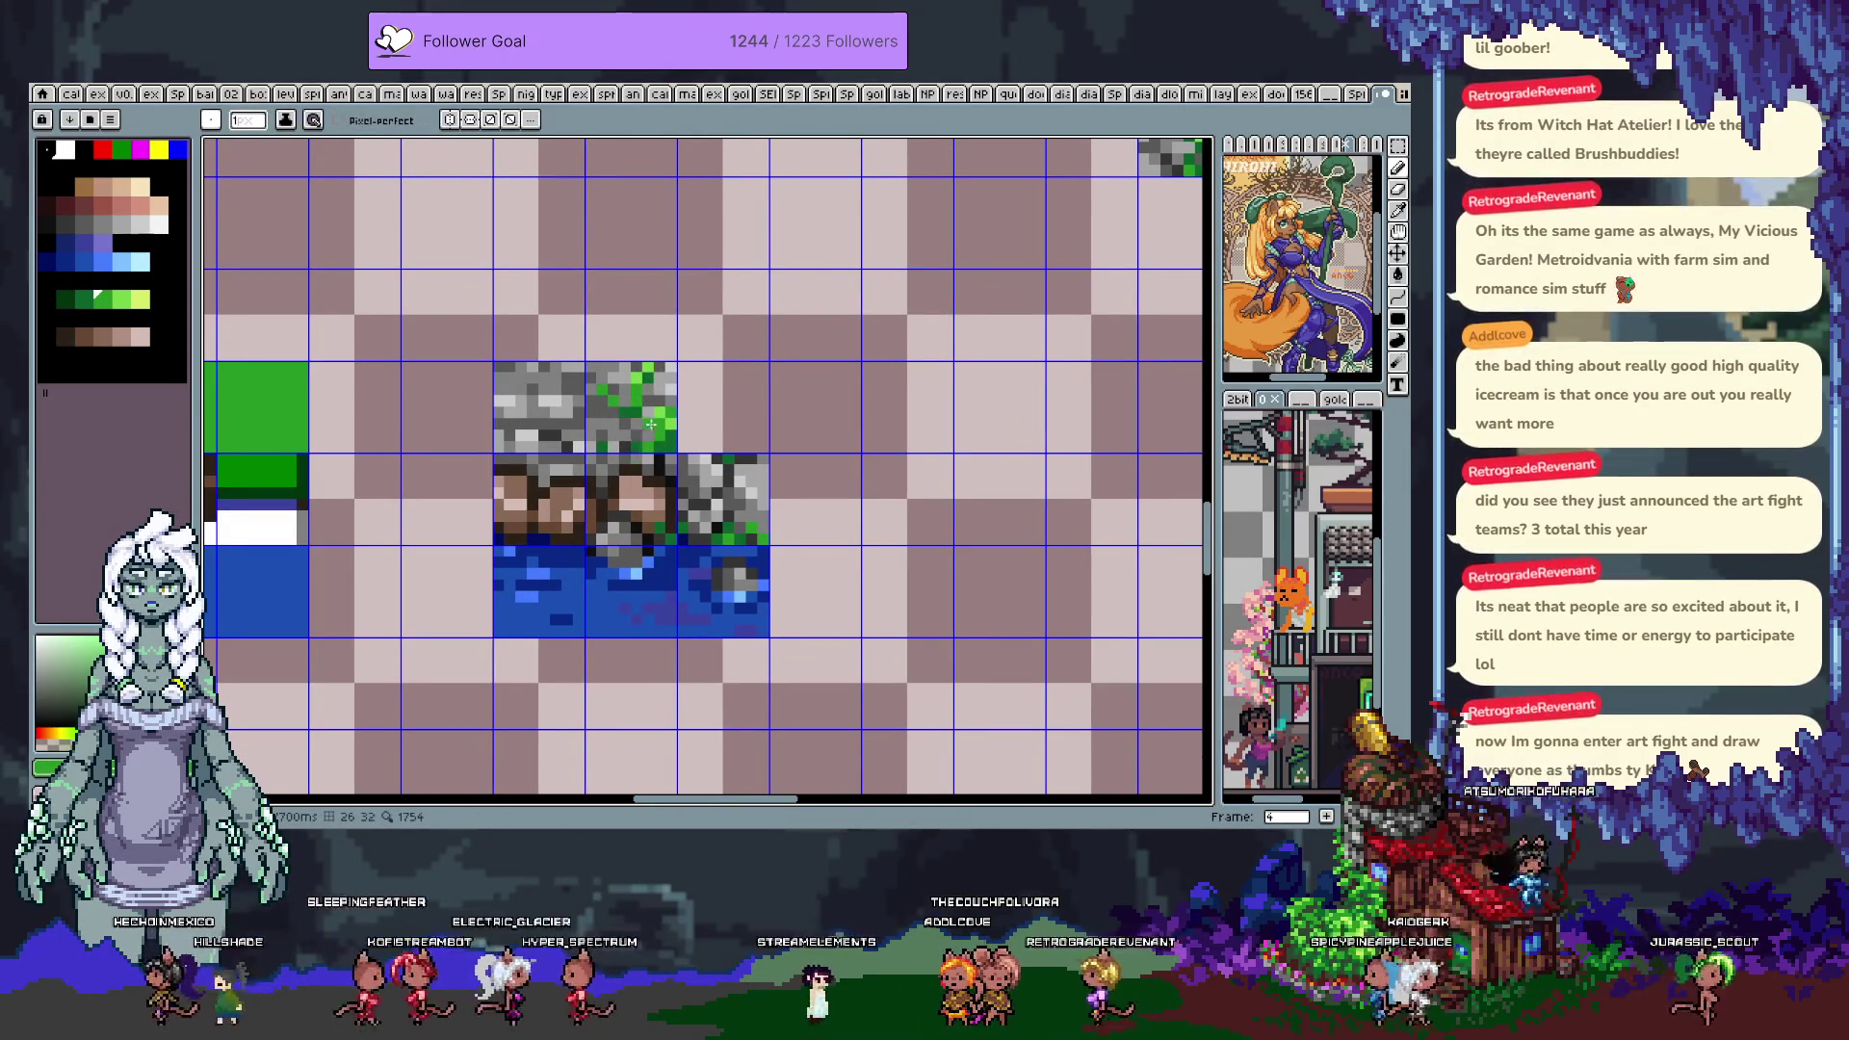
left_click(713, 456, "alt")
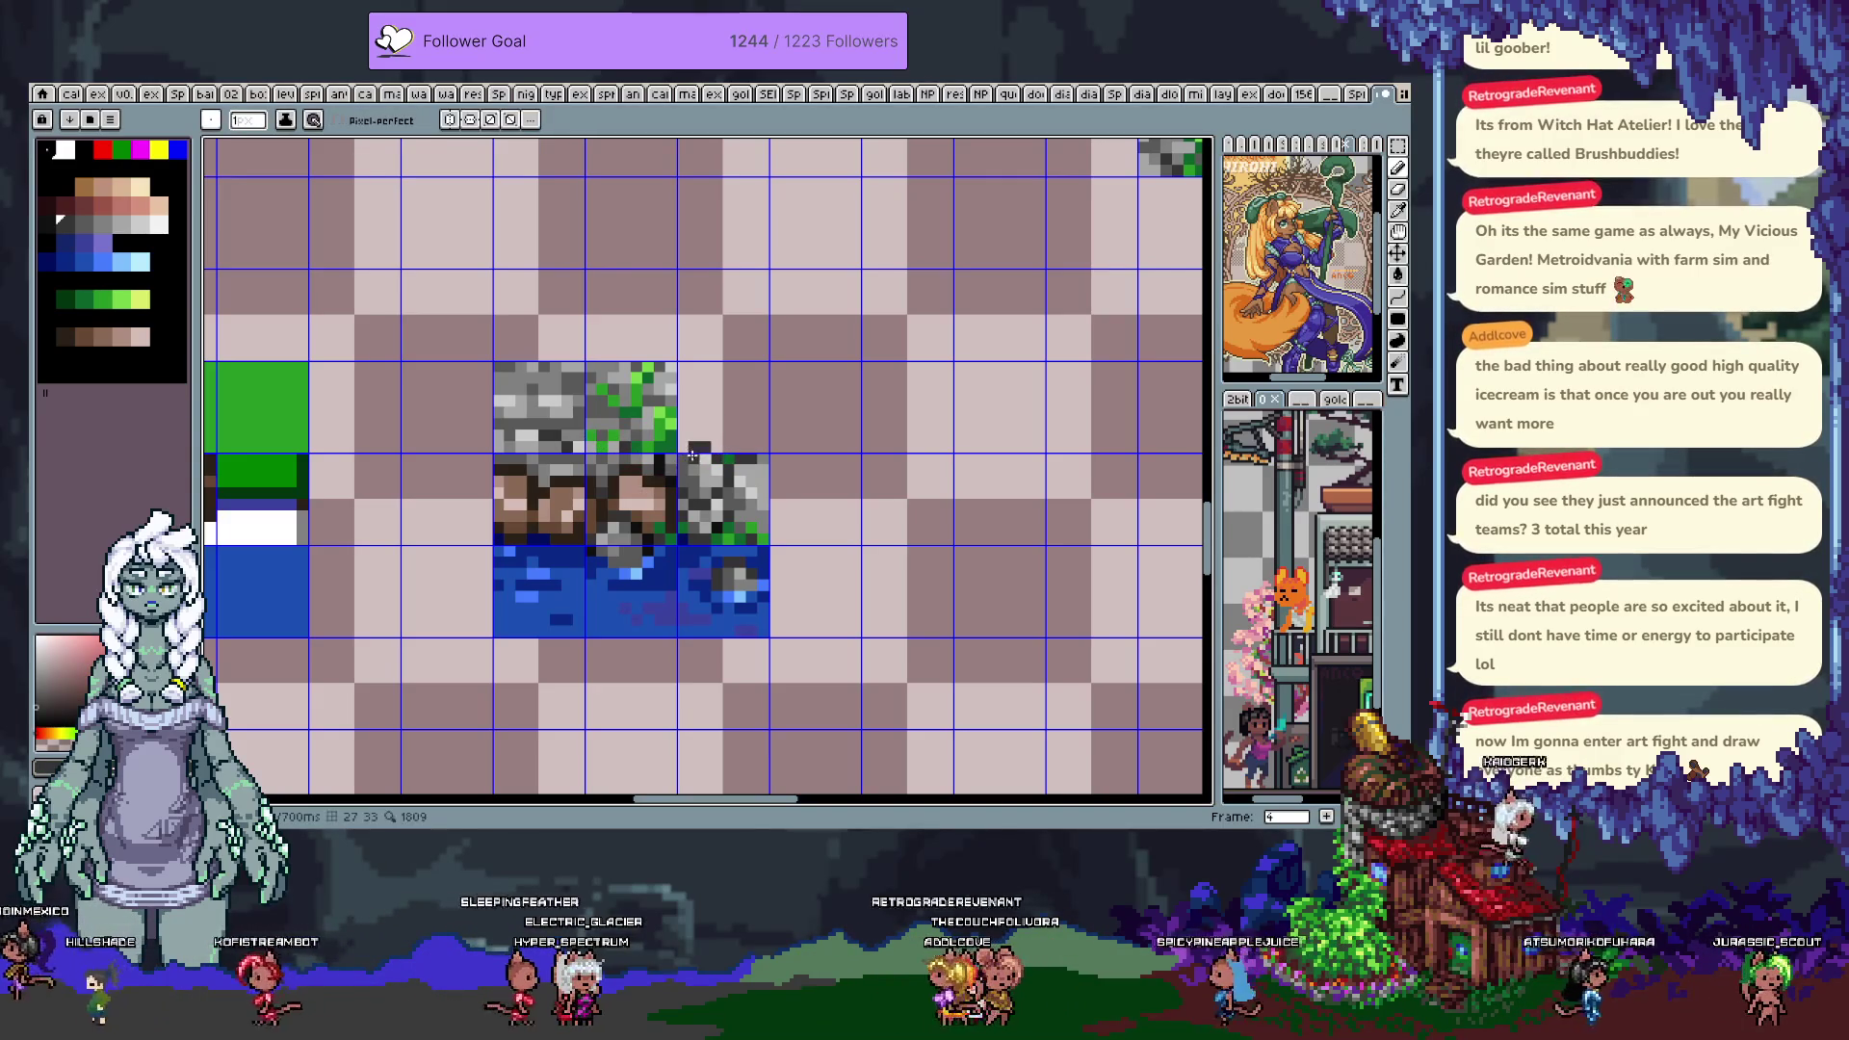
left_click(657, 459, "alt")
left_click(662, 450, "alt")
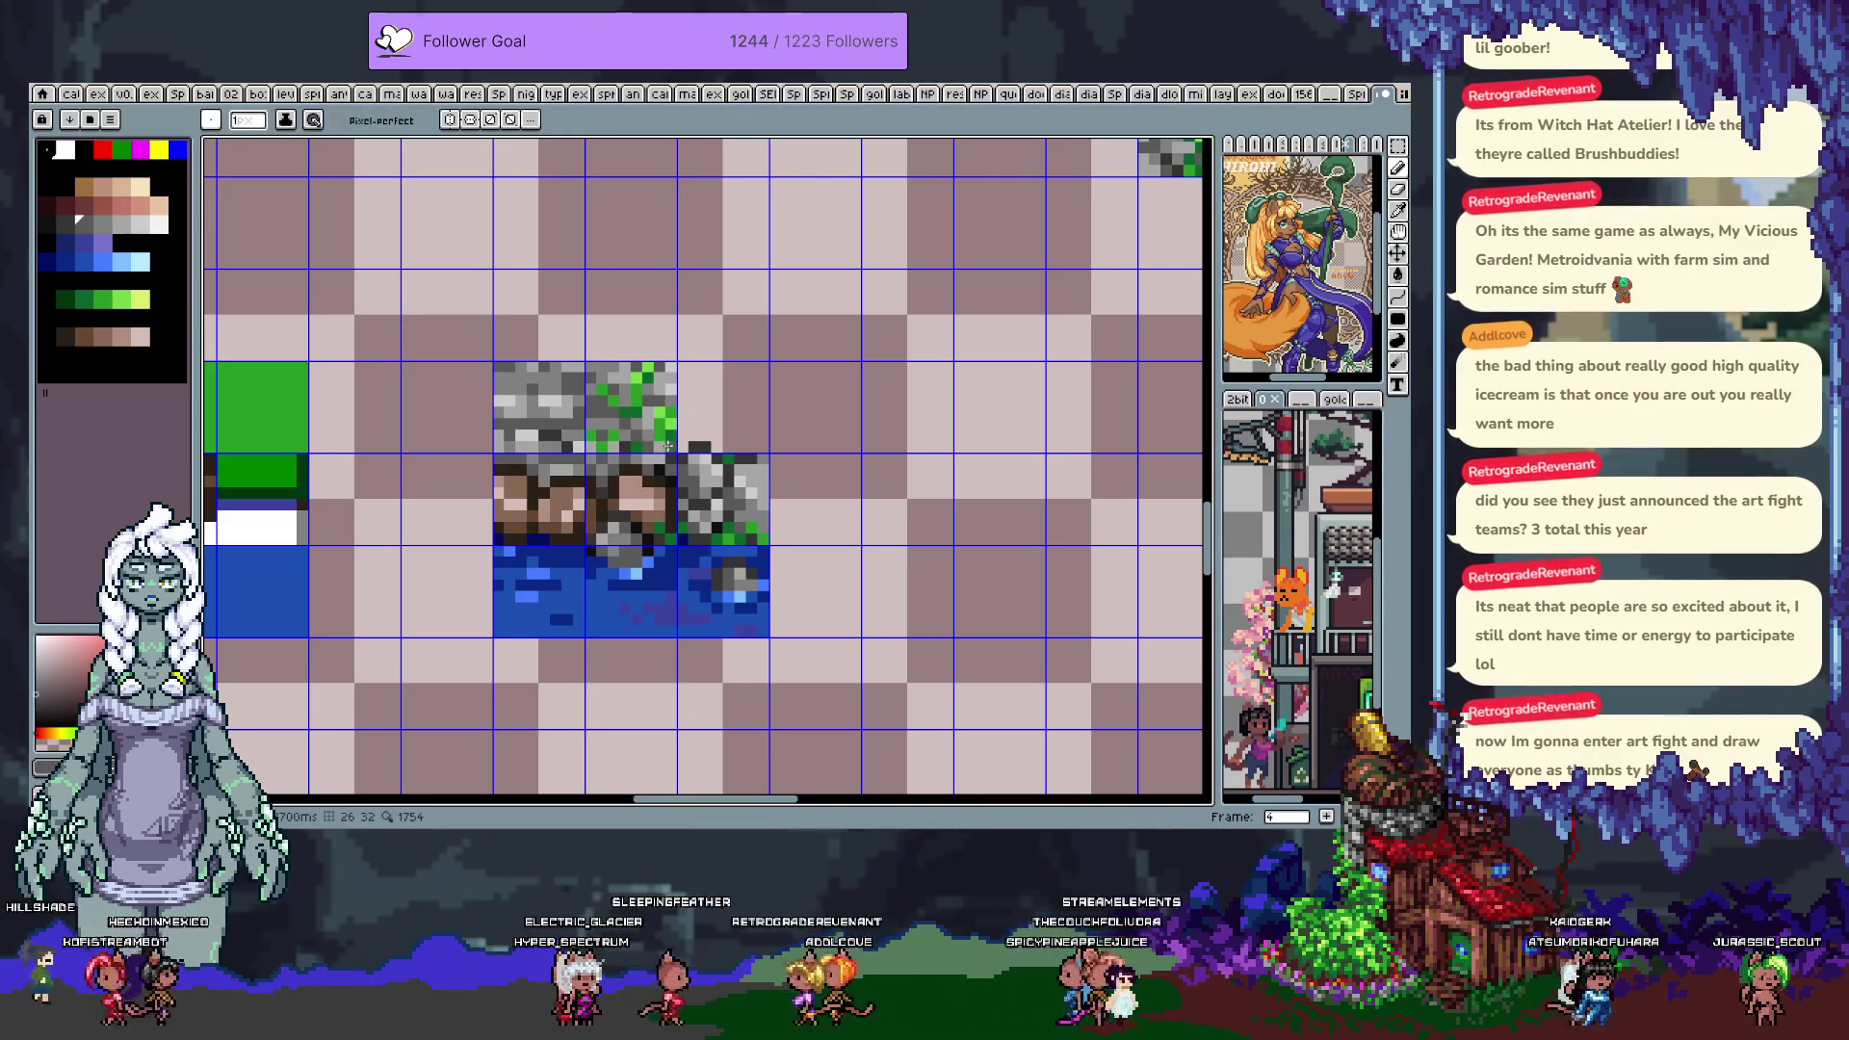
left_click(670, 450, "alt")
scroll(691, 456, "right", 1)
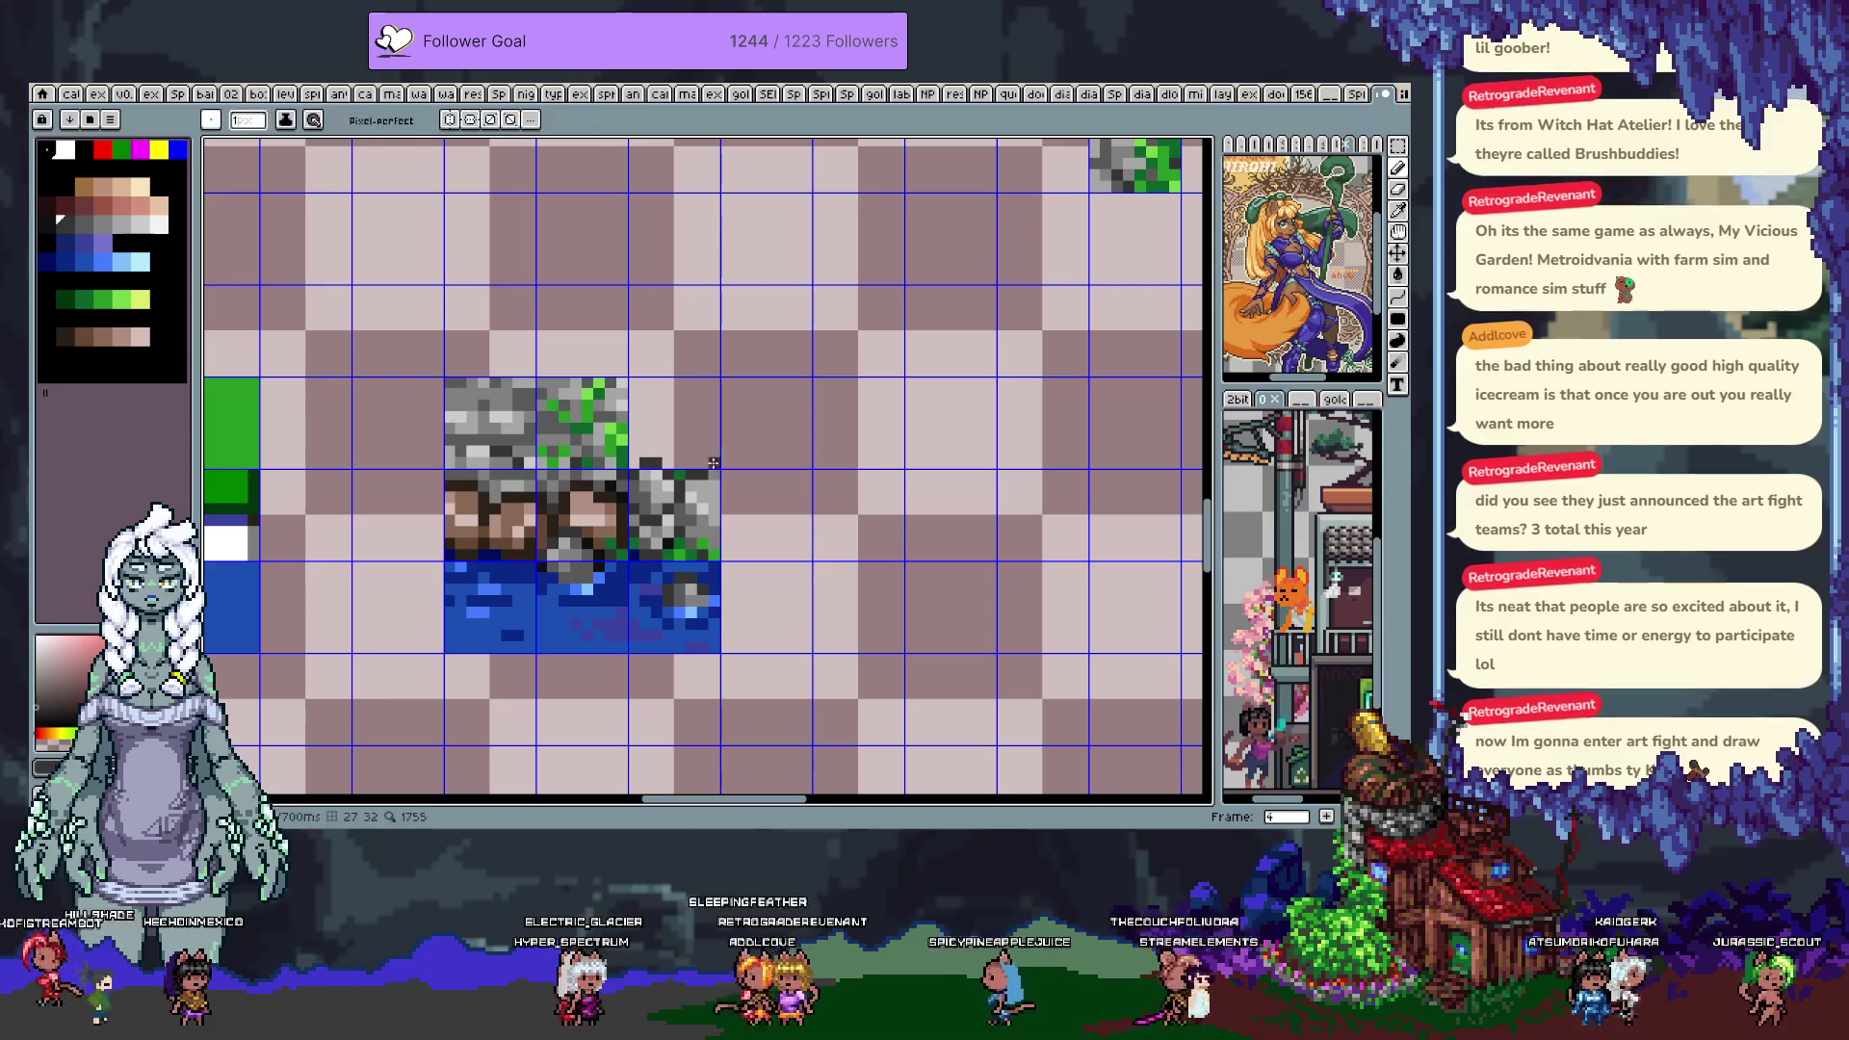
key("ctrl+z")
left_click(711, 471, "alt")
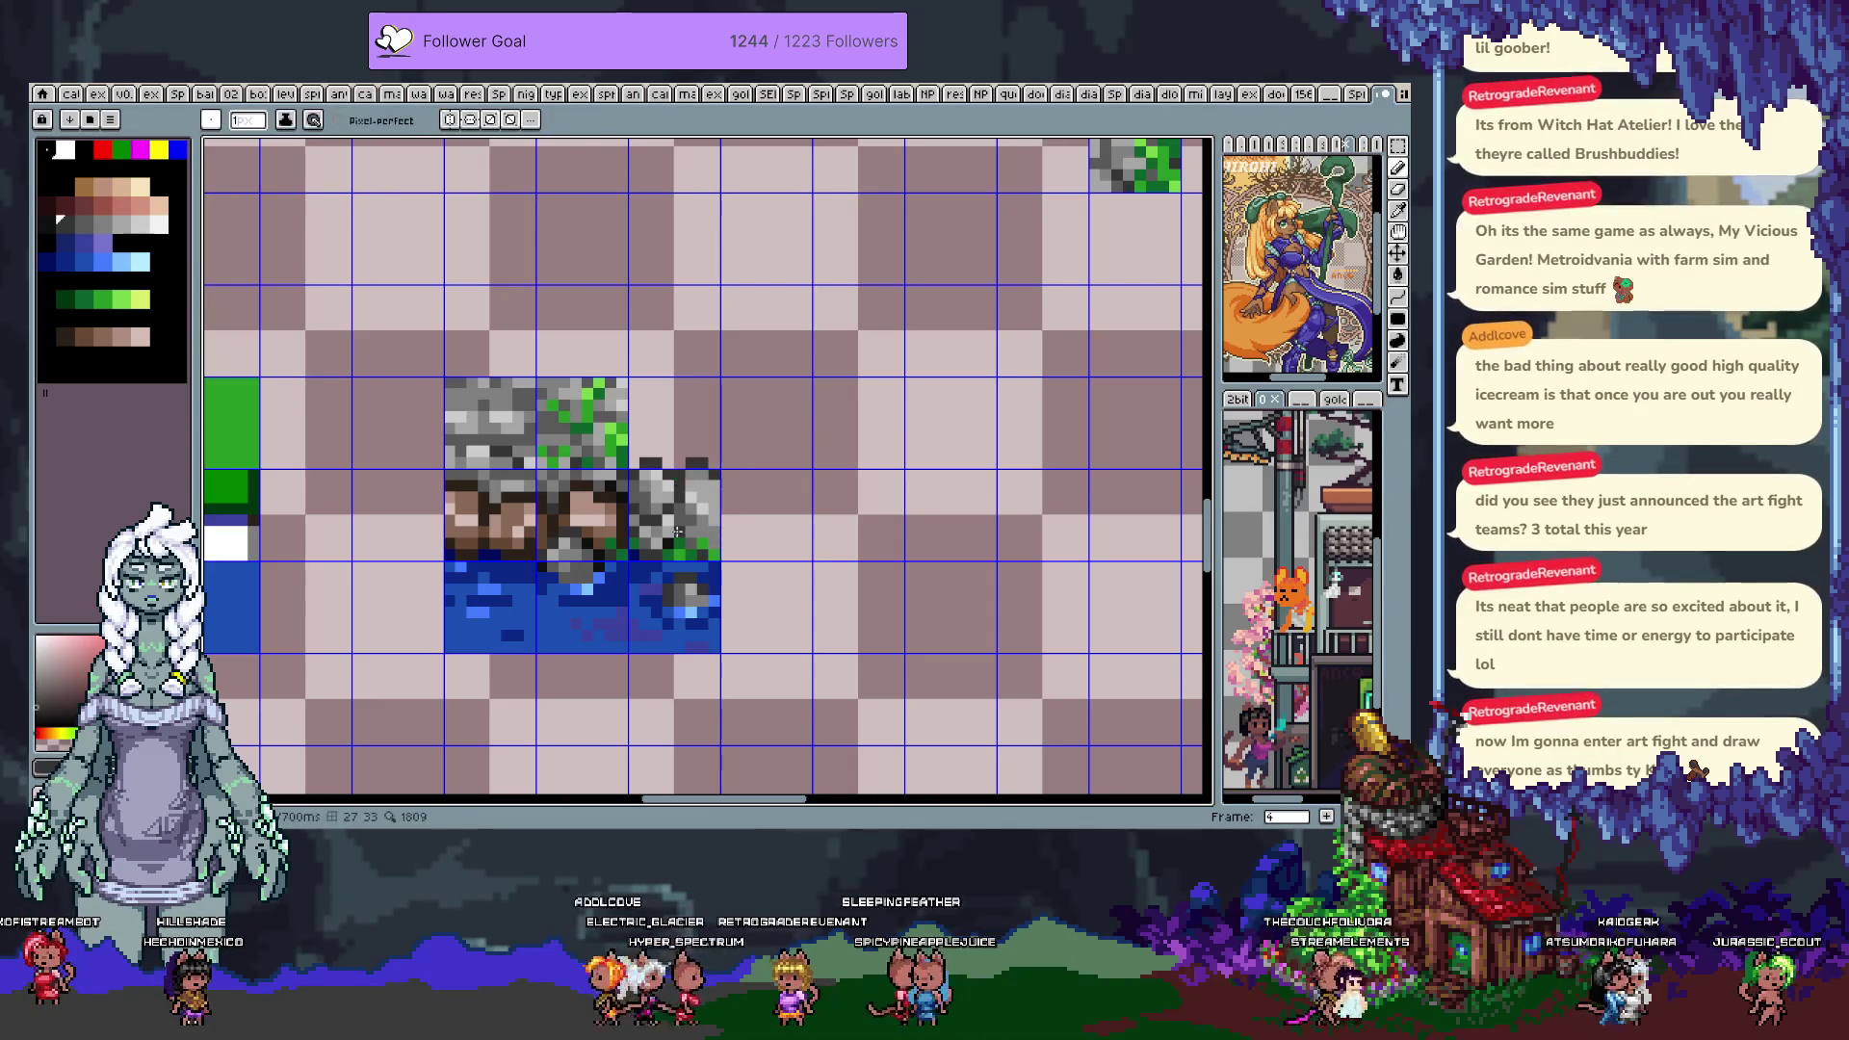
left_click(708, 503, "alt")
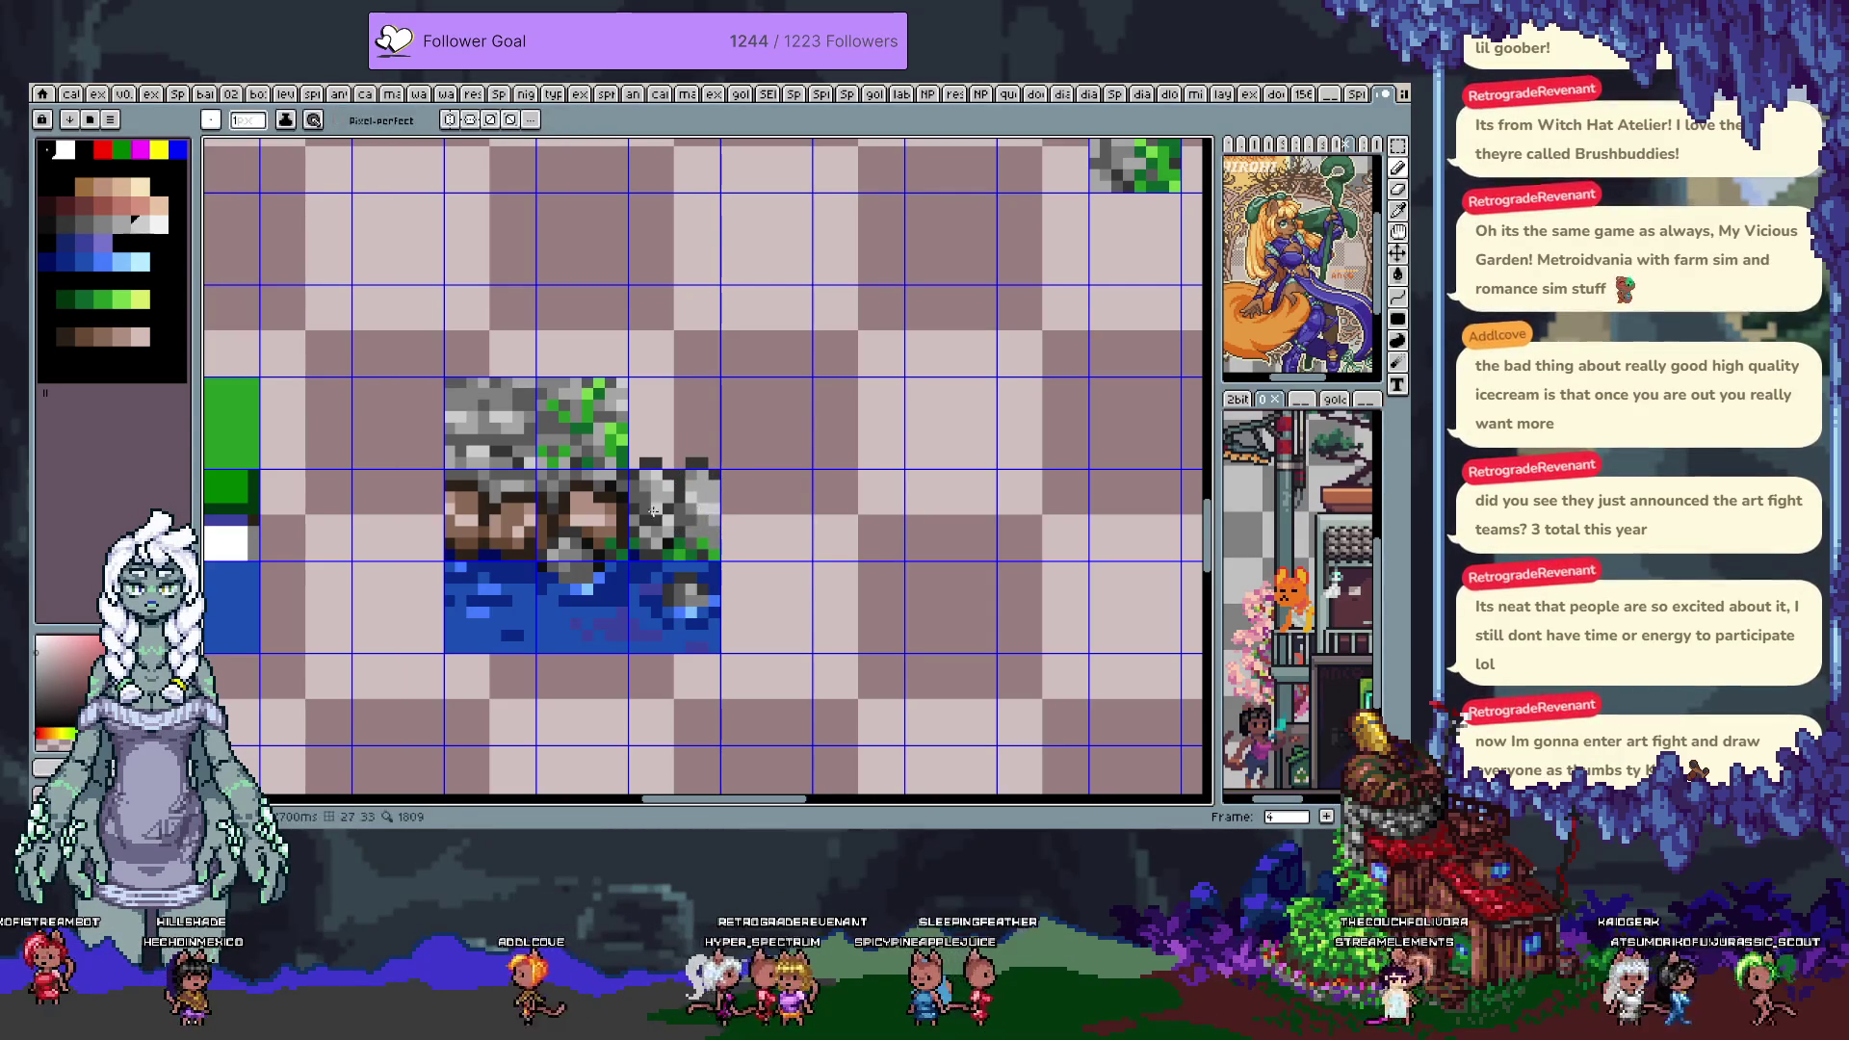
scroll(680, 468, "up", 1)
left_click(653, 485, "alt")
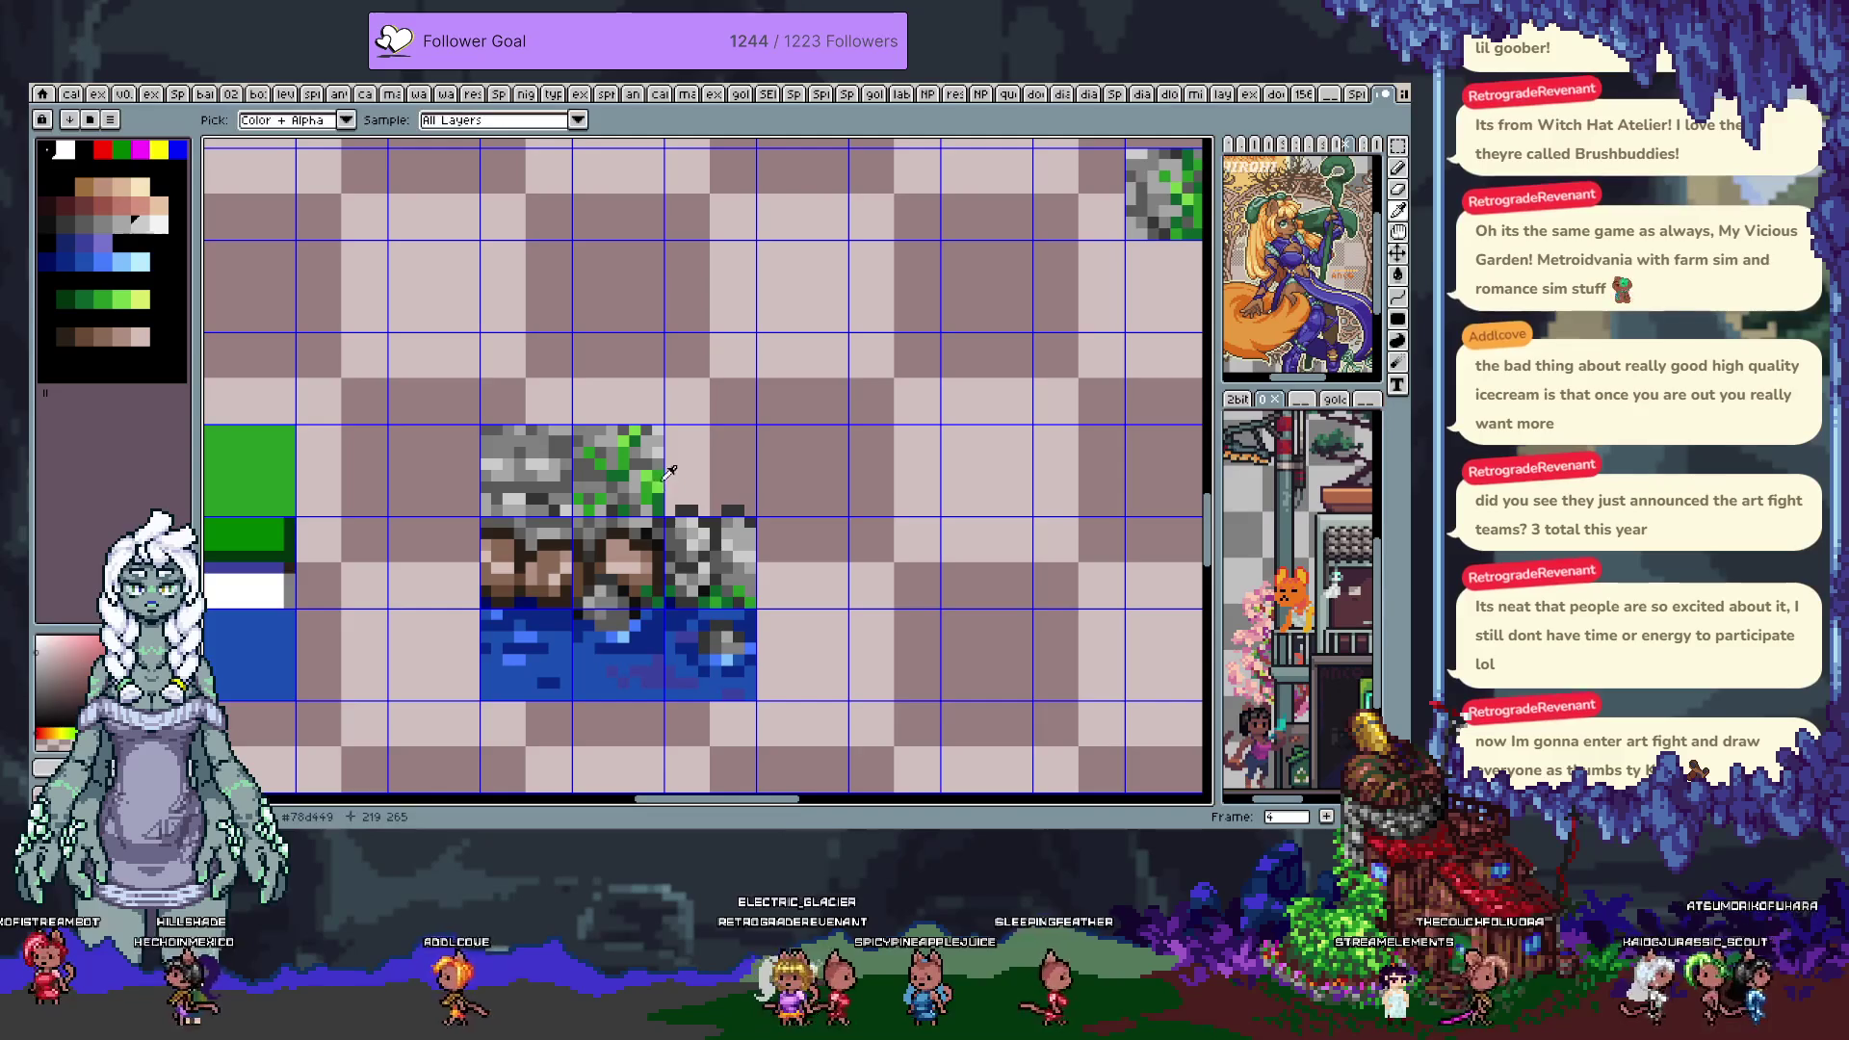
Fill the empty top-right cell of the terrain tile with the guide green
key("g")
left_click(674, 487)
key("b")
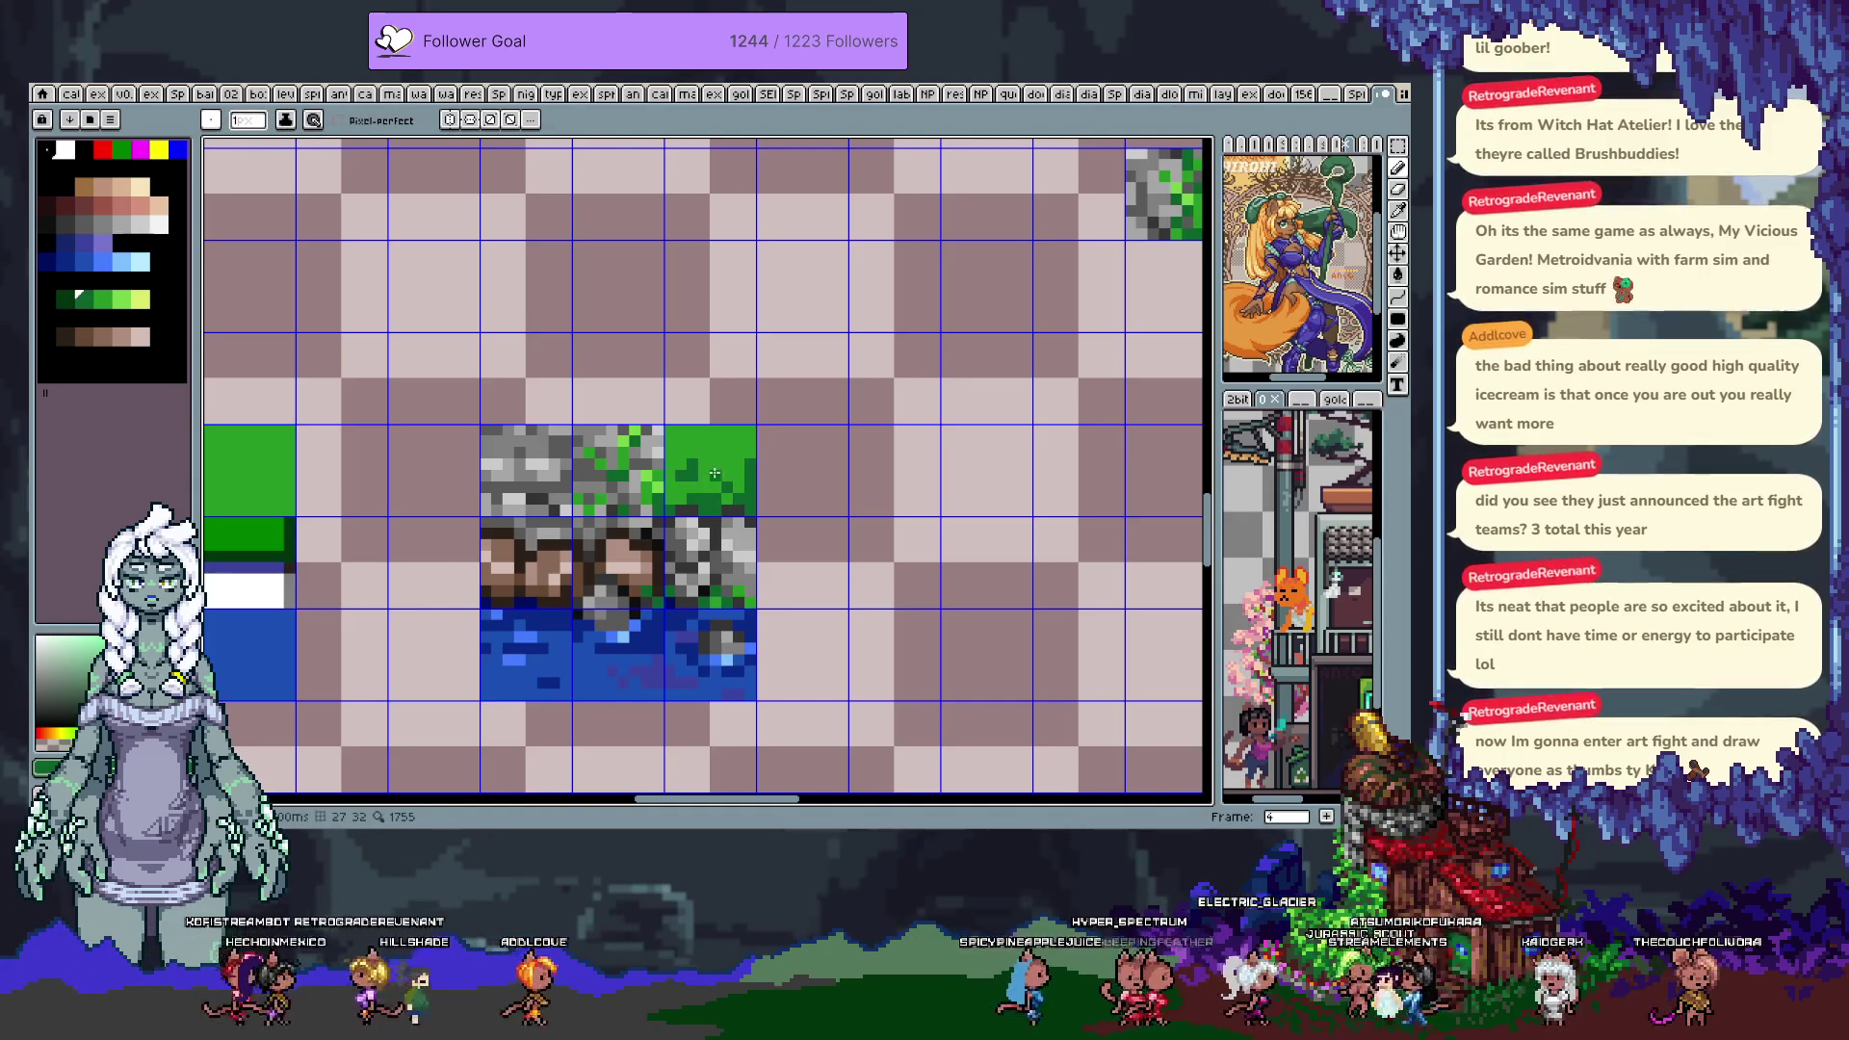
key("ctrl+z")
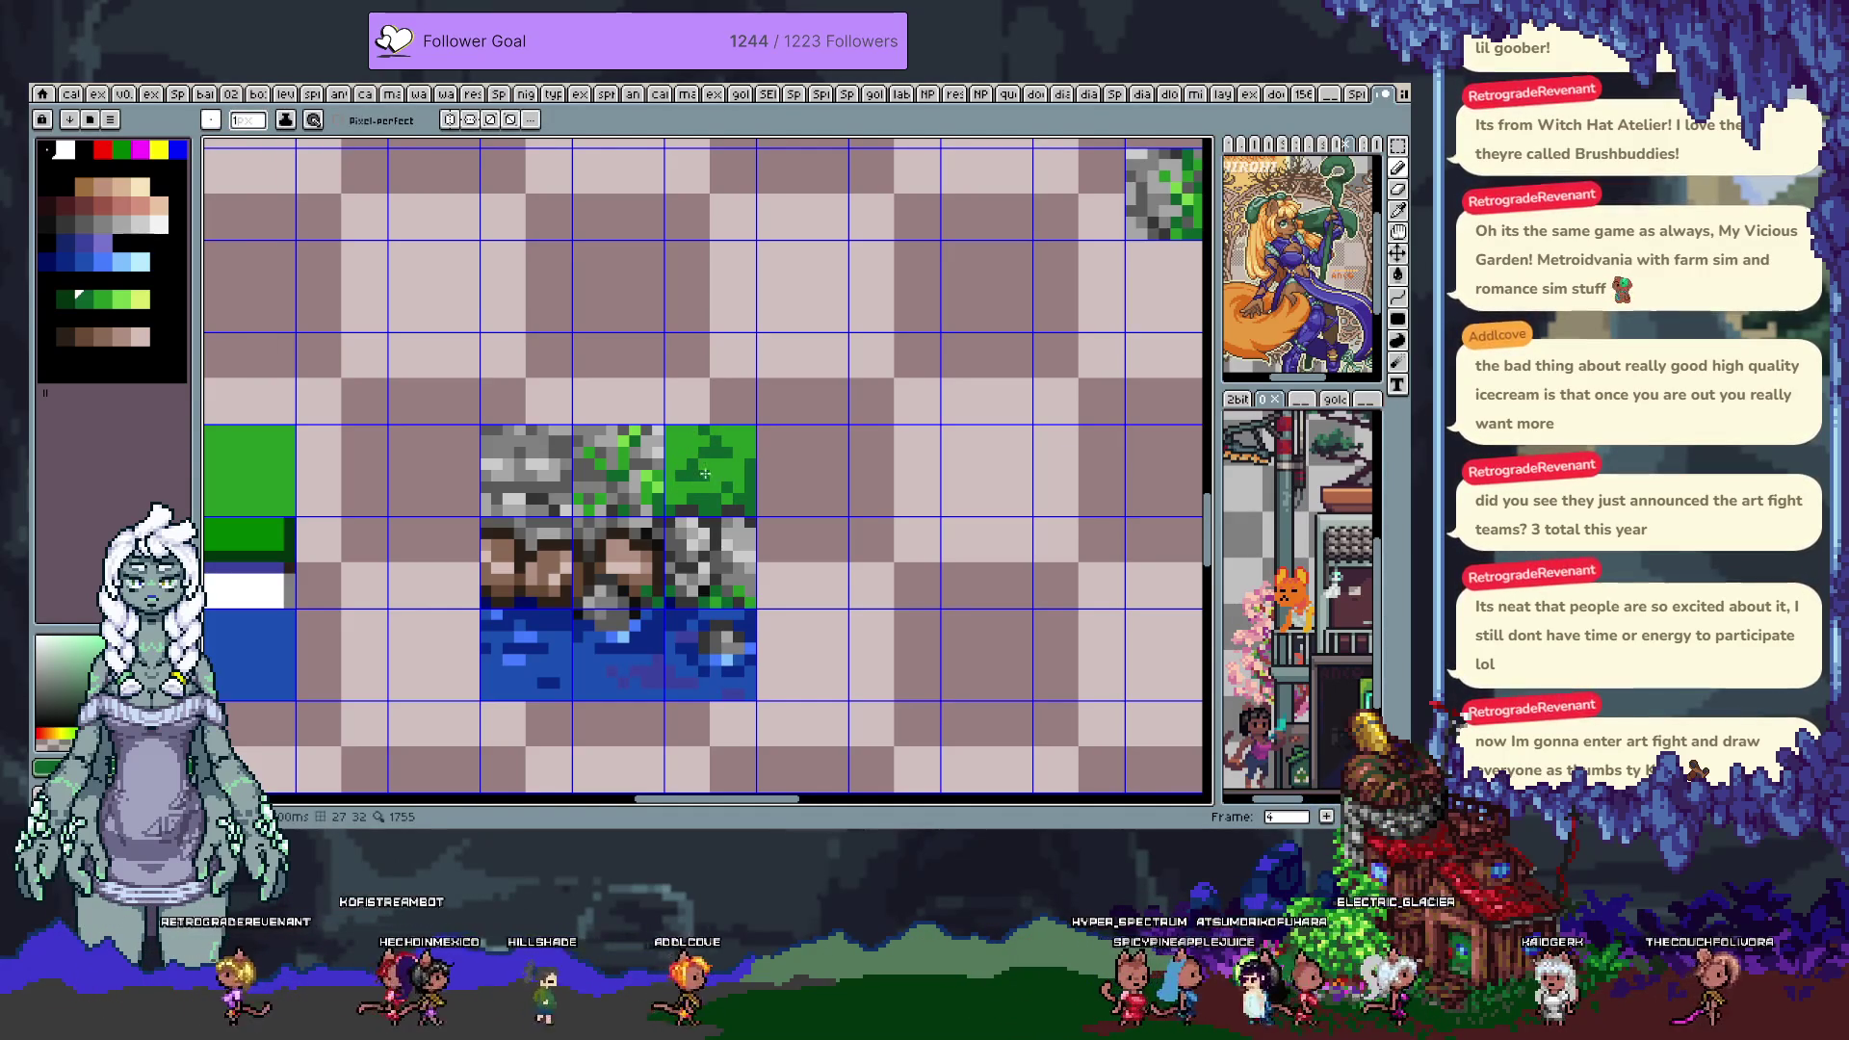
Sample greens and stone greys from the tile to start texturing the grass cell
key("i")
left_click(665, 478)
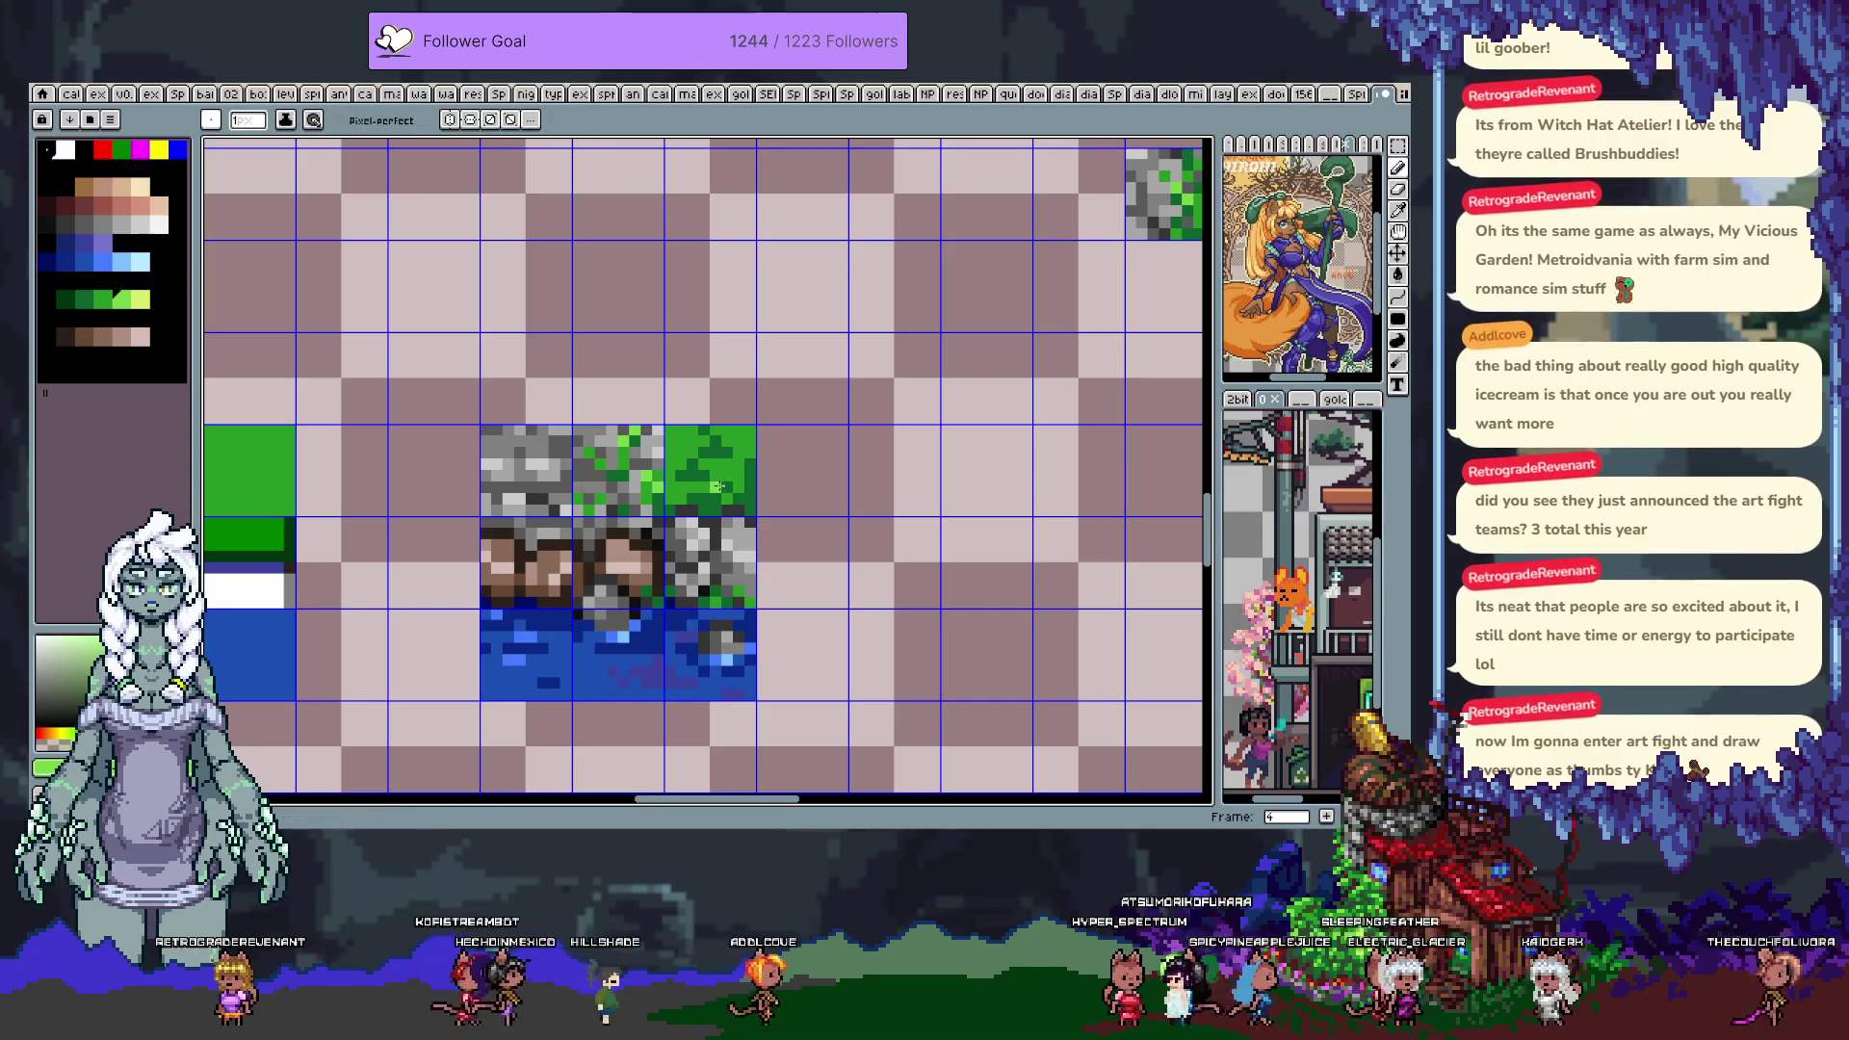
key("ctrl+z")
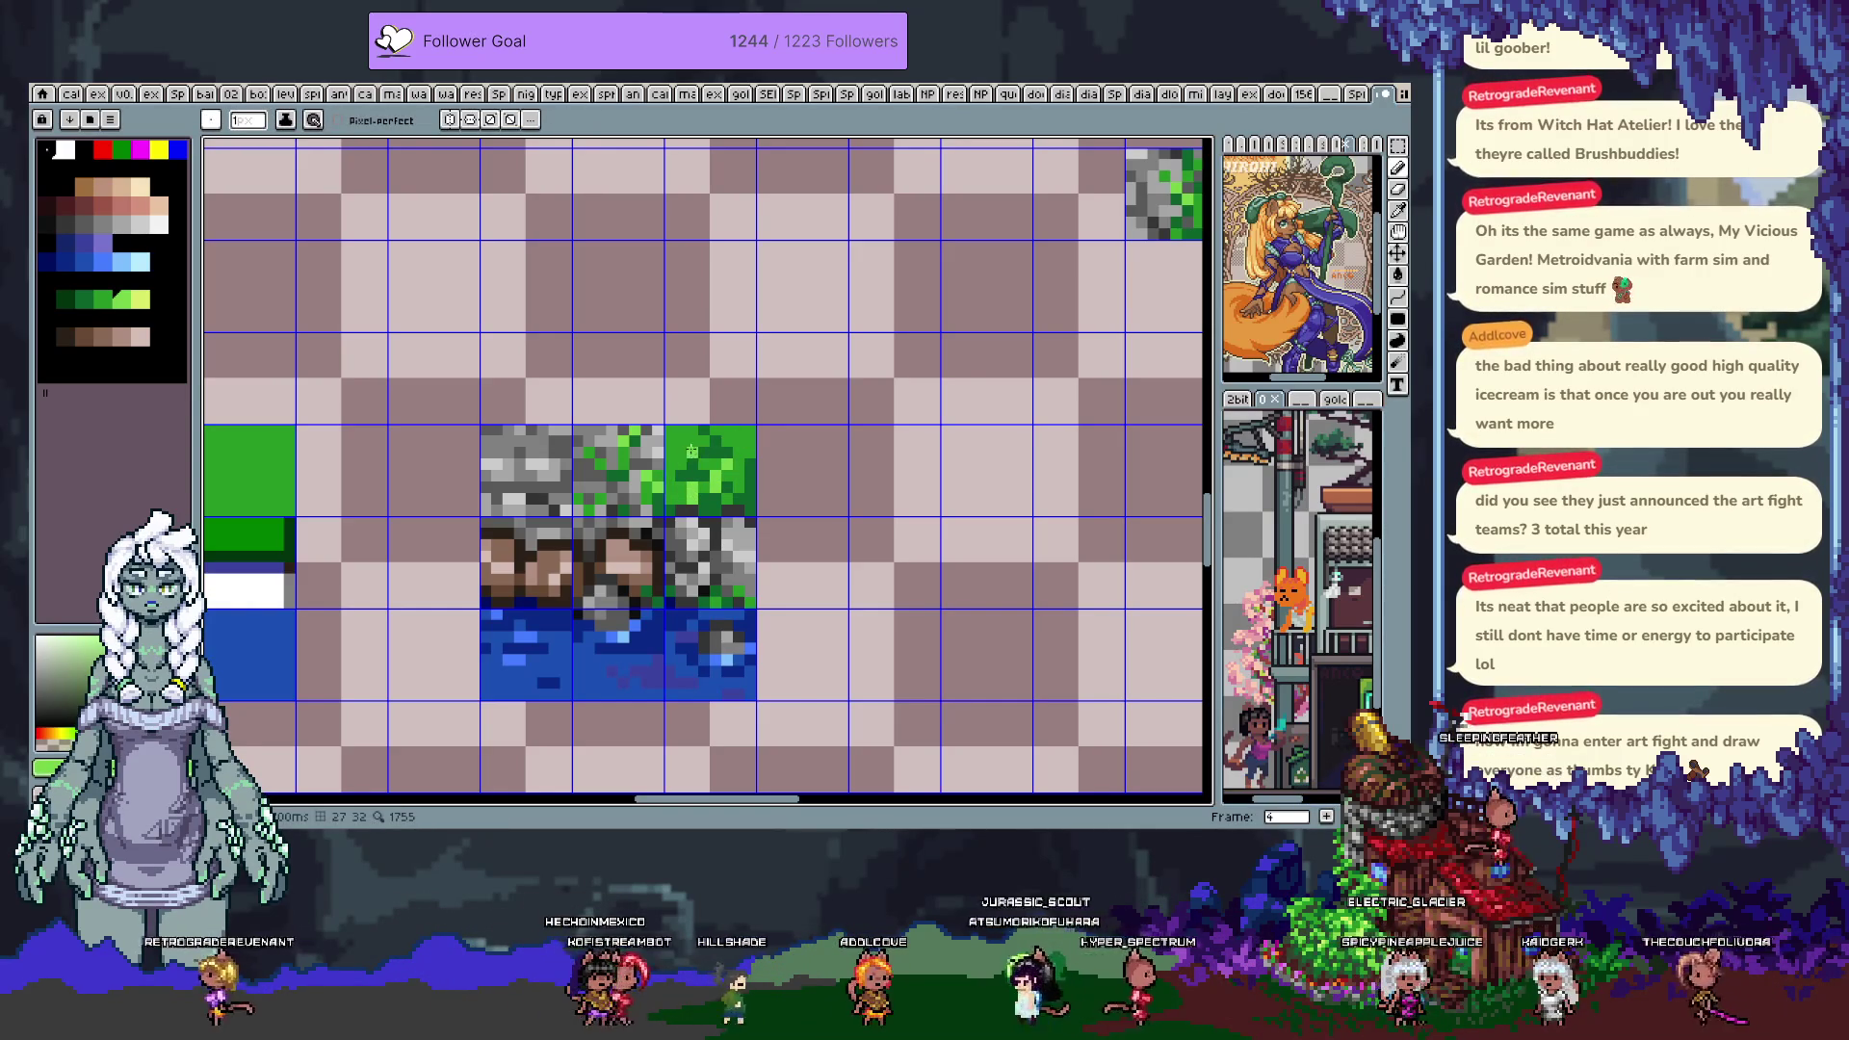
left_click(678, 452, "alt")
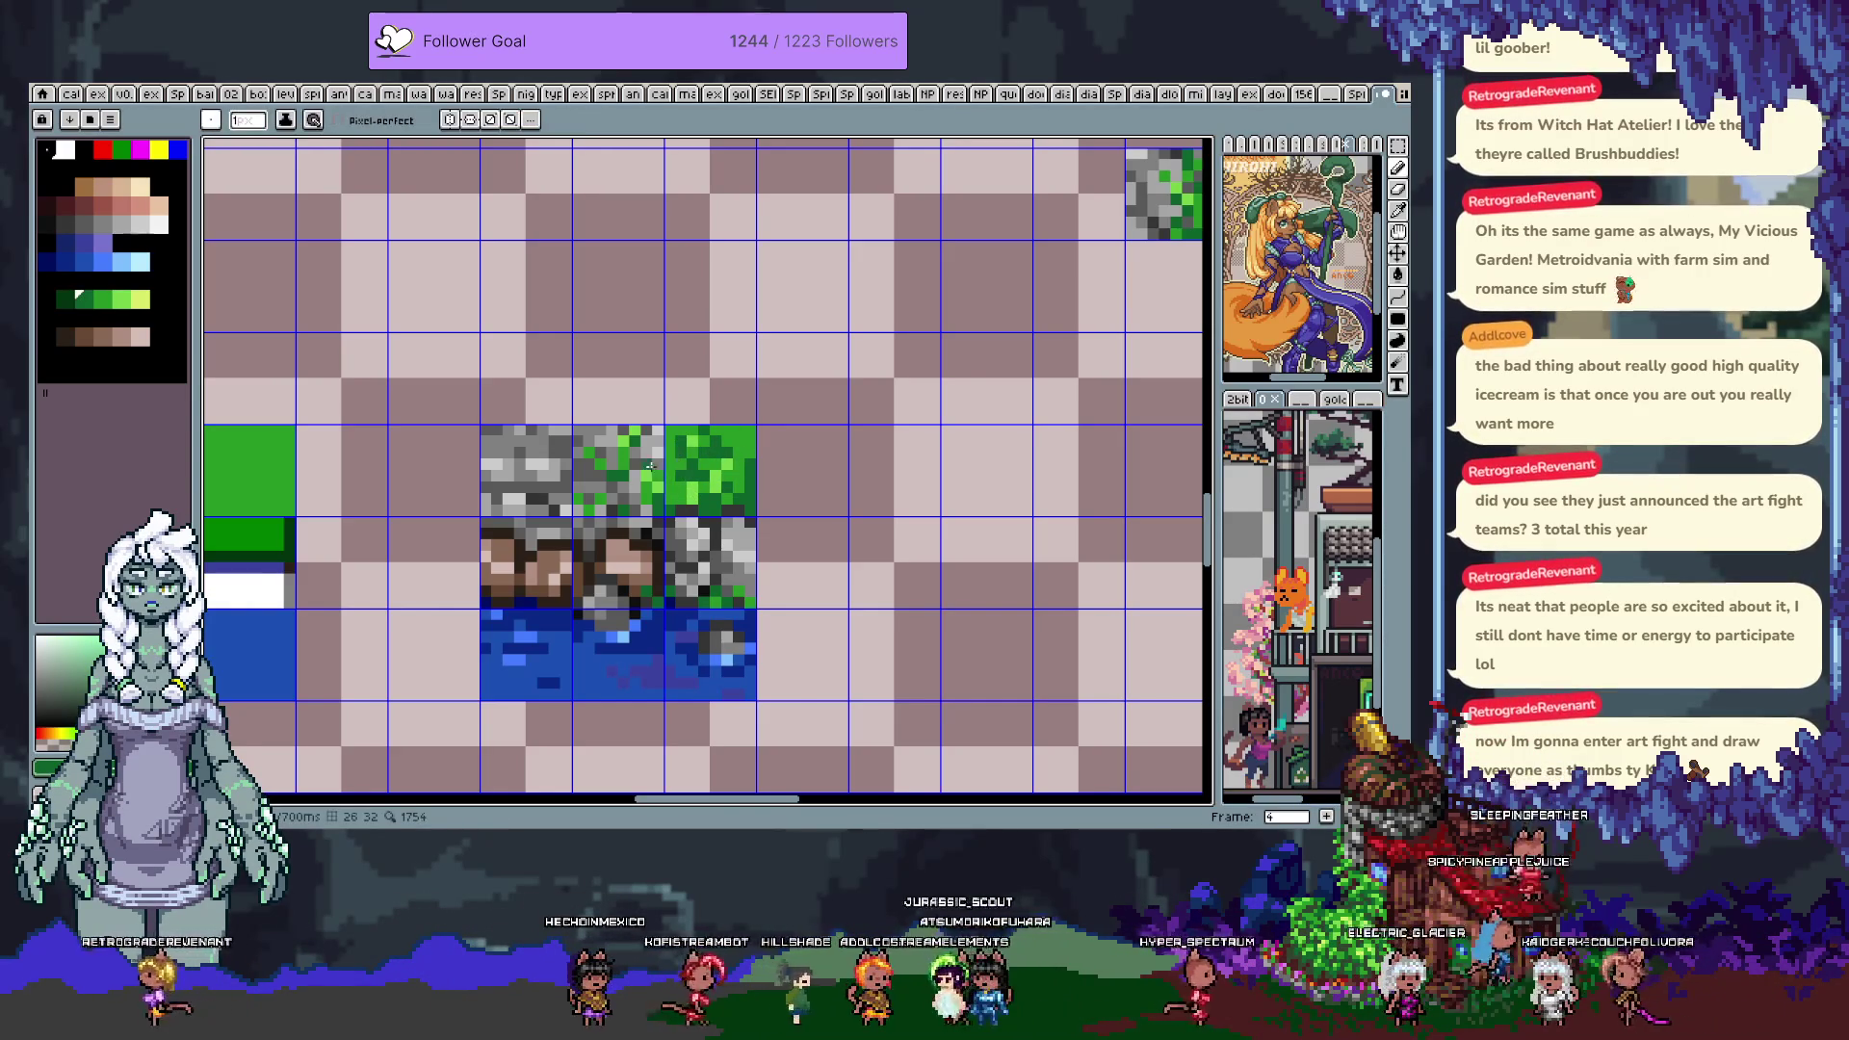
left_click(670, 487, "alt")
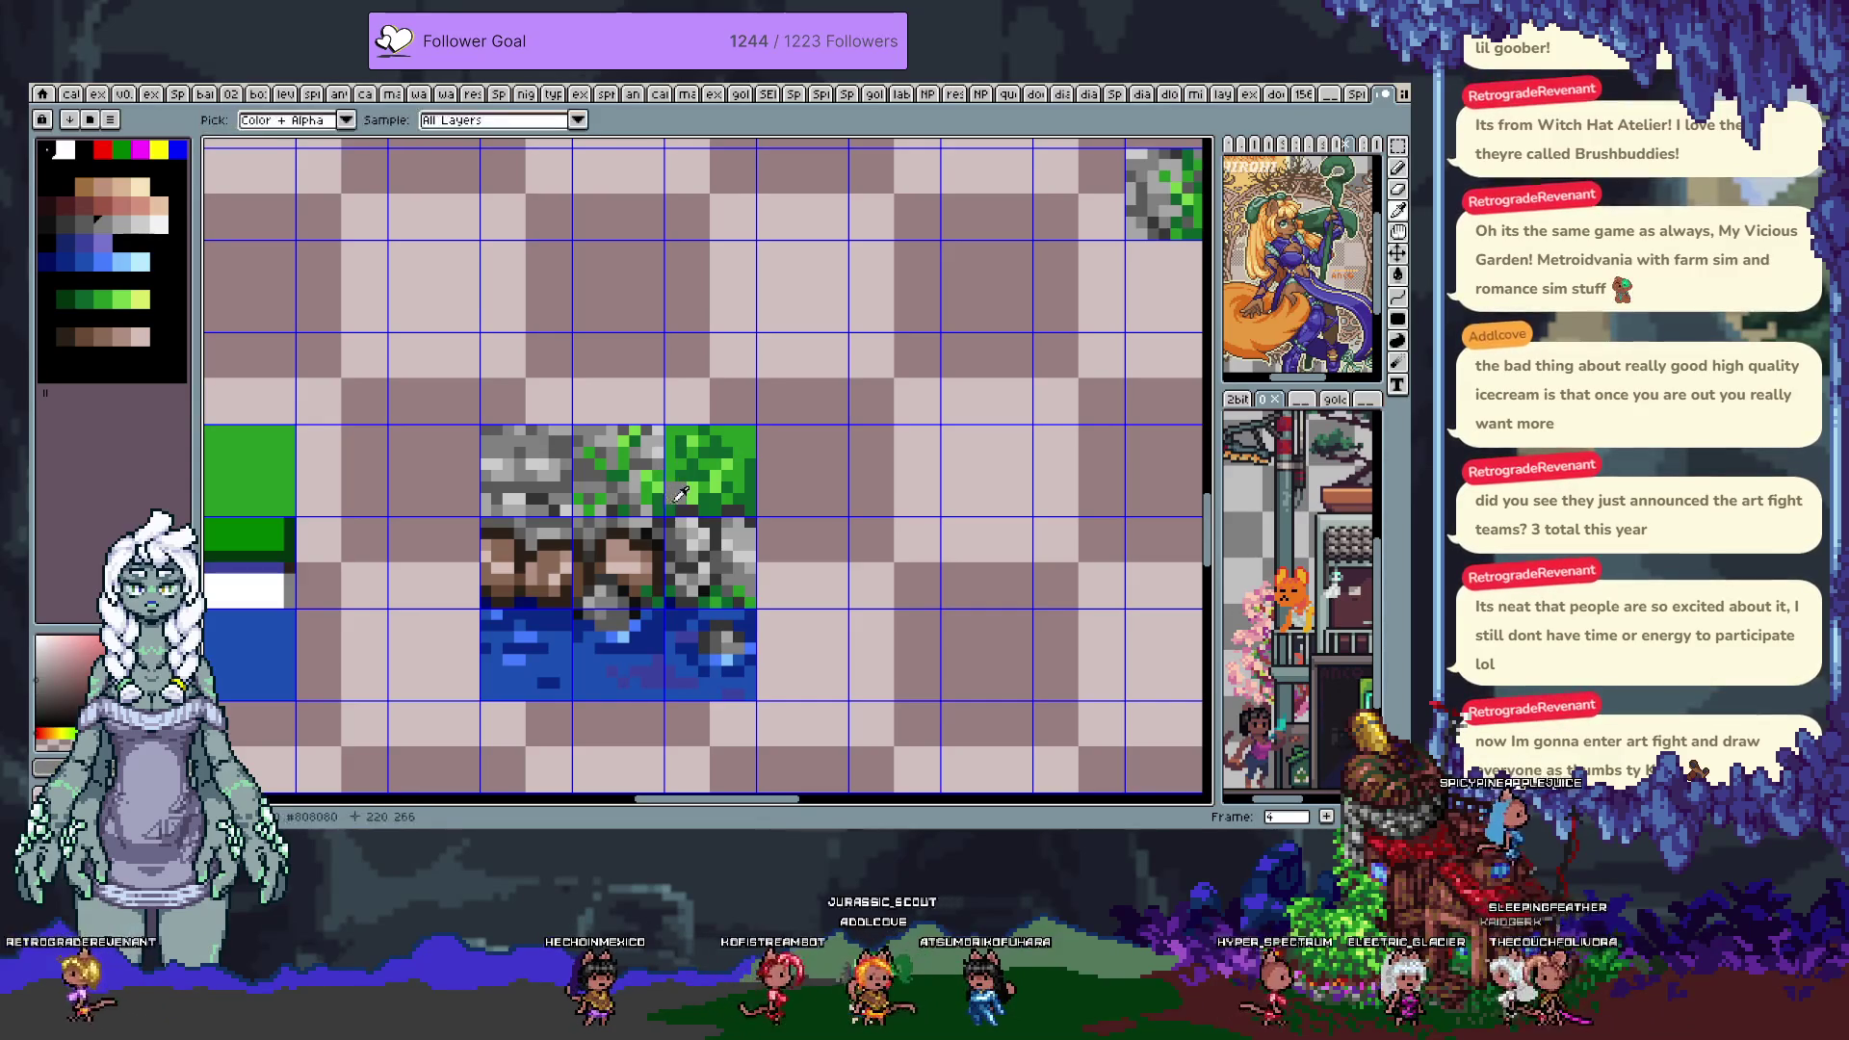
left_click(656, 460, "alt")
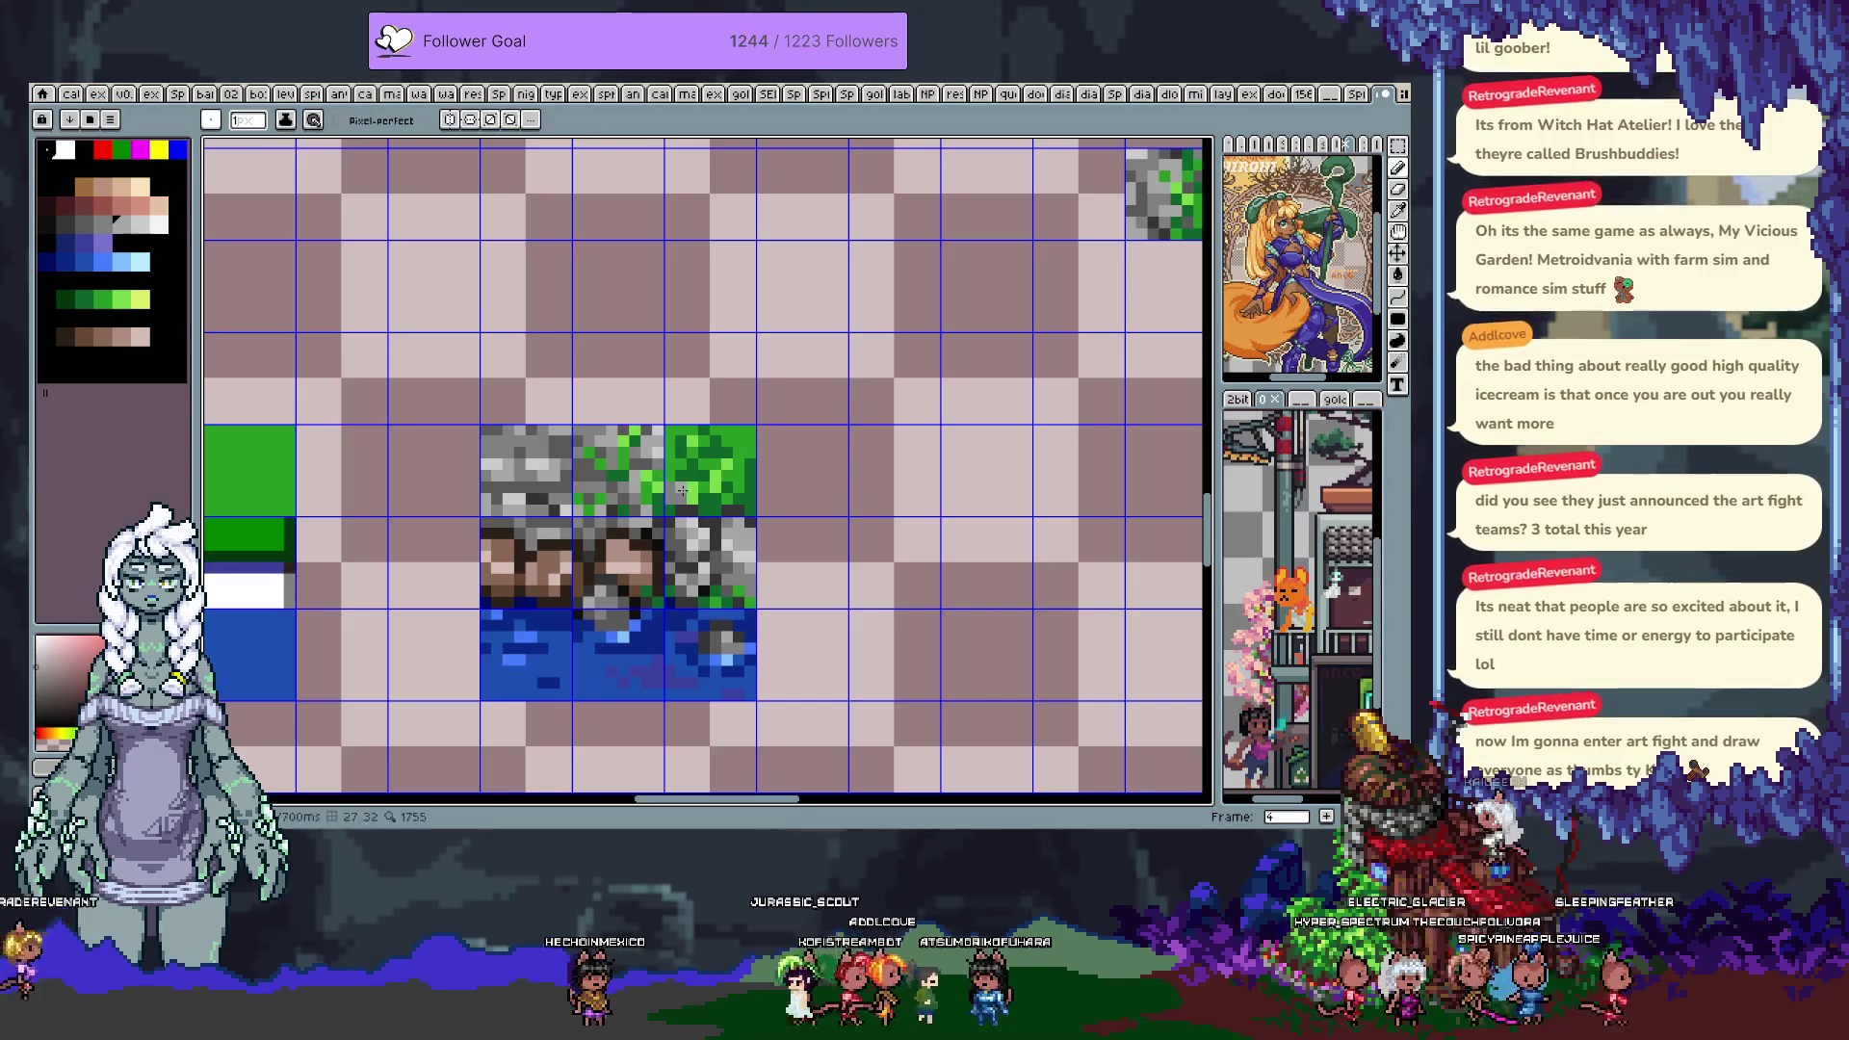
left_click(692, 462, "alt")
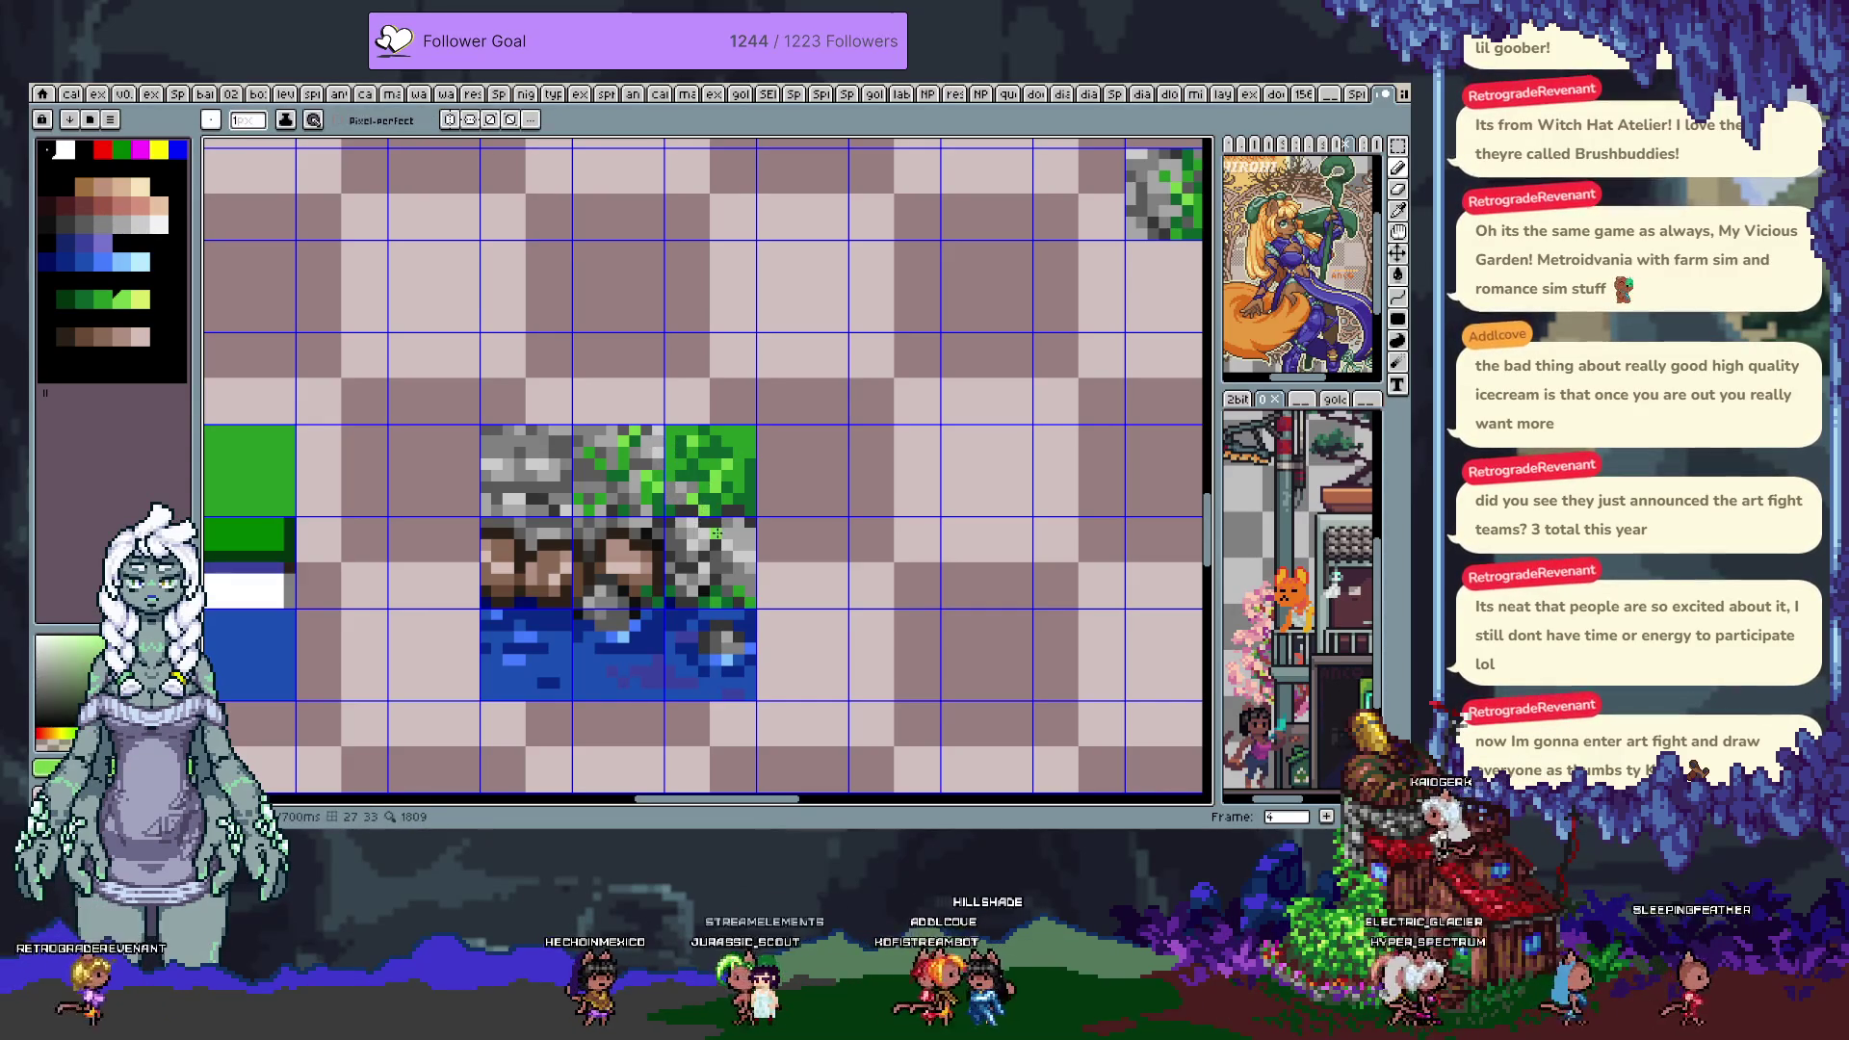
Finish texturing the grass cell with lighter and darker green and grey stone pixels
left_click(713, 457, "alt")
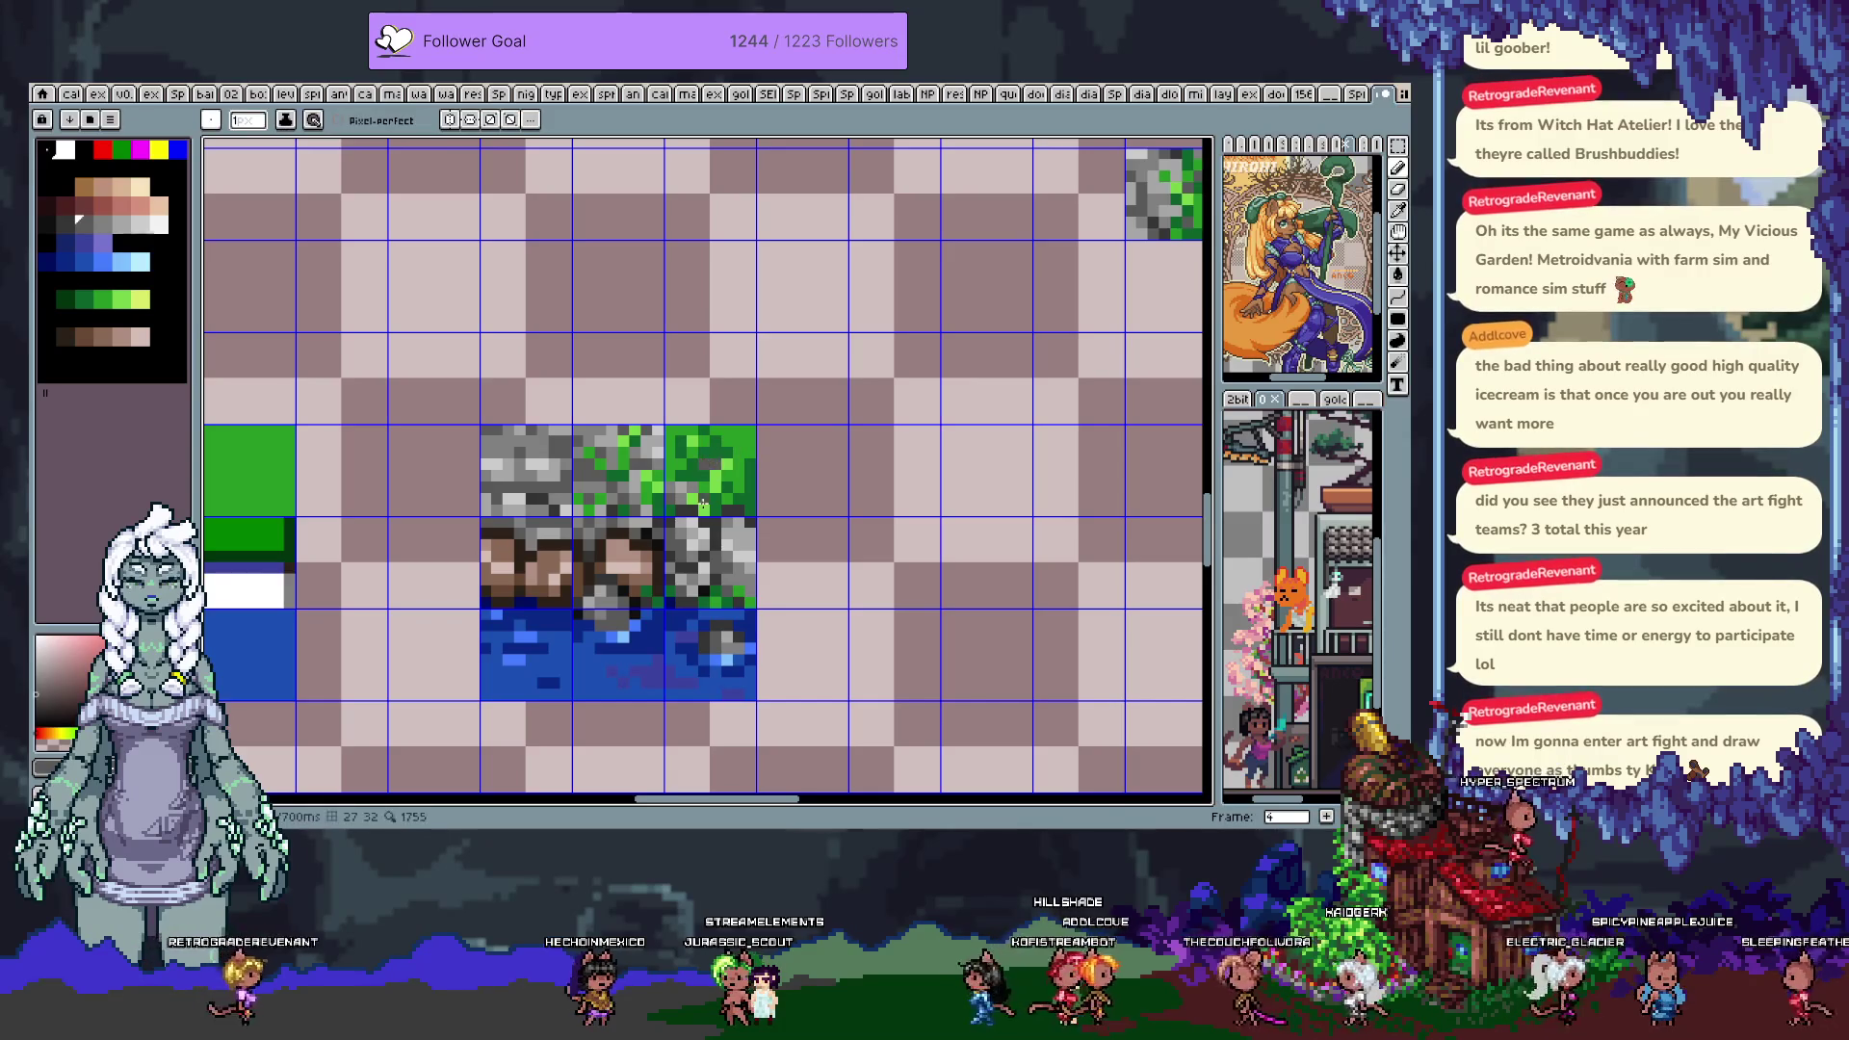
left_click(671, 458, "alt")
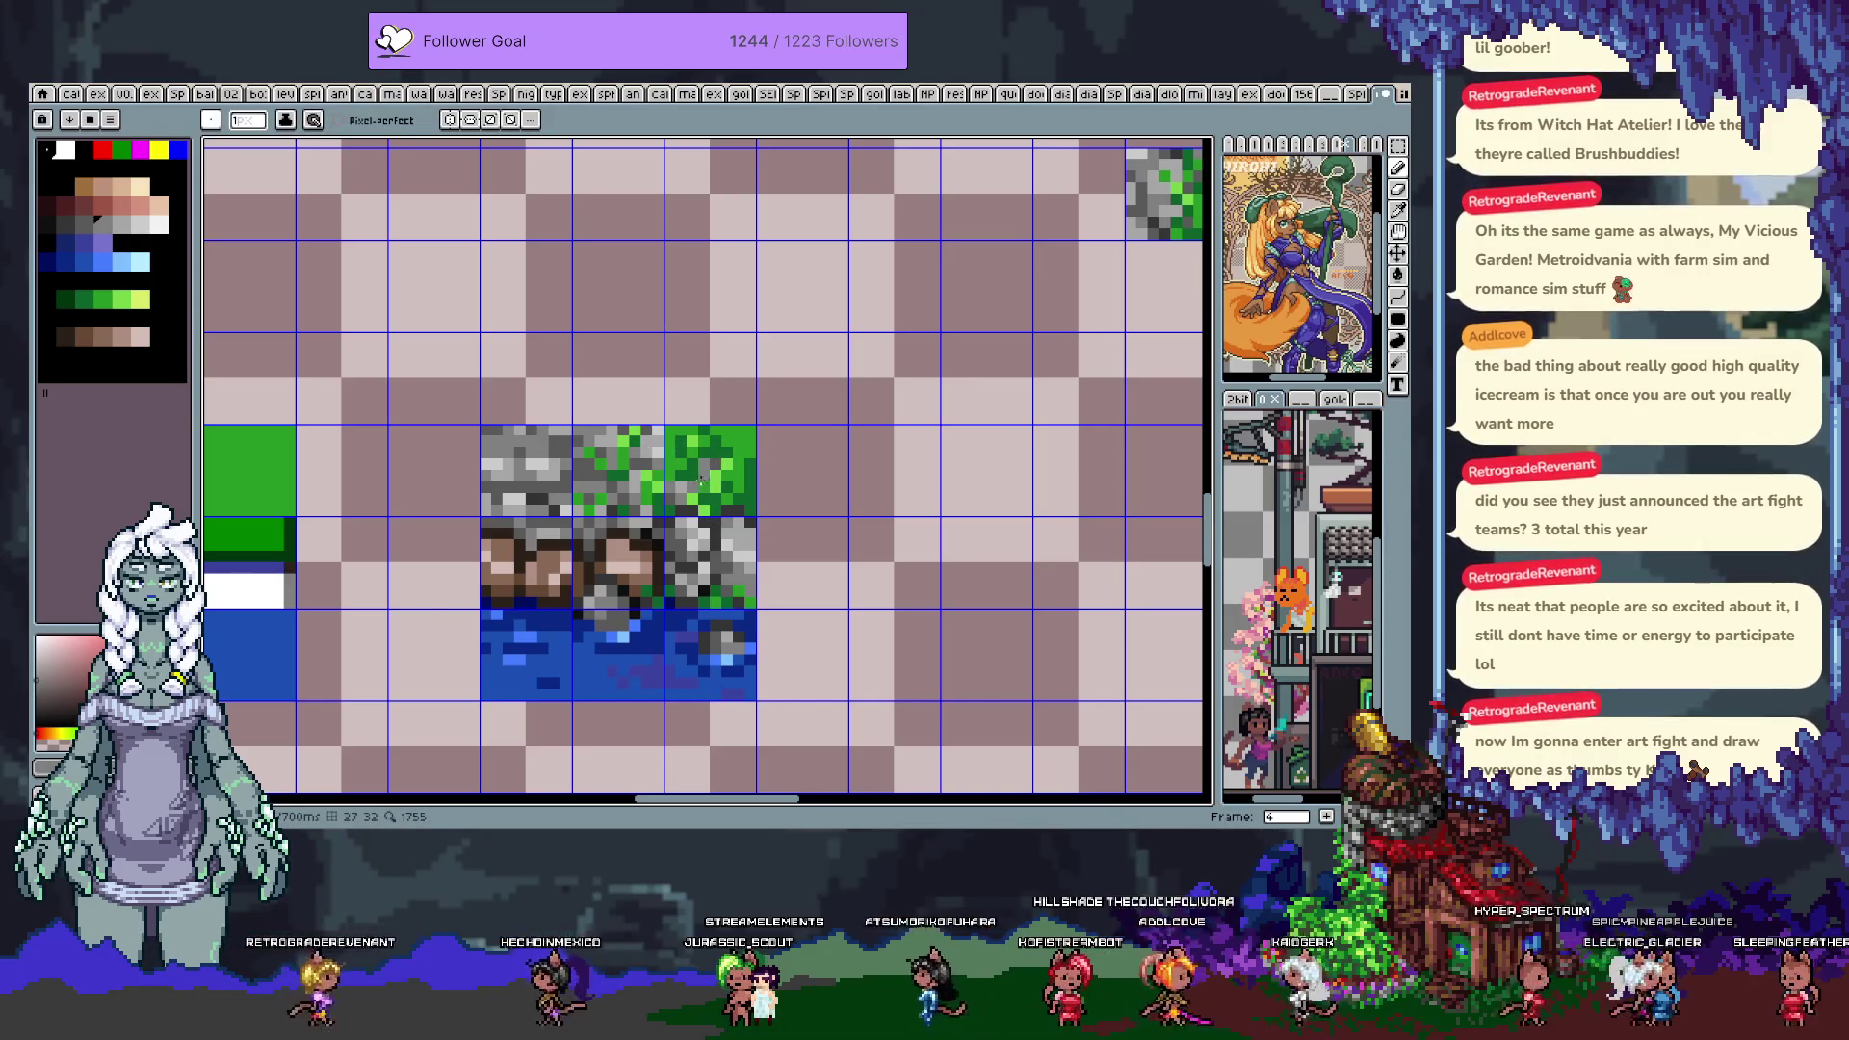
left_click(672, 462, "alt")
left_click(669, 472, "alt")
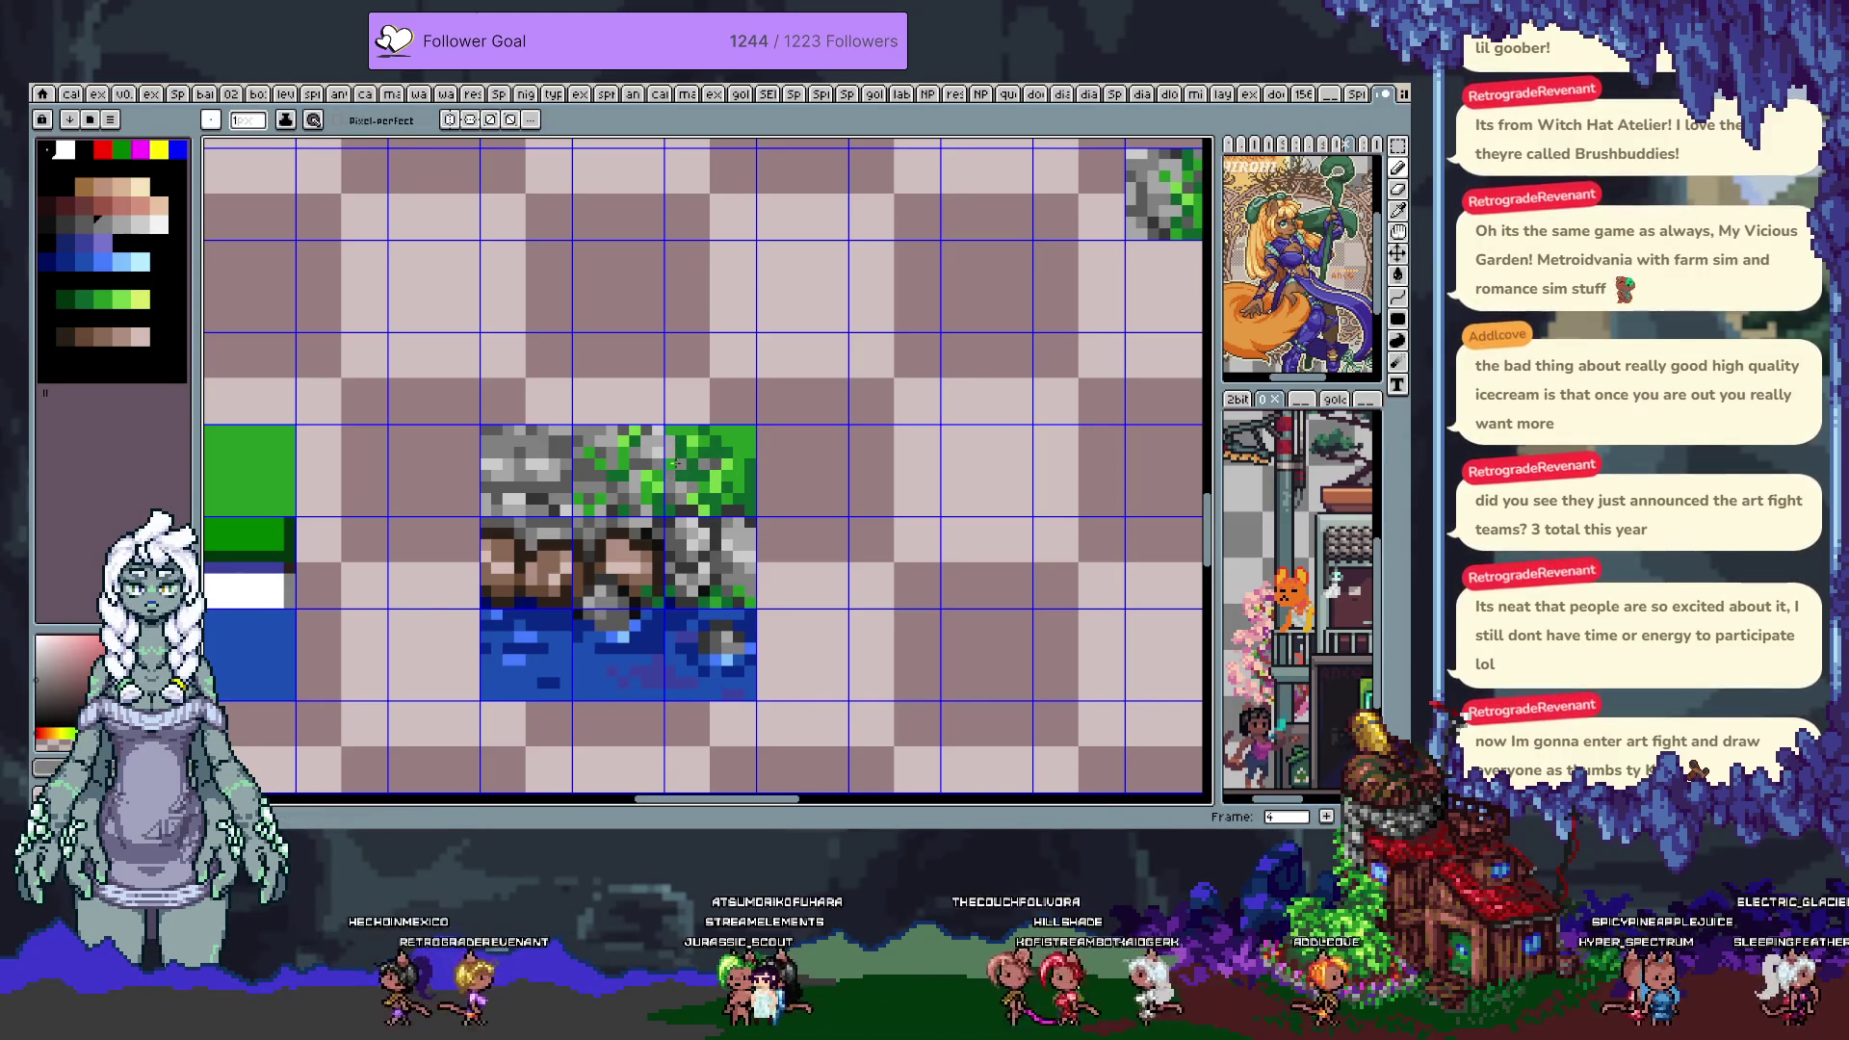
left_click(698, 448, "alt")
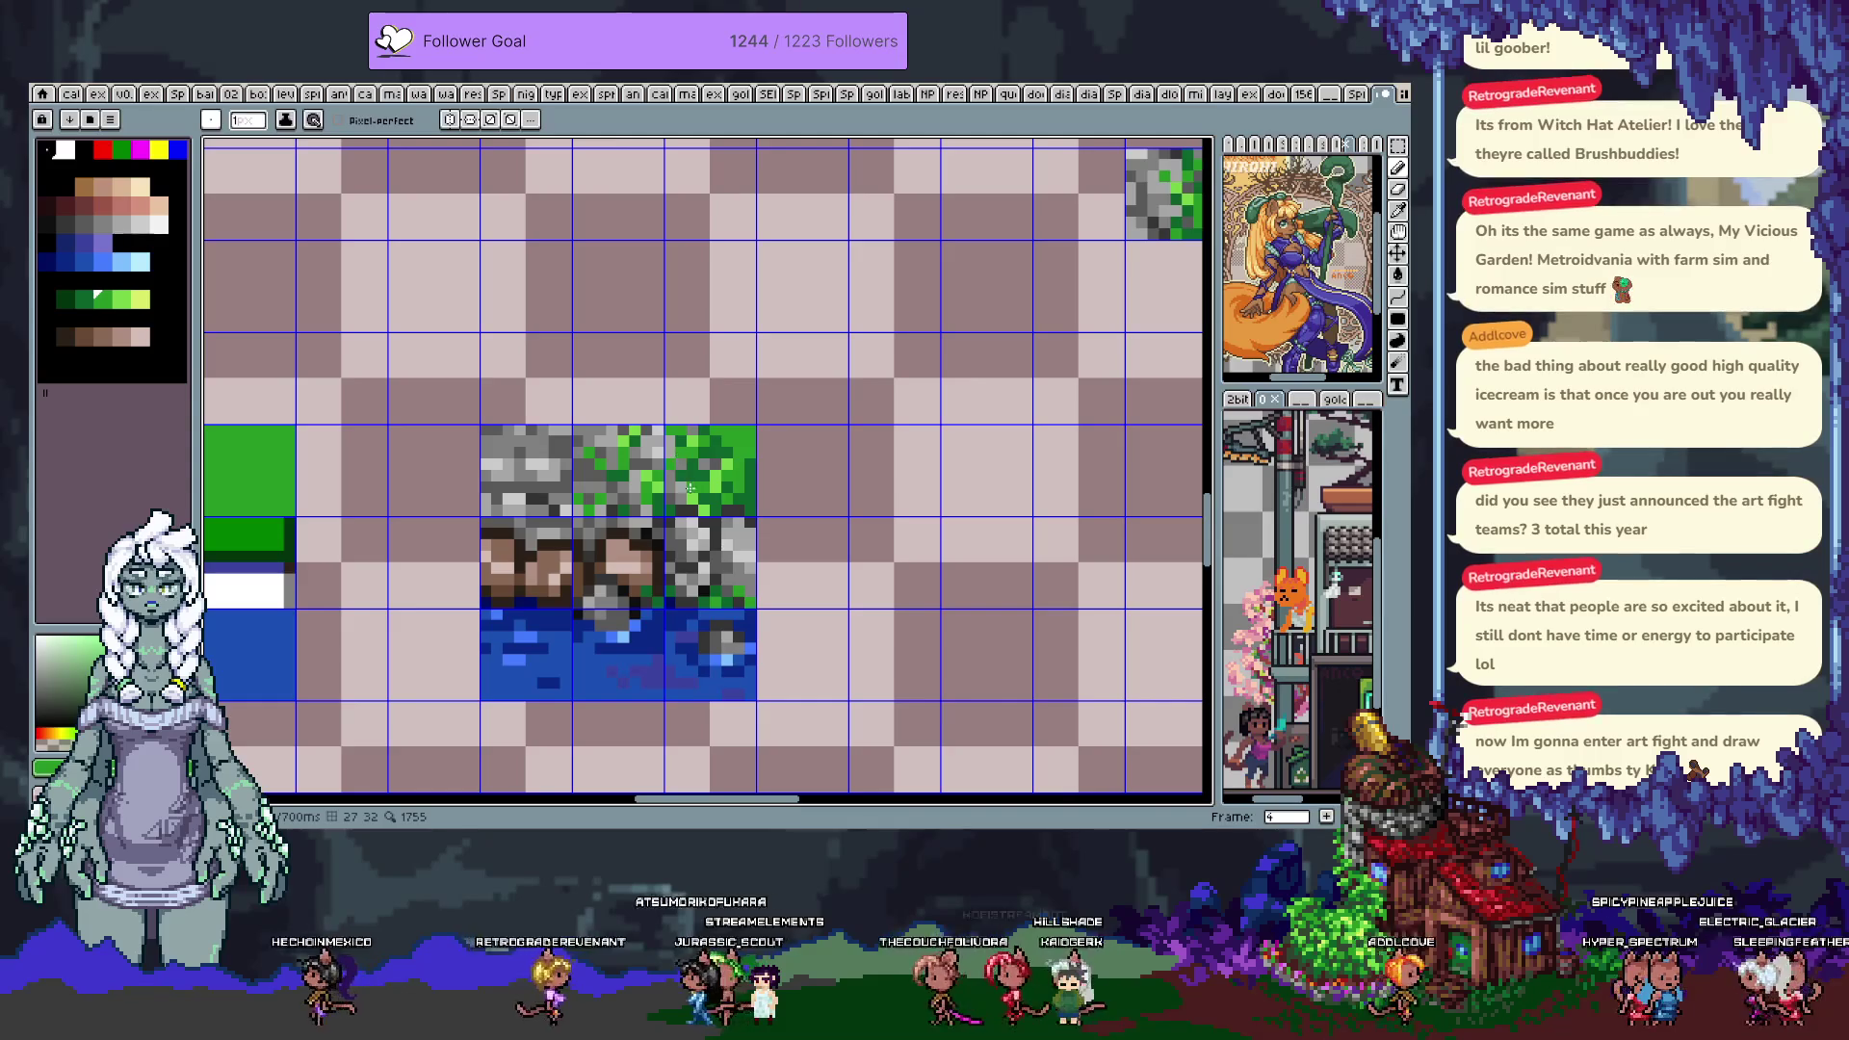
left_click_drag(703, 601, 731, 552)
key("alt")
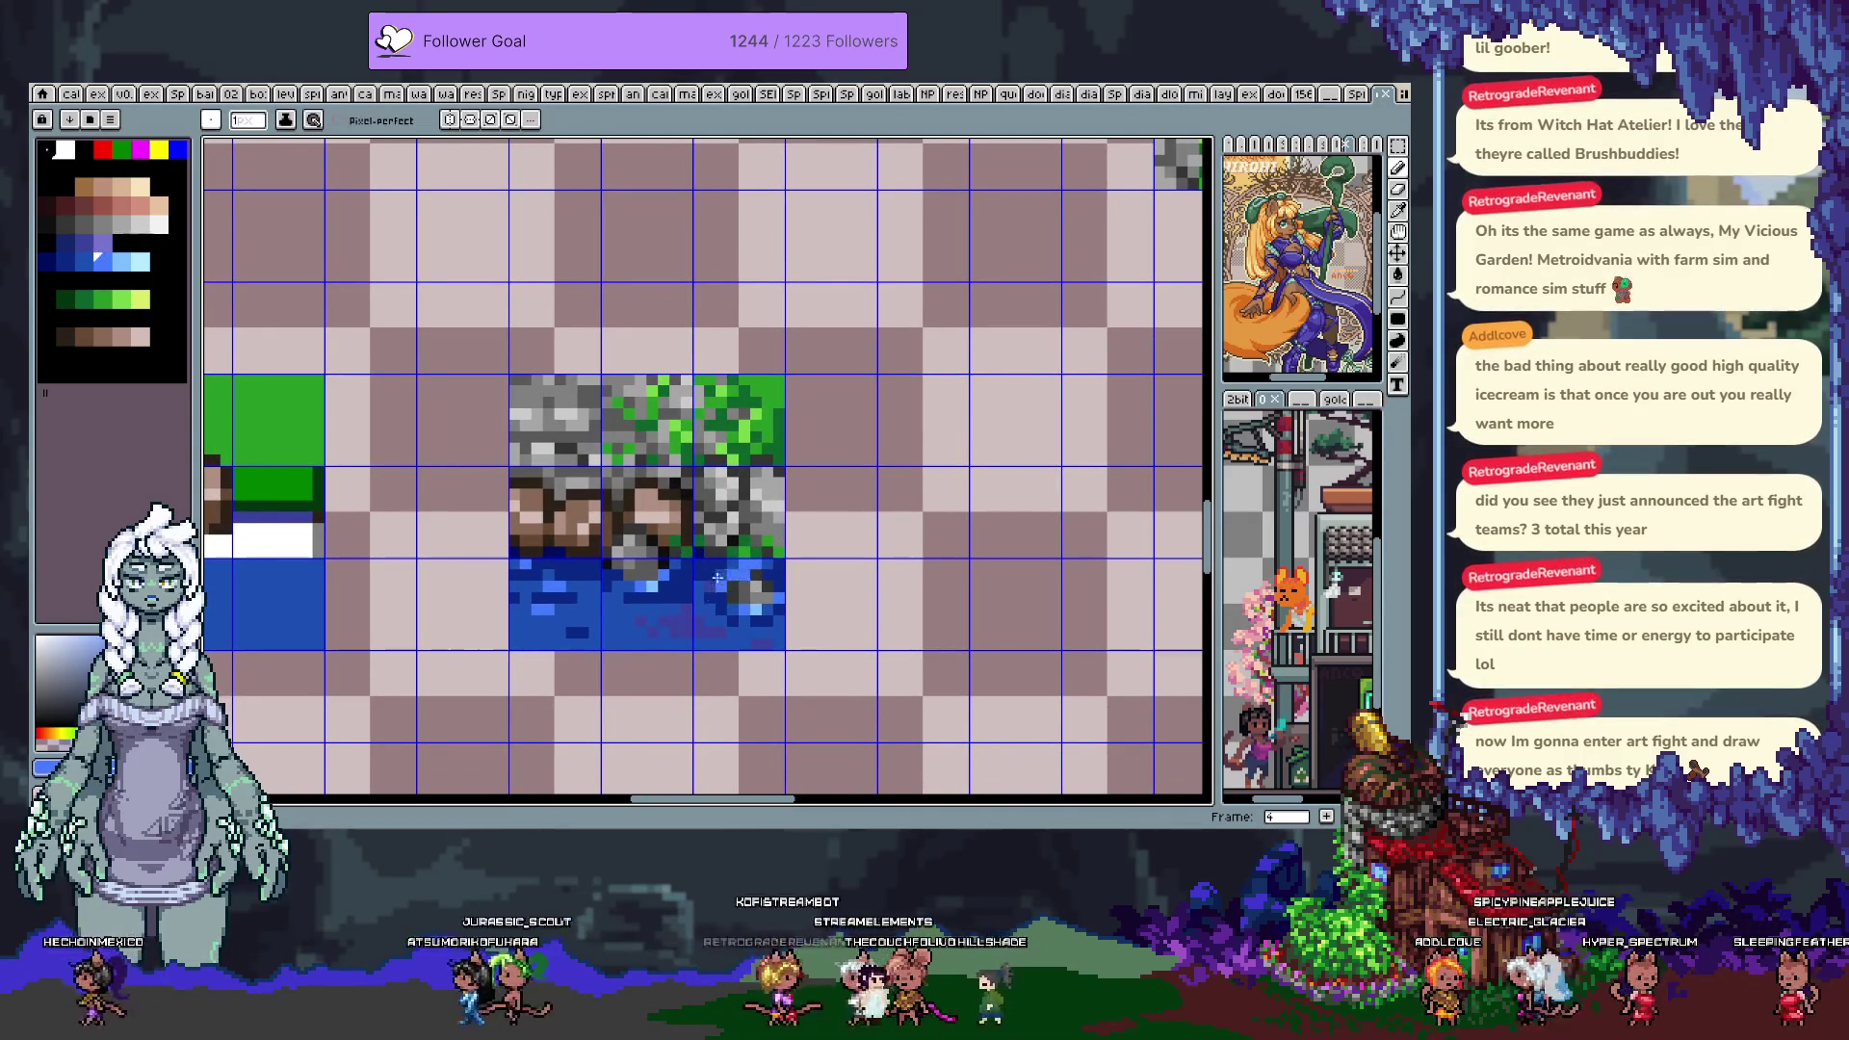
scroll(712, 568, "down", 4)
scroll(736, 578, "down", 1)
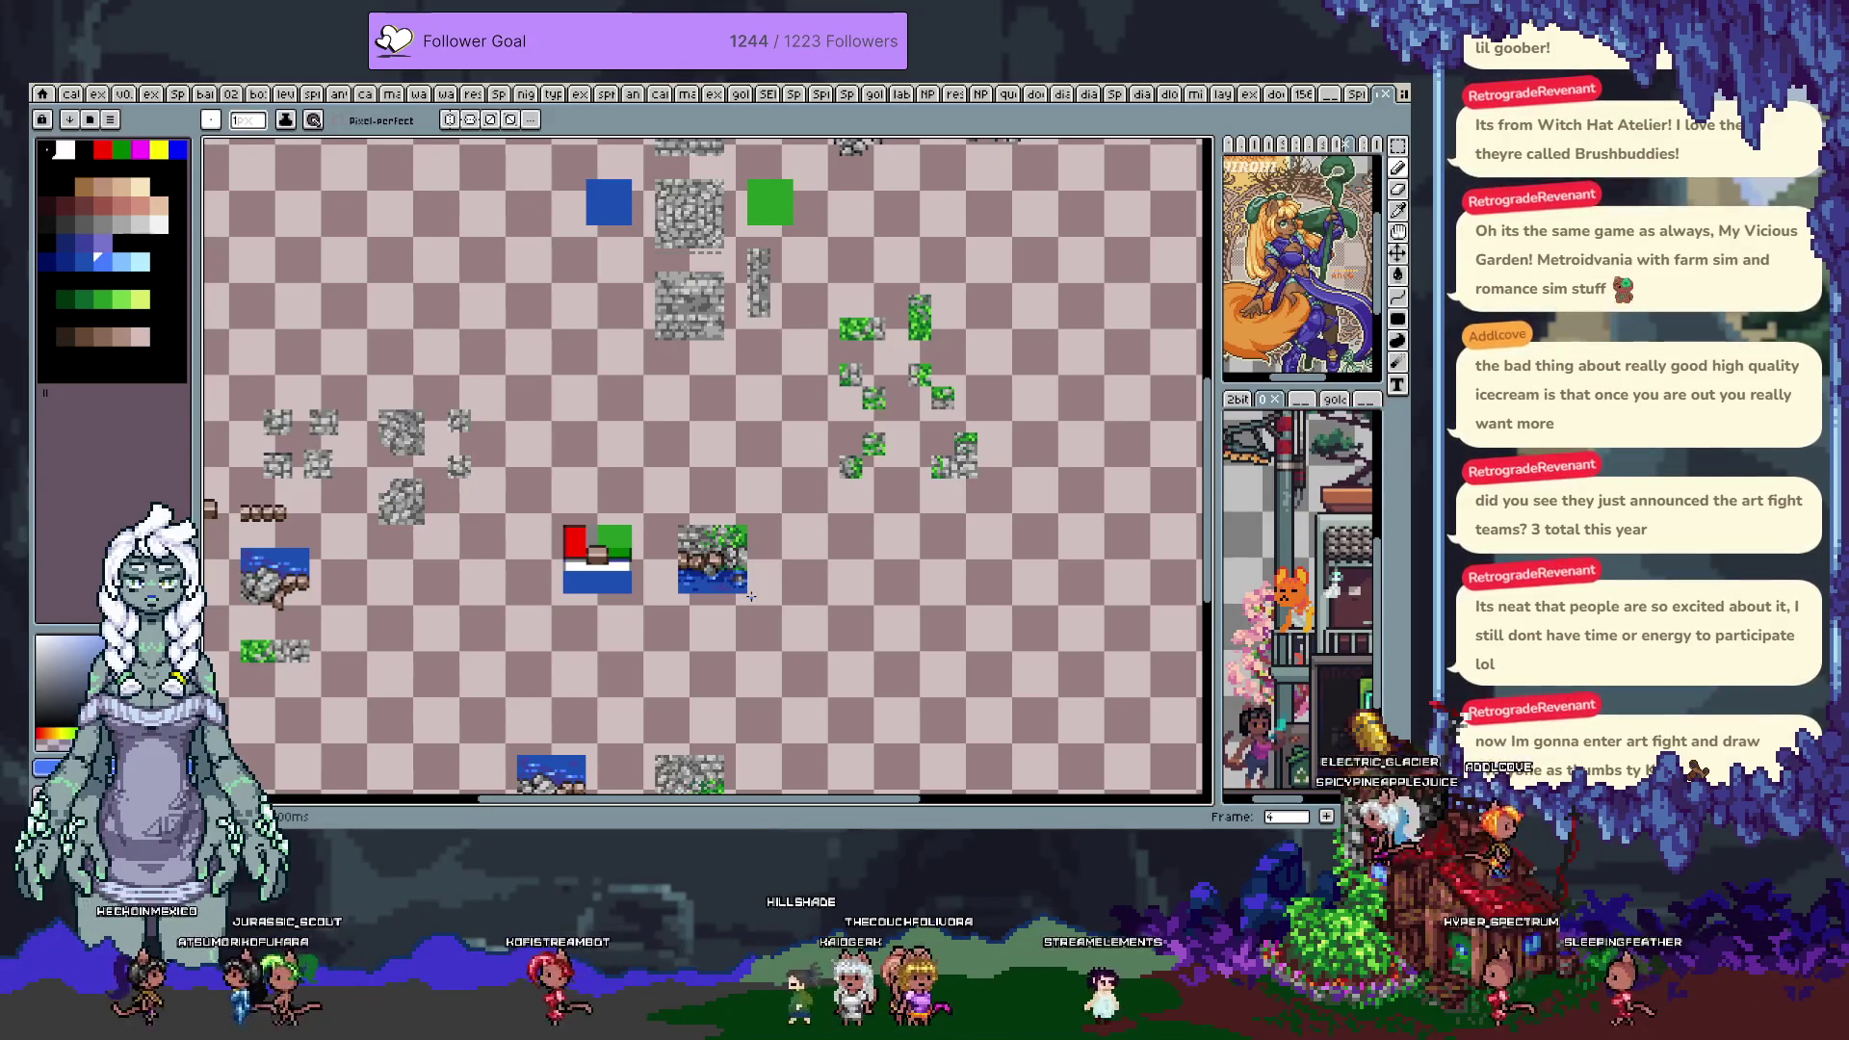
Retouch the water beneath the rocks with sampled lighter blues and darker navy pixels
key("m")
scroll(687, 595, "up", 3)
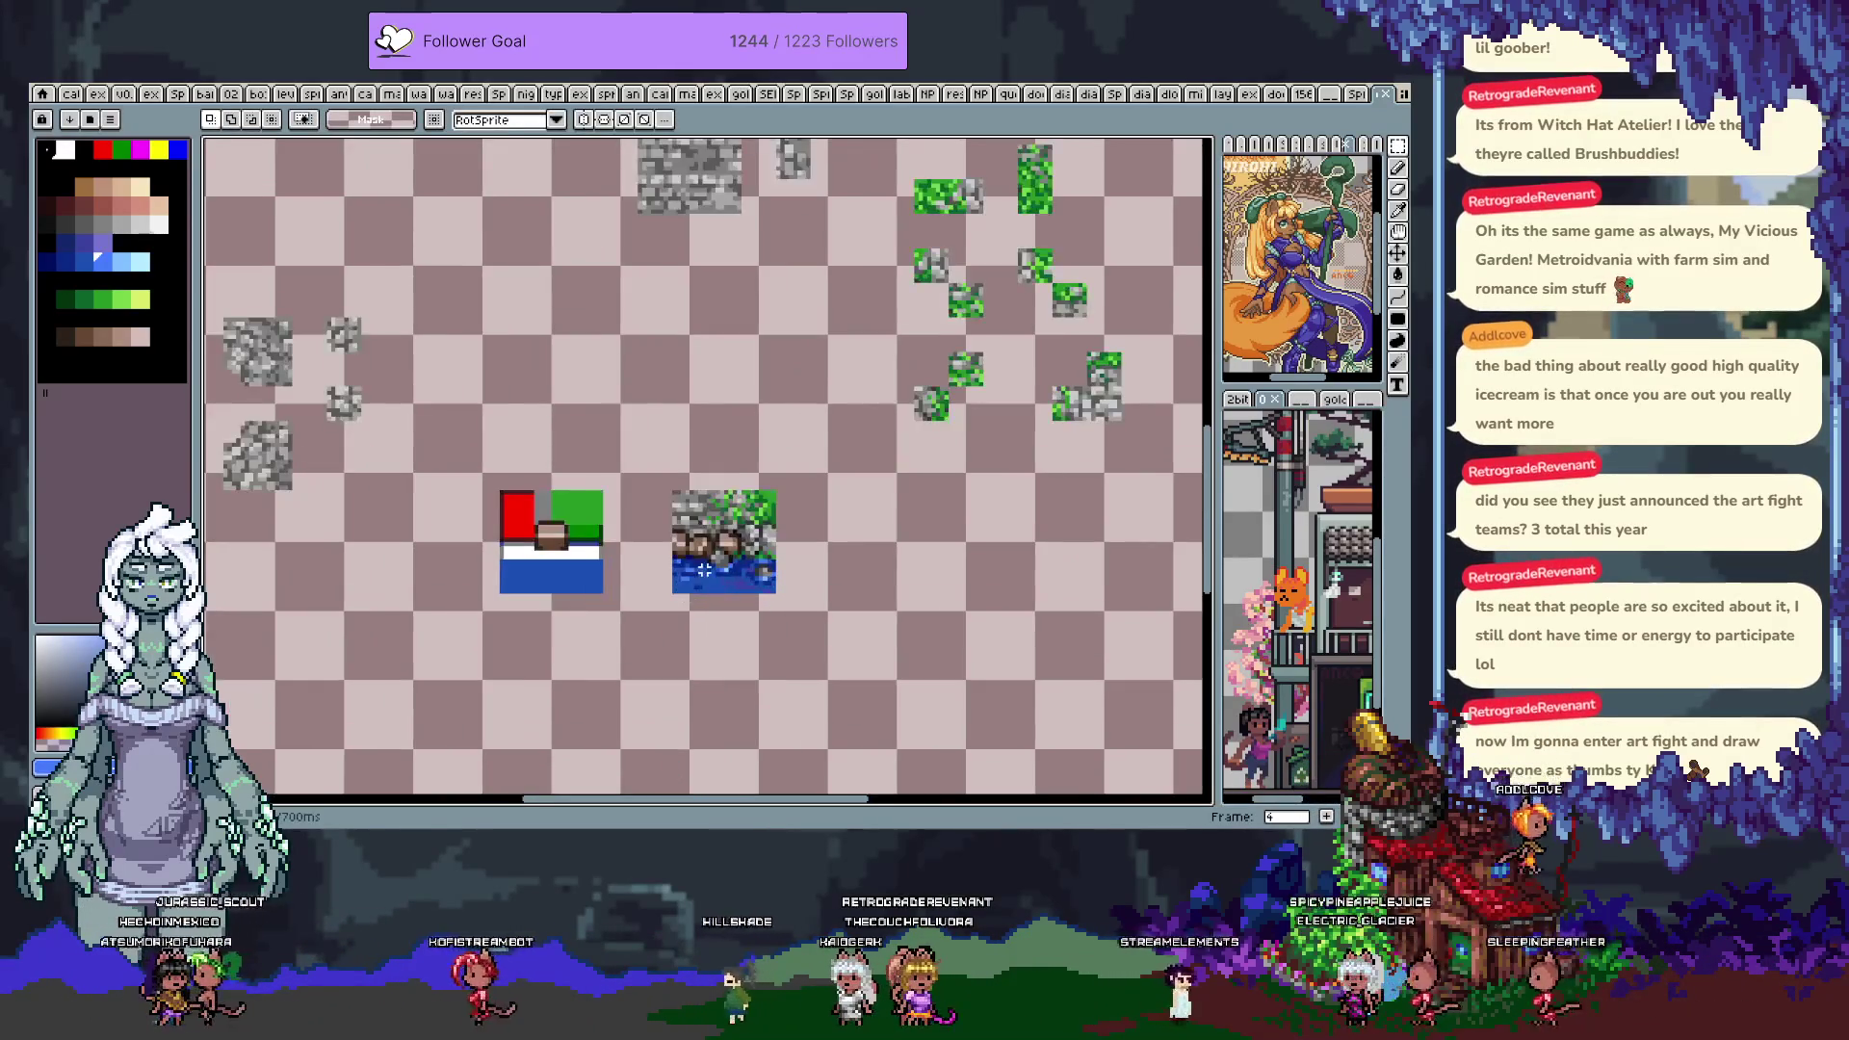
key("b")
scroll(708, 545, "up", 2)
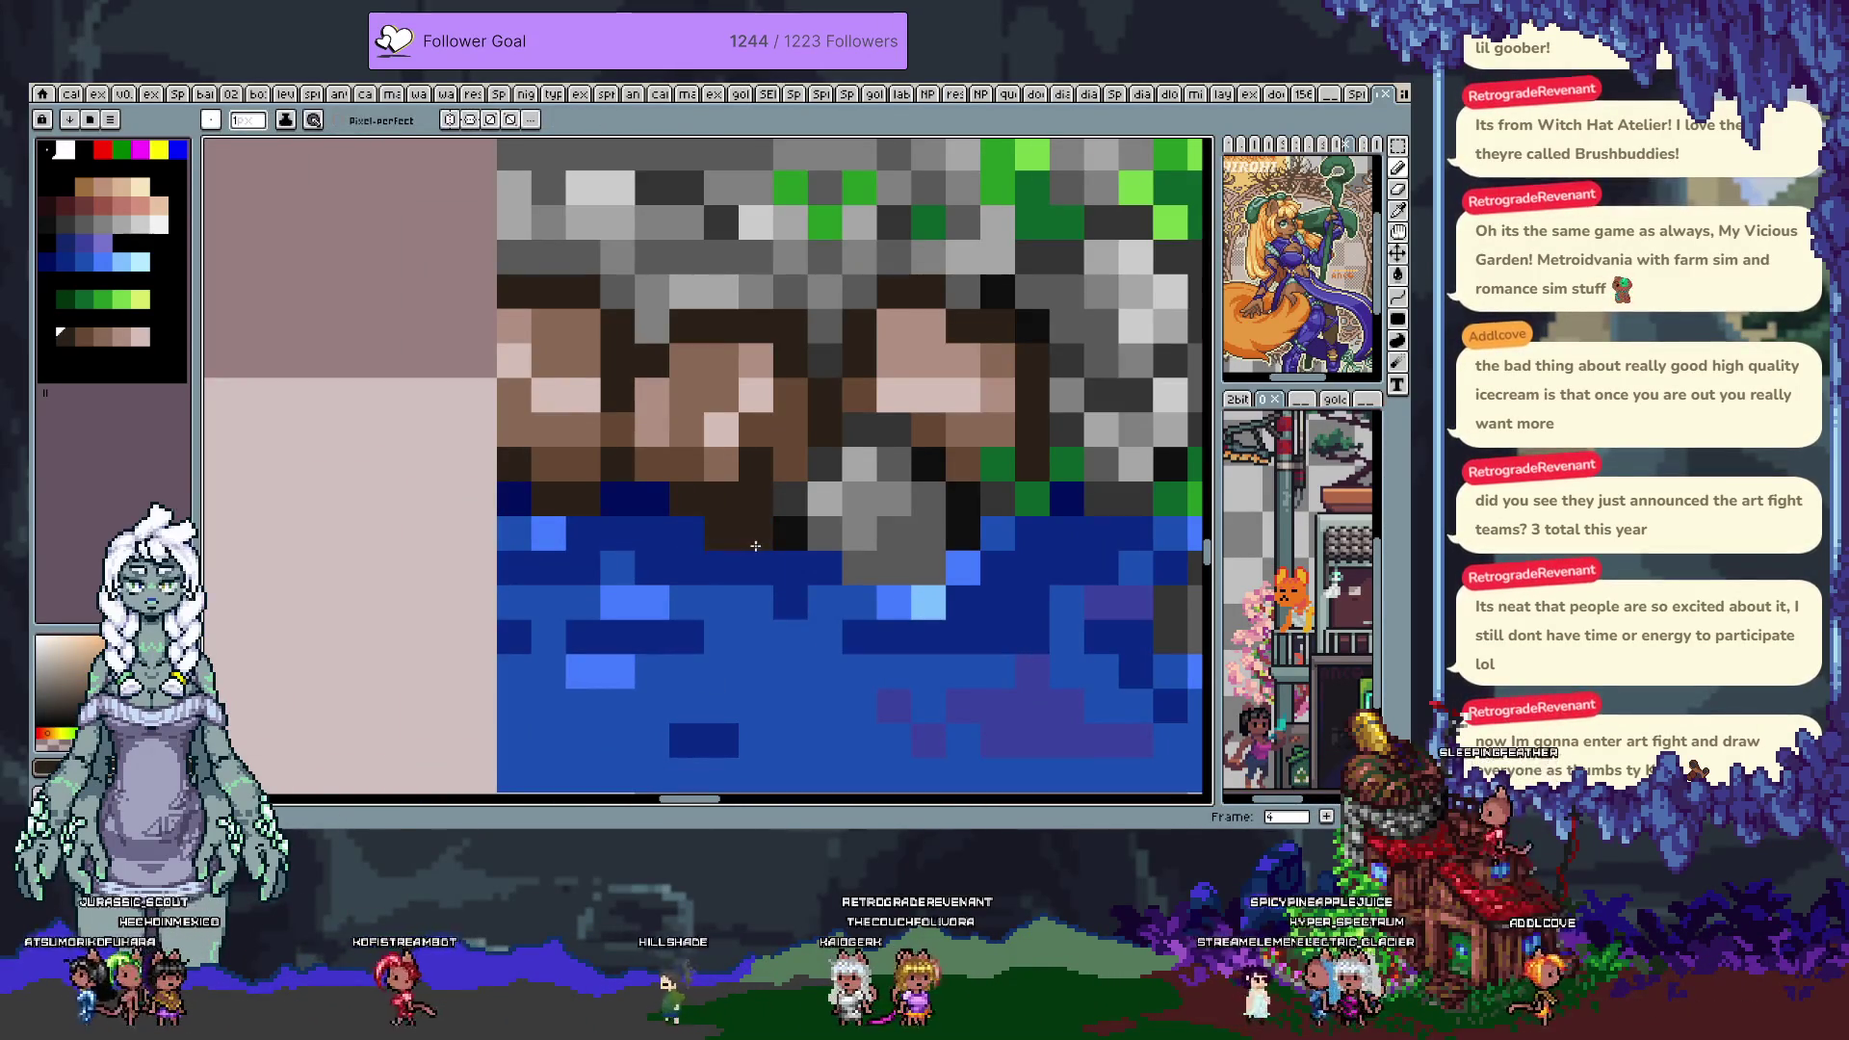
left_click(706, 493, "alt")
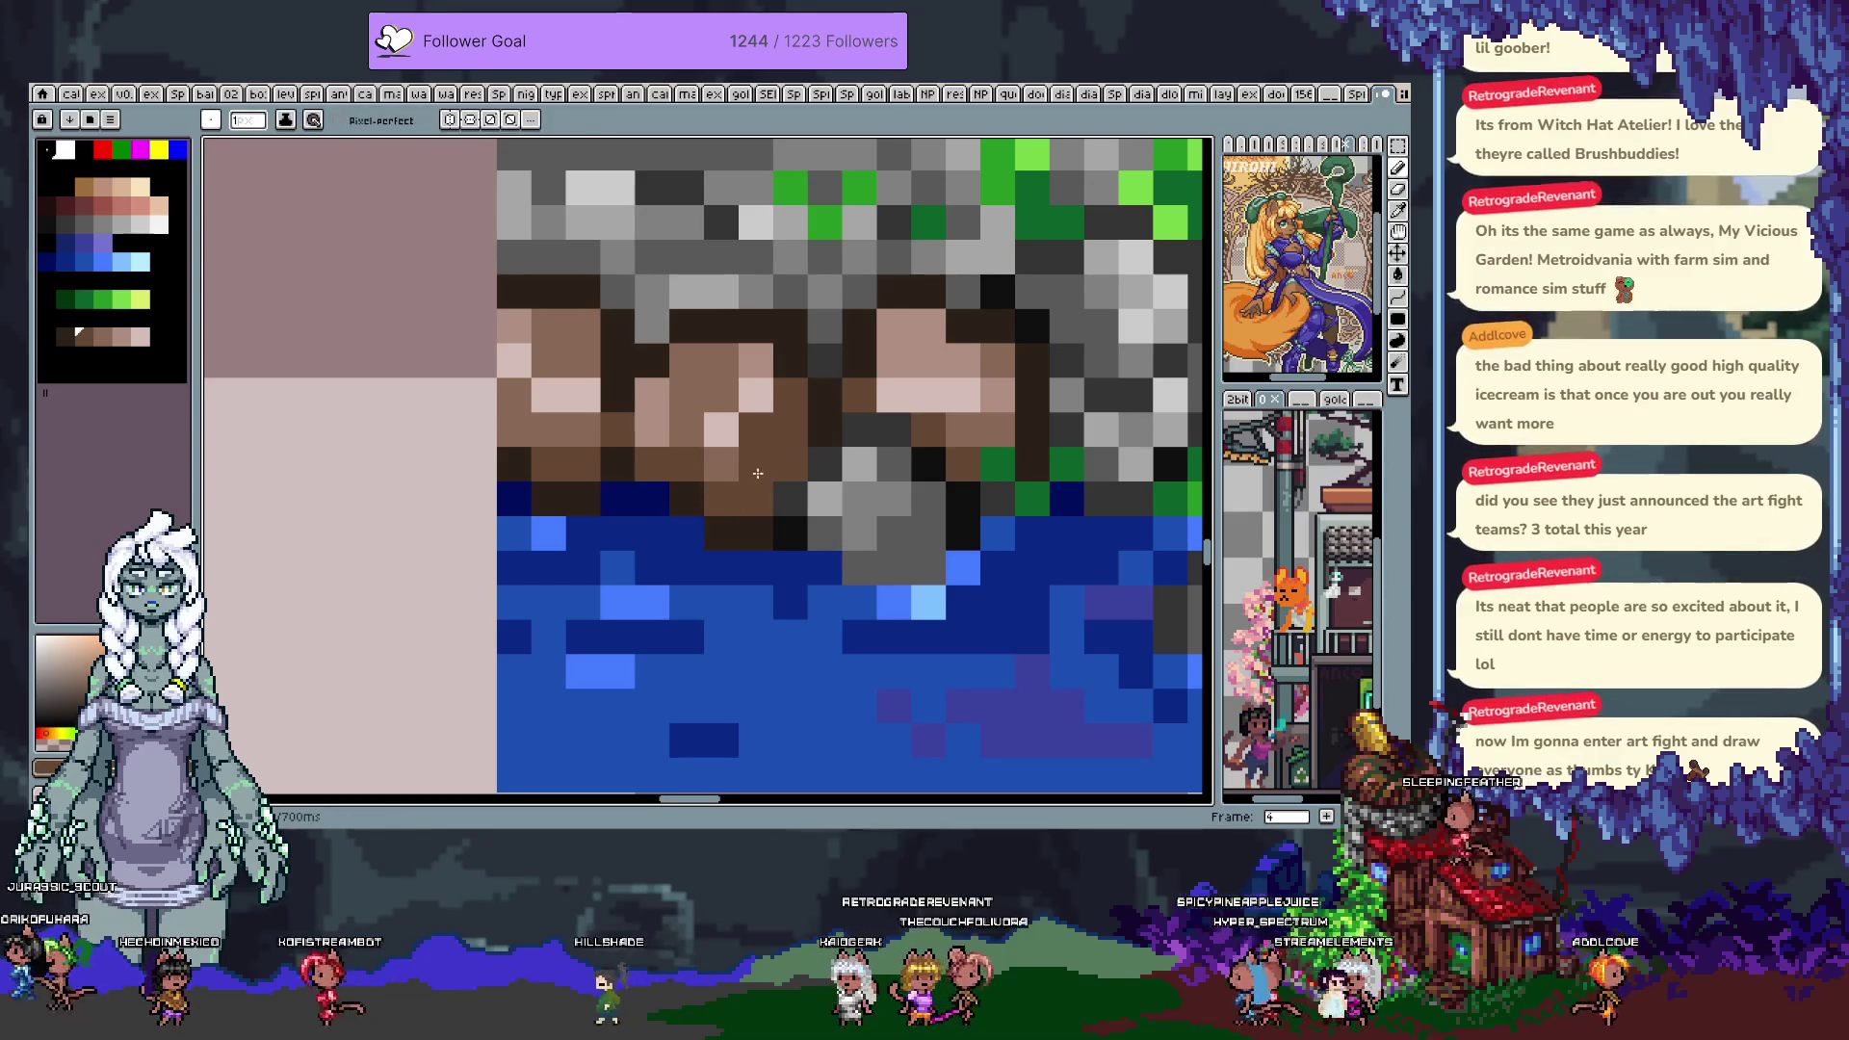
left_click(681, 477, "alt")
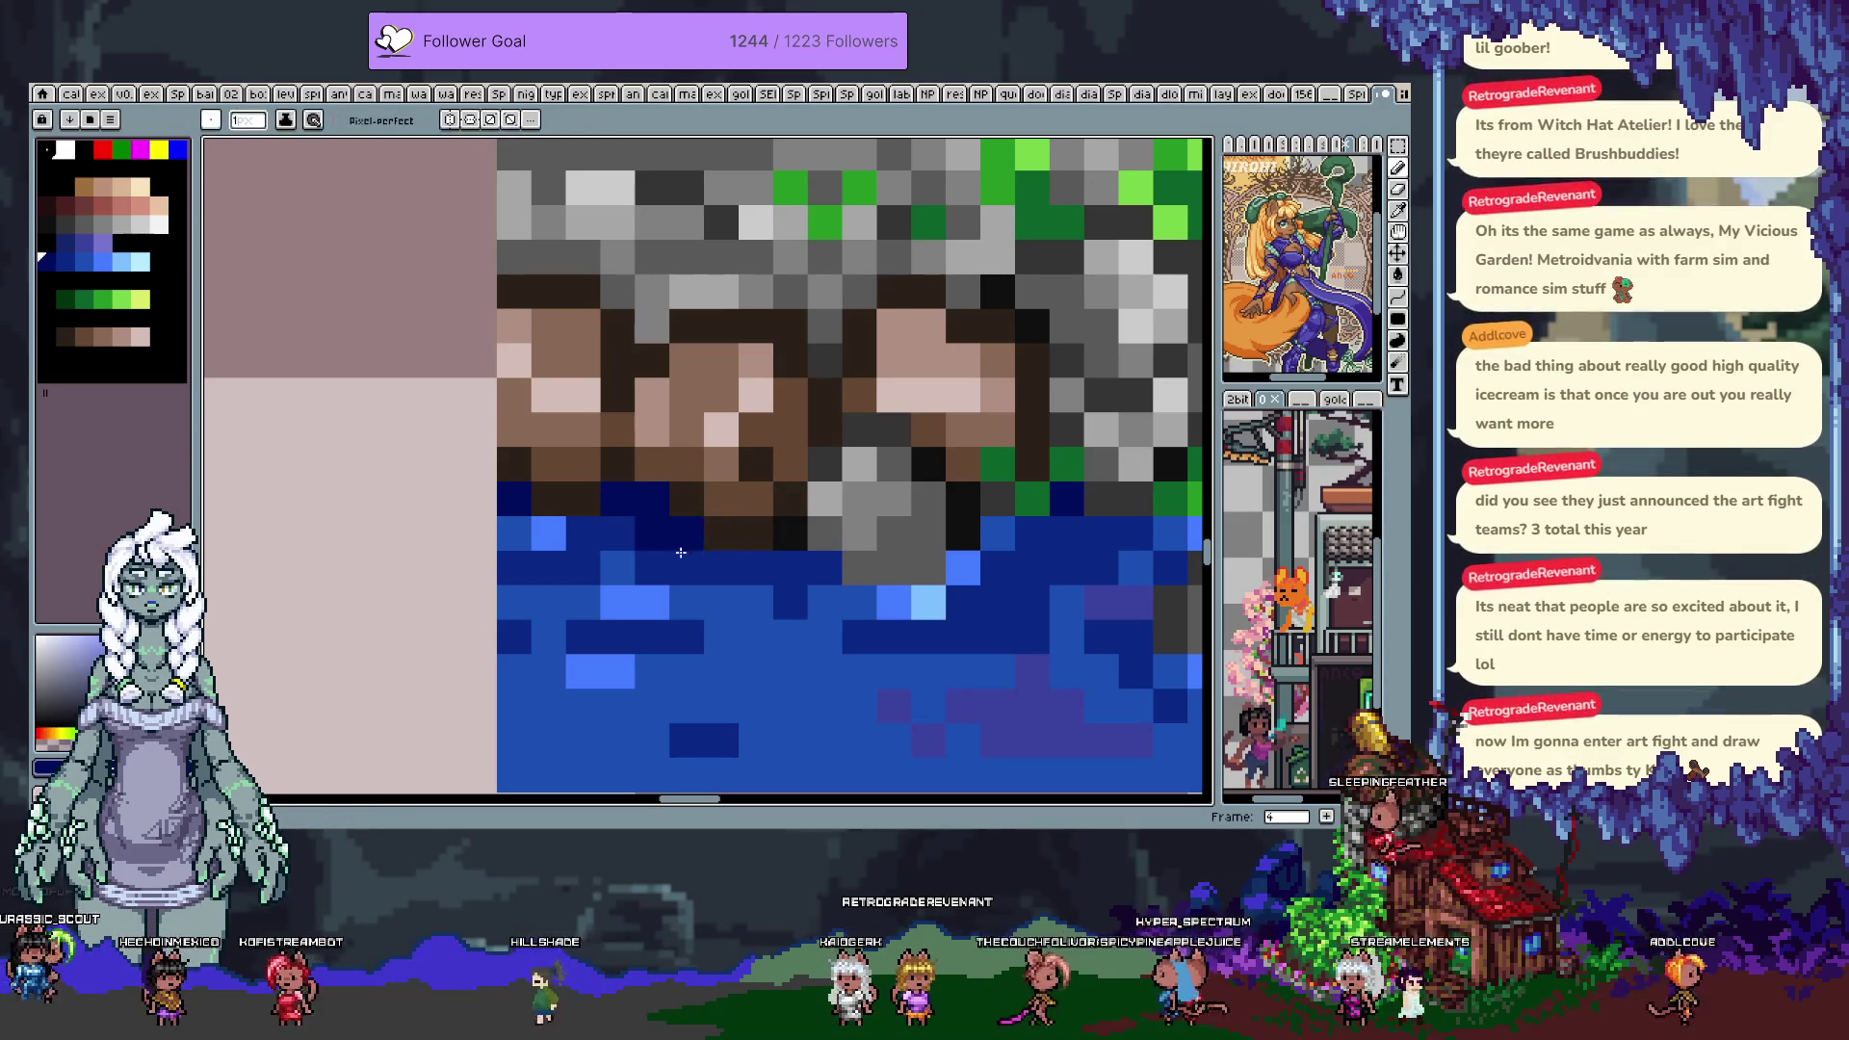
left_click(687, 532)
left_click(686, 567)
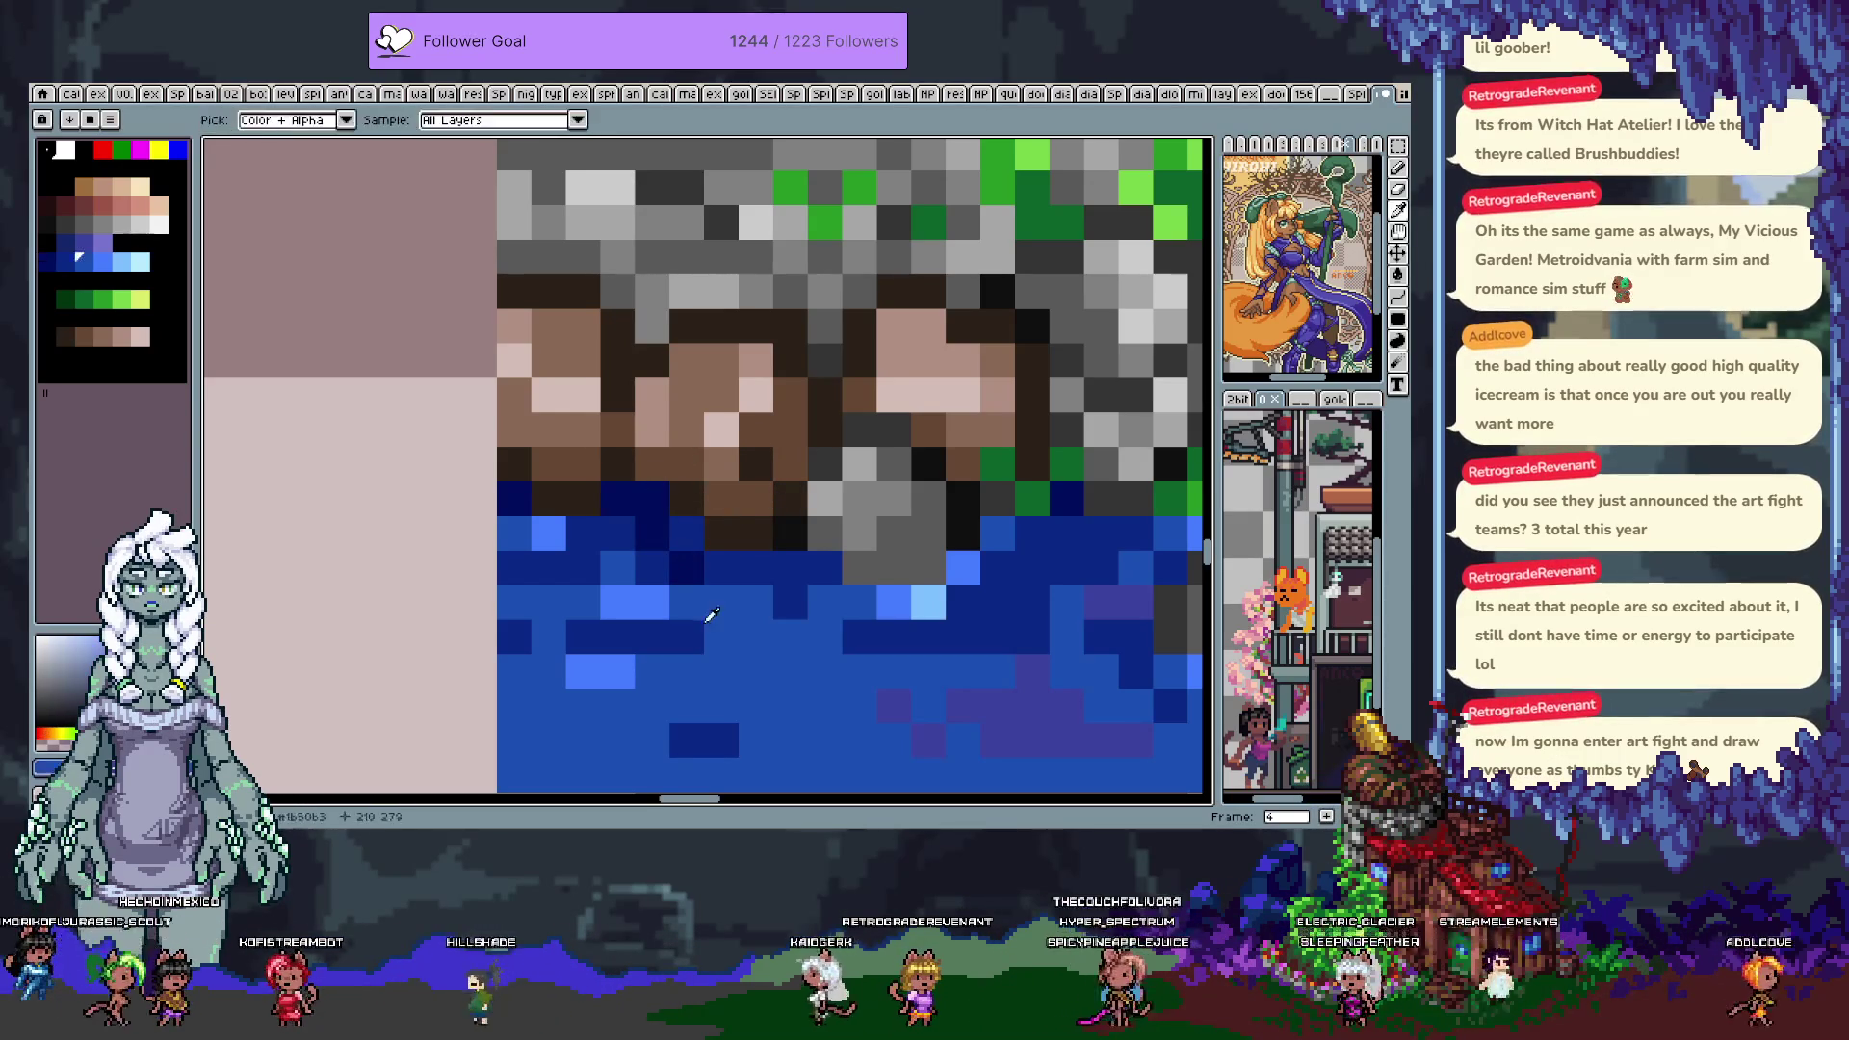
left_click(721, 568)
left_click(790, 602, "alt")
left_click(756, 603)
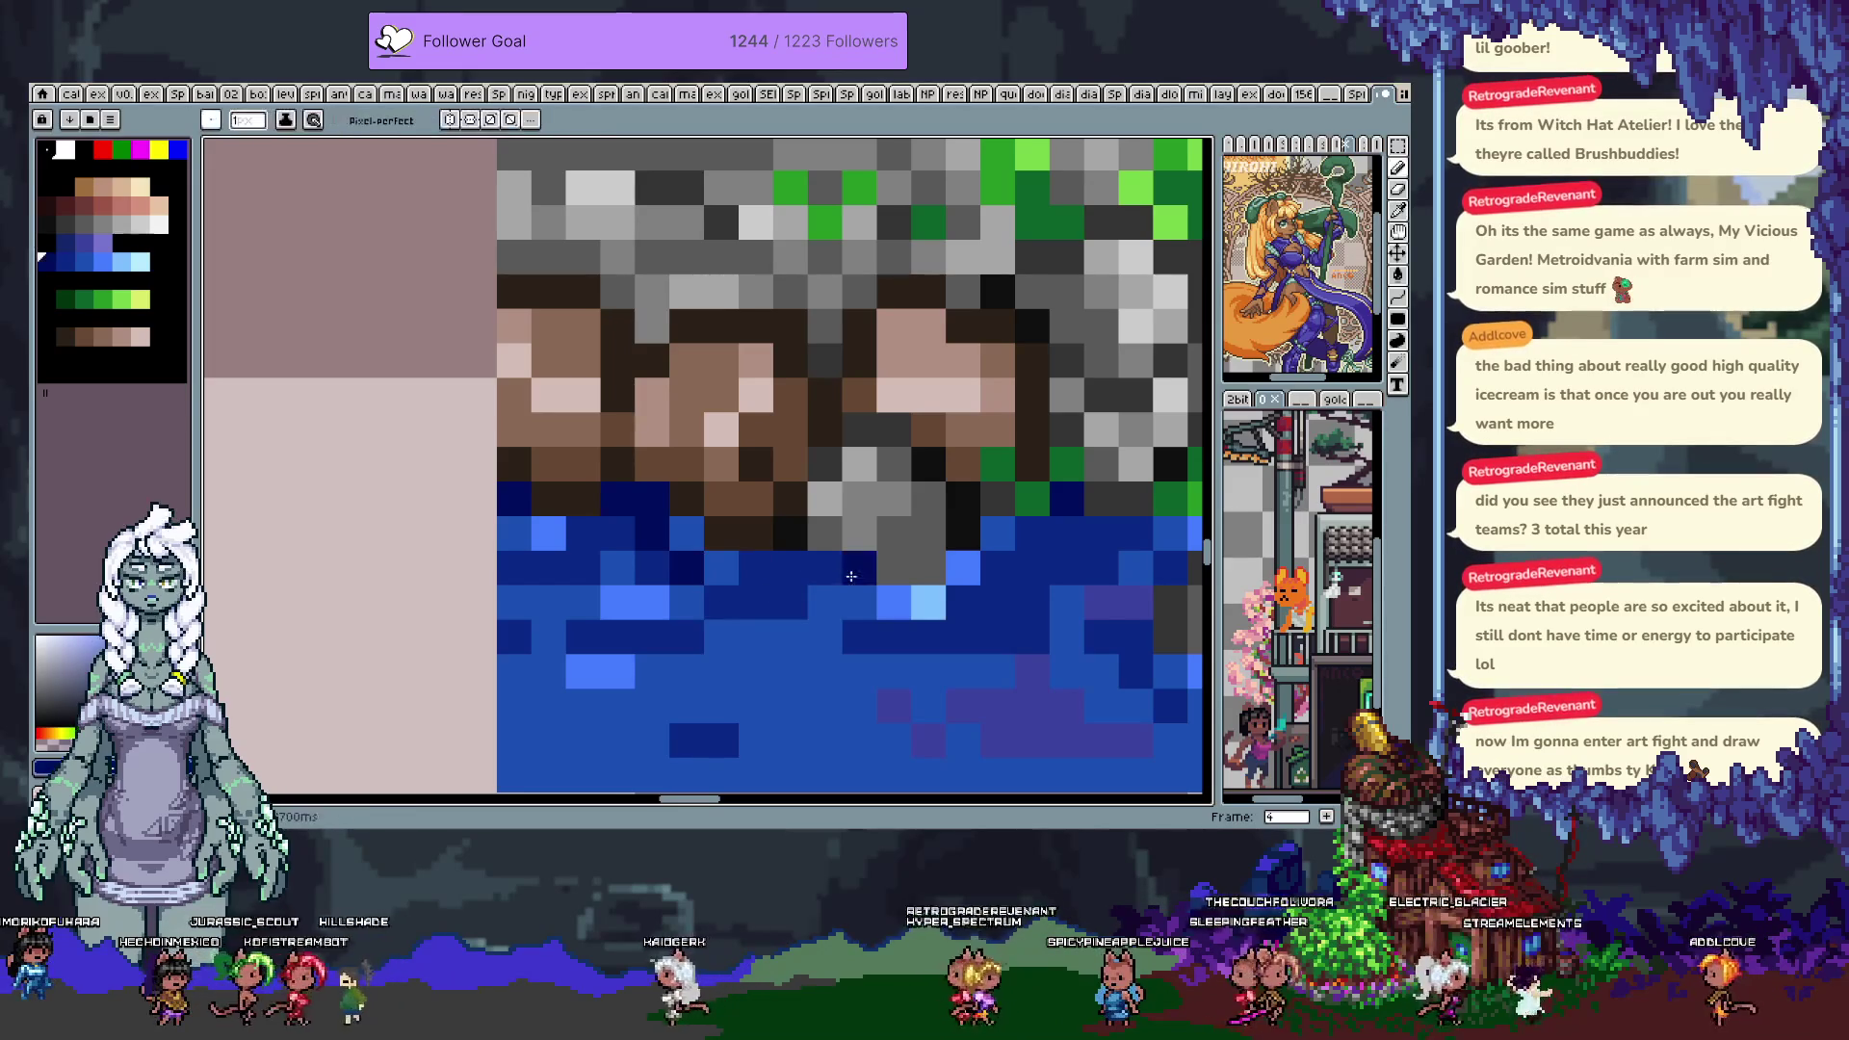
Zoom out and pan to show the whole tile sheet with the rock and water tile
scroll(823, 569, "down", 5)
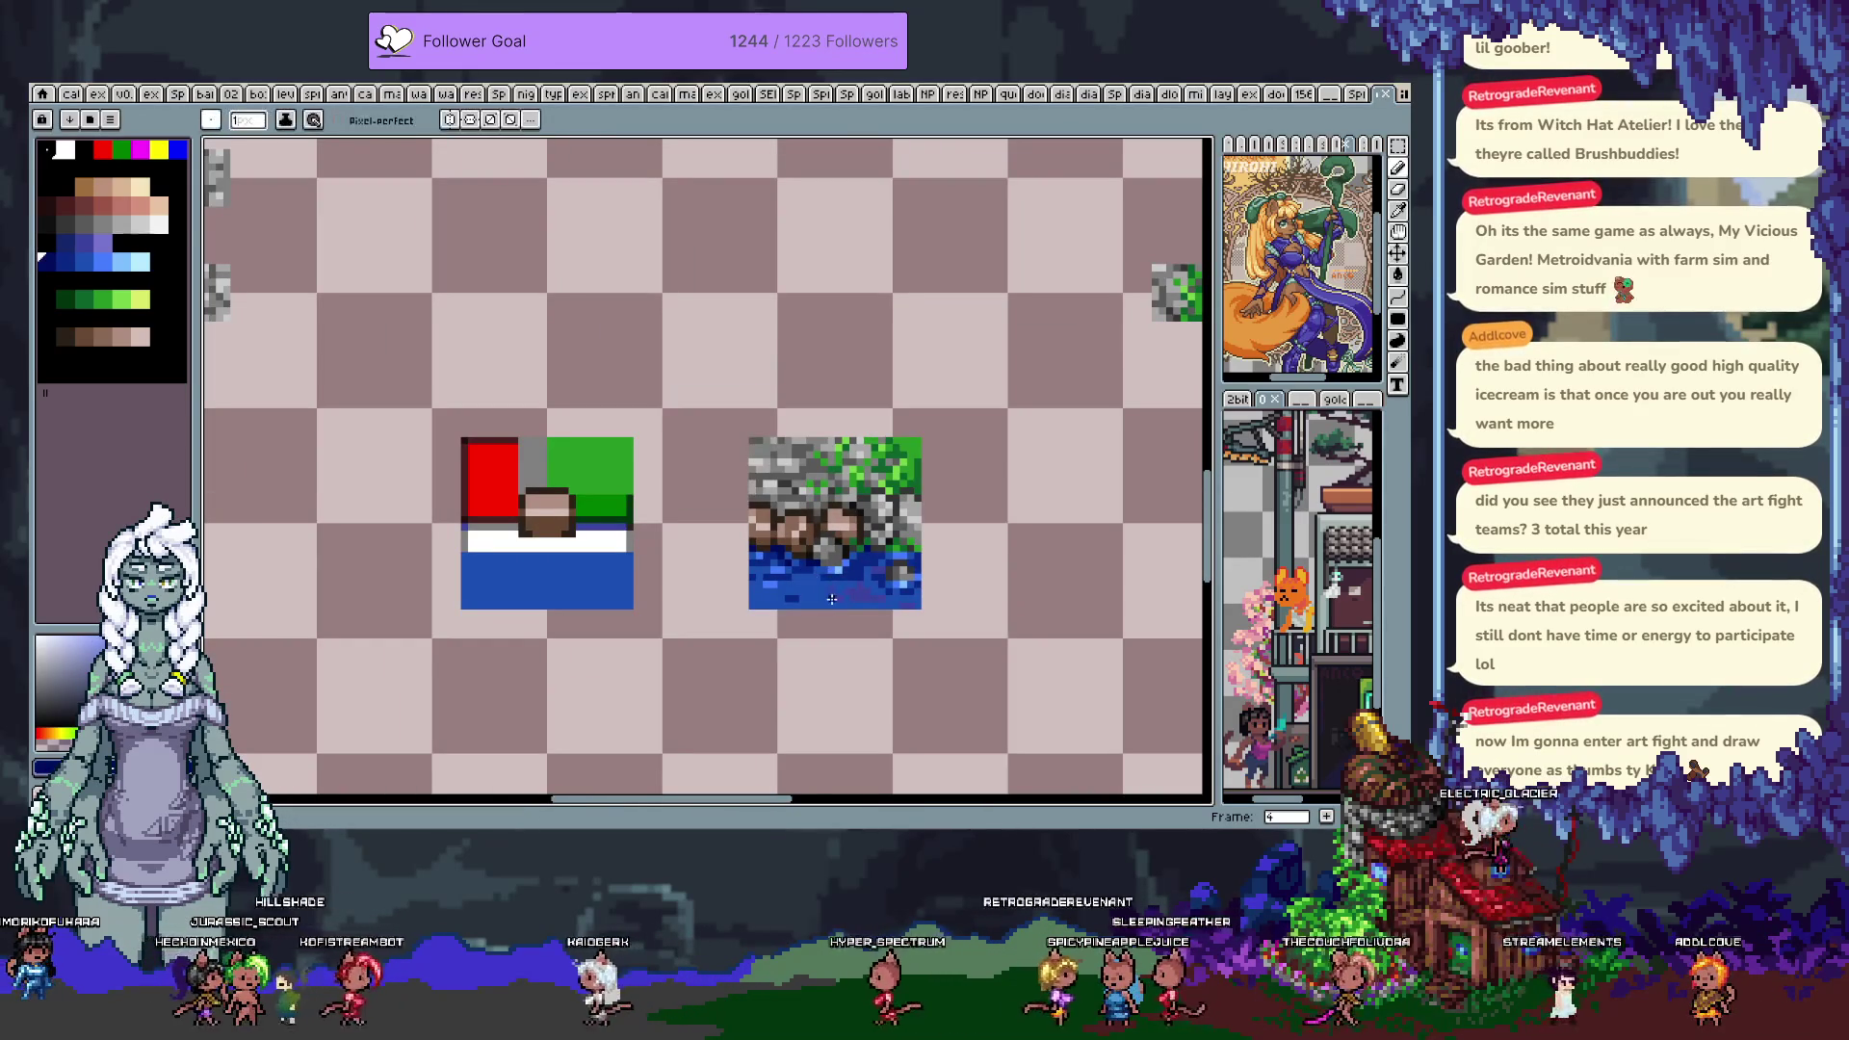
scroll(944, 548, "up", 3)
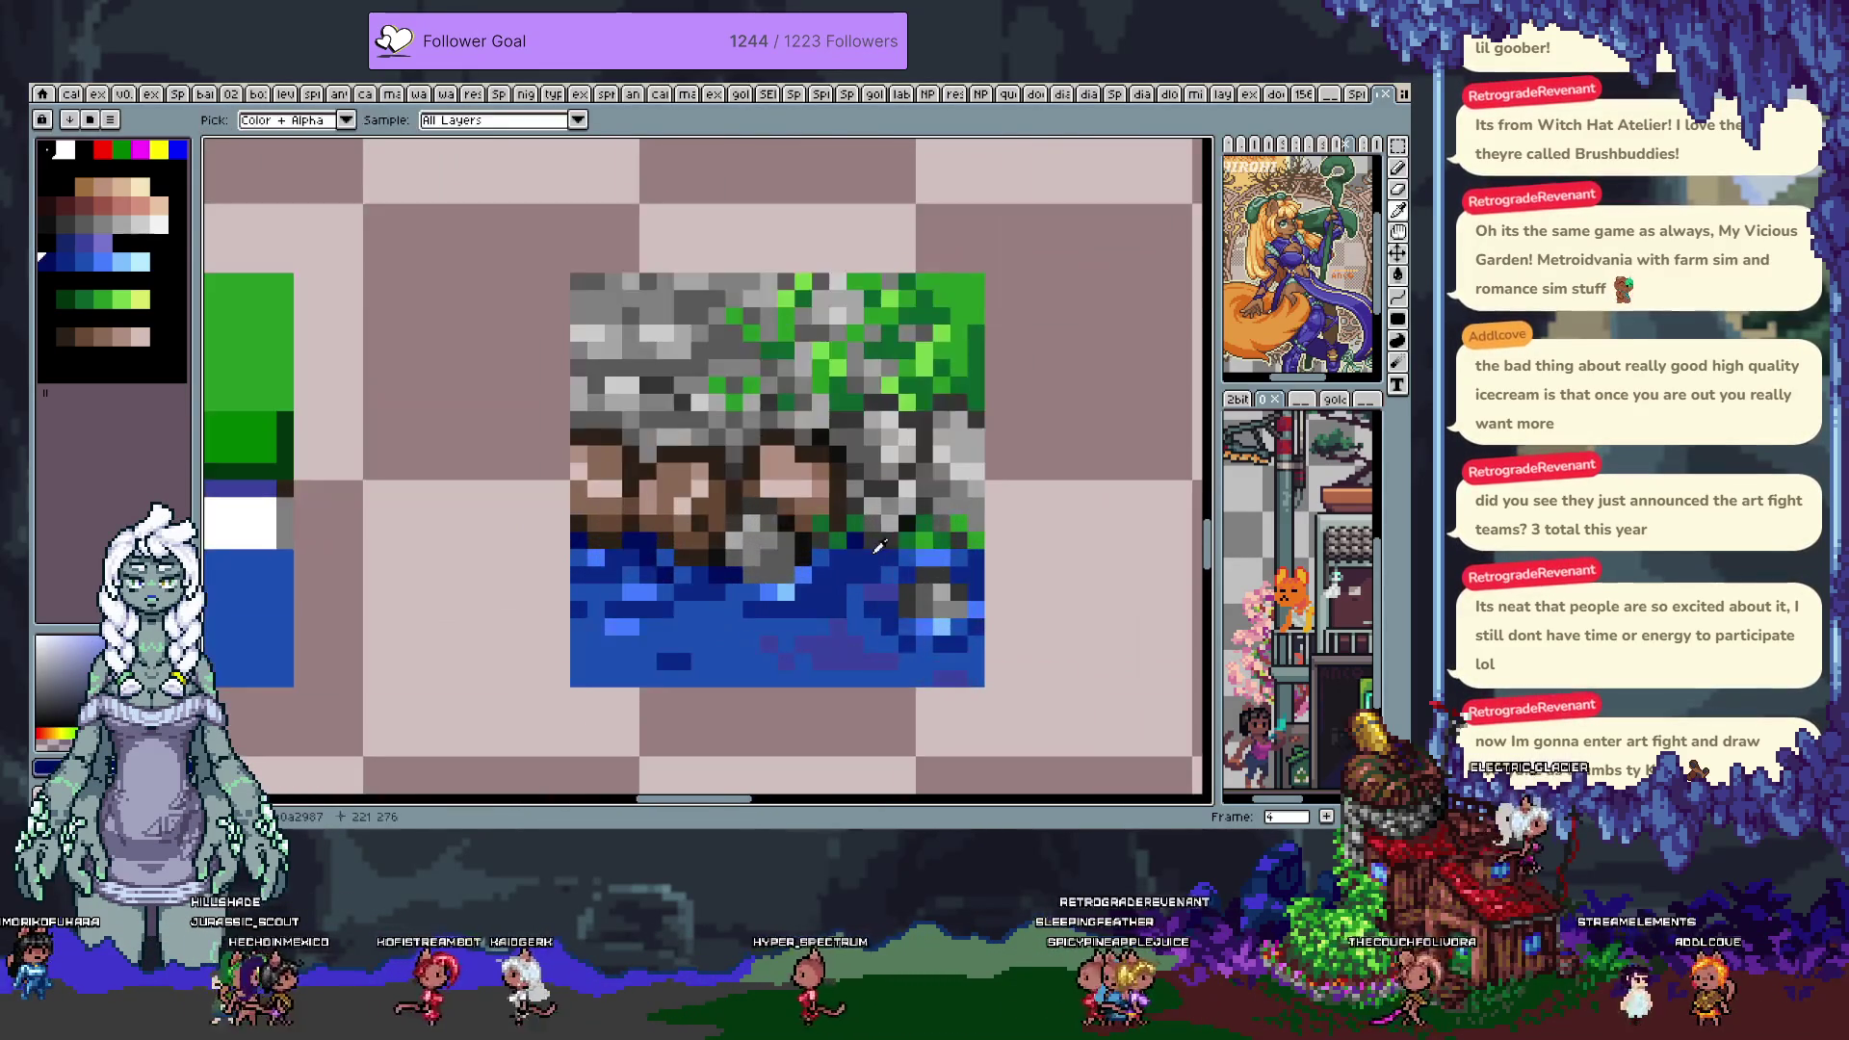
scroll(926, 575, "down", 4)
left_click_drag(927, 575, 821, 531)
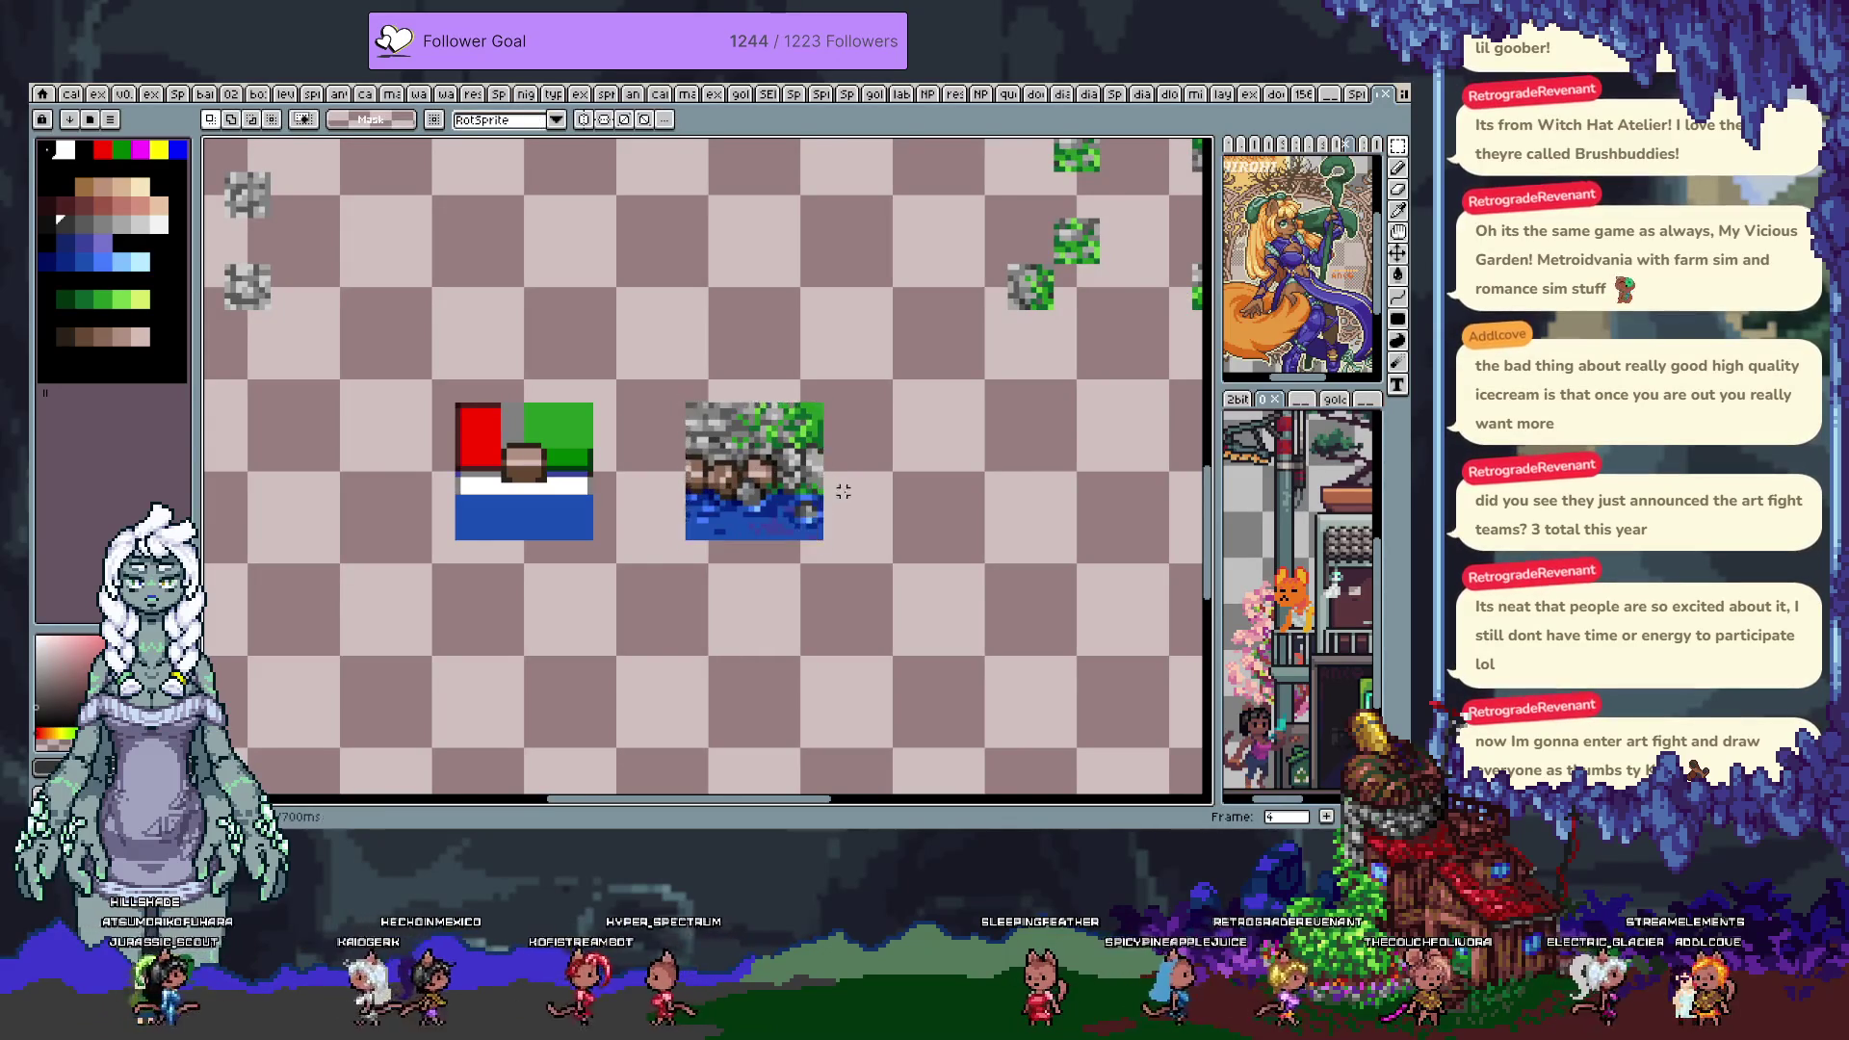
scroll(843, 497, "down", 3)
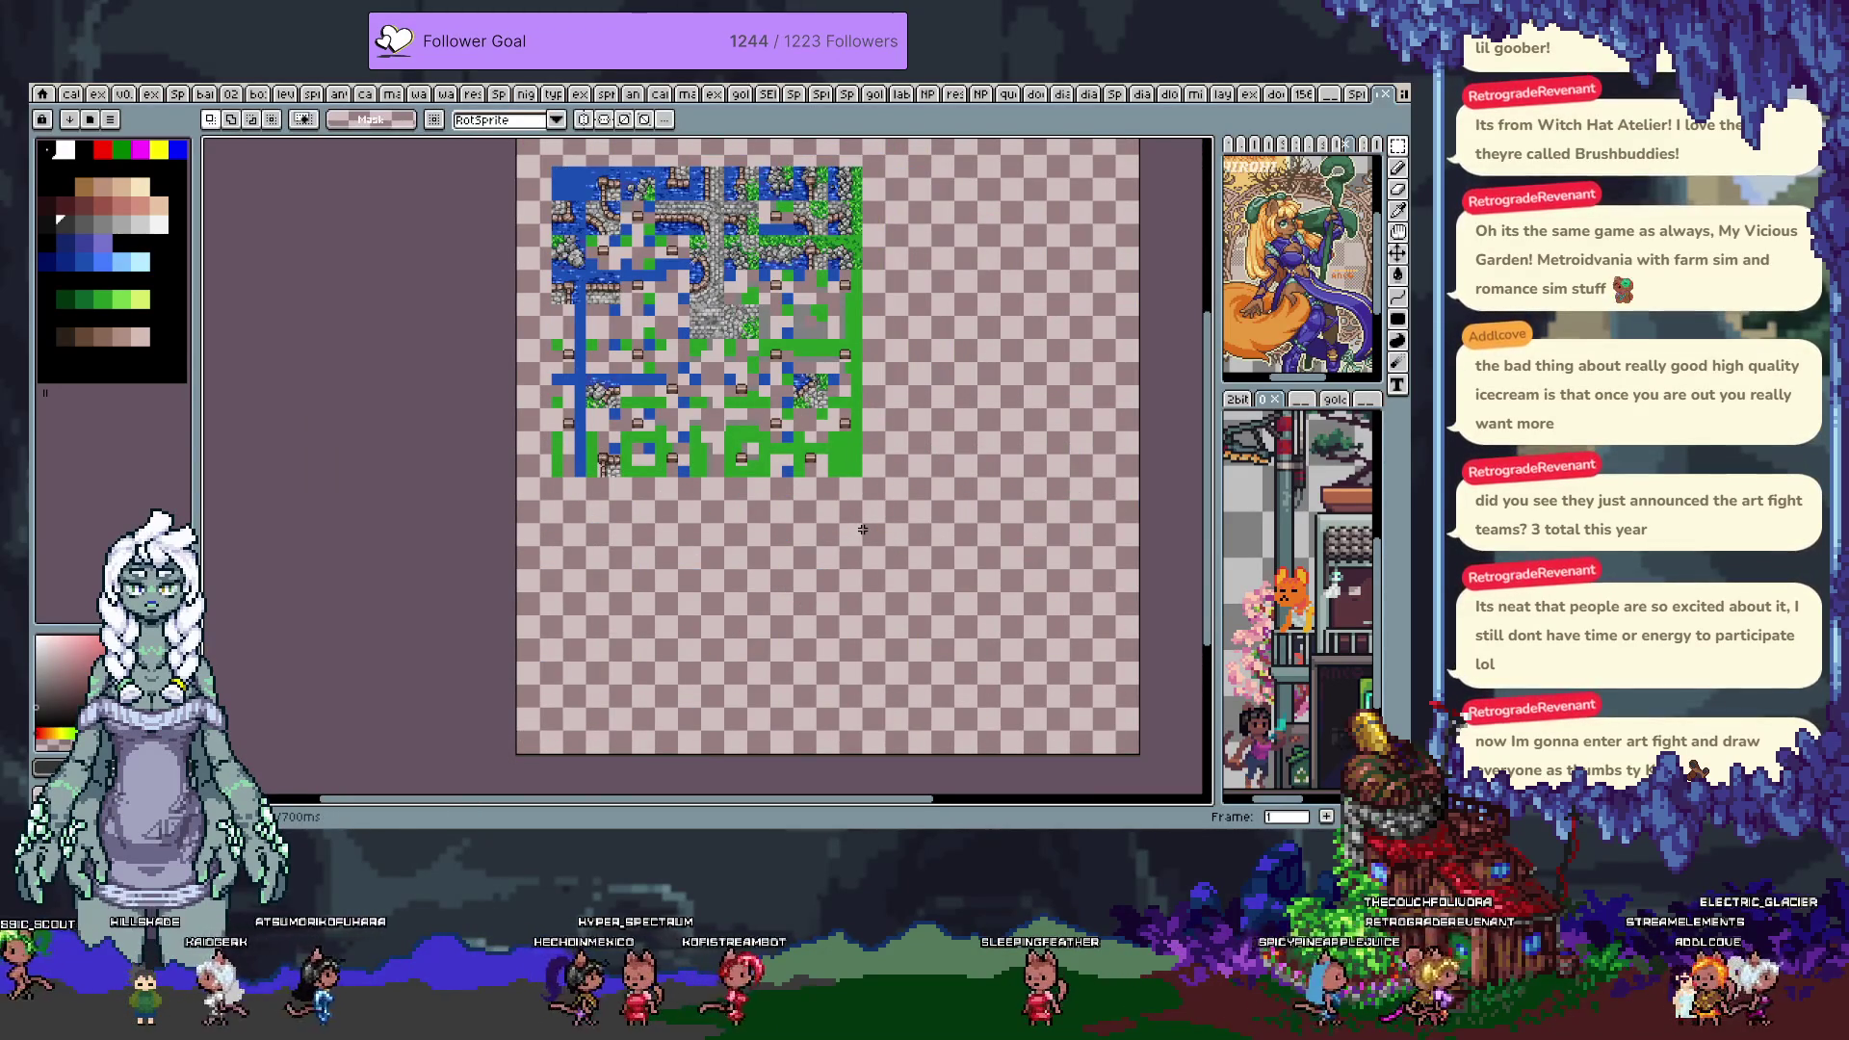
Copy the finished terrain tile and return to the tileset map frame
scroll(809, 318, "up", 5)
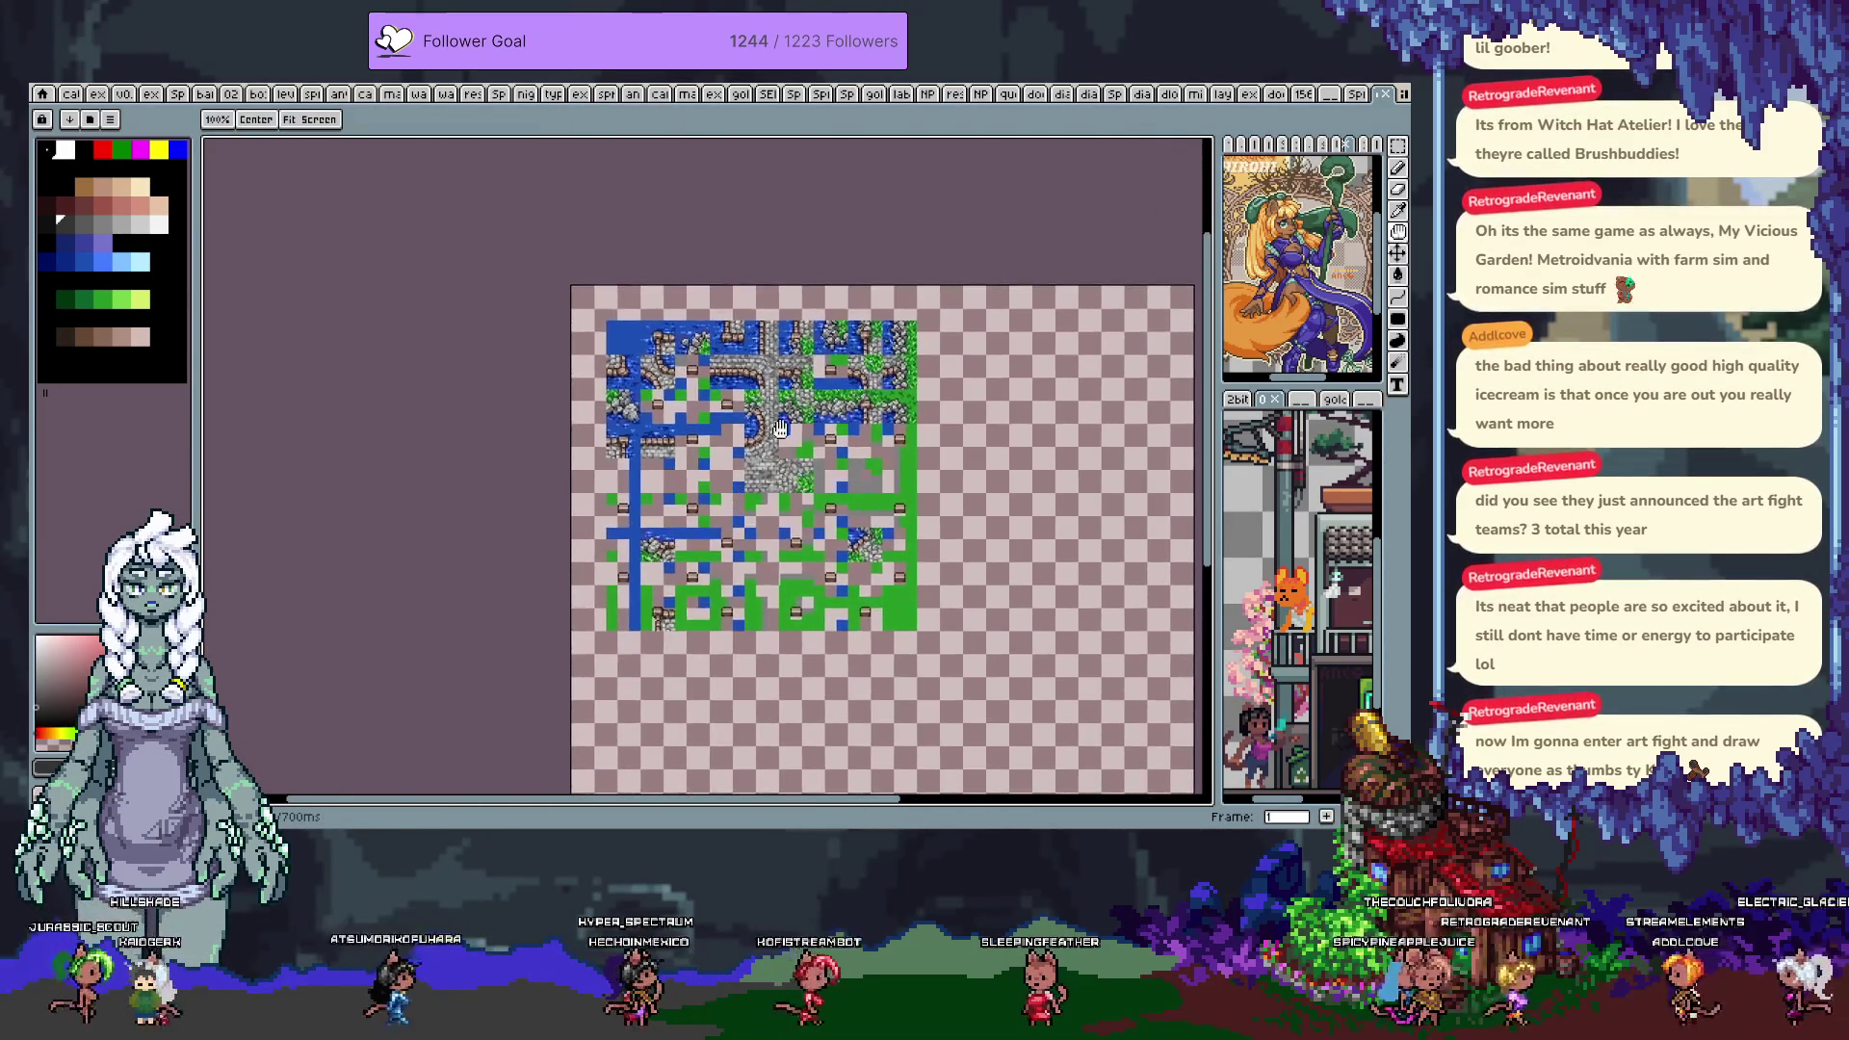
key("b")
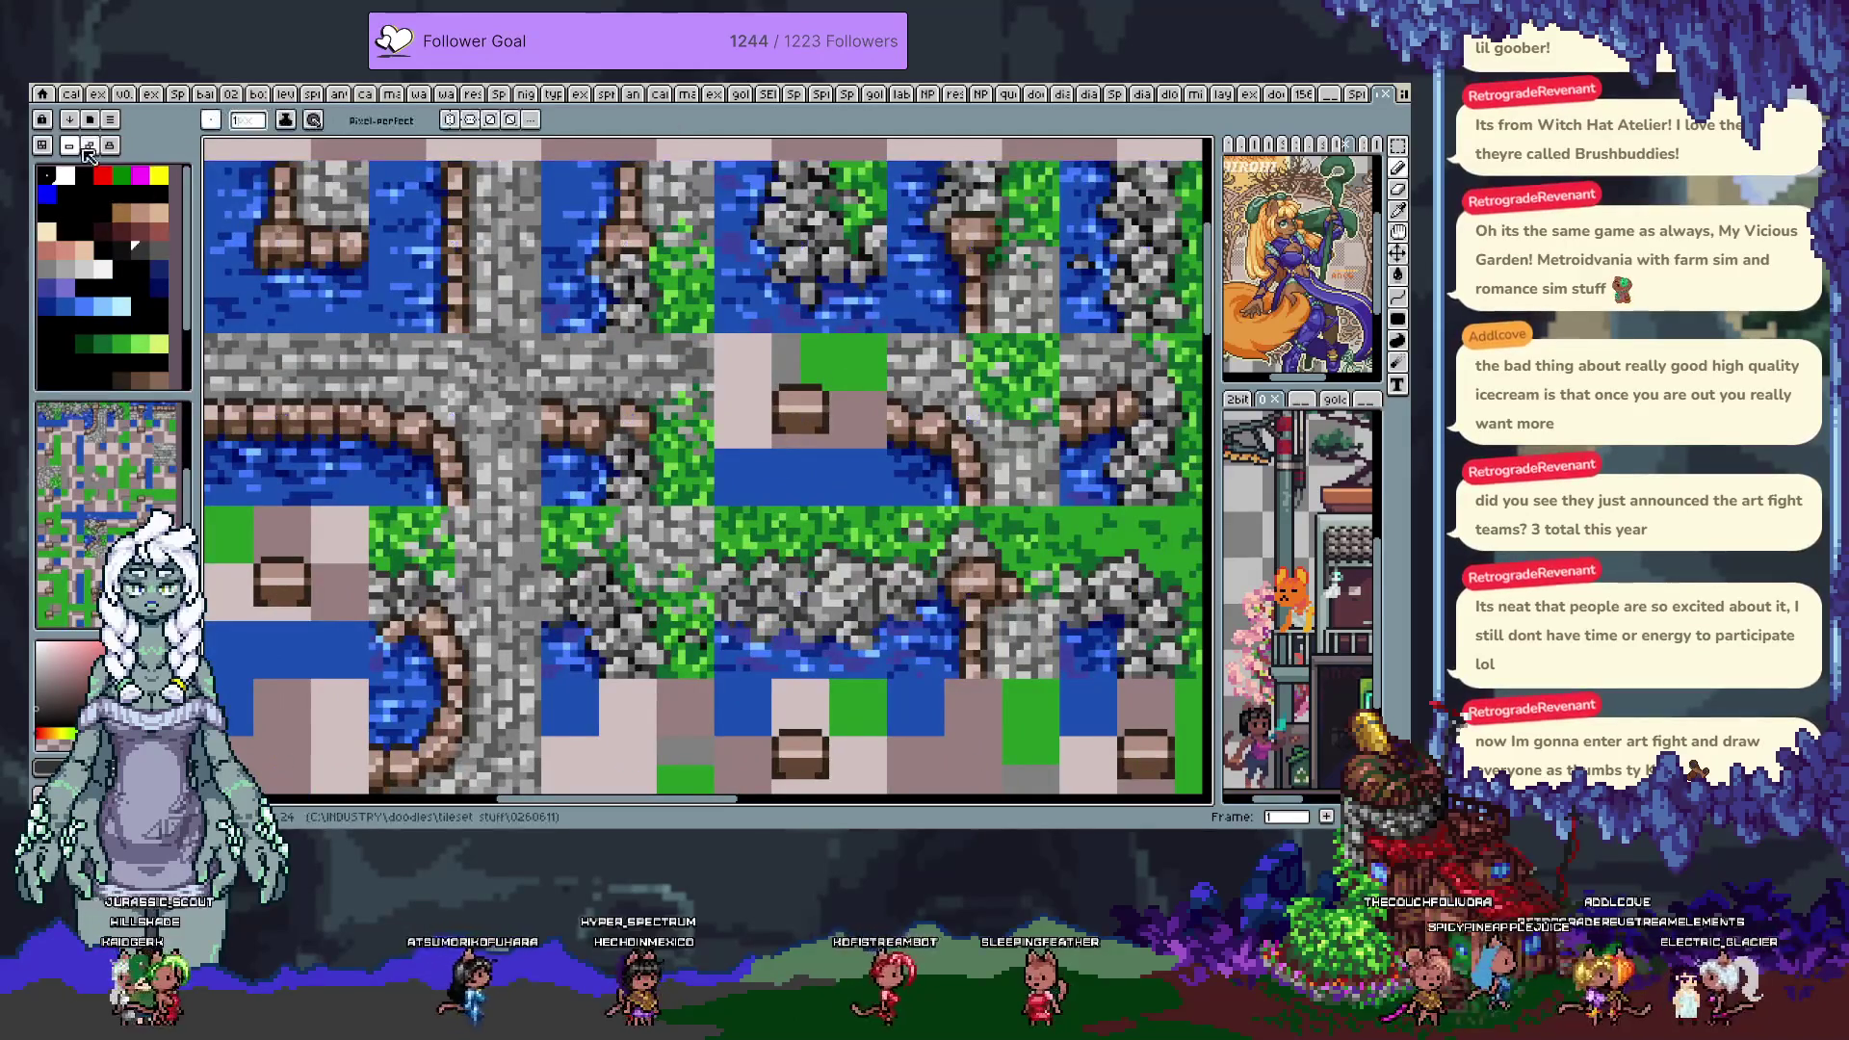
key("ctrl+b")
key("Right")
key("Right")
key("Right")
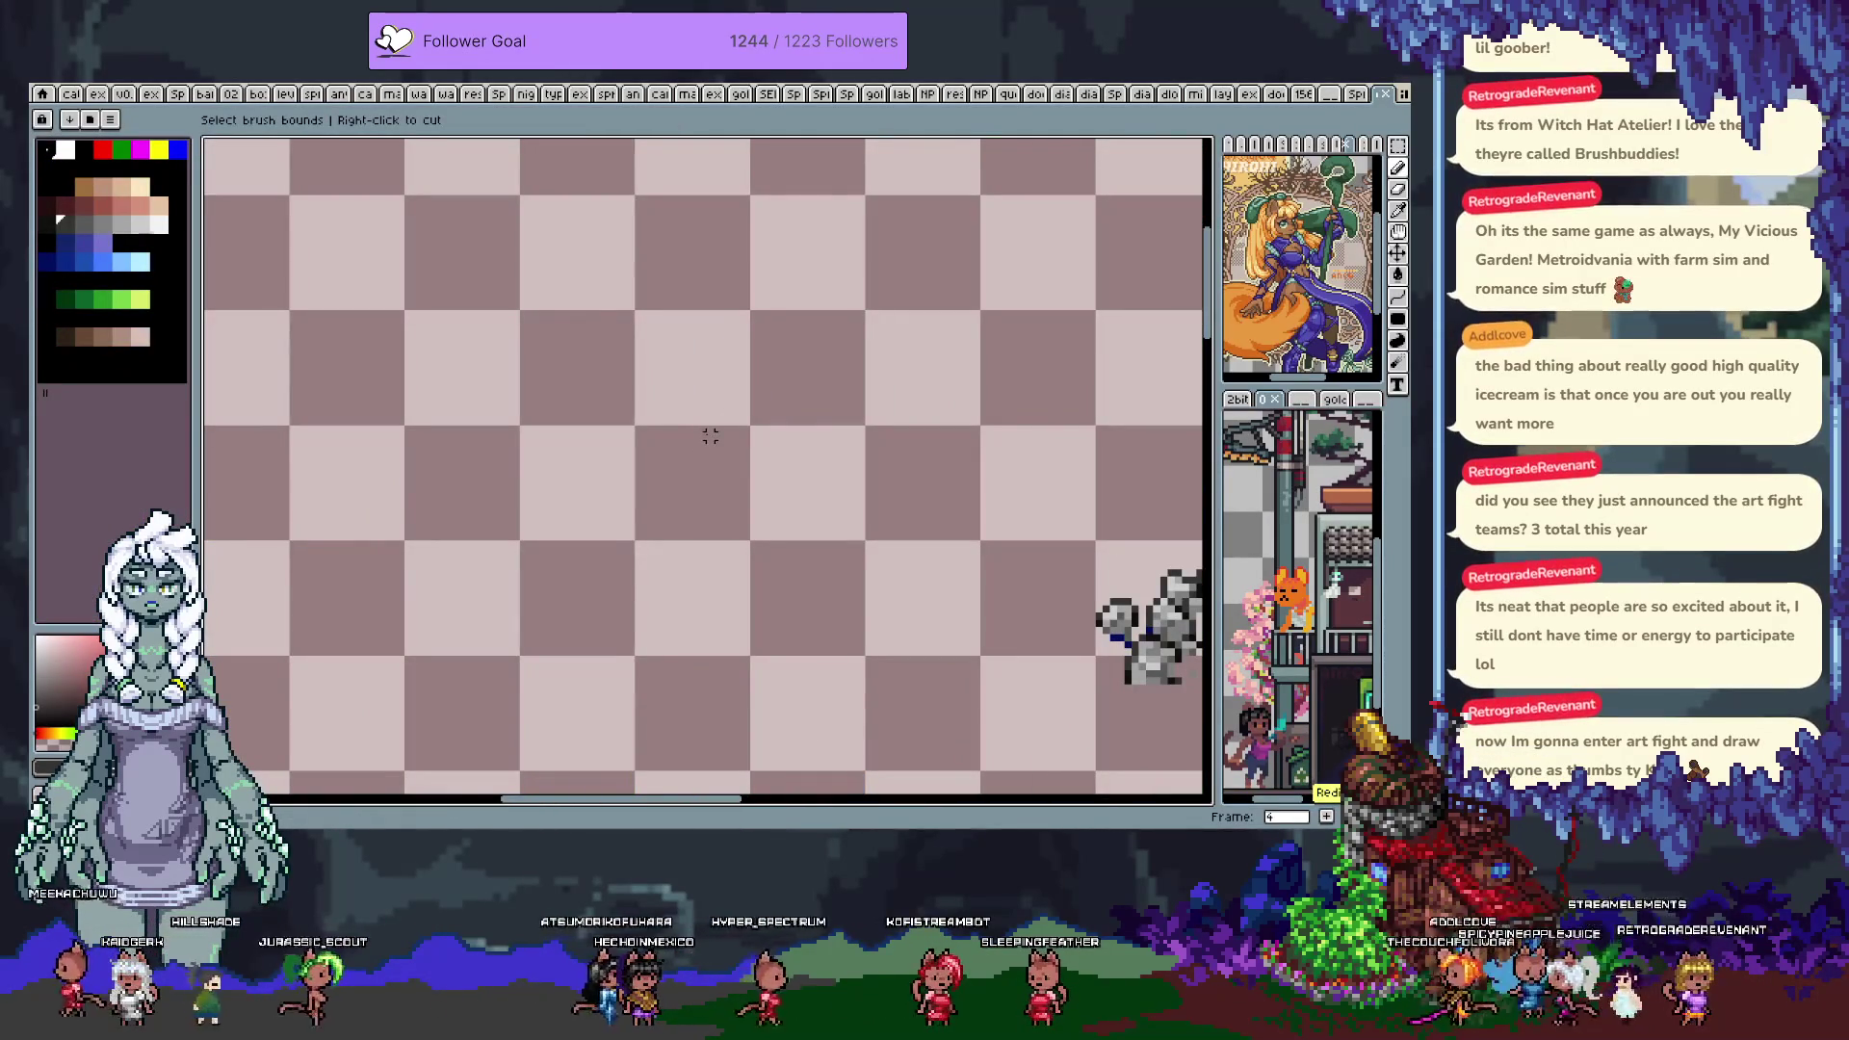
scroll(709, 433, "down", 2)
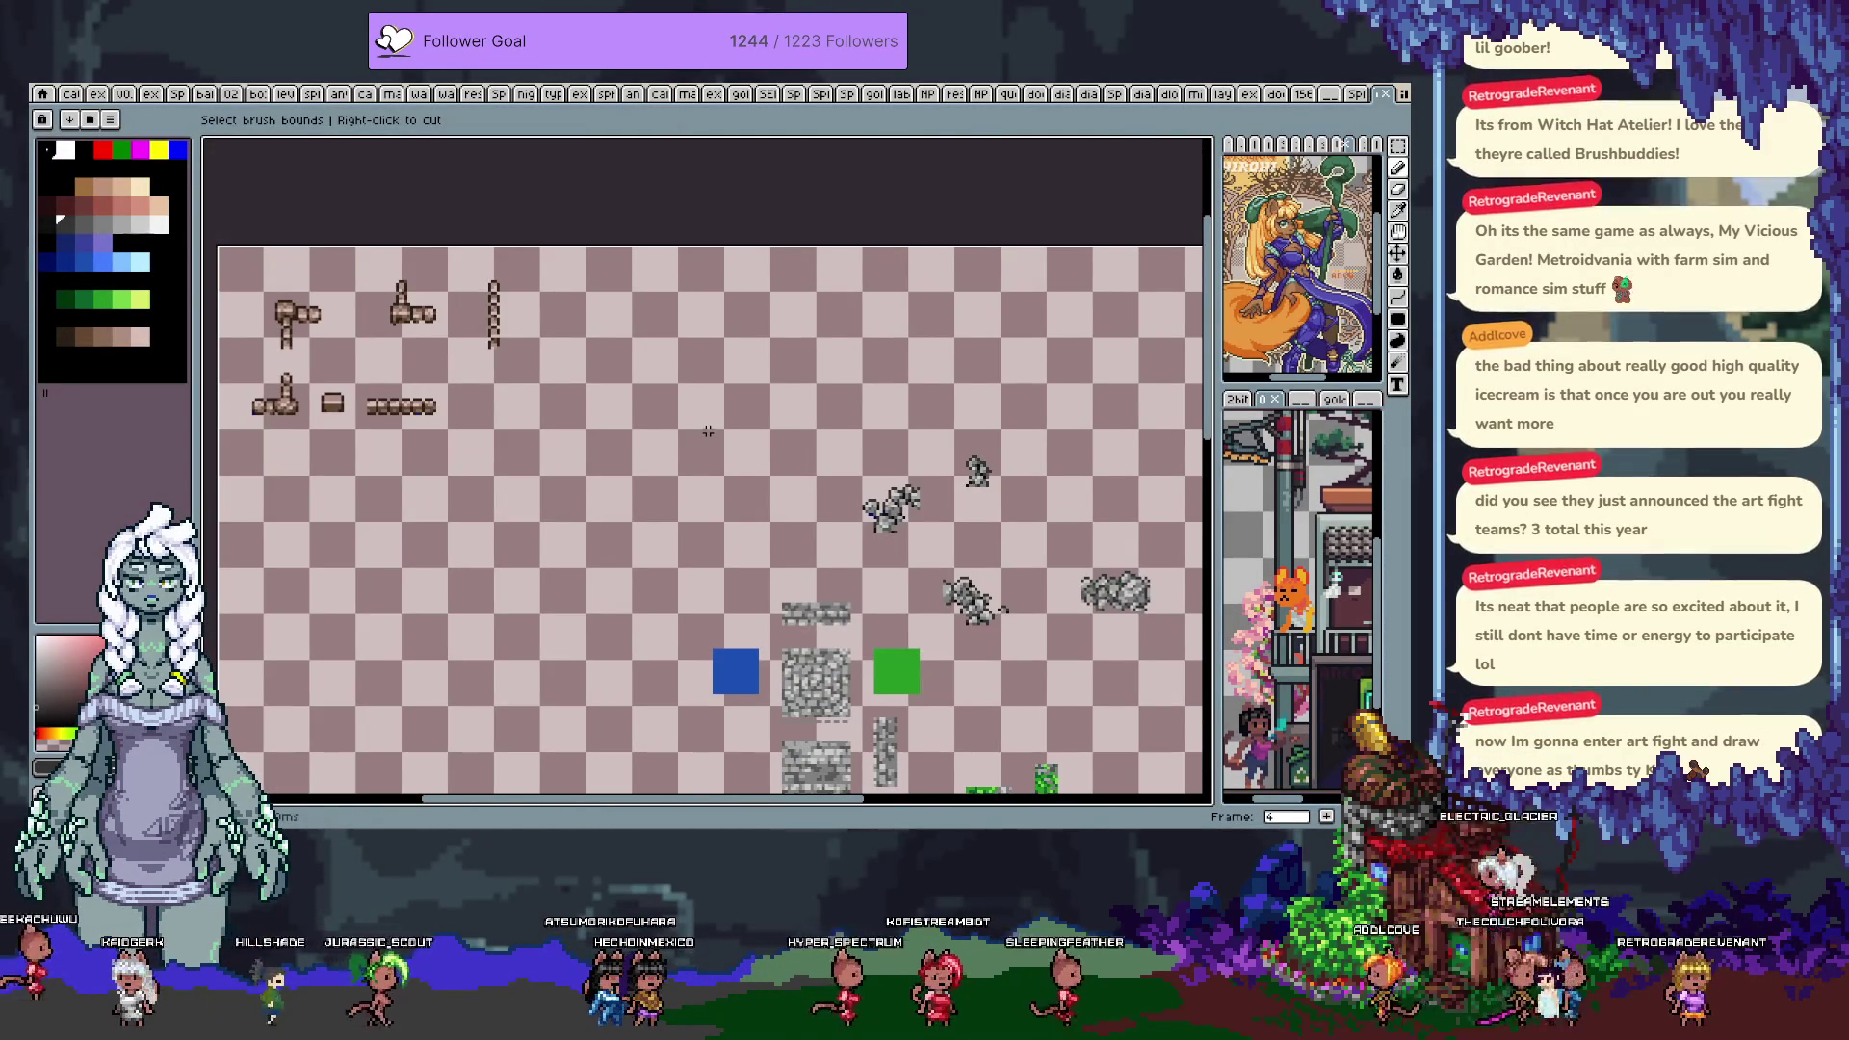
key("Escape")
key("Left")
key("Left")
key("Left")
scroll(709, 433, "up", 3)
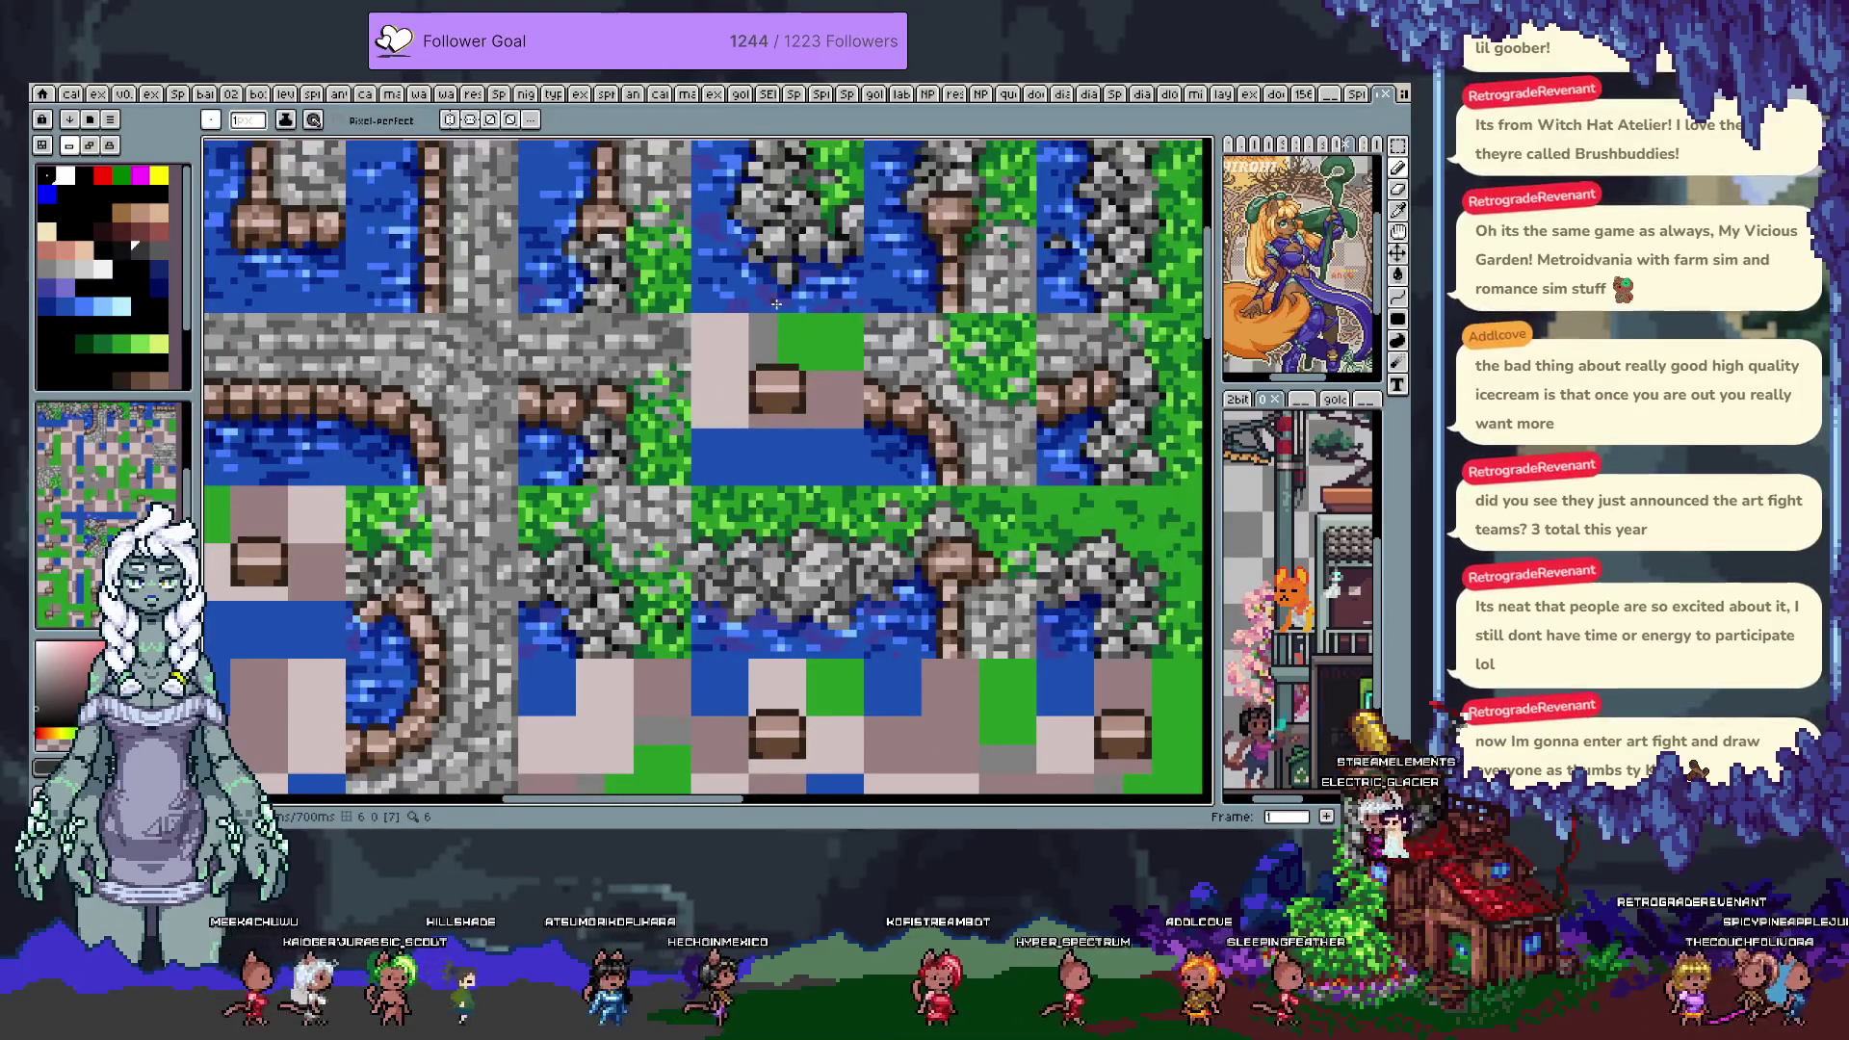
Paste the tile, drag it into its map slot, nudge it up and commit
key("ctrl+v")
mouse_move(1037, 464)
left_mouse_down()
mouse_move(801, 459)
mouse_move(777, 427)
left_mouse_up()
key("Up")
key("Up")
key("Up")
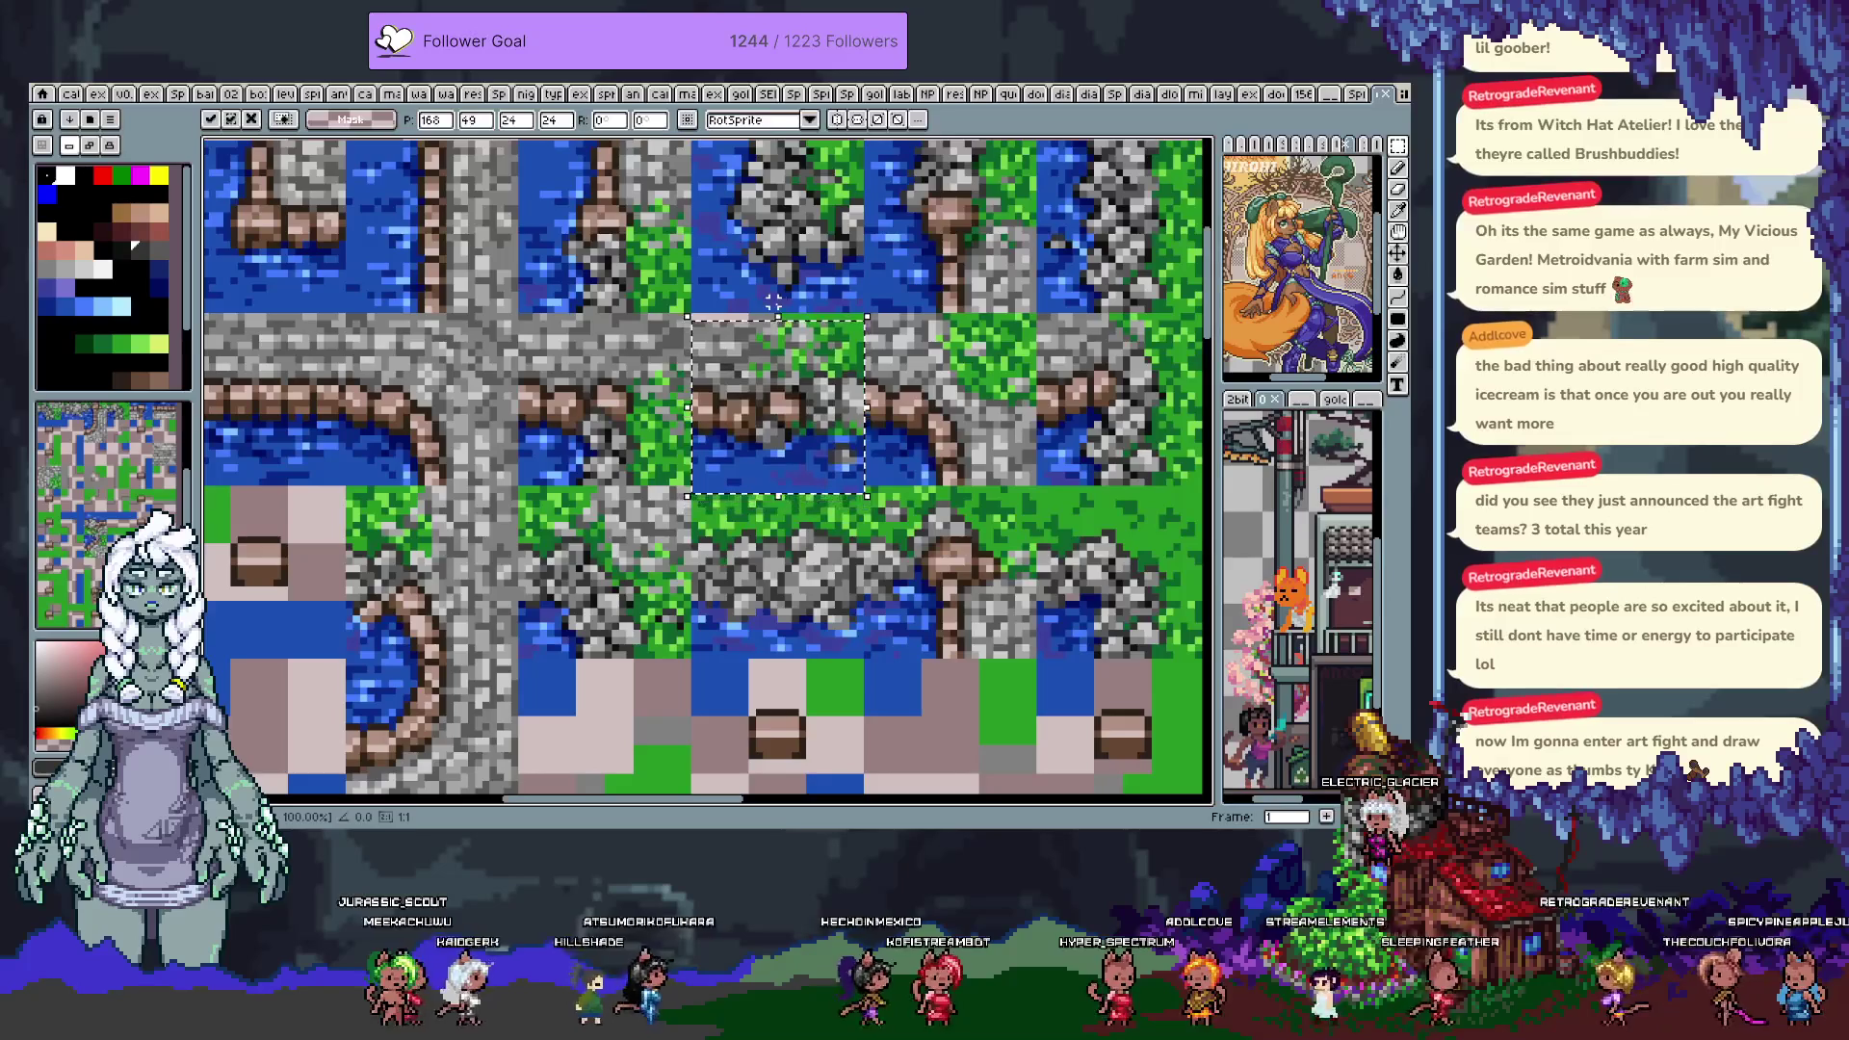
key("Return")
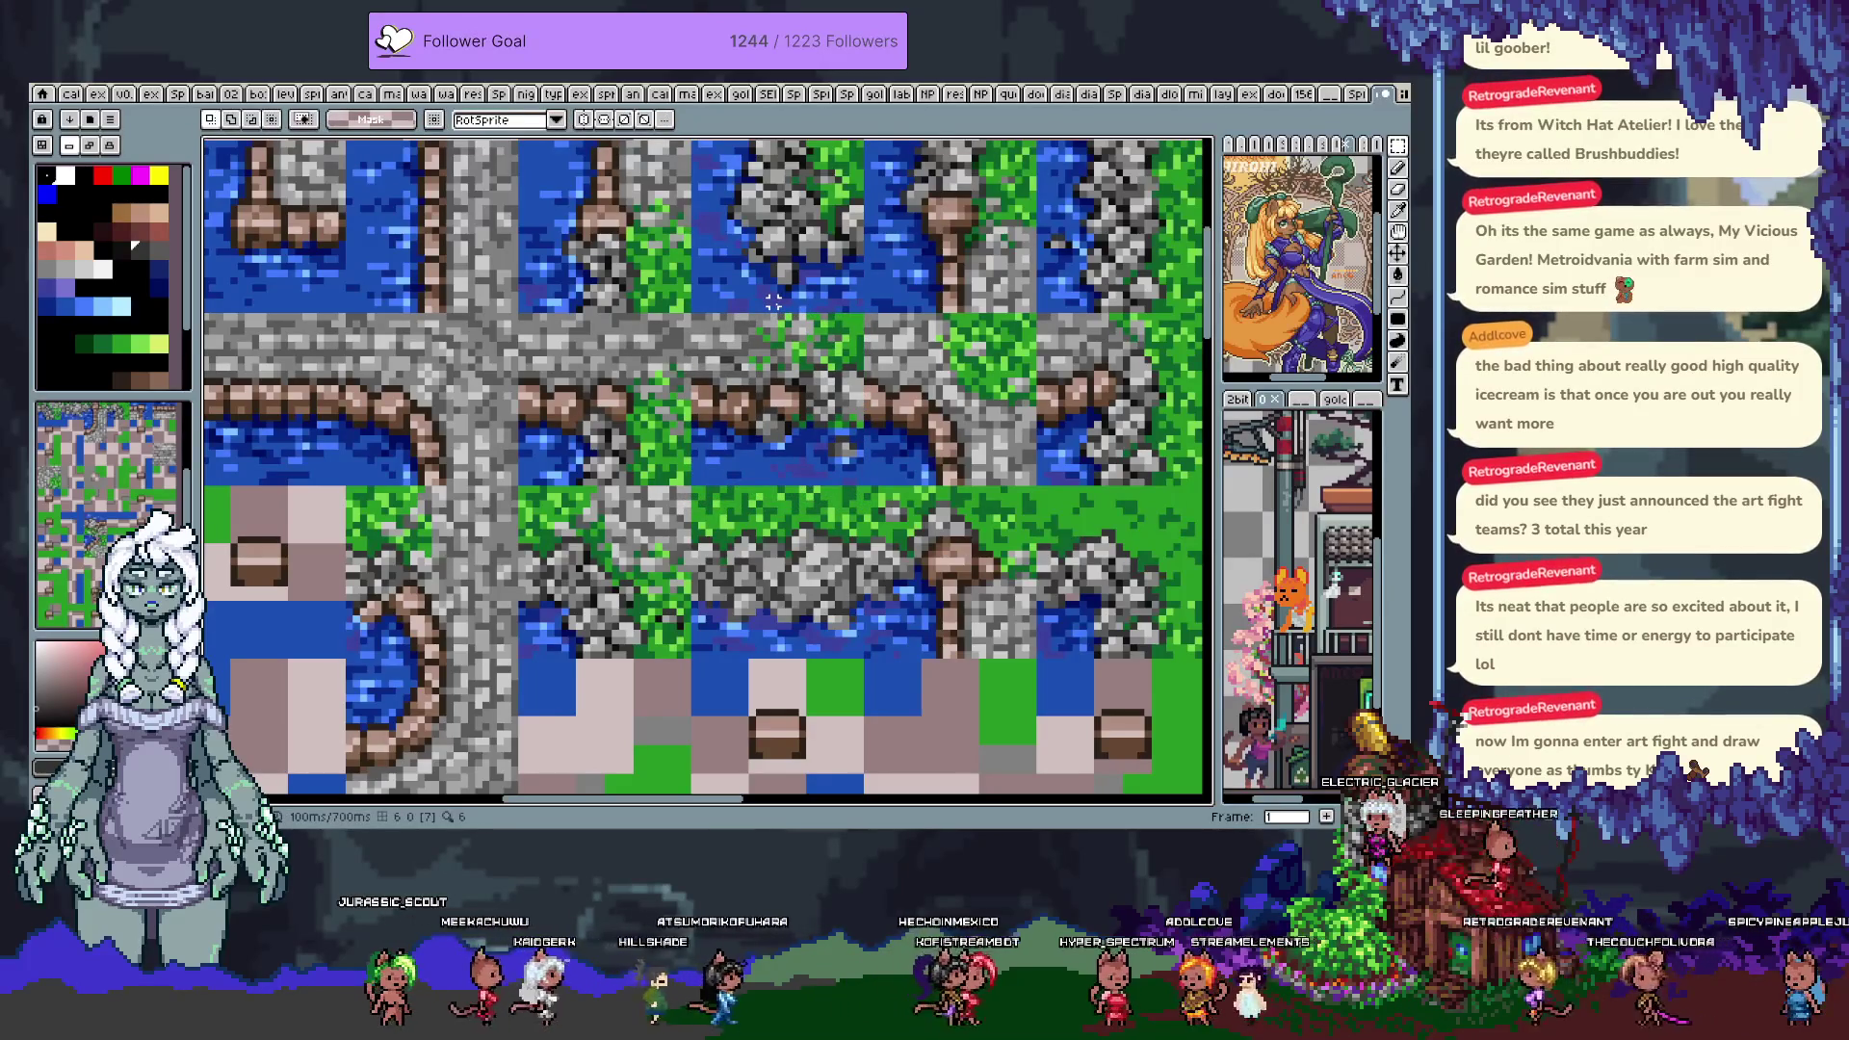
Show the frames timeline and step forward to the Joined Diagonals frame
key("Tab")
key("Tab")
scroll(785, 402, "down", 3)
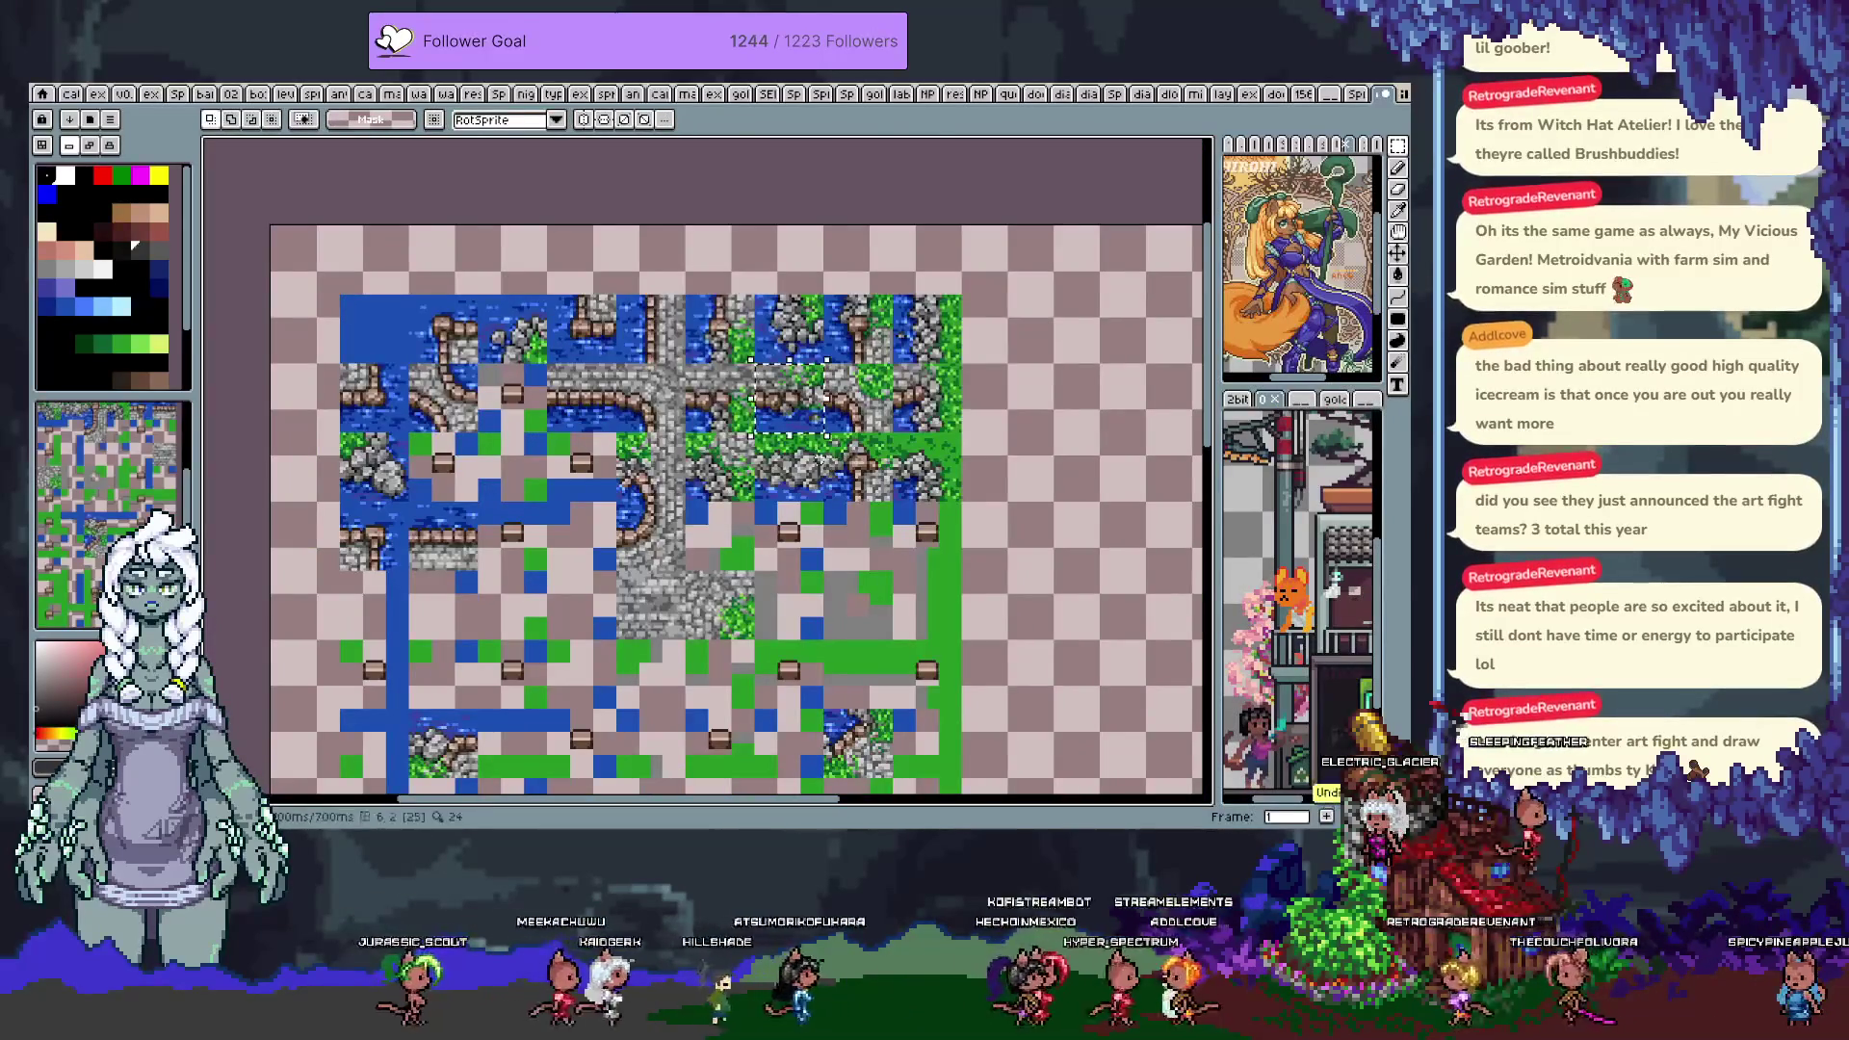
scroll(140, 500, "up", 3)
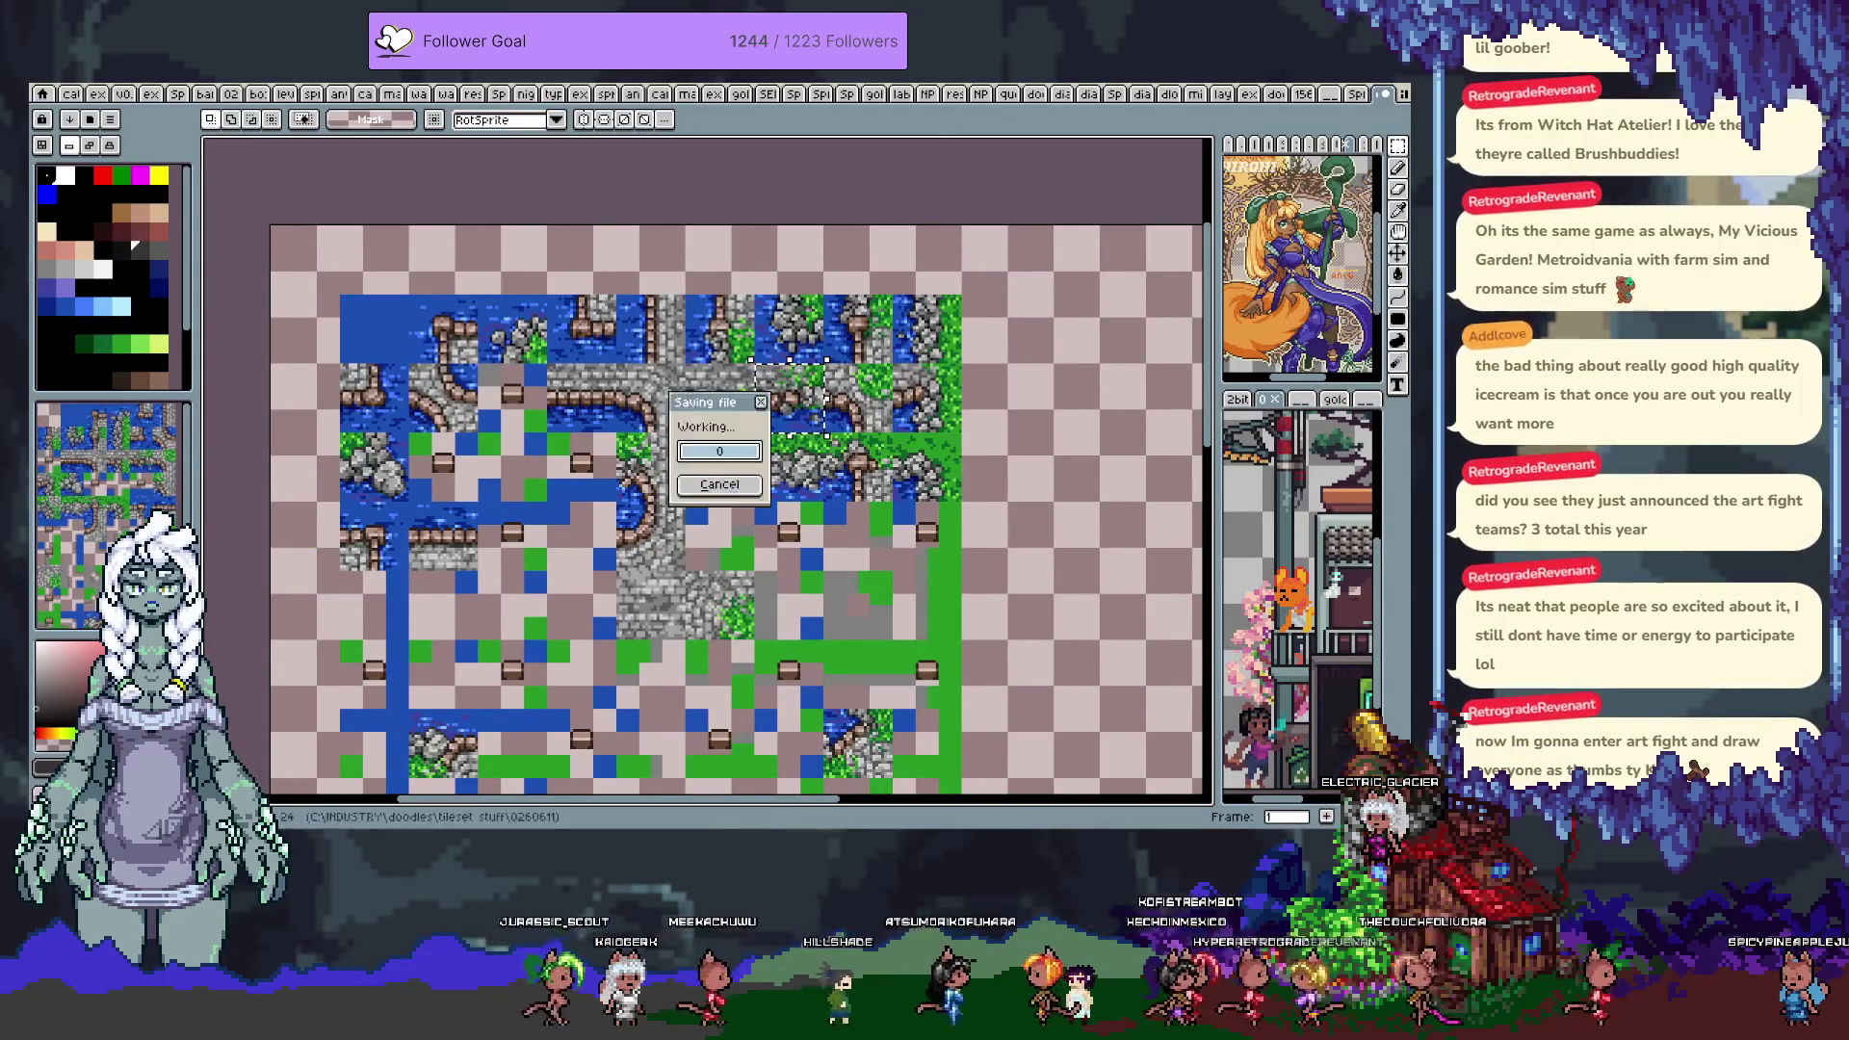
key("Right")
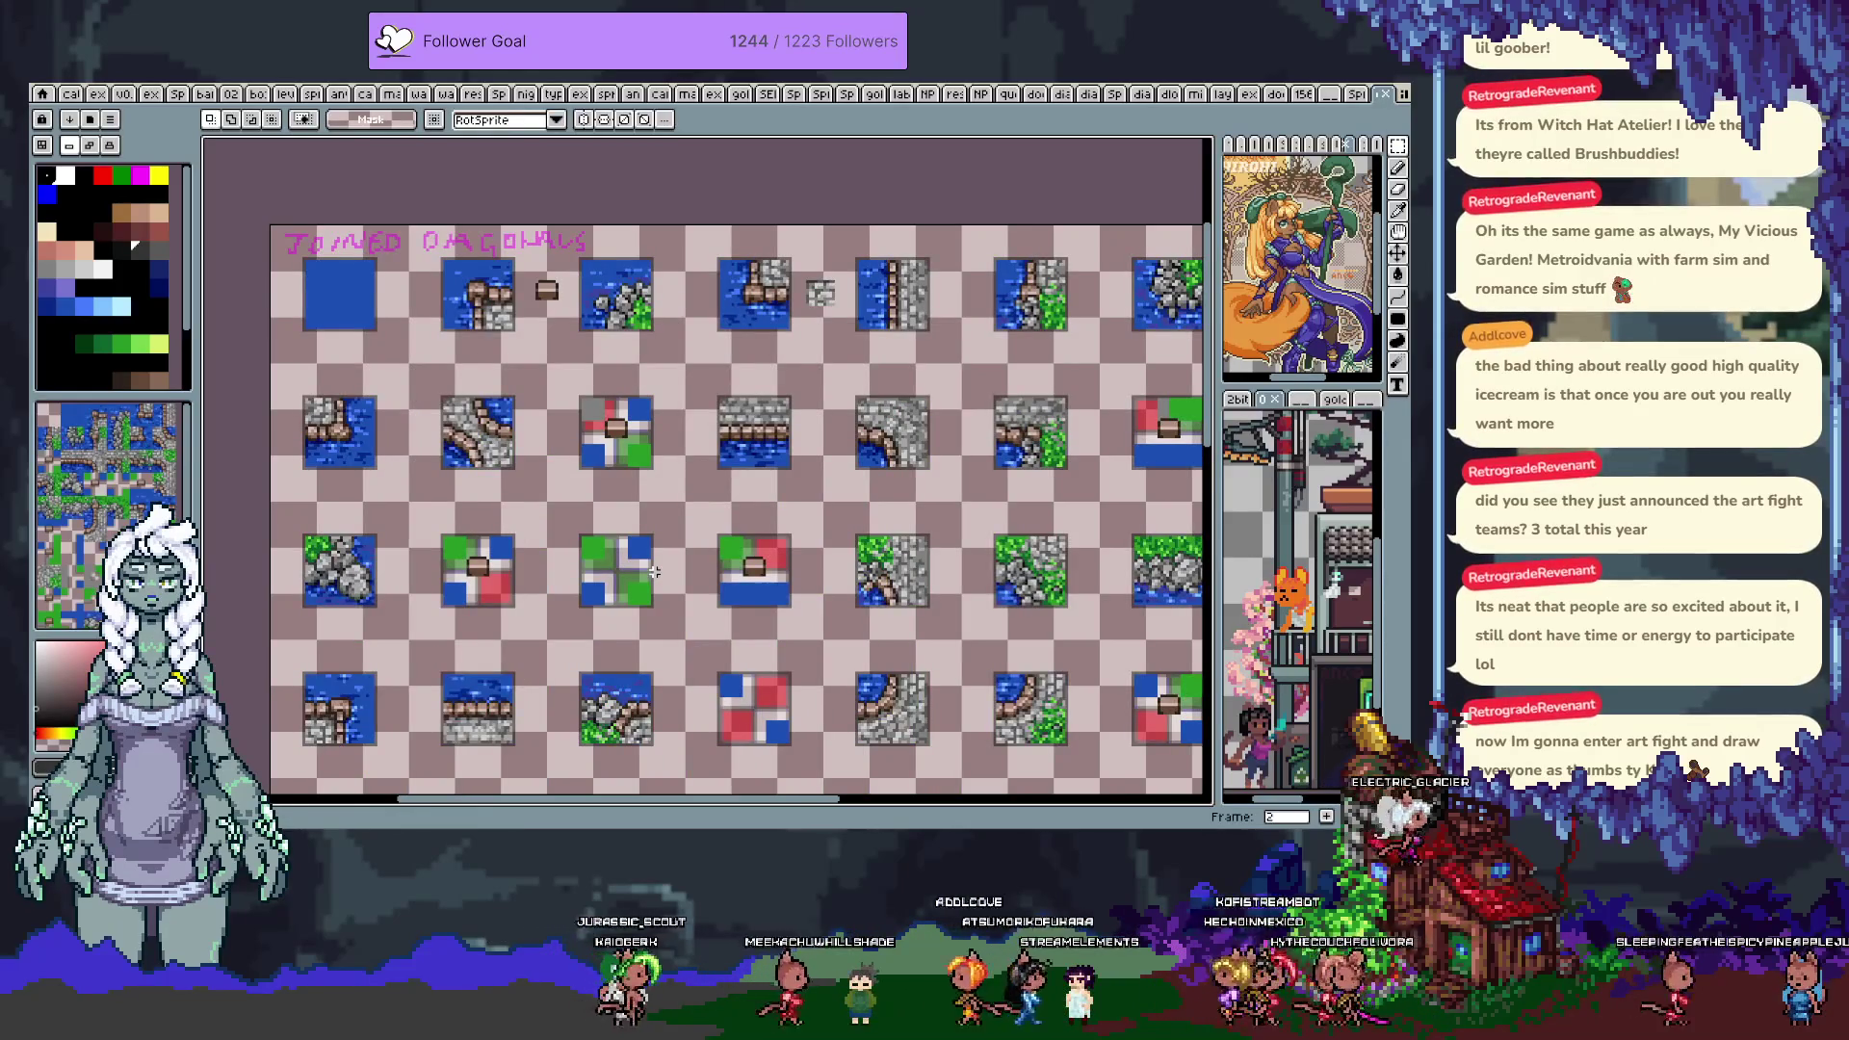
Pan and zoom around the level map frame, then step back to the tileset map
key("Right")
key("Right")
key("Right")
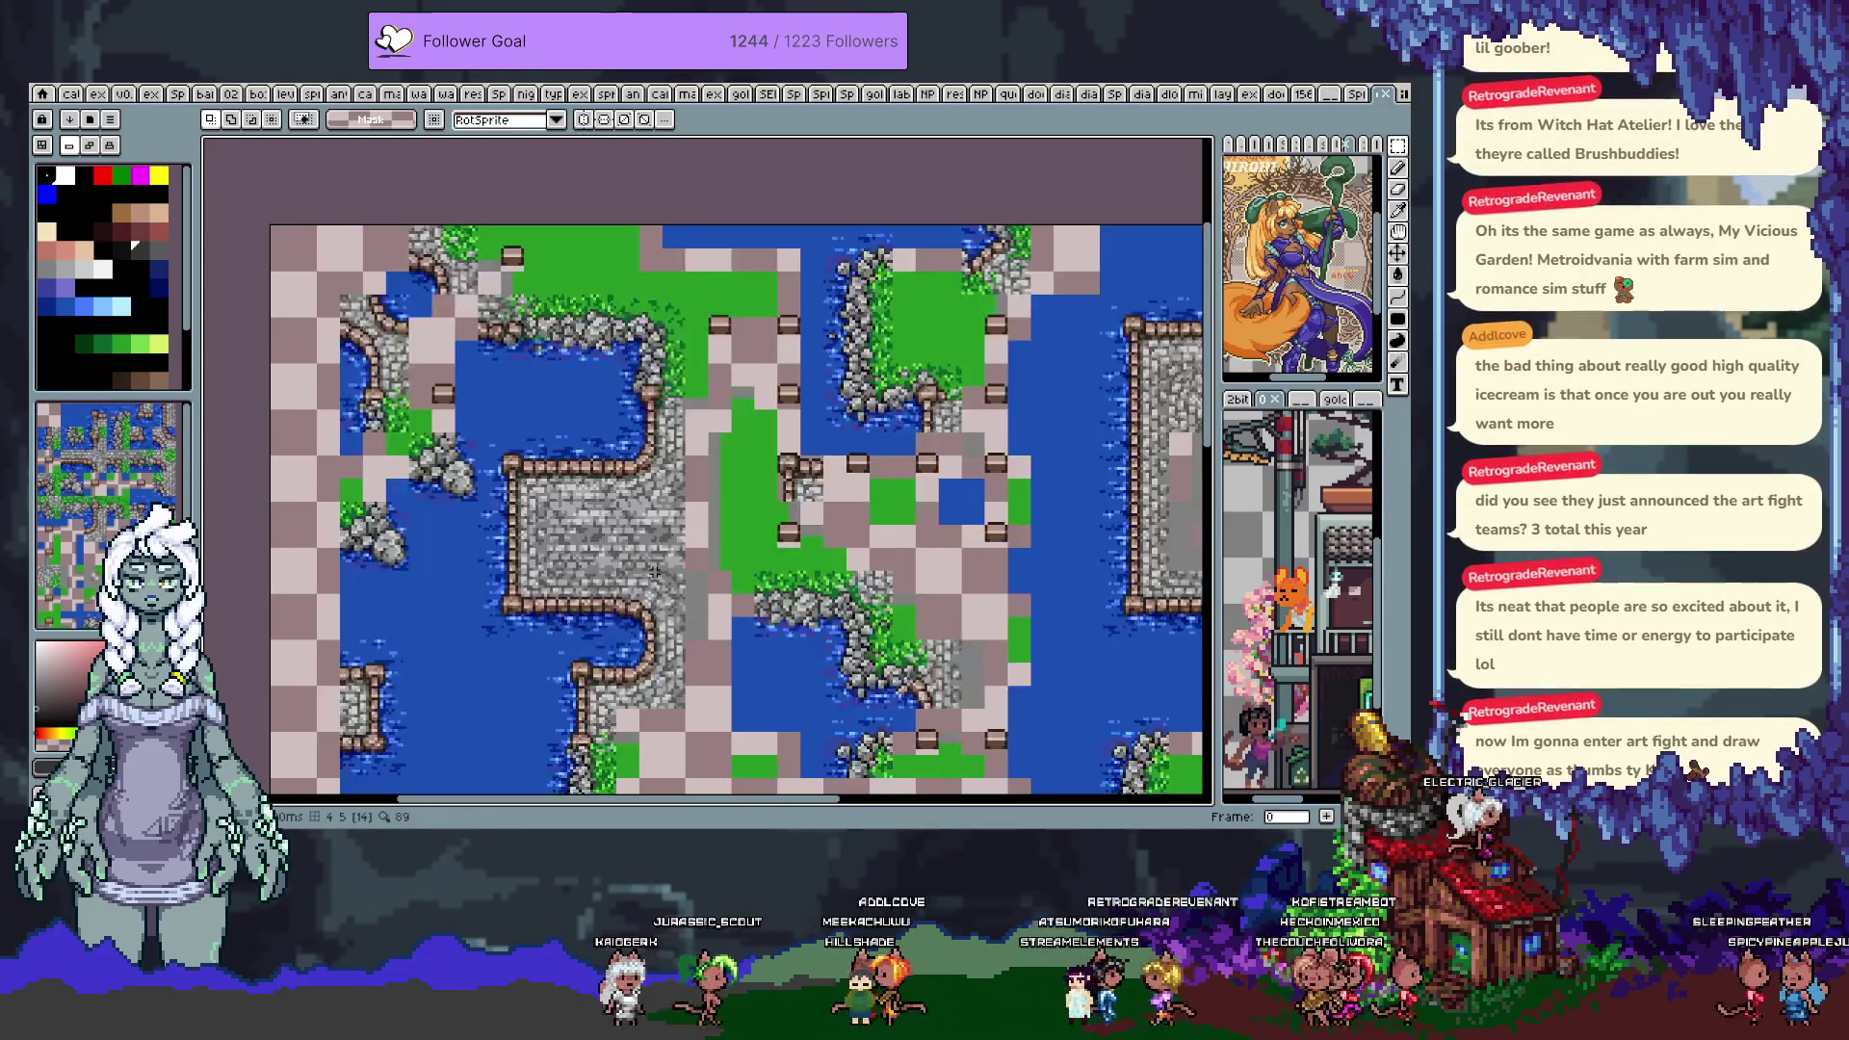
left_click_drag(1108, 542, 1005, 480)
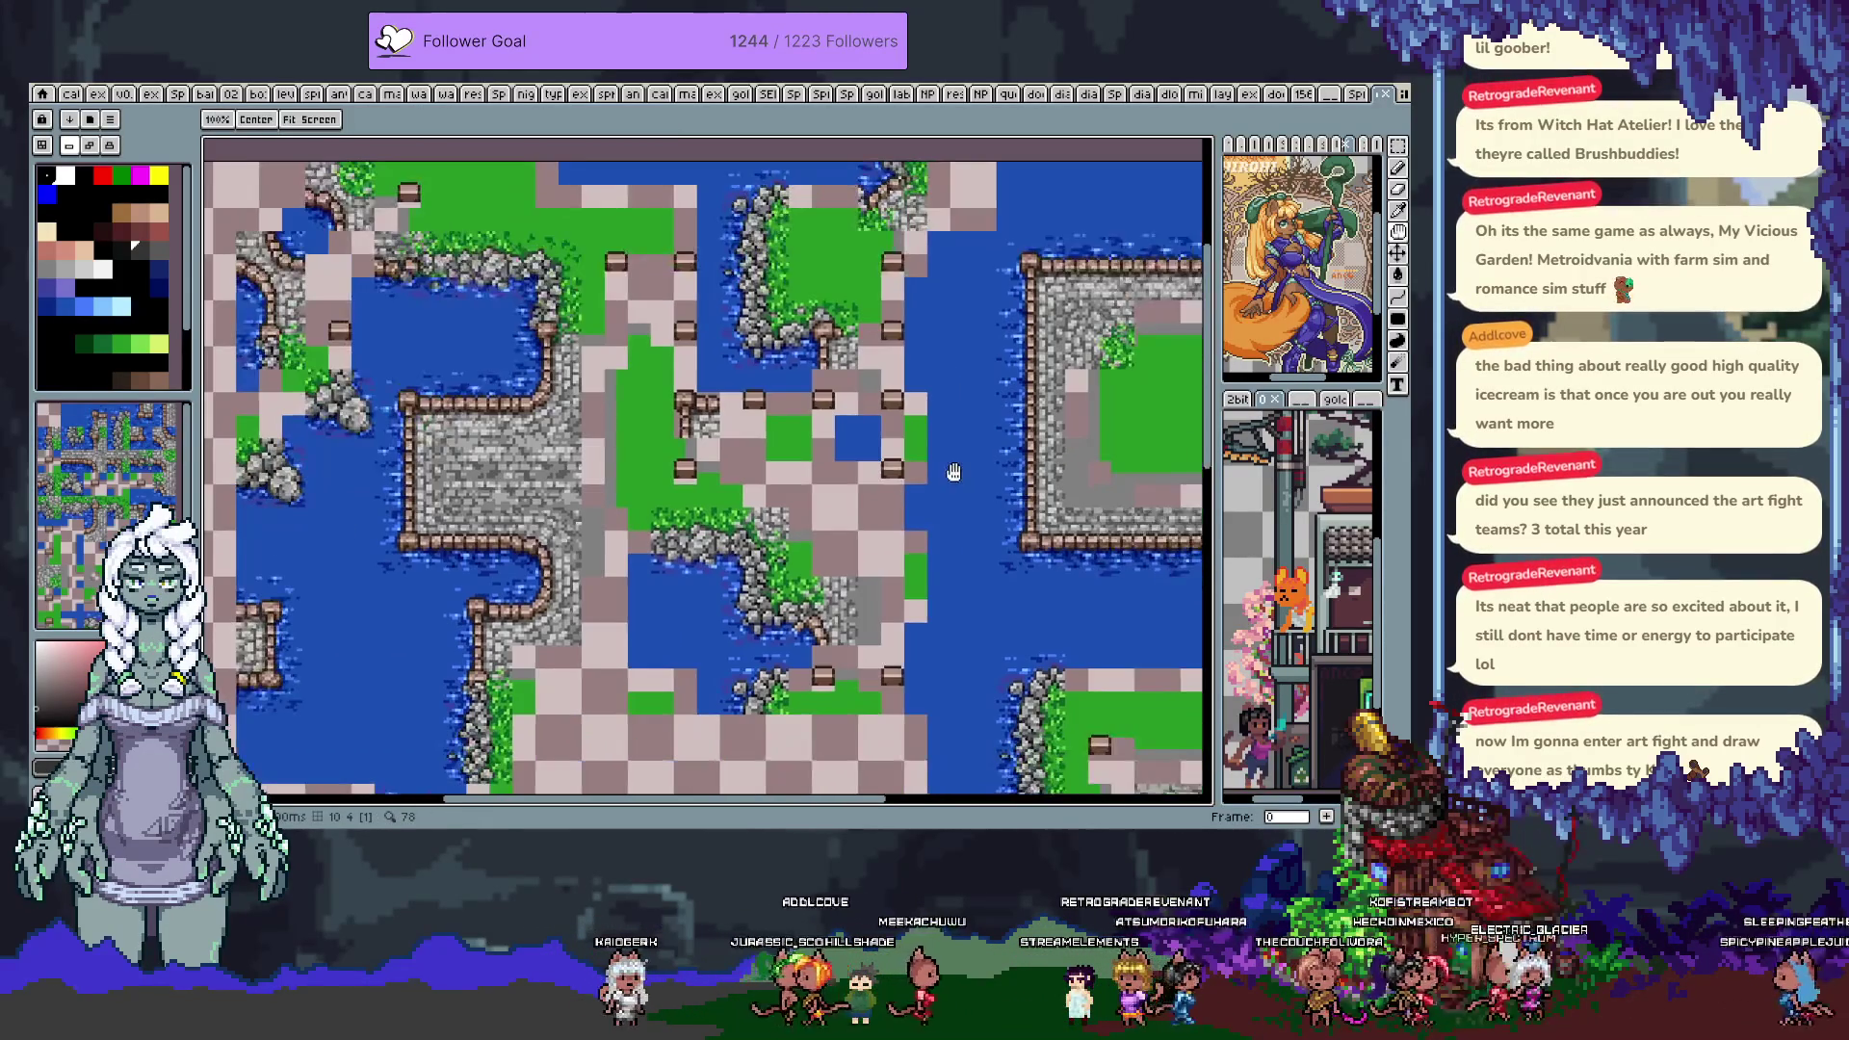
left_click_drag(658, 595, 797, 401)
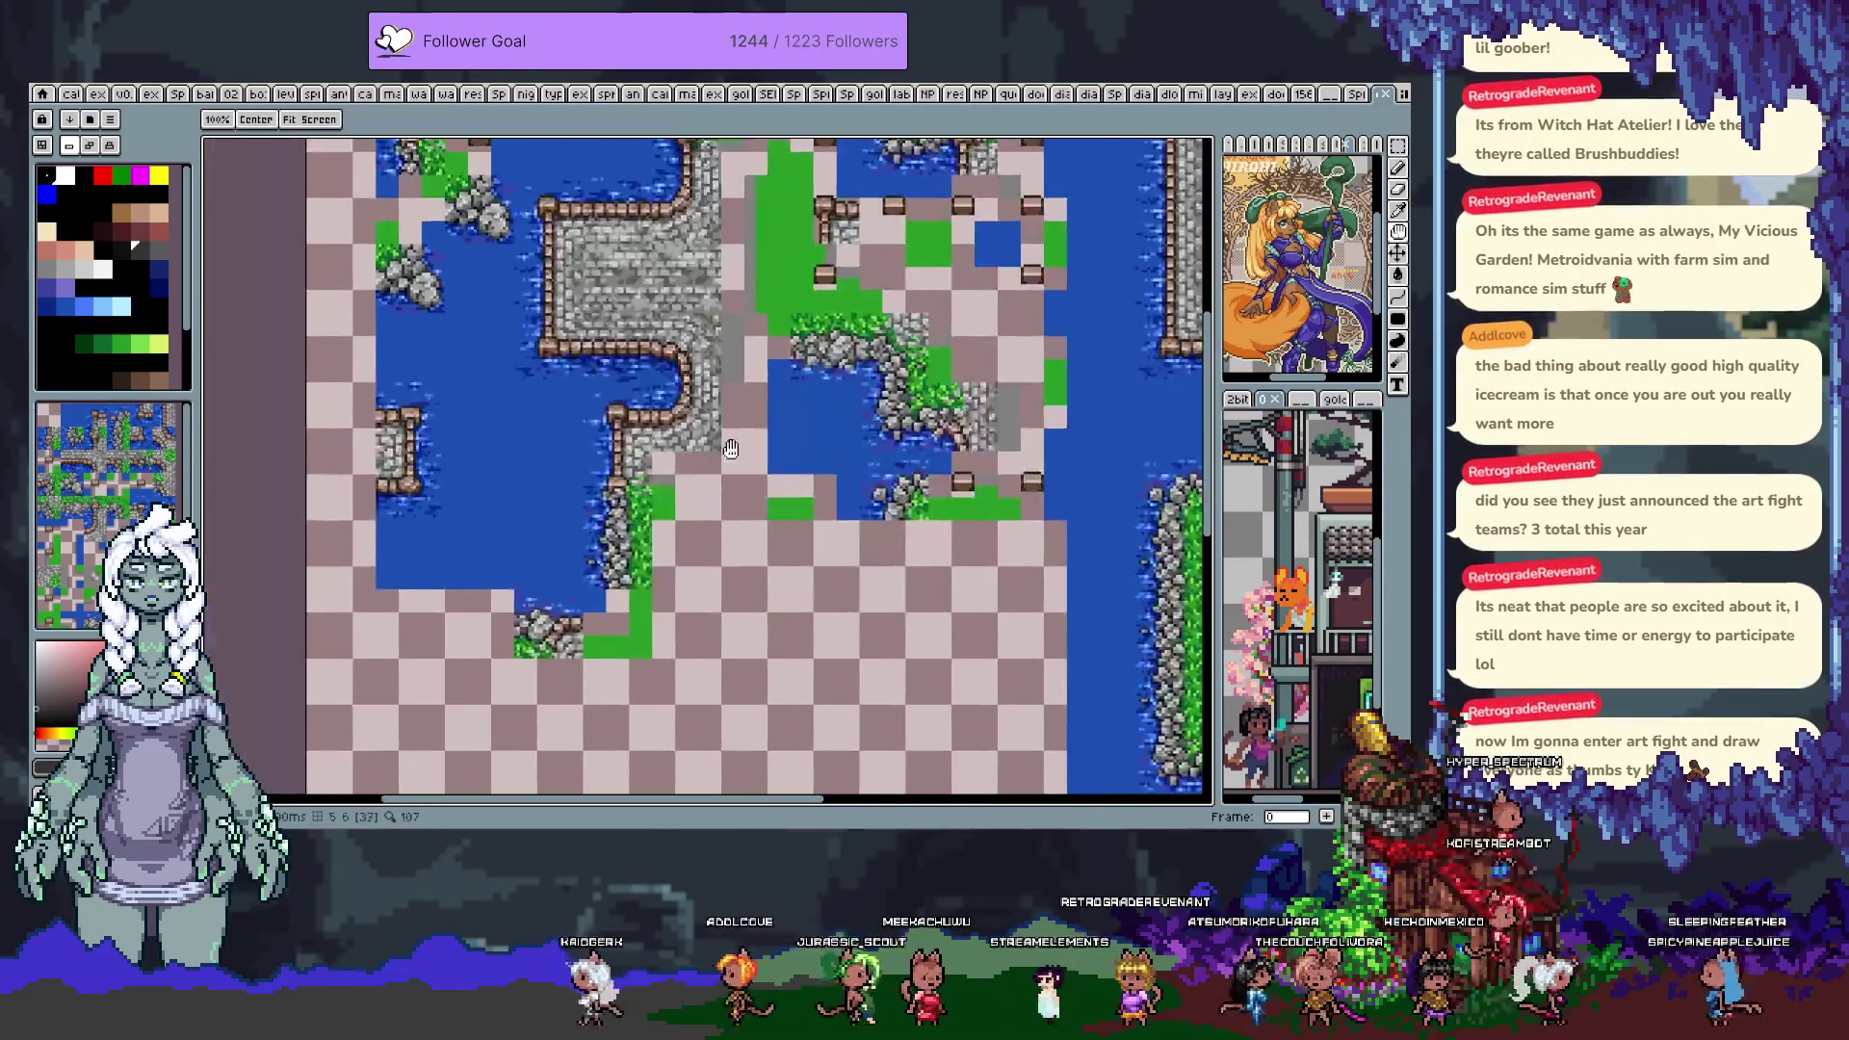
left_click_drag(680, 416, 695, 561)
left_click_drag(859, 392, 894, 499)
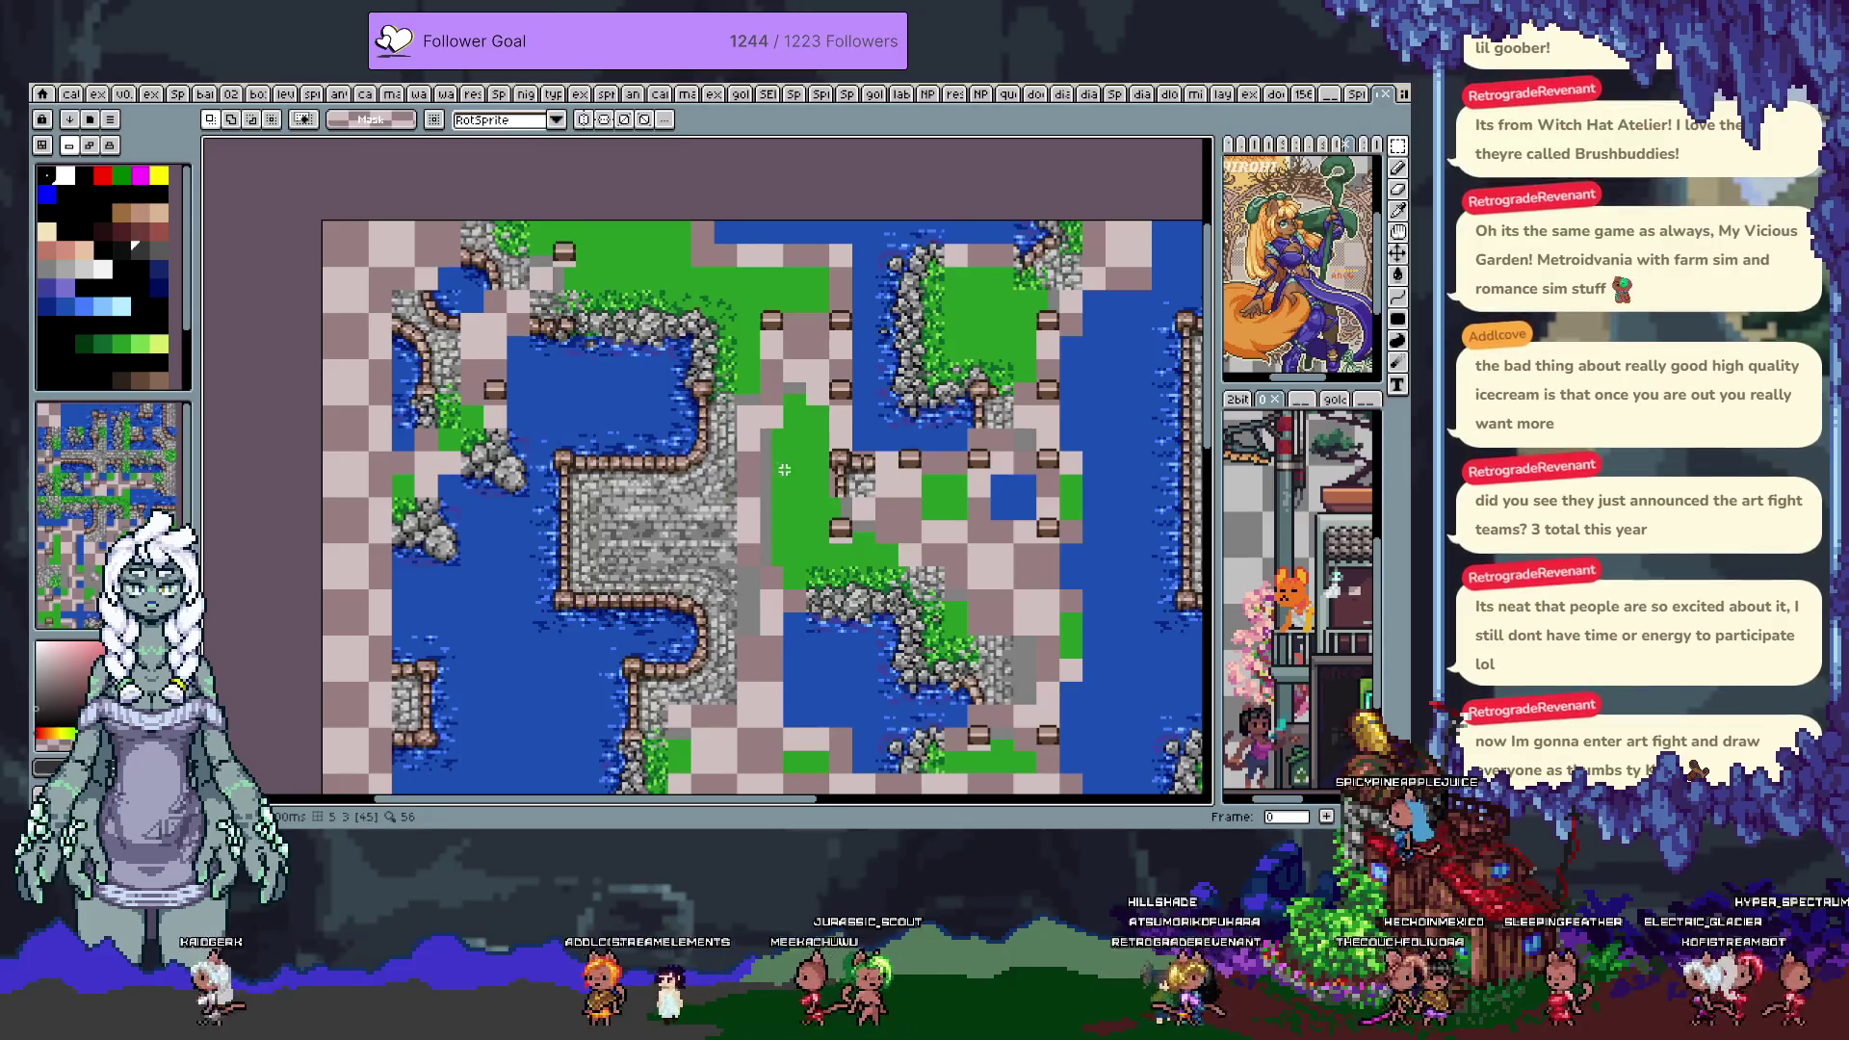
scroll(784, 469, "up", 2)
mouse_move(805, 605)
left_mouse_down()
mouse_move(802, 499)
mouse_move(905, 565)
left_mouse_up()
scroll(802, 499, "down", 2)
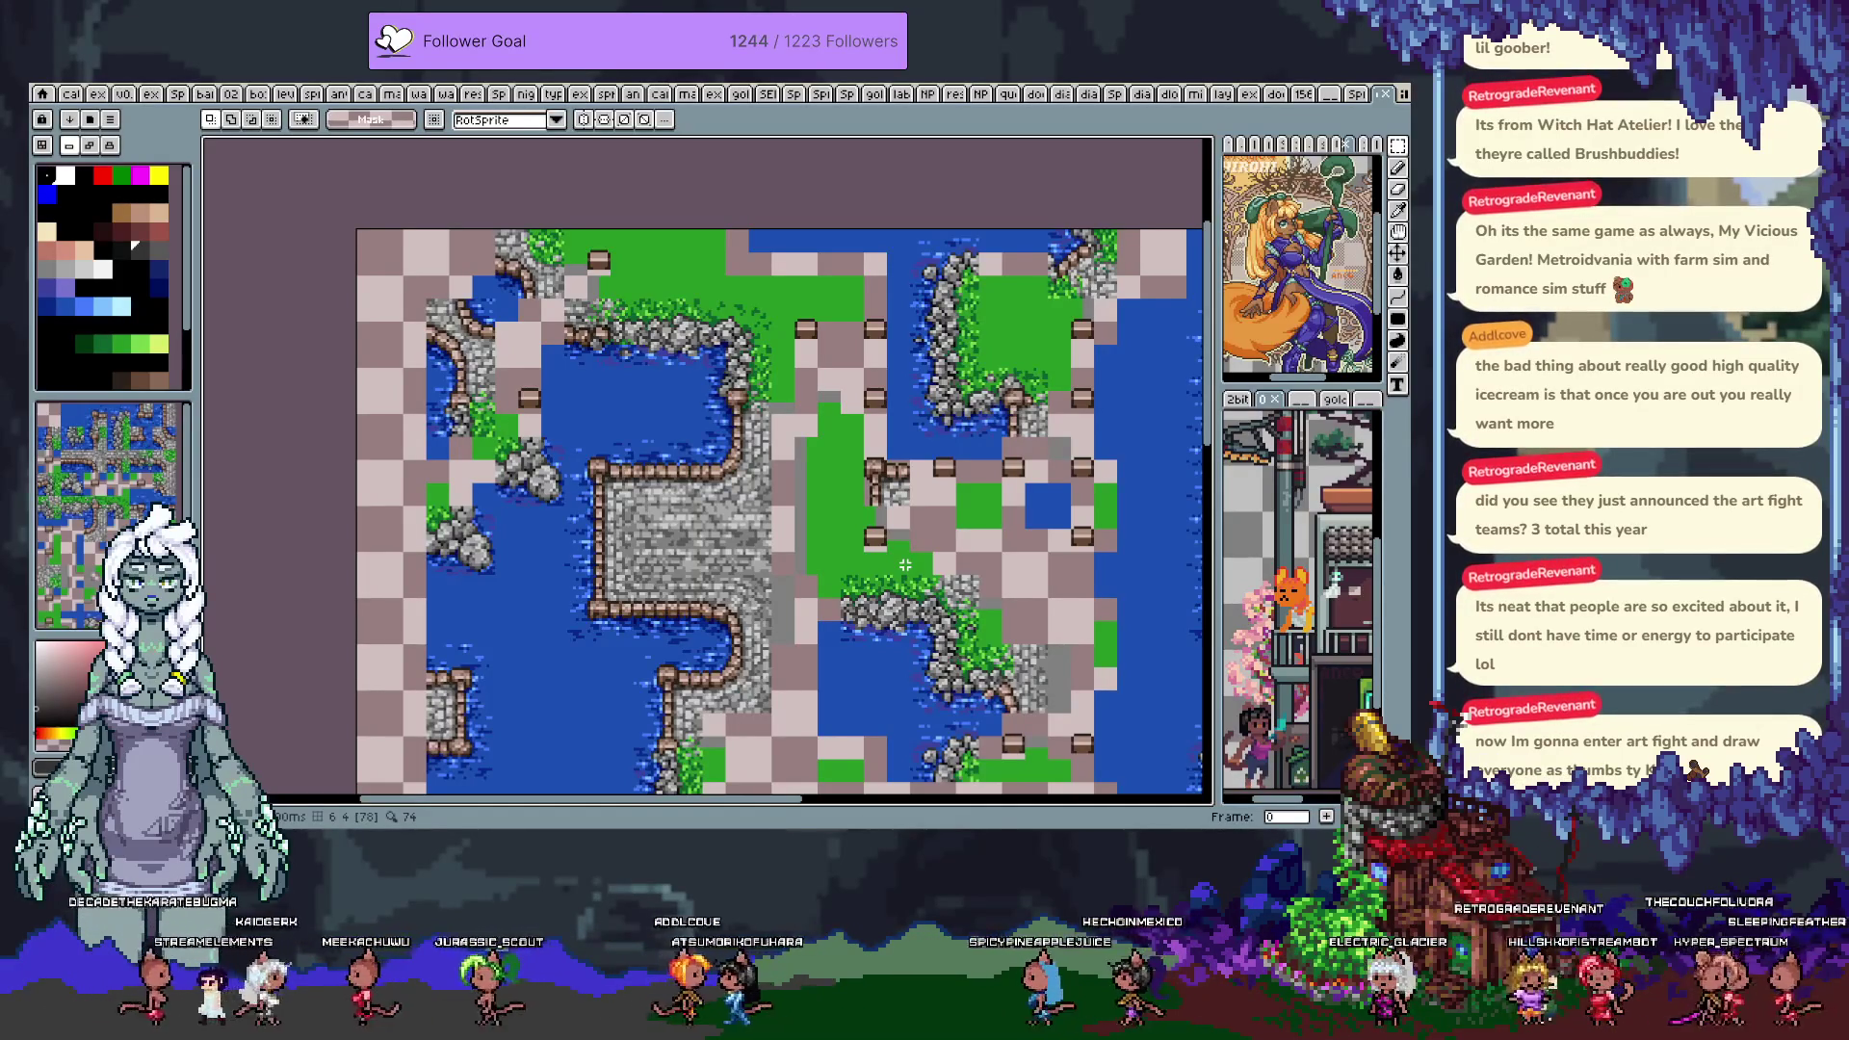
key("period")
key("period")
key("period")
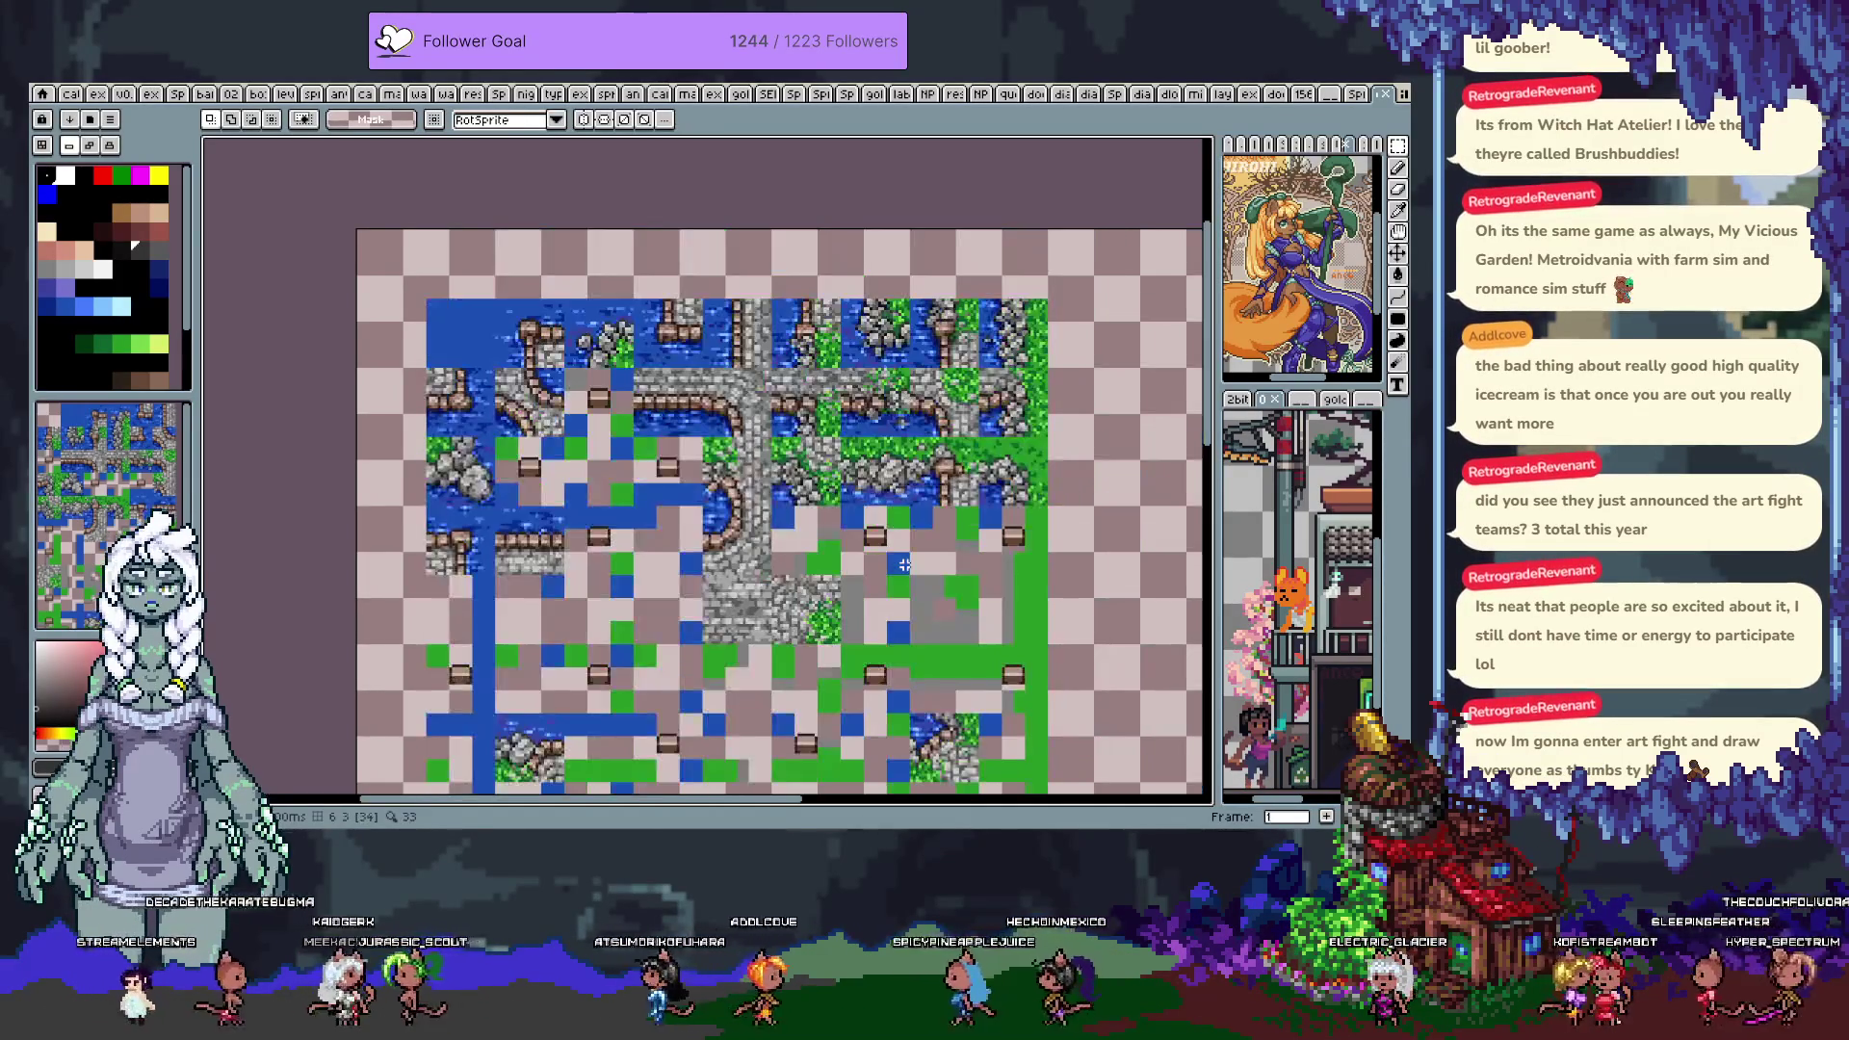
On frame 4, select the red, green and blue colour guide block and delete it
key("comma")
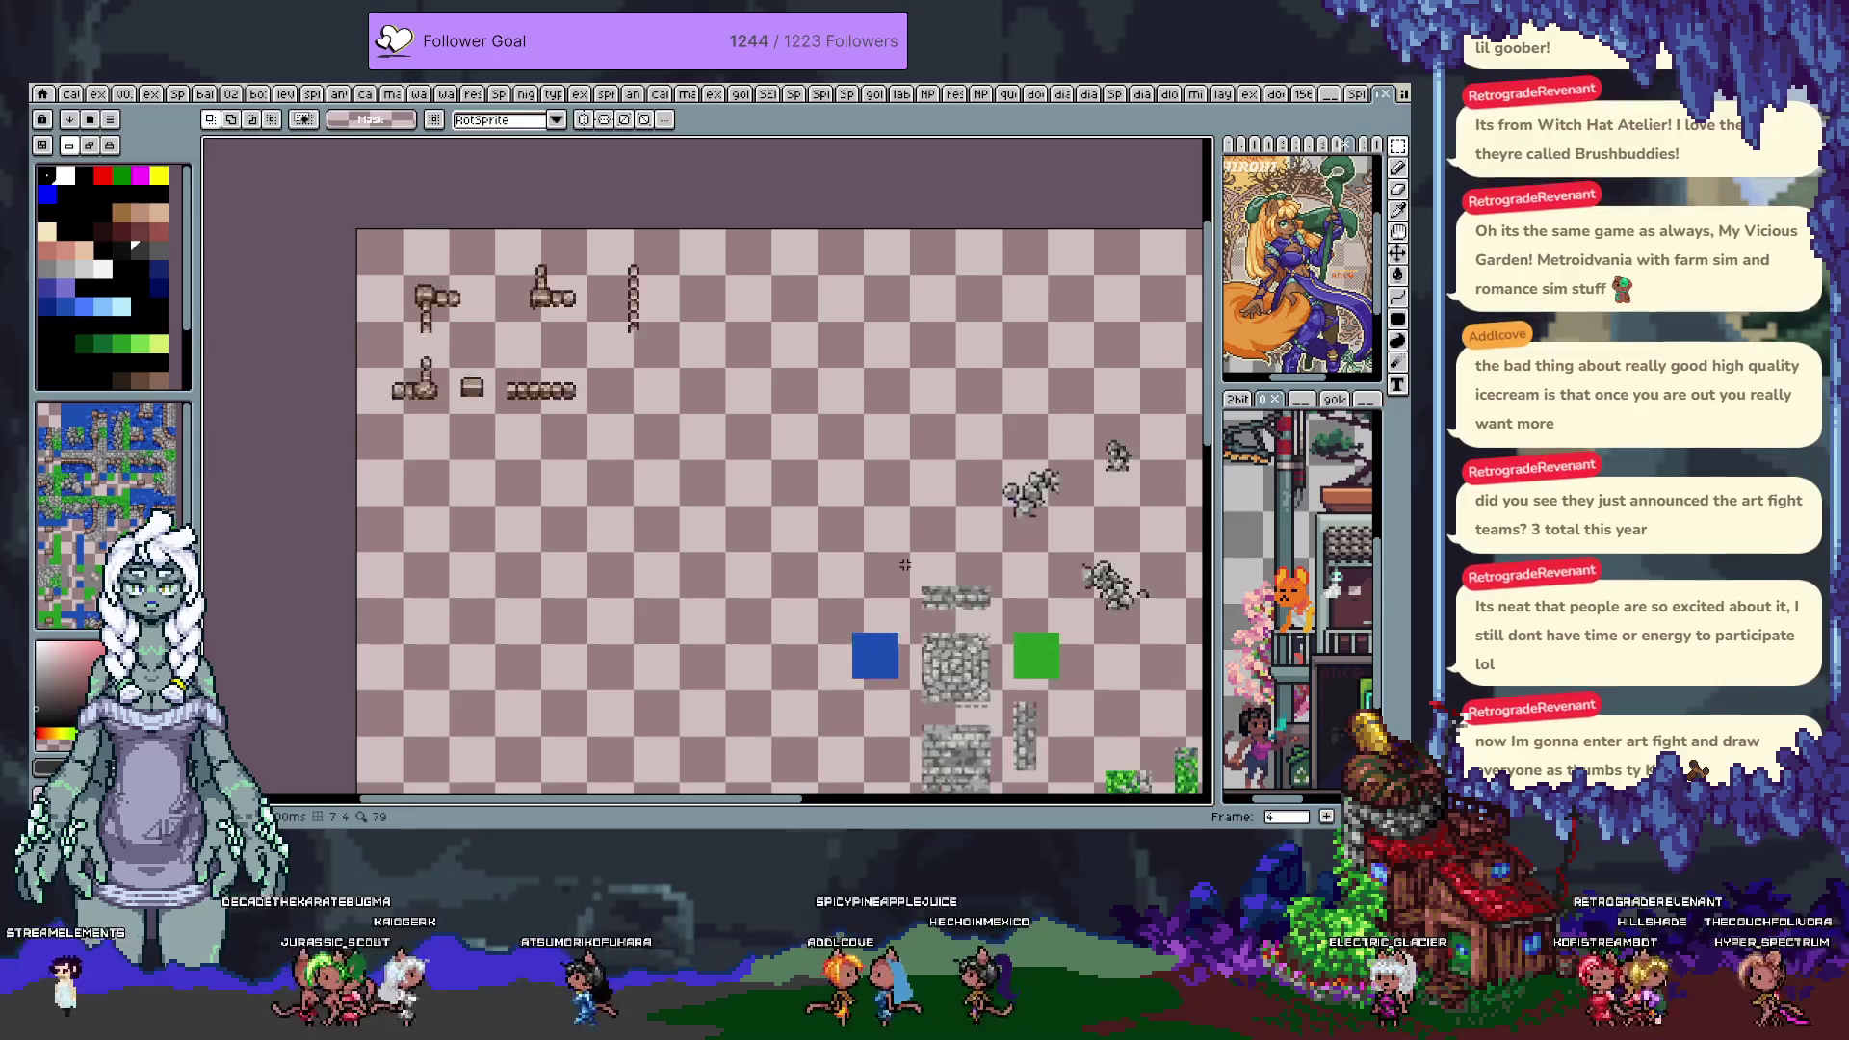
scroll(905, 564, "down", 5)
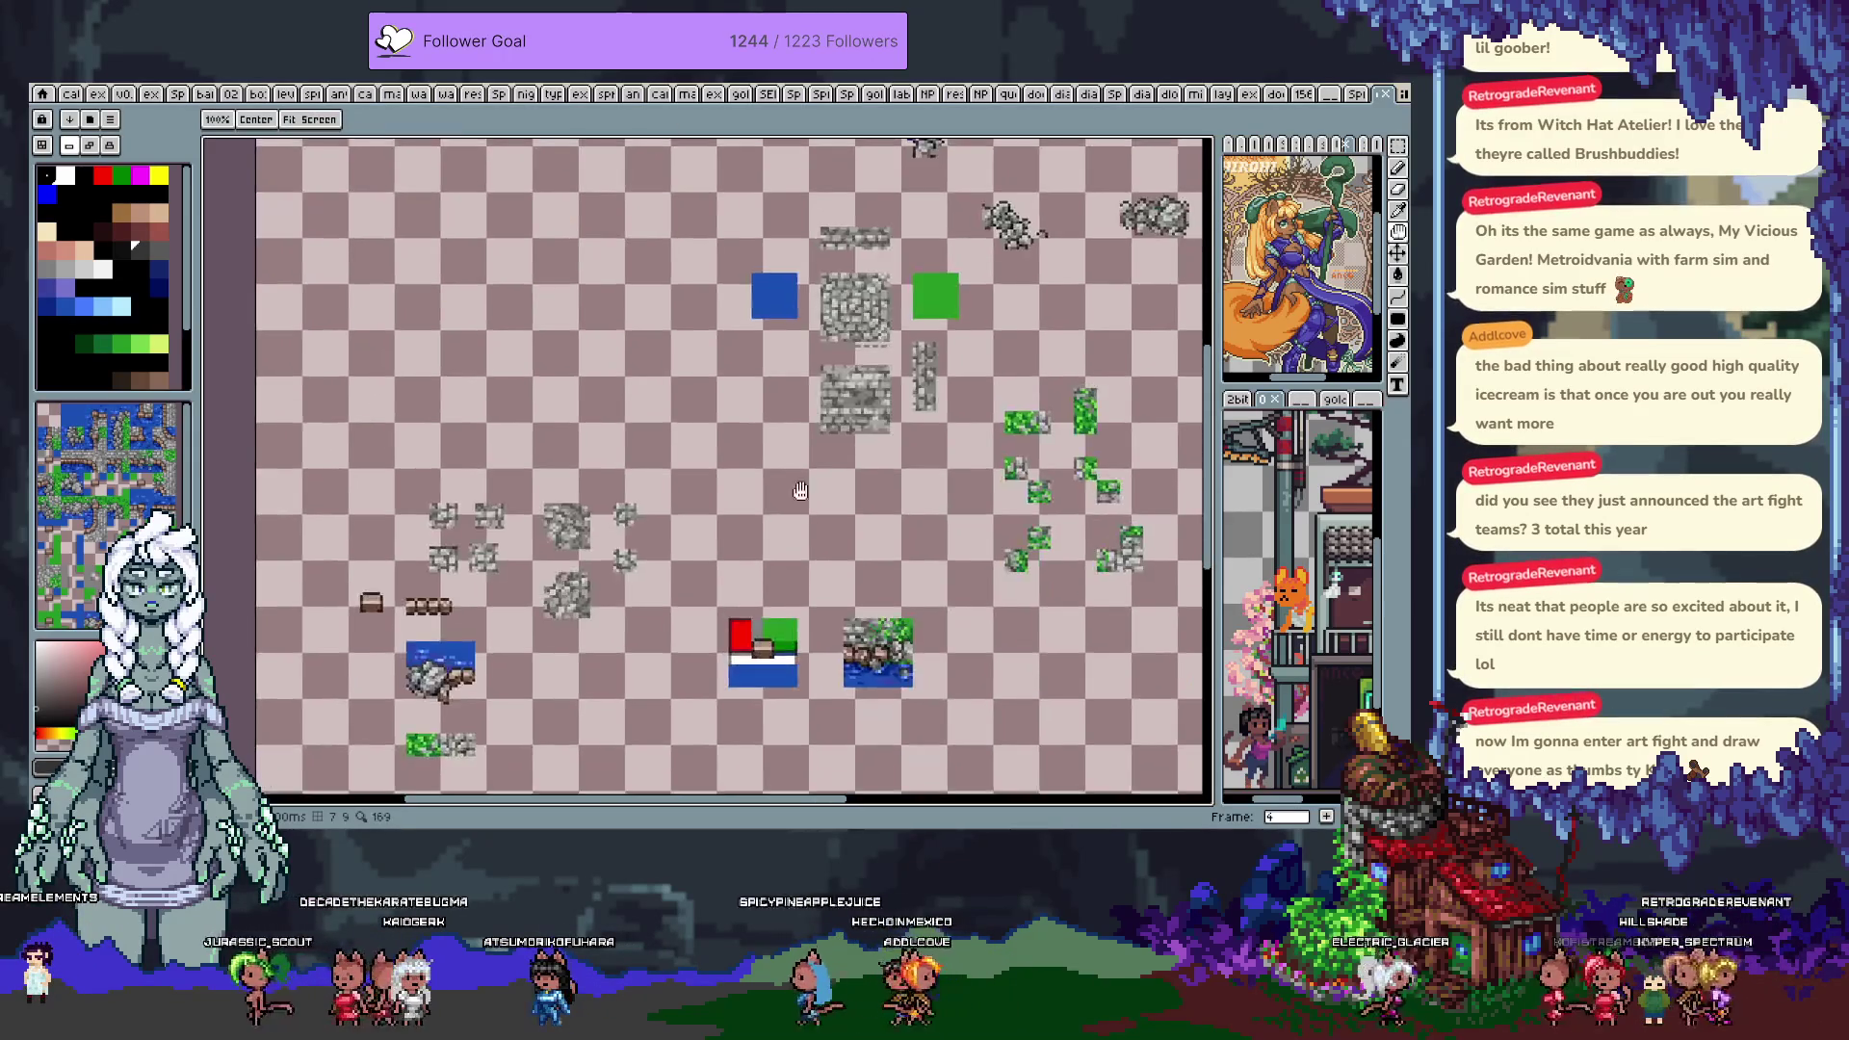
scroll(745, 395, "up", 1)
left_click_drag(717, 373, 874, 567)
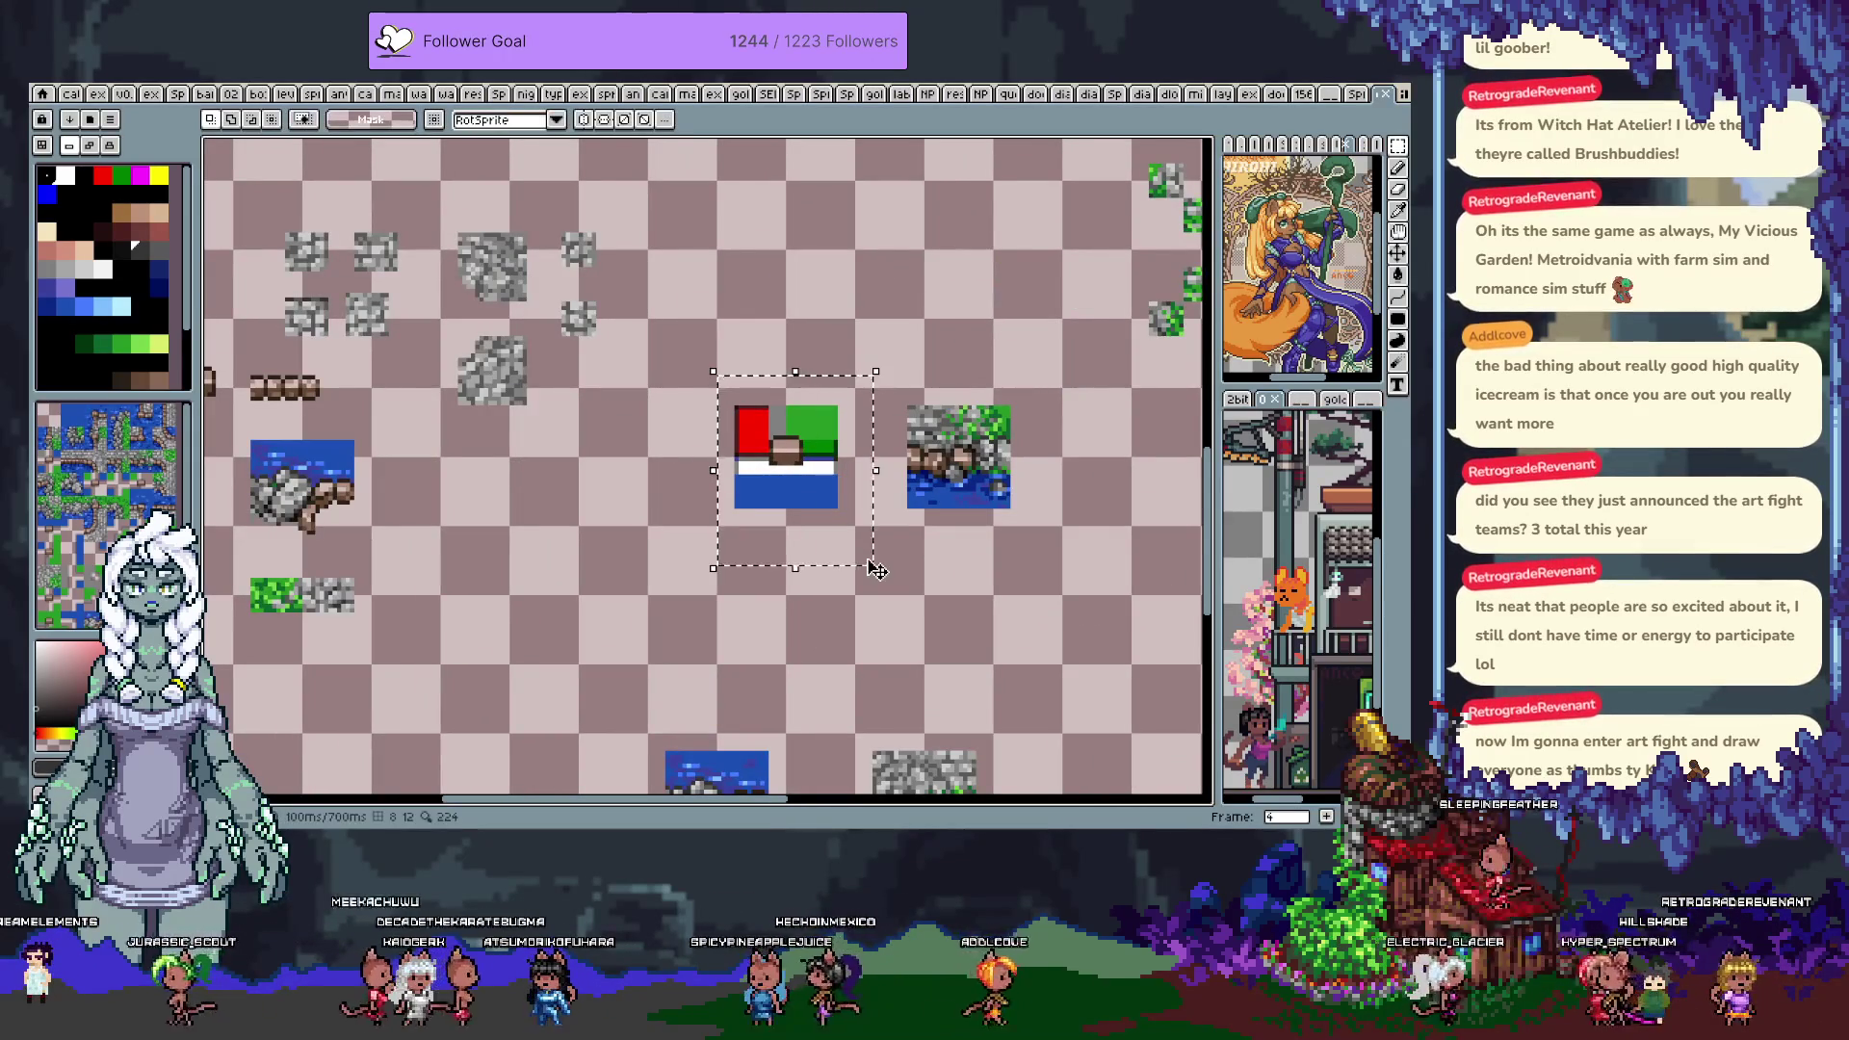
key("b")
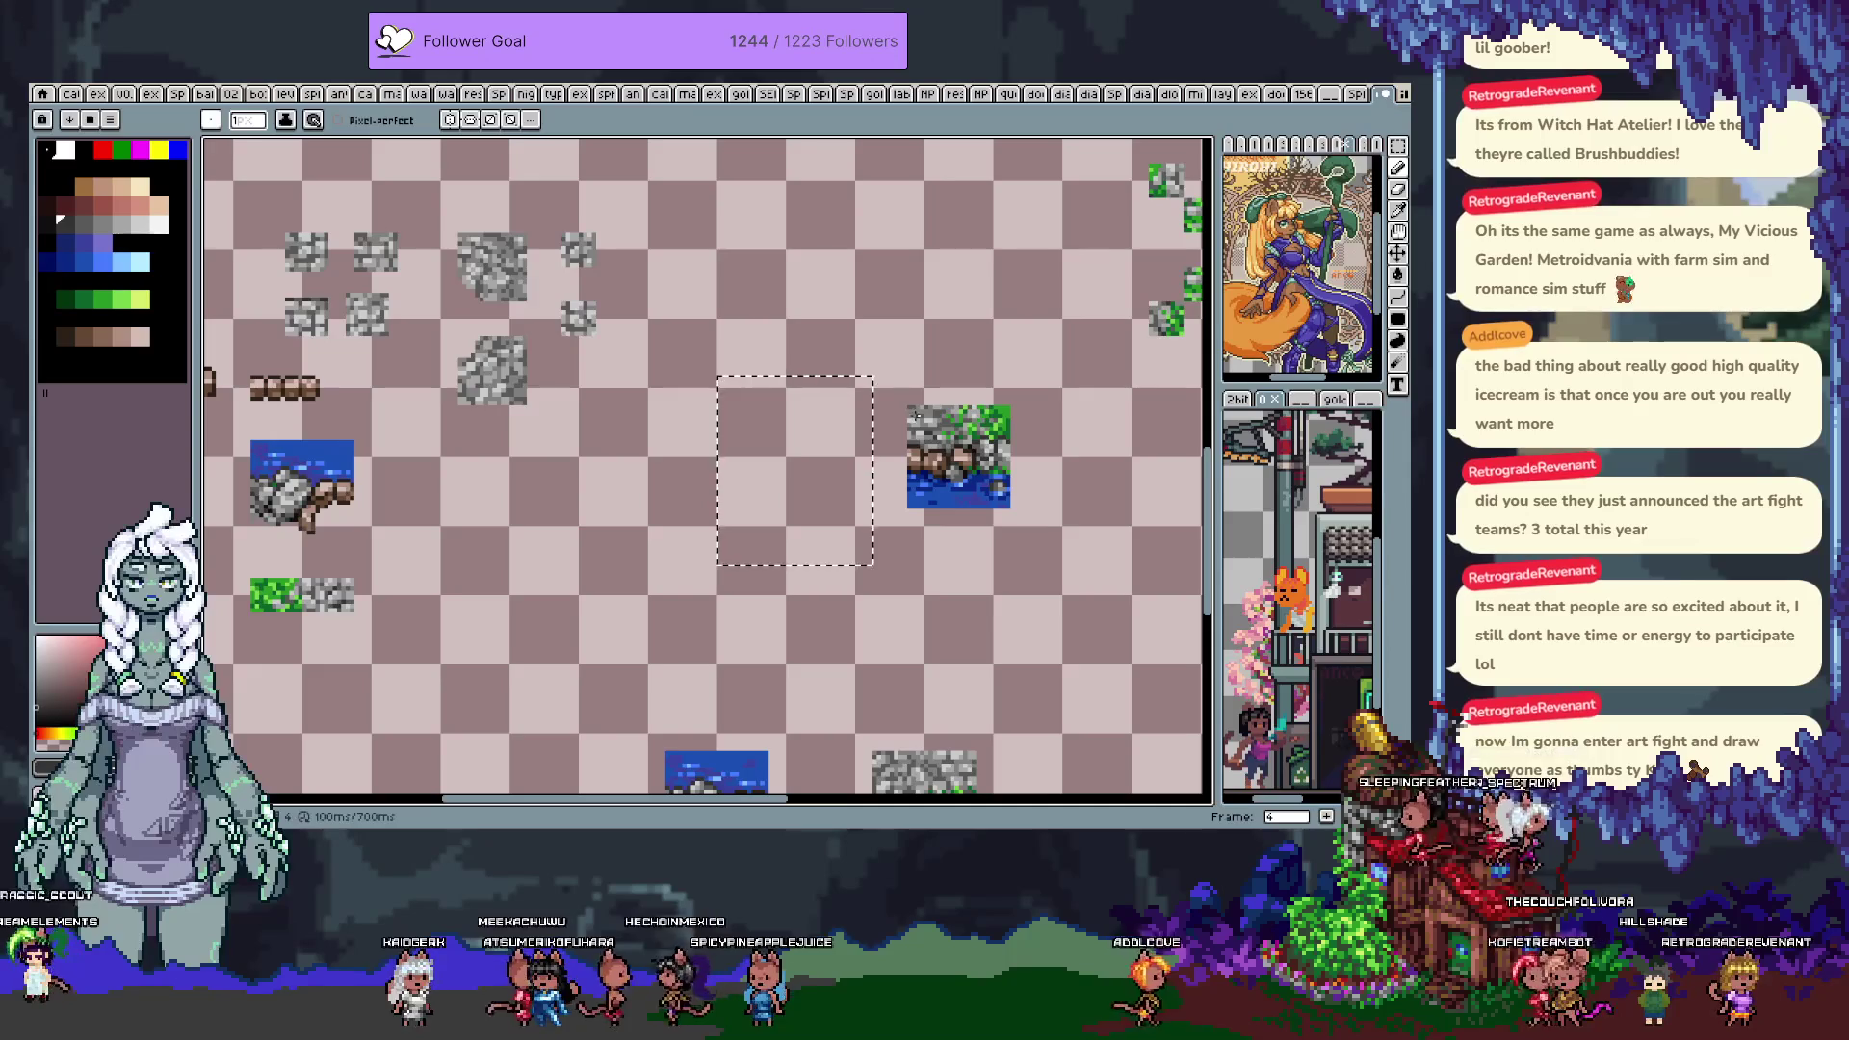
key("v")
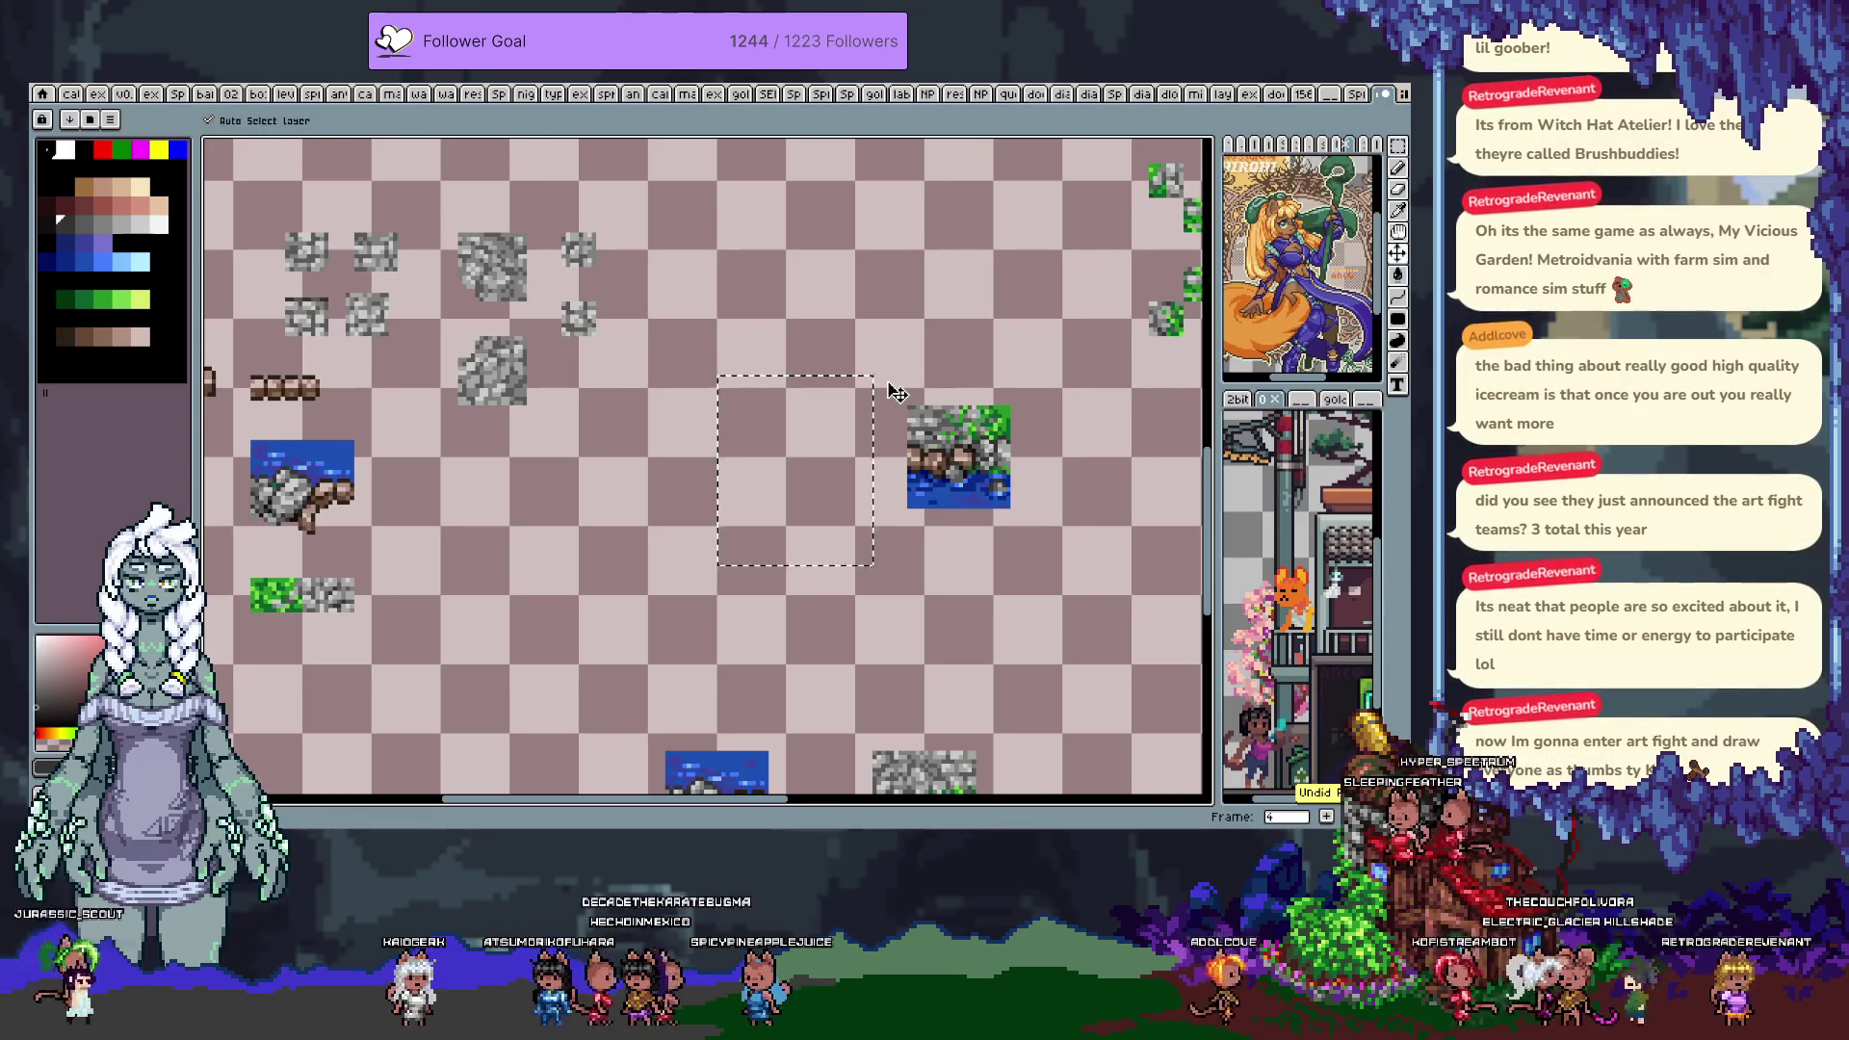